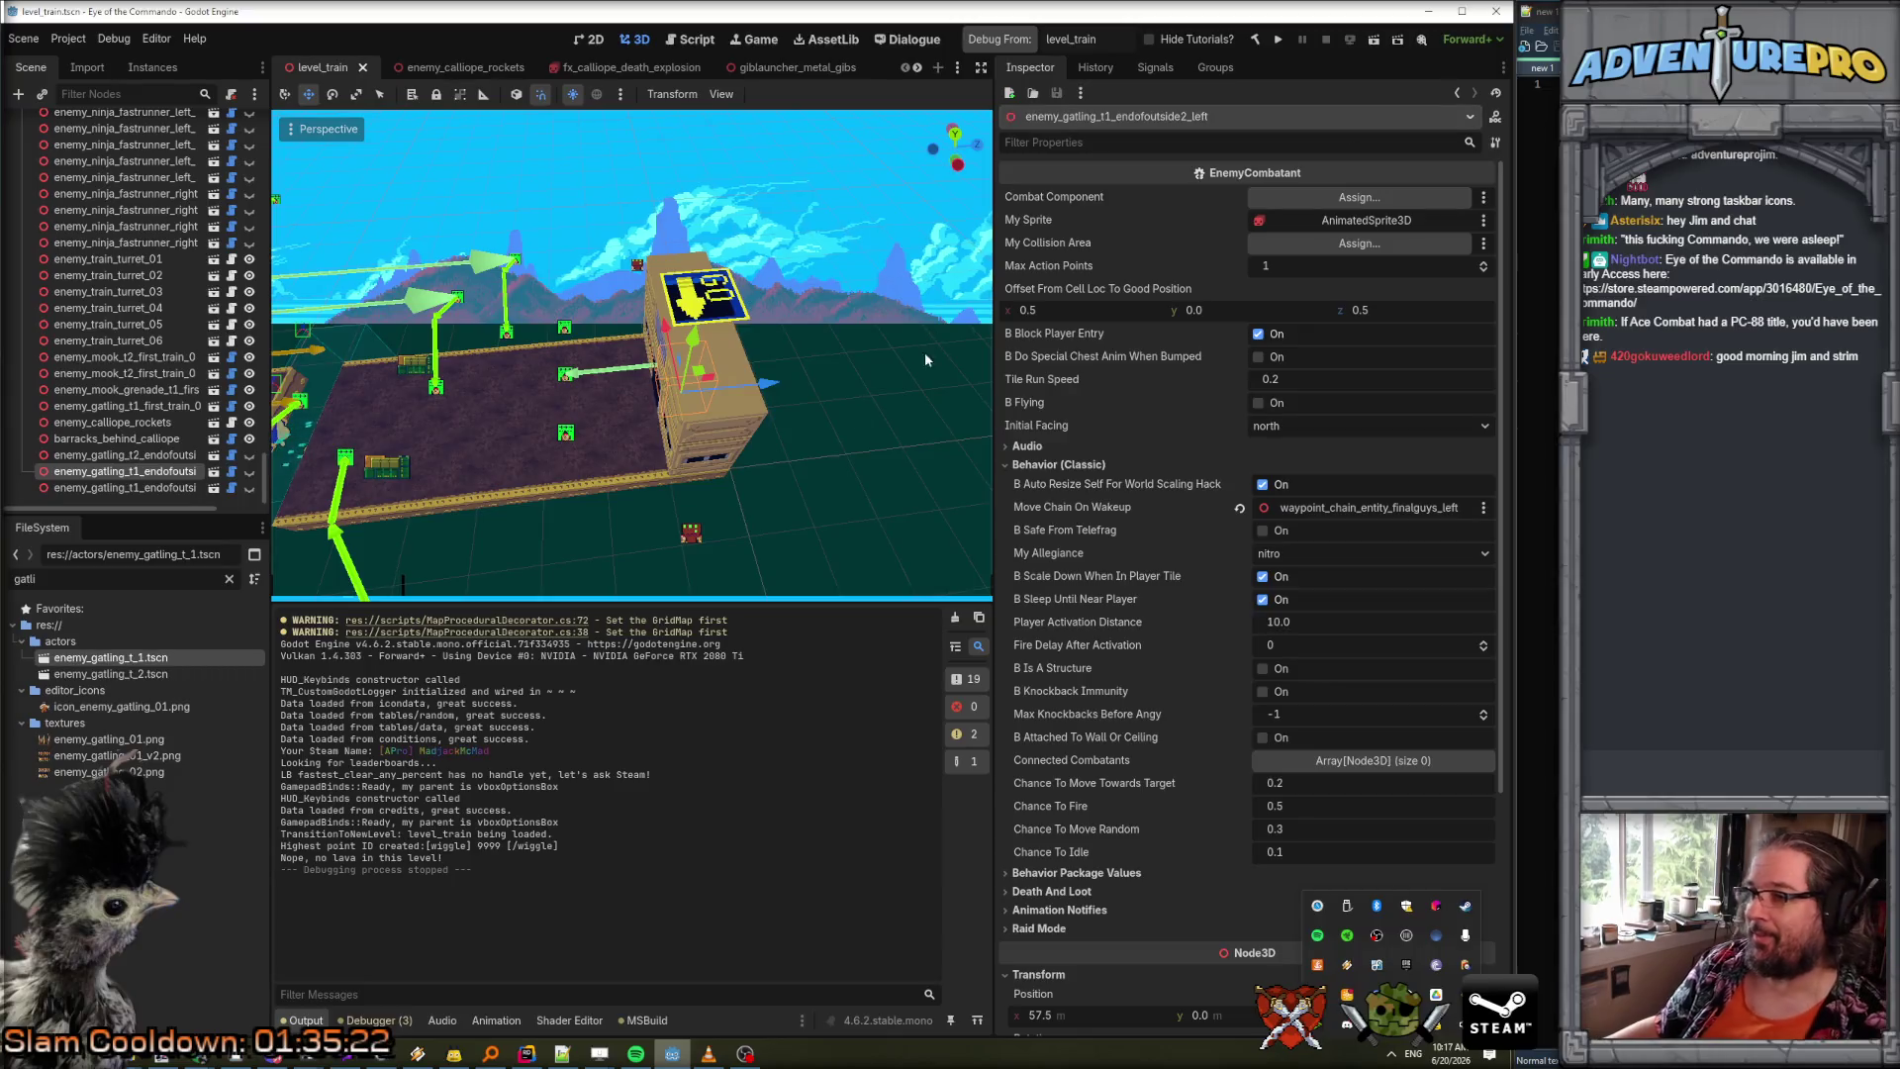
# Select the Trigger_SecondTrain_LastGuy trigger in the level_train scene.
pyautogui.moveTo(292, 436)
pyautogui.mouseDown()
pyautogui.moveTo(337, 411)
pyautogui.moveTo(356, 436)
pyautogui.moveTo(549, 352)
pyautogui.mouseUp()
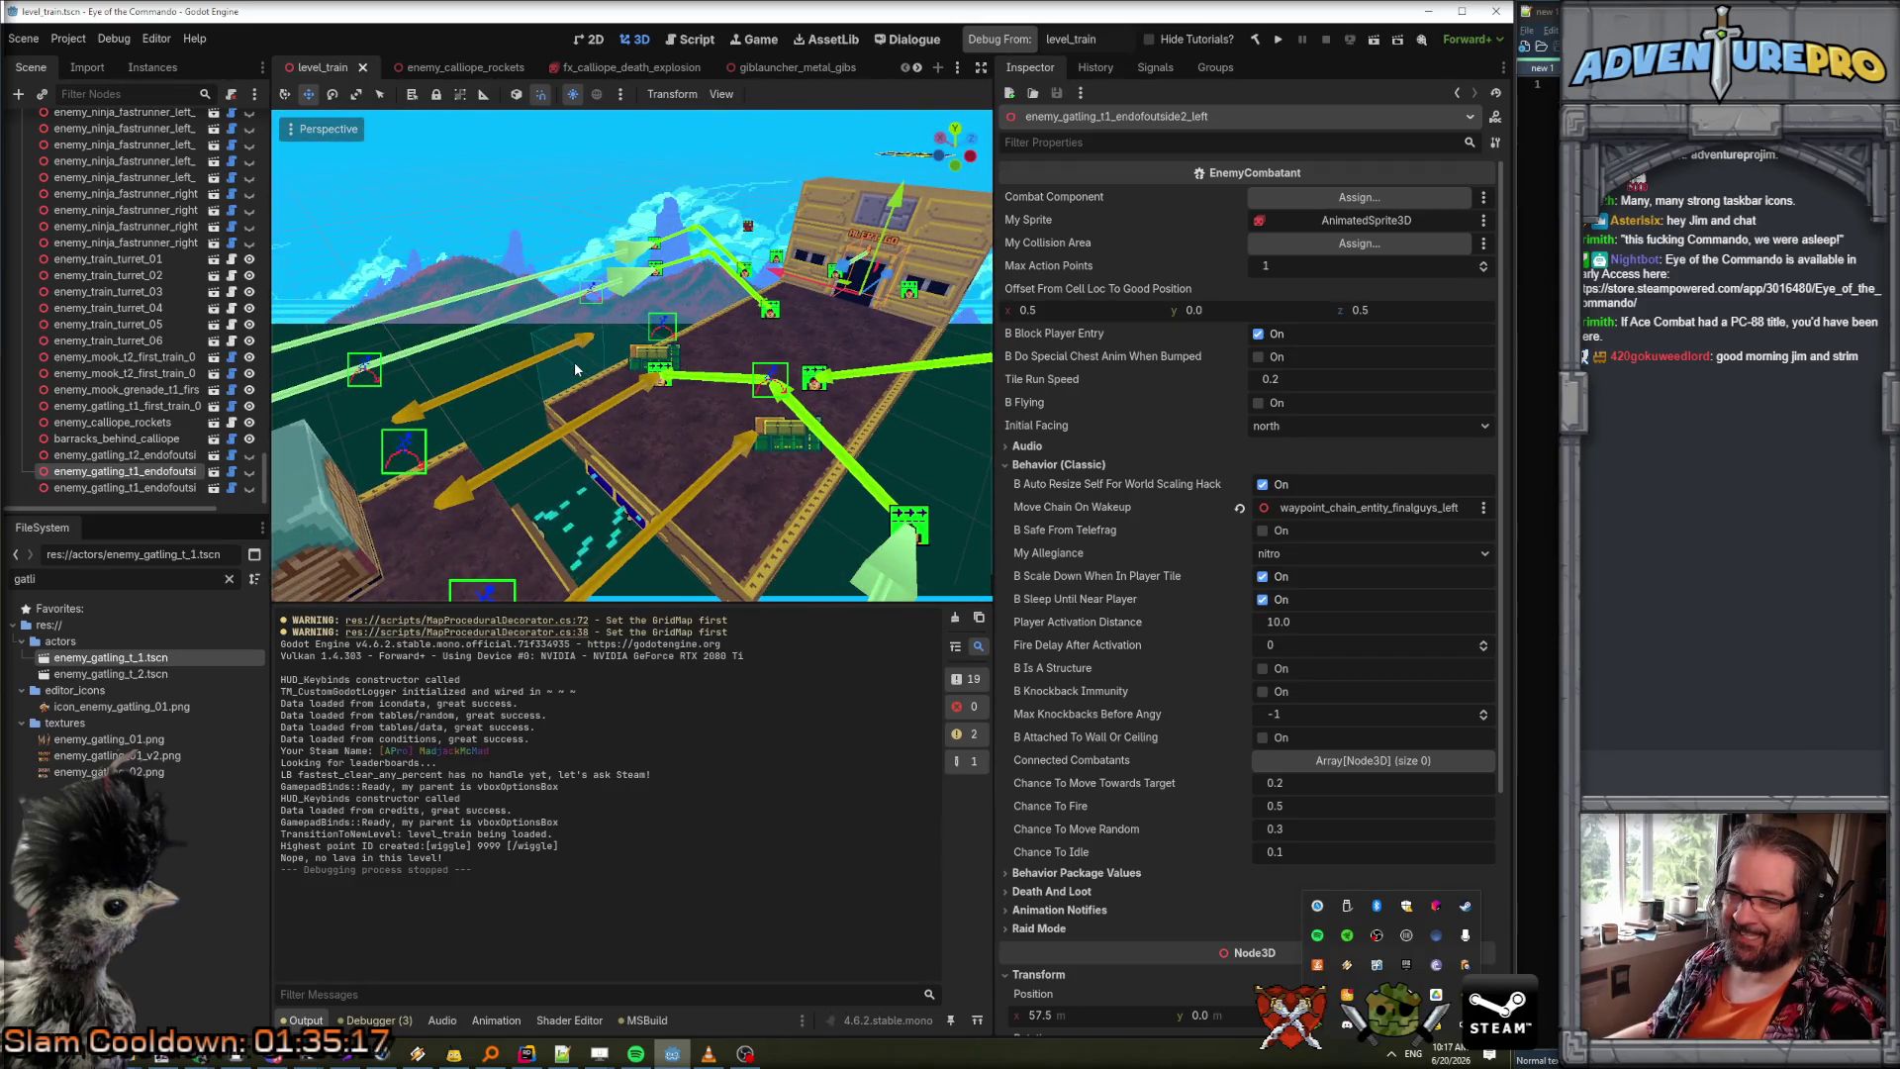
pyautogui.click(574, 360)
pyautogui.scroll(4, 148, 247)
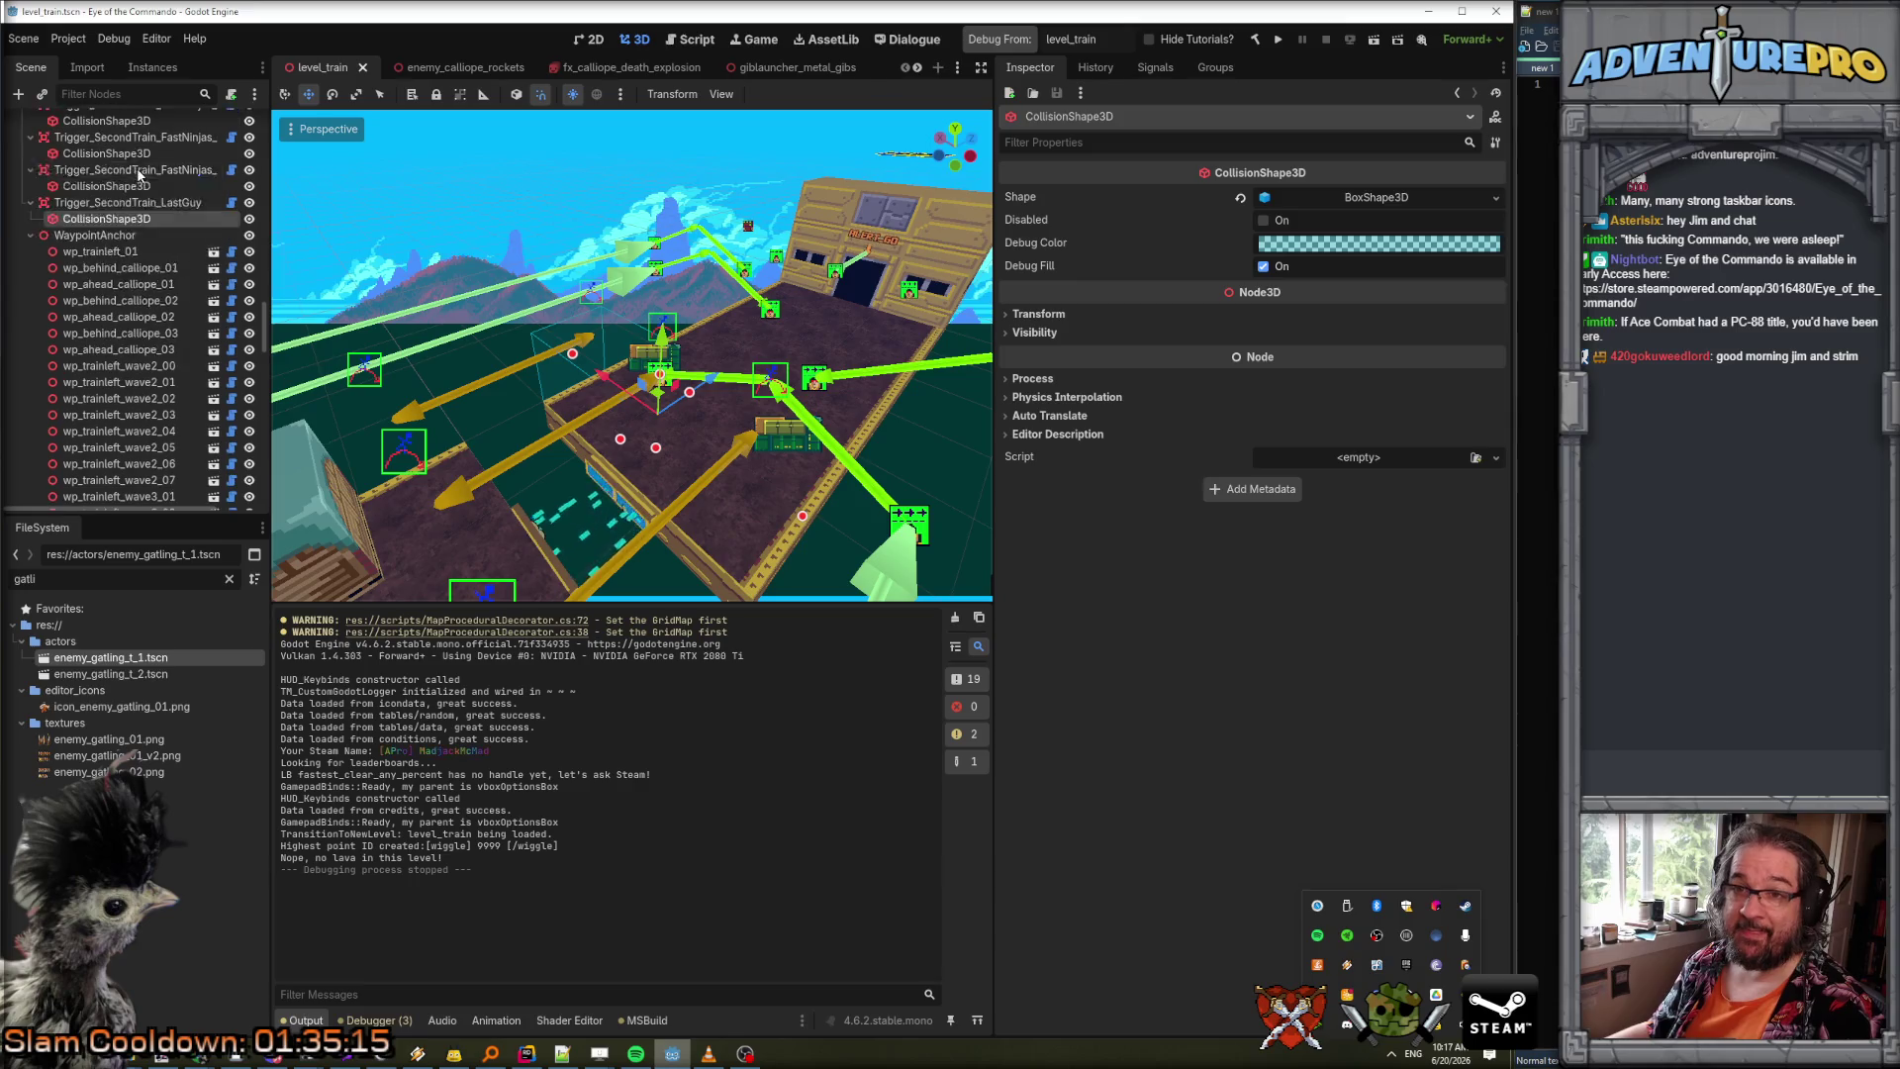
pyautogui.click(172, 251)
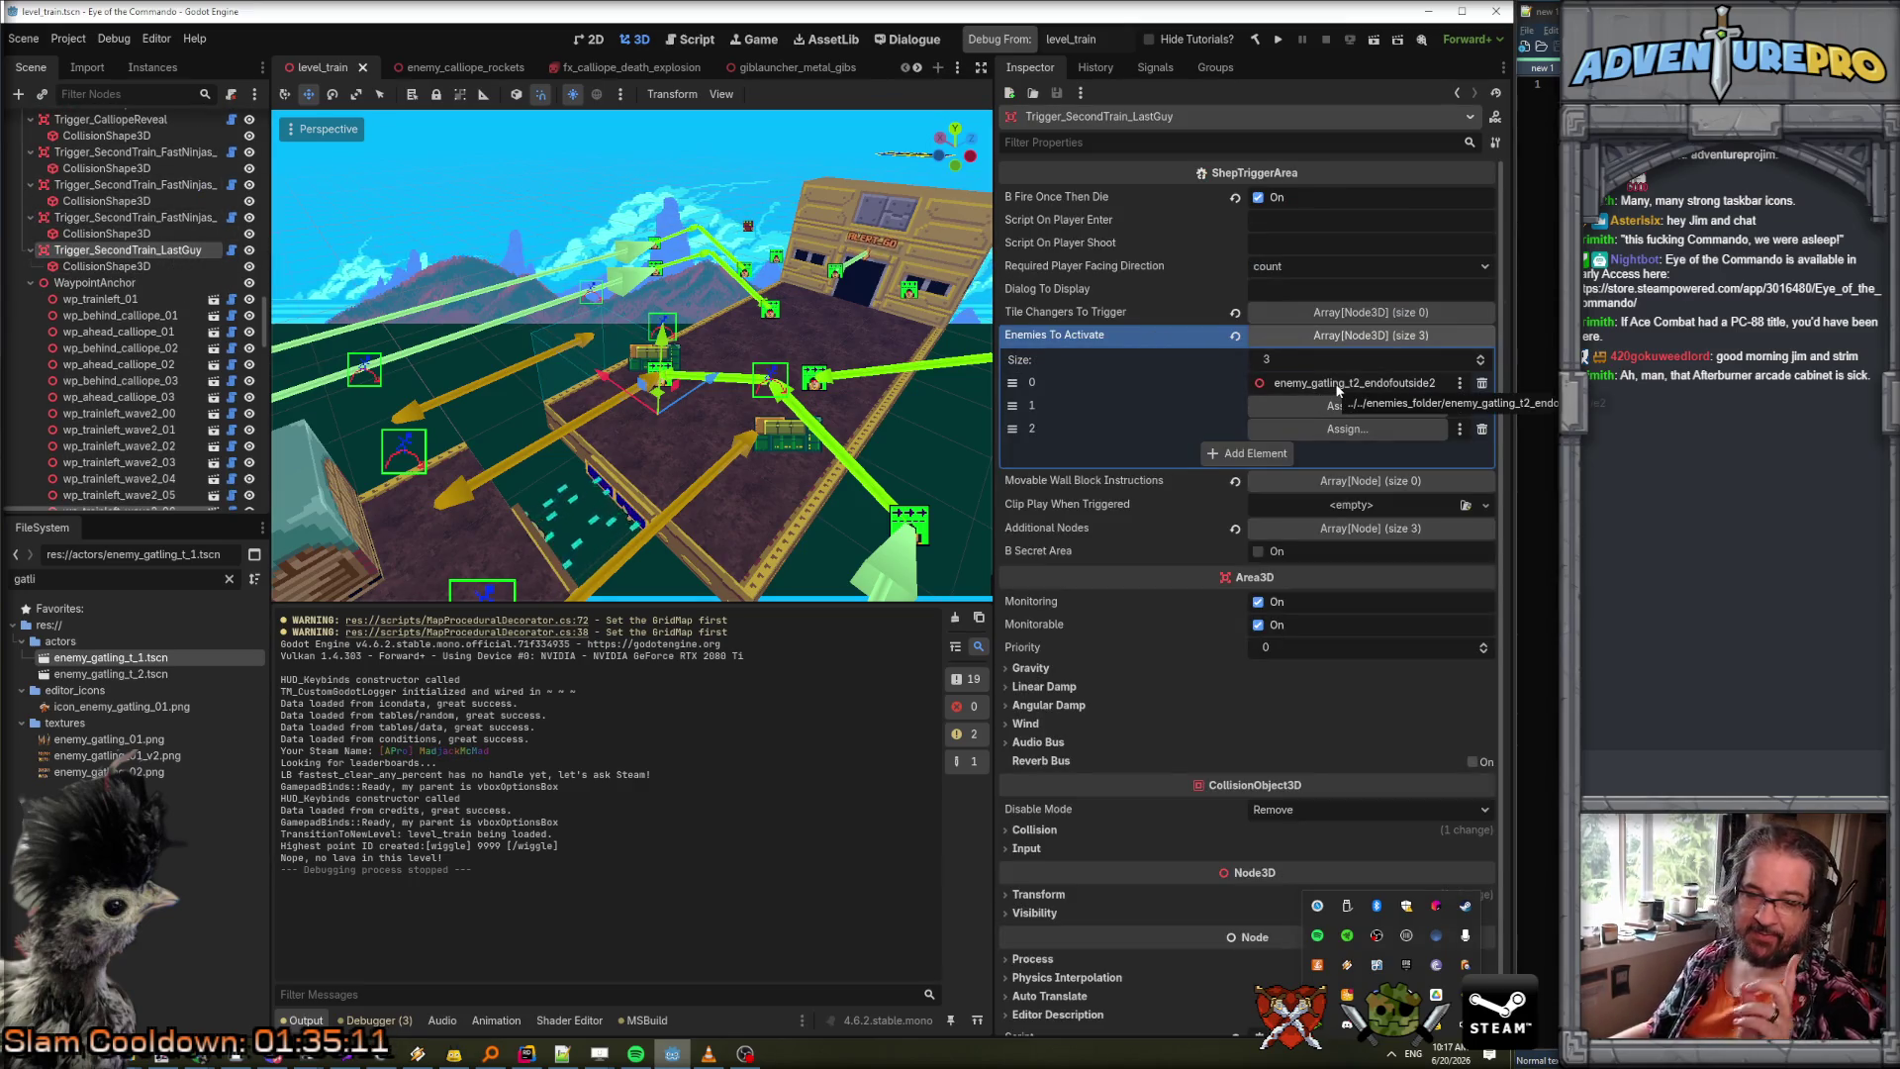
# Put both enemy_gatling_t1_endofoutside2 gatlings in Enemies To Activate slots 1 and 2, then save.
pyautogui.scroll(-10, 178, 327)
pyautogui.scroll(-10, 173, 335)
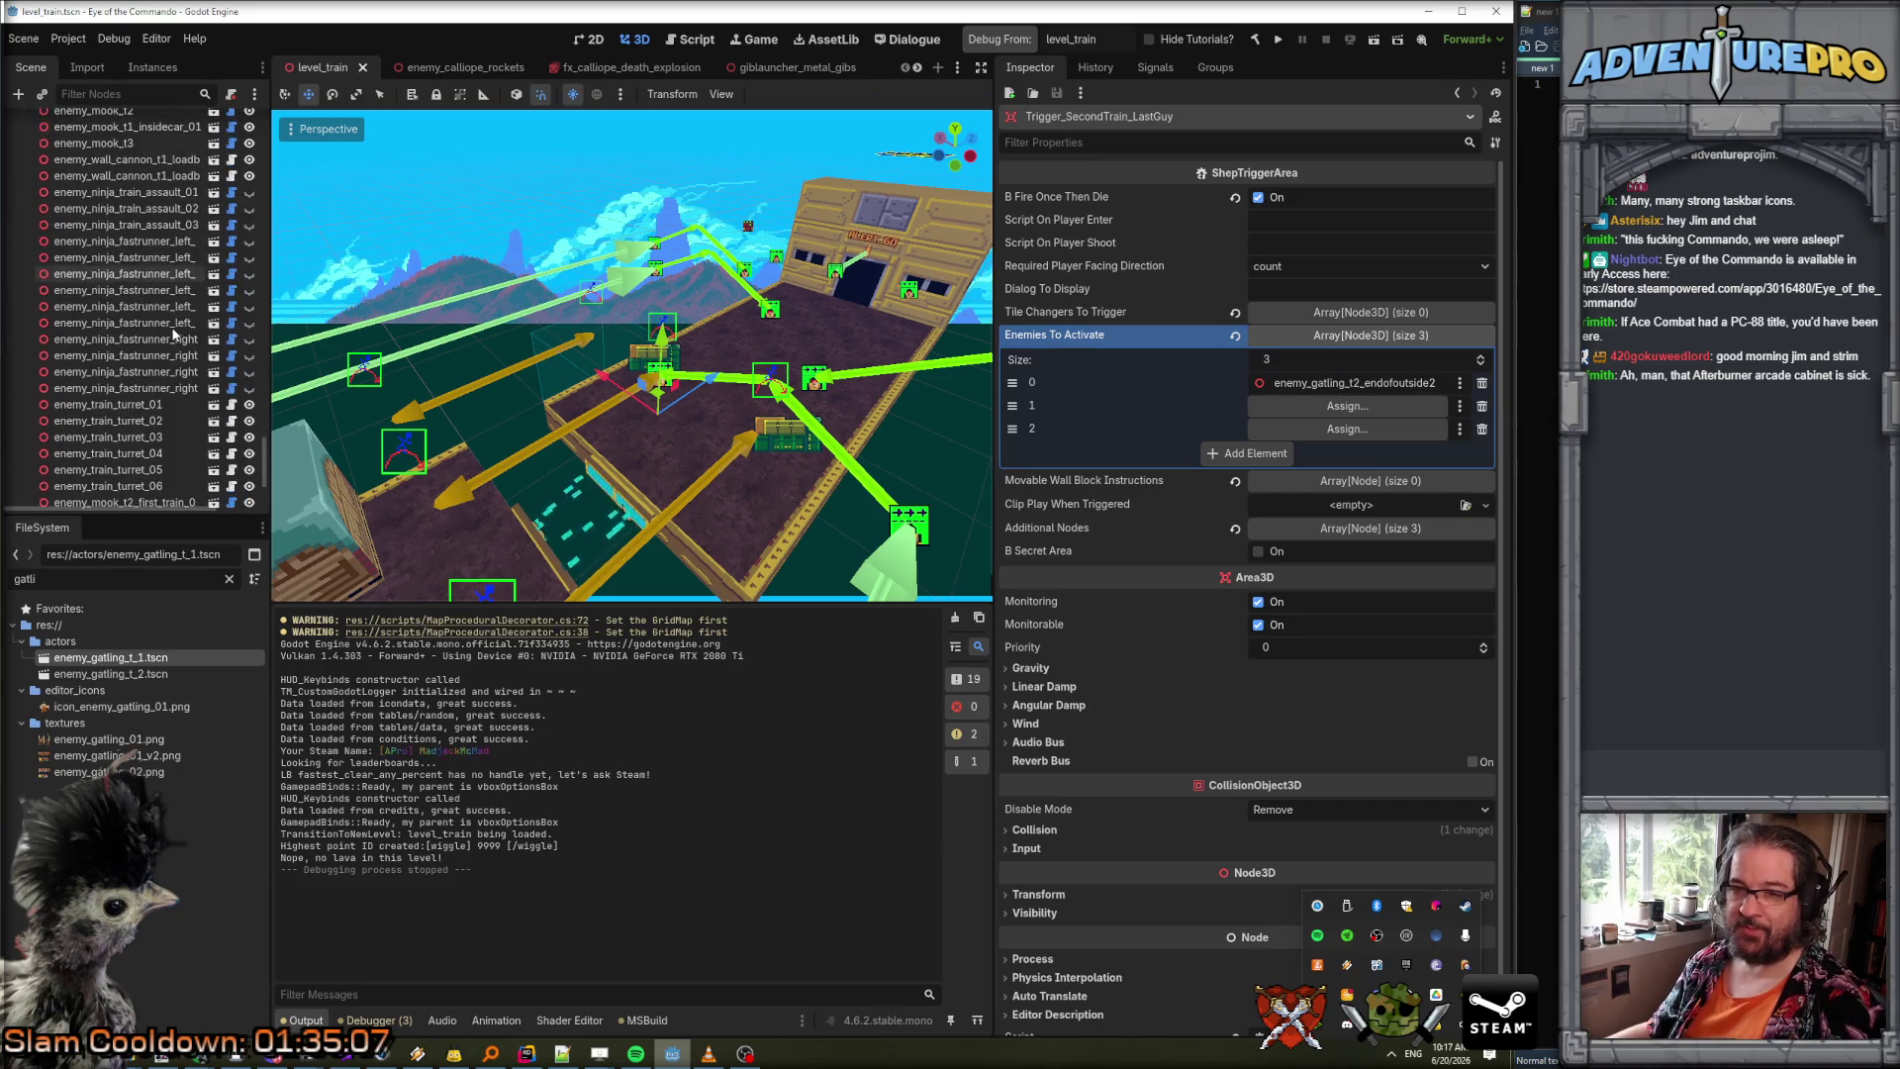
pyautogui.moveTo(170, 473); pyautogui.dragTo(1277, 407)
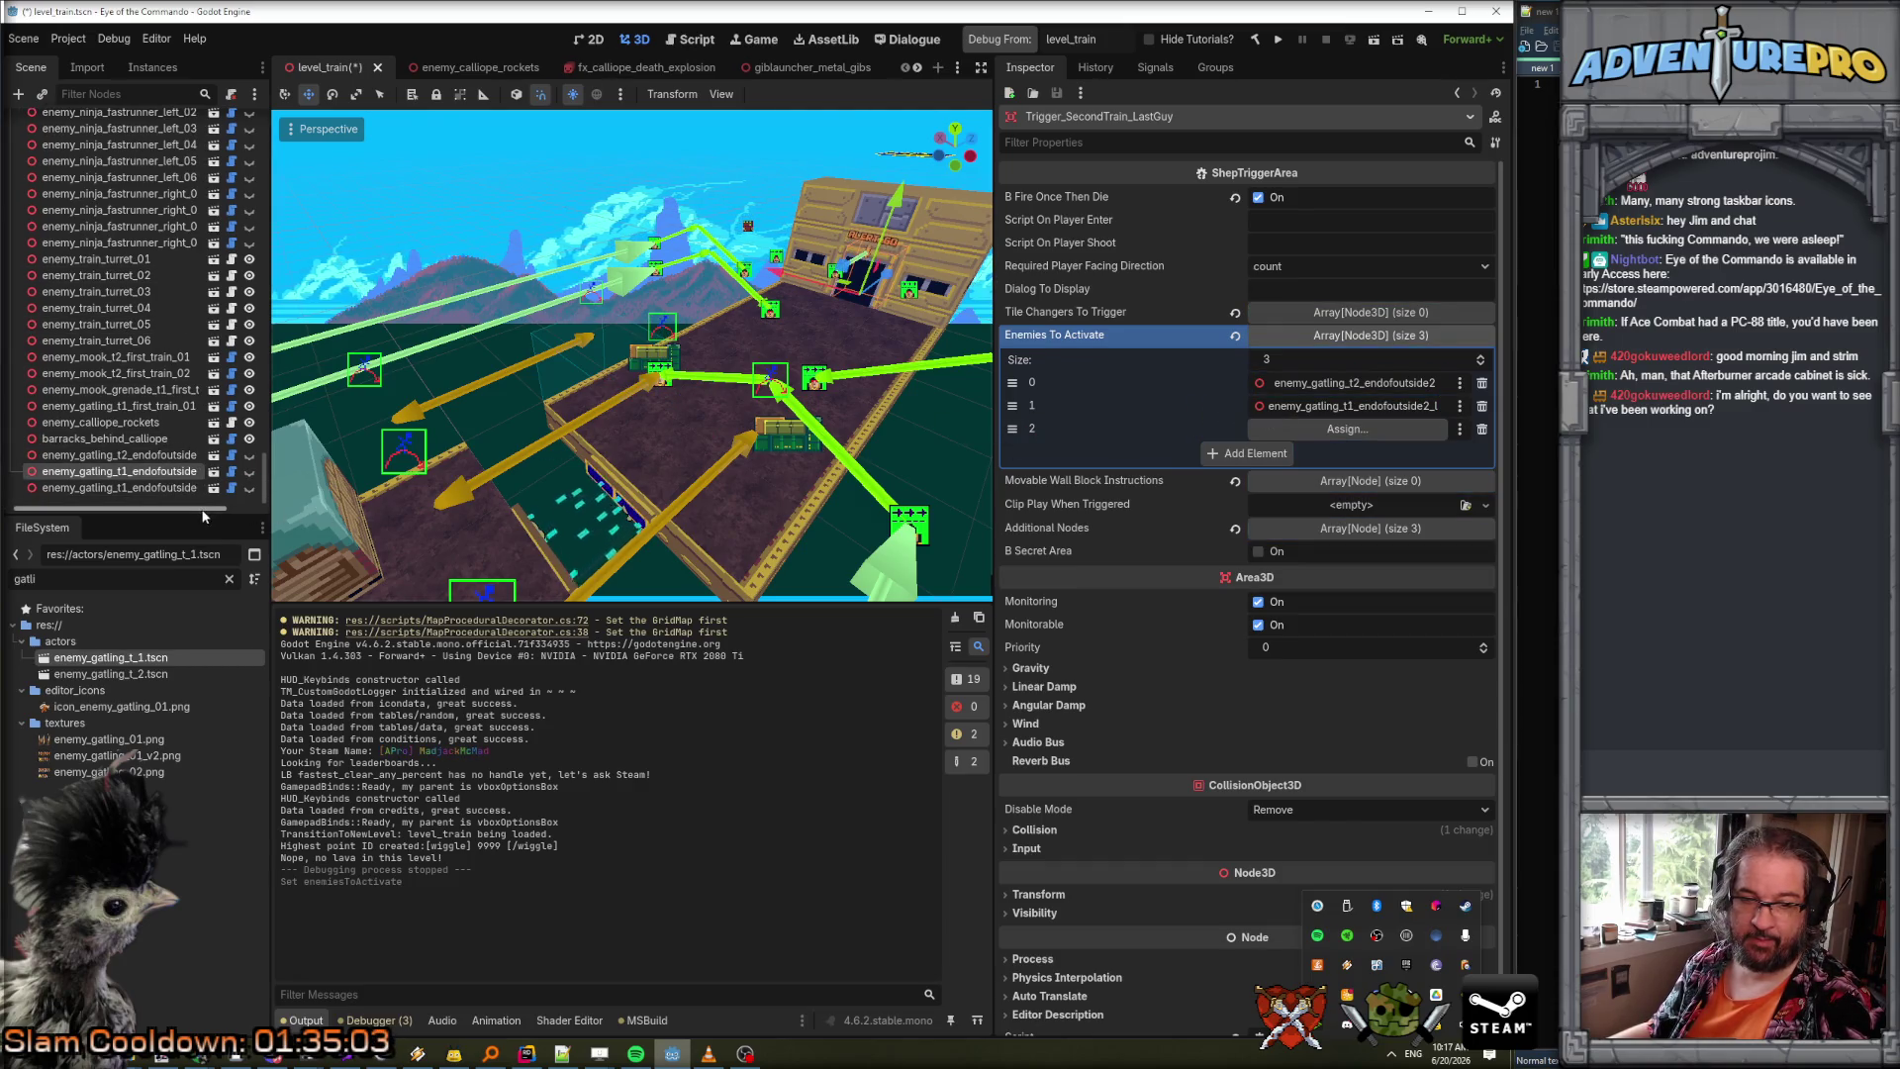
pyautogui.moveTo(169, 488); pyautogui.dragTo(1287, 431)
pyautogui.hotkey('ctrl', 's')
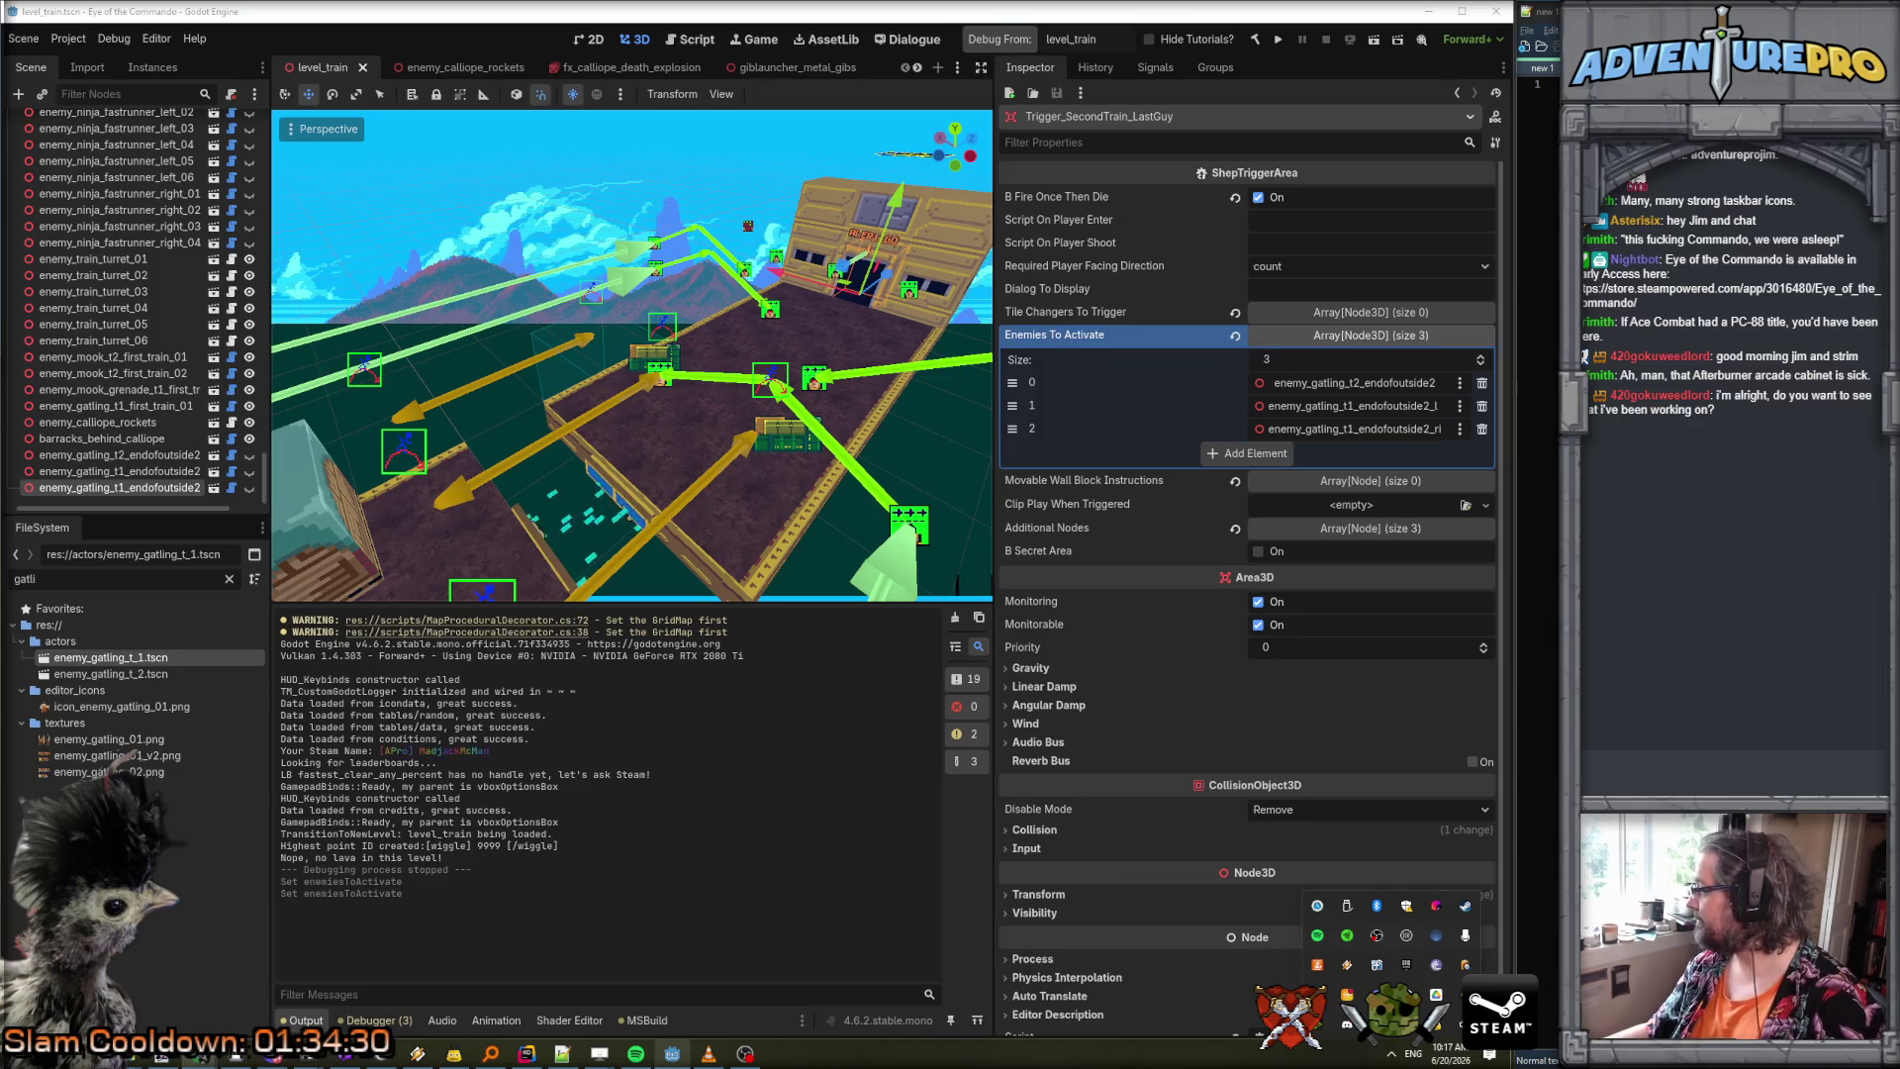
pyautogui.doubleClick(1140, 645)
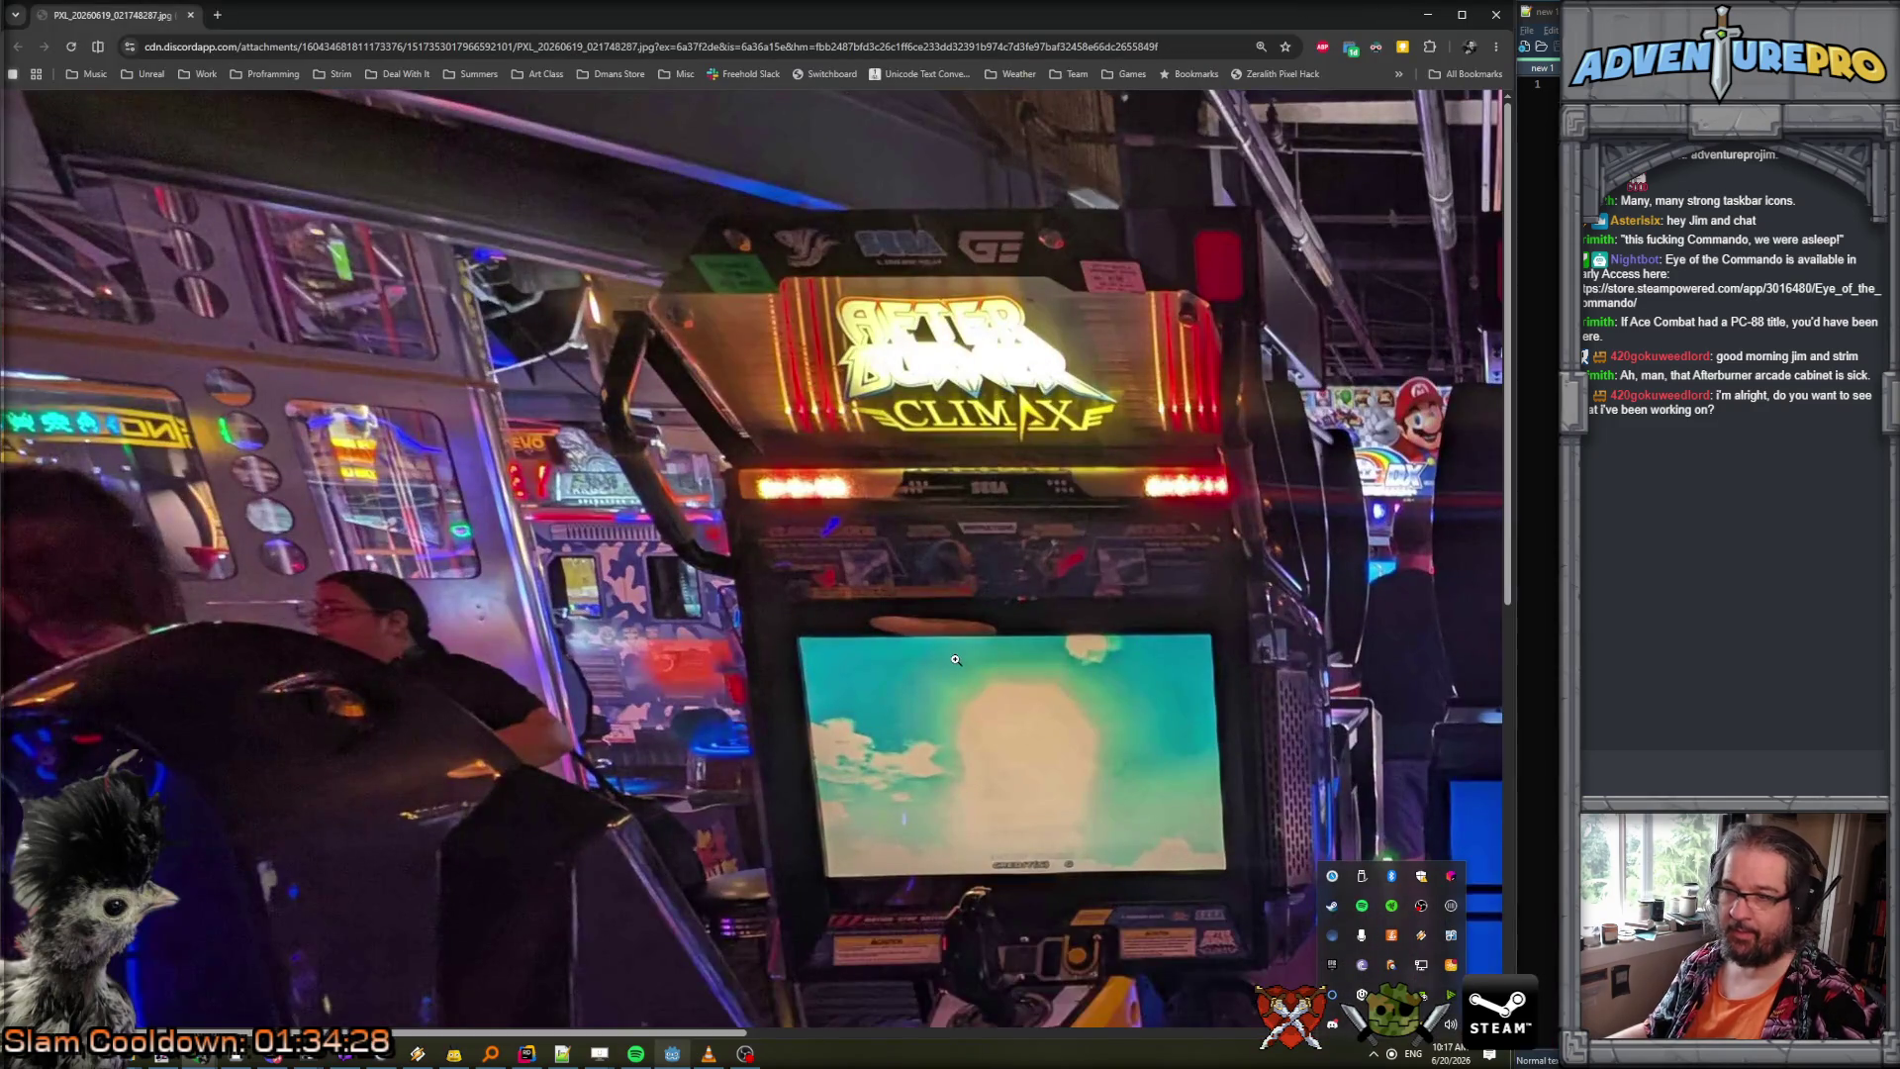
pyautogui.keyDown('ctrl'); pyautogui.scroll(3, 955, 659); pyautogui.keyUp('ctrl')
pyautogui.keyDown('ctrl'); pyautogui.scroll(-3, 955, 659); pyautogui.keyUp('ctrl')
pyautogui.keyDown('ctrl'); pyautogui.scroll(-5, 955, 659); pyautogui.keyUp('ctrl')
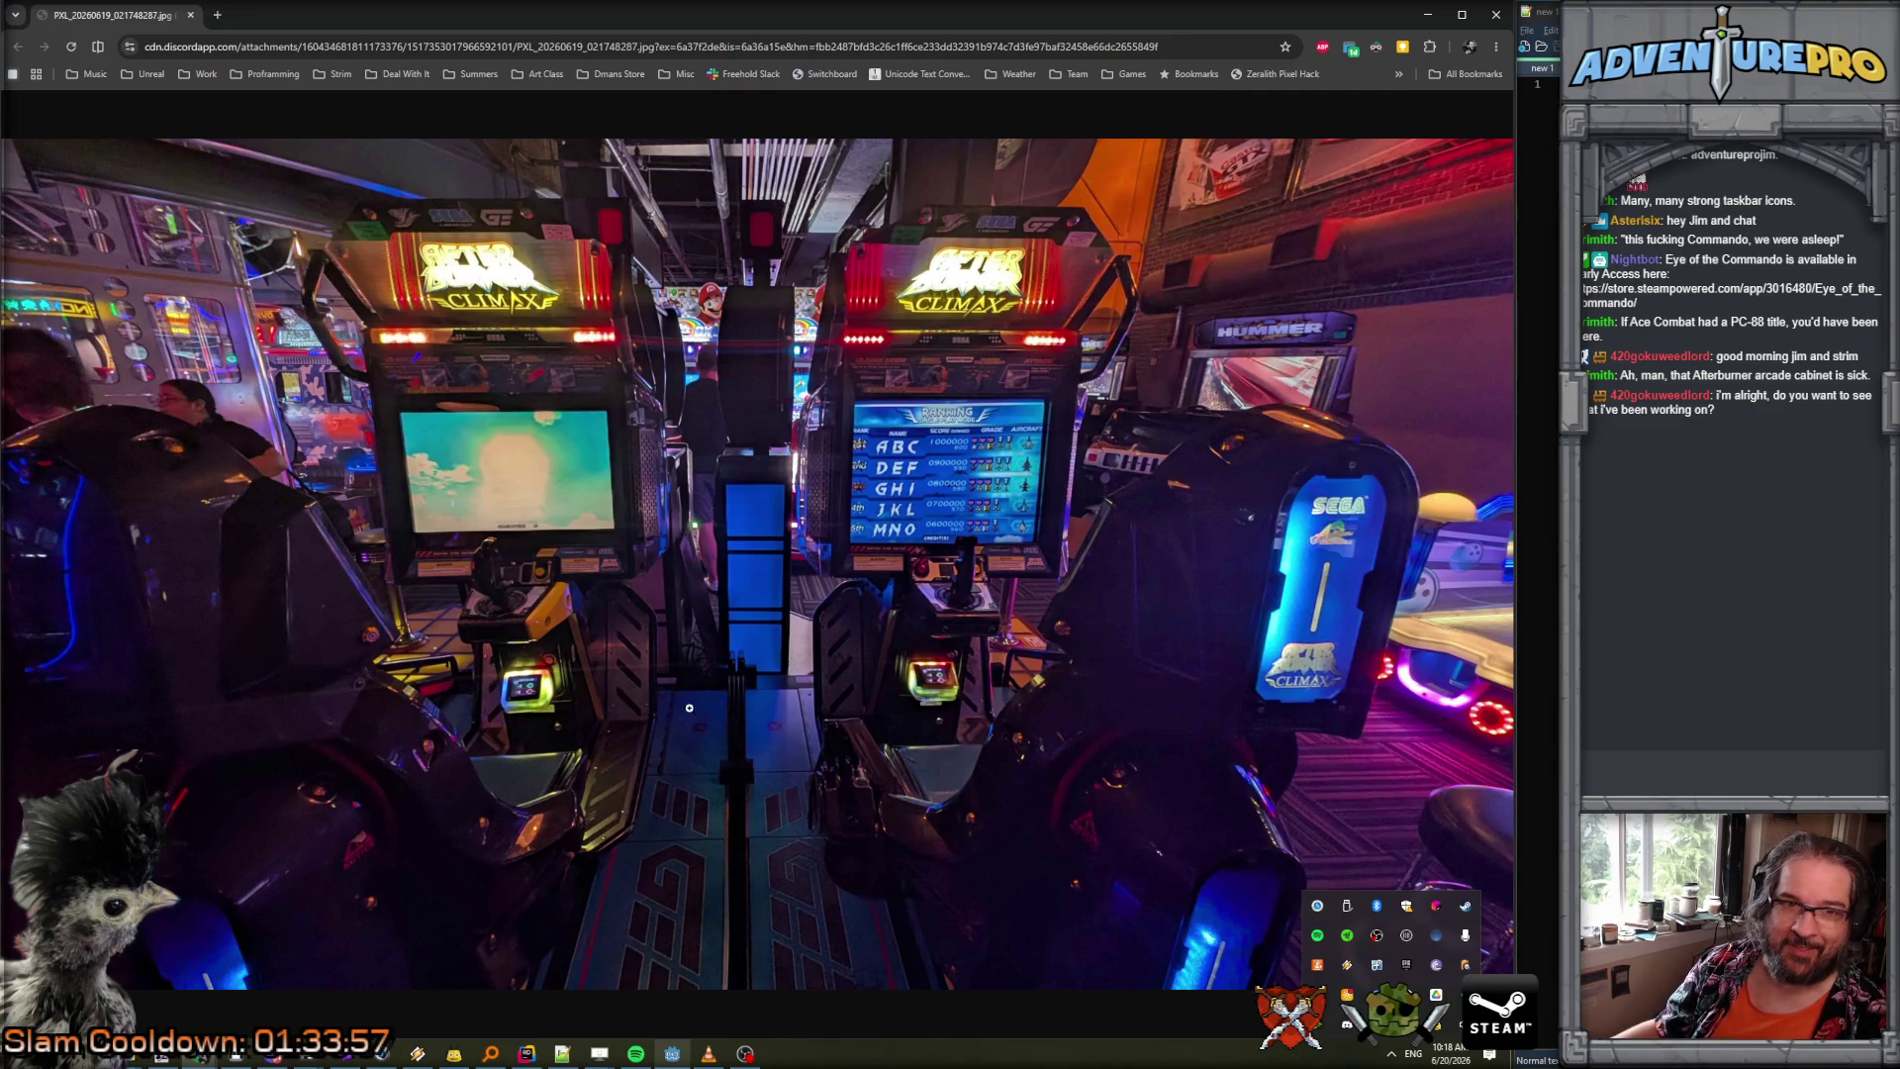
pyautogui.click(193, 15)
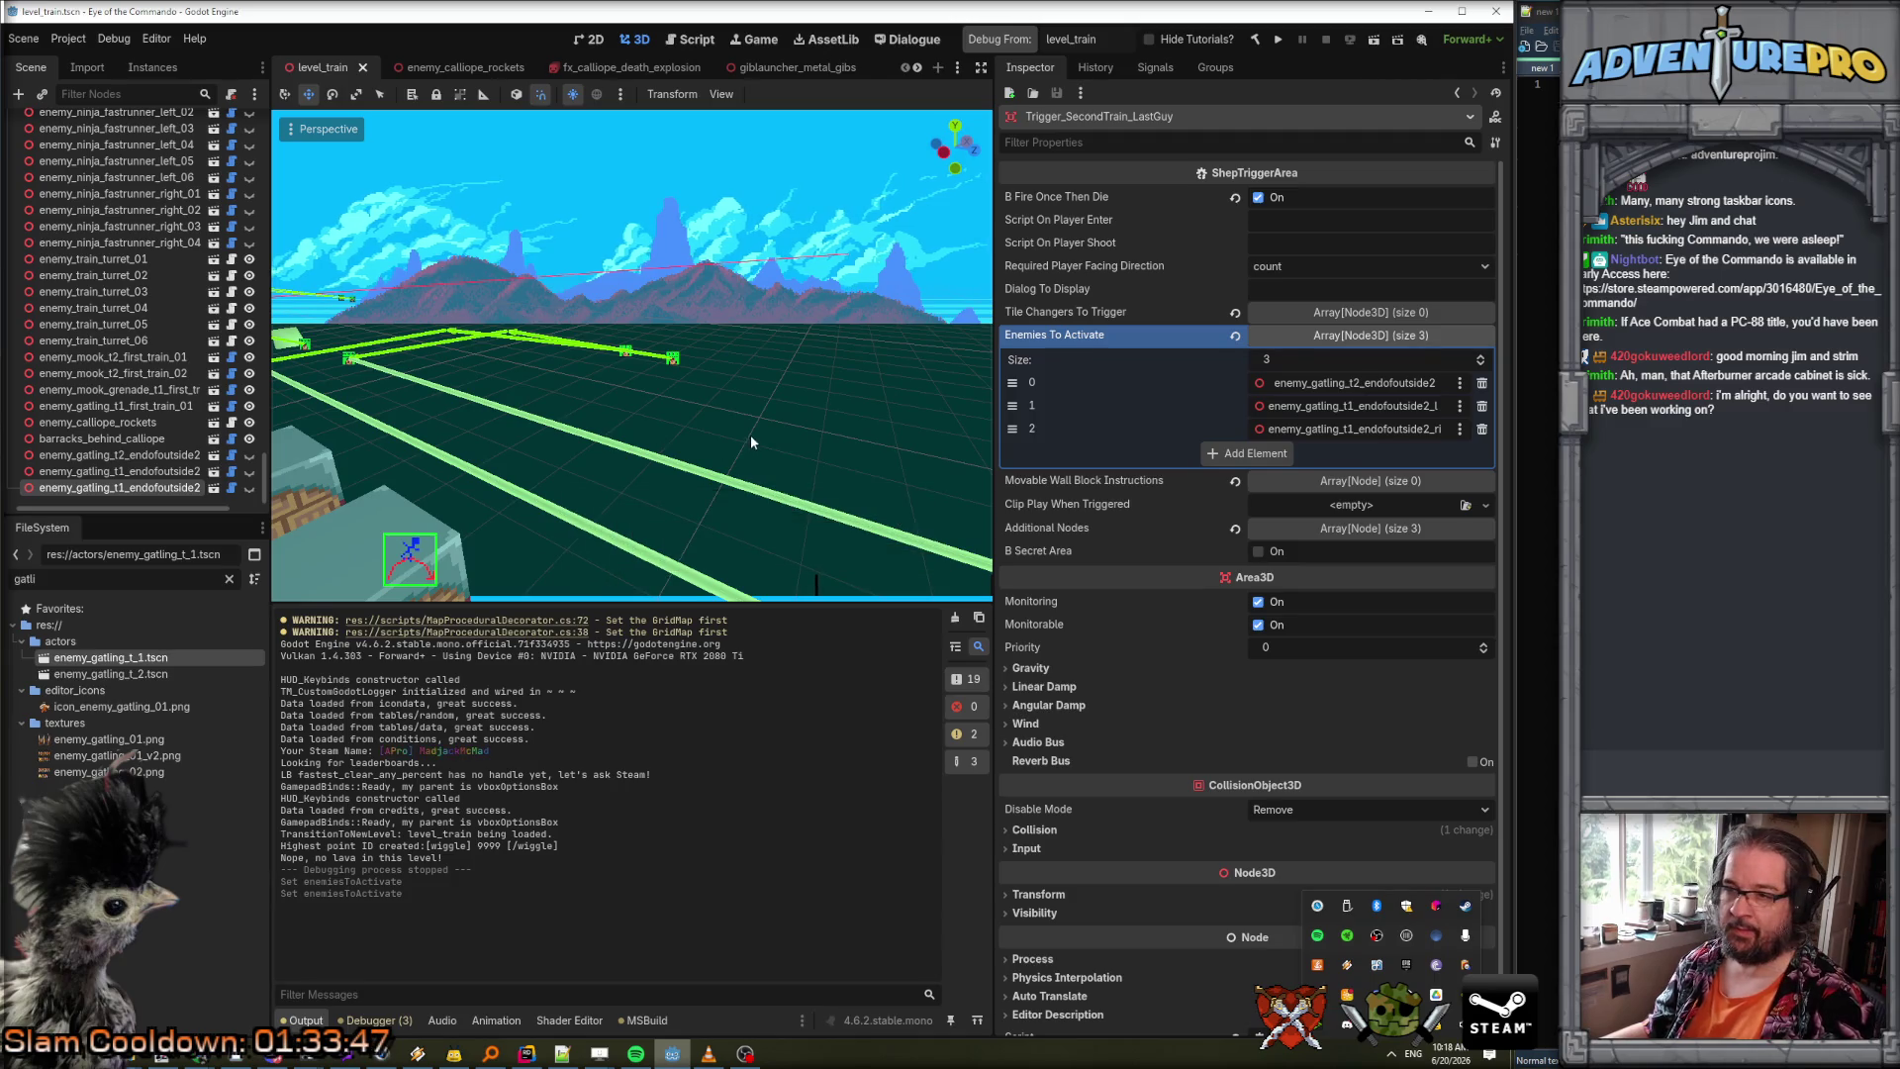
# Build the .NET project and run the game debugging from level_train.
pyautogui.click(1001, 48)
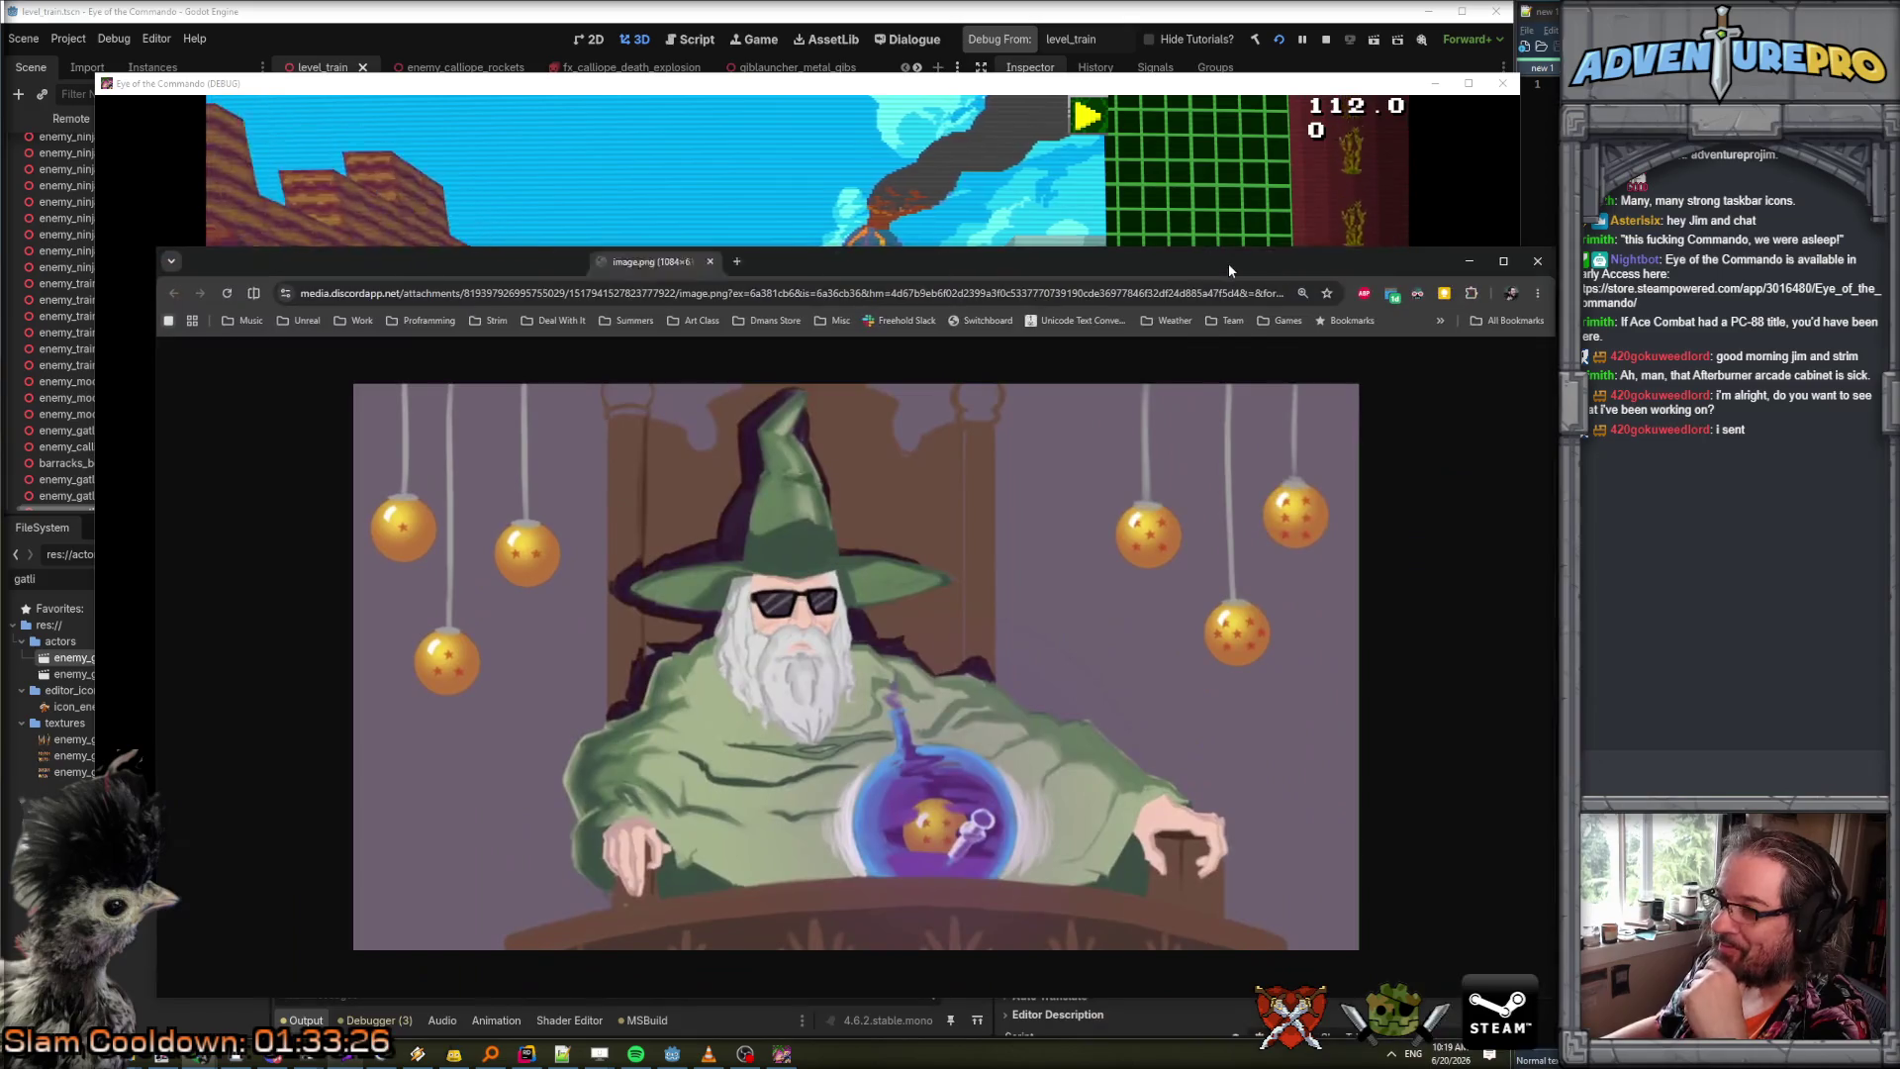
pyautogui.doubleClick(1227, 263)
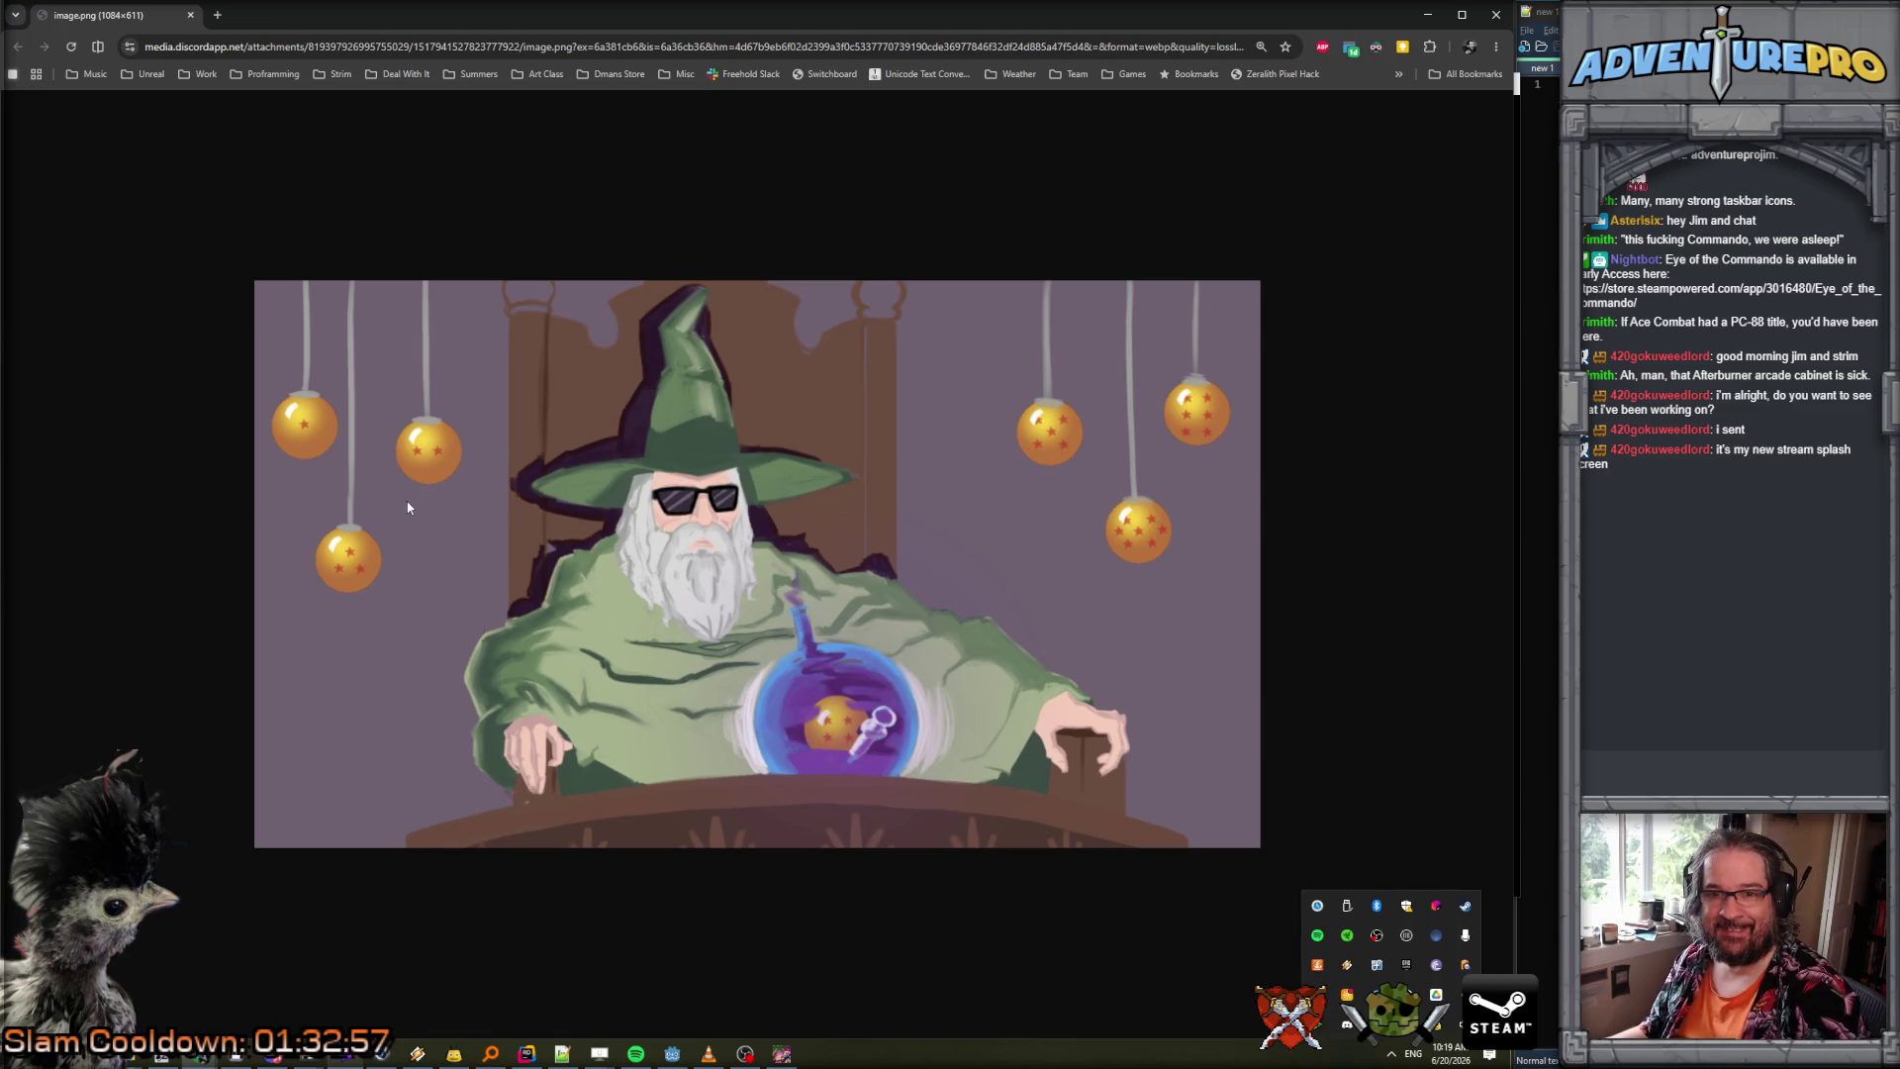
pyautogui.click(1428, 15)
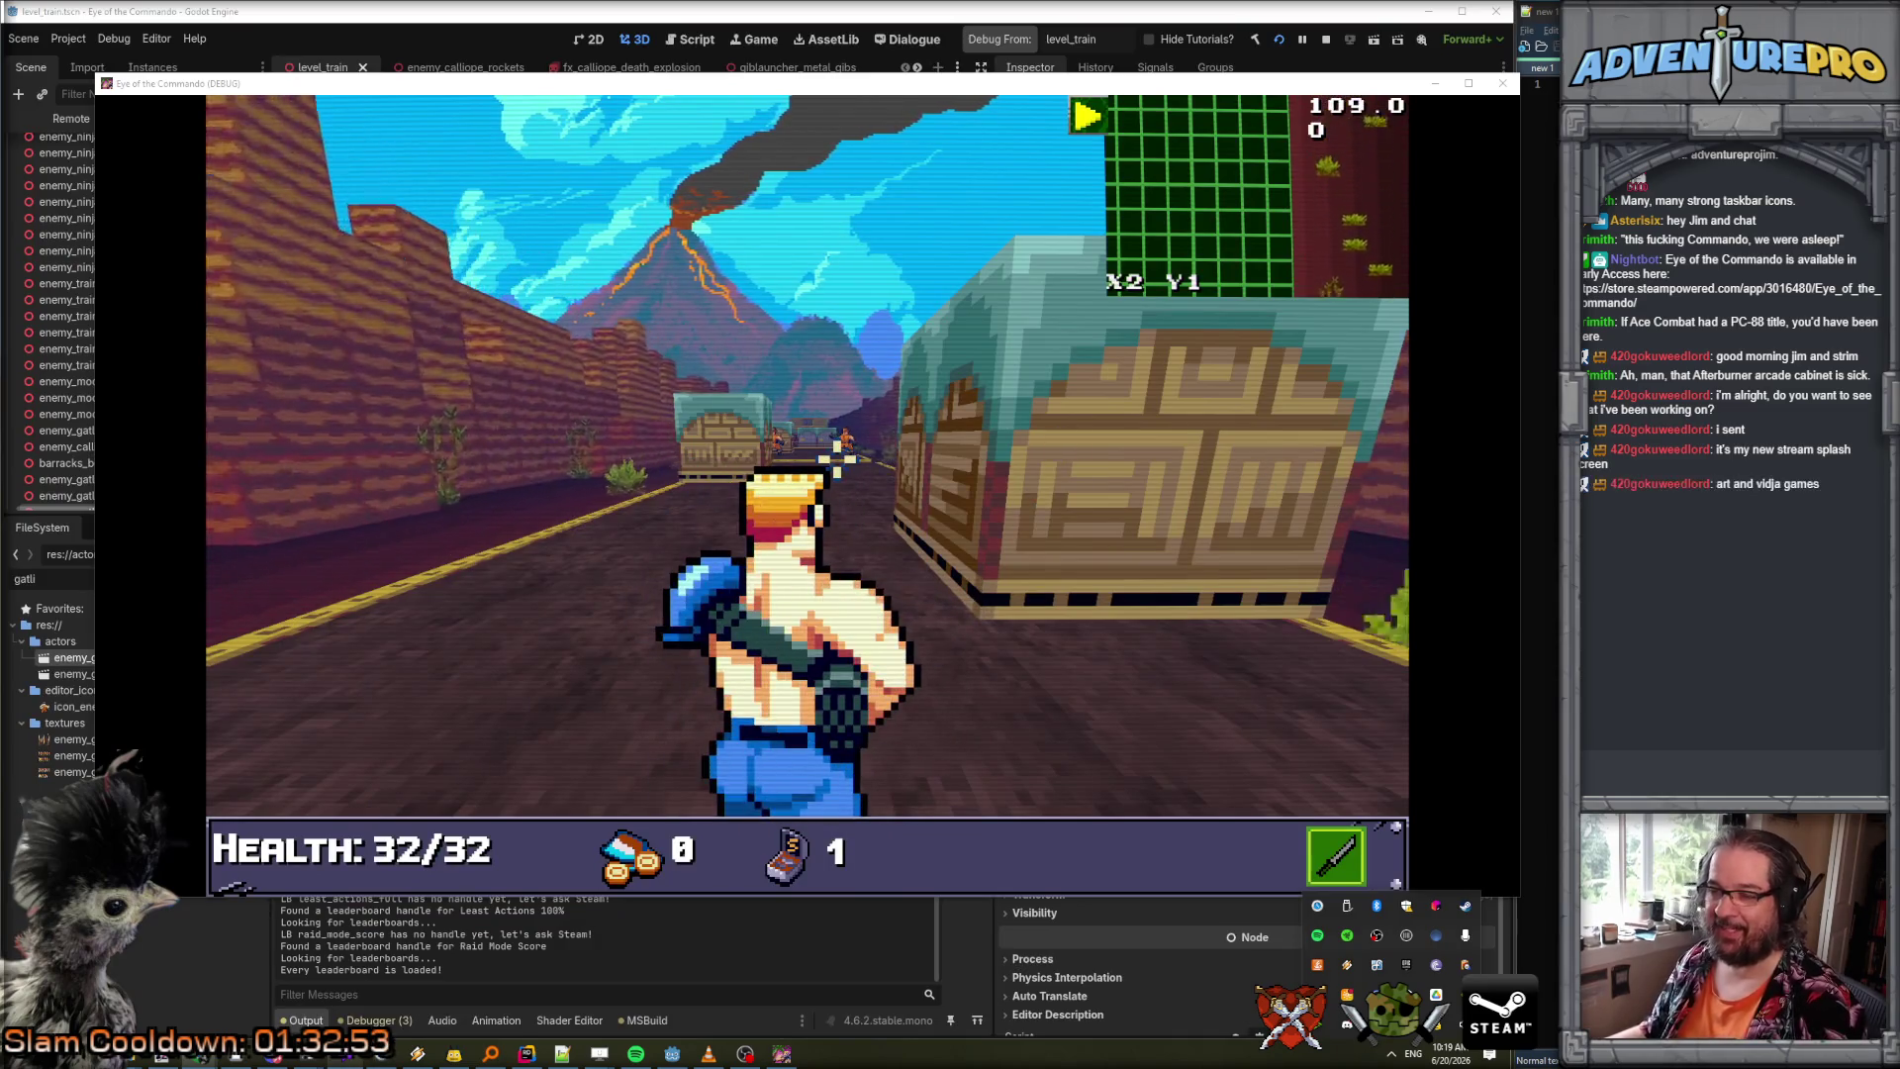
# Teleport the player to X57 Y30 with the debug console command TP 57 30.
pyautogui.press('quoteleft')
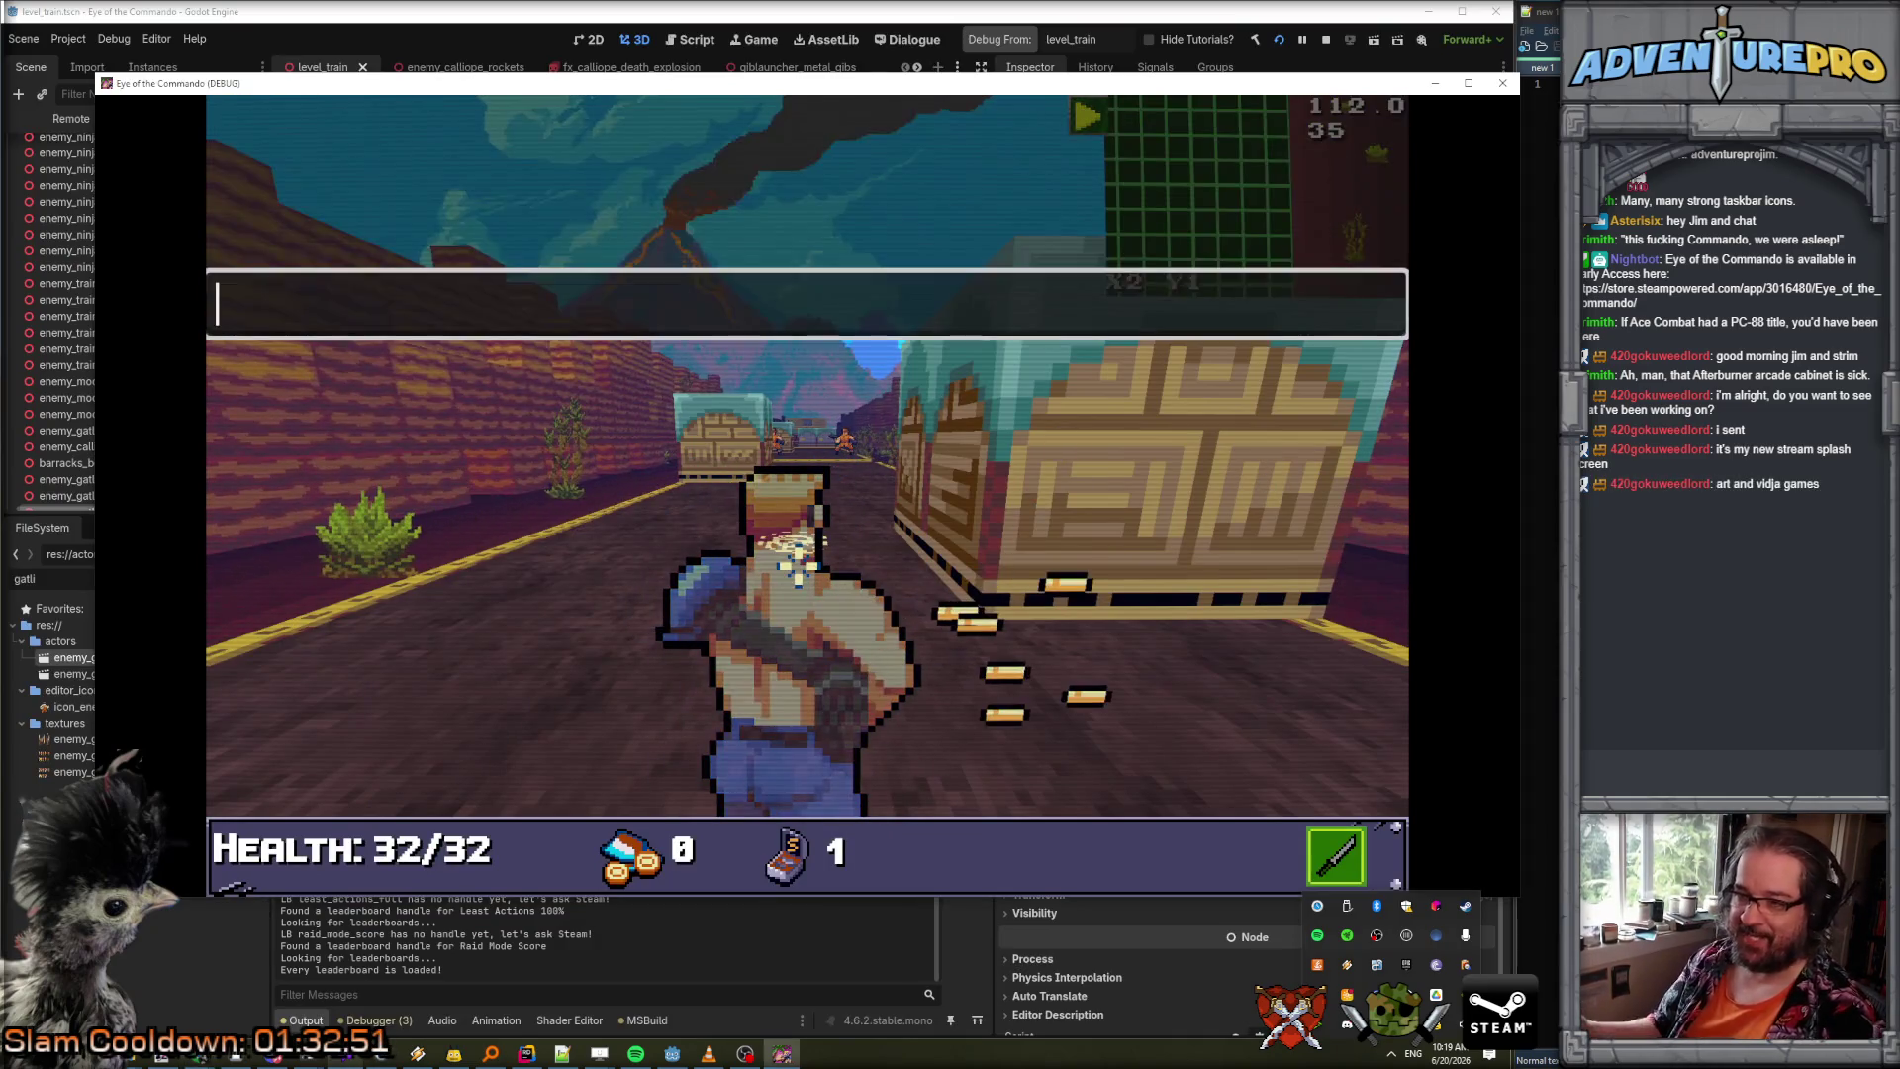
pyautogui.write('TPO 57')
pyautogui.press('BackSpace')
pyautogui.press('BackSpace')
pyautogui.press('BackSpace')
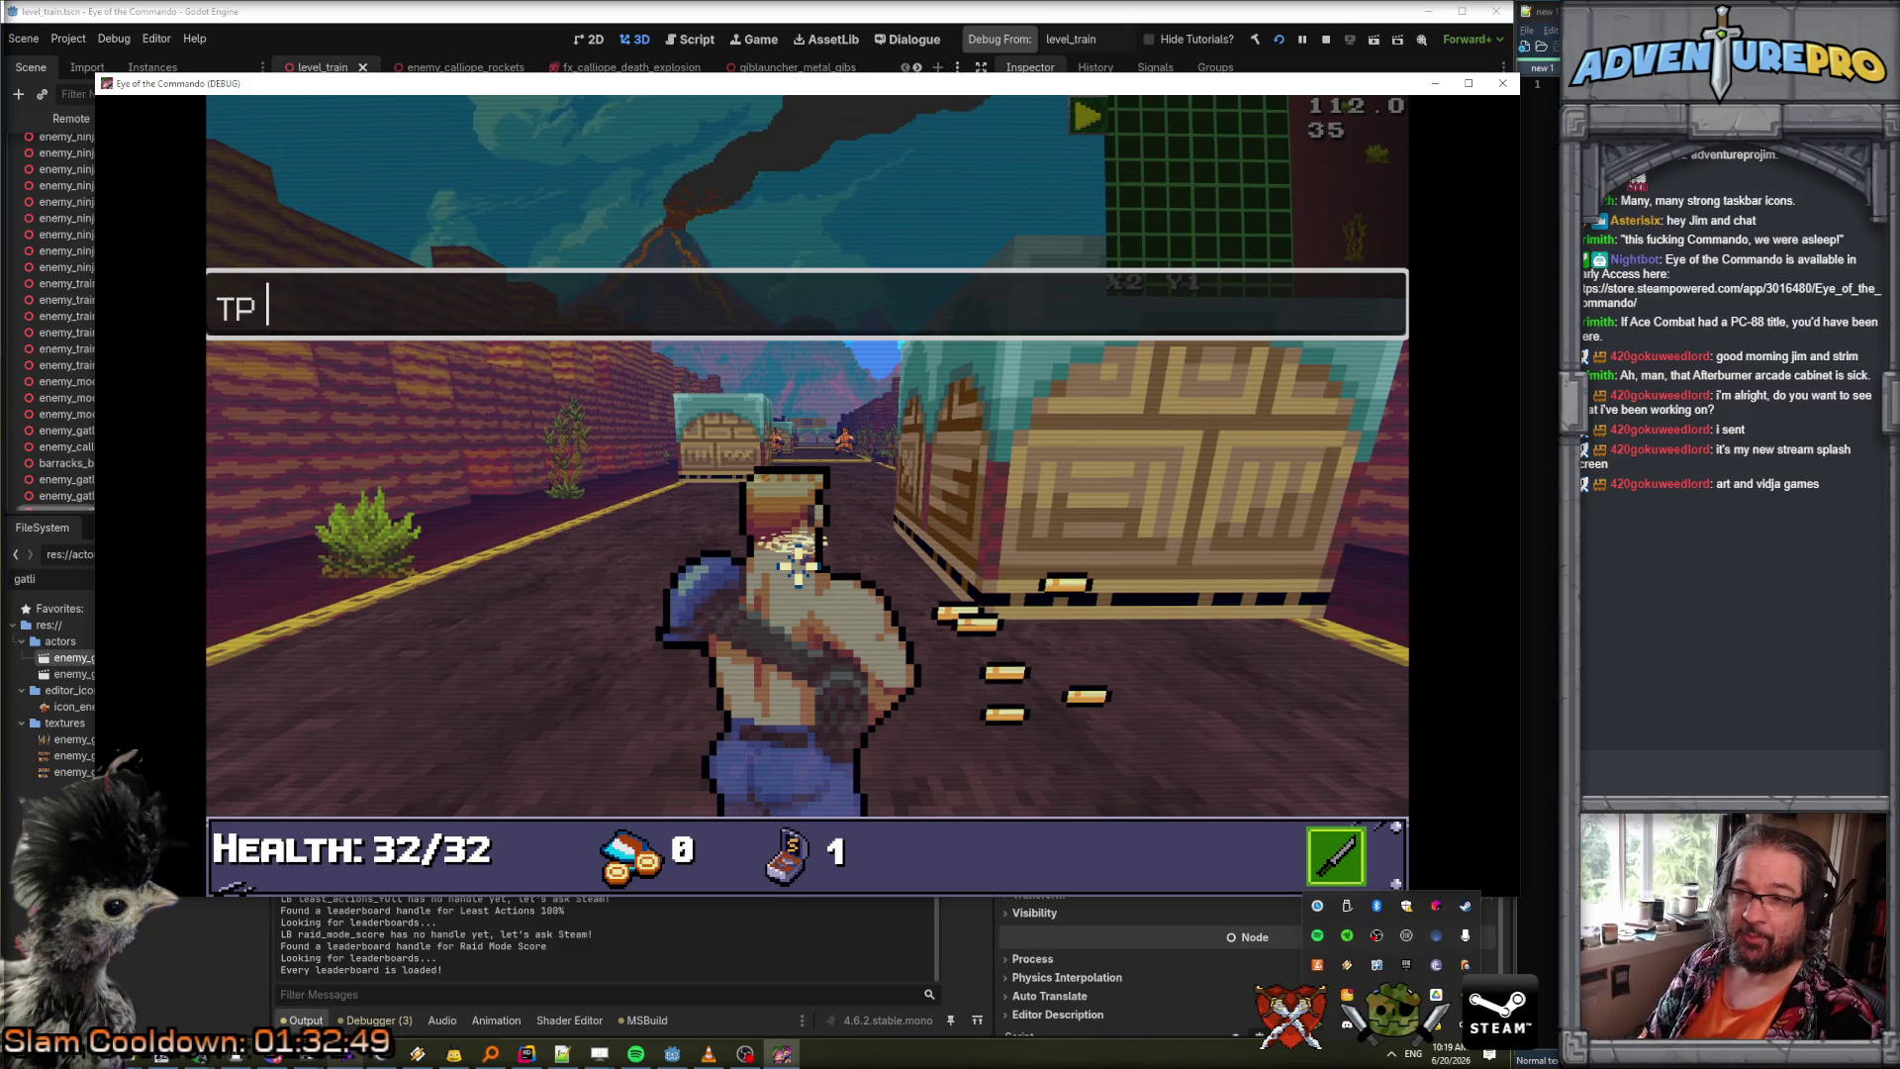
pyautogui.write('30')
pyautogui.press('Return')
pyautogui.press('quoteleft')
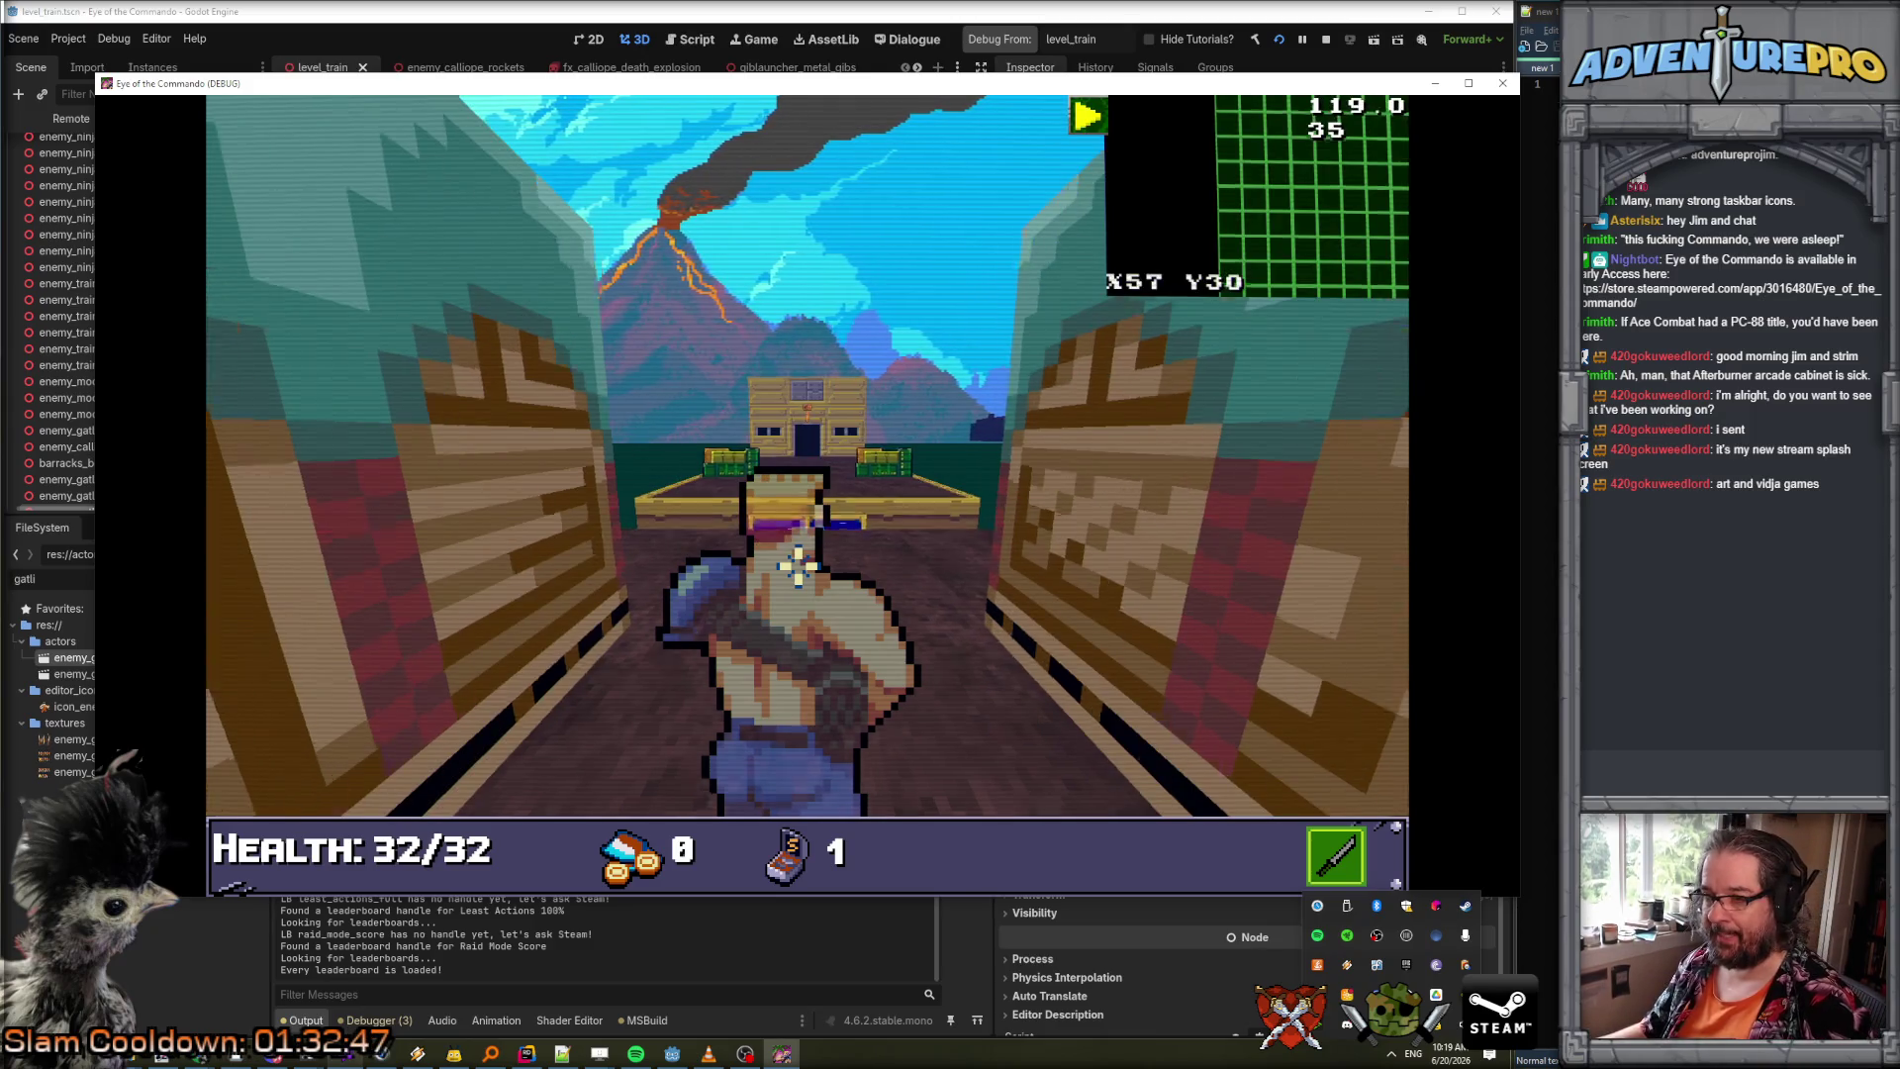
# Maximize the game window, advance toward the enemies and take cover behind the left crate.
pyautogui.press('w')
pyautogui.press('w')
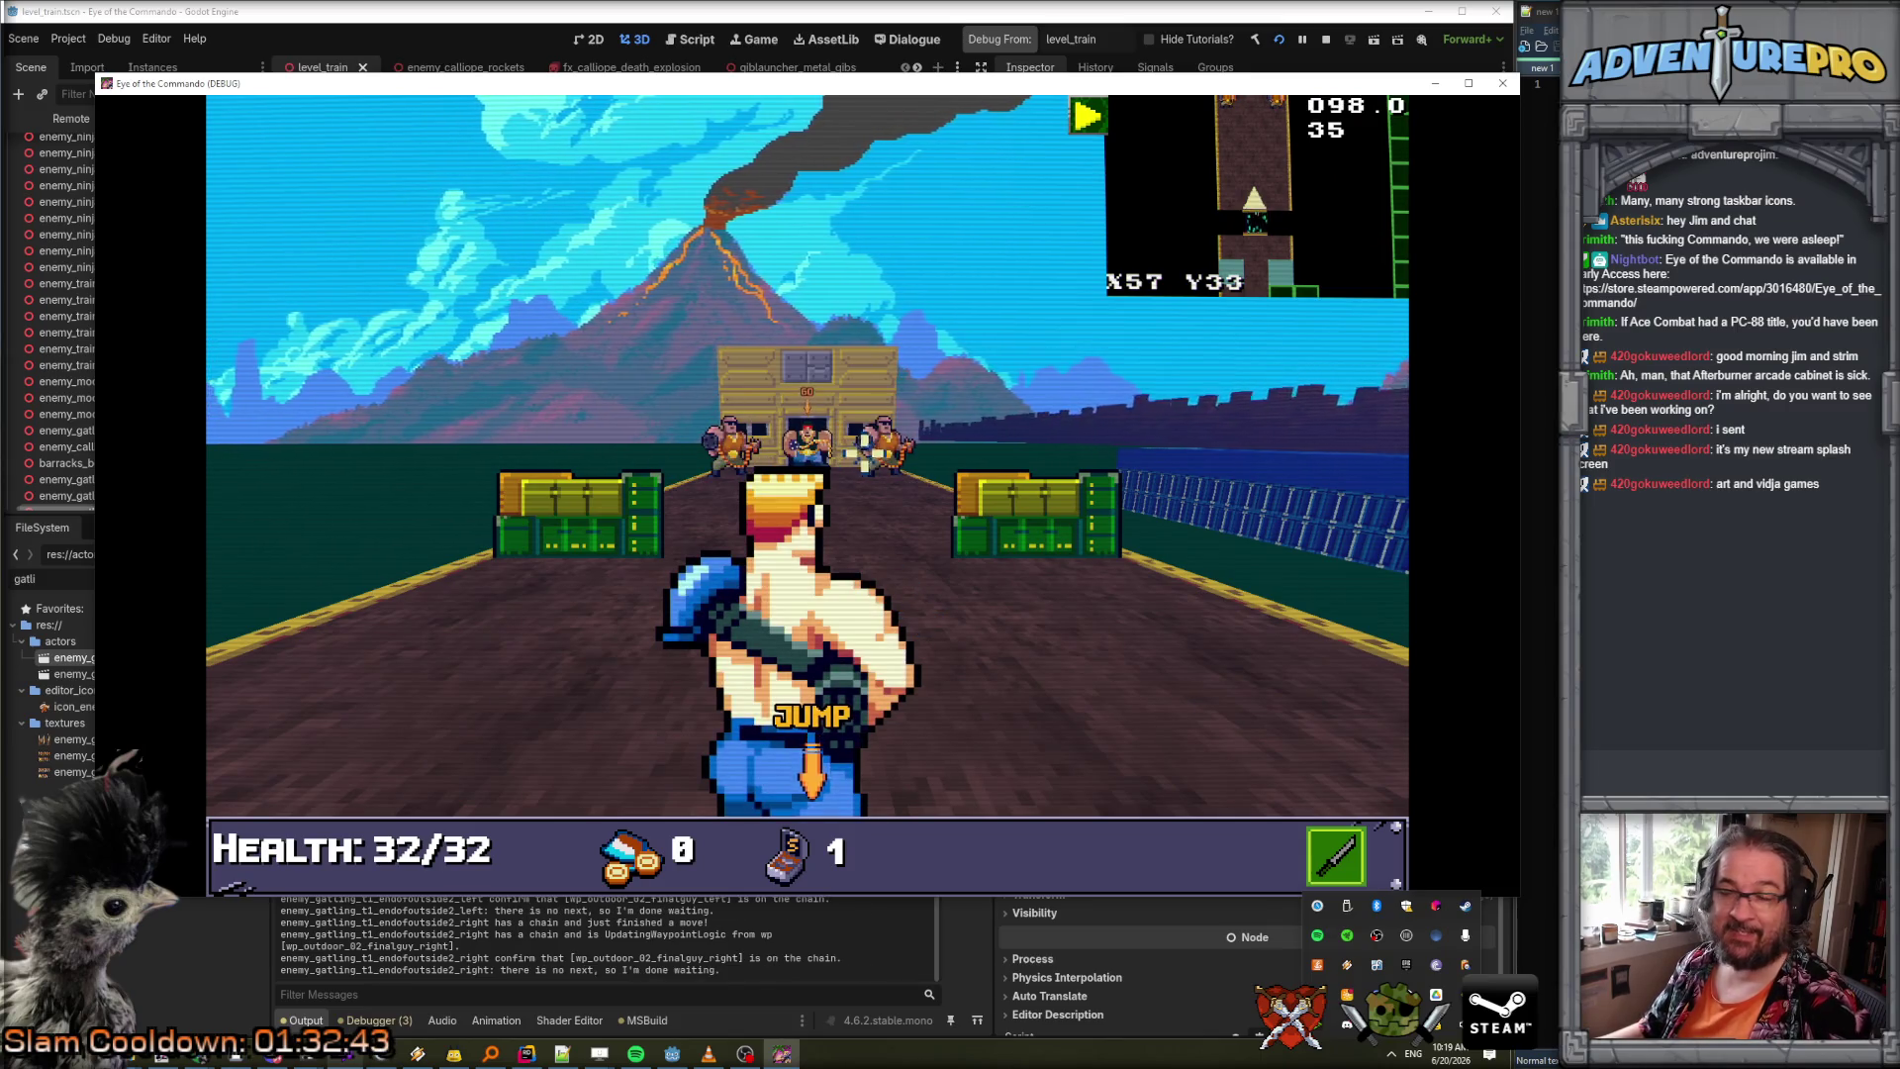
pyautogui.click(1469, 83)
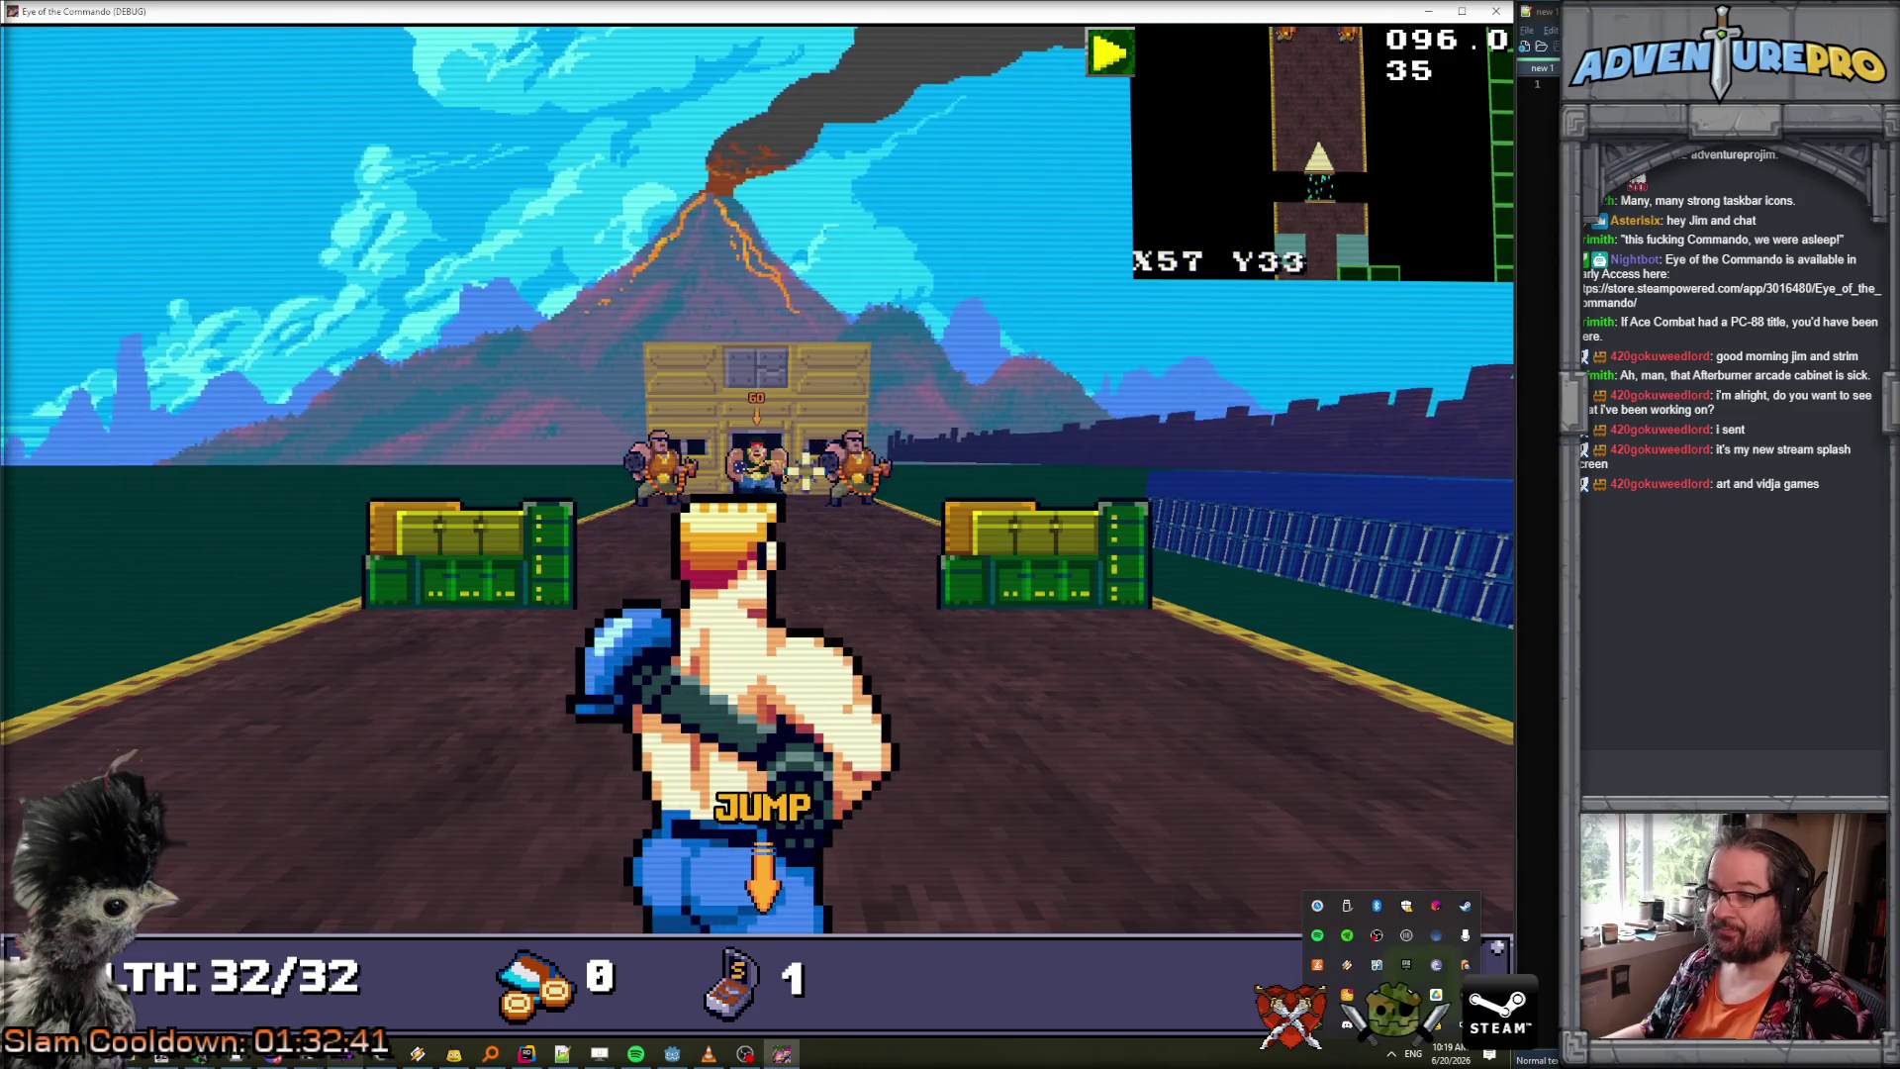
pyautogui.press('w')
pyautogui.press('a')
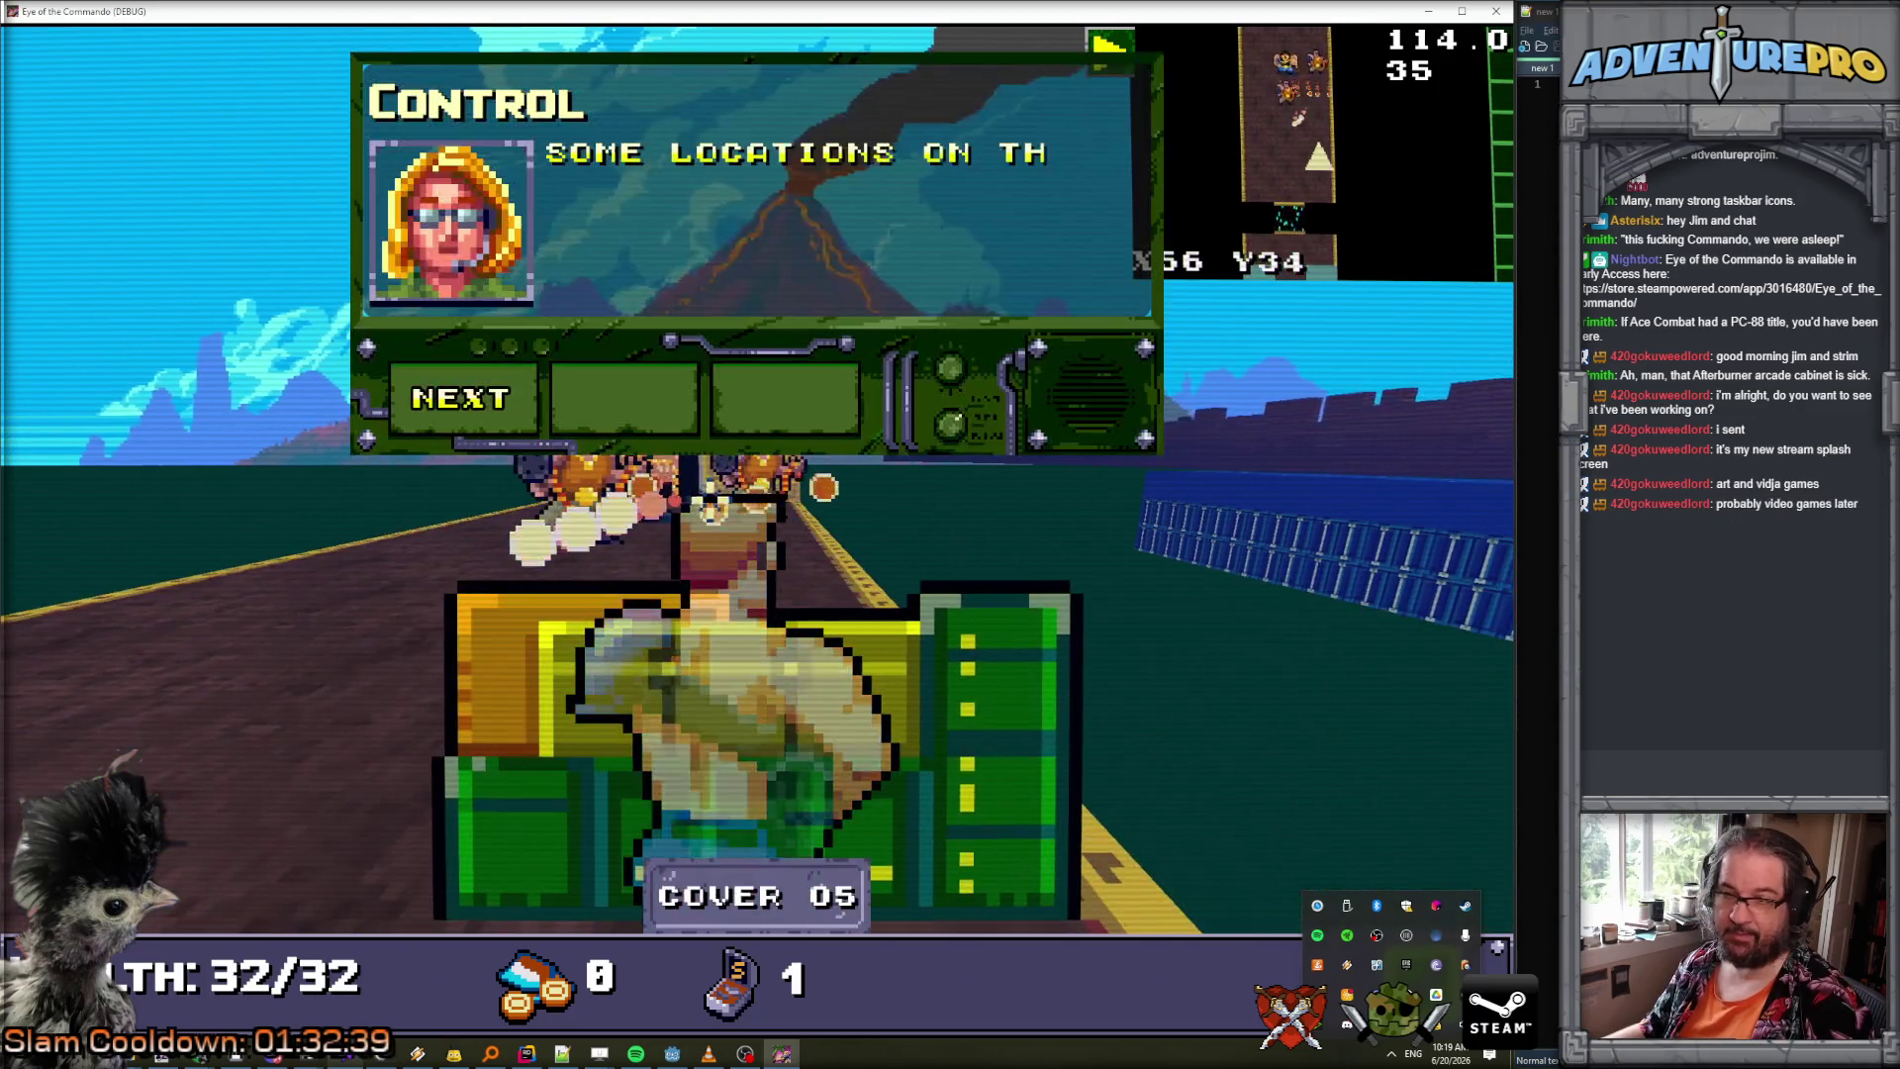
pyautogui.click(481, 401)
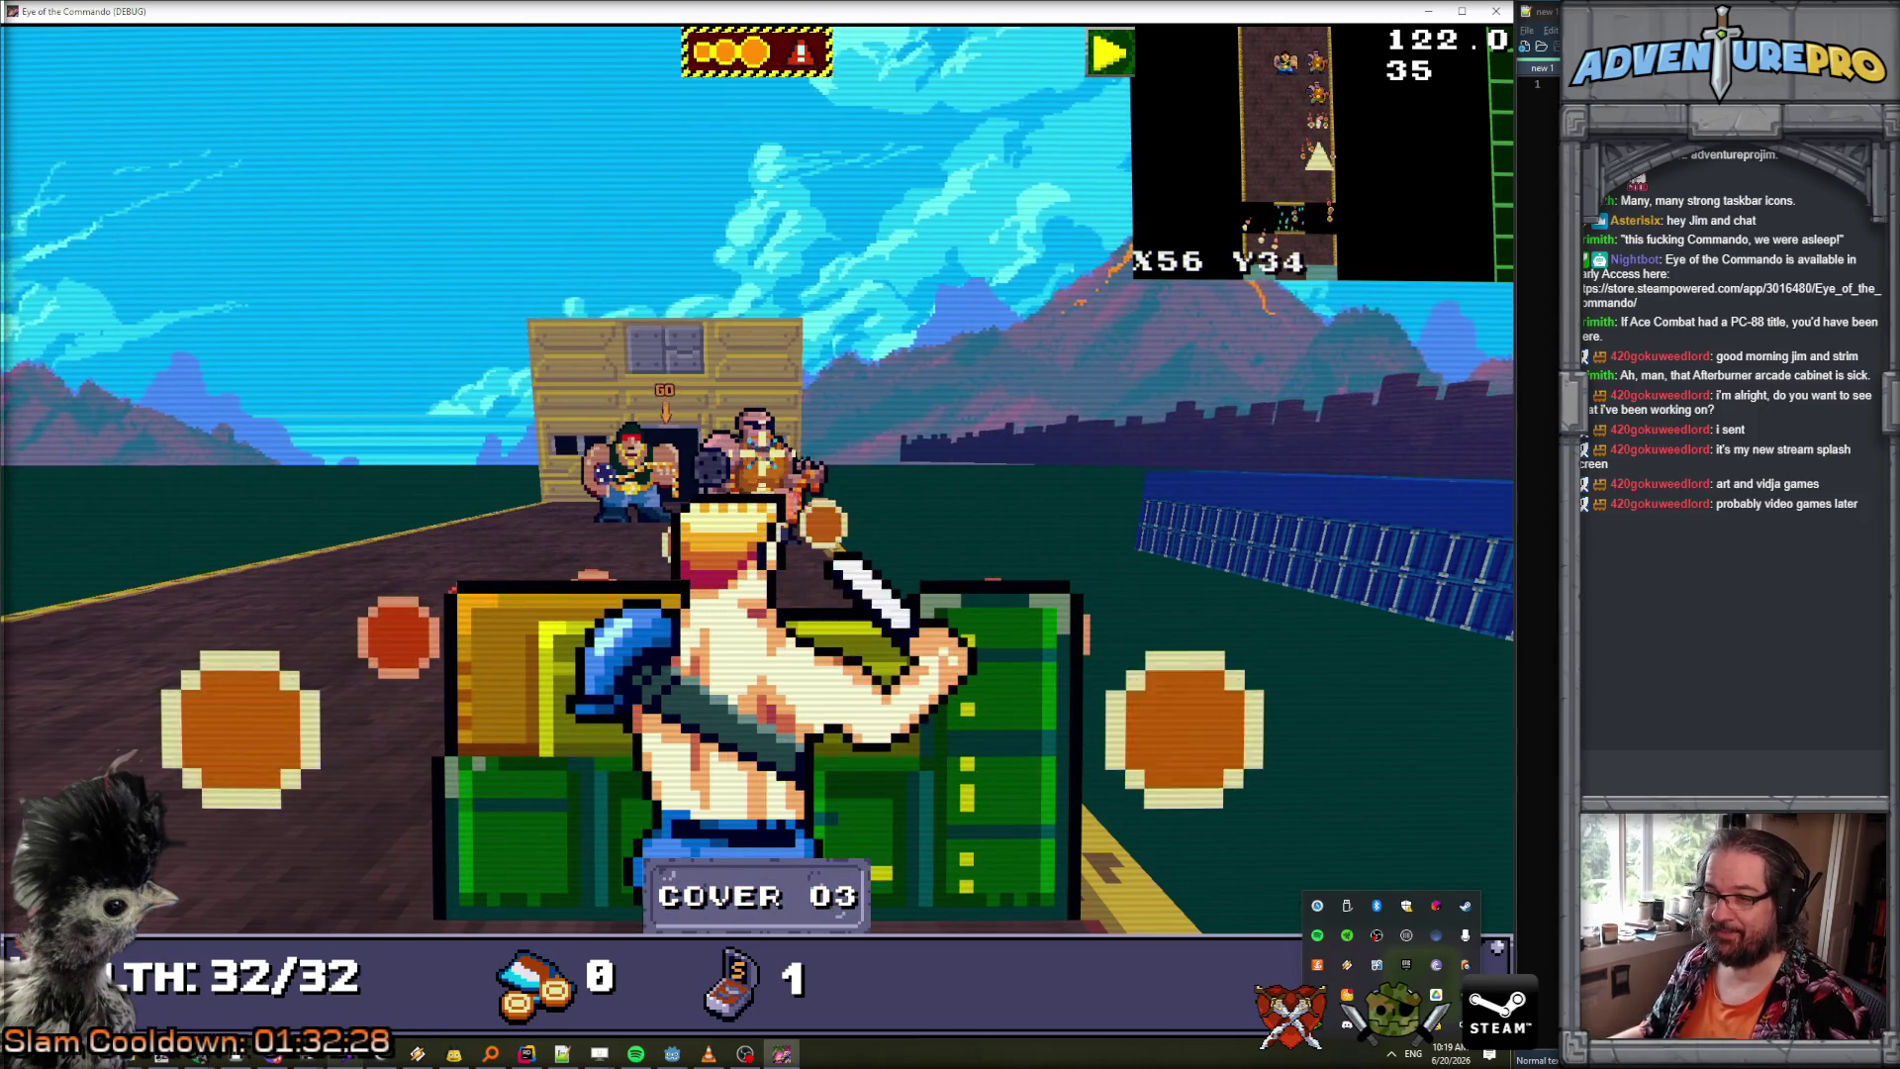
# Fight the enemies by the train car from cover until game over, then quit with F8.
pyautogui.press('d')
pyautogui.press('d')
pyautogui.click(1118, 475)
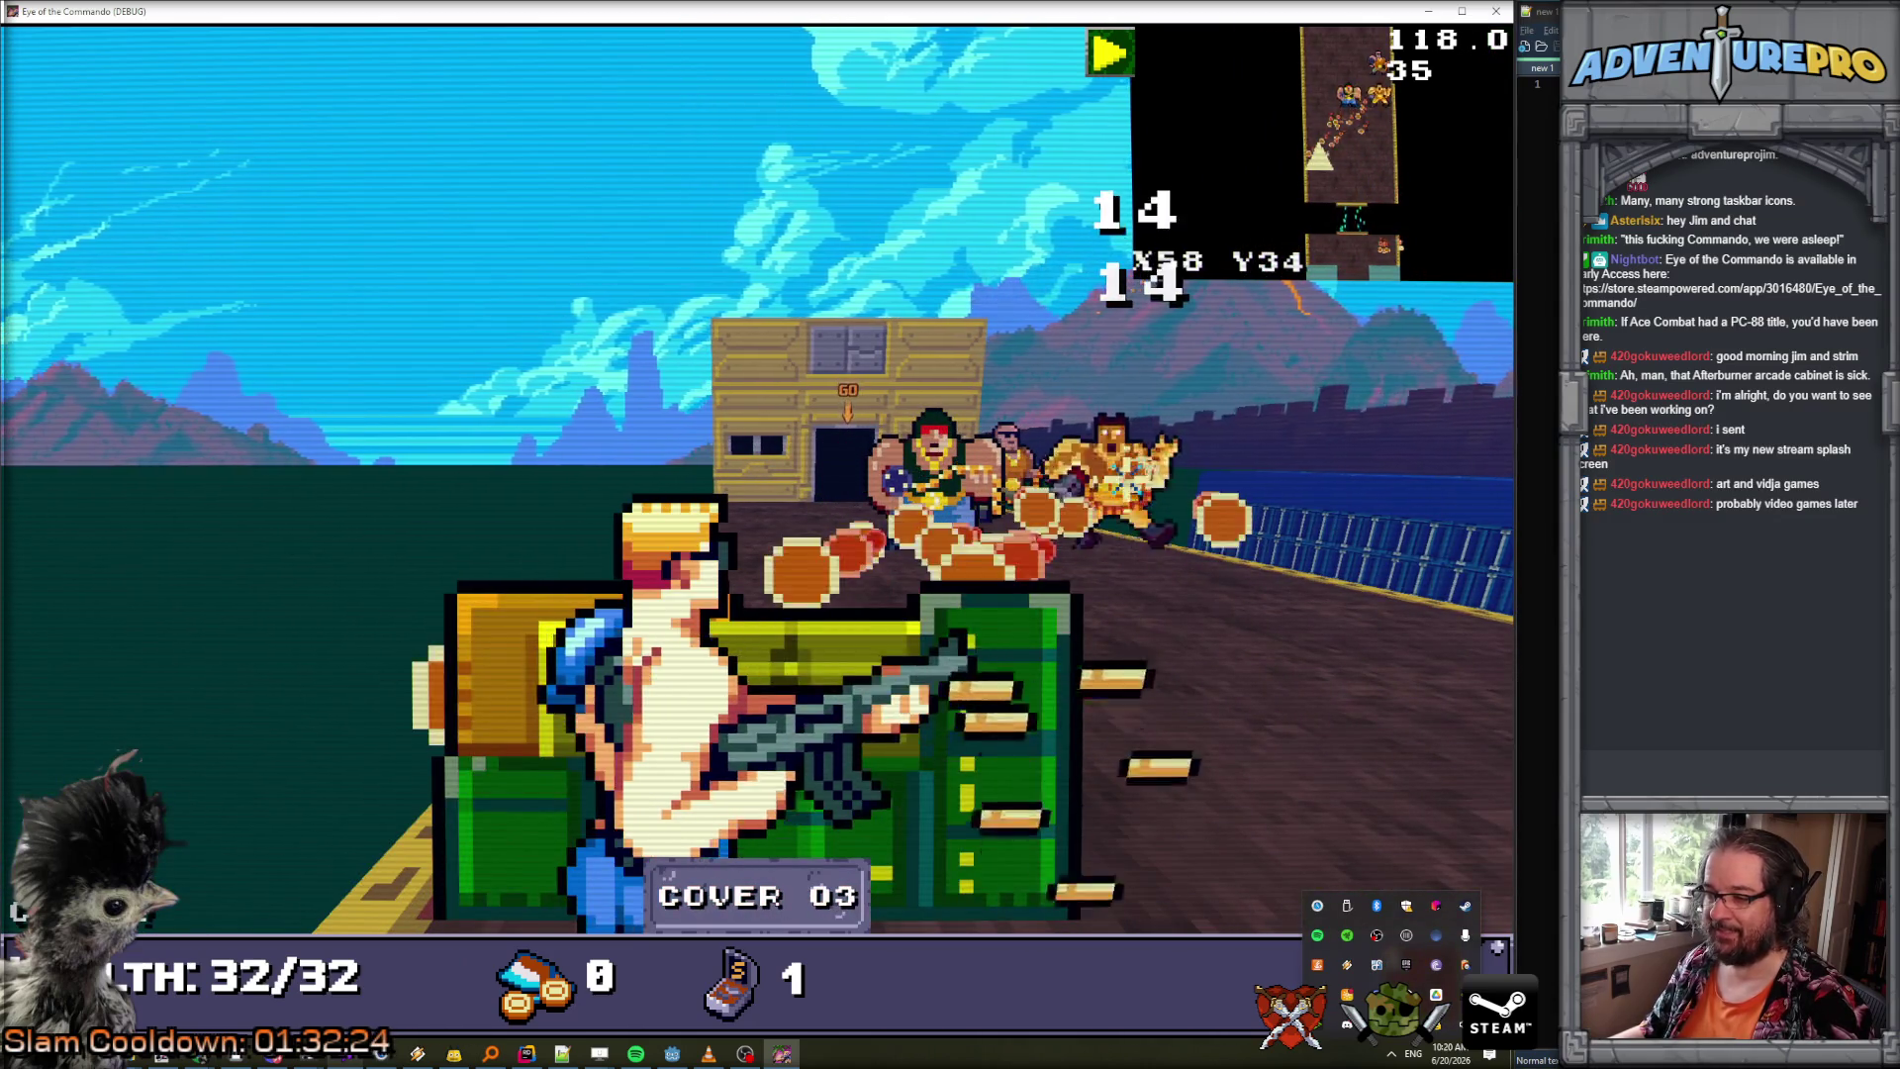
pyautogui.press('r')
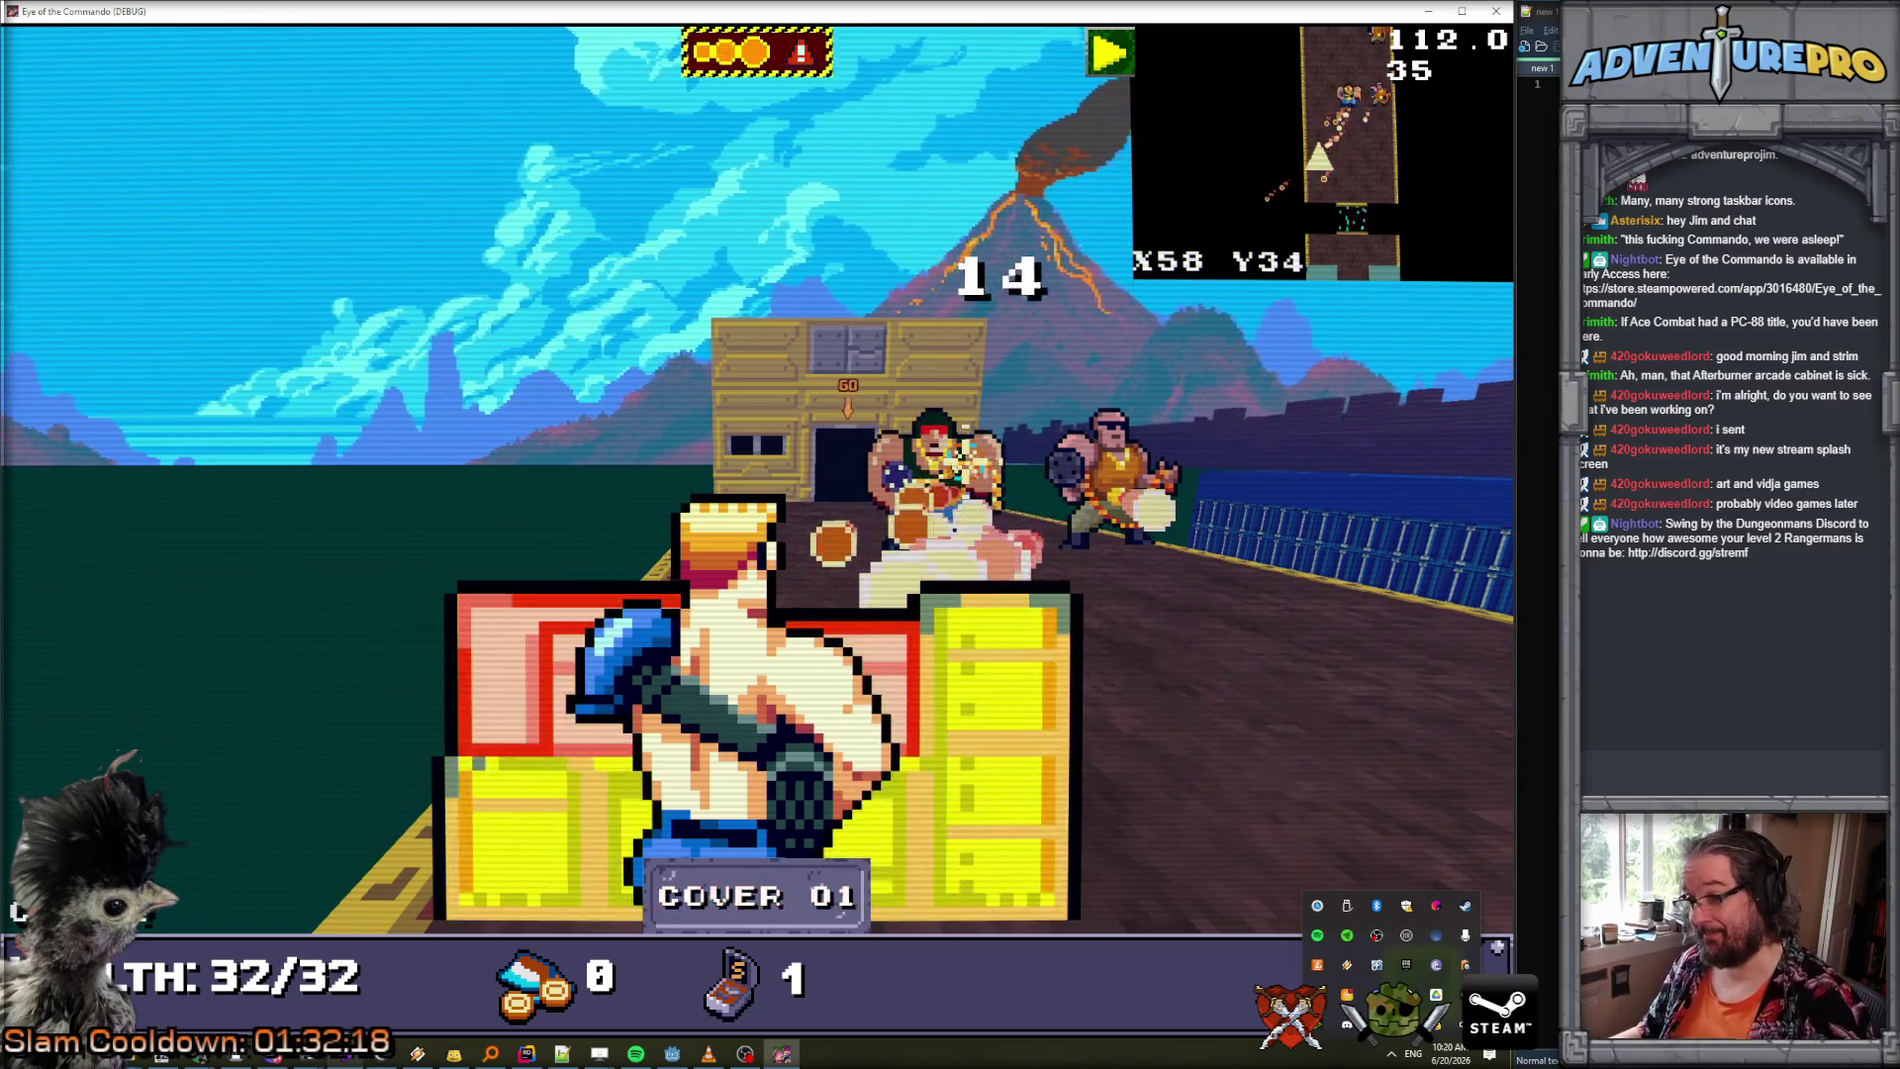
pyautogui.press('a')
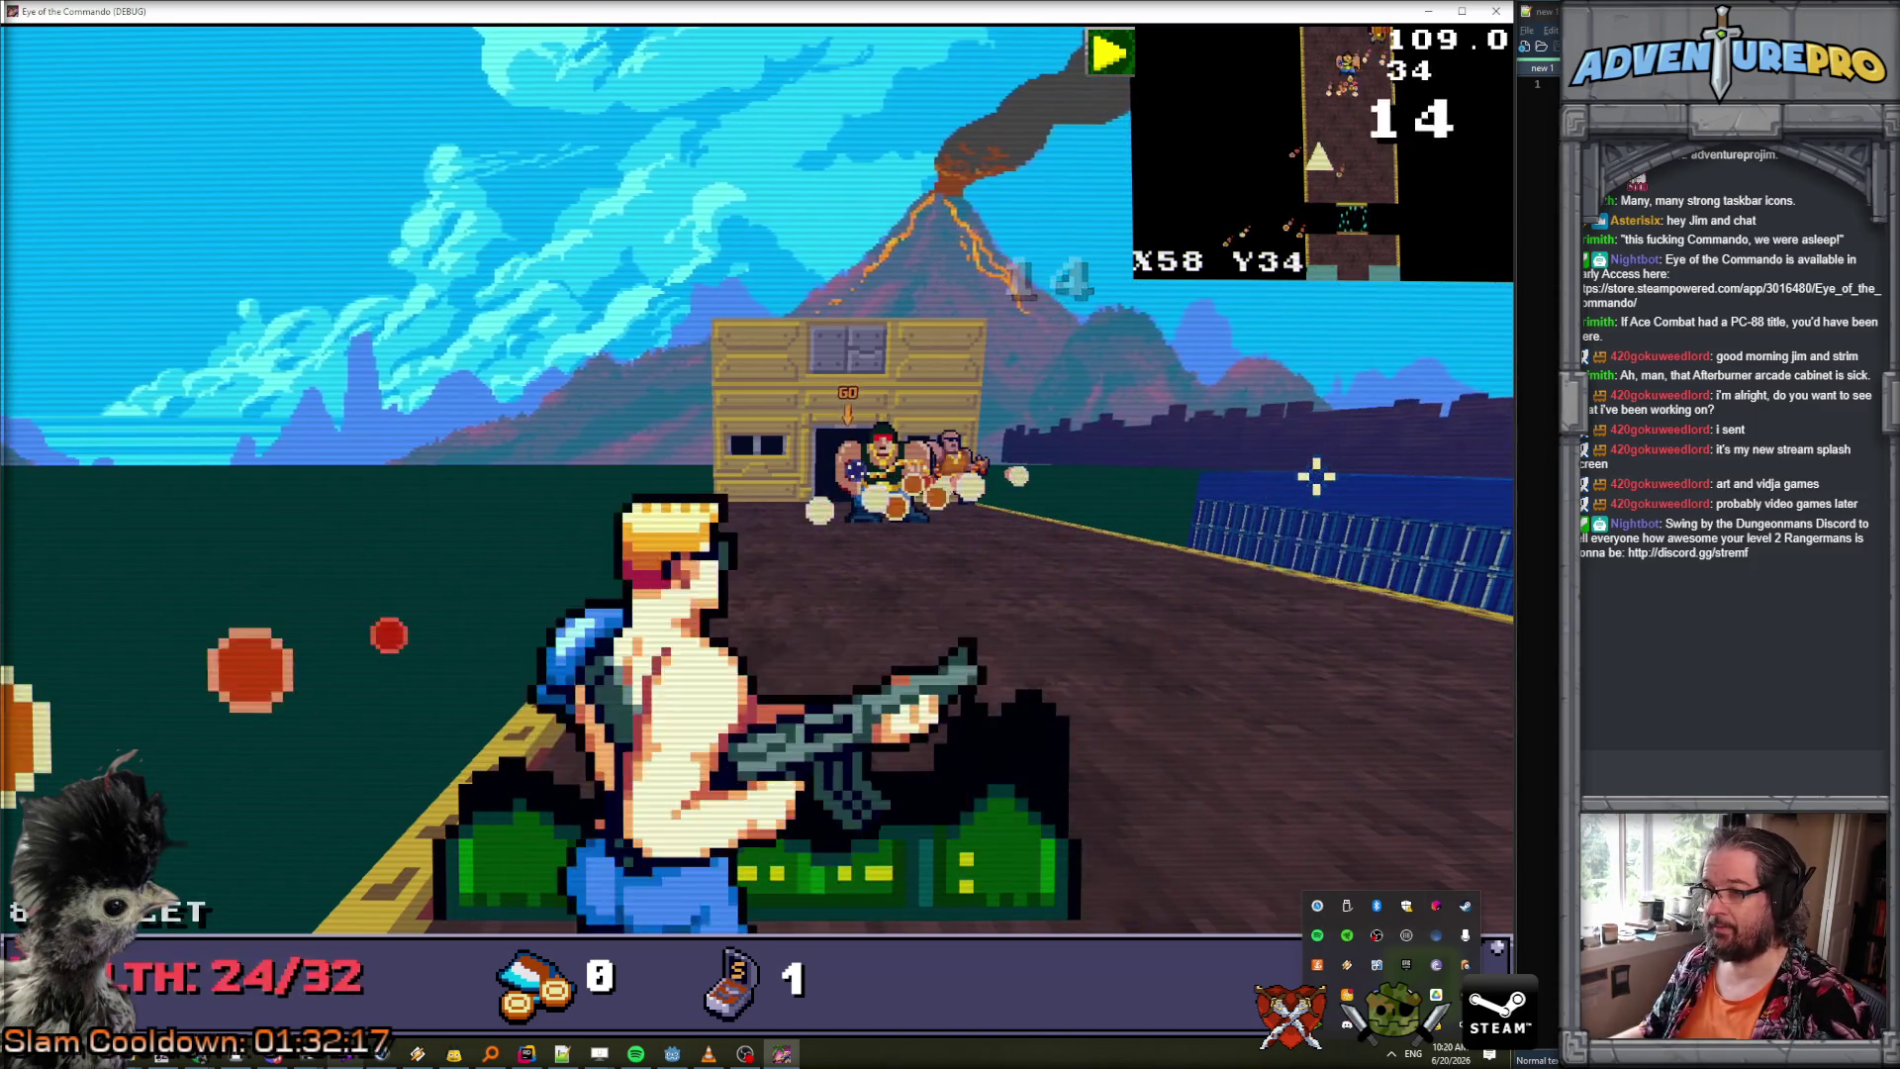
pyautogui.press('d')
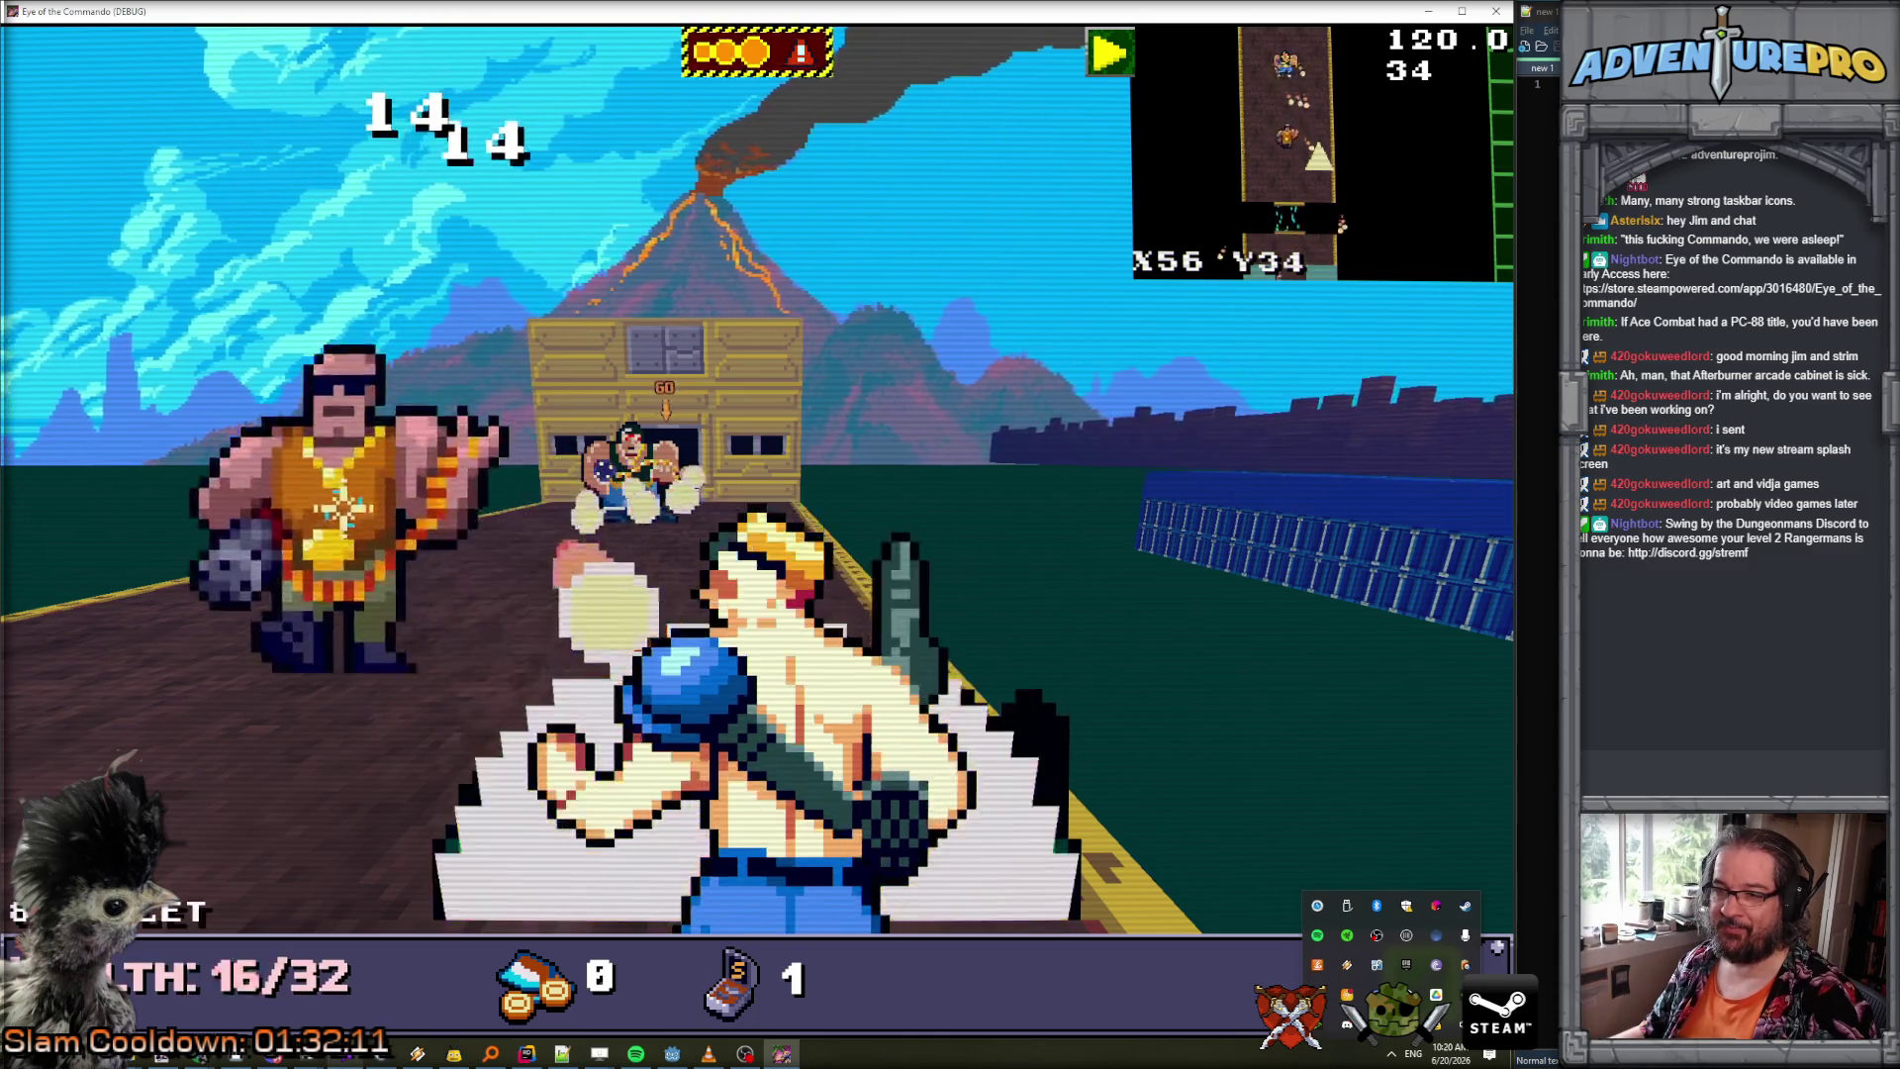
pyautogui.click(35, 550)
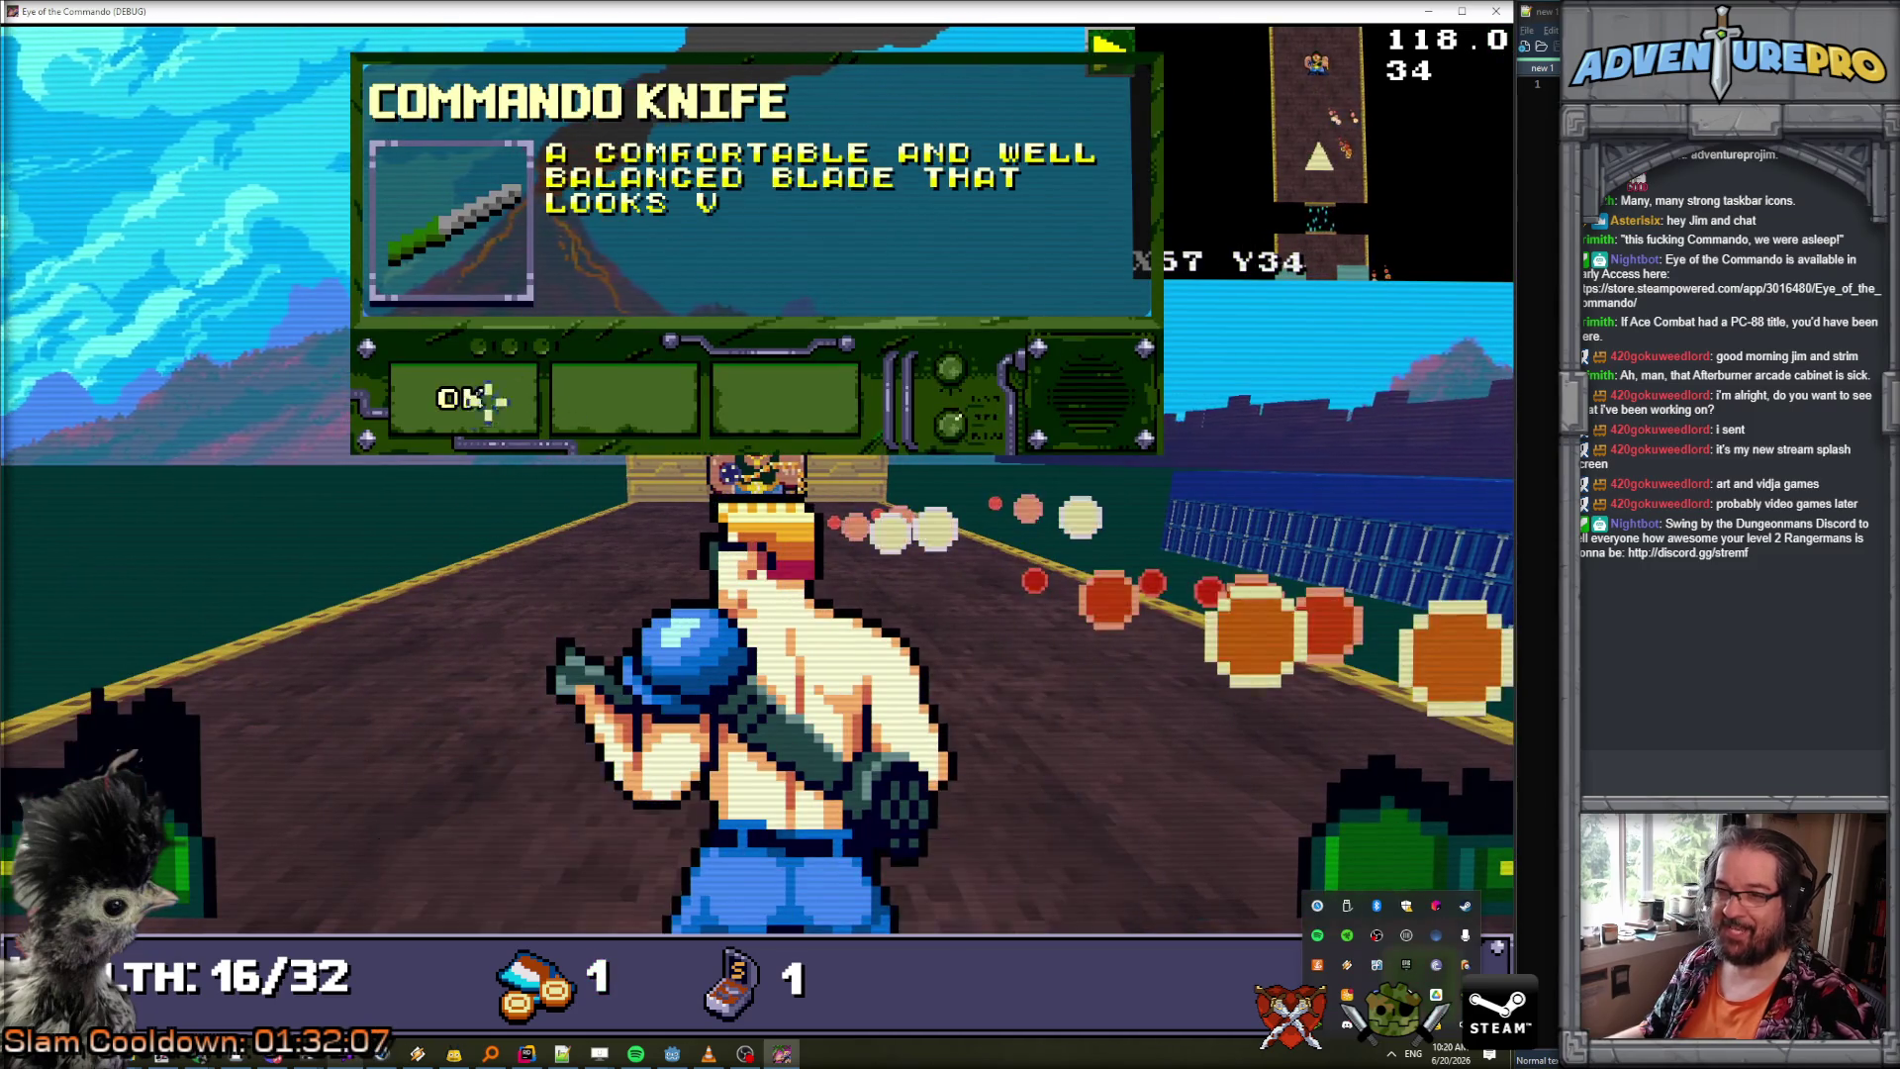
pyautogui.click(461, 400)
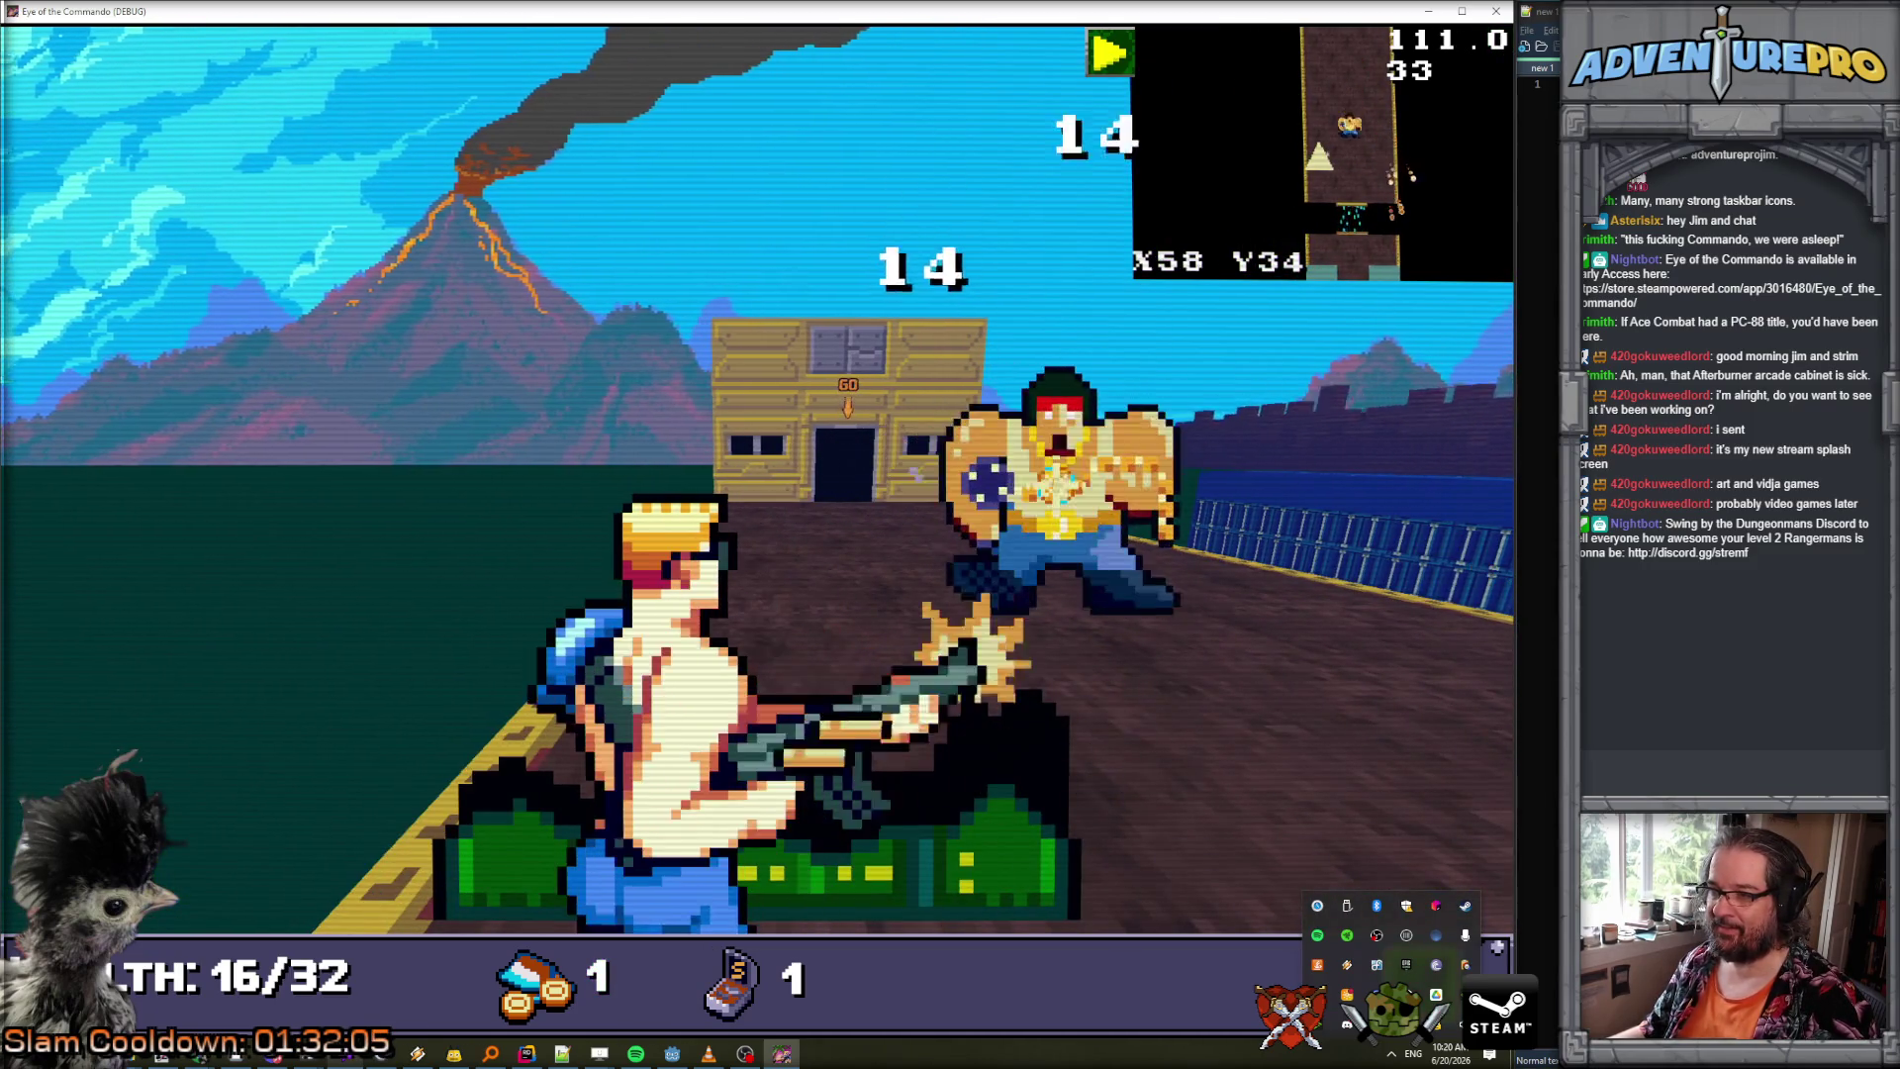
pyautogui.click(1061, 485)
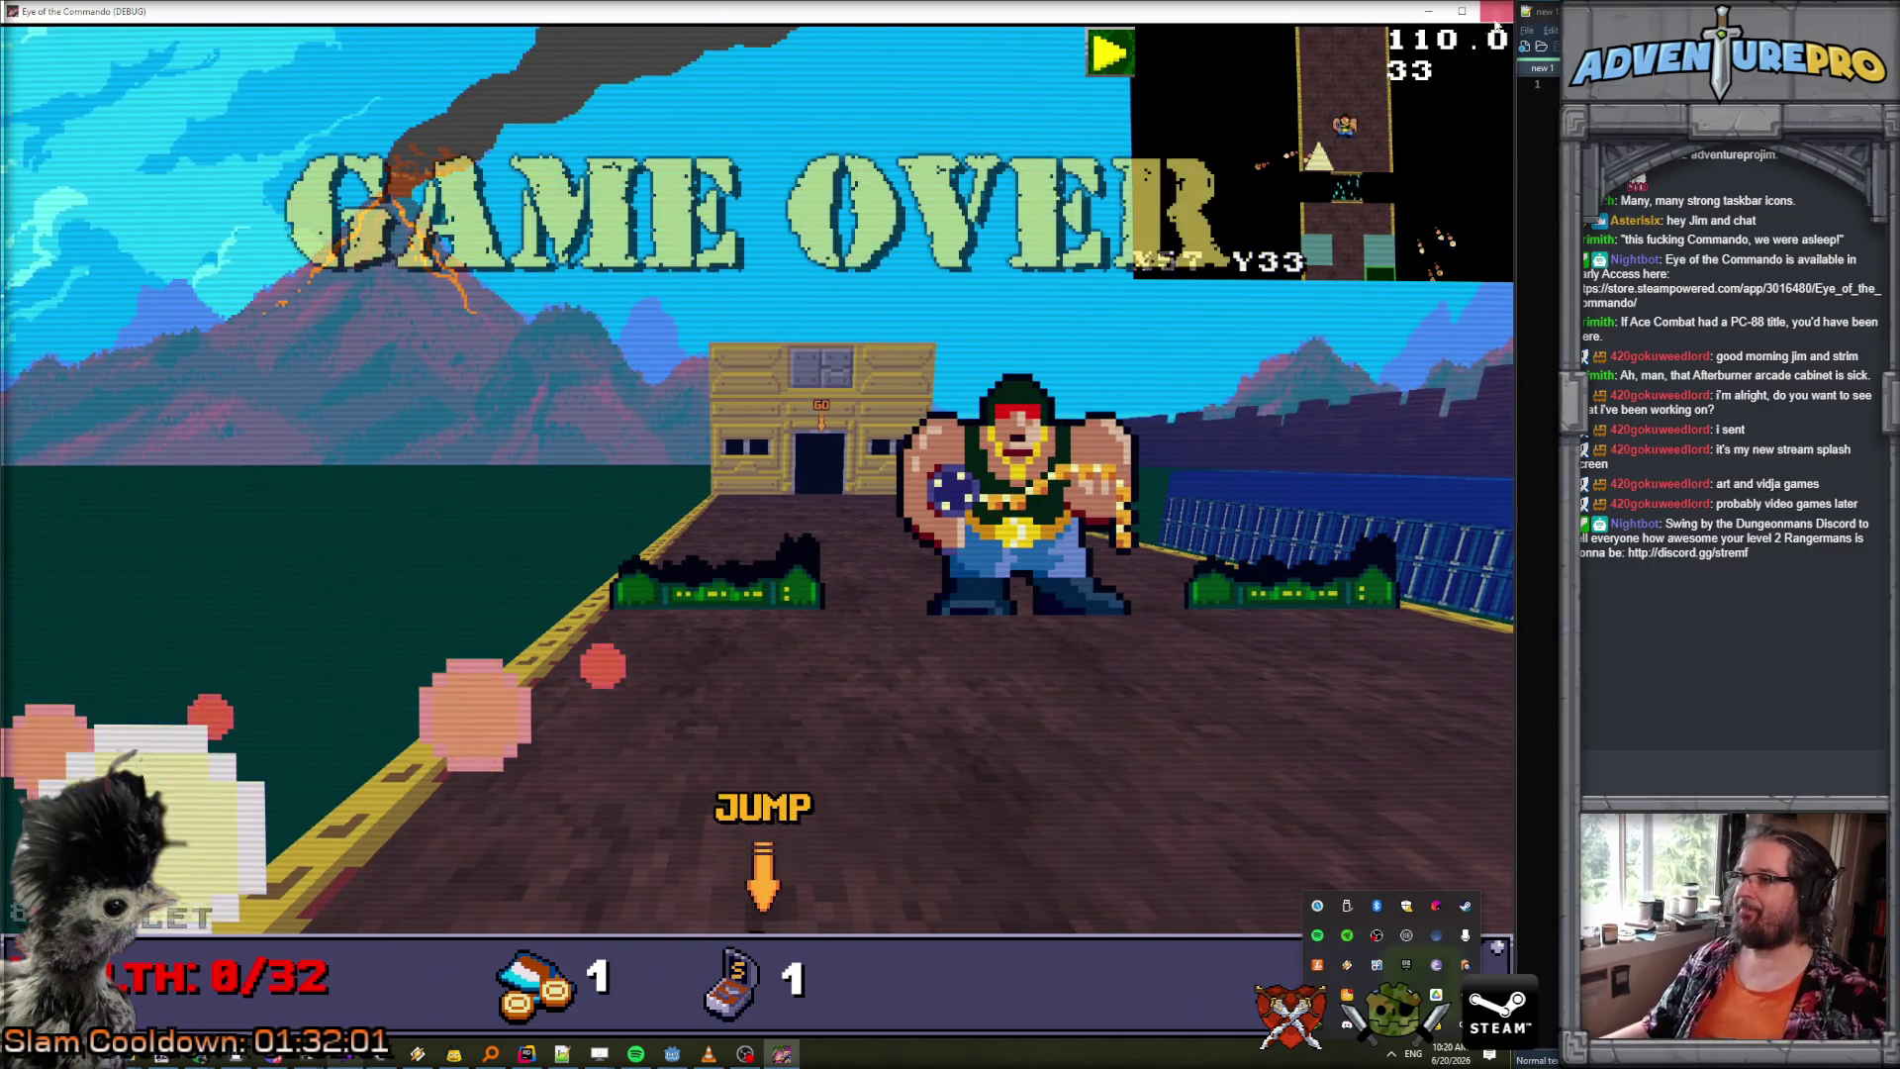
pyautogui.press('F8')
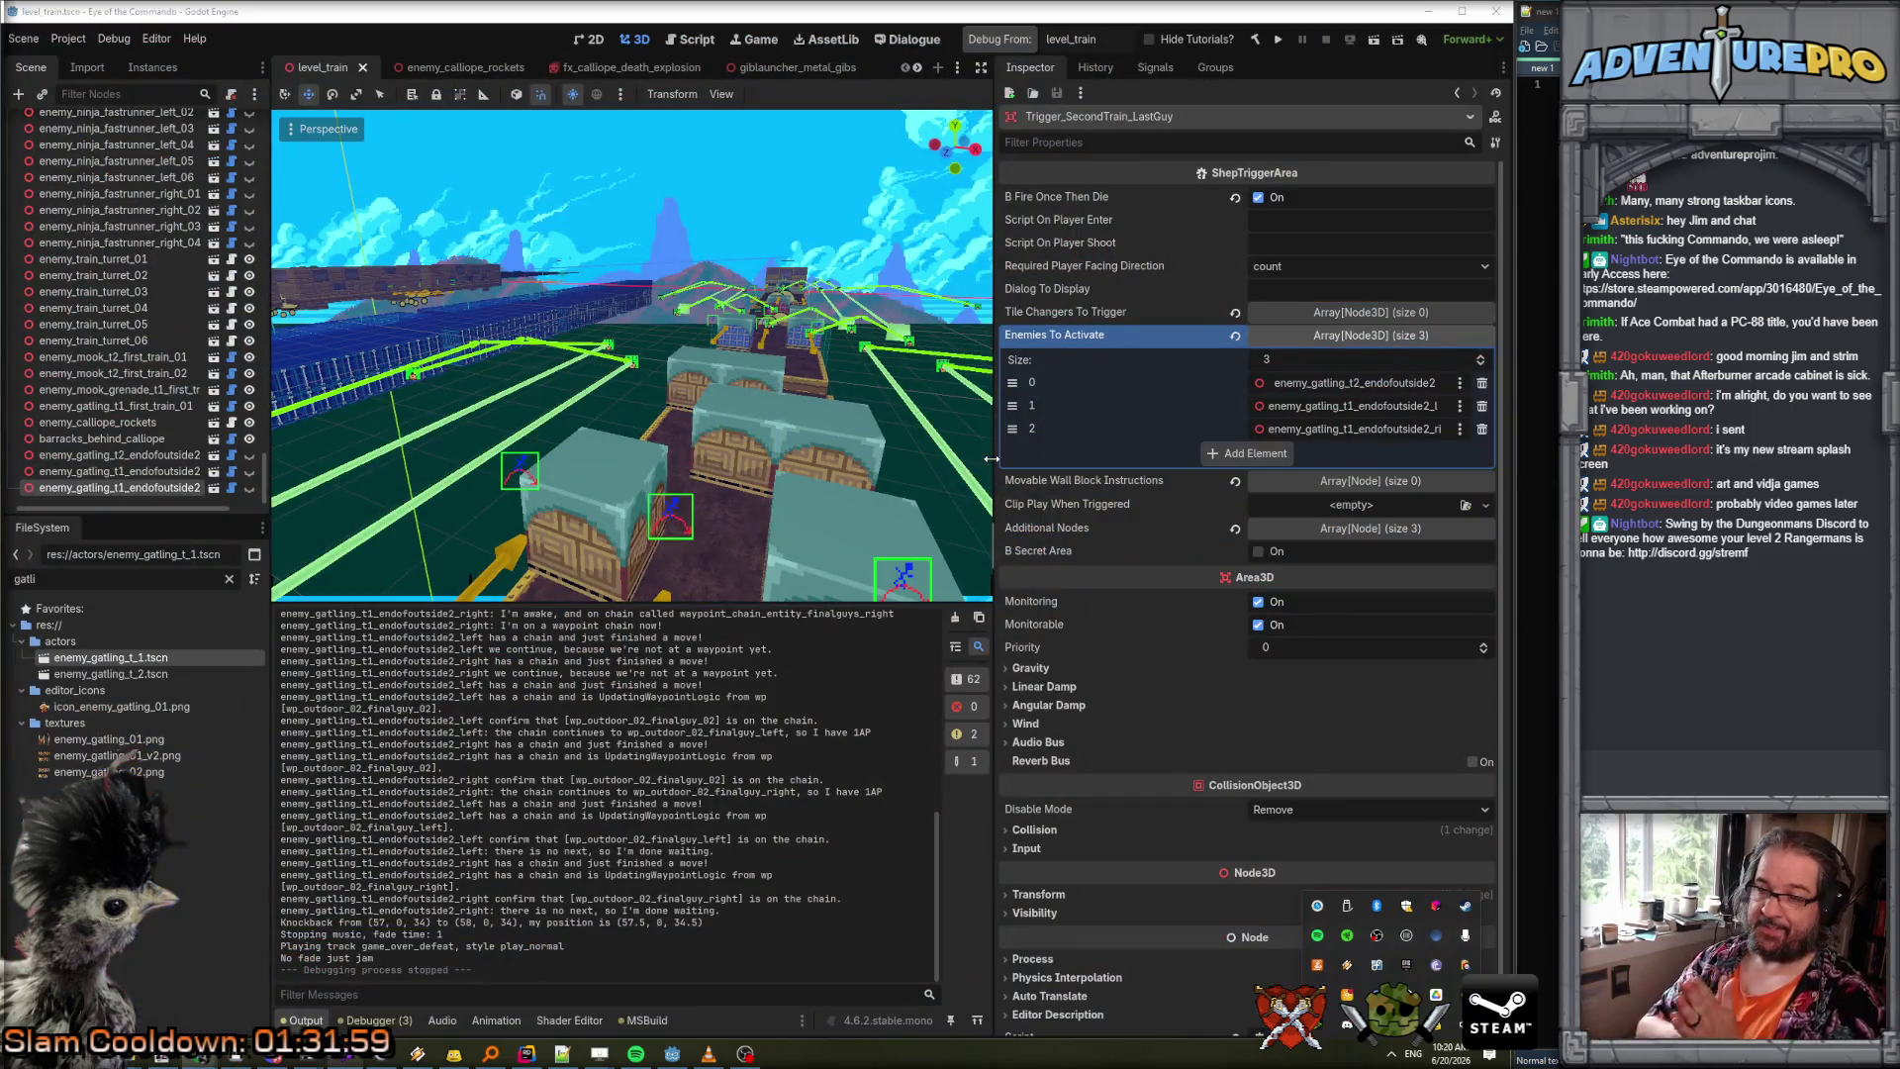
# Freelook into the second train car and Shift-select both of its mook sprites.
pyautogui.moveTo(900, 300)
pyautogui.mouseDown()
pyautogui.moveTo(836, 247)
pyautogui.moveTo(550, 252)
pyautogui.moveTo(610, 334)
pyautogui.moveTo(687, 341)
pyautogui.moveTo(624, 354)
pyautogui.moveTo(752, 348)
pyautogui.mouseUp()
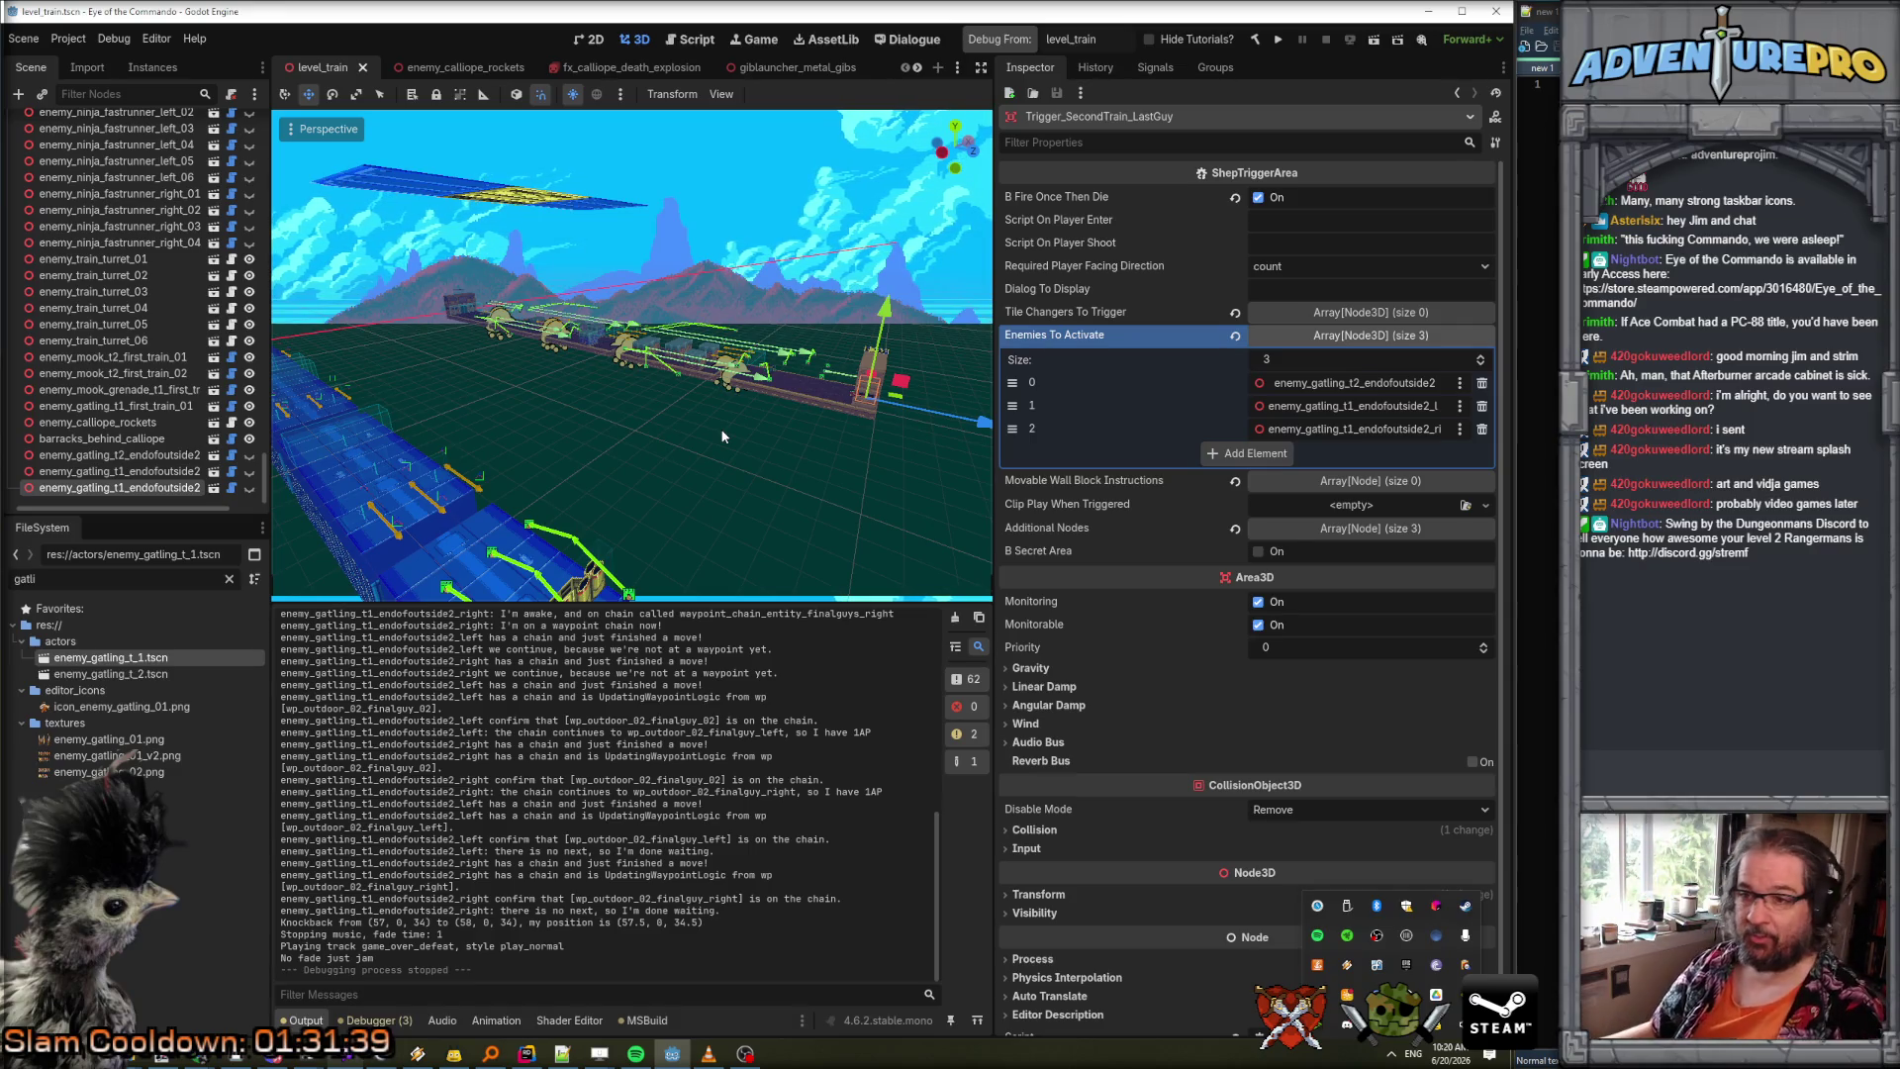
pyautogui.press('w')
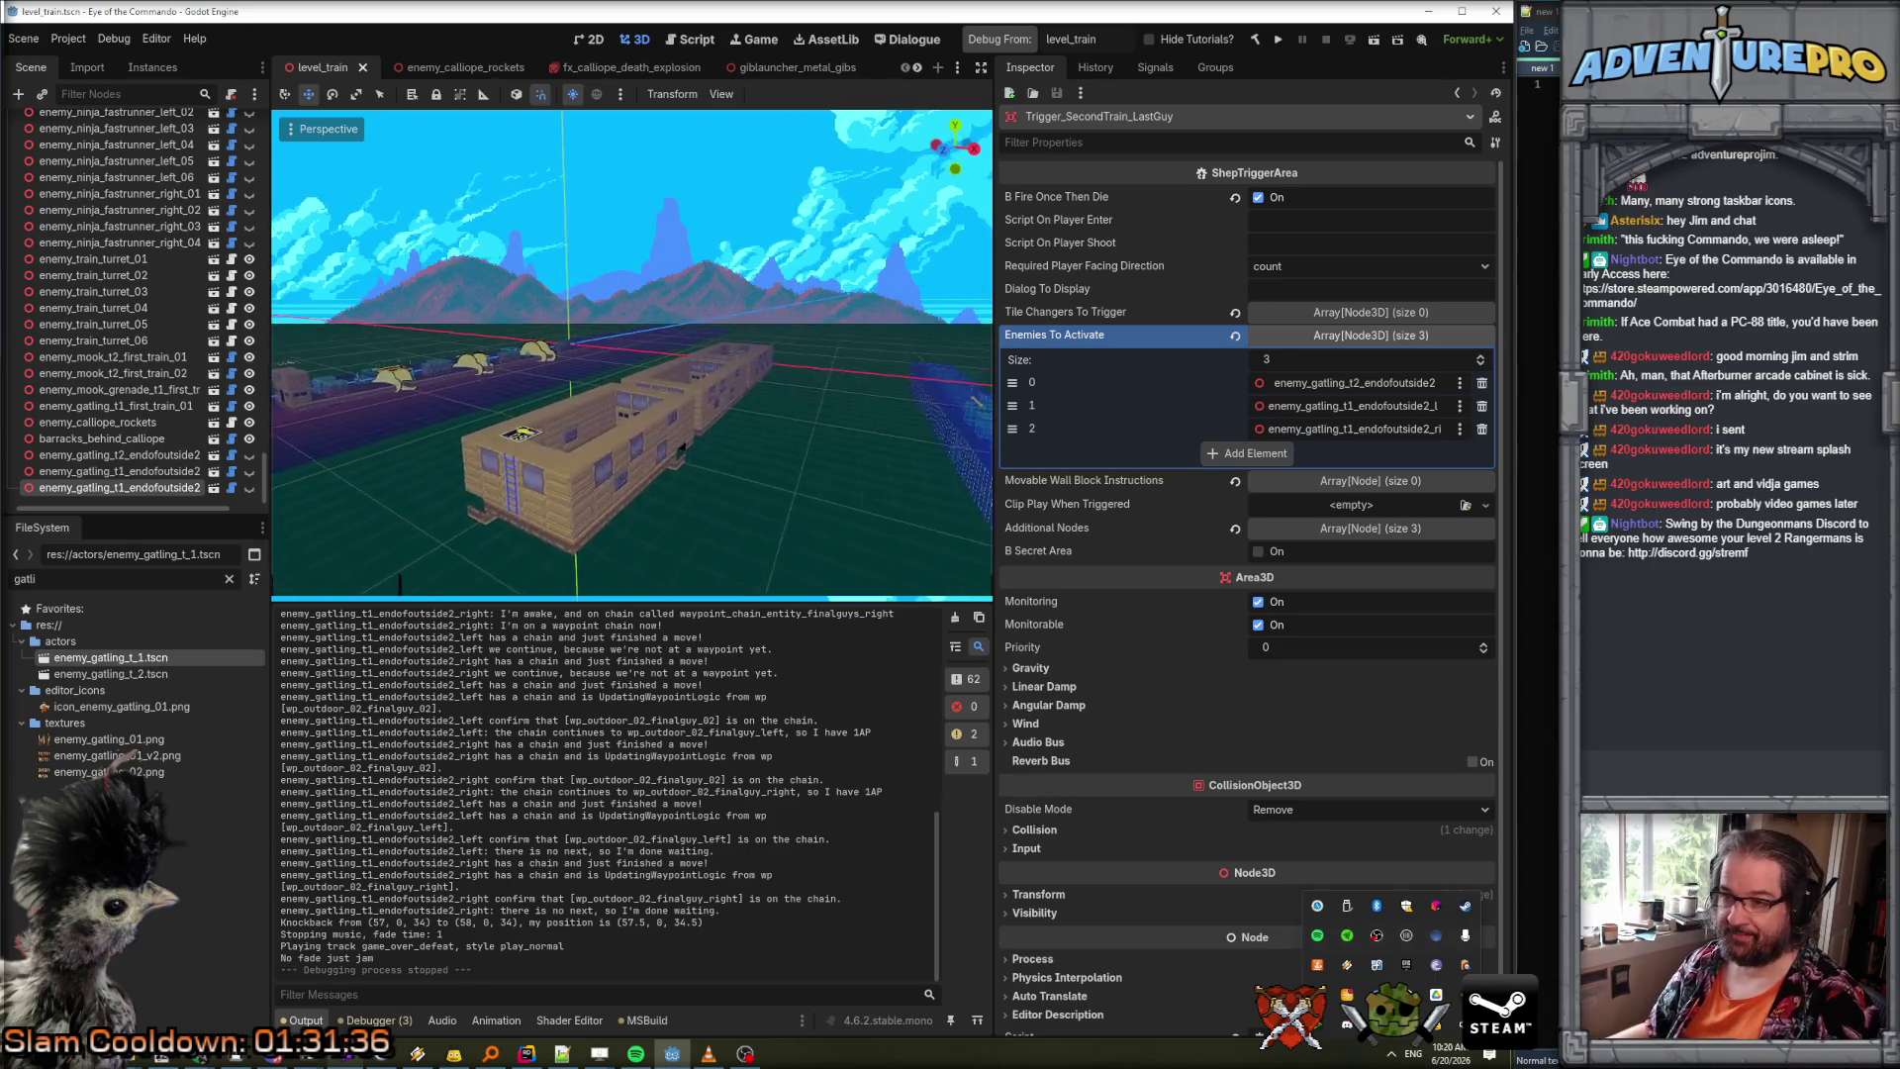
pyautogui.press('w')
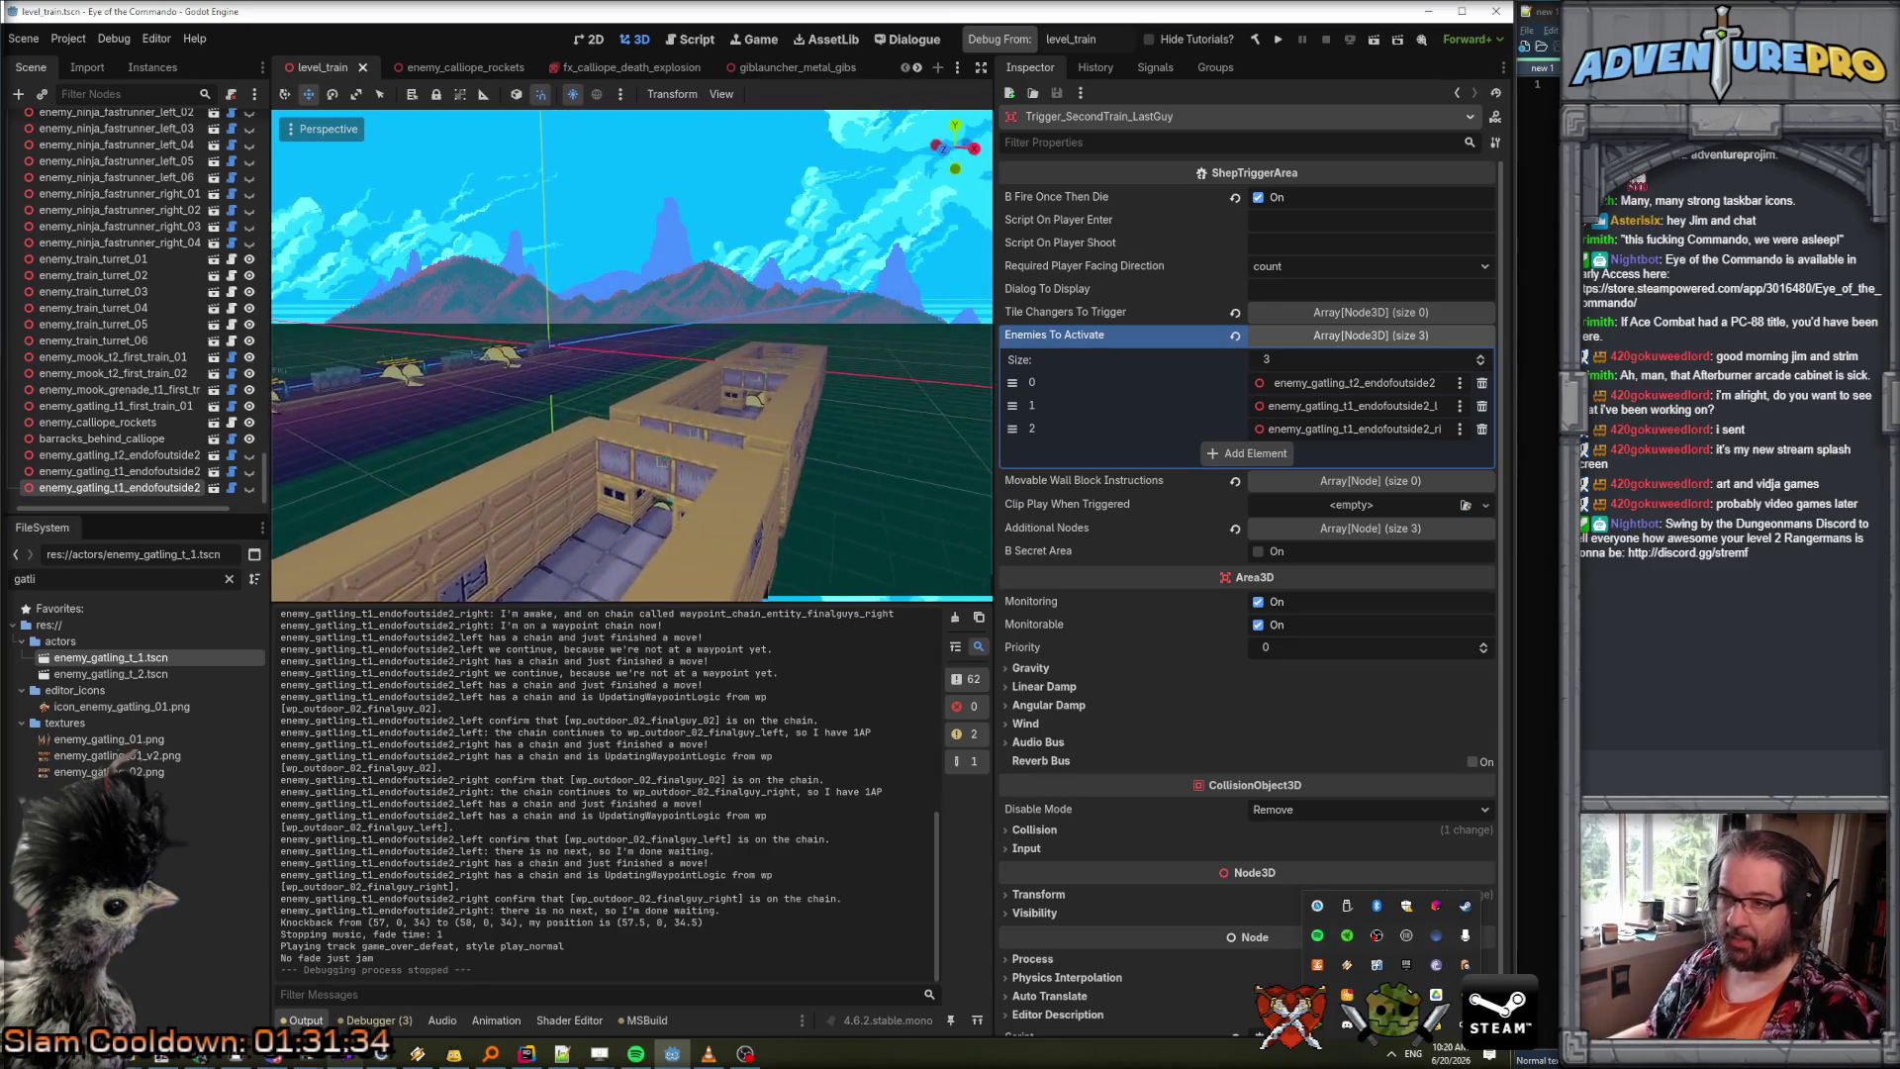
pyautogui.press('w')
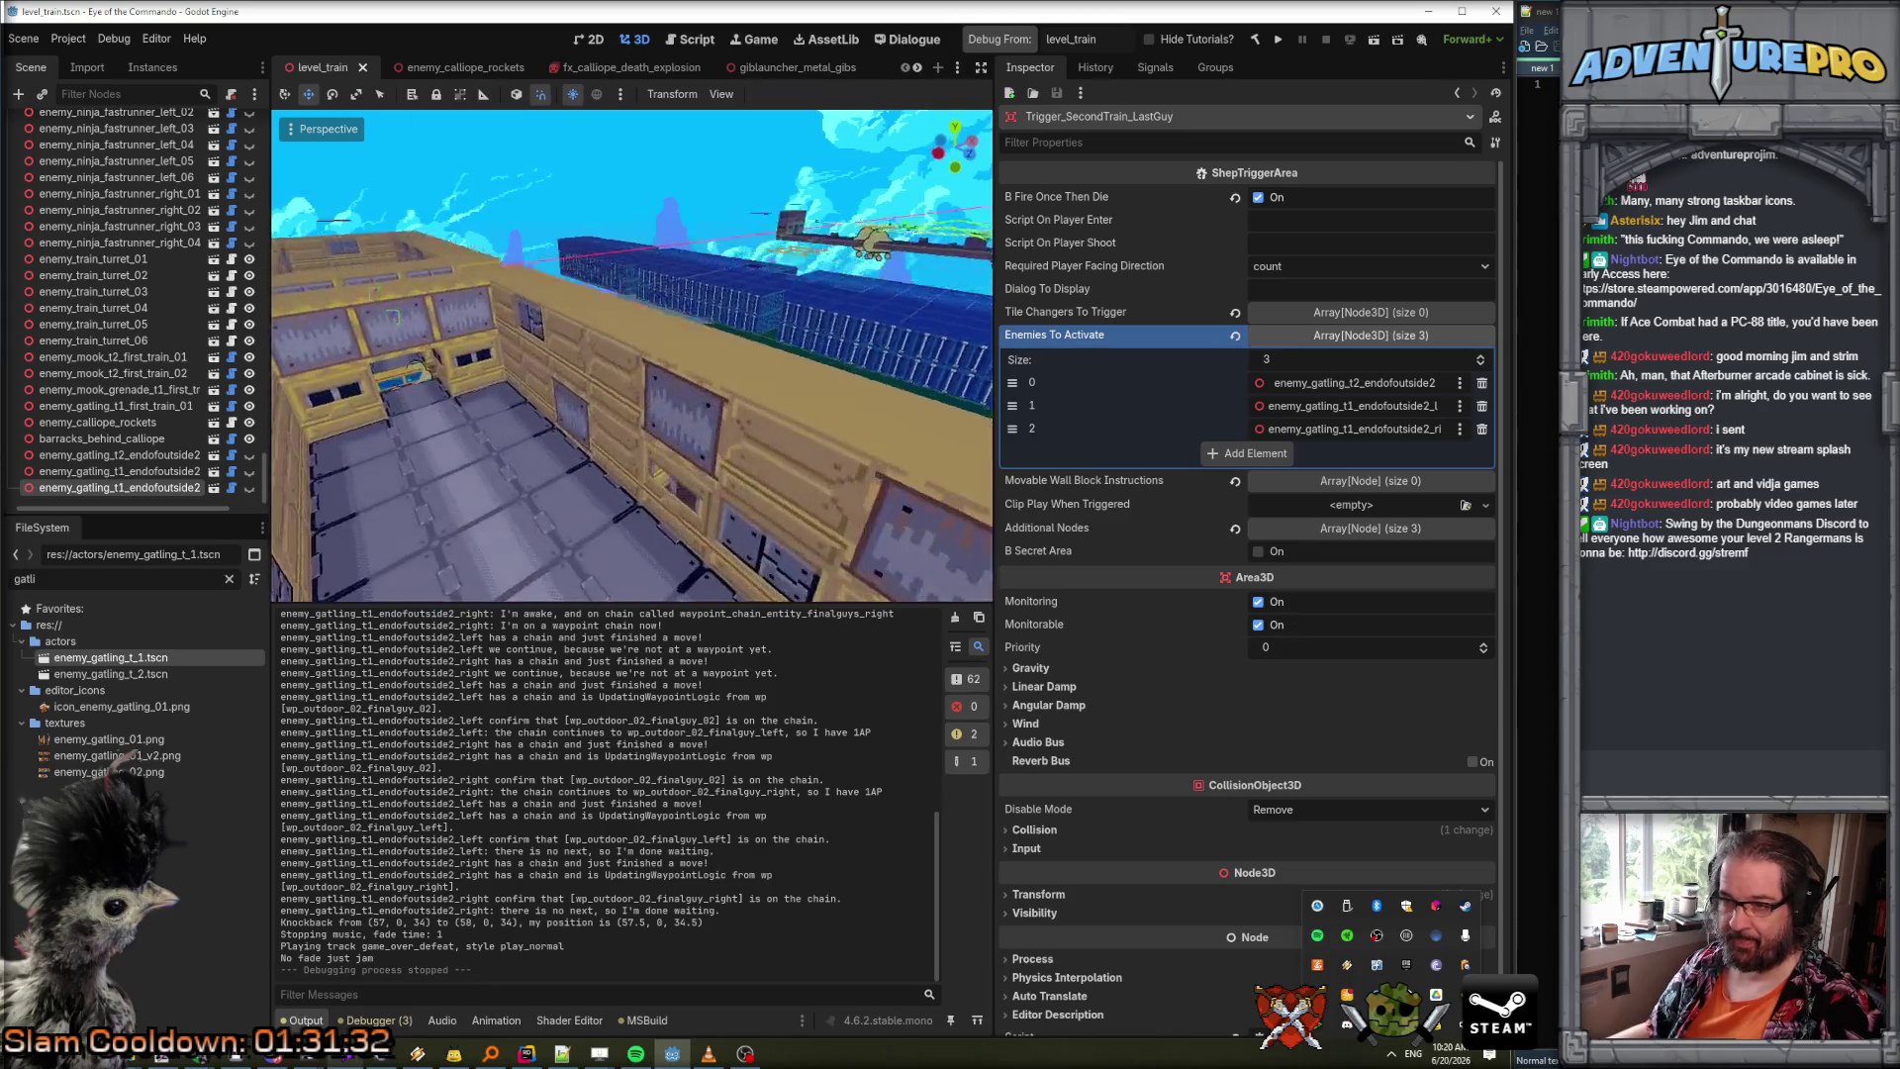
pyautogui.press('s')
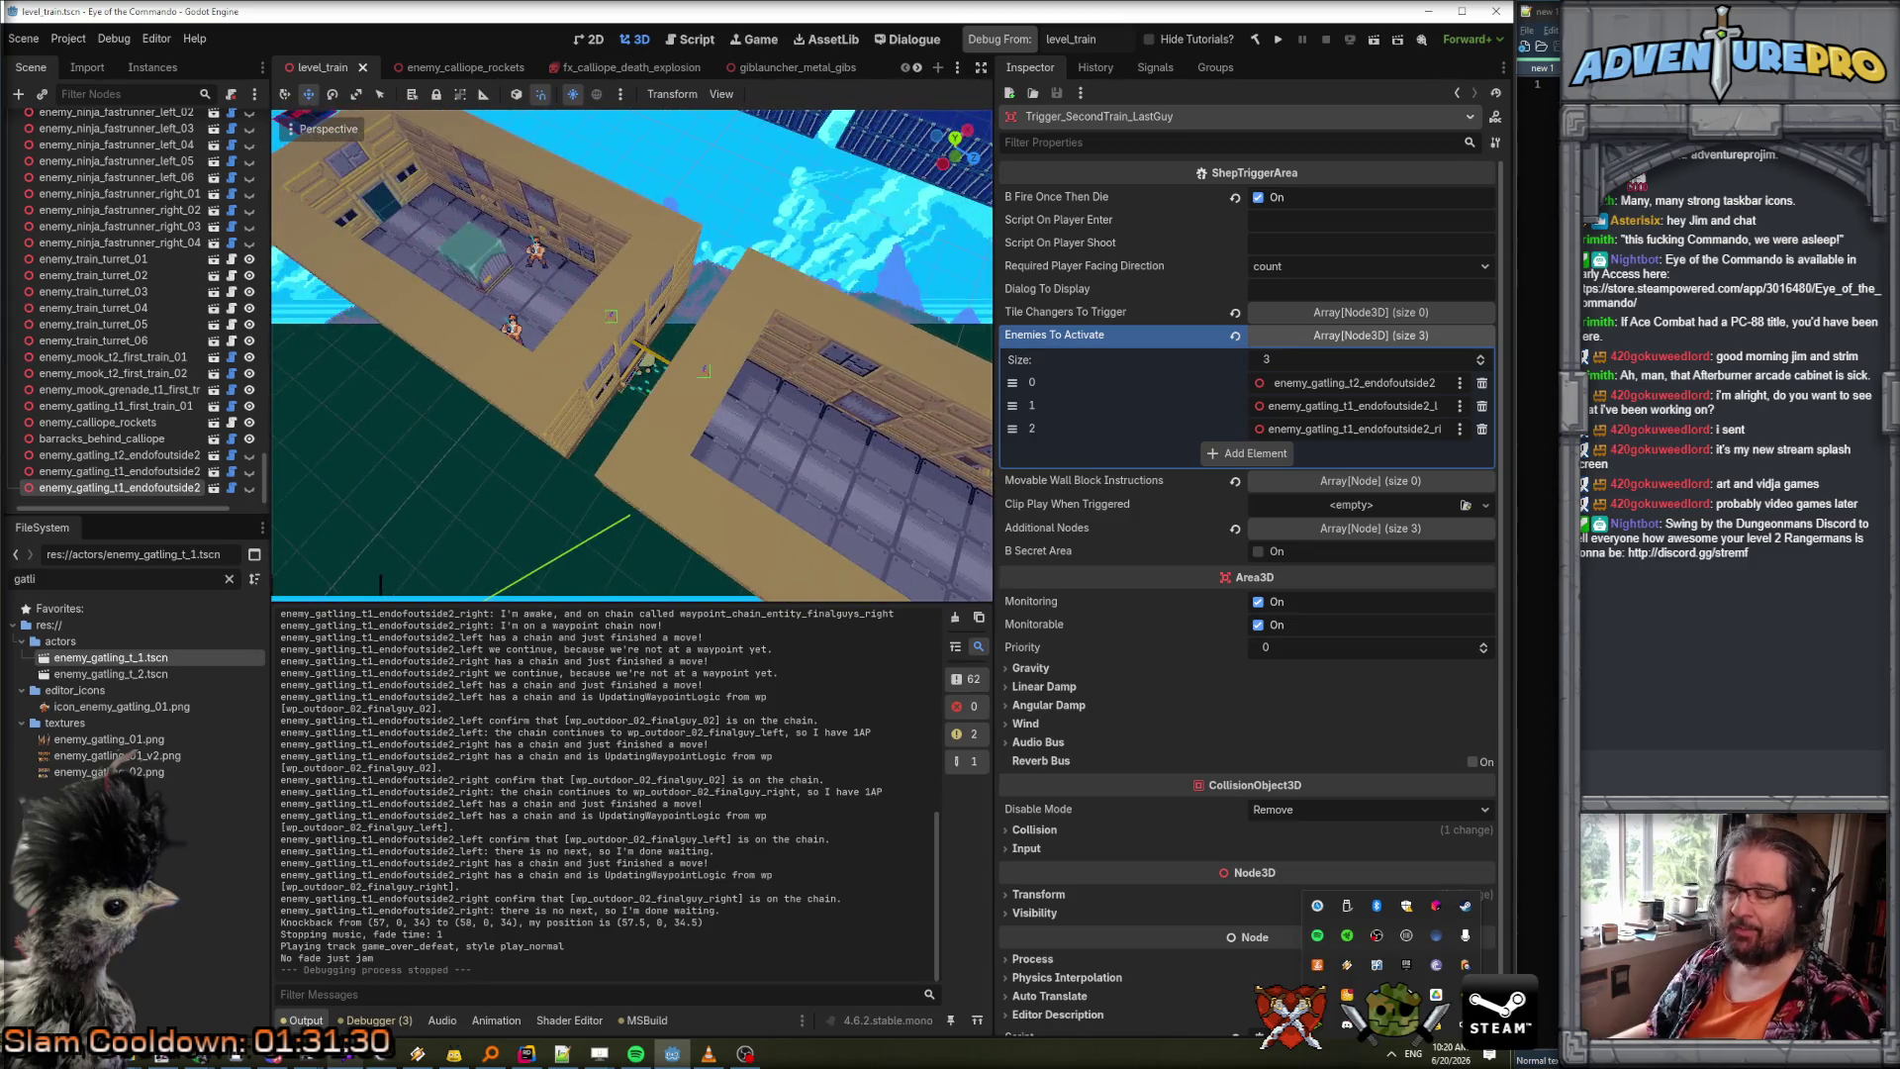
pyautogui.press('w')
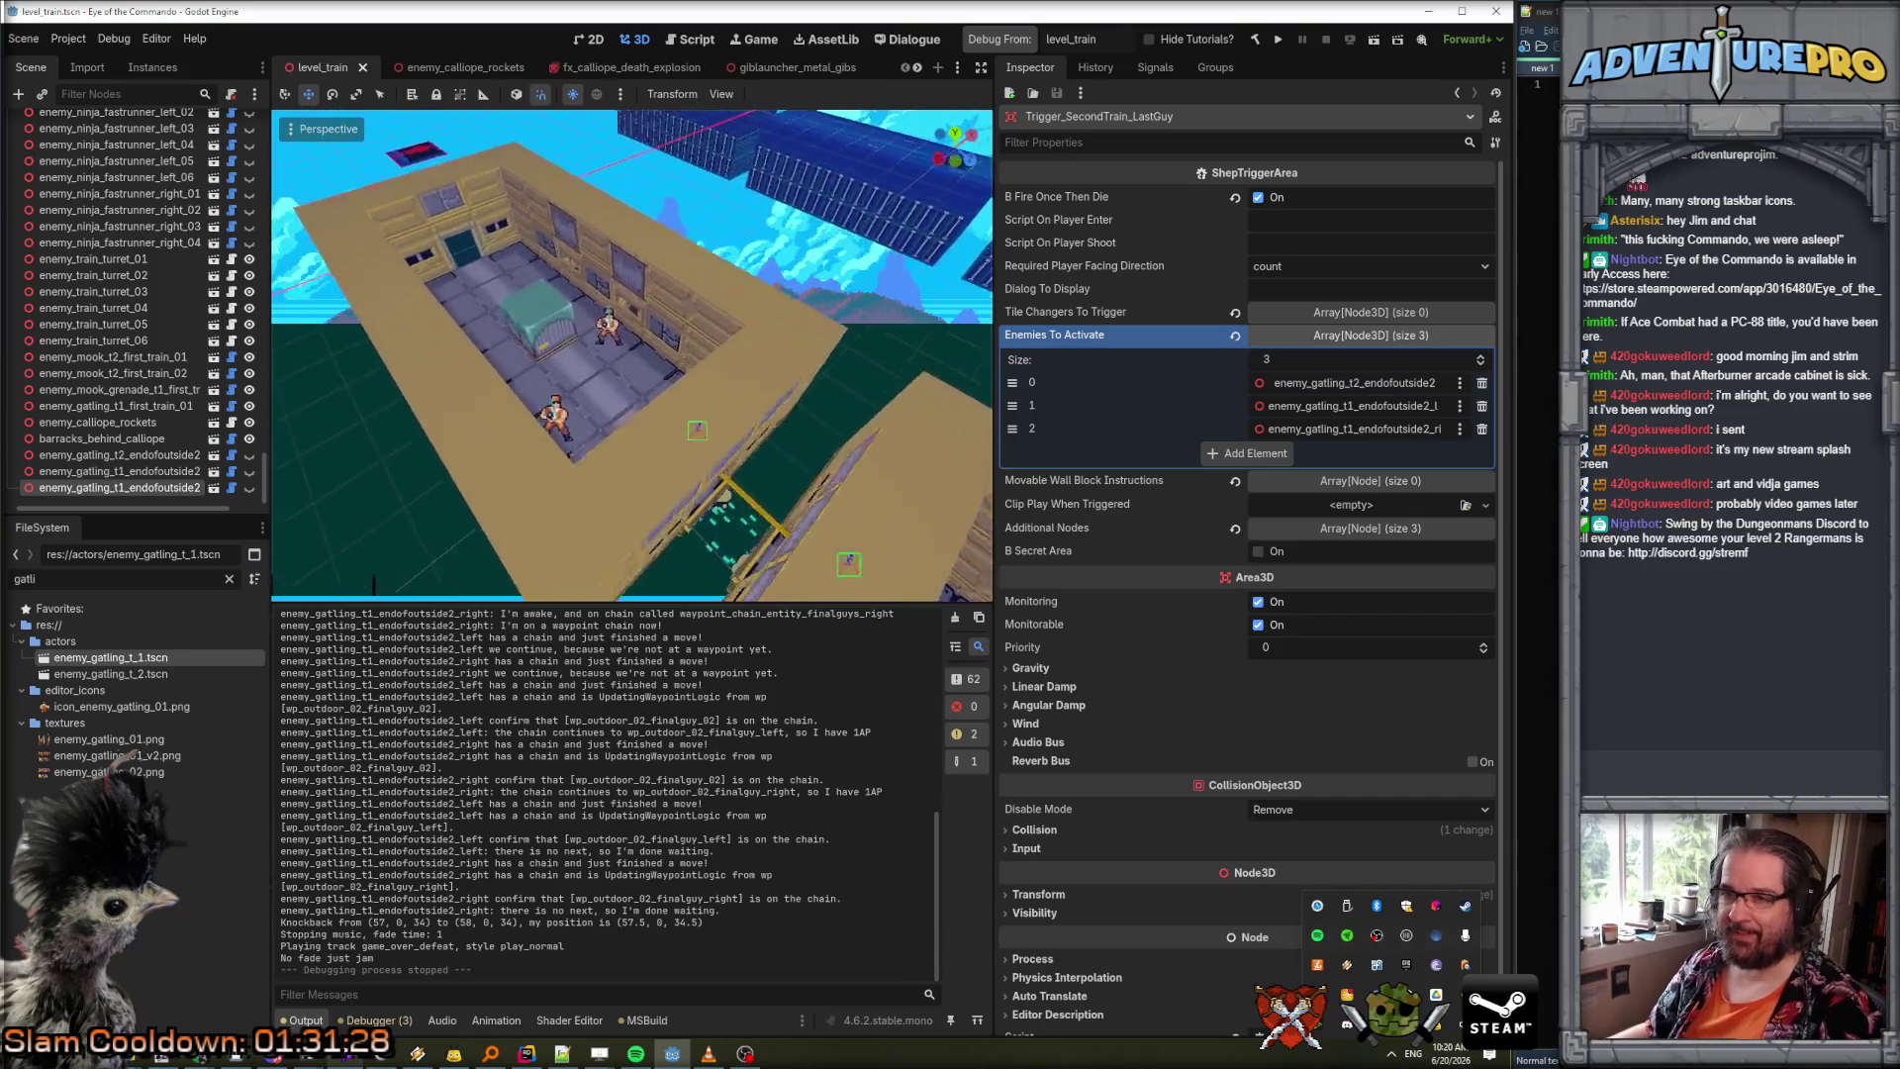
pyautogui.press('s')
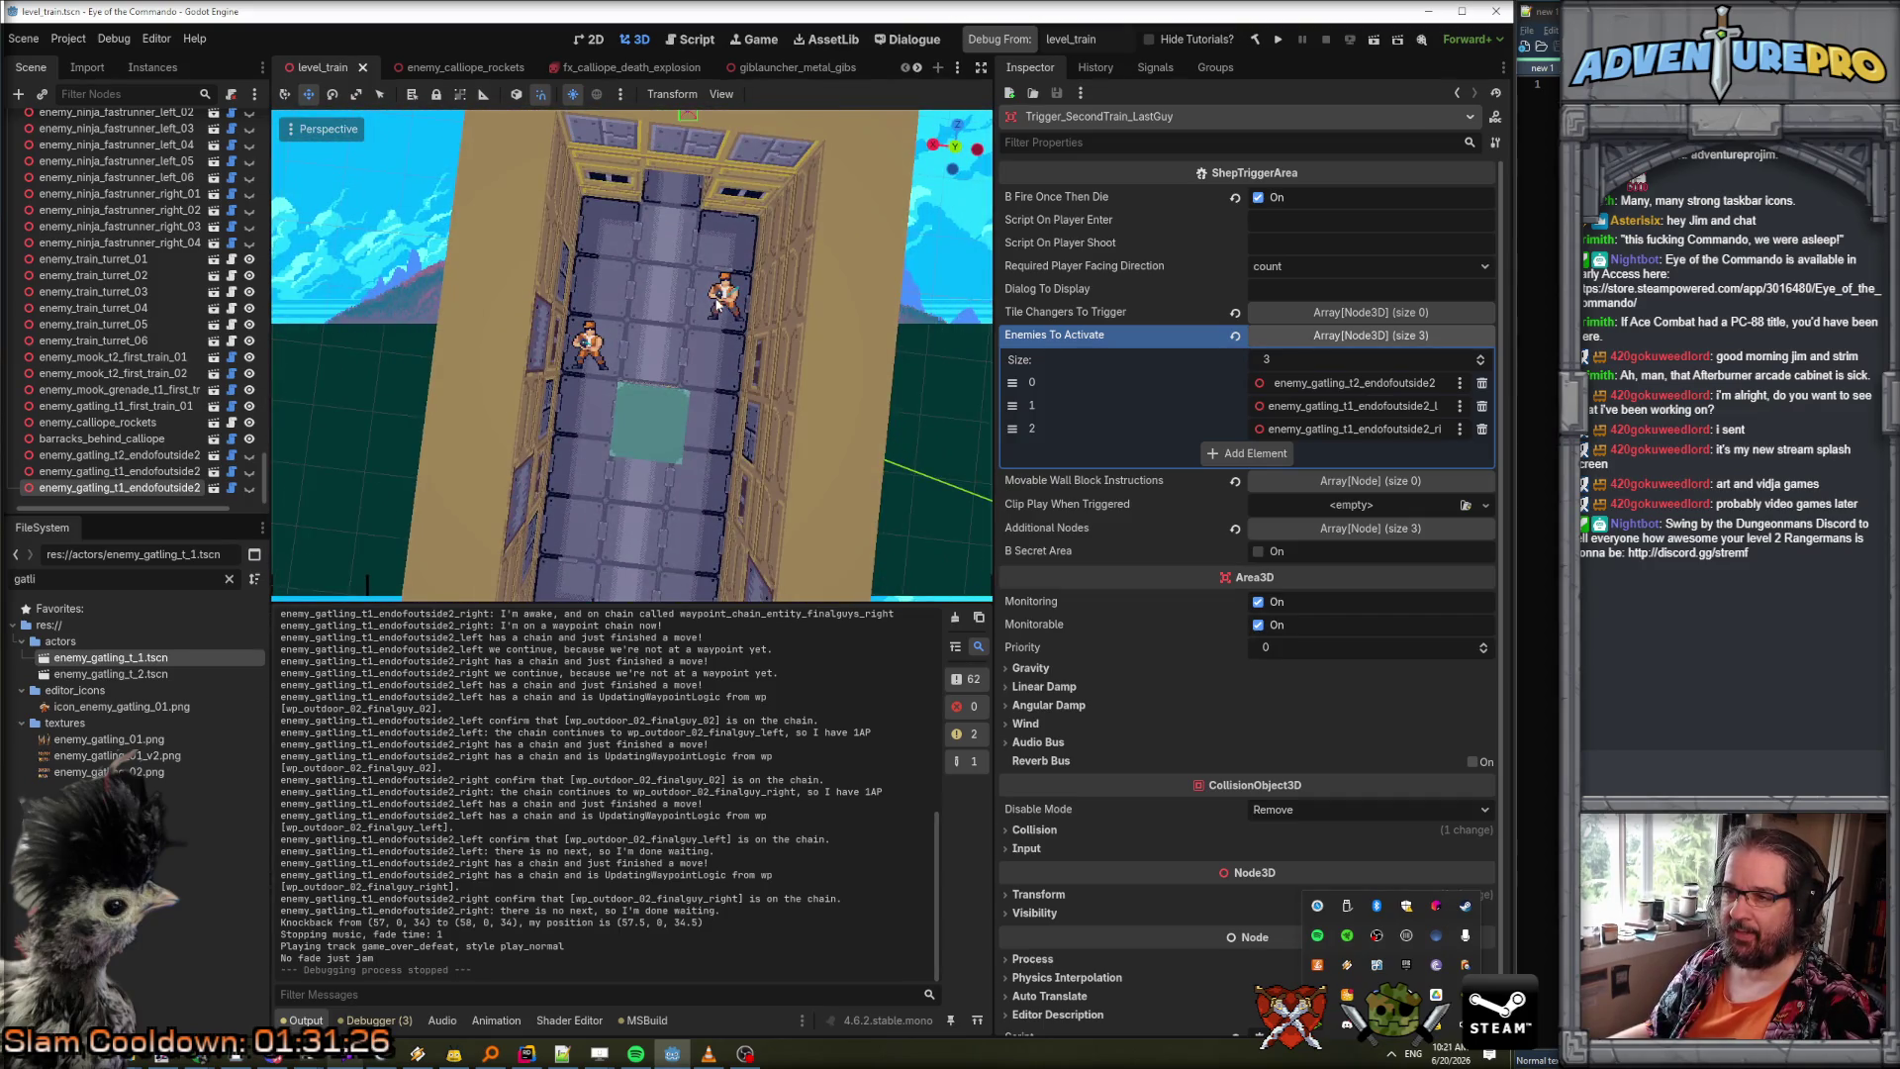
pyautogui.click(719, 305)
pyautogui.keyDown('shift'); pyautogui.click(592, 347); pyautogui.keyUp('shift')
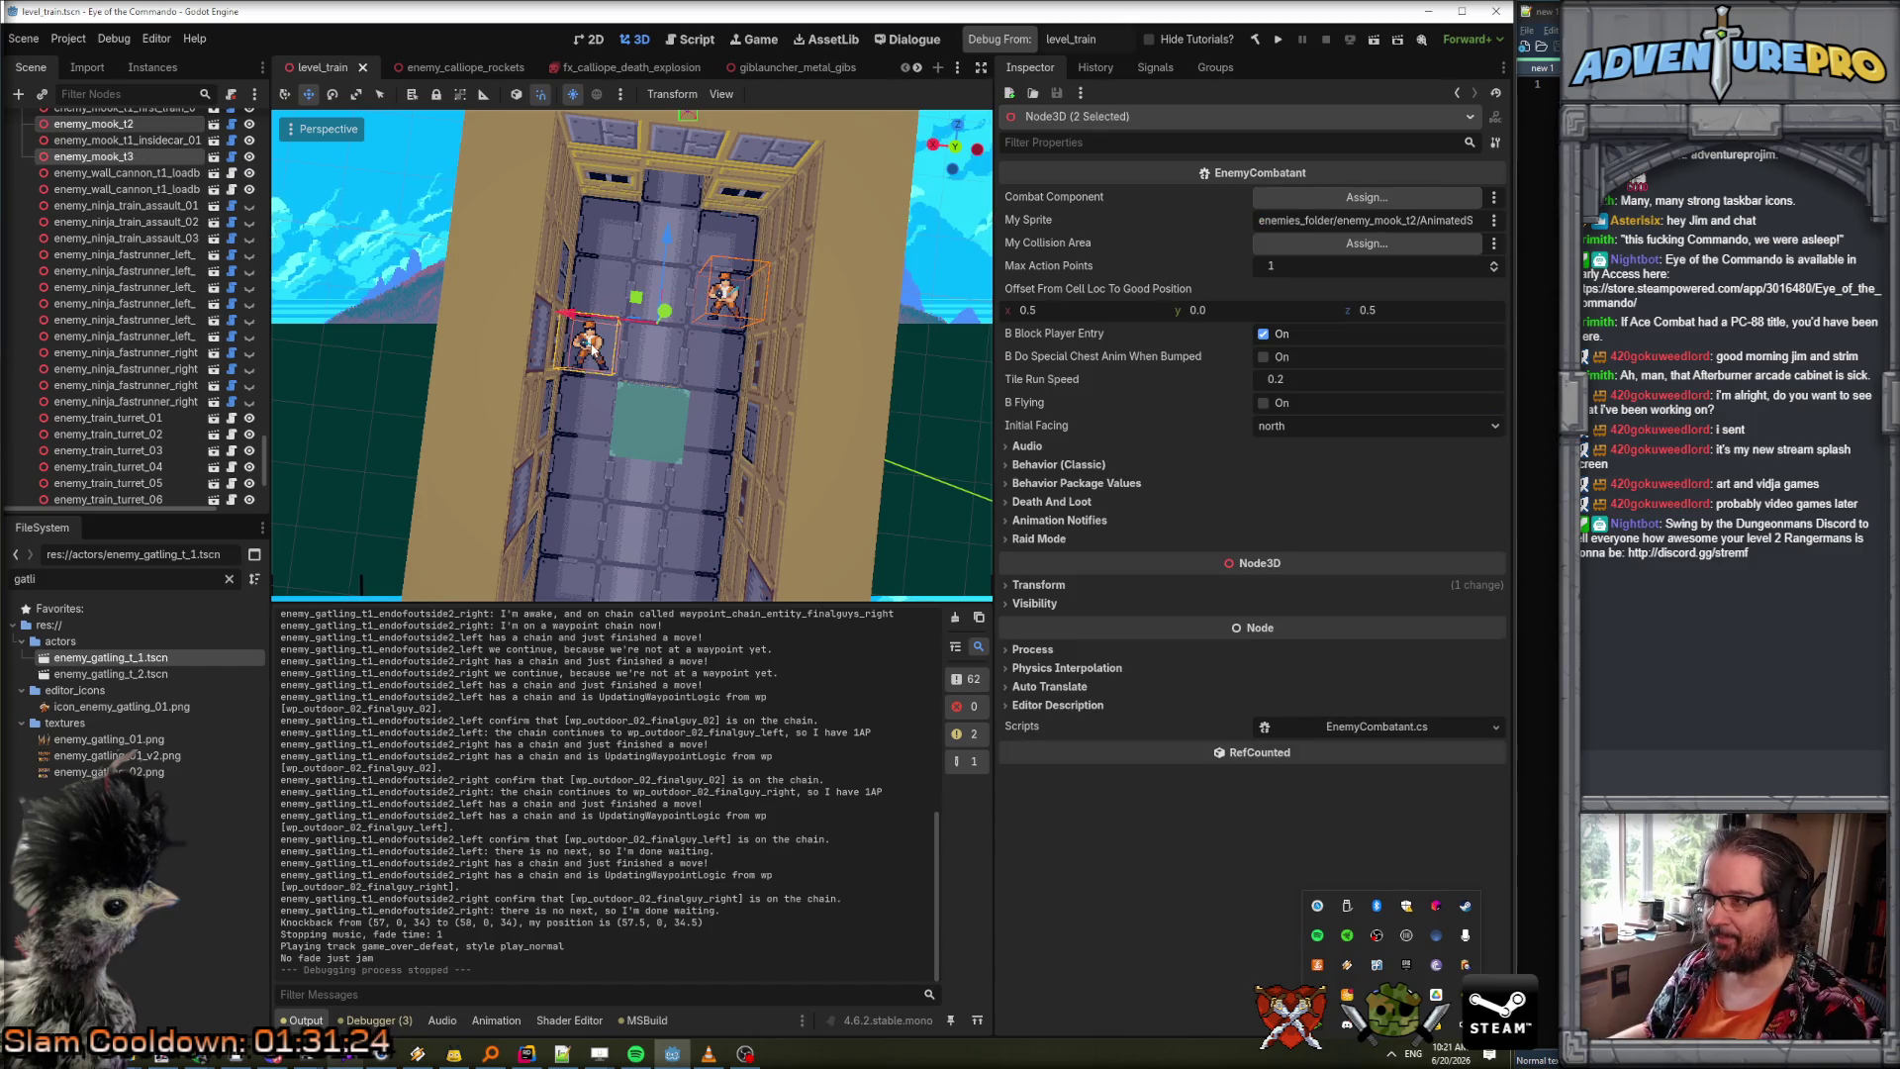
# Under Behavior (Classic), turn off B Flying and set Initial Facing to south for both mooks.
pyautogui.click(1060, 465)
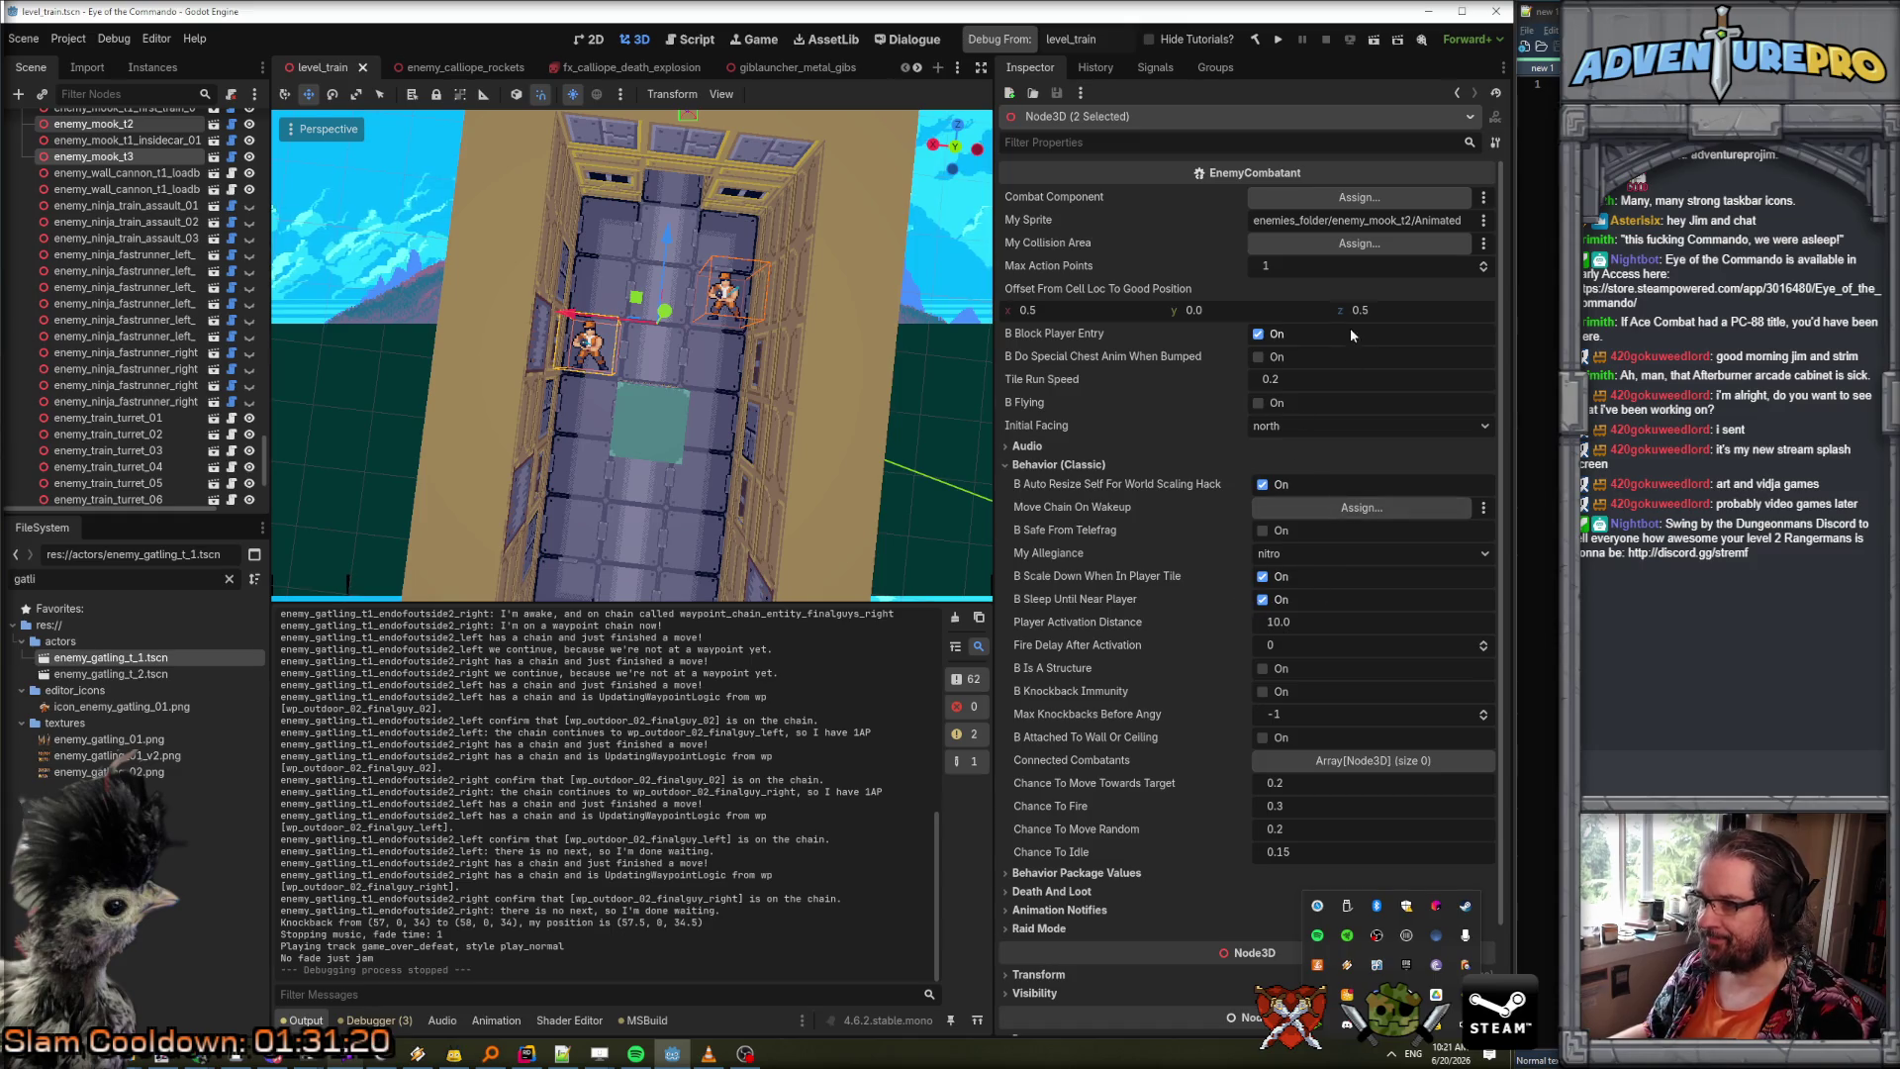
pyautogui.click(1312, 404)
pyautogui.click(1310, 425)
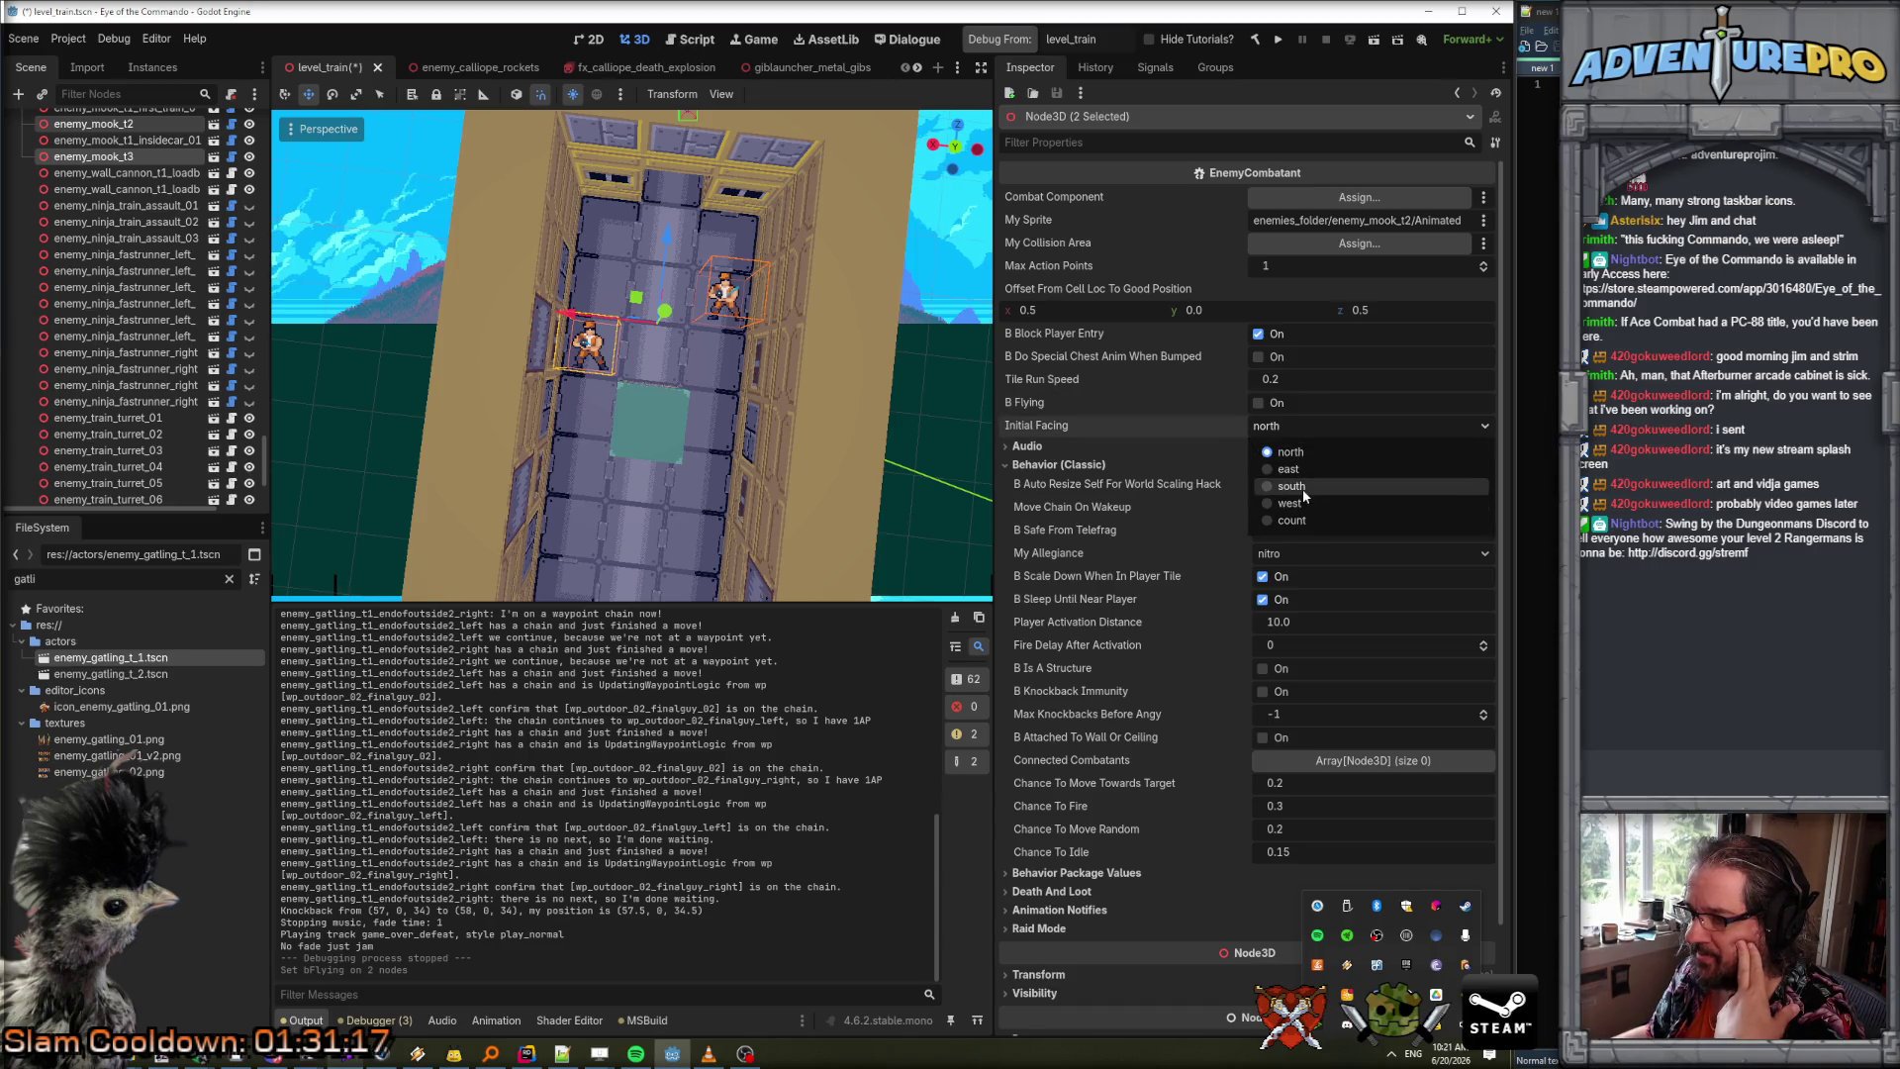
pyautogui.click(1303, 487)
# Orbit the view through the train car to check the mooks and car walls.
pyautogui.moveTo(889, 393); pyautogui.dragTo(821, 327)
pyautogui.moveTo(634, 356)
pyautogui.mouseDown()
pyautogui.moveTo(634, 415)
pyautogui.moveTo(634, 372)
pyautogui.mouseUp()
pyautogui.moveTo(824, 456); pyautogui.dragTo(764, 514)
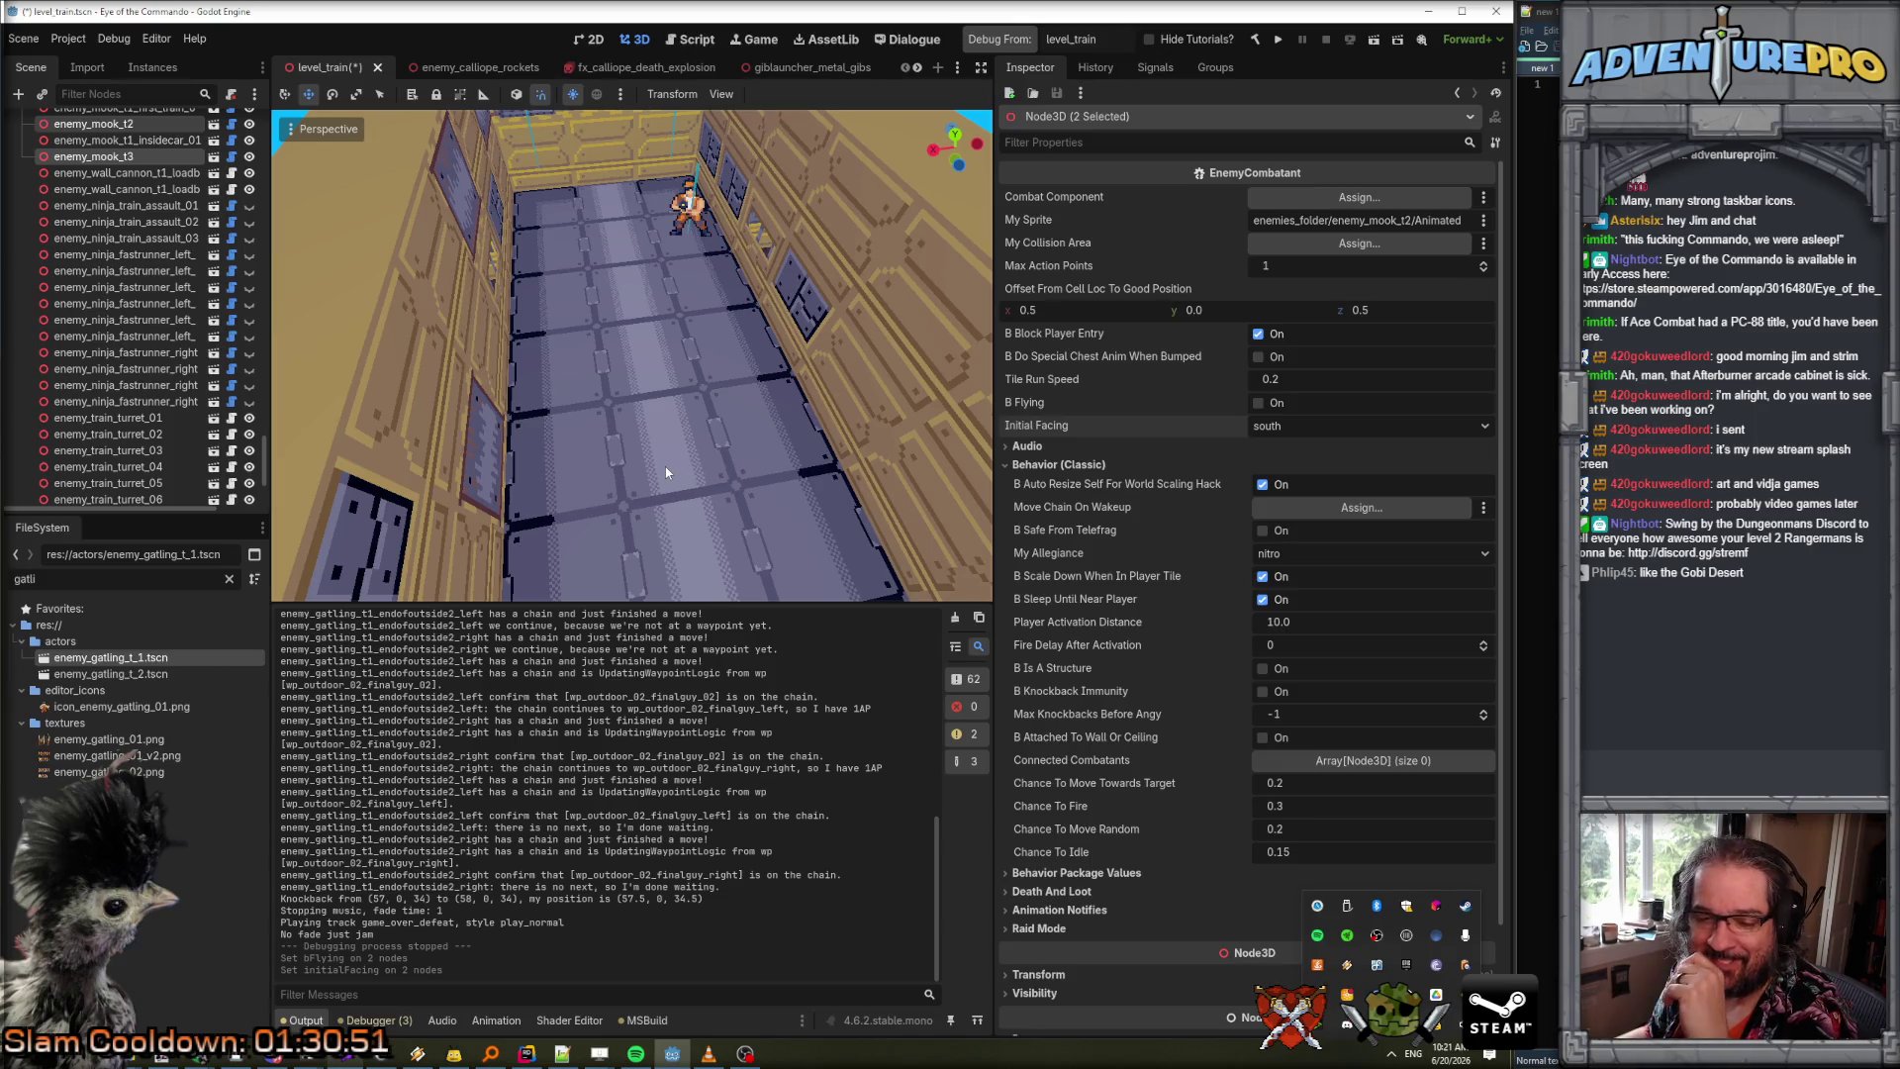
pyautogui.moveTo(667, 472)
pyautogui.mouseDown()
pyautogui.moveTo(667, 366)
pyautogui.moveTo(712, 366)
pyautogui.moveTo(643, 368)
pyautogui.moveTo(645, 424)
pyautogui.moveTo(649, 374)
pyautogui.moveTo(677, 390)
pyautogui.mouseUp()
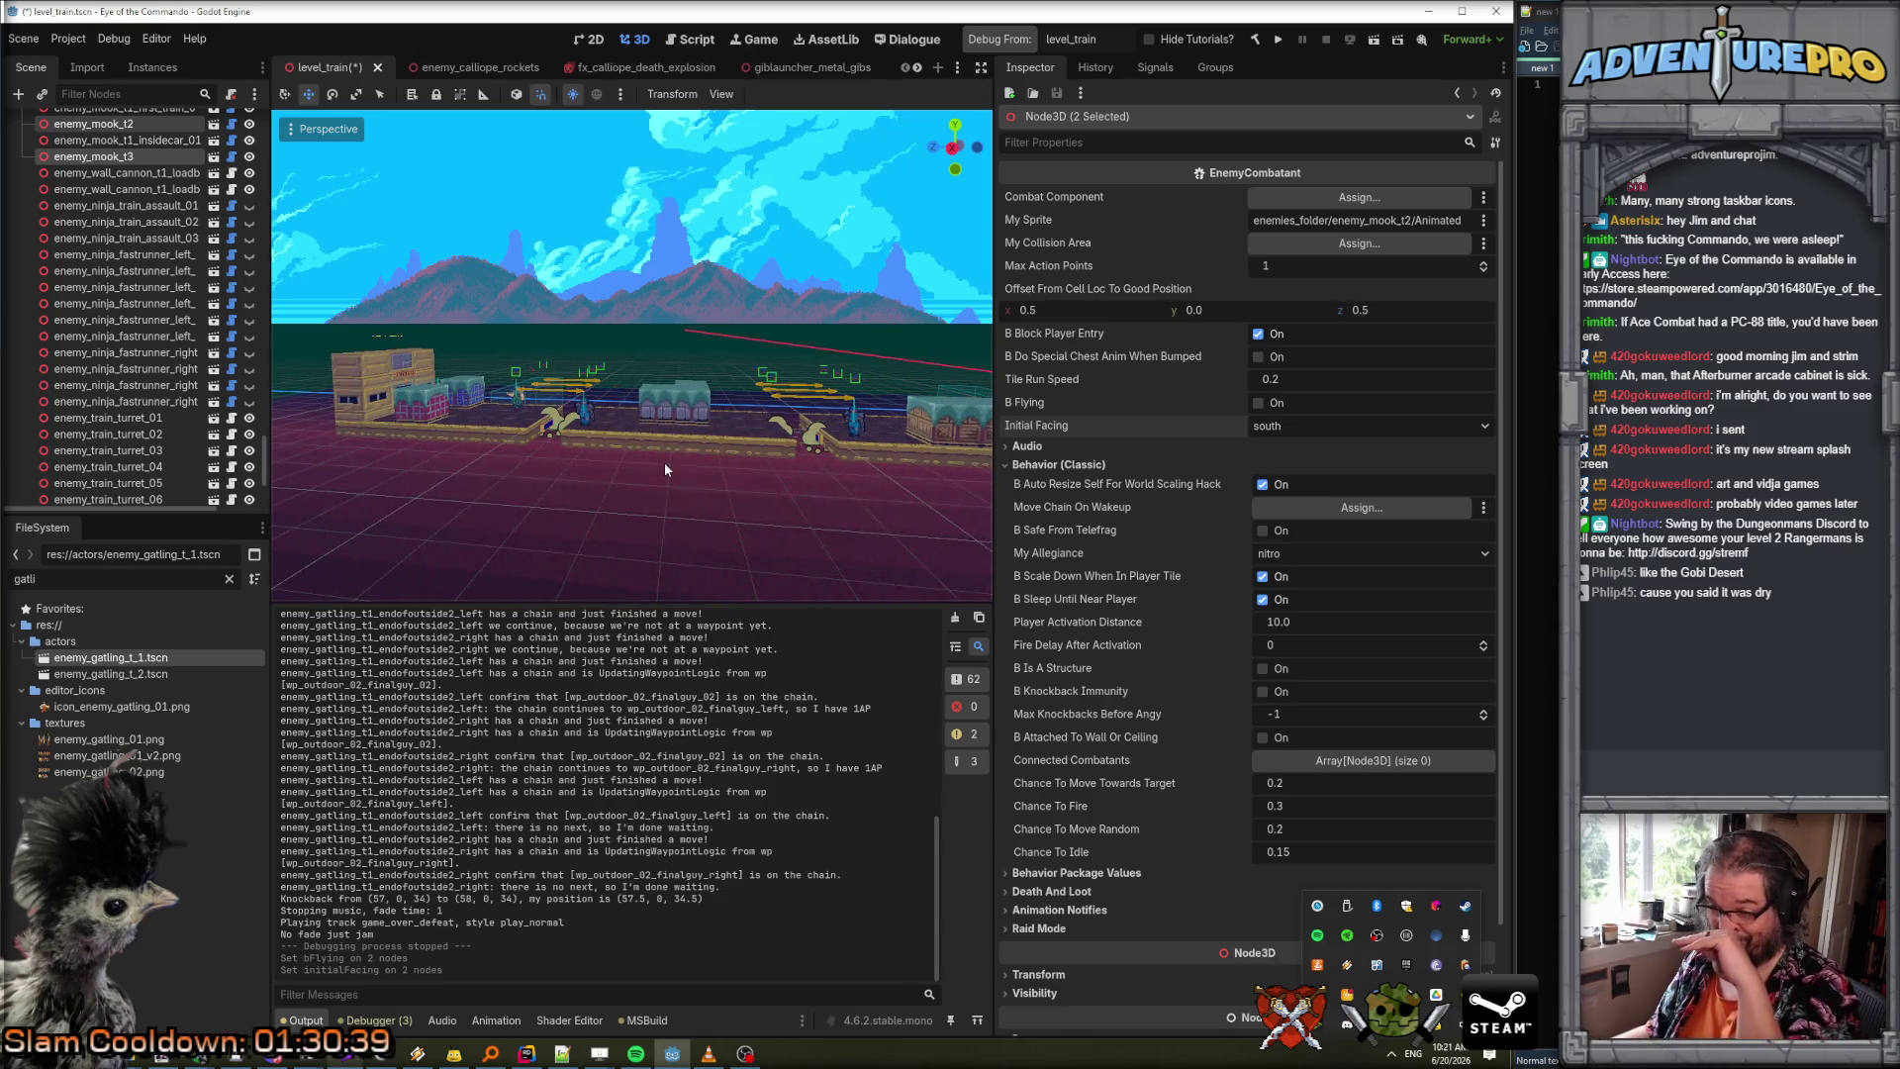
pyautogui.moveTo(665, 524)
pyautogui.mouseDown()
pyautogui.moveTo(690, 508)
pyautogui.moveTo(603, 406)
pyautogui.mouseUp()
pyautogui.moveTo(638, 491); pyautogui.dragTo(637, 486)
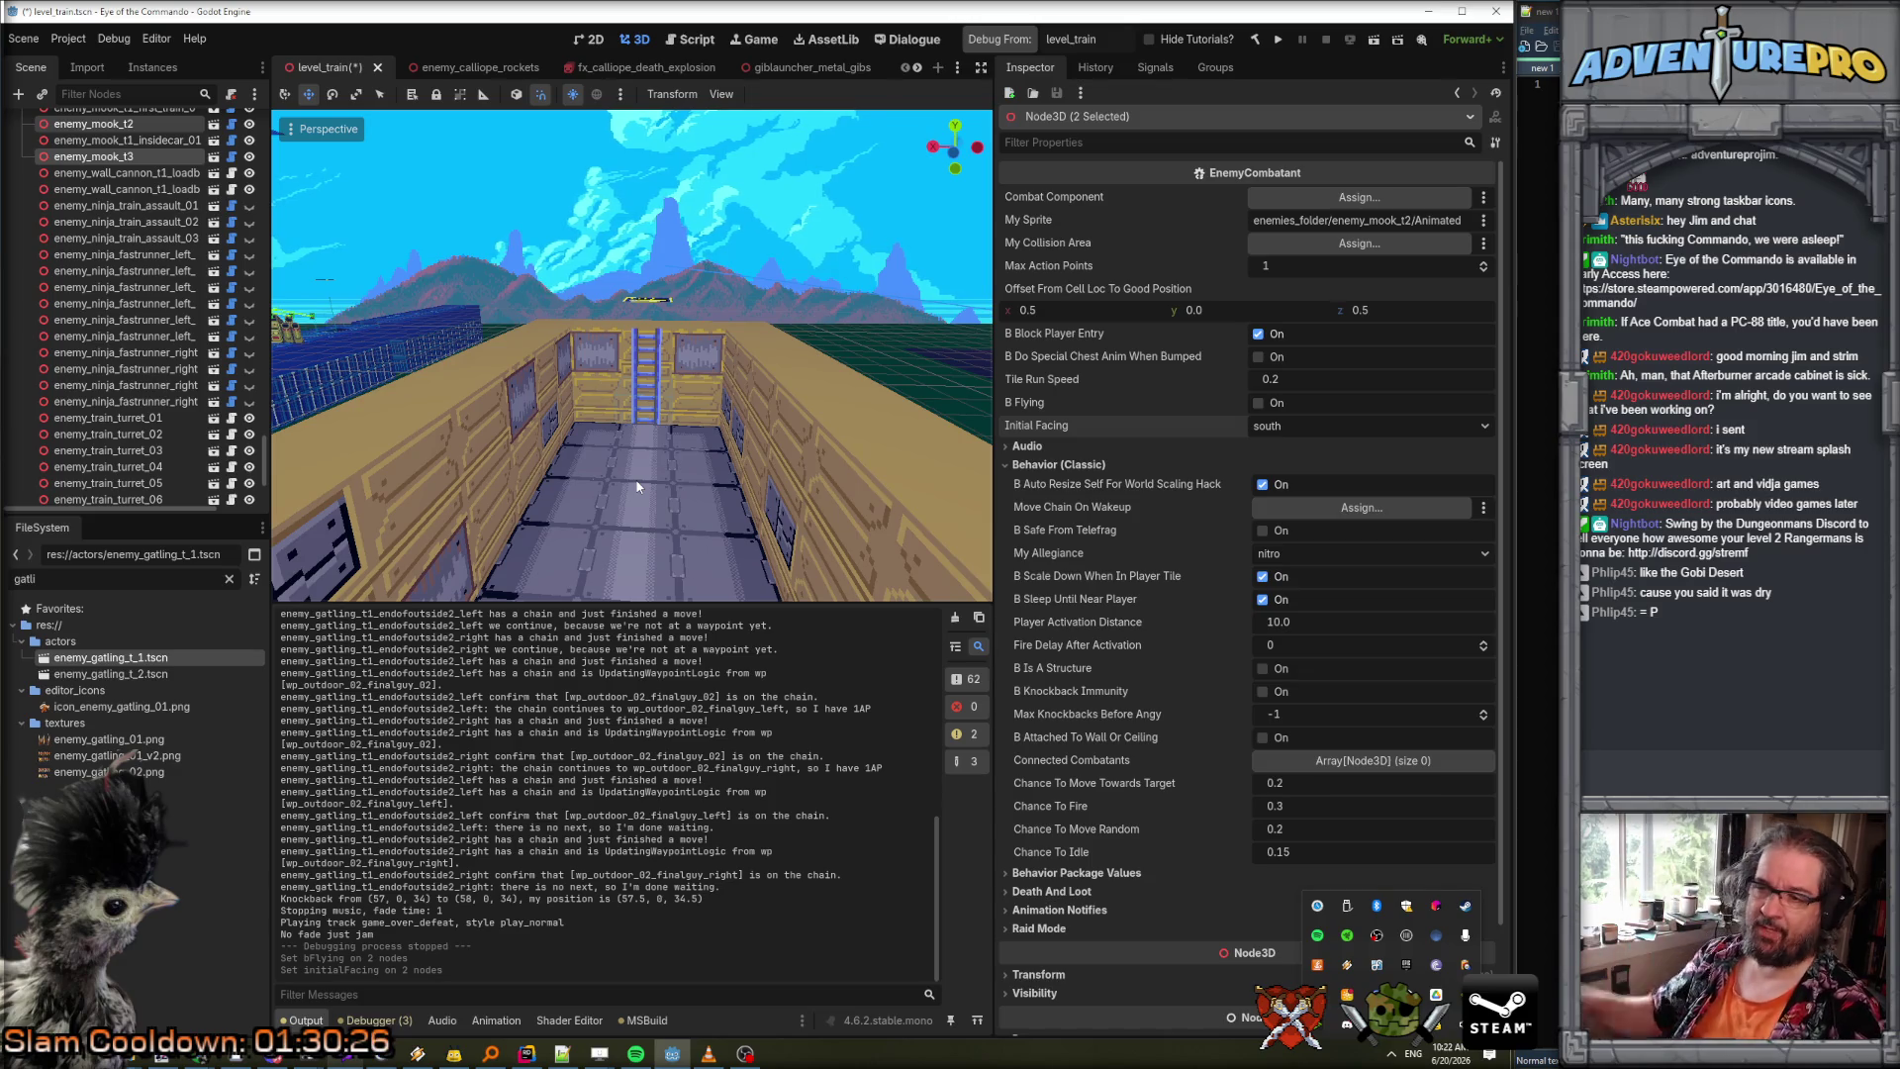
pyautogui.moveTo(638, 486)
pyautogui.mouseDown()
pyautogui.moveTo(637, 525)
pyautogui.moveTo(599, 437)
pyautogui.mouseUp()
# Select both wall cannon nodes and duplicate them.
pyautogui.click(570, 374)
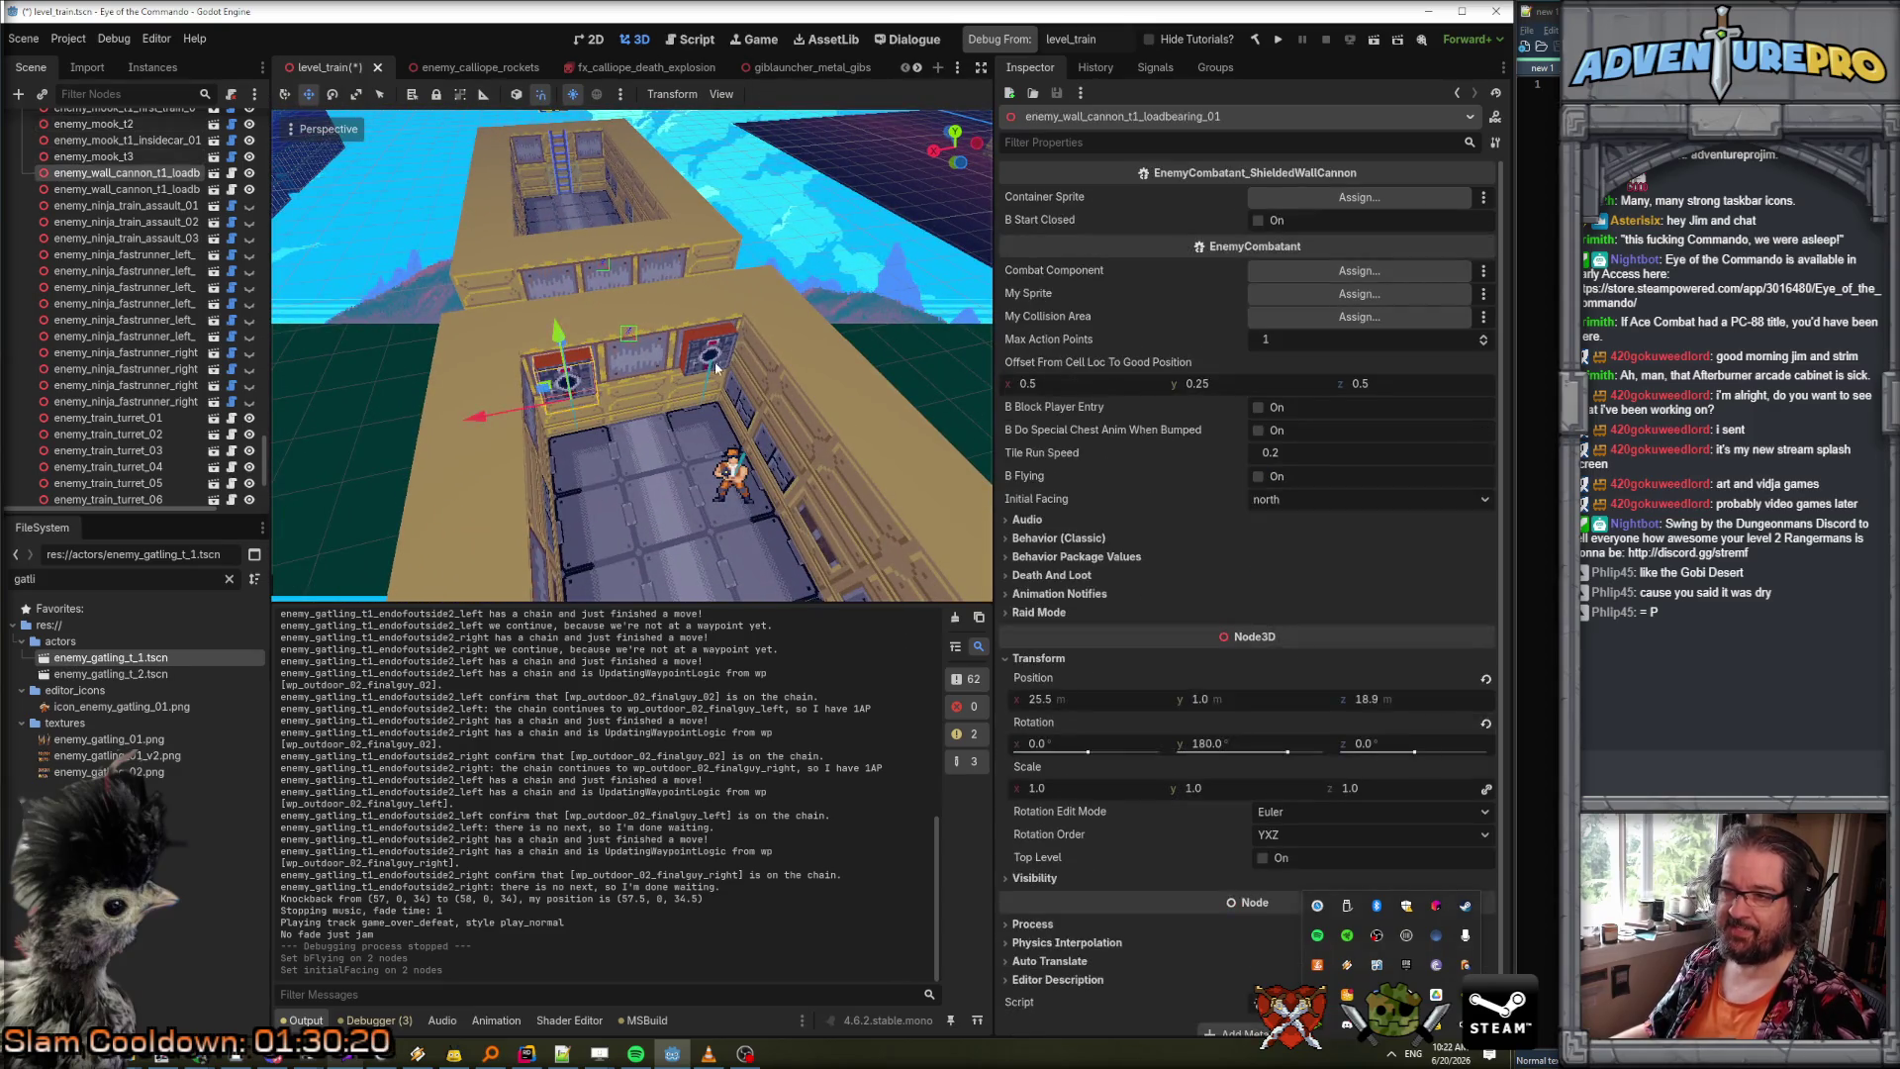
pyautogui.keyDown('ctrl'); pyautogui.click(150, 193); pyautogui.keyUp('ctrl')
pyautogui.rightClick(150, 193)
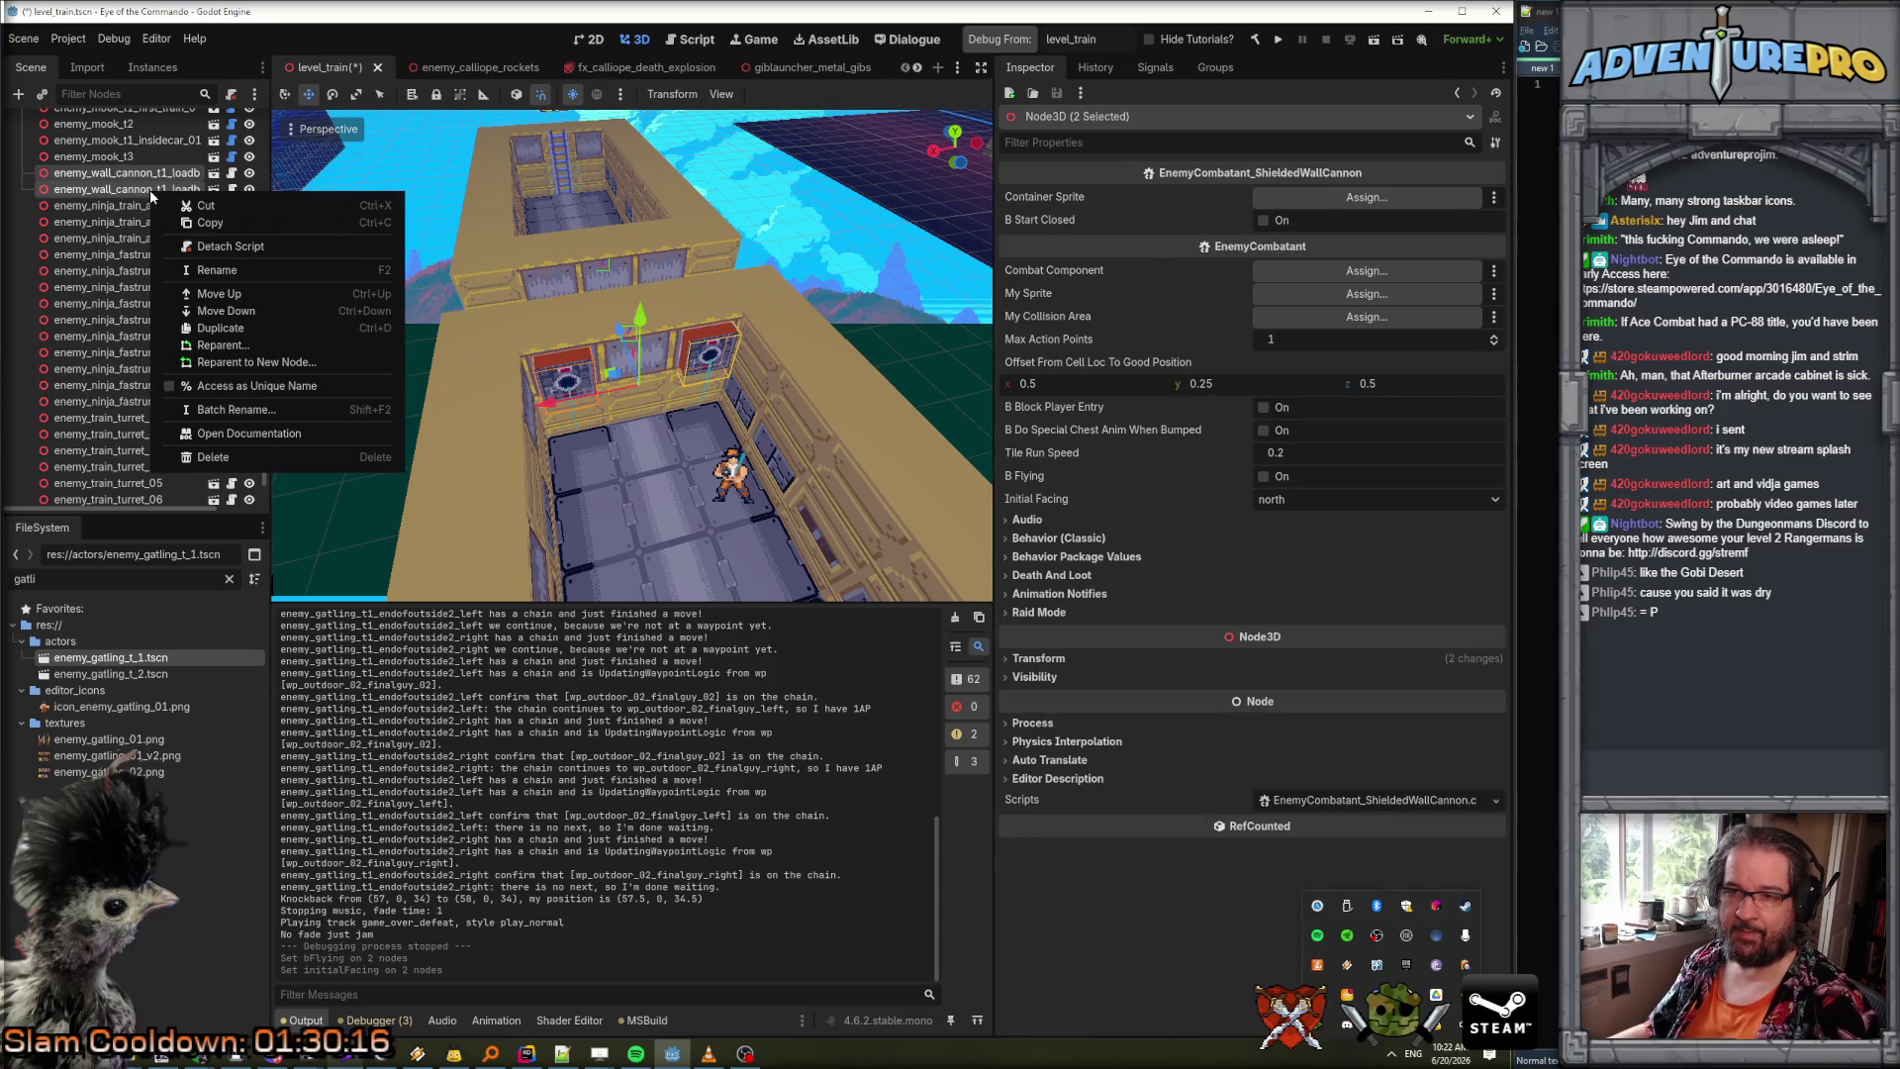
pyautogui.click(230, 333)
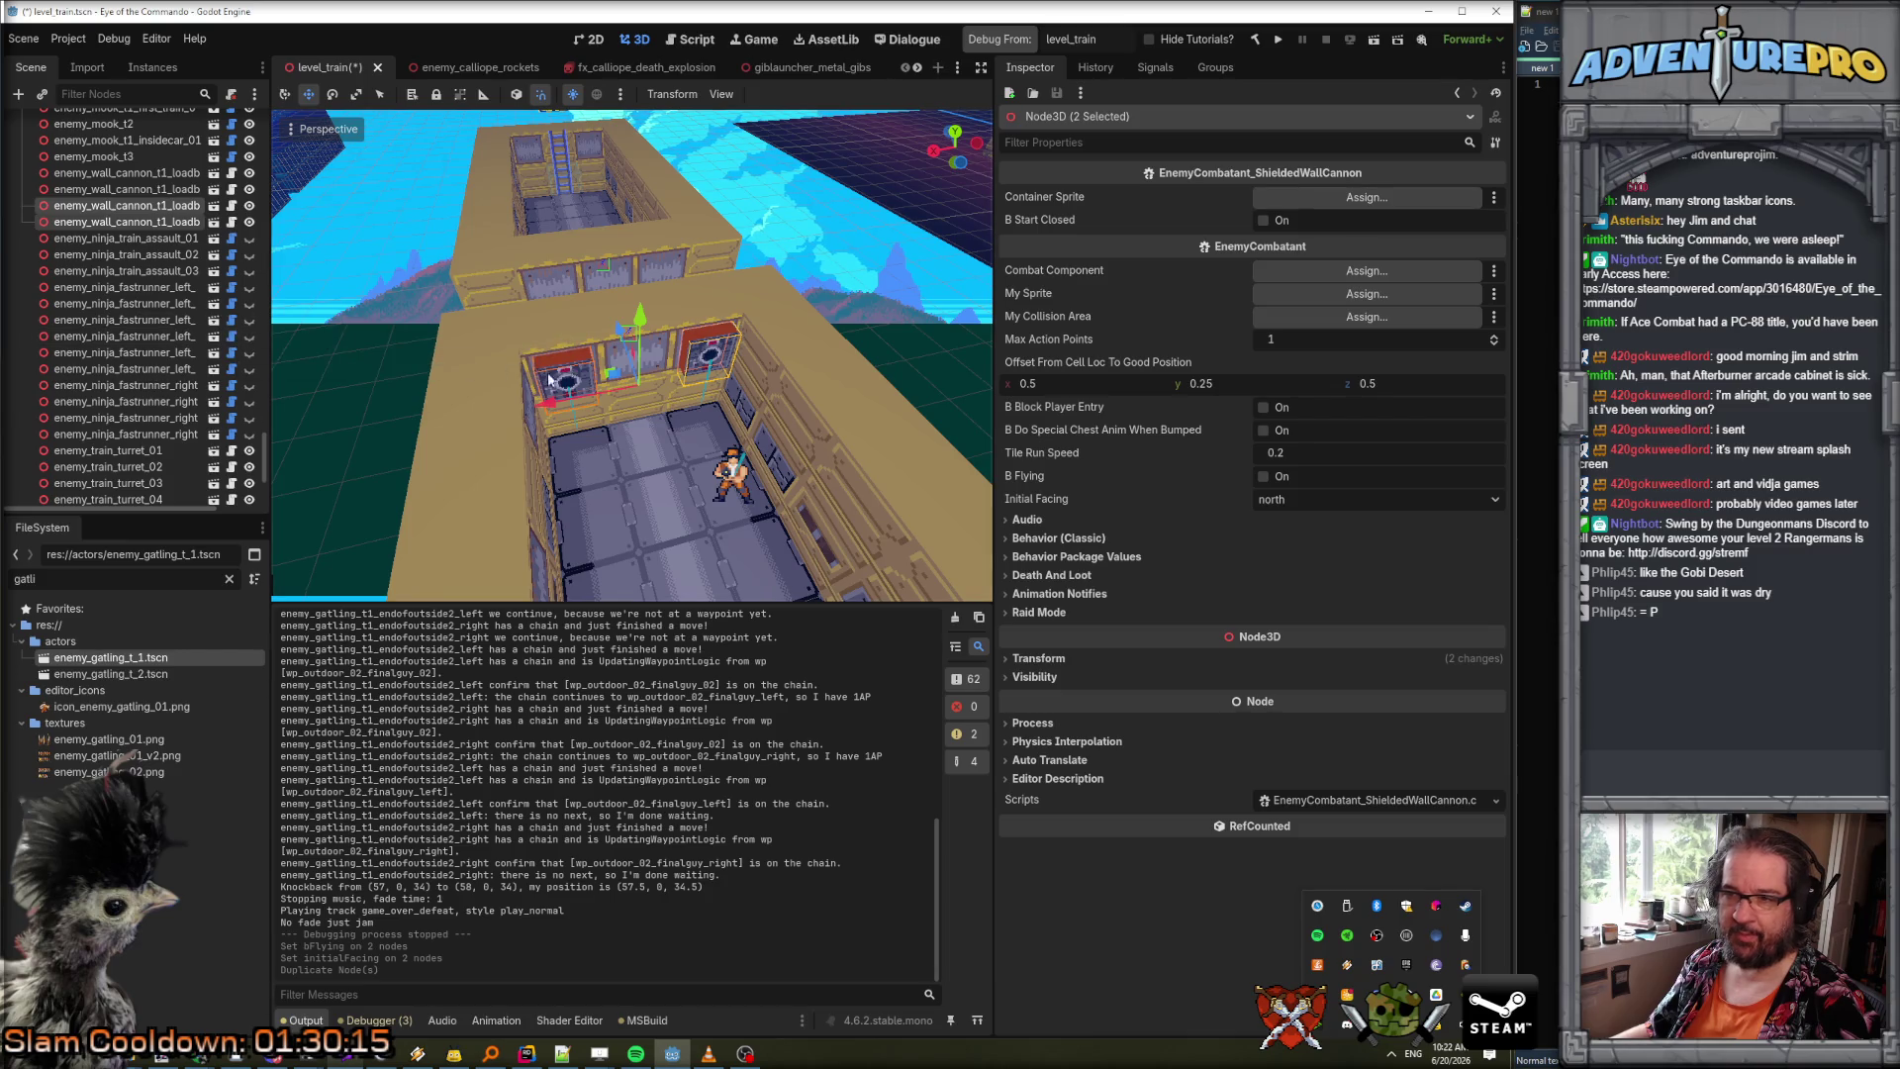
# Move the duplicated cannons into the next car, facing each other across its side walls.
pyautogui.moveTo(539, 377)
pyautogui.mouseDown()
pyautogui.moveTo(723, 366)
pyautogui.moveTo(475, 391)
pyautogui.moveTo(395, 356)
pyautogui.mouseUp()
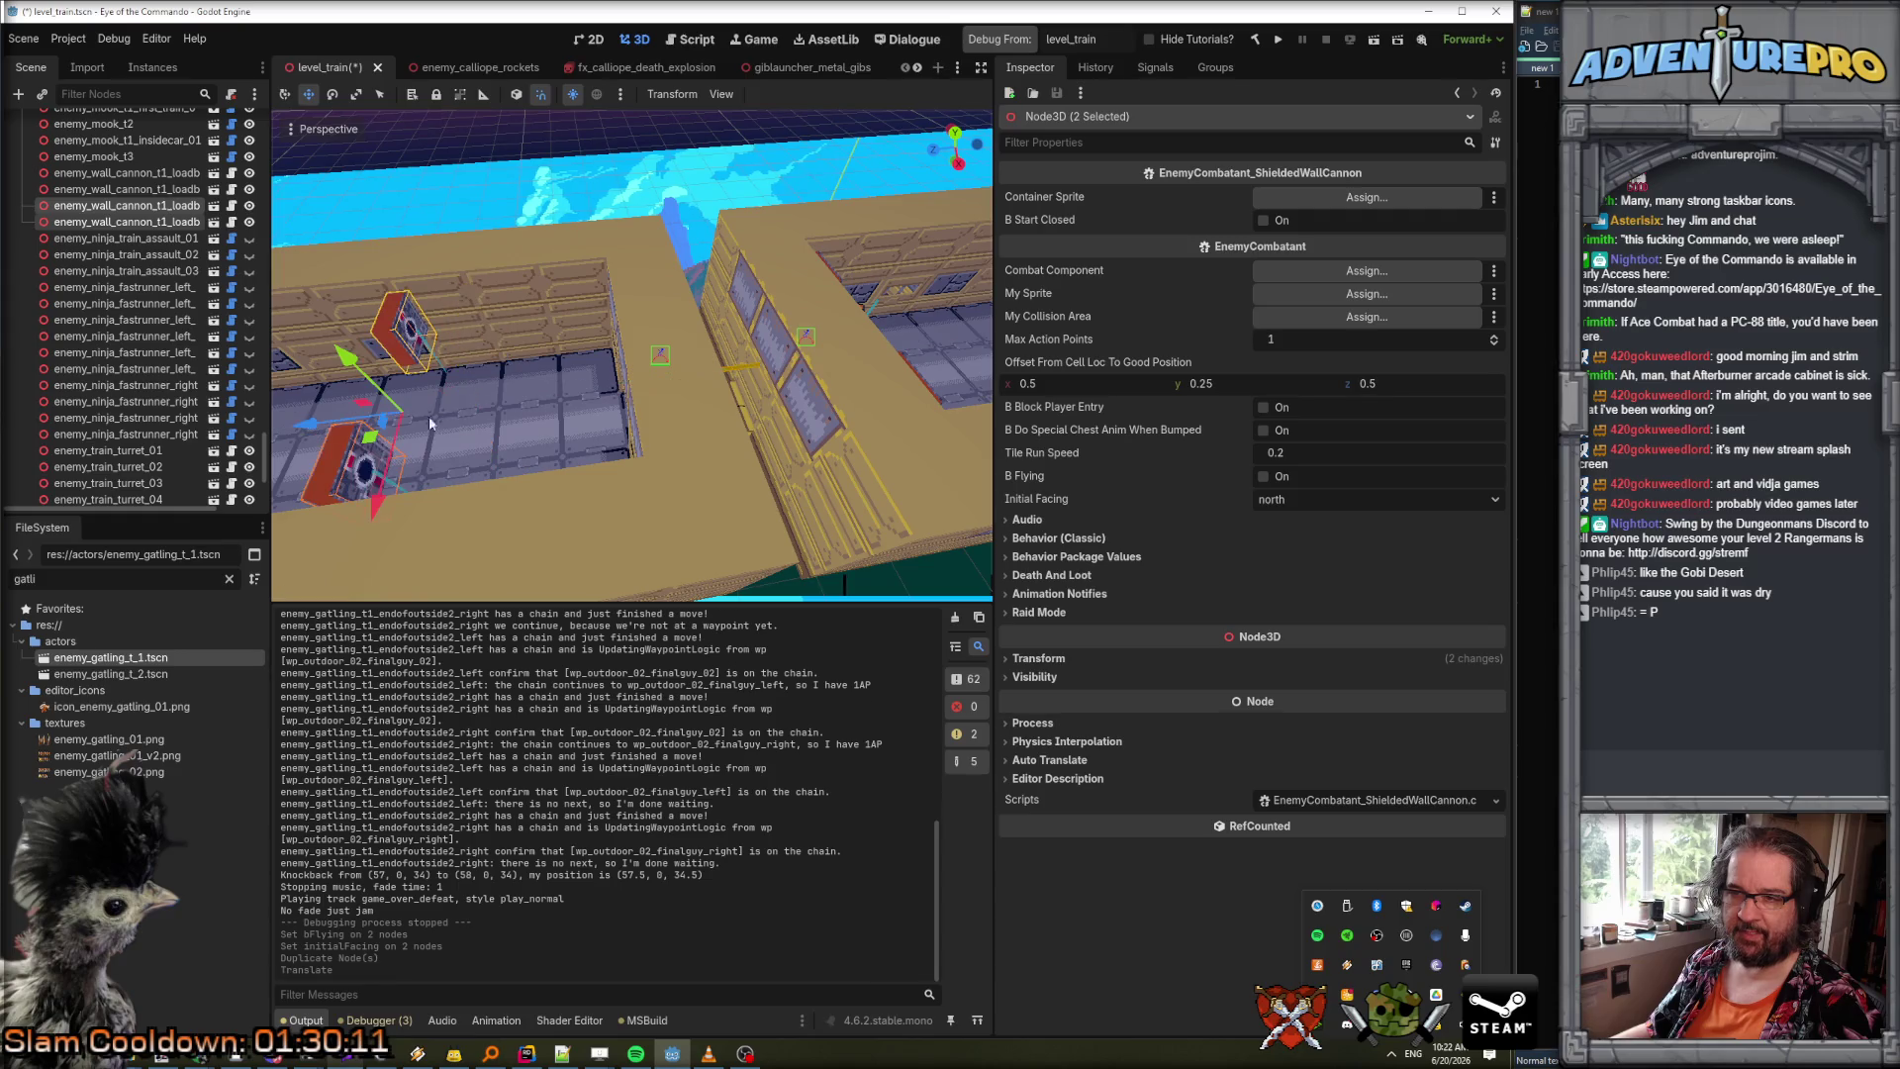
pyautogui.press('f')
pyautogui.moveTo(647, 366); pyautogui.dragTo(539, 368)
pyautogui.press('f')
pyautogui.moveTo(693, 357)
pyautogui.mouseDown()
pyautogui.moveTo(749, 362)
pyautogui.moveTo(690, 386)
pyautogui.moveTo(554, 366)
pyautogui.mouseUp()
pyautogui.click(705, 454)
pyautogui.scroll(-5, 704, 453)
pyautogui.moveTo(705, 454); pyautogui.dragTo(643, 441)
pyautogui.scroll(-5, 705, 448)
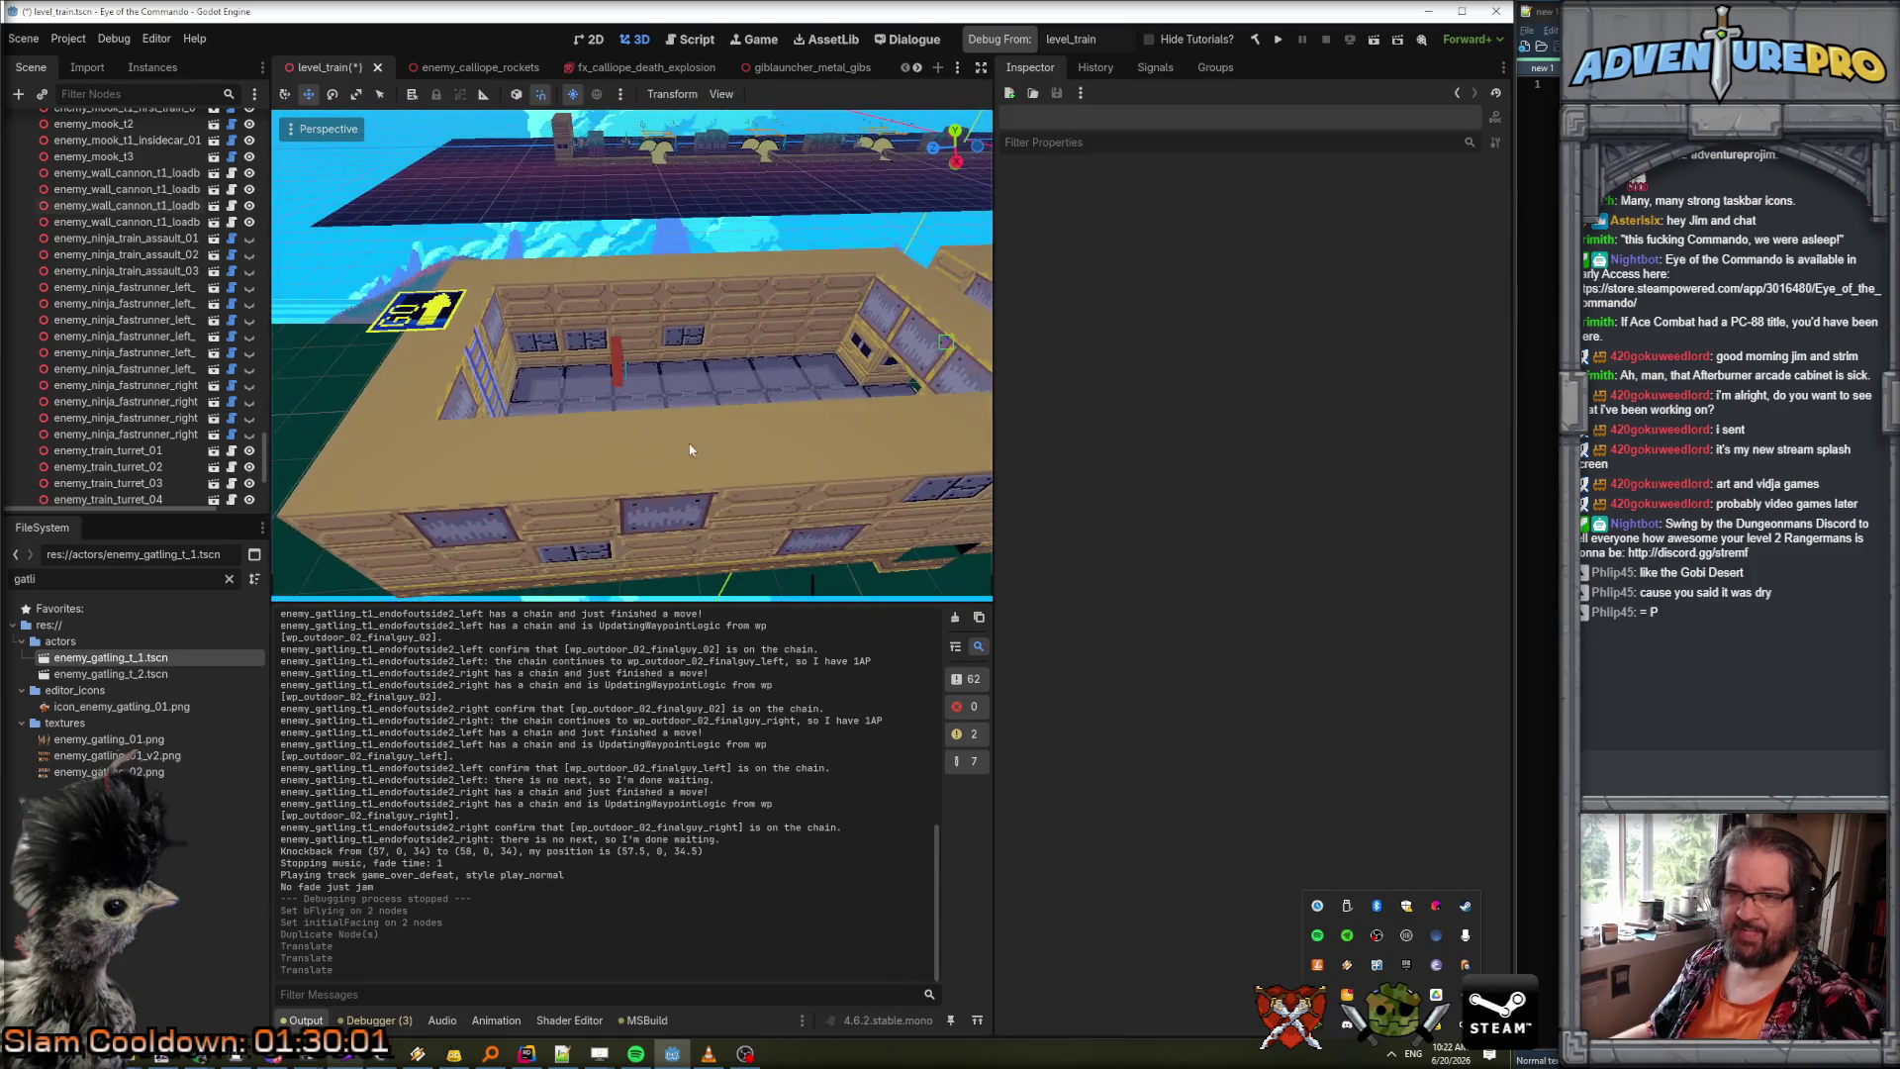
pyautogui.scroll(-10, 192, 301)
pyautogui.scroll(20, 192, 301)
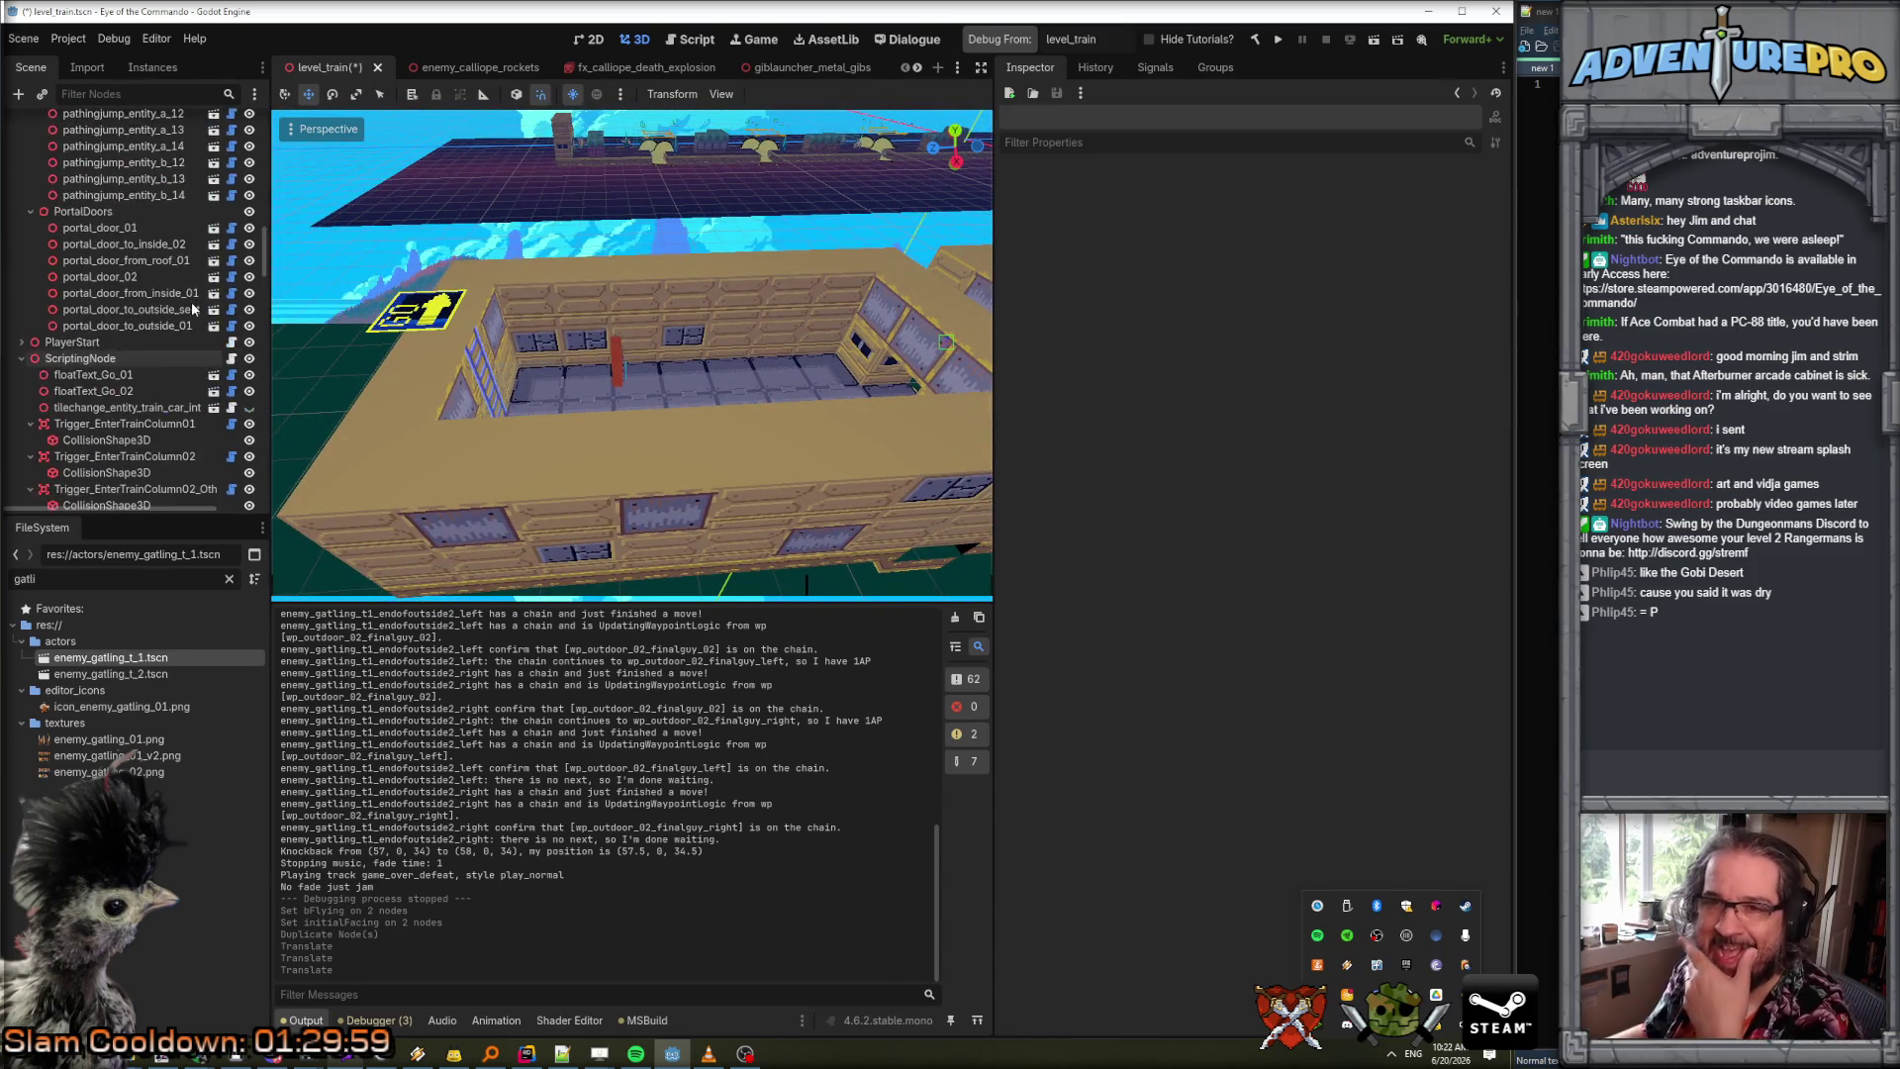
pyautogui.scroll(6, 192, 301)
# Paint a wall_interior_03 block inside the car with the GridMap.
pyautogui.click(67, 156)
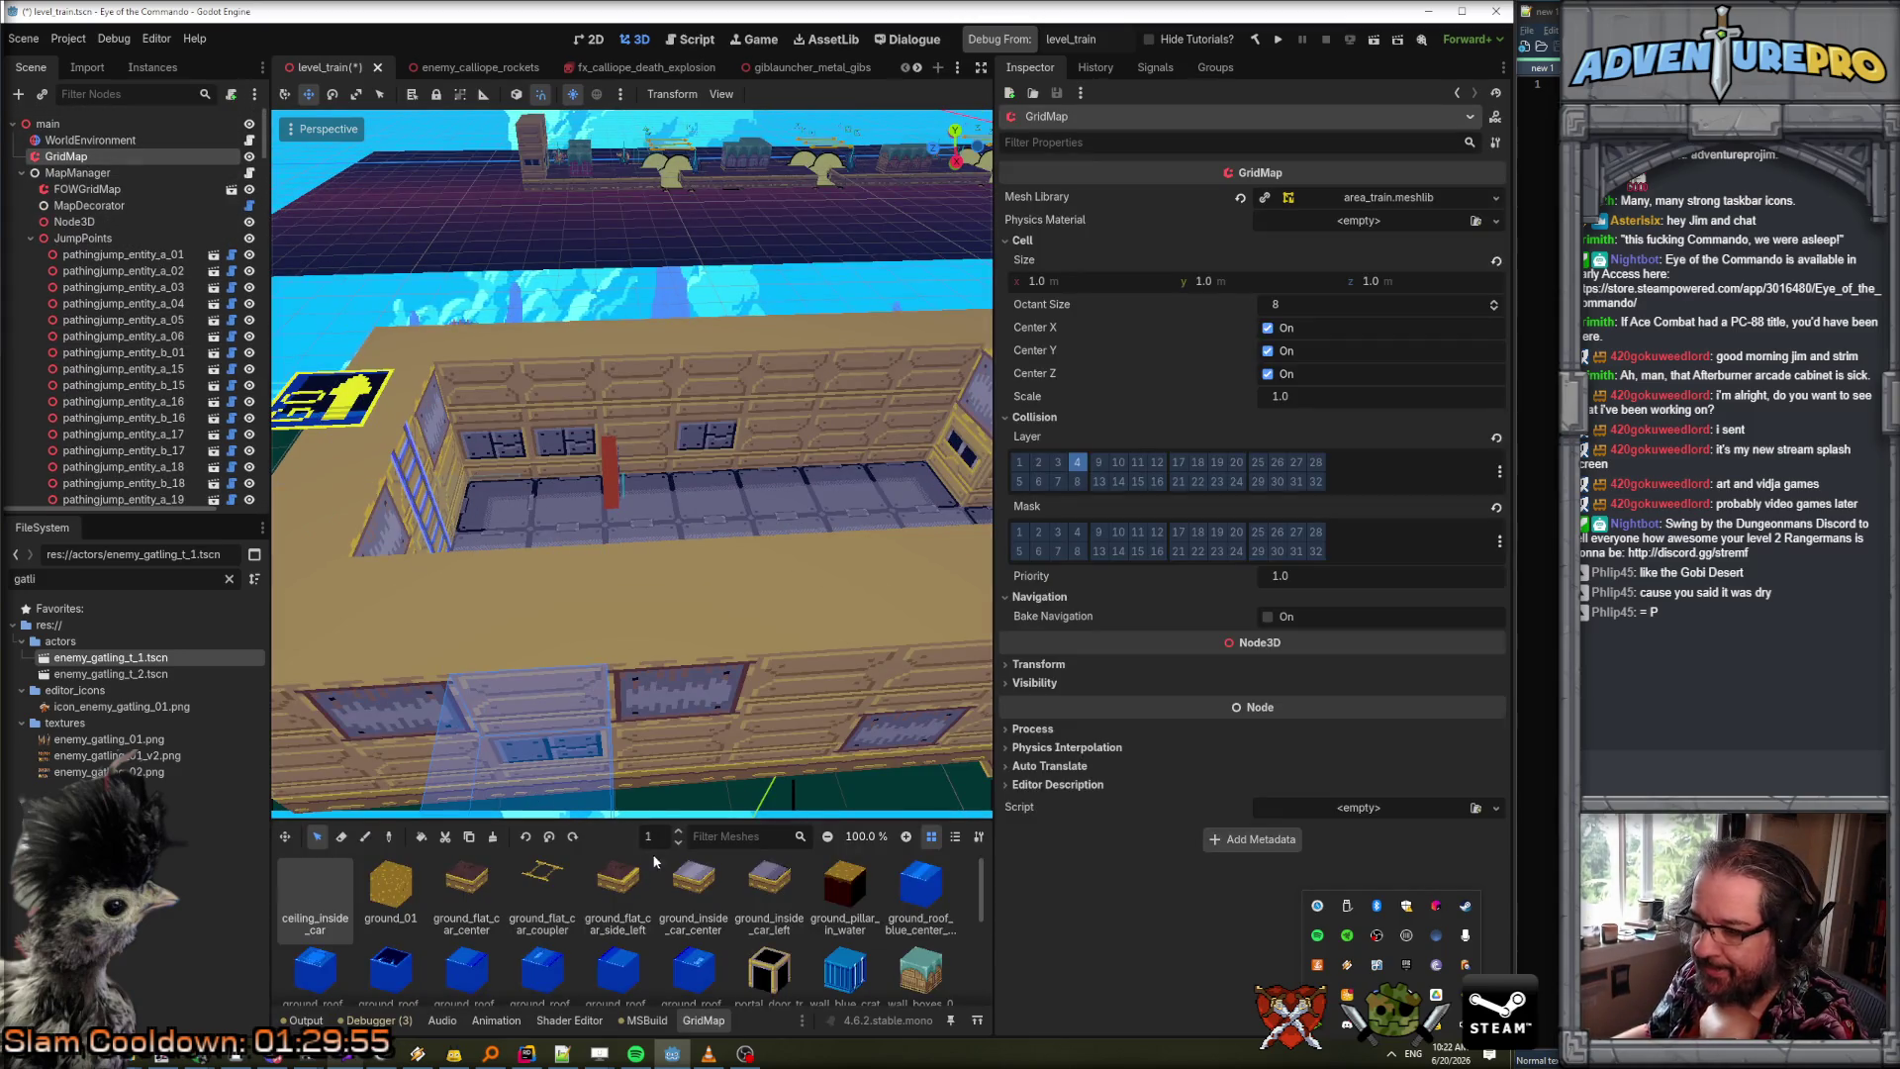
pyautogui.scroll(-5, 772, 891)
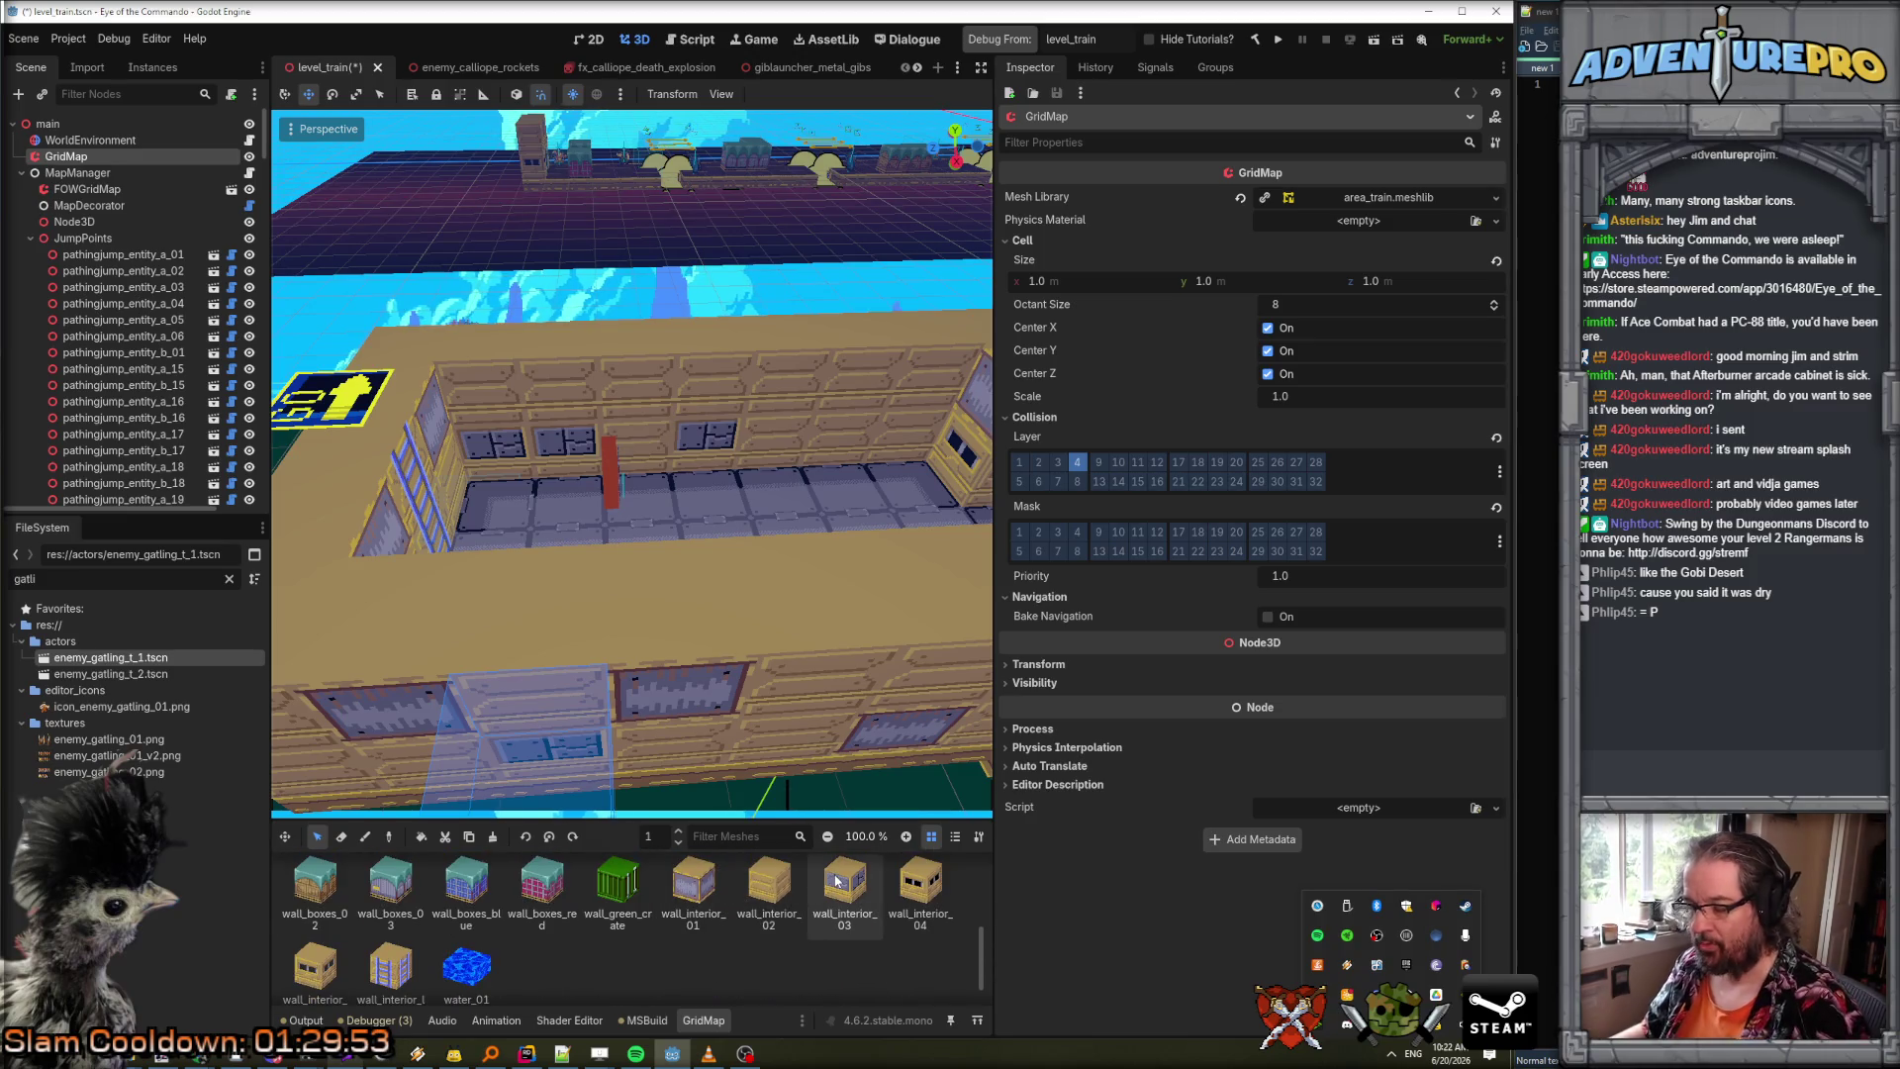
pyautogui.click(833, 880)
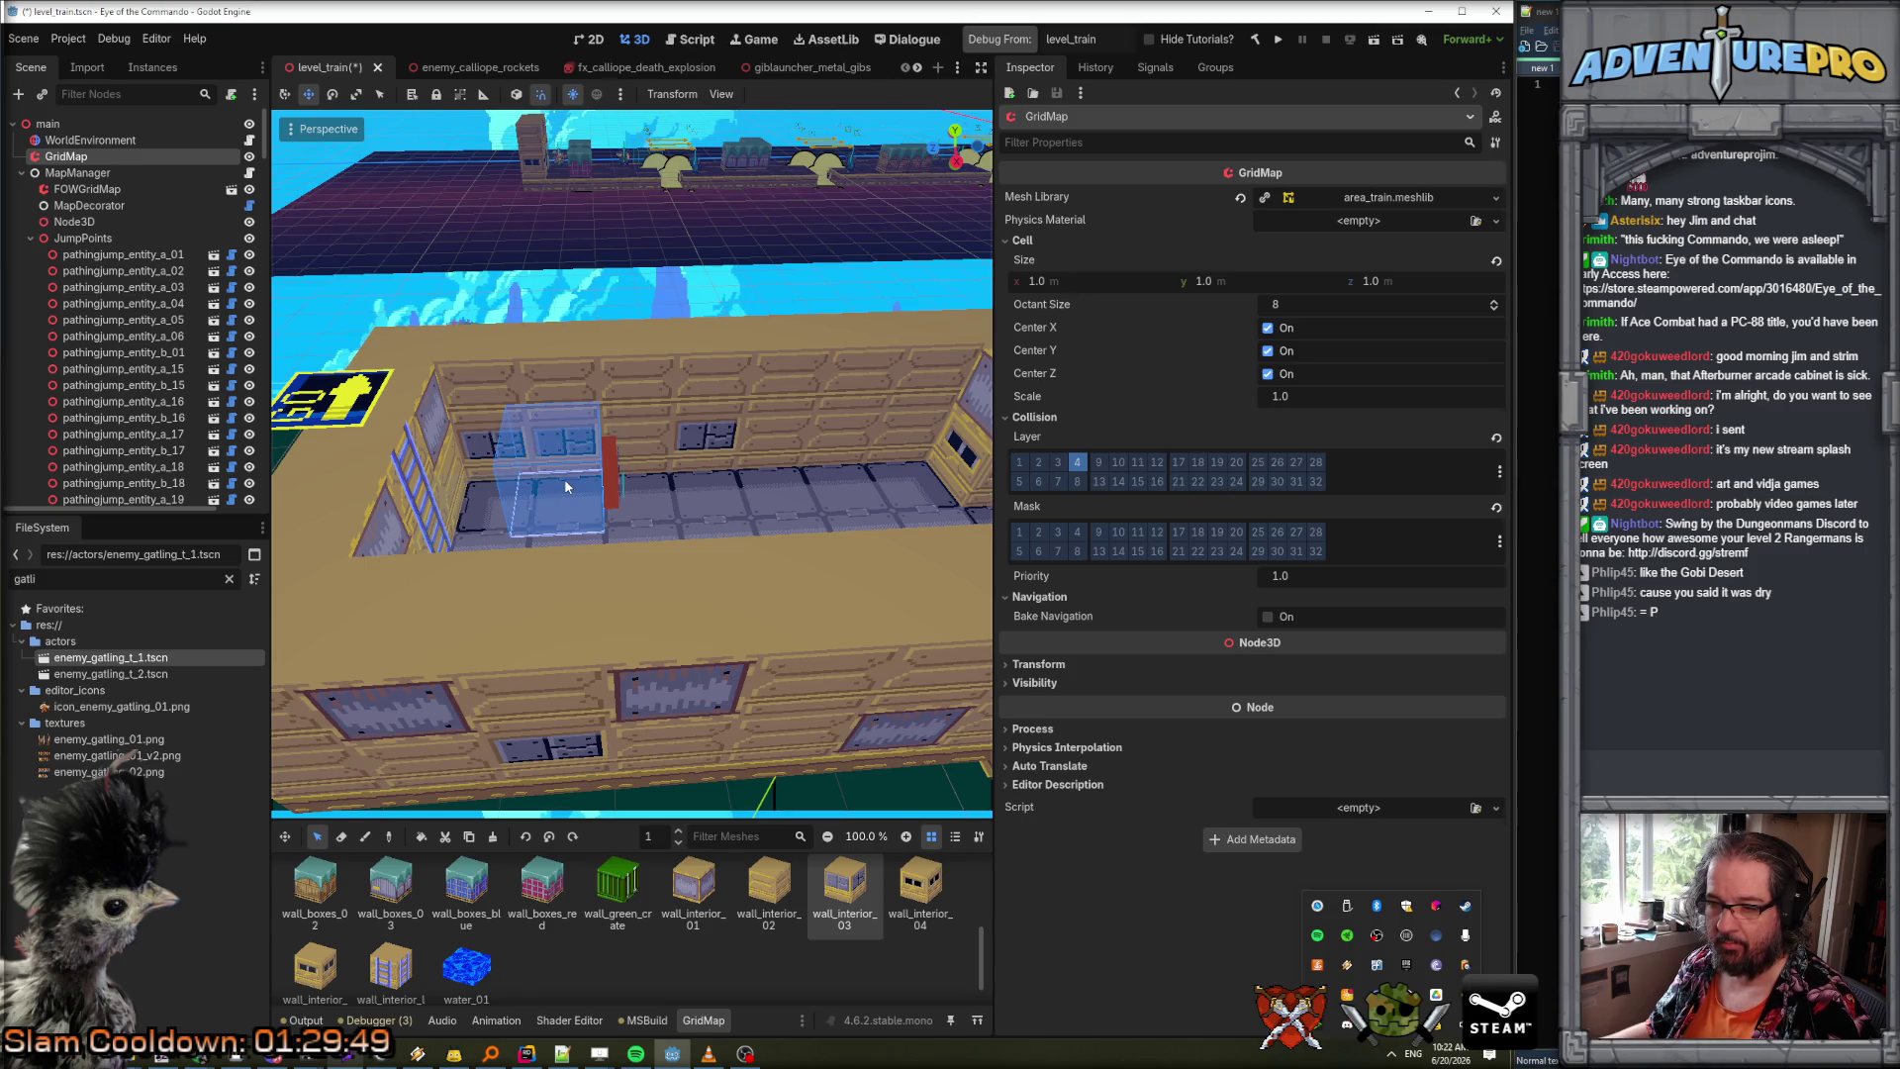
pyautogui.click(364, 837)
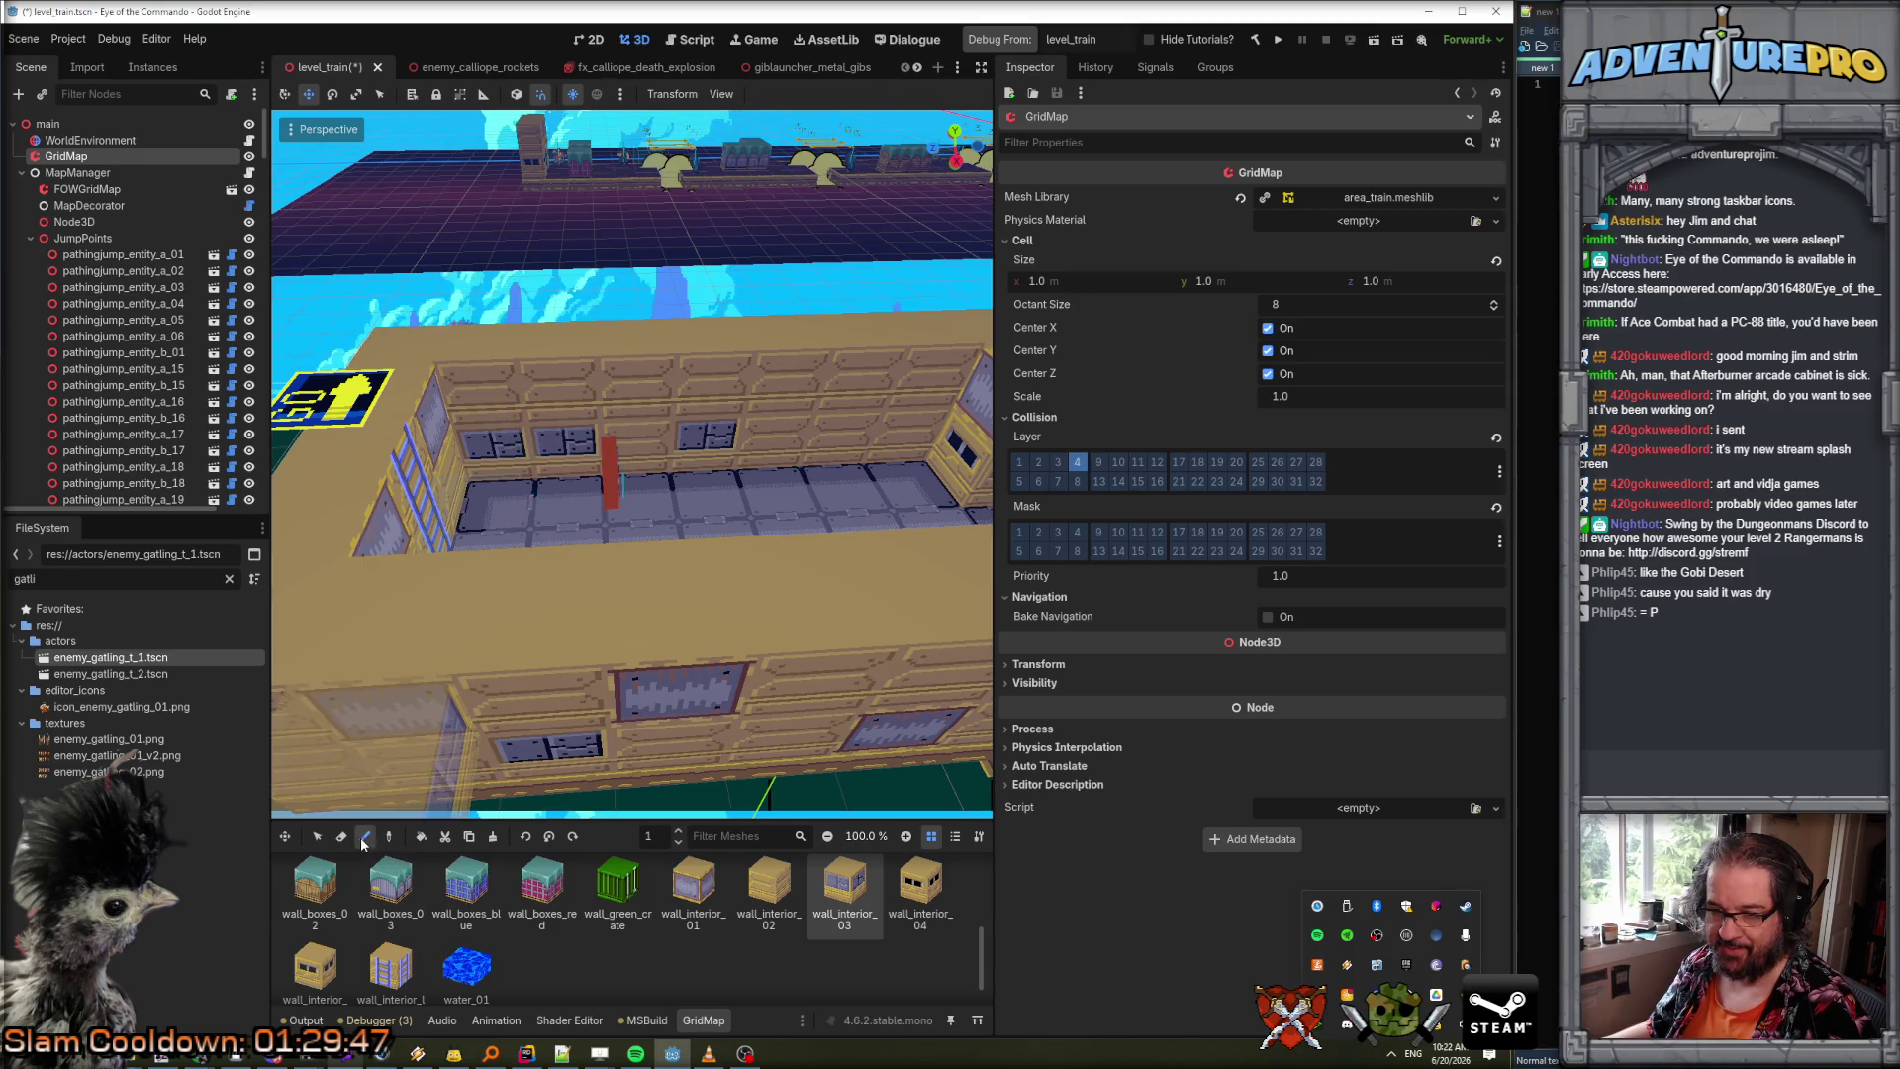
pyautogui.click(538, 523)
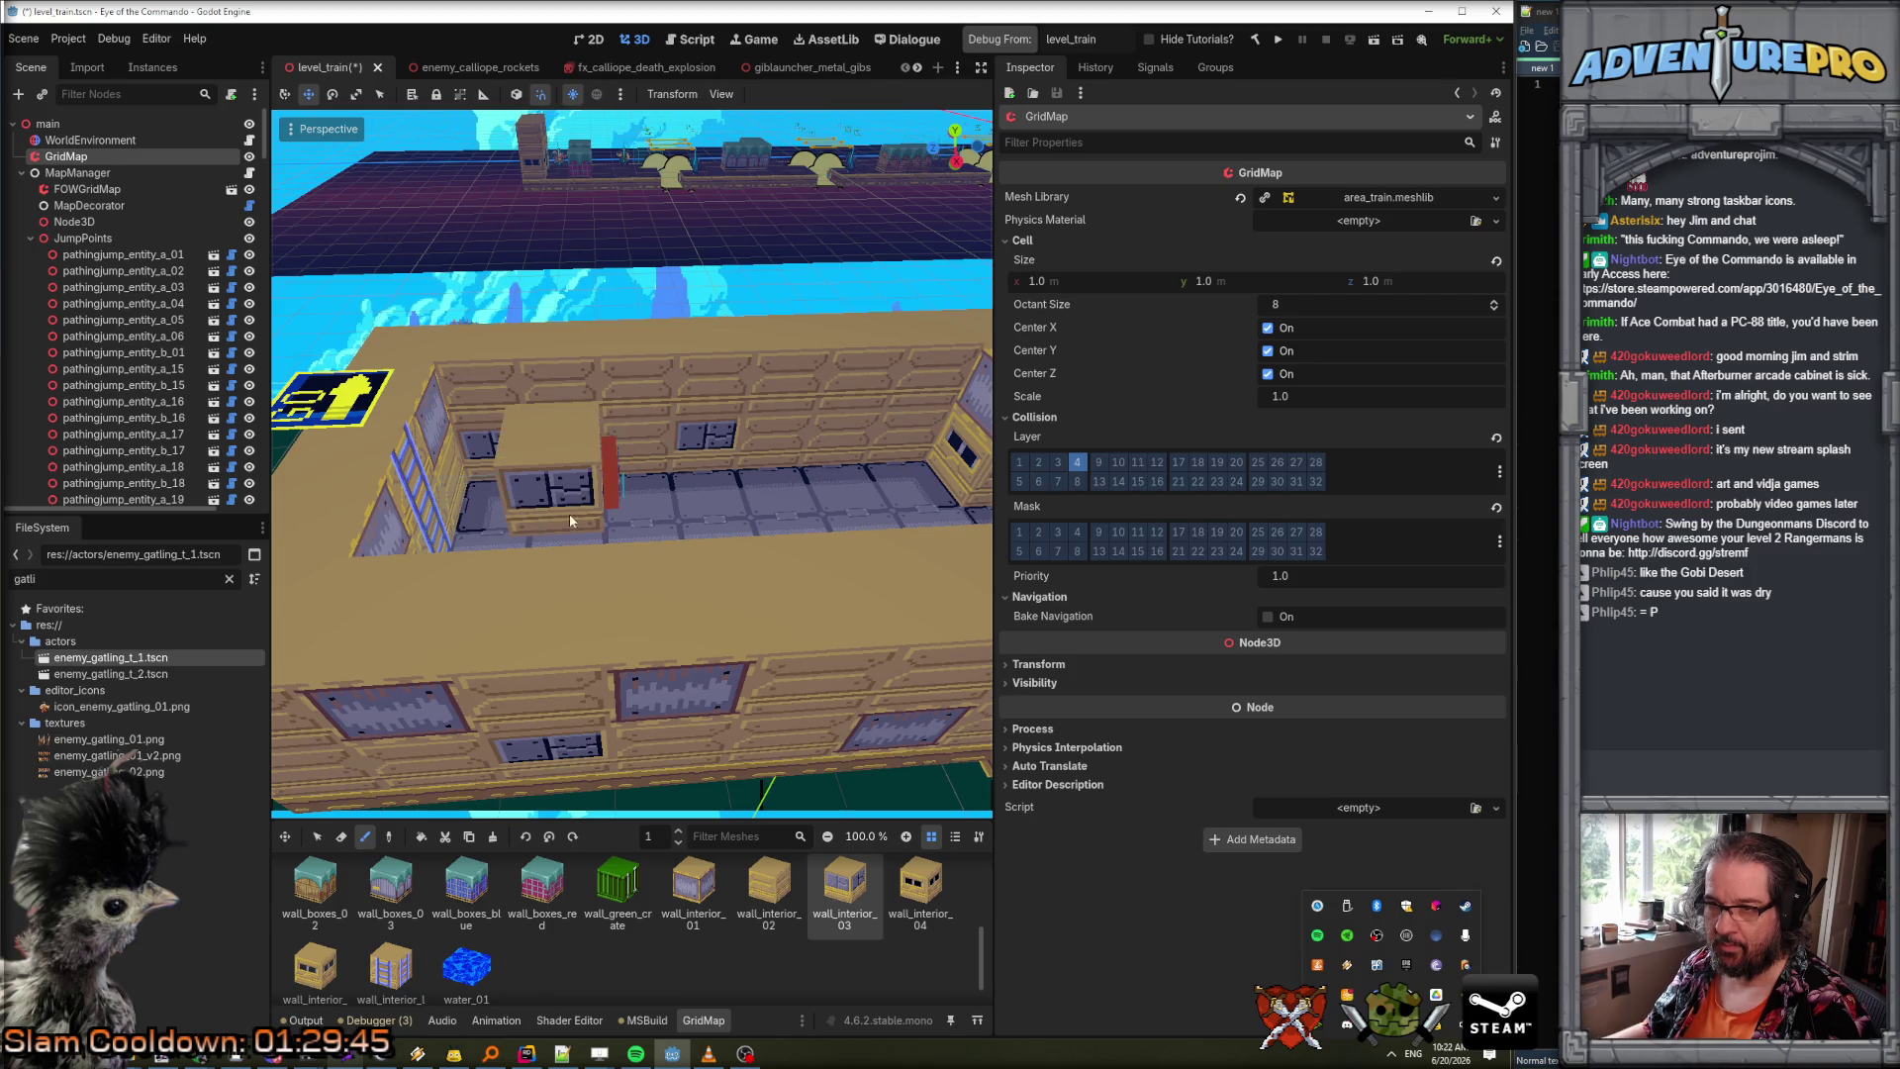
pyautogui.scroll(2, 574, 520)
pyautogui.scroll(-3, 585, 519)
pyautogui.moveTo(750, 658)
pyautogui.mouseDown()
pyautogui.moveTo(965, 584)
pyautogui.moveTo(765, 662)
pyautogui.moveTo(796, 679)
pyautogui.moveTo(804, 525)
pyautogui.moveTo(804, 678)
pyautogui.mouseUp()
# Erase the block in front of the ladder and fill the gap between the cannons with wall_interior_01.
pyautogui.click(341, 838)
pyautogui.click(592, 382)
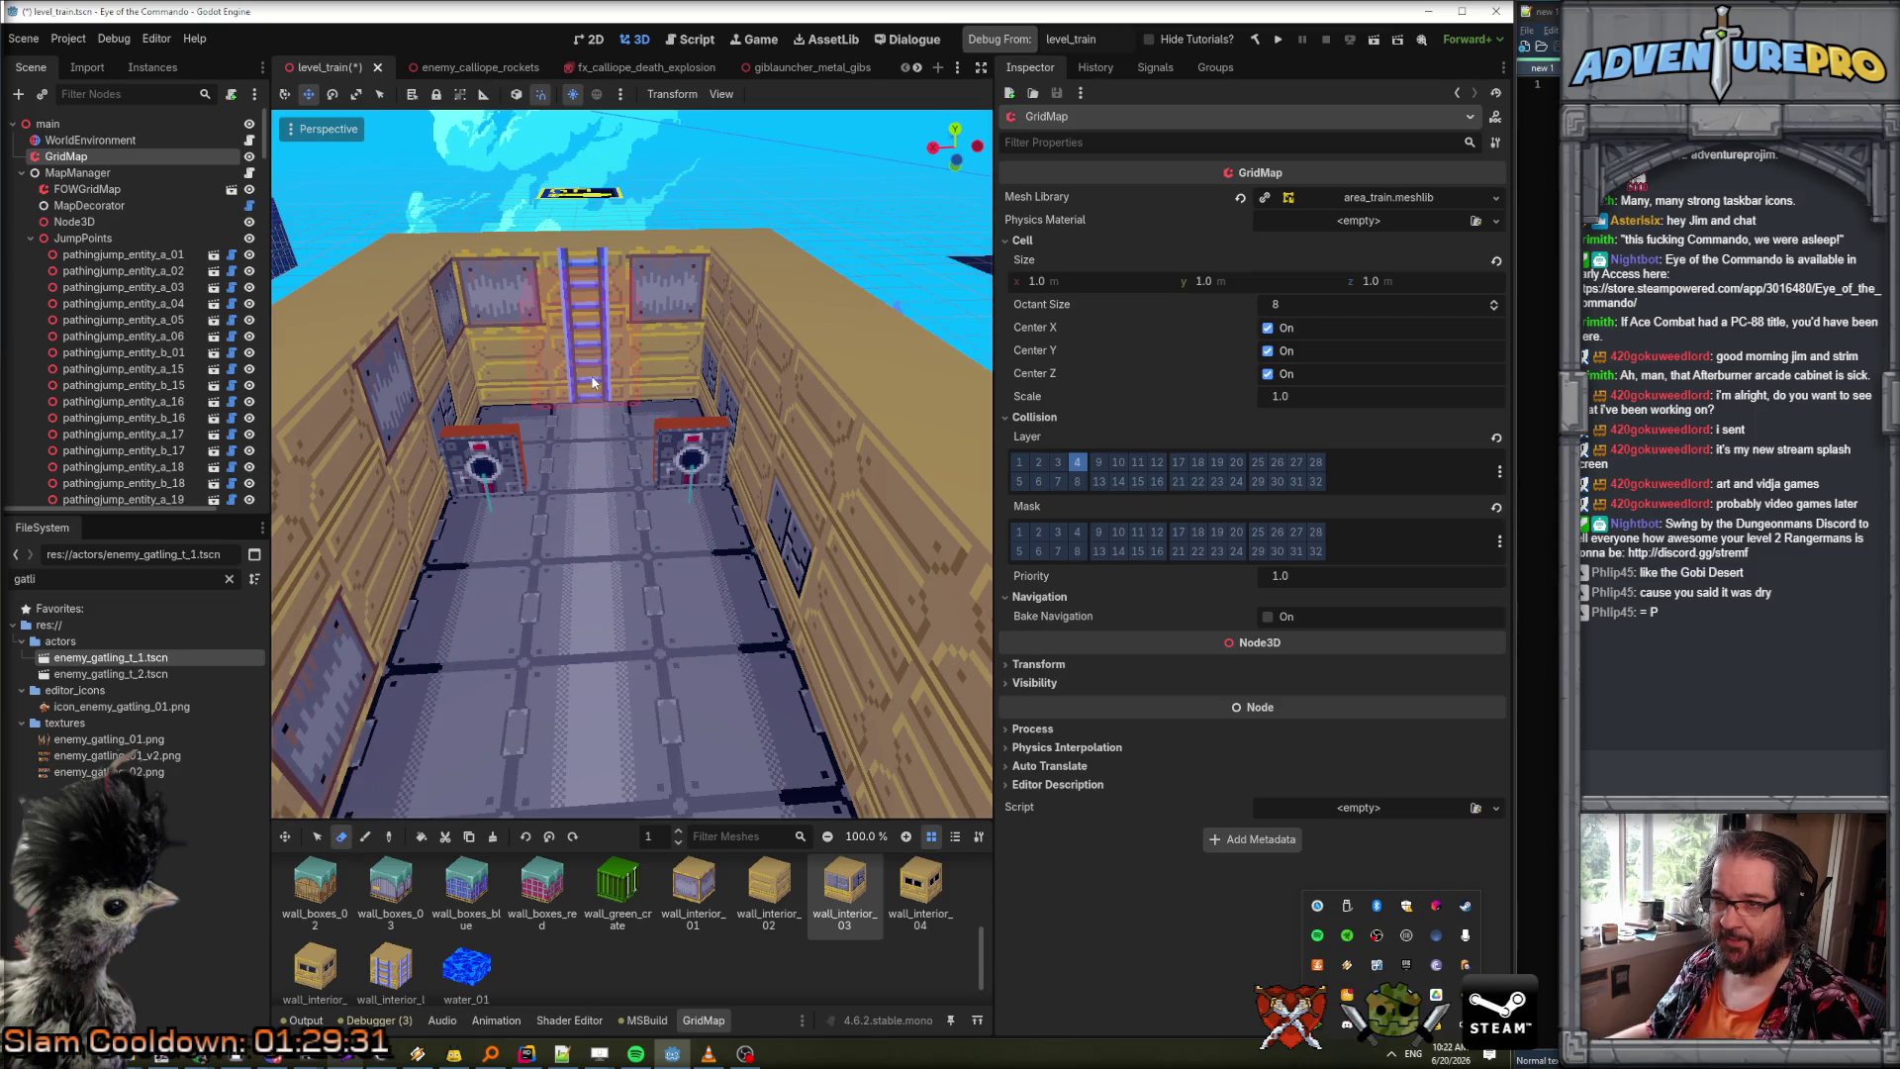
pyautogui.click(365, 838)
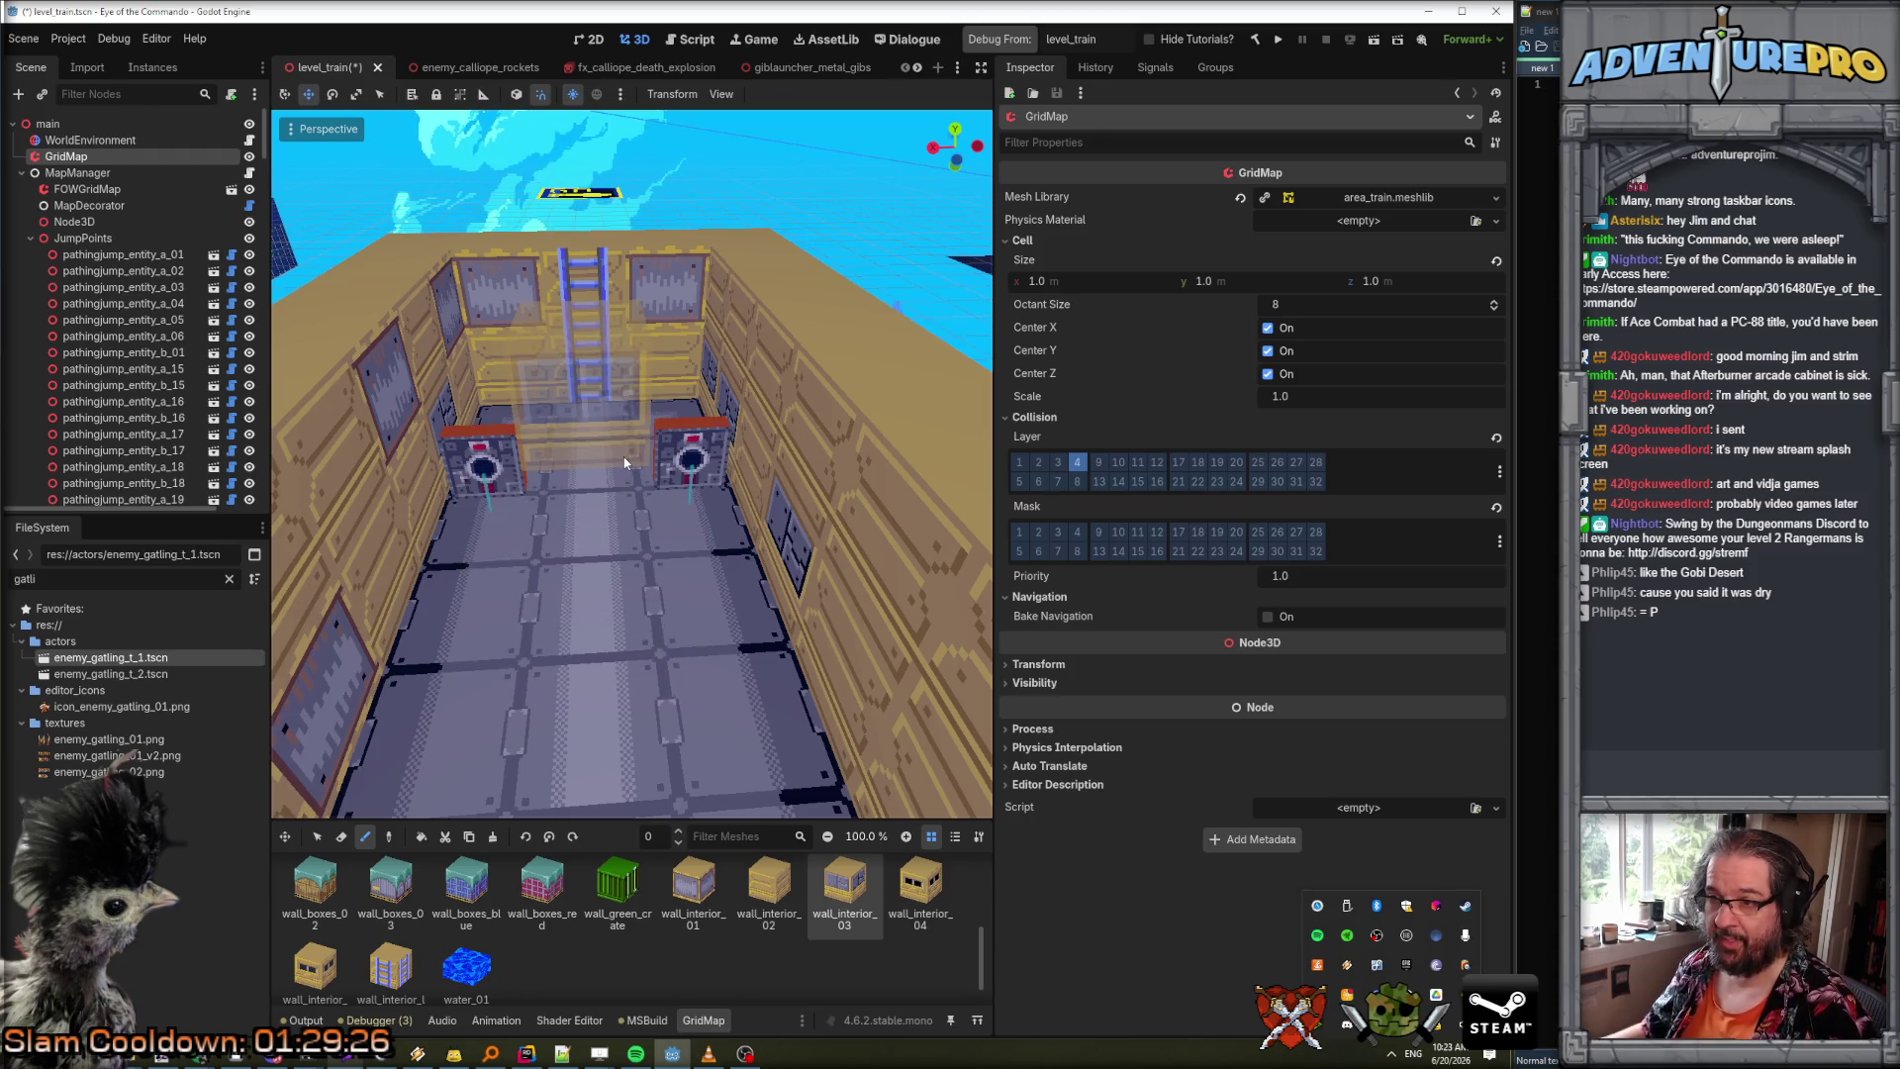
pyautogui.click(505, 458)
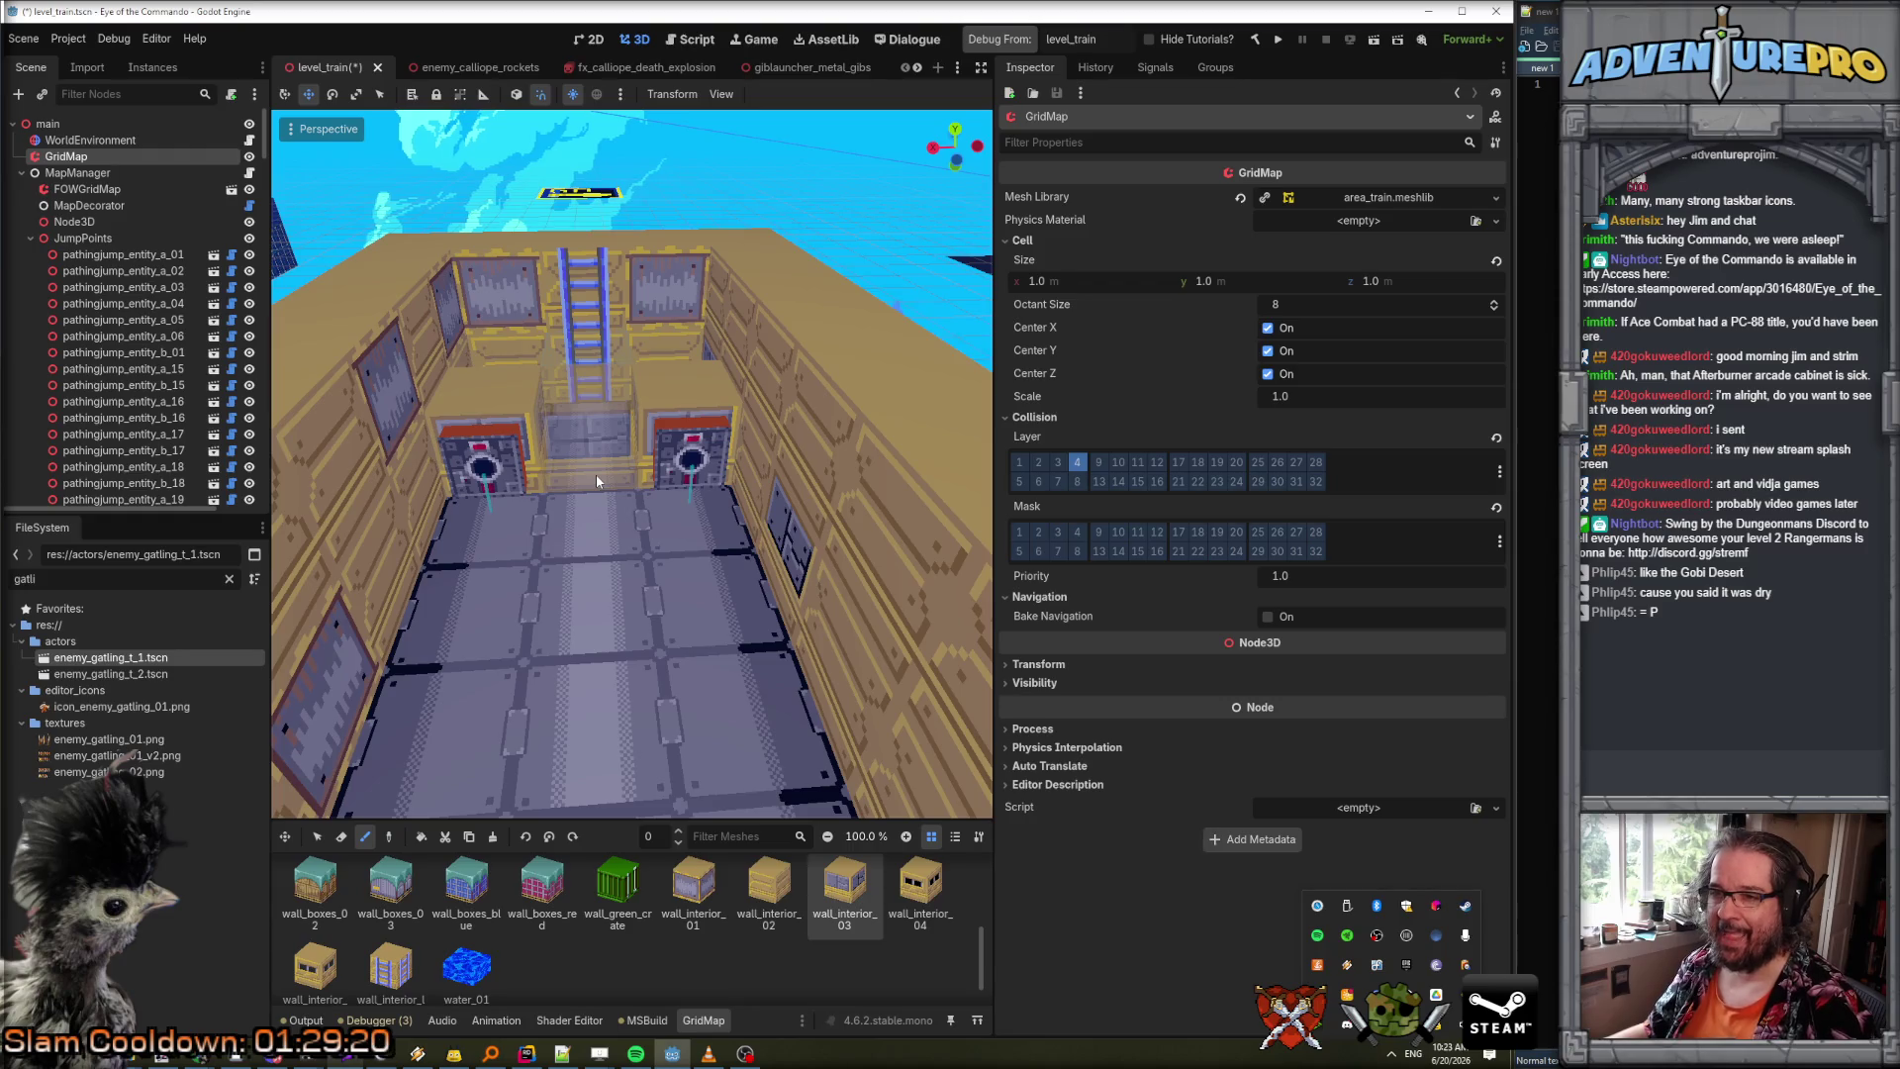
pyautogui.click(693, 884)
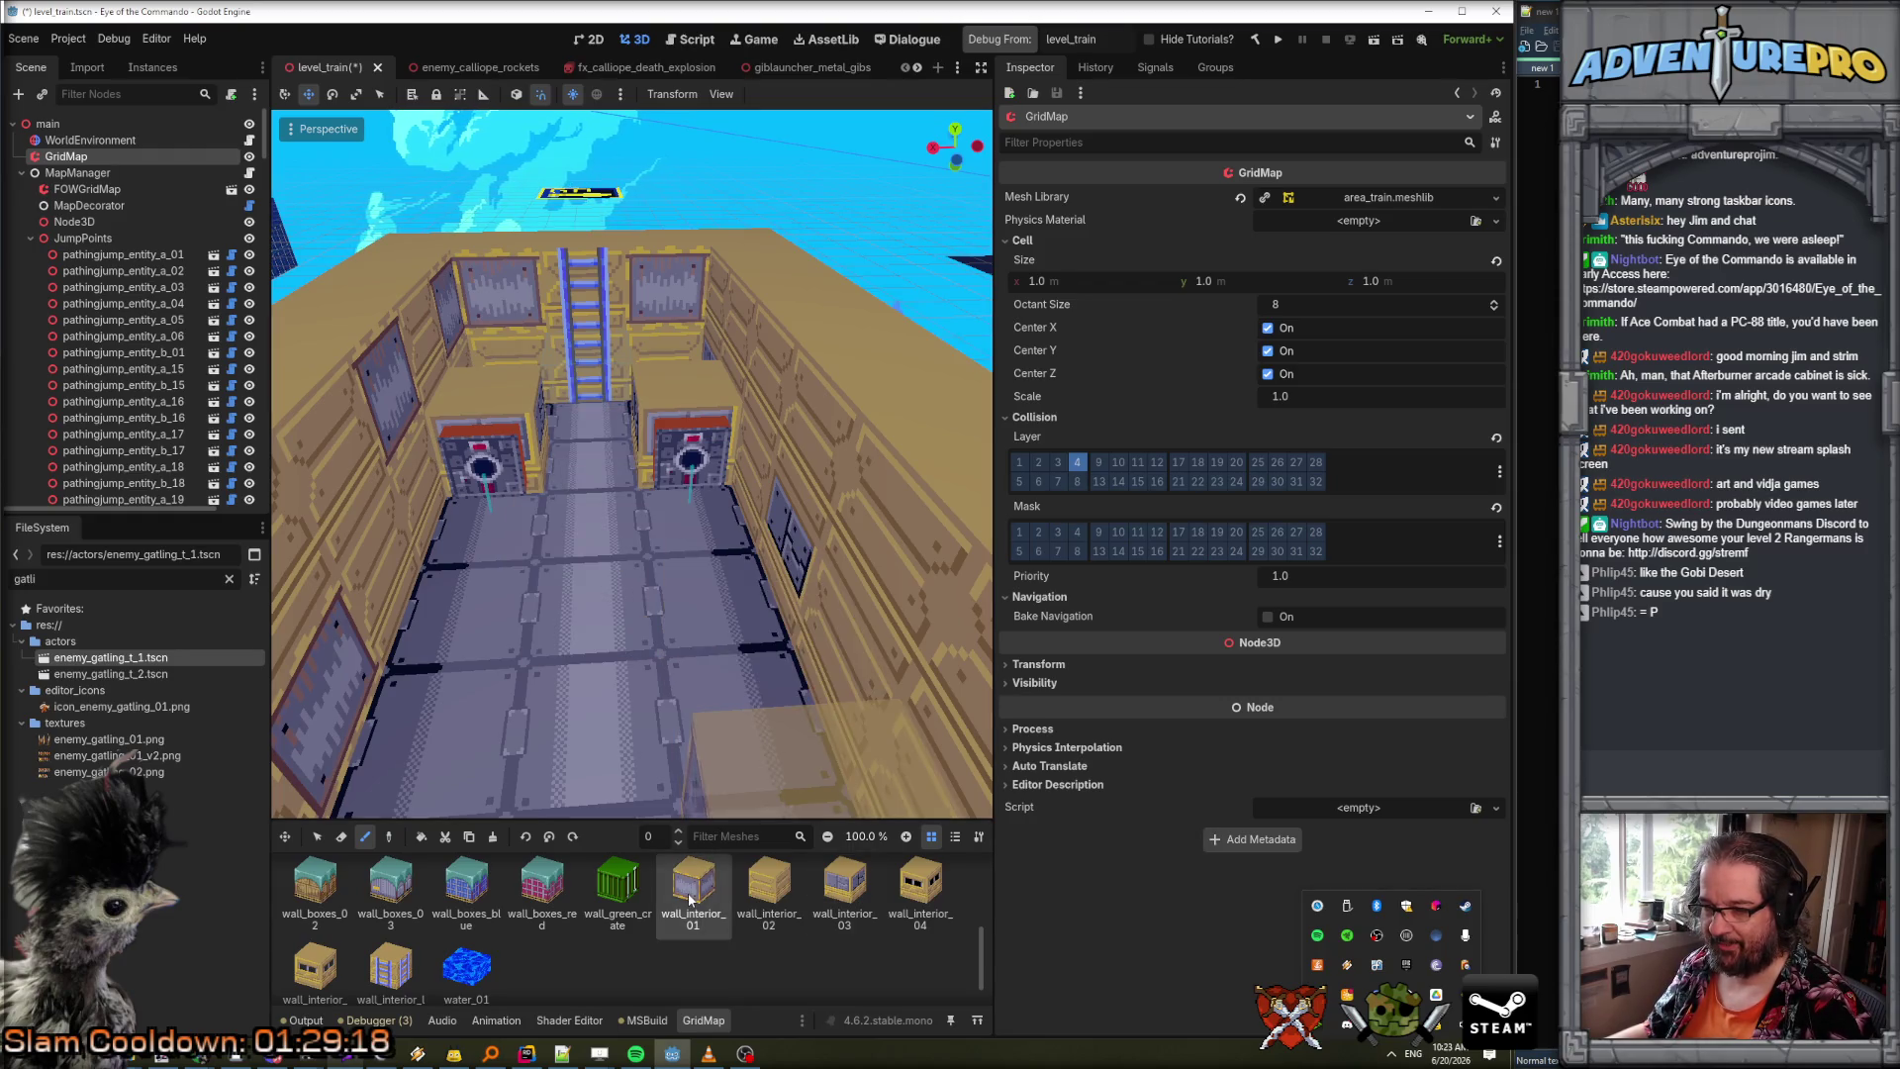
pyautogui.click(569, 463)
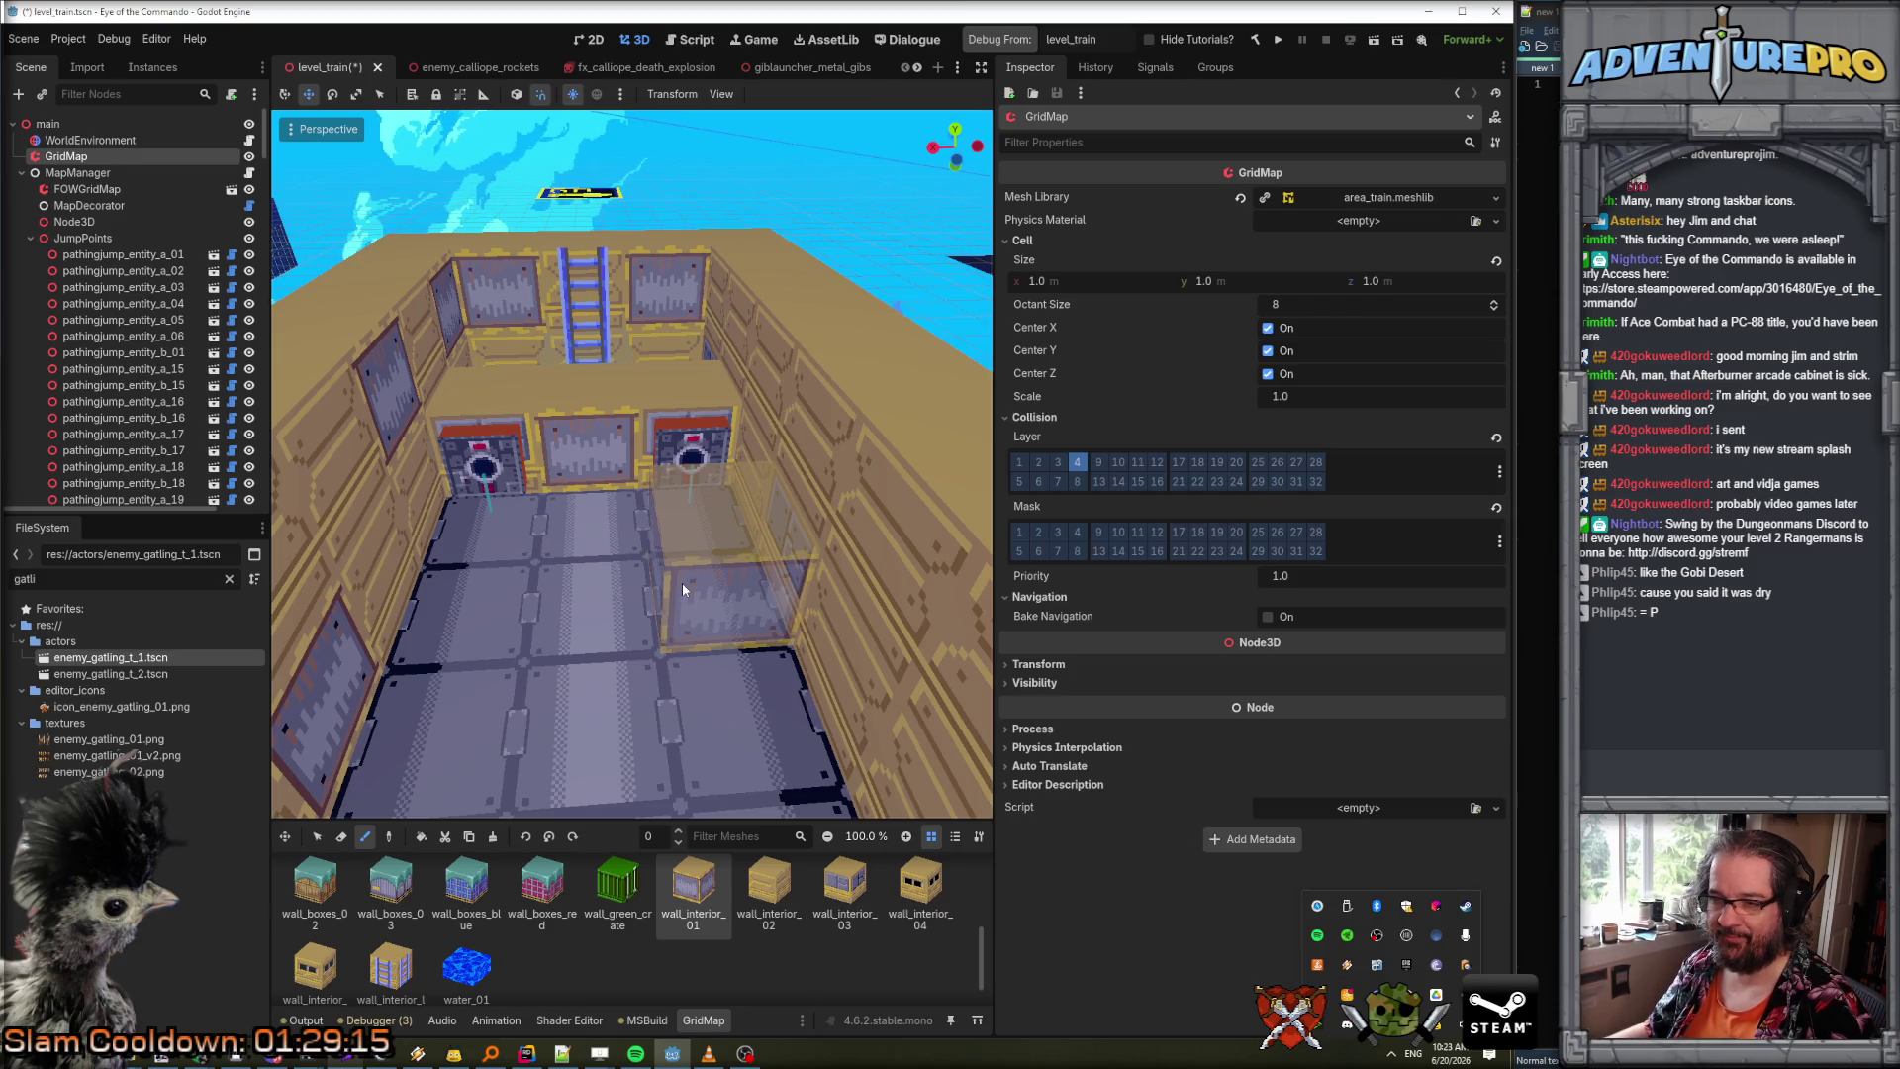
pyautogui.click(31, 240)
pyautogui.click(30, 254)
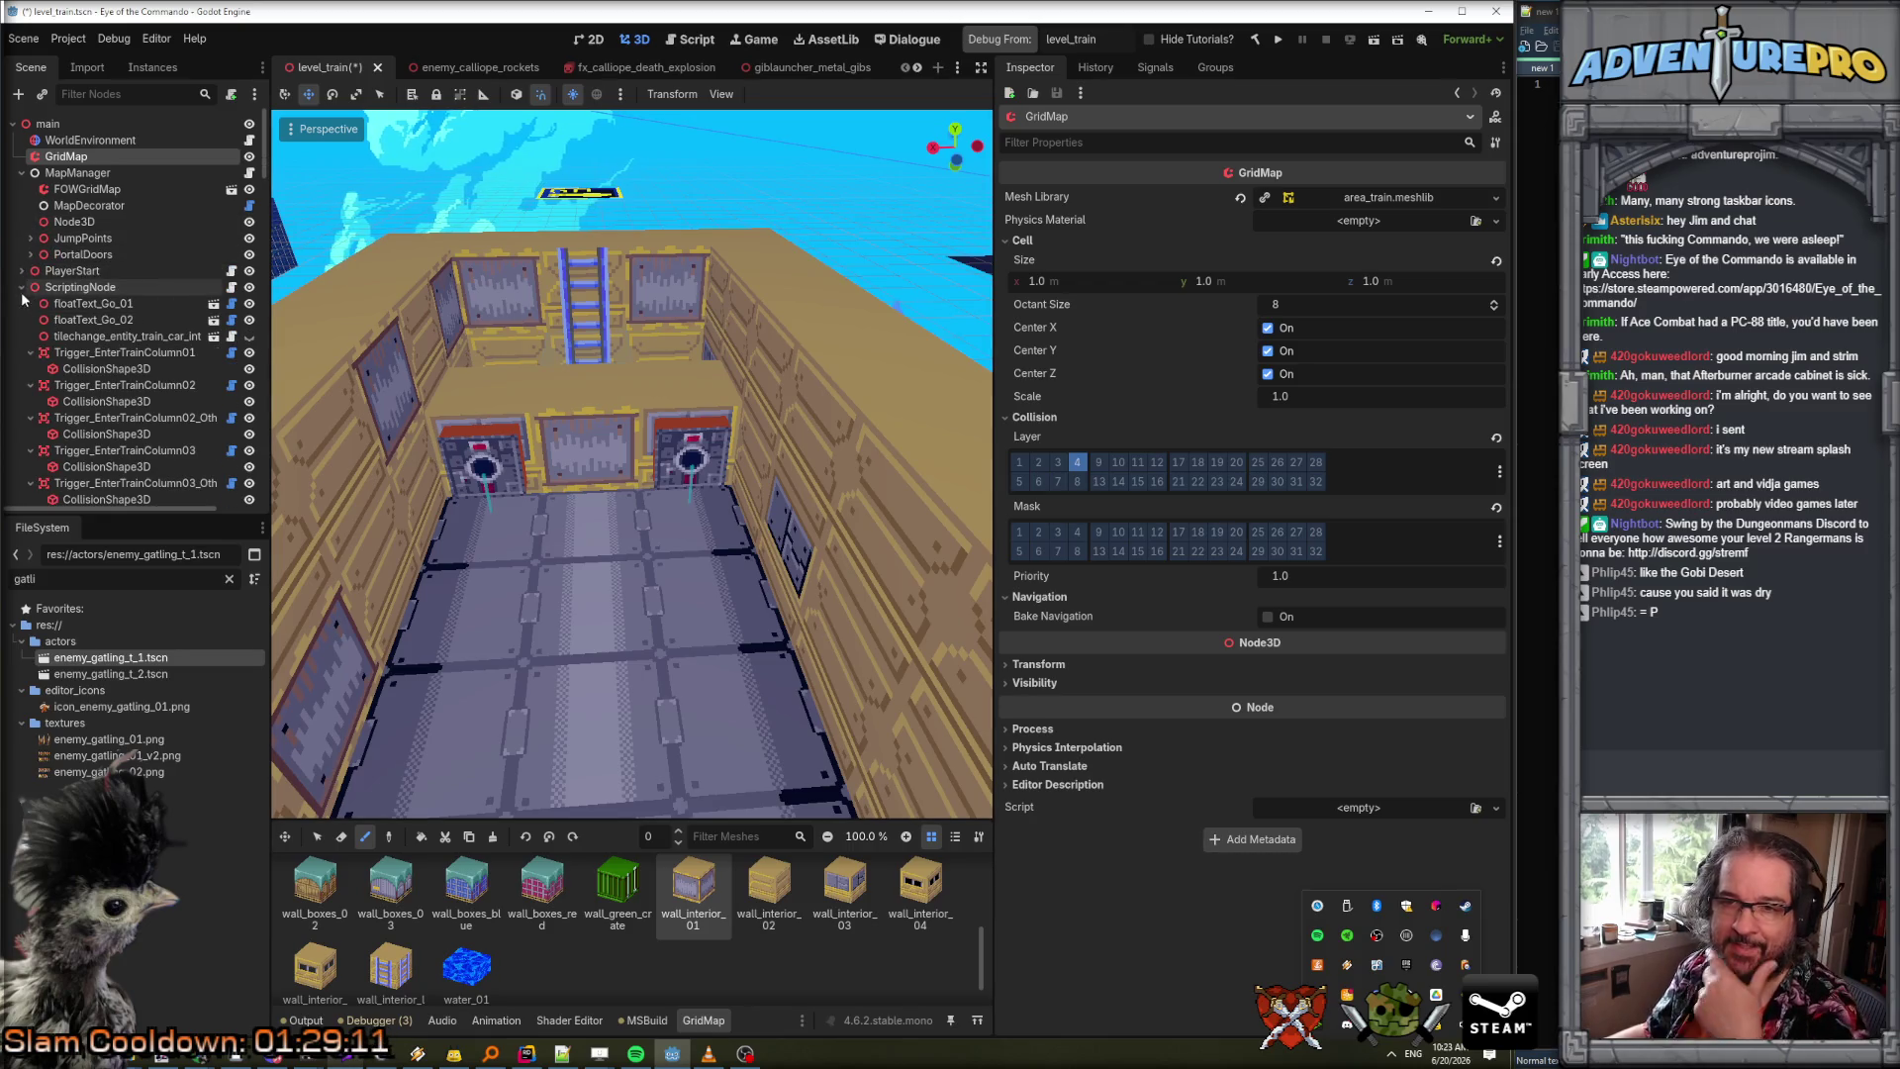
# Duplicate the train car interior exit tile-change entity.
pyautogui.click(91, 340)
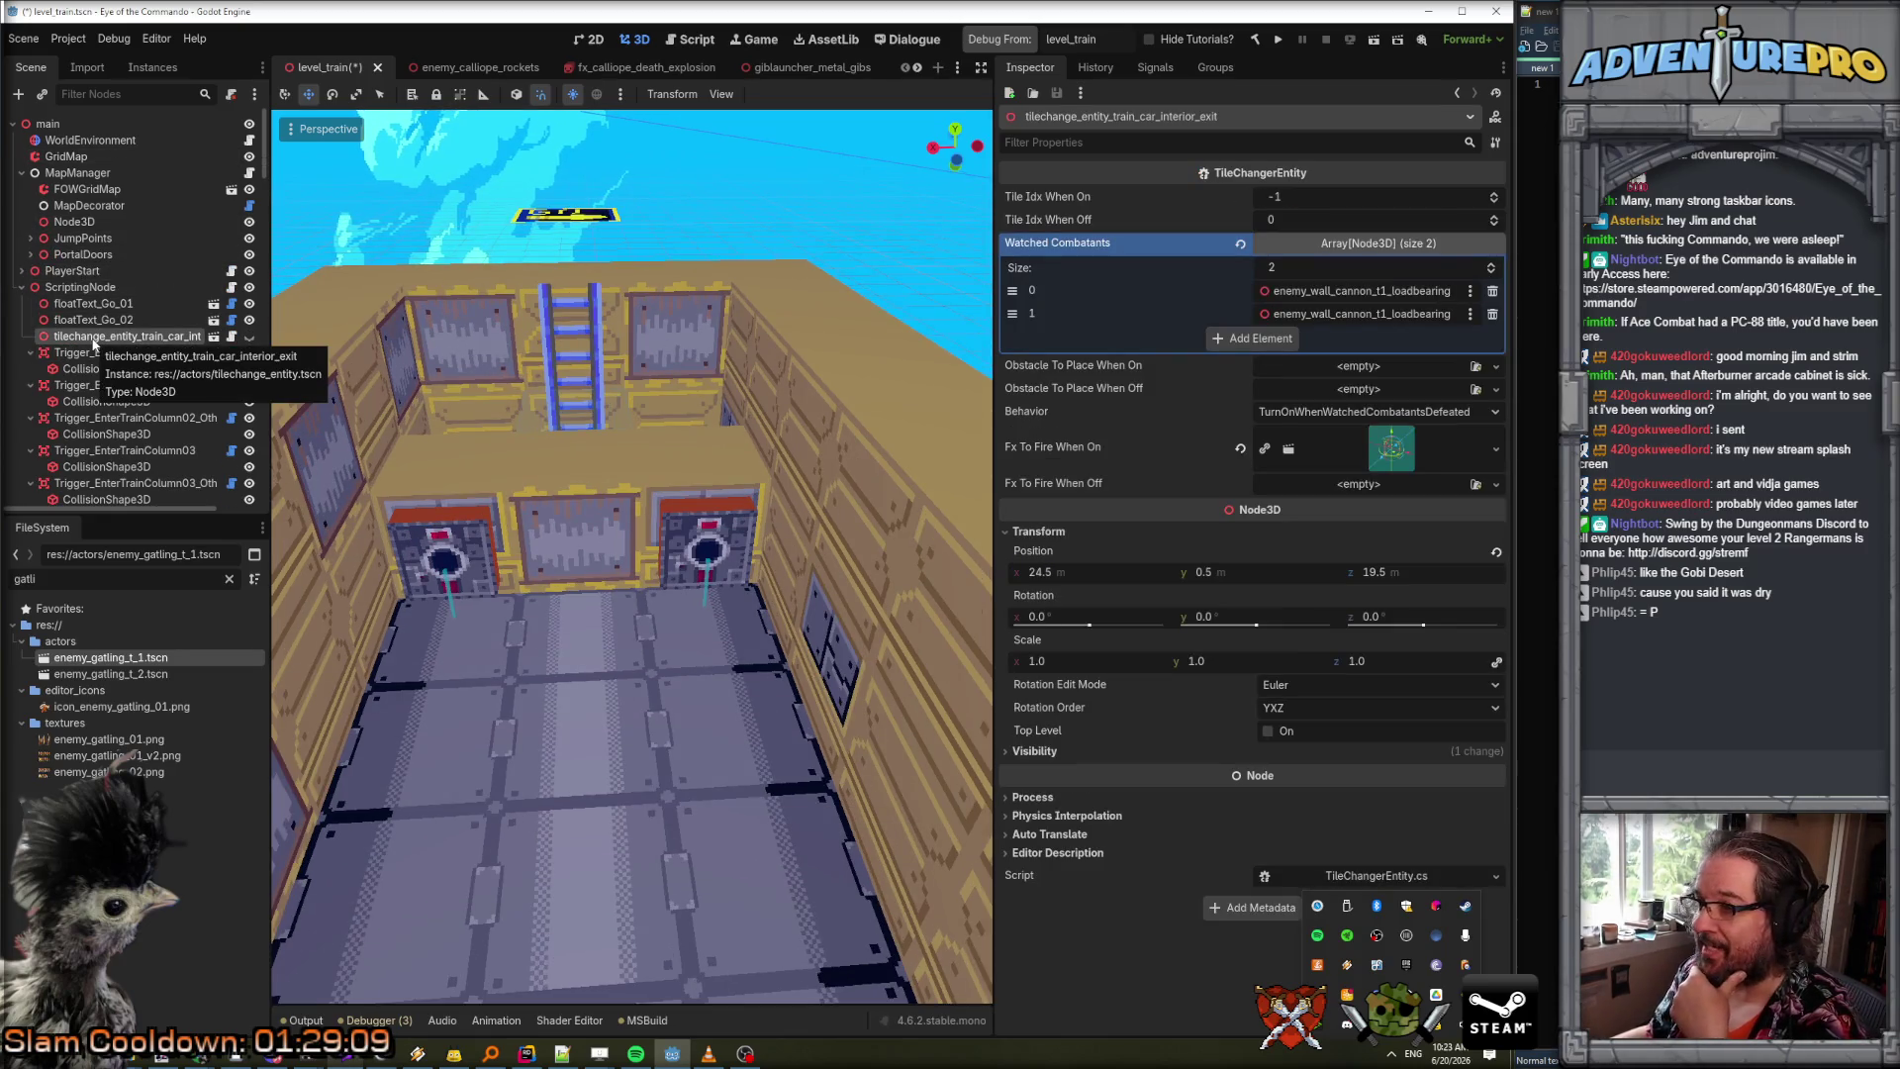
pyautogui.press('f')
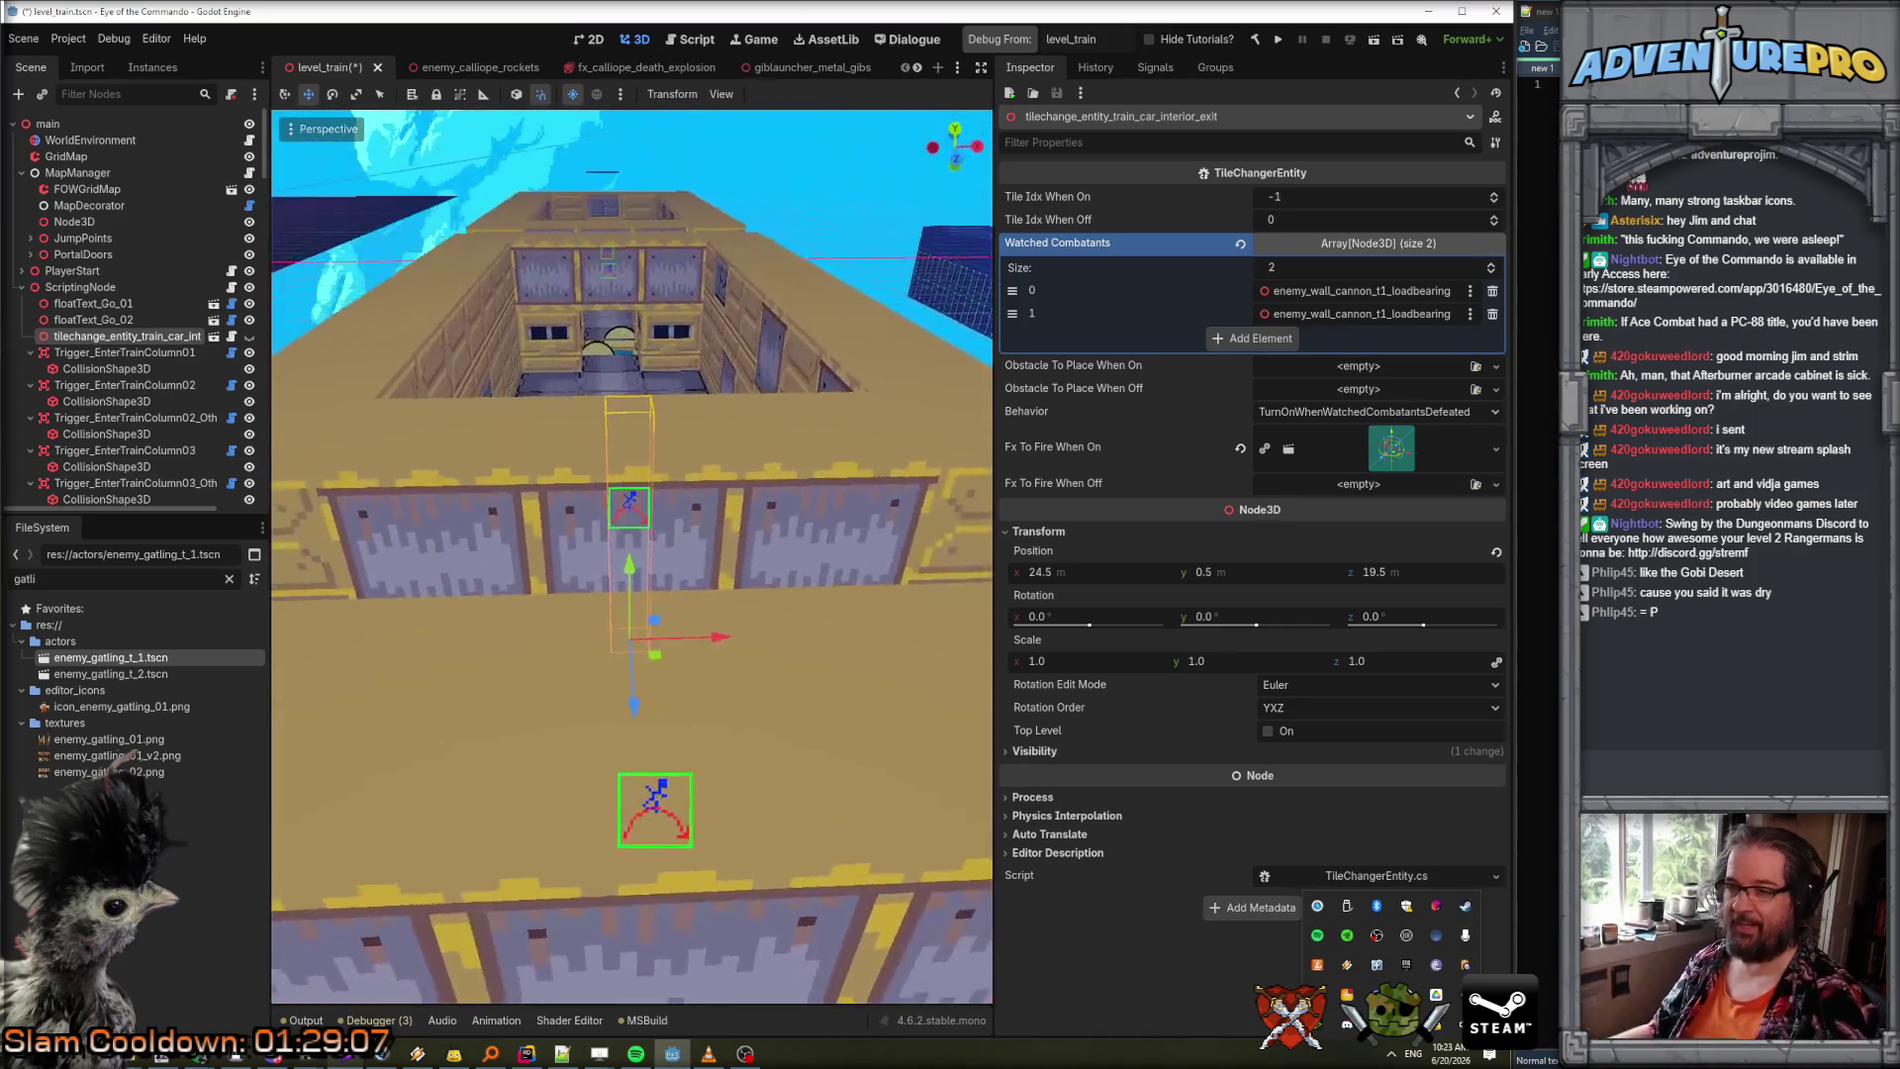
pyautogui.scroll(-5, 562, 571)
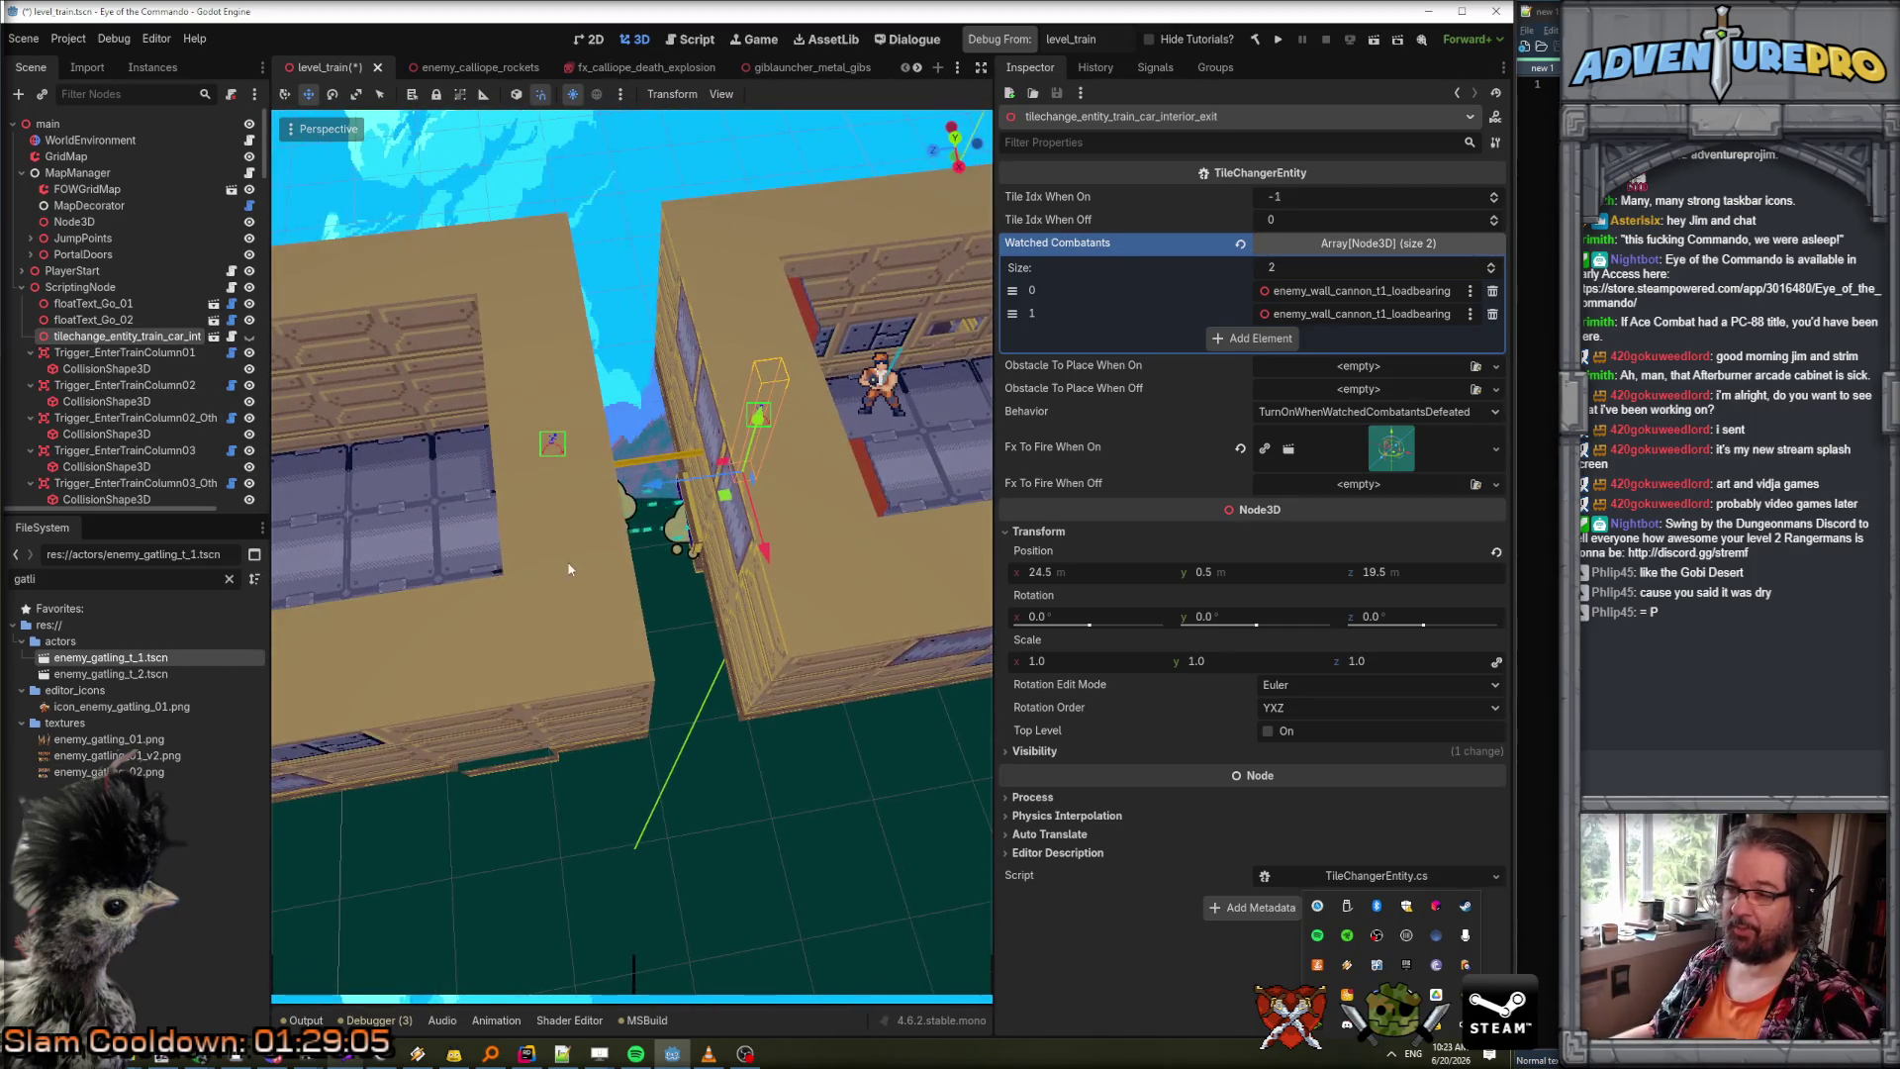
pyautogui.click(31, 354)
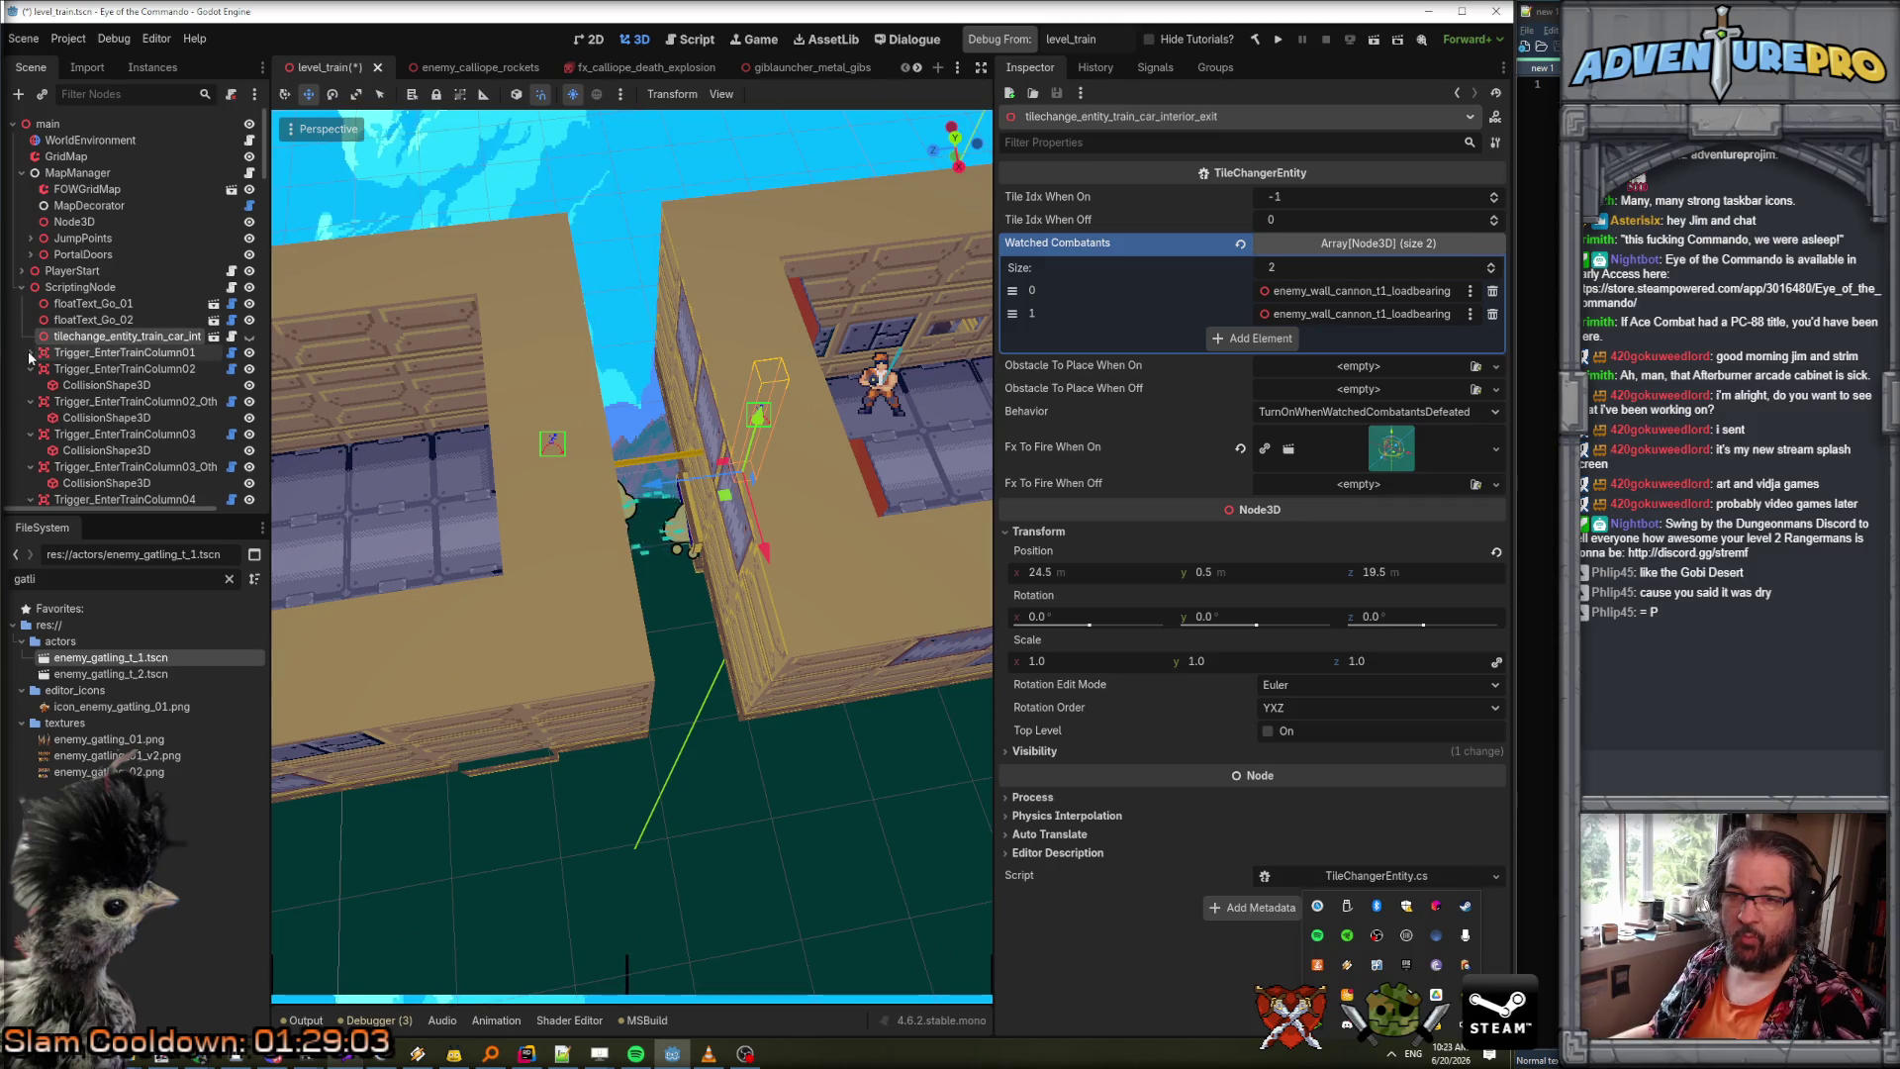
pyautogui.rightClick(109, 337)
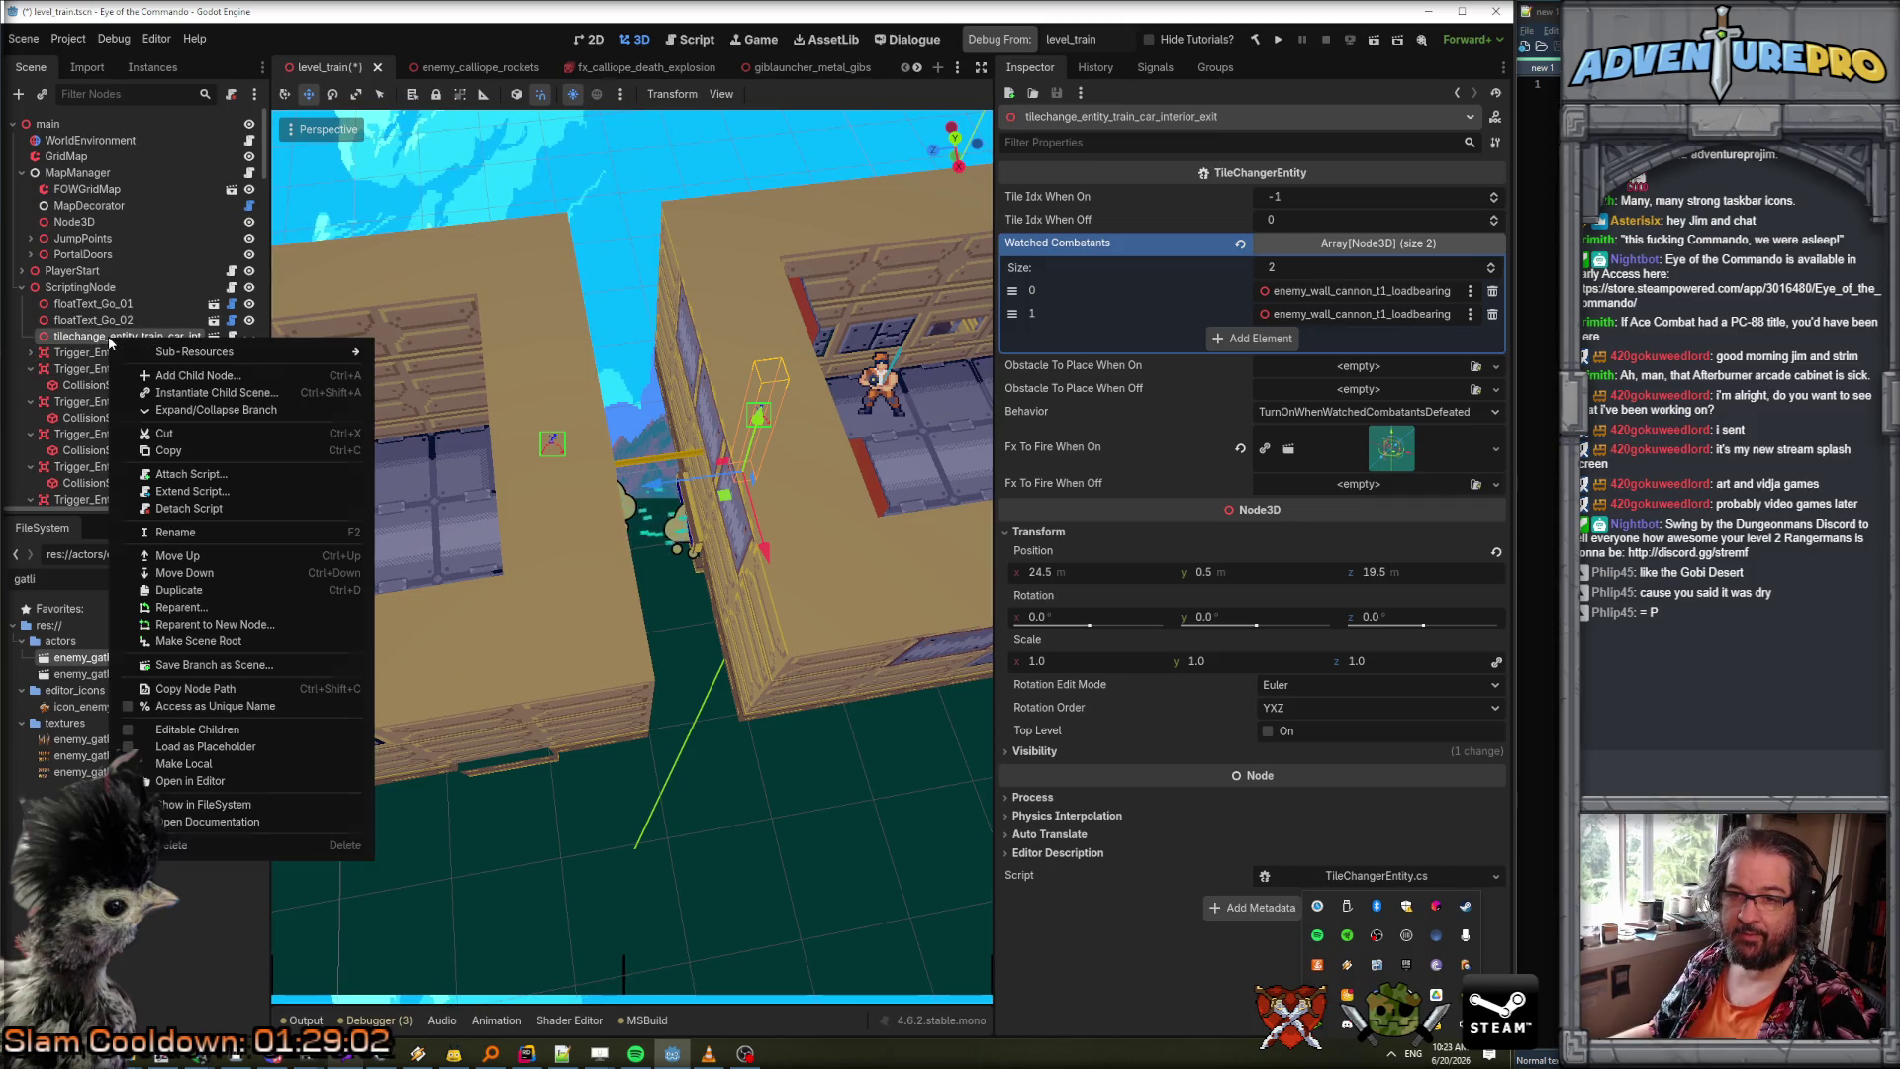
pyautogui.click(222, 590)
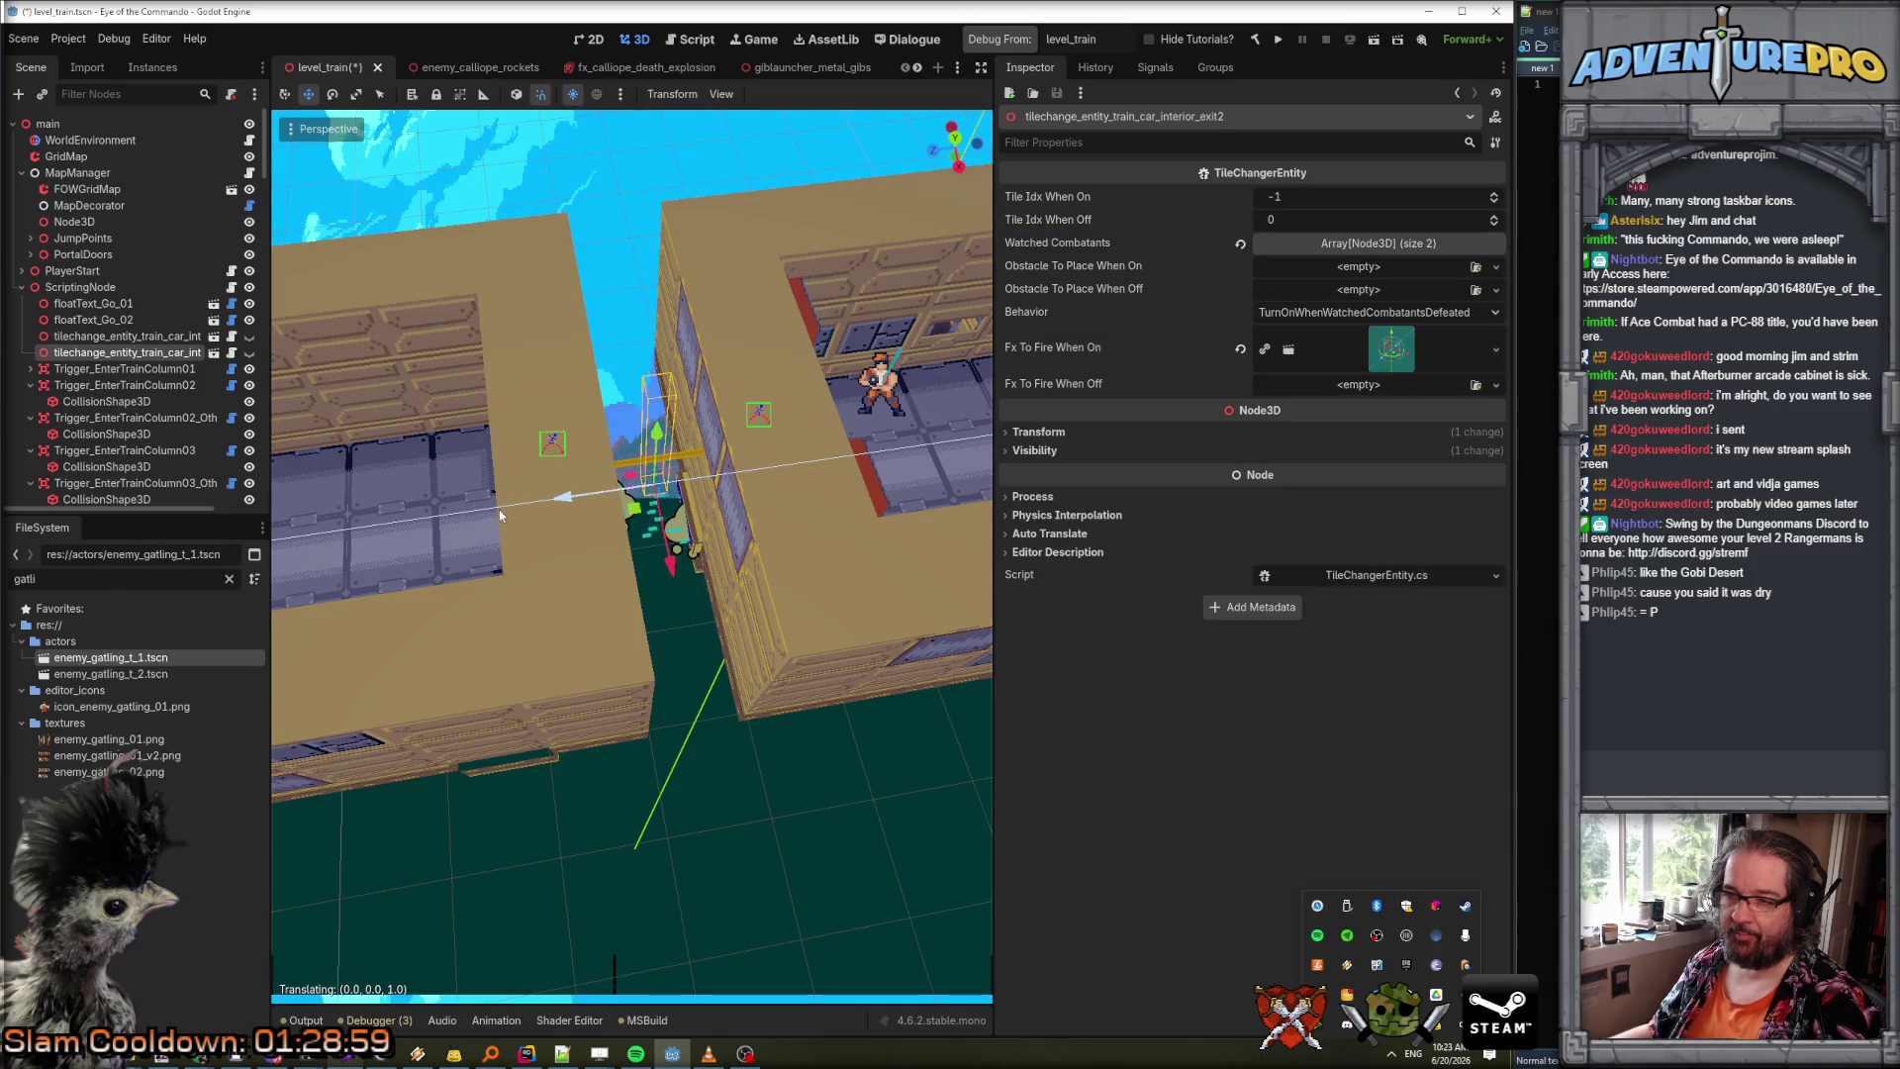
# Widen the scene tree and expand the copy's Watched Combatants list in the Inspector.
pyautogui.scroll(5, 676, 485)
pyautogui.moveTo(699, 505)
pyautogui.mouseDown()
pyautogui.moveTo(773, 506)
pyautogui.moveTo(402, 540)
pyautogui.mouseUp()
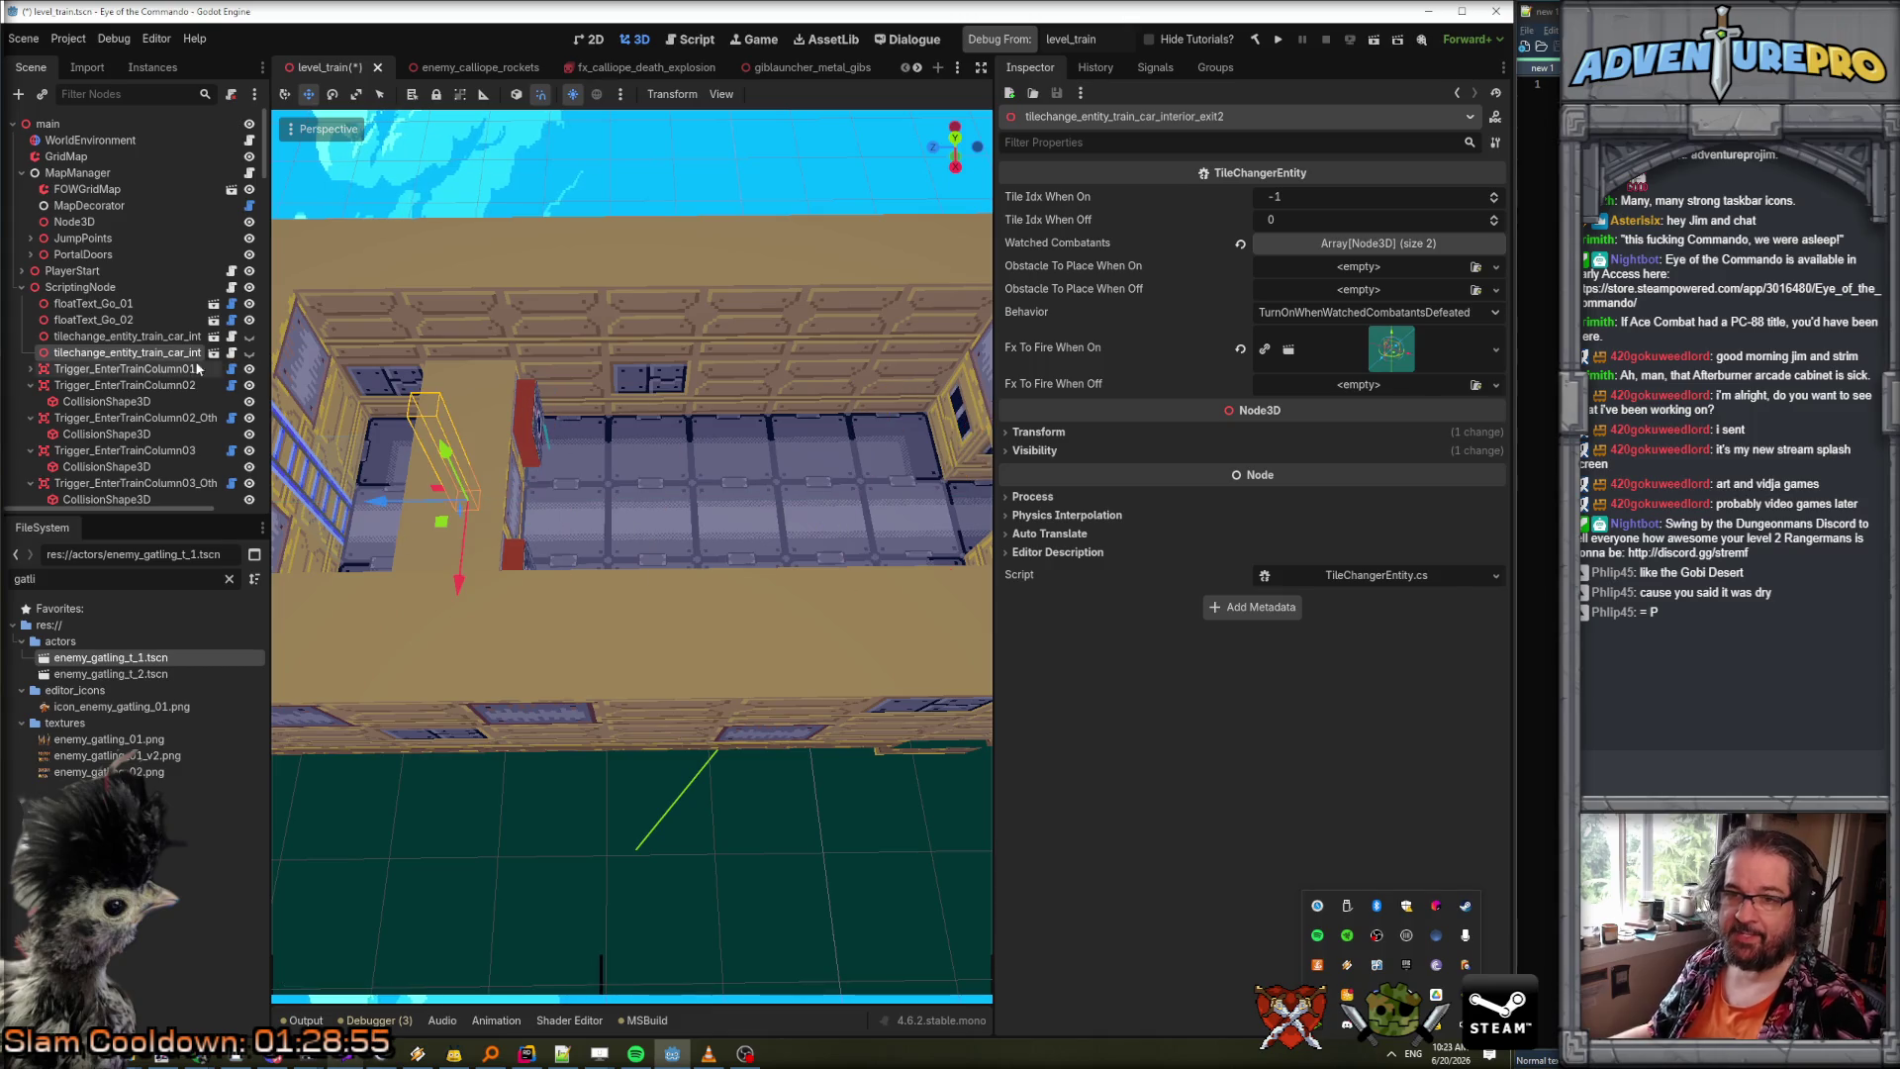
pyautogui.moveTo(271, 359)
pyautogui.mouseDown()
pyautogui.moveTo(391, 366)
pyautogui.moveTo(373, 369)
pyautogui.mouseUp()
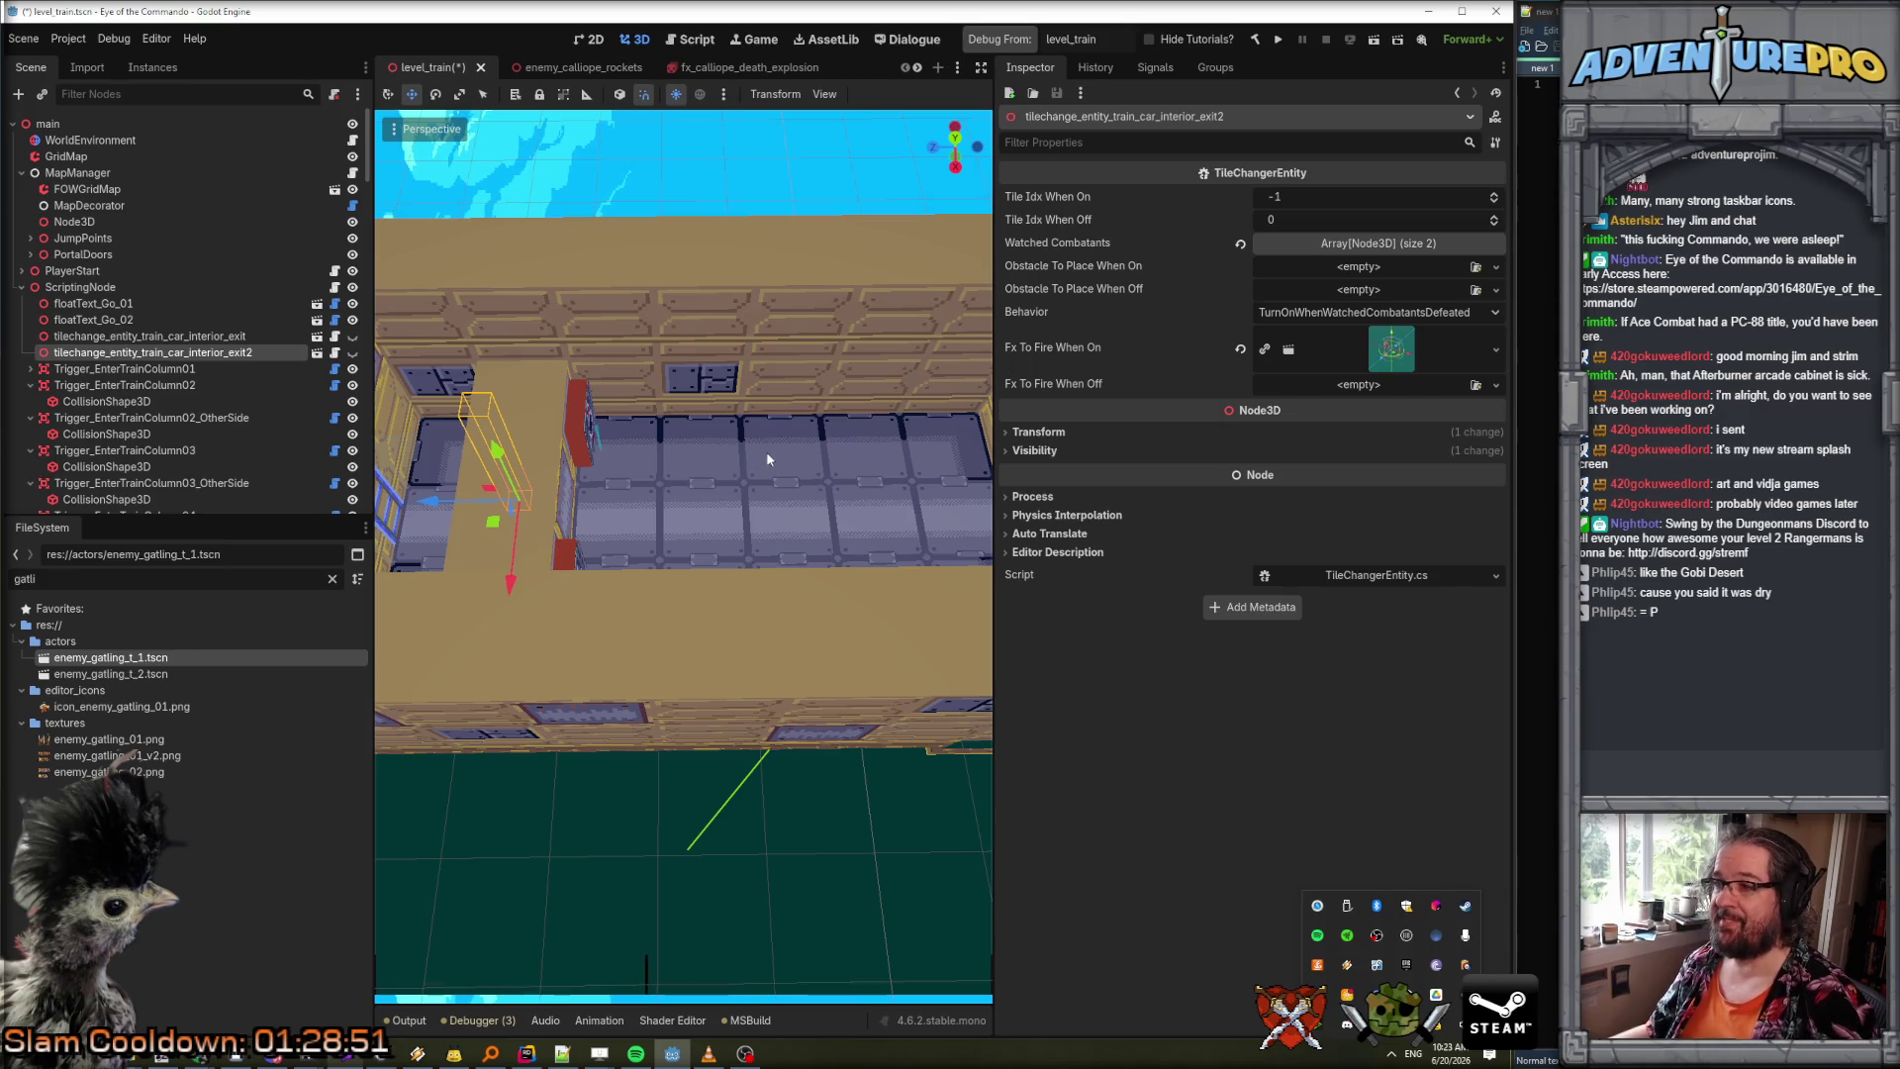
pyautogui.click(1332, 249)
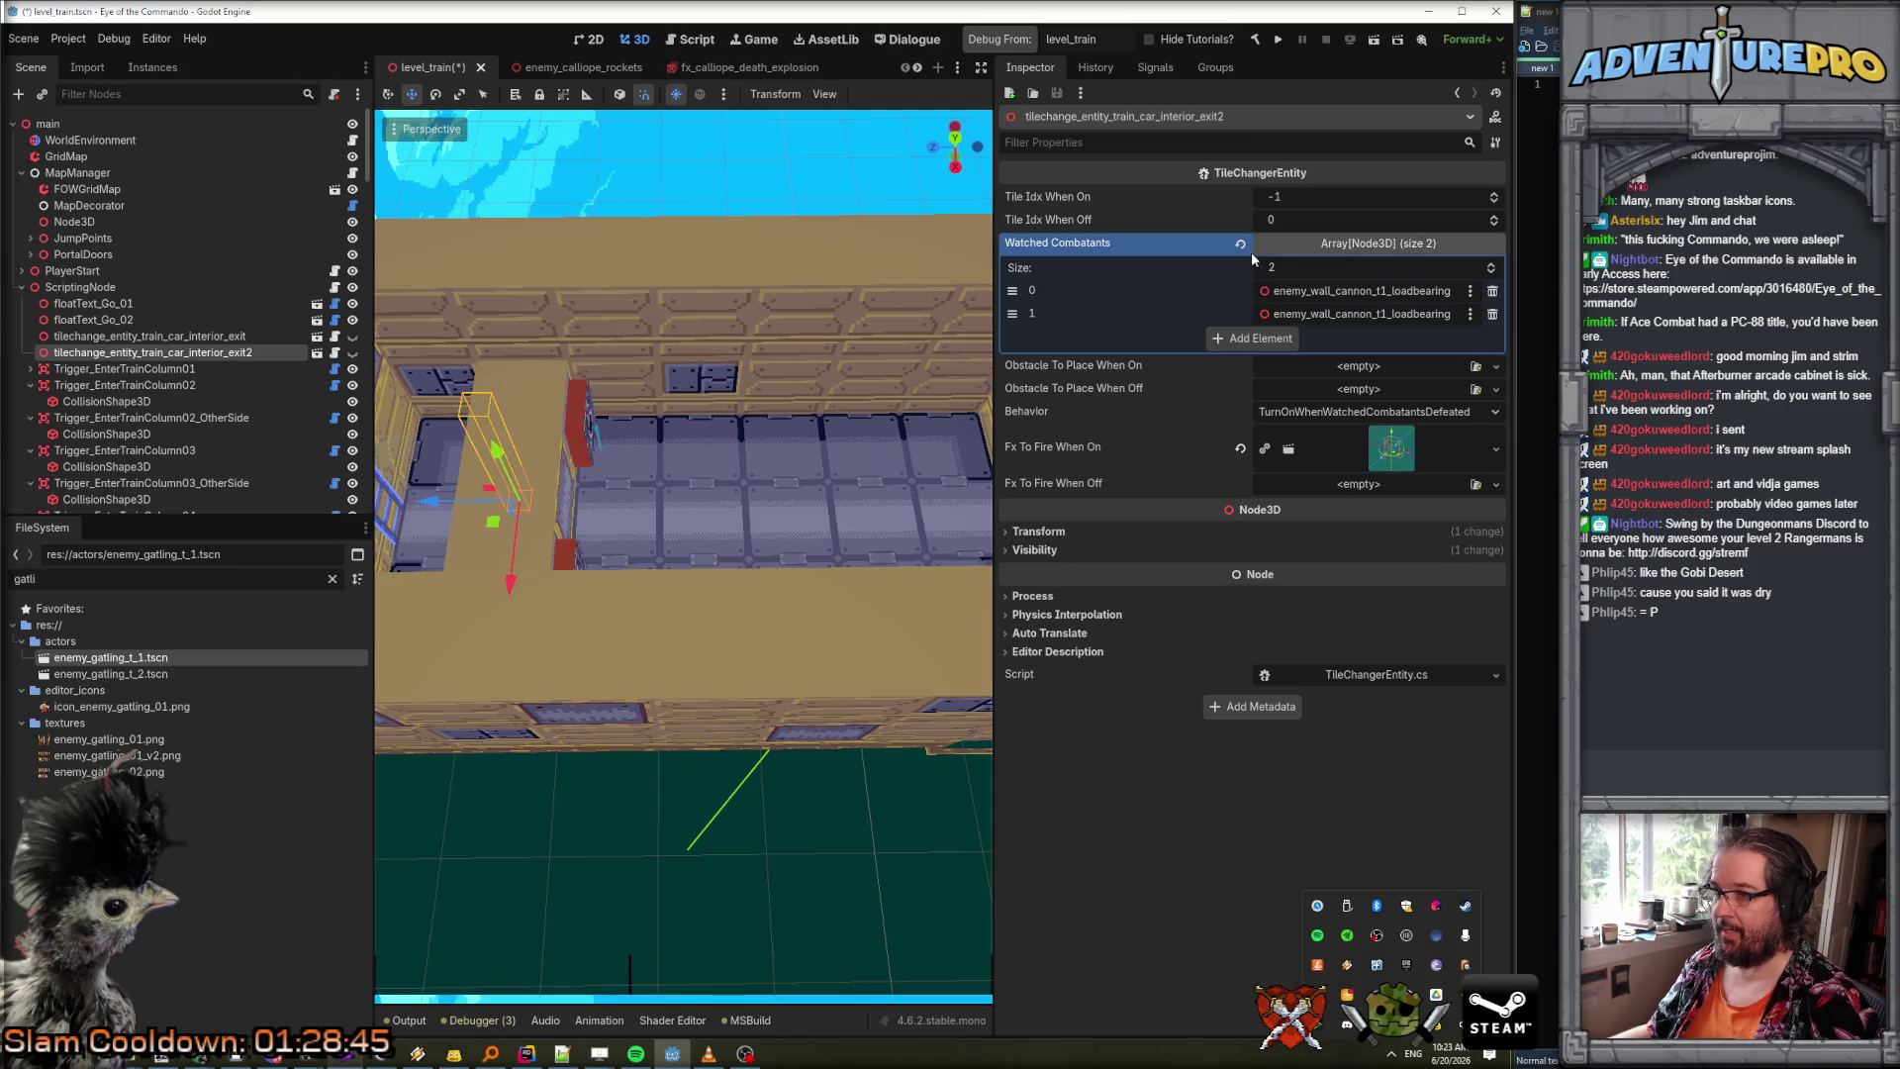
# Set the first watched combatant to a wall cannon node found by filtering 'wall'.
pyautogui.click(1439, 289)
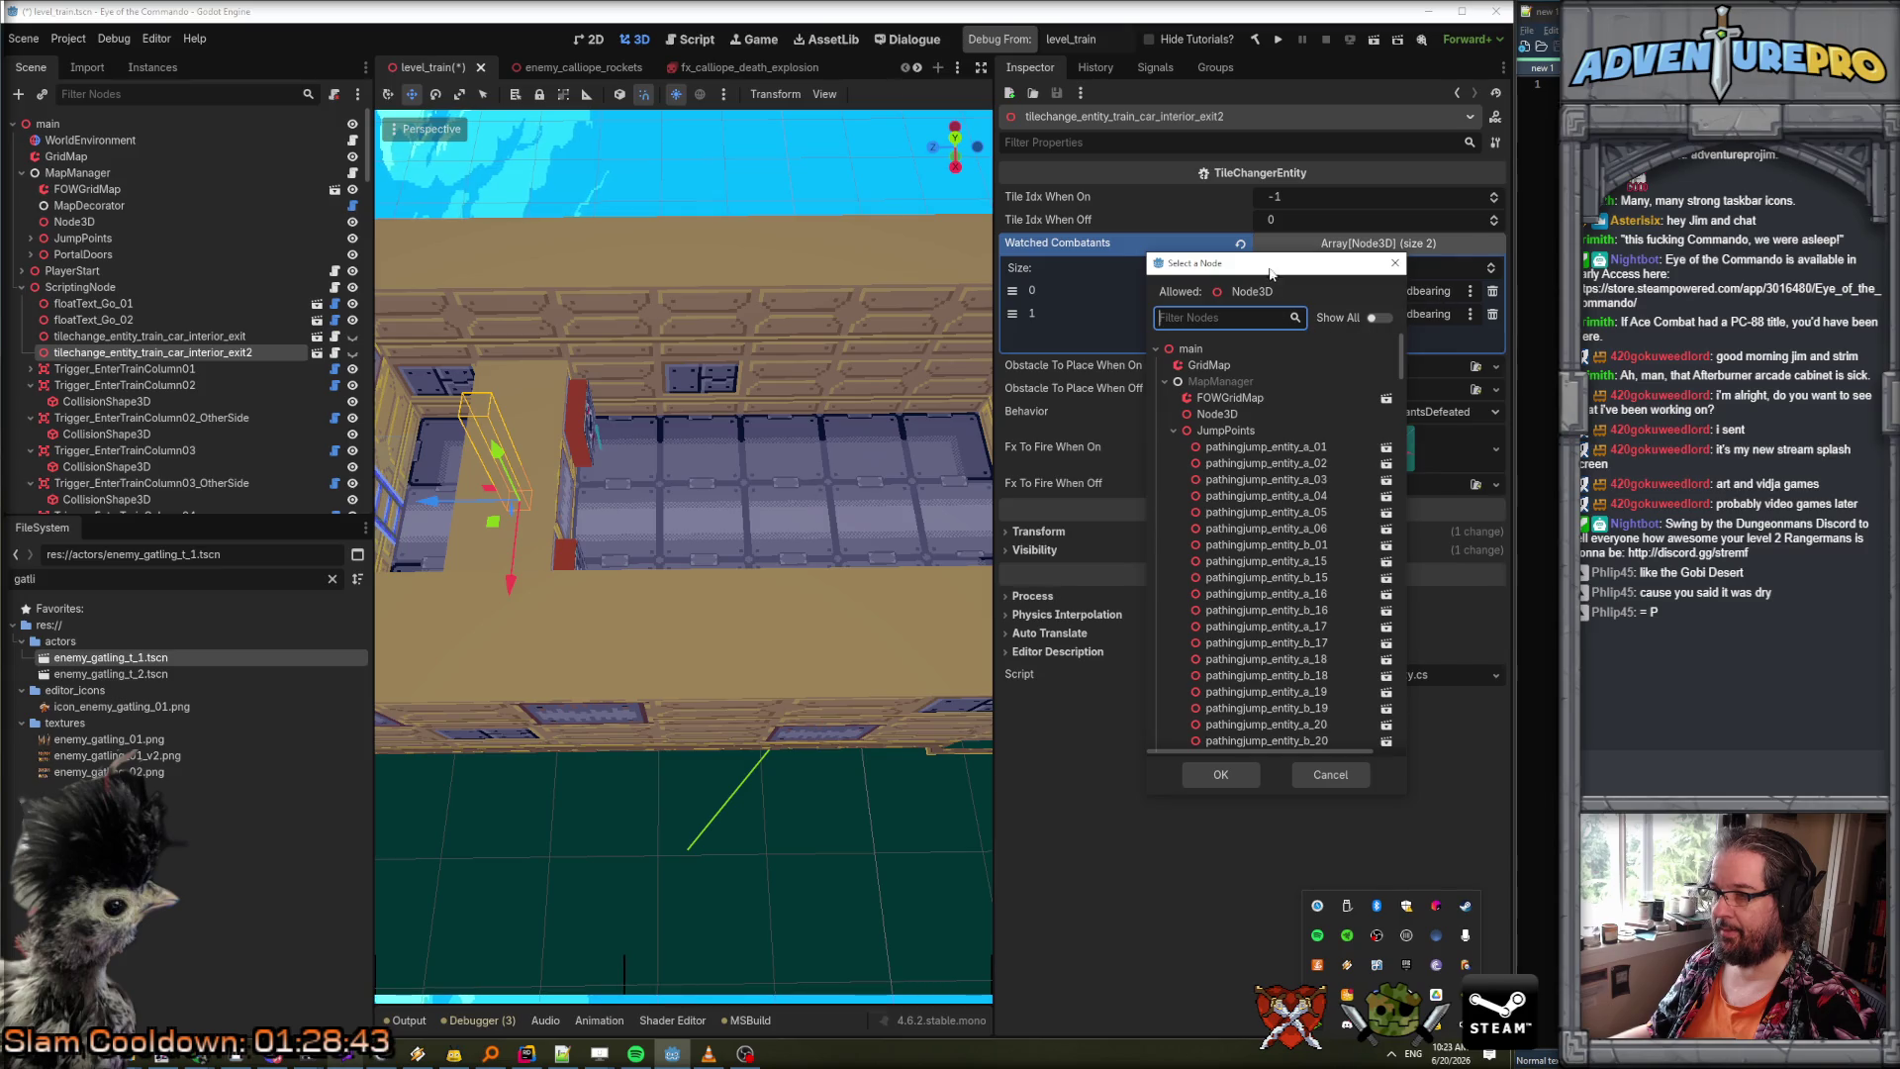
pyautogui.moveTo(1269, 268); pyautogui.dragTo(1010, 264)
pyautogui.write('wall')
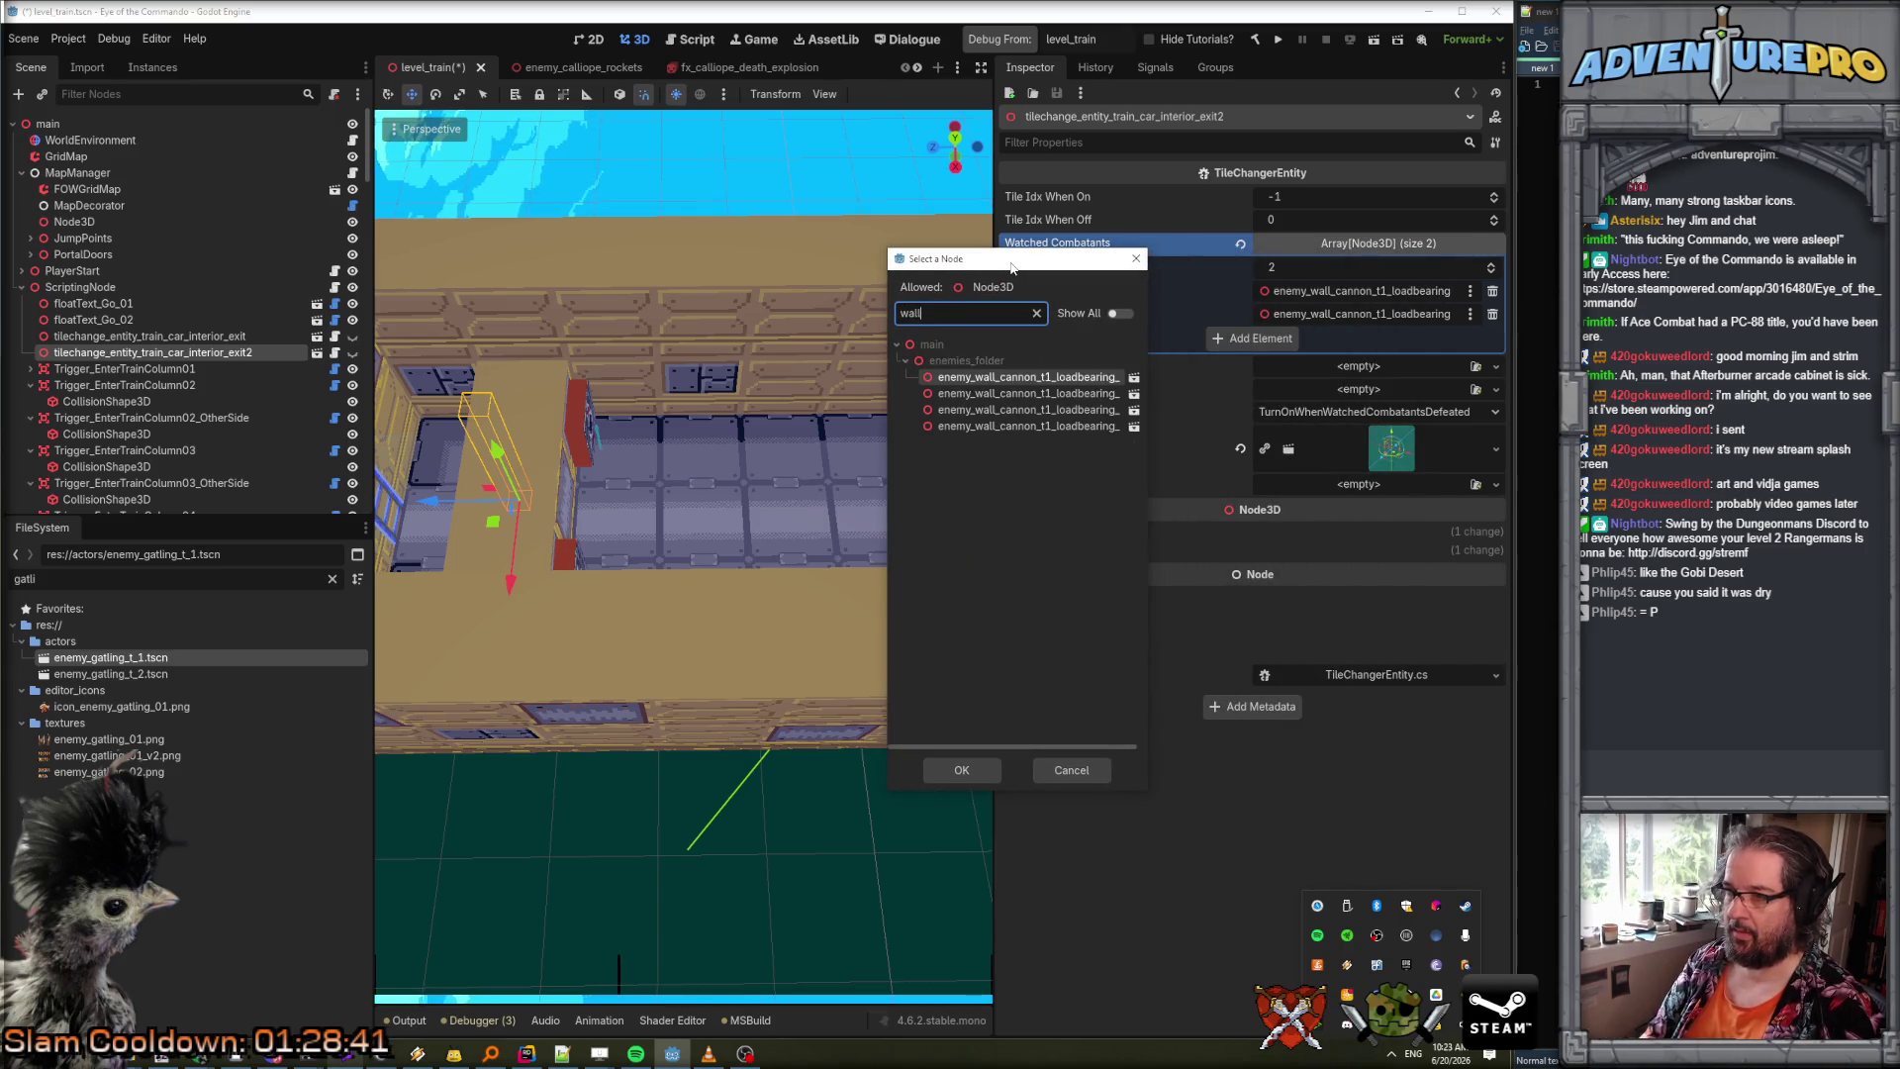
pyautogui.moveTo(1146, 479)
pyautogui.mouseDown()
pyautogui.moveTo(1316, 479)
pyautogui.moveTo(1249, 479)
pyautogui.mouseUp()
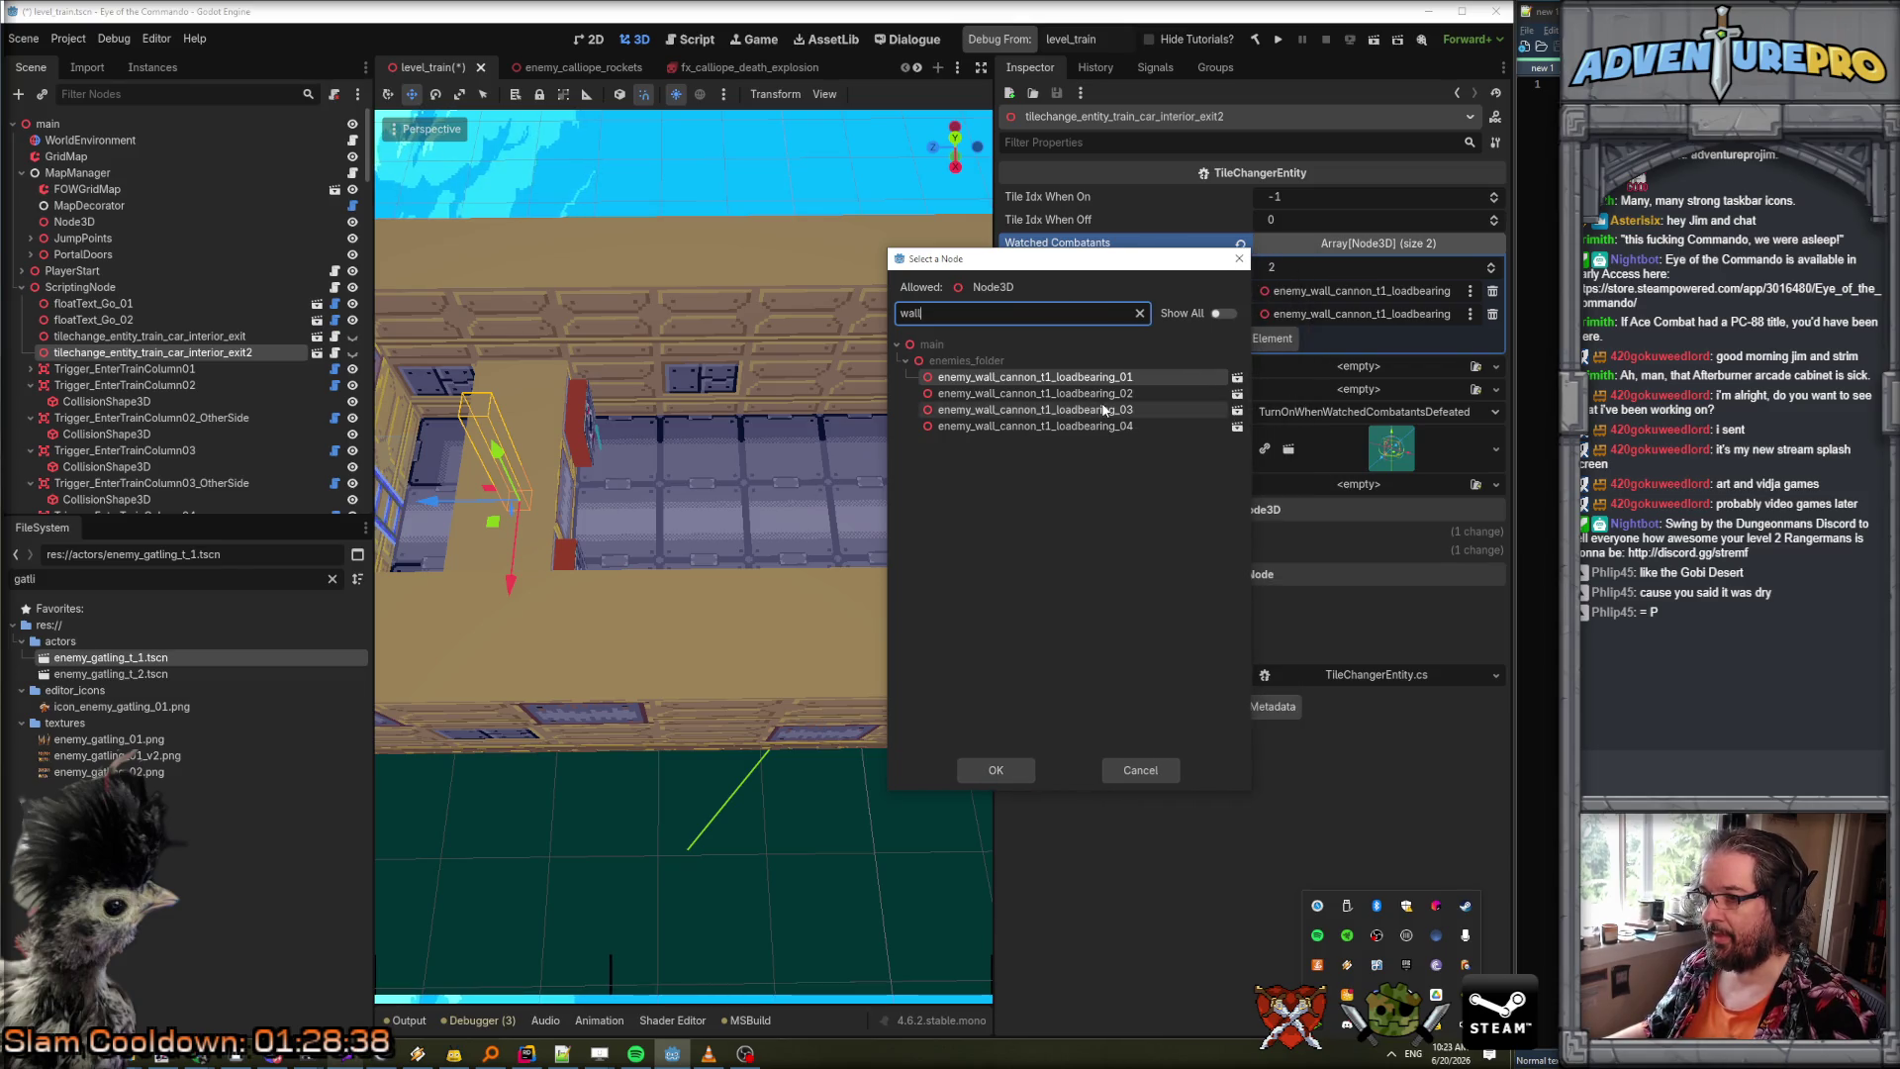
pyautogui.click(1008, 759)
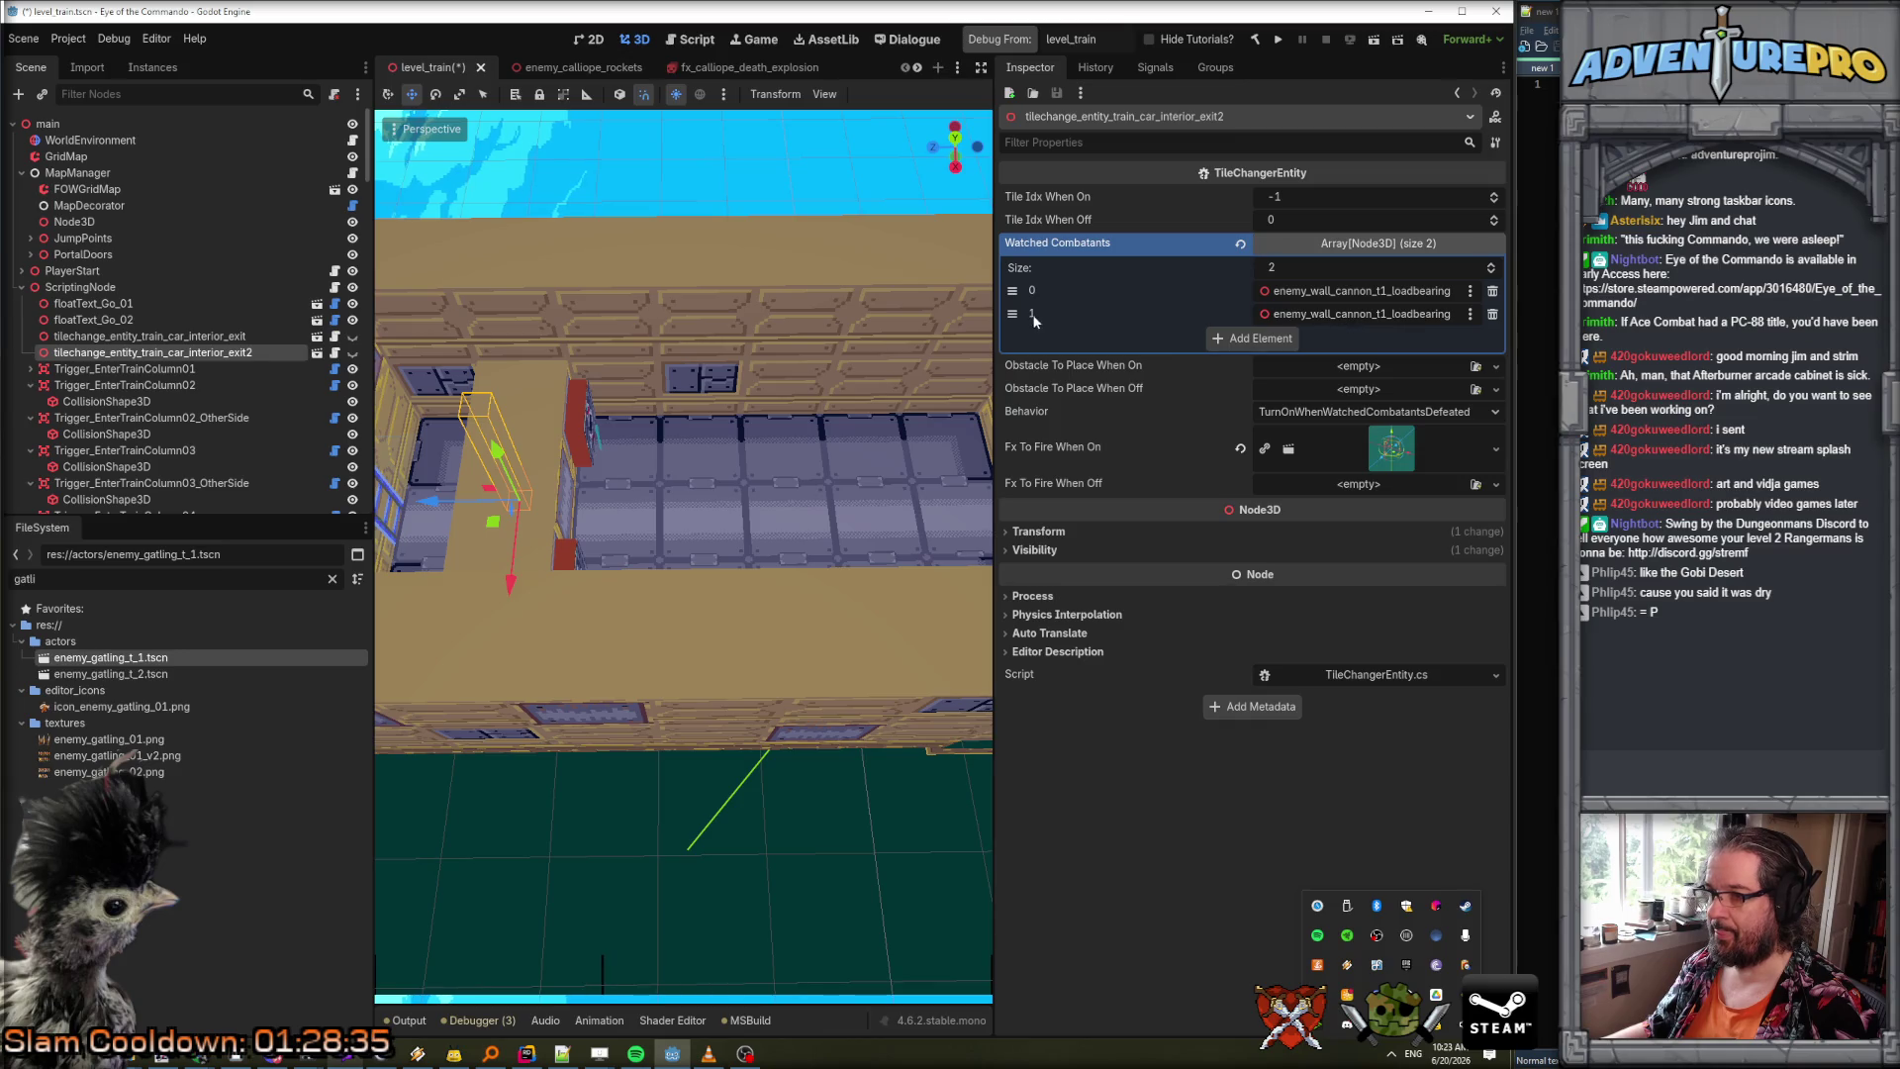
# Set the second watched combatant to enemy_wall_cannon_t1_loadbearing_04.
pyautogui.click(1335, 317)
pyautogui.write('wall')
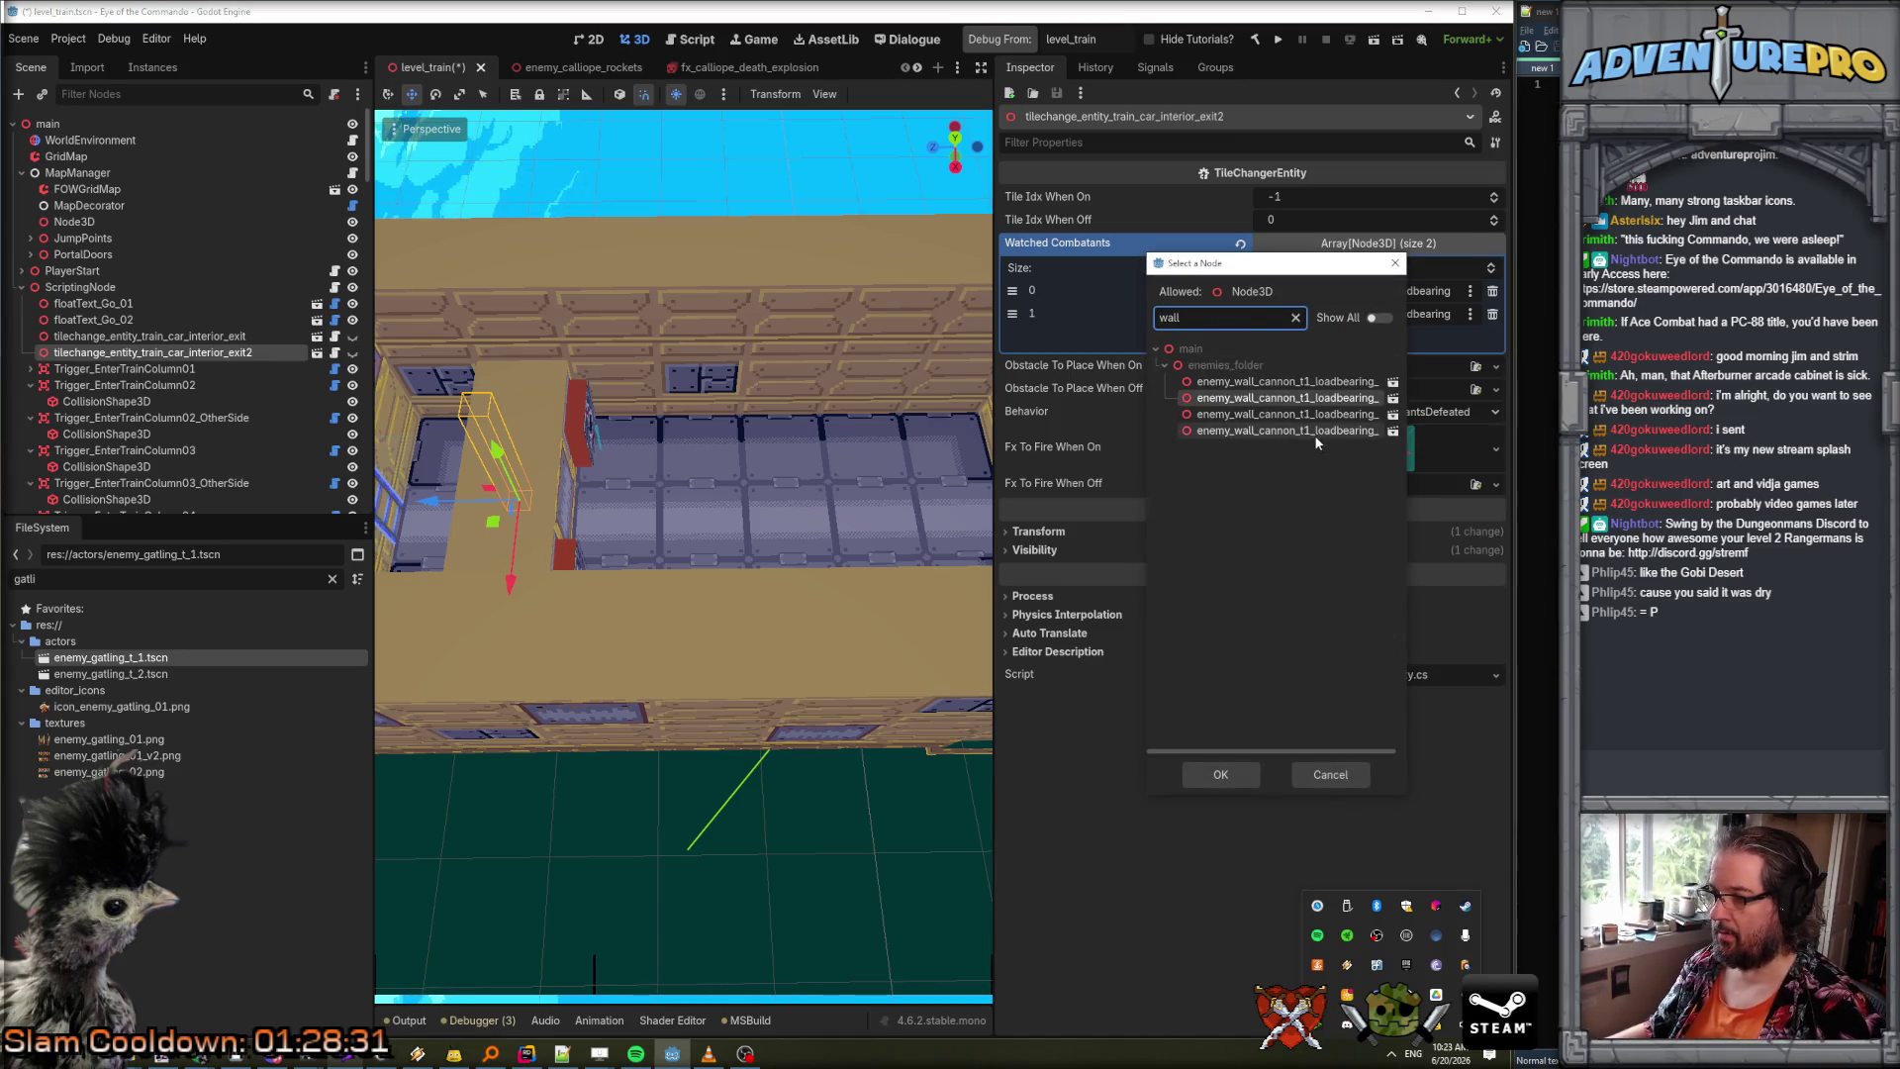
pyautogui.doubleClick(1307, 431)
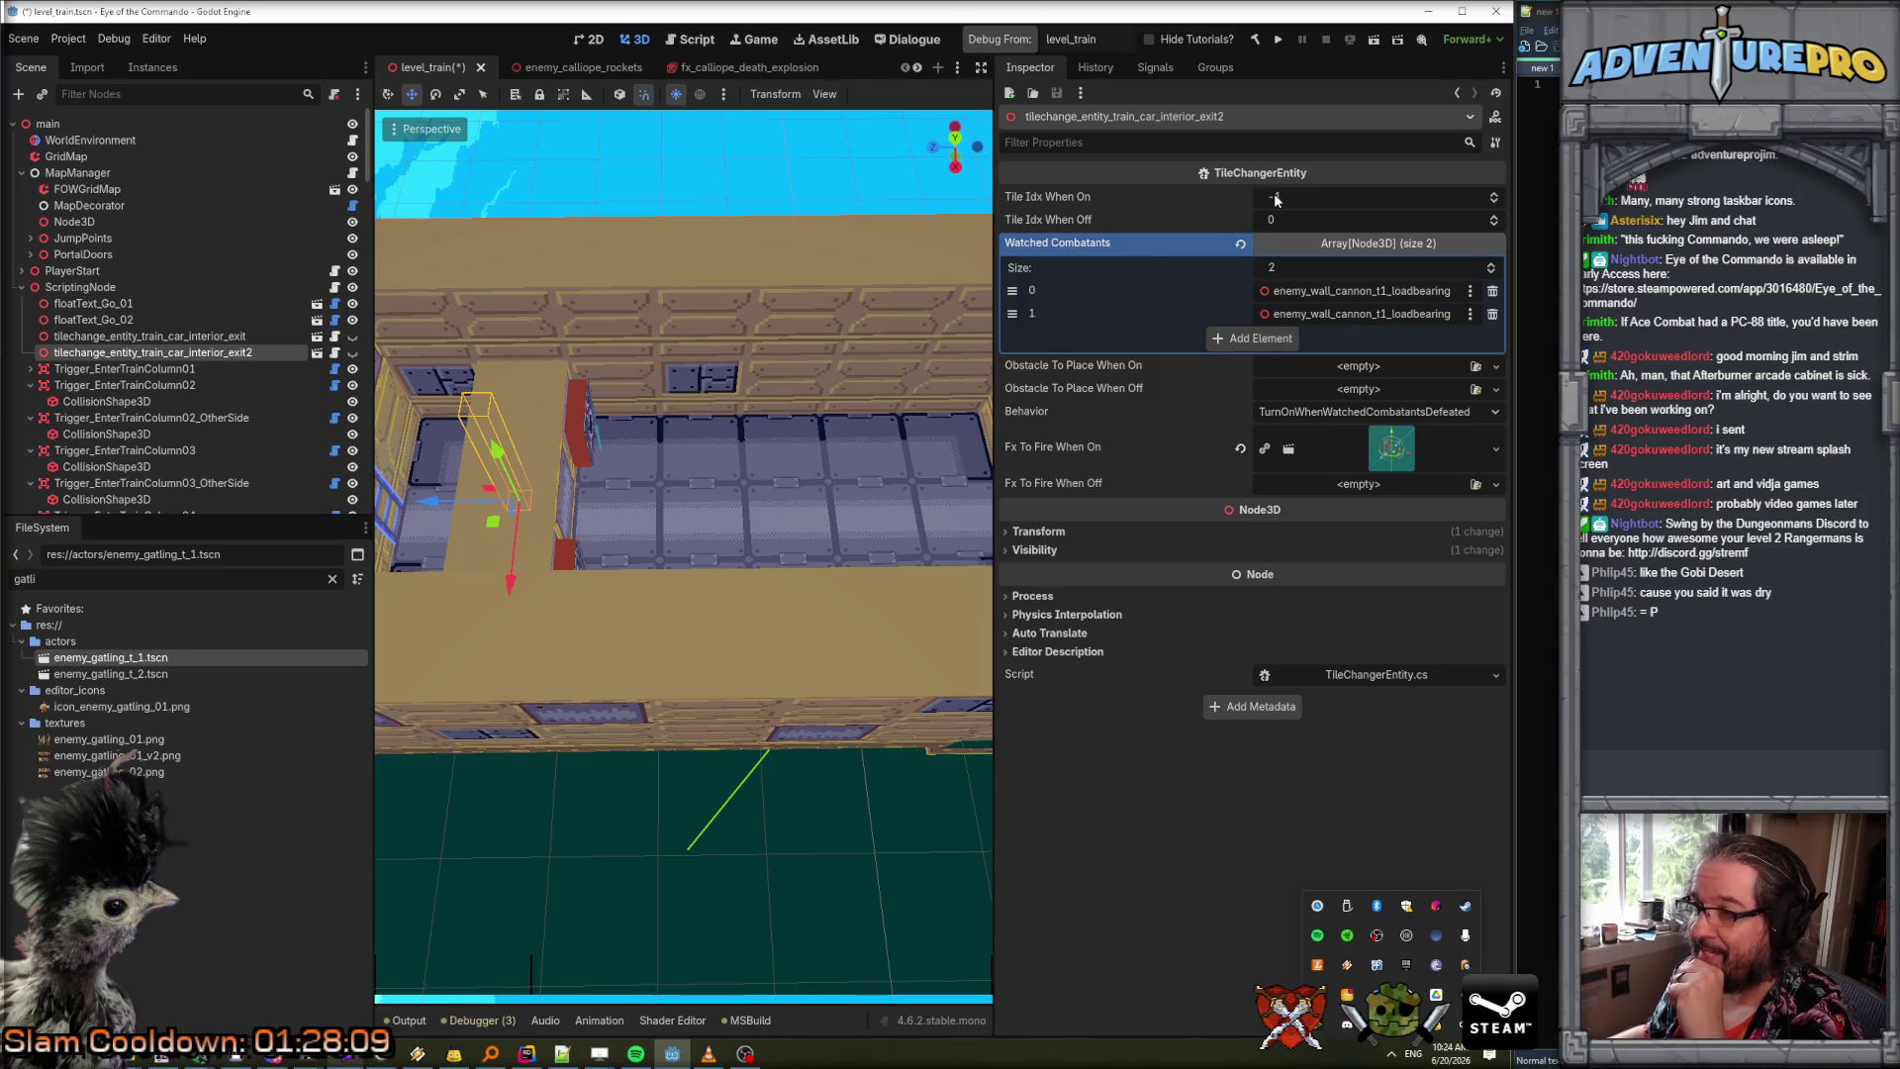
pyautogui.moveTo(788, 459)
pyautogui.mouseDown()
pyautogui.moveTo(732, 425)
pyautogui.moveTo(568, 413)
pyautogui.mouseUp()
pyautogui.moveTo(630, 514)
pyautogui.mouseDown()
pyautogui.moveTo(545, 400)
pyautogui.moveTo(524, 479)
pyautogui.mouseUp()
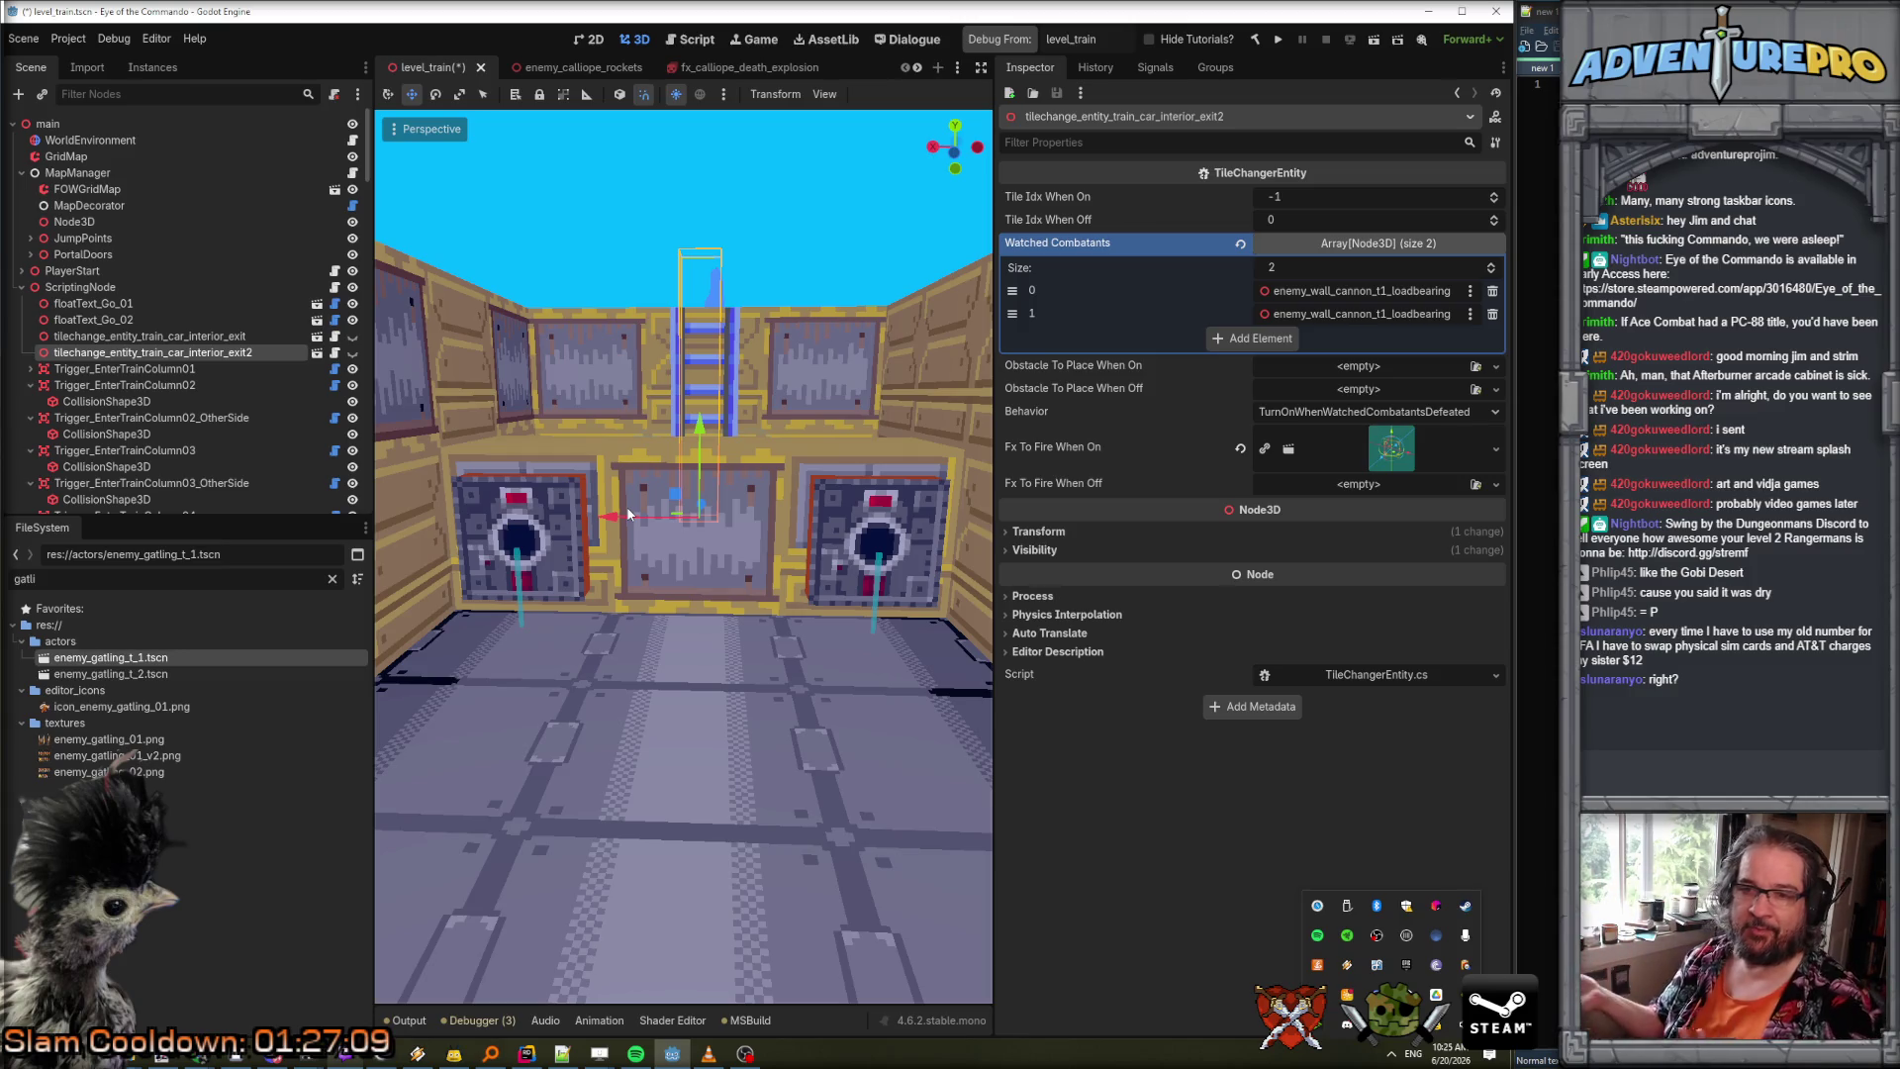
pyautogui.moveTo(628, 514)
pyautogui.mouseDown()
pyautogui.moveTo(762, 716)
pyautogui.moveTo(812, 693)
pyautogui.moveTo(792, 752)
pyautogui.moveTo(693, 693)
pyautogui.moveTo(643, 712)
pyautogui.moveTo(693, 673)
pyautogui.moveTo(683, 643)
pyautogui.moveTo(693, 693)
pyautogui.moveTo(683, 614)
pyautogui.moveTo(722, 703)
pyautogui.moveTo(683, 634)
pyautogui.moveTo(654, 664)
pyautogui.moveTo(693, 584)
pyautogui.mouseUp()
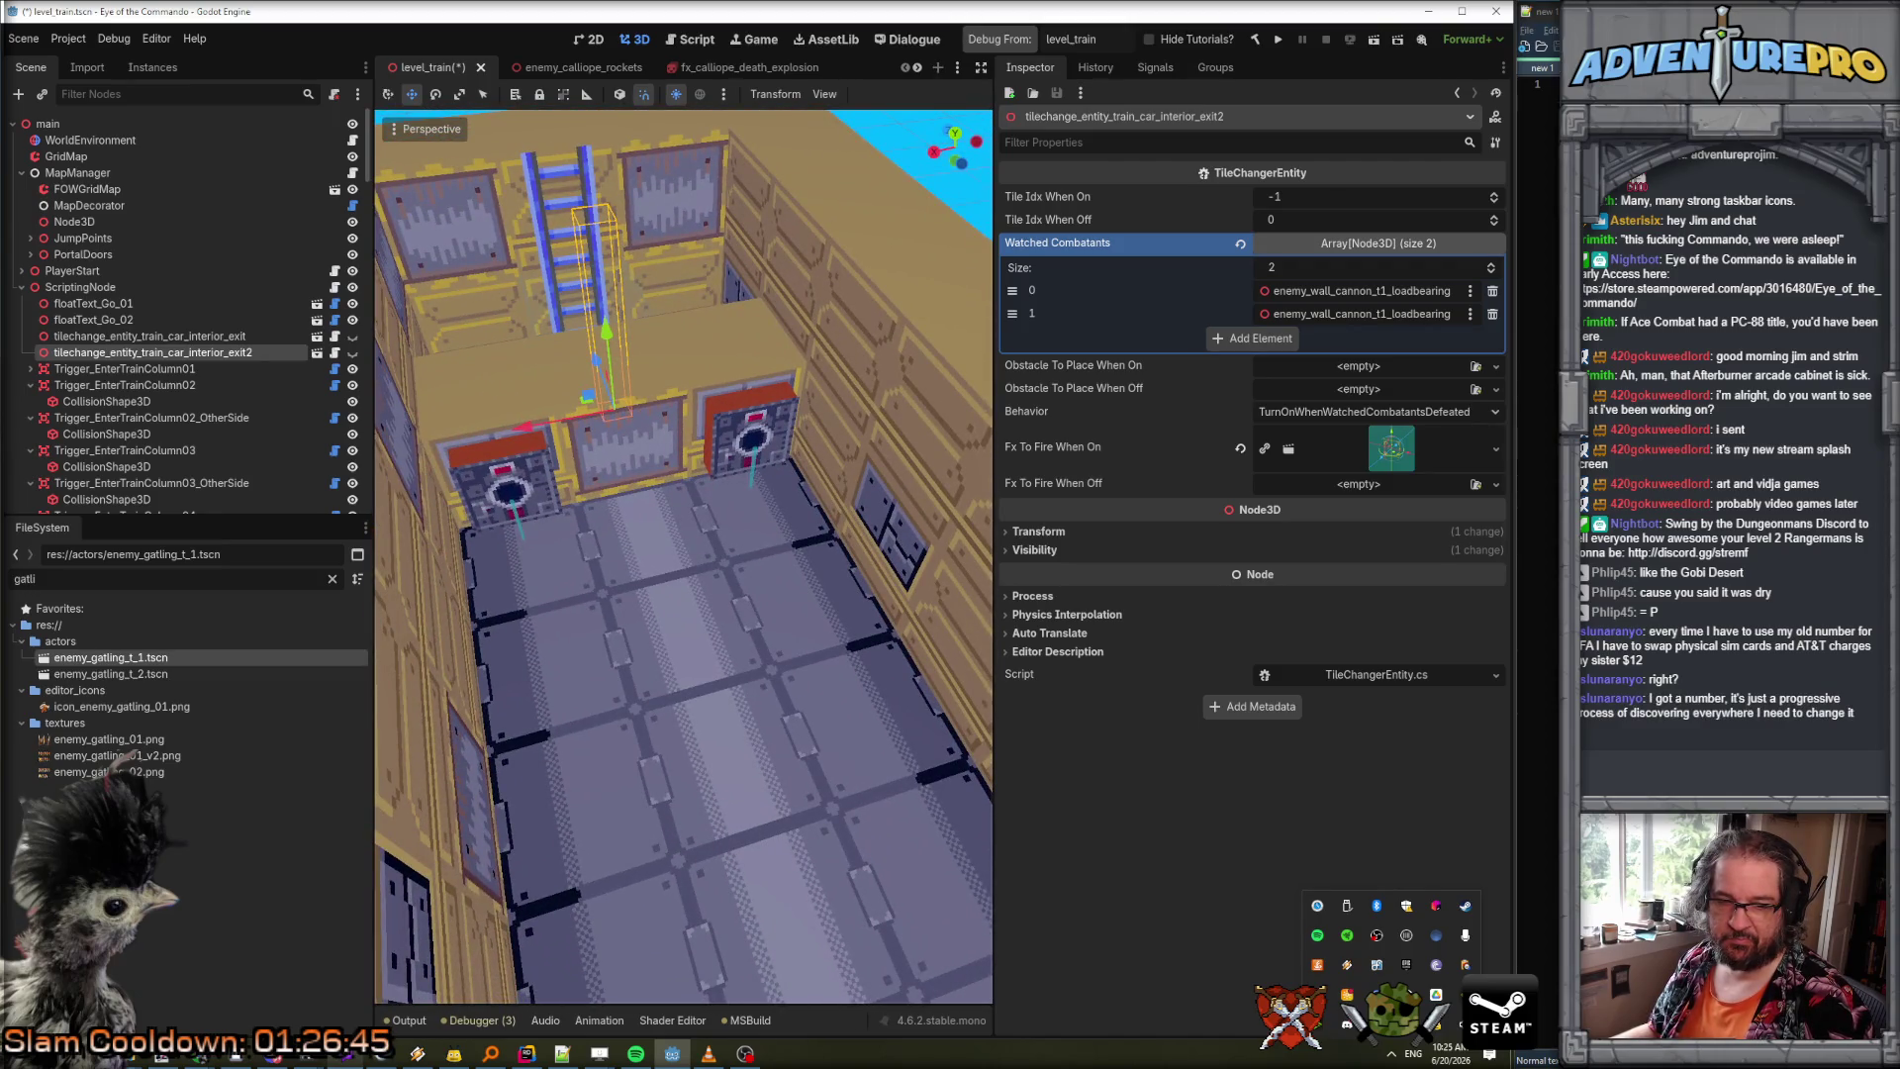
pyautogui.moveTo(792, 667); pyautogui.dragTo(782, 646)
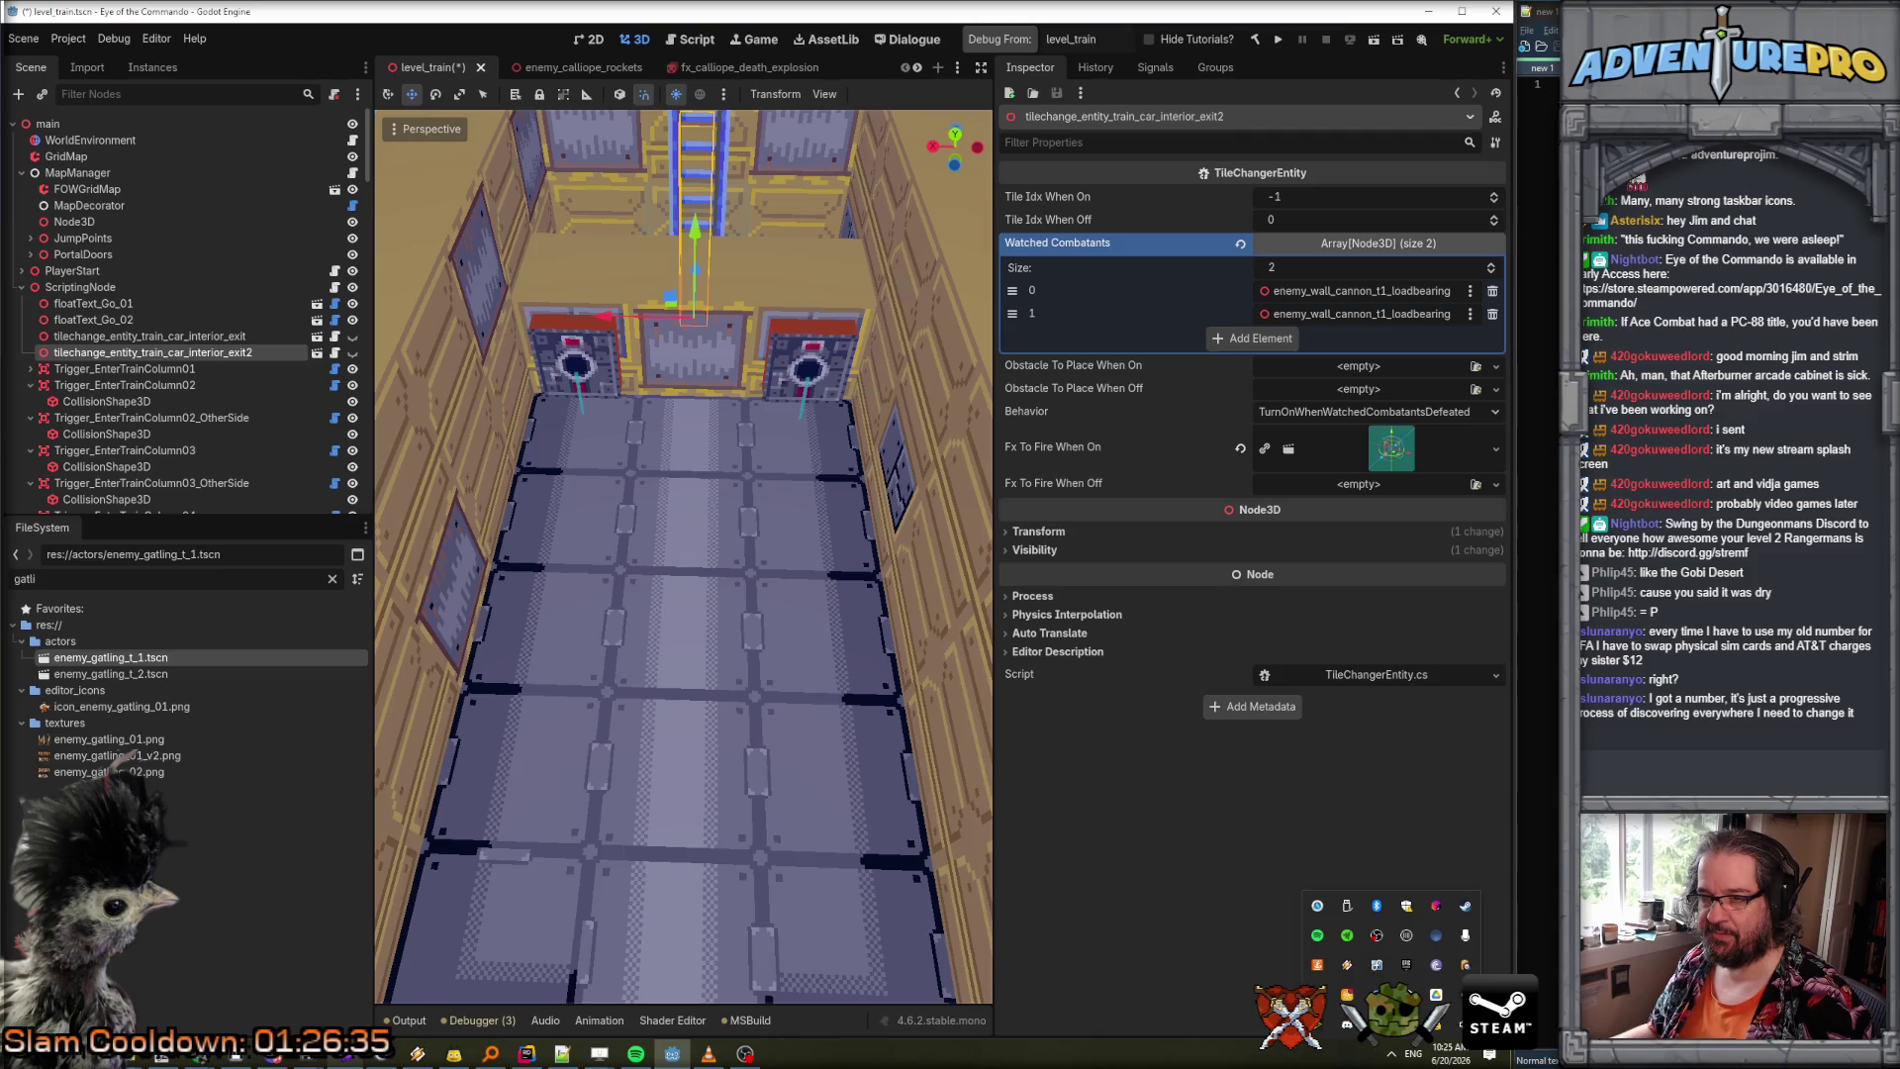
pyautogui.scroll(-5, 683, 555)
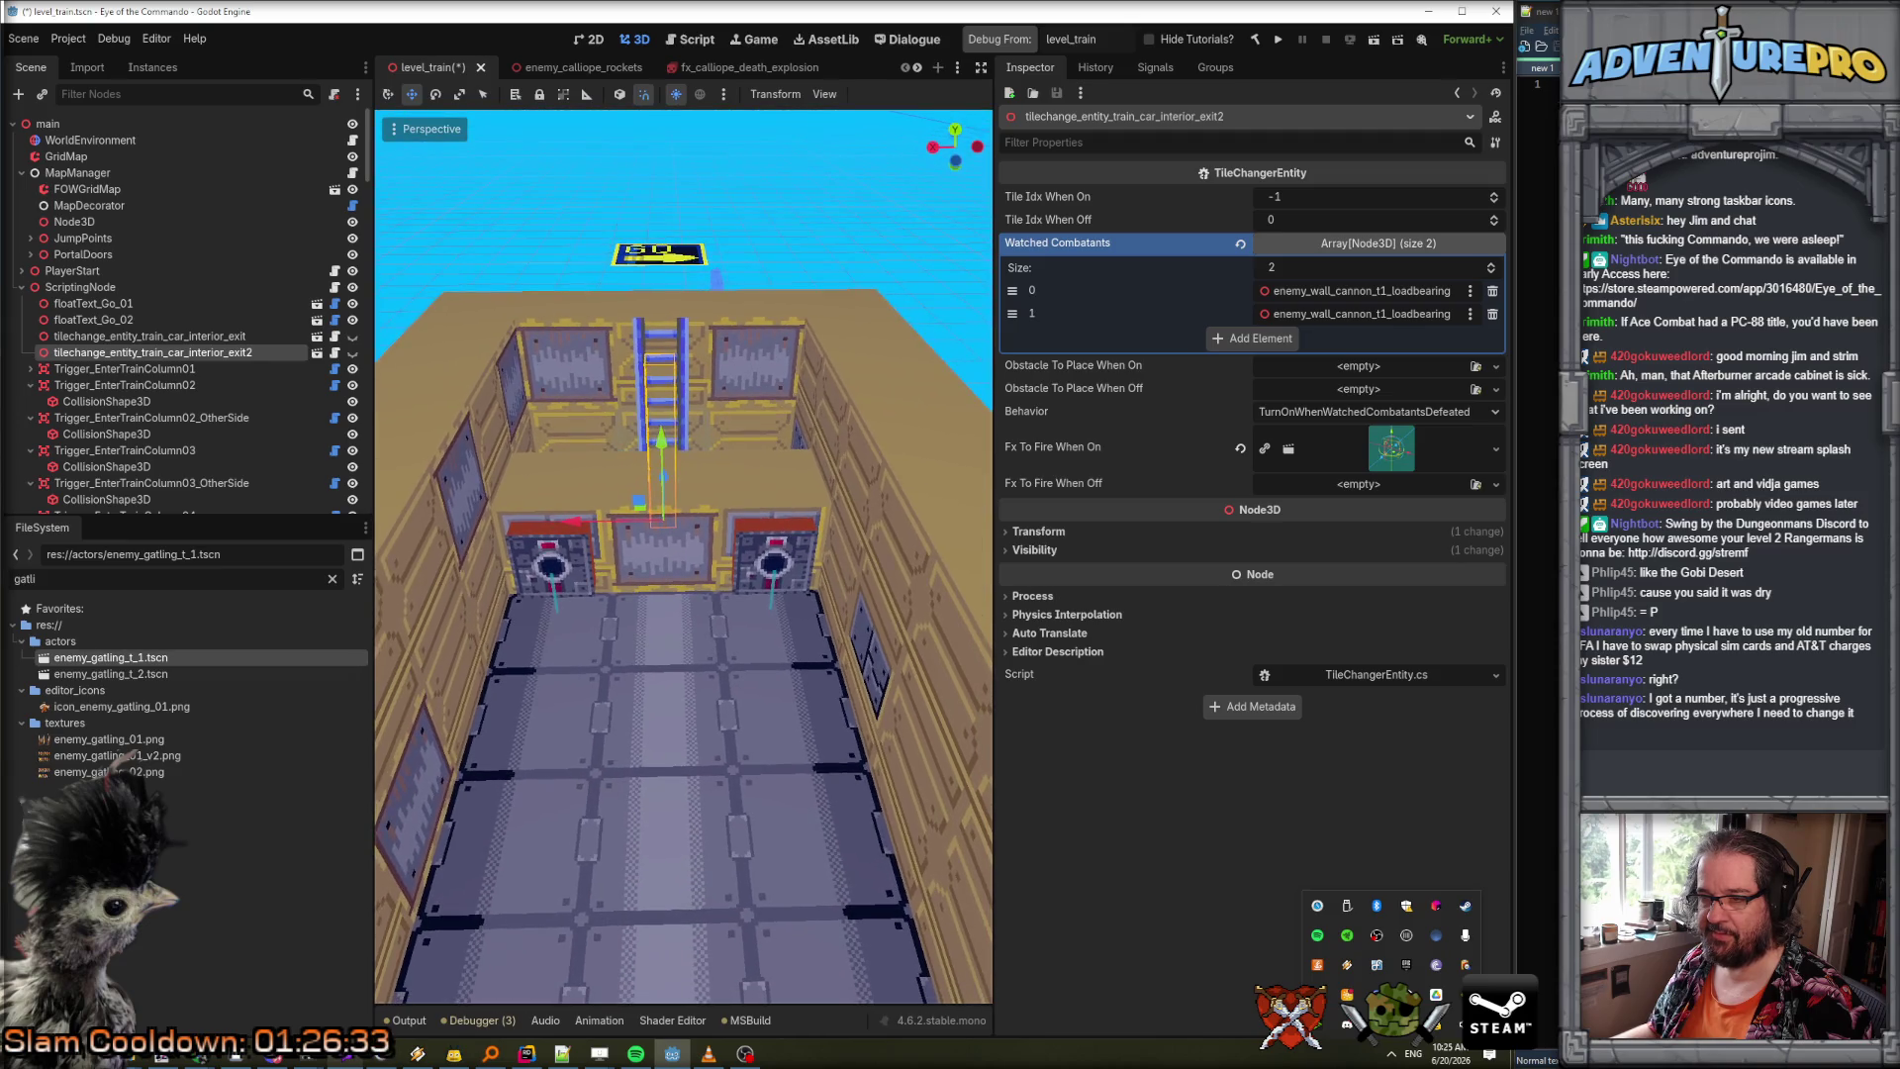
pyautogui.press('KP_8')
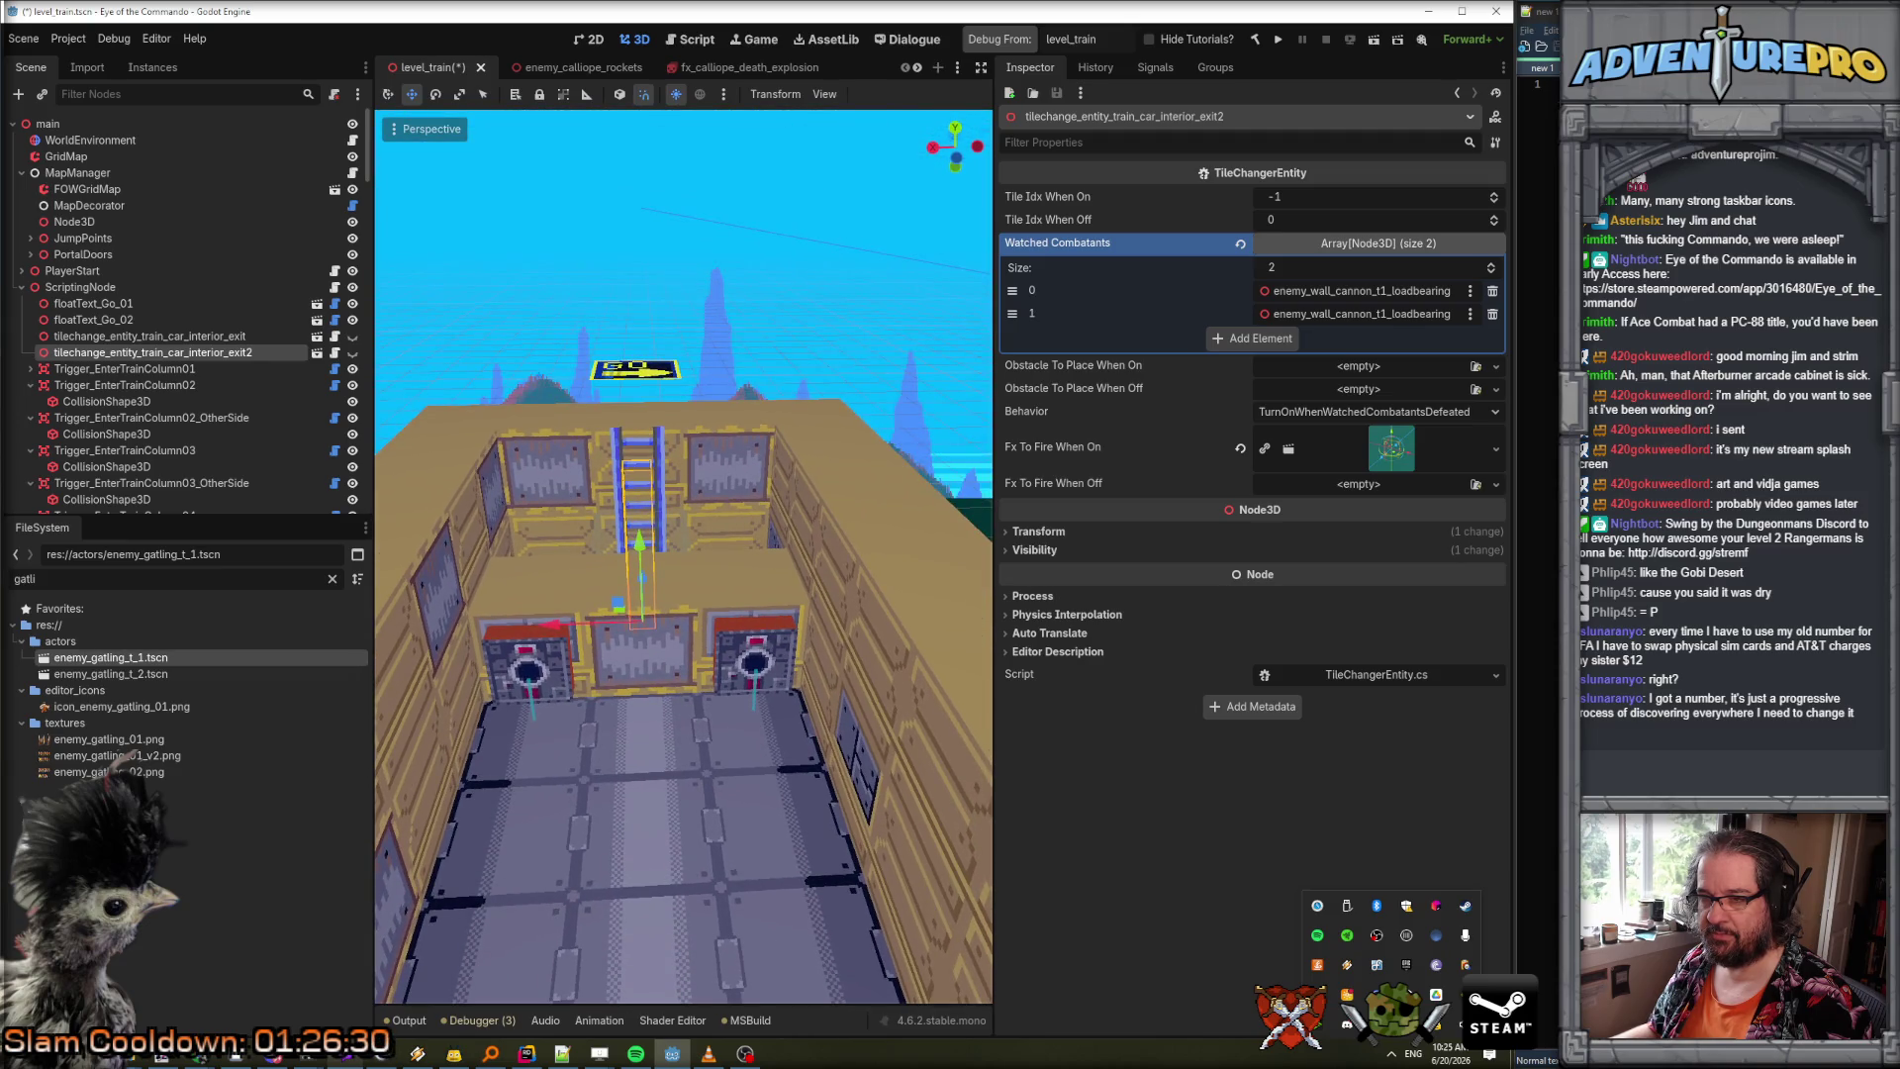
pyautogui.press('KP_2')
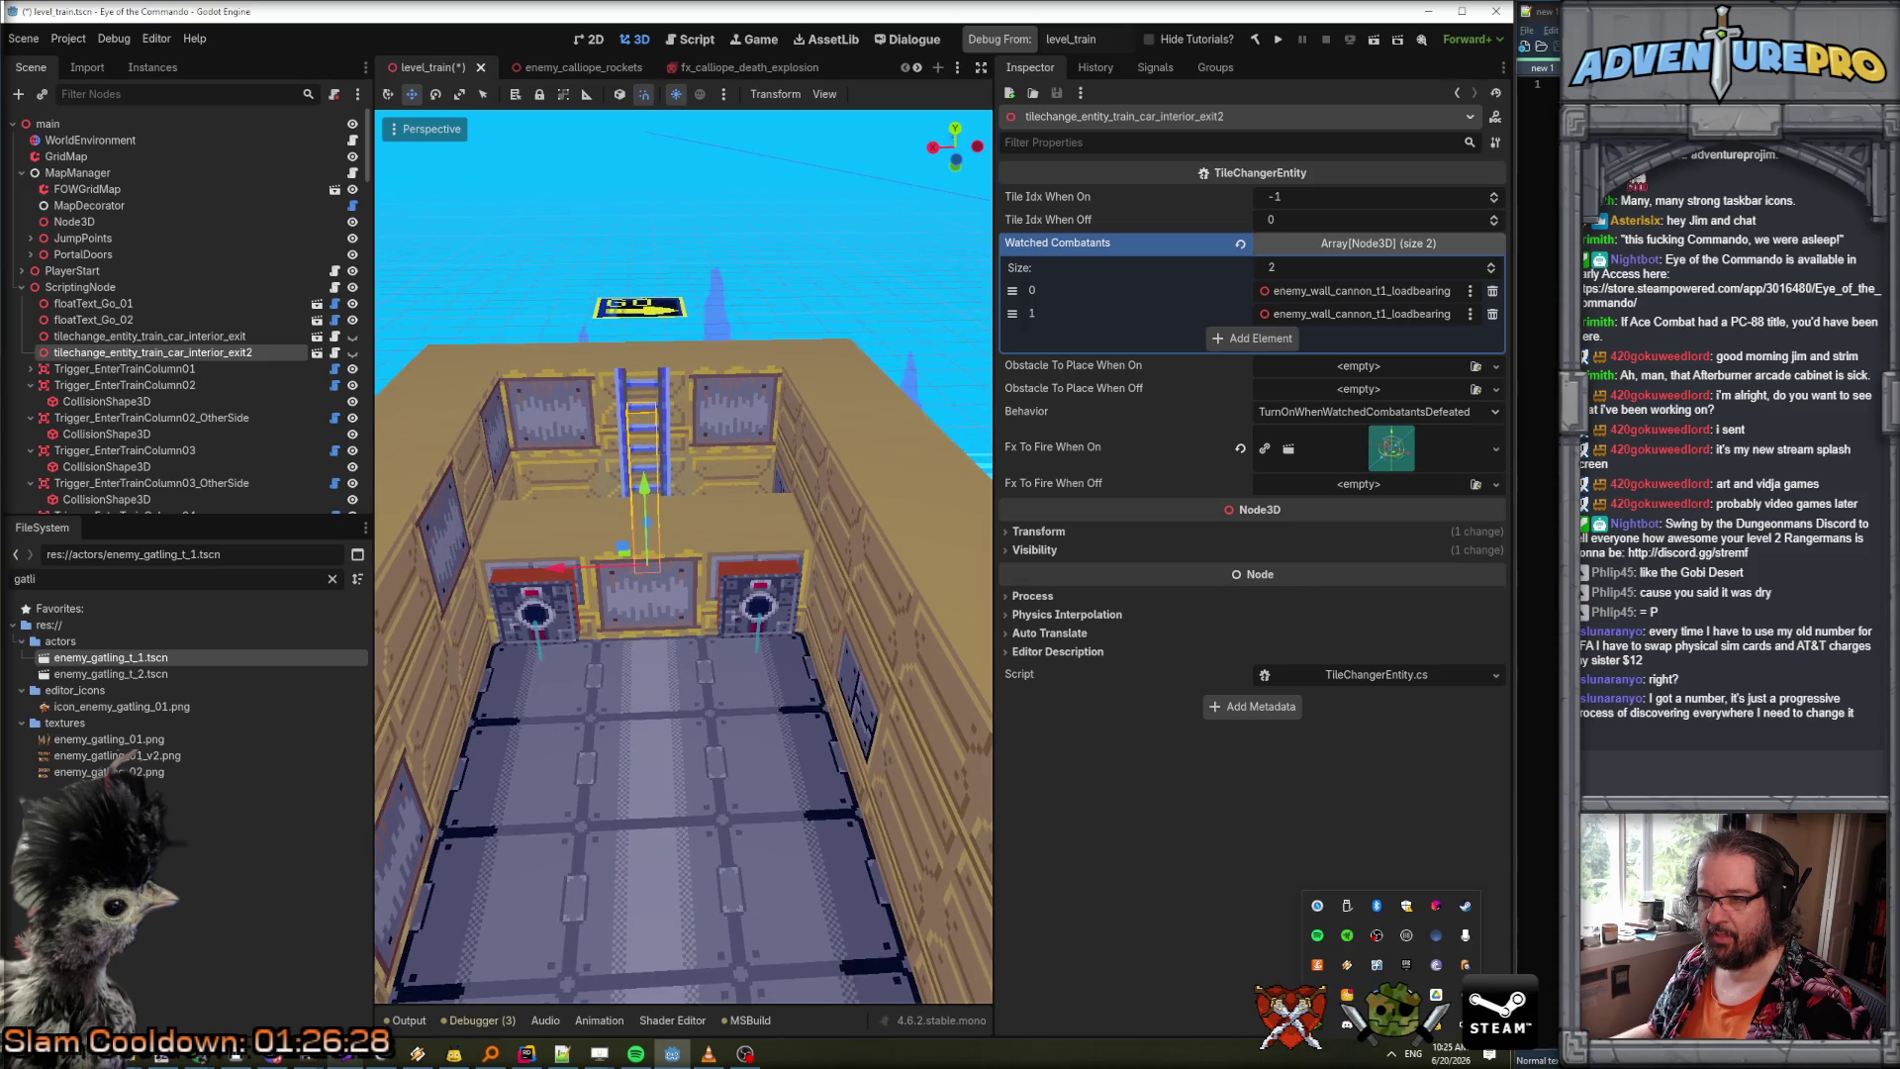
pyautogui.press('KP_2')
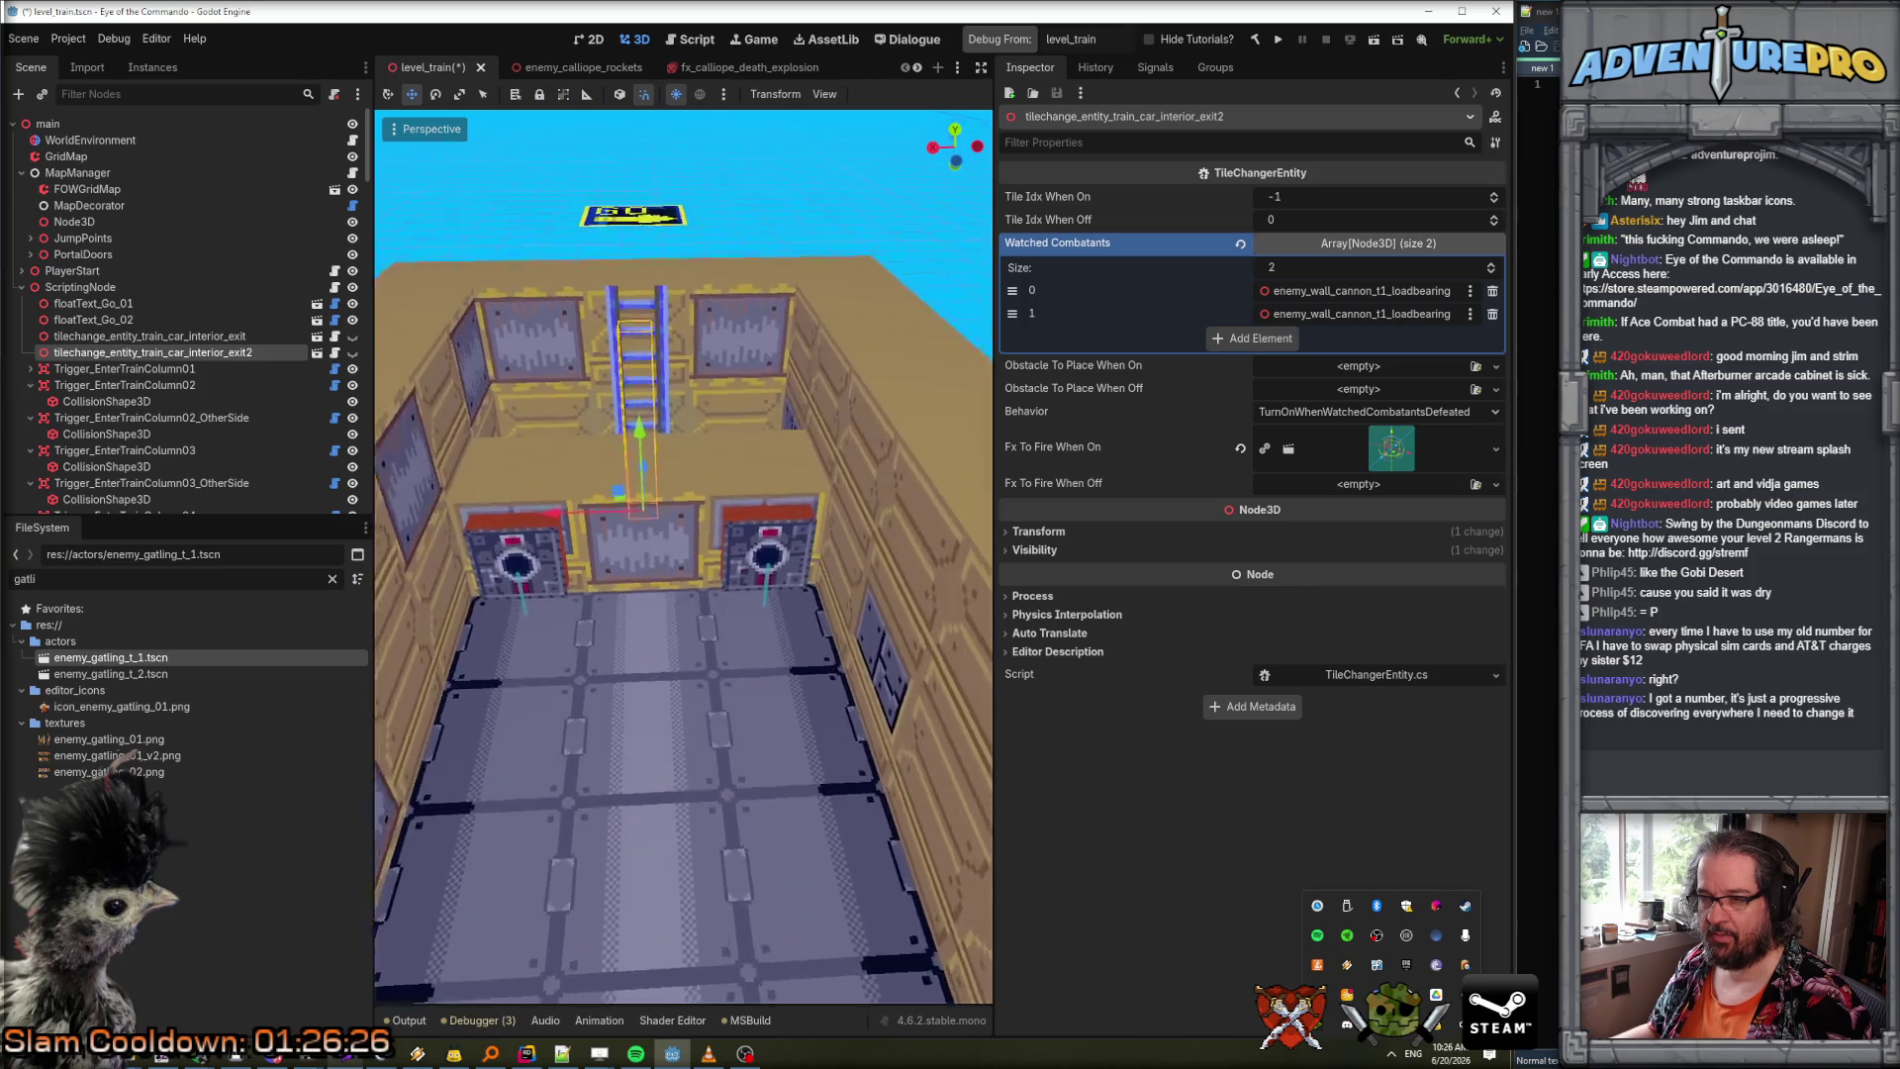
pyautogui.scroll(5, 683, 555)
pyautogui.press('w')
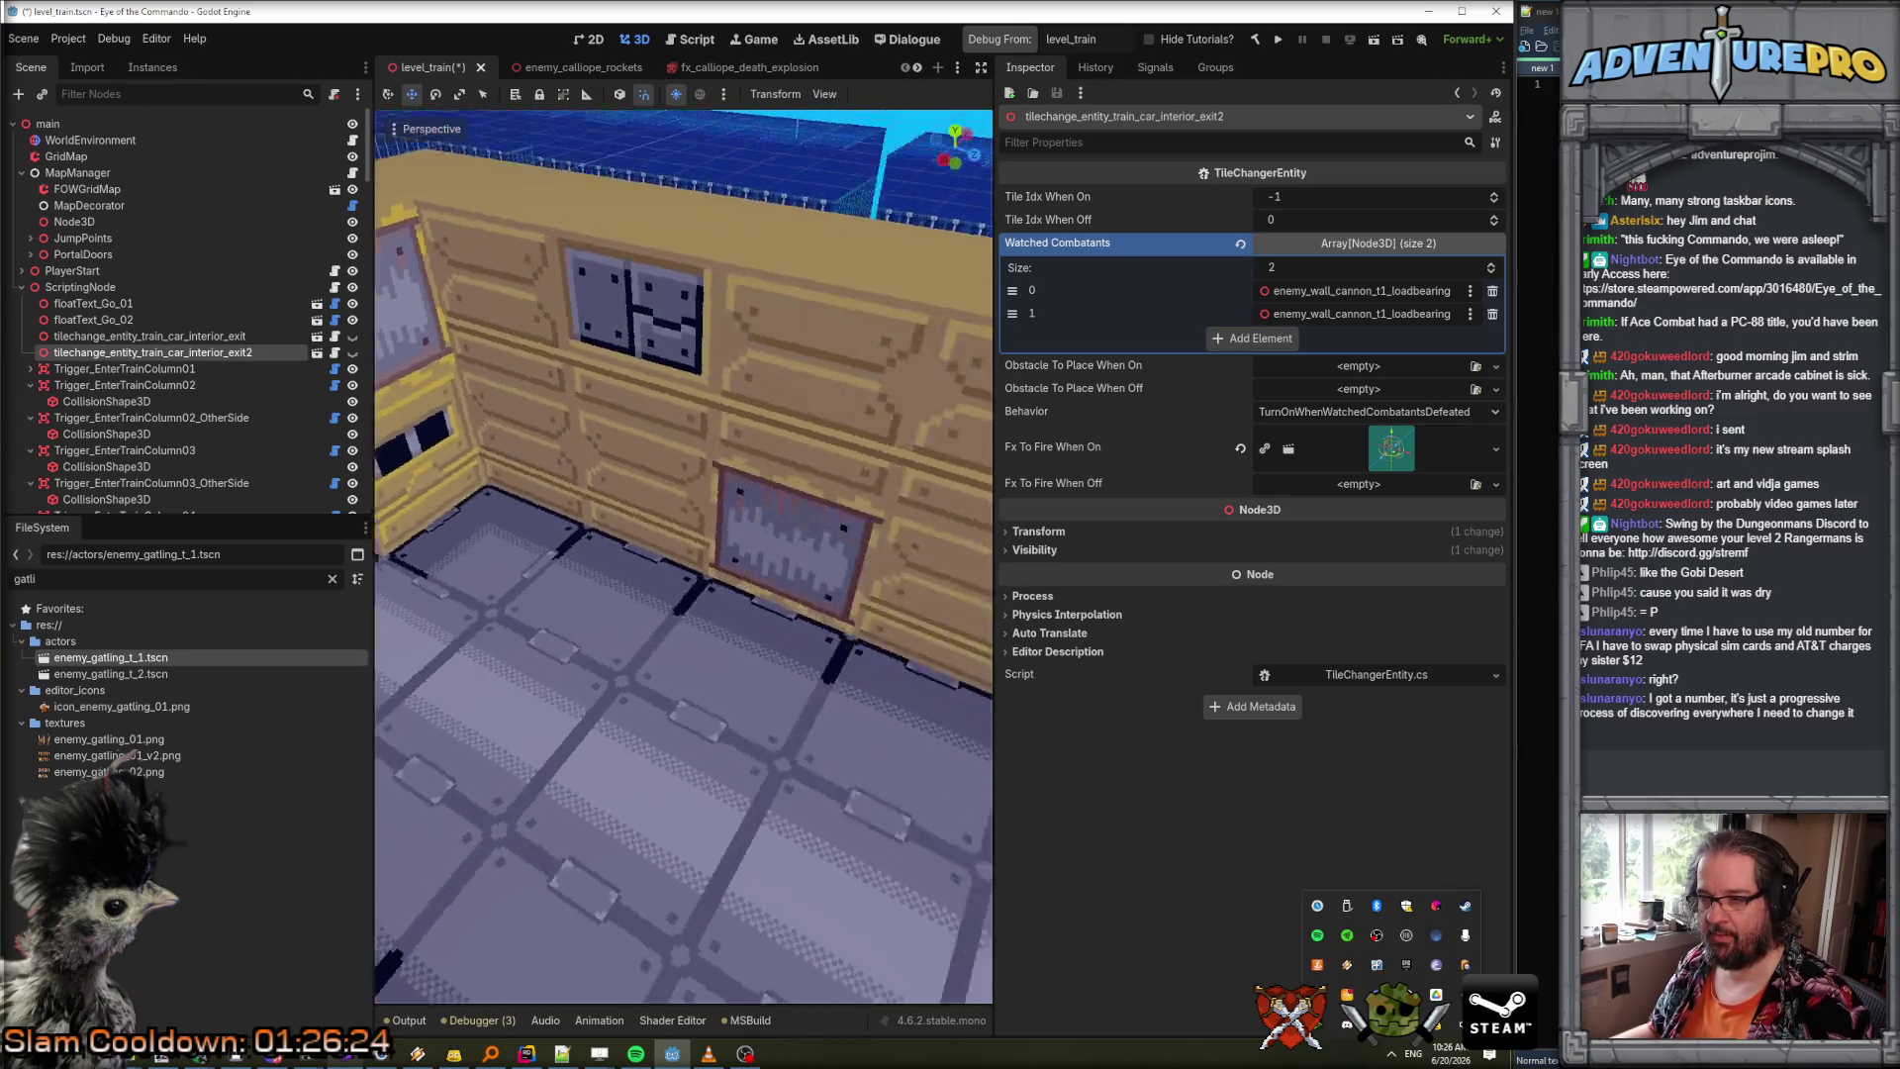
pyautogui.press('KP_4')
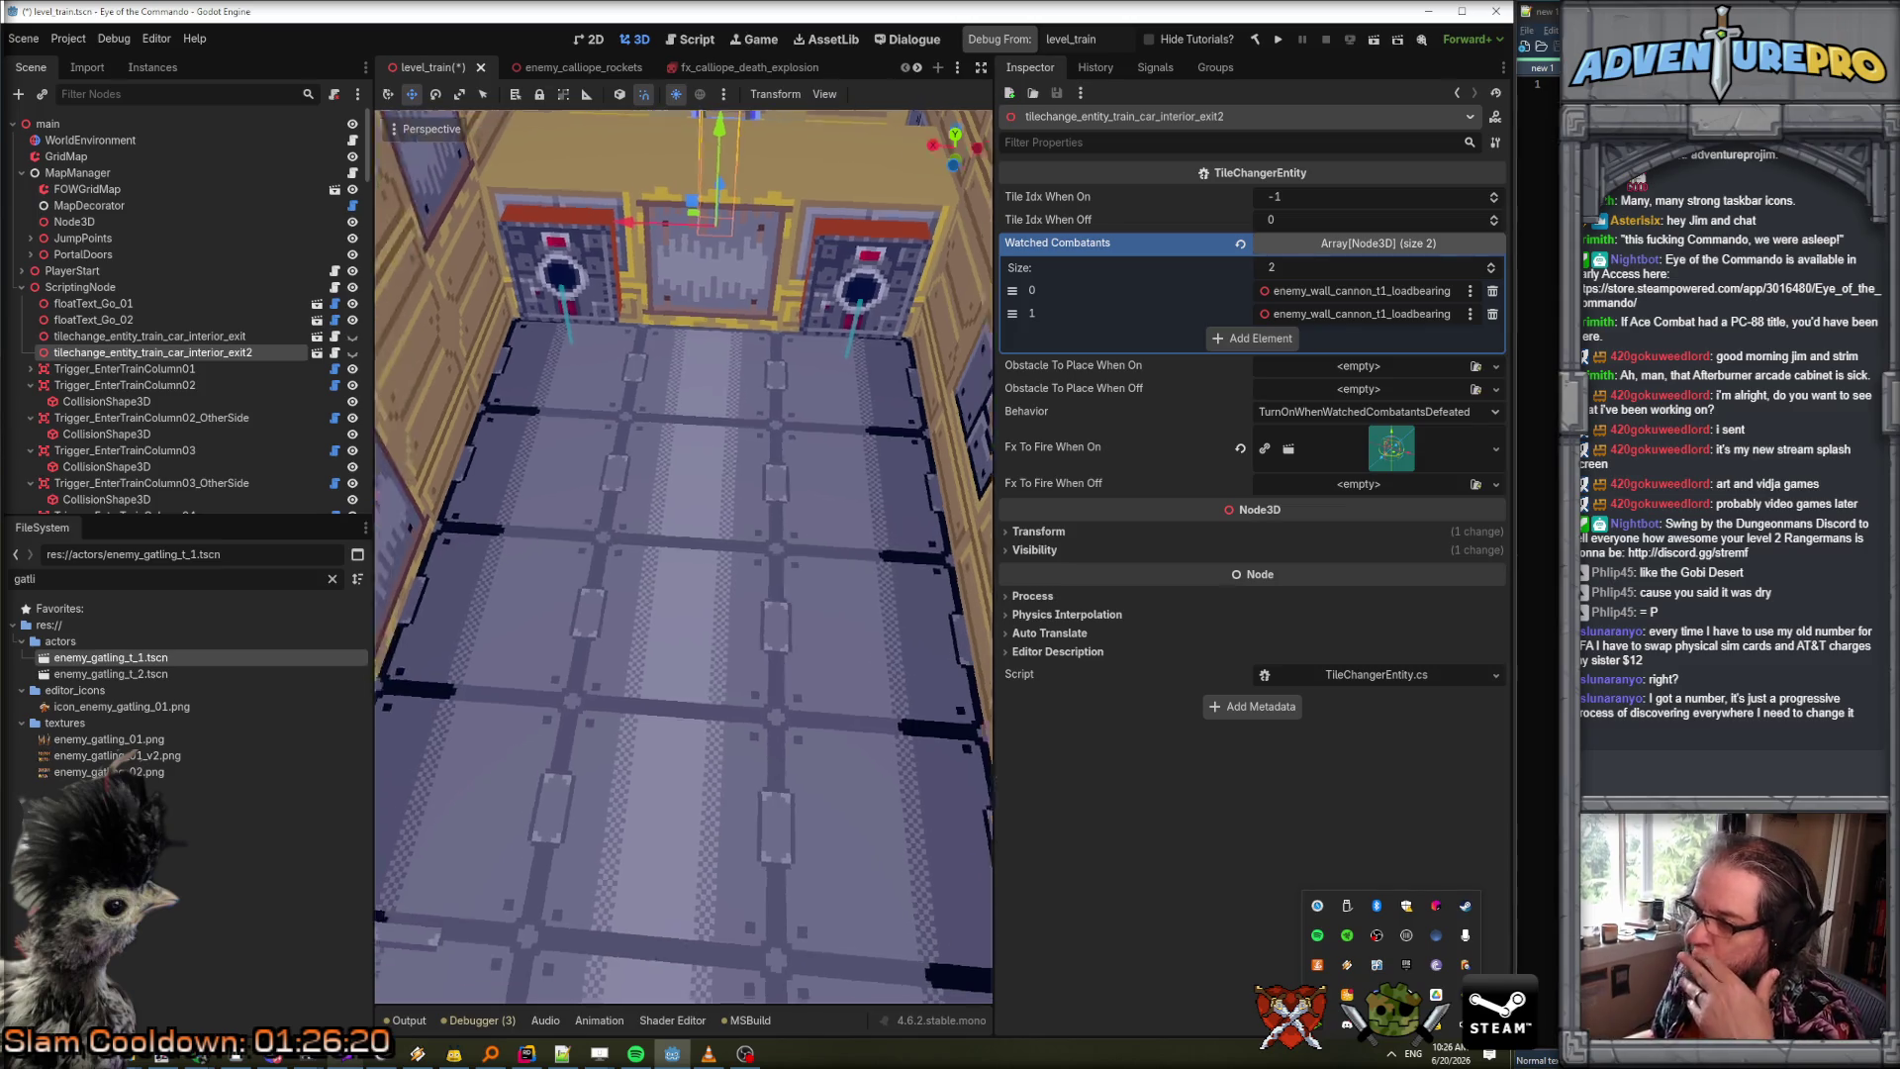
pyautogui.press('KP_4')
pyautogui.press('f')
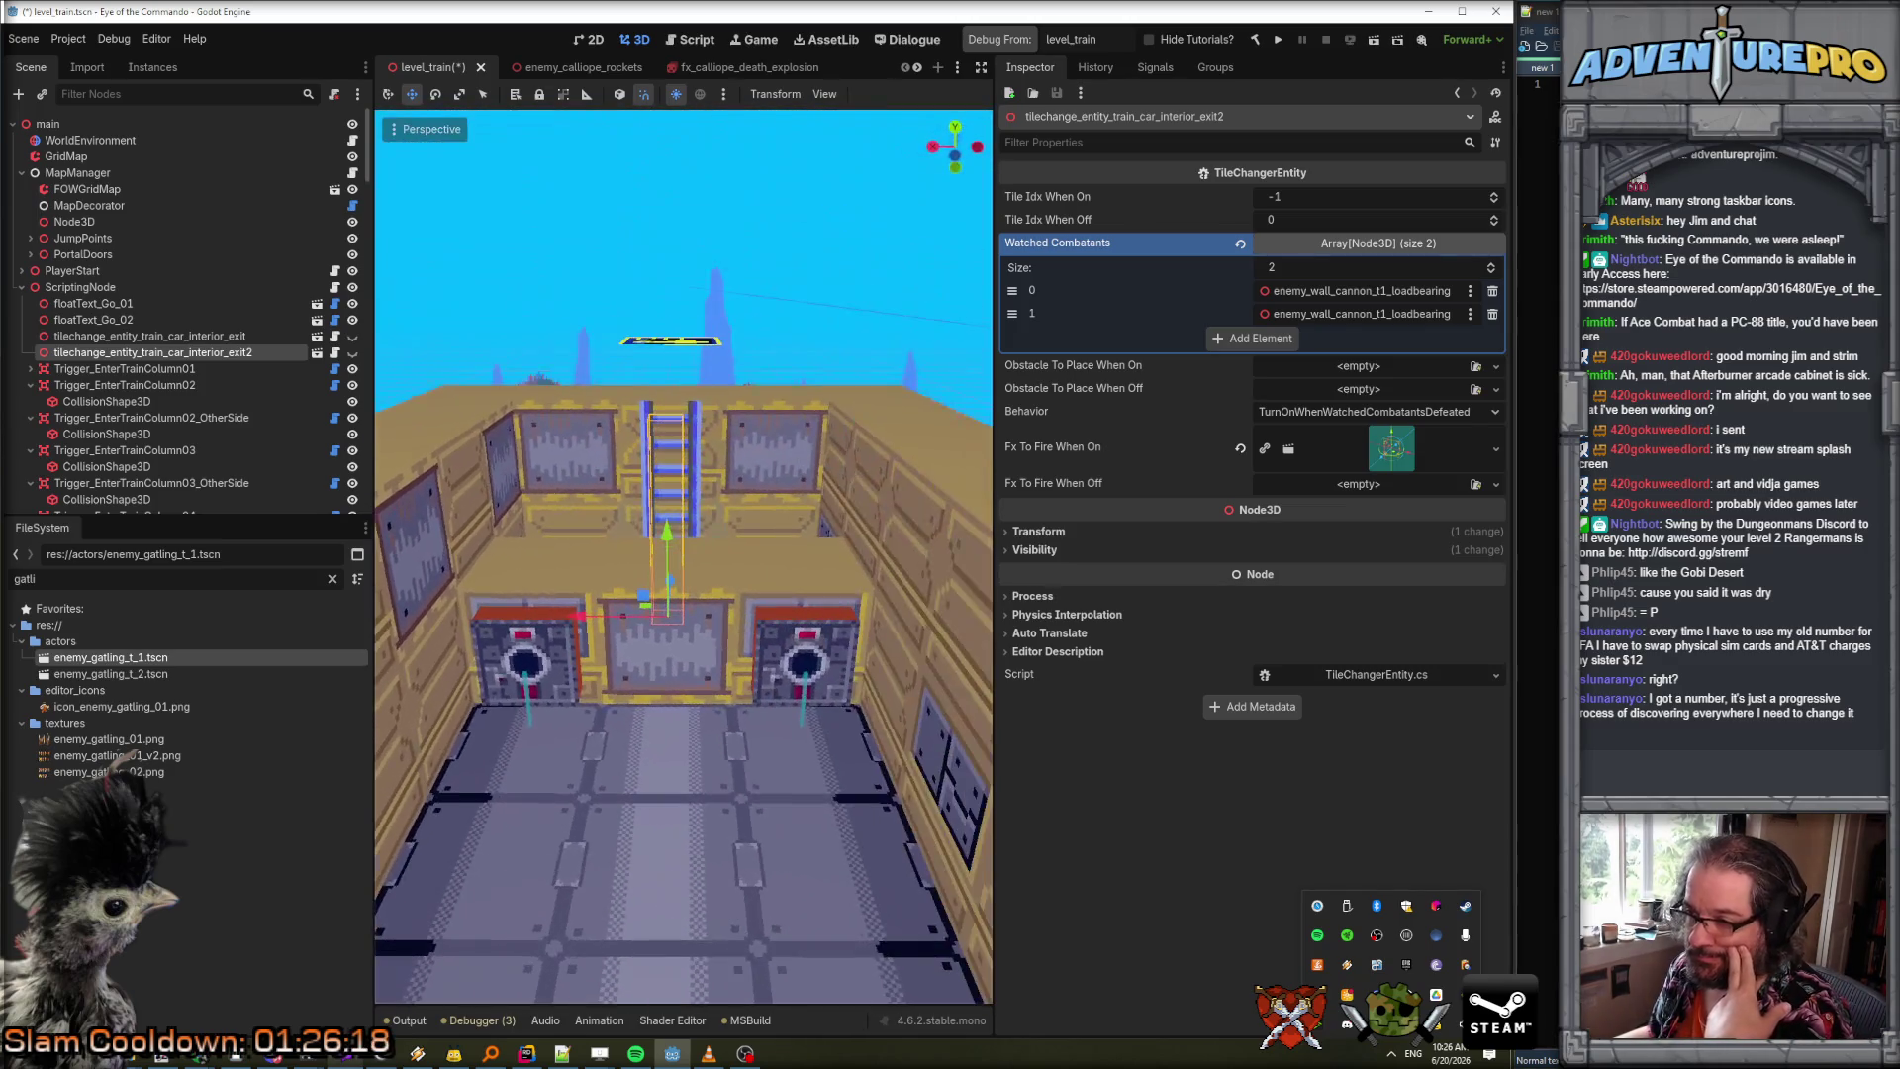
pyautogui.press('w')
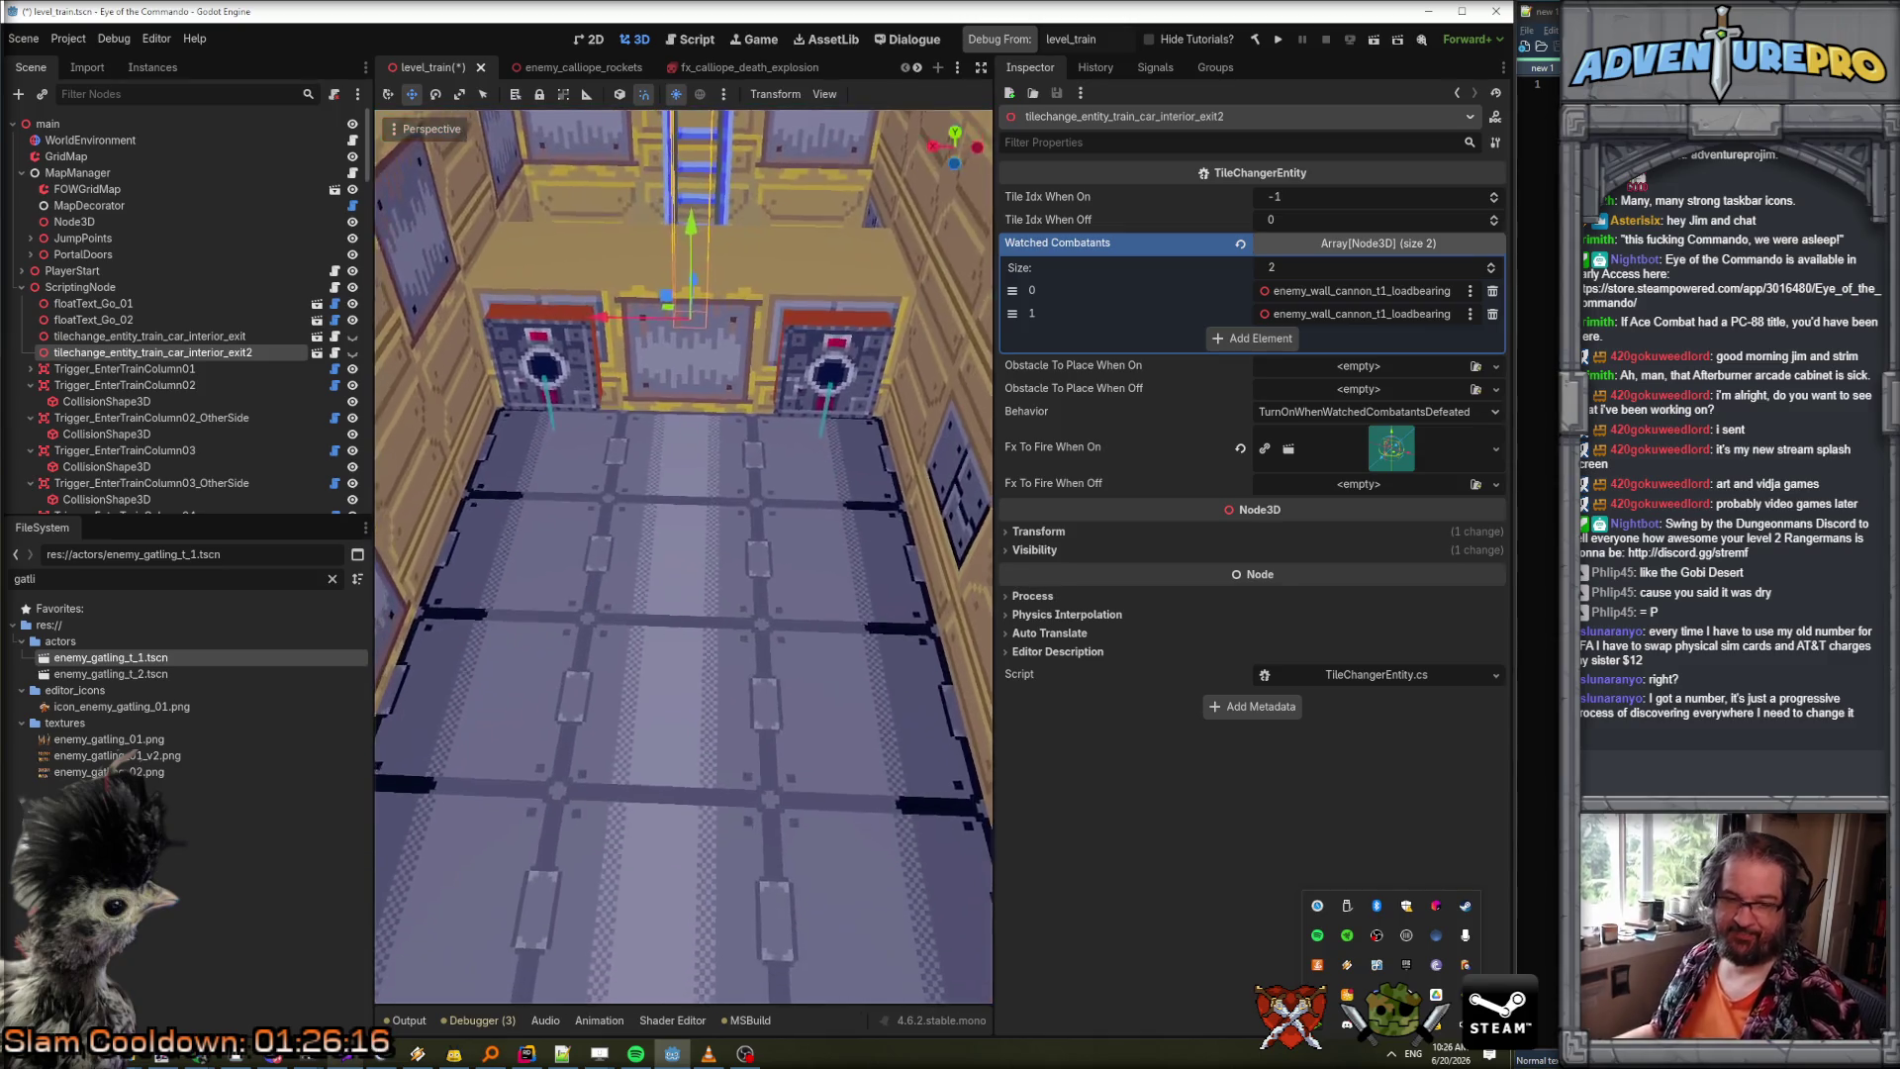
pyautogui.press('d')
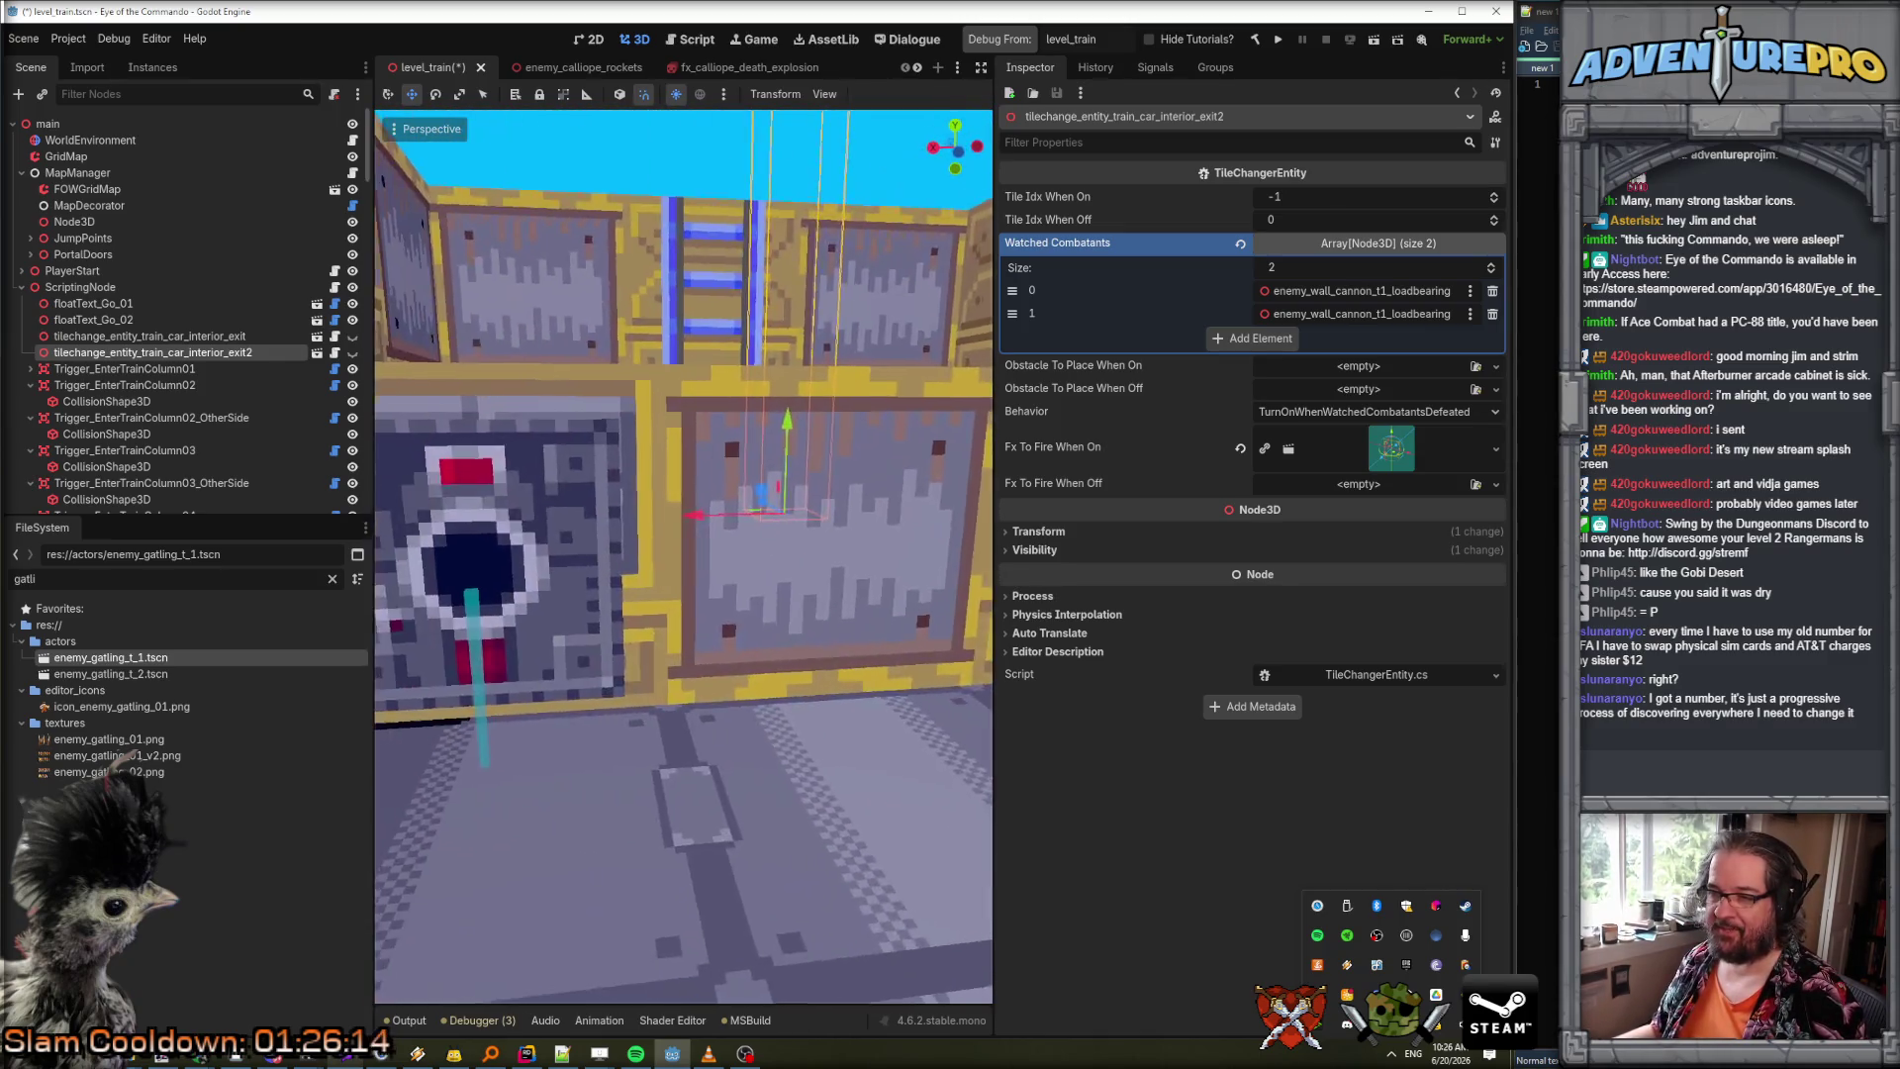
pyautogui.press('a')
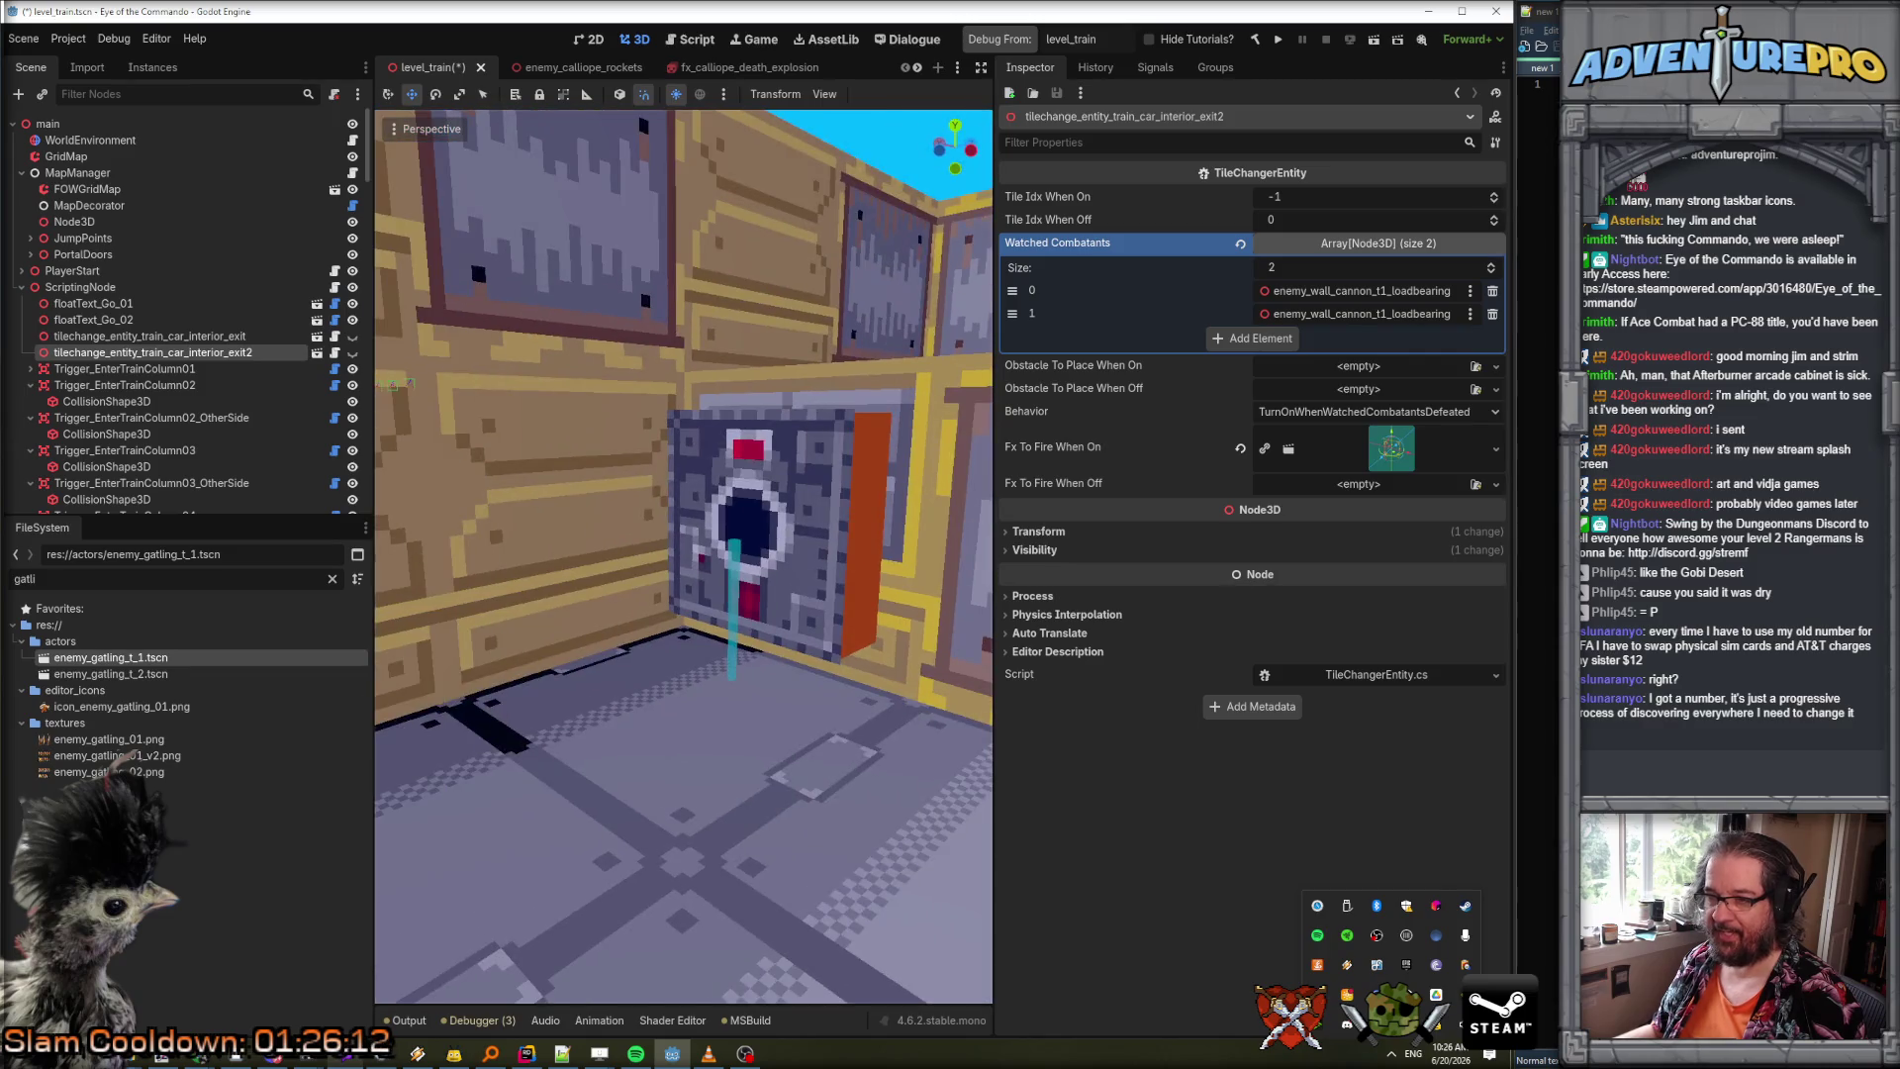
pyautogui.press('w')
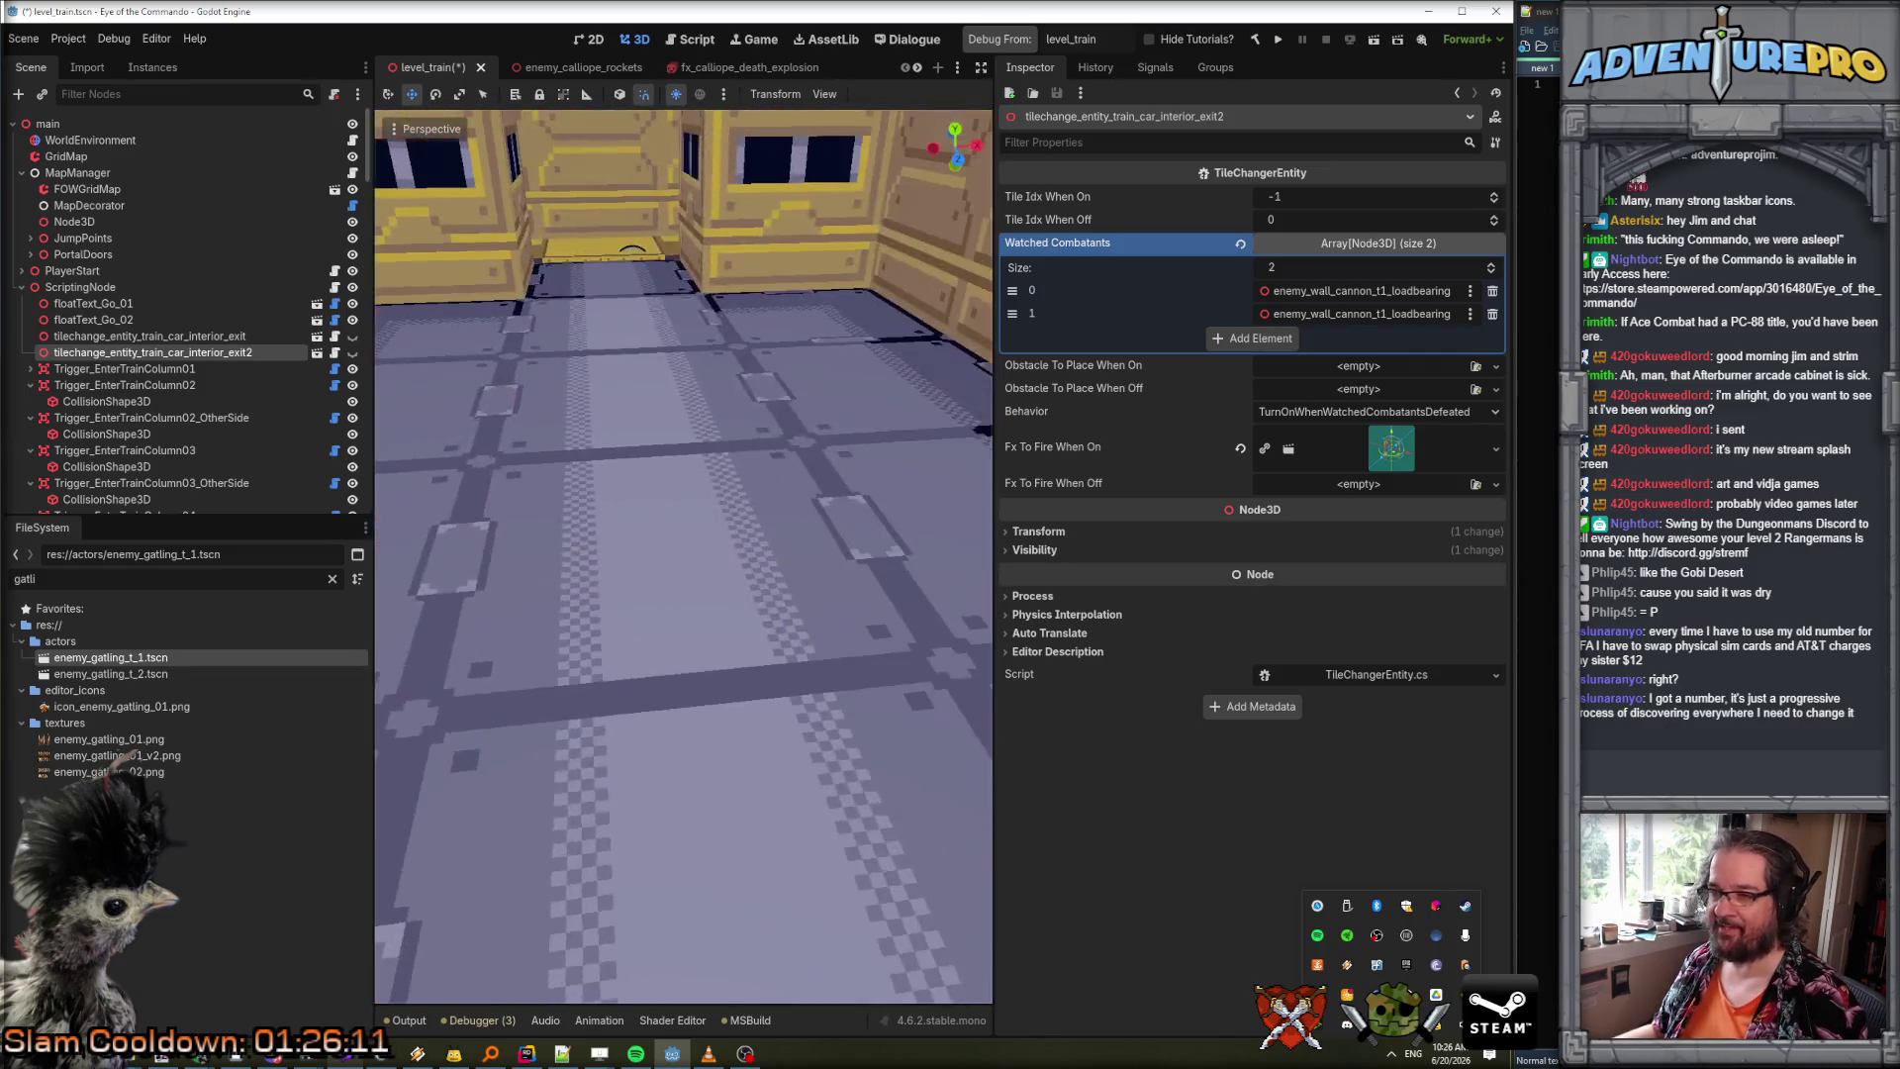
pyautogui.press('w')
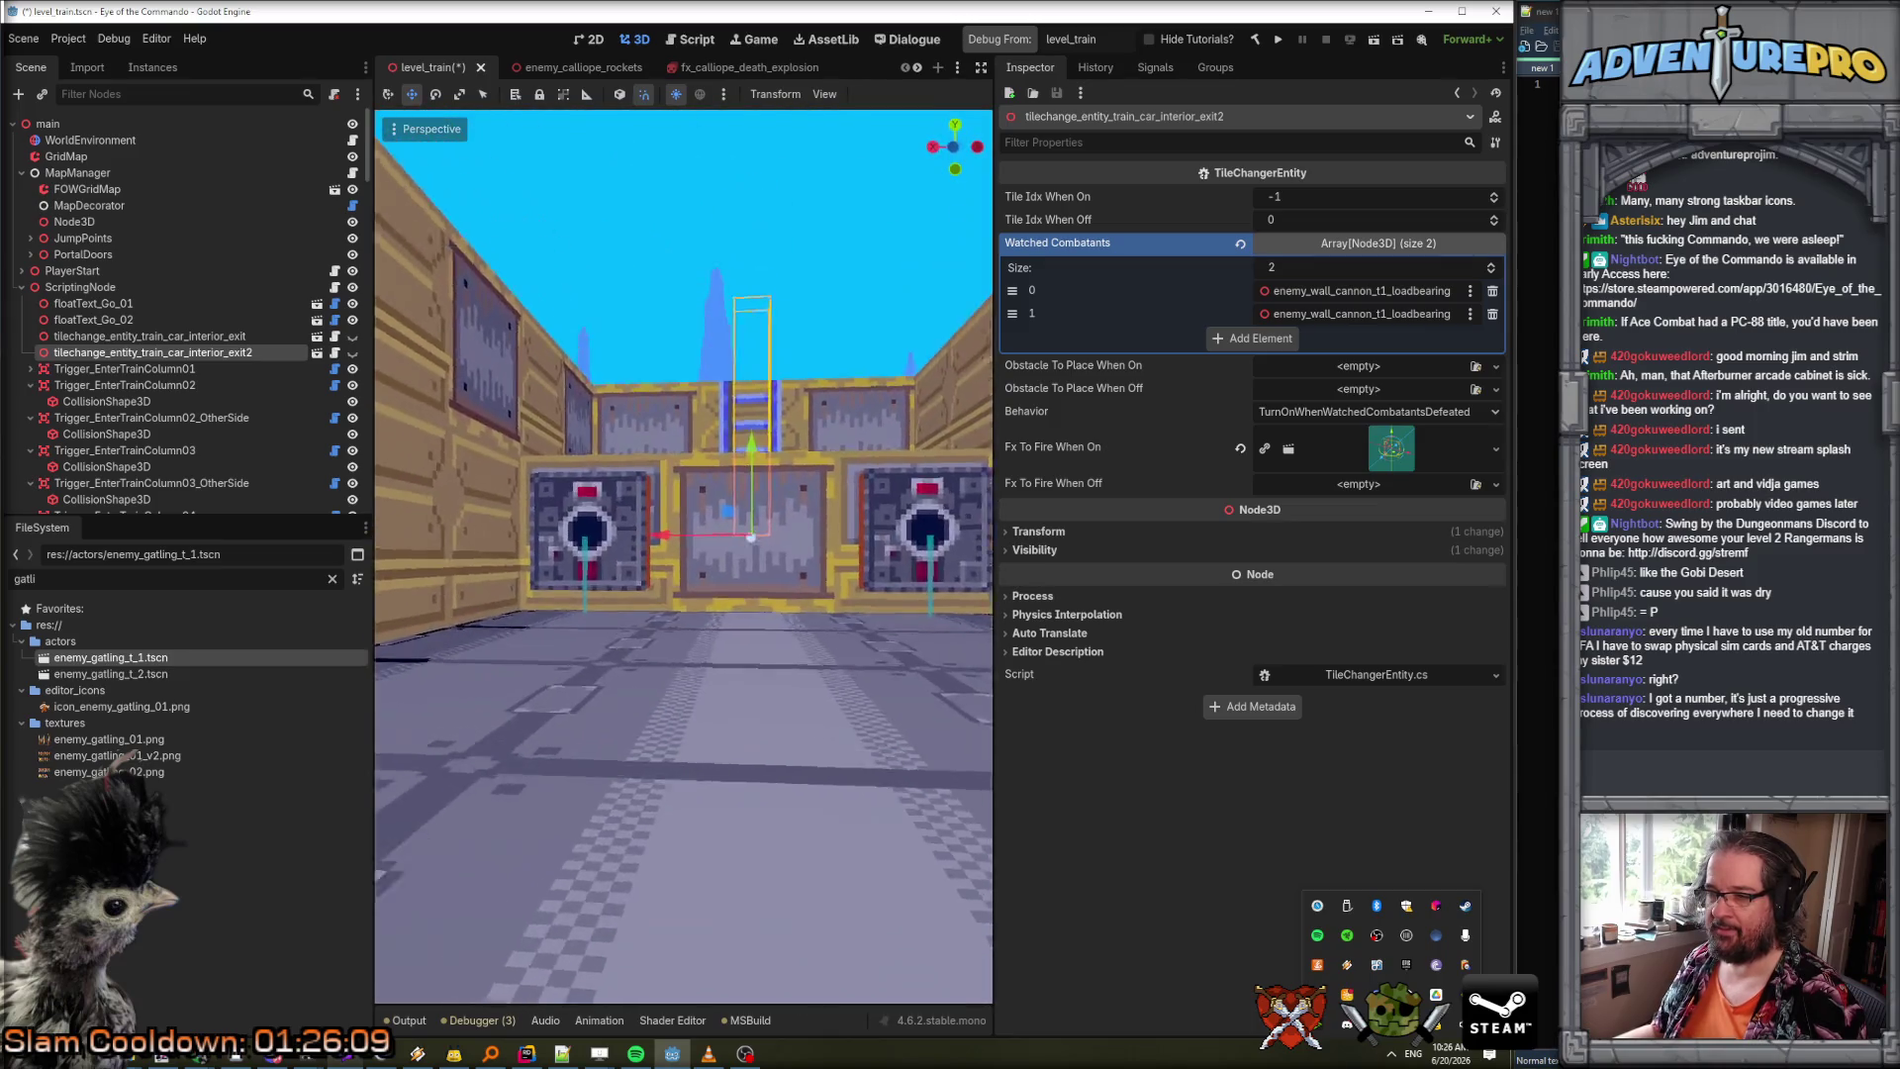
pyautogui.press('f')
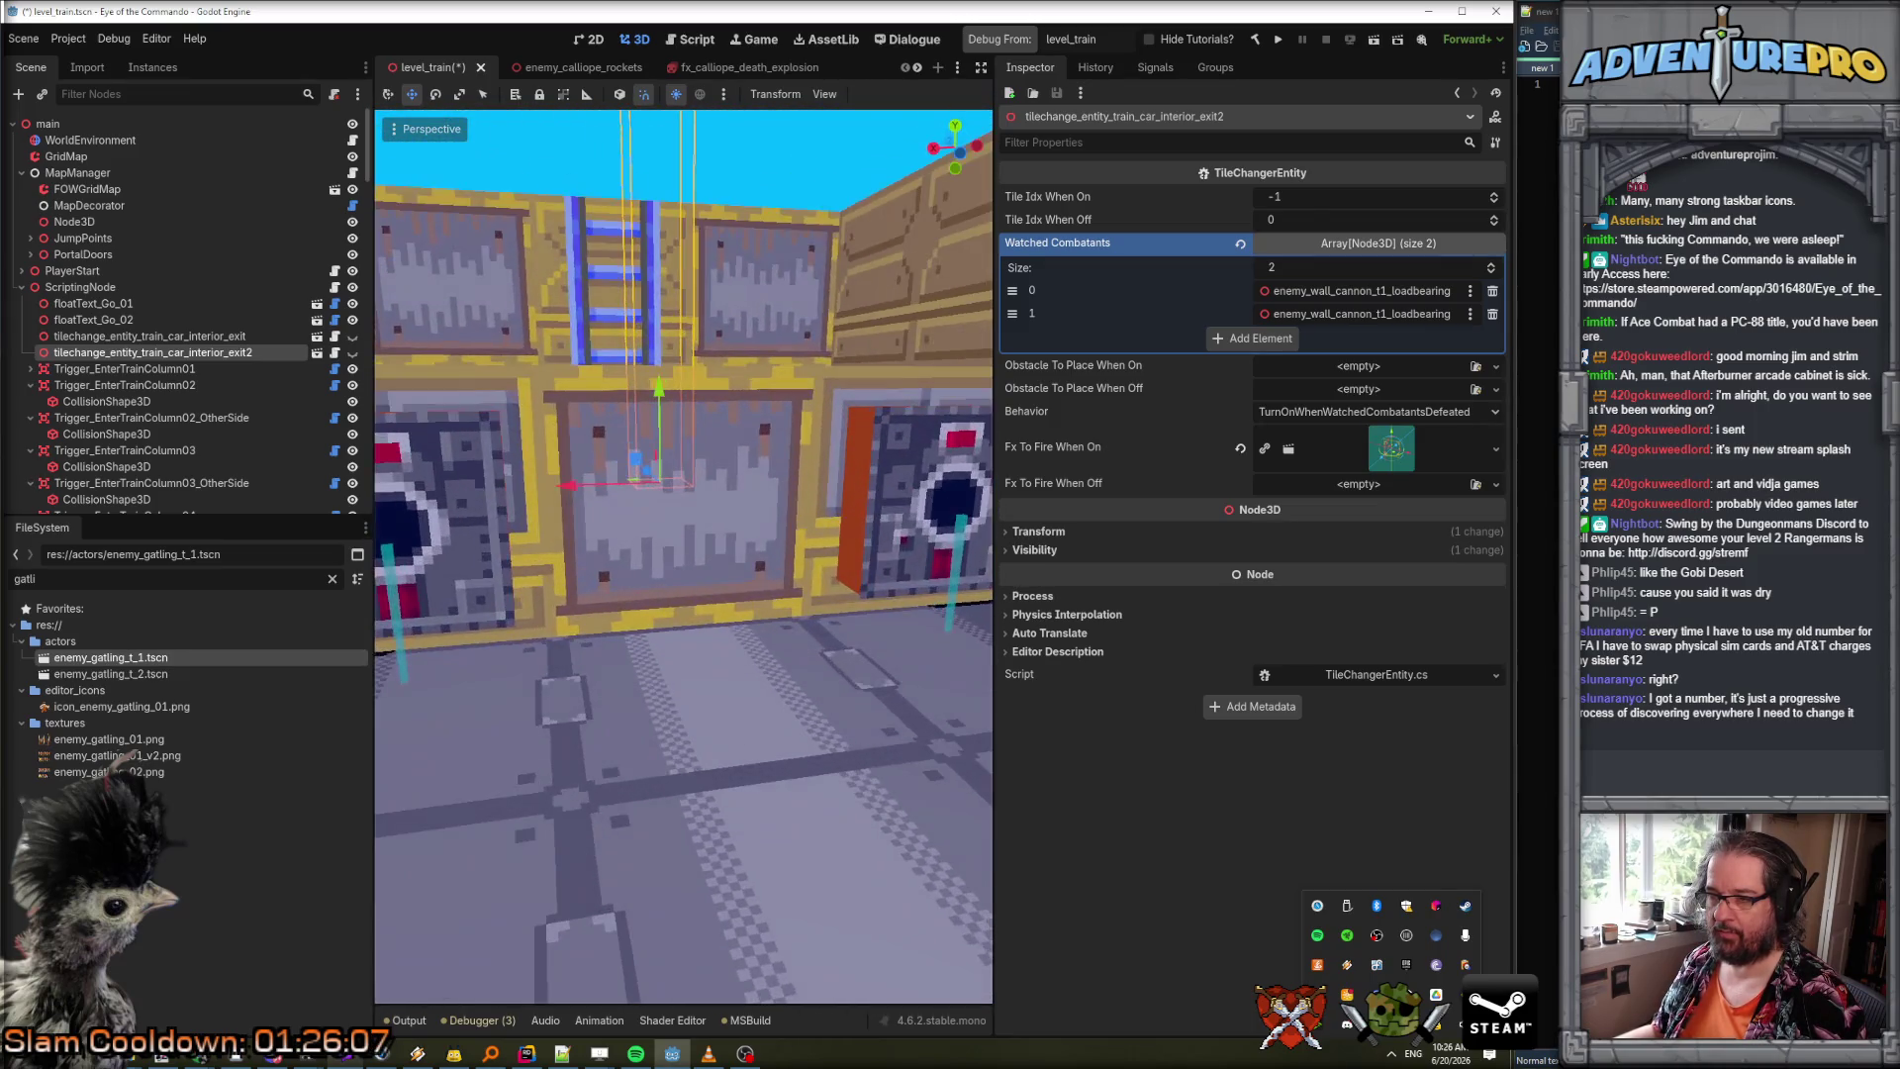
pyautogui.press('s')
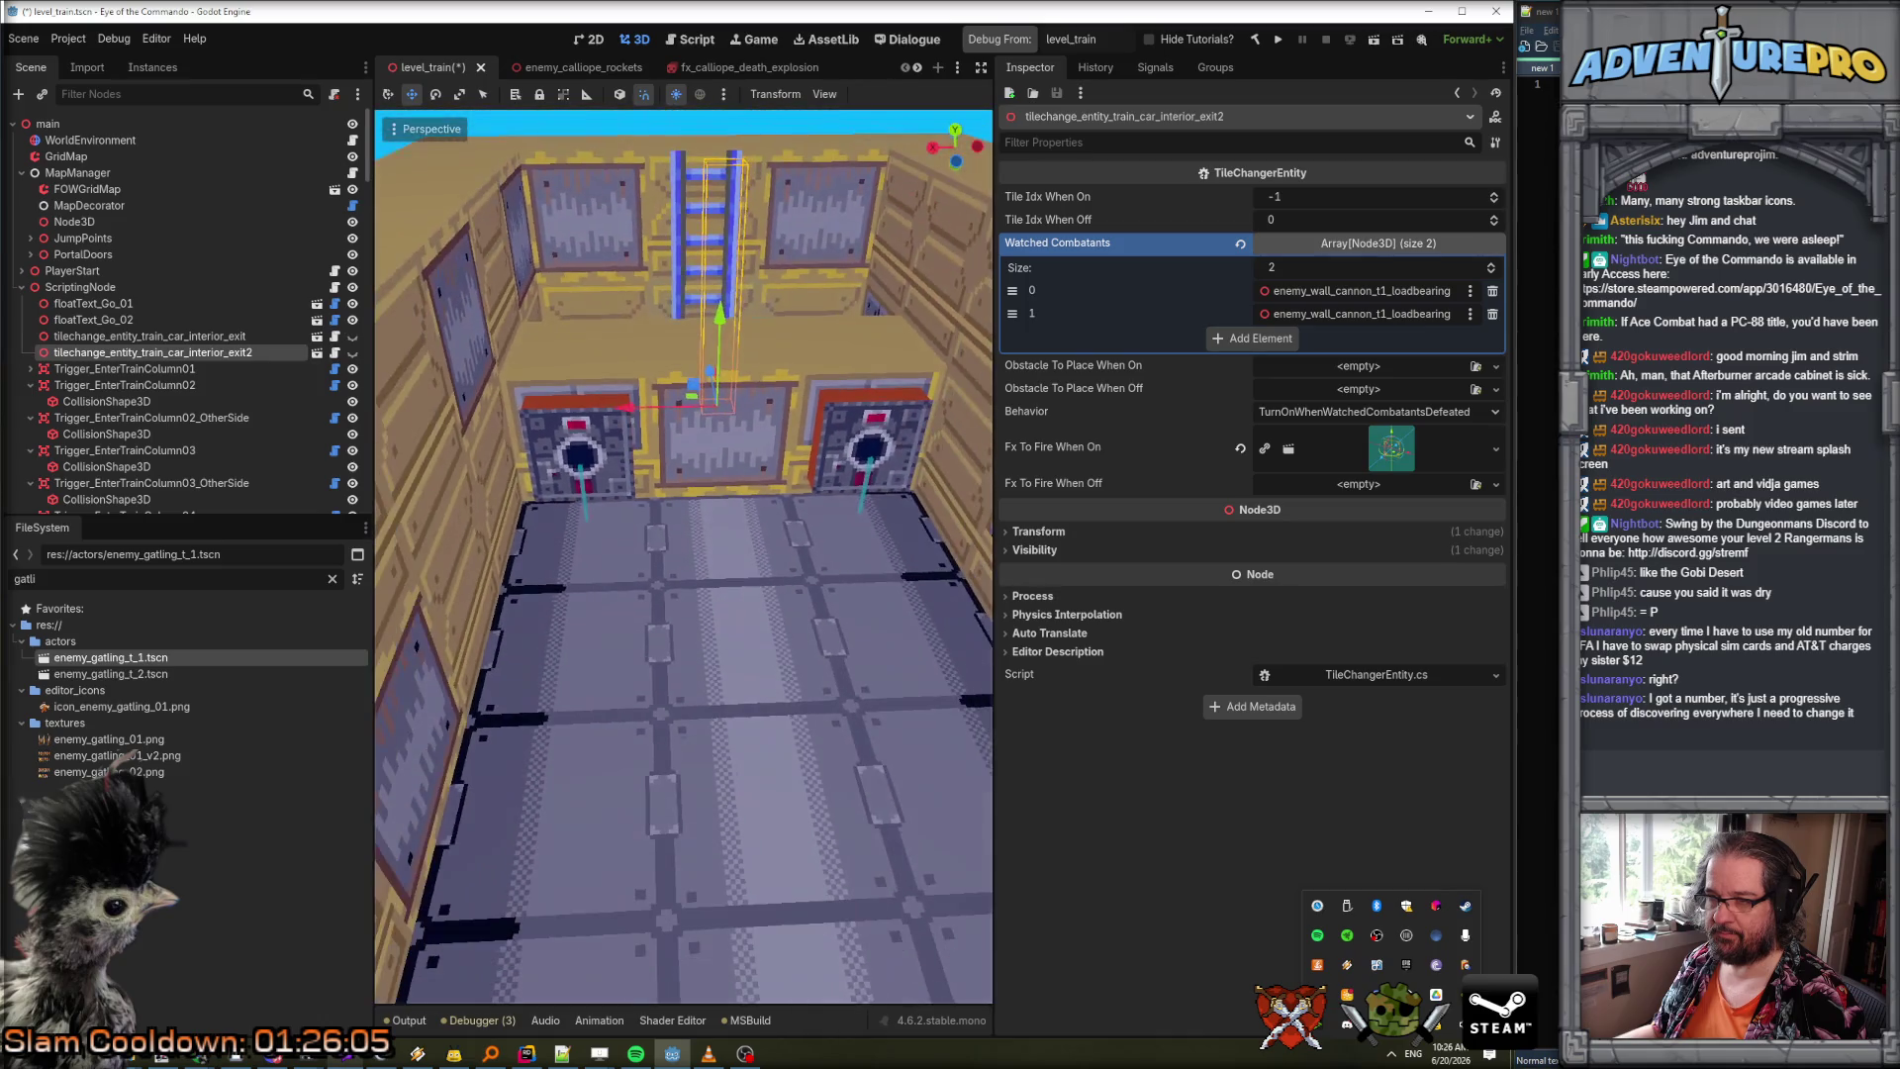
pyautogui.press('s')
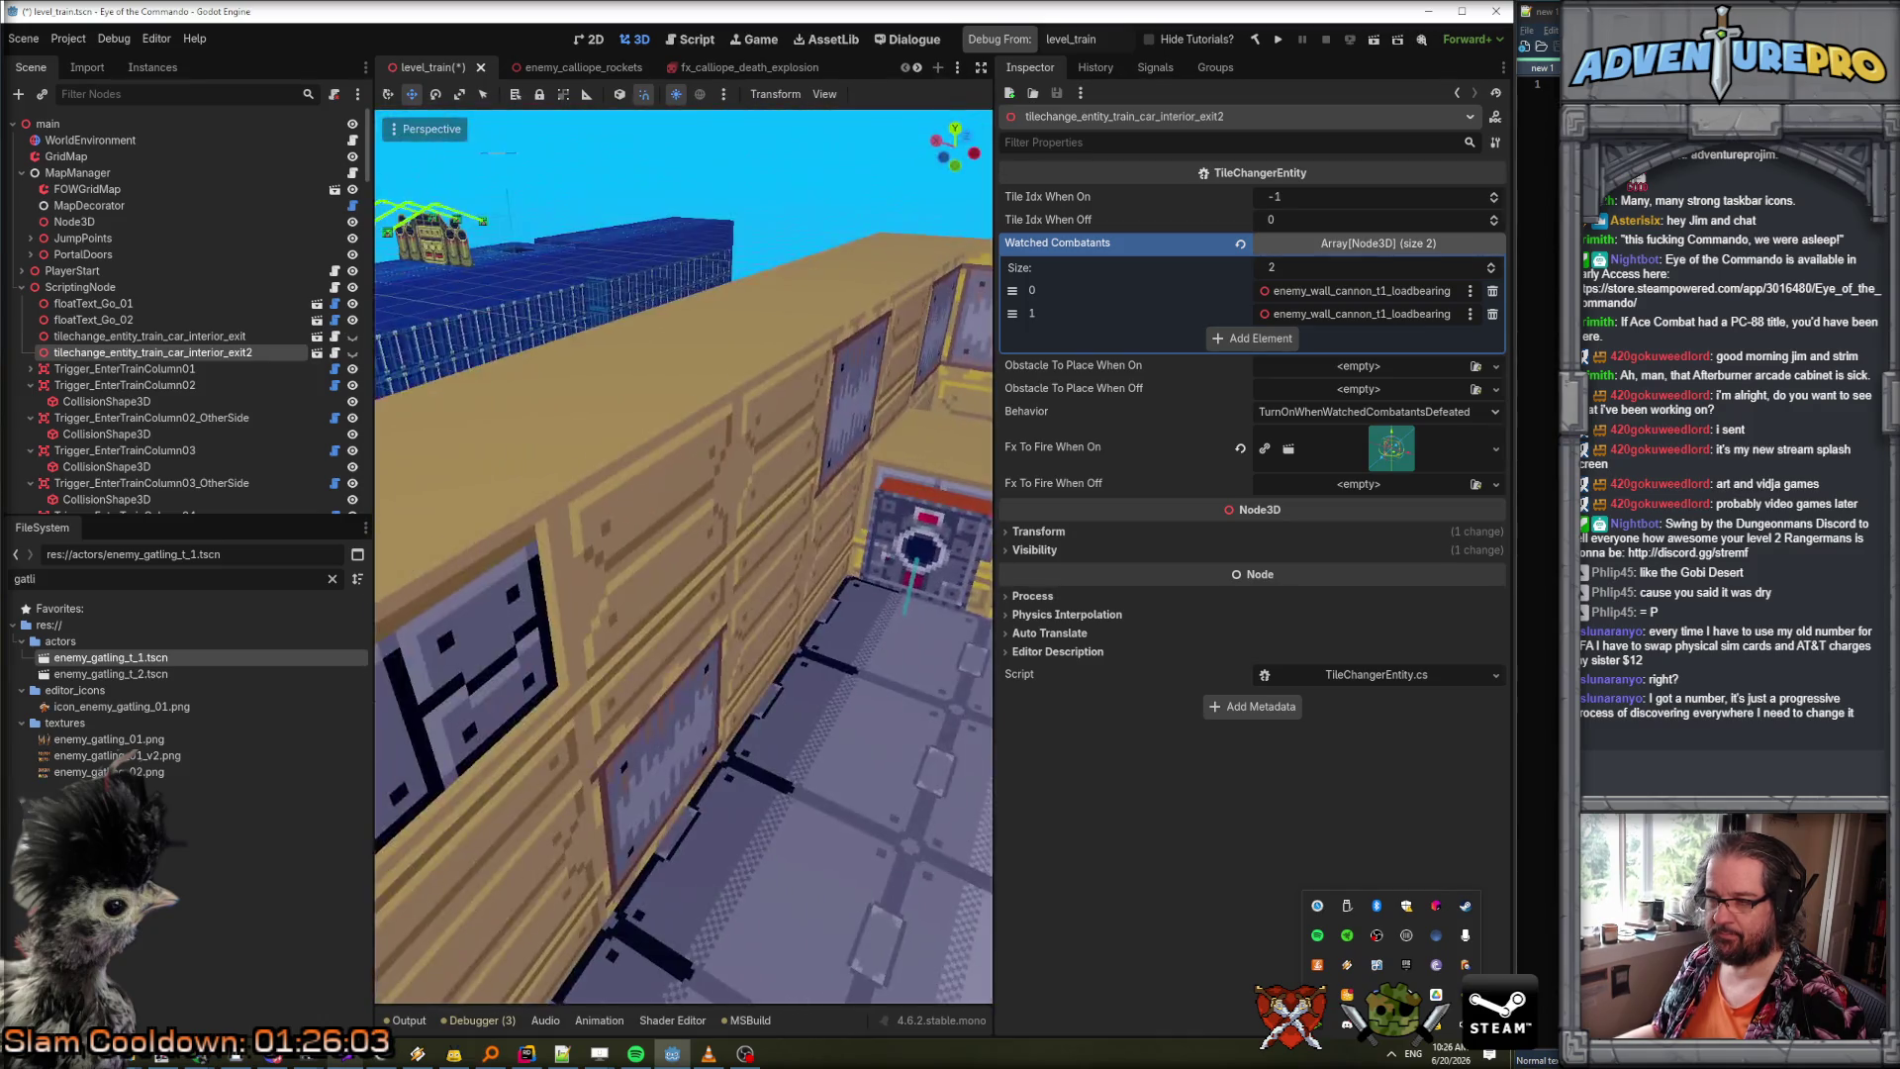
pyautogui.press('w')
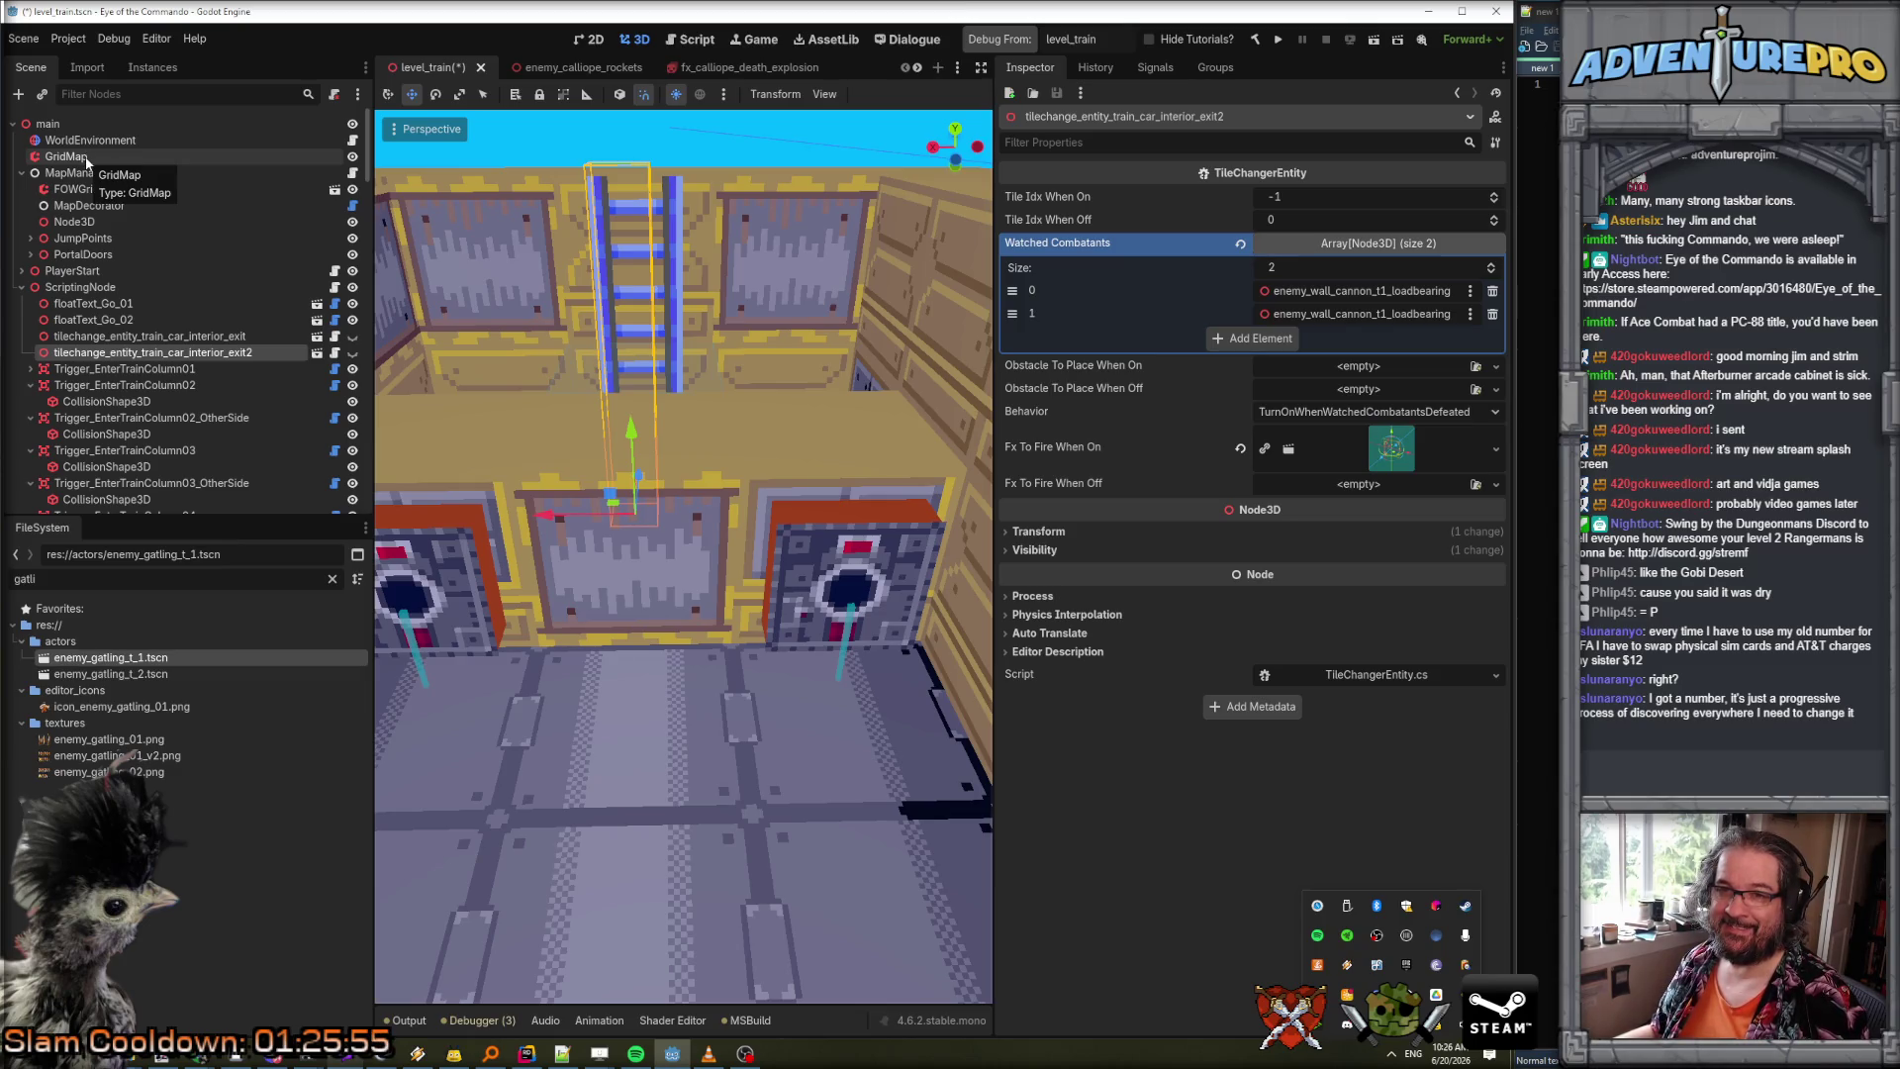
pyautogui.click(80, 156)
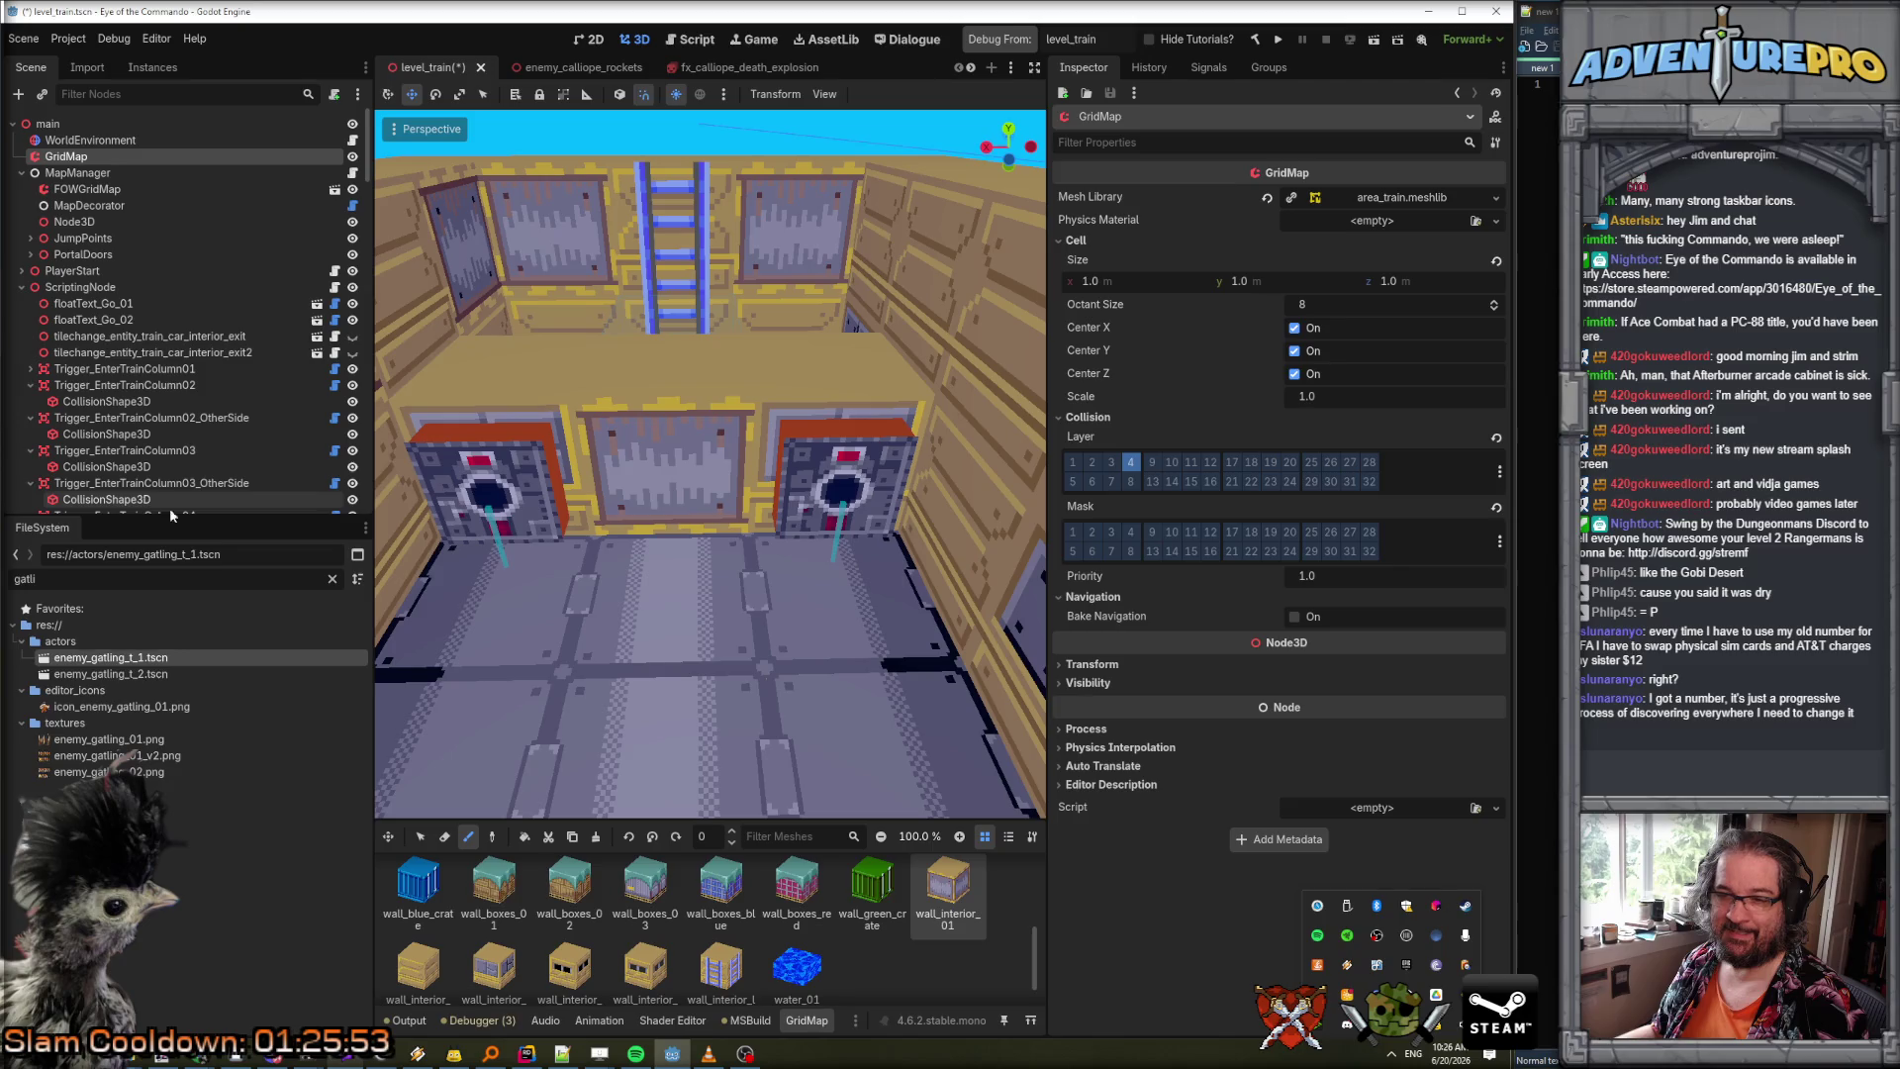
# Enlarge the tile palette and paint a ground_inside_car_center tile one floor lower.
pyautogui.moveTo(746, 823); pyautogui.dragTo(746, 693)
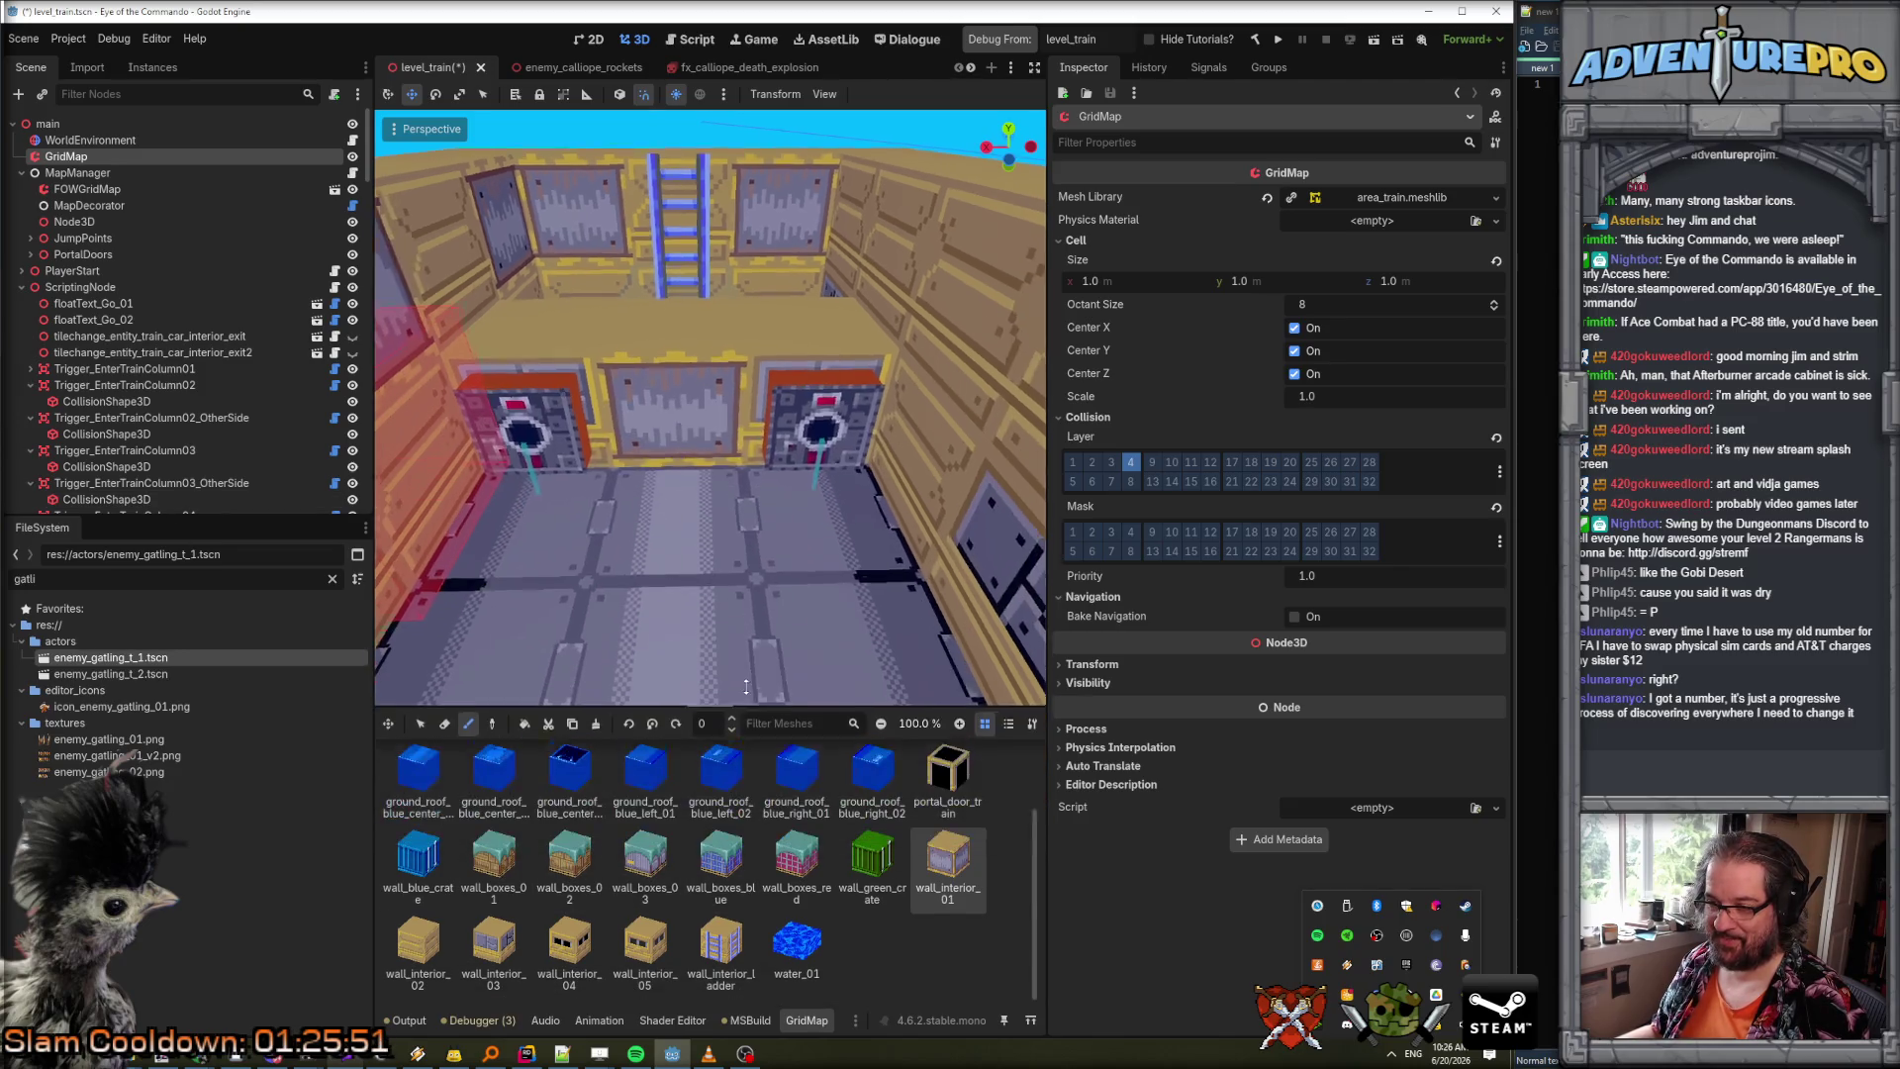
pyautogui.scroll(1, 723, 782)
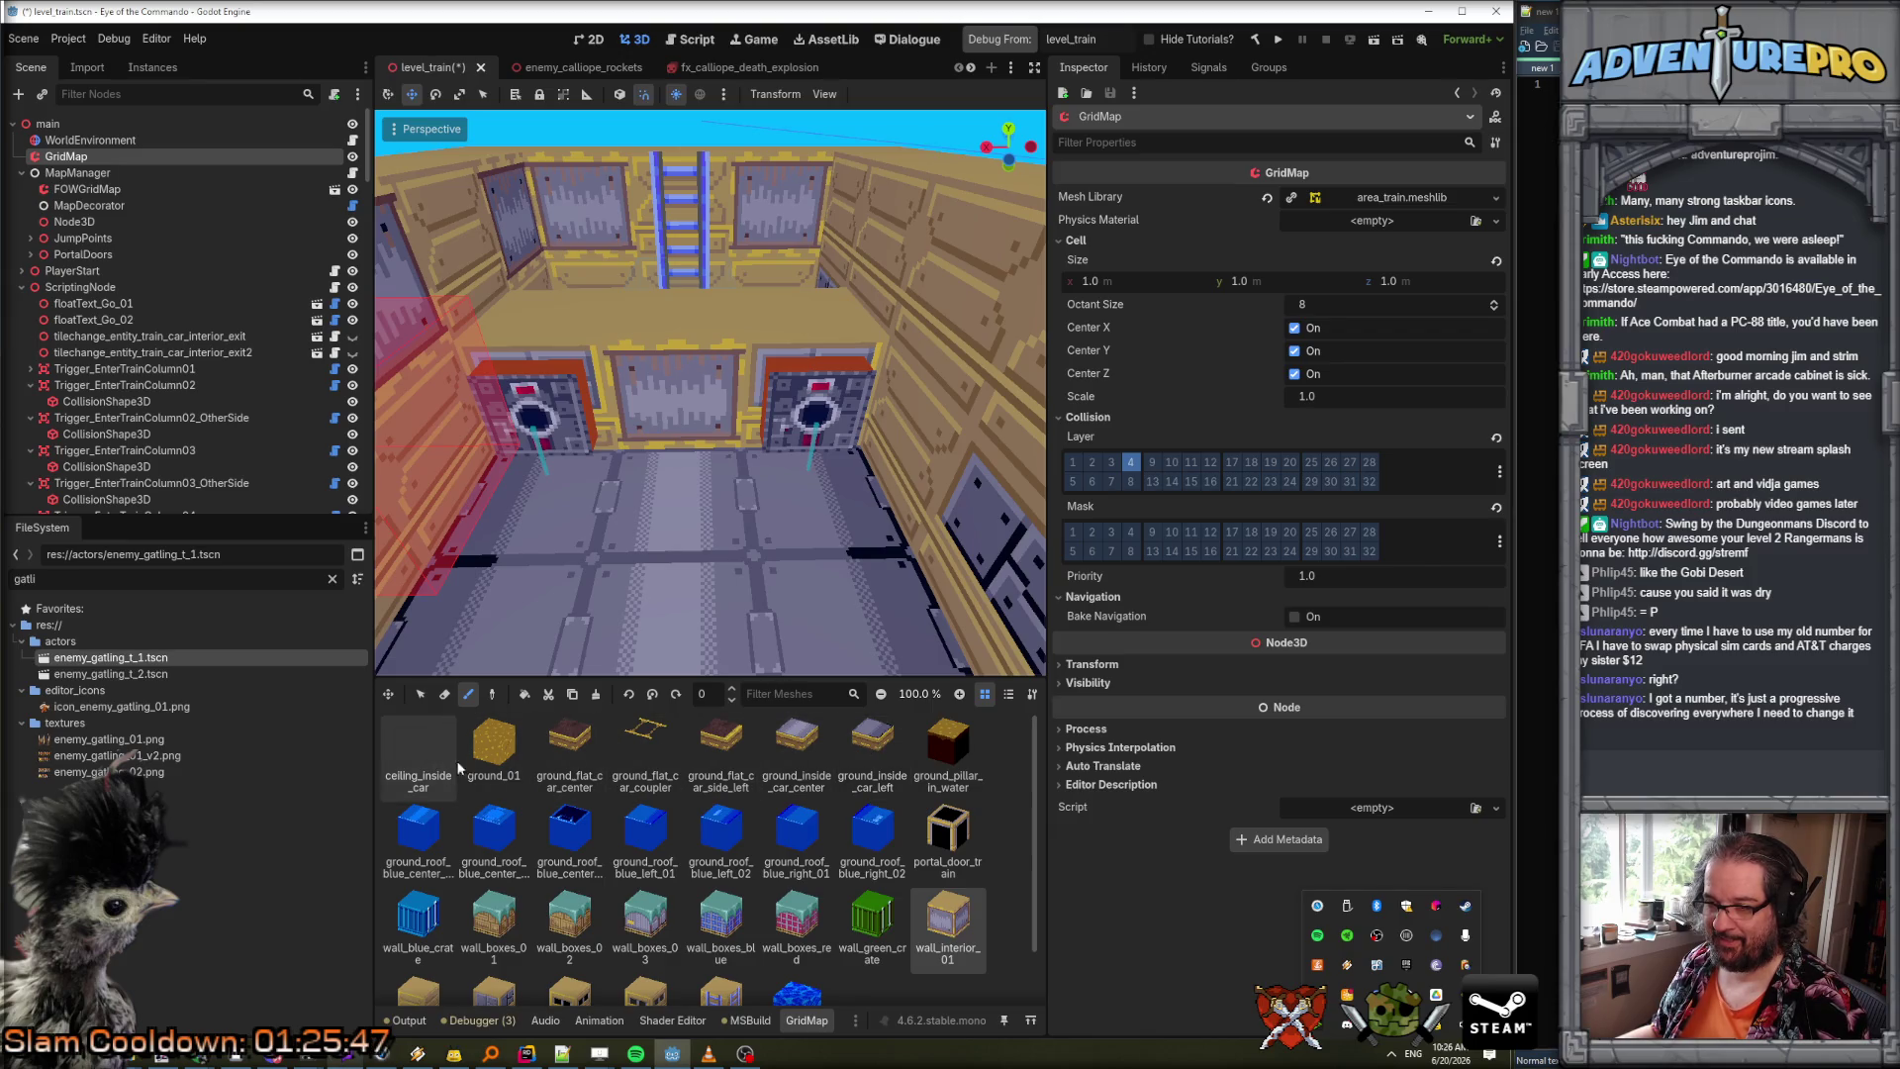
pyautogui.click(794, 760)
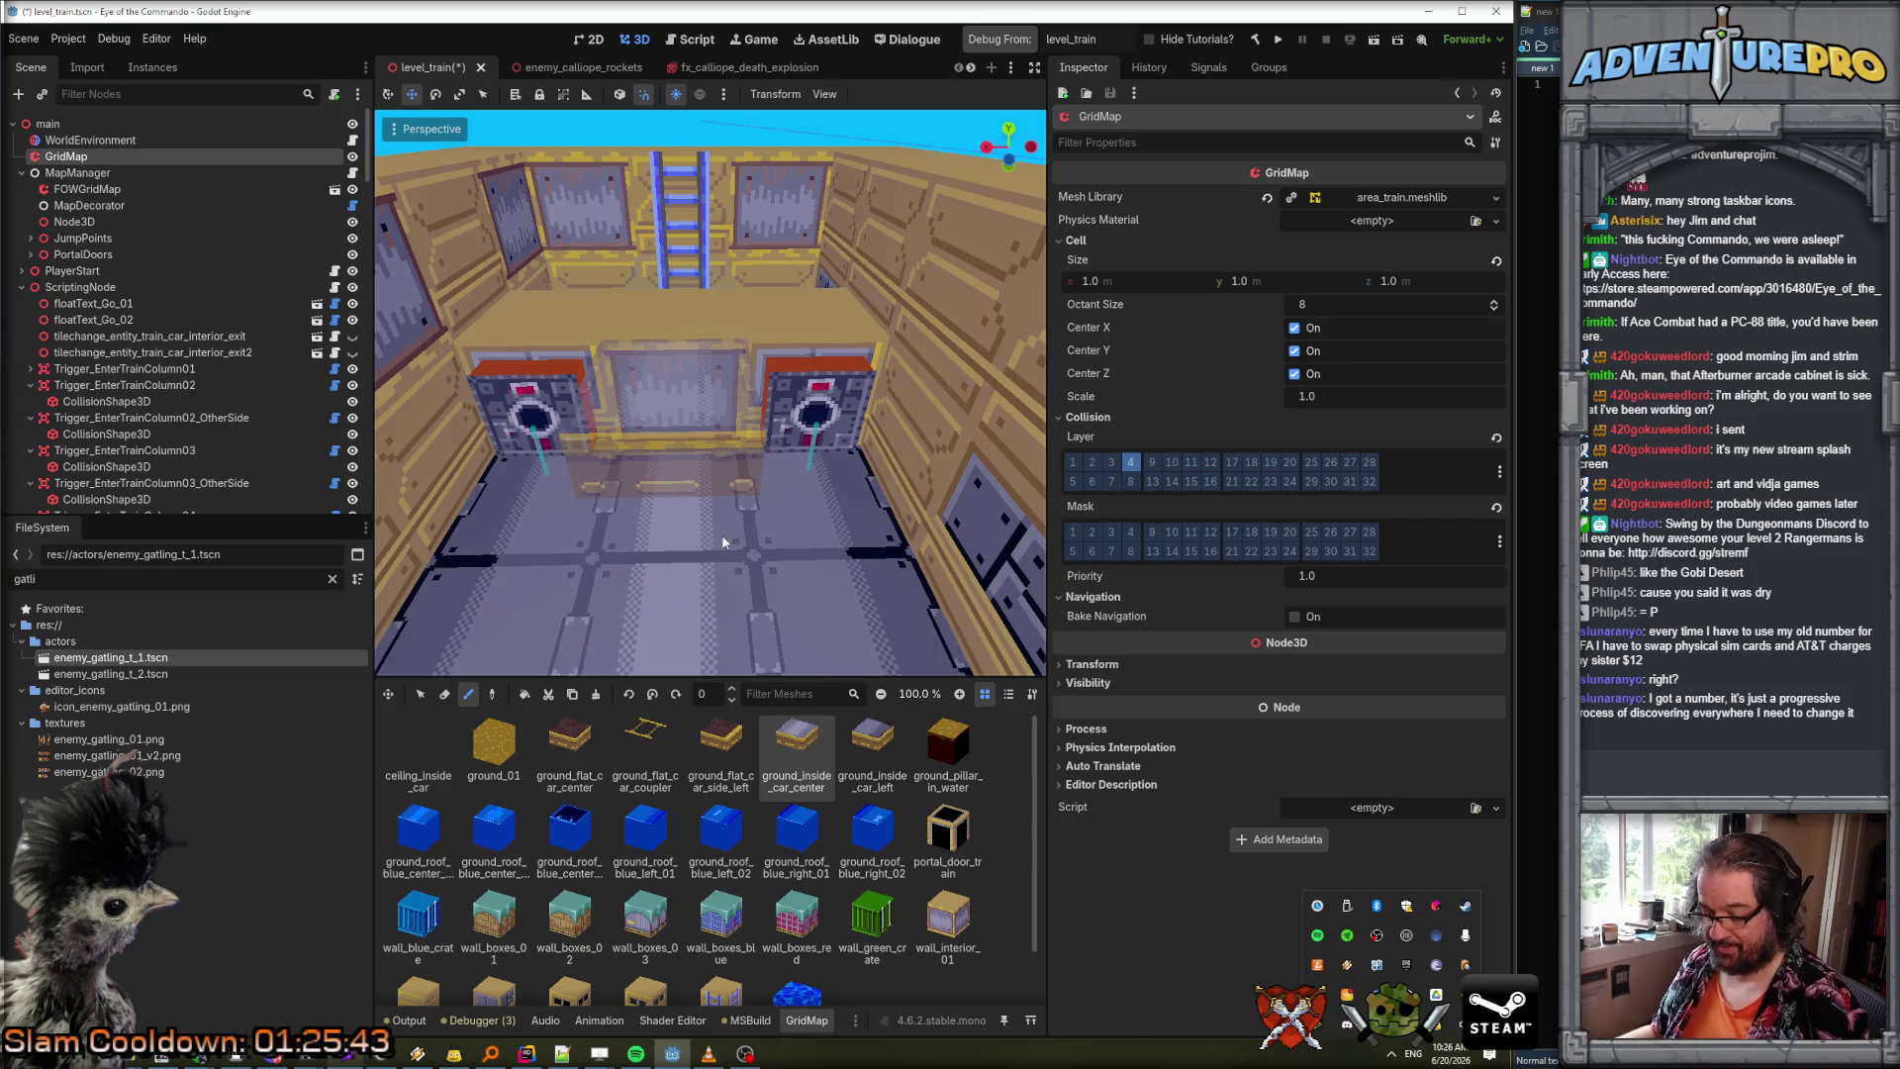
pyautogui.press('q')
pyautogui.click(721, 543)
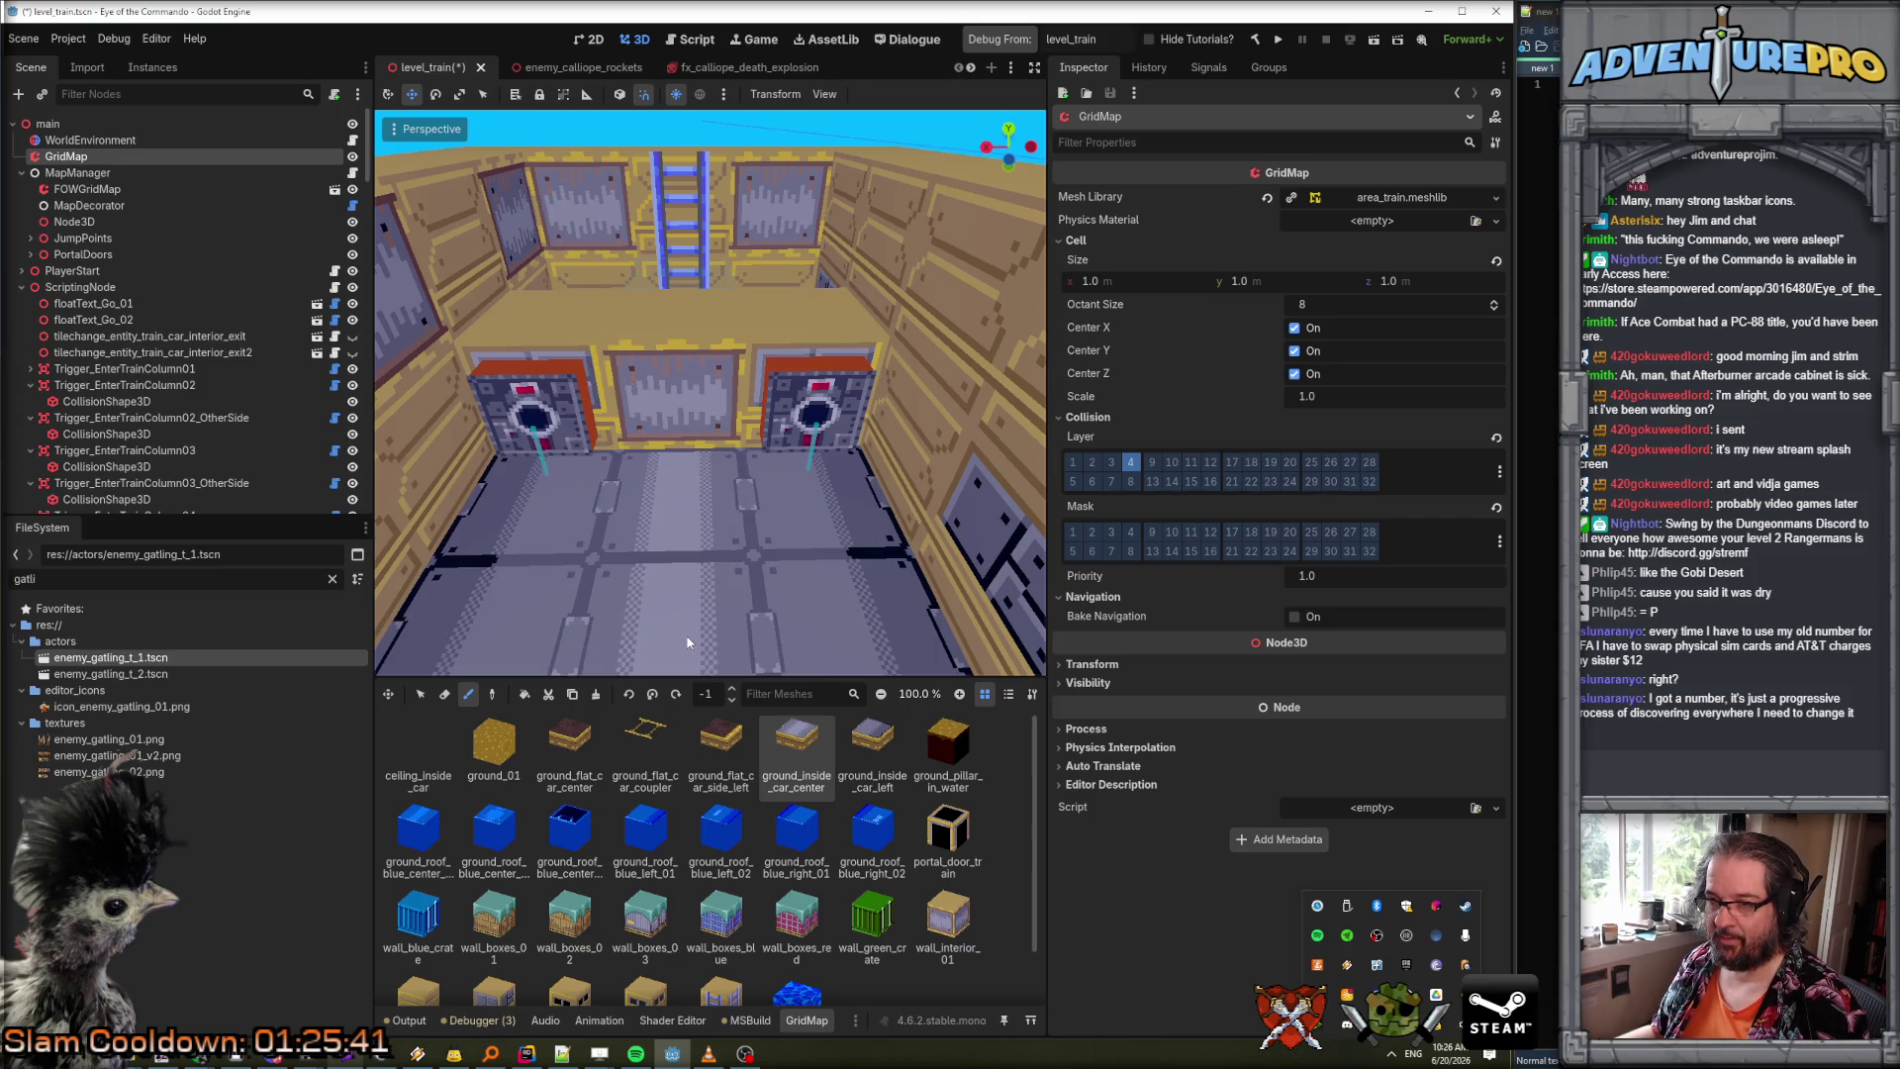
# Leave the GridMap floor at -1 and select the WorldEnvironment node.
pyautogui.press('e')
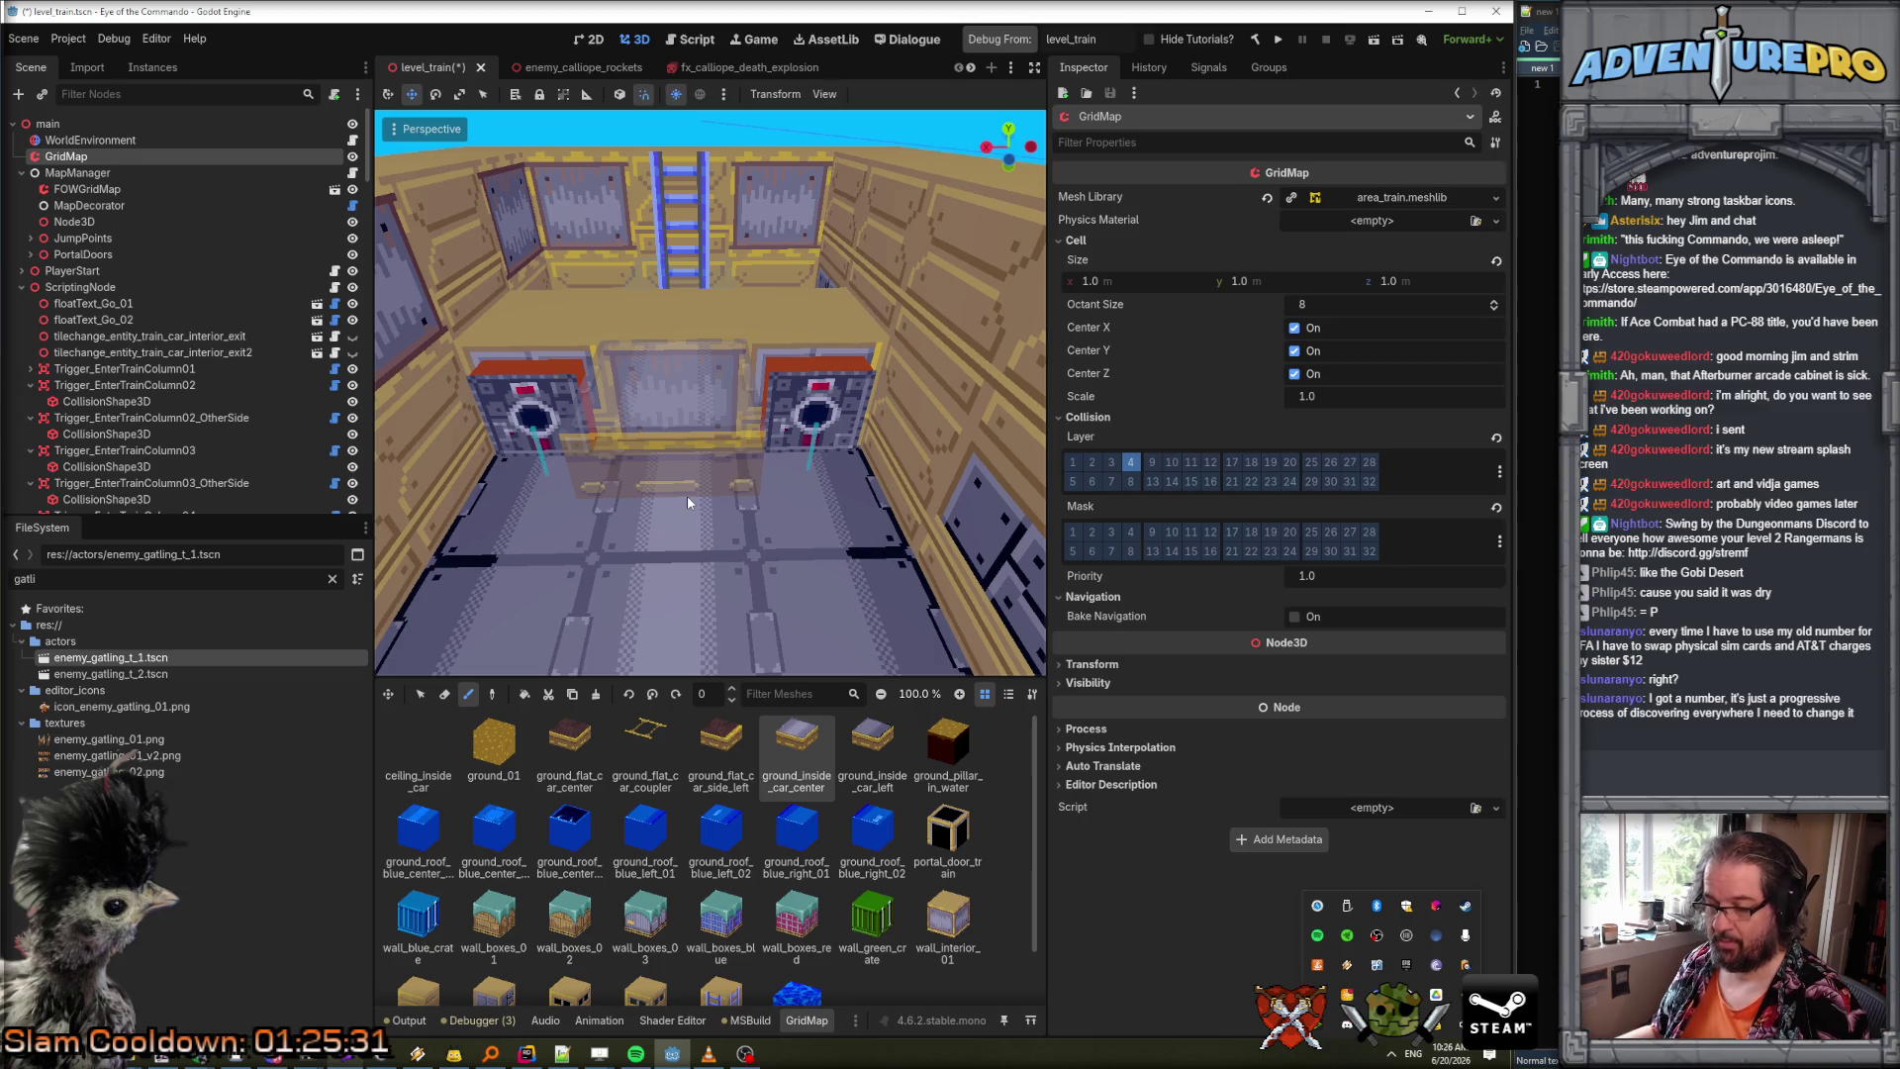
pyautogui.press('q')
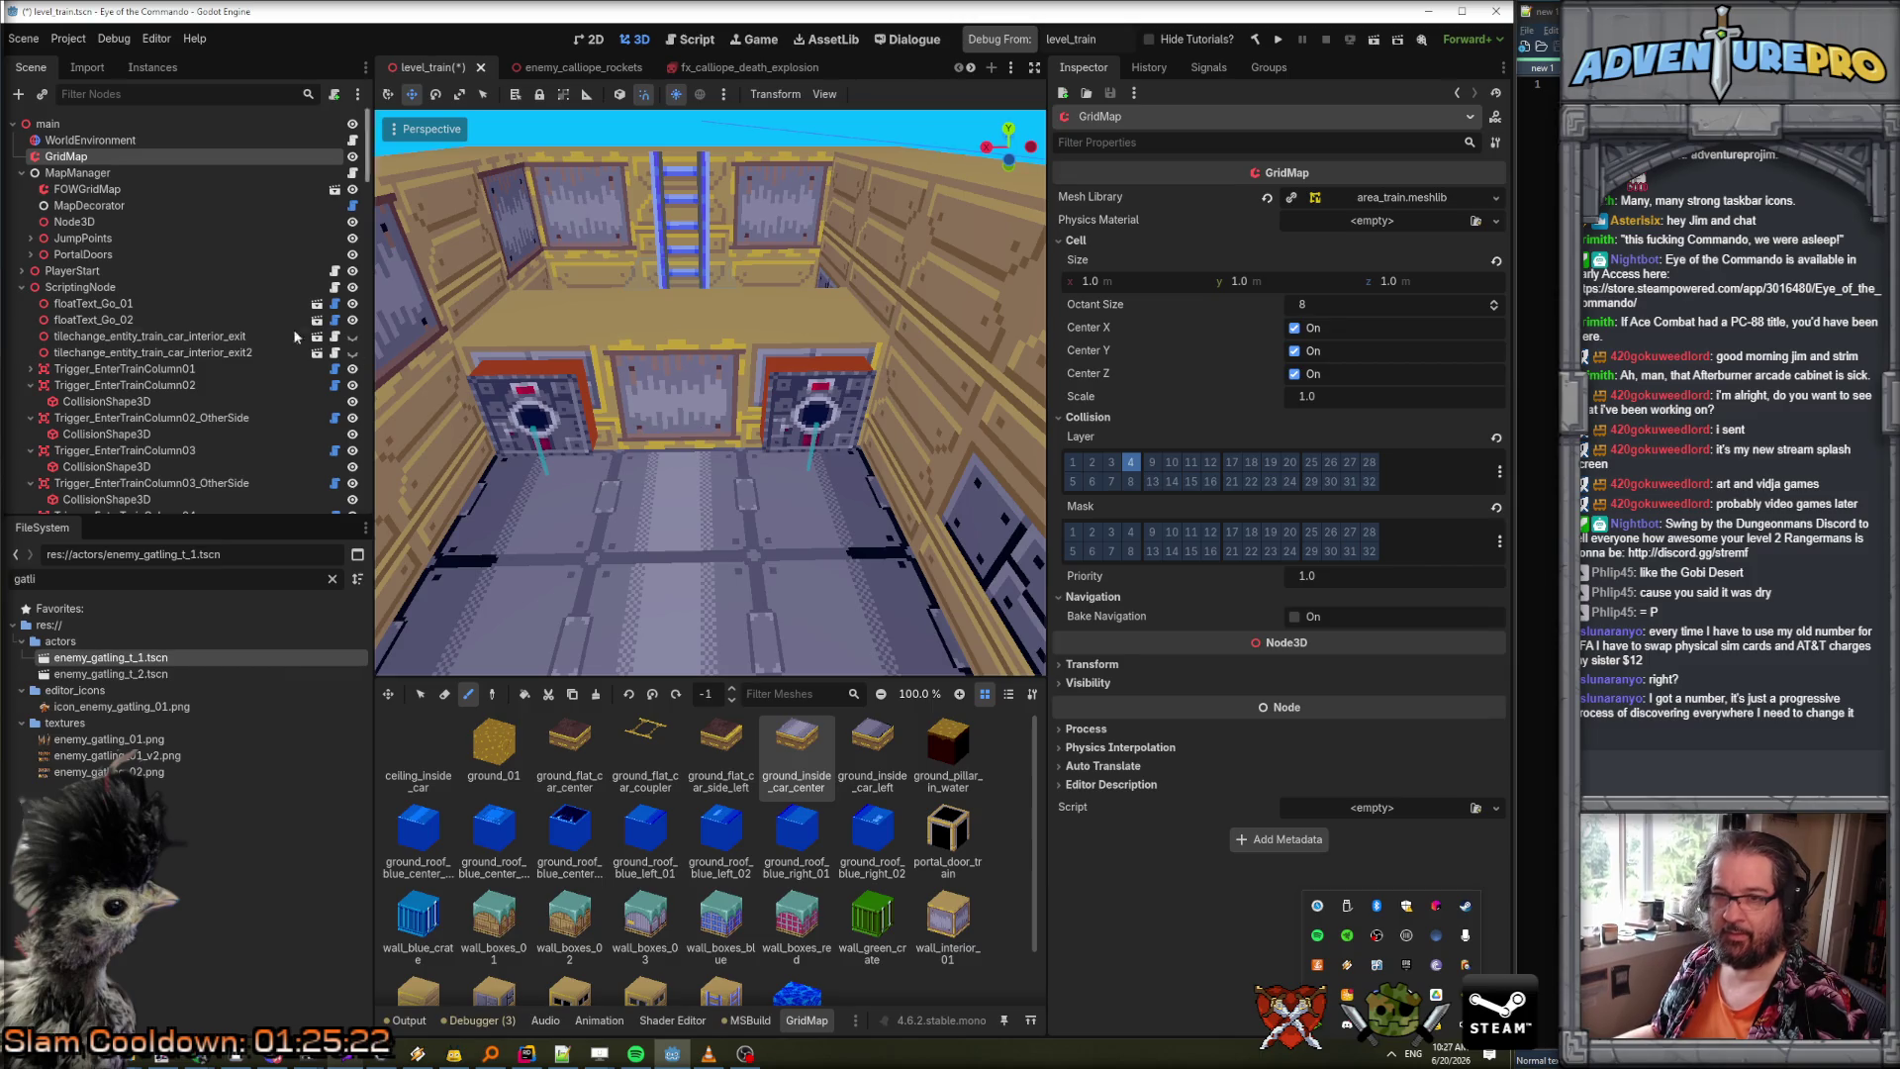
pyautogui.click(59, 139)
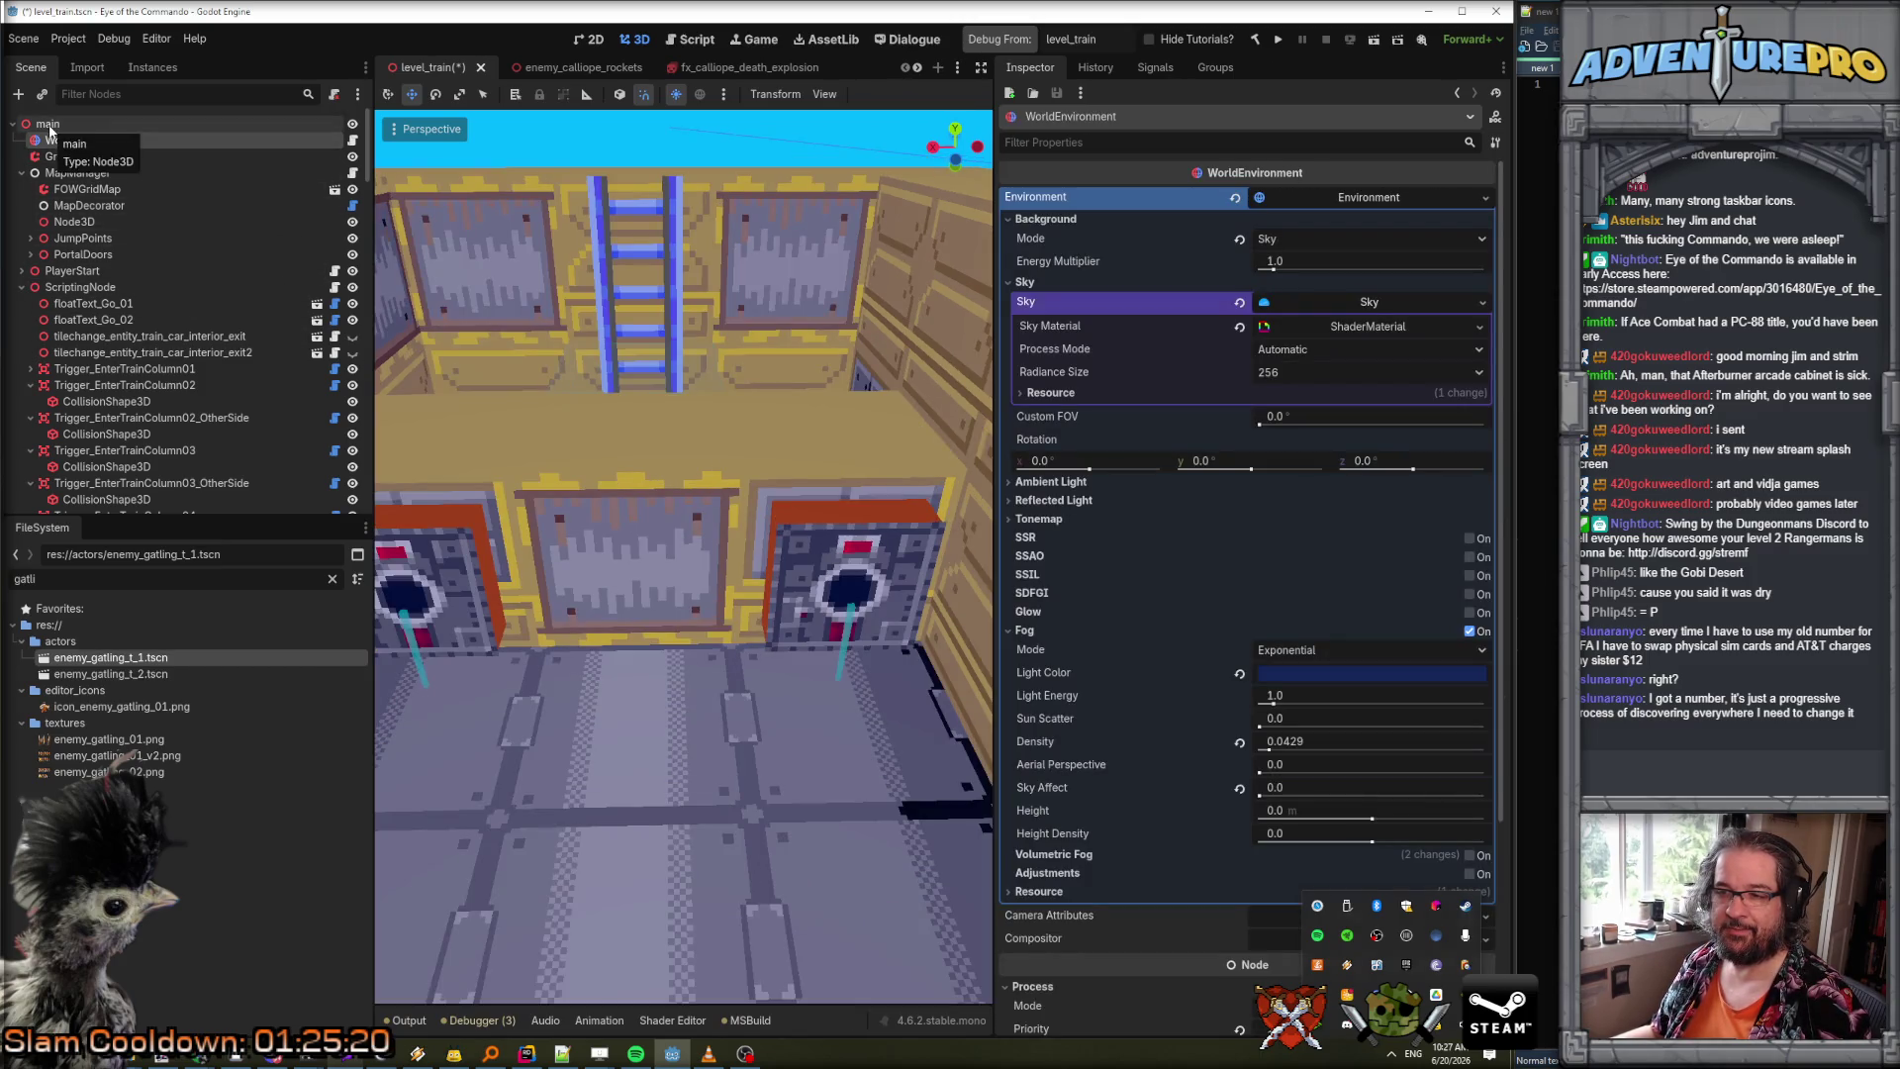
# Fly the camera through the car and over its roof, then save and debug from level_train.
pyautogui.click(50, 125)
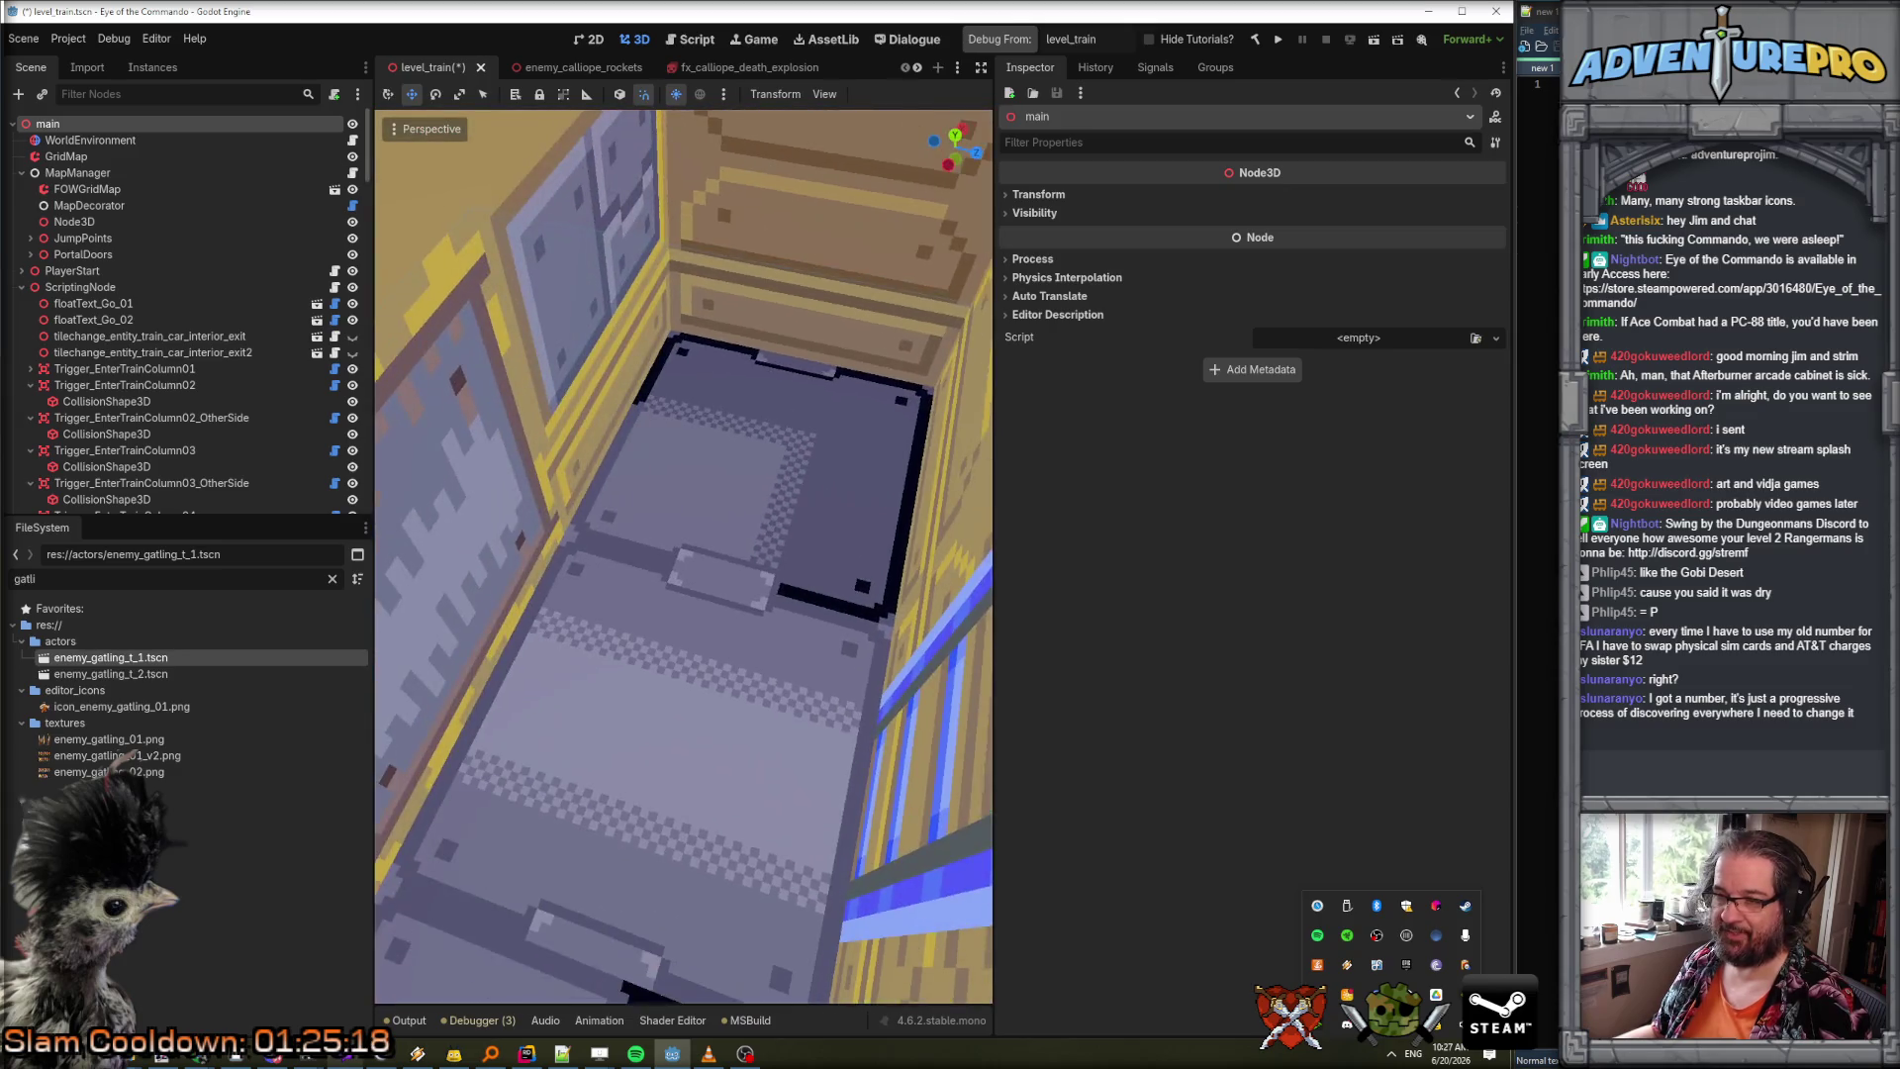
pyautogui.press('w')
pyautogui.press('w')
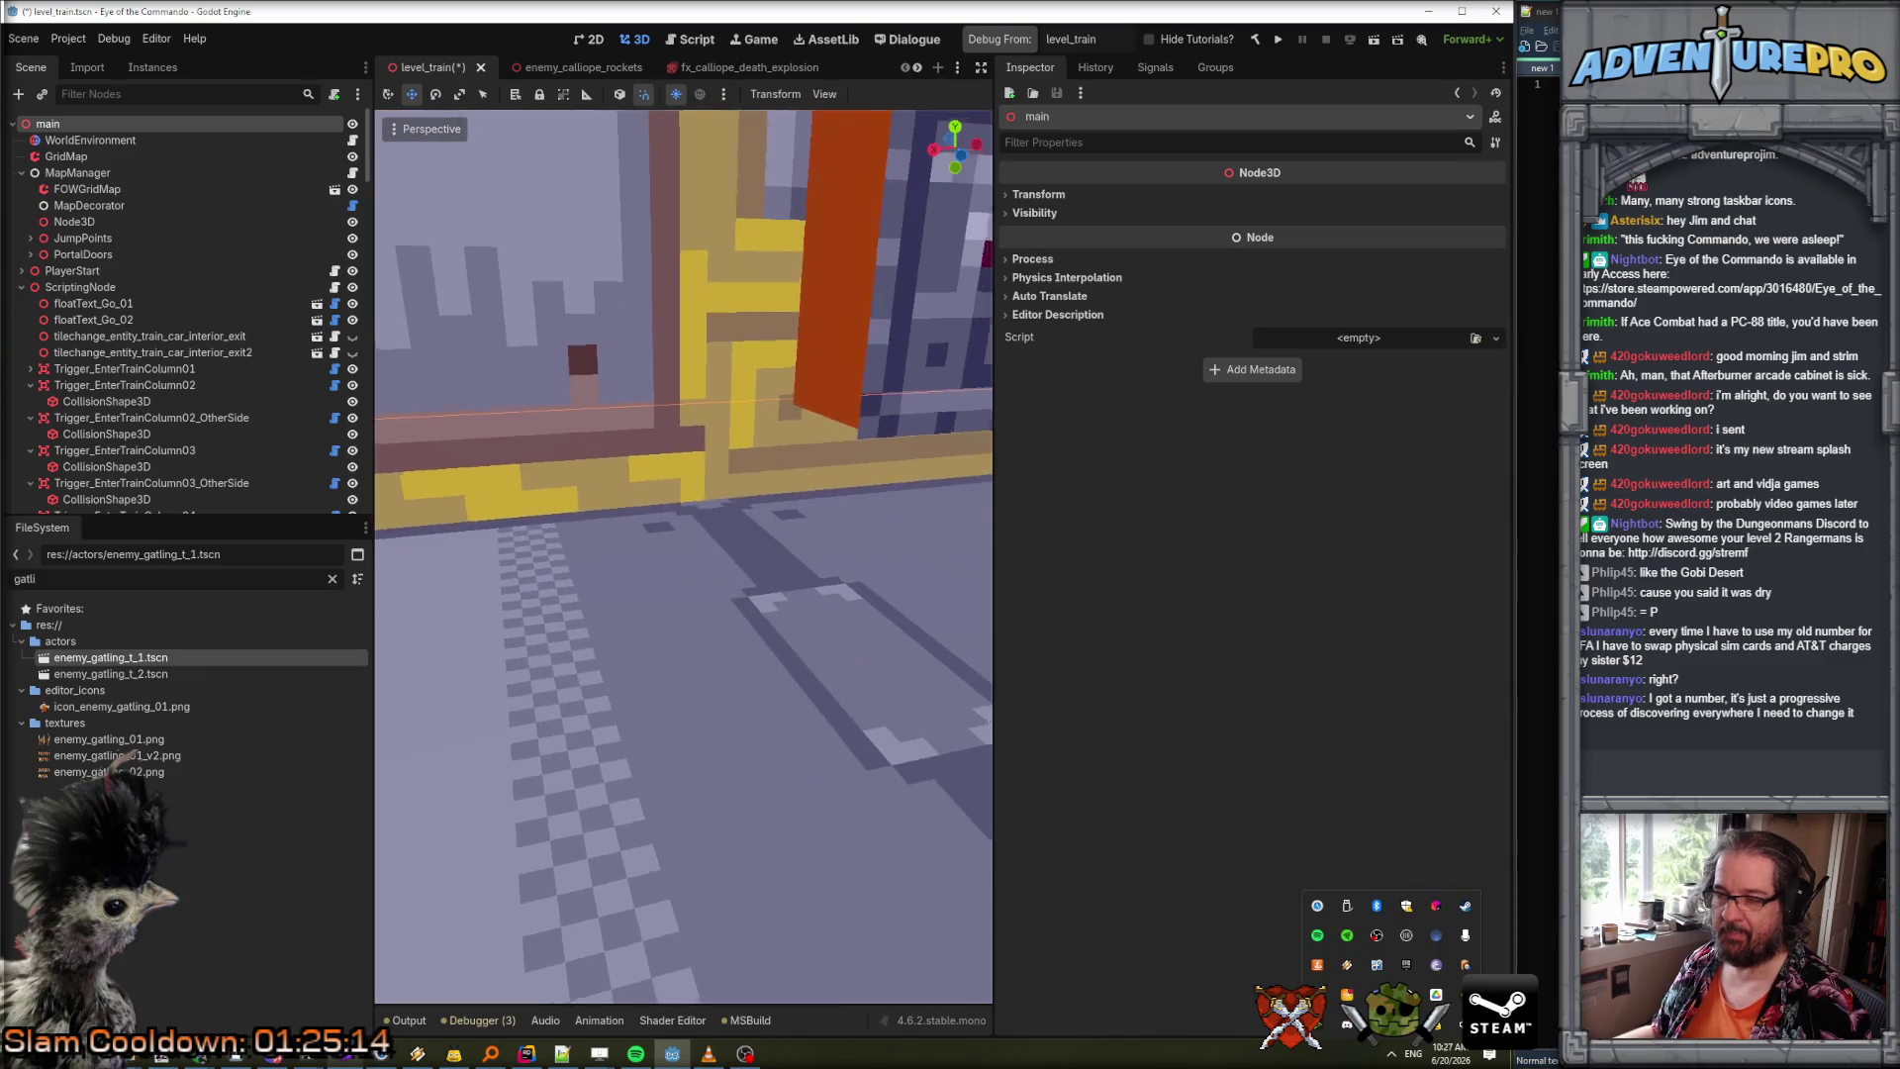
pyautogui.press('w')
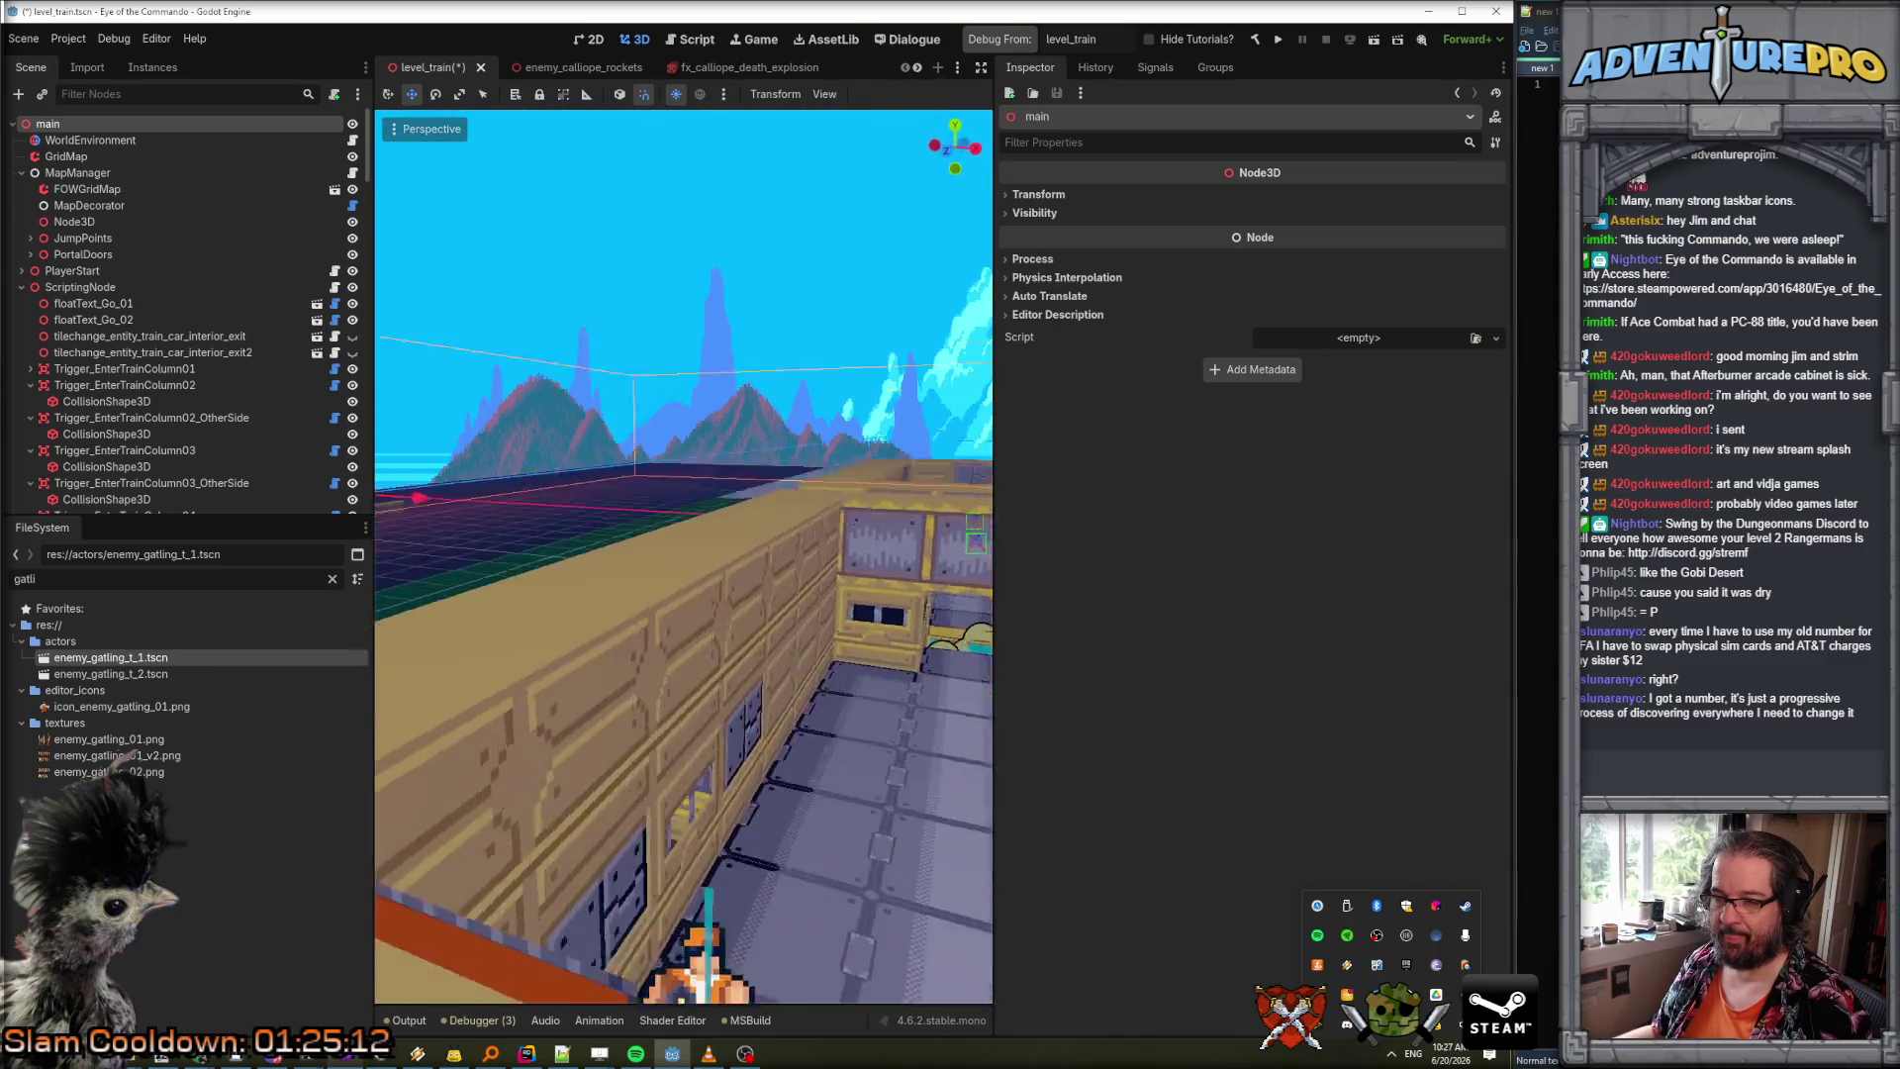
pyautogui.press('w')
pyautogui.hotkey('ctrl', 's')
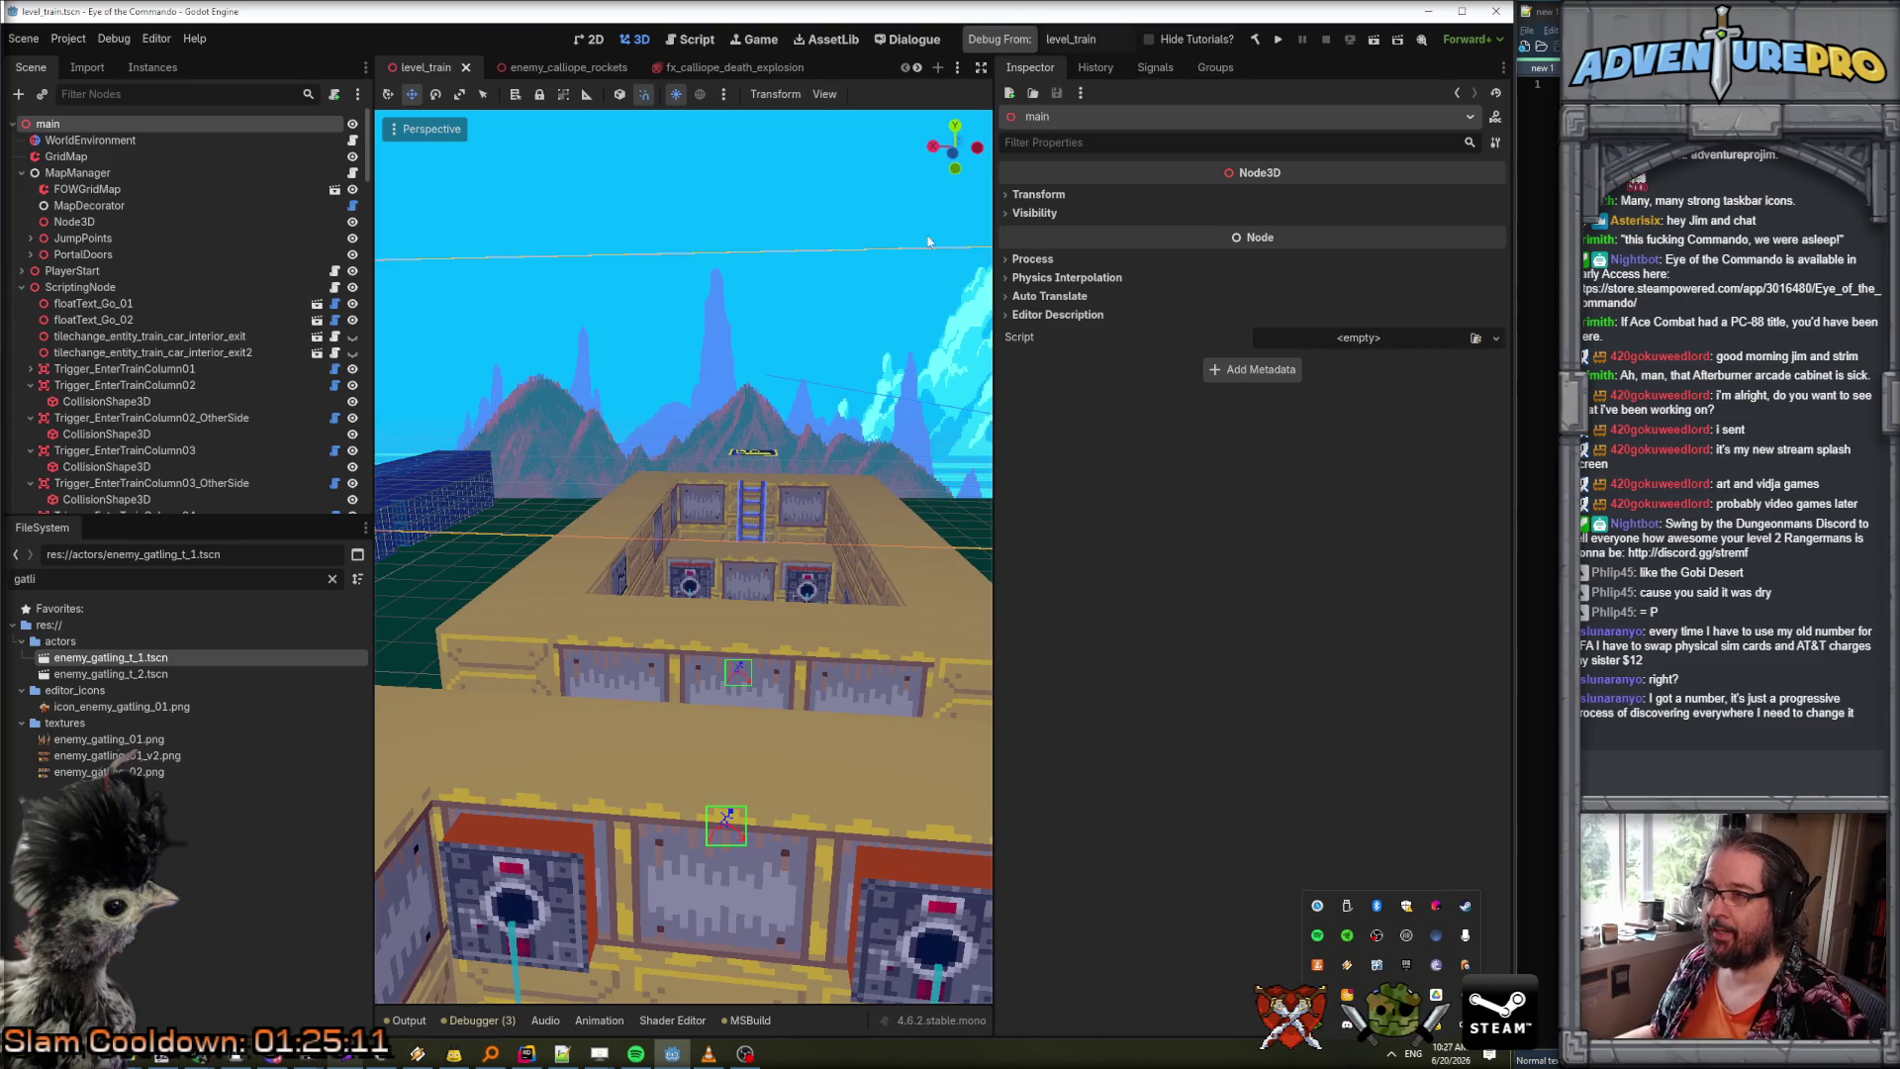
pyautogui.click(987, 44)
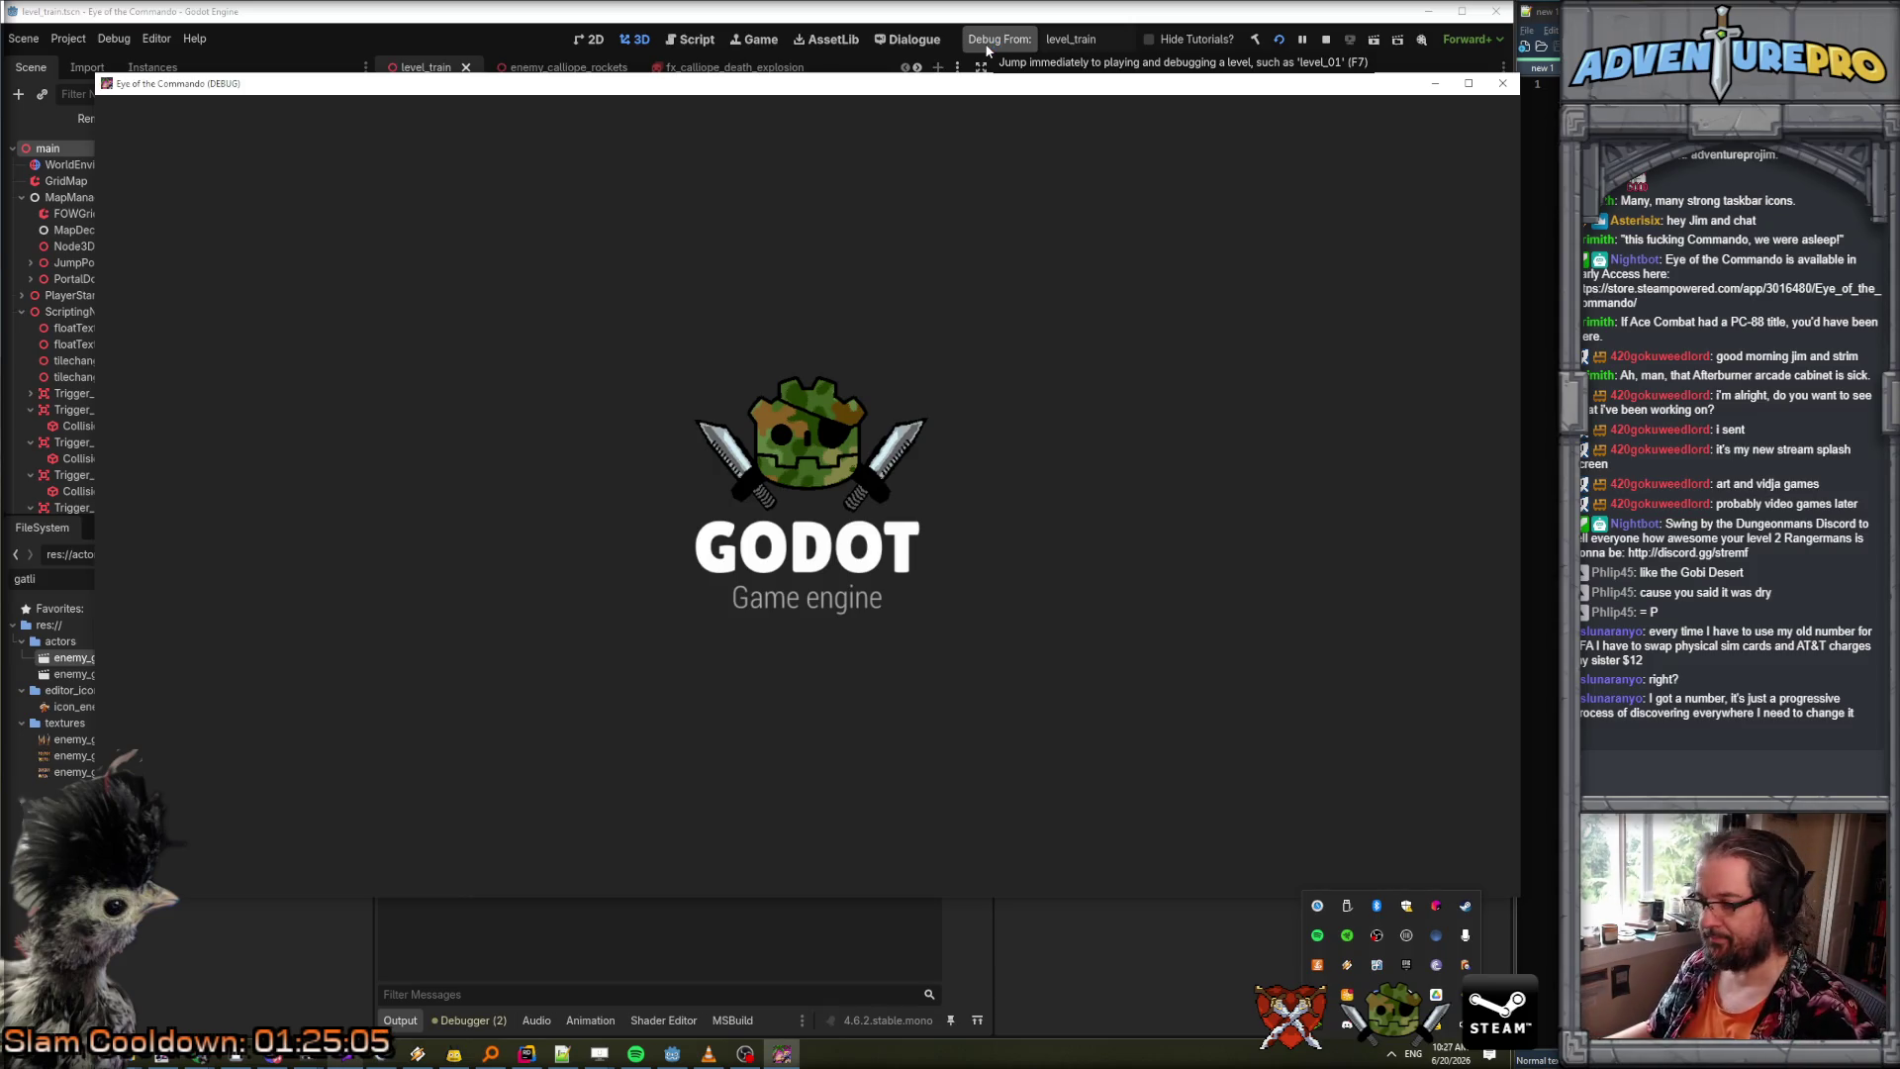
# Enter the WARGOD cheat in the console to max out resources and dismiss the item popup.
pyautogui.press('`')
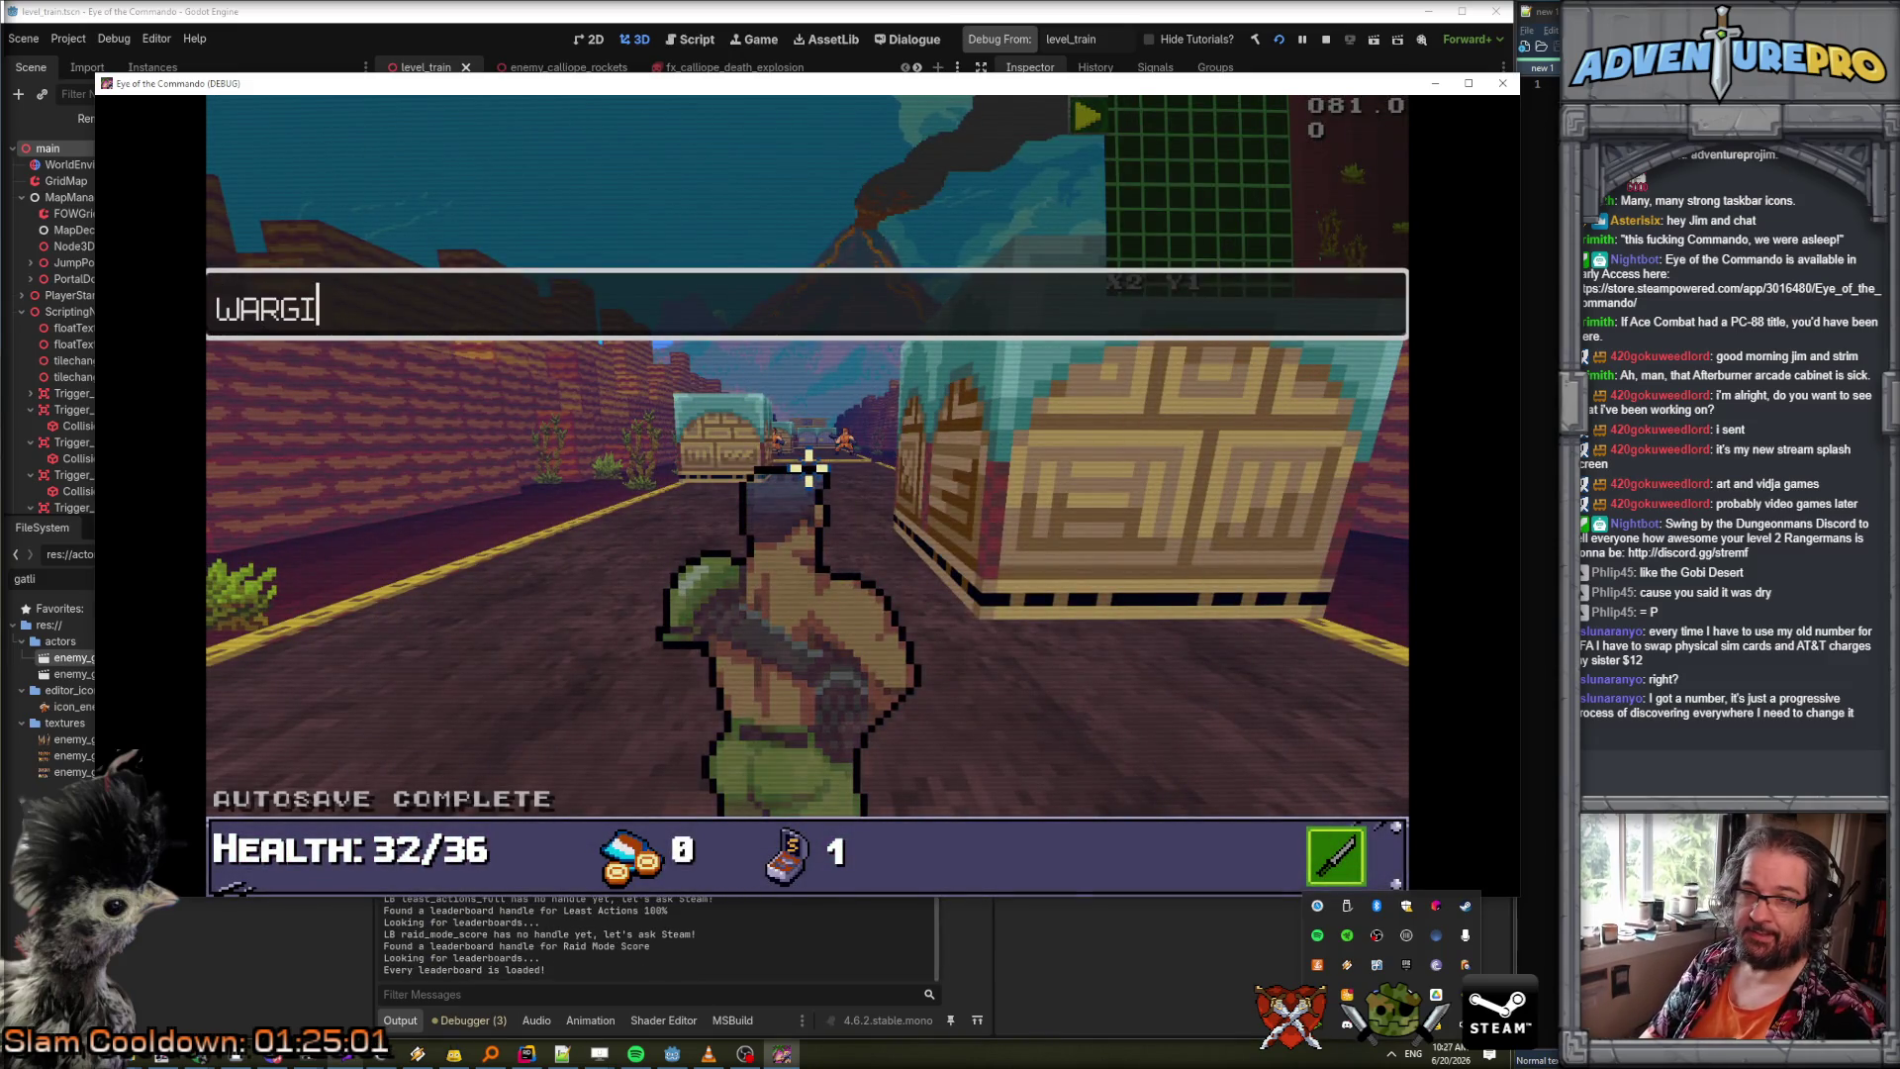
pyautogui.press('Return')
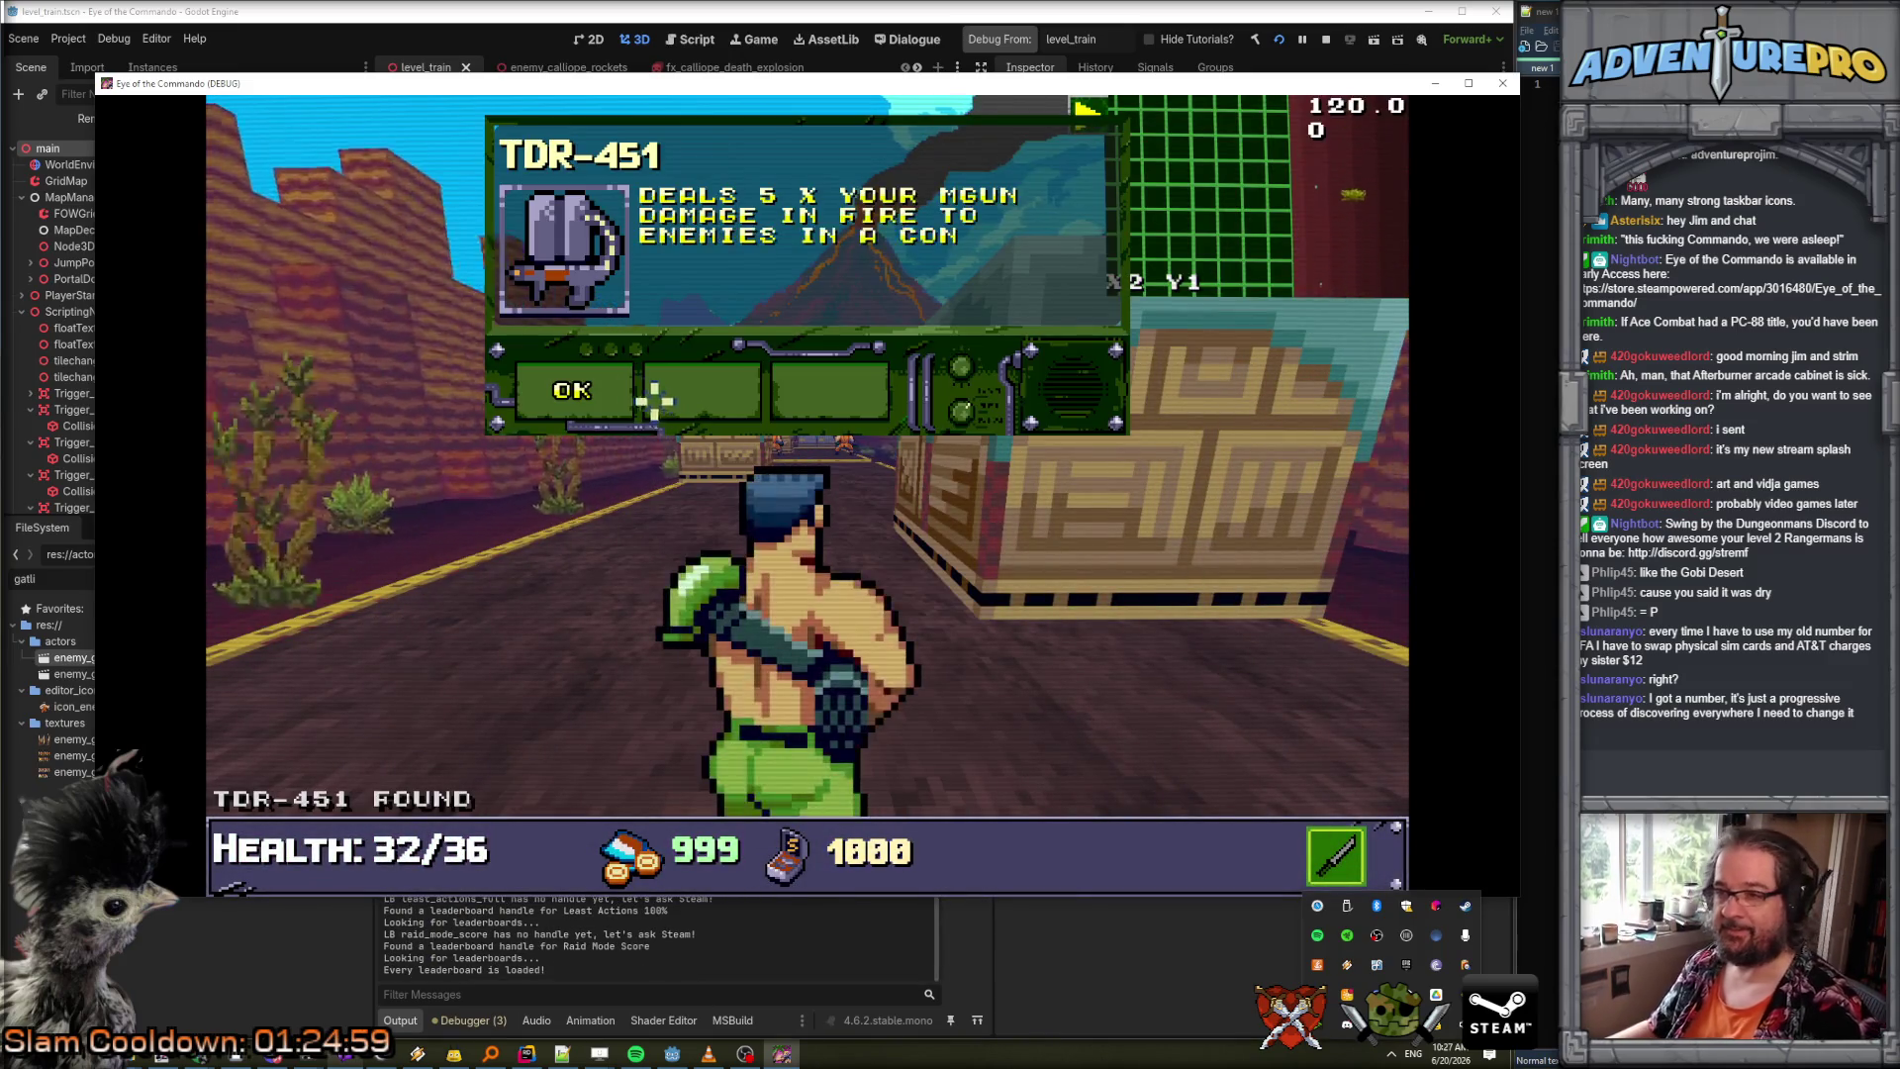
pyautogui.click(585, 395)
# Shoot the enemies along the track and at the gate, advancing into the train car.
pyautogui.click(863, 433)
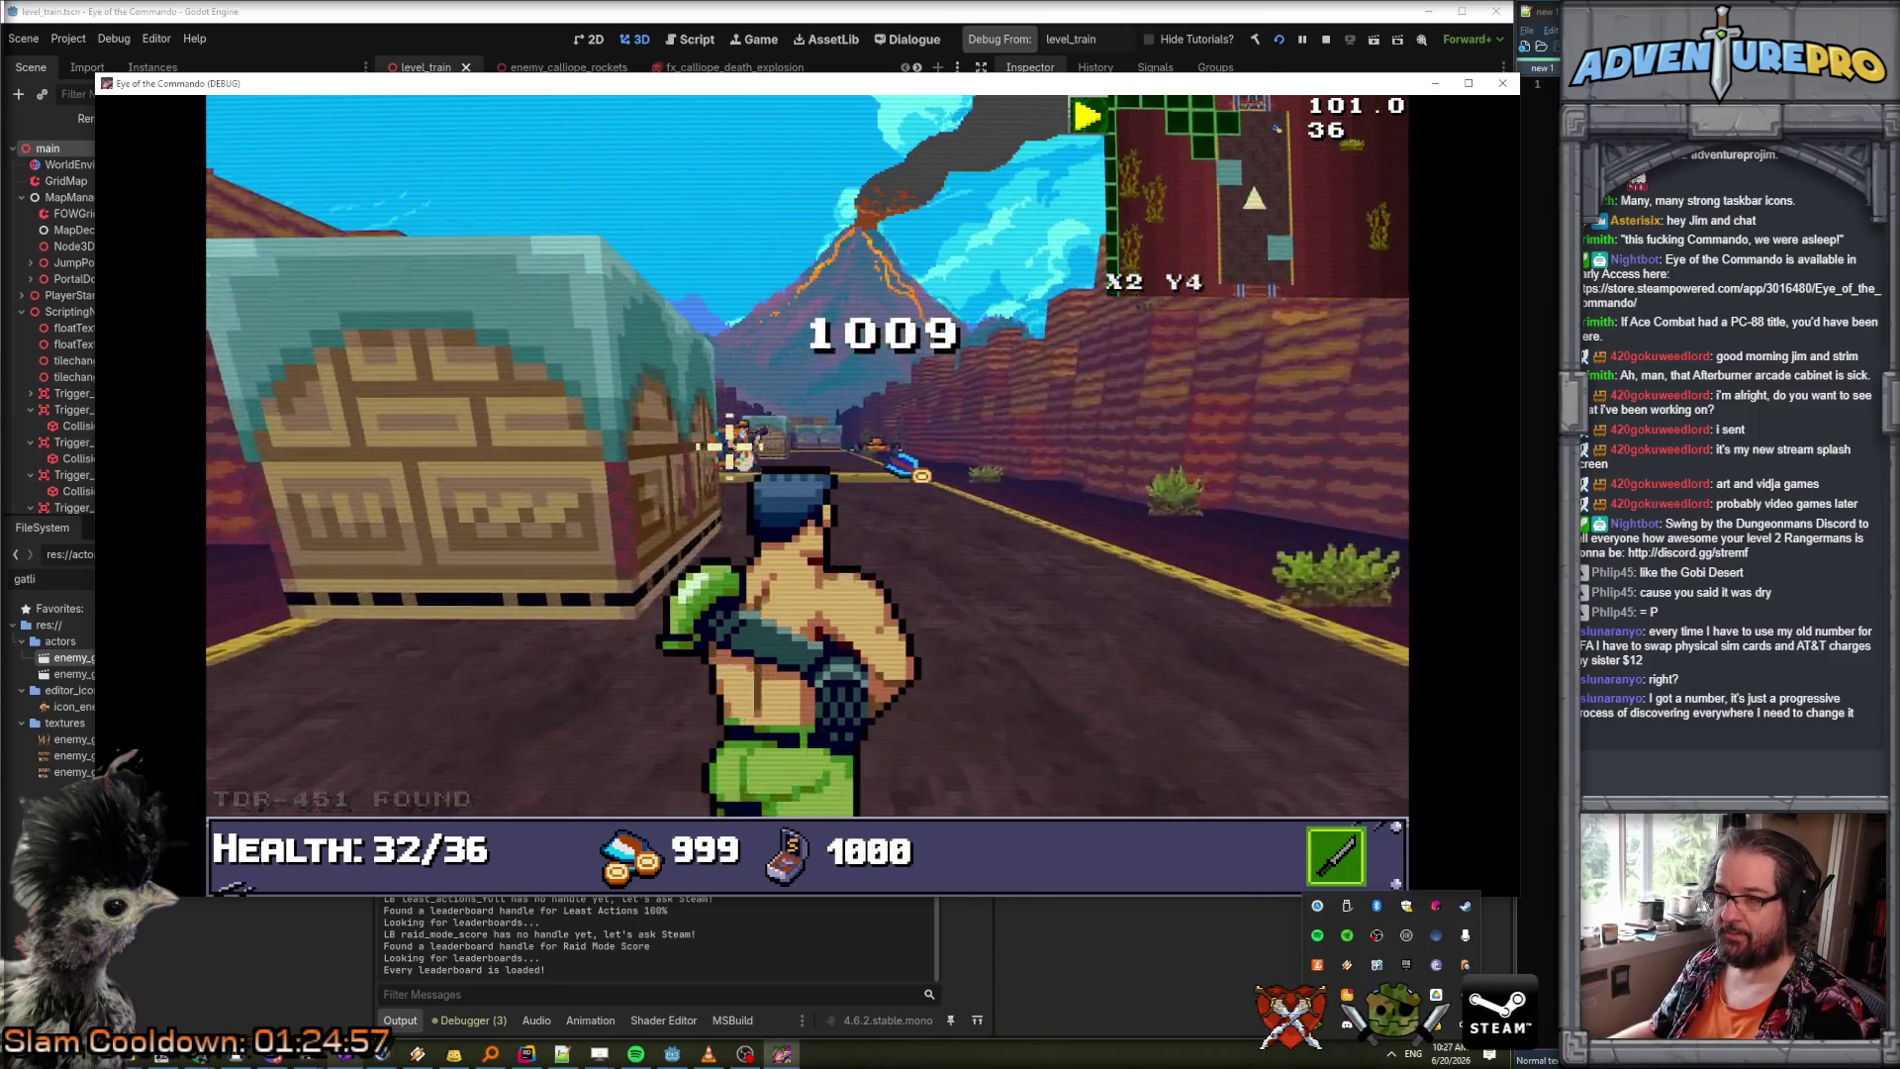
pyautogui.click(614, 436)
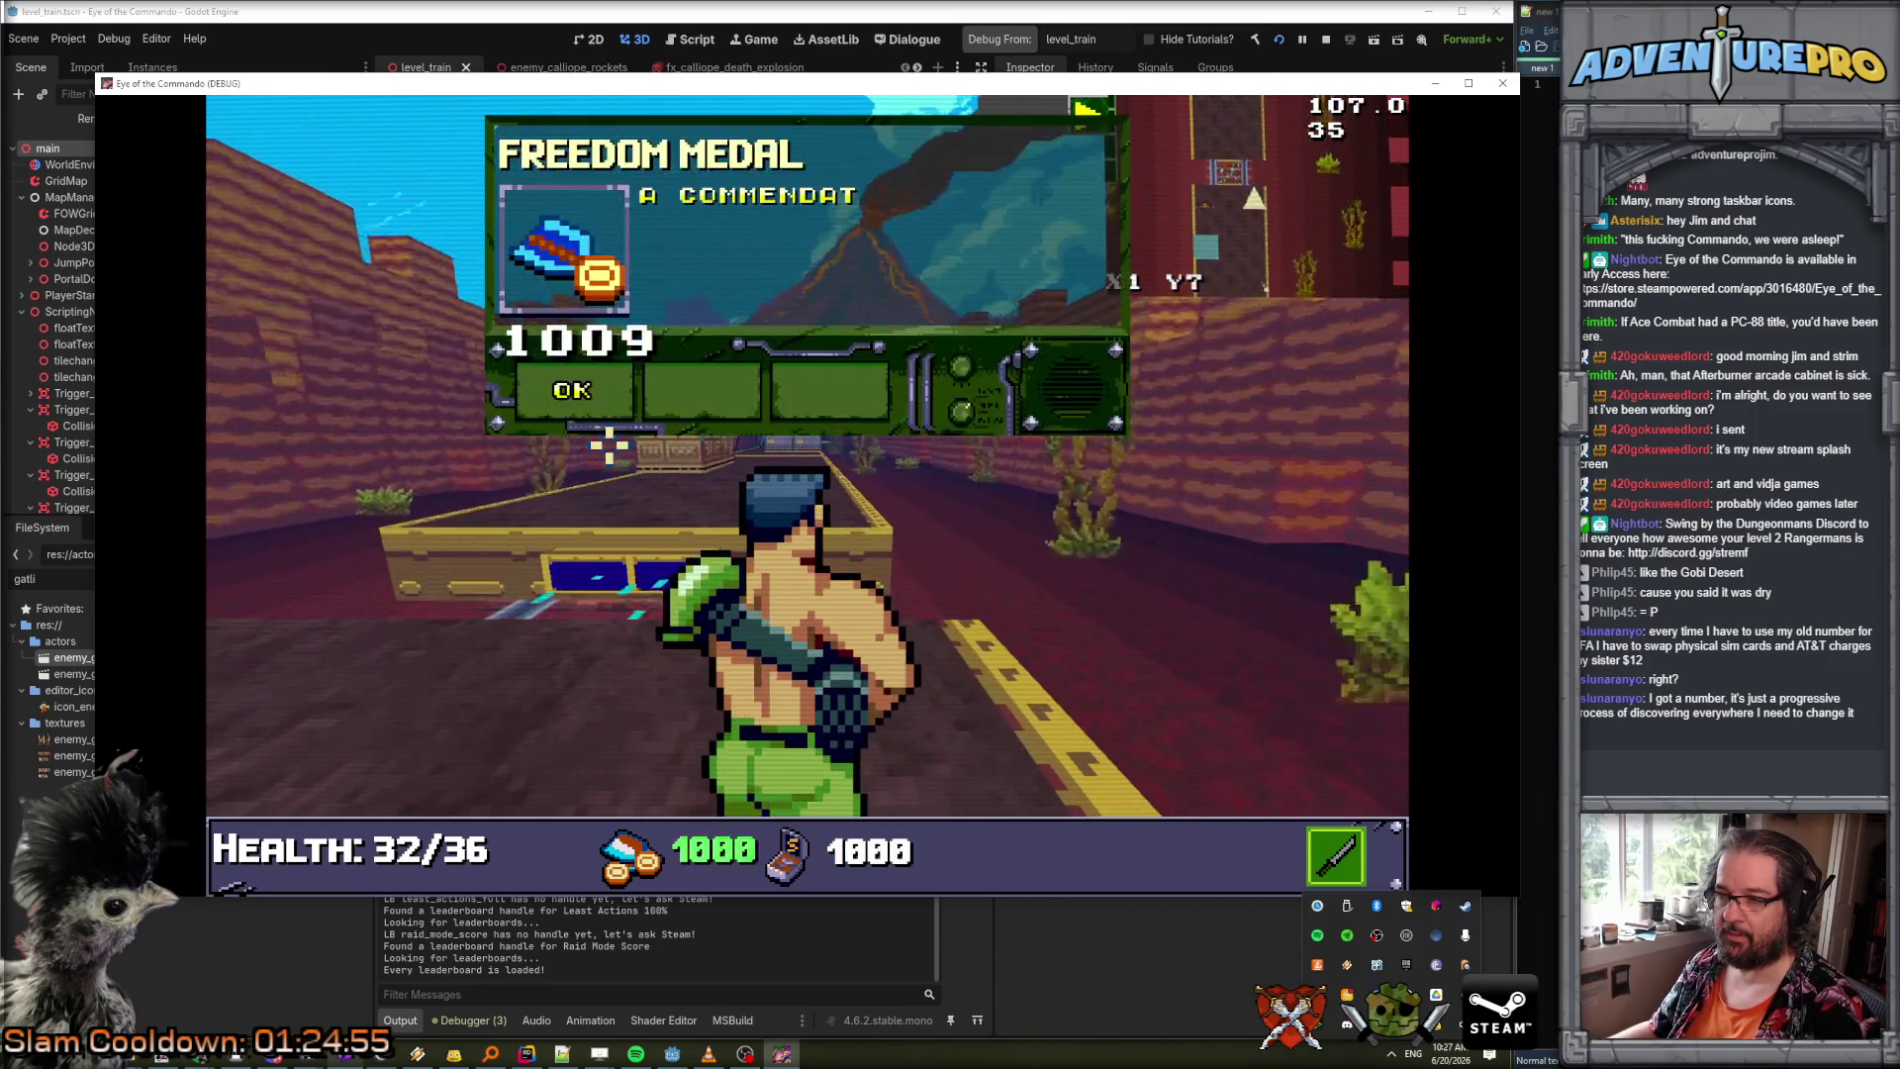
pyautogui.click(619, 397)
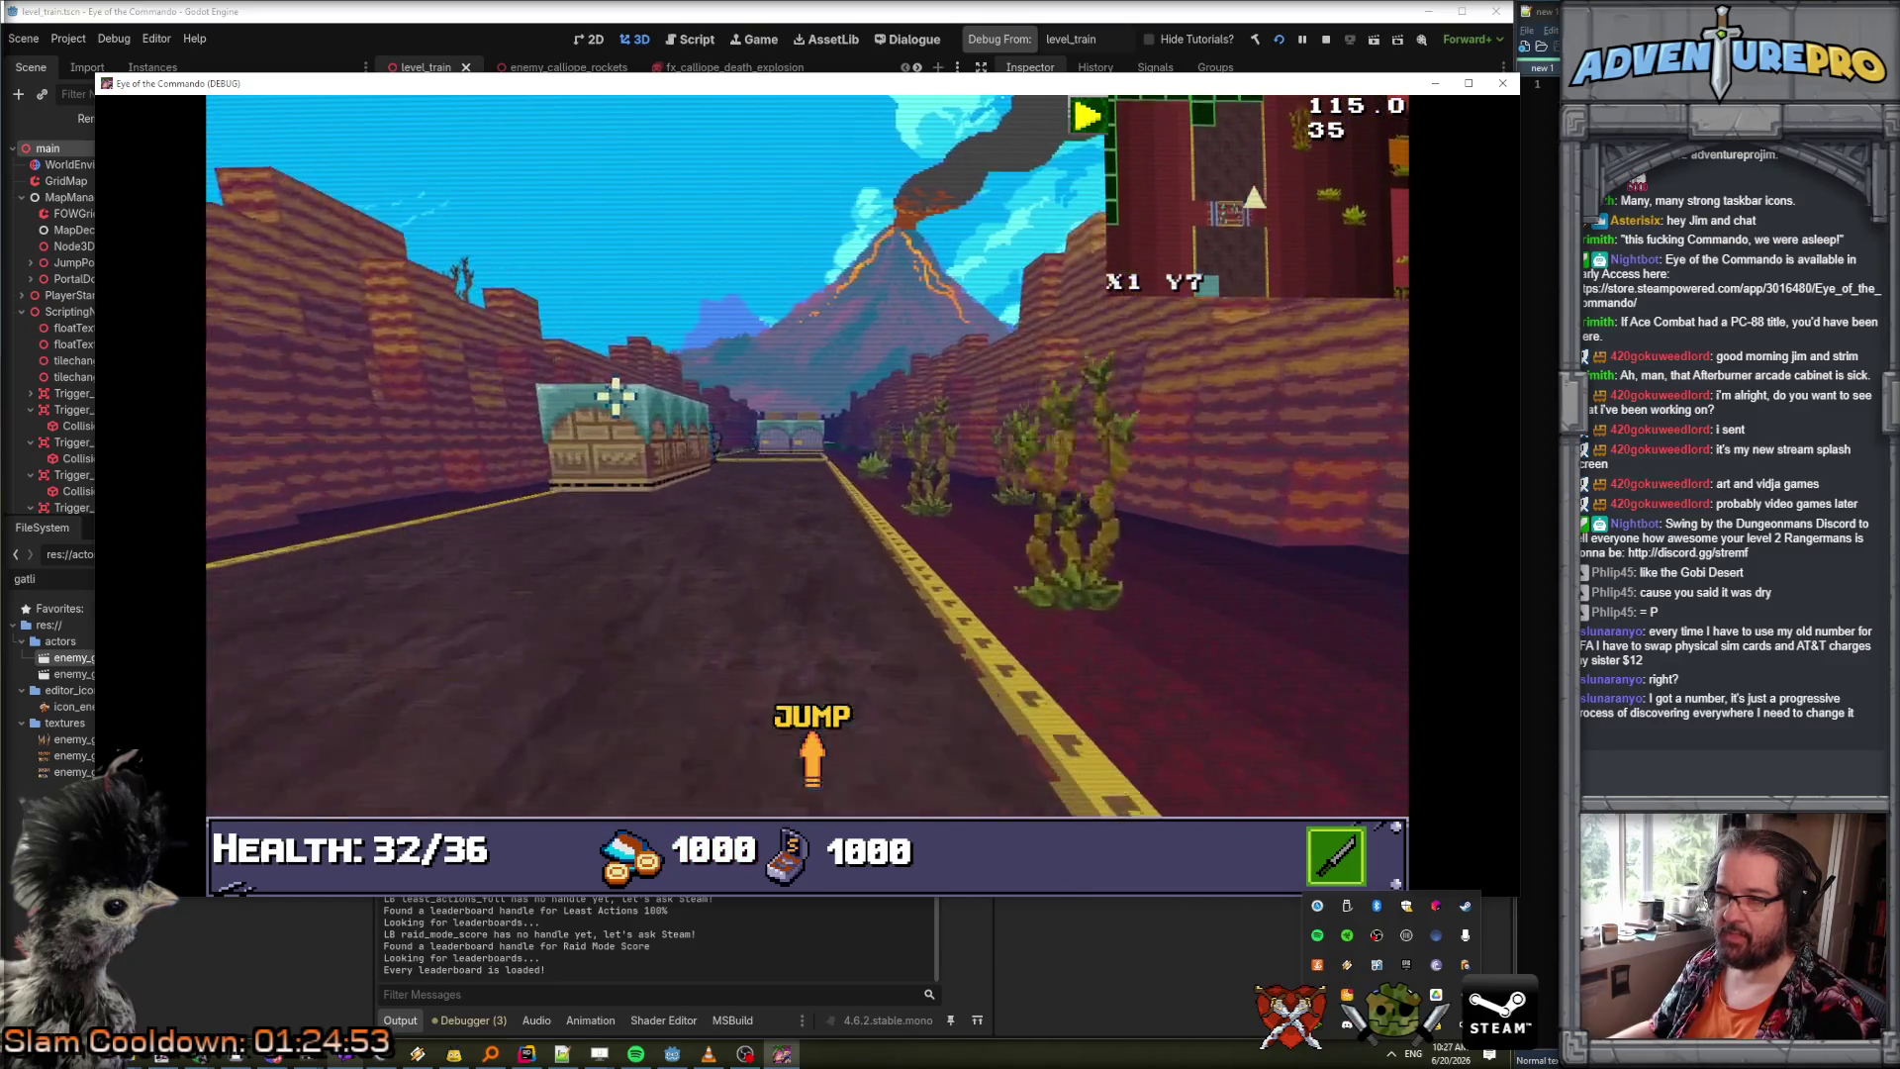
pyautogui.click(704, 443)
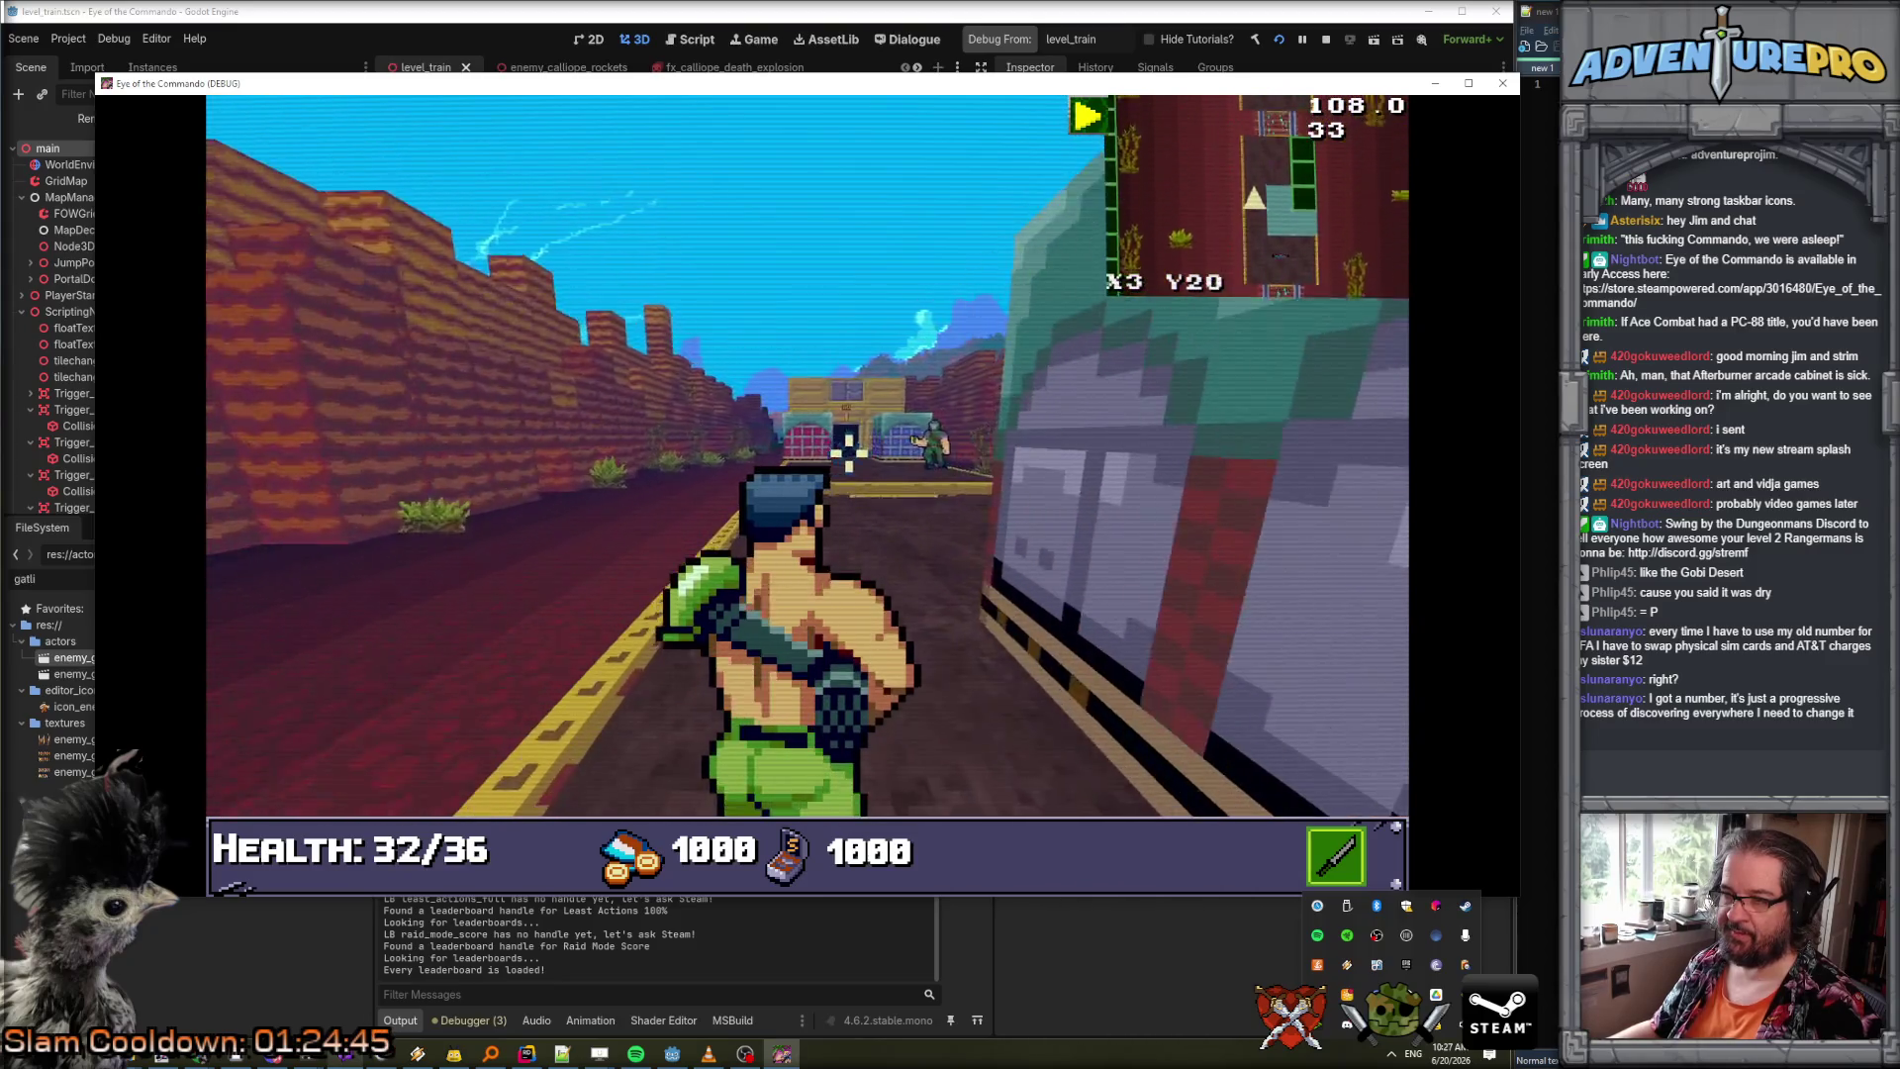
pyautogui.click(908, 443)
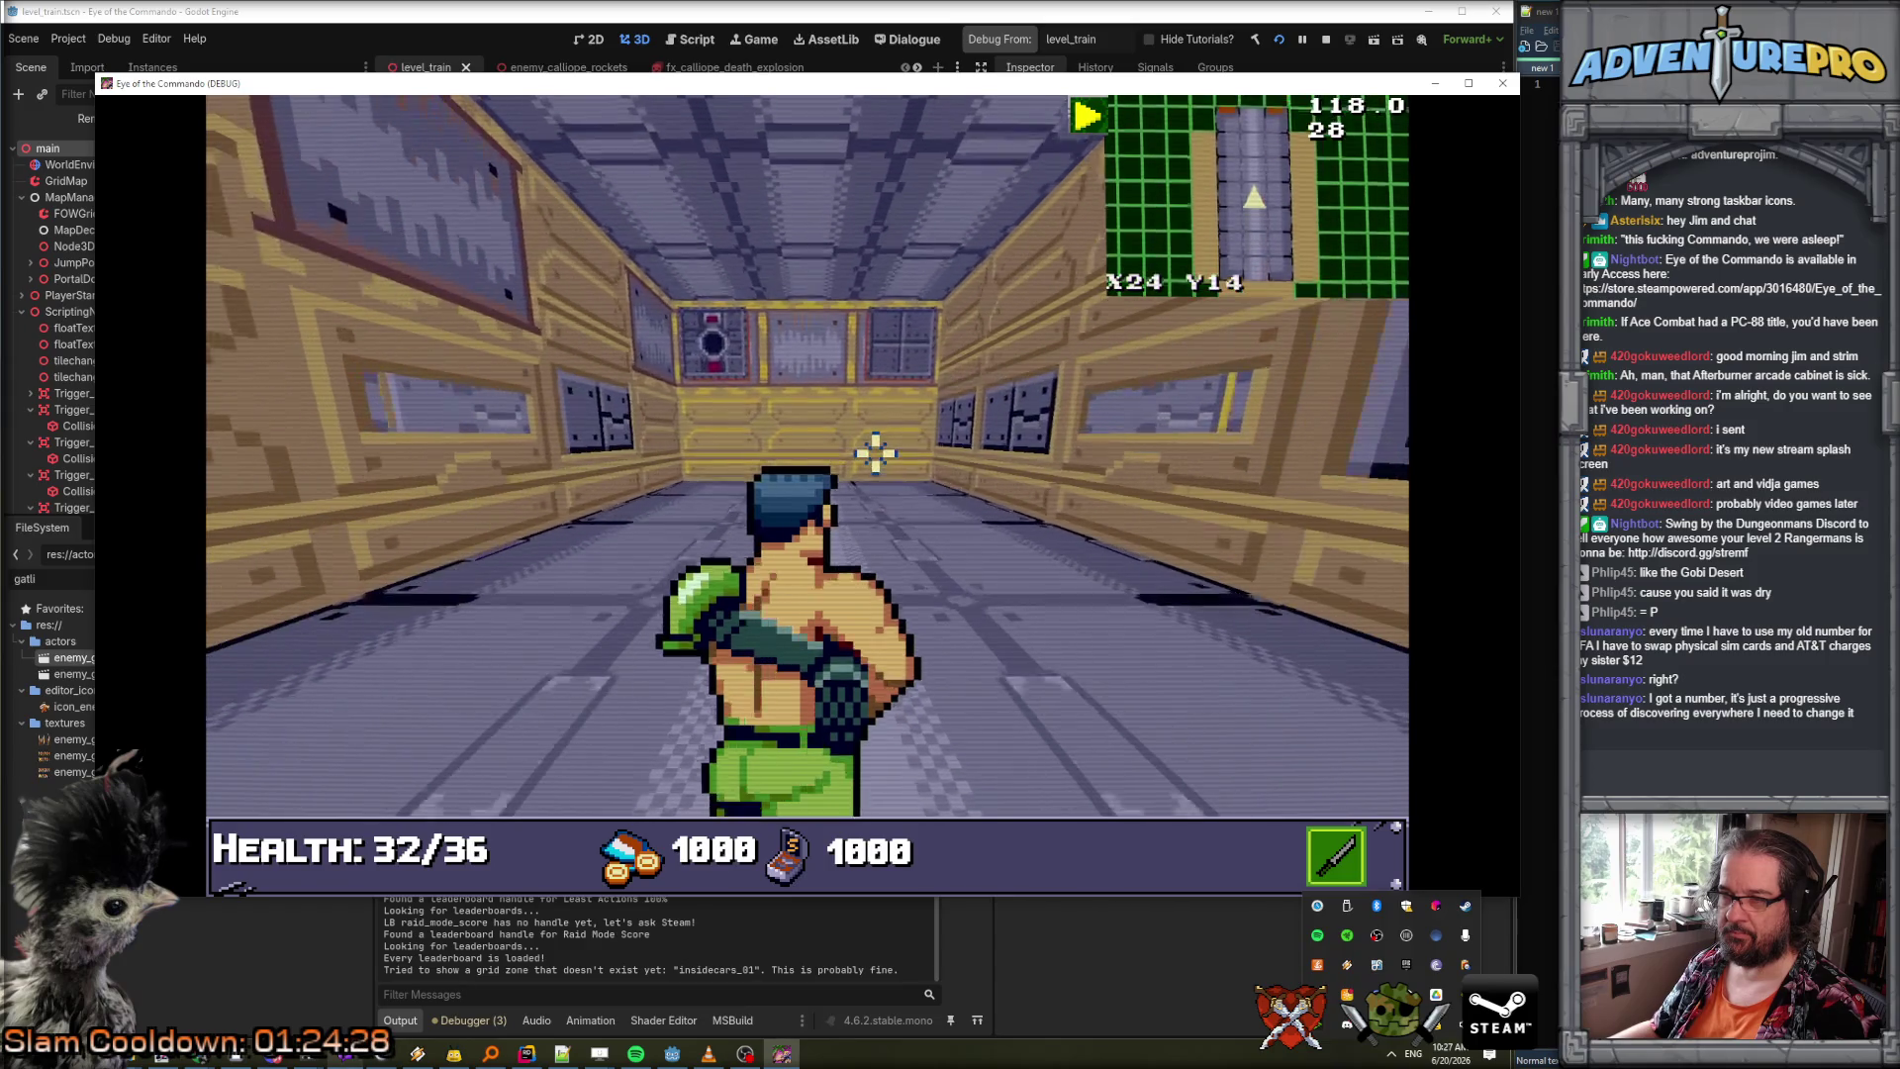
pyautogui.click(747, 370)
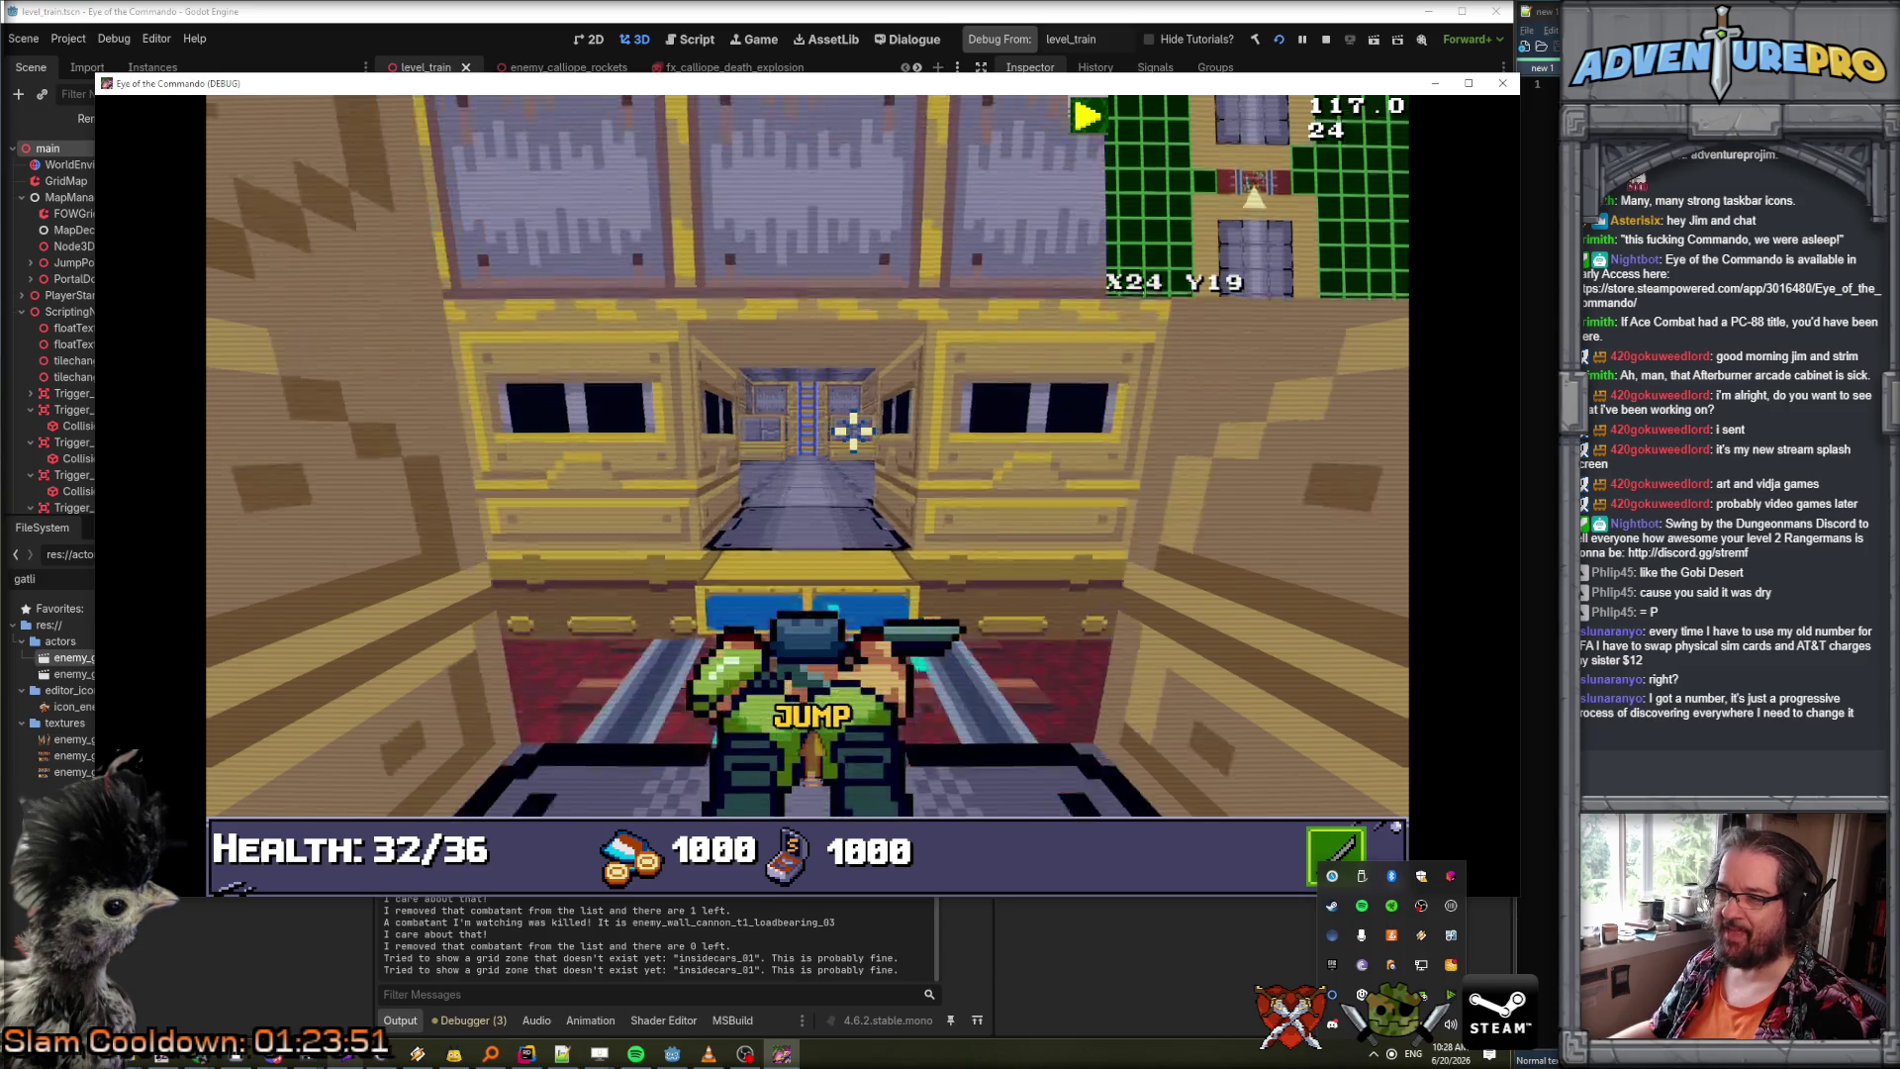
# Move back along the car corridor, switch to the rifle, and close the game window.
pyautogui.press('Down')
pyautogui.press('Down')
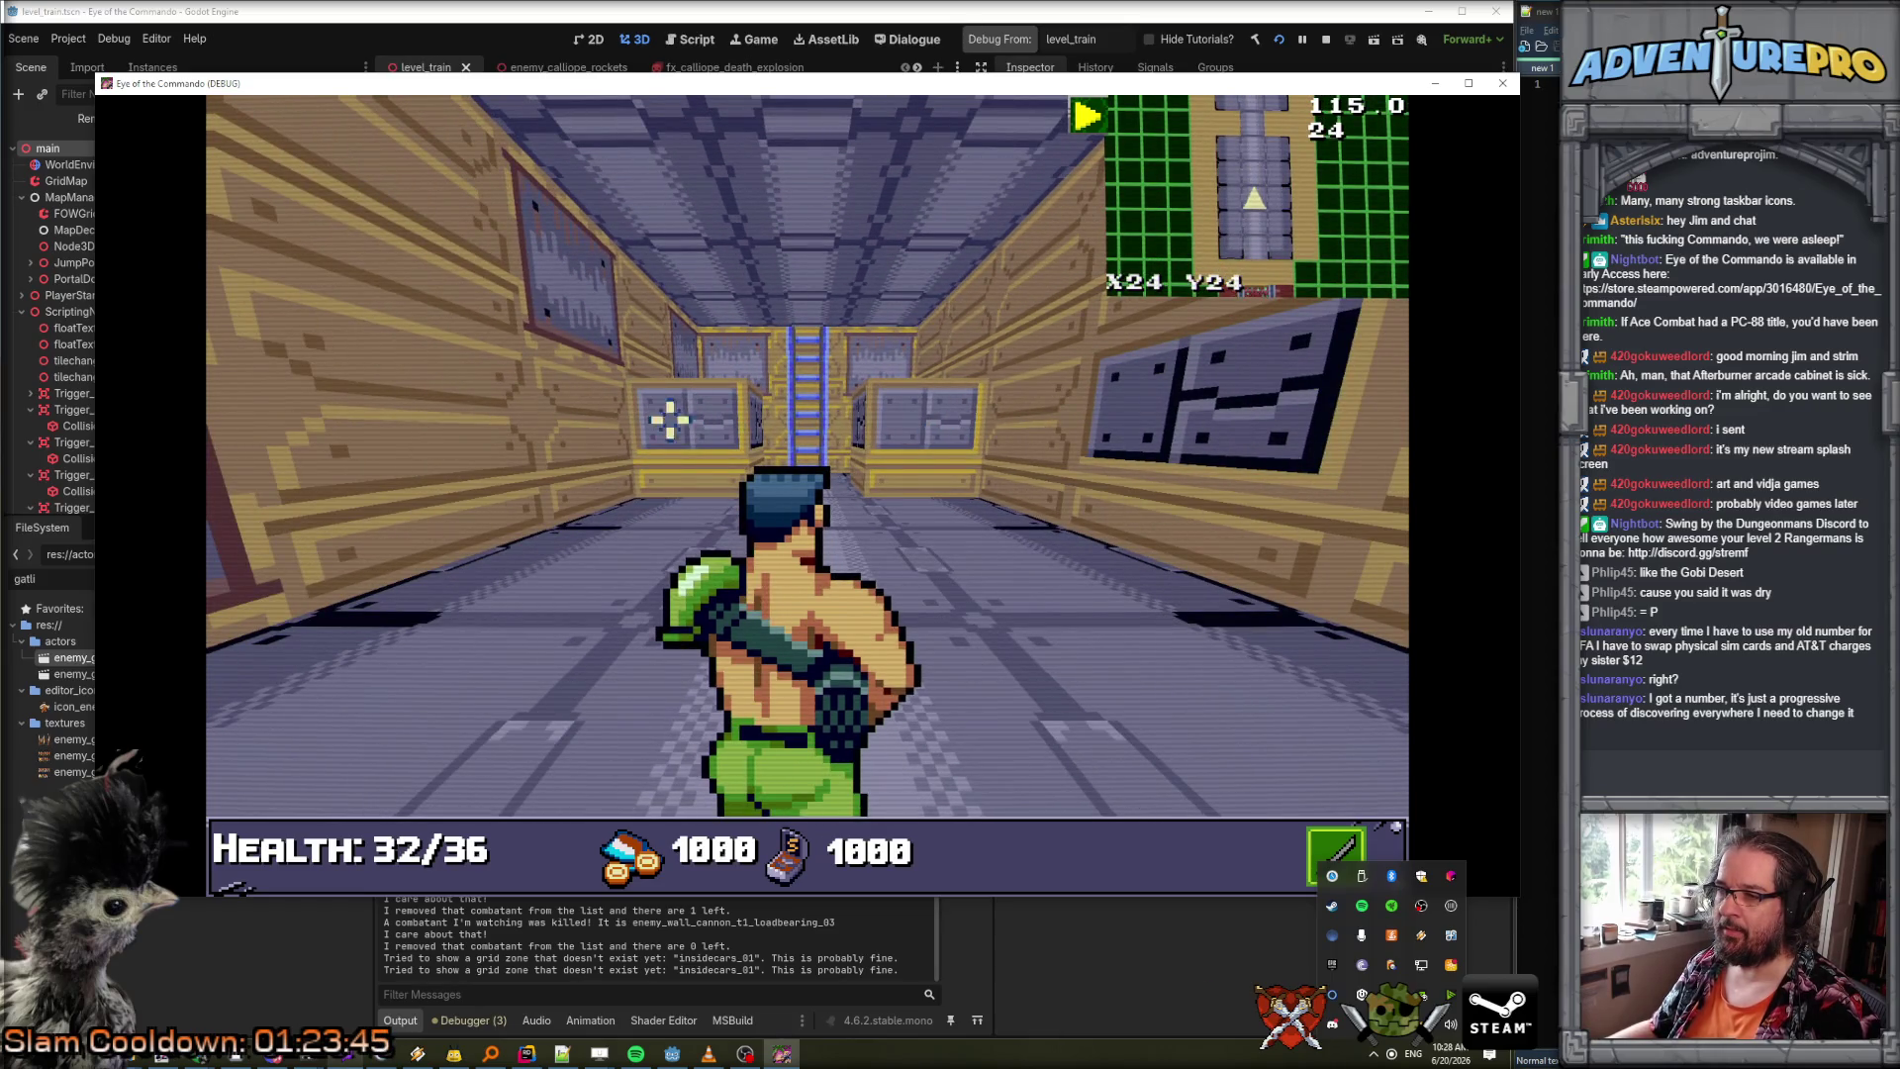
pyautogui.press('Left')
pyautogui.press('Right')
pyautogui.press('Tab')
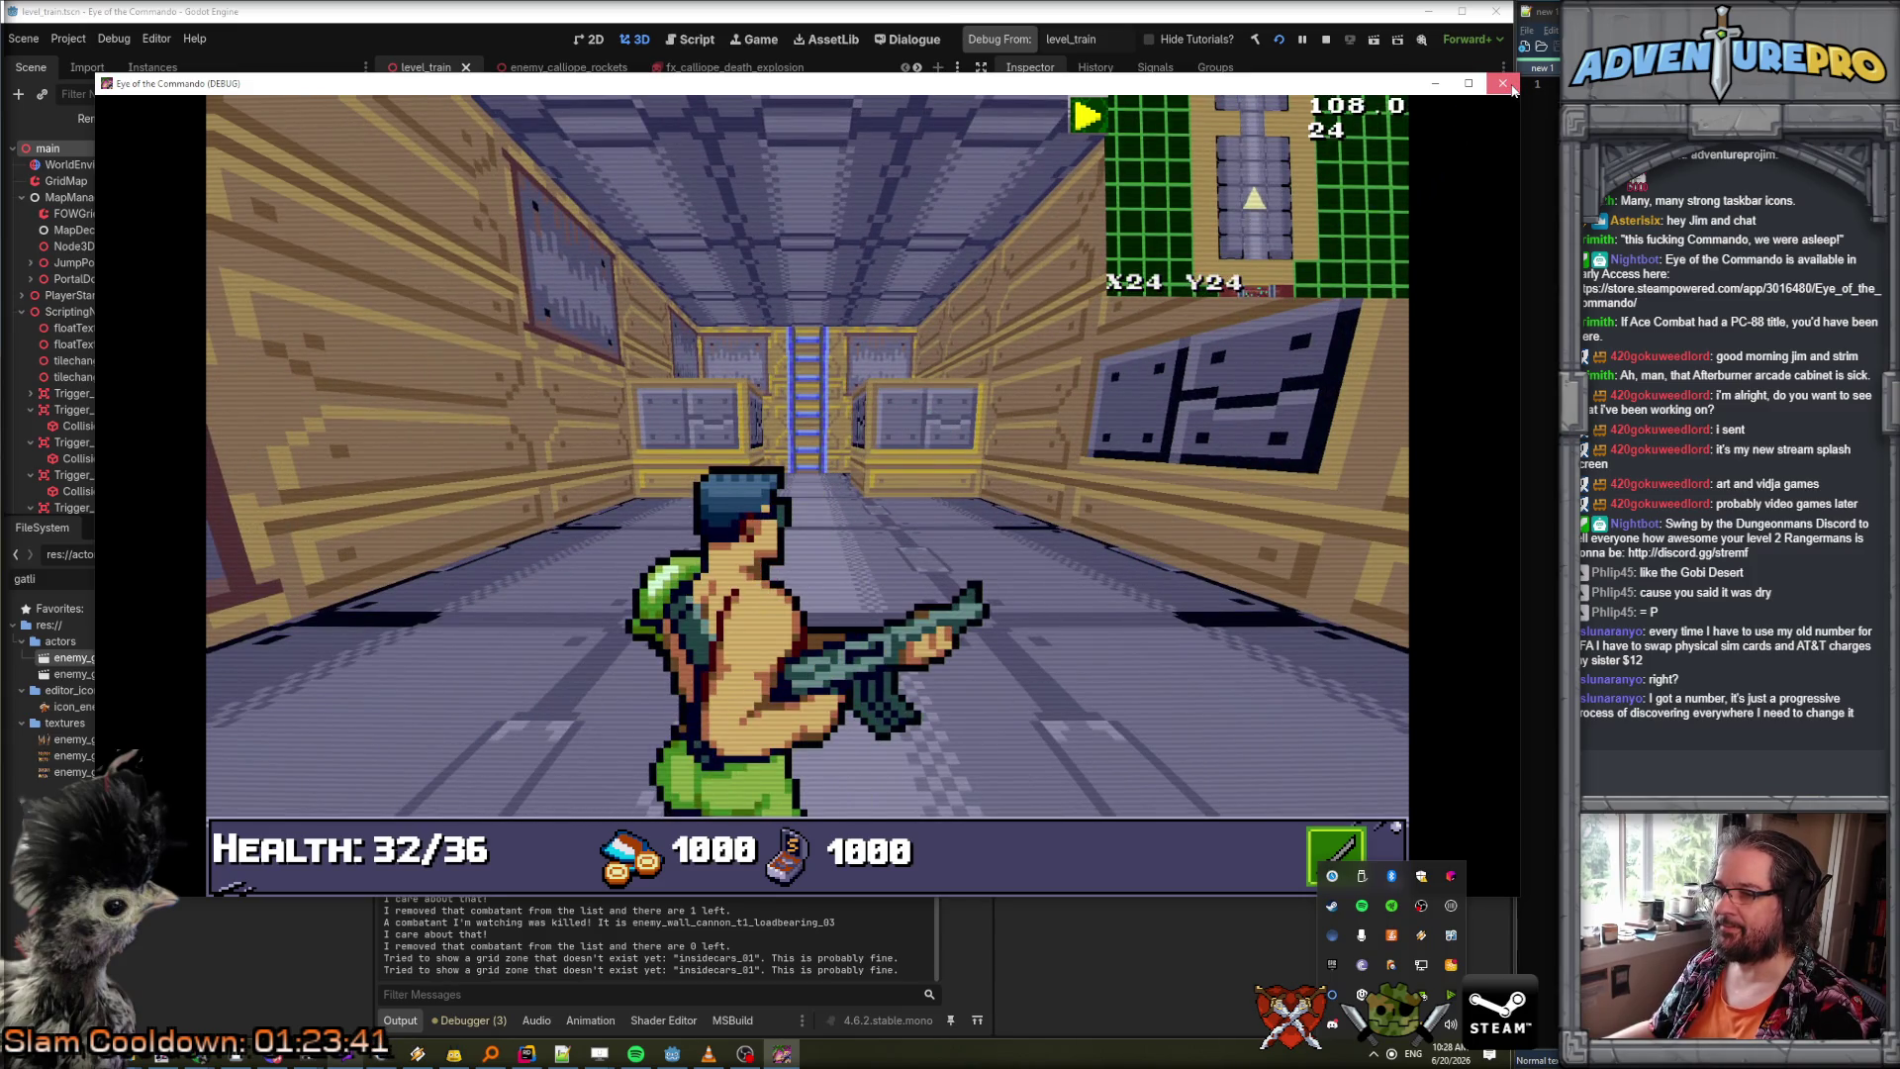
pyautogui.click(1502, 84)
# Set Player Activation Distance to 4 on wall cannons loadbearing_03 and loadbearing_04, then save.
pyautogui.scroll(5, 654, 326)
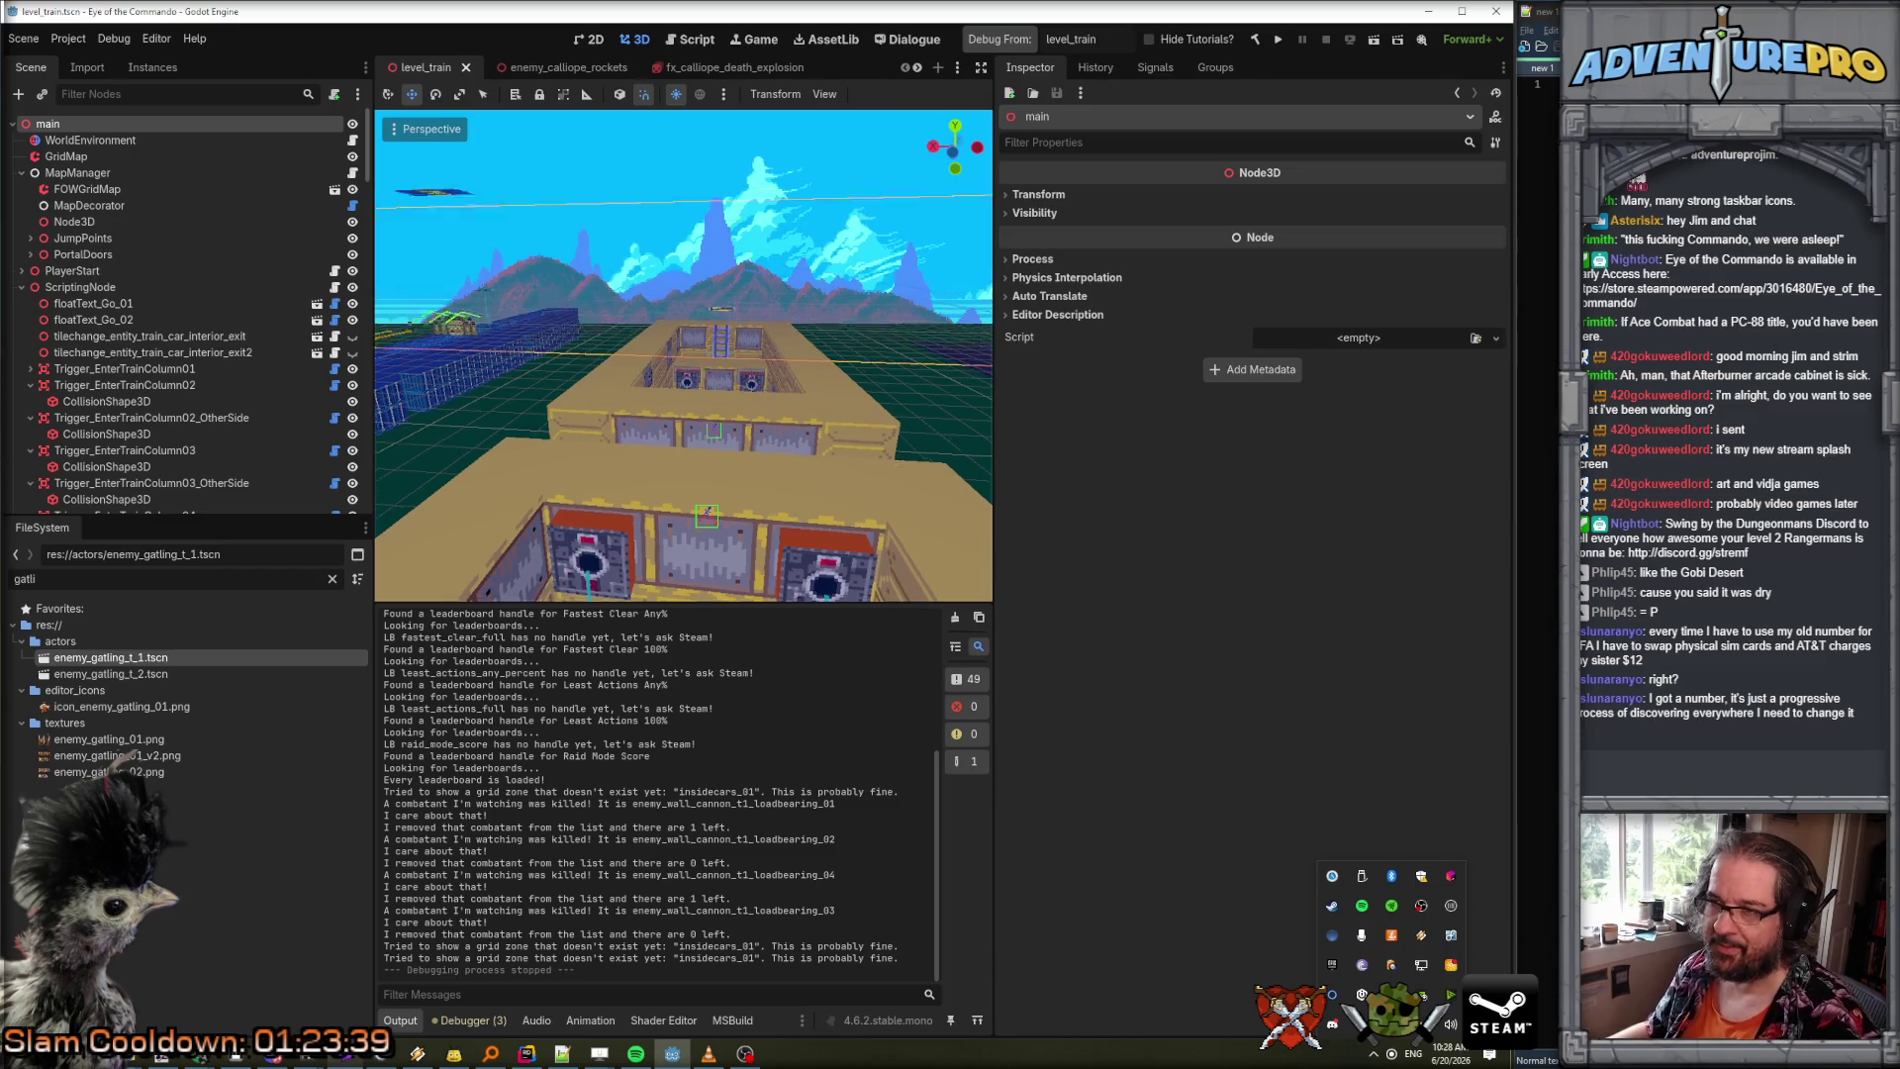
pyautogui.click(657, 525)
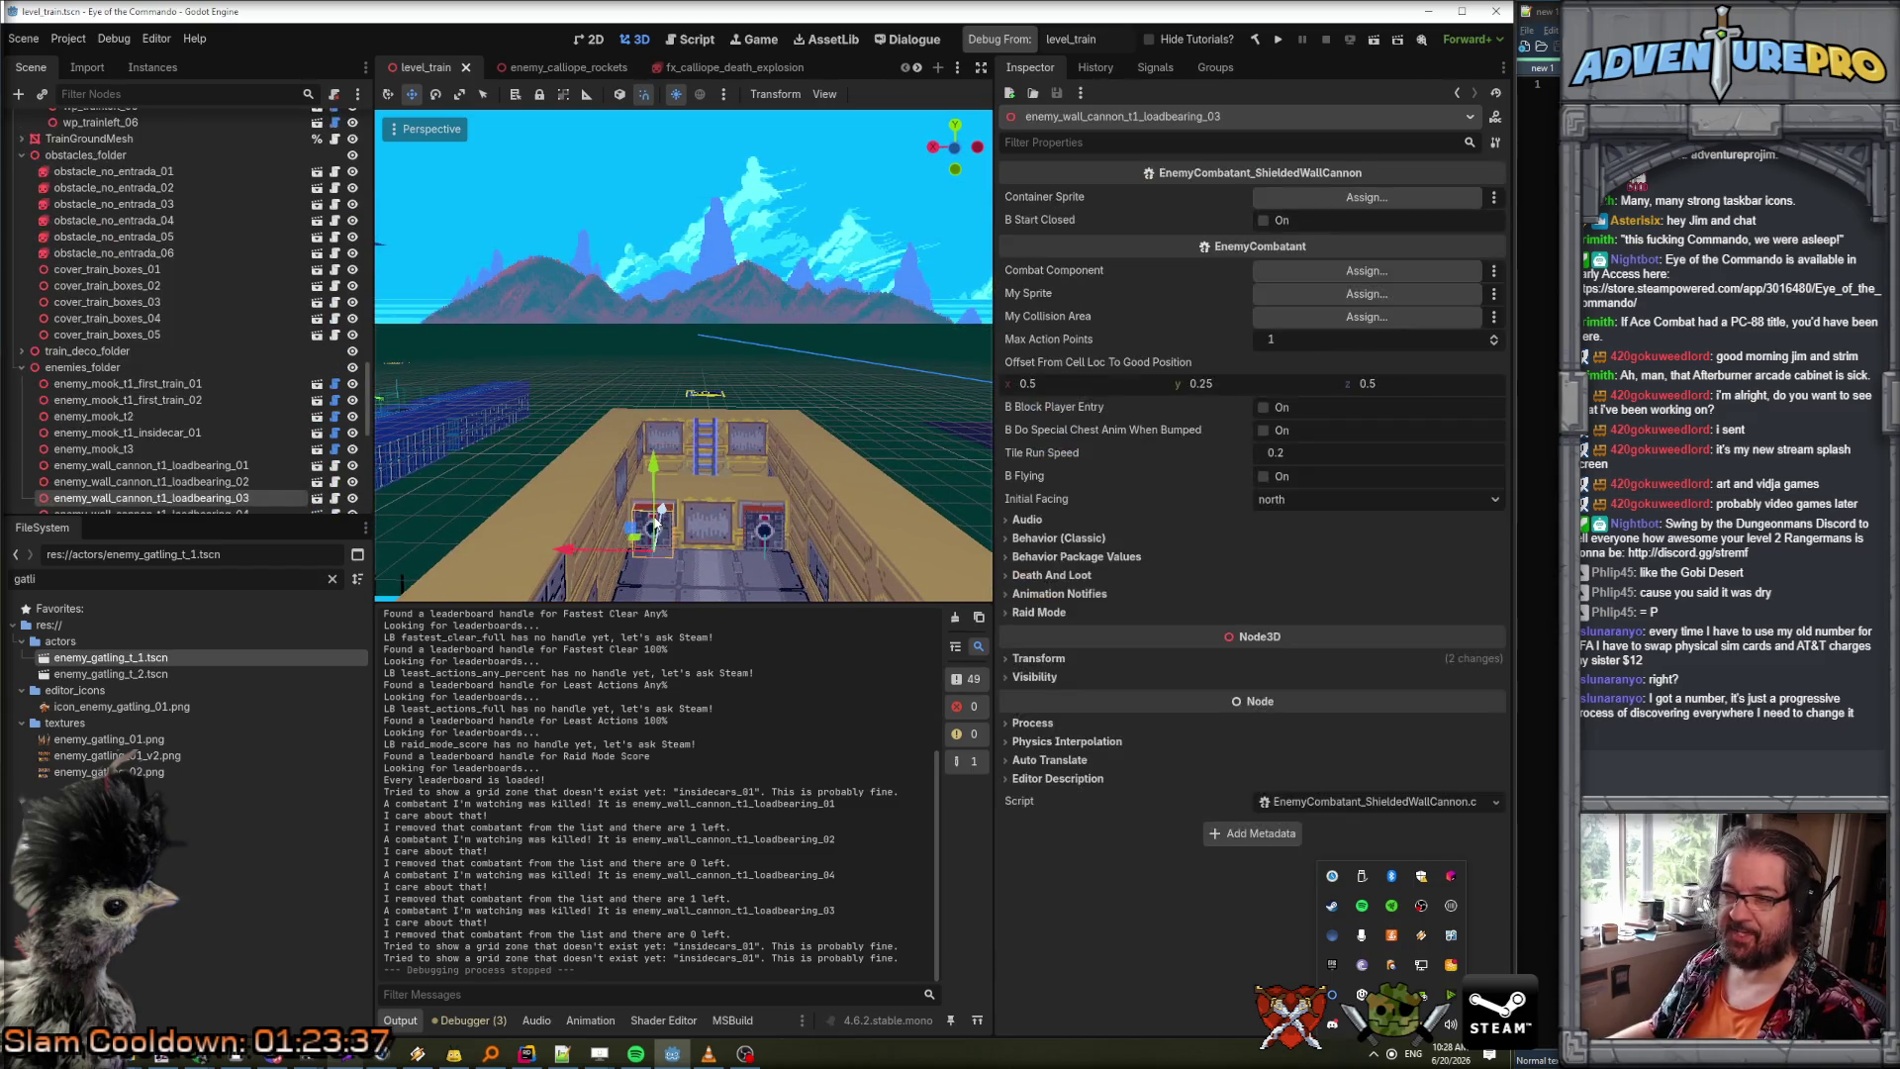
pyautogui.click(767, 530)
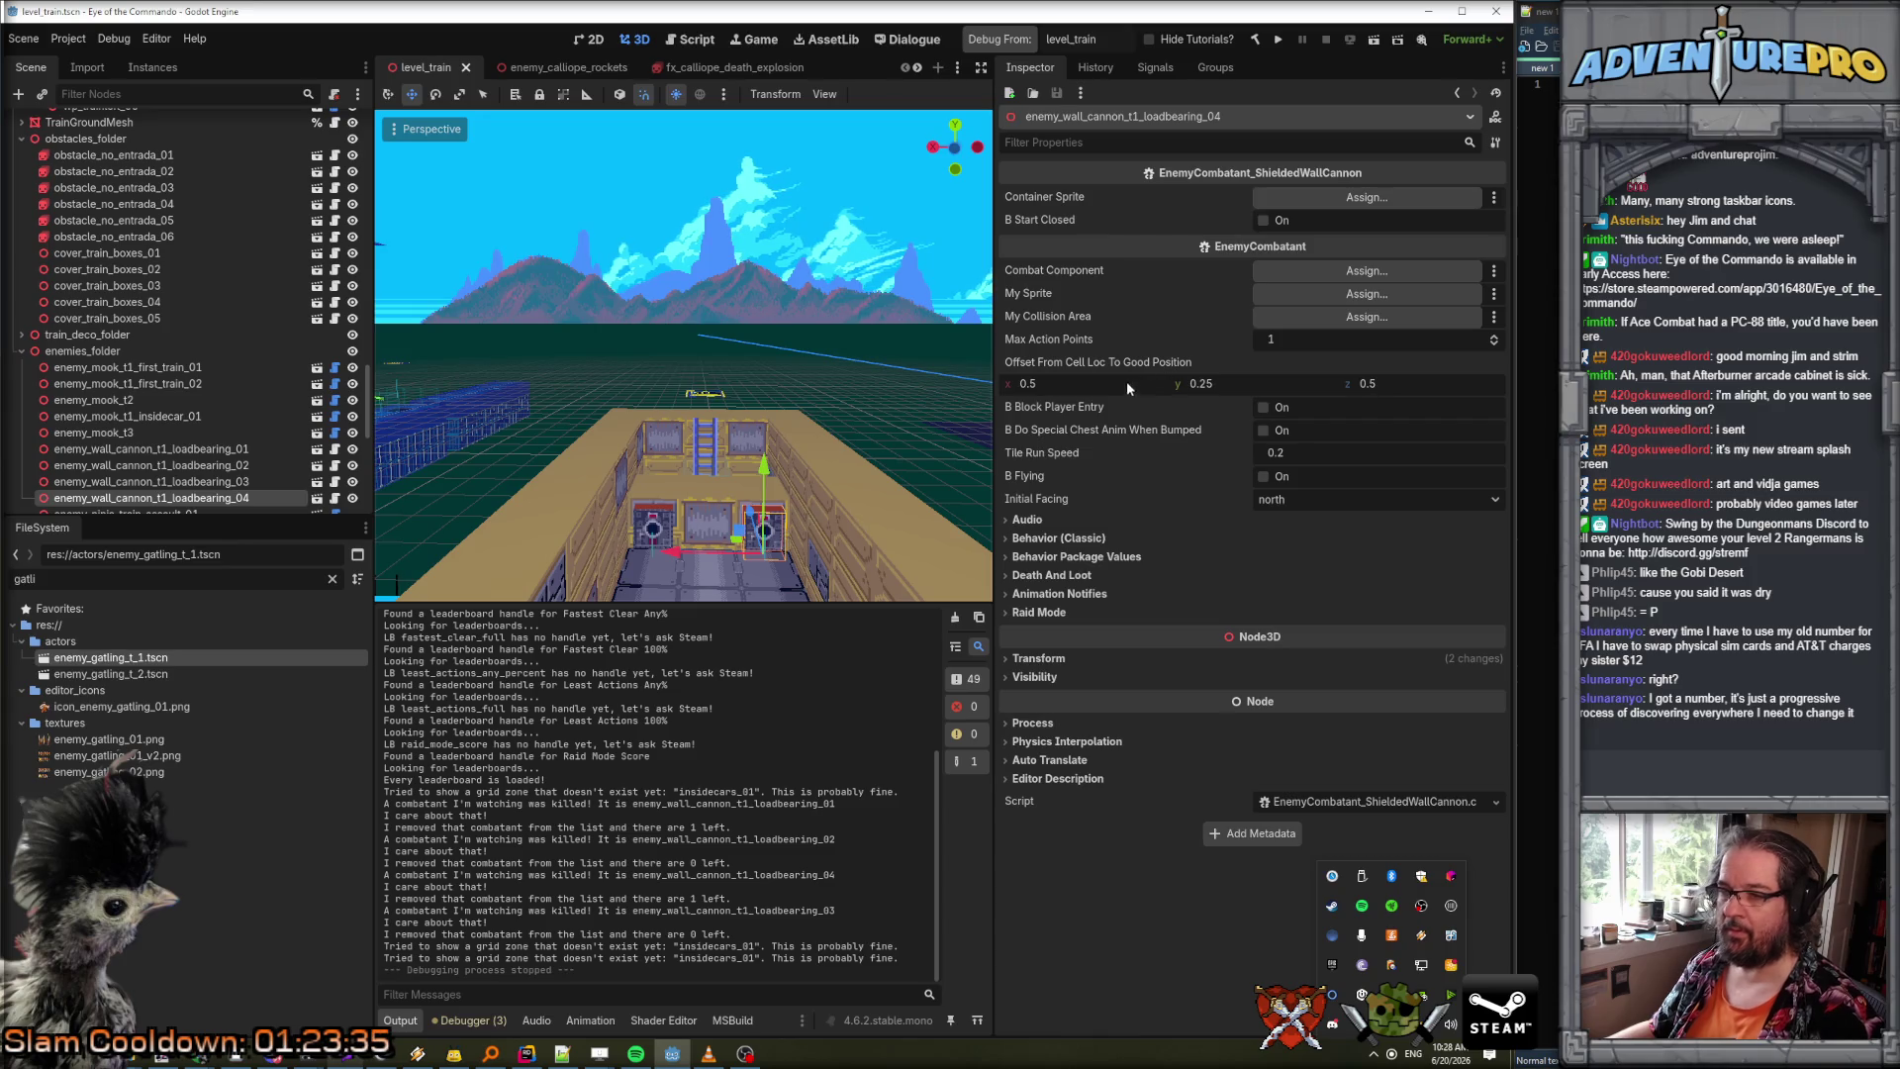
pyautogui.keyDown('shift'); pyautogui.click(662, 518); pyautogui.keyUp('shift')
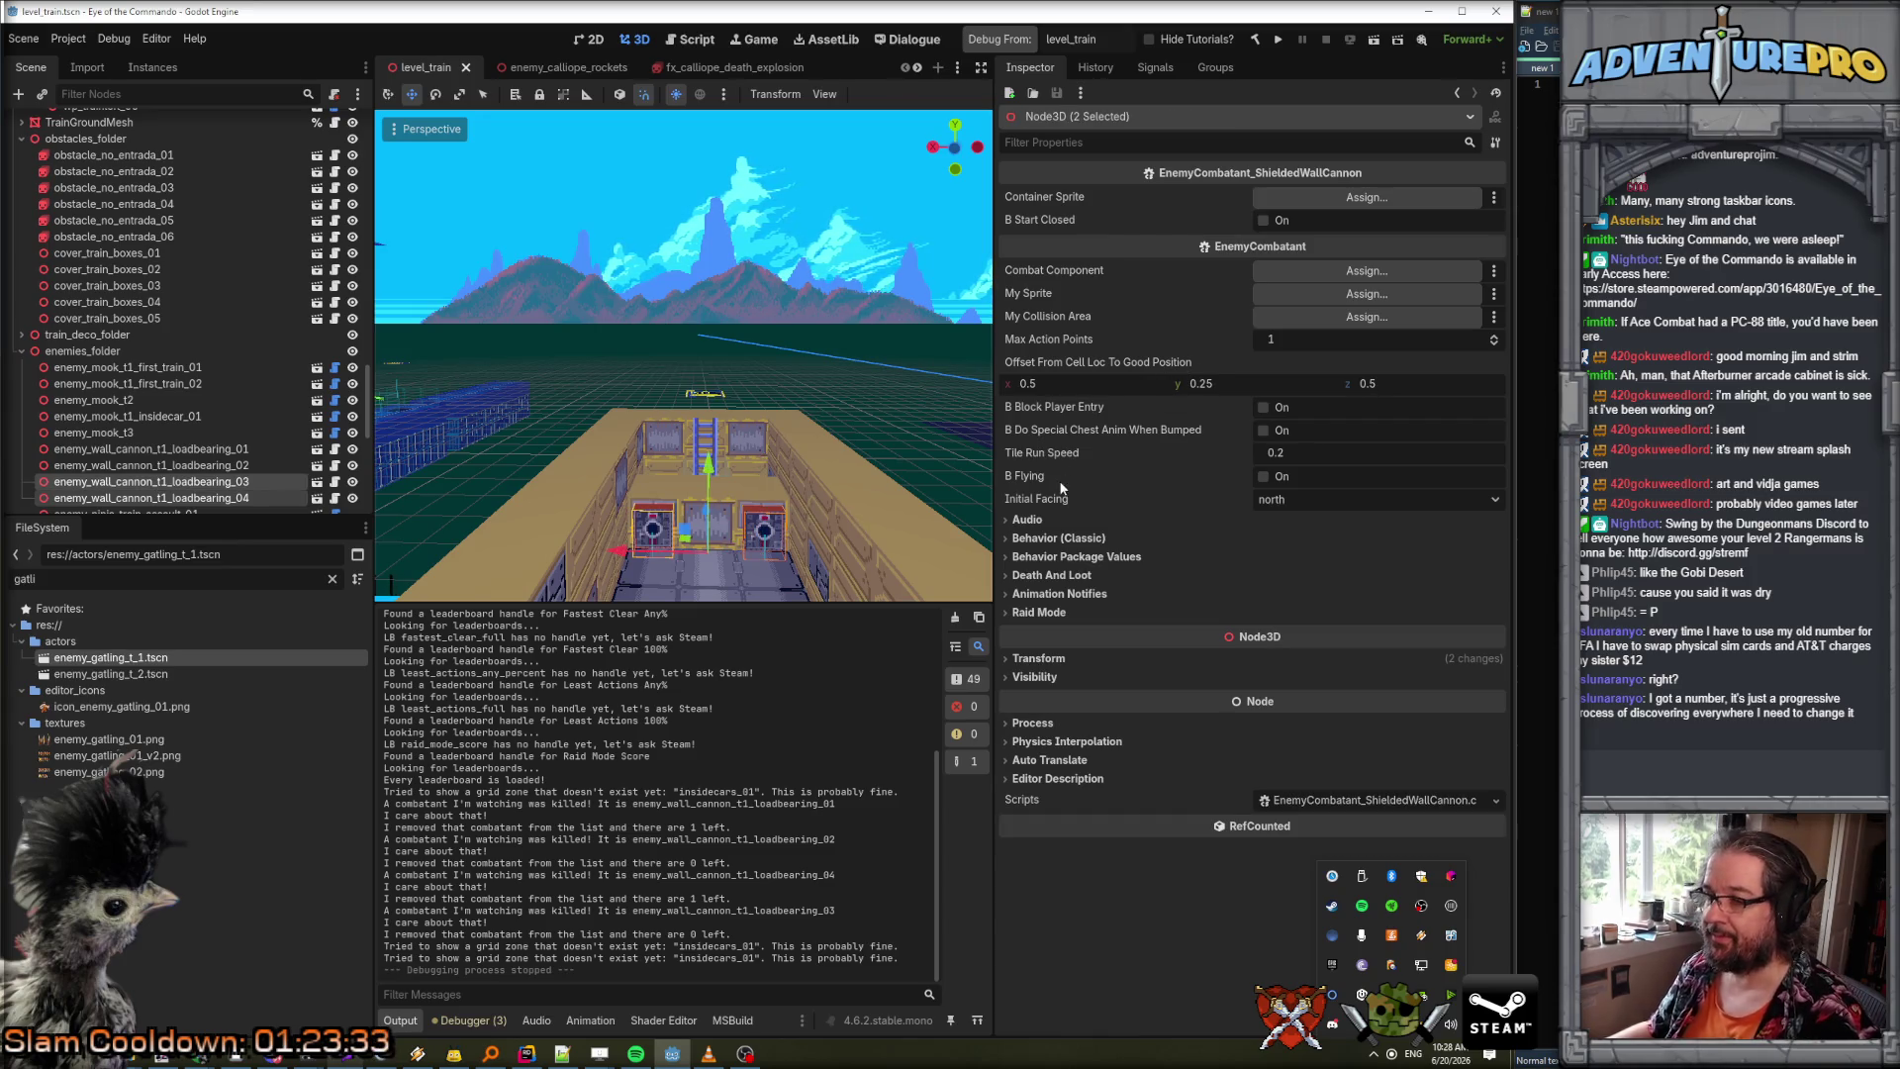
pyautogui.click(1057, 539)
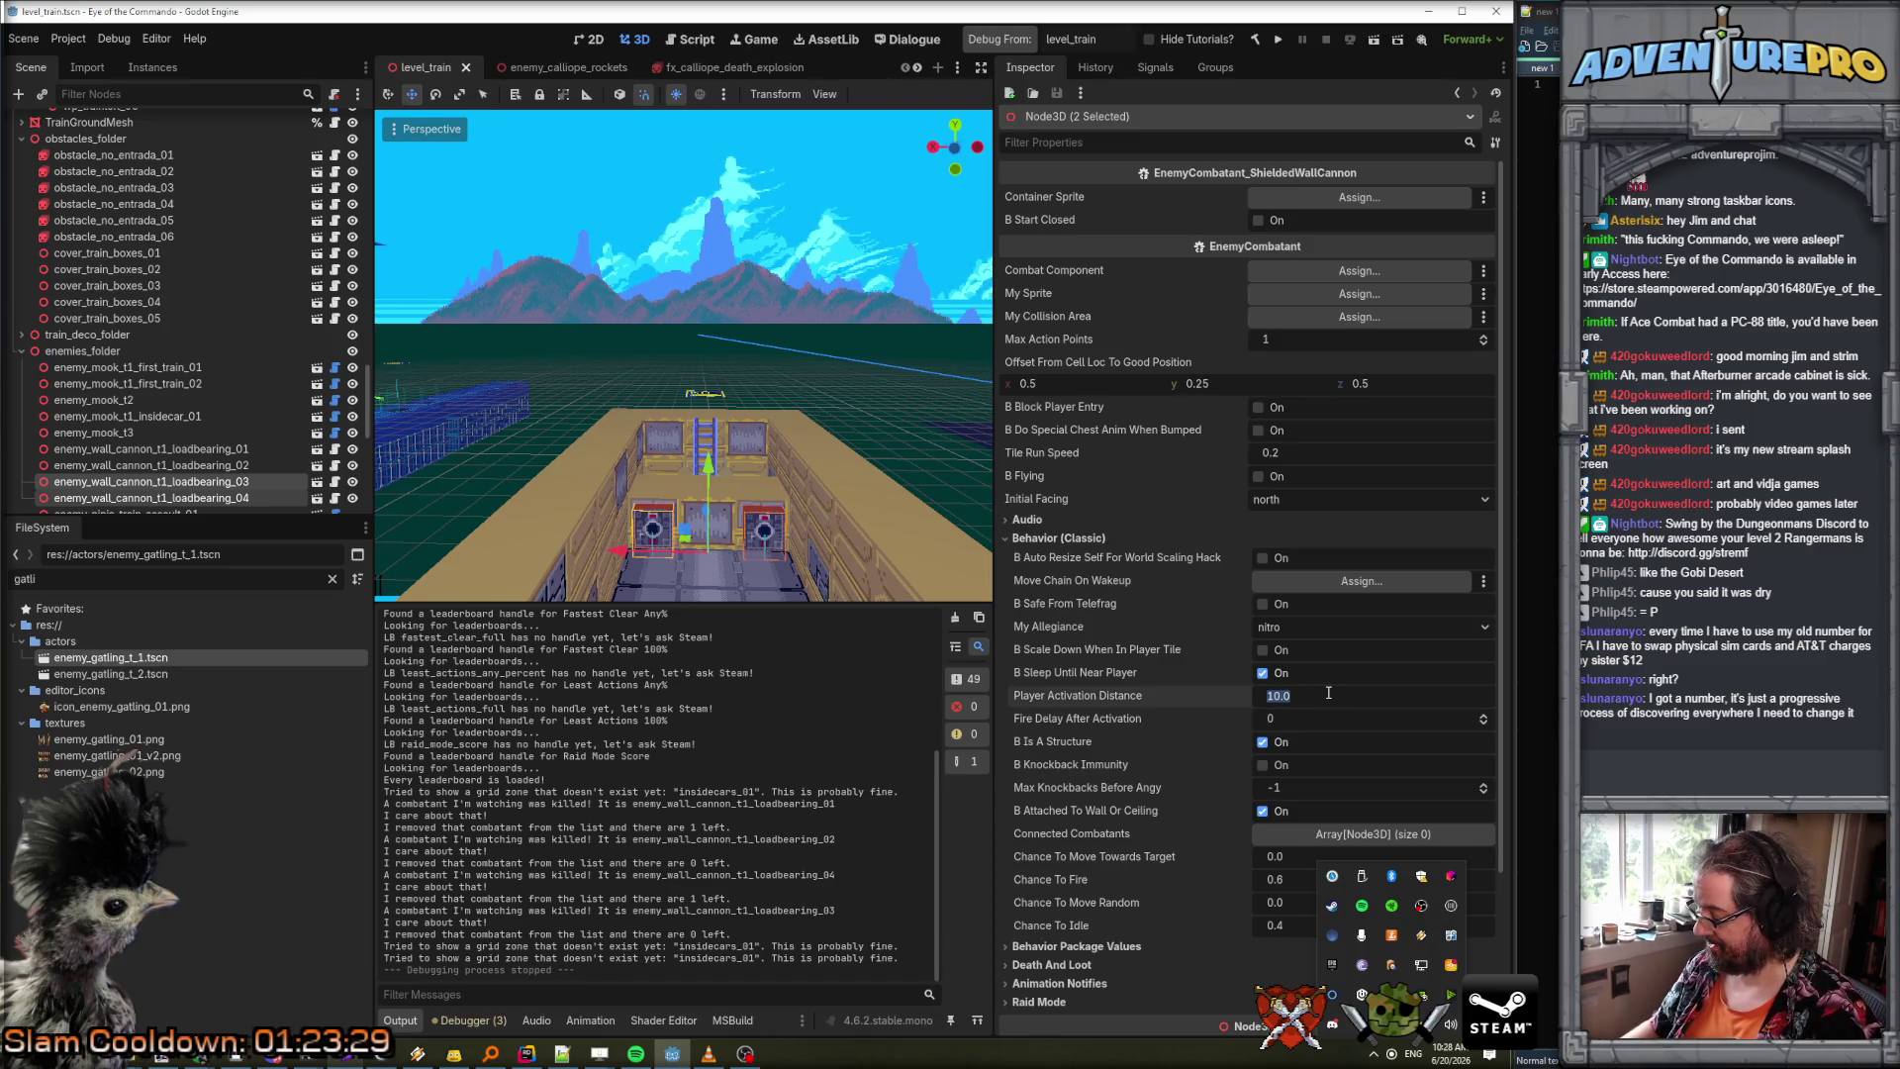
pyautogui.write('4')
pyautogui.press('Return')
pyautogui.hotkey('ctrl', 's')
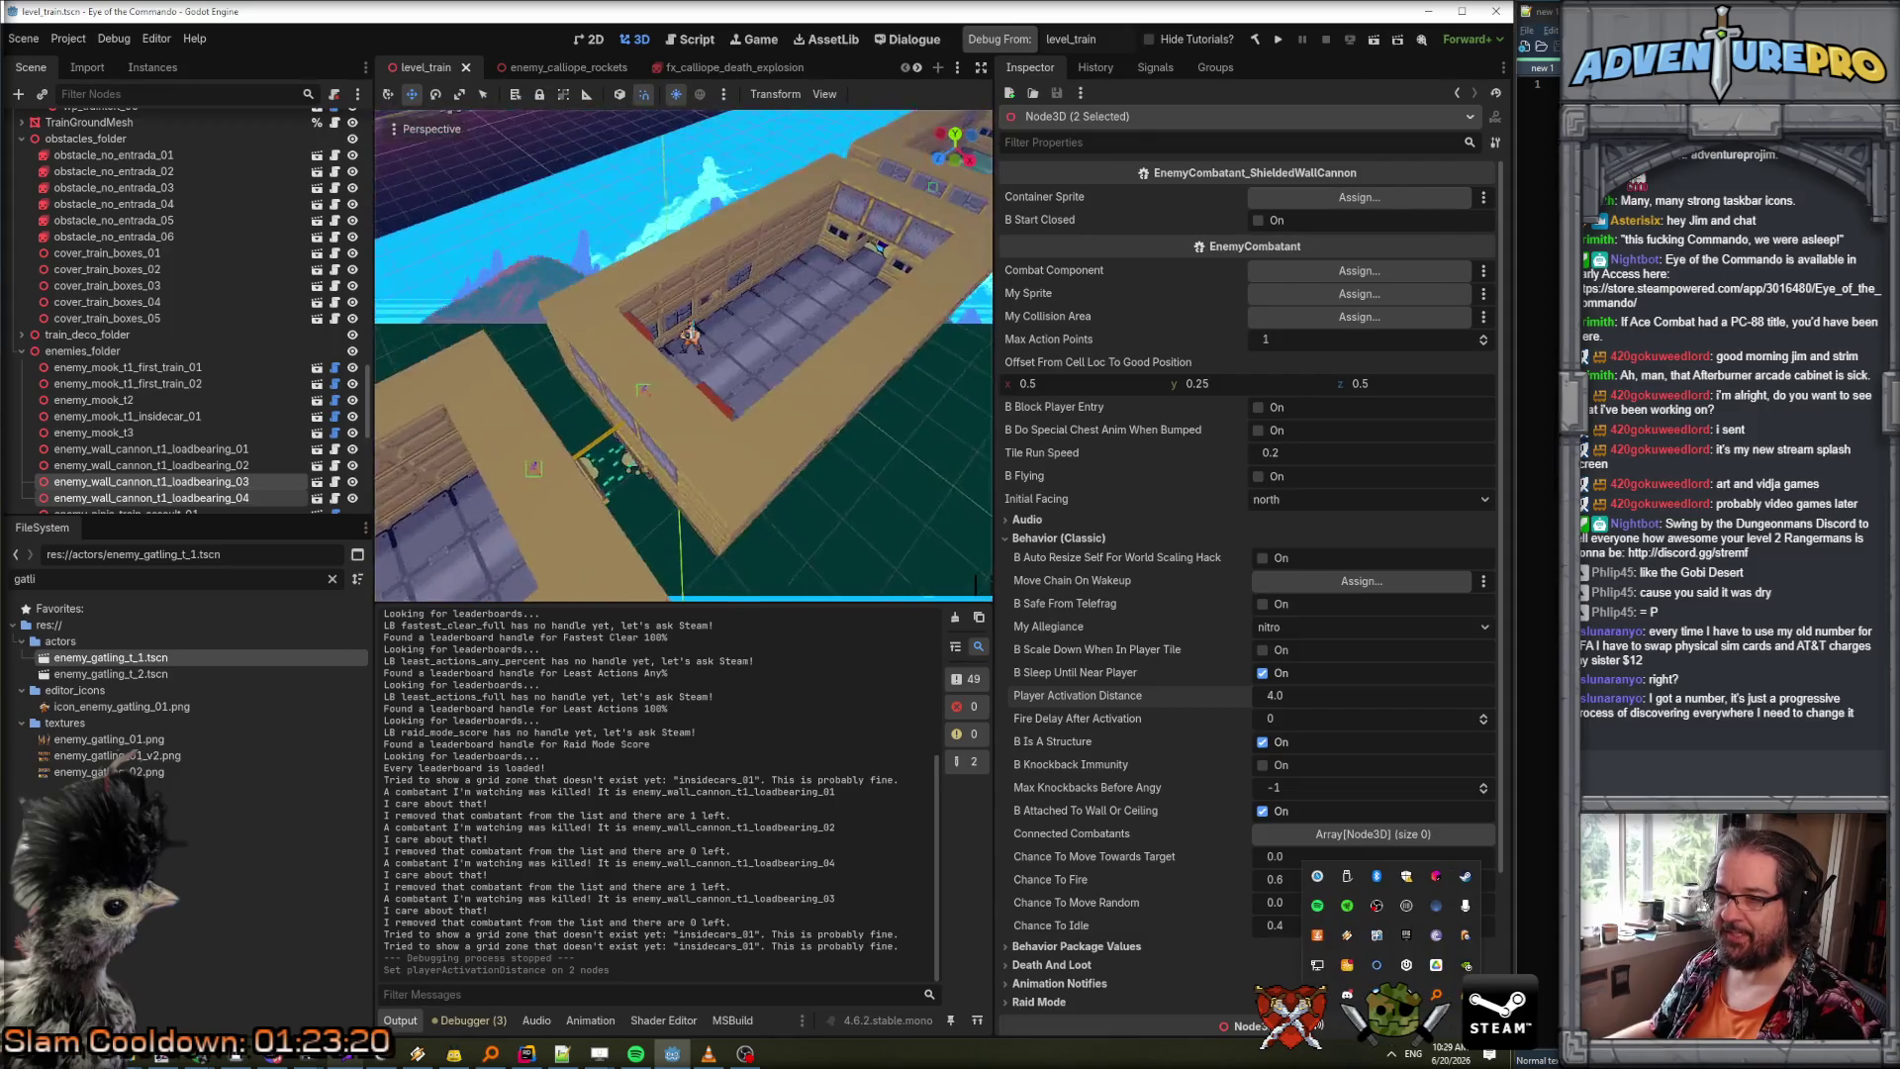
# Set the inside-car mook's Initial Facing to south.
pyautogui.click(644, 393)
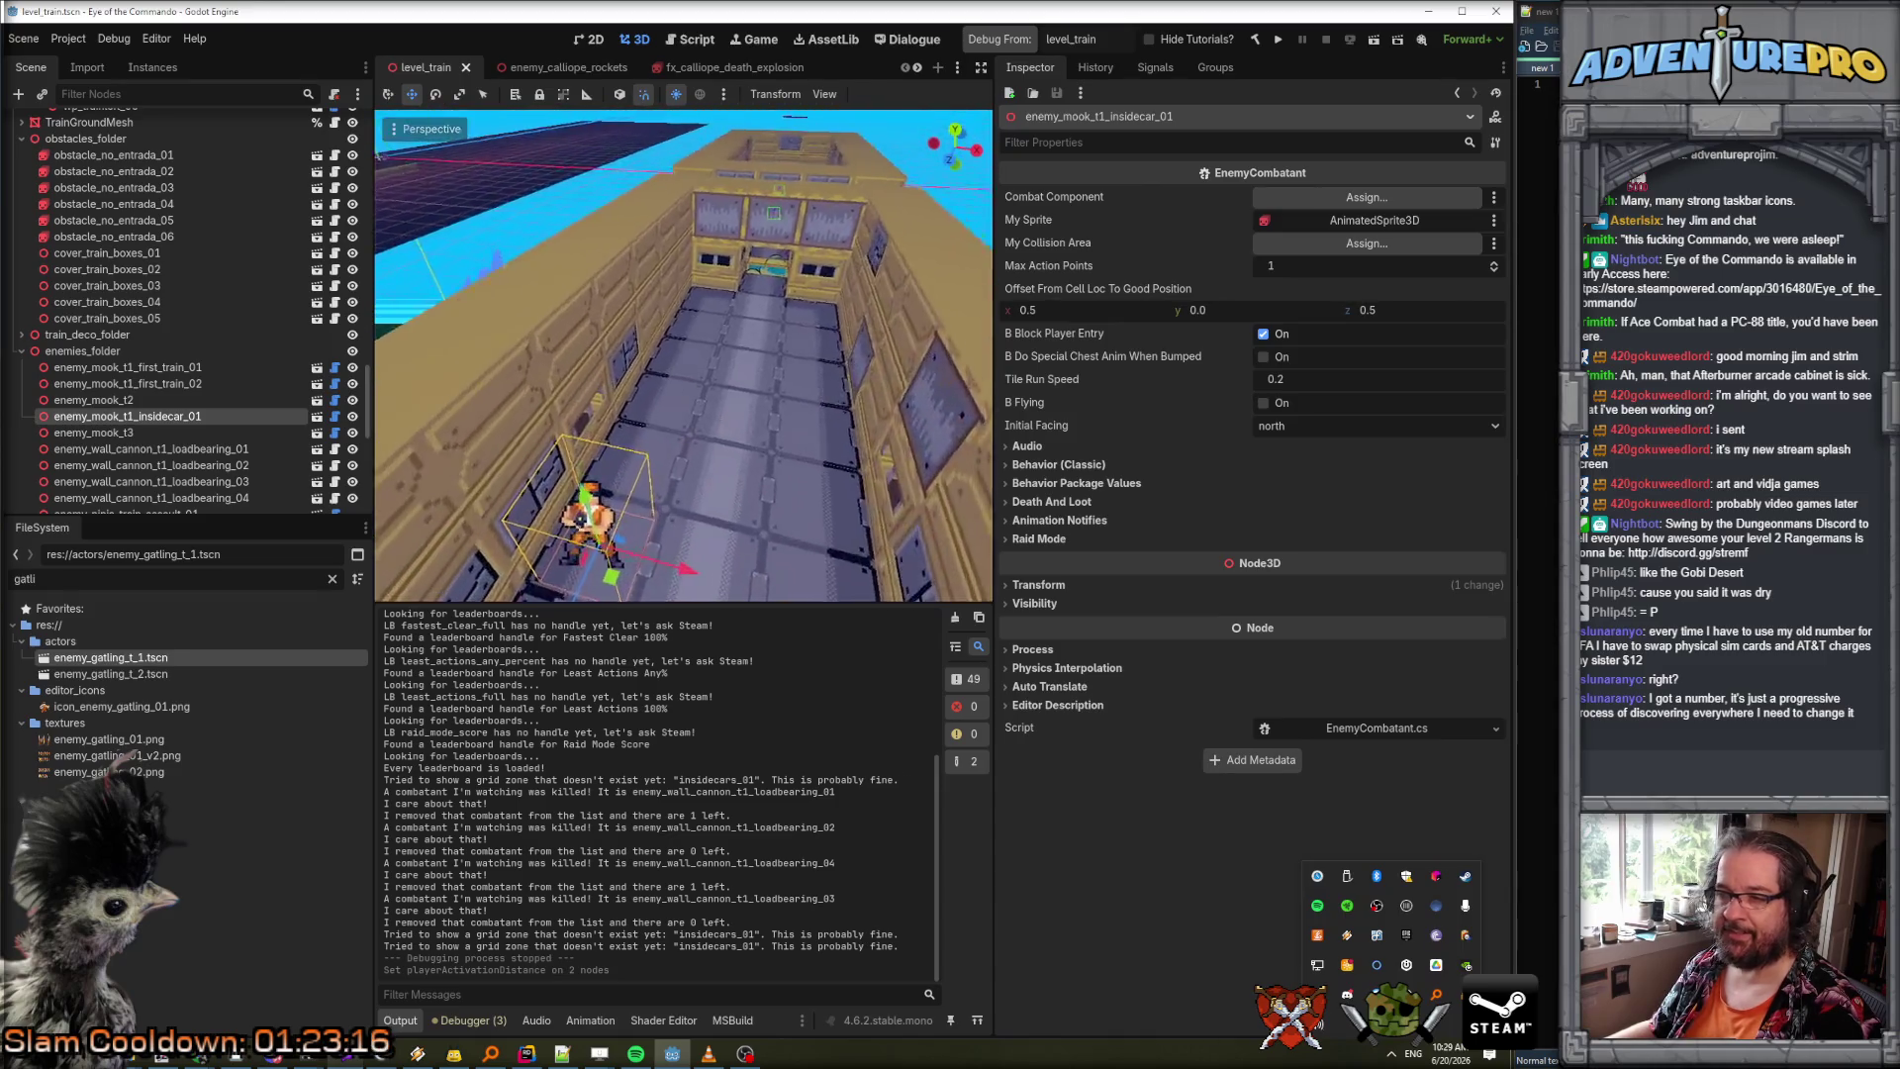
pyautogui.click(1299, 425)
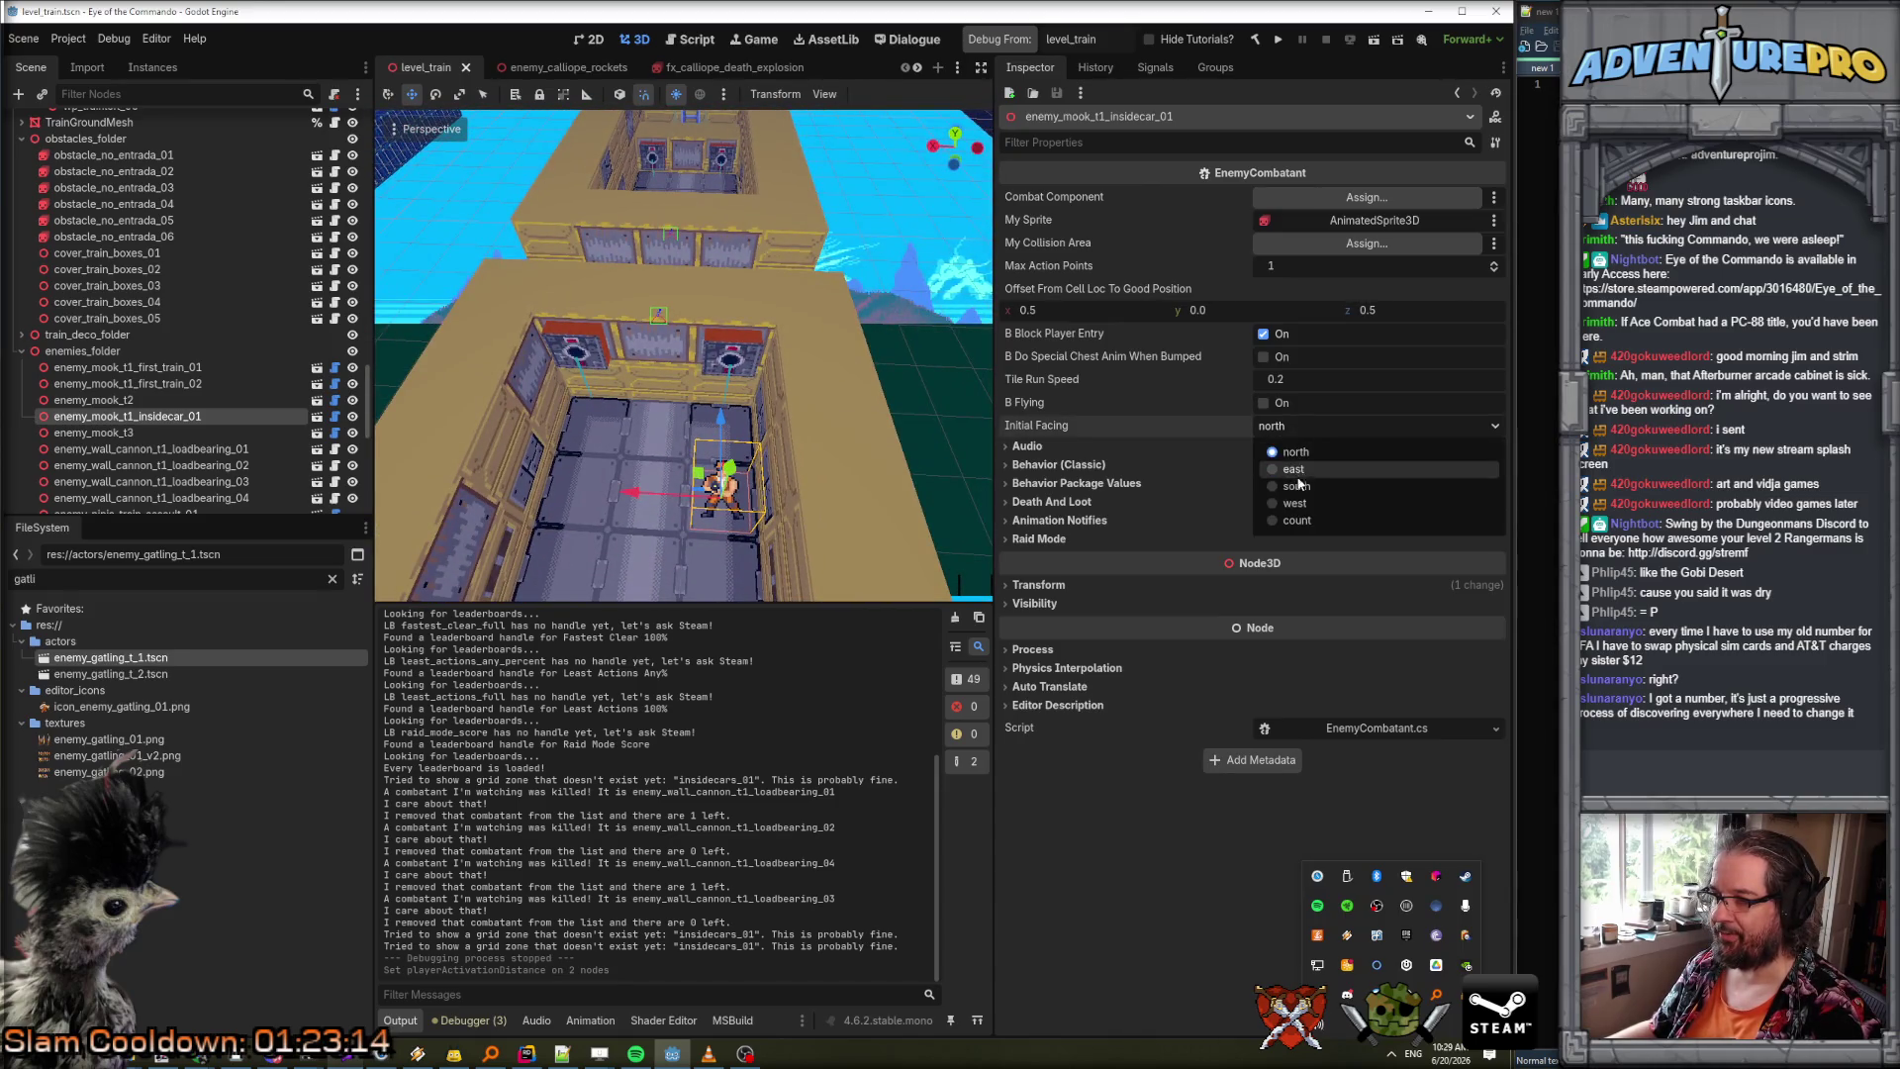
pyautogui.click(1299, 479)
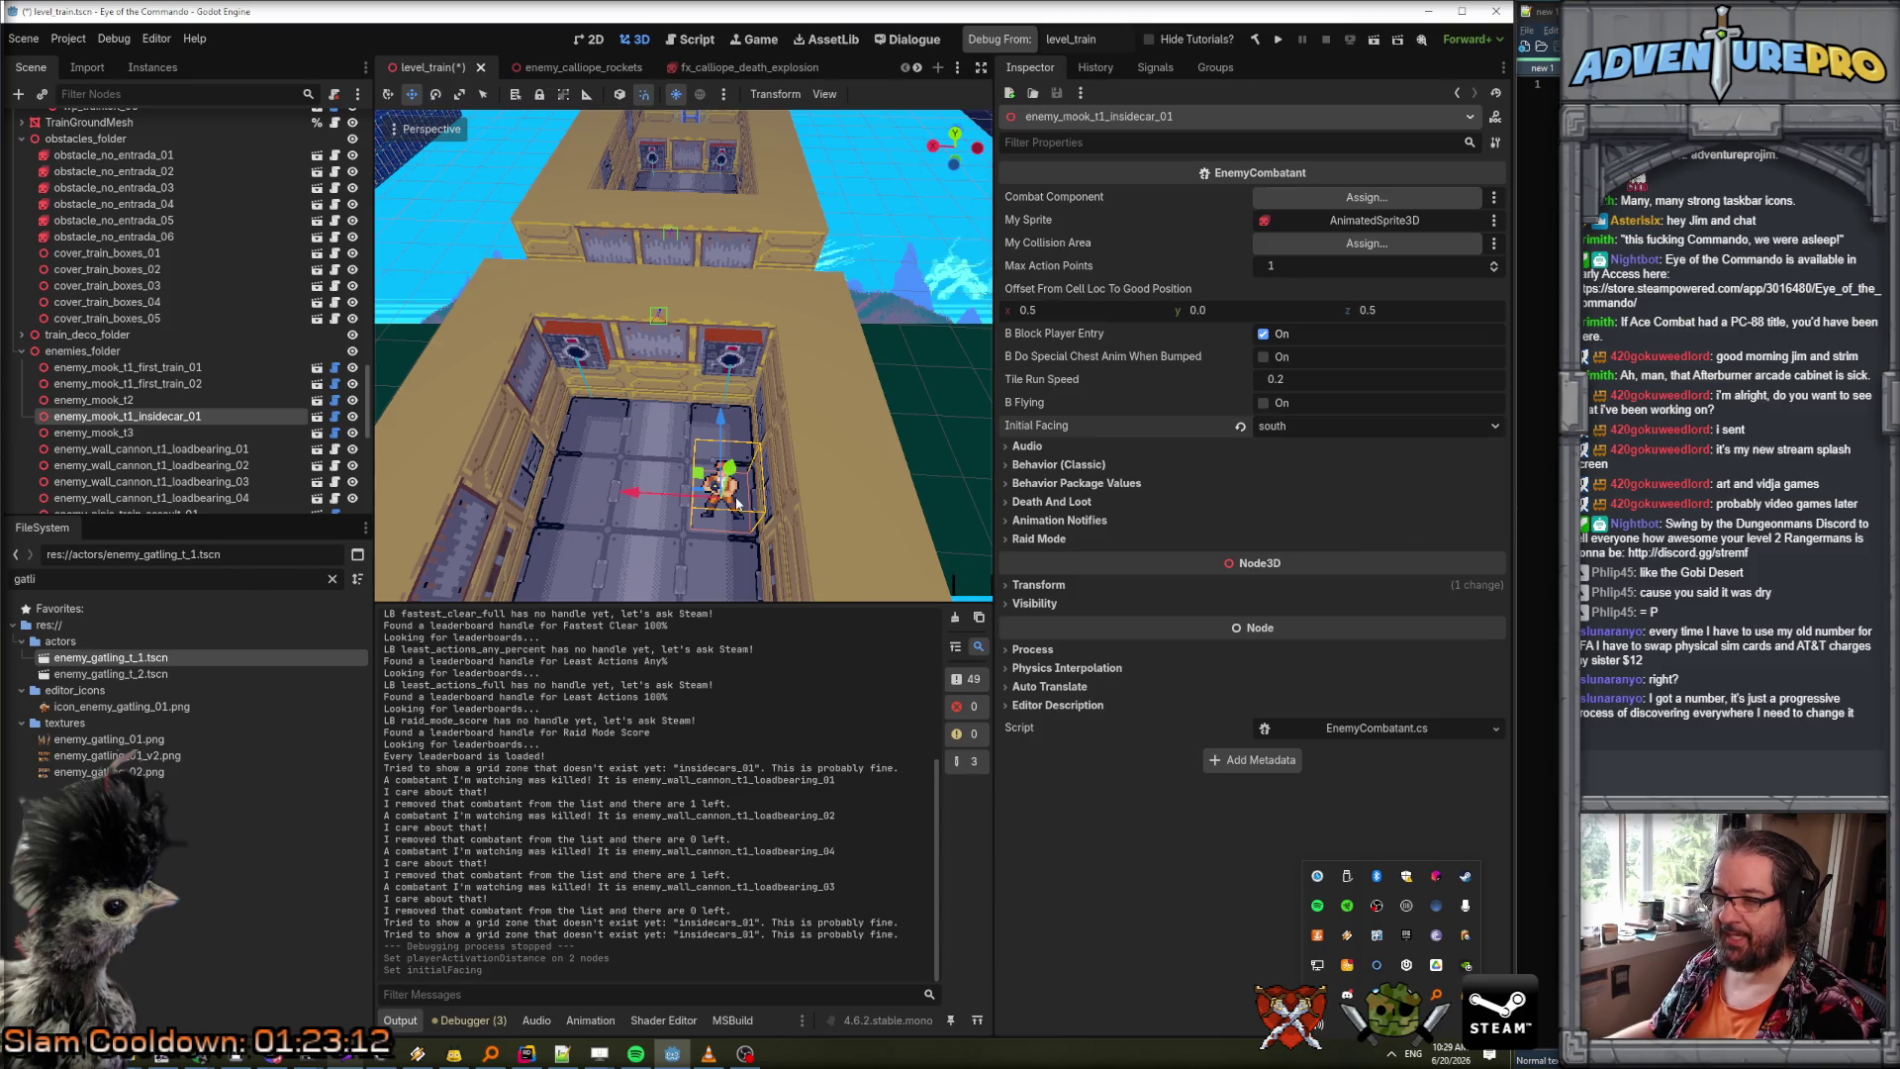
# Duplicate the inside-car mook as insidecar_02, move it within the car, then filter FileSystem for 'grenade'.
pyautogui.rightClick(186, 417)
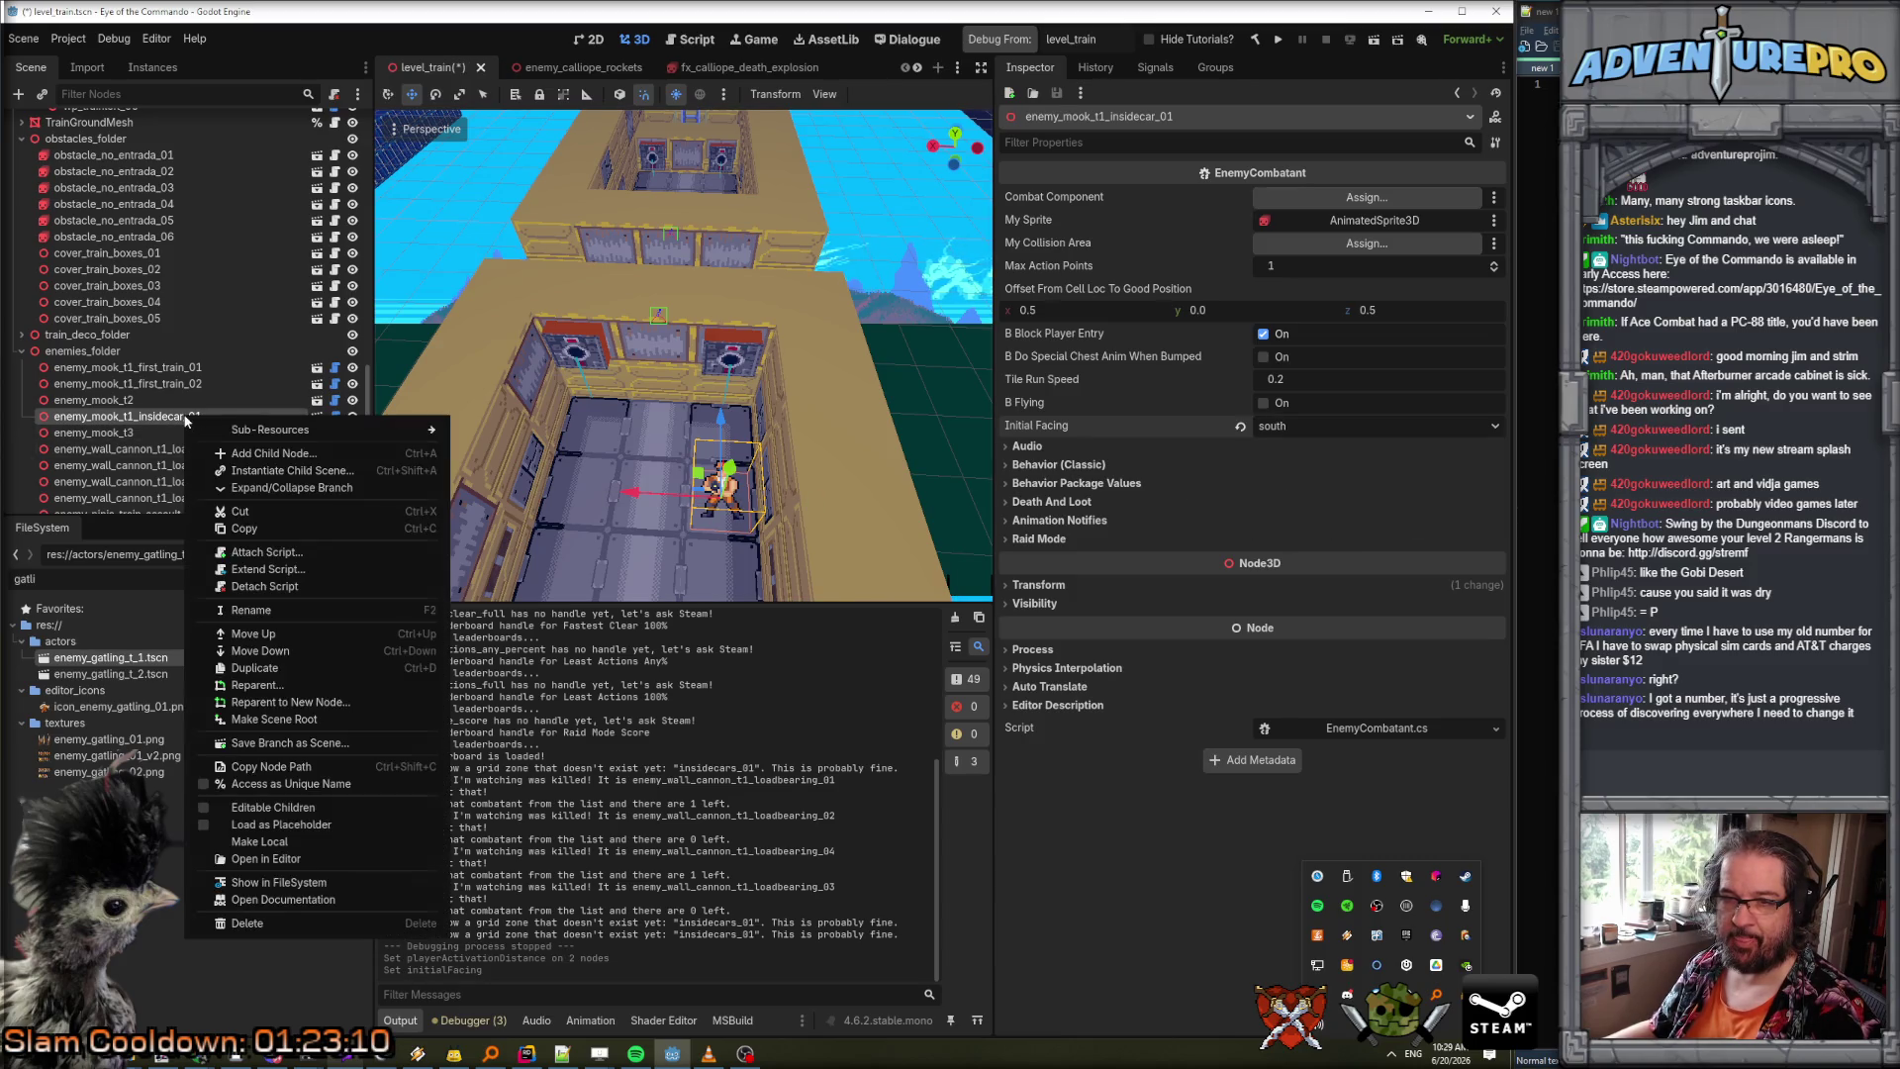
pyautogui.click(255, 668)
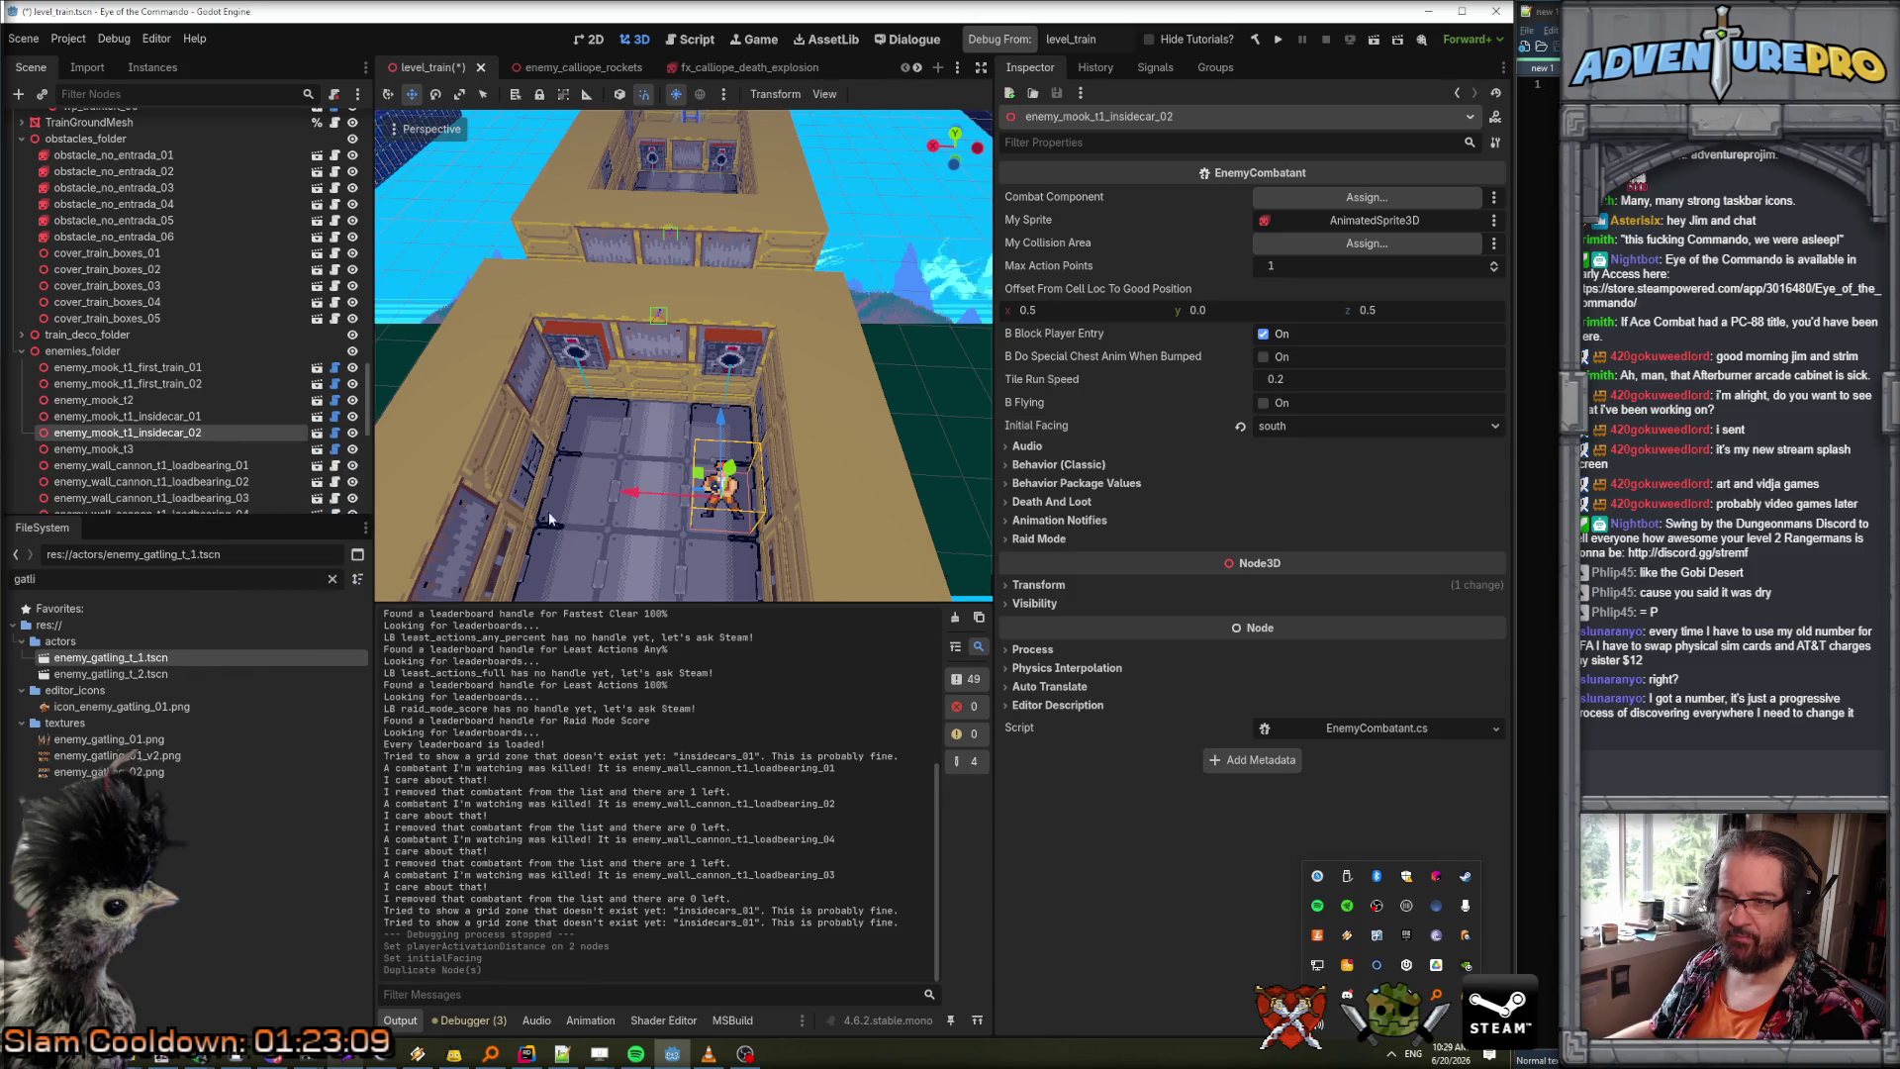
pyautogui.moveTo(631, 494); pyautogui.dragTo(445, 500)
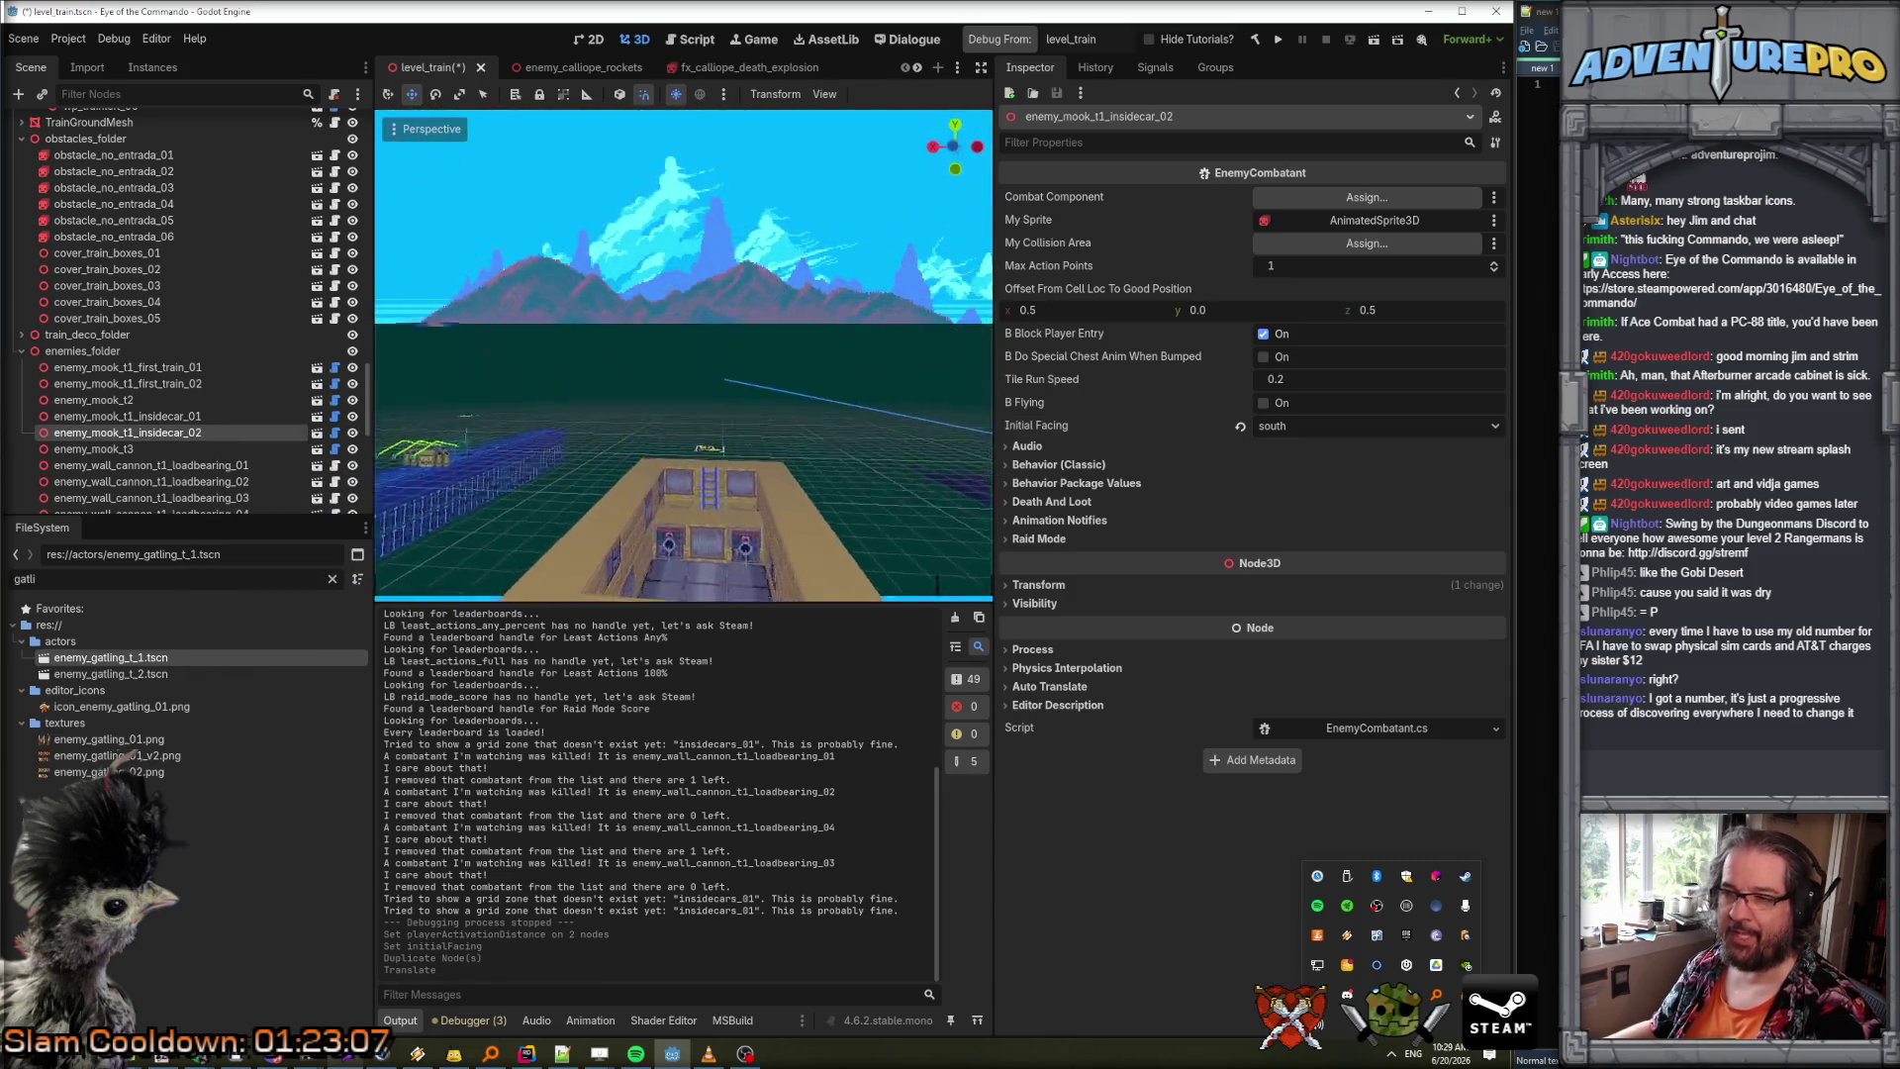
pyautogui.press('f')
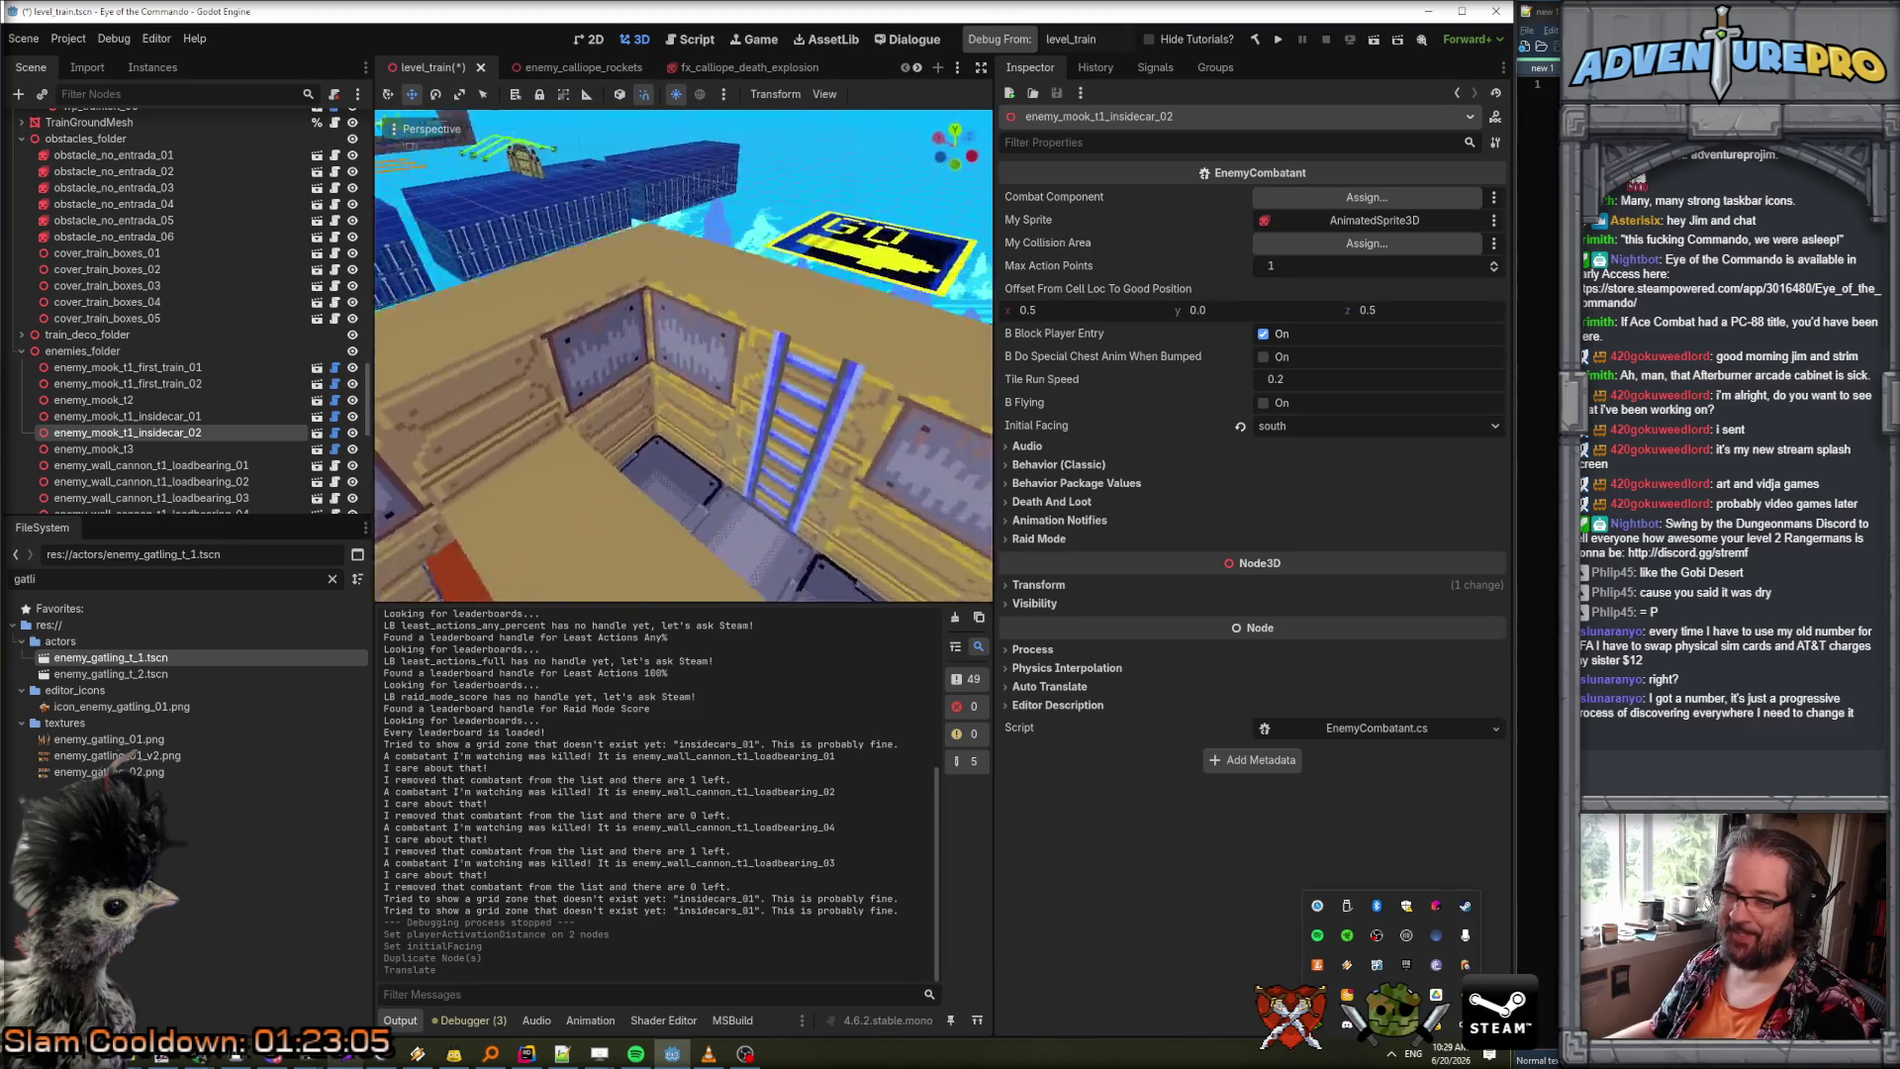
pyautogui.moveTo(685, 450); pyautogui.dragTo(685, 451)
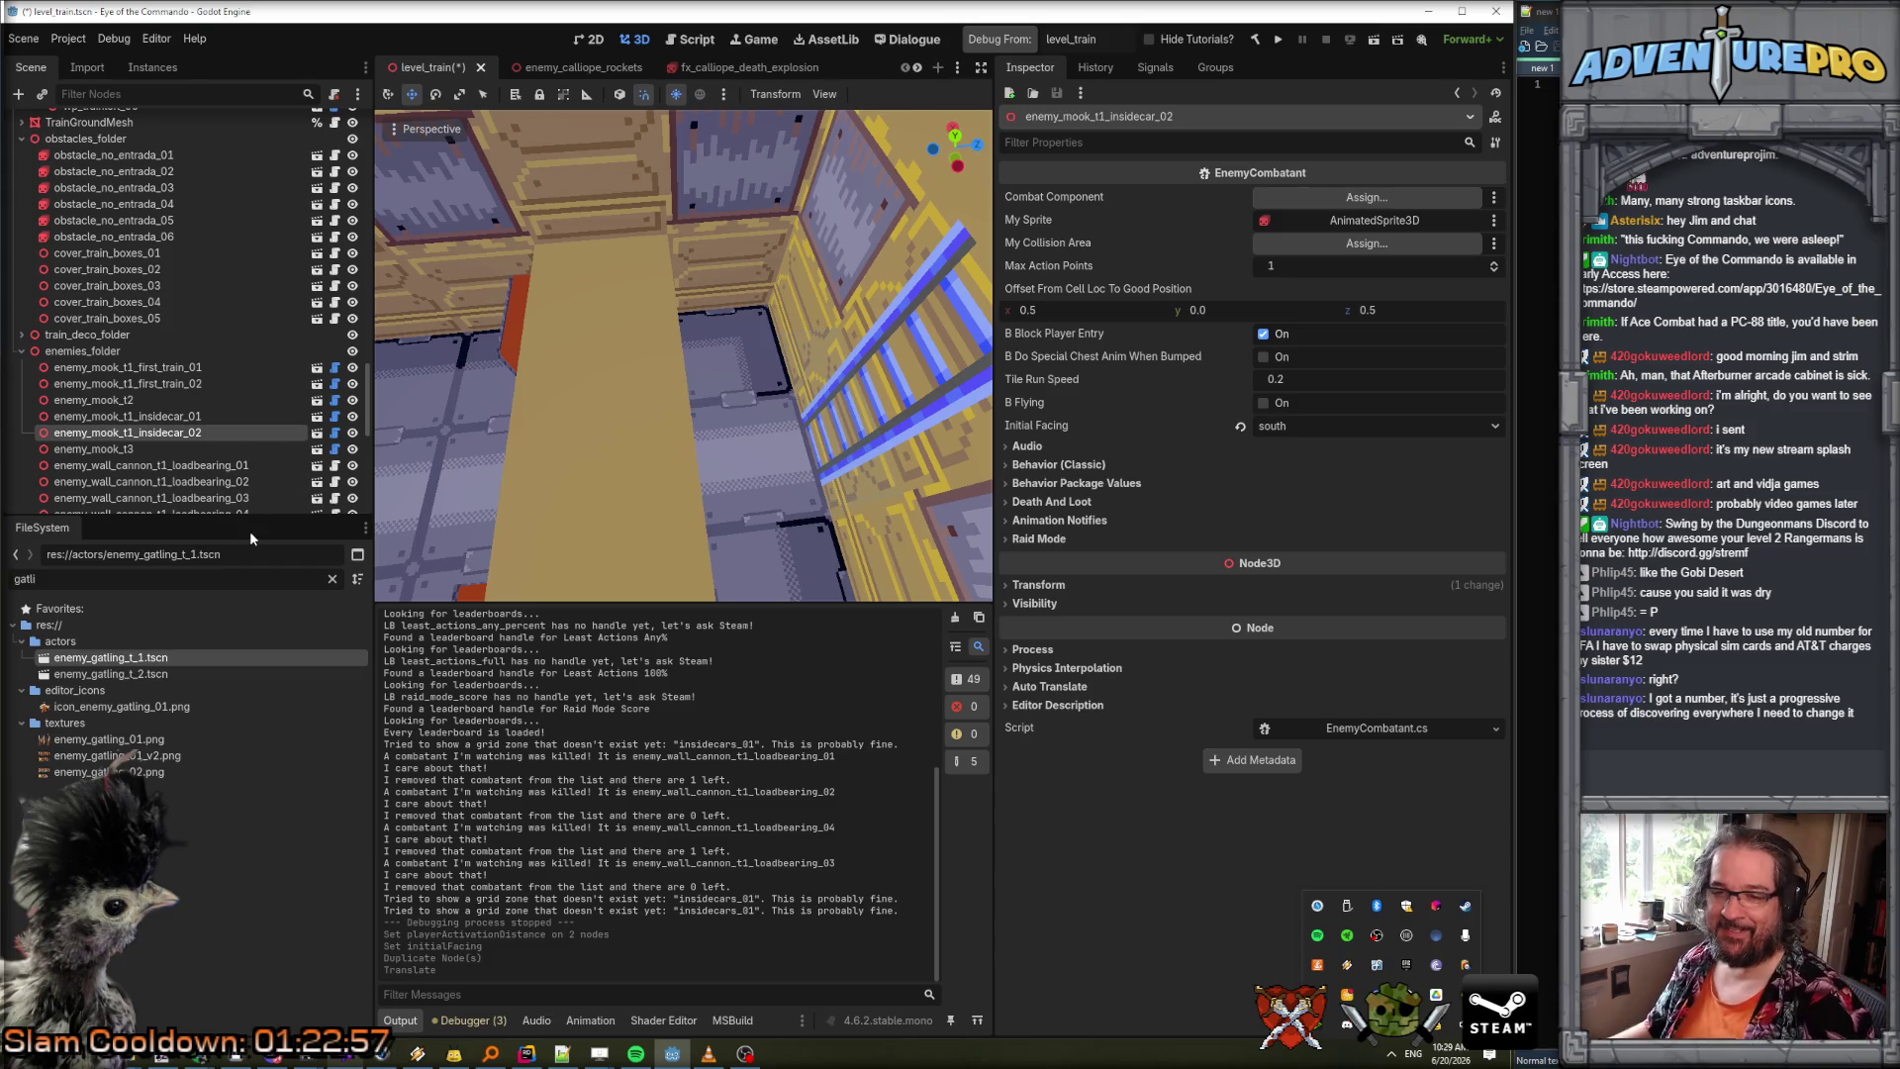
pyautogui.write('grenade')
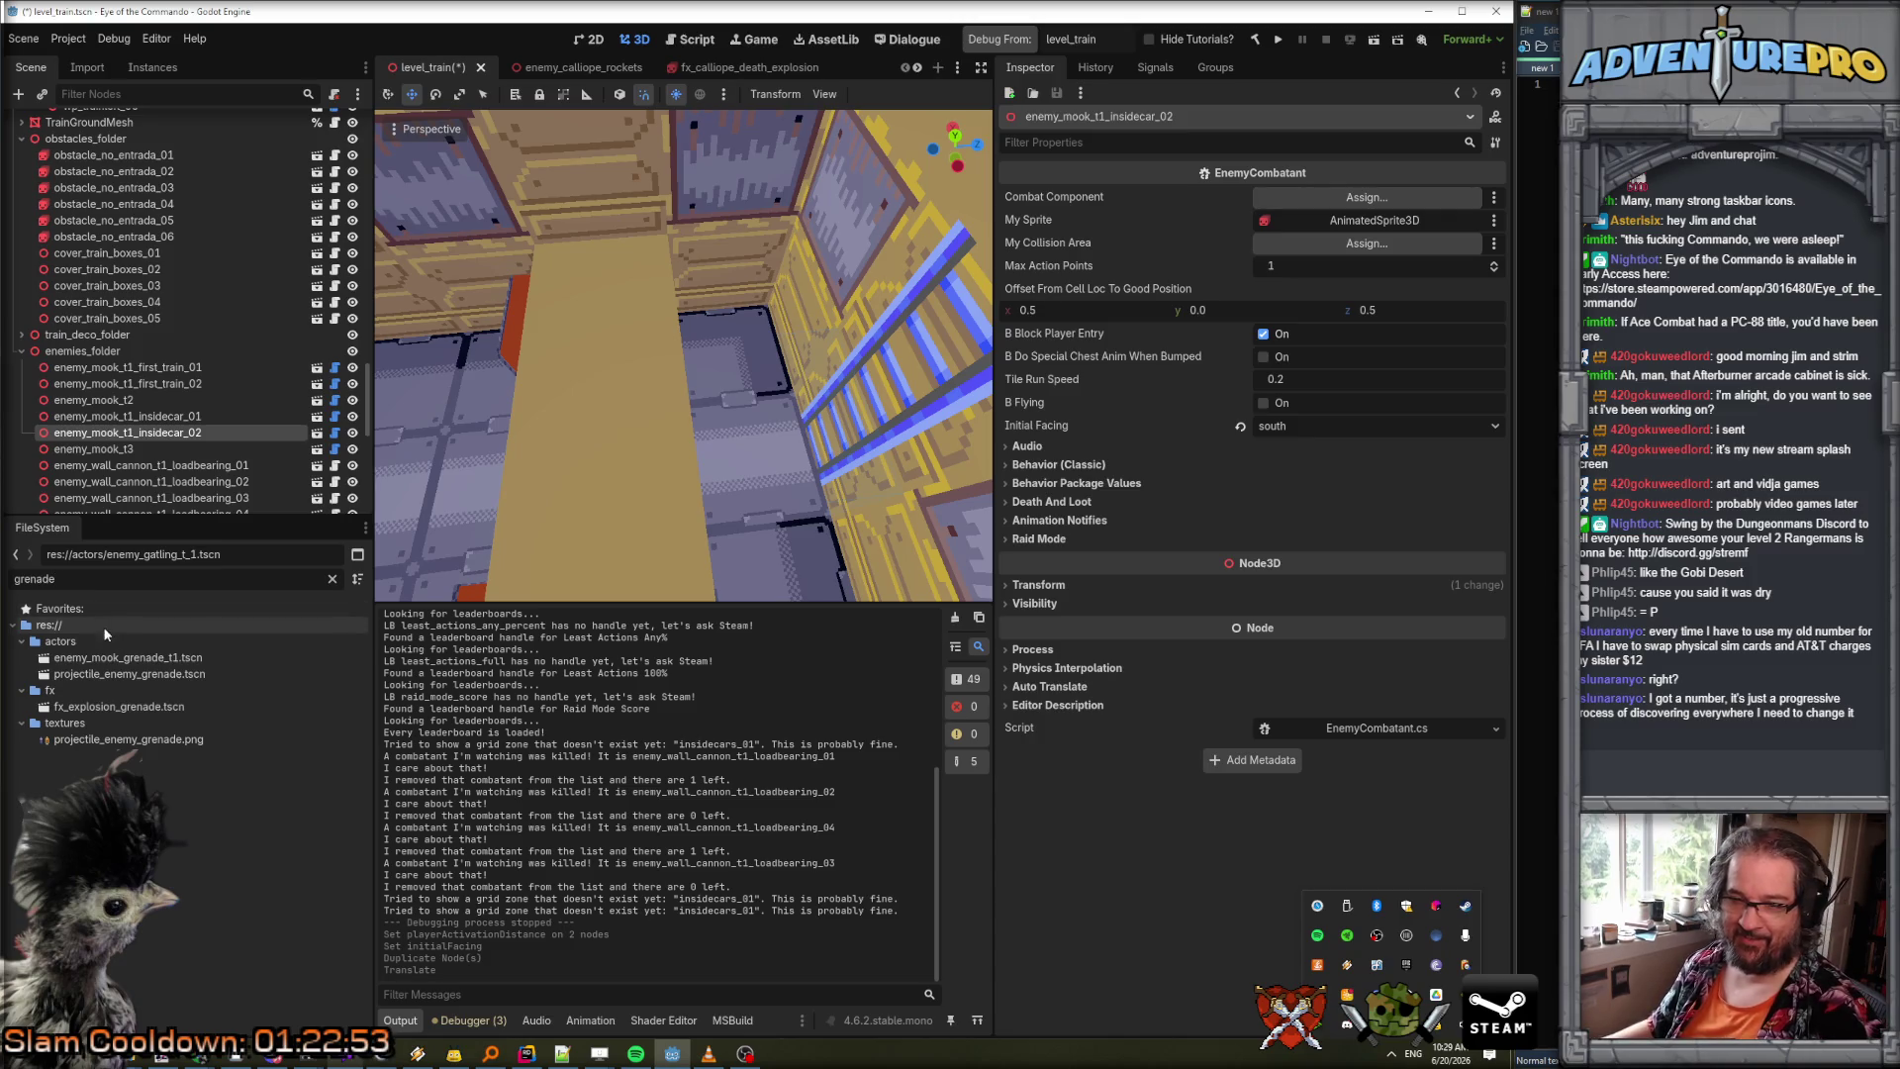
# Instance enemy_mook_grenade_t1.tscn into the level and rename it enemy_mook_grenade_t1_insidecar_01.
pyautogui.moveTo(118, 658); pyautogui.dragTo(157, 386)
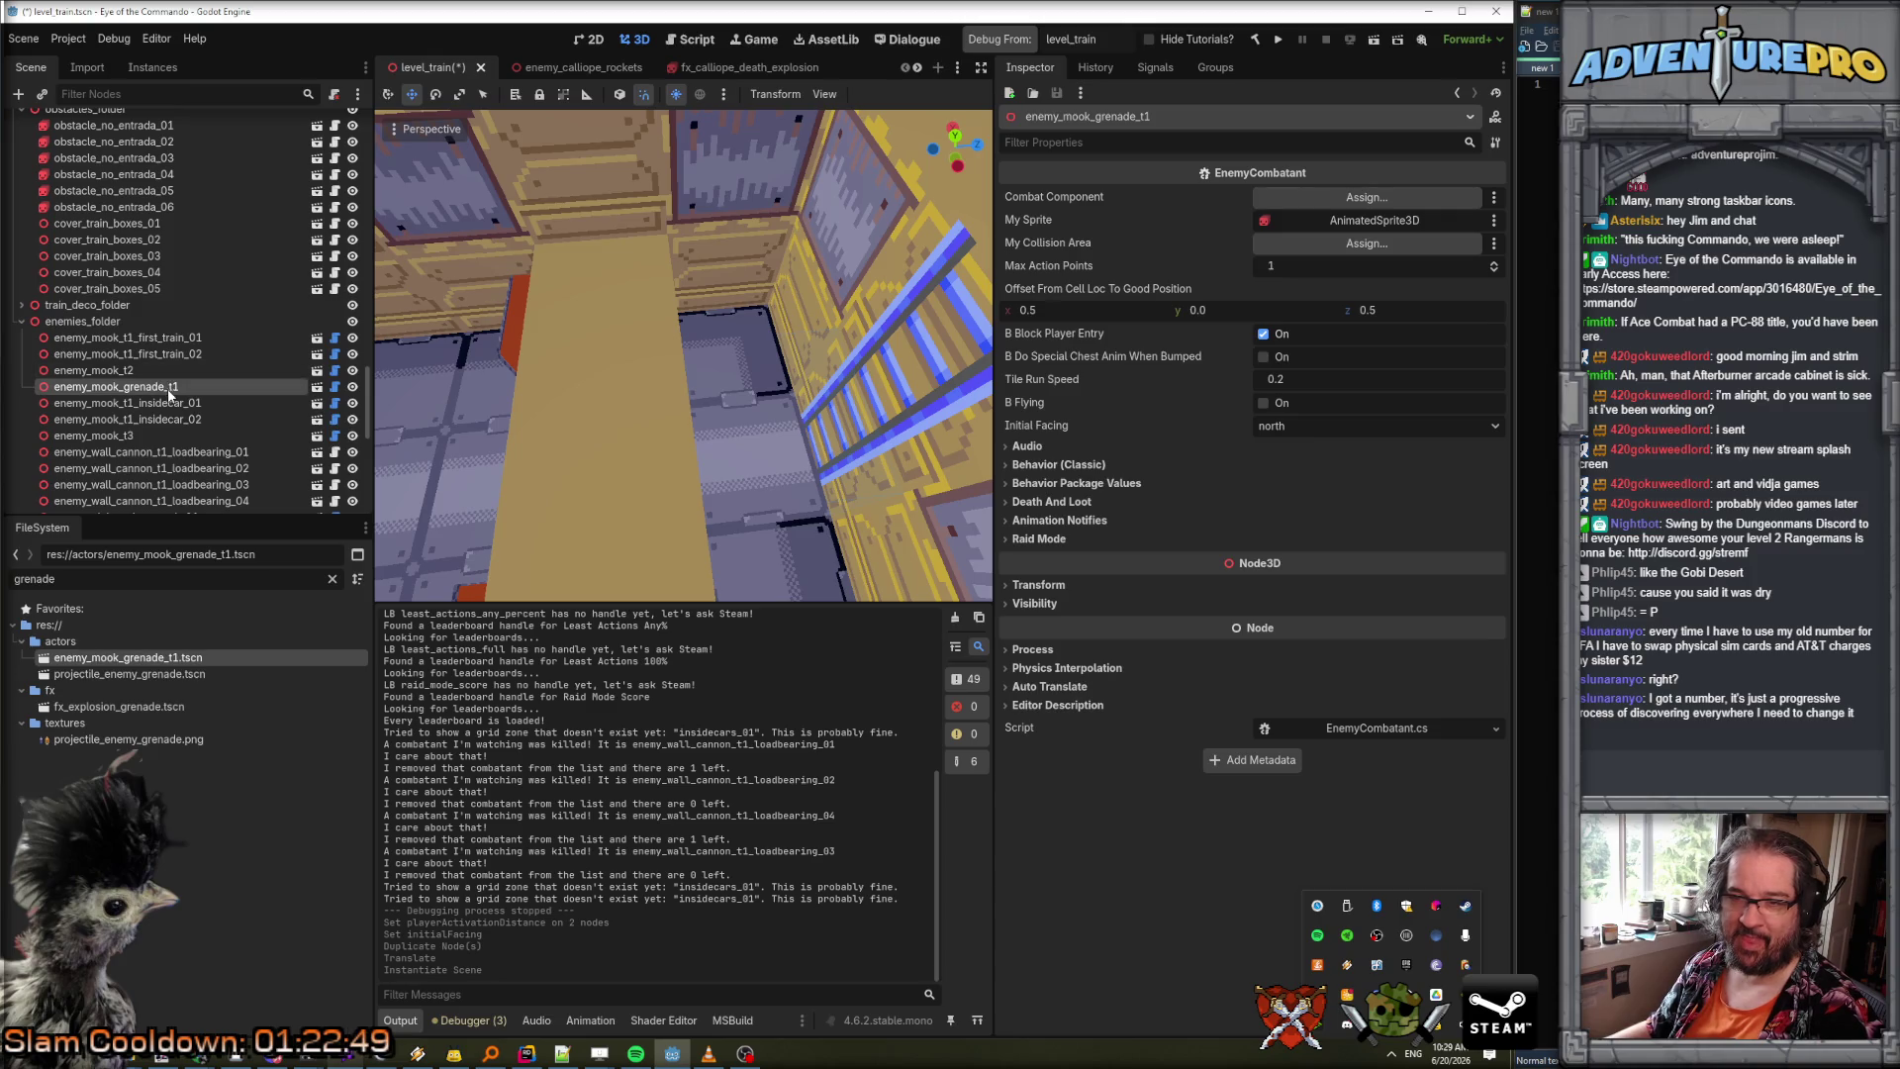
pyautogui.doubleClick(187, 388)
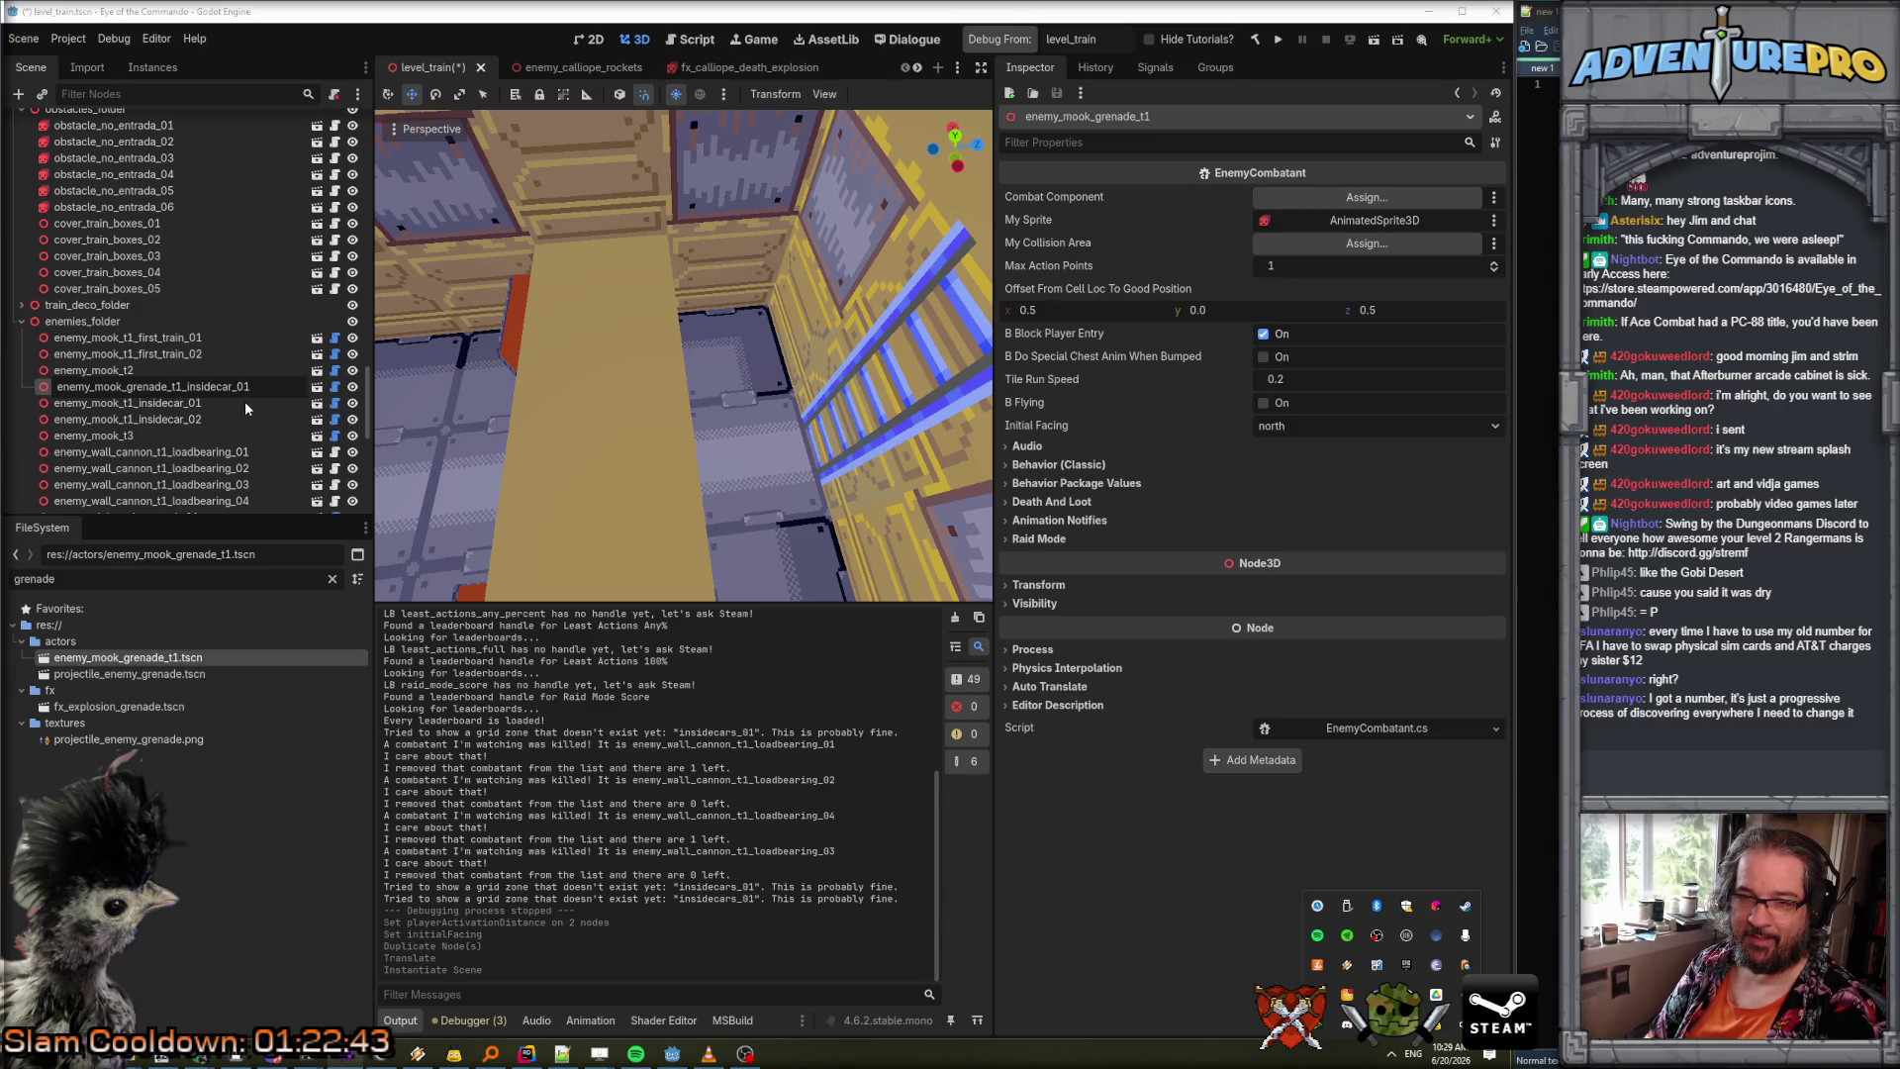
pyautogui.press('Return')
pyautogui.press('f')
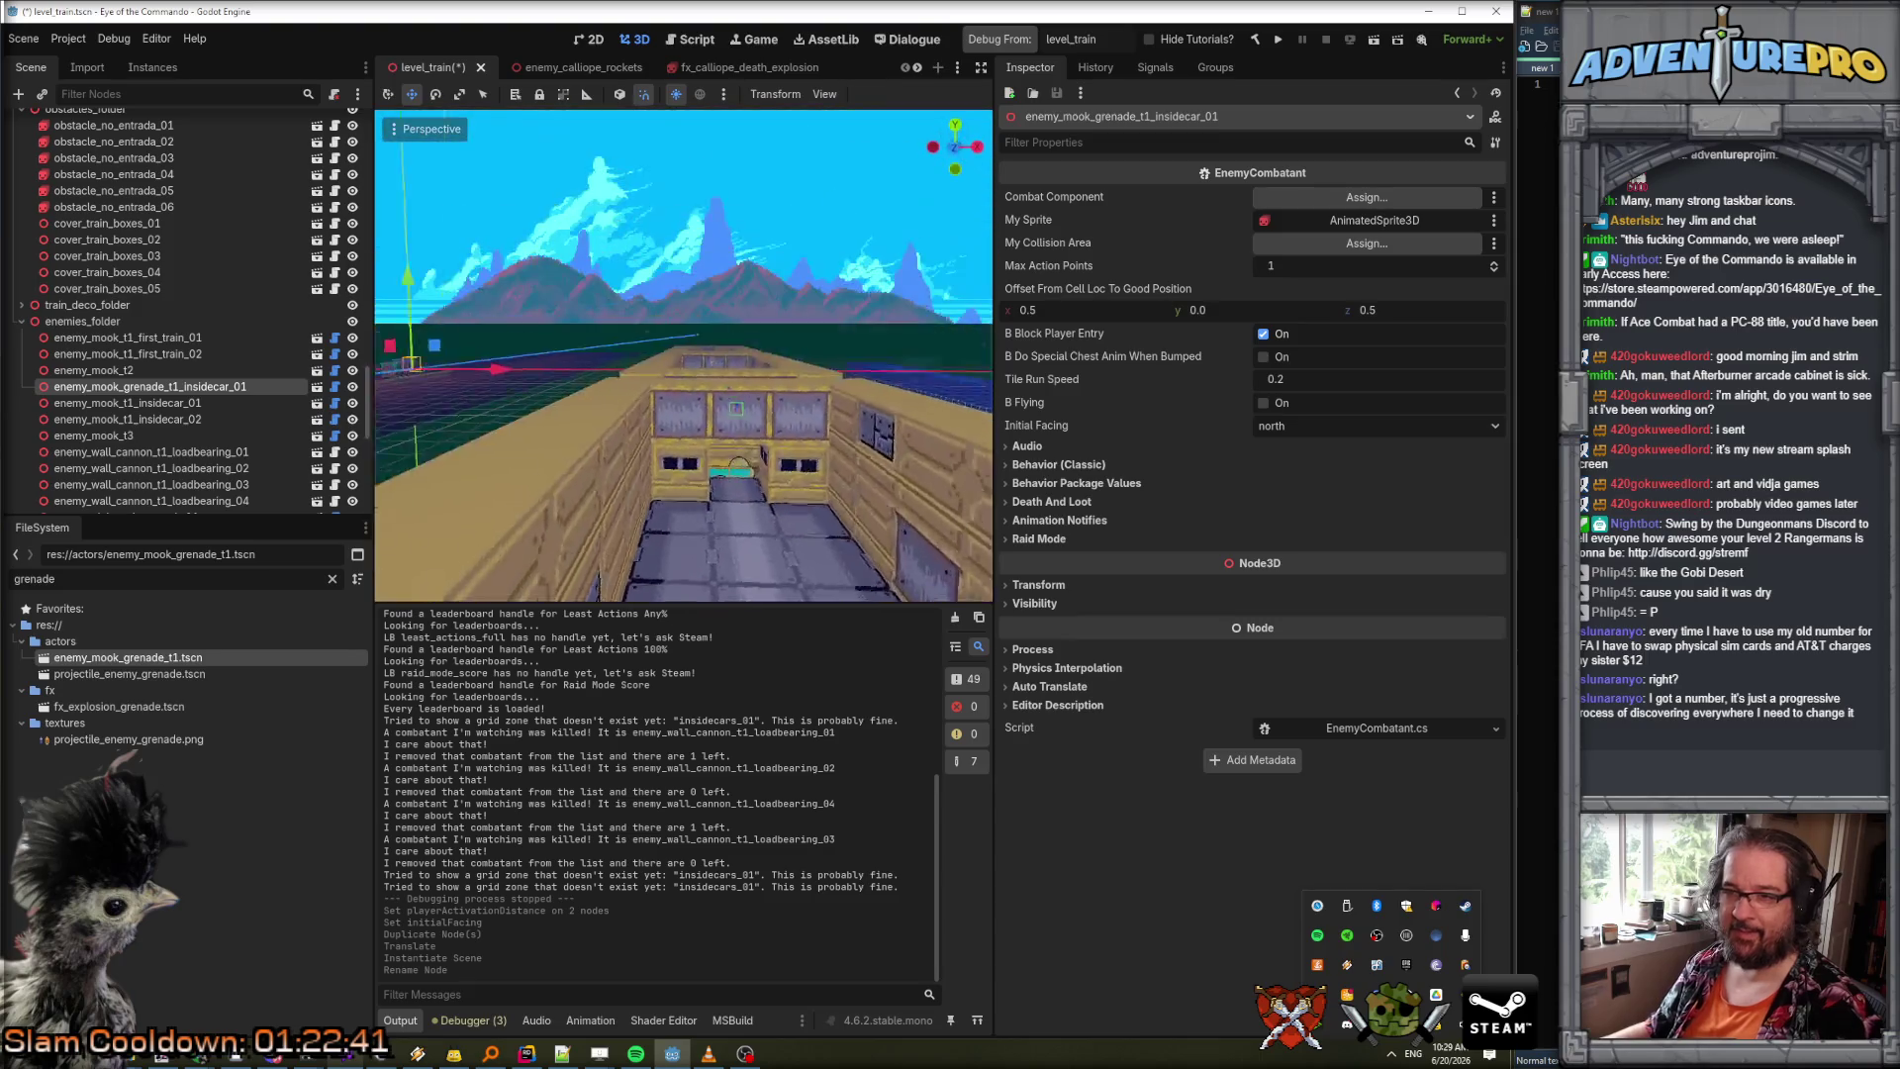
# Drag the grenade mook along X into the train car toward the ladder and show its position.
pyautogui.moveTo(612, 373); pyautogui.dragTo(891, 381)
pyautogui.moveTo(957, 529); pyautogui.dragTo(842, 469)
pyautogui.moveTo(516, 337)
pyautogui.mouseDown()
pyautogui.moveTo(851, 393)
pyautogui.moveTo(777, 373)
pyautogui.moveTo(792, 359)
pyautogui.mouseUp()
pyautogui.press('f')
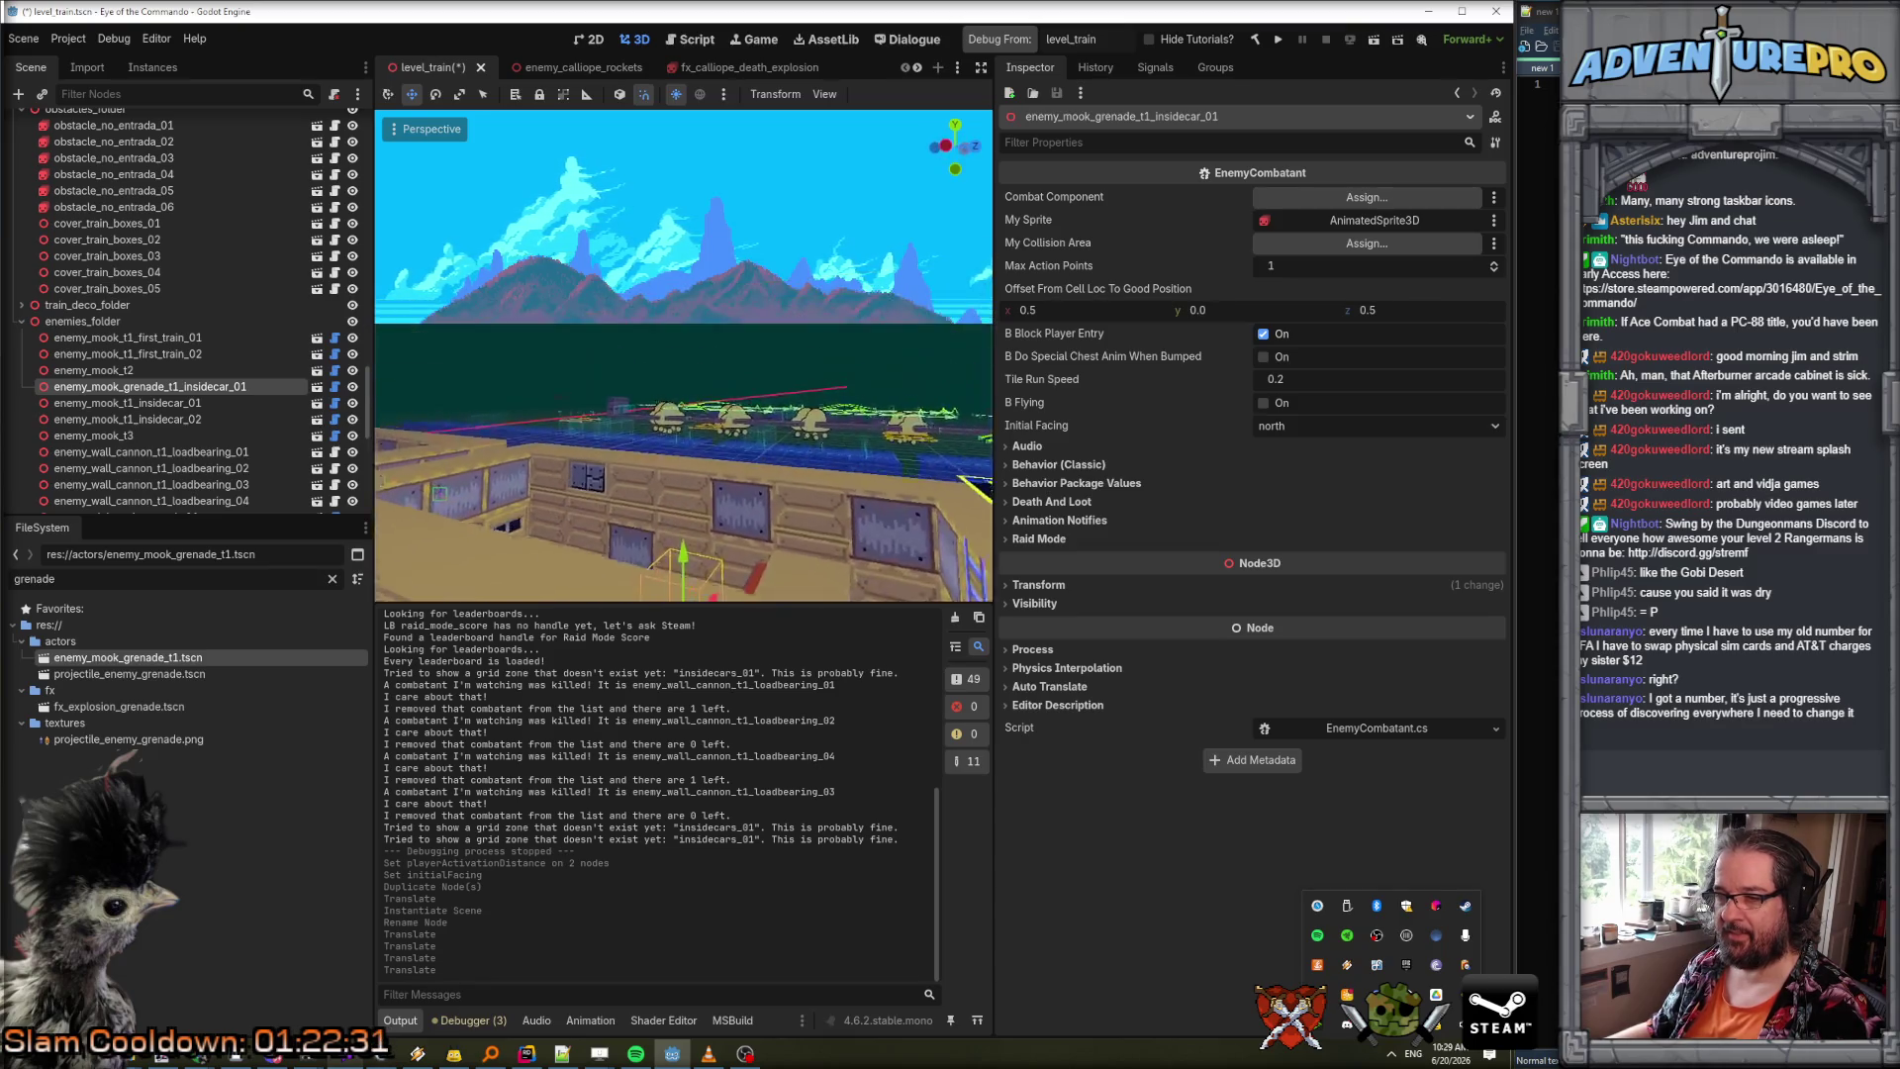
pyautogui.scroll(-3, 805, 363)
pyautogui.moveTo(732, 247); pyautogui.dragTo(934, 293)
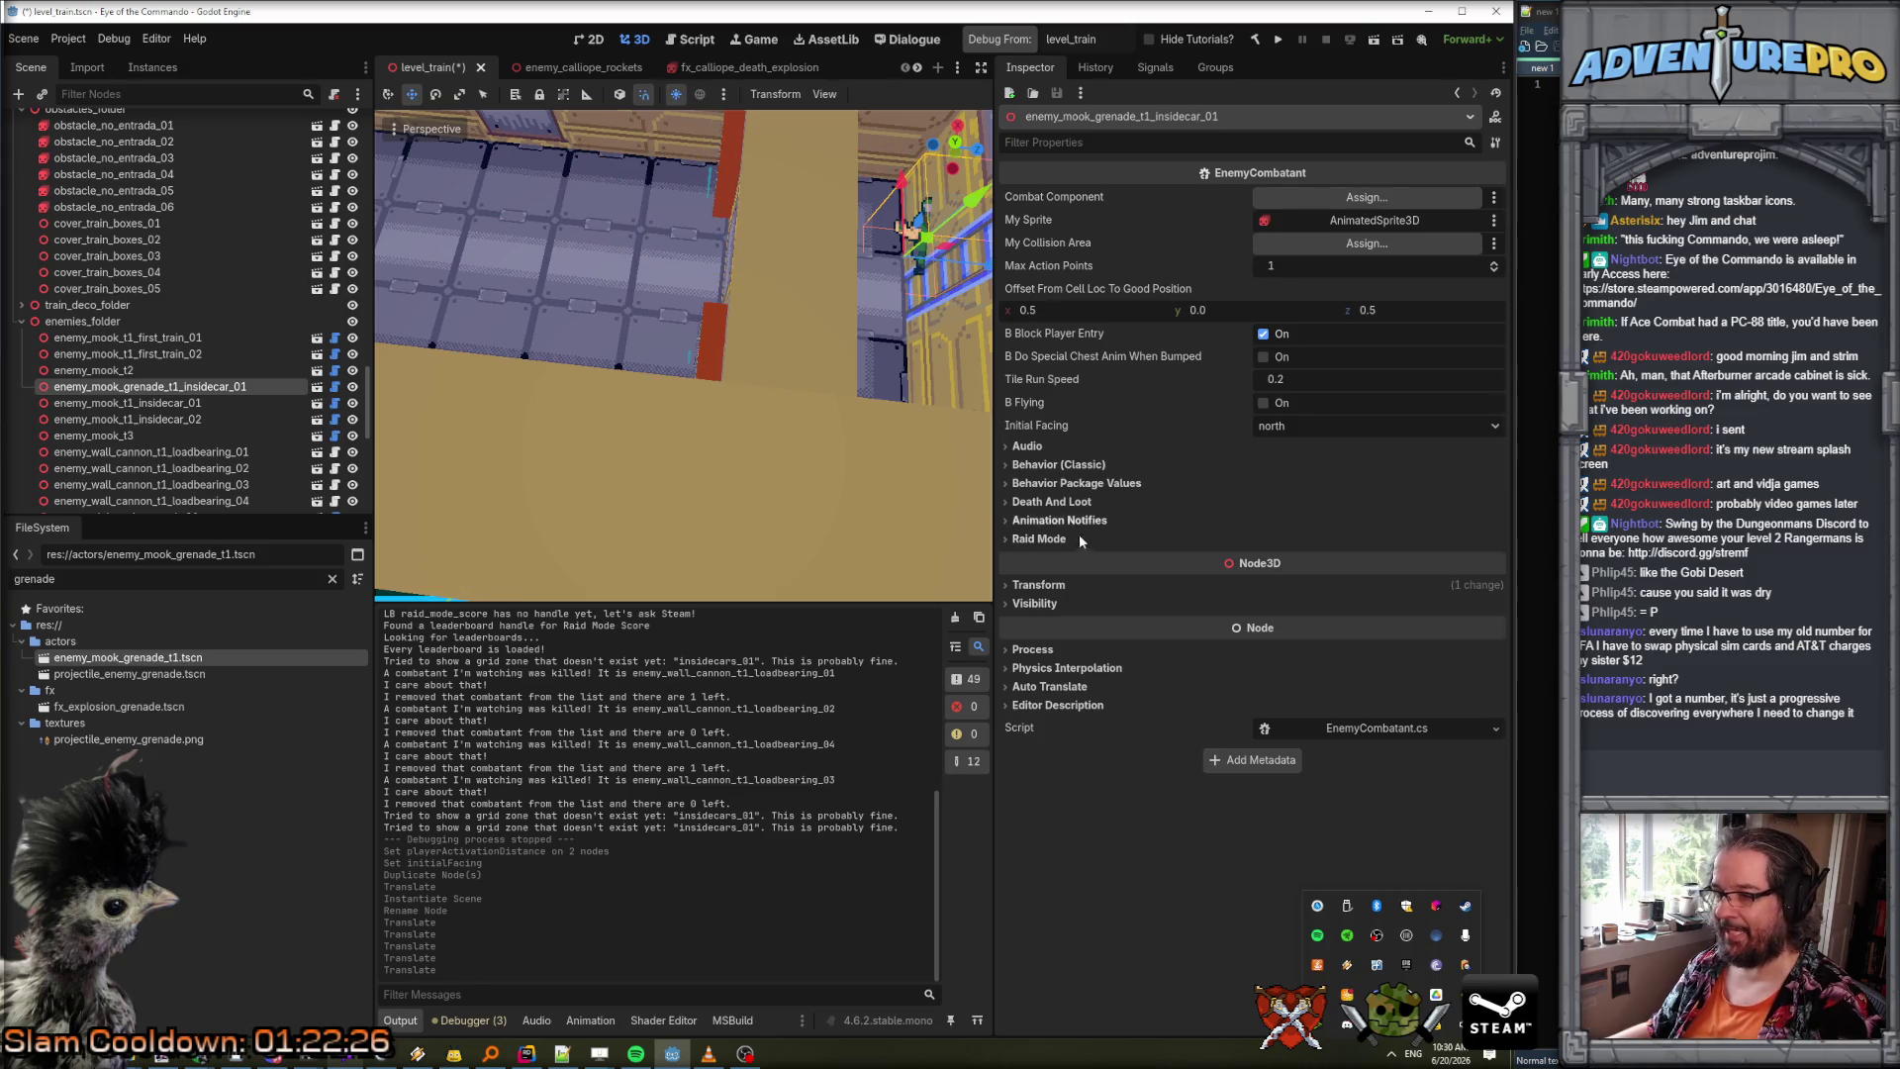
pyautogui.click(1040, 584)
# Place the grenade mook at 24.5, 0, 28.5, save level_train, and debug from it.
pyautogui.click(1072, 626)
pyautogui.write('25.5')
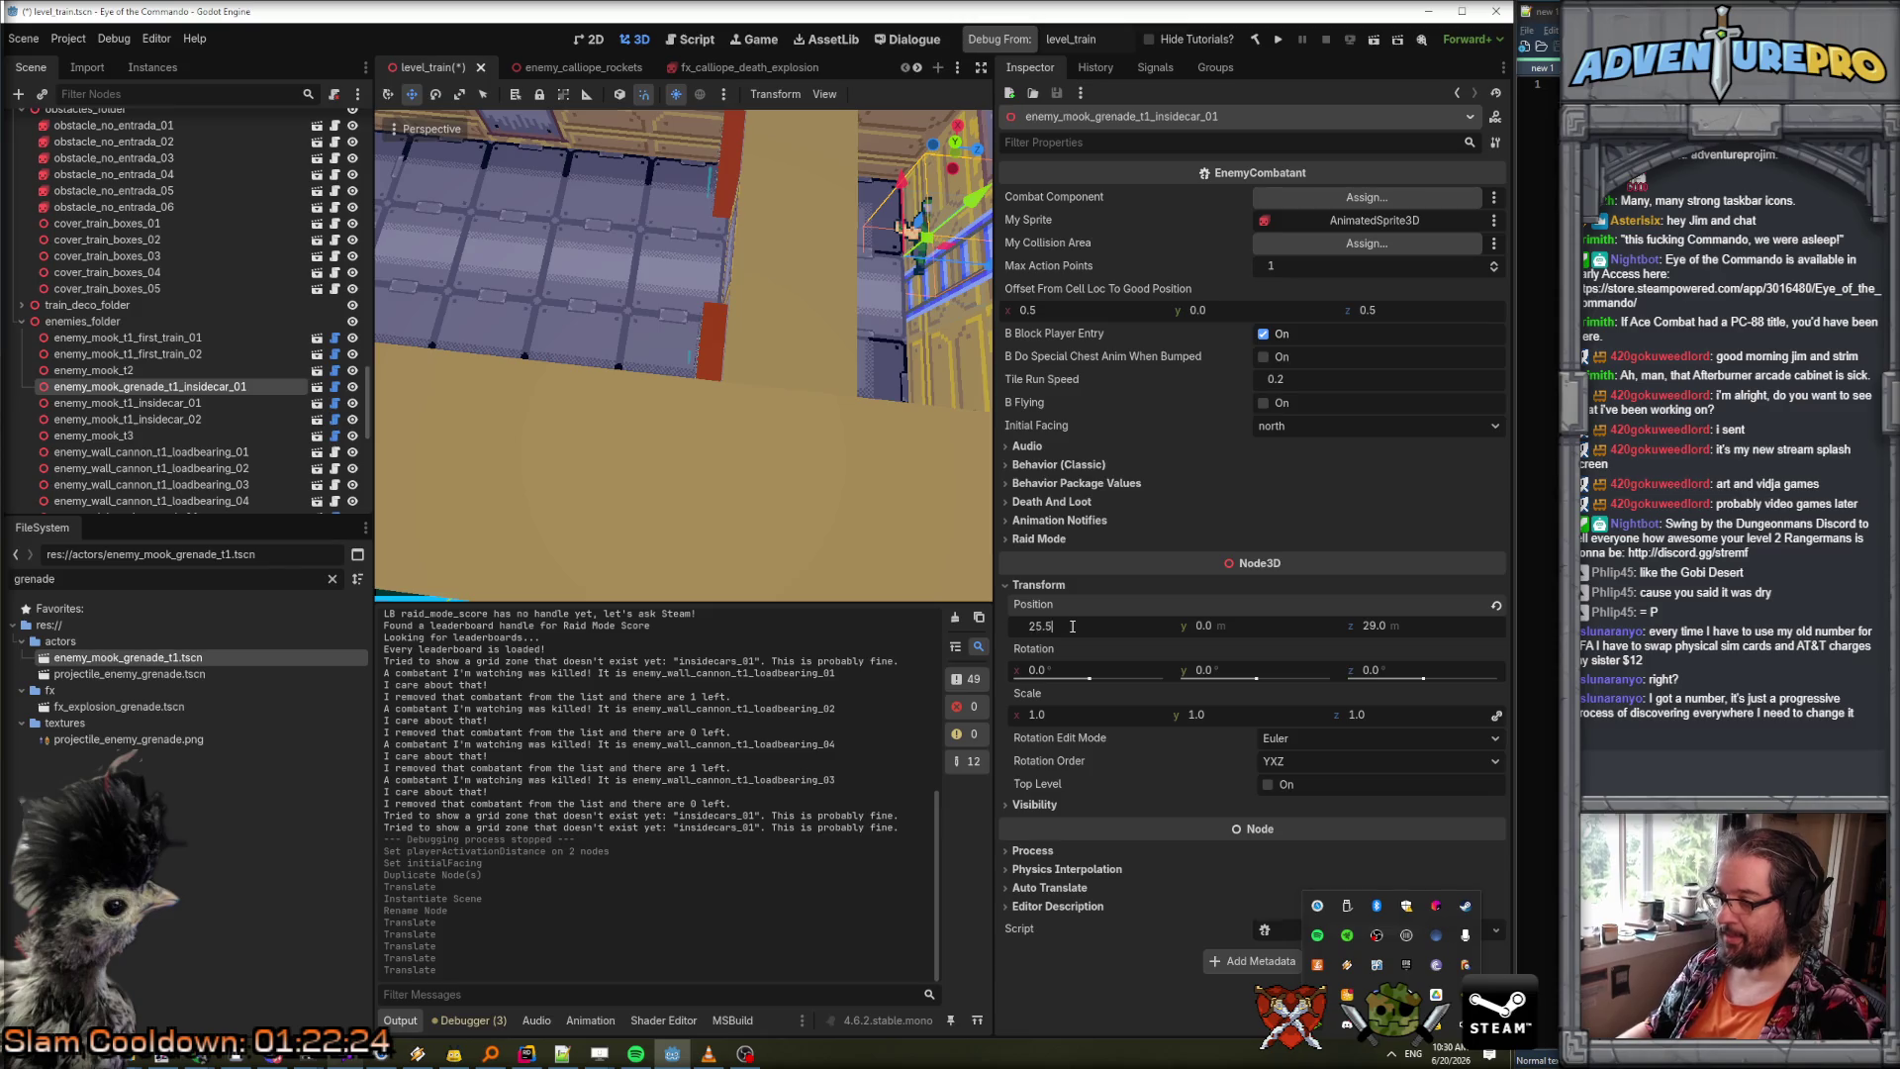
pyautogui.press('Tab')
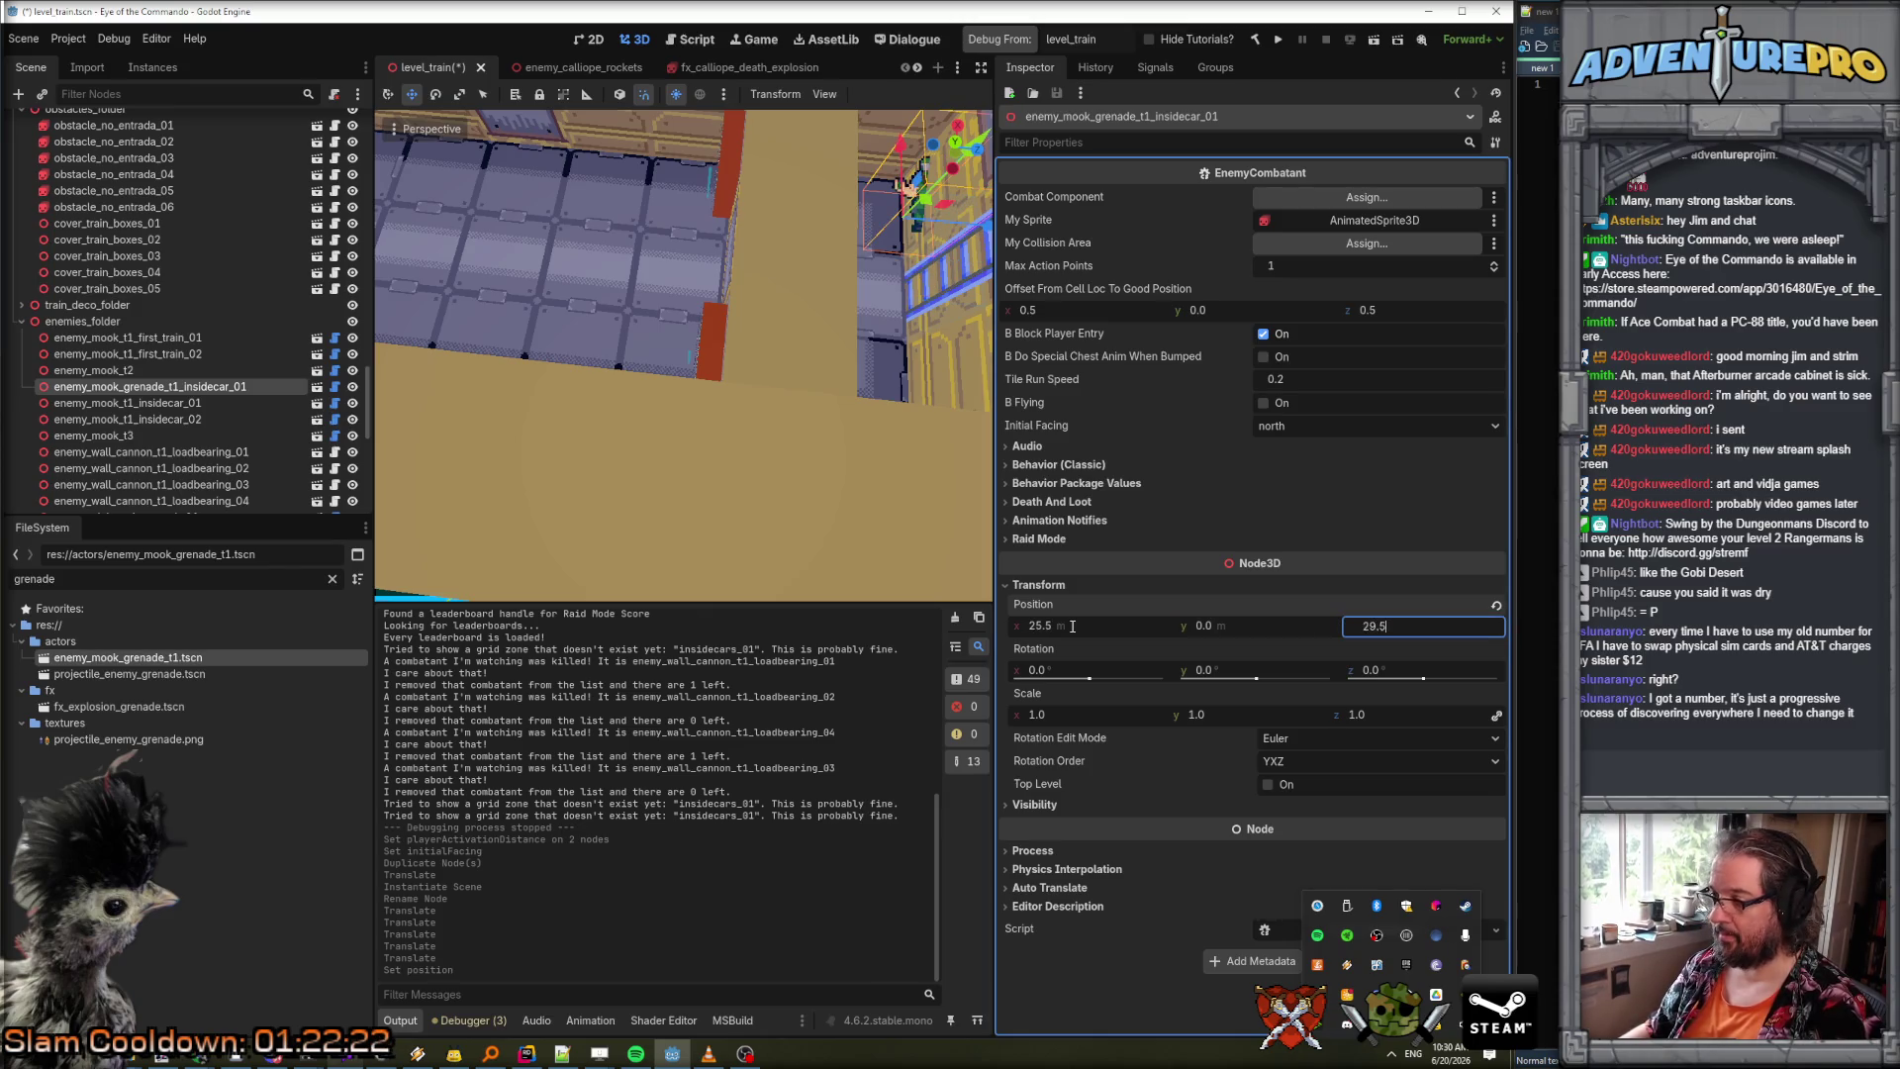
pyautogui.press('Return')
pyautogui.press('f')
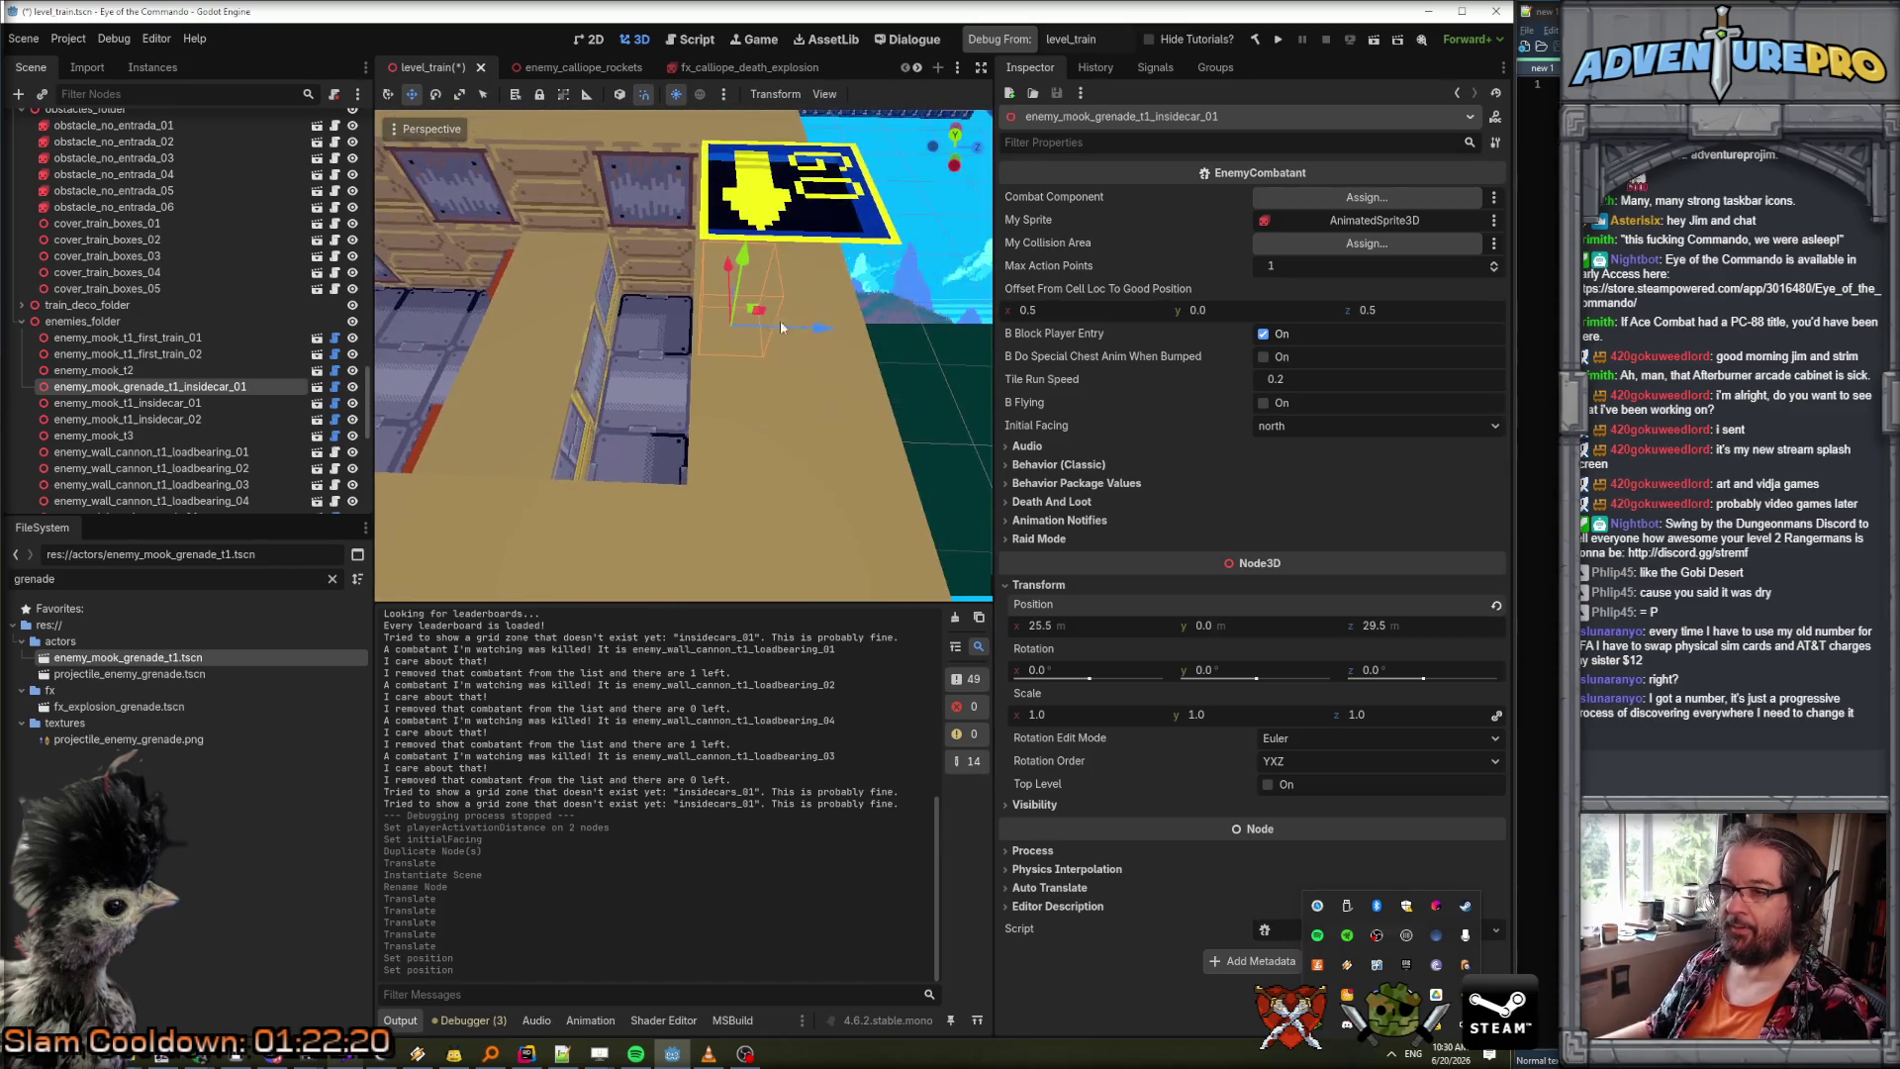
pyautogui.moveTo(827, 334)
pyautogui.mouseDown()
pyautogui.moveTo(644, 305)
pyautogui.moveTo(639, 287)
pyautogui.moveTo(677, 267)
pyautogui.moveTo(663, 307)
pyautogui.moveTo(613, 337)
pyautogui.moveTo(603, 267)
pyautogui.moveTo(746, 359)
pyautogui.mouseUp()
pyautogui.press('f')
pyautogui.hotkey('ctrl', 's')
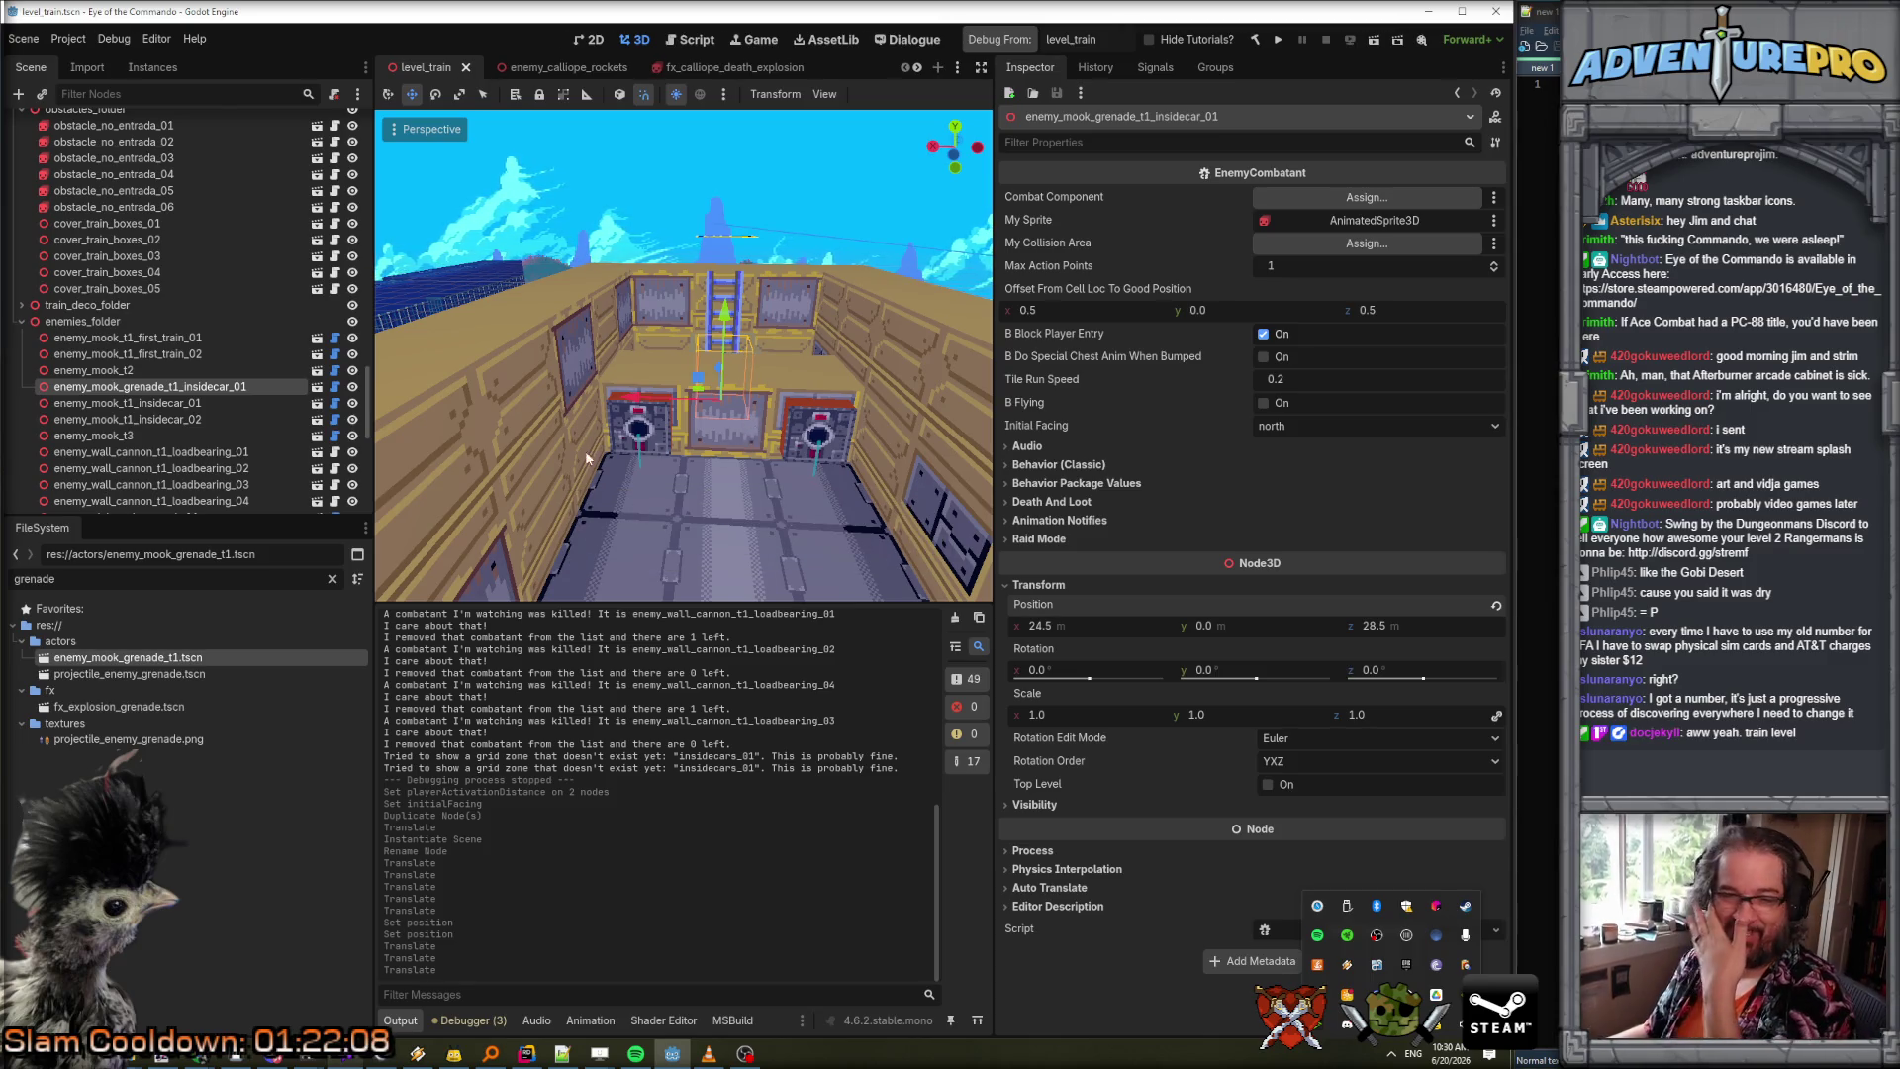
pyautogui.click(995, 38)
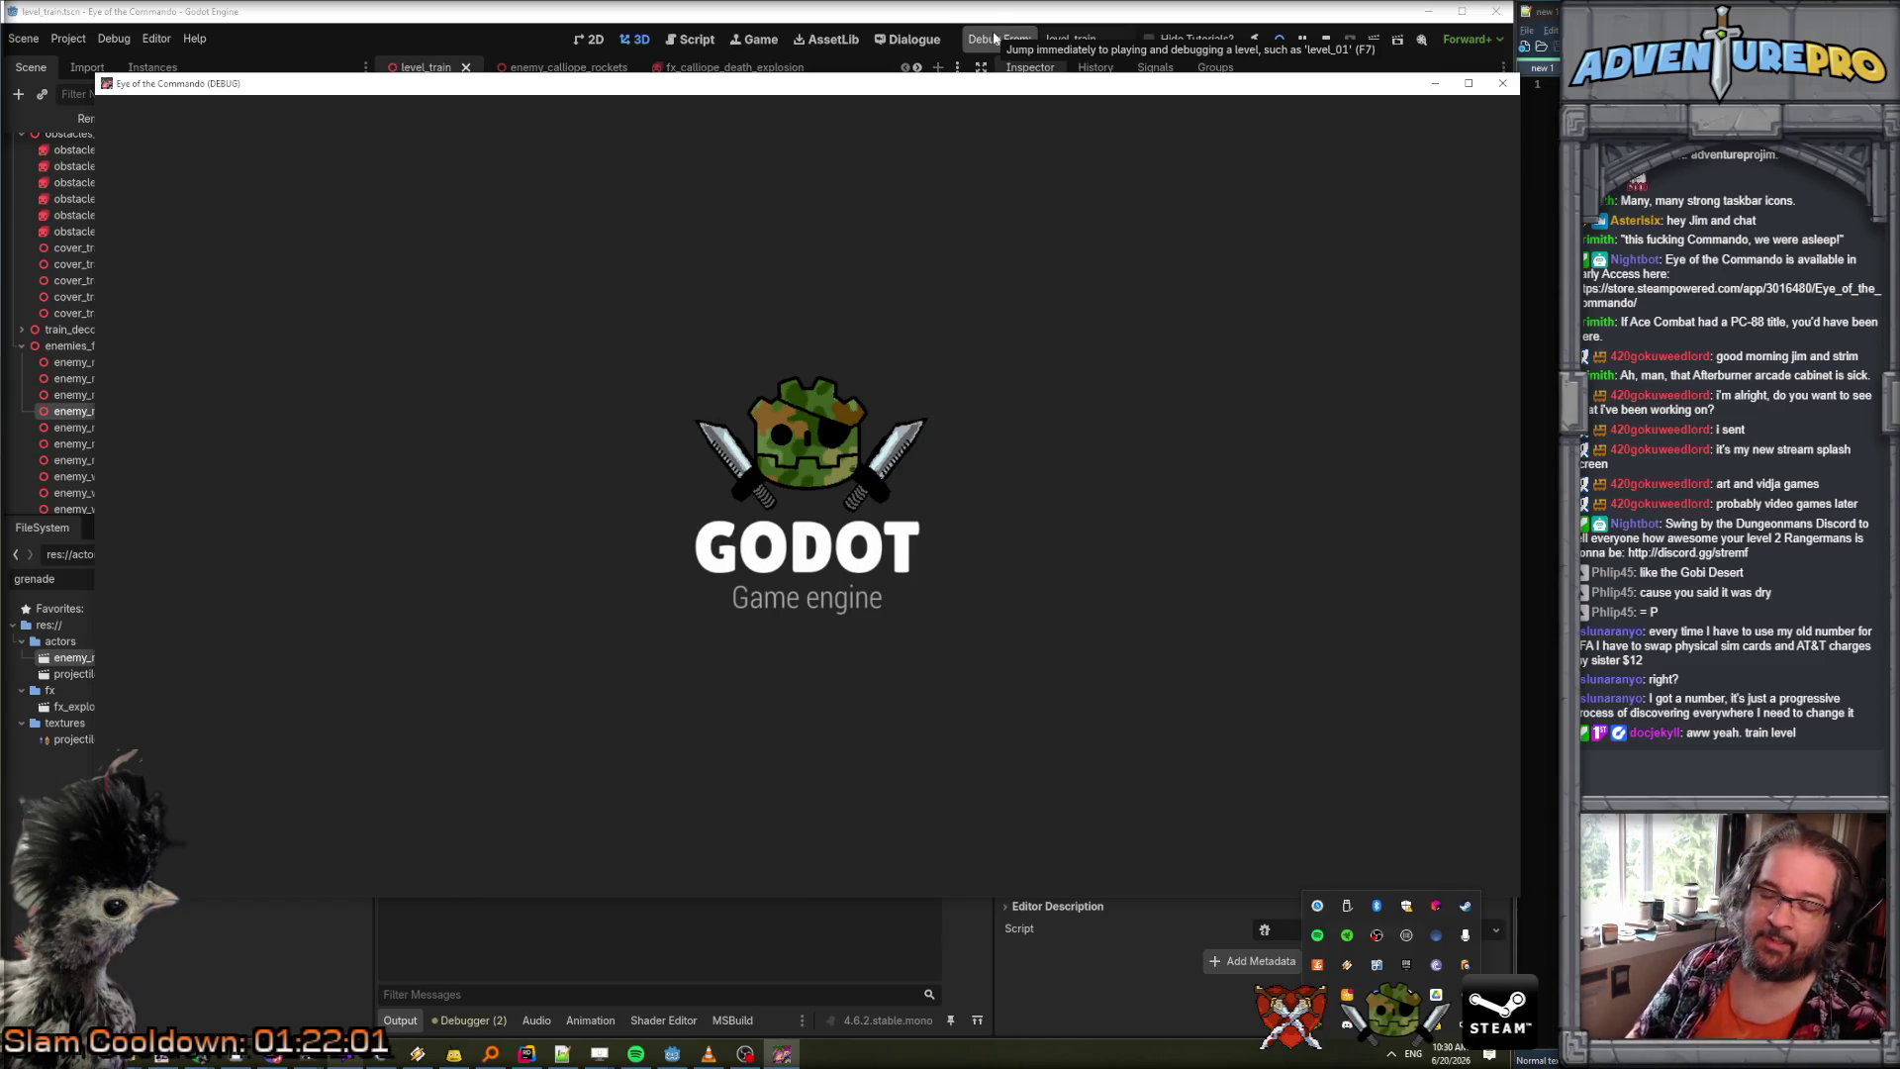
# Use console cheats GIVEAMMO 7, GUNDAMAGE 70, GIVEITEM ROCKET and GIVEITEM FLAME.
pyautogui.press('`')
pyautogui.write('GIVEAMMO 7')
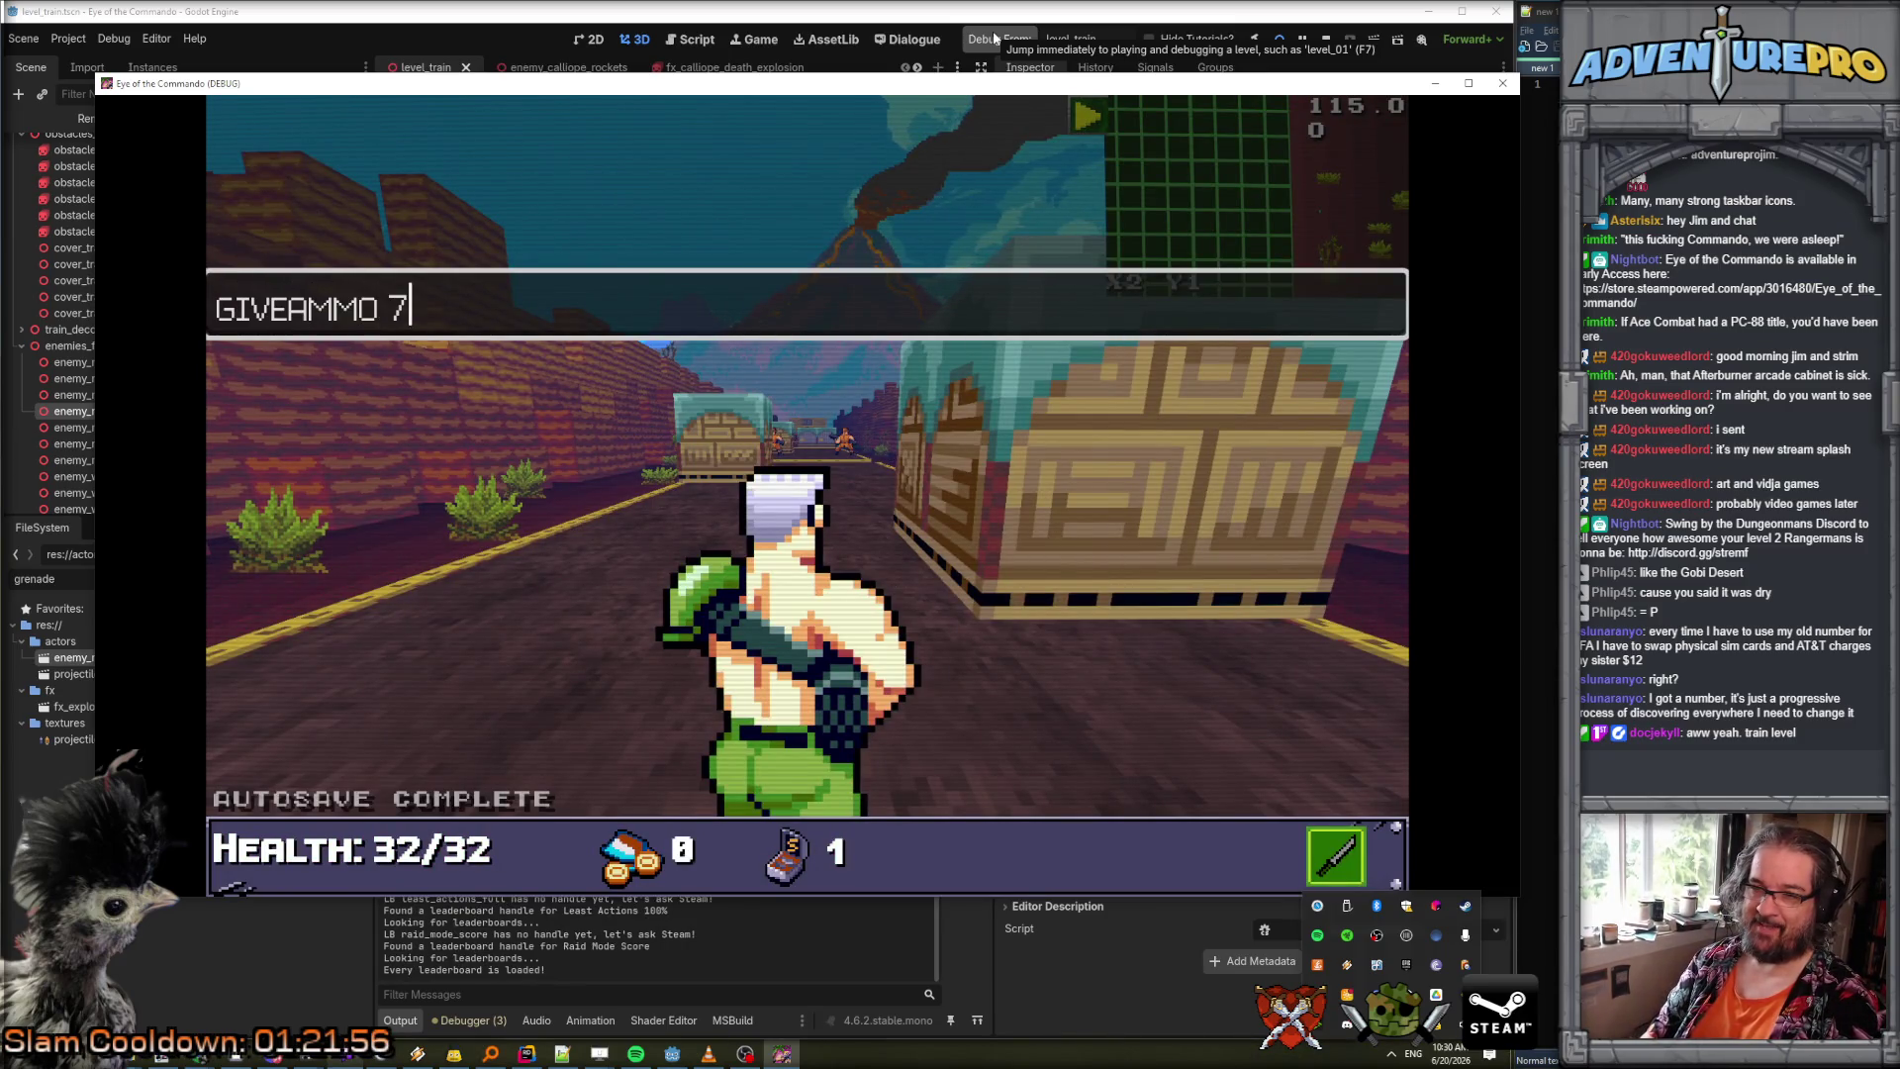
pyautogui.press('Return')
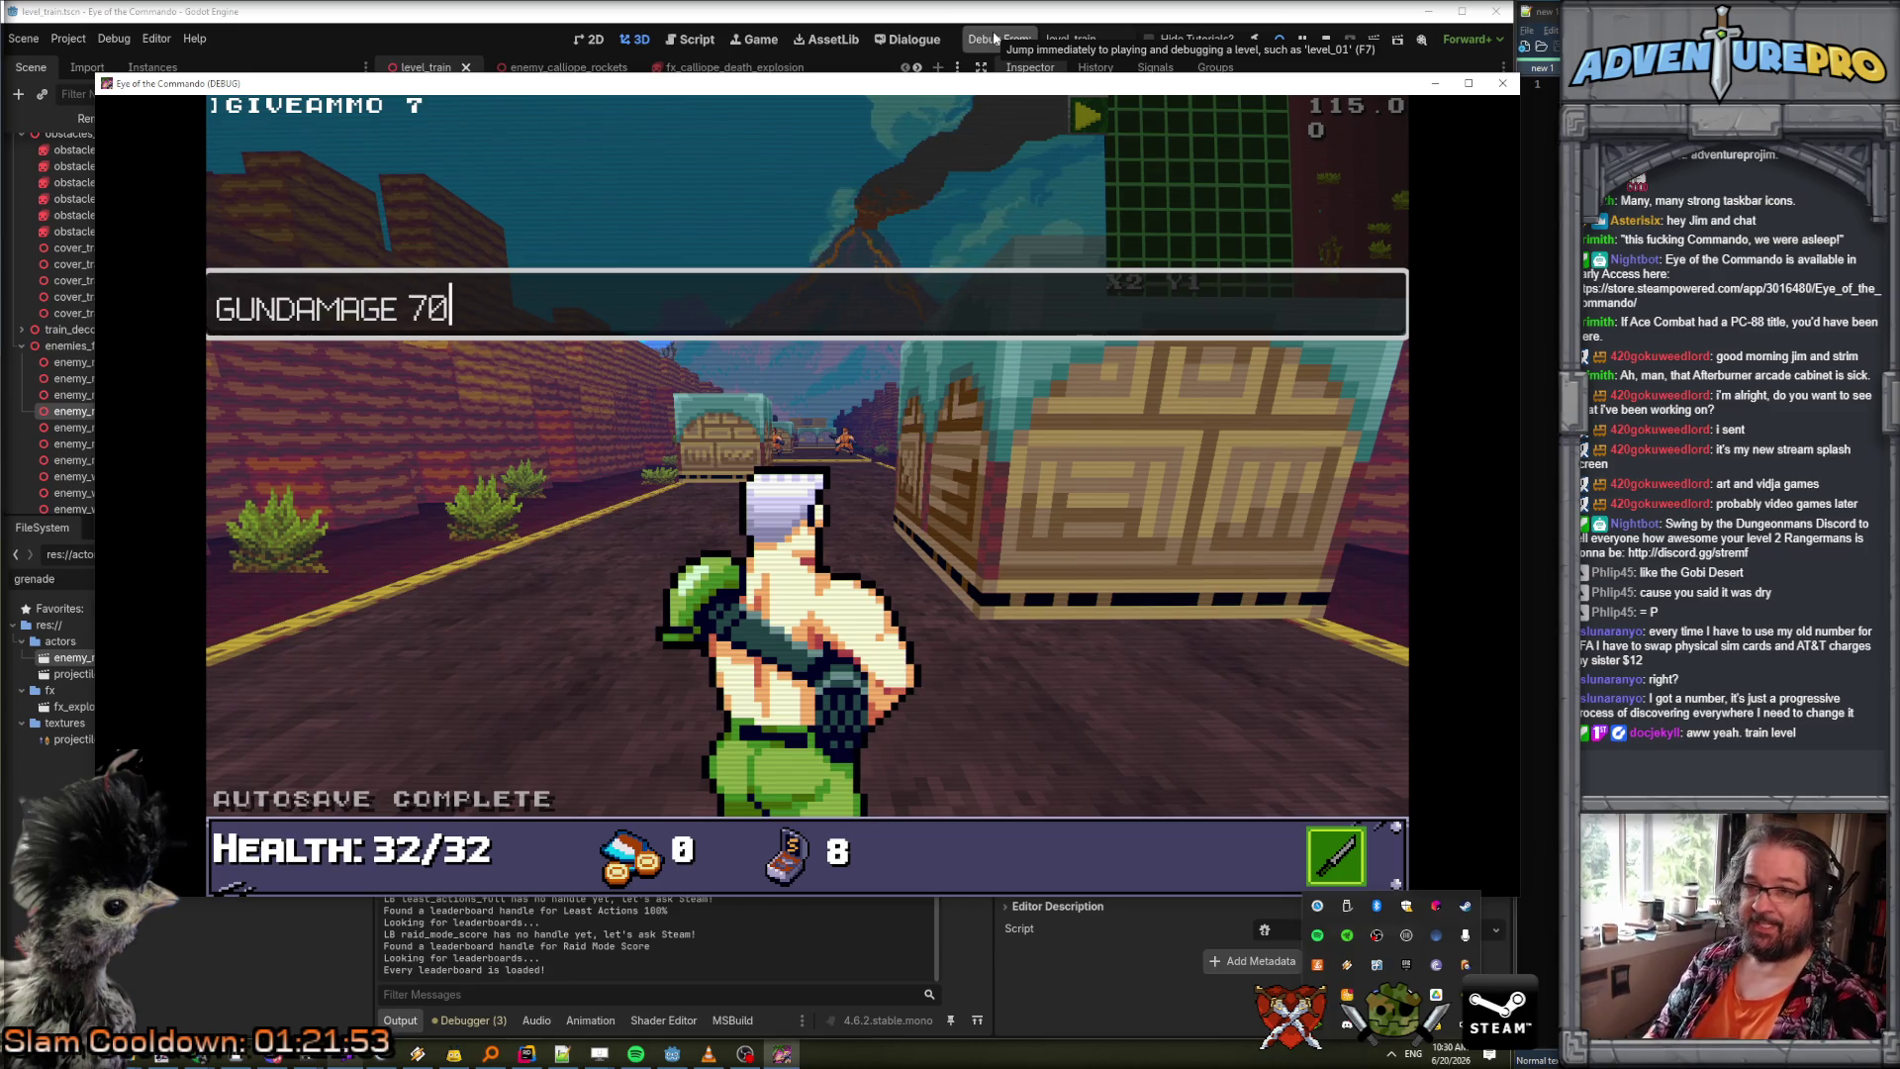
pyautogui.press('Return')
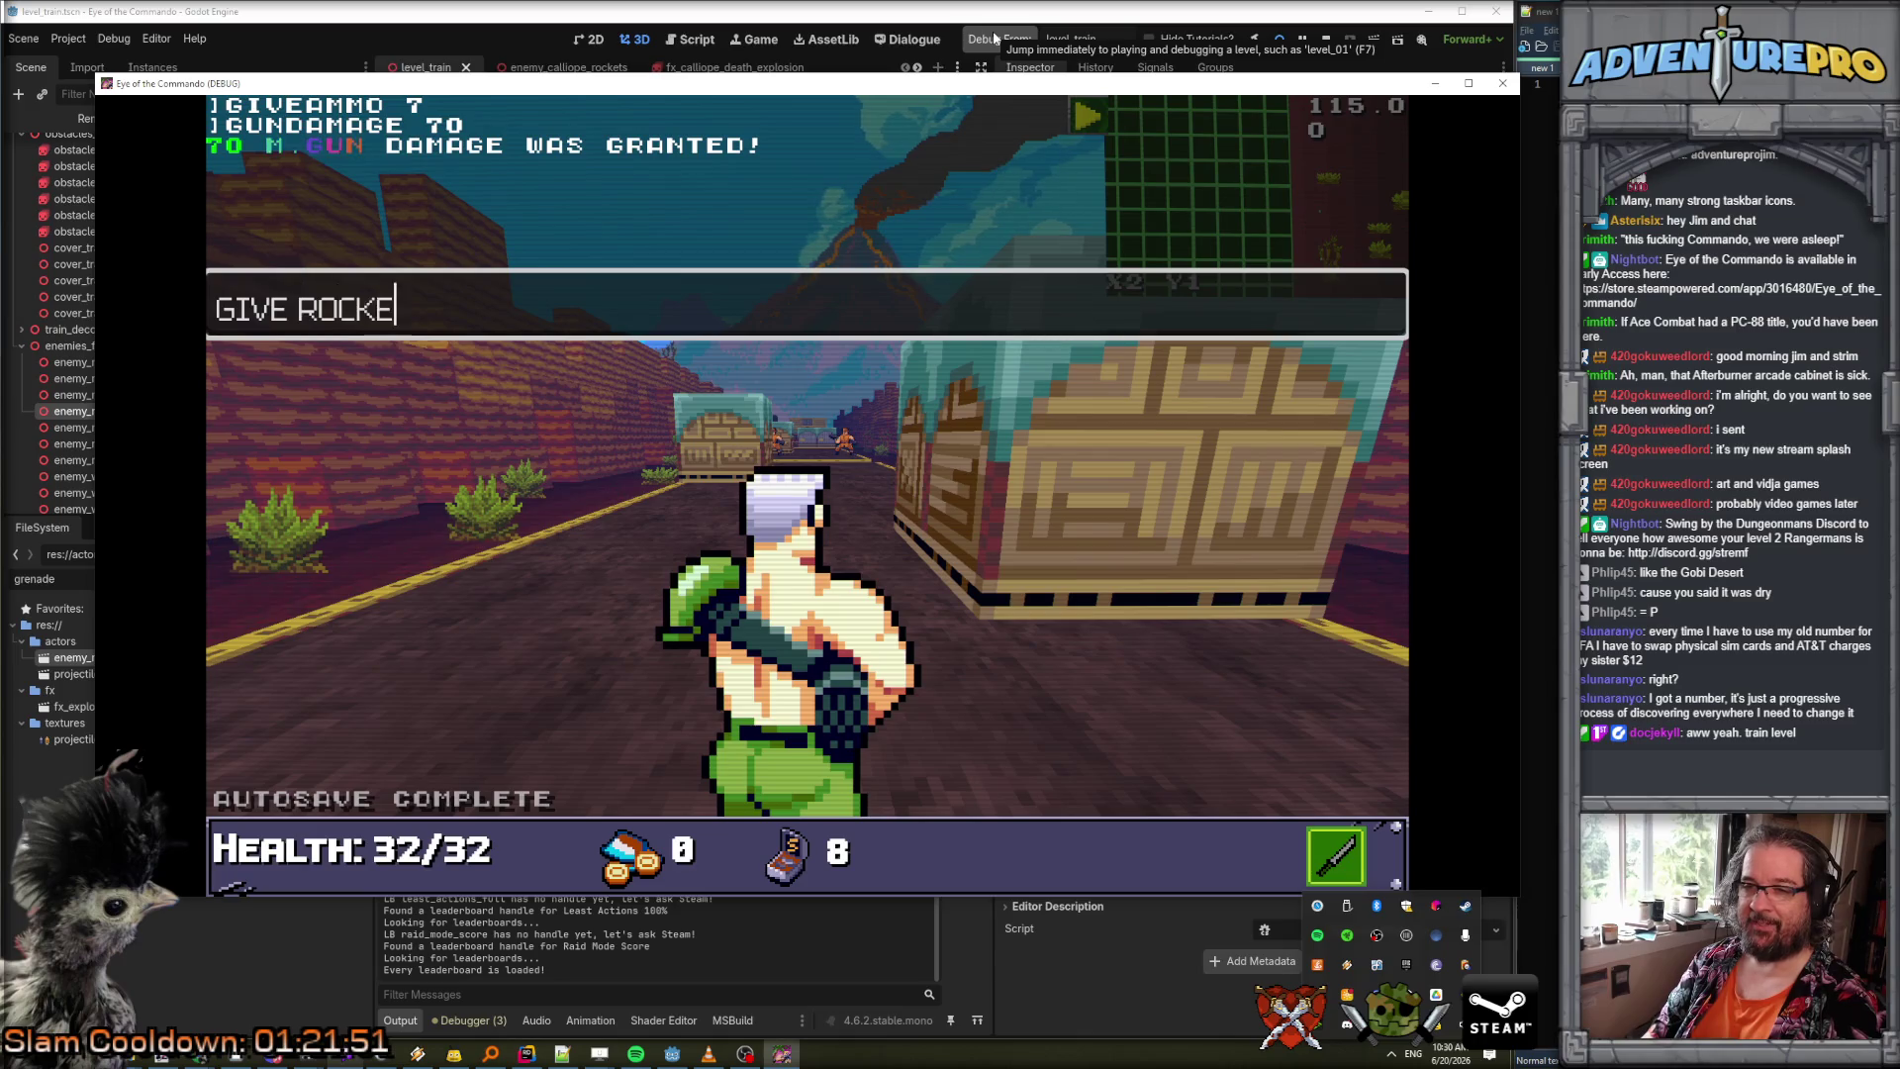
pyautogui.write('TEM')
pyautogui.press('Return')
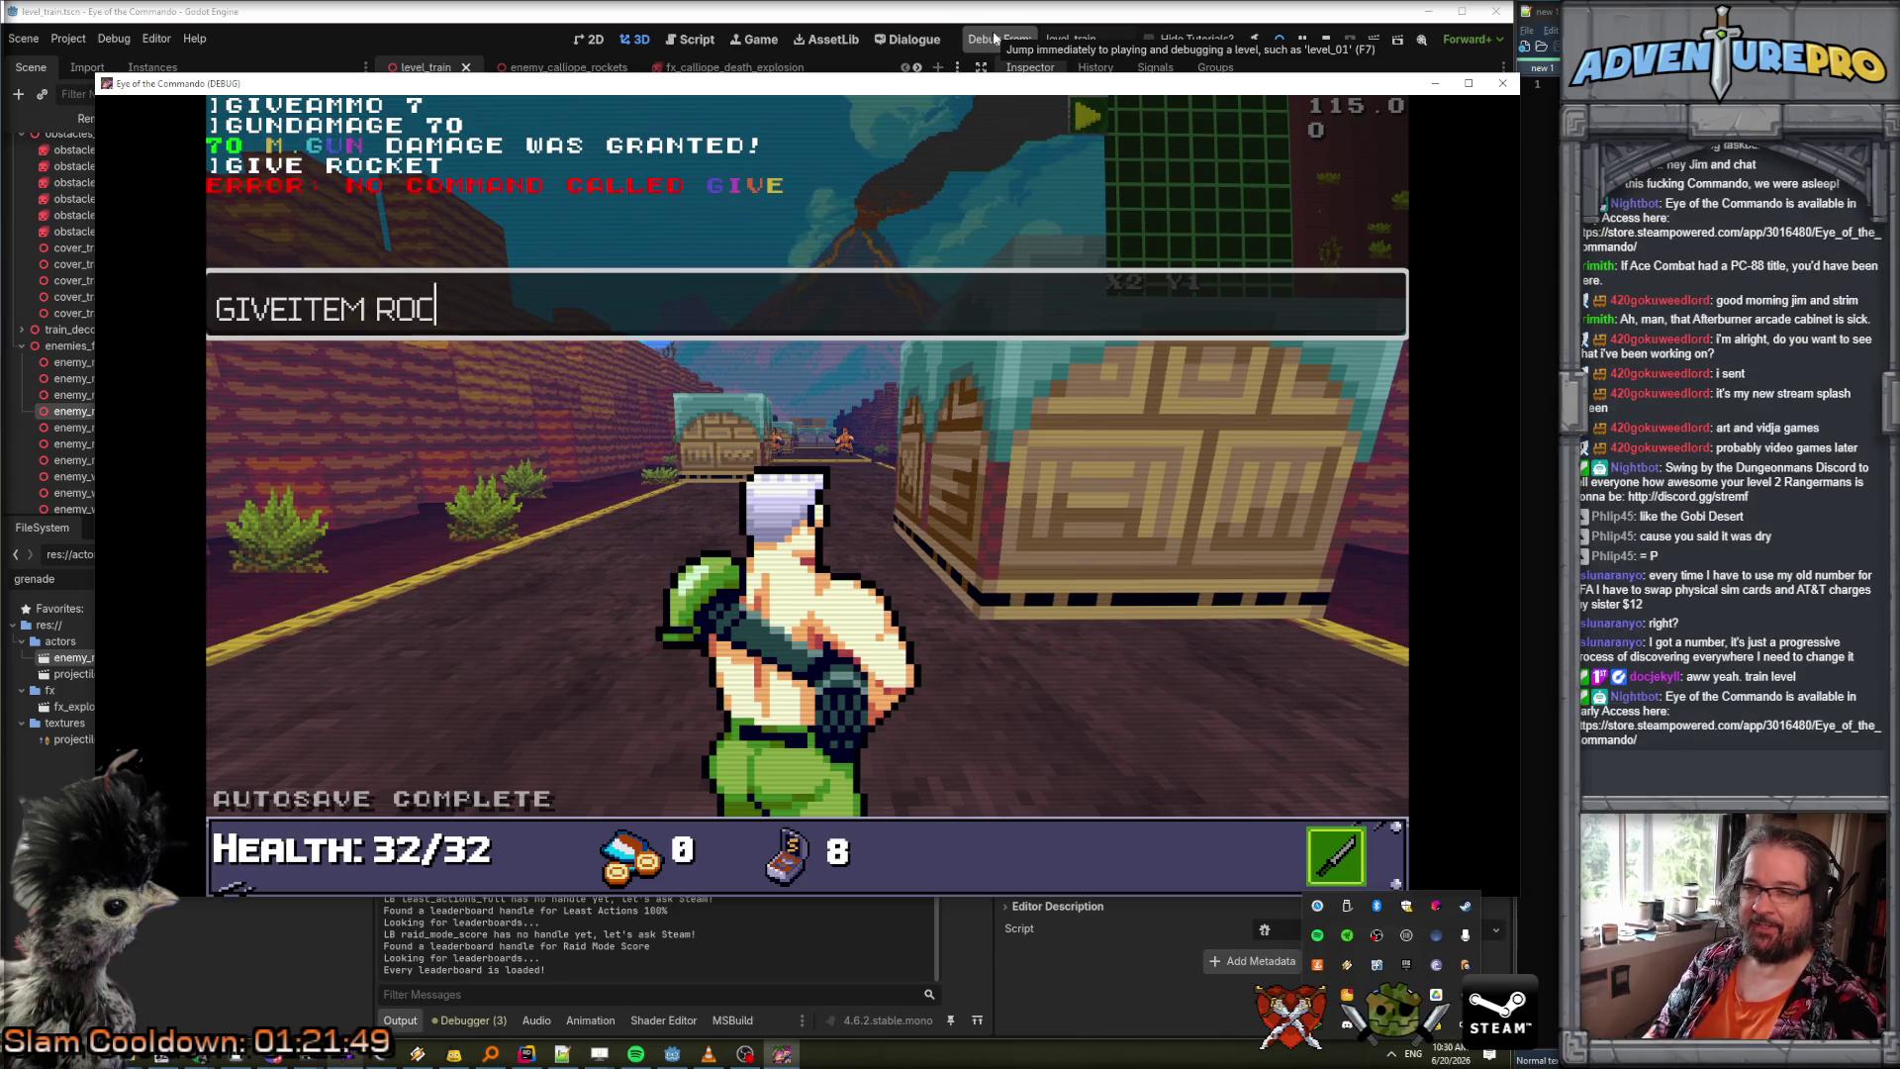
pyautogui.write('KET')
pyautogui.press('Return')
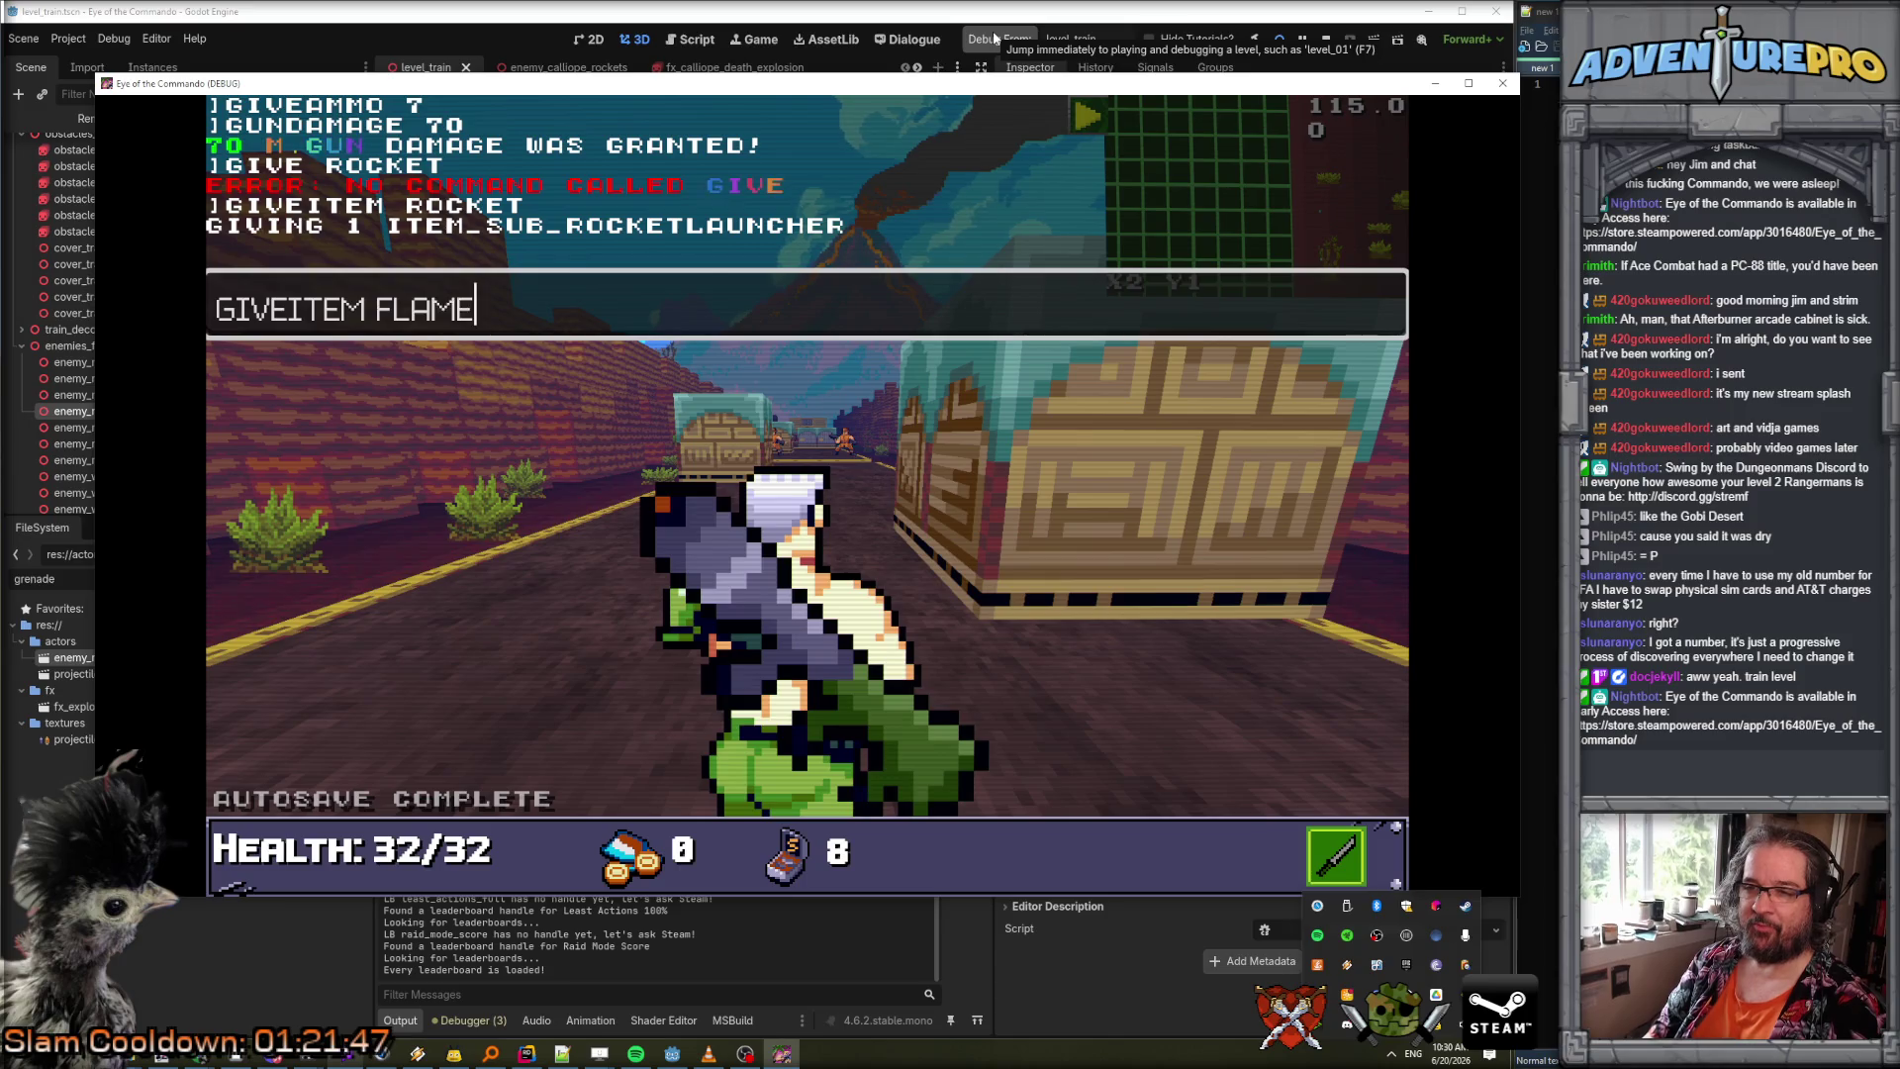
pyautogui.press('Return')
# Equip the rocket launcher from the backpack into the sub-weapon slot.
pyautogui.press('`')
pyautogui.press('Tab')
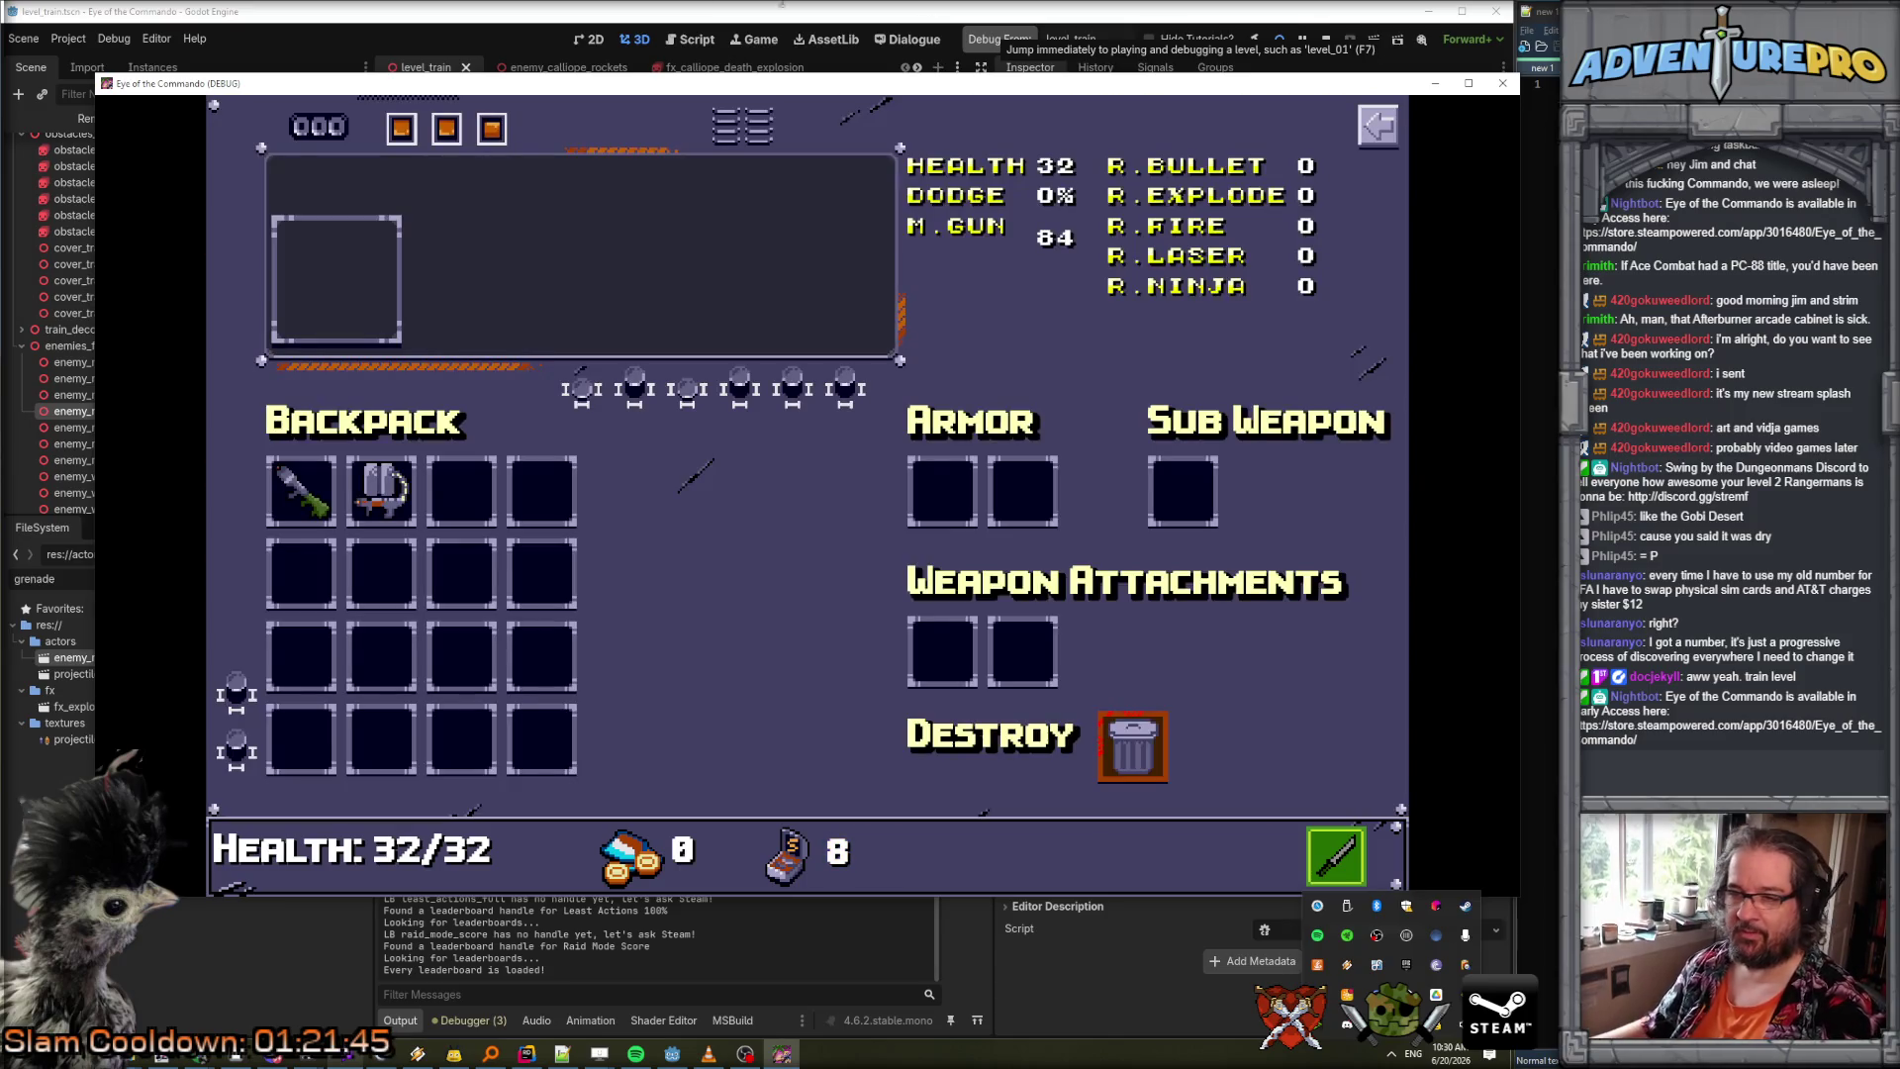
pyautogui.moveTo(301, 490); pyautogui.dragTo(1182, 490)
pyautogui.press('Tab')
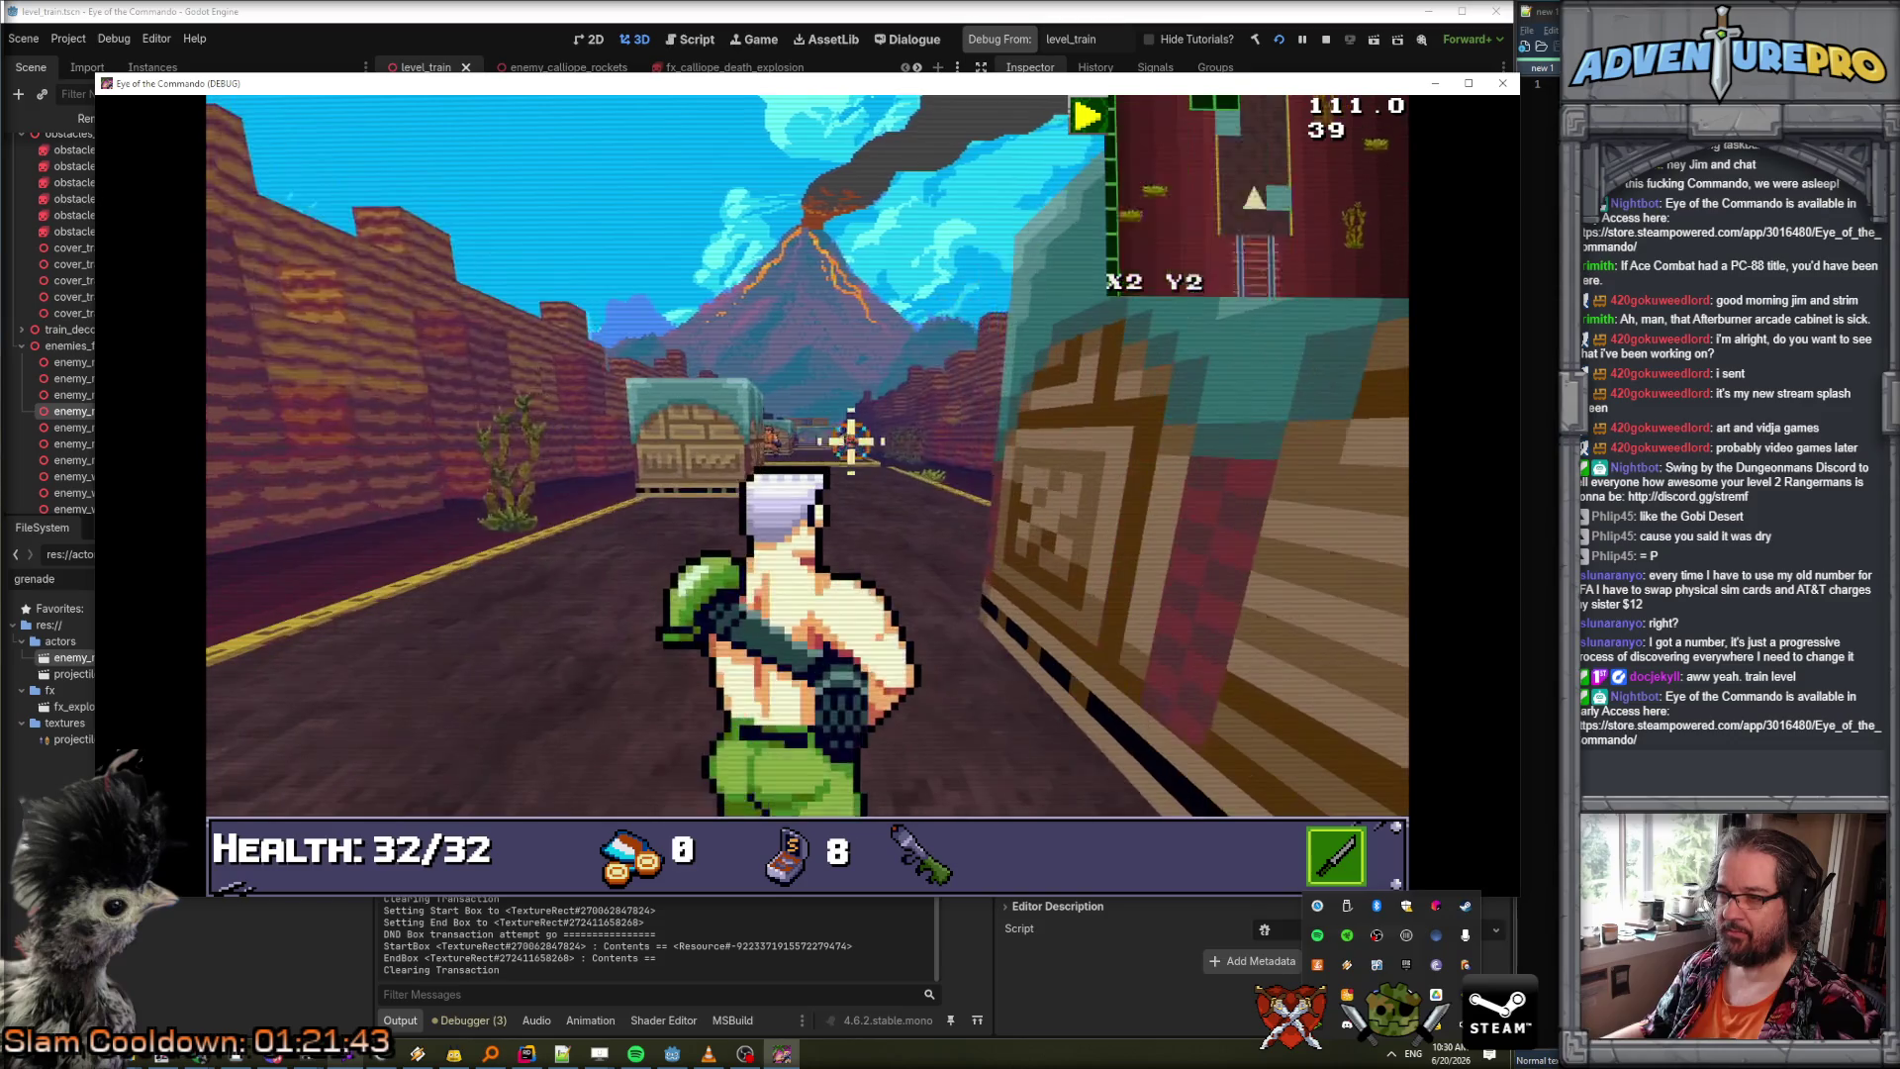
# Enable the UNDYING cheat and resume playing.
pyautogui.press('`')
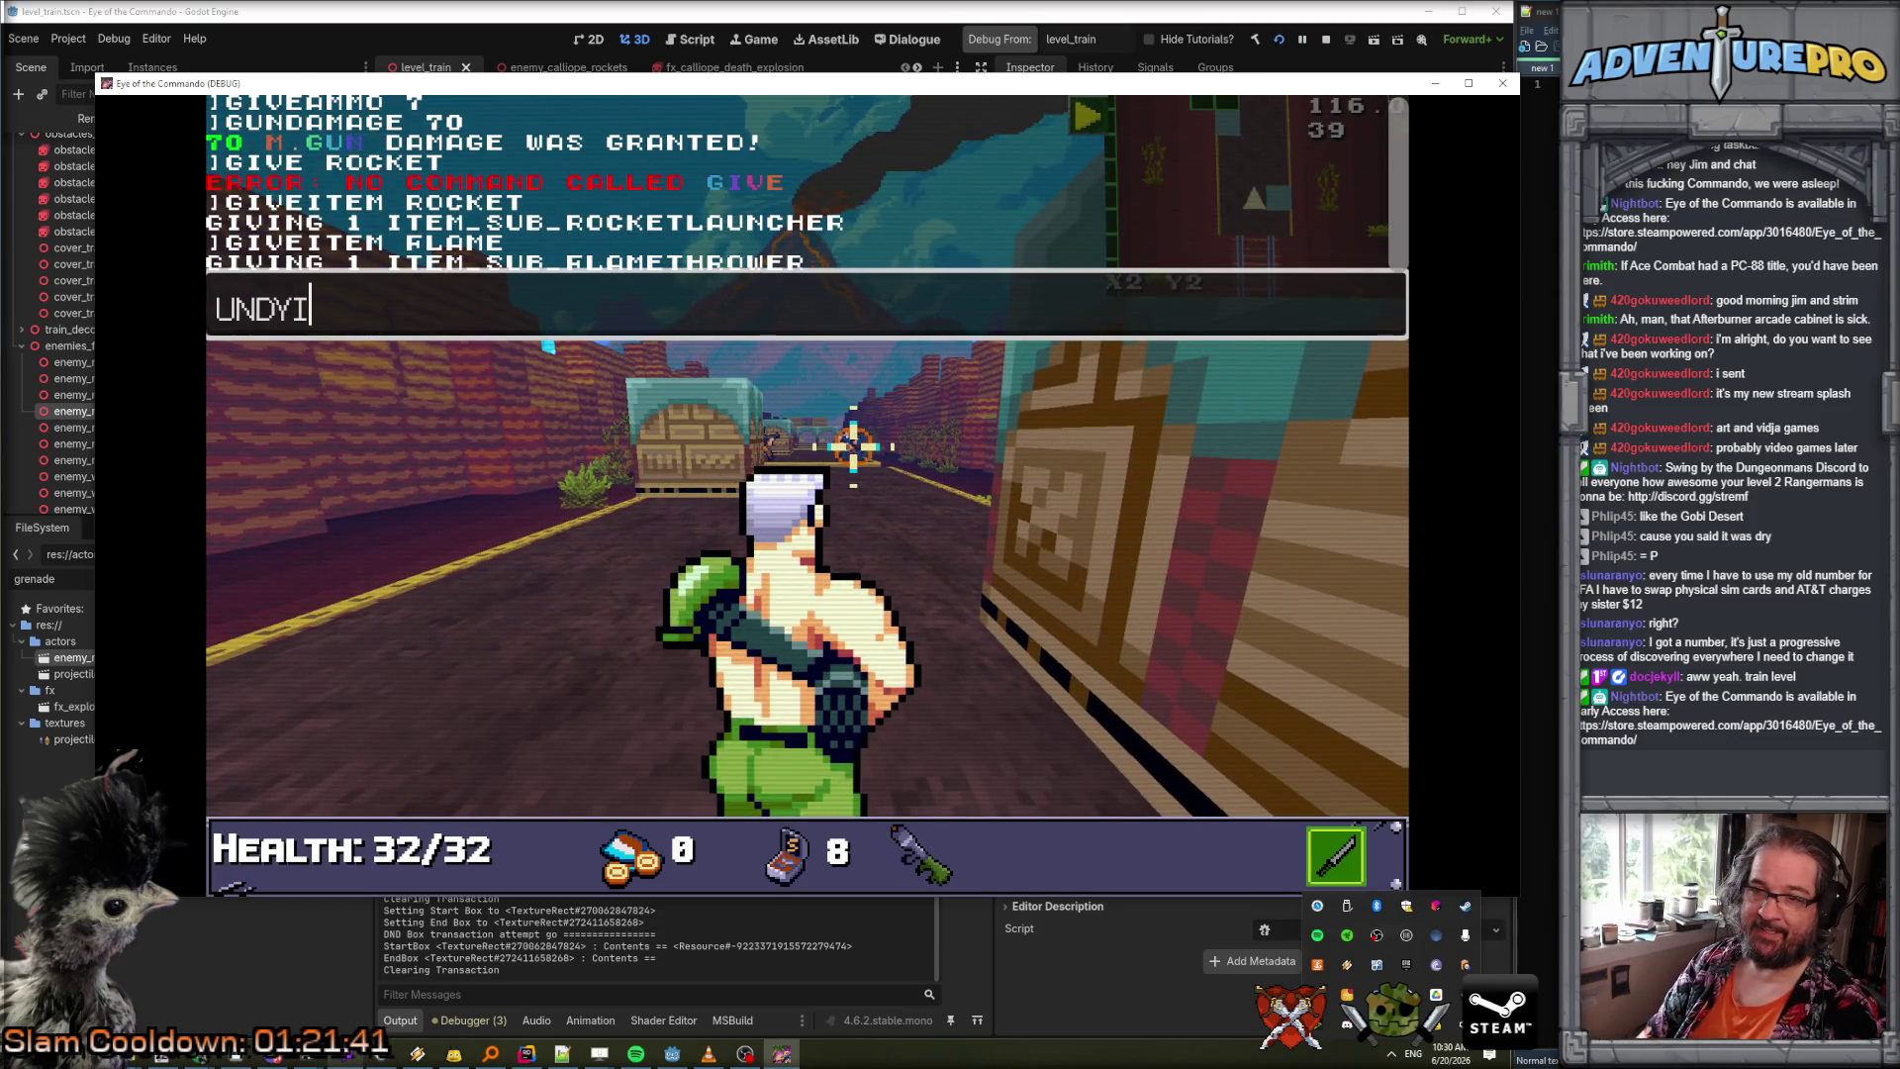
pyautogui.write('NG')
pyautogui.press('Return')
pyautogui.press('`')
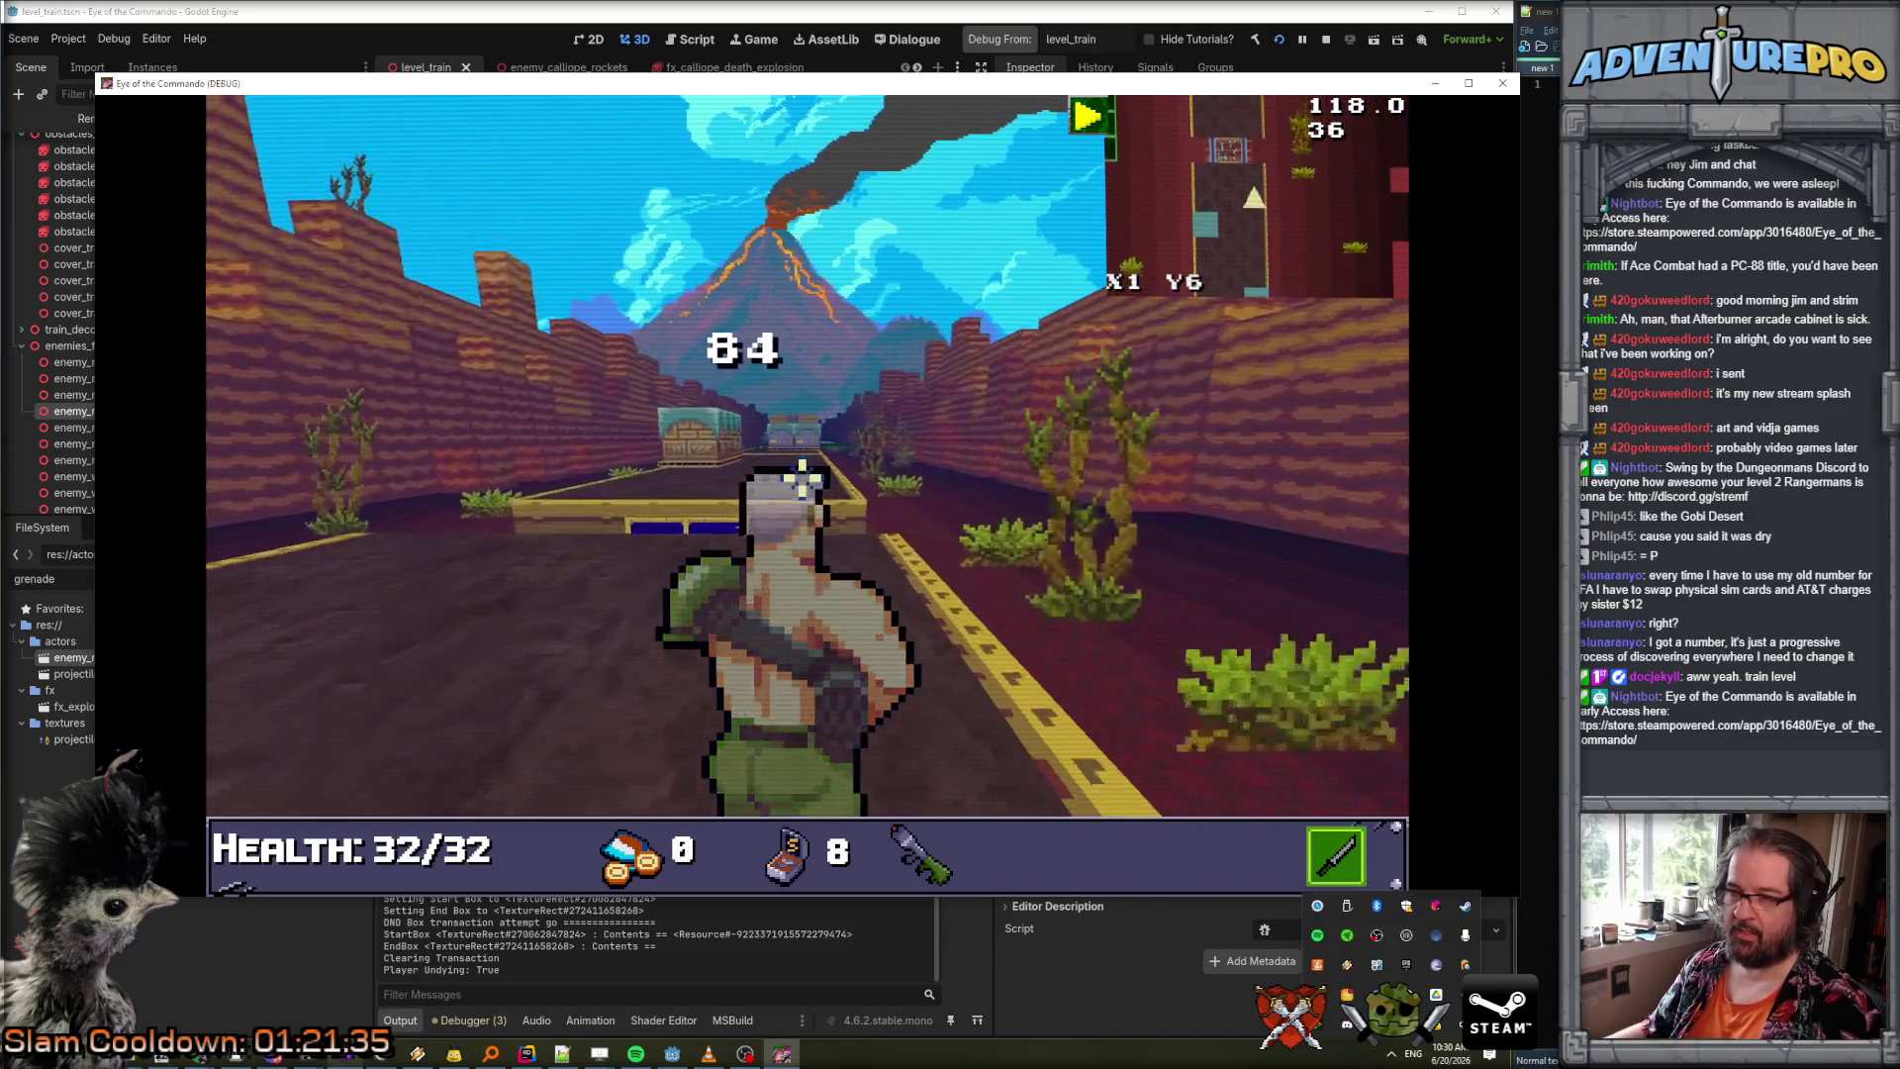
# Jump, then turn and advance down the train car corridor past the wall cannons.
pyautogui.press('space')
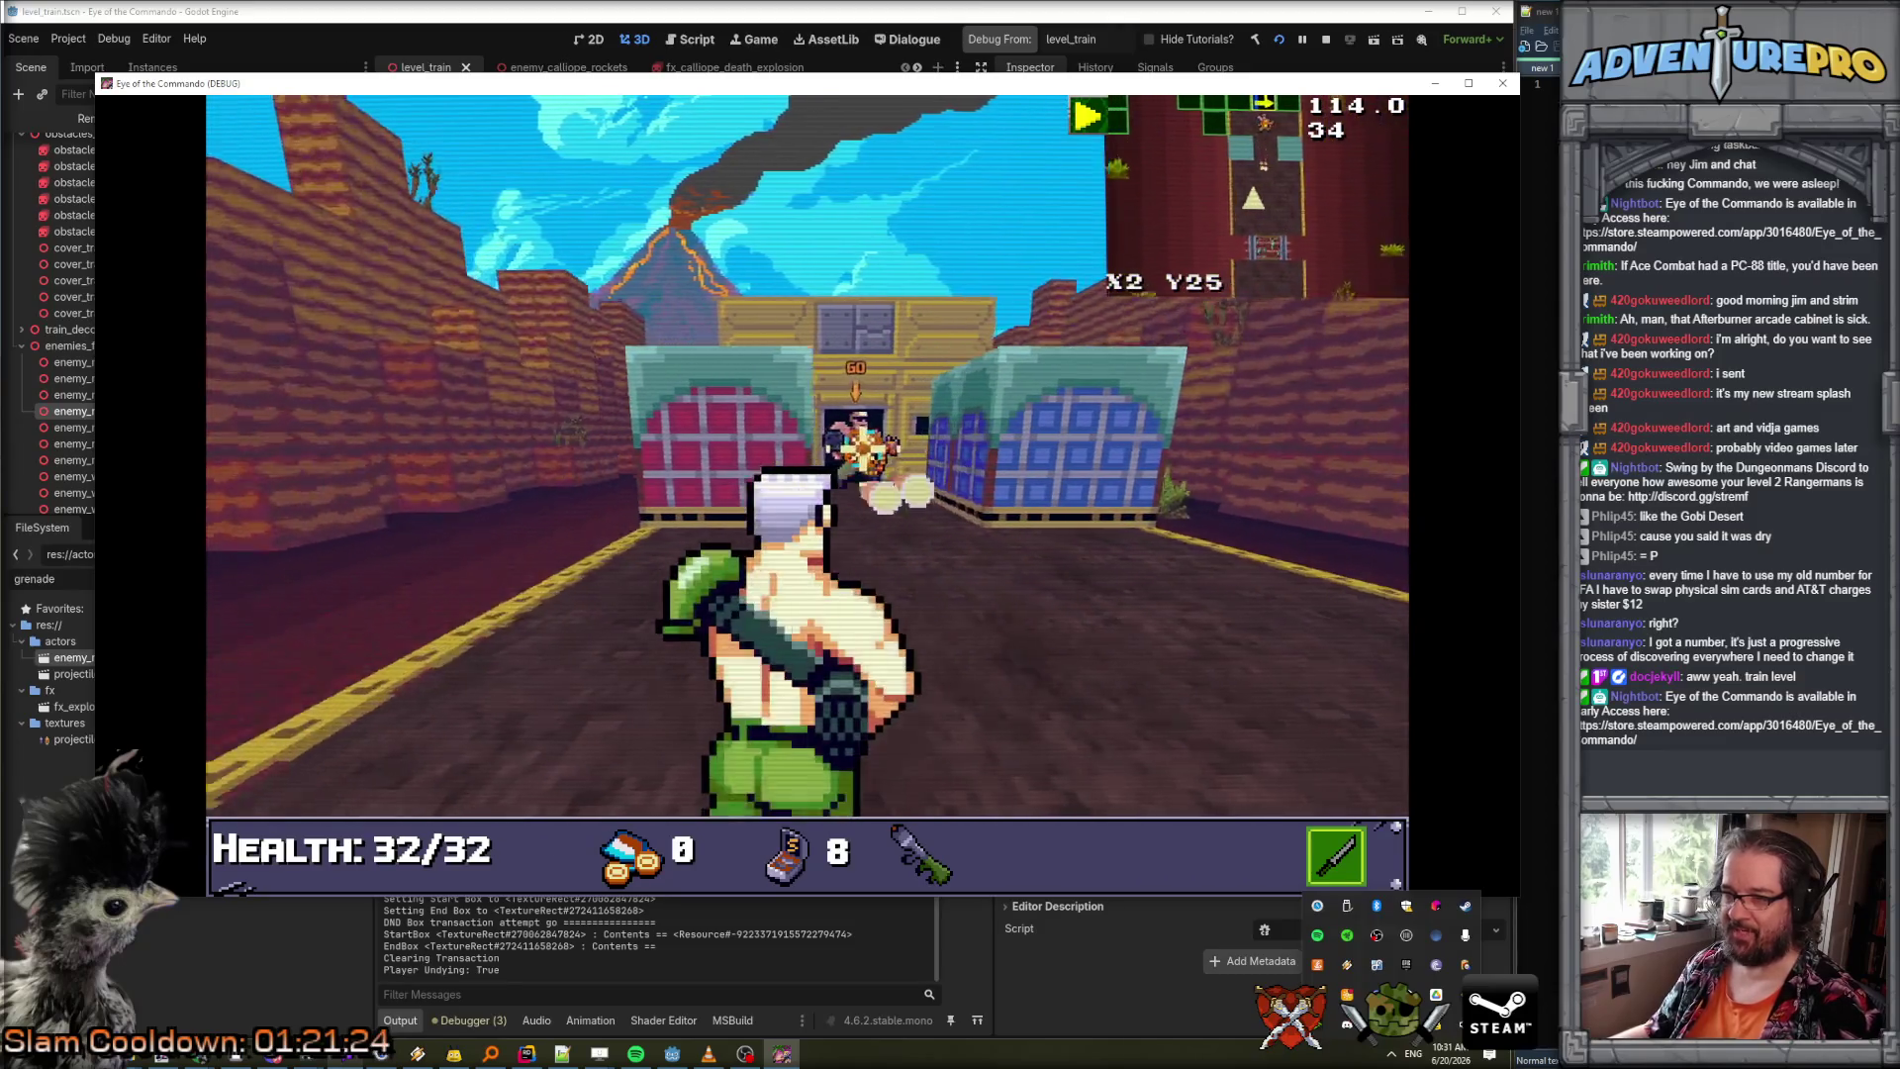
pyautogui.press('Left')
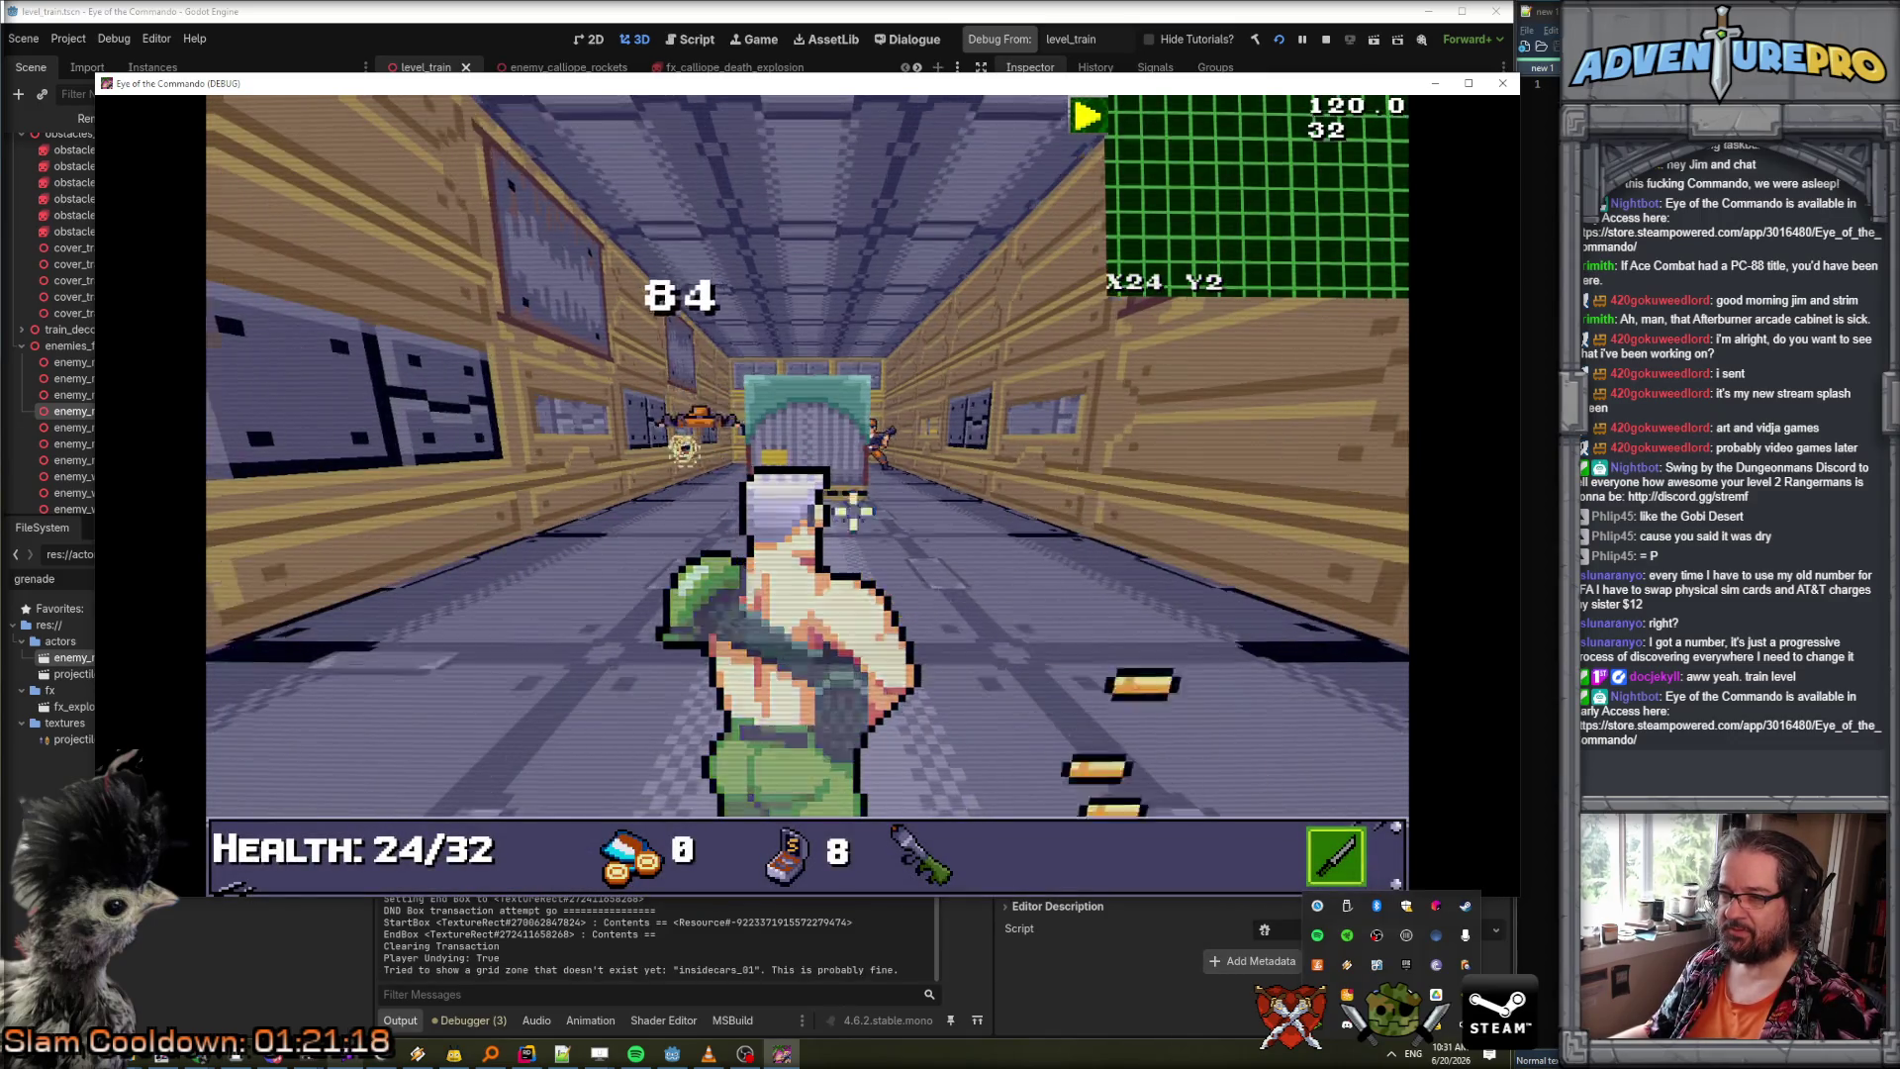
pyautogui.press('Left')
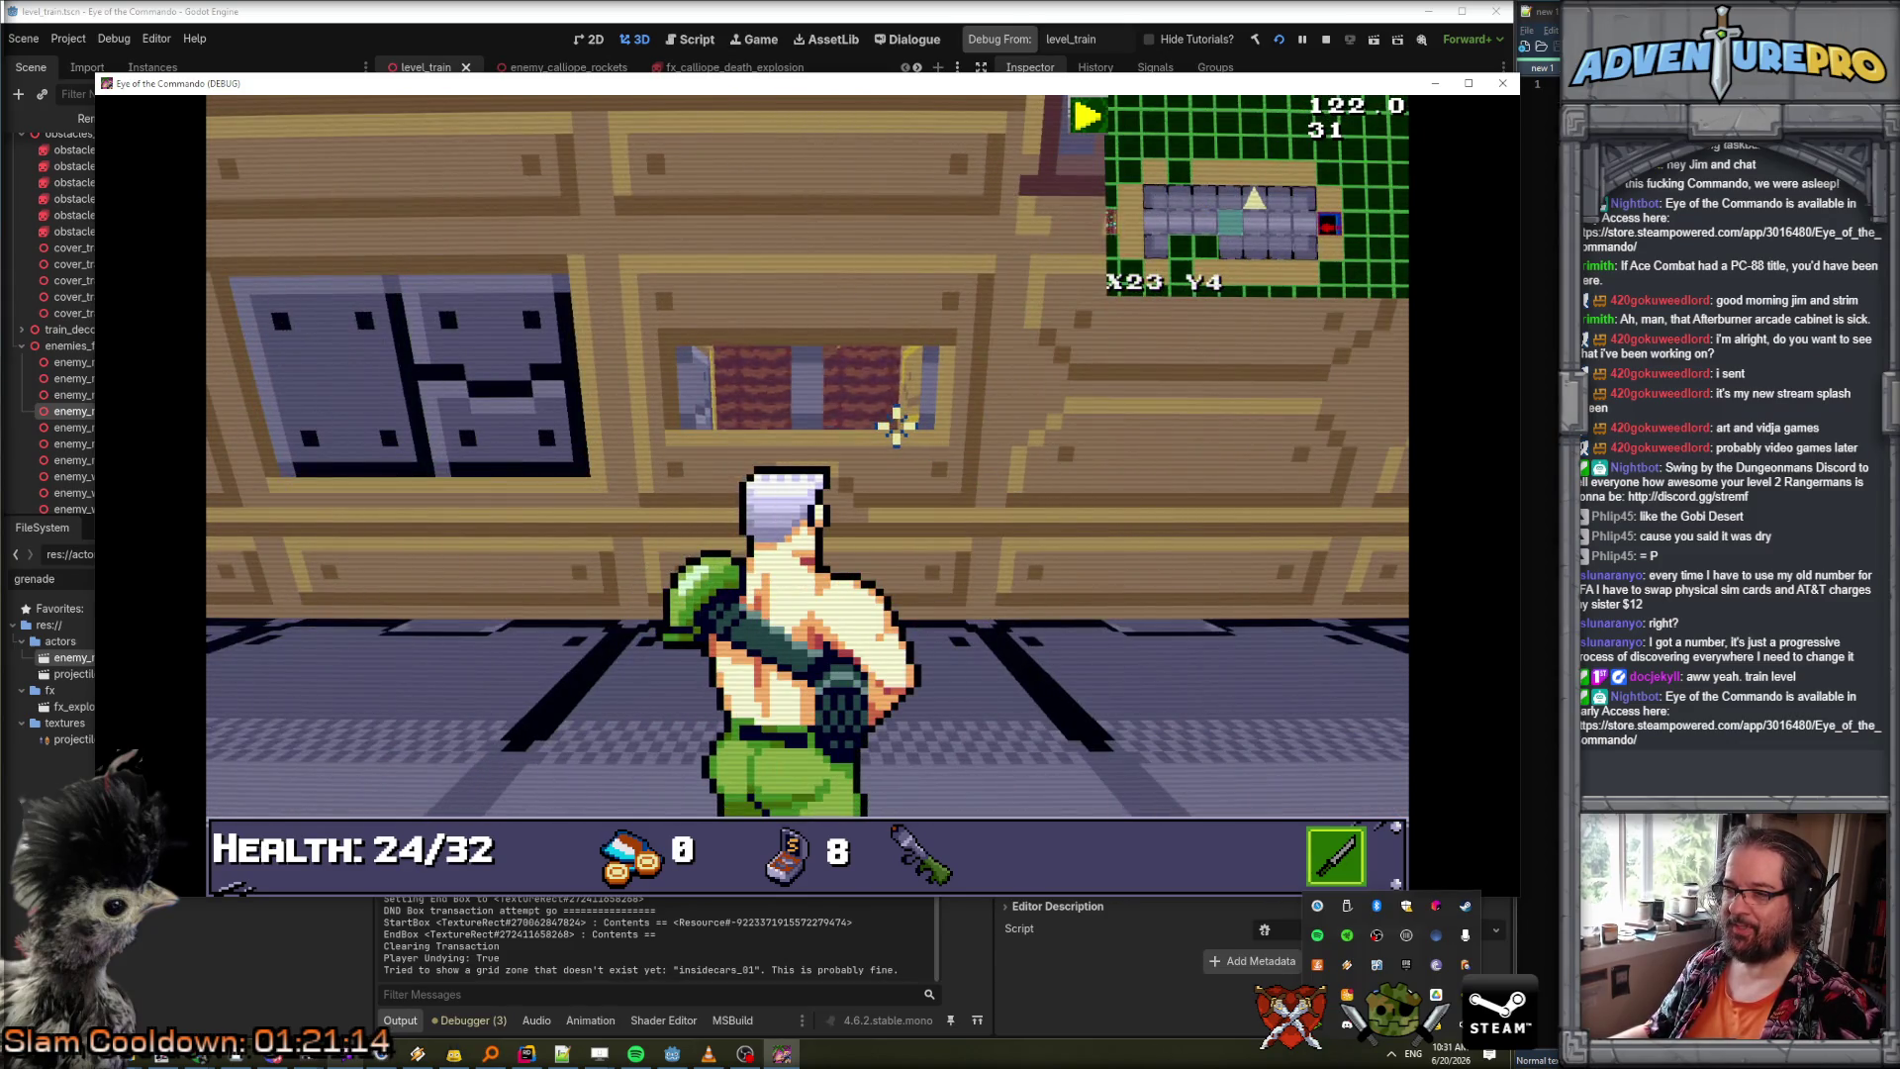
pyautogui.press('Left')
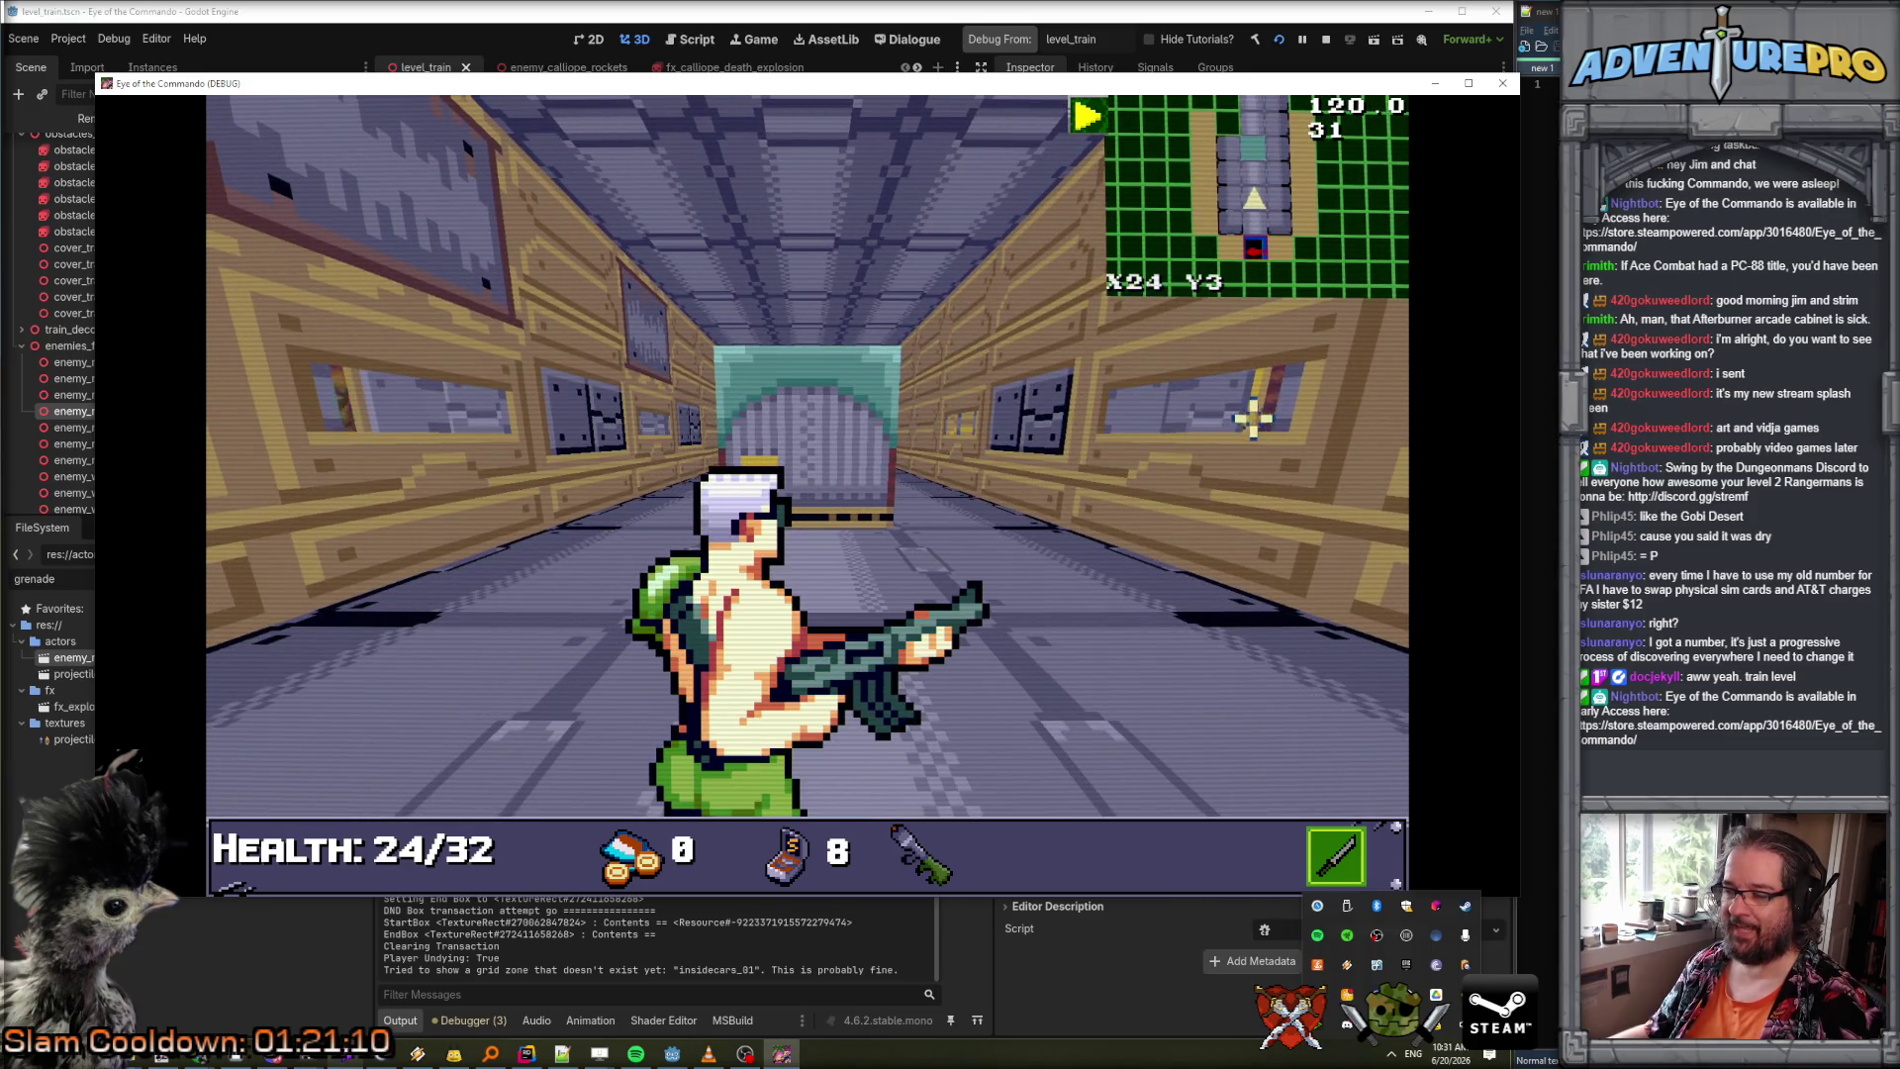
pyautogui.press('Right')
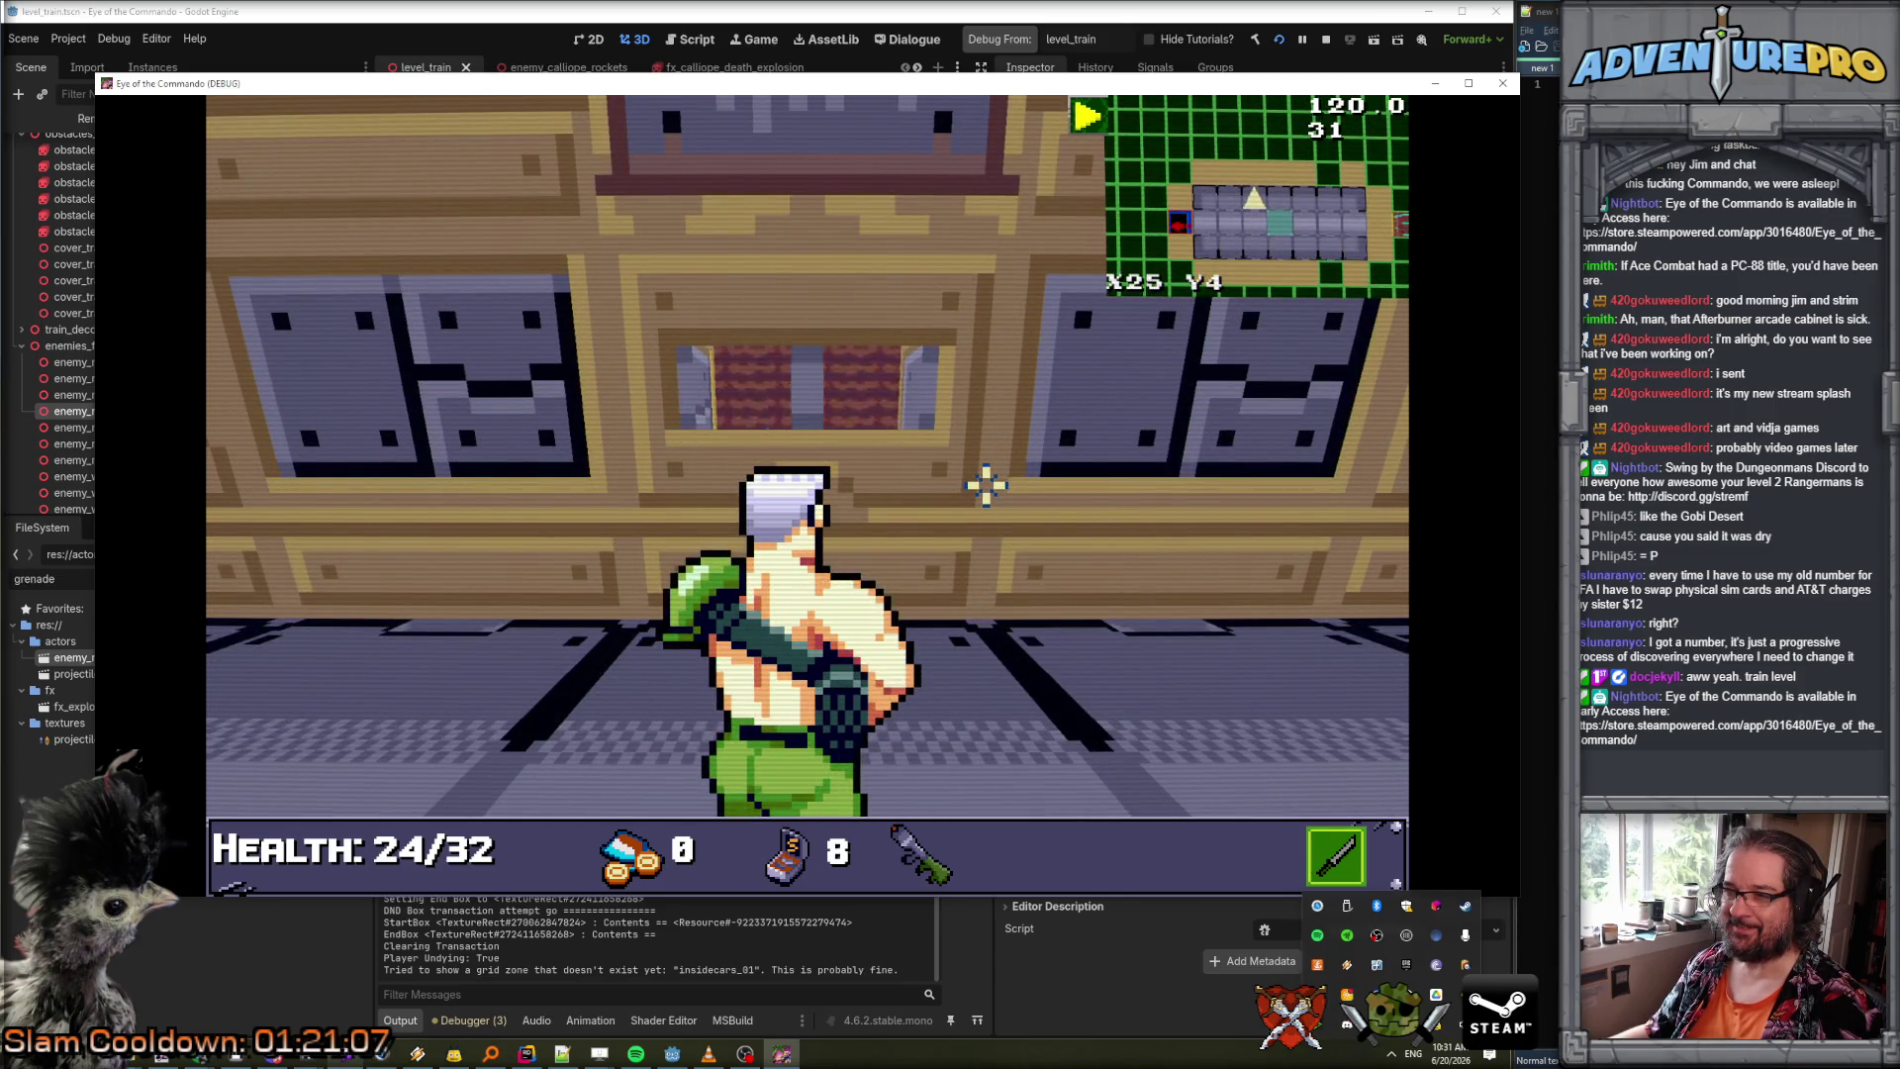
pyautogui.press('Left')
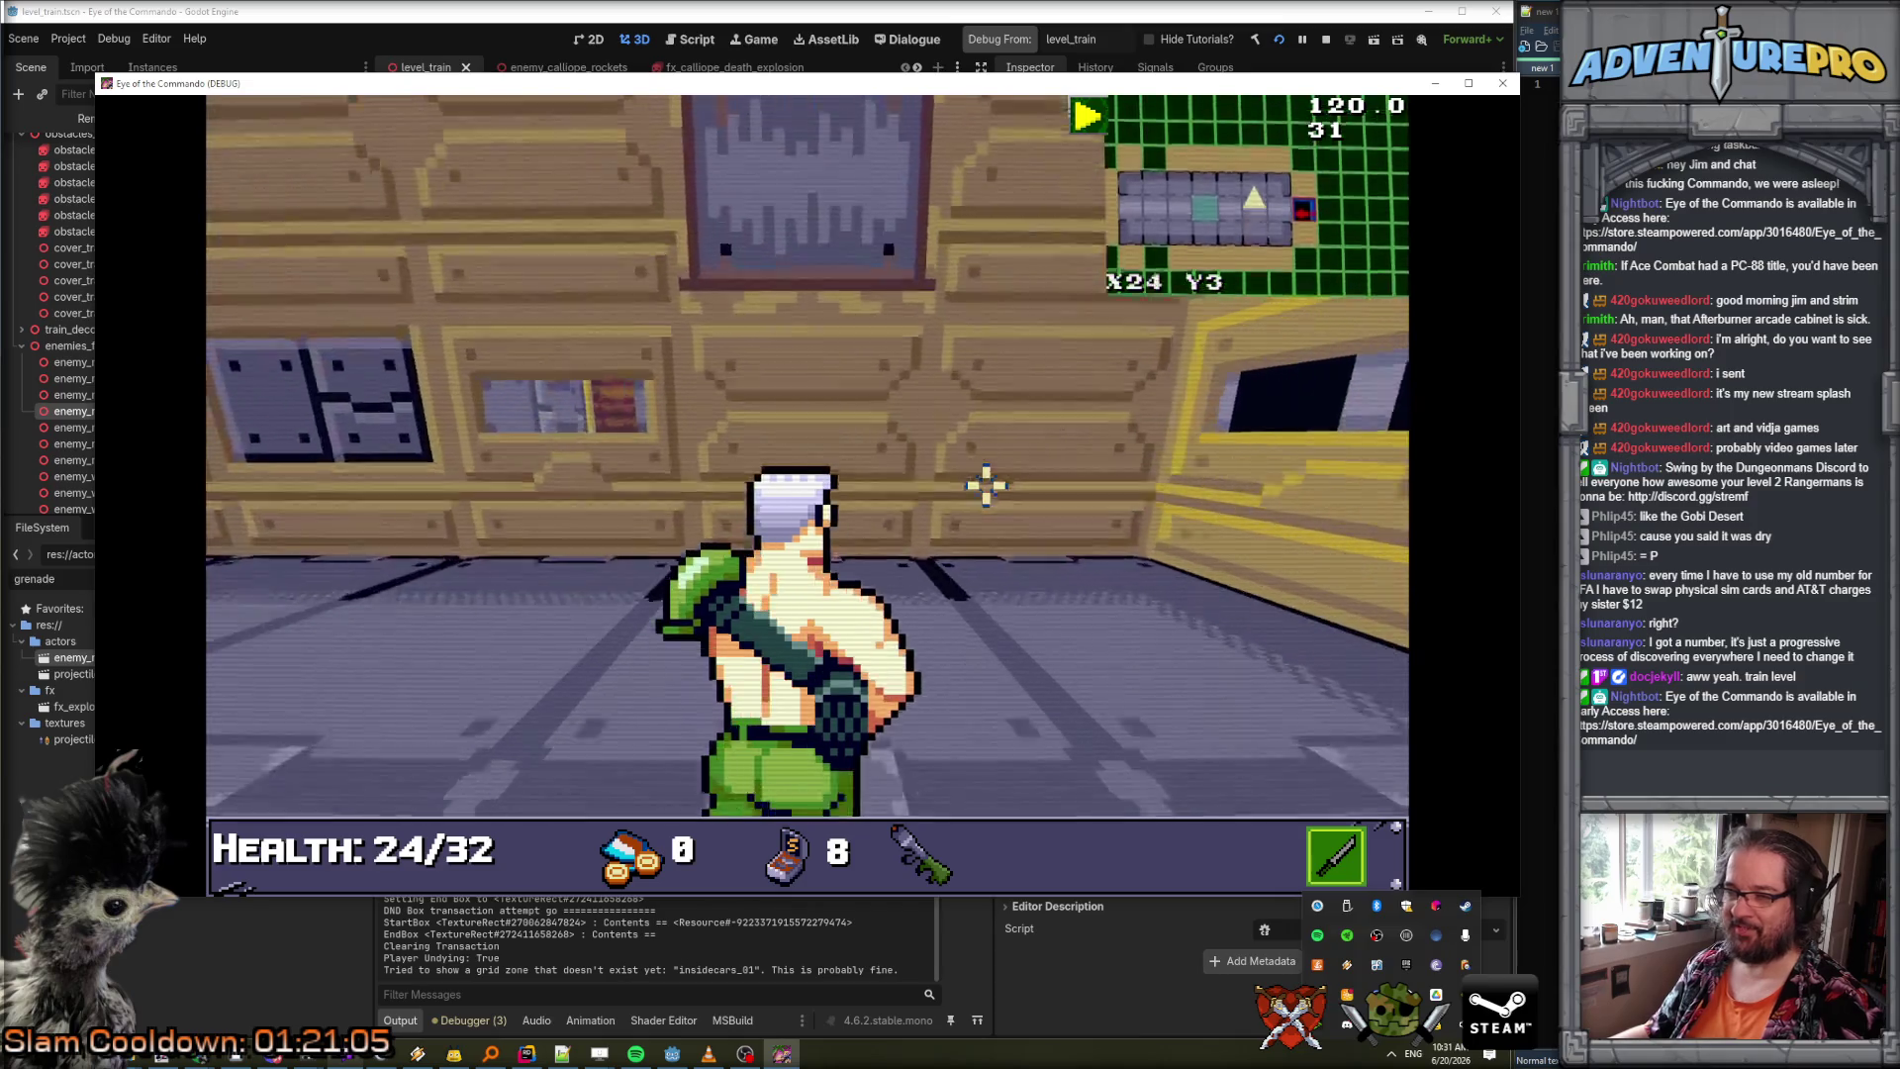
pyautogui.press('Left')
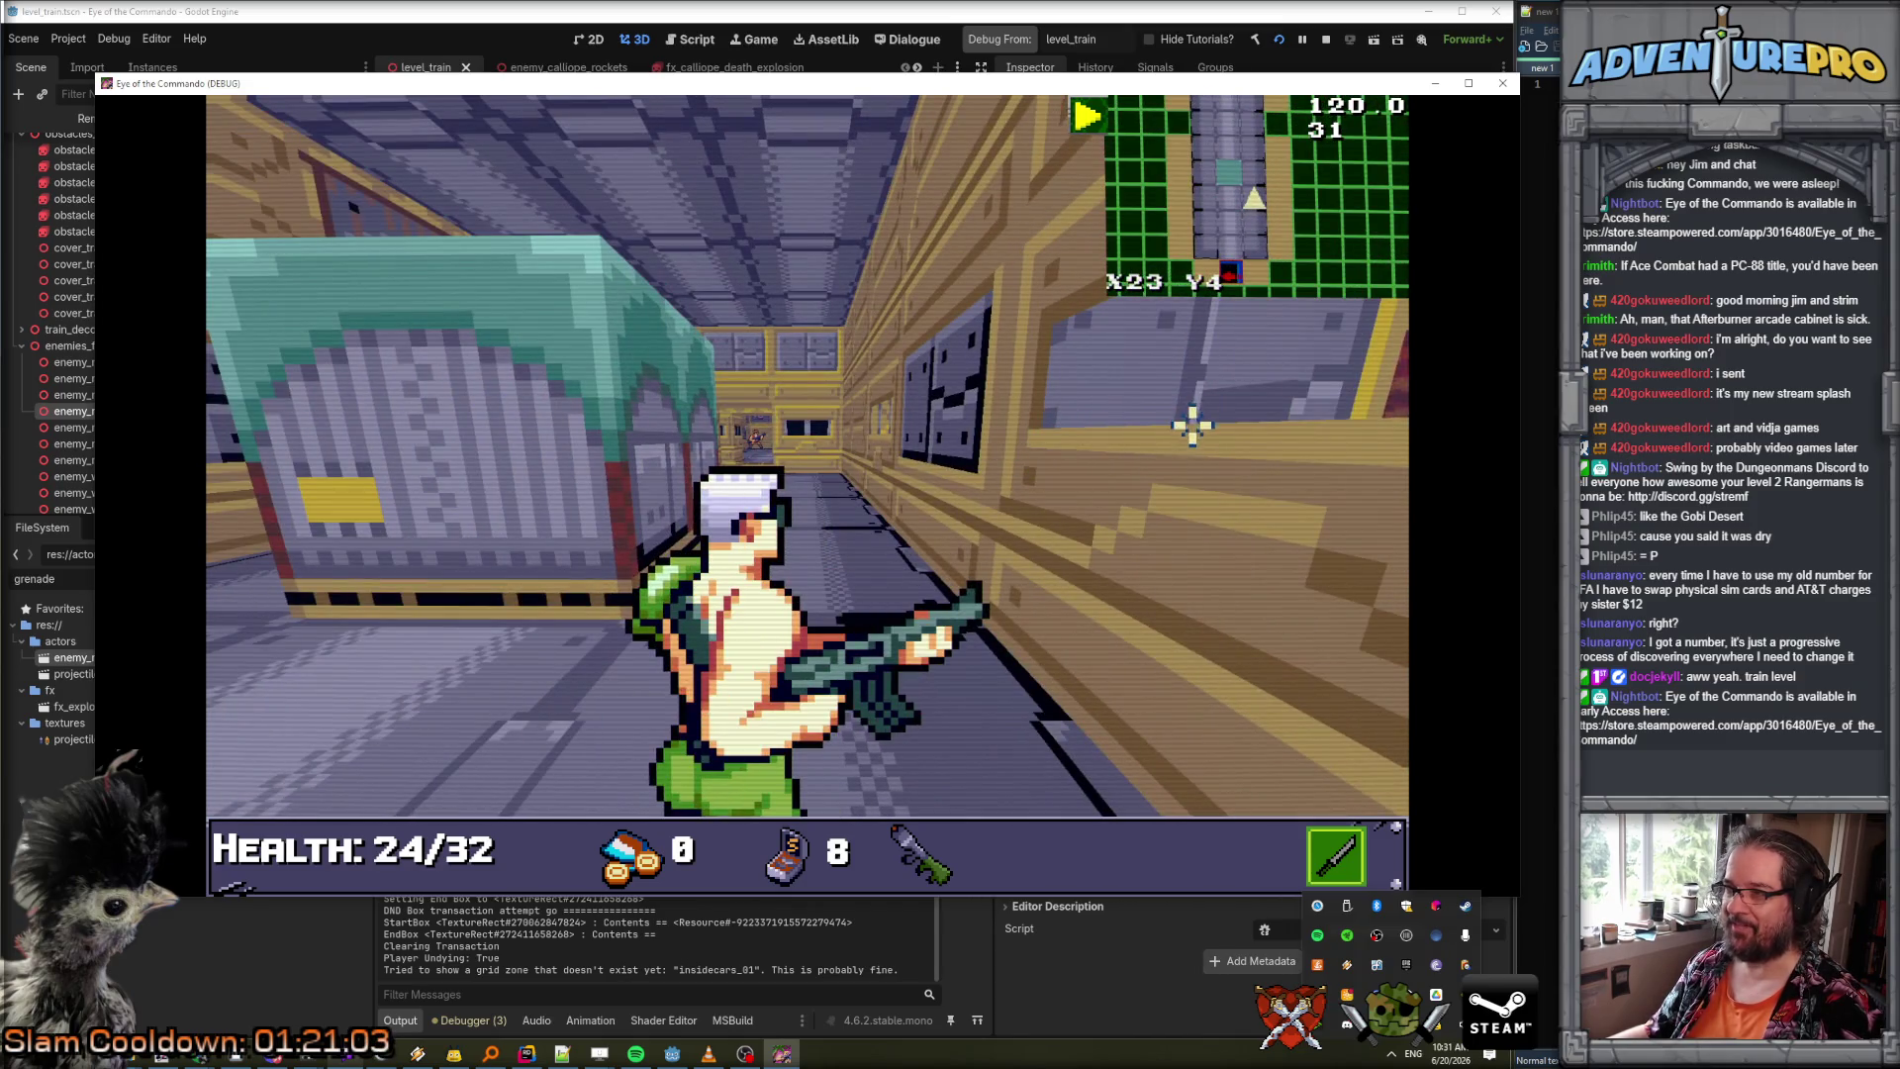
pyautogui.press('Up')
pyautogui.press('Up')
pyautogui.press('Up')
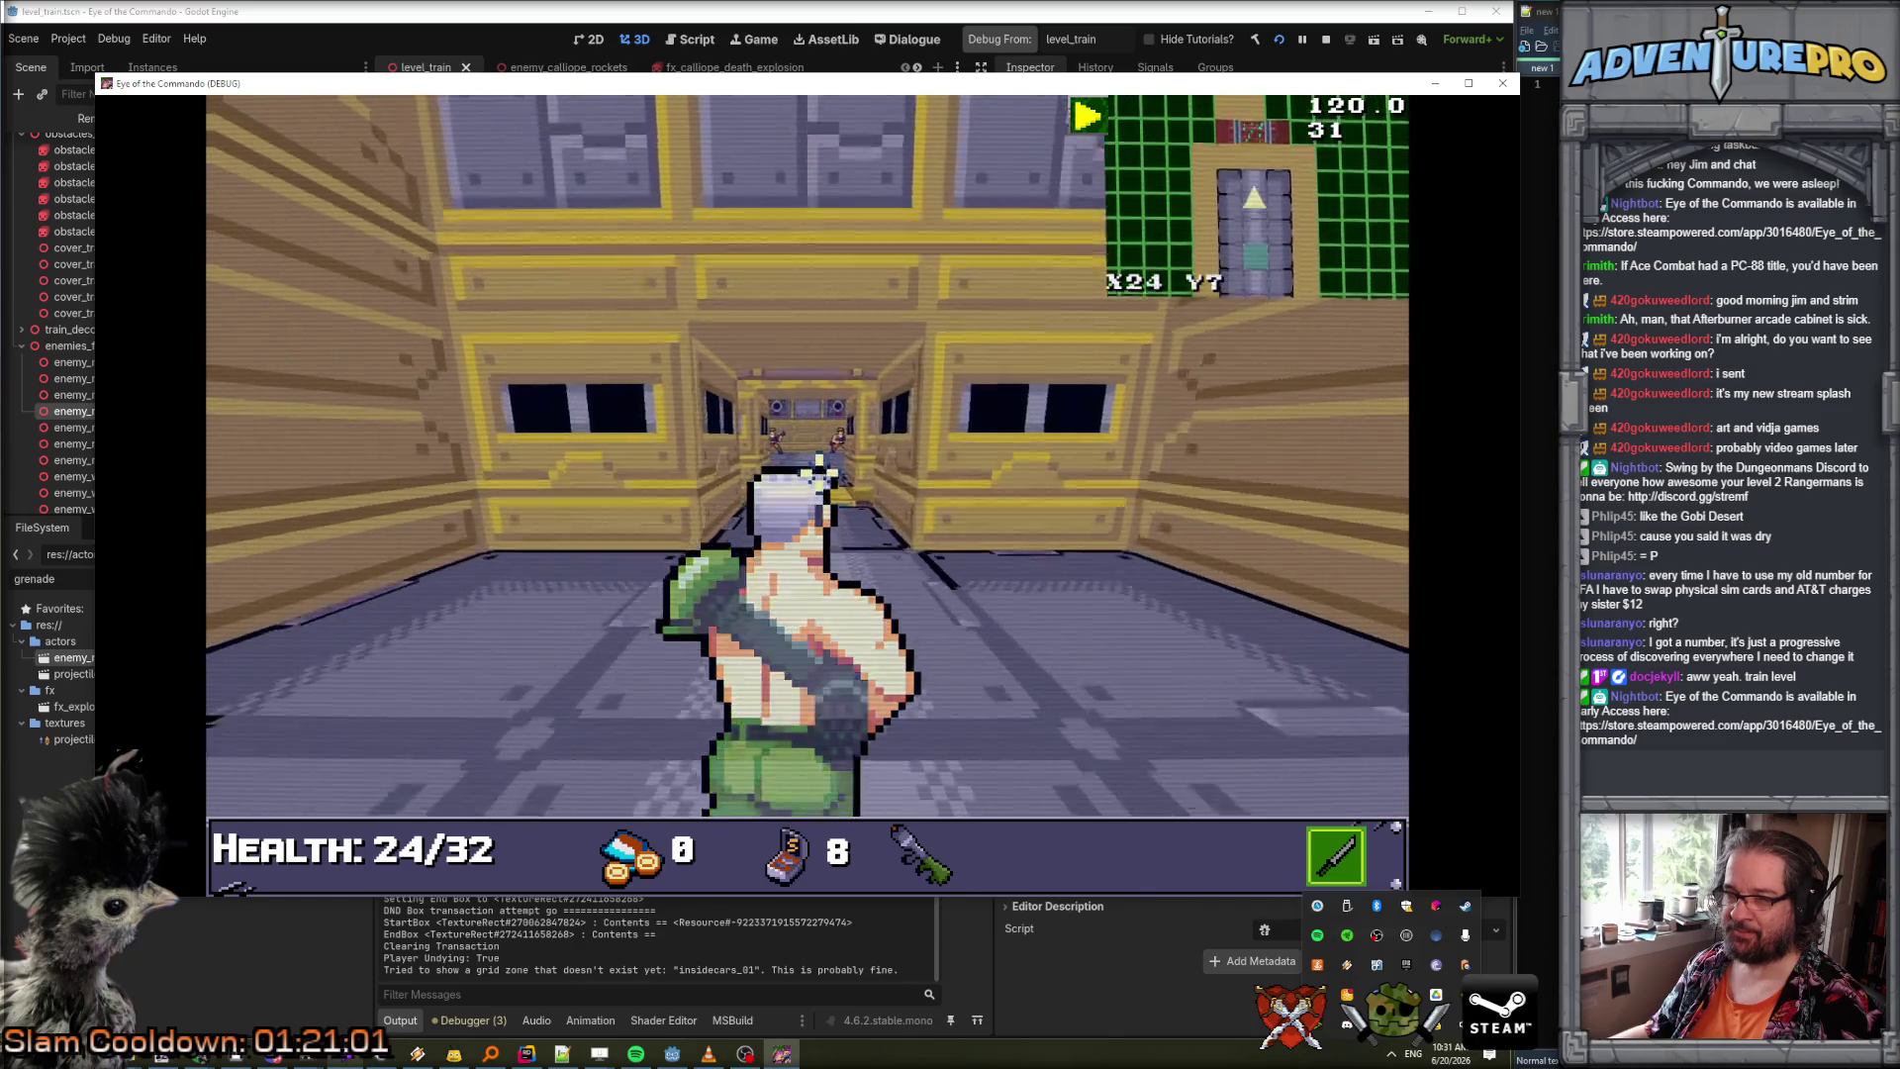
pyautogui.press('Up')
pyautogui.press('Up')
pyautogui.press('Up')
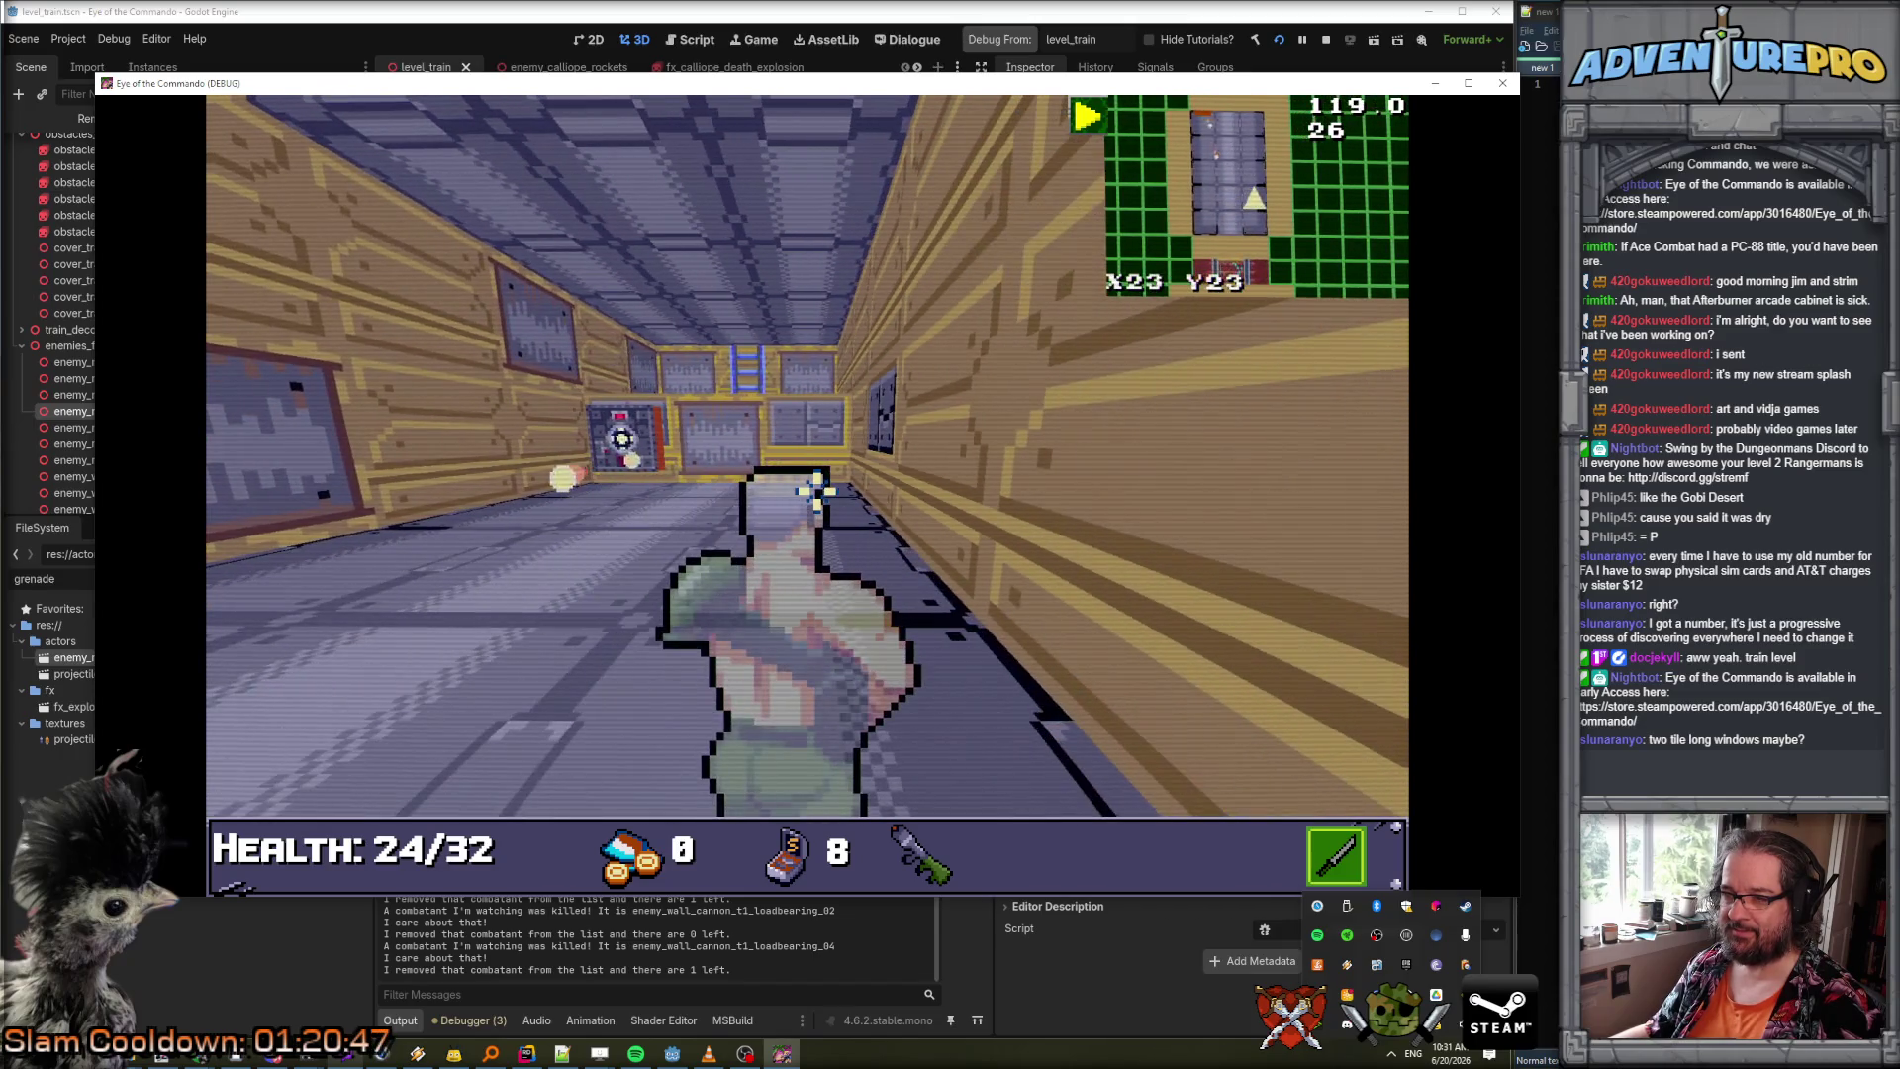
pyautogui.press('Up')
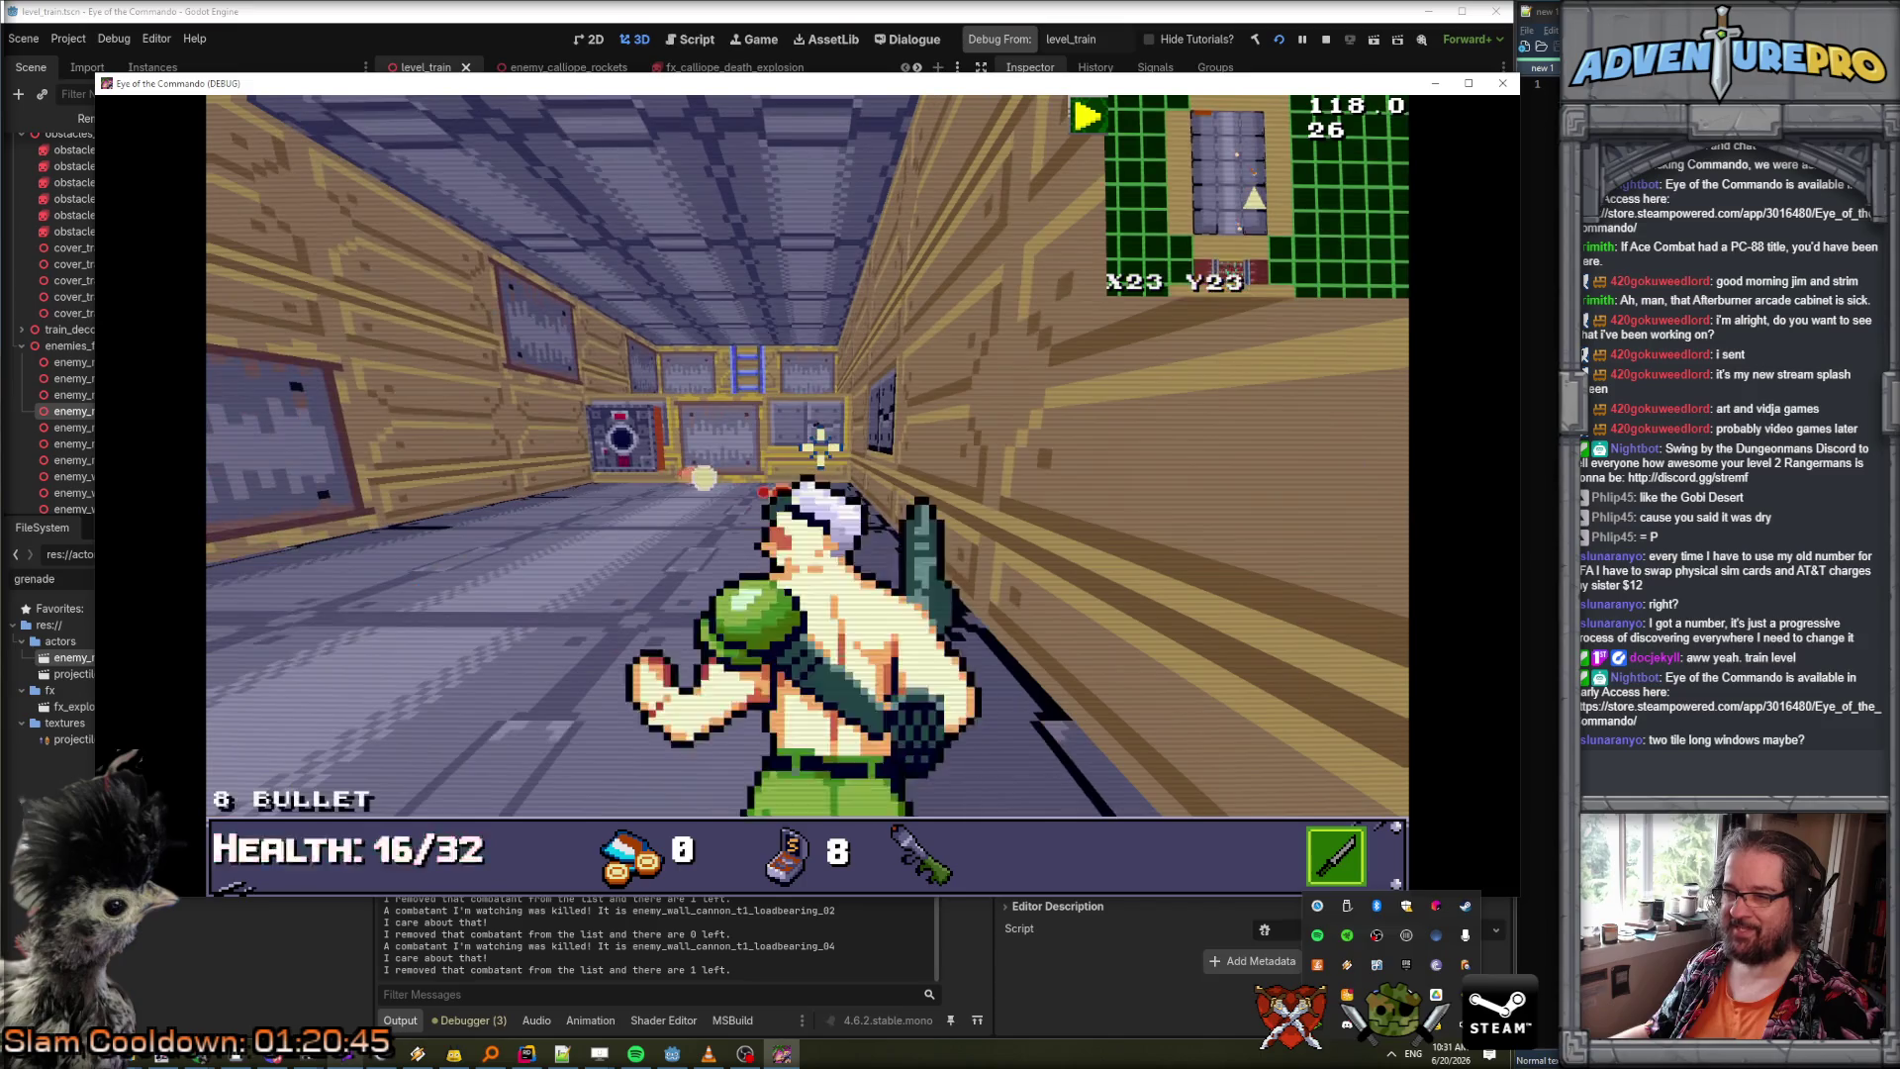
pyautogui.press('Up')
pyautogui.press('Up')
# Dodge the incoming fire and exit the car into the outdoor canyon.
pyautogui.press('Left')
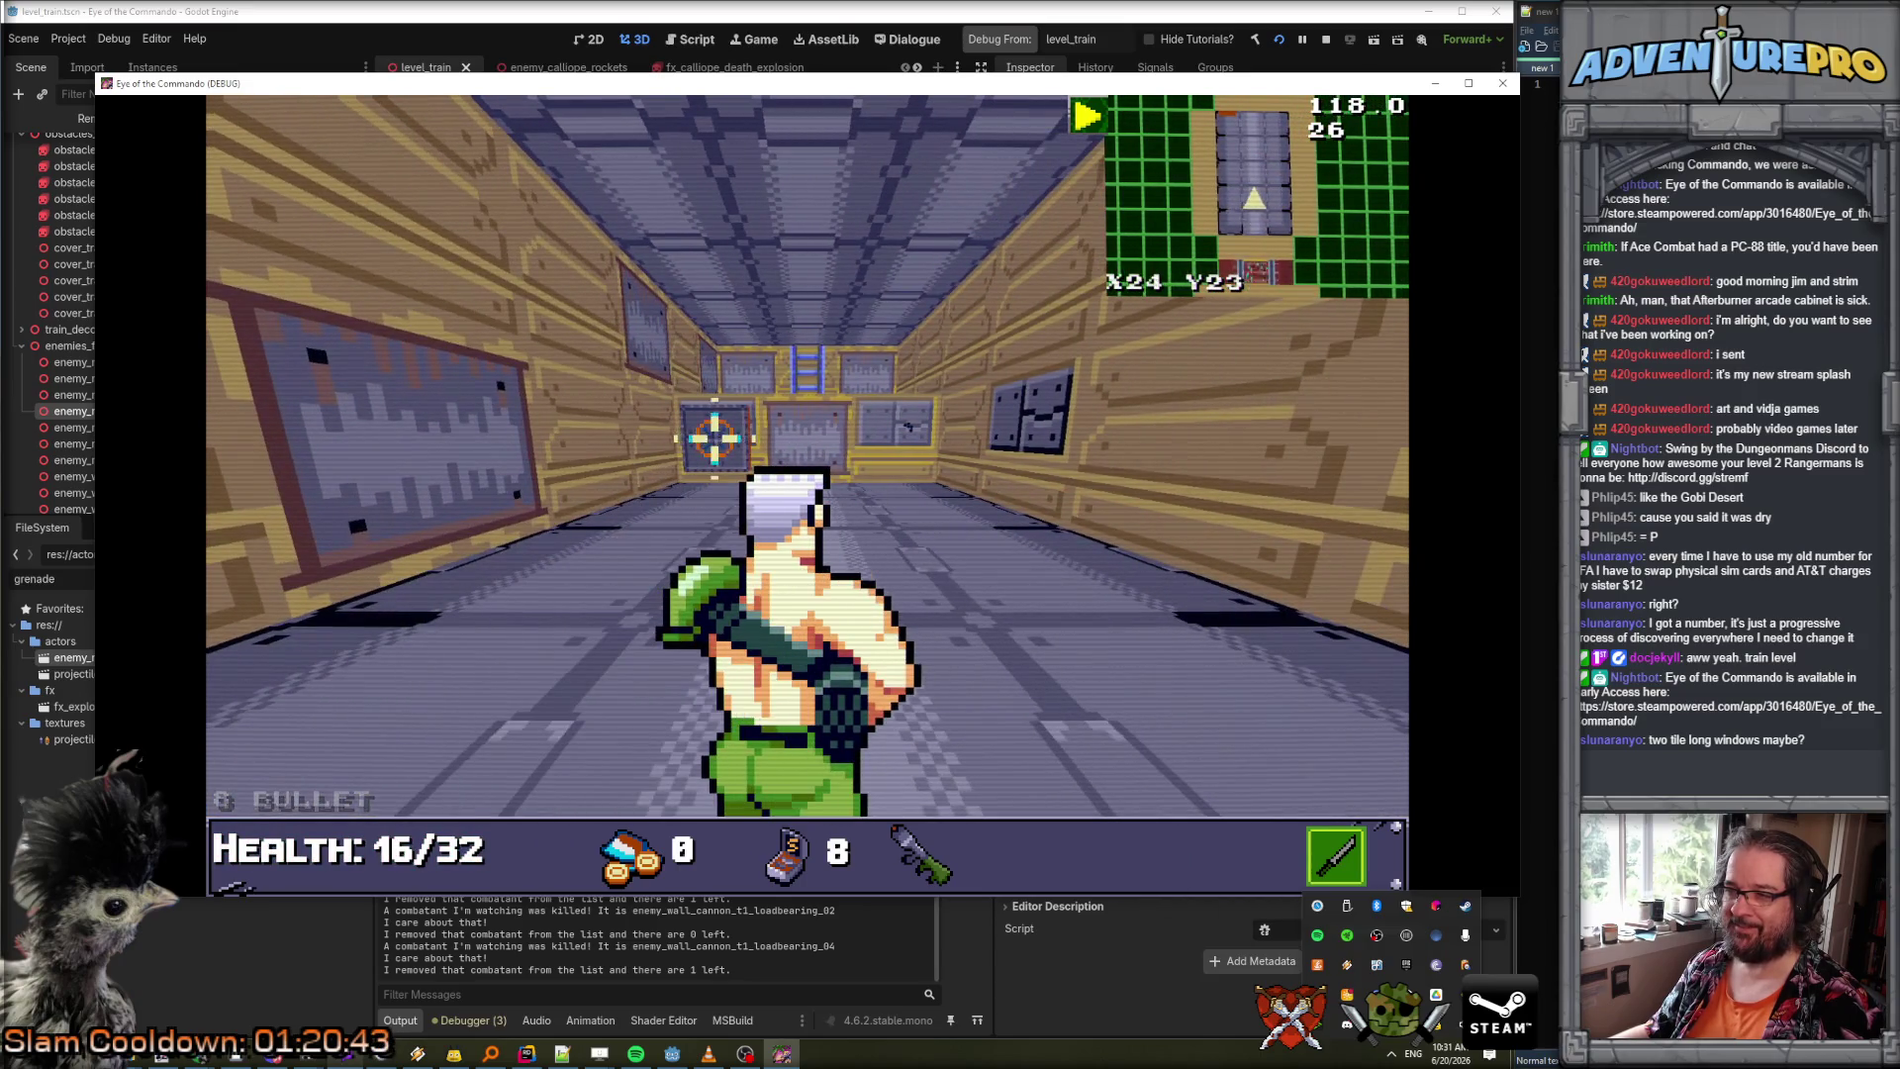
pyautogui.press('Down')
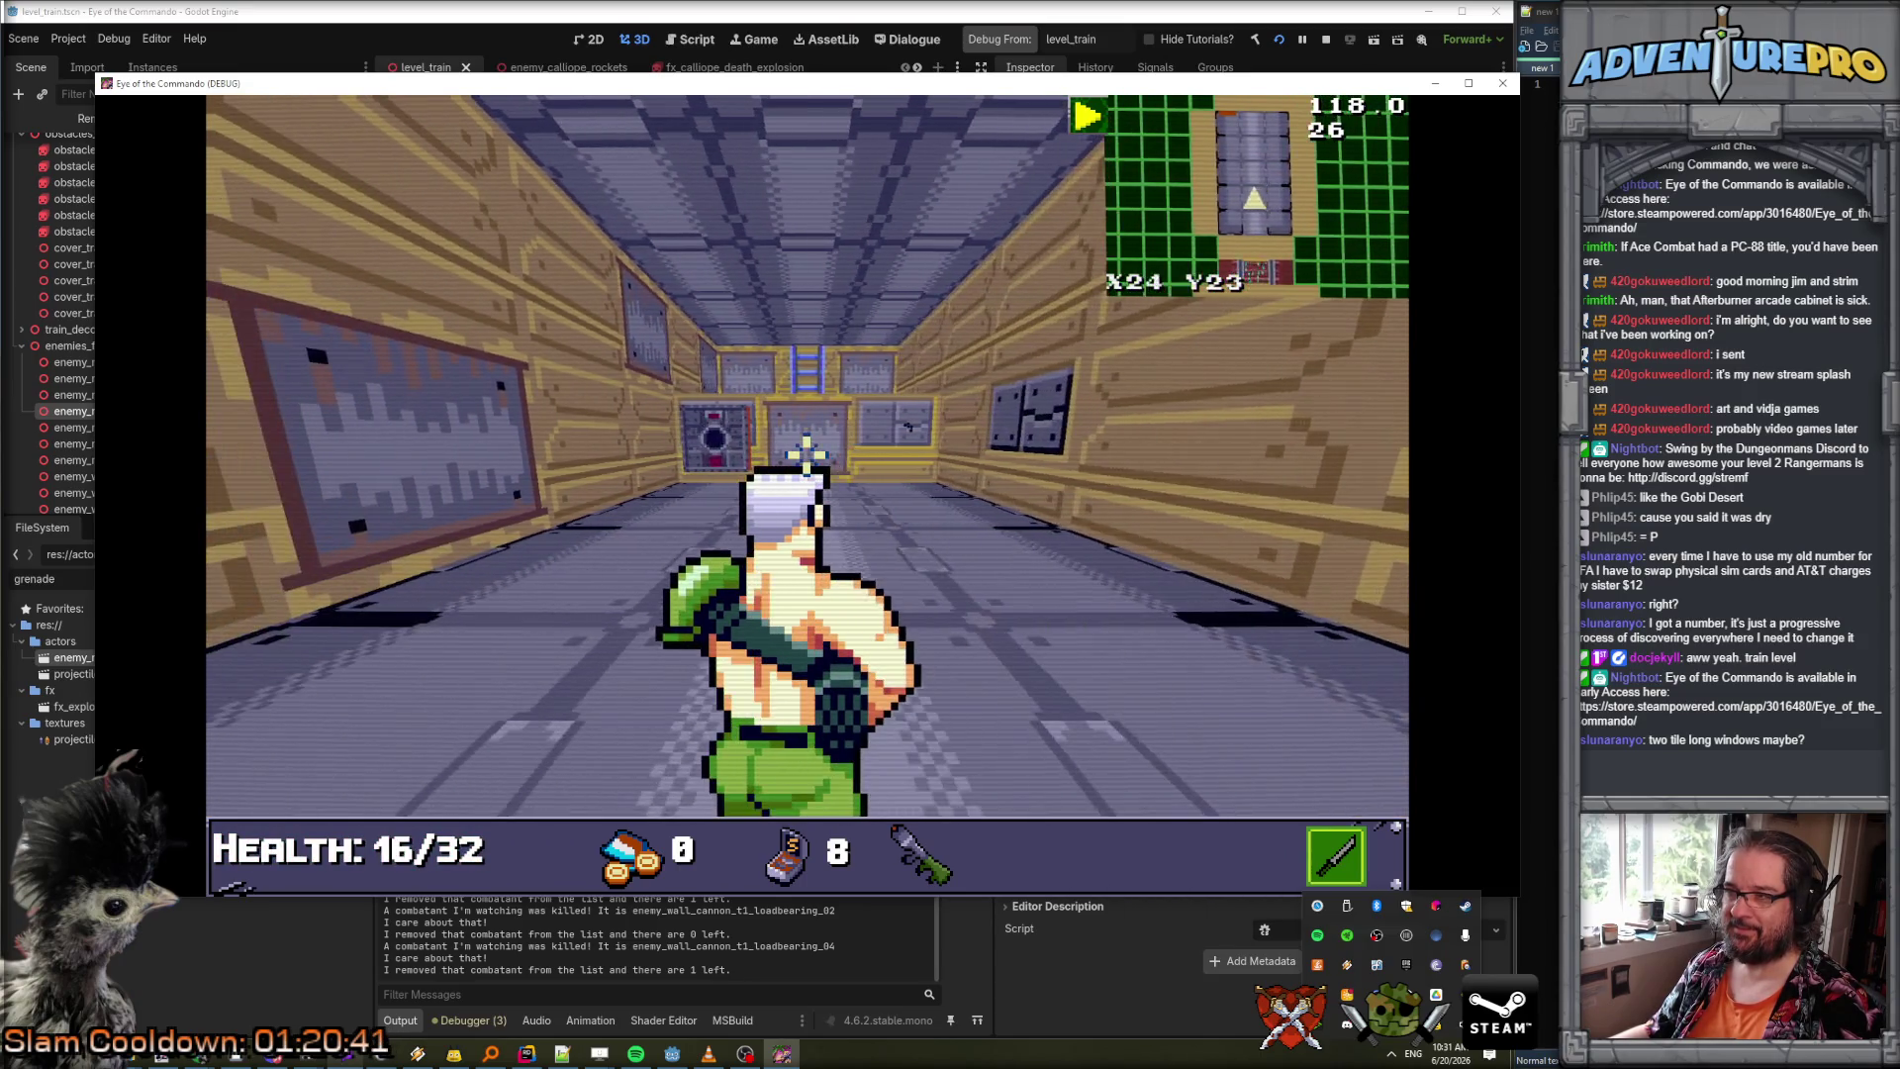
pyautogui.press('Down')
pyautogui.press('Right')
pyautogui.press('Left')
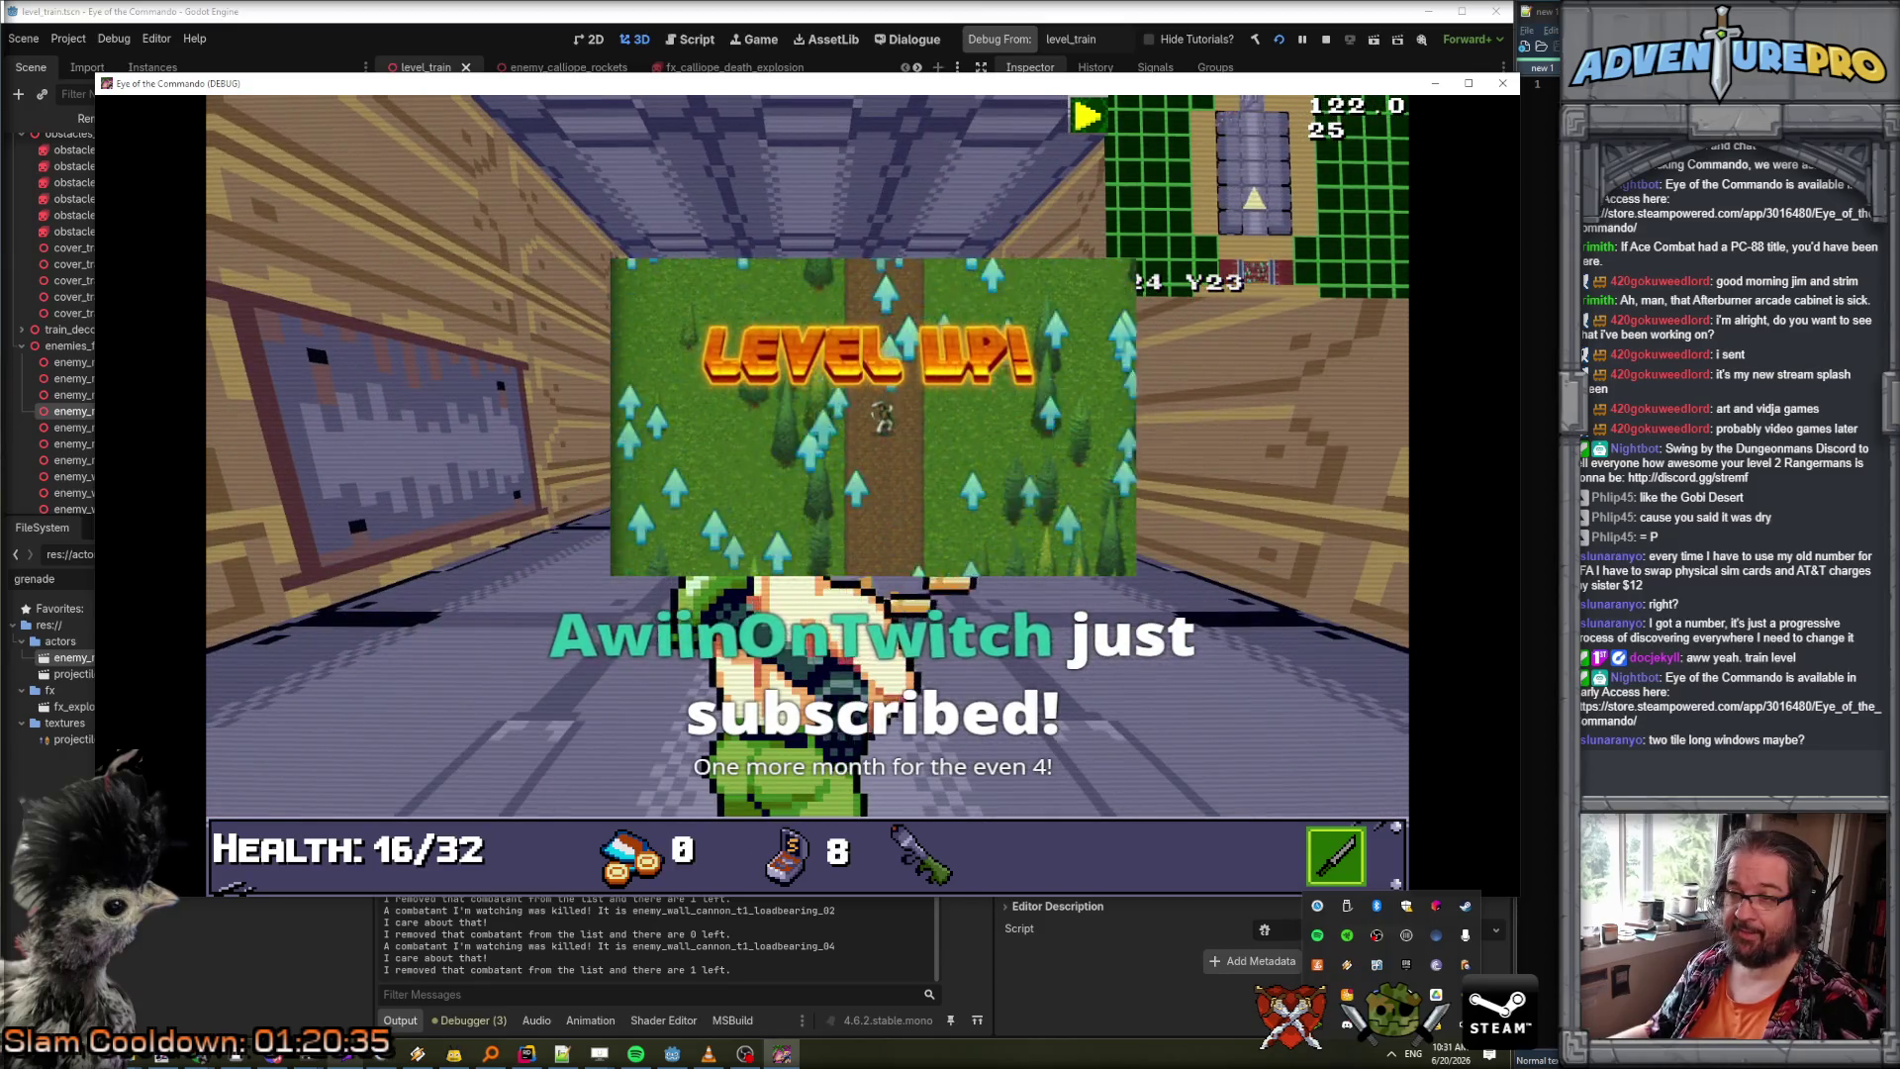
pyautogui.press('Up')
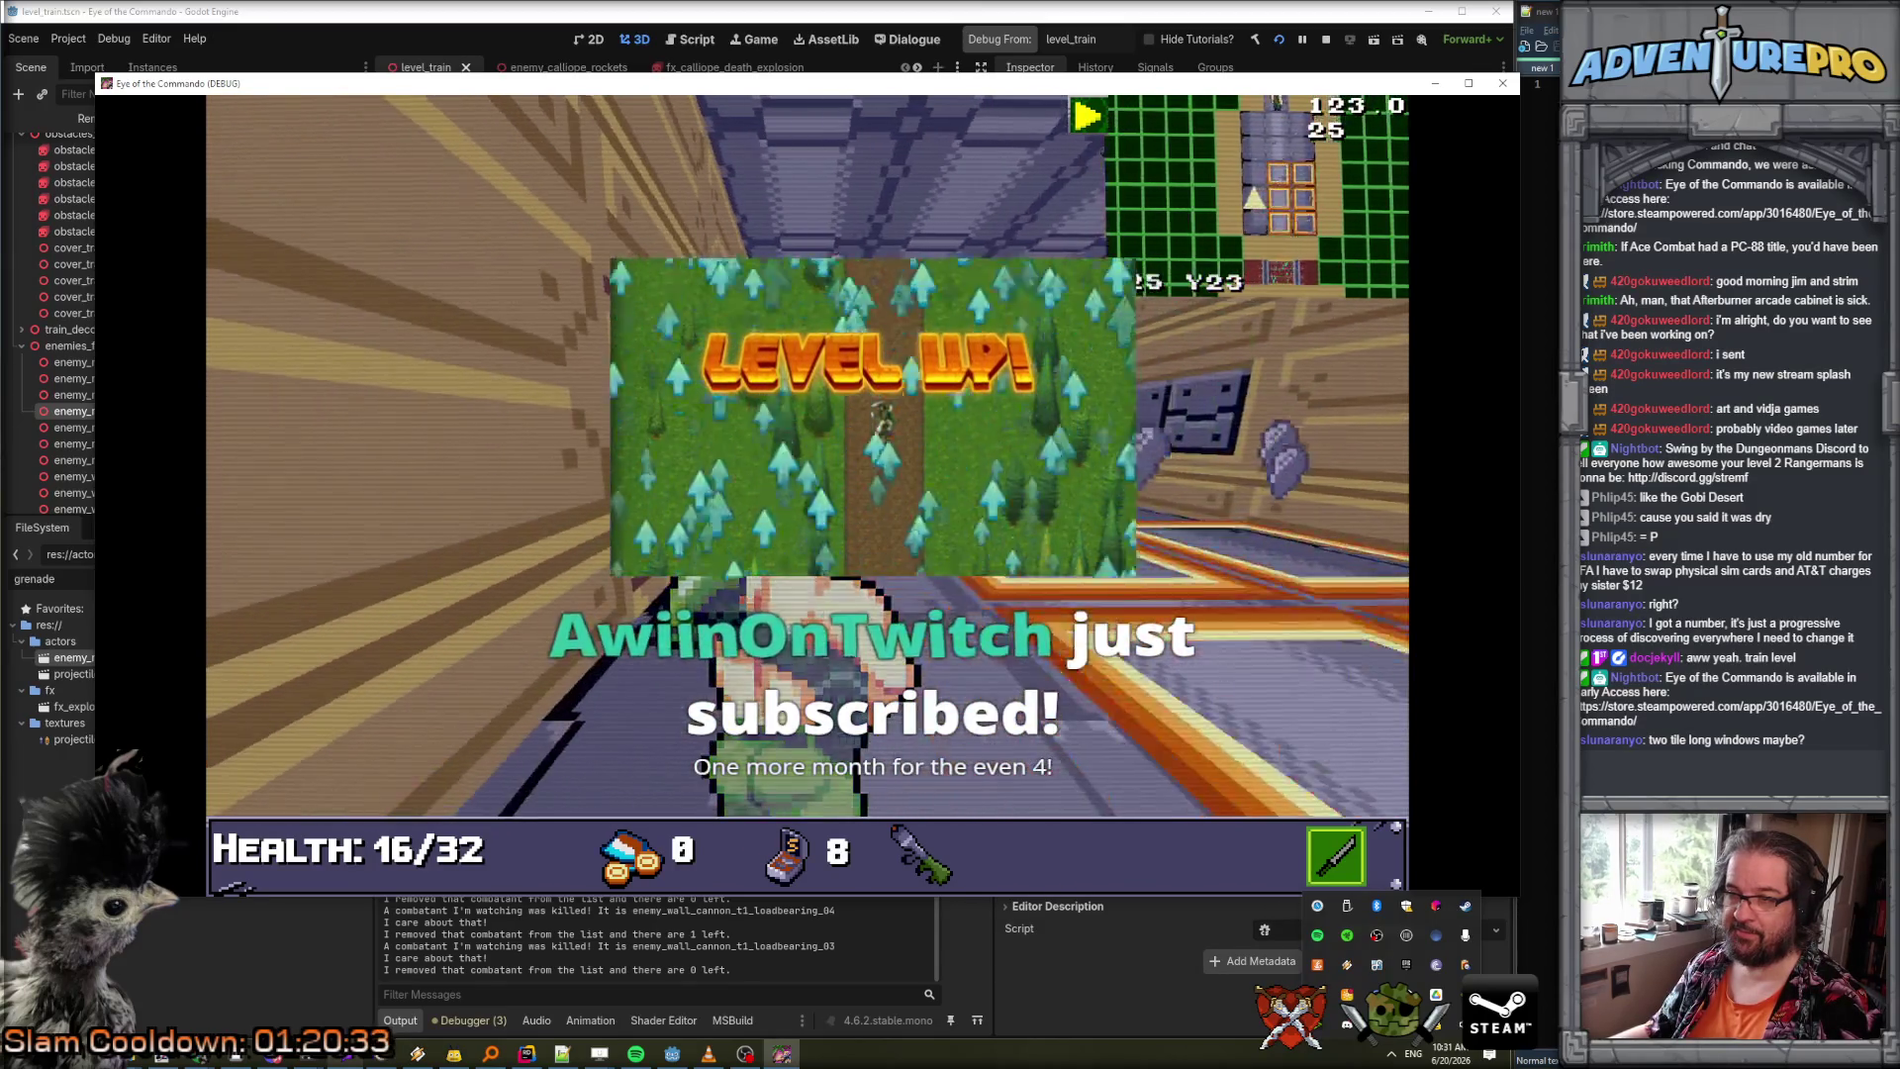
pyautogui.press('Right')
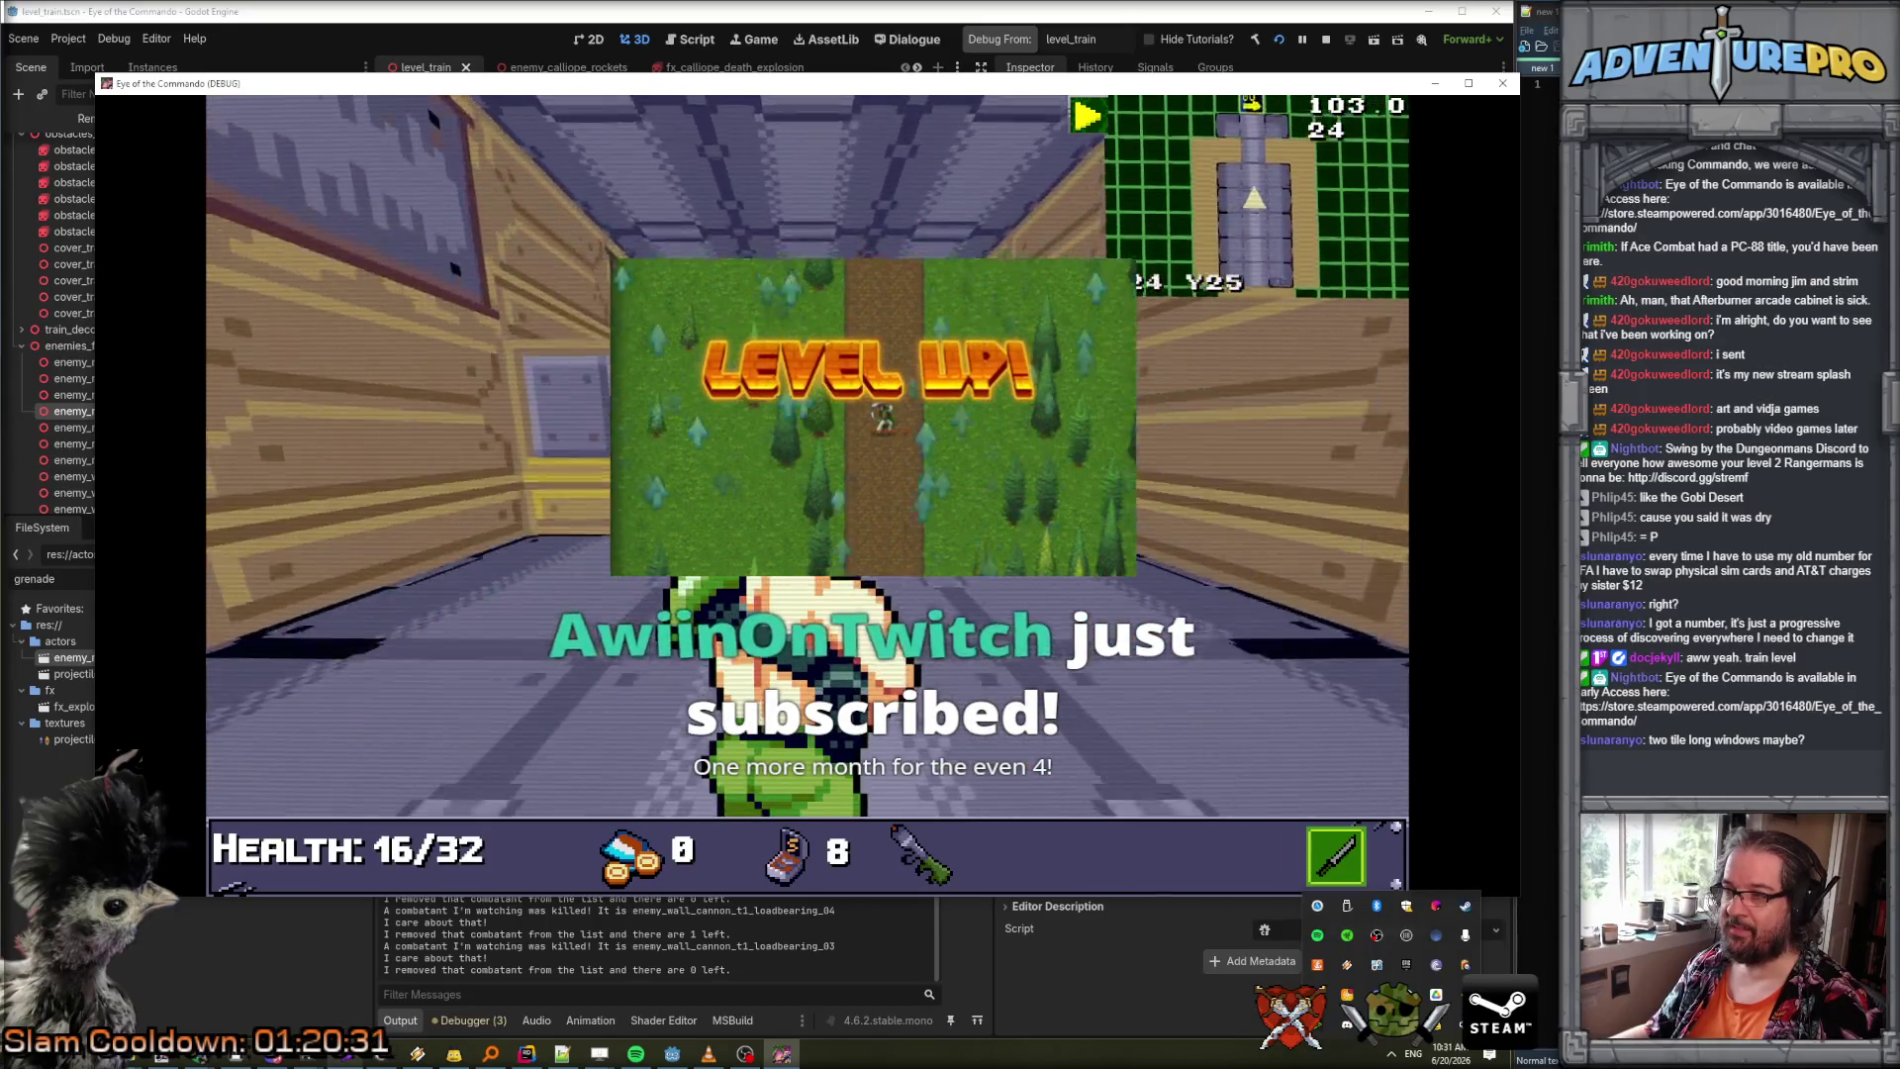
pyautogui.press('Up')
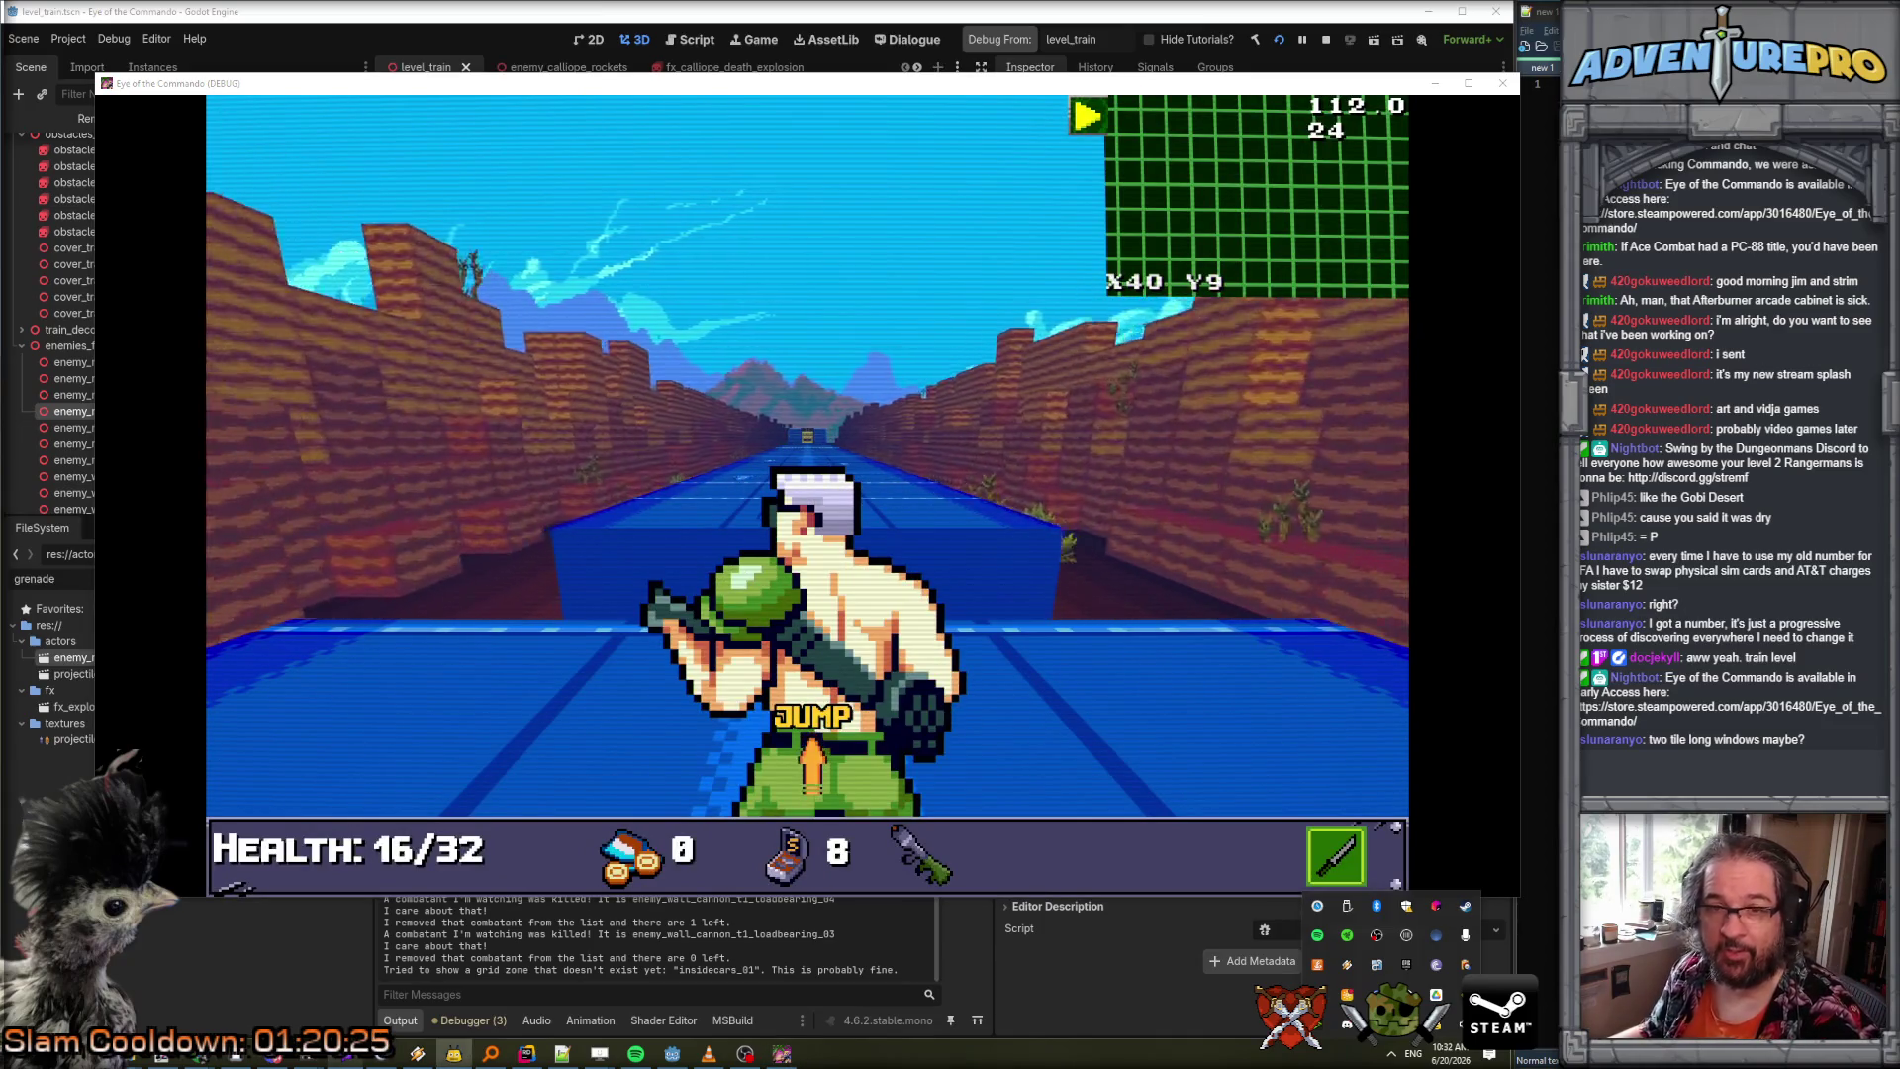
# Shoot the ninjas and wall cannons ahead, then dismiss Control's radio message.
pyautogui.hotkey('alt', 'Tab')
pyautogui.click(752, 649)
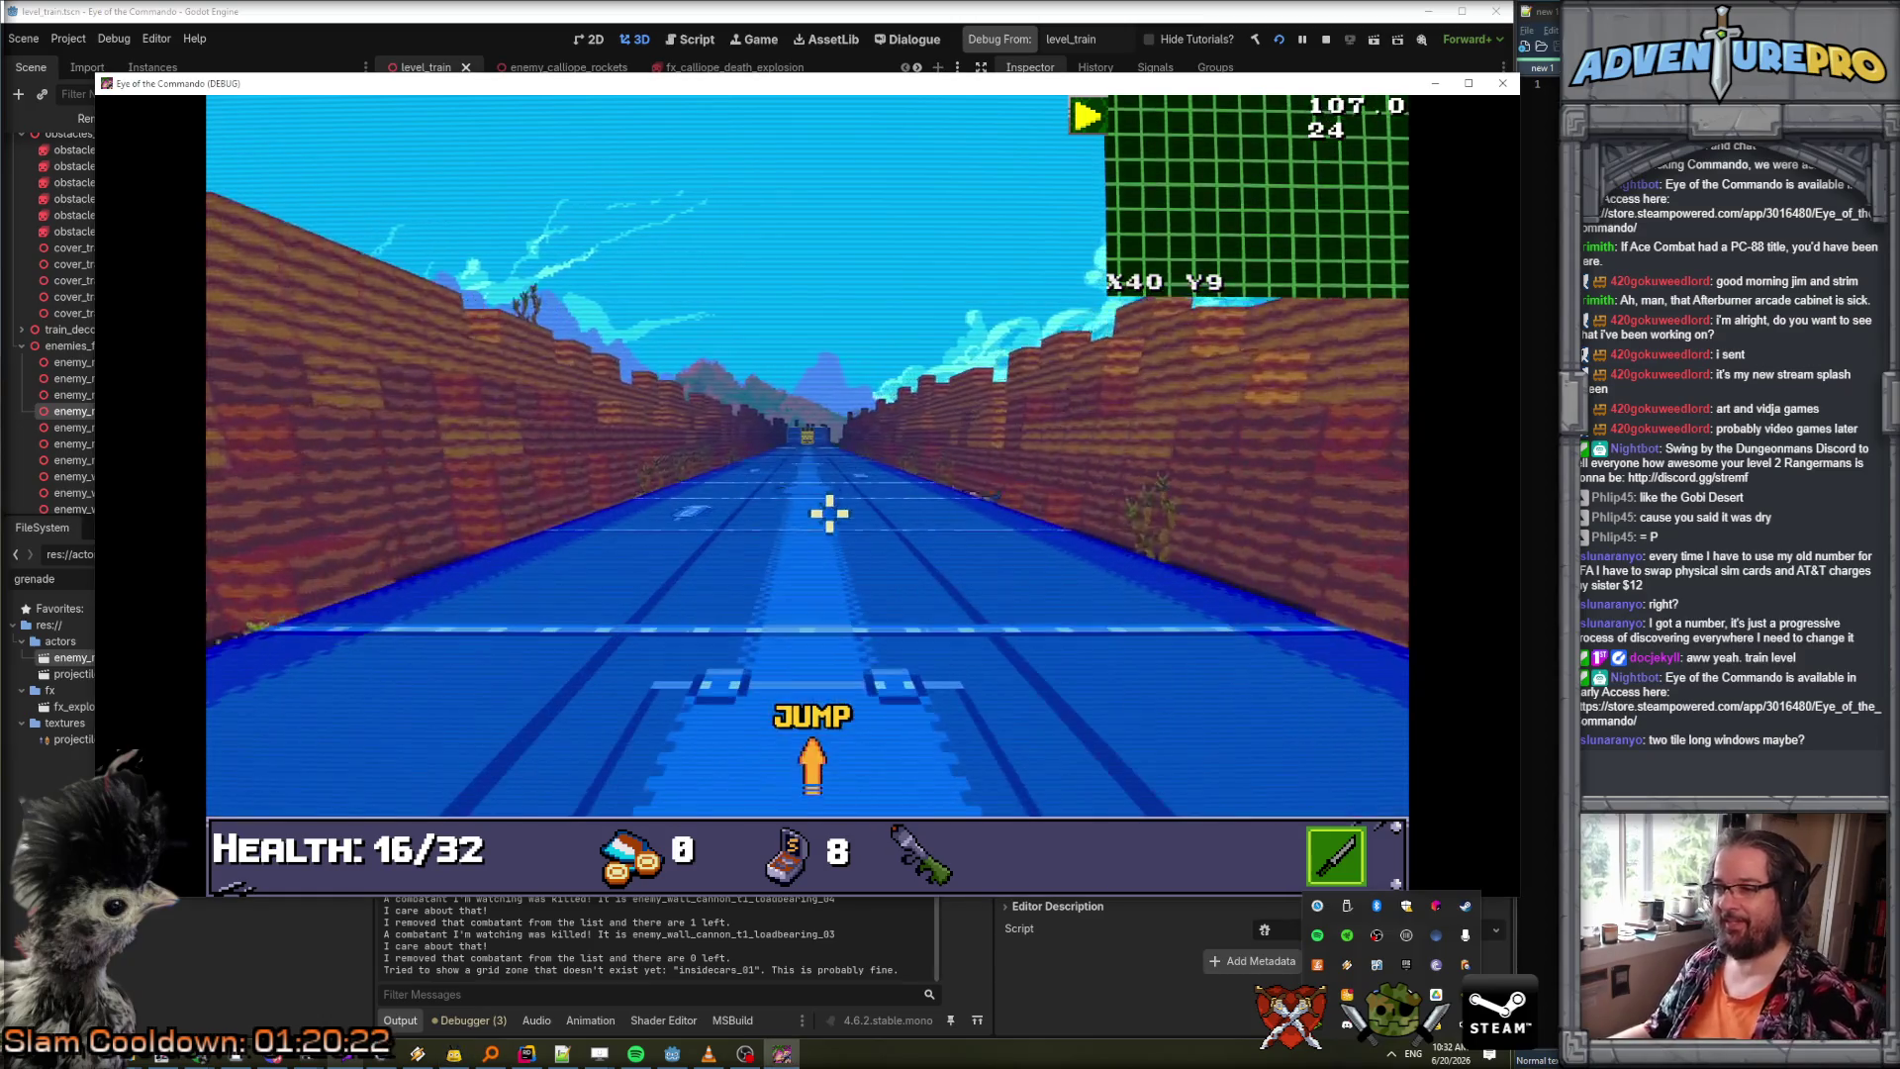
pyautogui.click(882, 479)
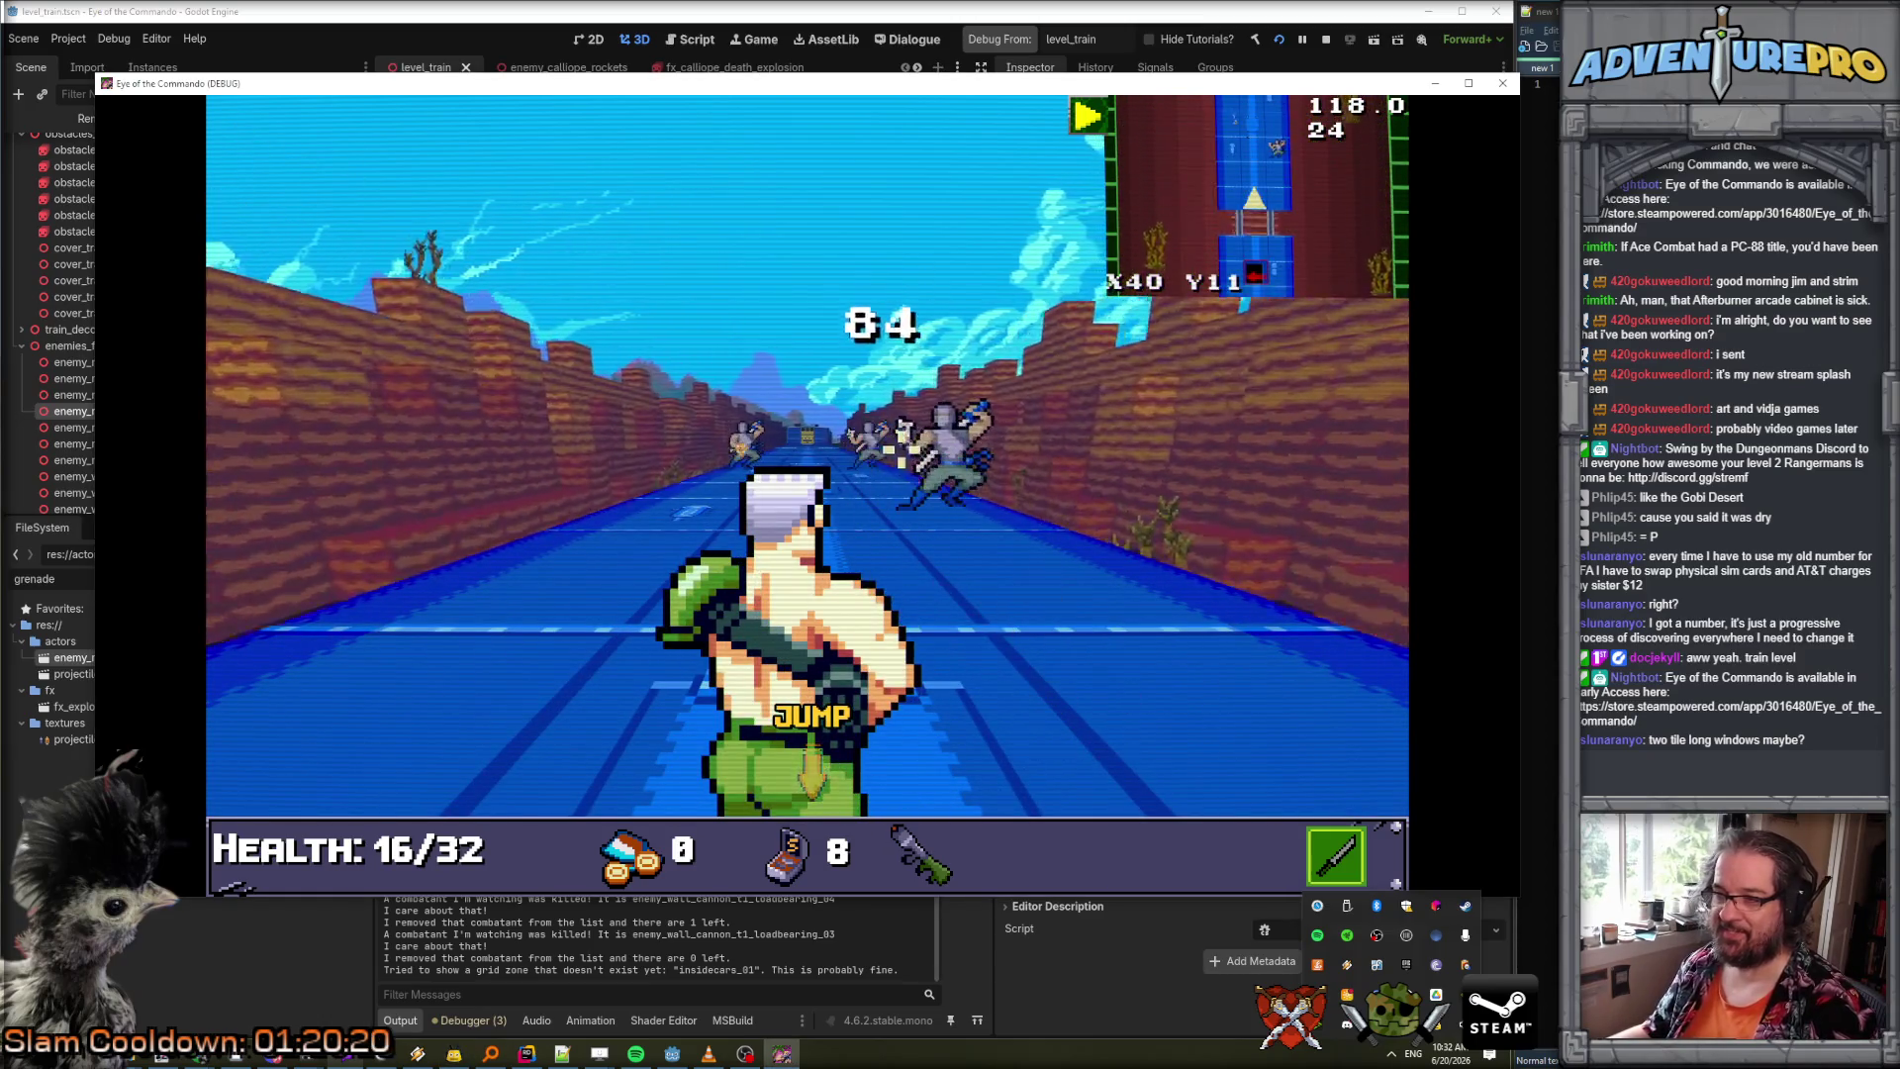
pyautogui.click(940, 446)
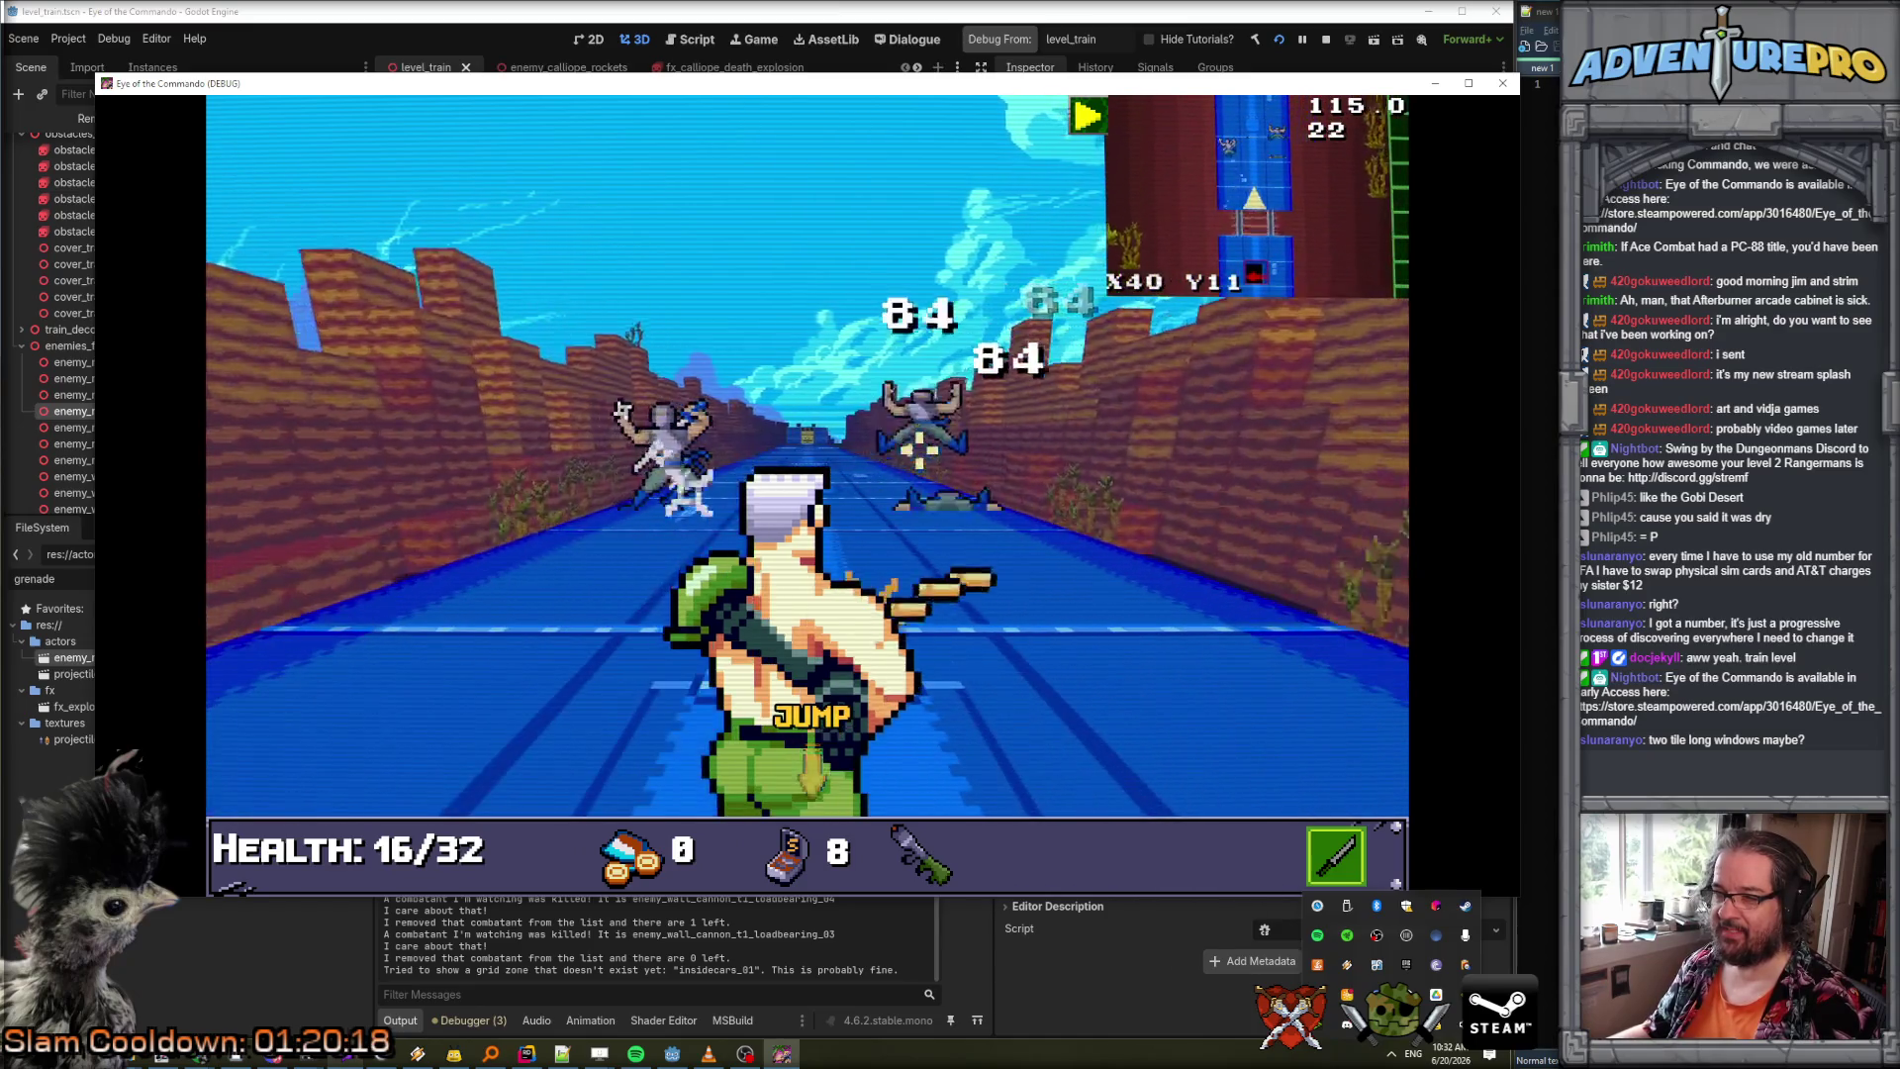
pyautogui.click(555, 436)
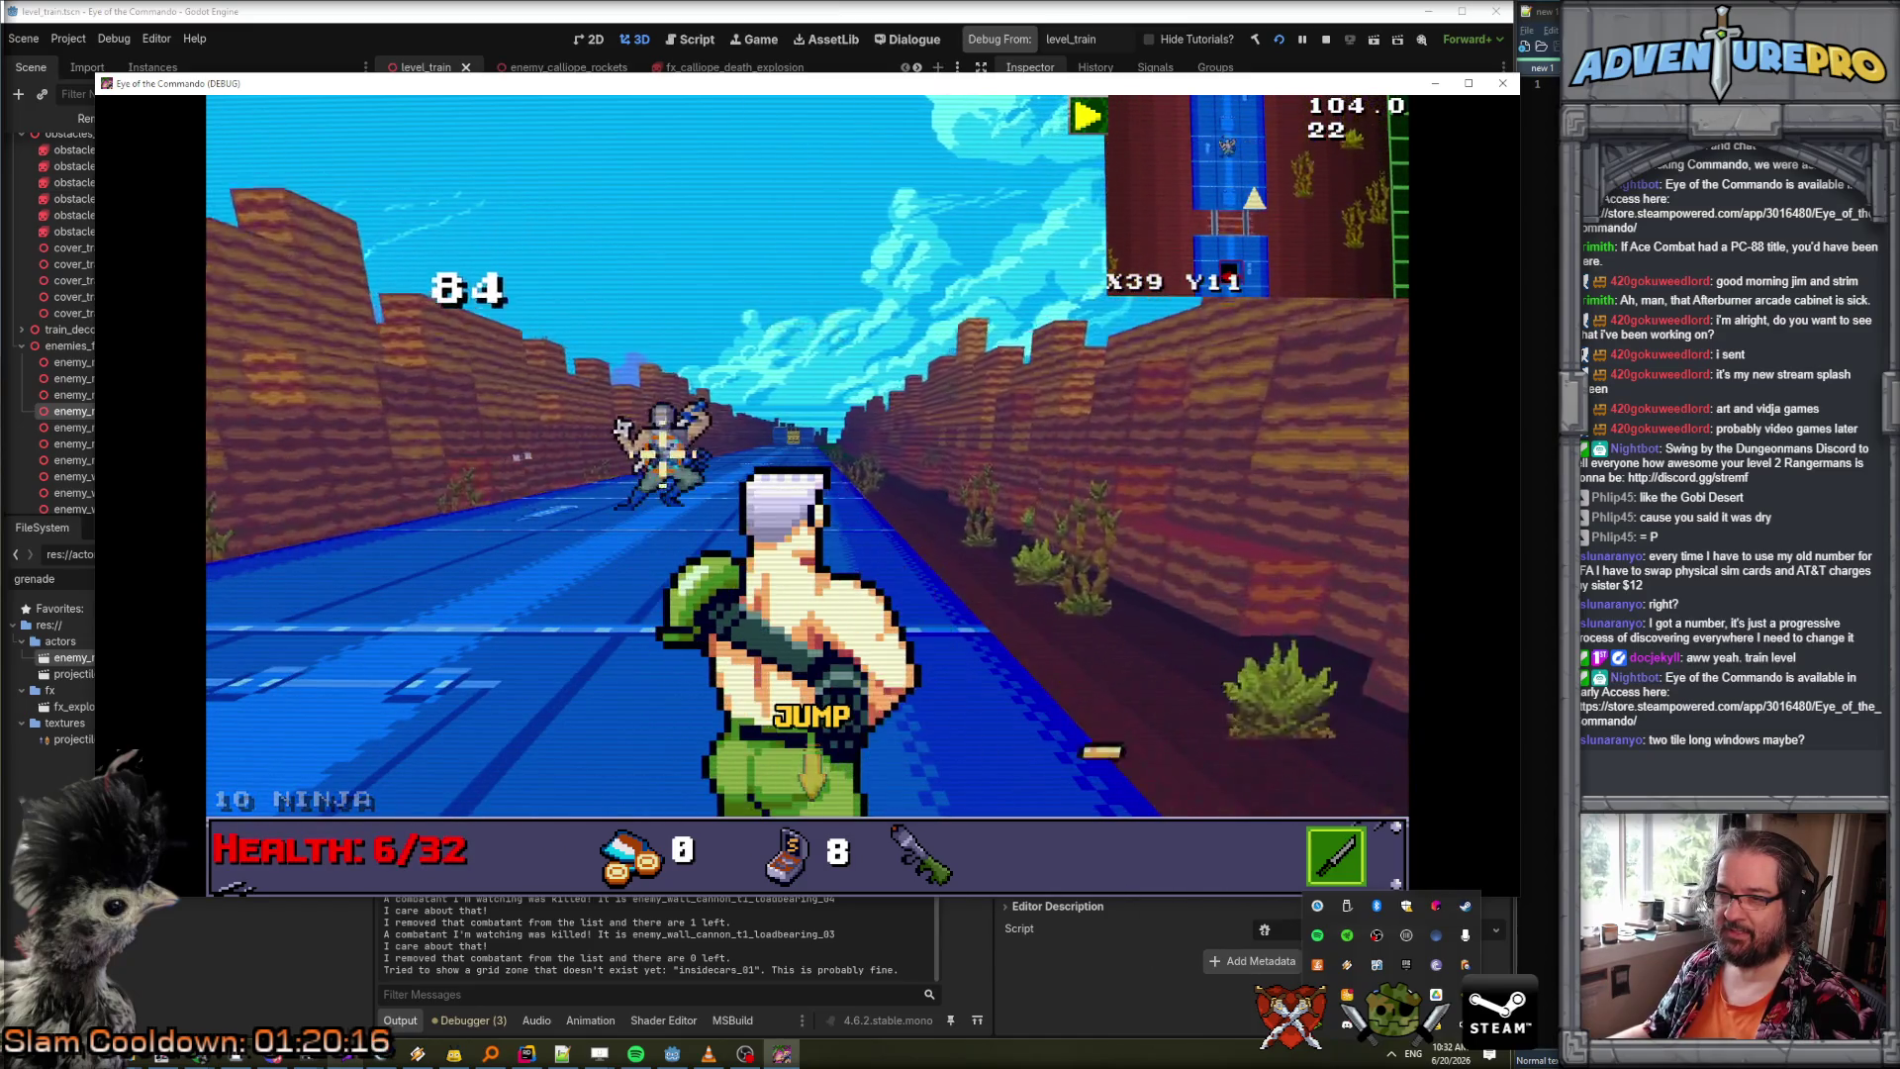
pyautogui.click(662, 454)
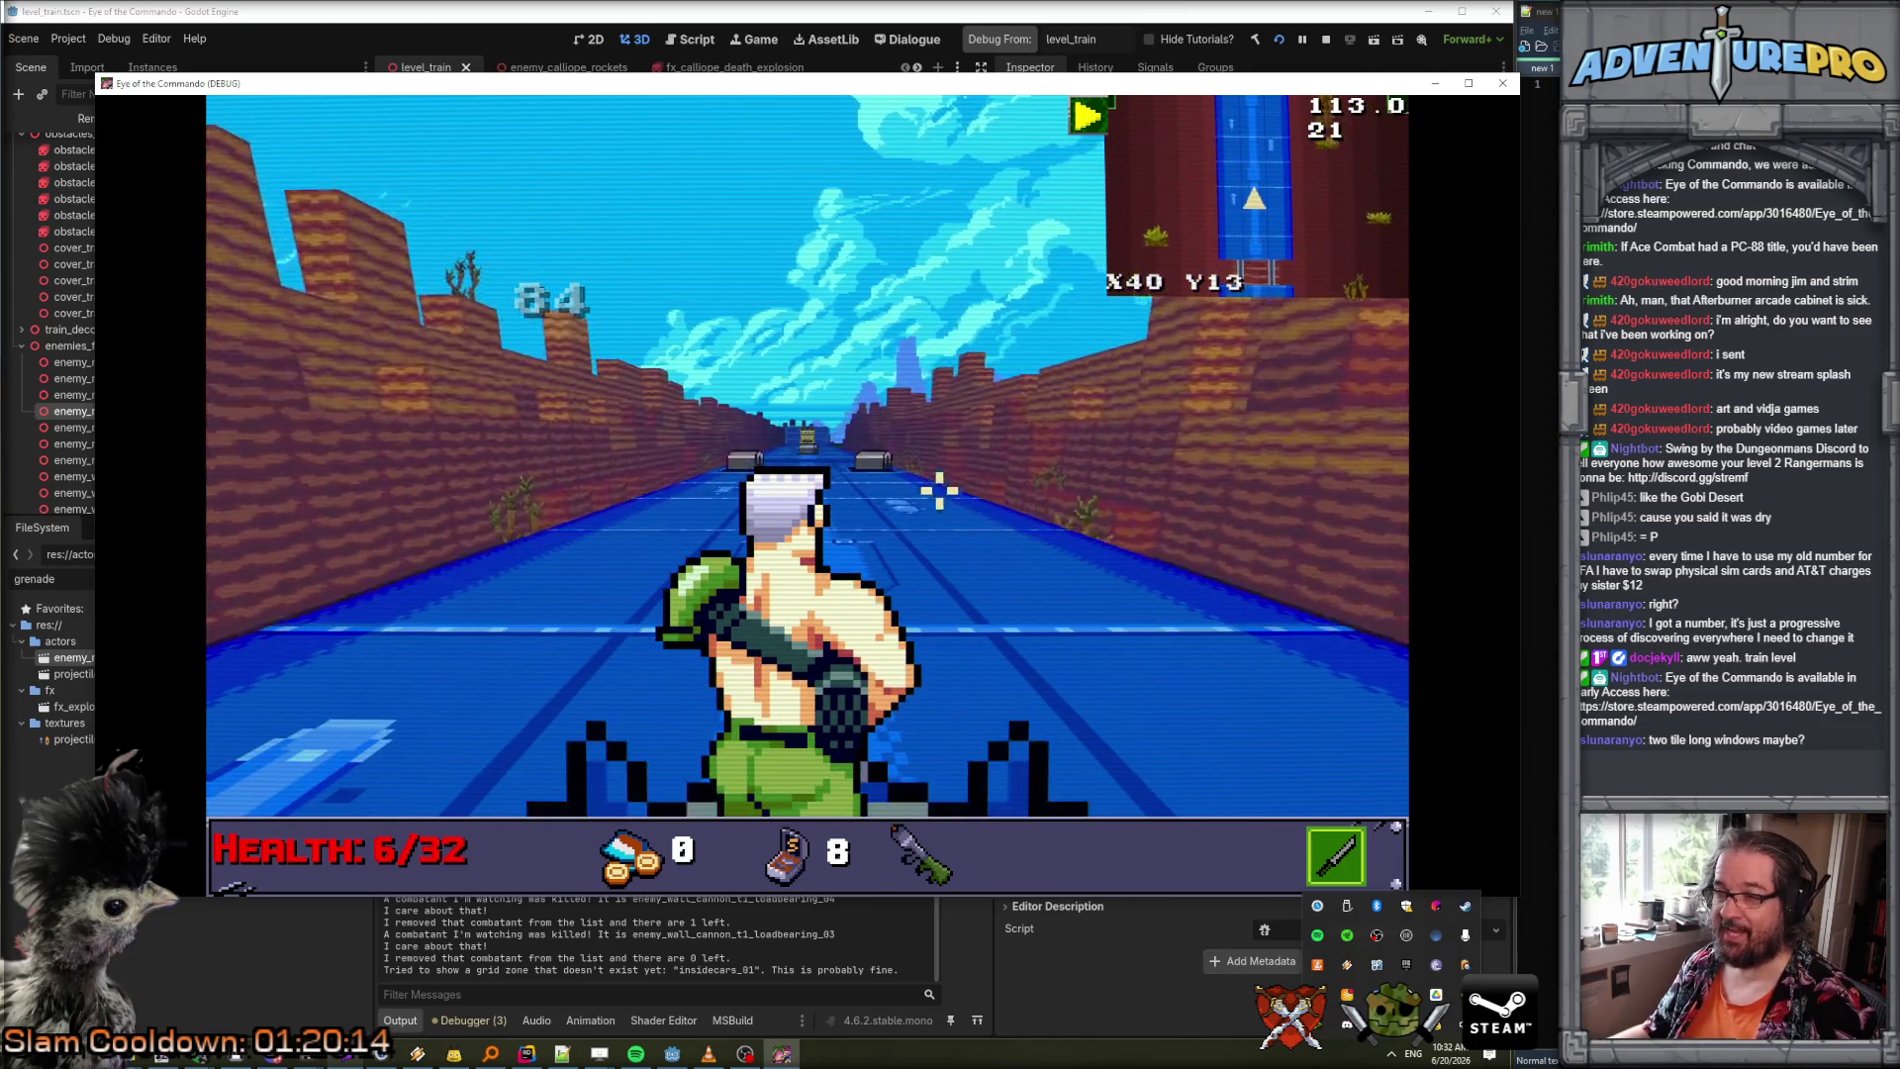
pyautogui.click(873, 425)
pyautogui.click(638, 428)
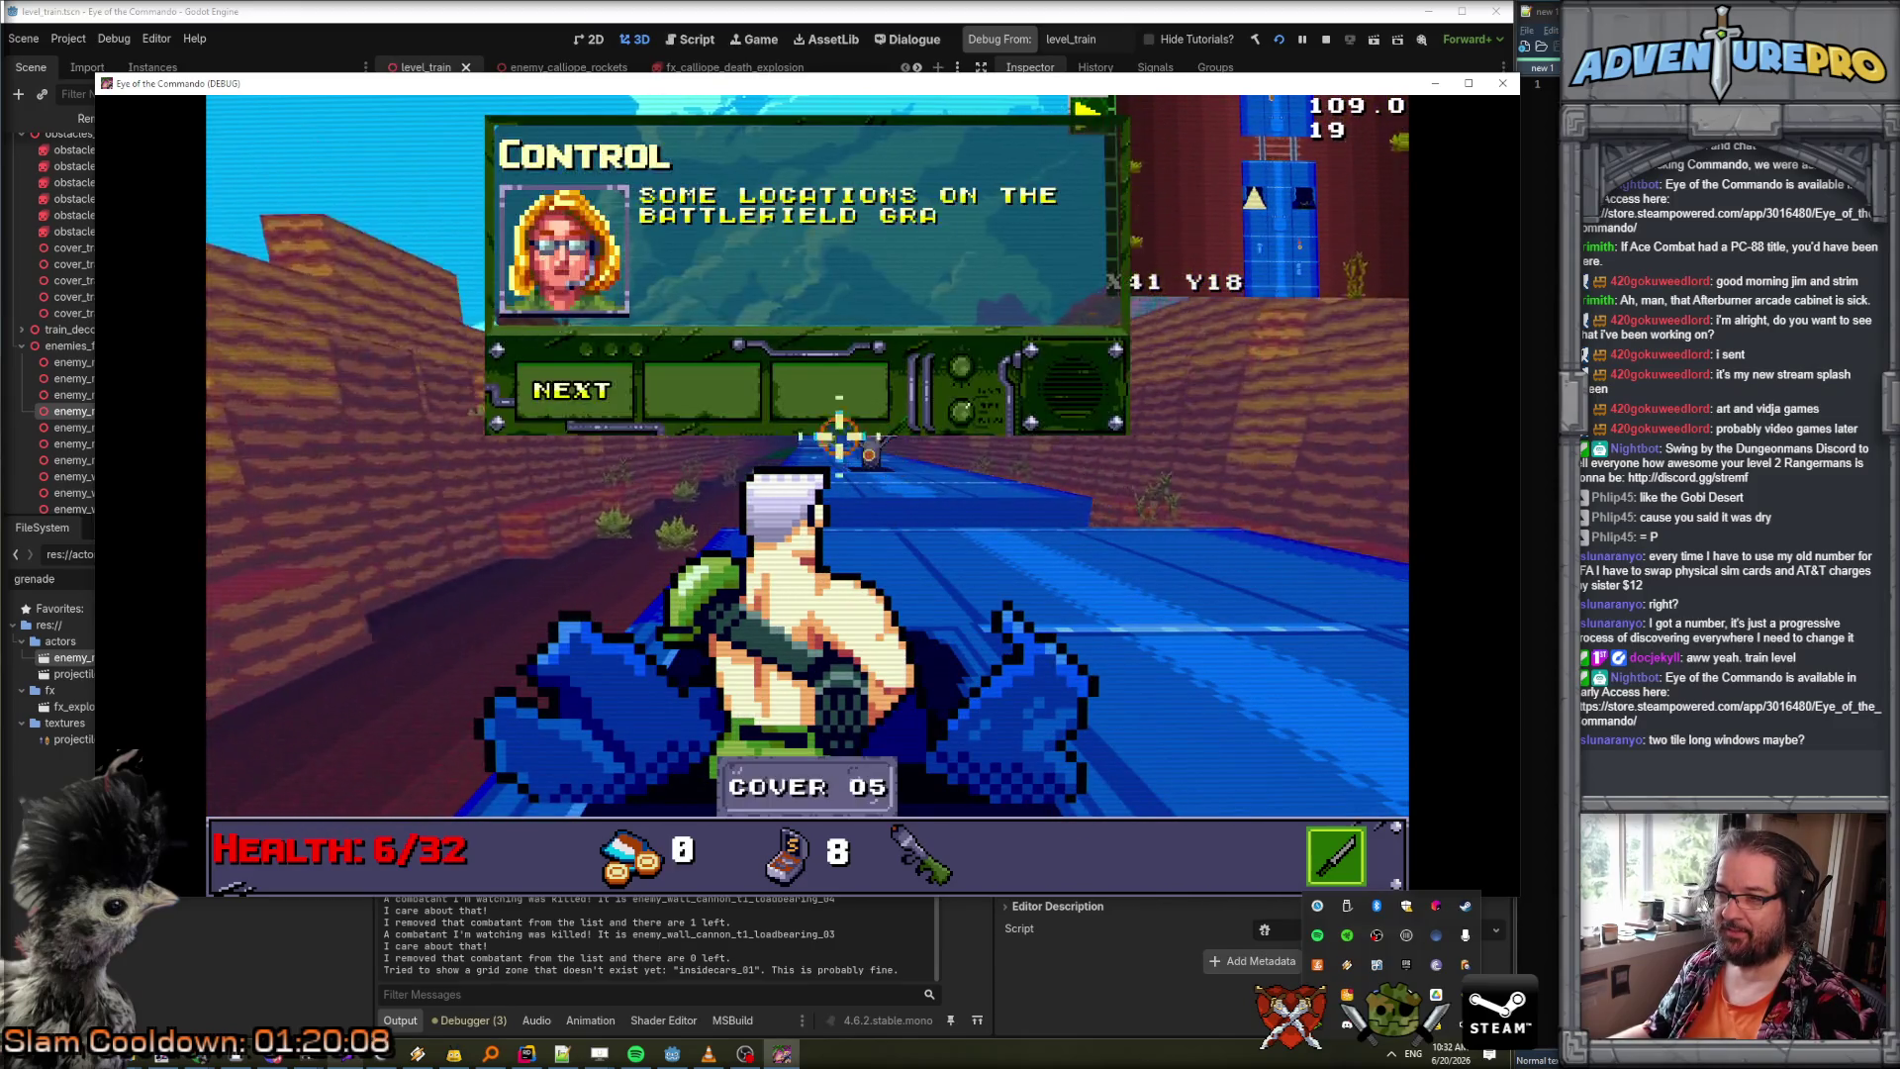
pyautogui.click(586, 388)
# Shoot the remaining cannon and enemies from cover and grenade the boss vehicle.
pyautogui.click(888, 427)
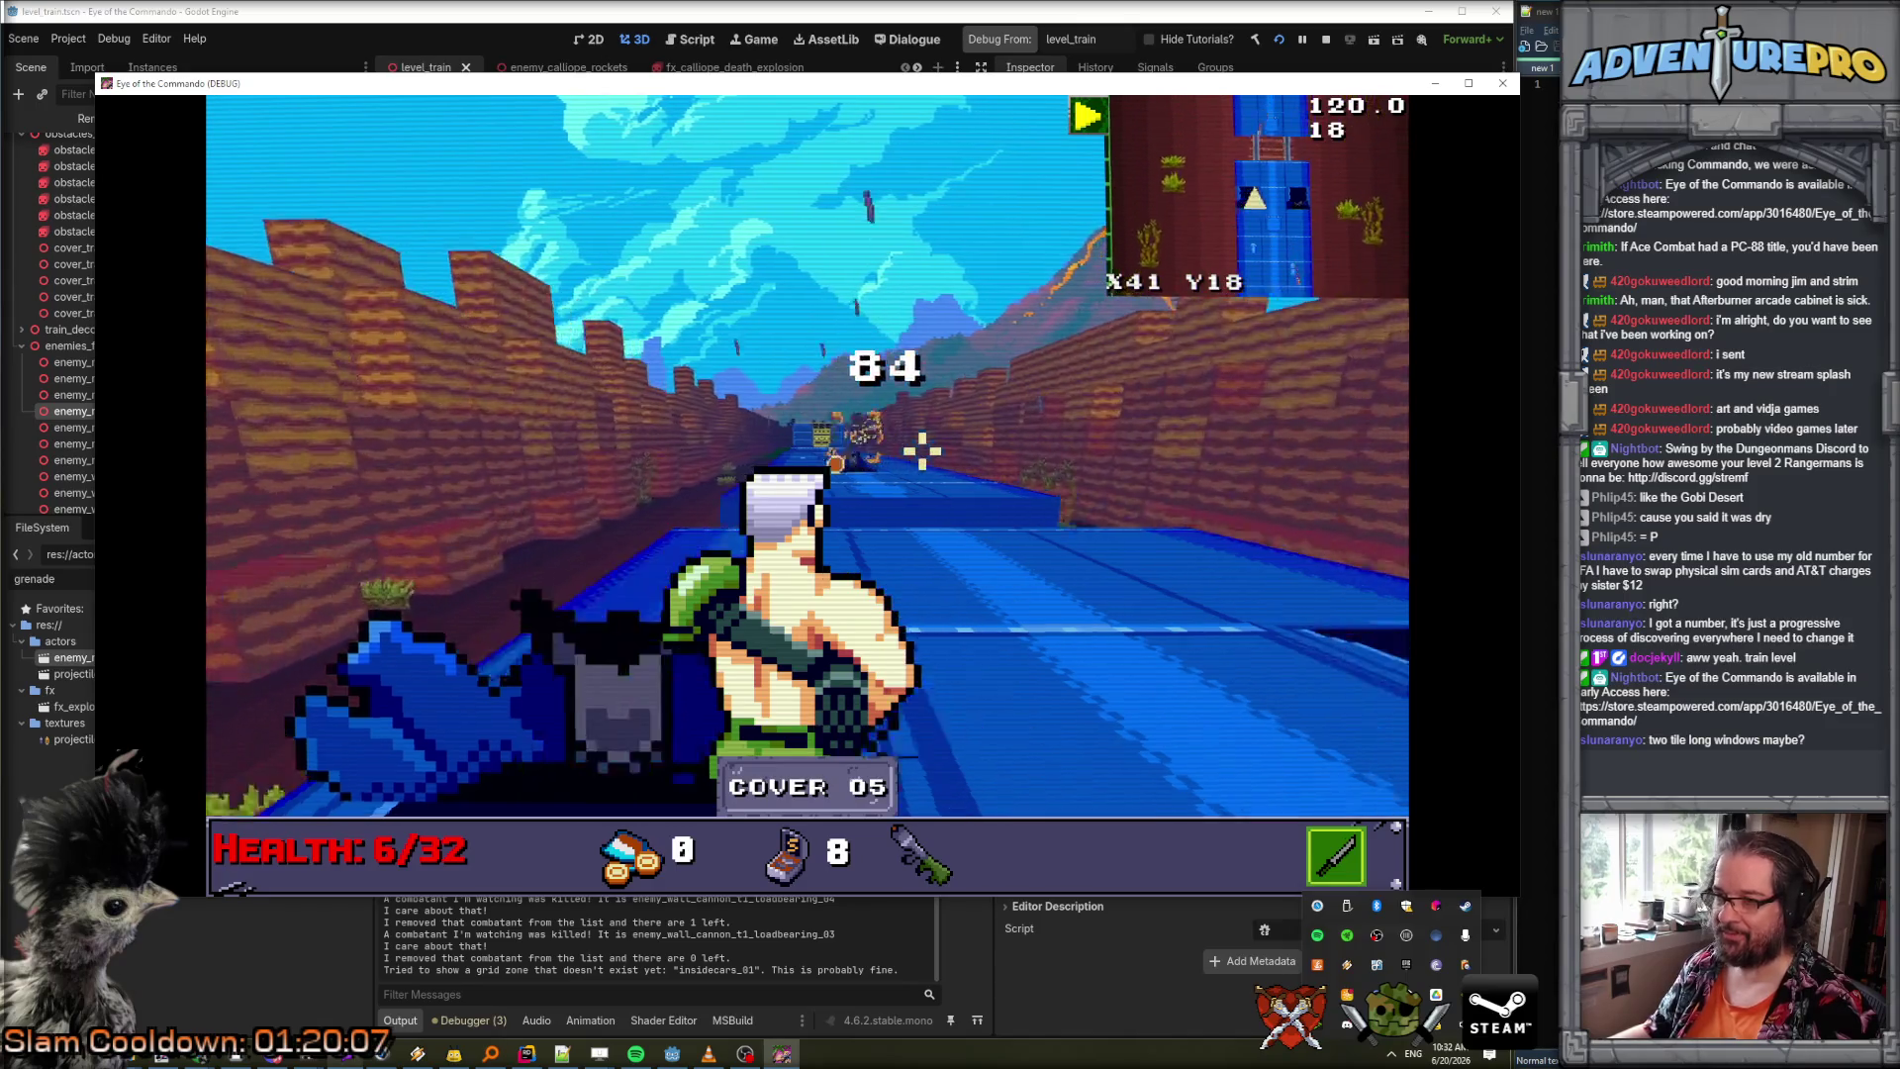
pyautogui.press('space')
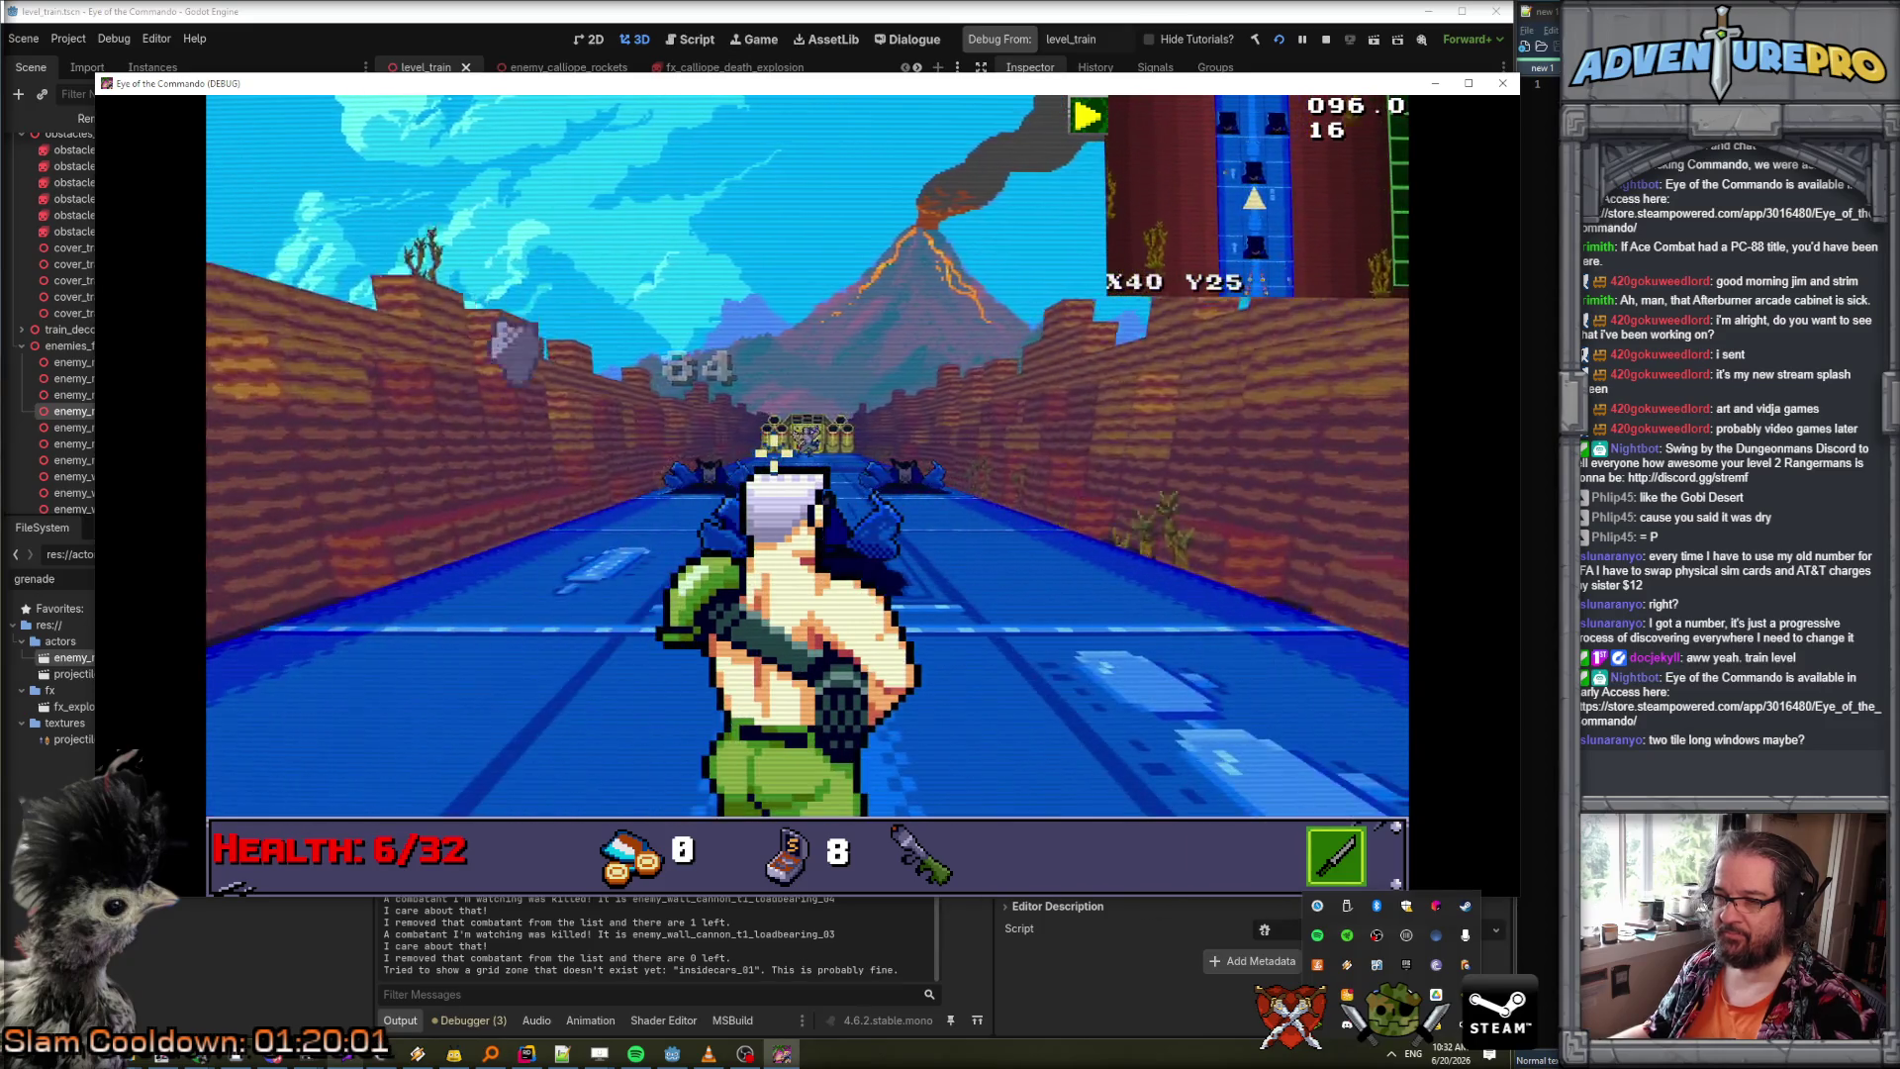
pyautogui.click(789, 440)
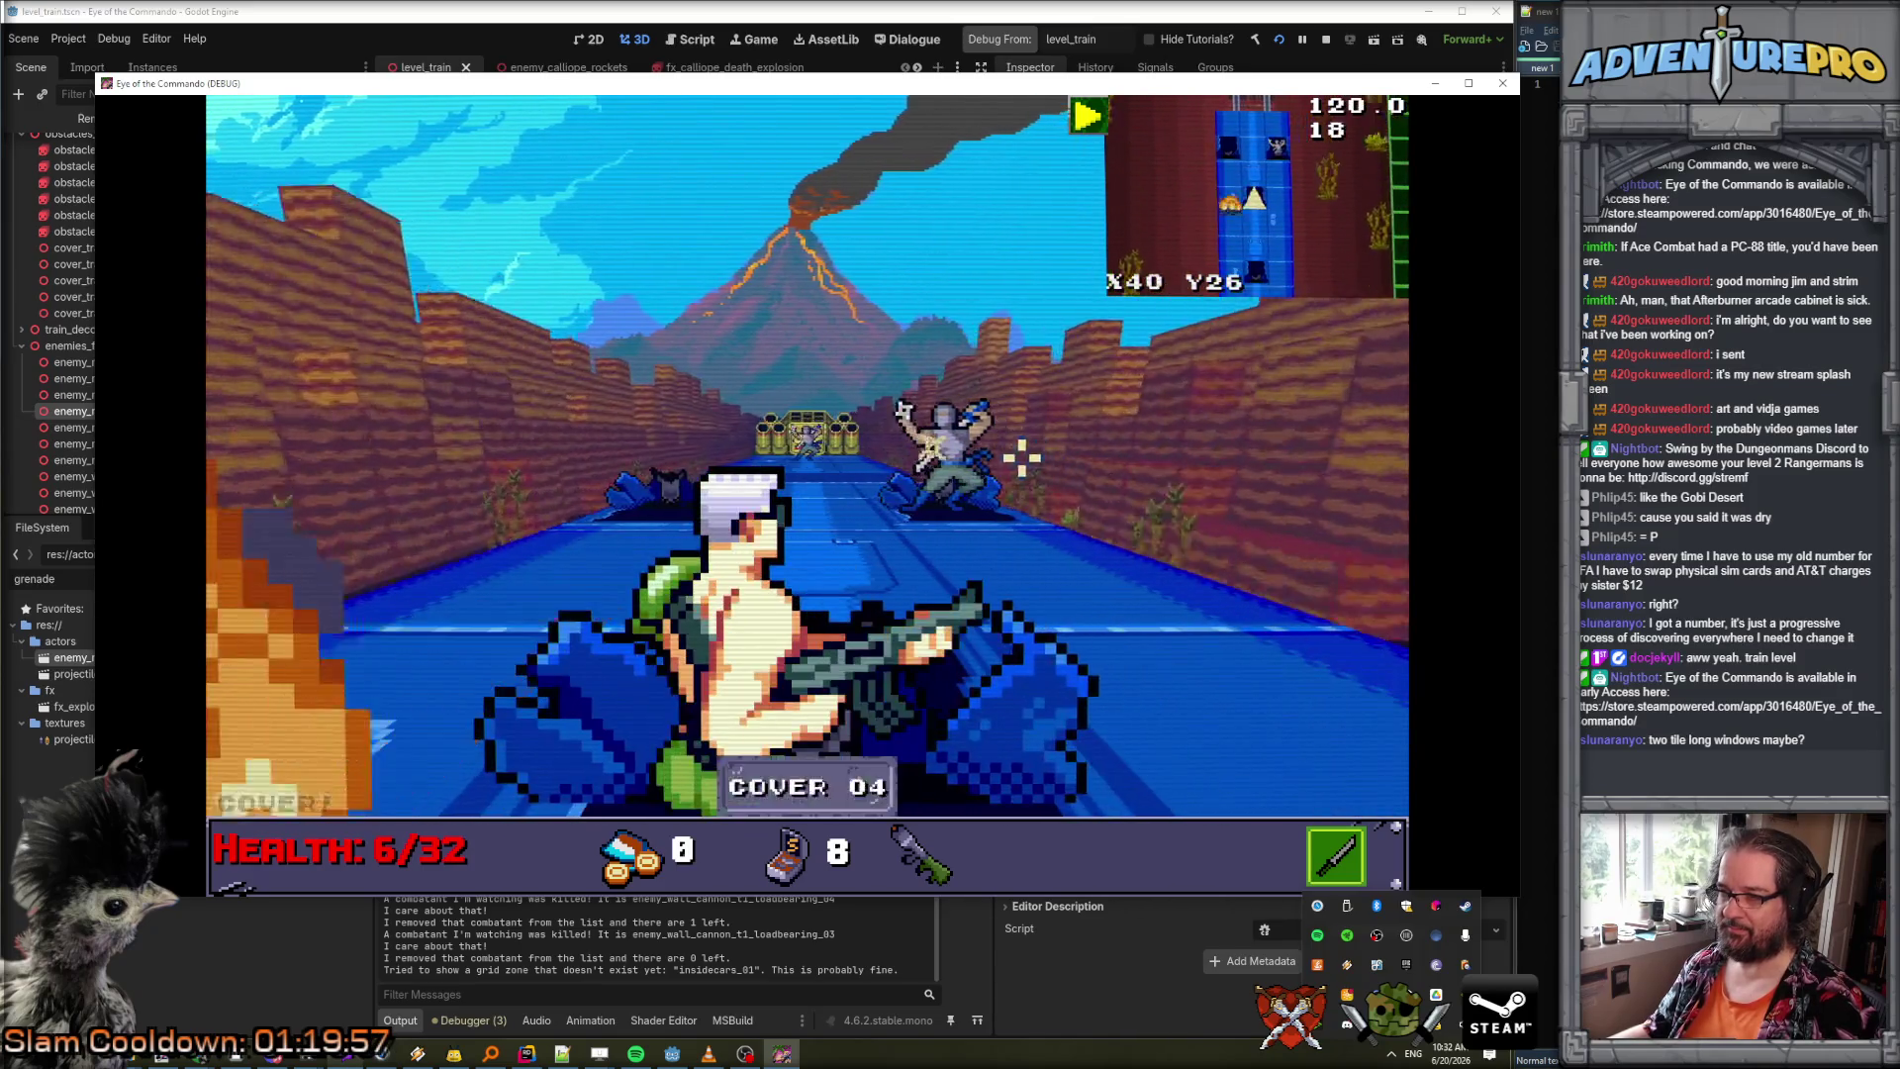
pyautogui.click(942, 429)
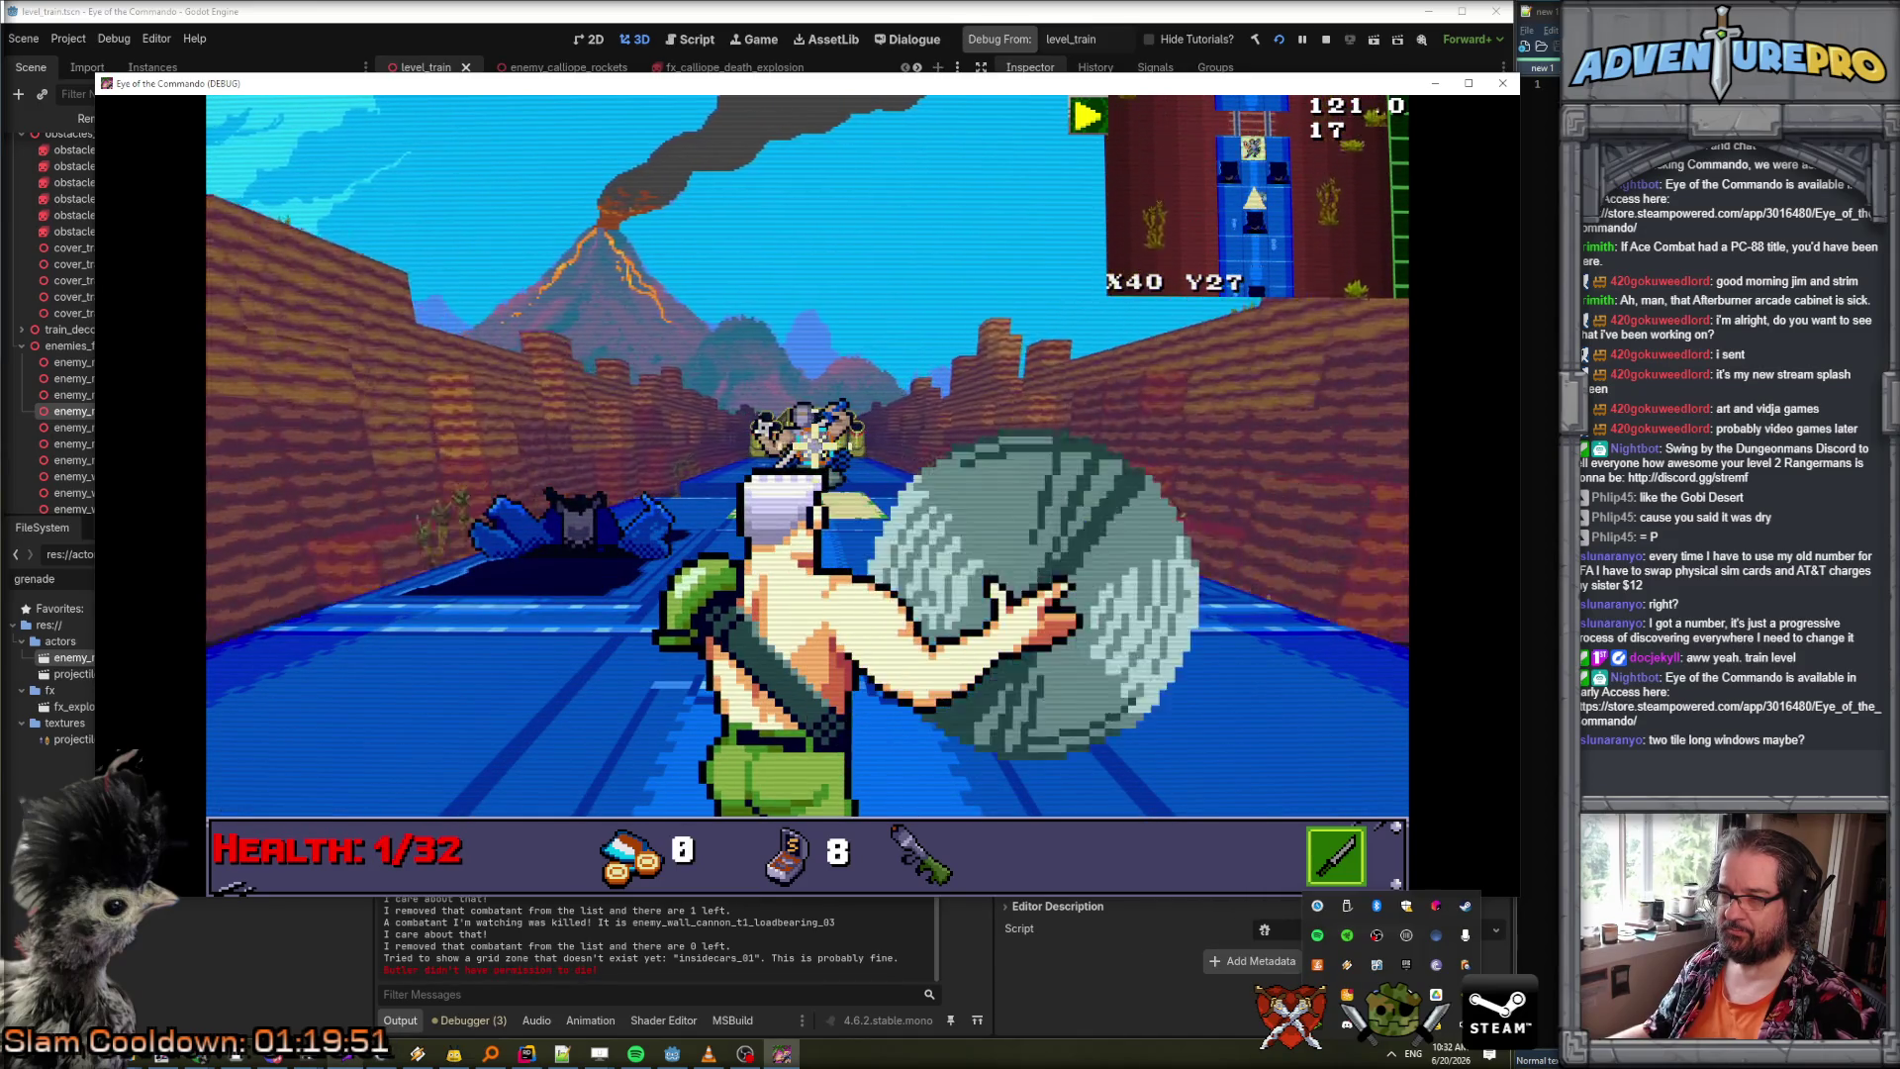
pyautogui.click(806, 435)
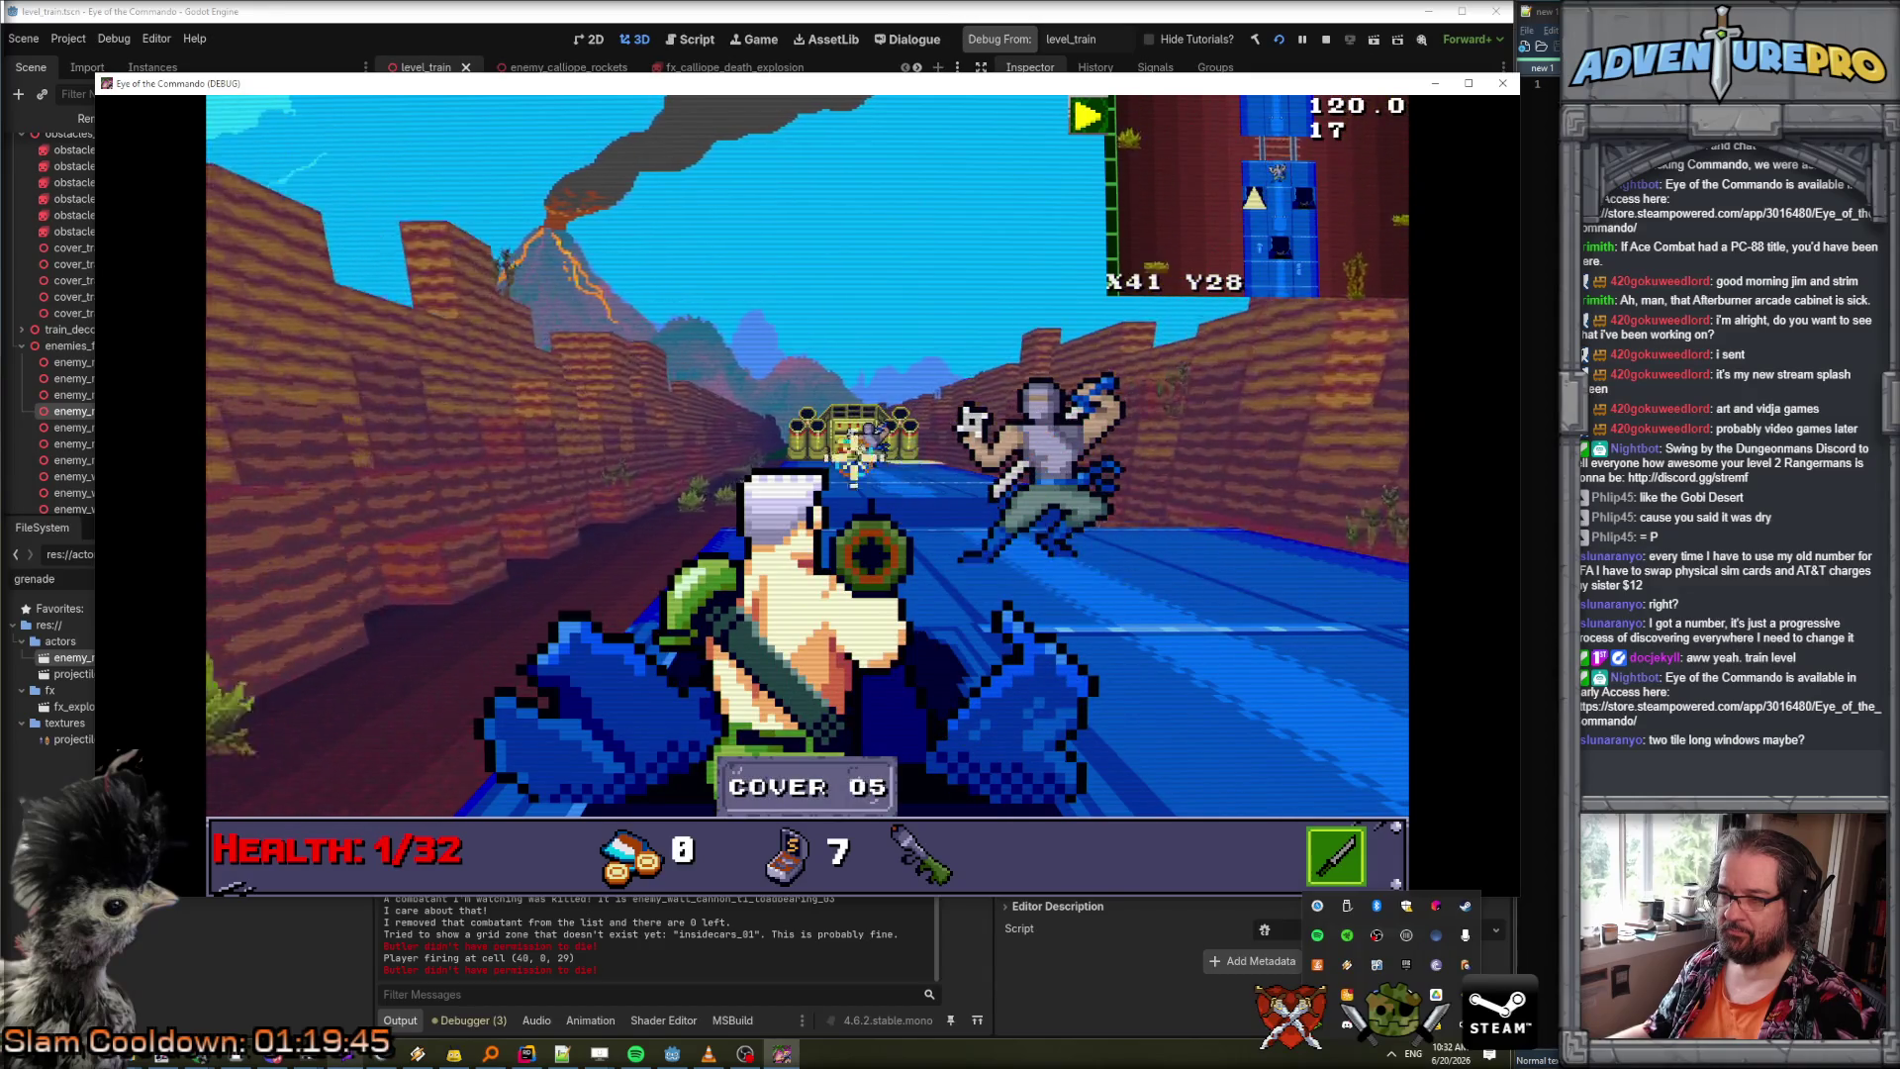
pyautogui.click(867, 442)
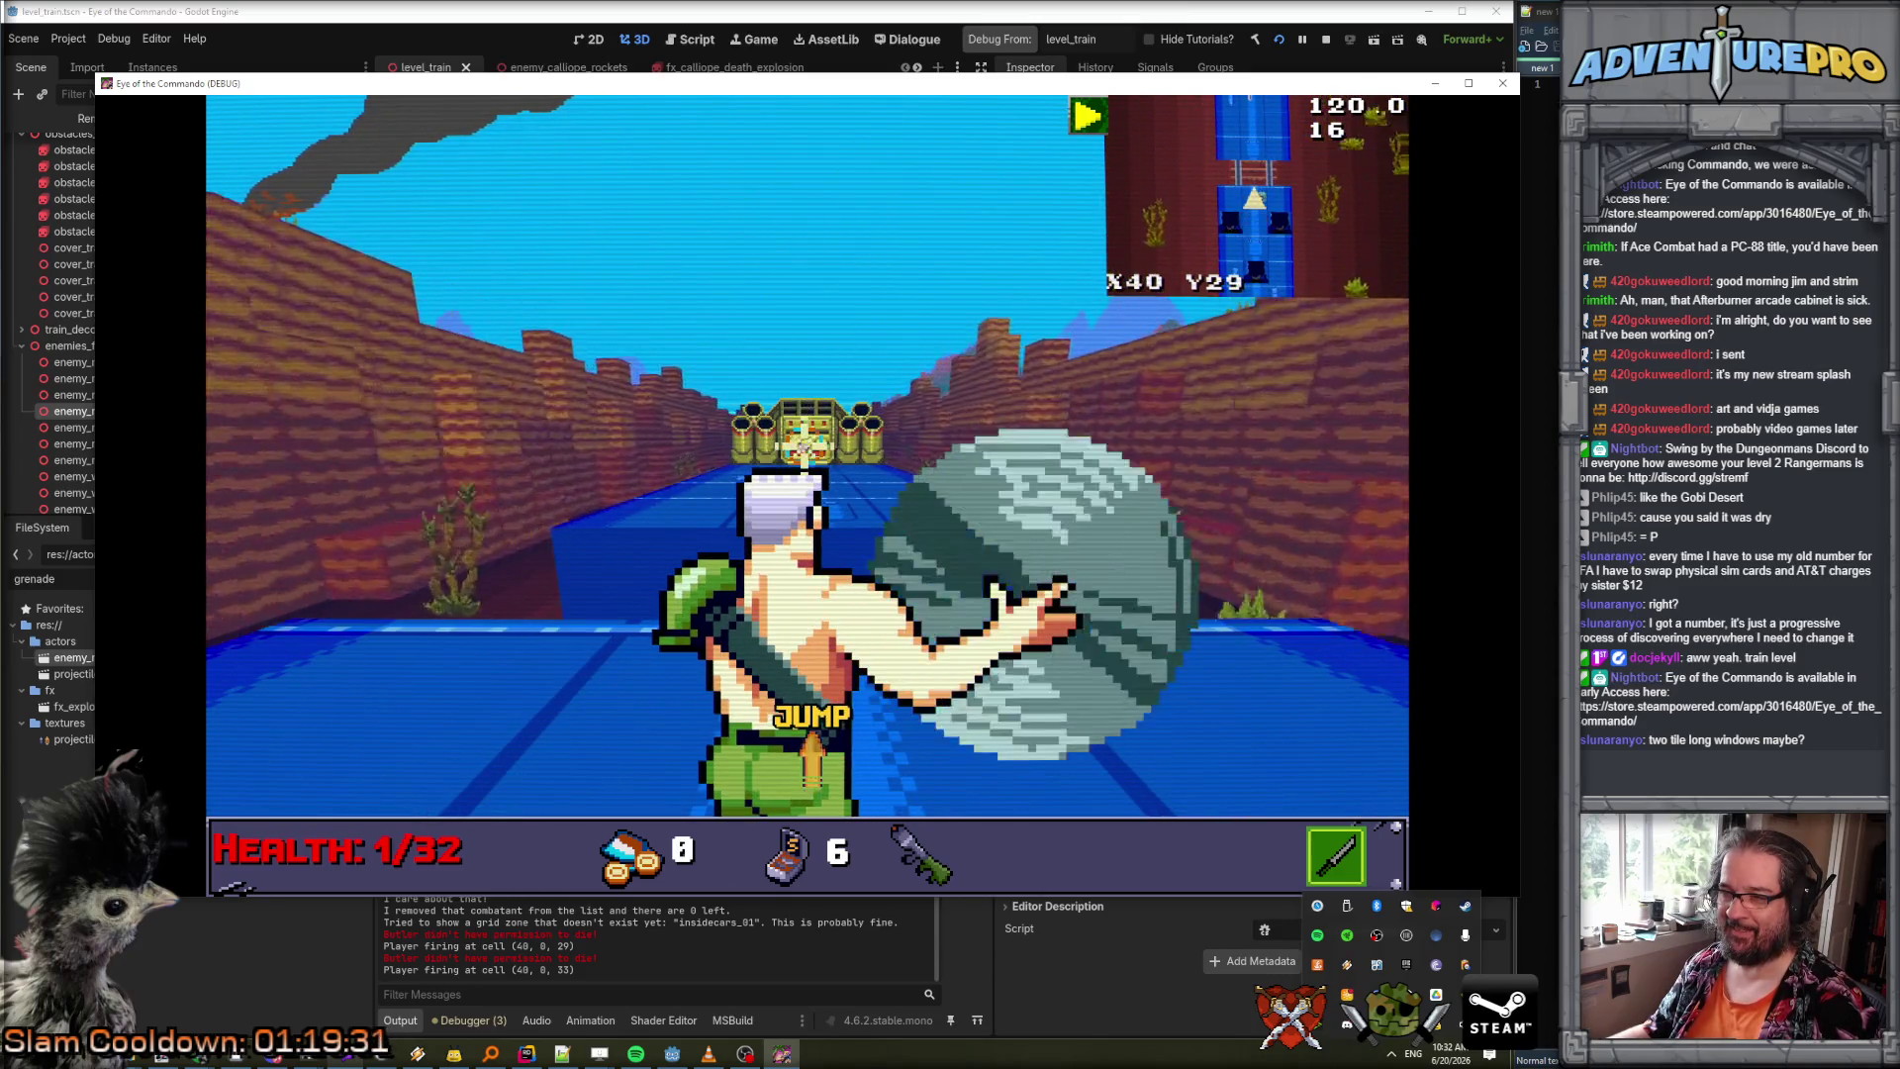
# Strafe left and right while grenading the boss, then shoot the enemy further down the canyon.
pyautogui.press('space')
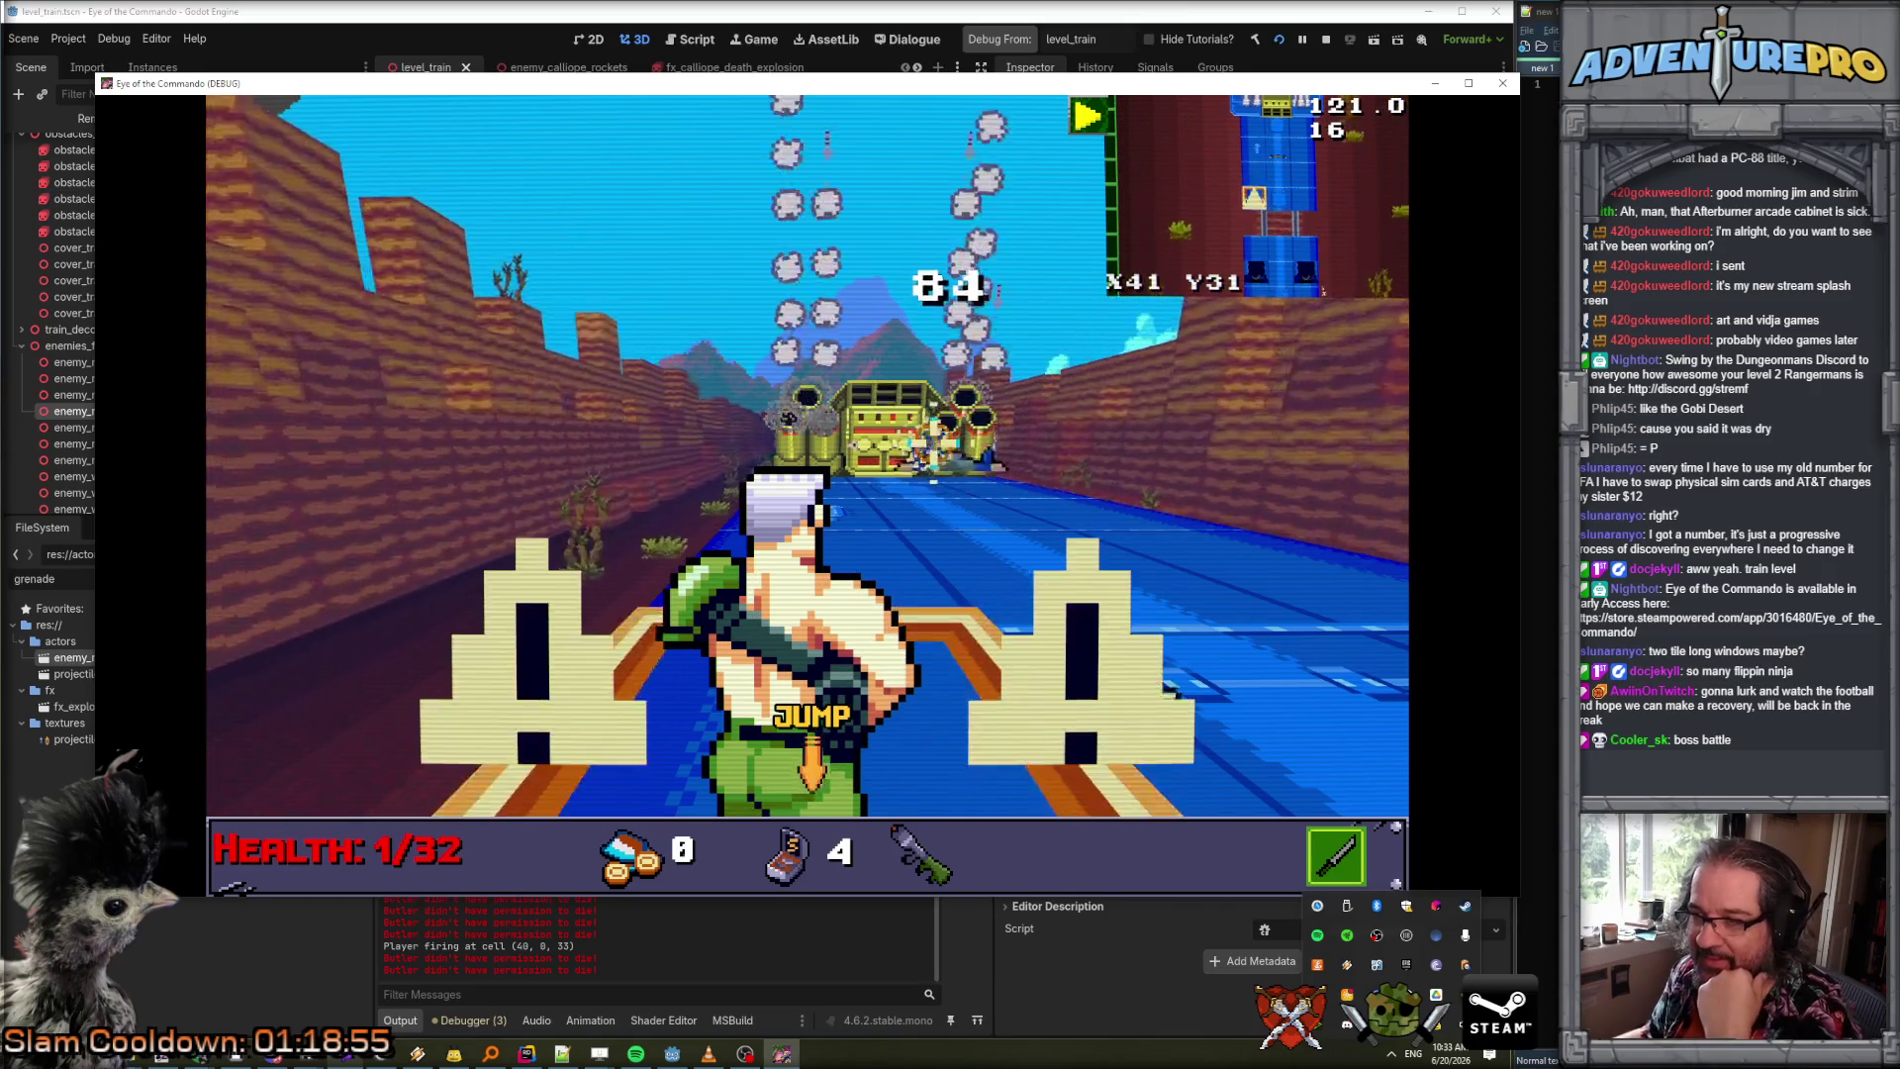
pyautogui.press('Left')
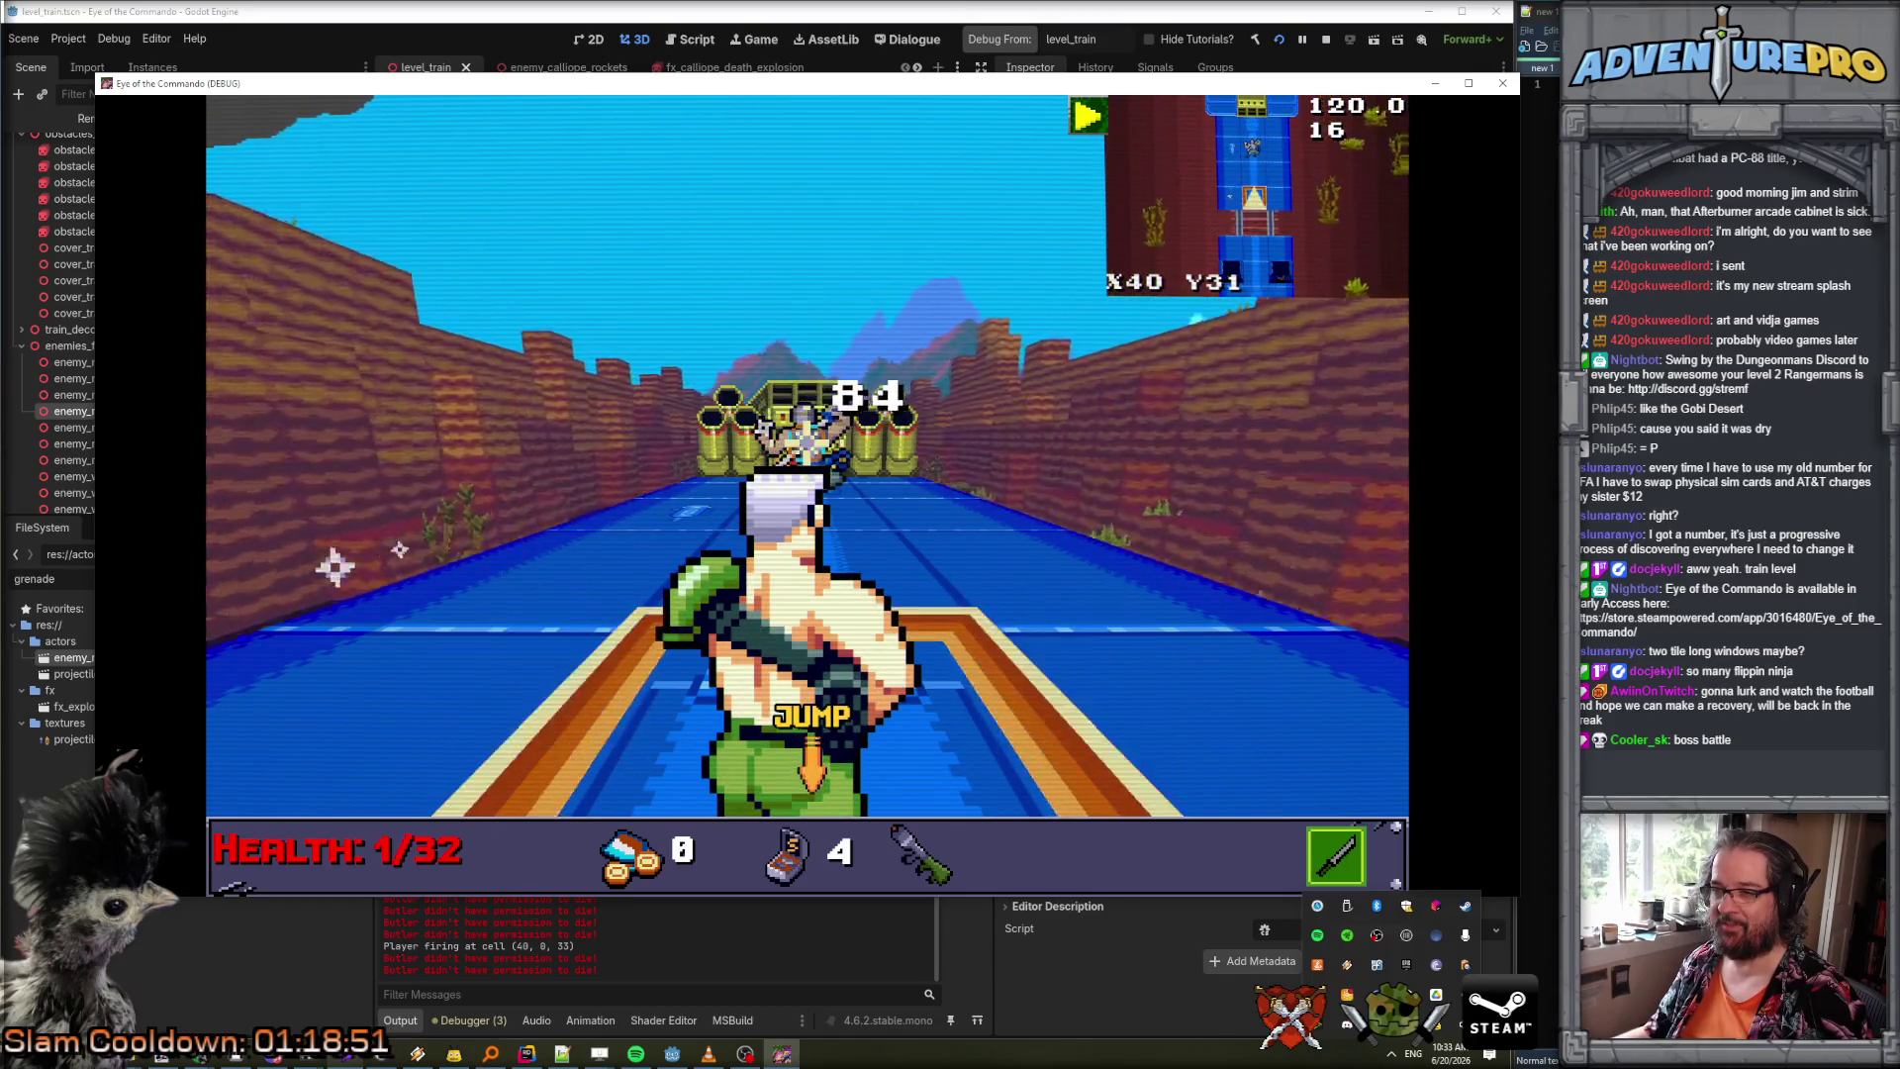
pyautogui.press('Right')
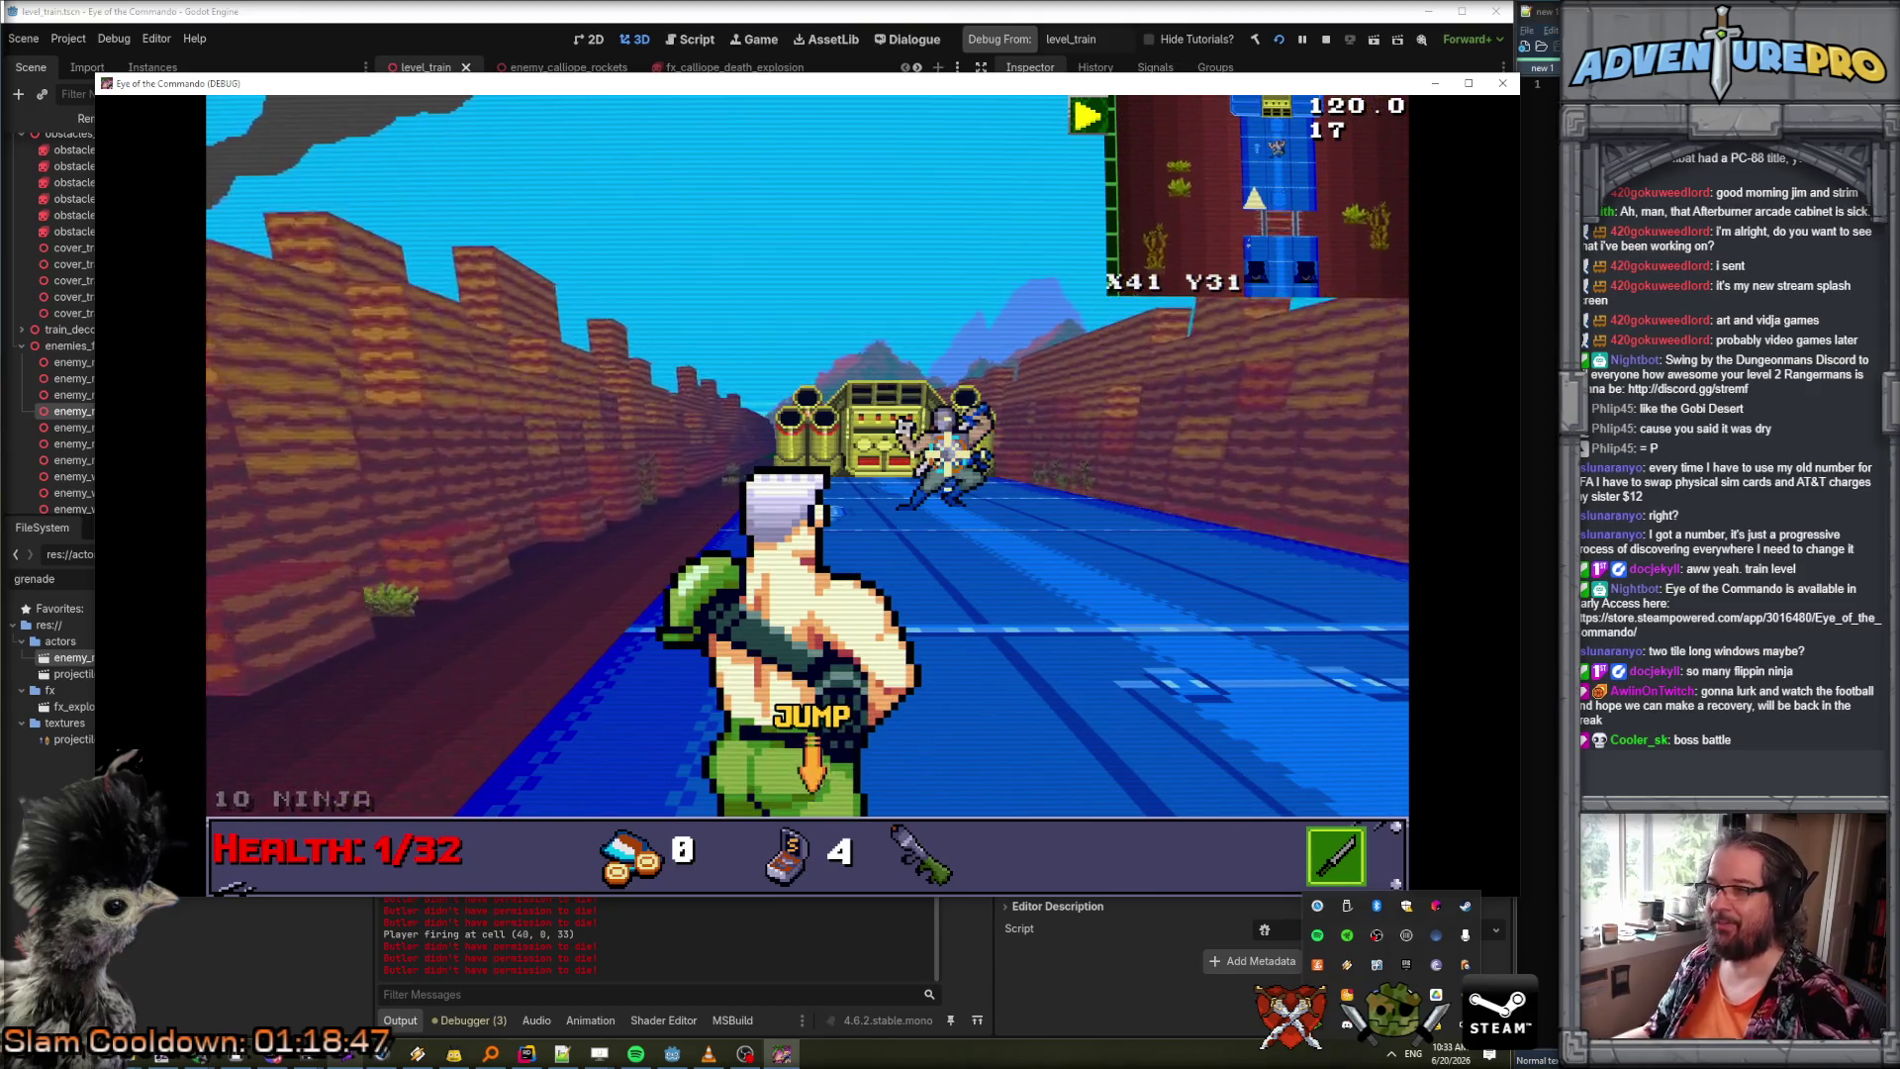
pyautogui.press('g')
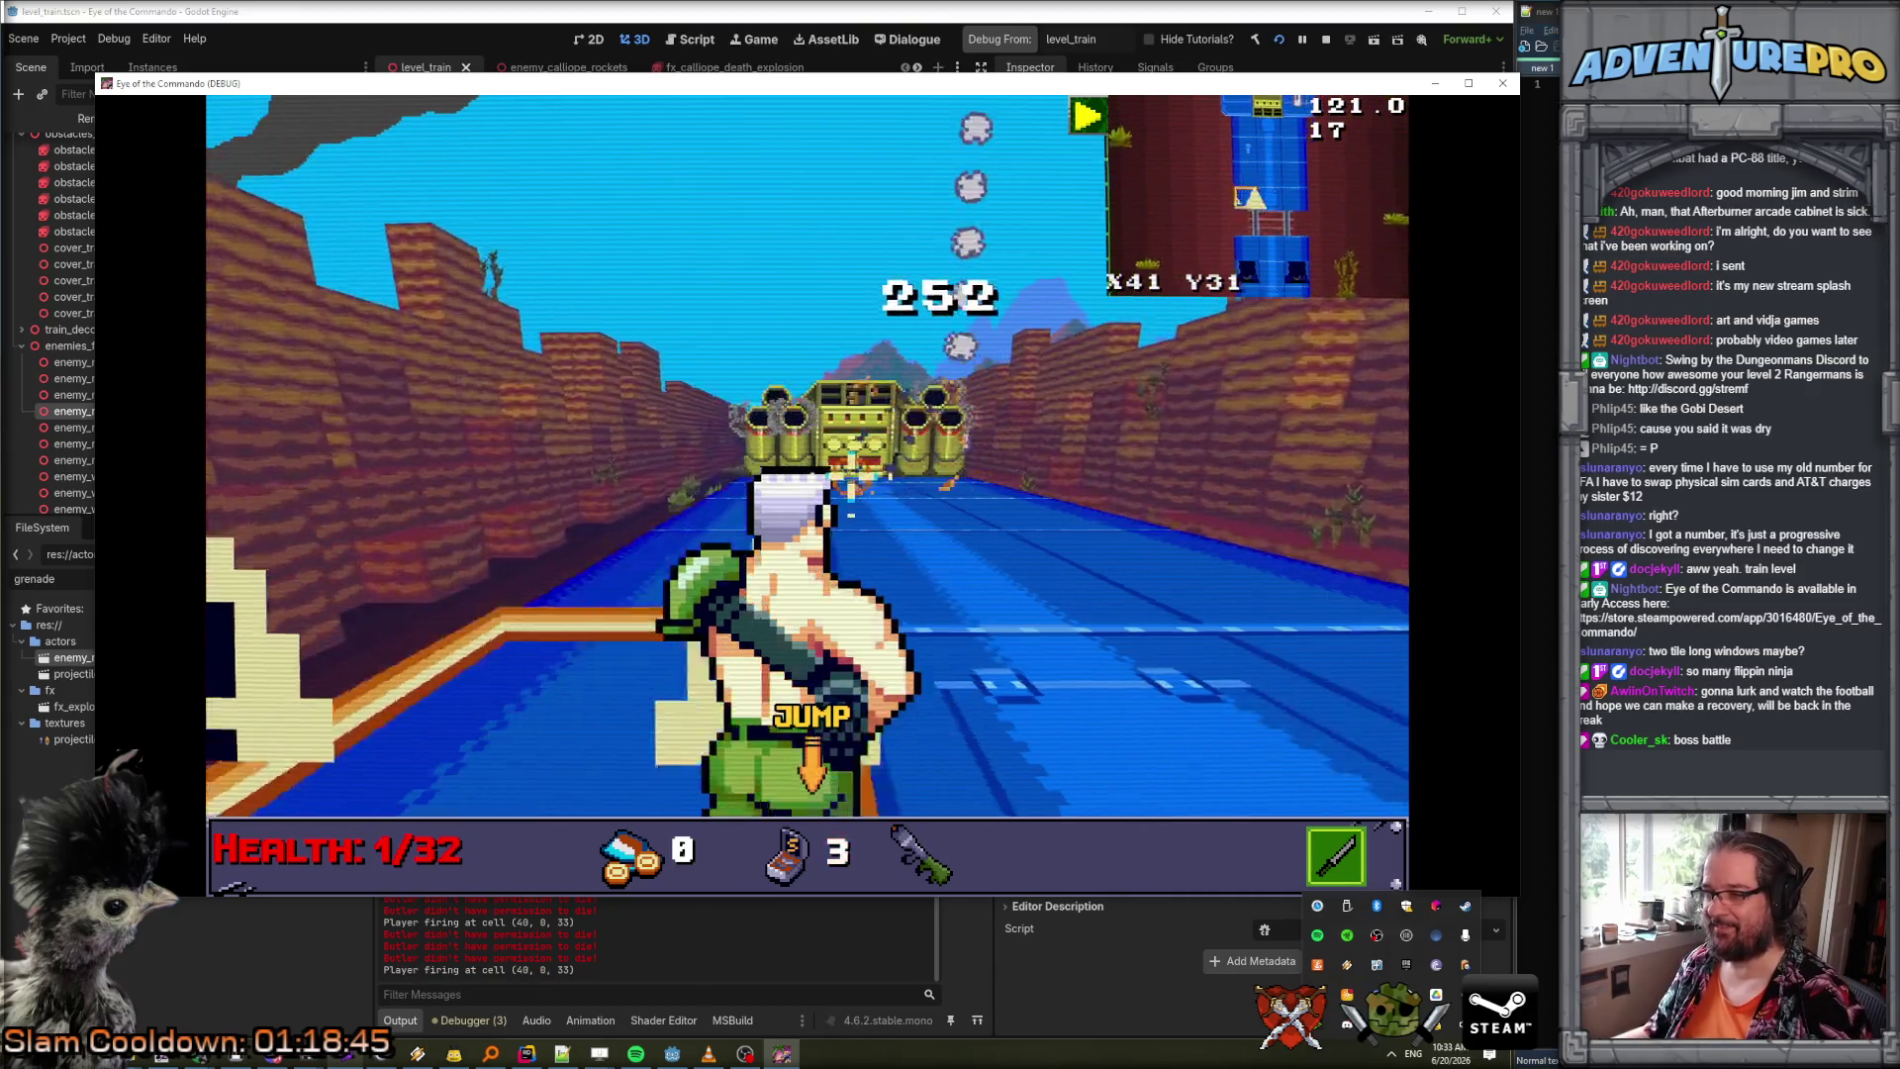
pyautogui.press('Left')
pyautogui.press('Right')
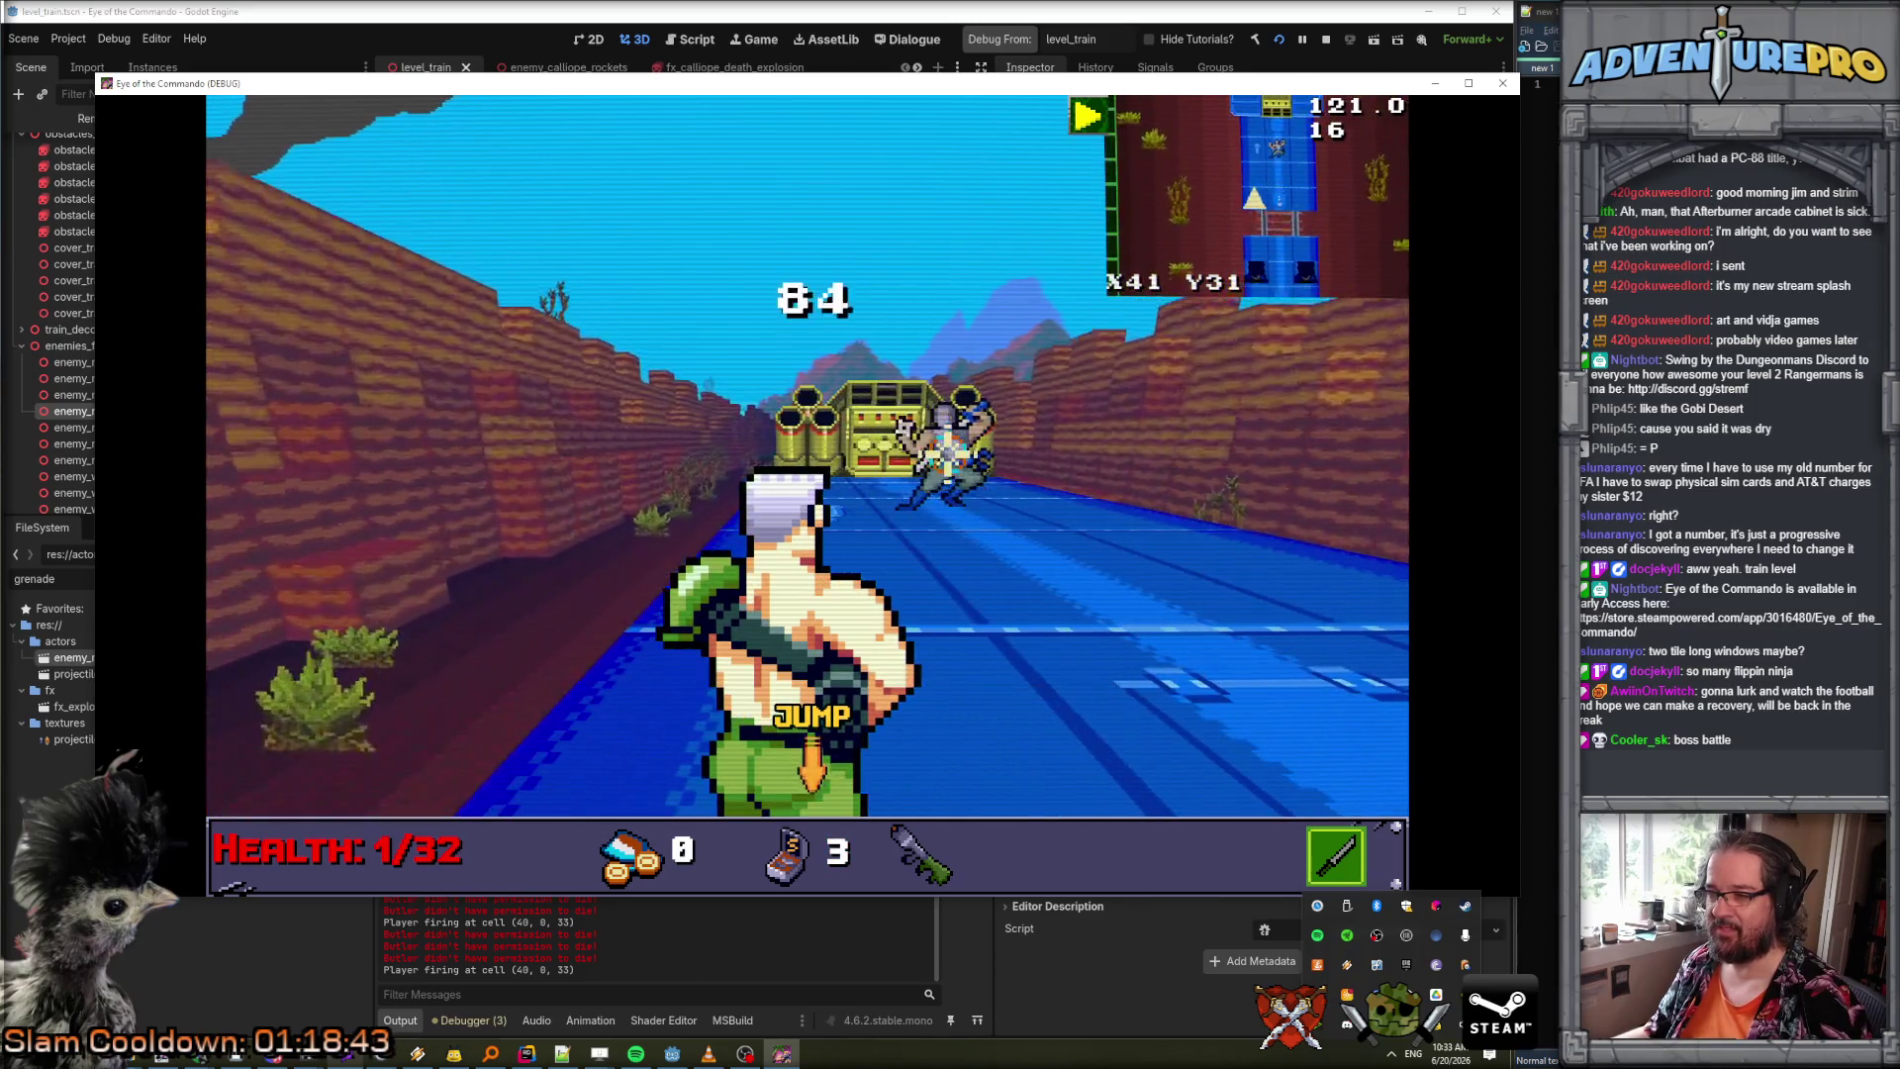
pyautogui.press('Left')
pyautogui.press('Left')
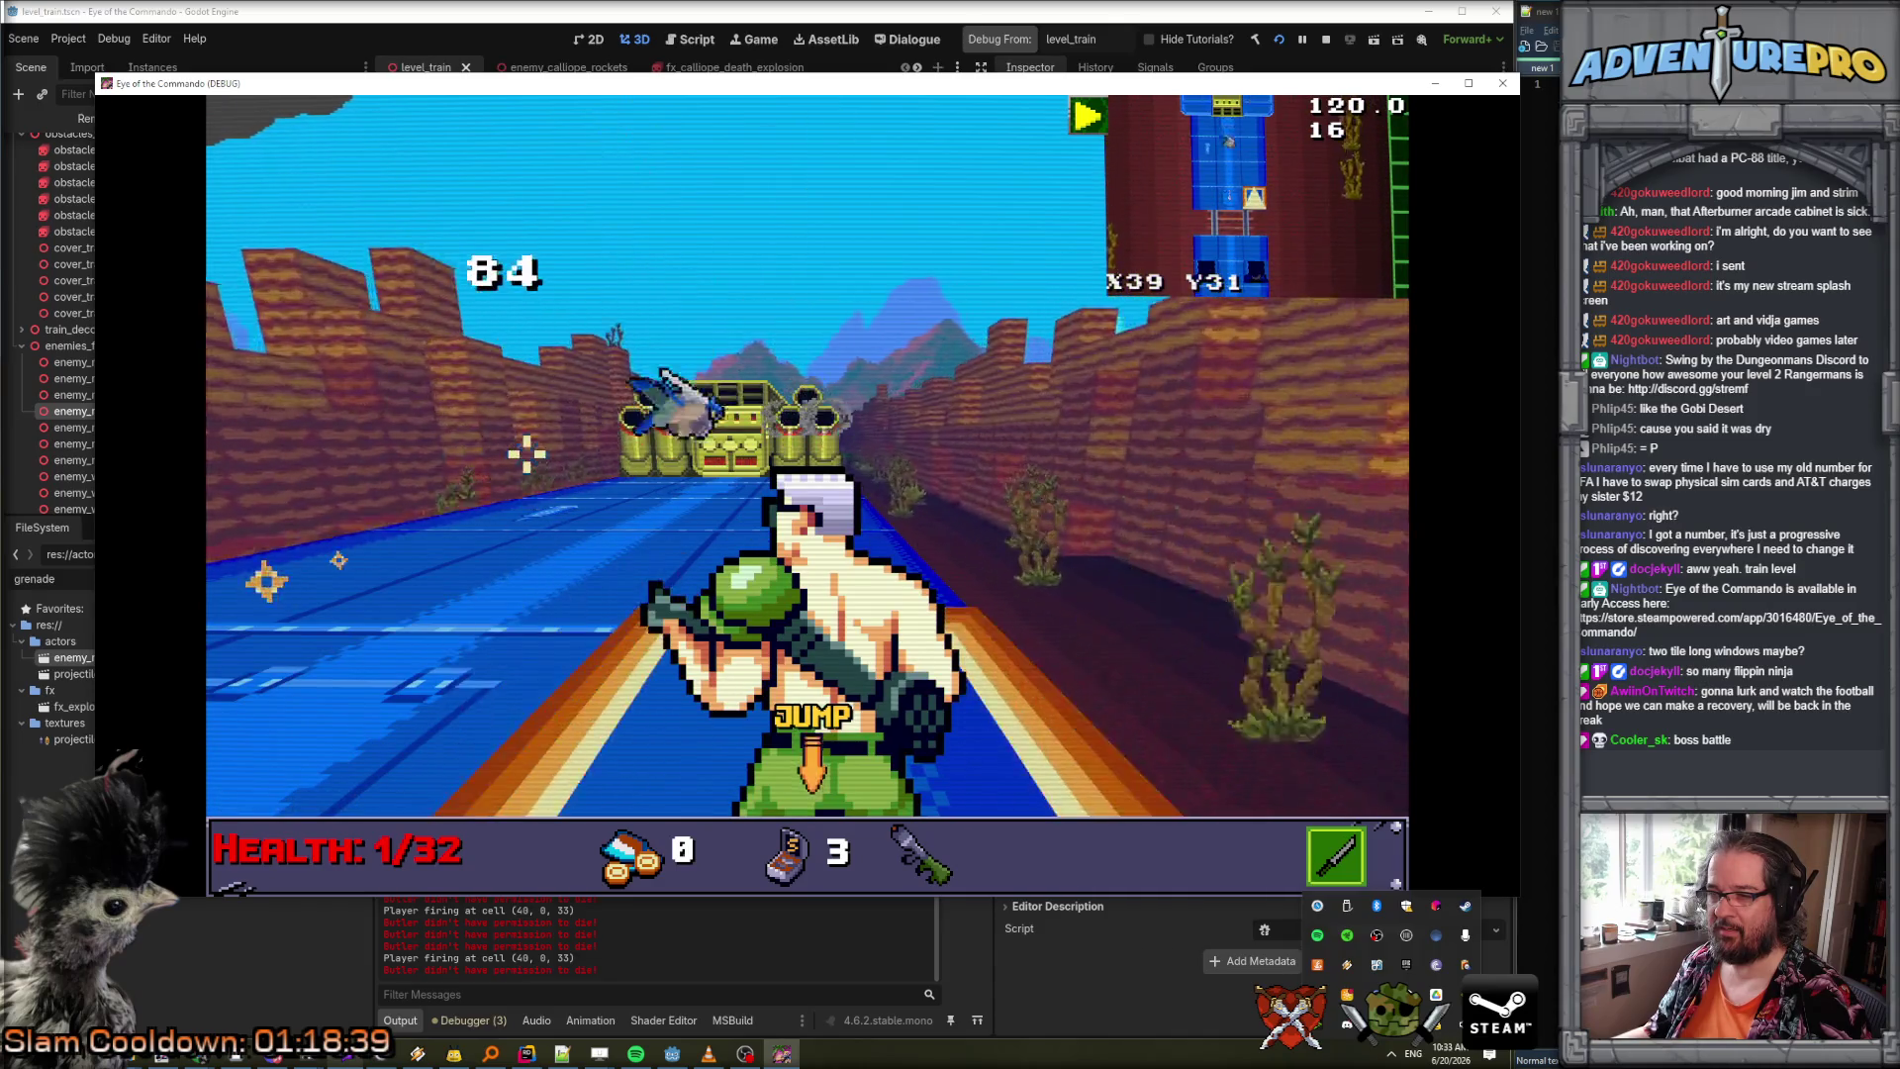
pyautogui.press('Right')
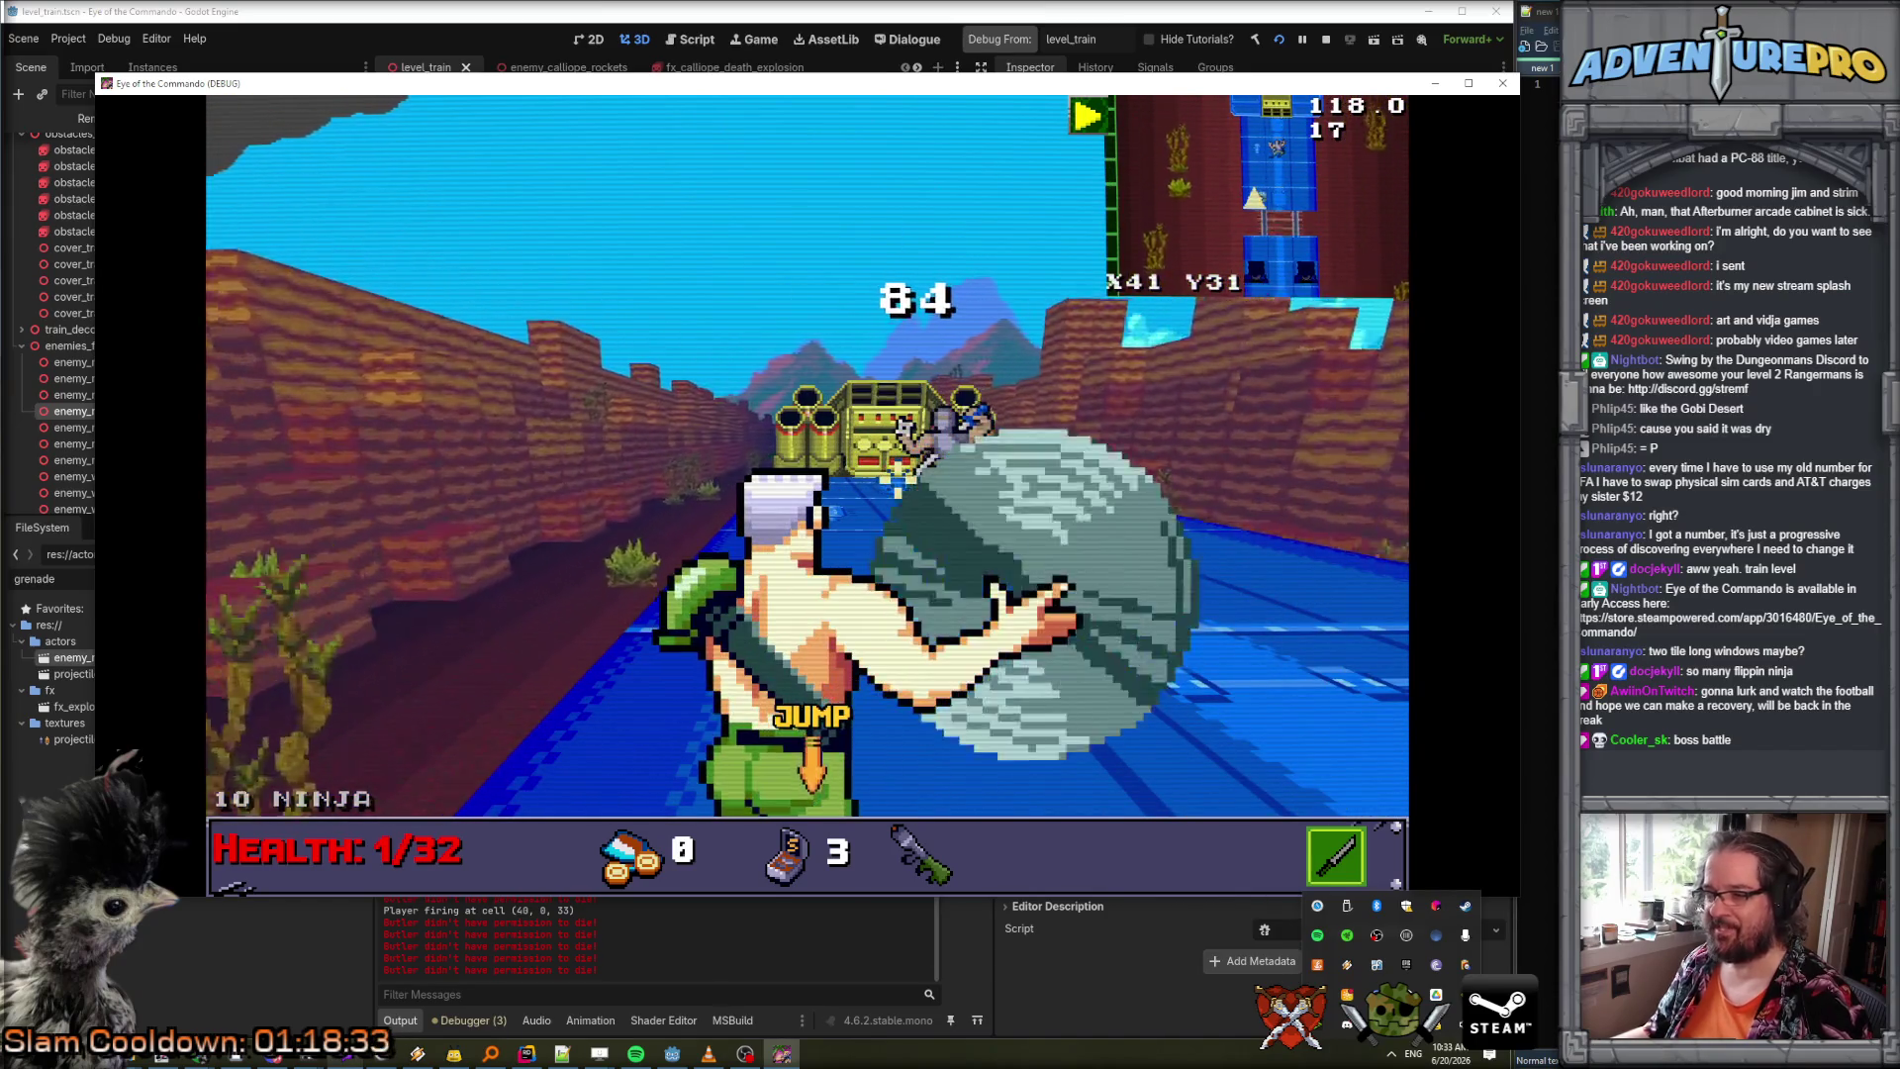
pyautogui.click(929, 482)
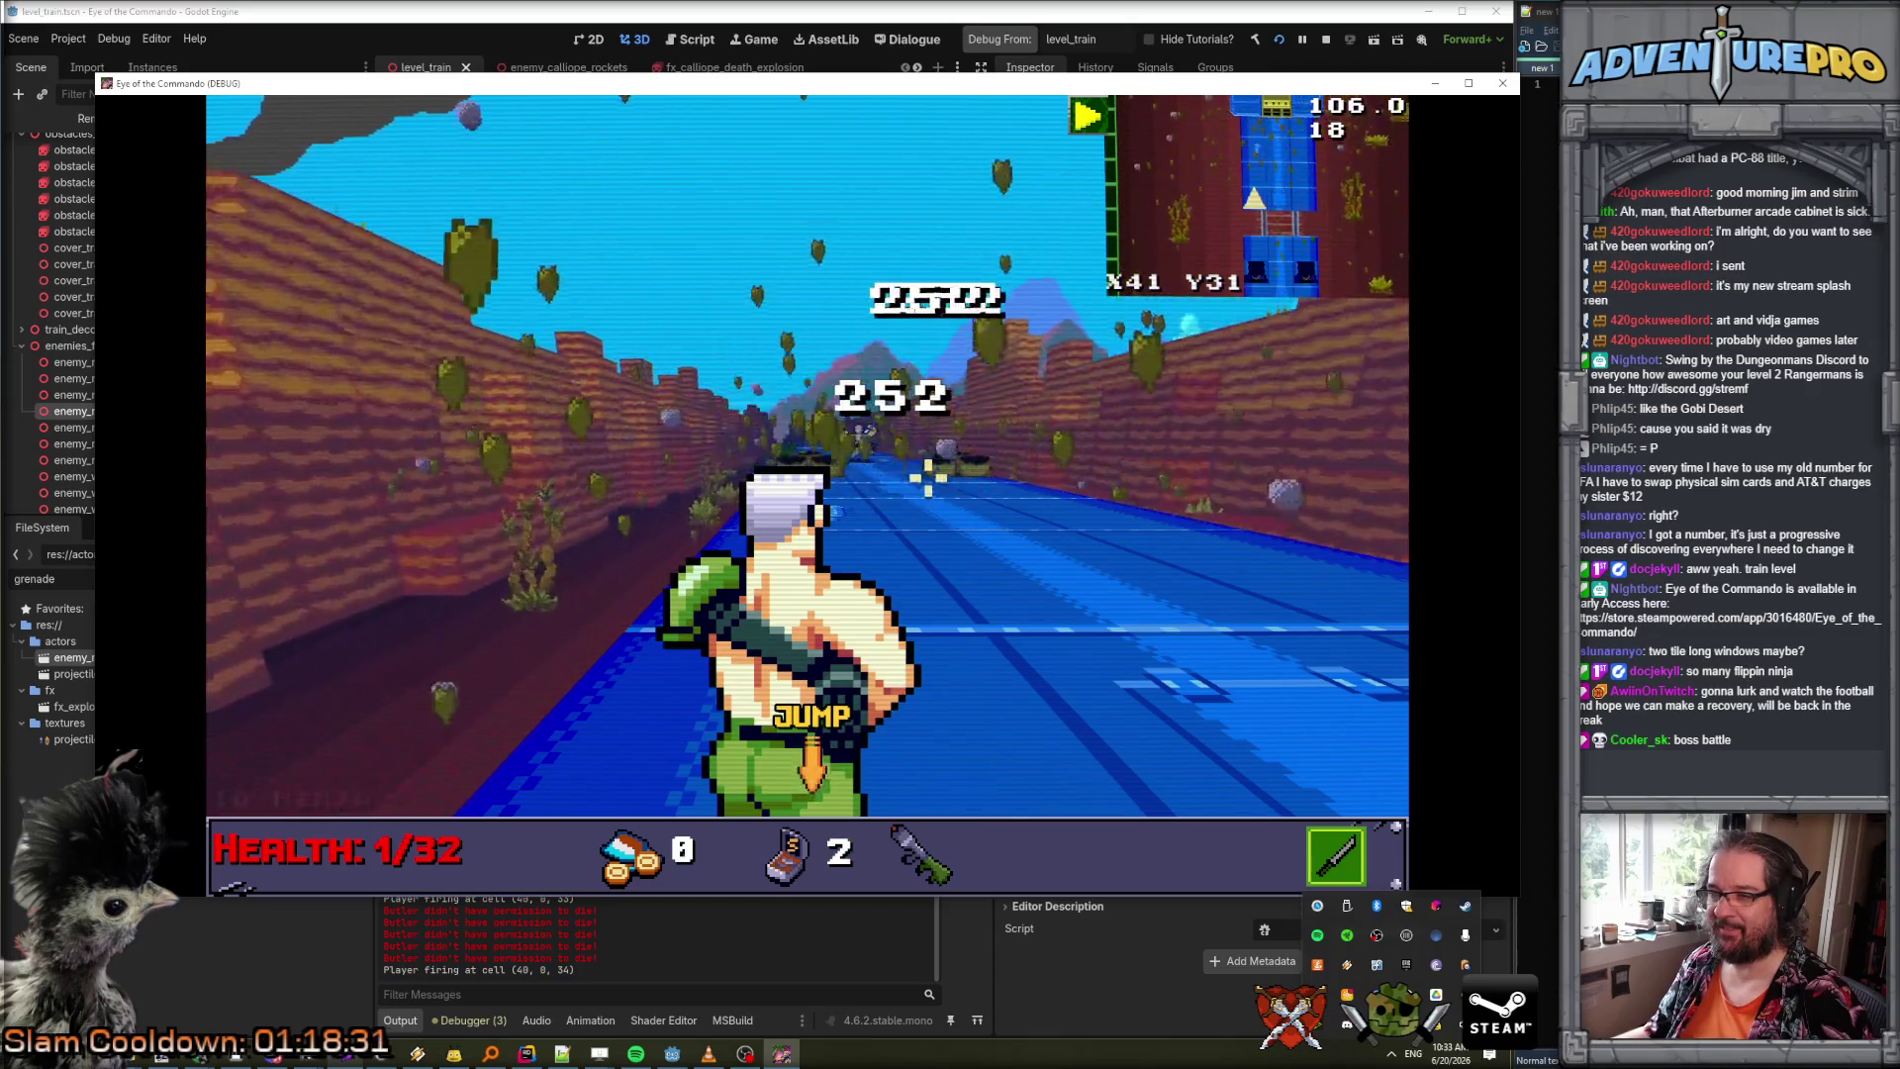
pyautogui.click(858, 443)
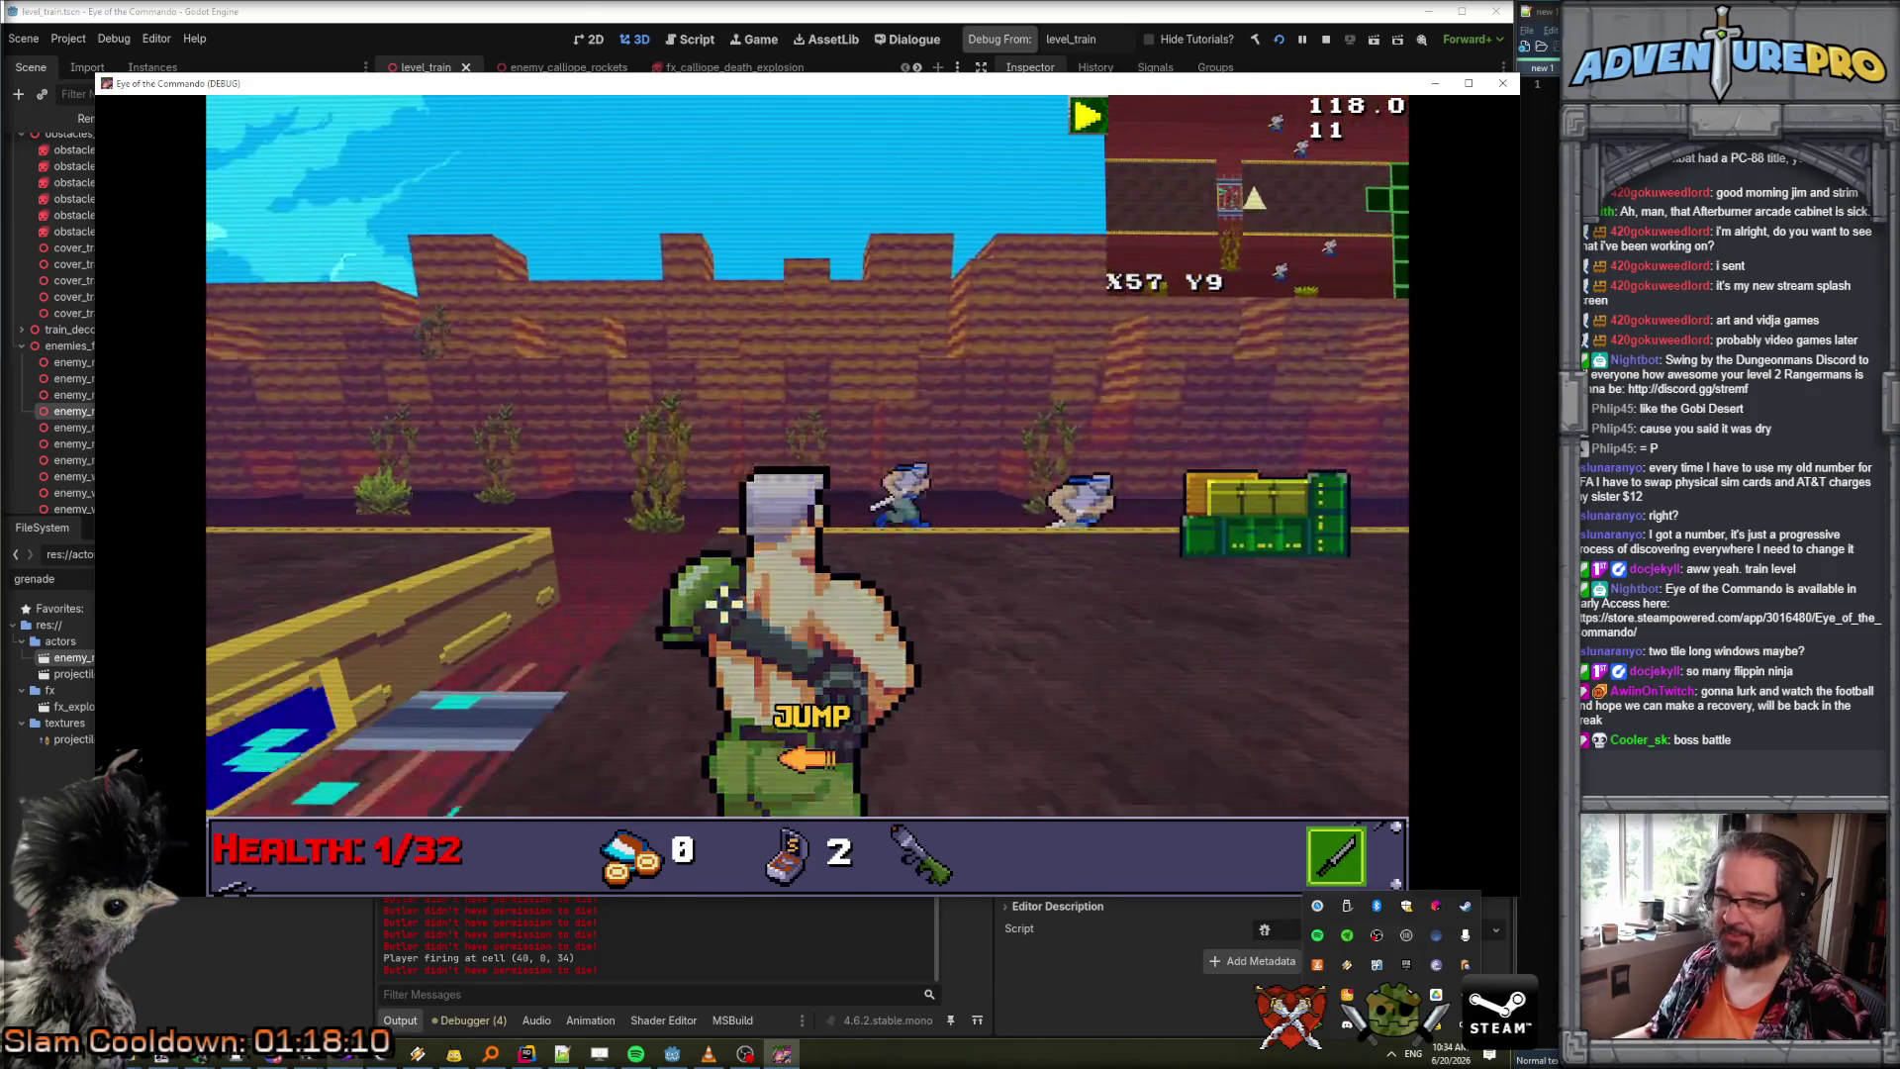
# Fight through the mook-filled car with grenades and machine-gun fire, jumping up from behind the crates.
pyautogui.rightClick(1020, 500)
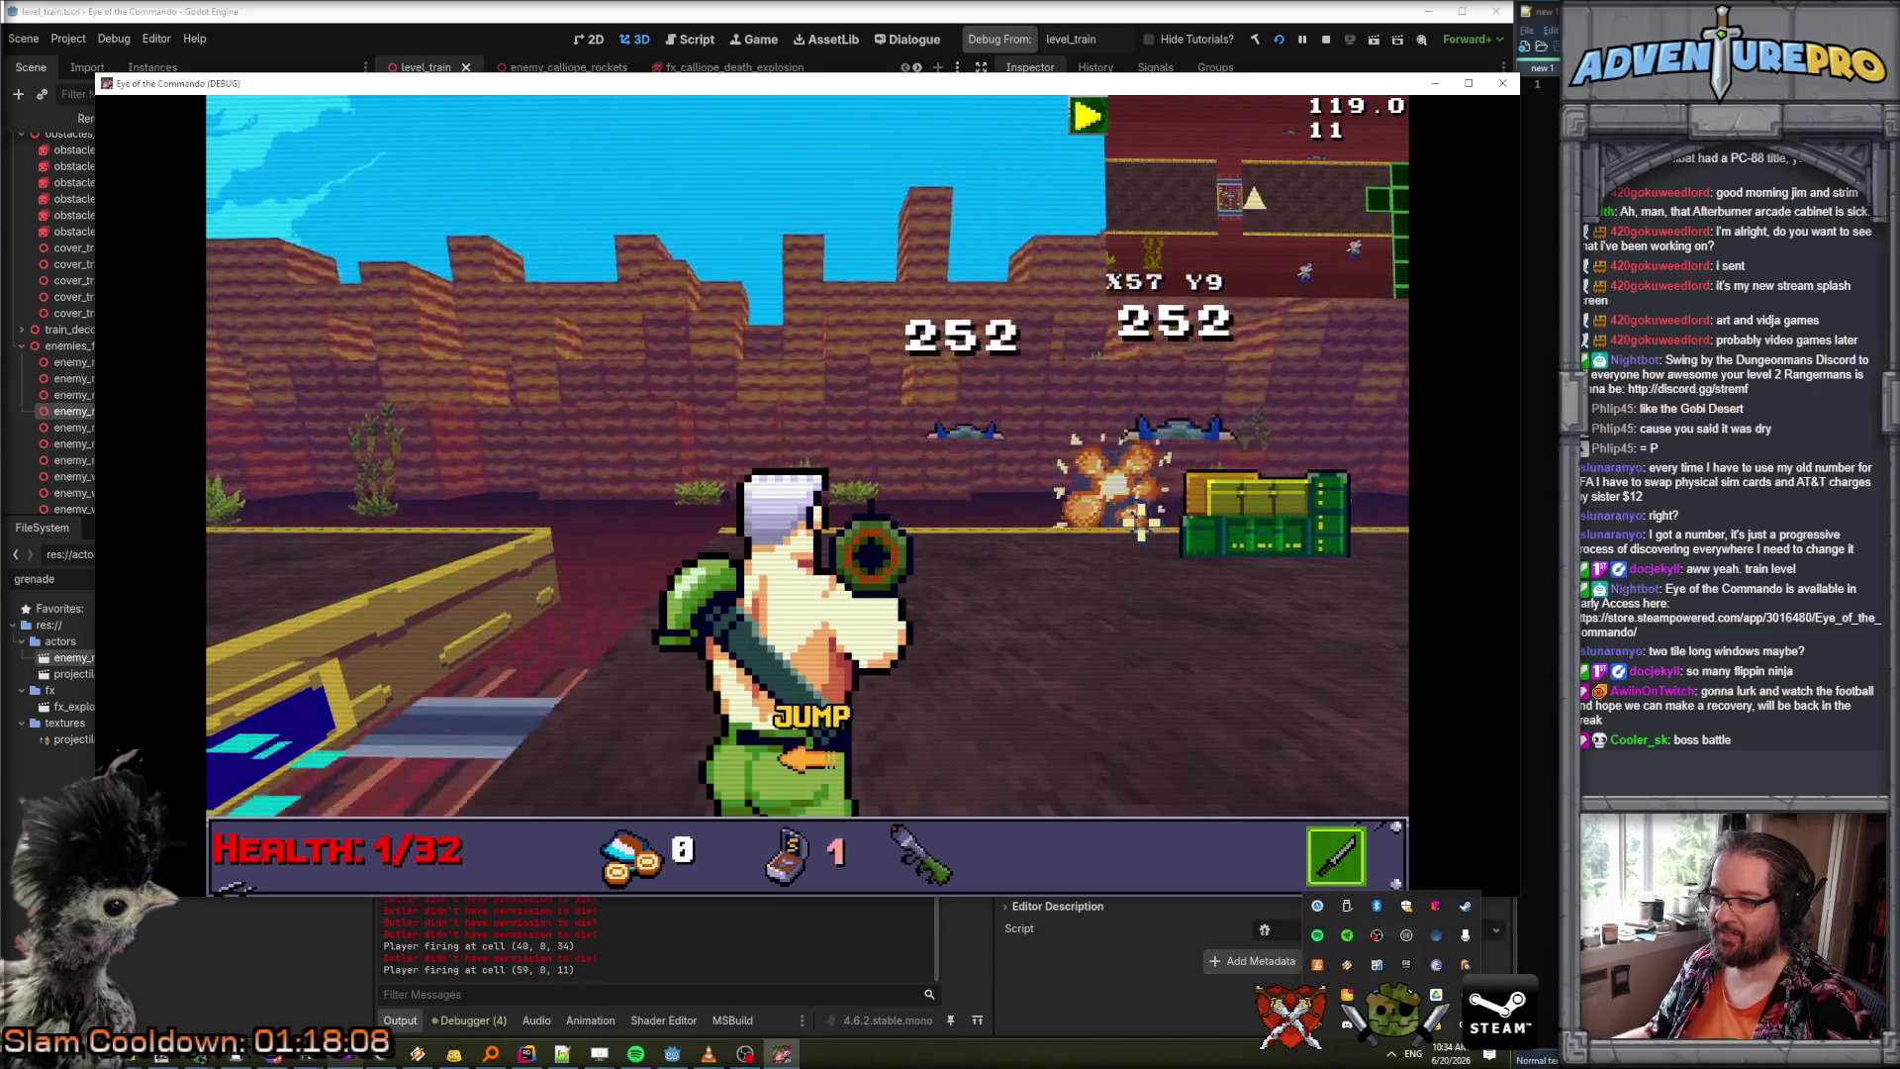
pyautogui.moveTo(1146, 501); pyautogui.dragTo(1025, 470)
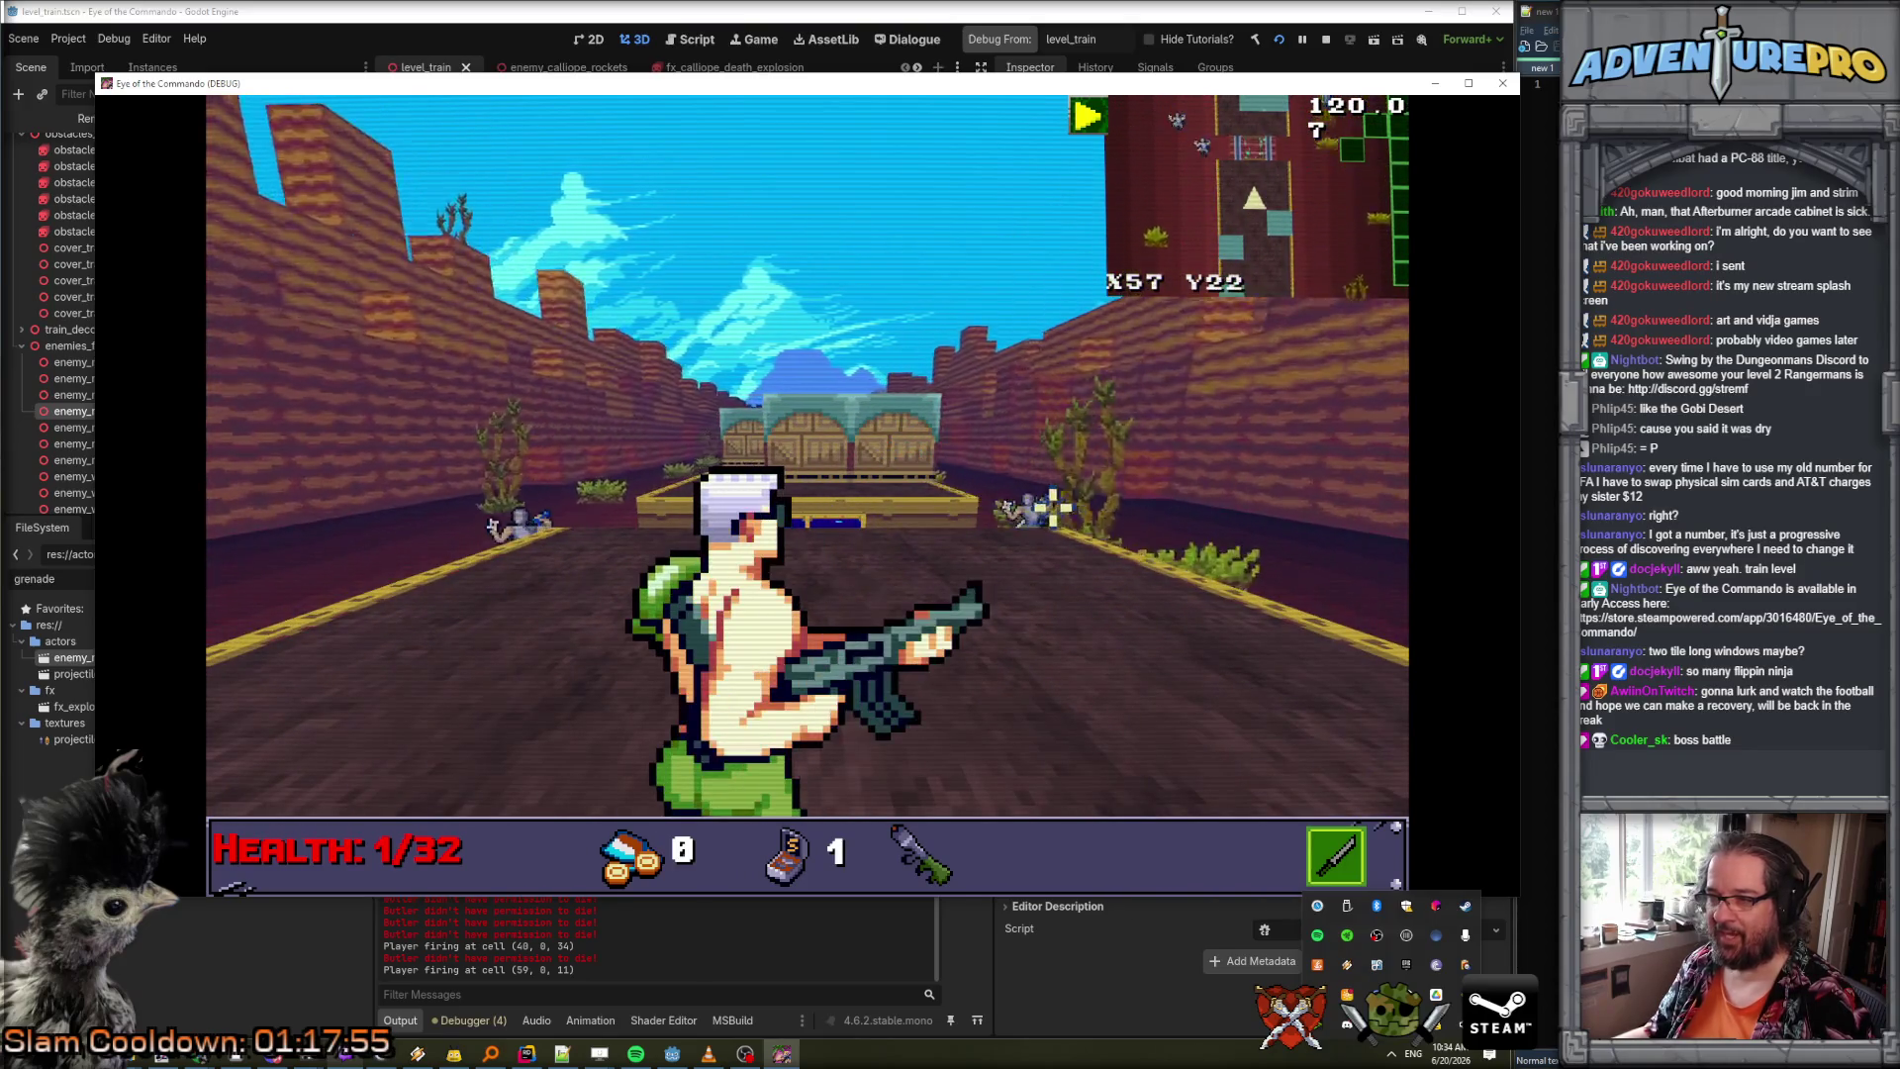
pyautogui.click(644, 477)
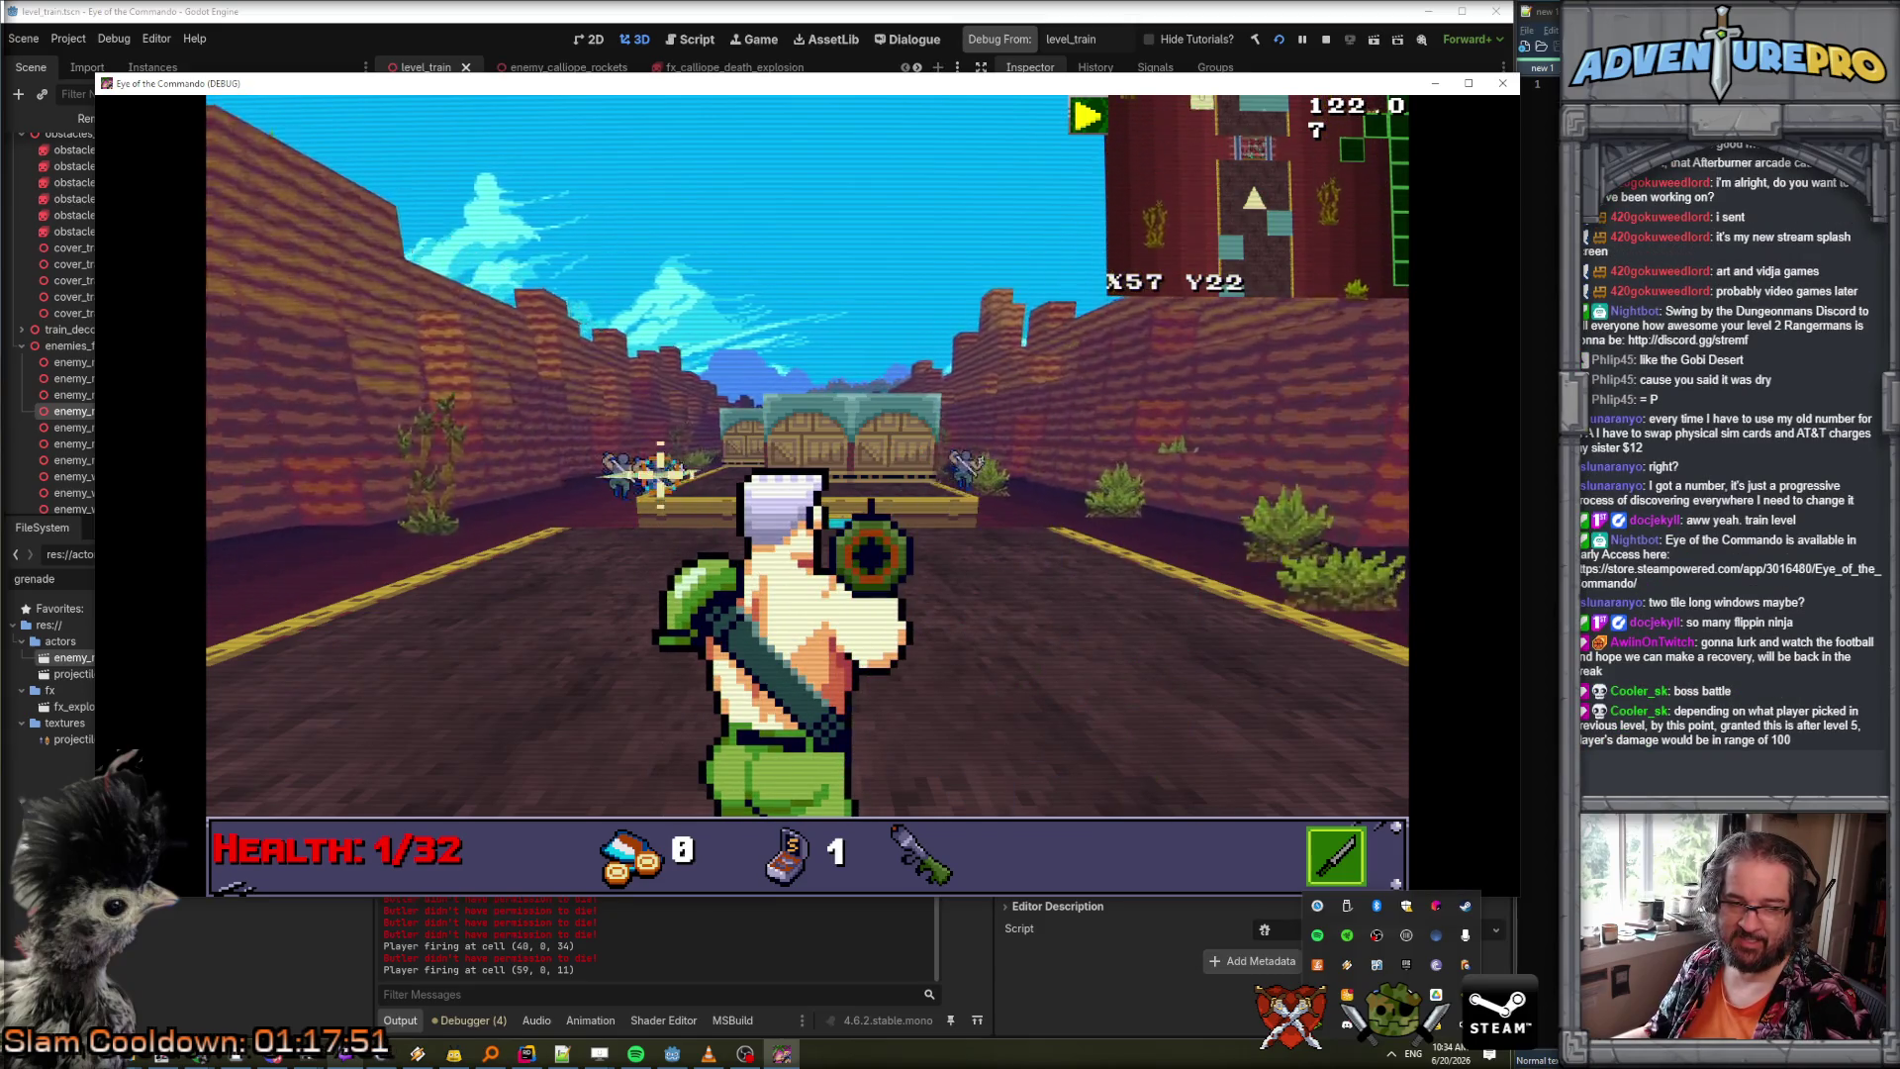
pyautogui.rightClick(681, 473)
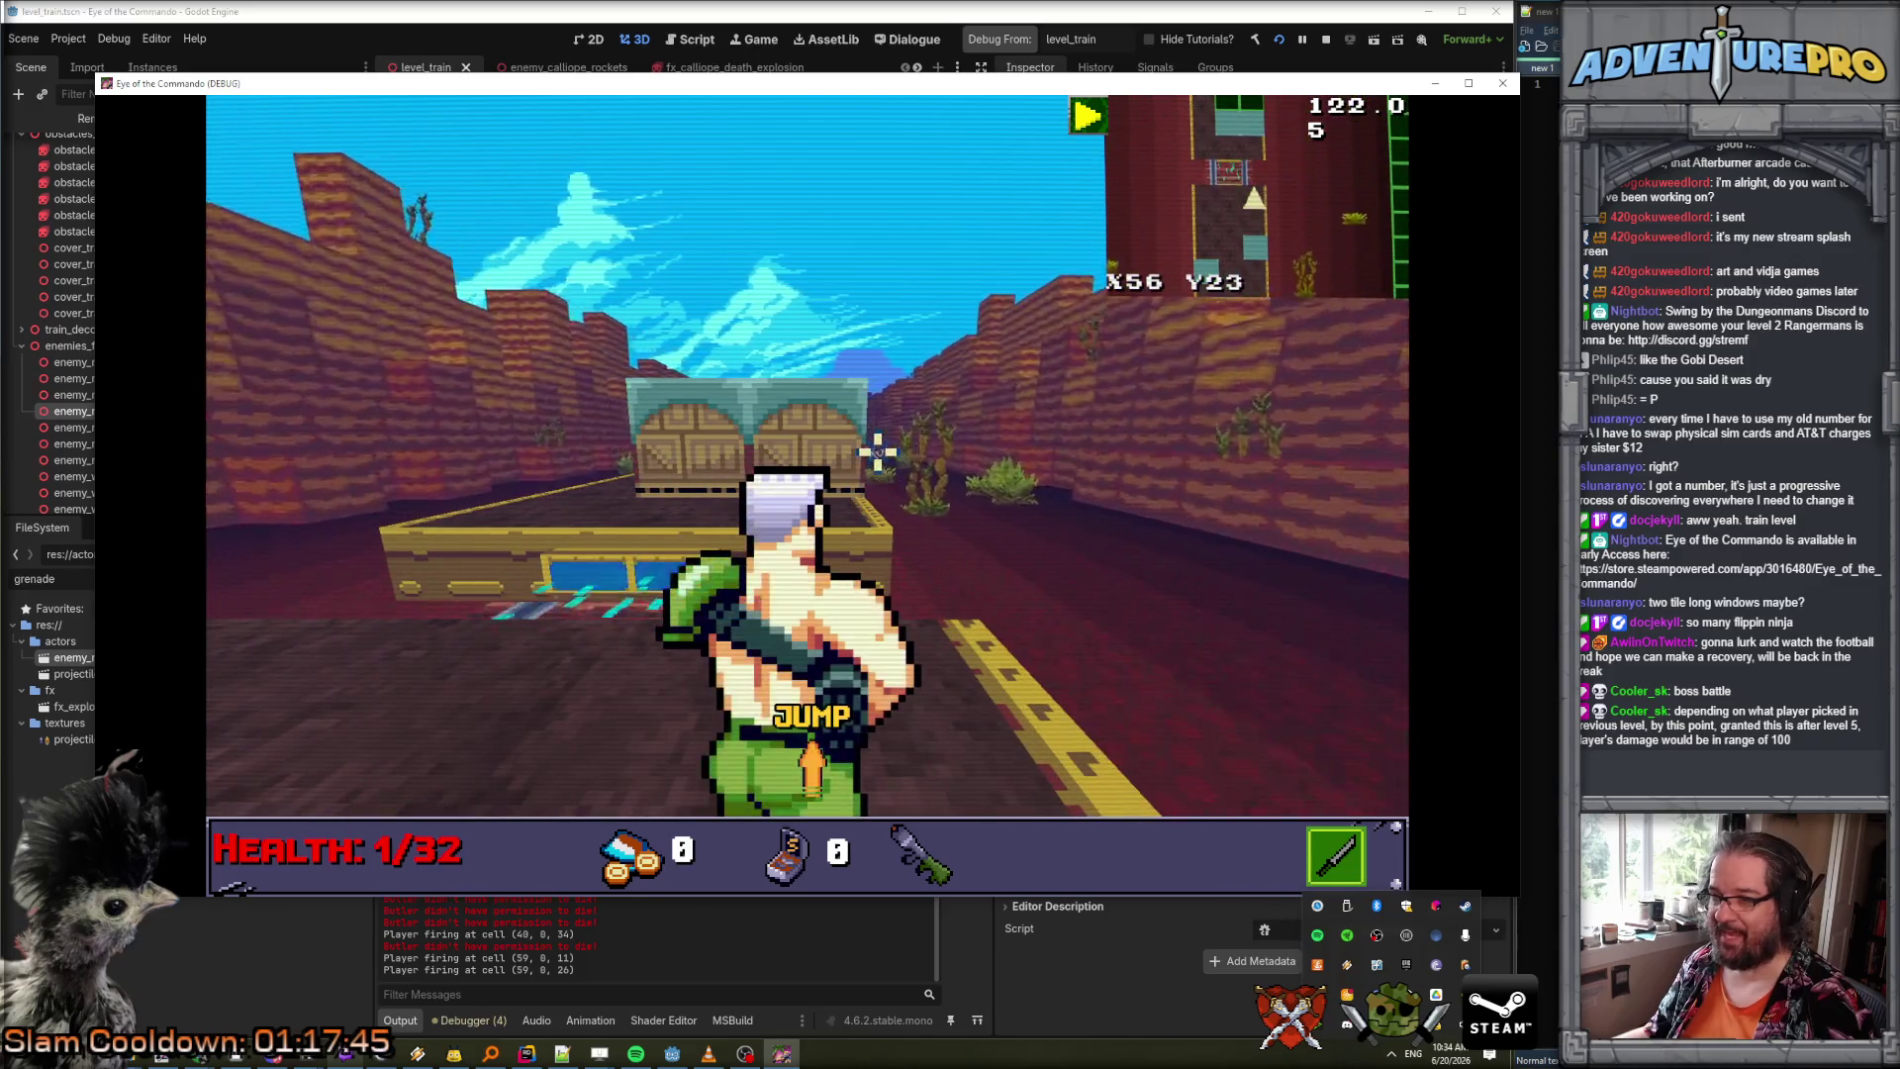
pyautogui.press('space')
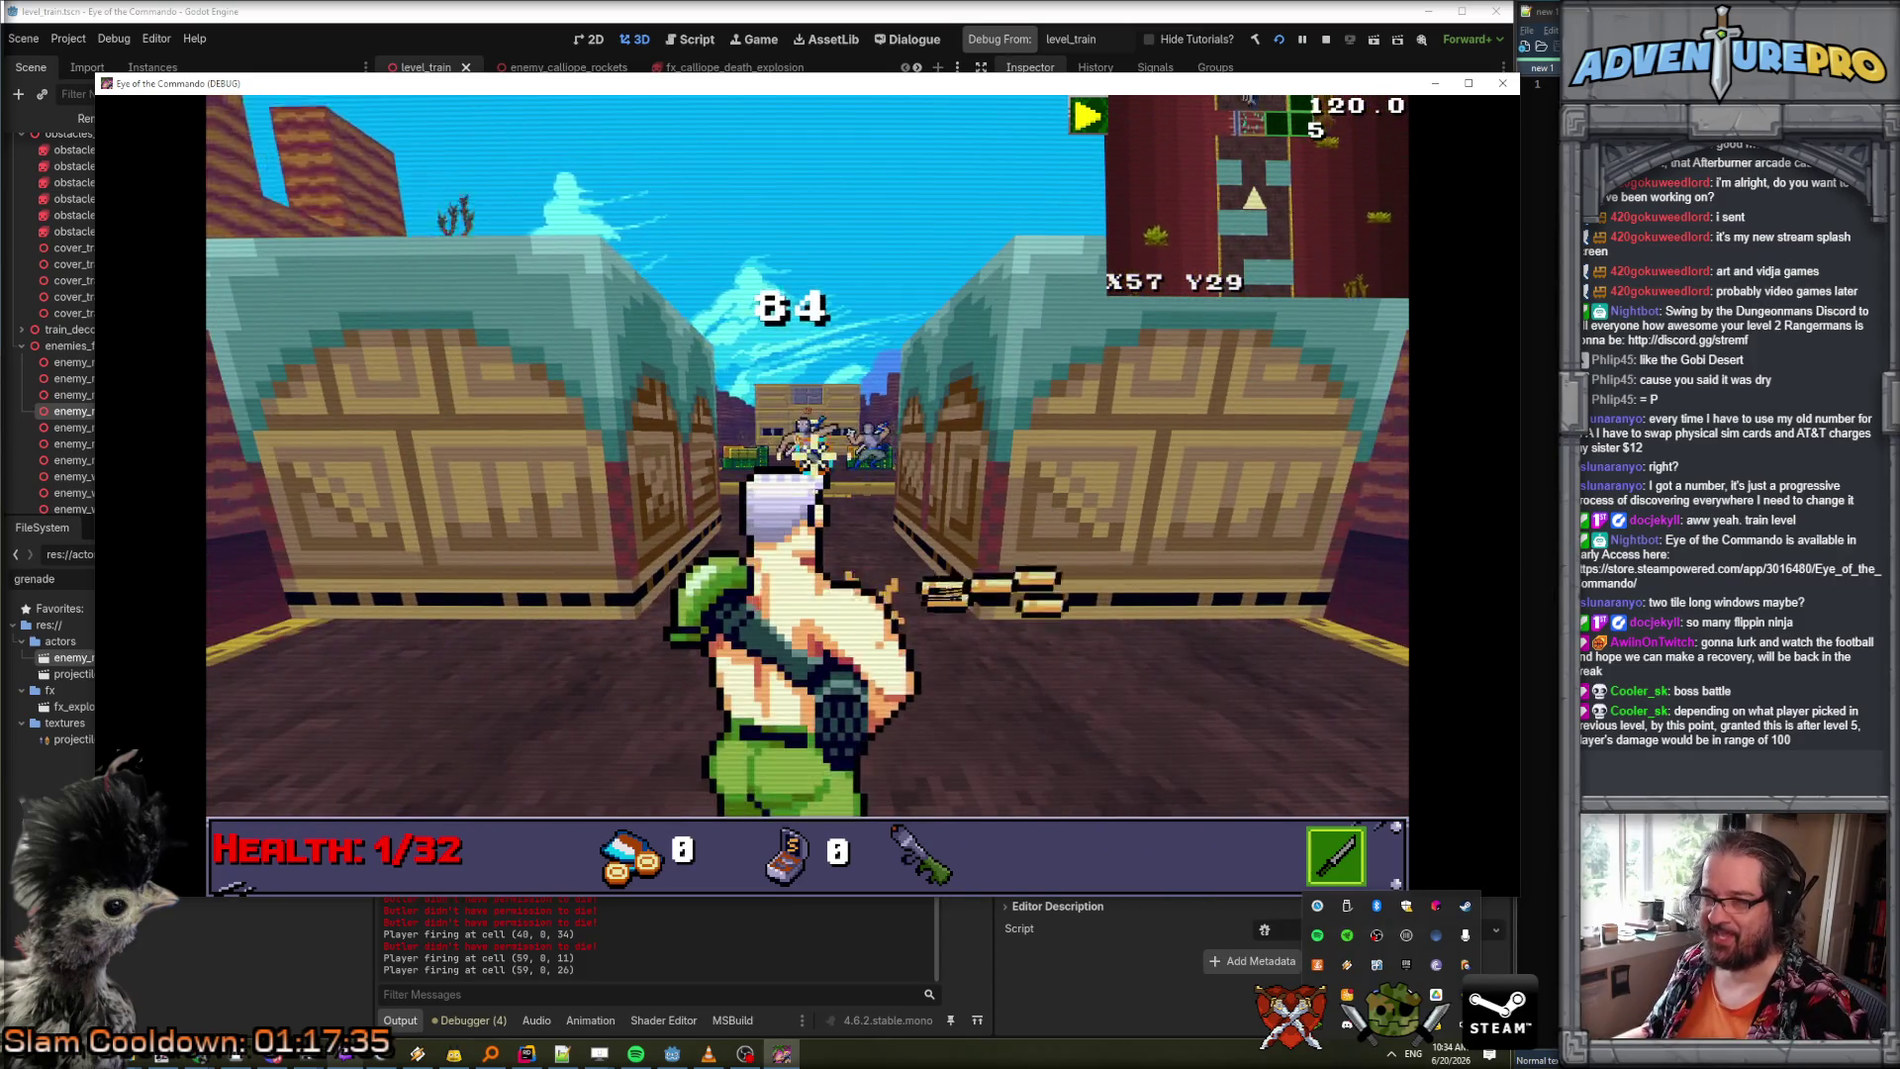
# Shoot the remaining enemies near the building until the grenades run out, then stop the debug run.
pyautogui.click(1049, 437)
pyautogui.click(1074, 452)
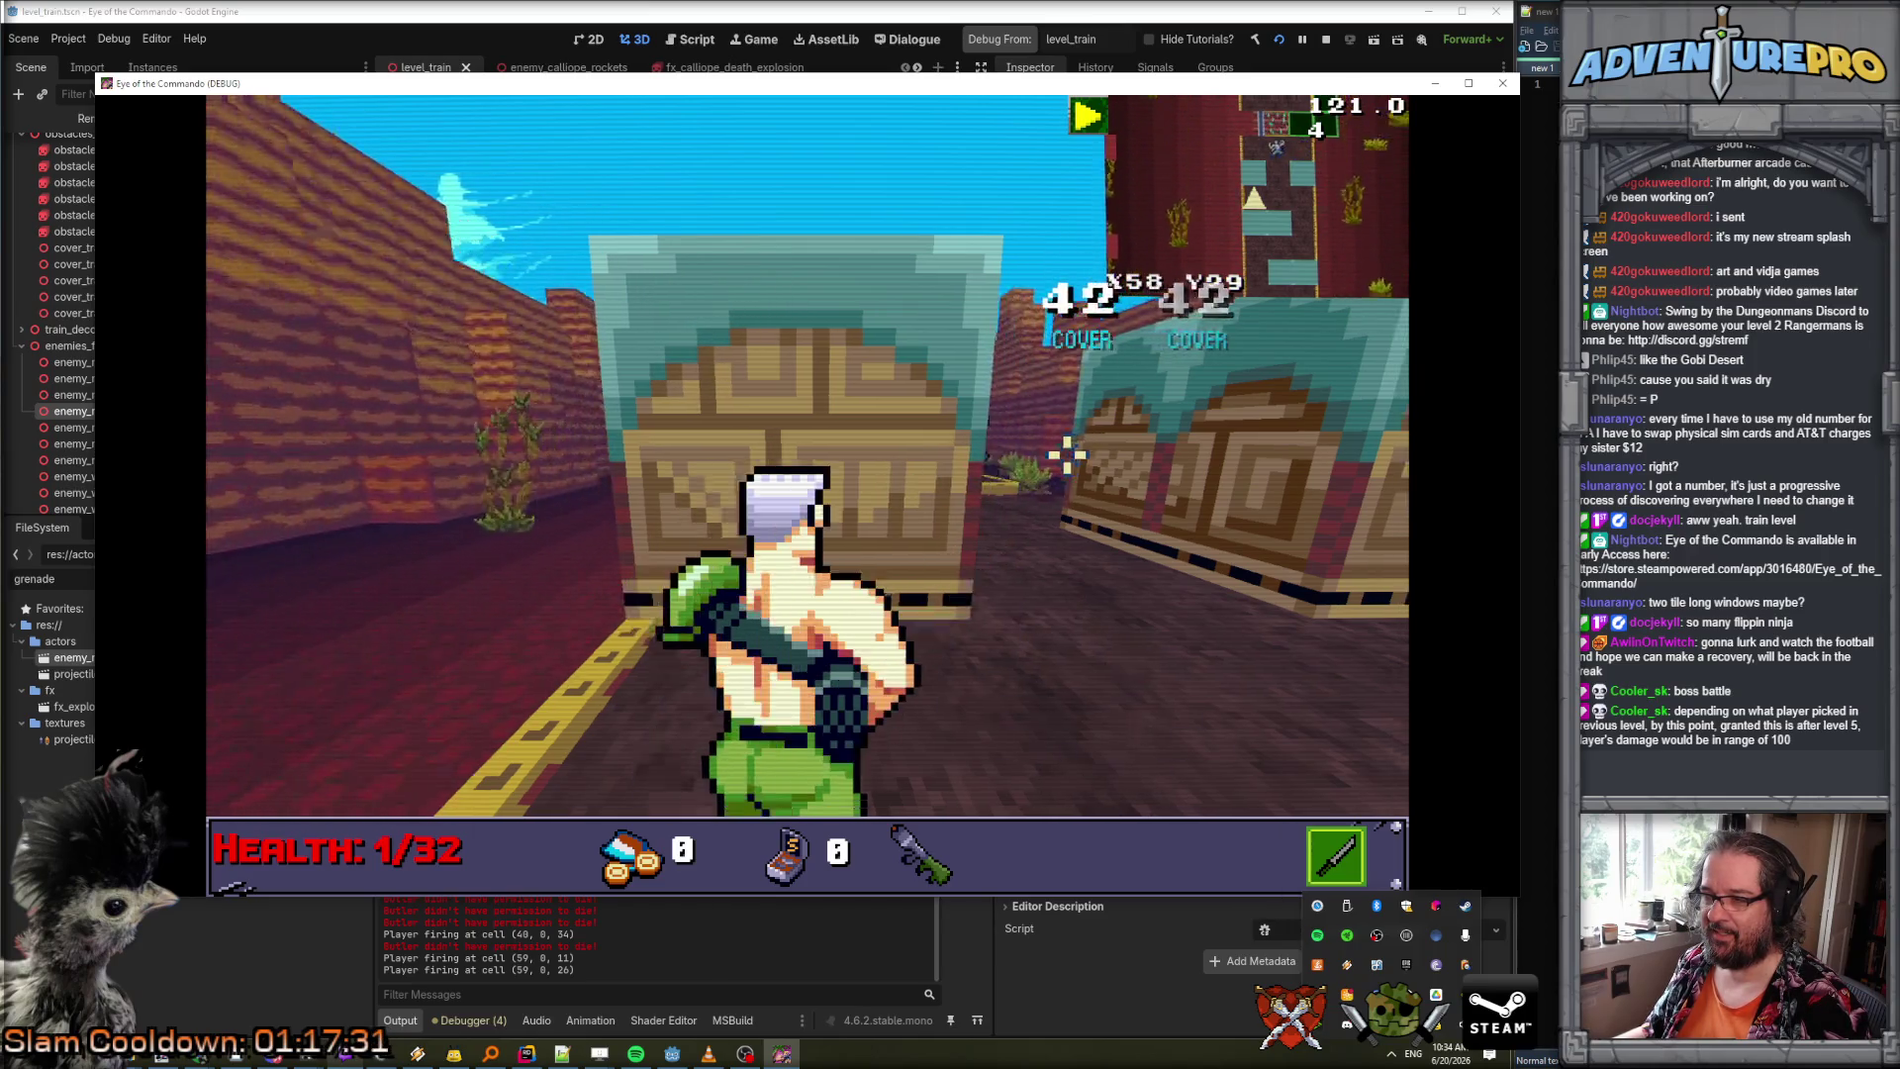
pyautogui.click(800, 440)
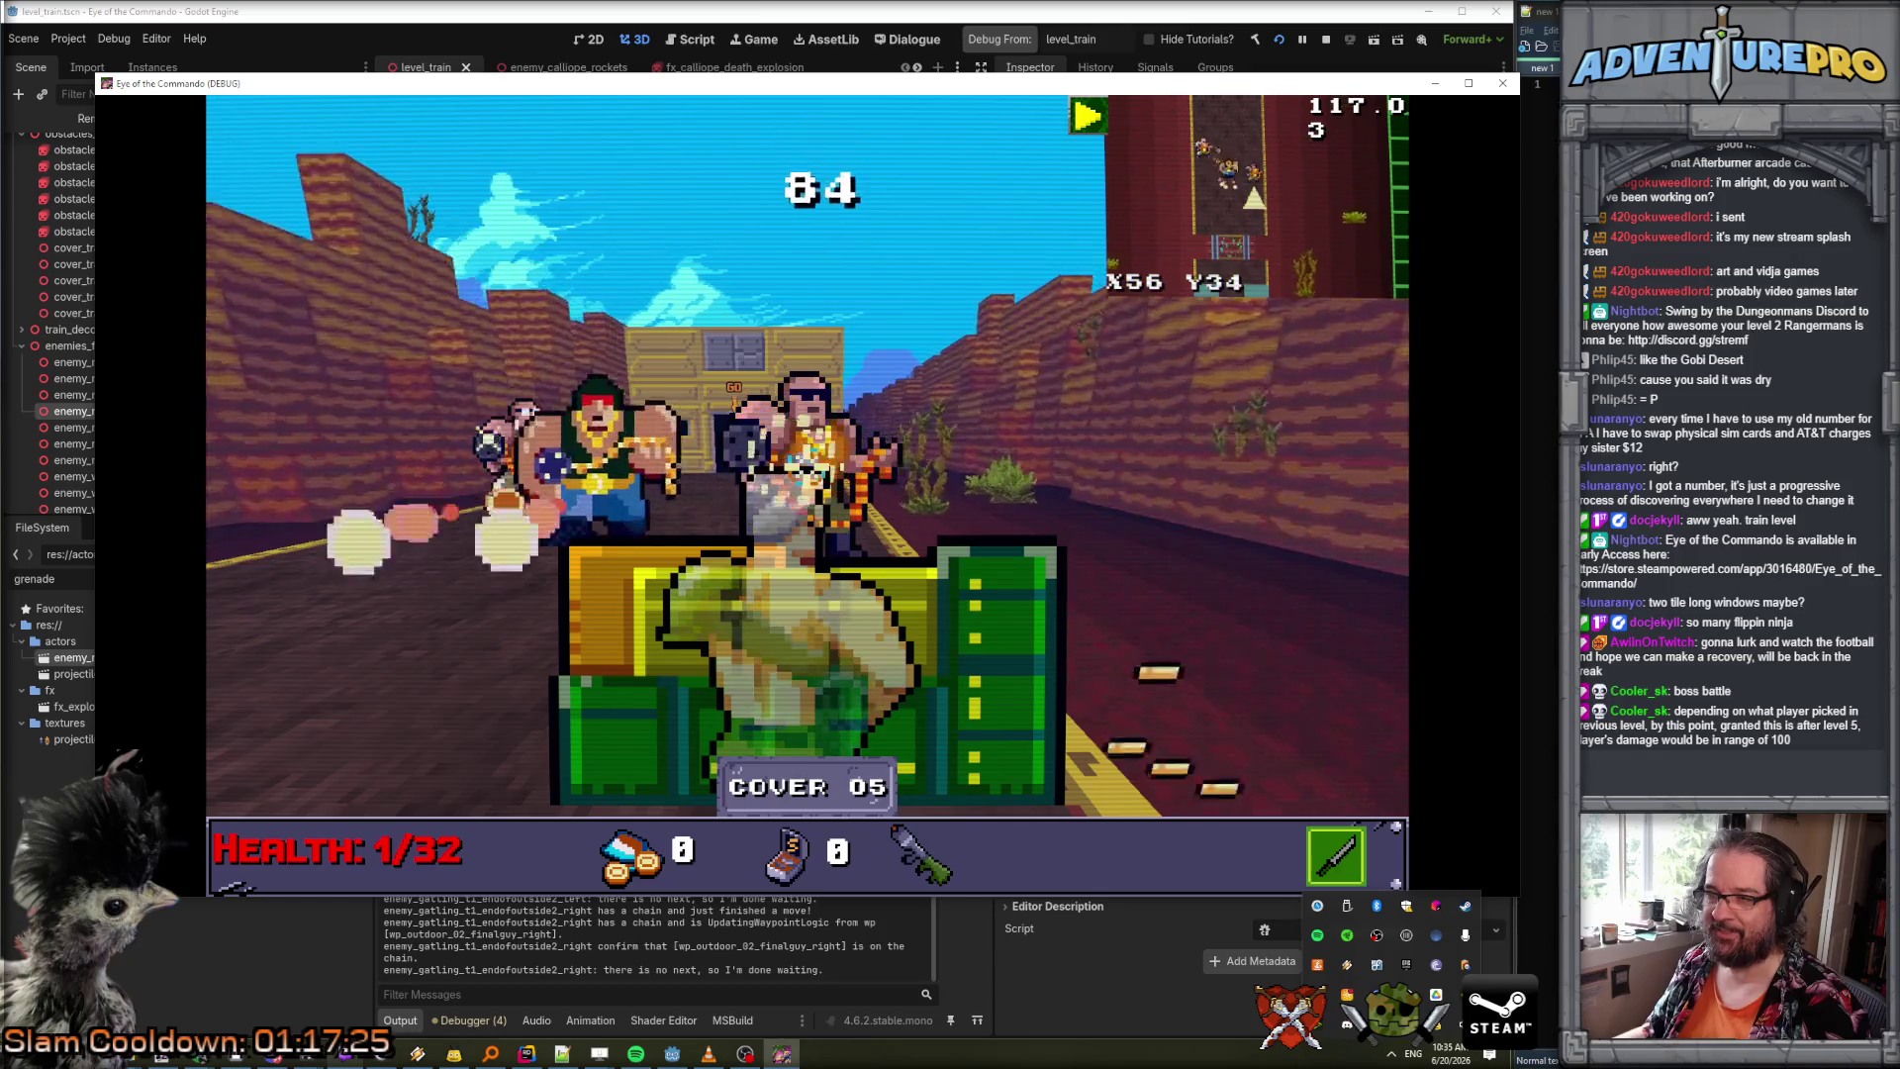
pyautogui.rightClick(490, 440)
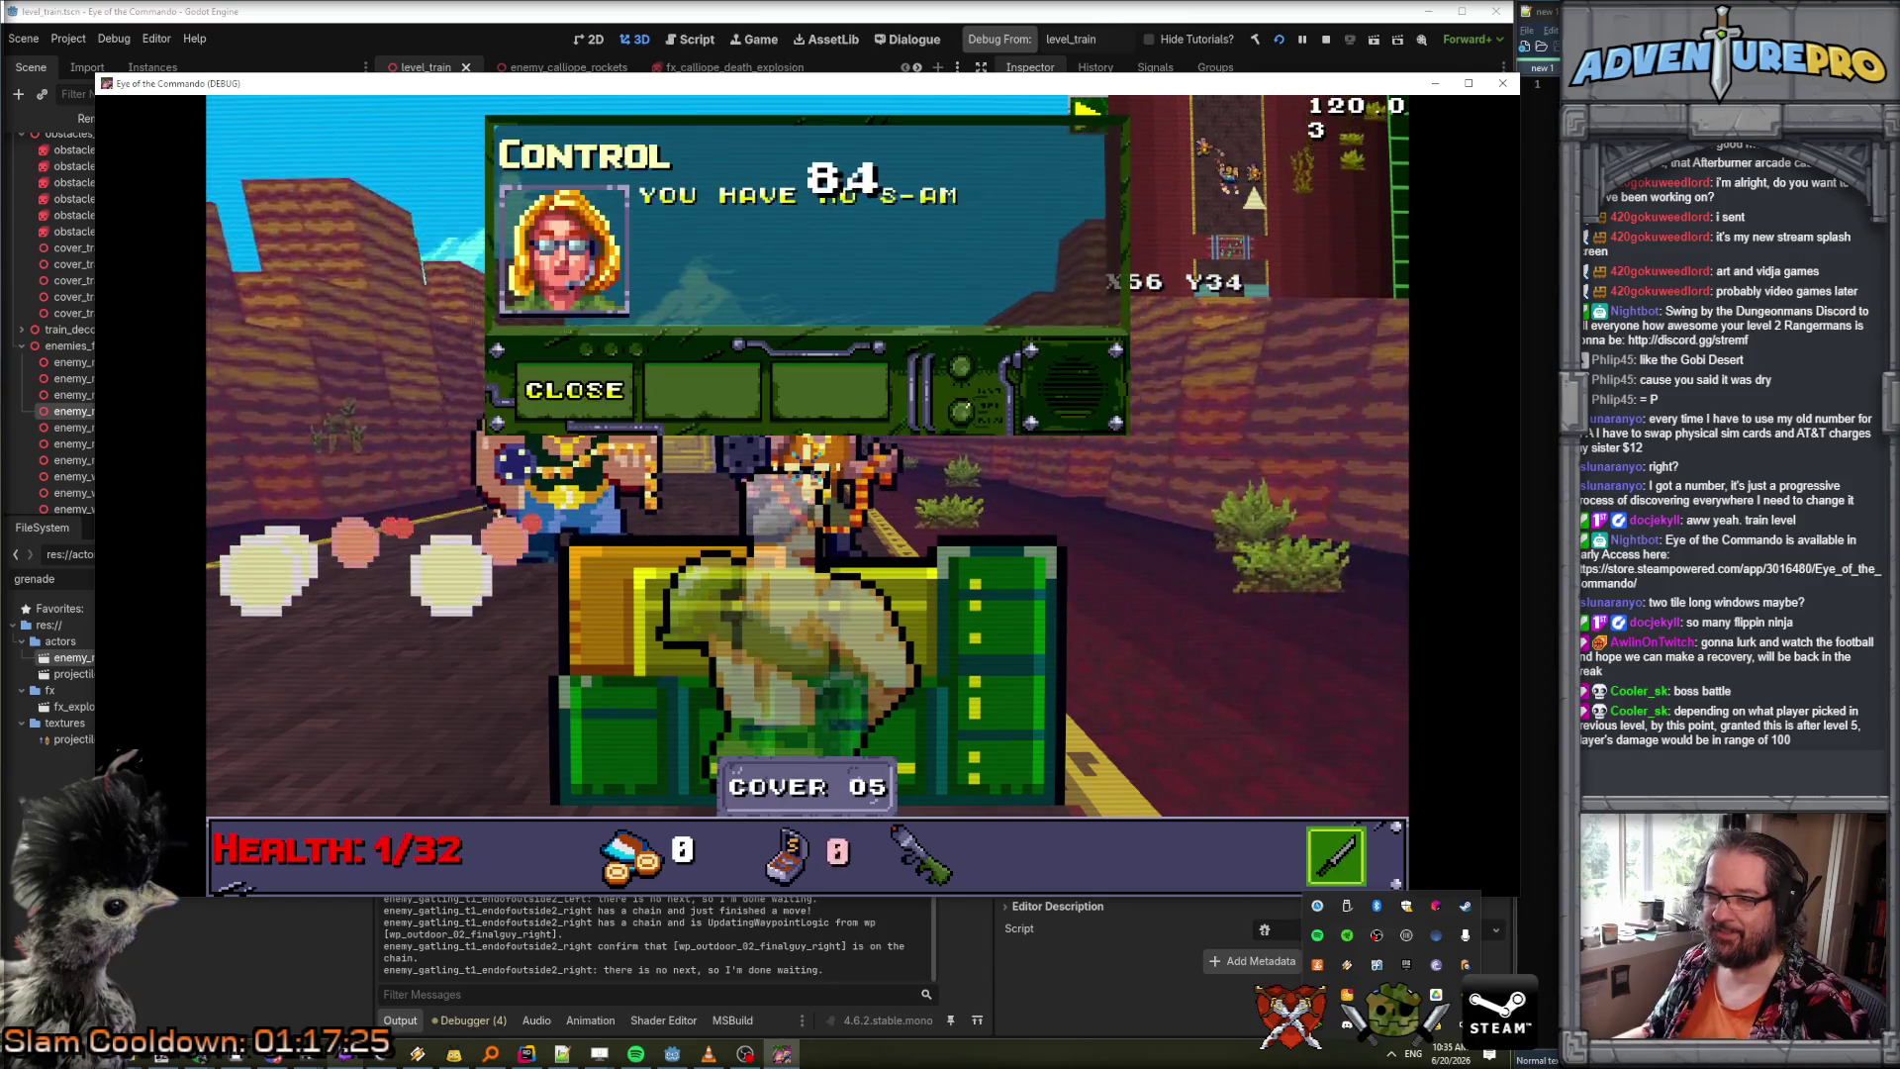
pyautogui.click(566, 423)
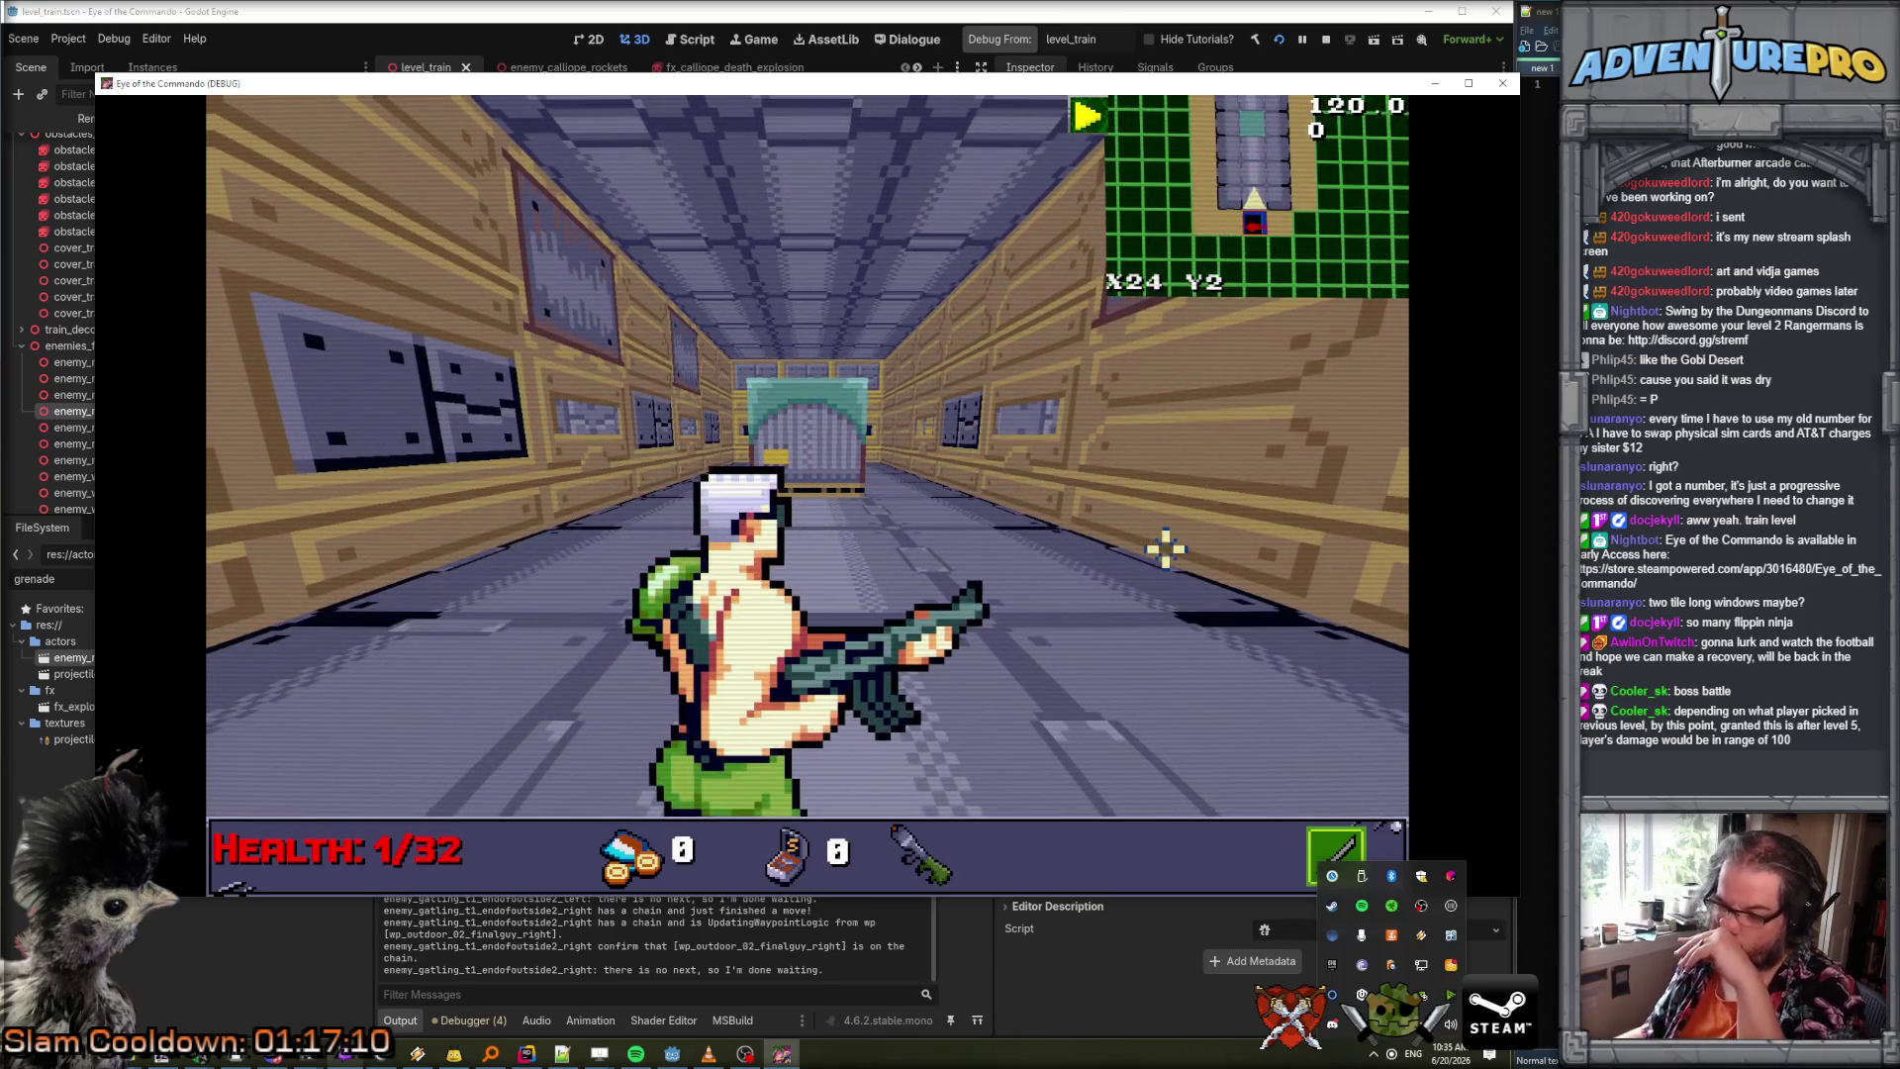
pyautogui.click(1503, 86)
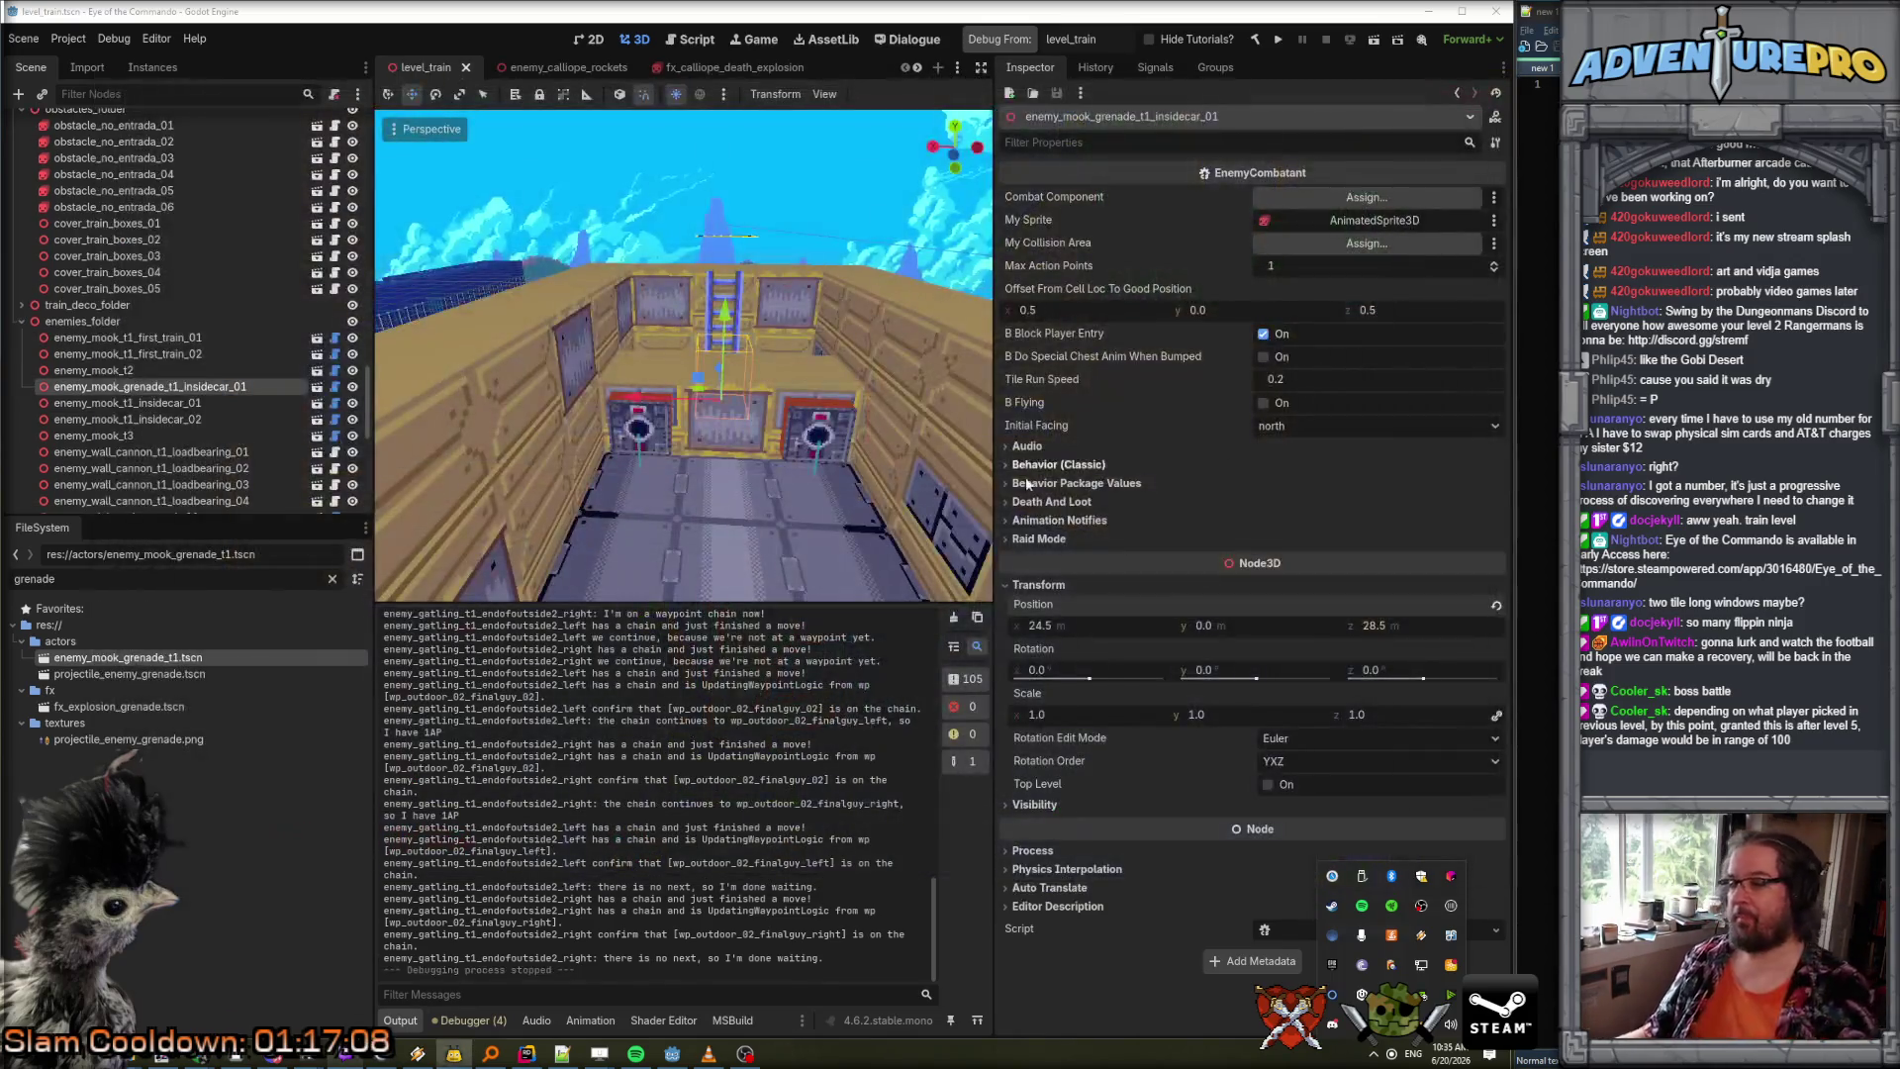
pyautogui.scroll(-10, 683, 357)
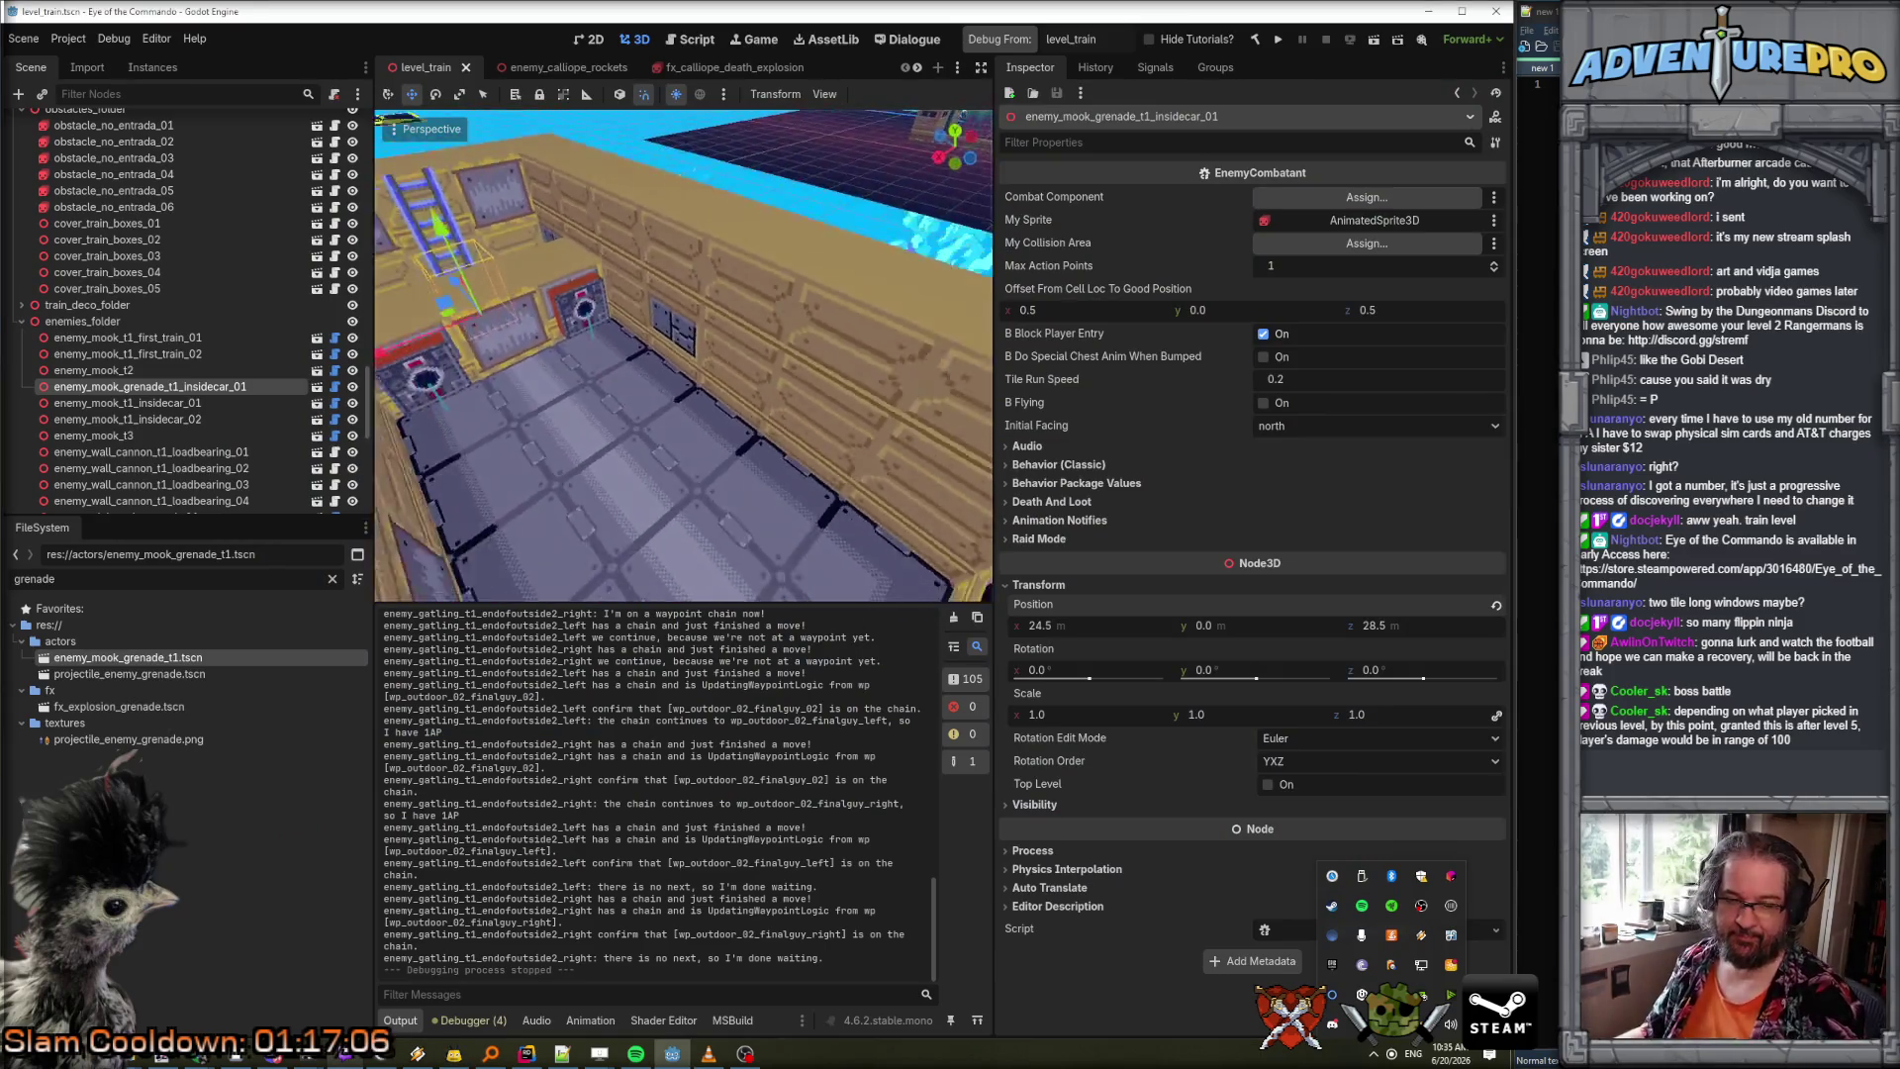
pyautogui.moveTo(683, 356)
pyautogui.mouseDown()
pyautogui.moveTo(544, 592)
pyautogui.moveTo(722, 454)
pyautogui.mouseUp()
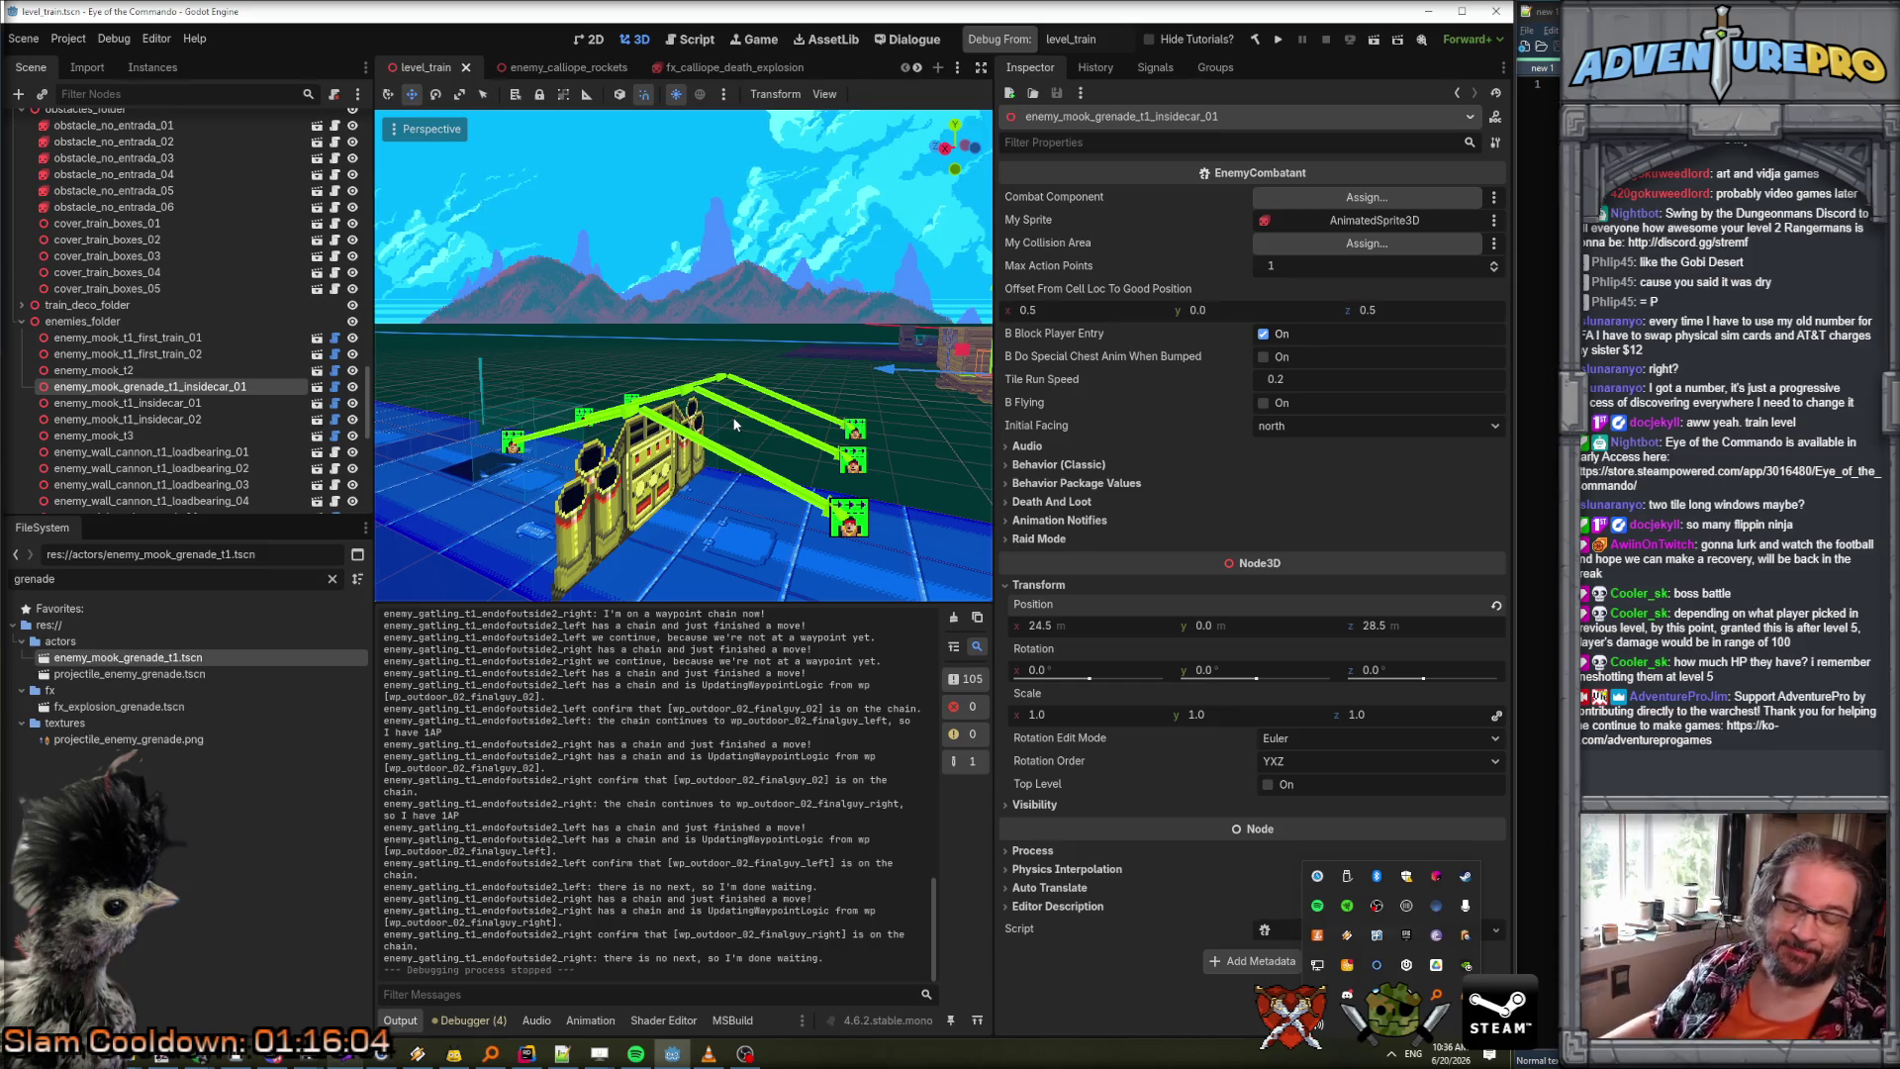
pyautogui.hotkey('shift', 'f')
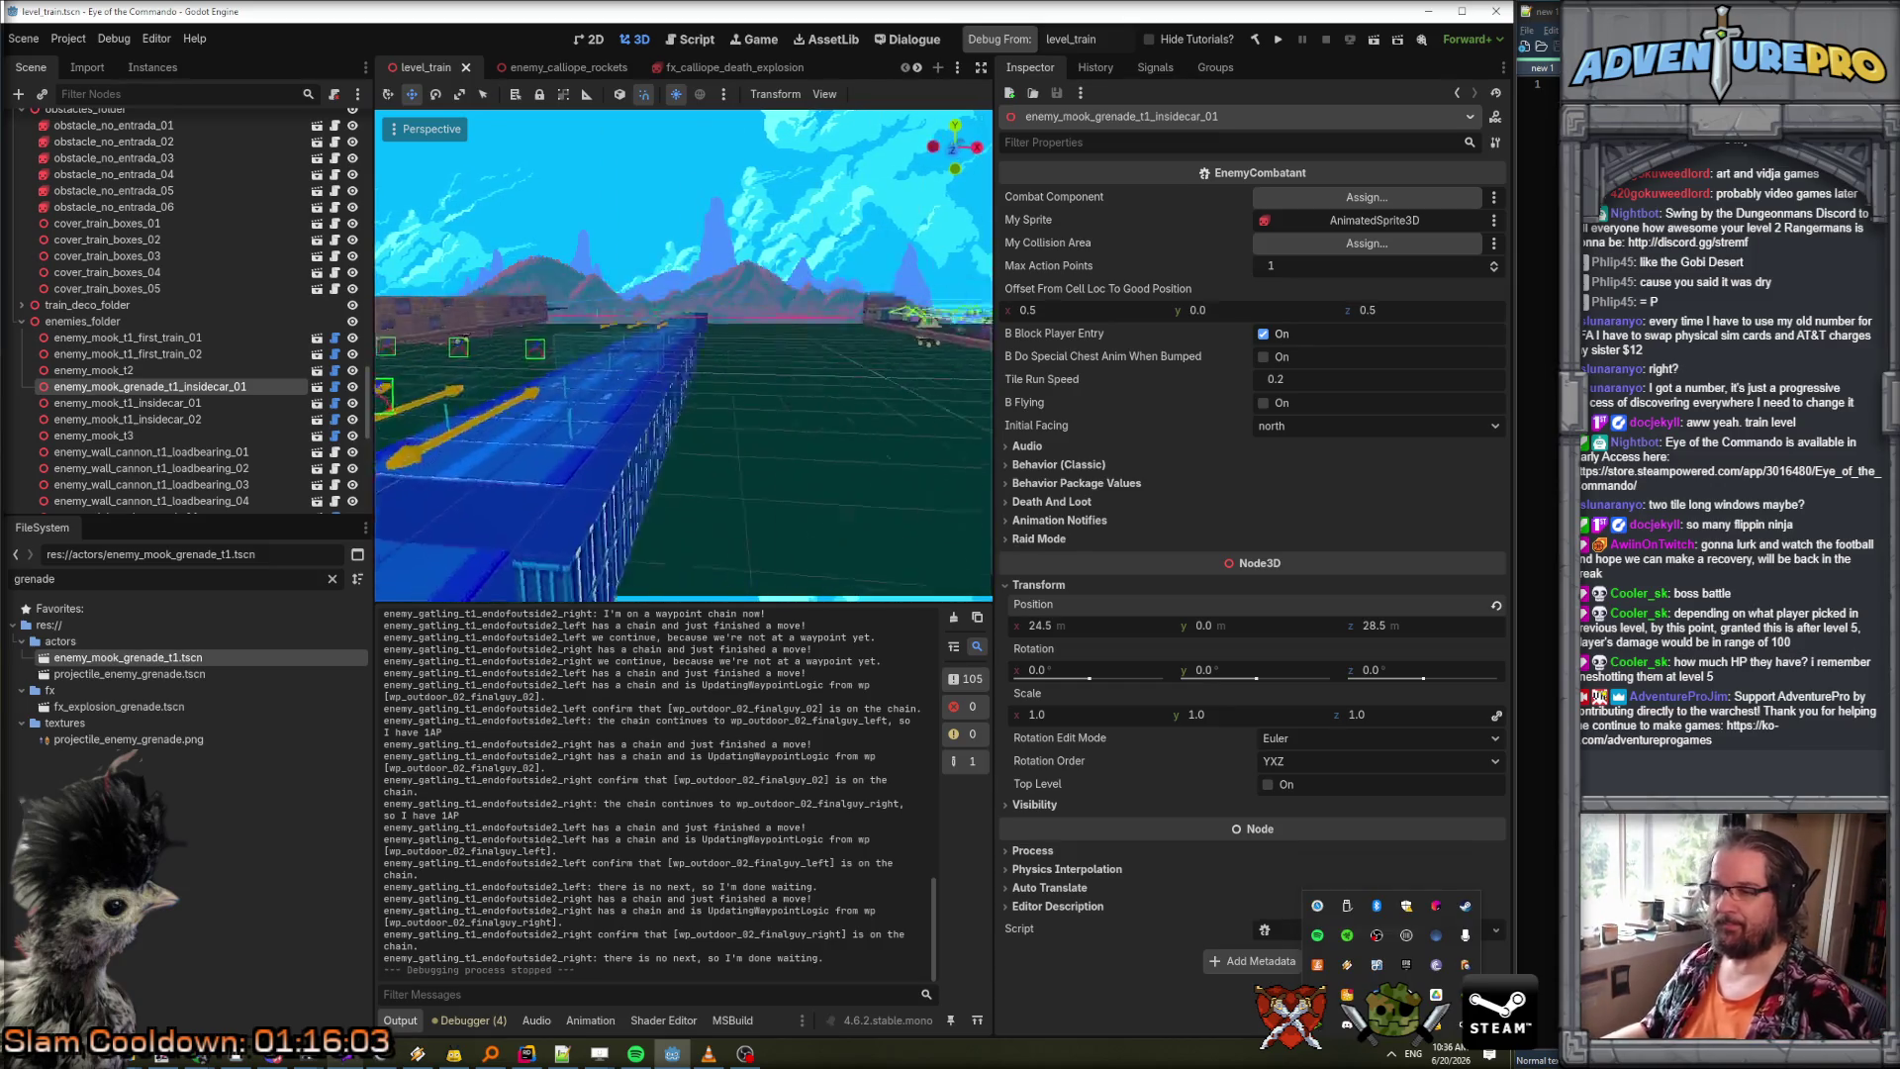
pyautogui.press('w')
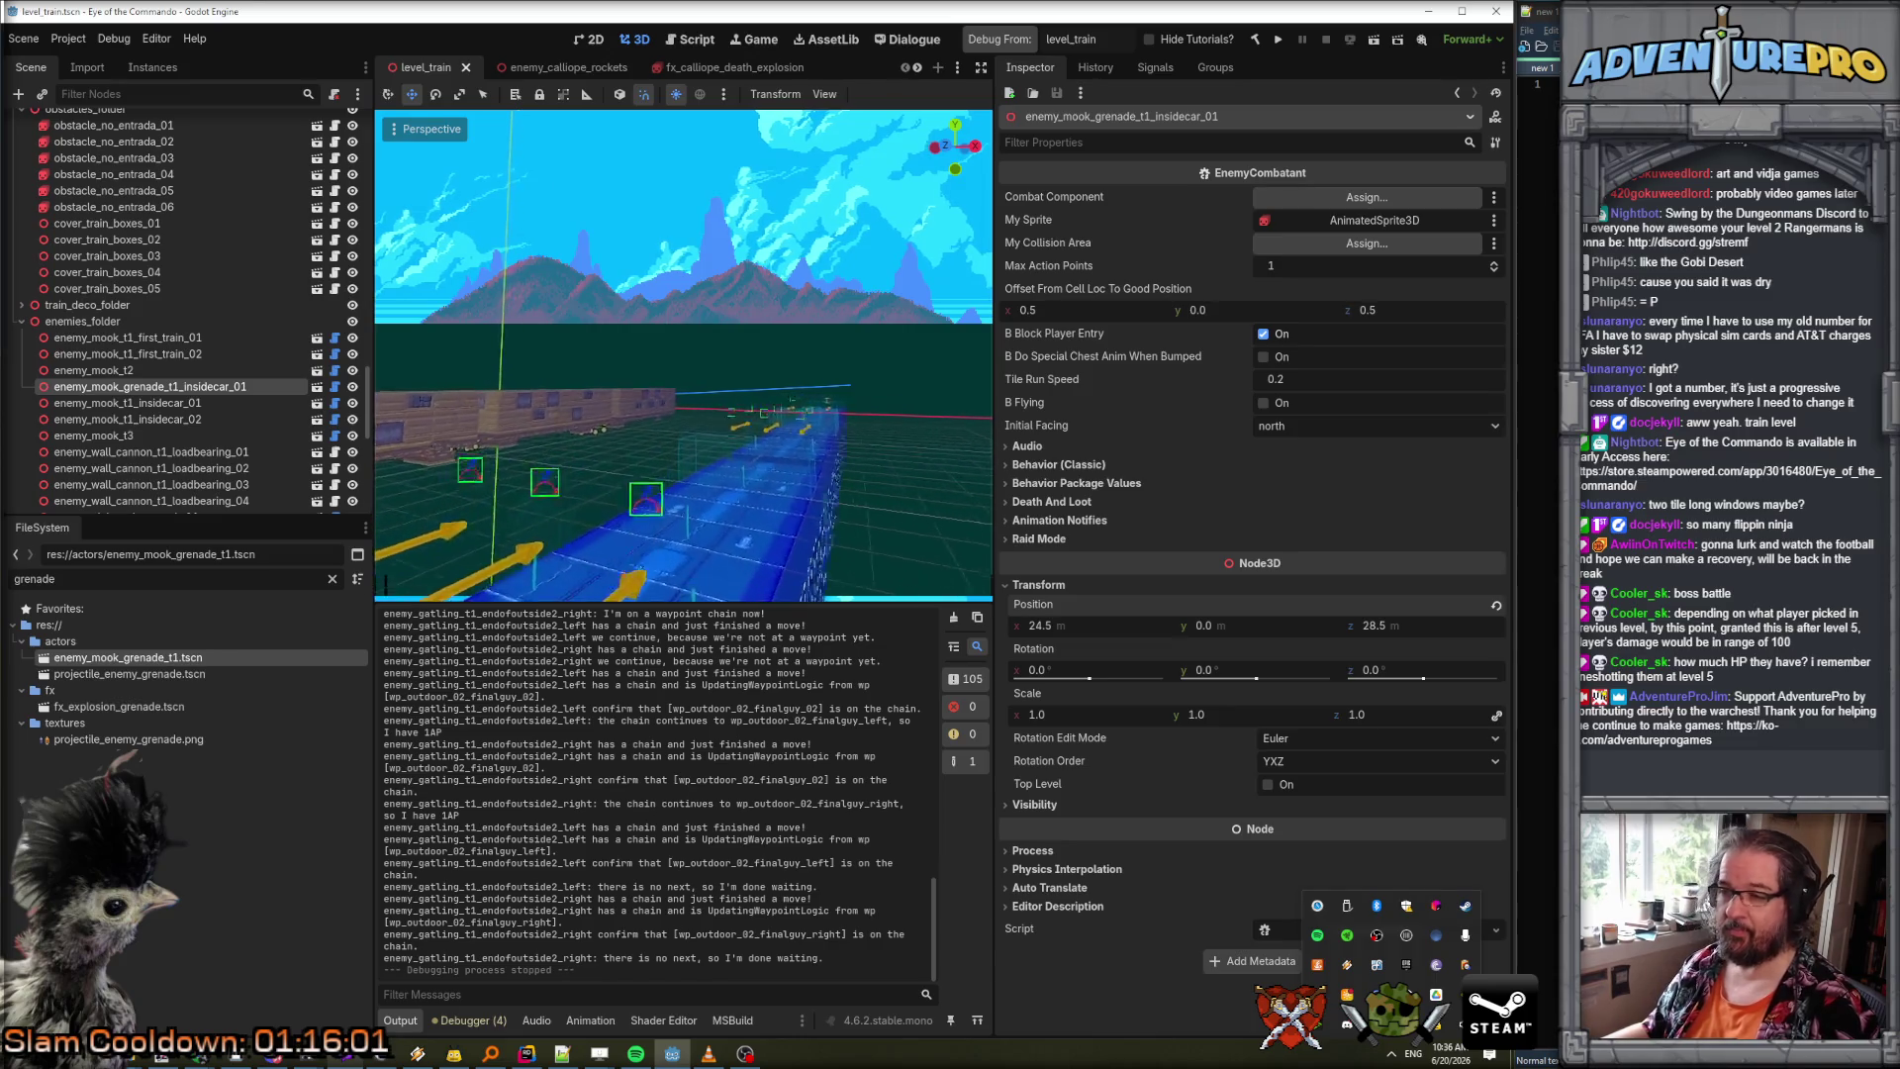
pyautogui.press('s')
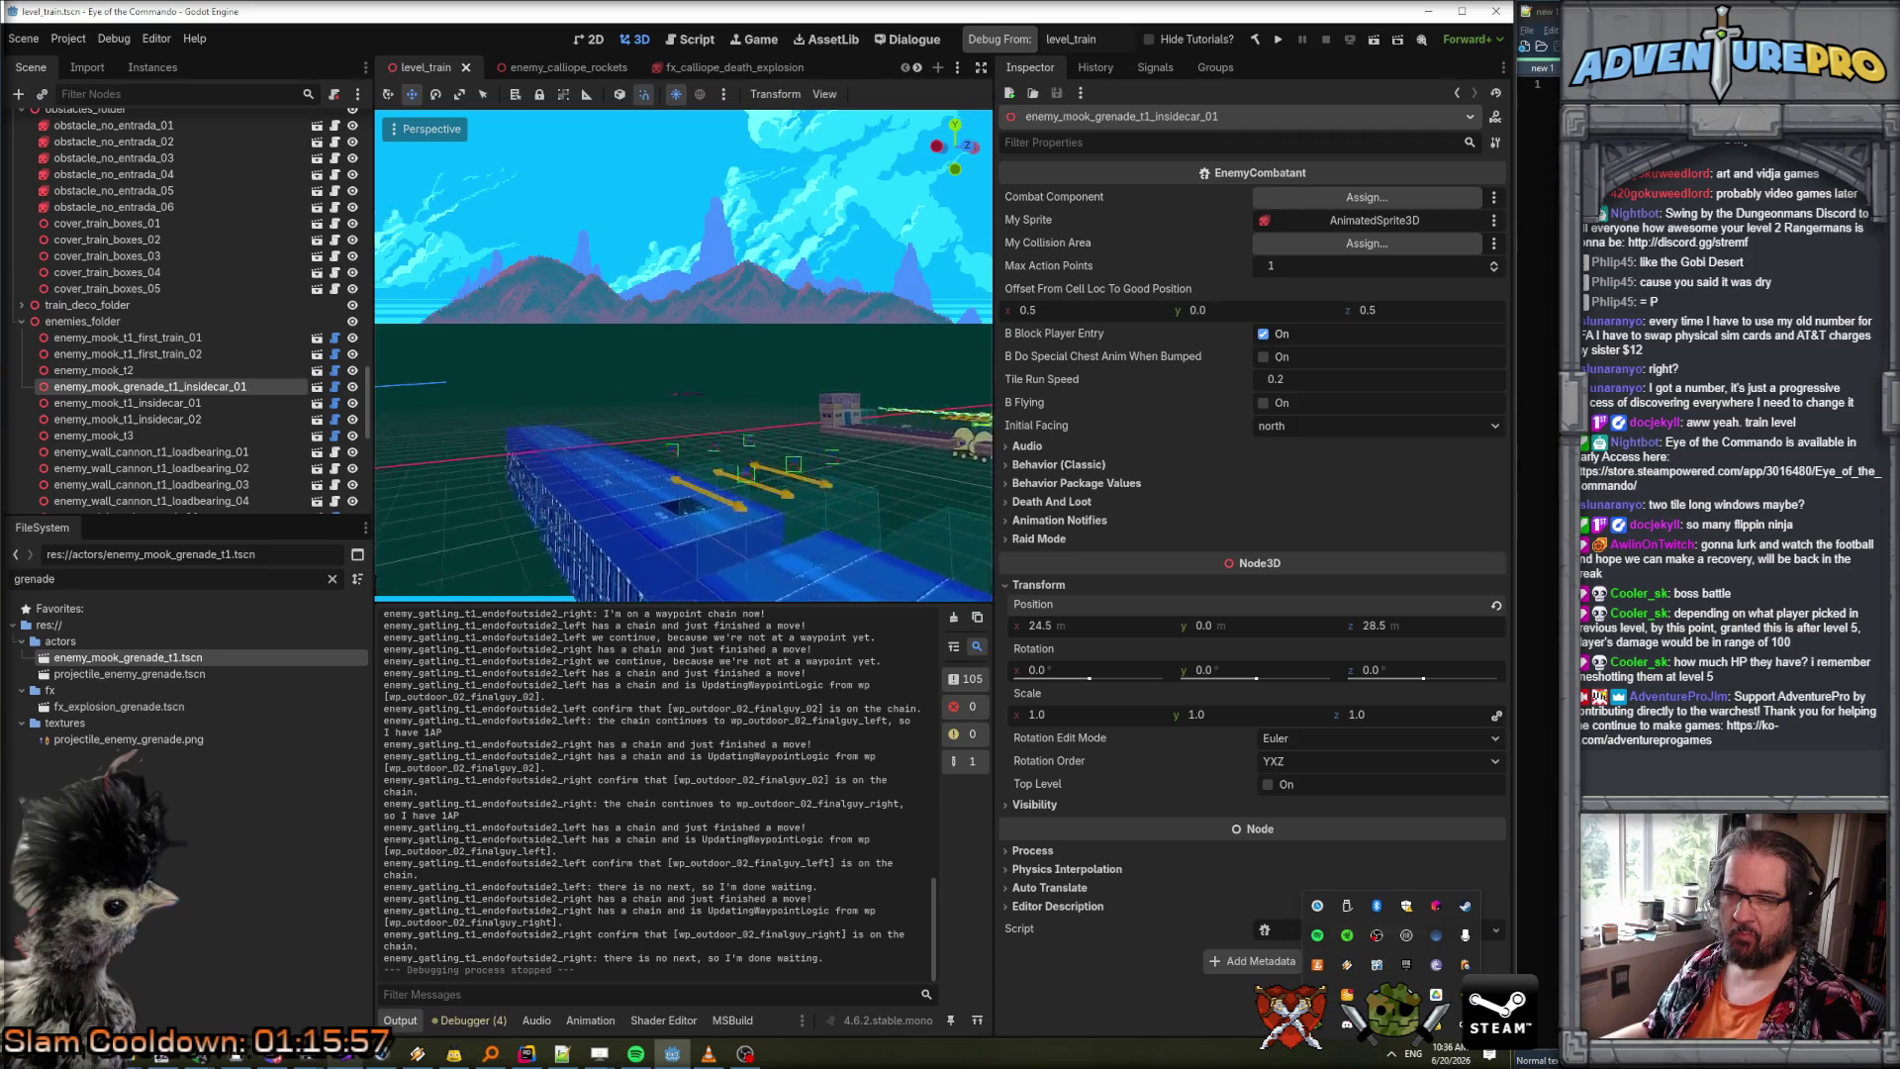
pyautogui.press('w')
pyautogui.press('w')
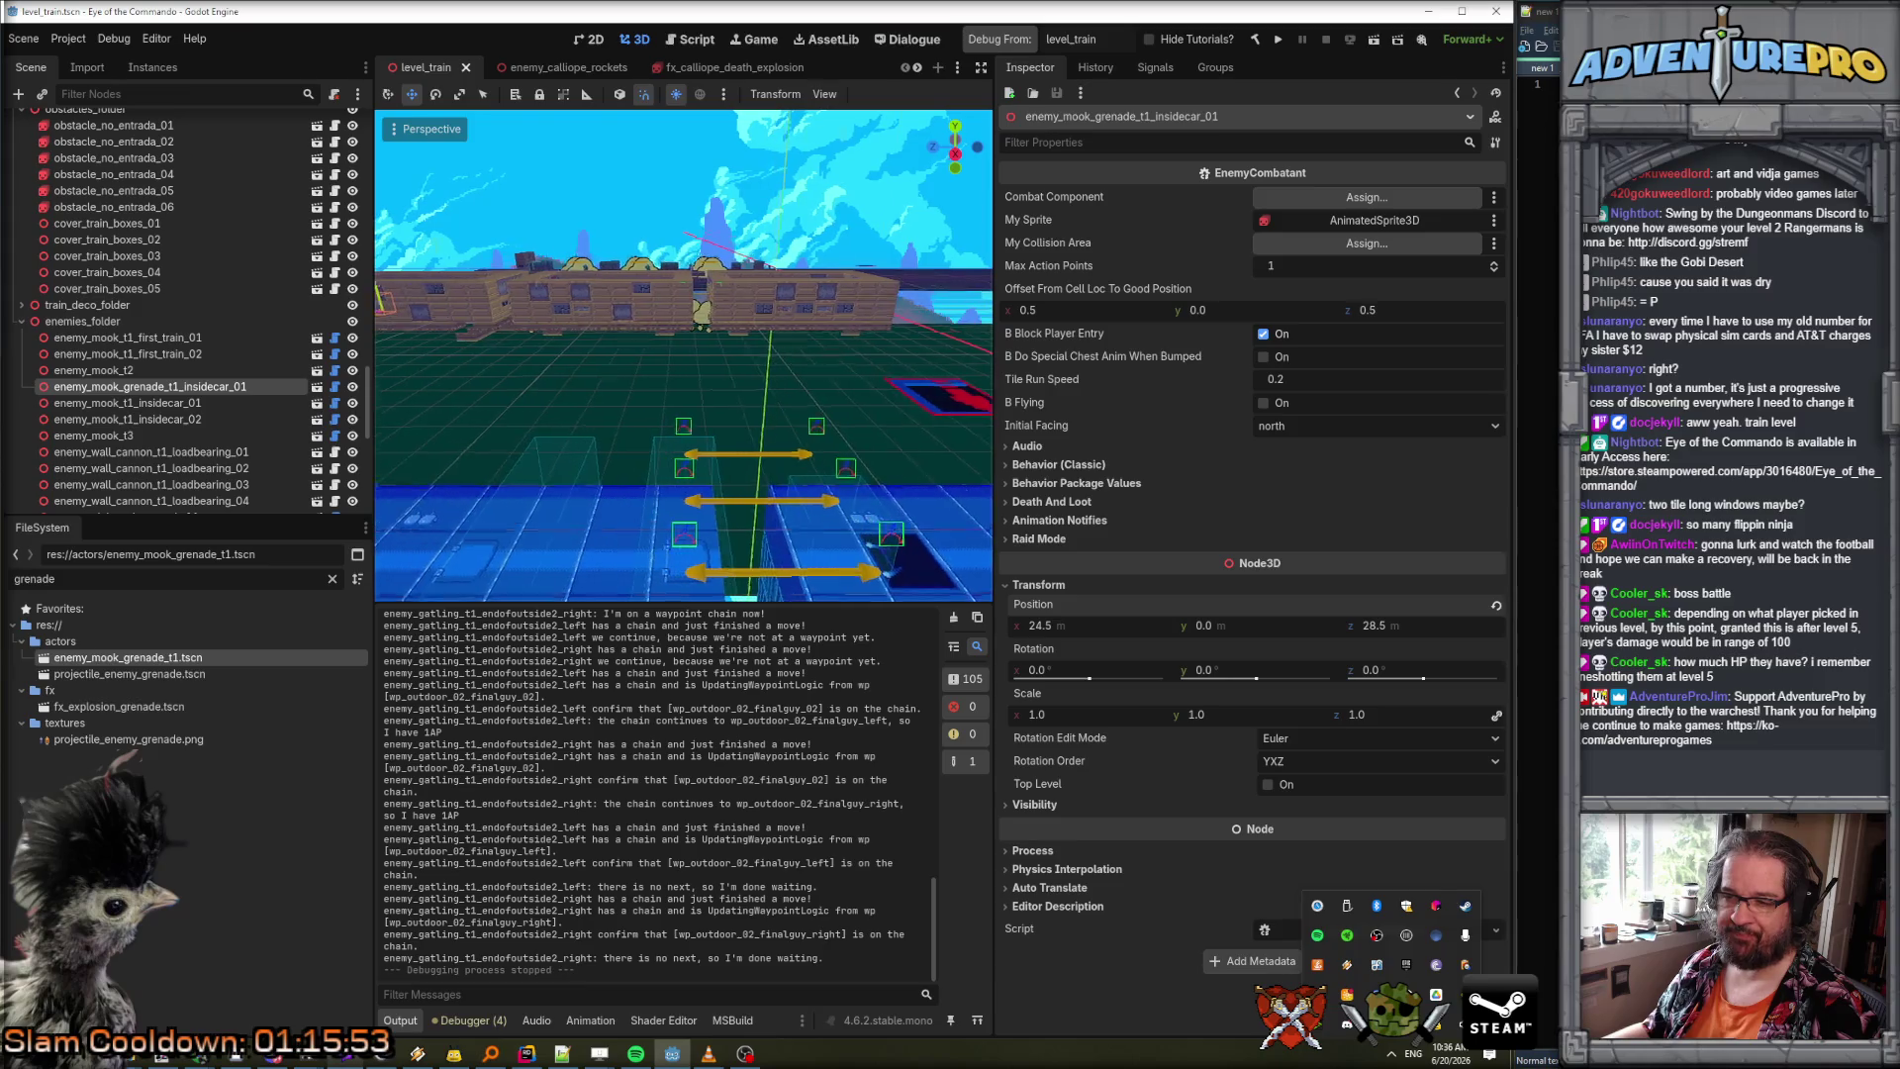
pyautogui.press('s')
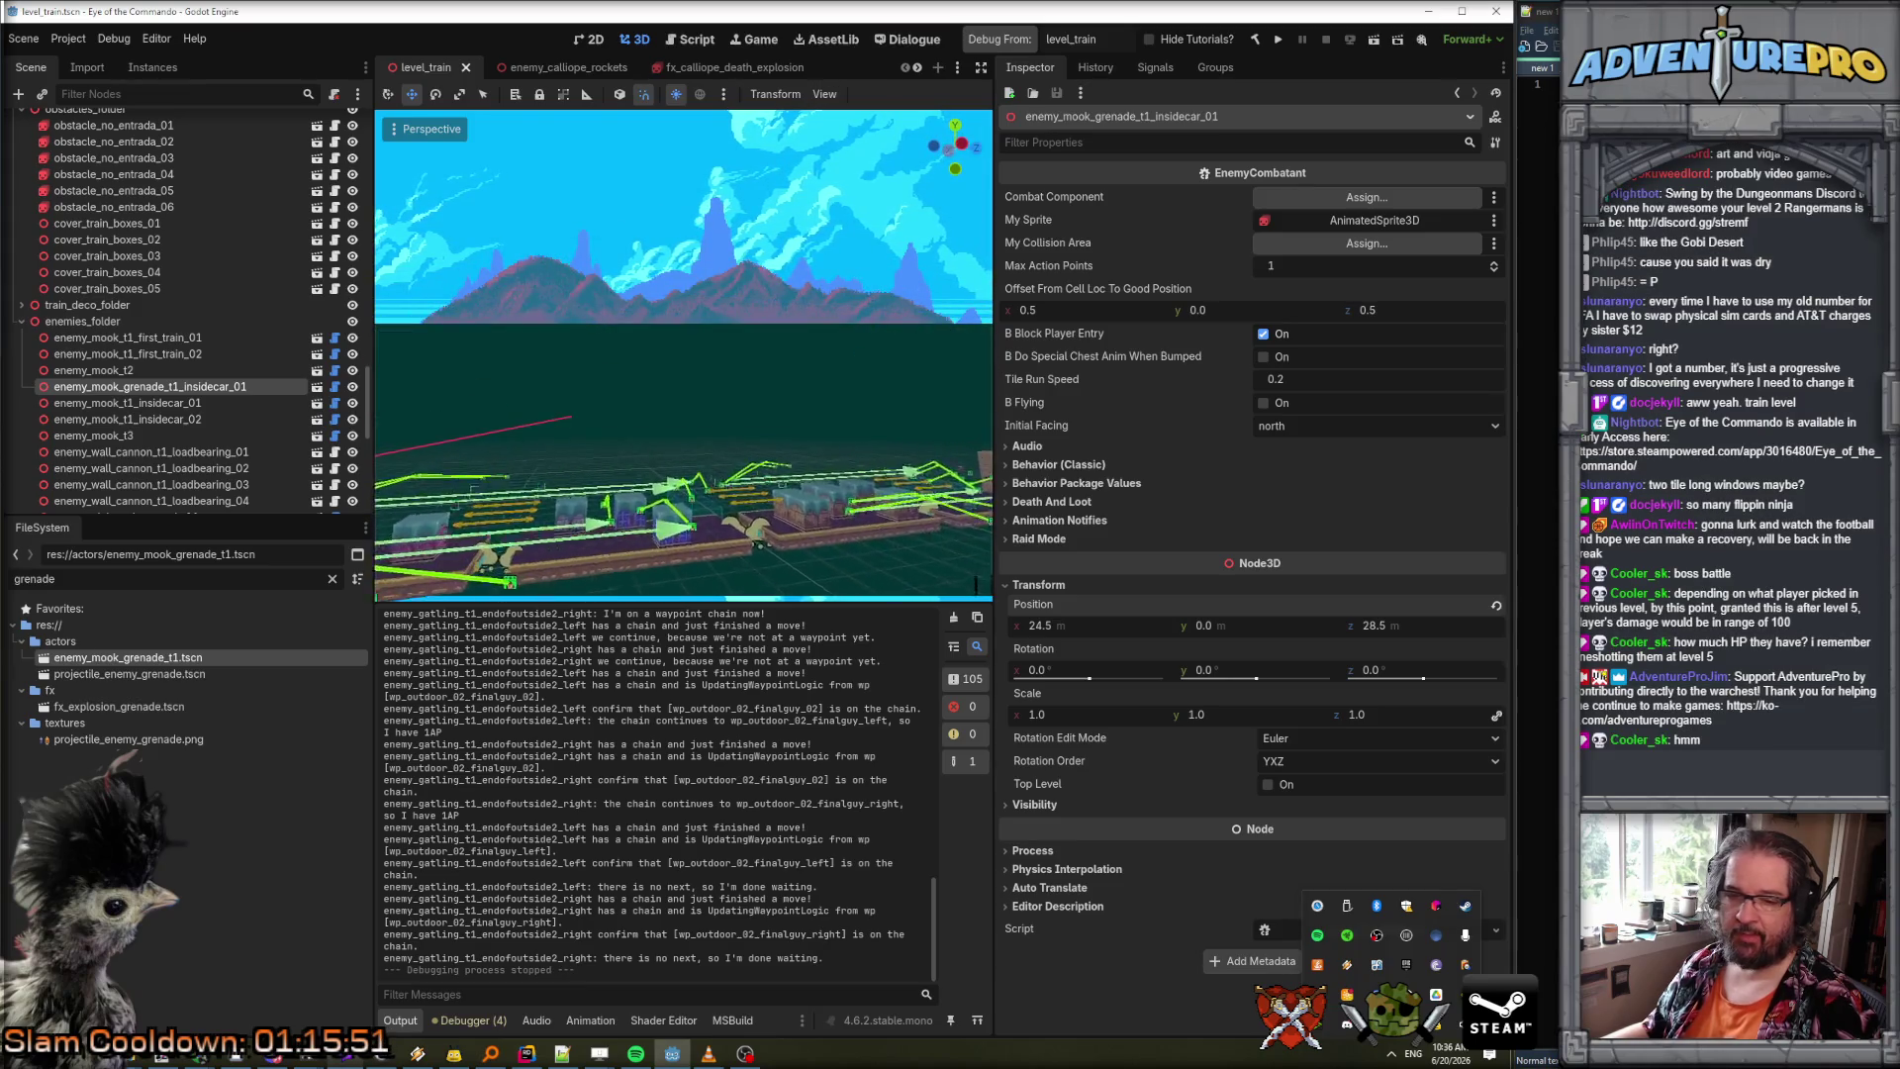
pyautogui.press('w')
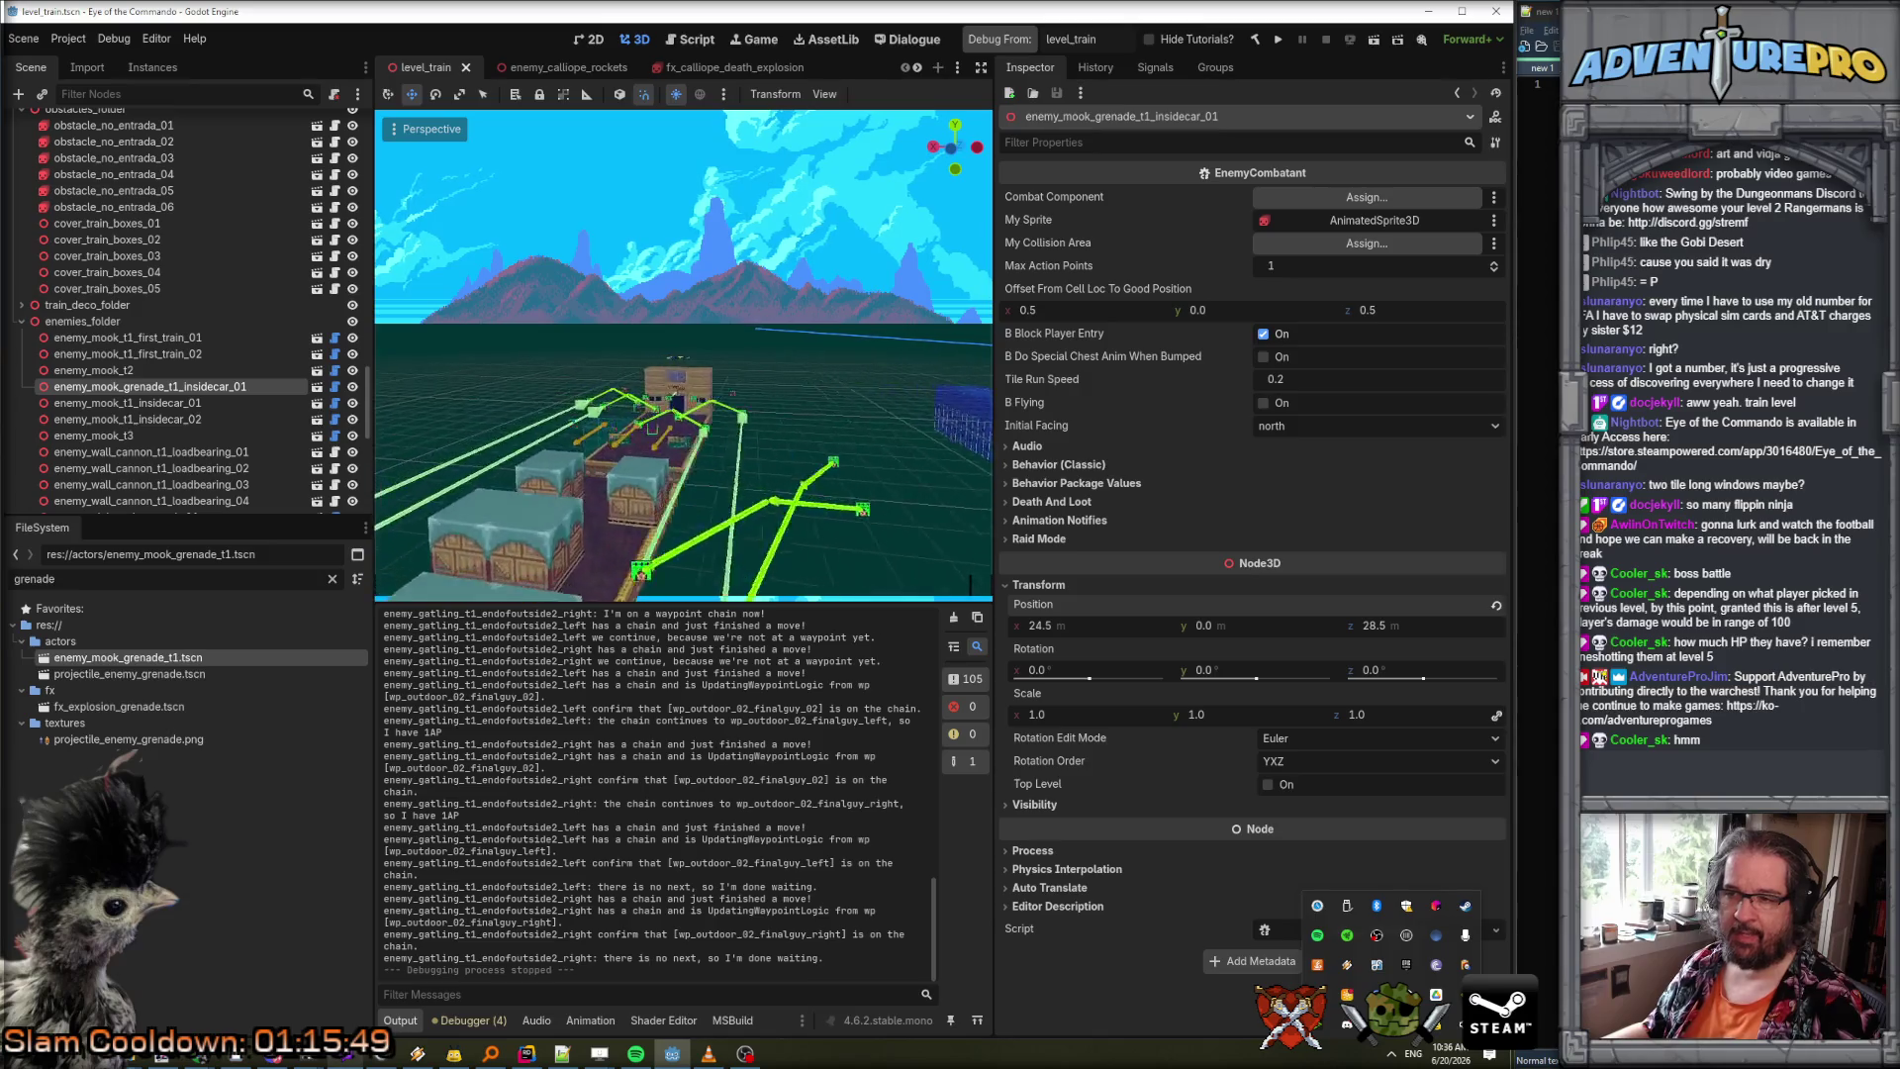
pyautogui.press('s')
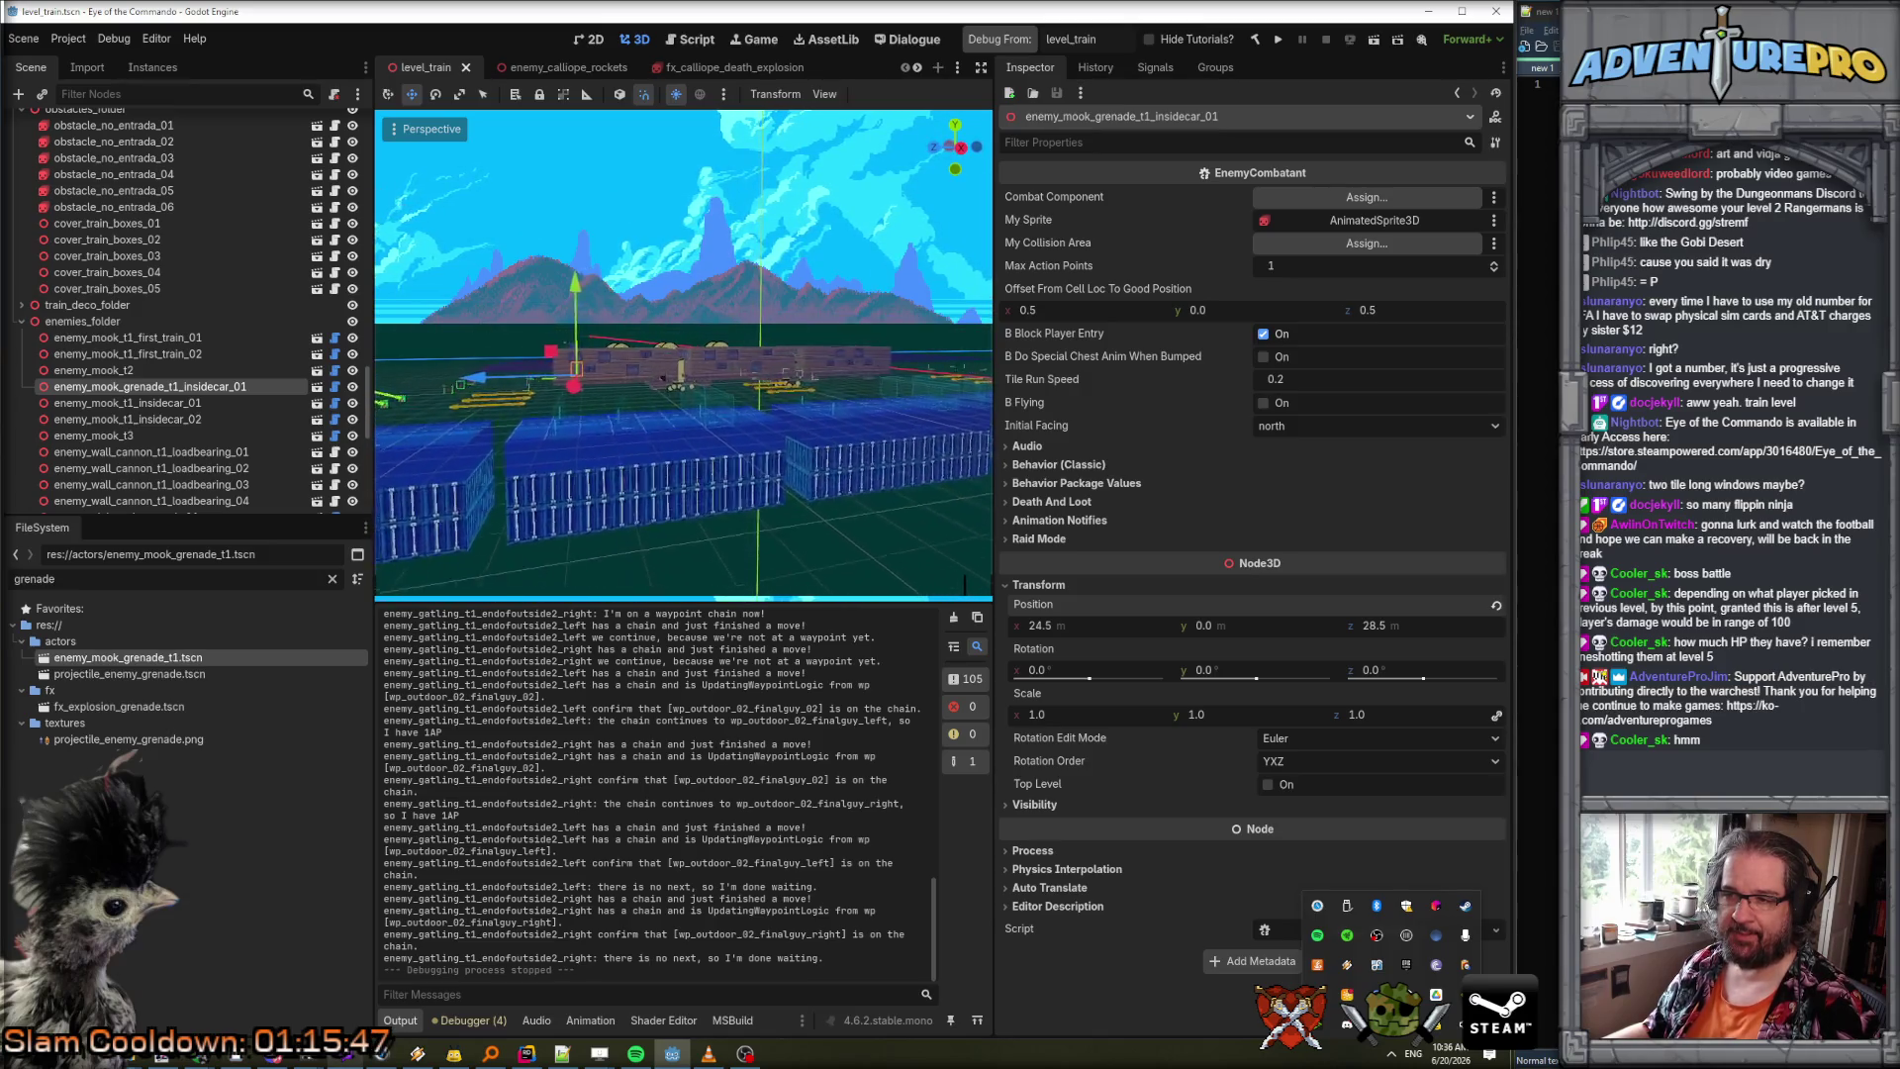
pyautogui.press('w')
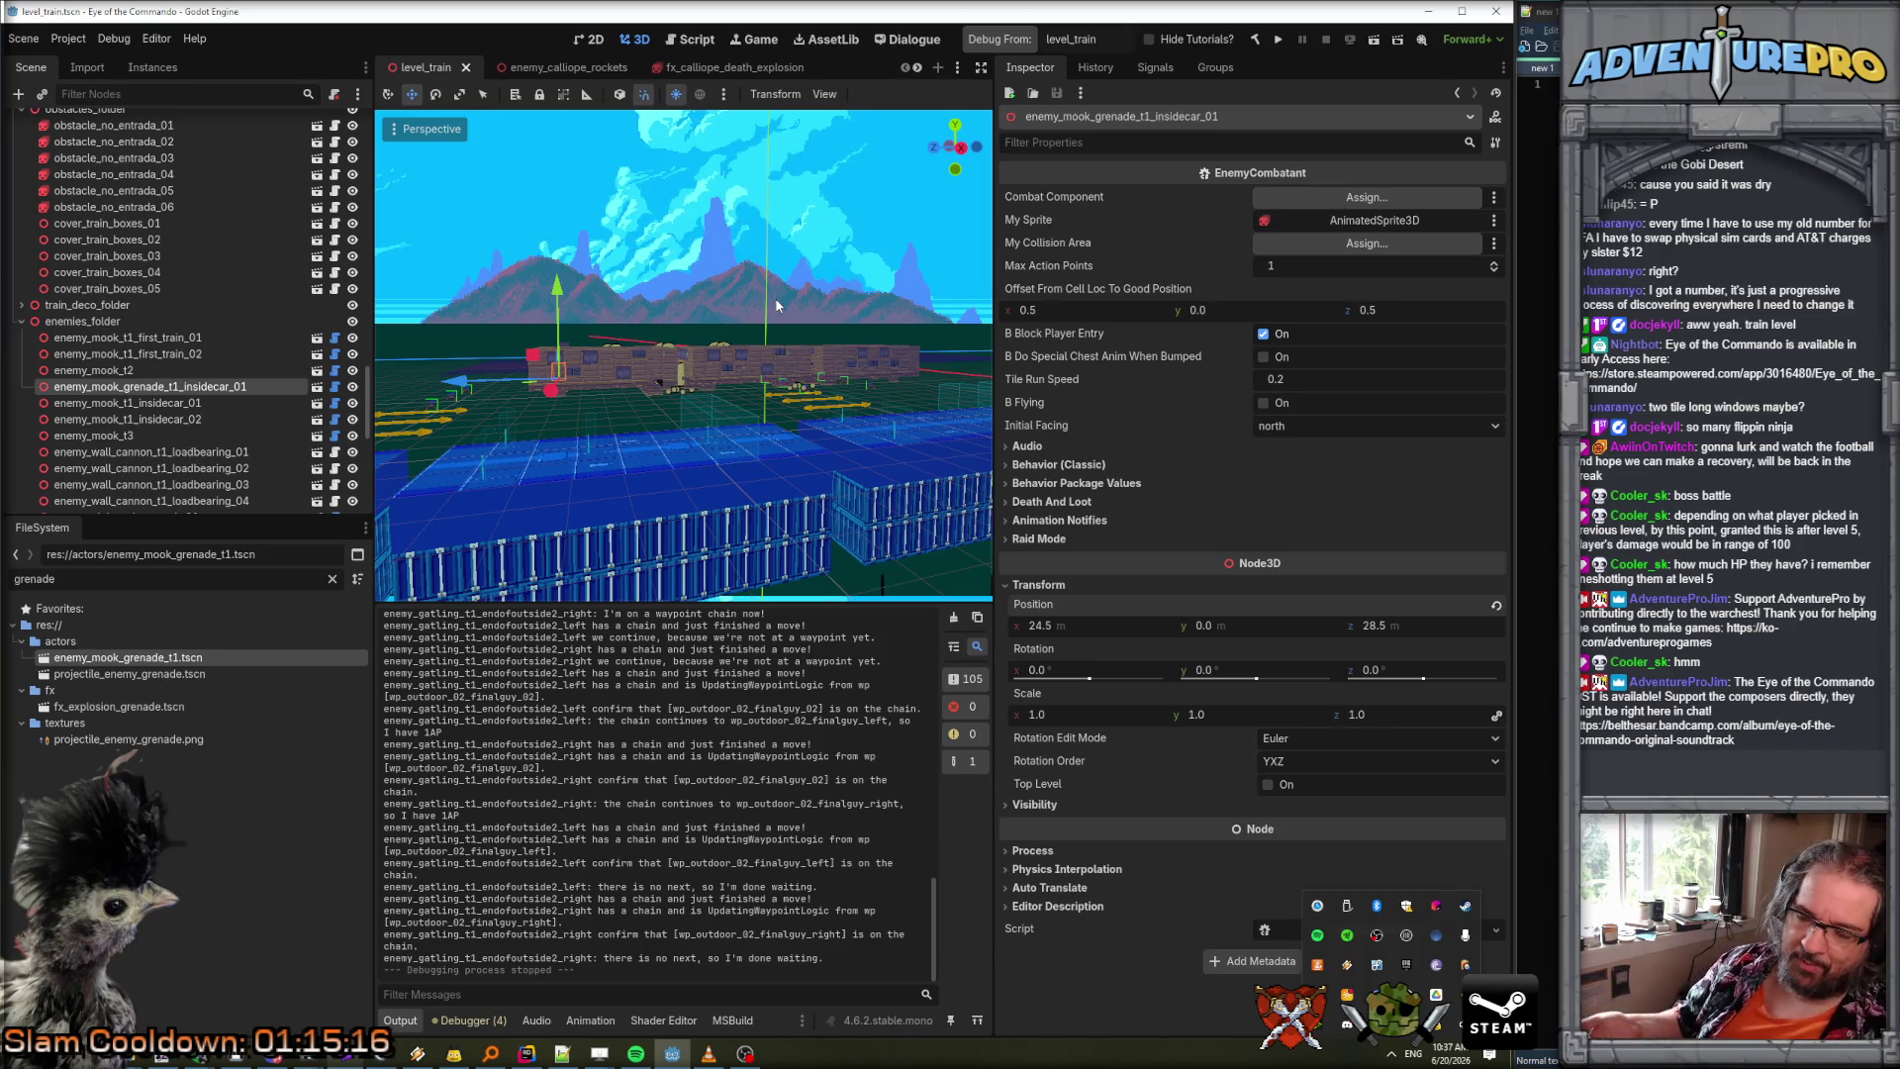
pyautogui.moveTo(706, 275); pyautogui.dragTo(609, 297)
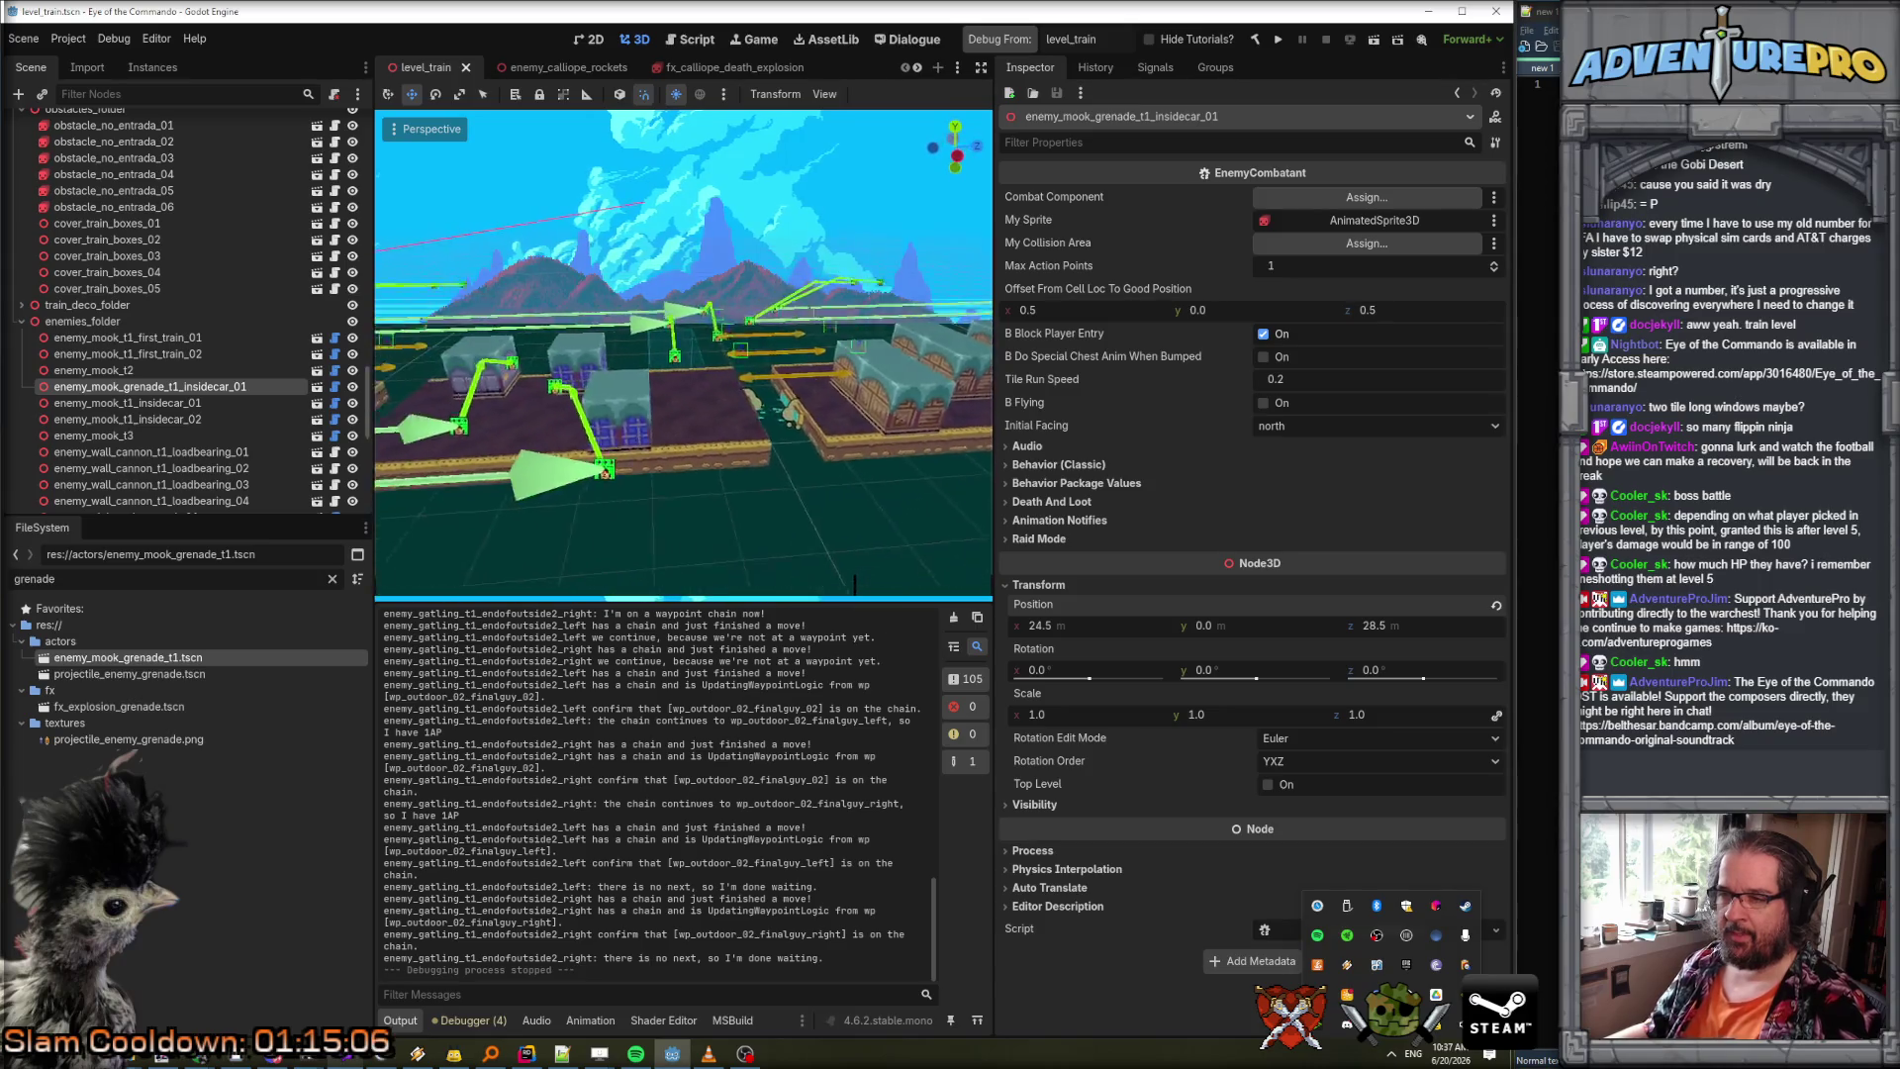
pyautogui.moveTo(609, 297); pyautogui.dragTo(522, 355)
pyautogui.scroll(-5, 693, 340)
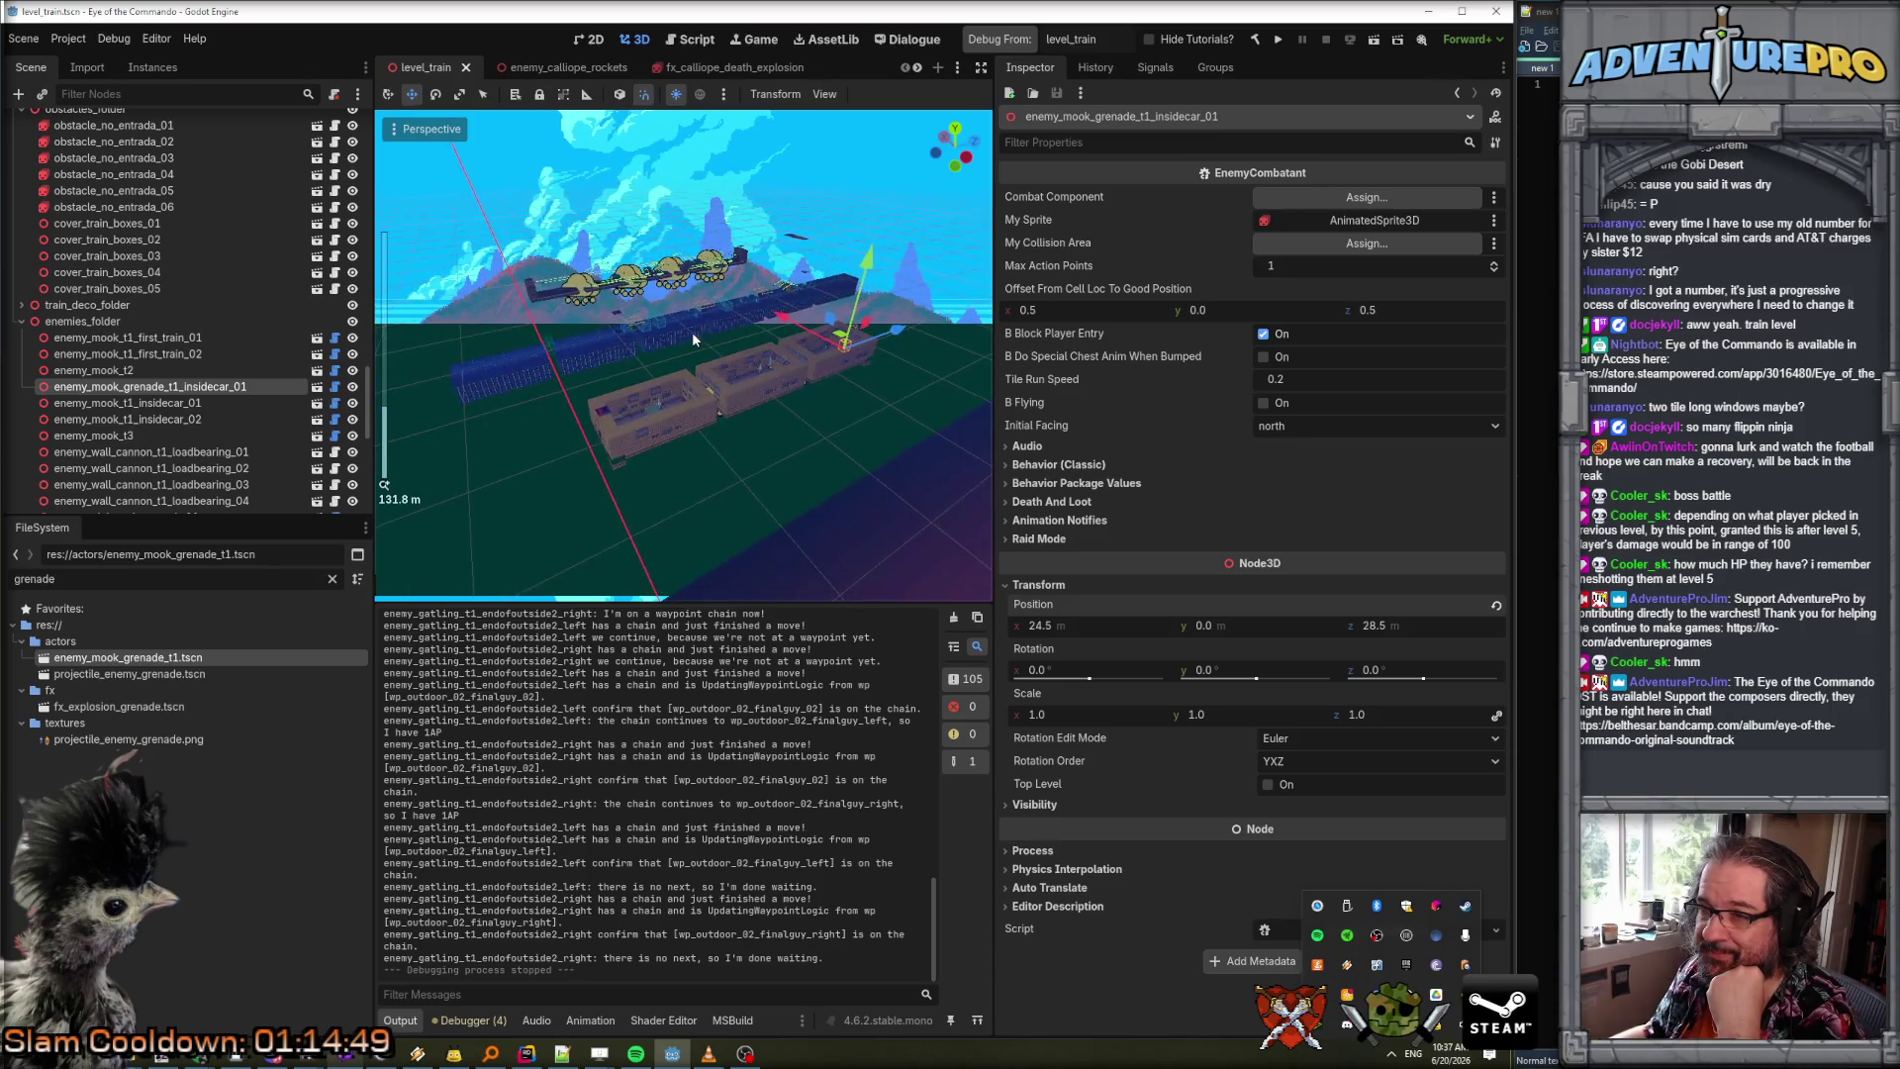
pyautogui.moveTo(750, 479)
pyautogui.mouseDown()
pyautogui.moveTo(776, 493)
pyautogui.moveTo(745, 489)
pyautogui.mouseUp()
pyautogui.scroll(10, 128, 199)
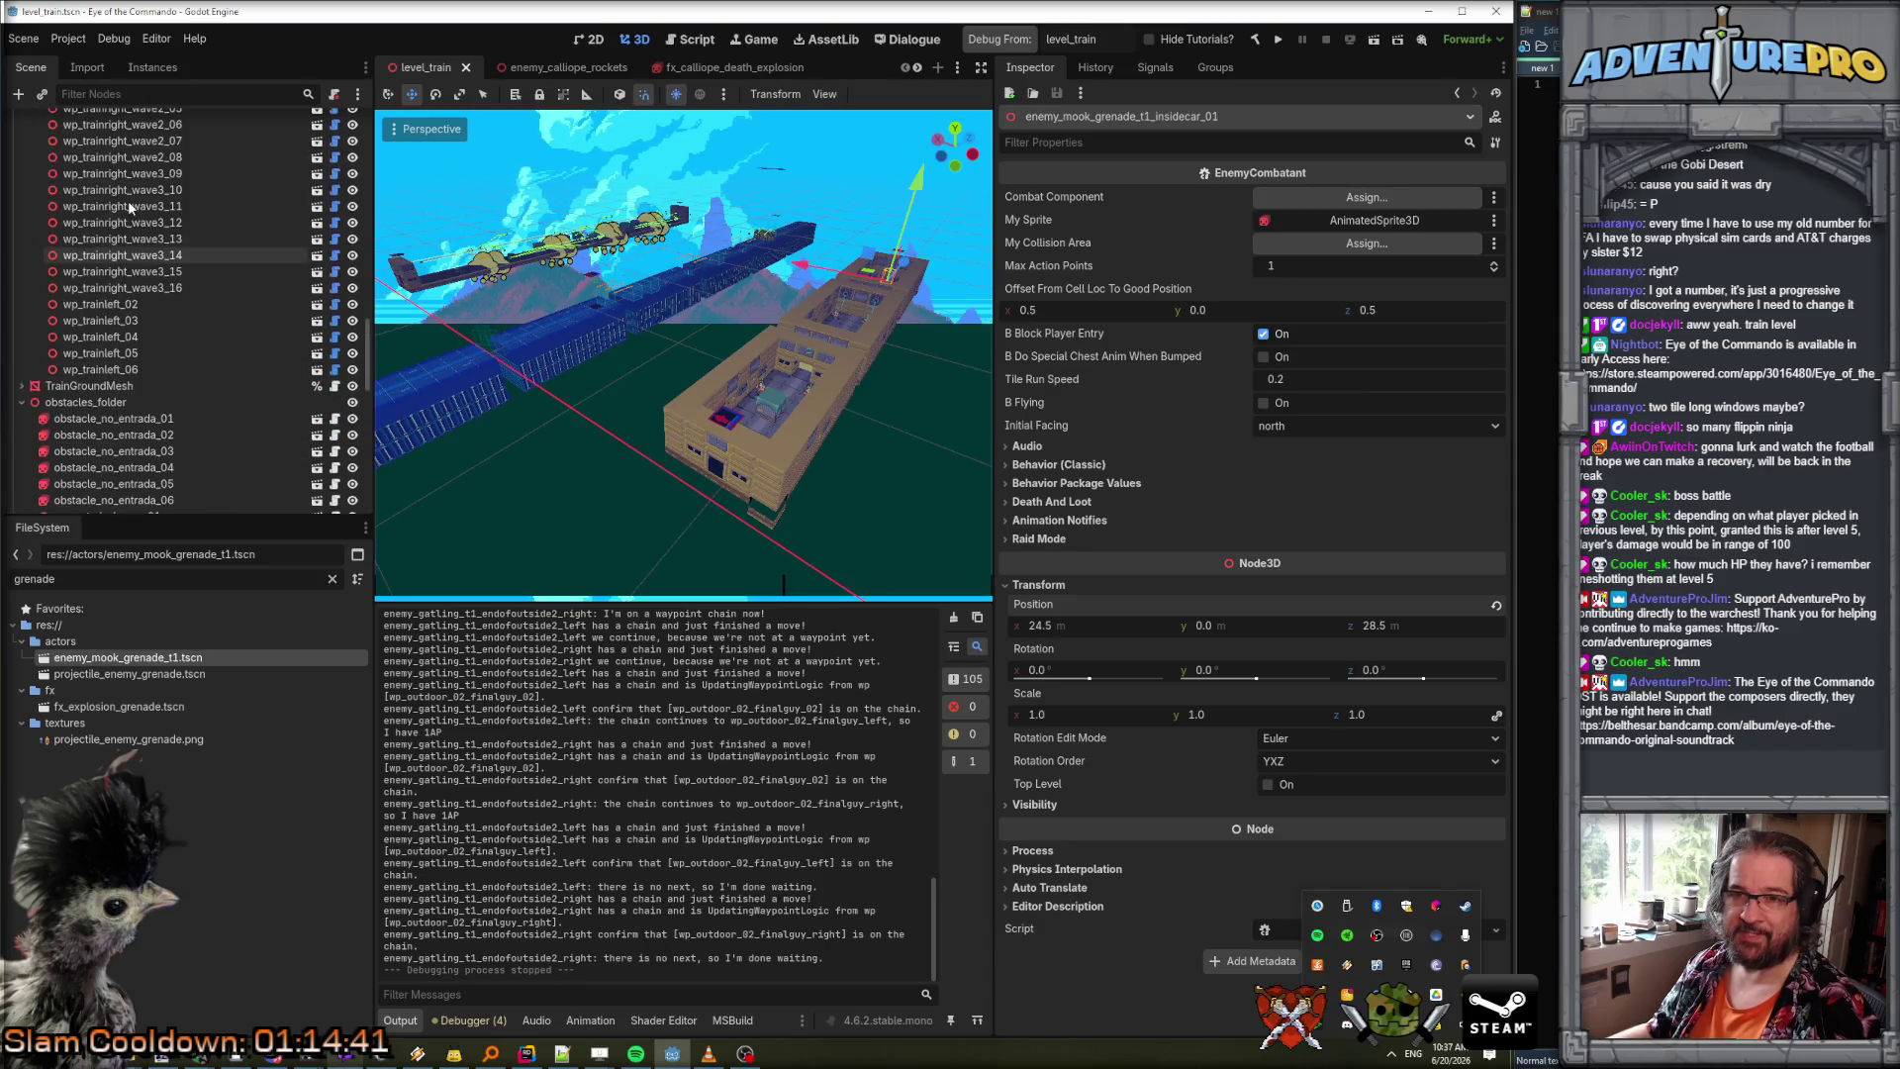
pyautogui.scroll(5, 128, 200)
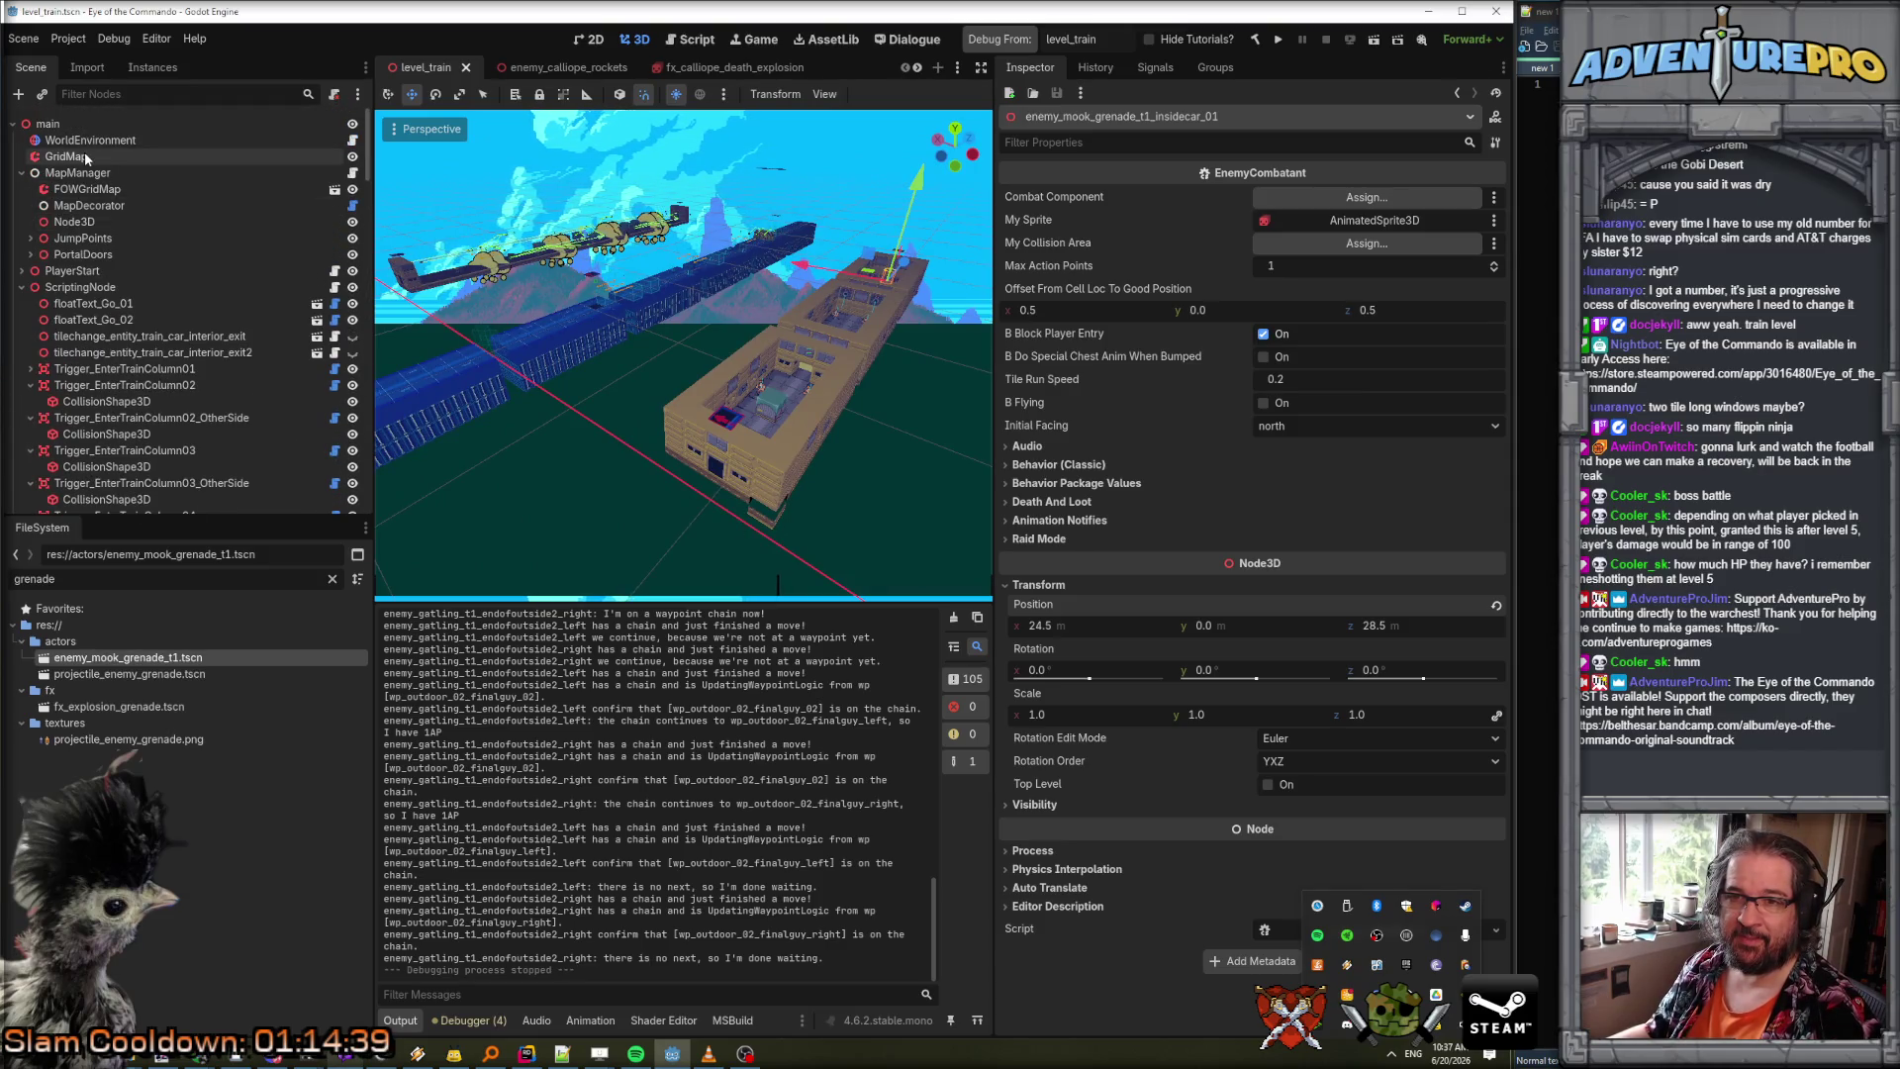
# Select the GridMap node to show its train-mesh palette and orbit the viewport onto the train car's side.
pyautogui.click(85, 155)
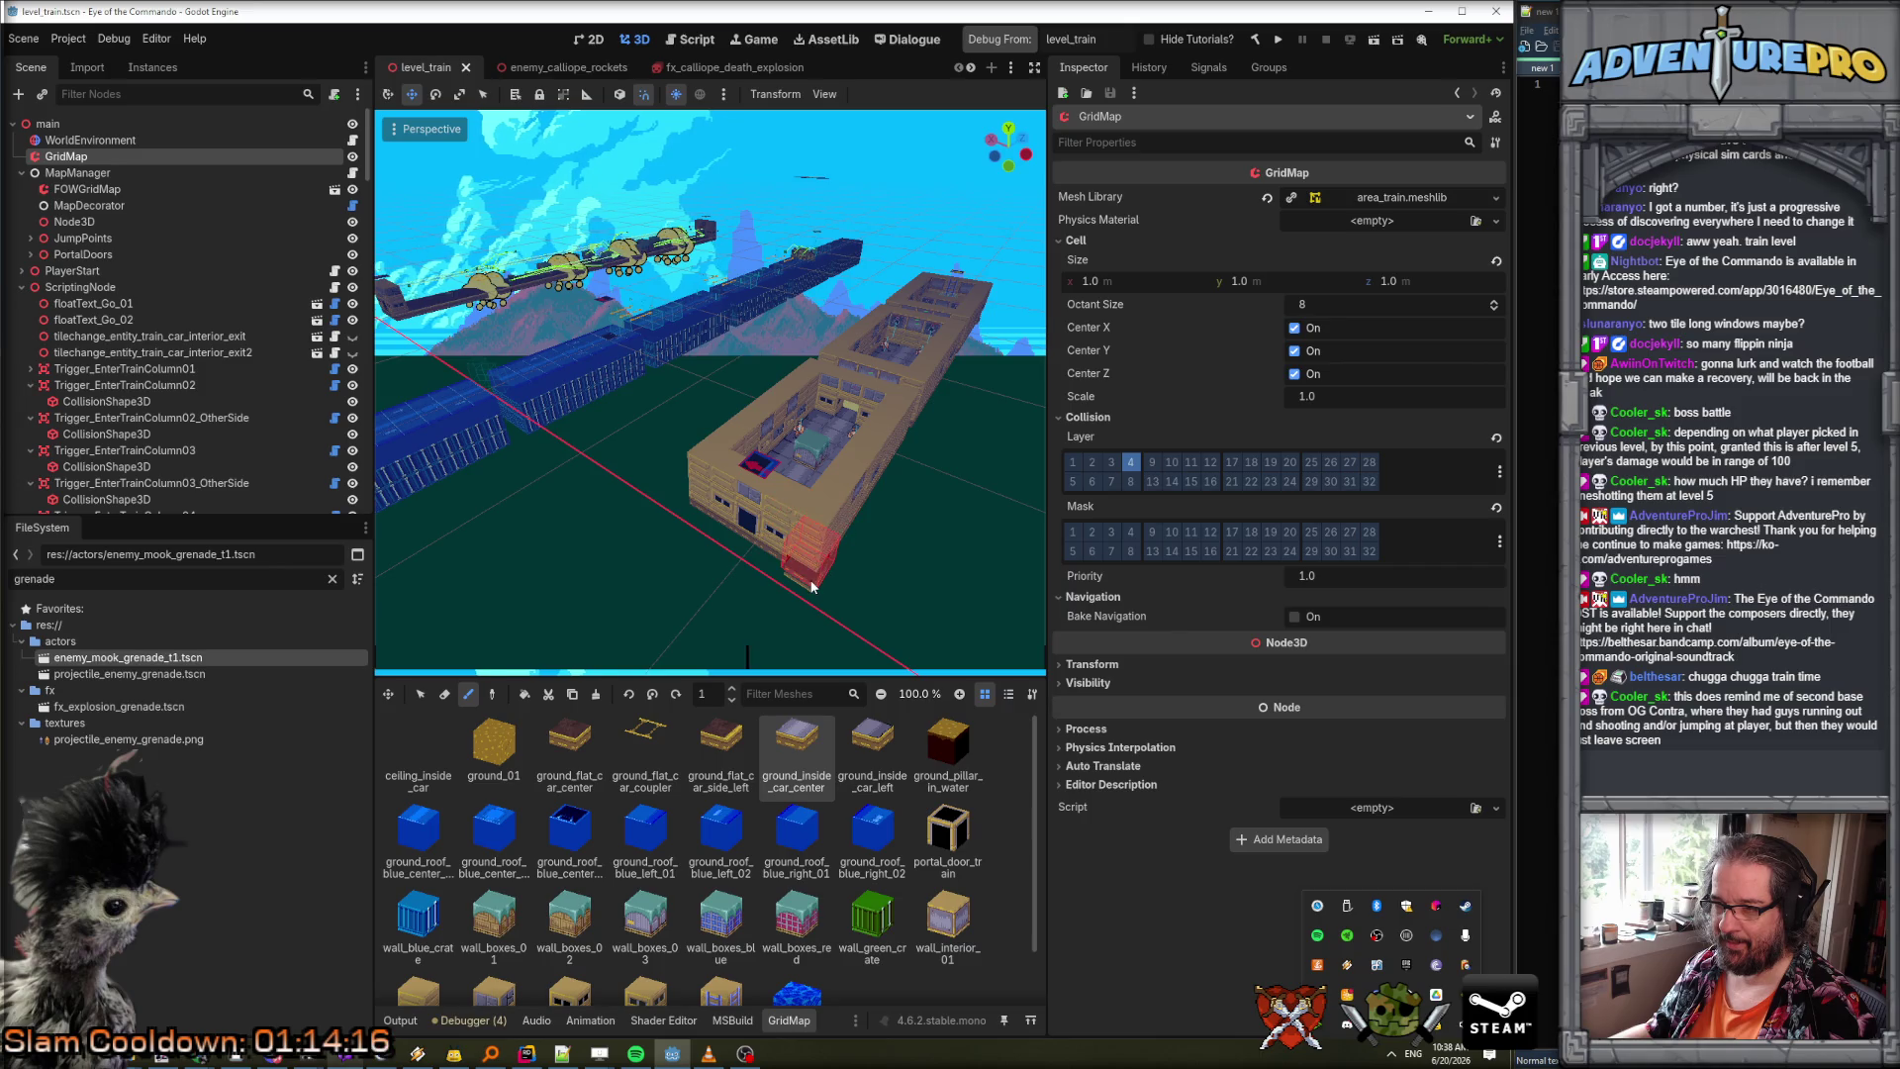
pyautogui.scroll(5, 822, 562)
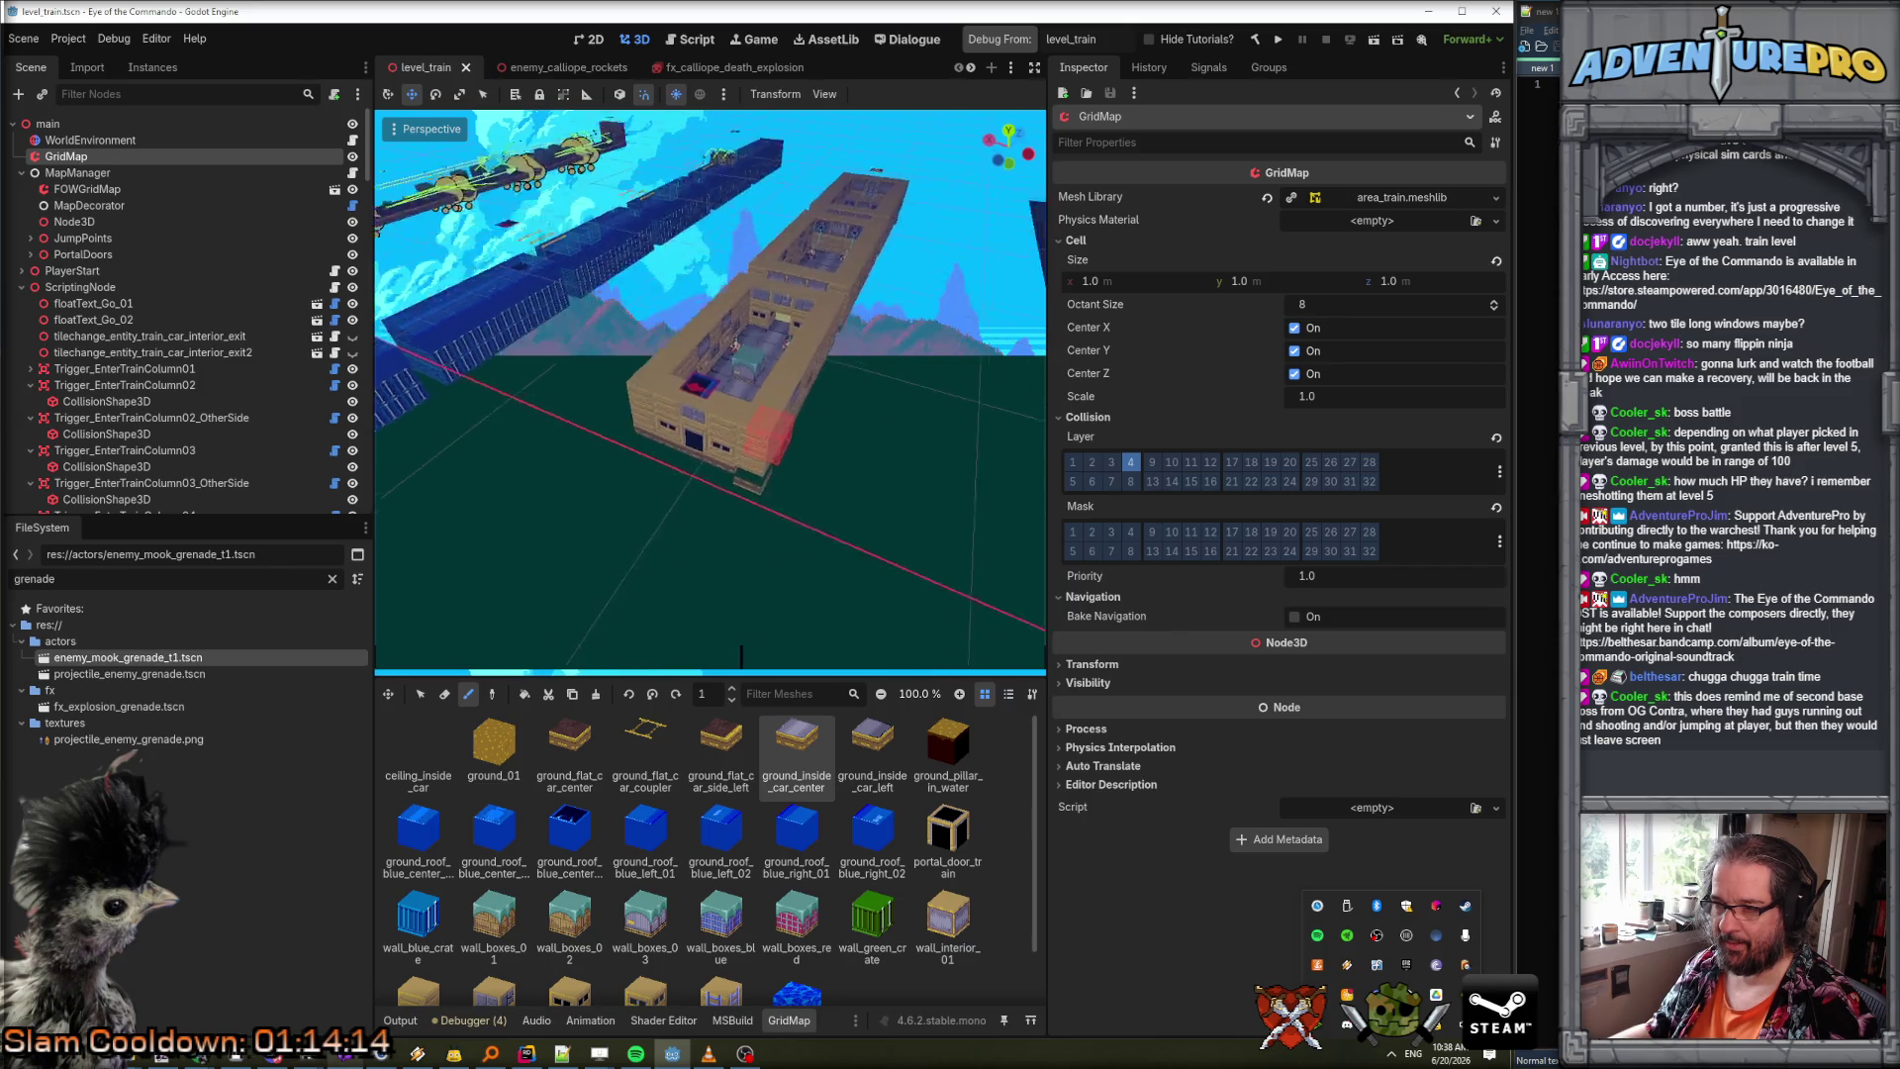
pyautogui.moveTo(736, 655); pyautogui.dragTo(843, 526)
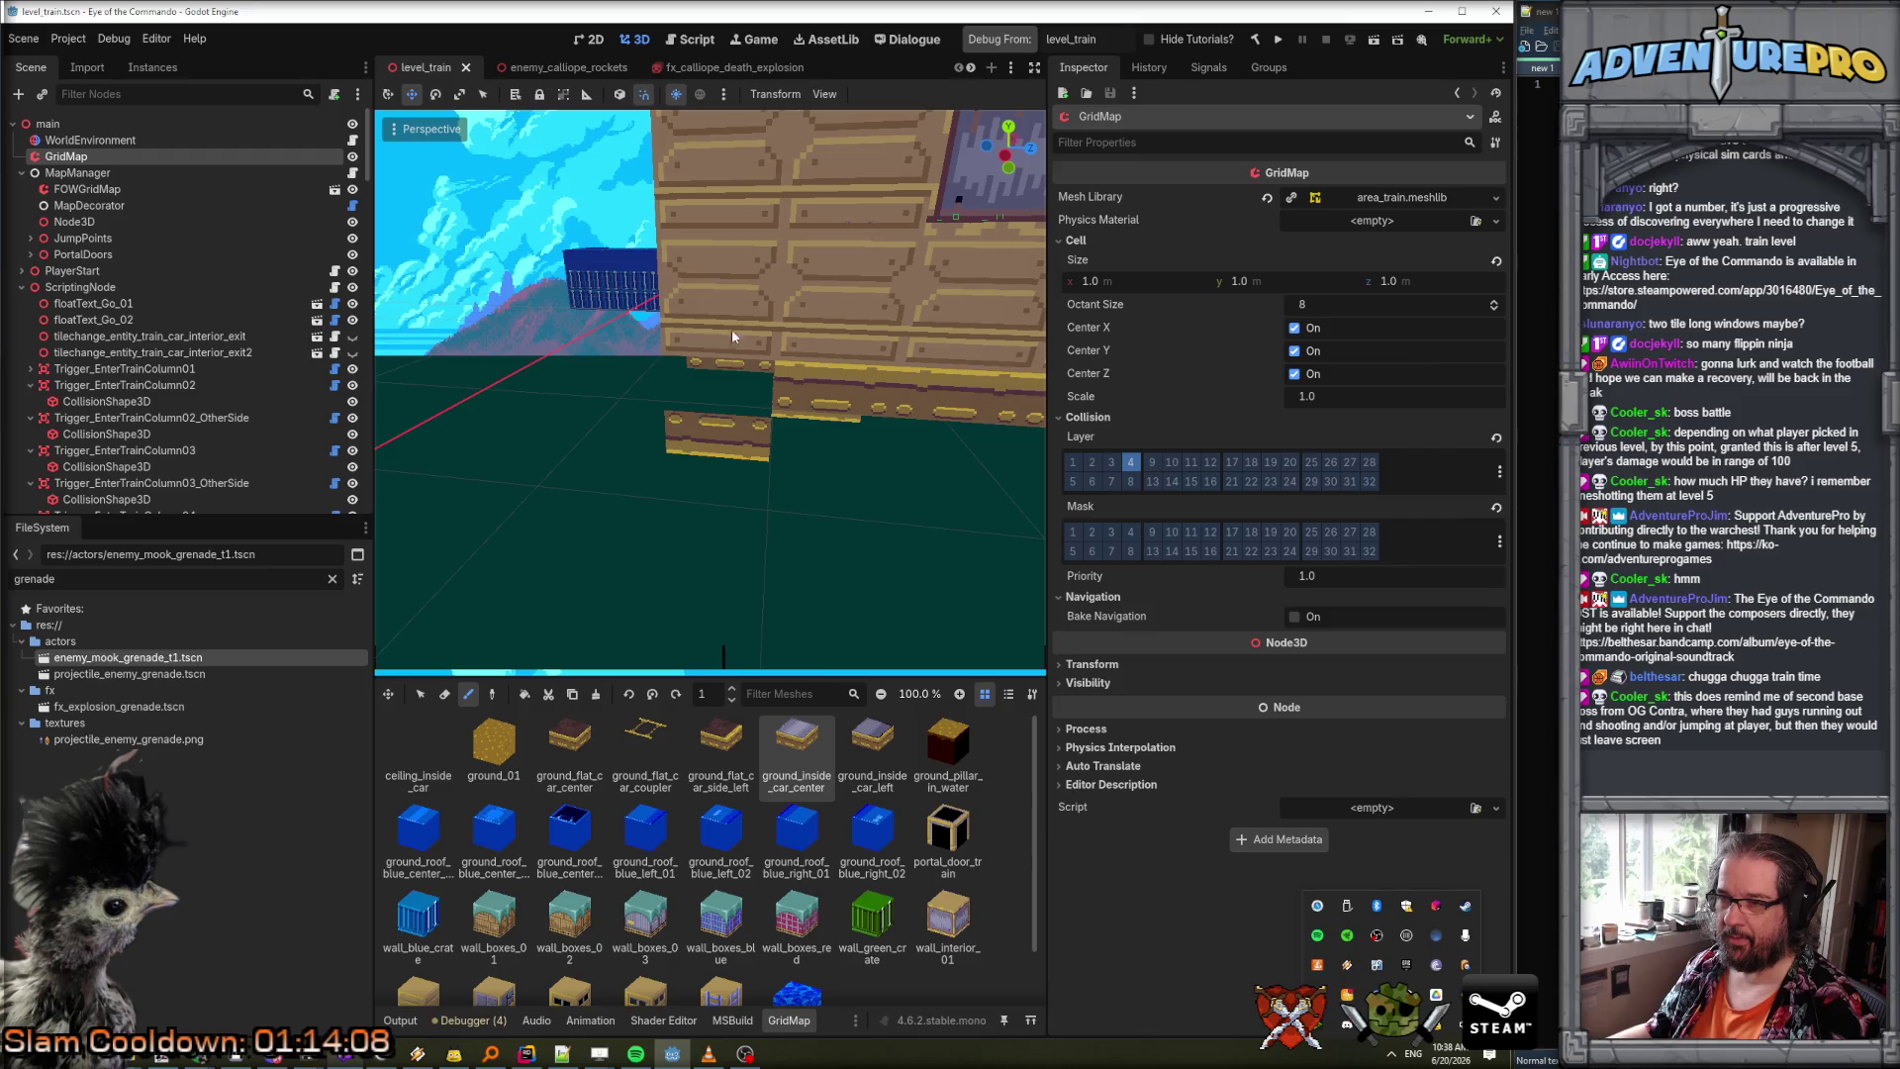
pyautogui.scroll(-5, 770, 386)
pyautogui.scroll(5, 772, 387)
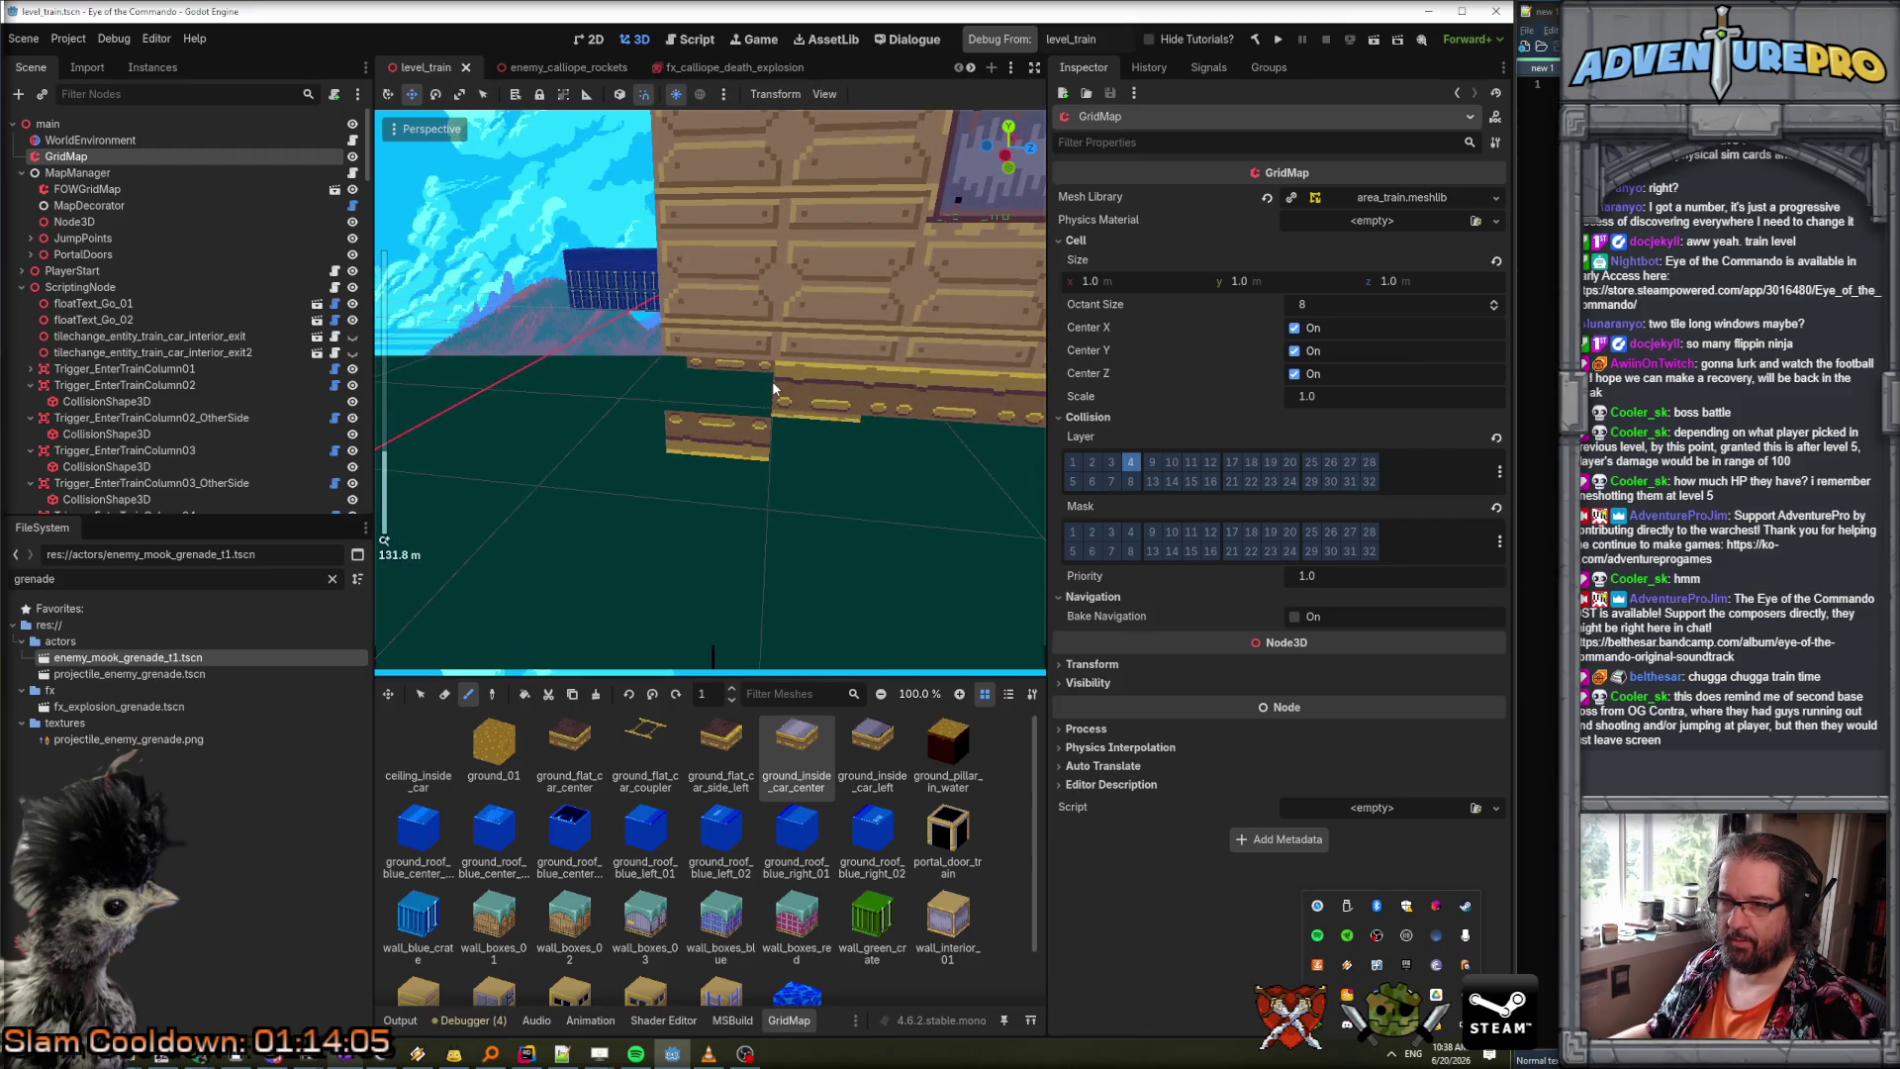
pyautogui.scroll(5, 772, 380)
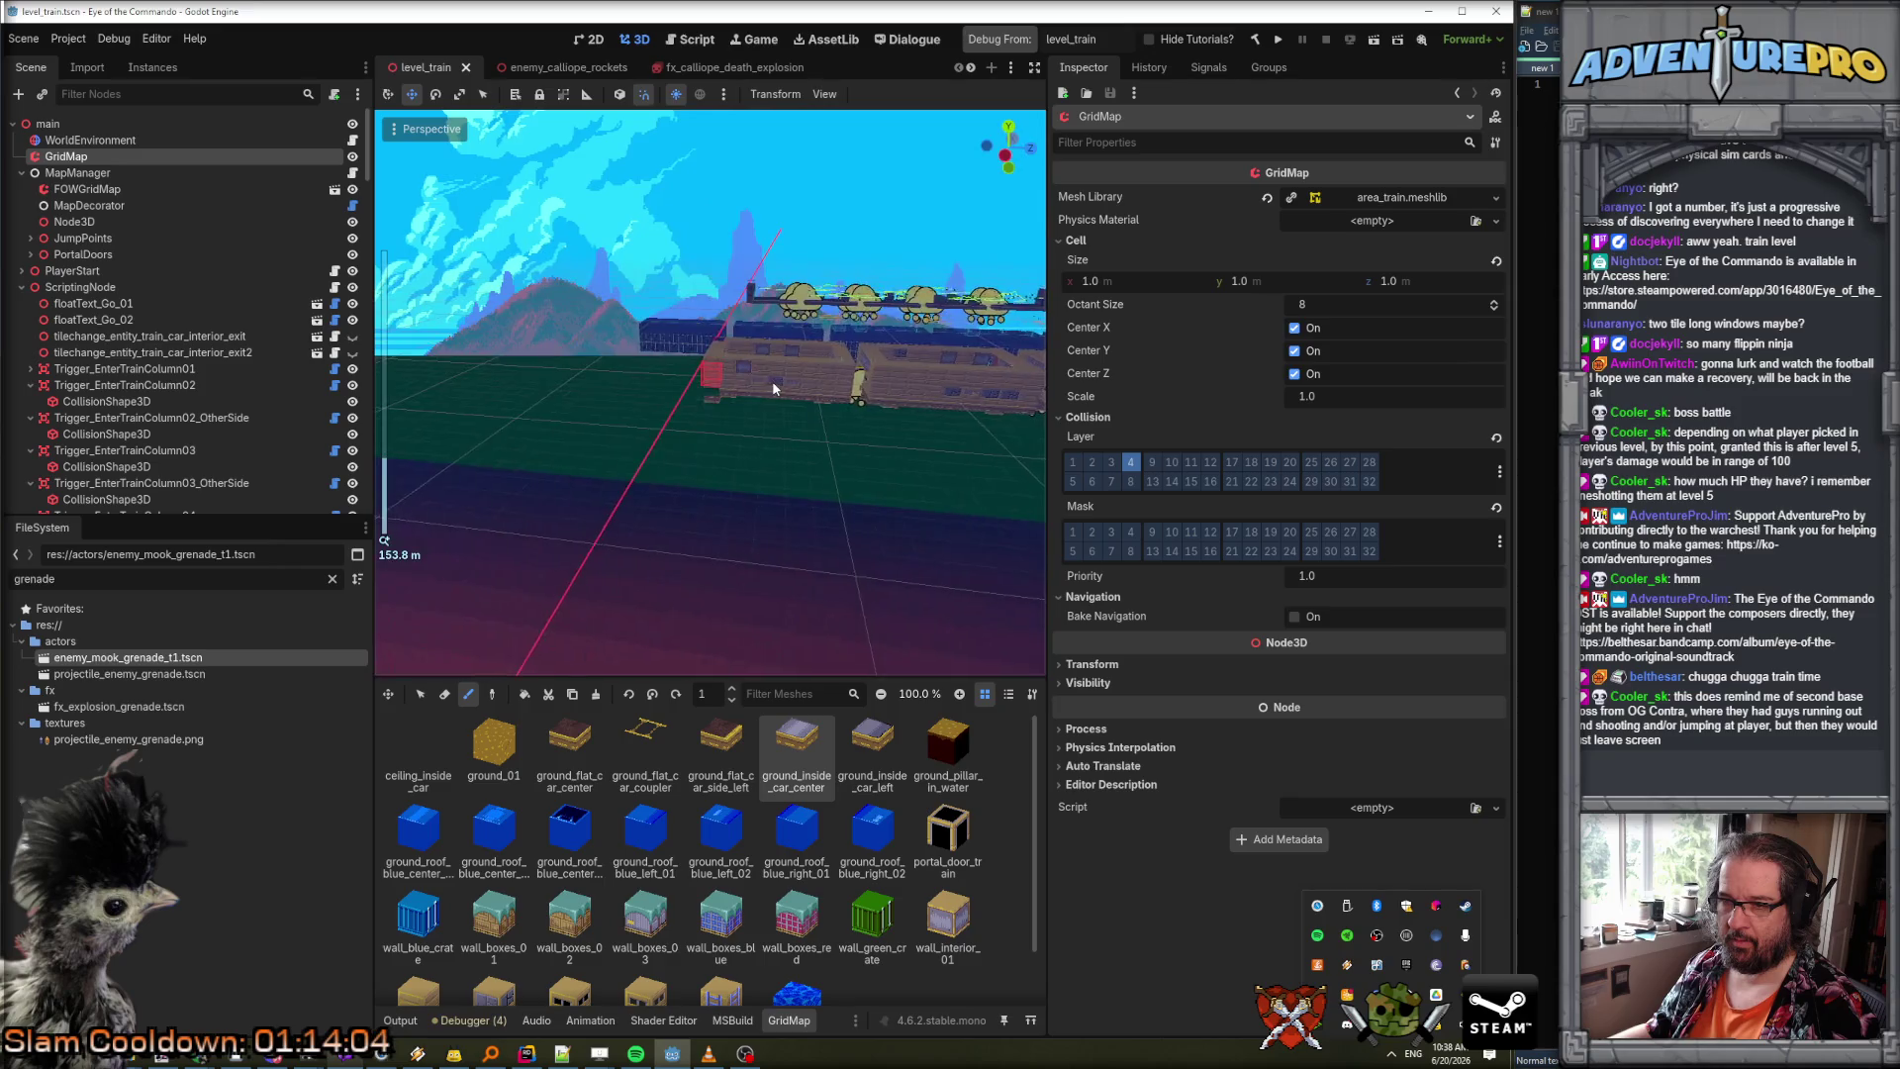
pyautogui.moveTo(707, 657); pyautogui.dragTo(696, 656)
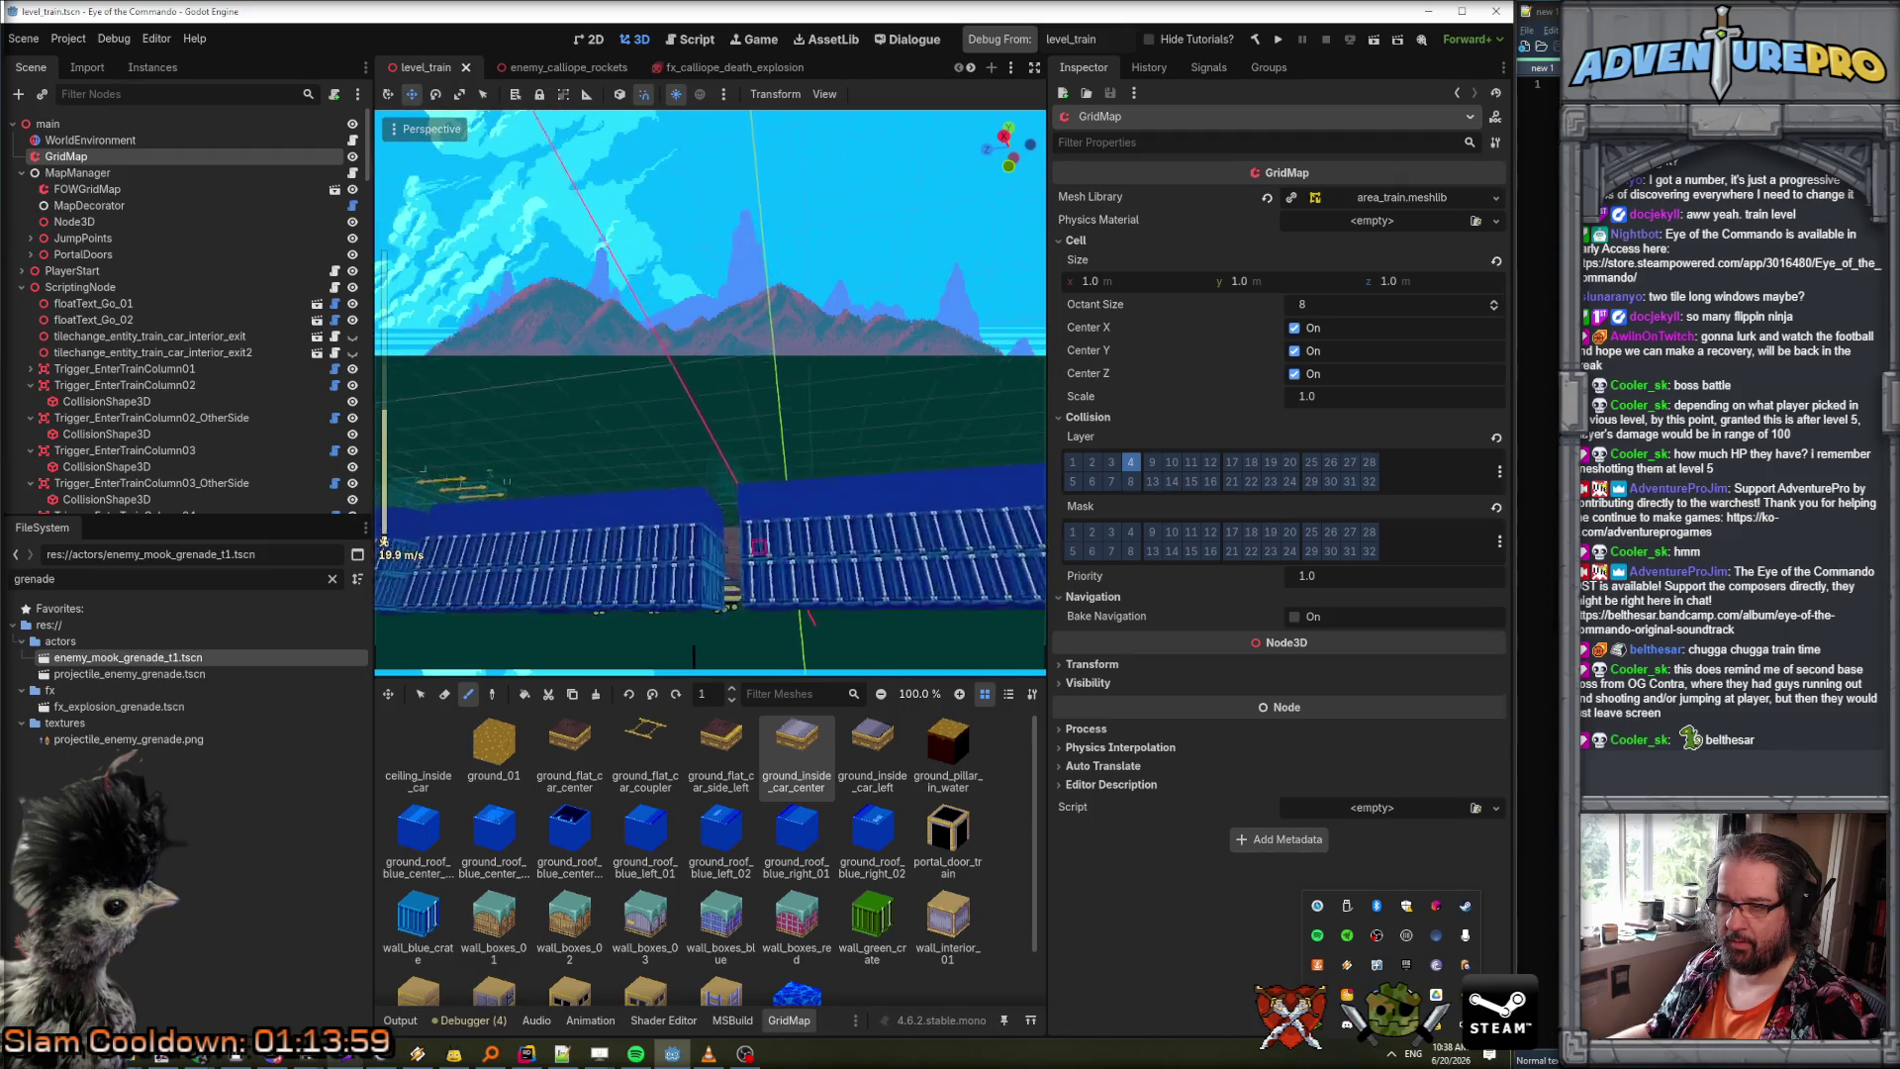
pyautogui.scroll(3, 774, 382)
pyautogui.moveTo(760, 473); pyautogui.dragTo(712, 349)
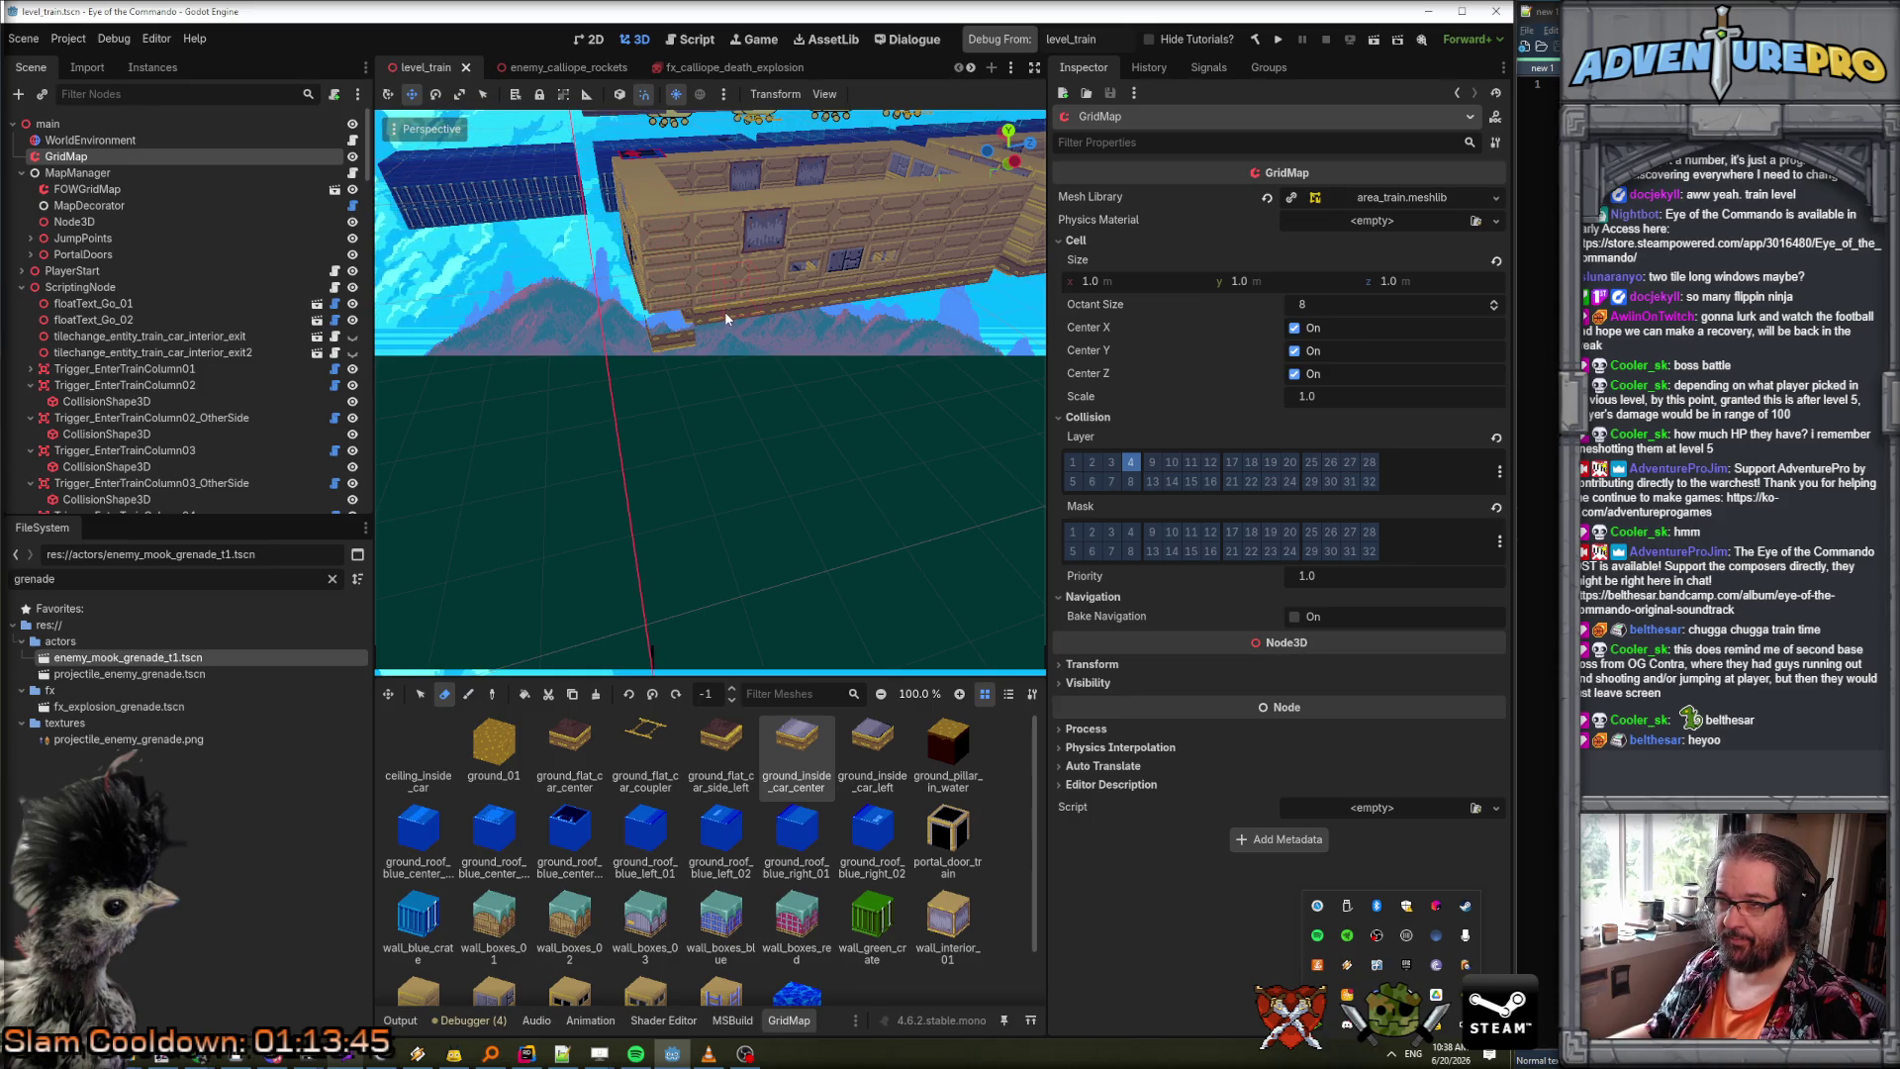
pyautogui.scroll(8, 737, 317)
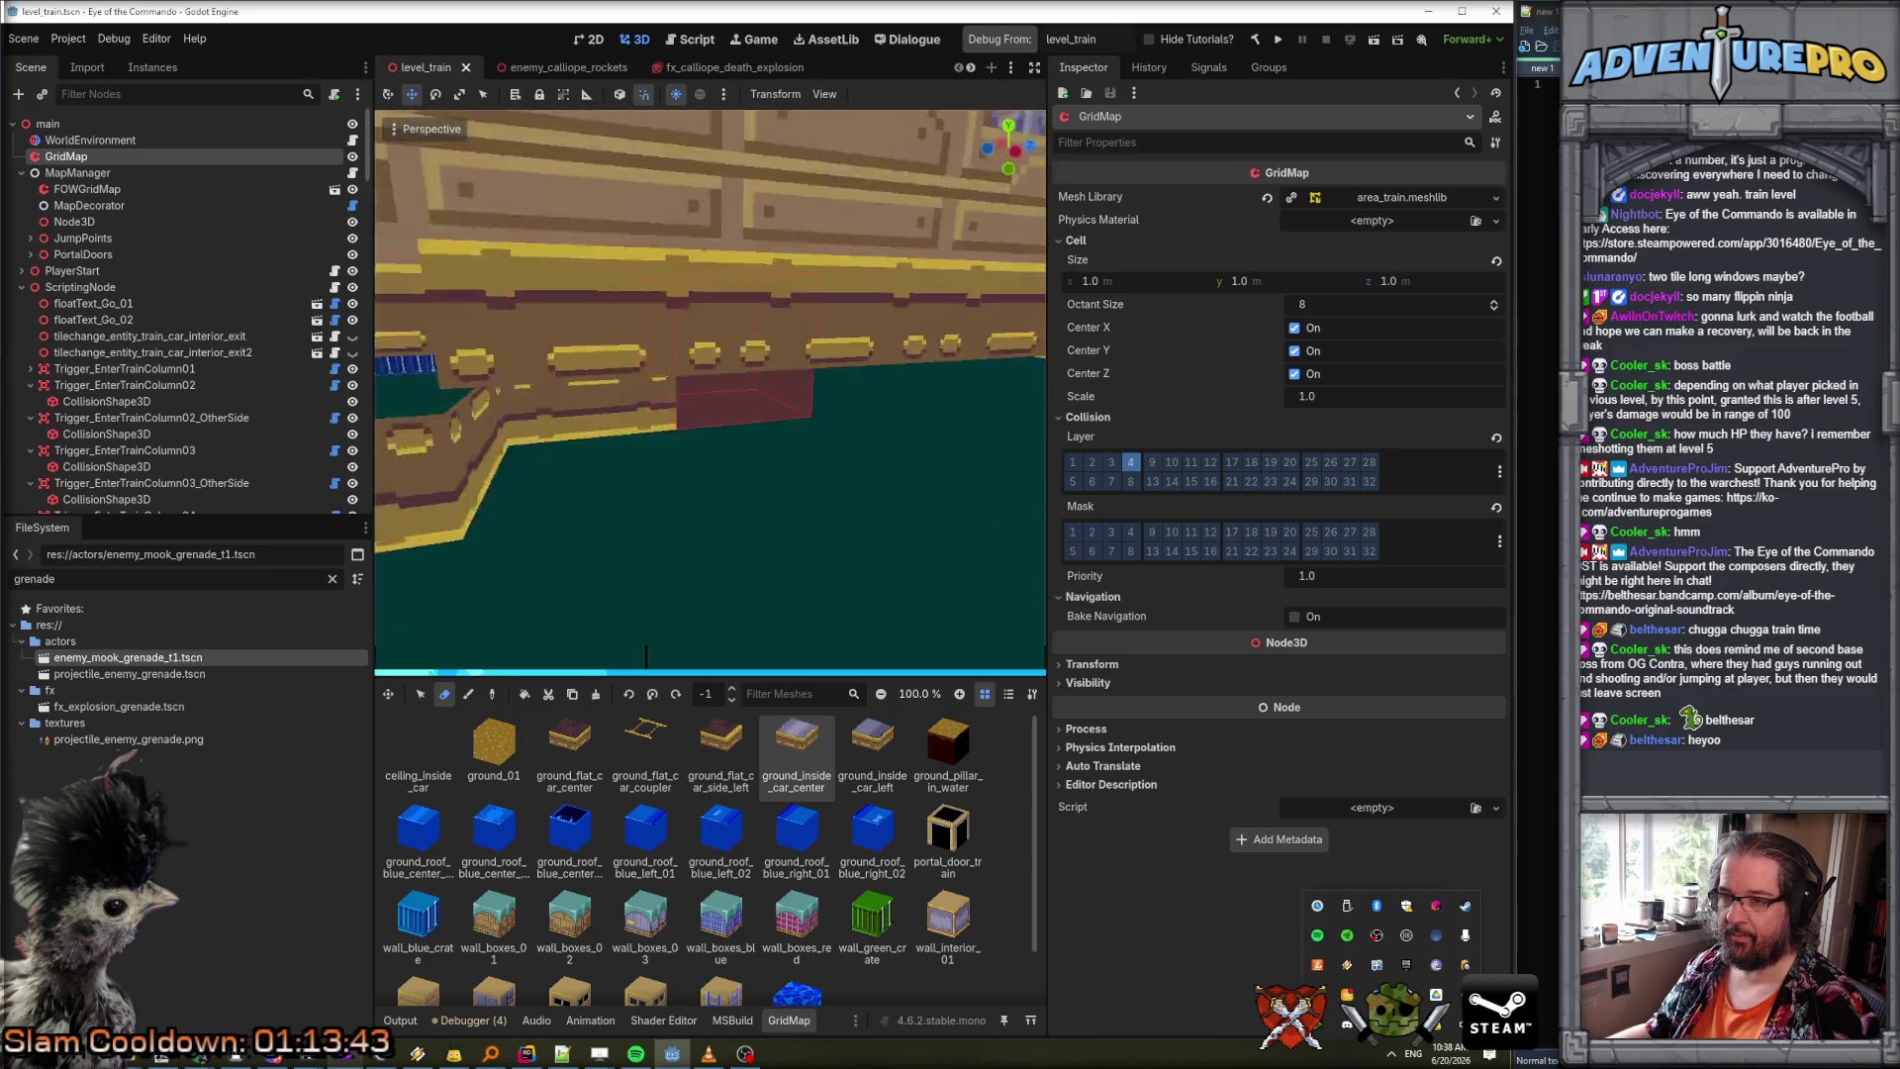
pyautogui.scroll(-5, 710, 387)
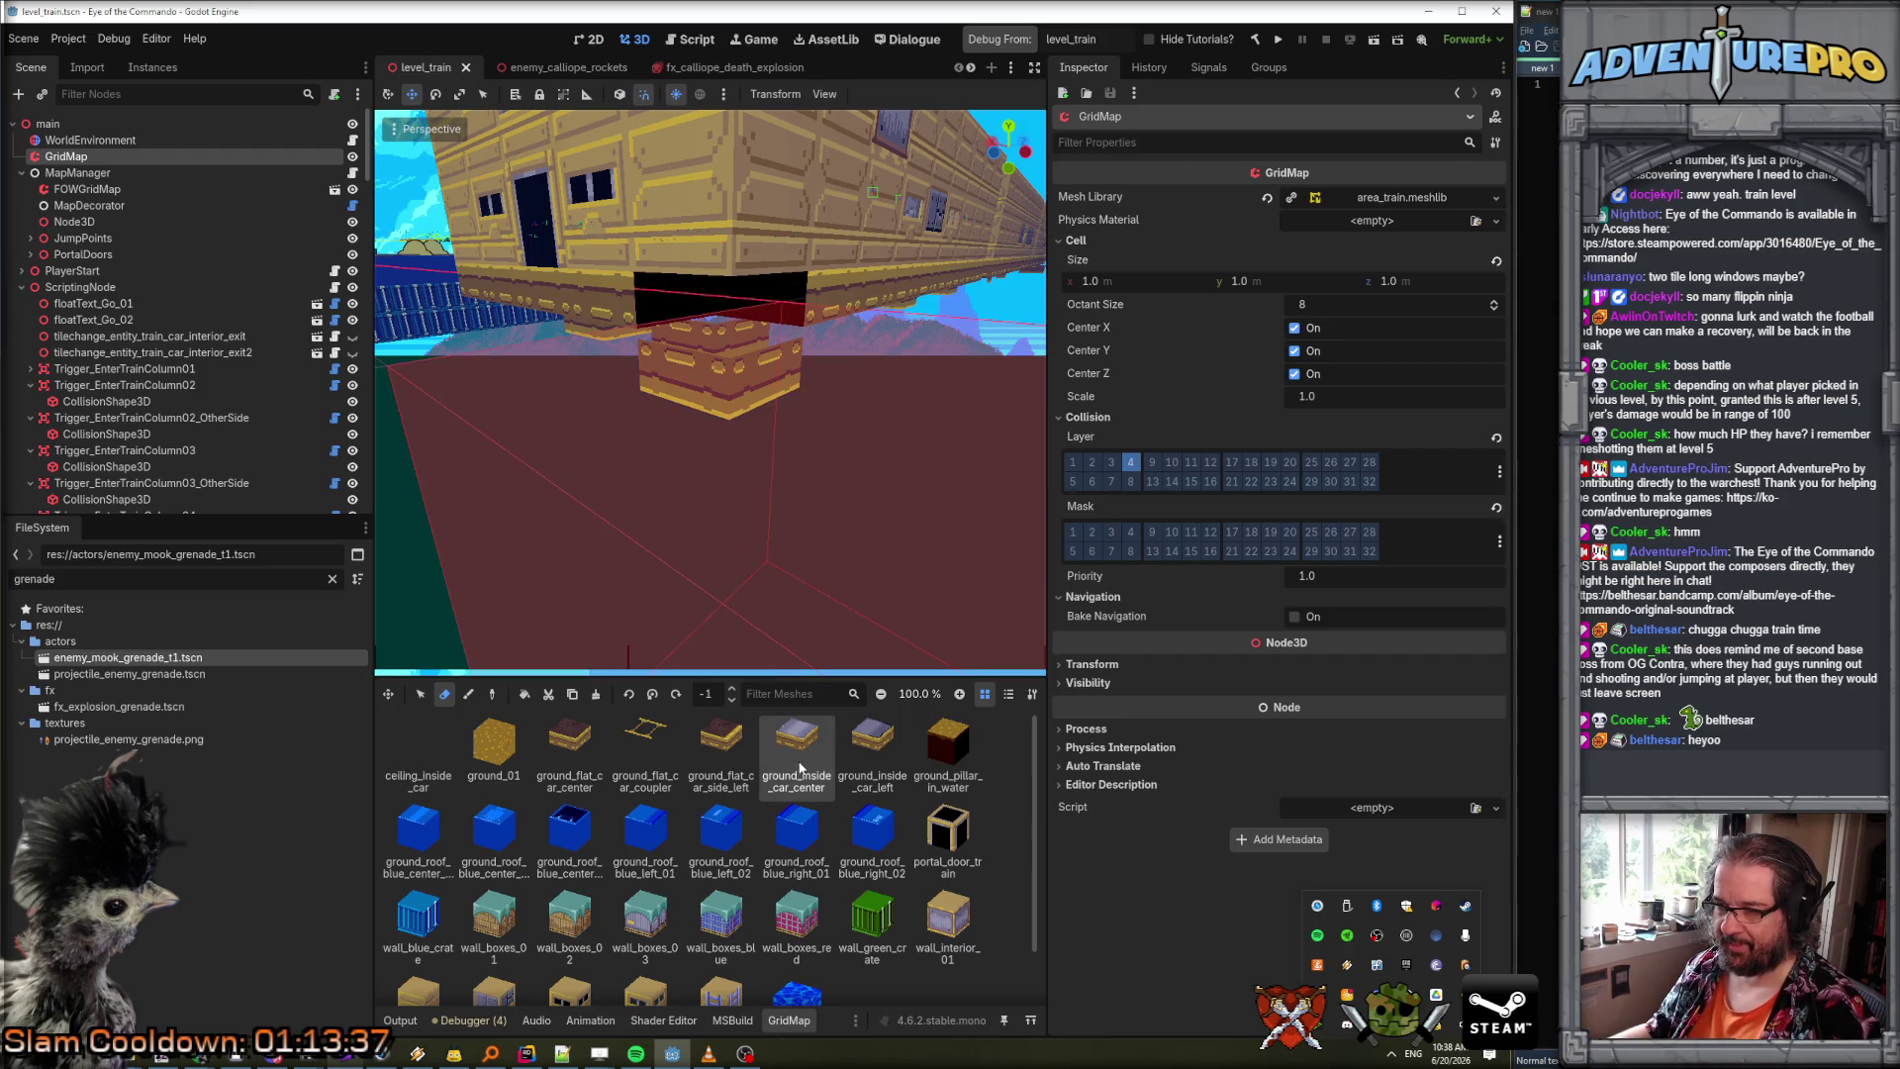
# With ground_inside_car_left chosen and the Paint tool active, erase the stray block beneath the train car.
pyautogui.click(871, 752)
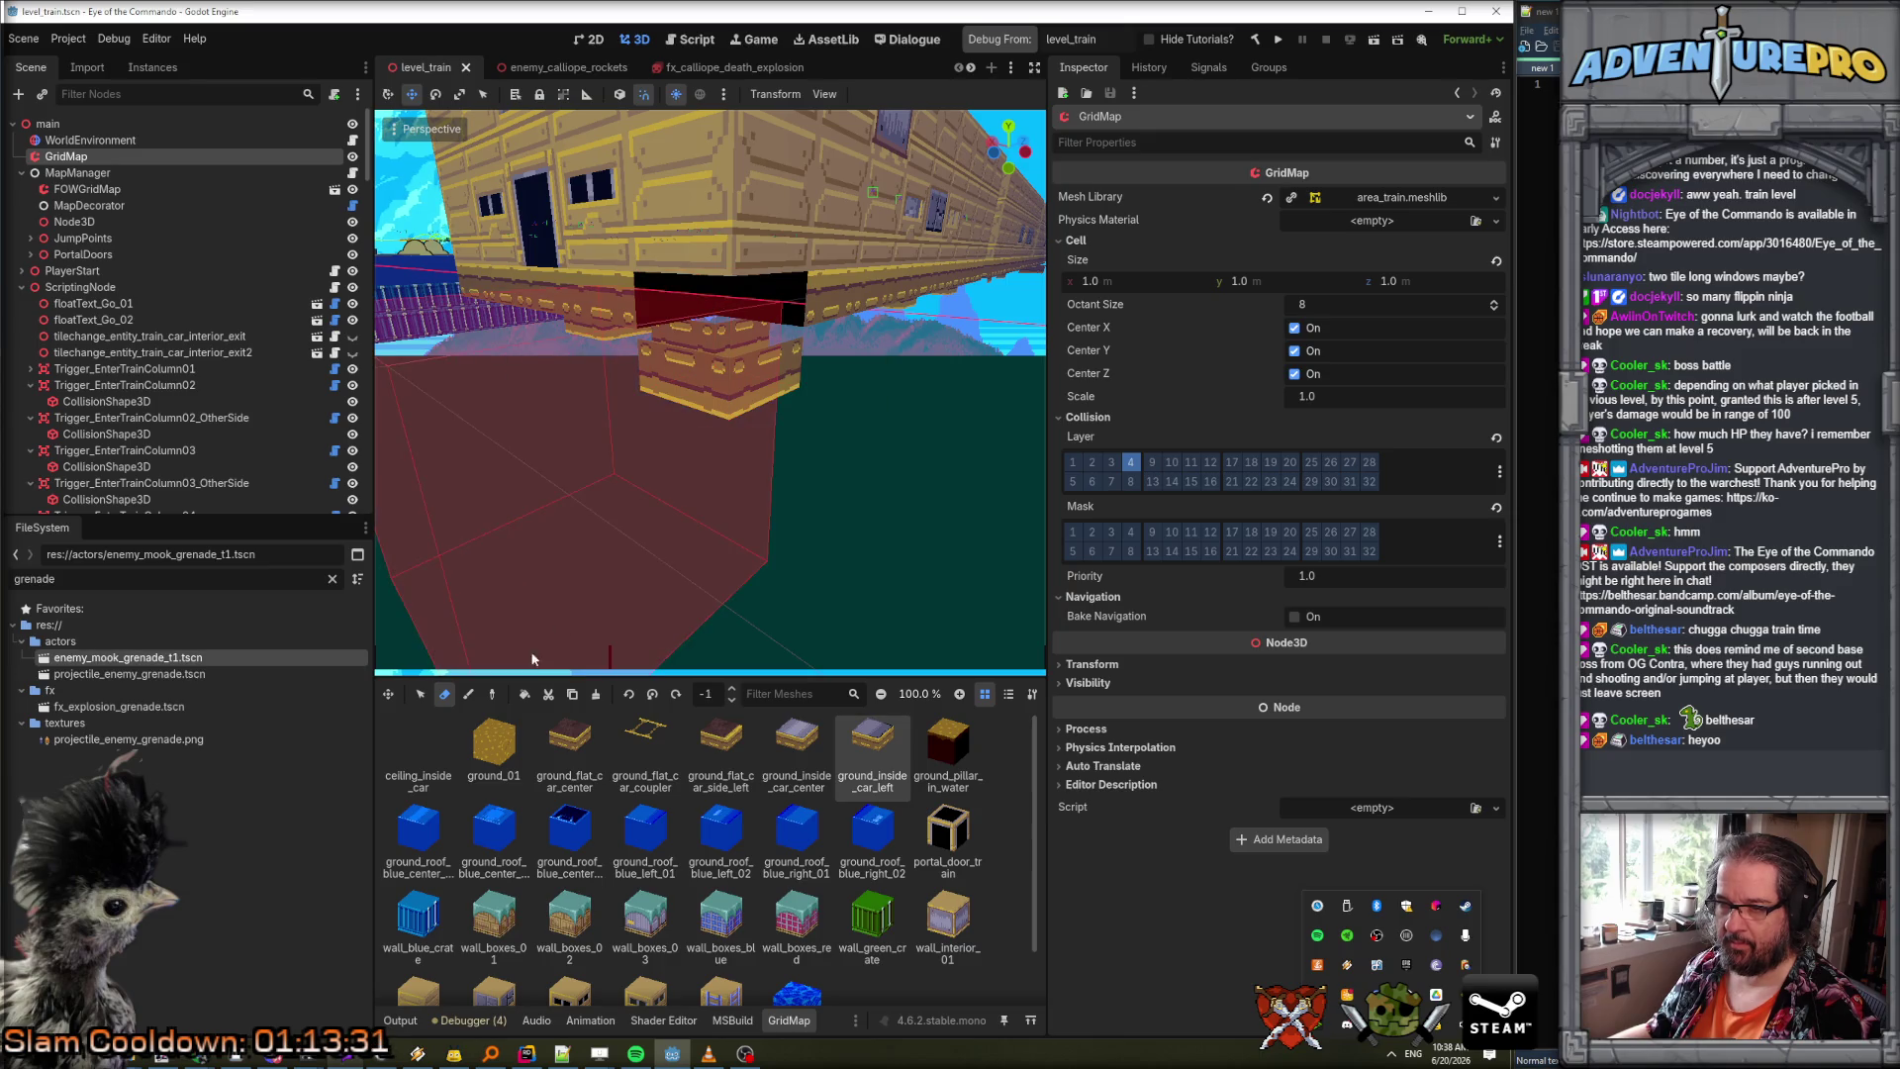
pyautogui.click(466, 696)
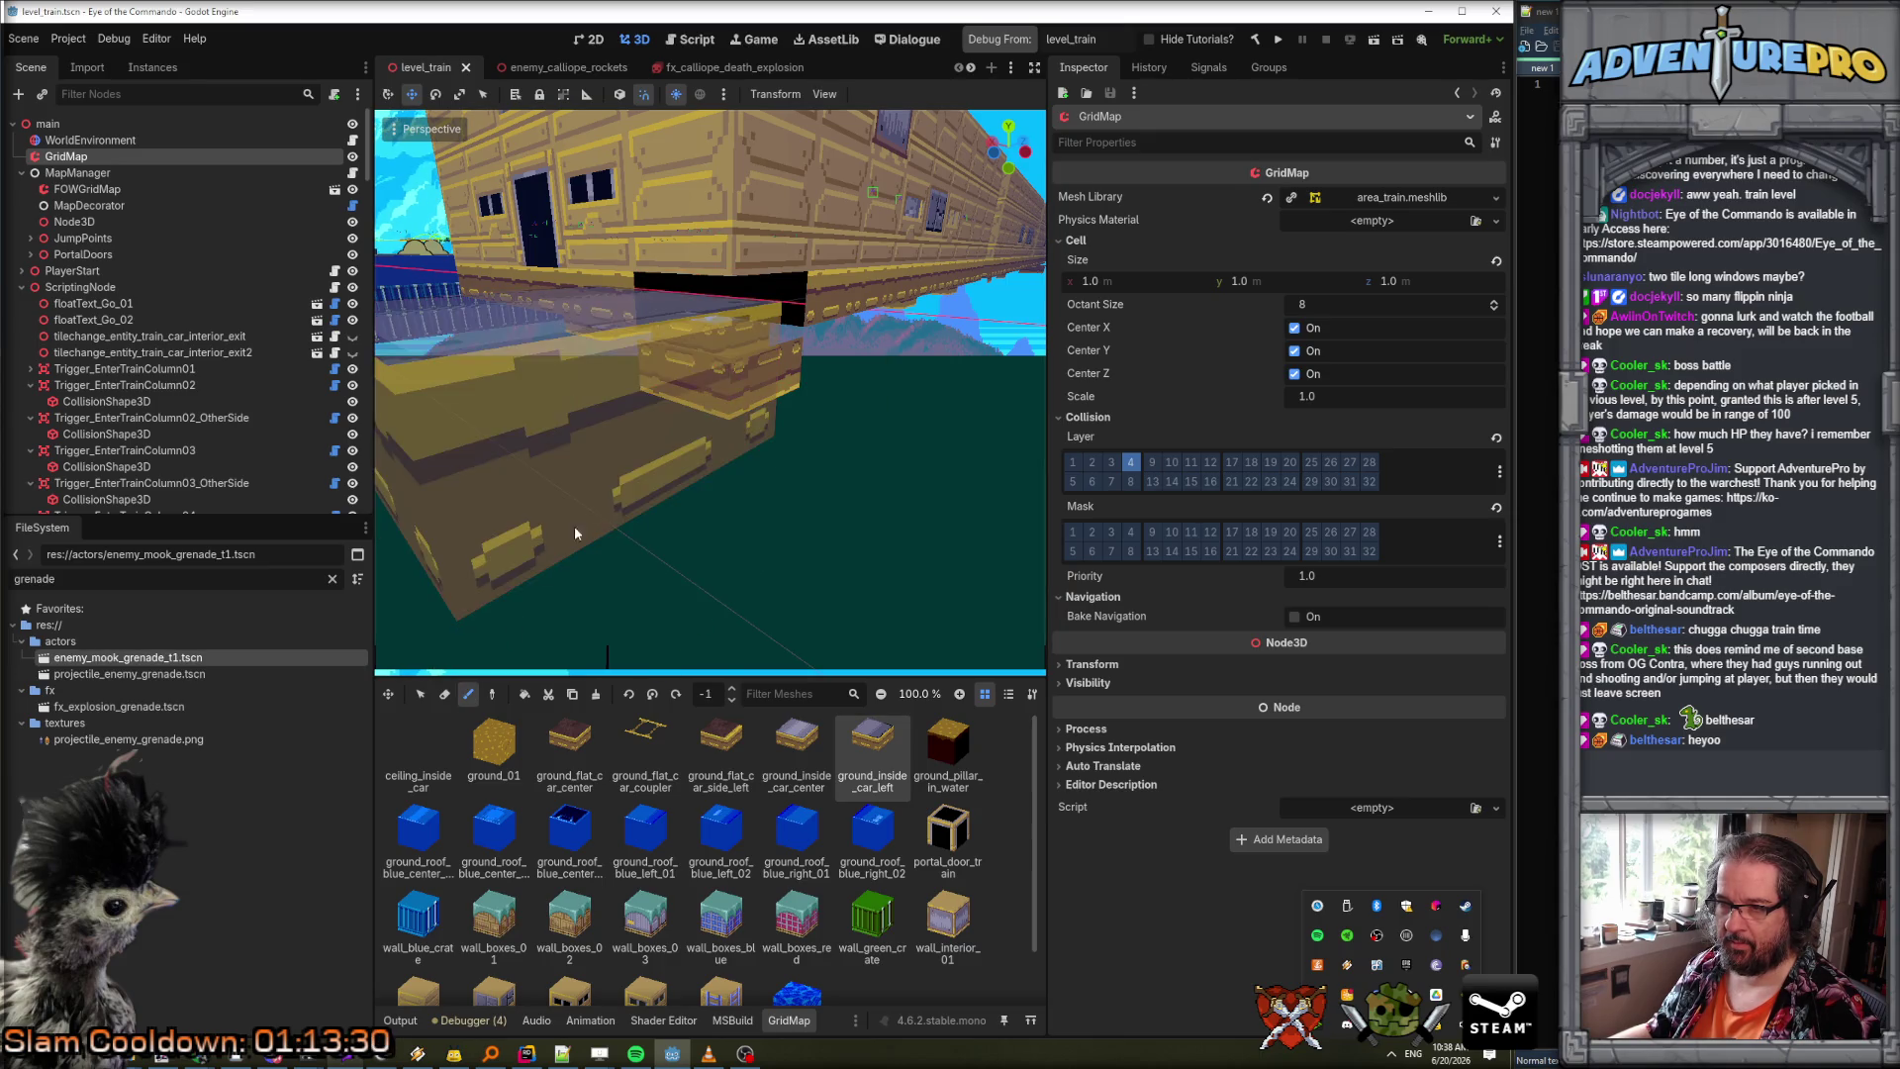
pyautogui.rightClick(717, 406)
pyautogui.moveTo(710, 406)
pyautogui.mouseDown()
pyautogui.moveTo(710, 357)
pyautogui.moveTo(710, 465)
pyautogui.moveTo(716, 405)
pyautogui.mouseUp()
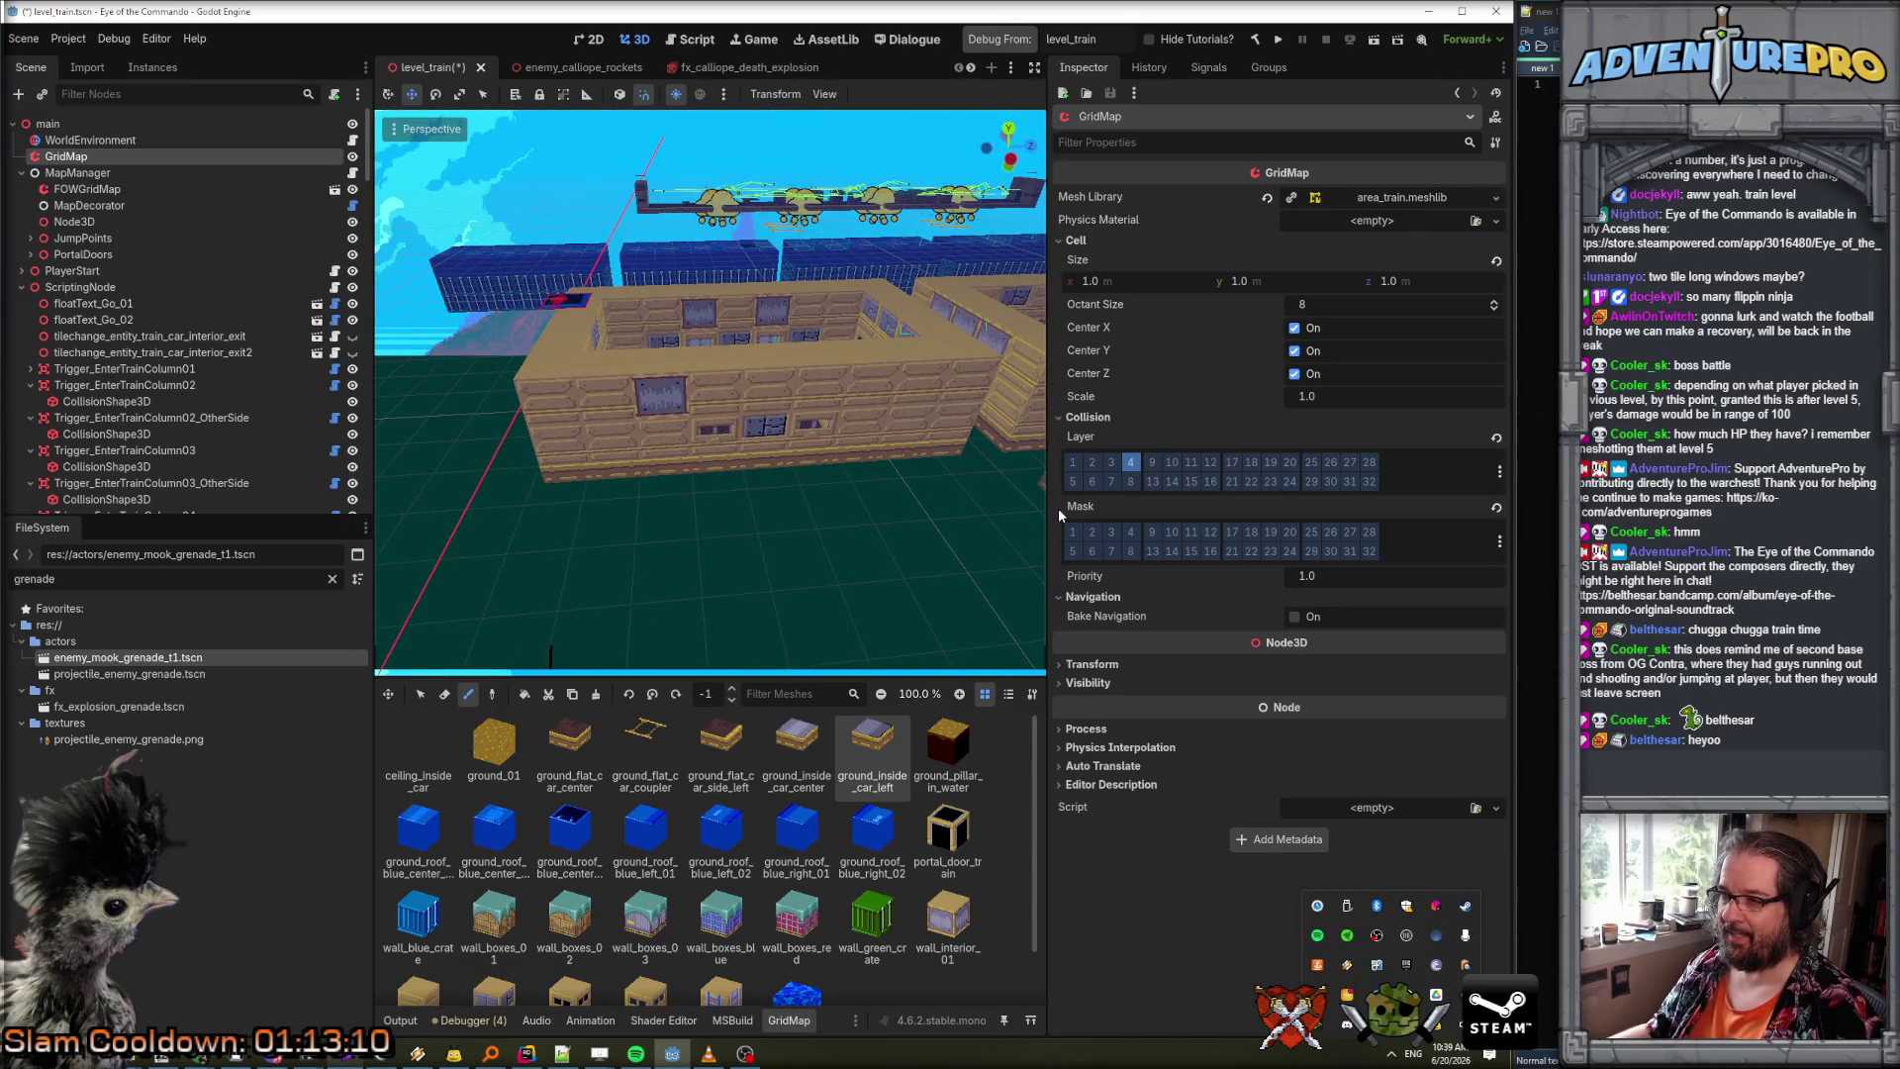
pyautogui.moveTo(1053, 507); pyautogui.dragTo(1349, 507)
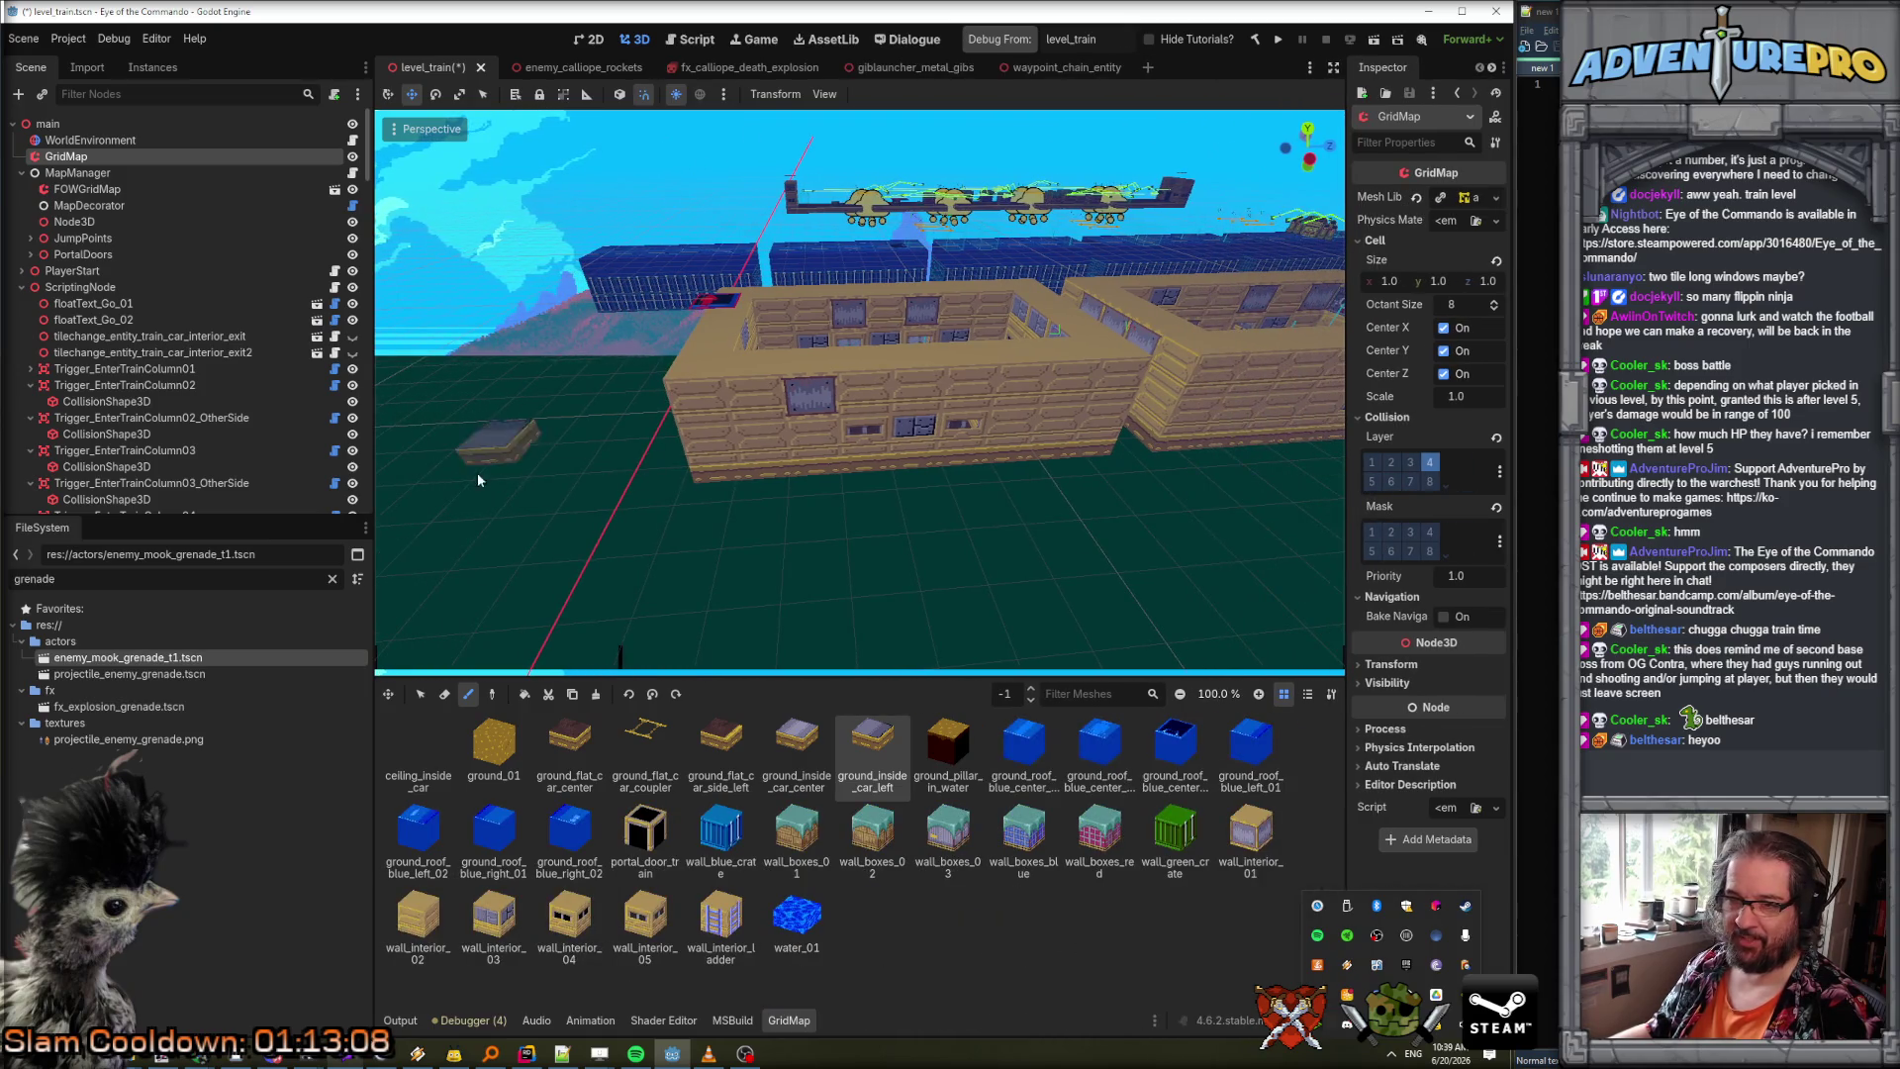
# Widen the 3D viewport, then box-select the train car's rear floor half and duplicate it.
pyautogui.moveTo(371, 449); pyautogui.dragTo(187, 449)
pyautogui.moveTo(495, 446); pyautogui.dragTo(475, 426)
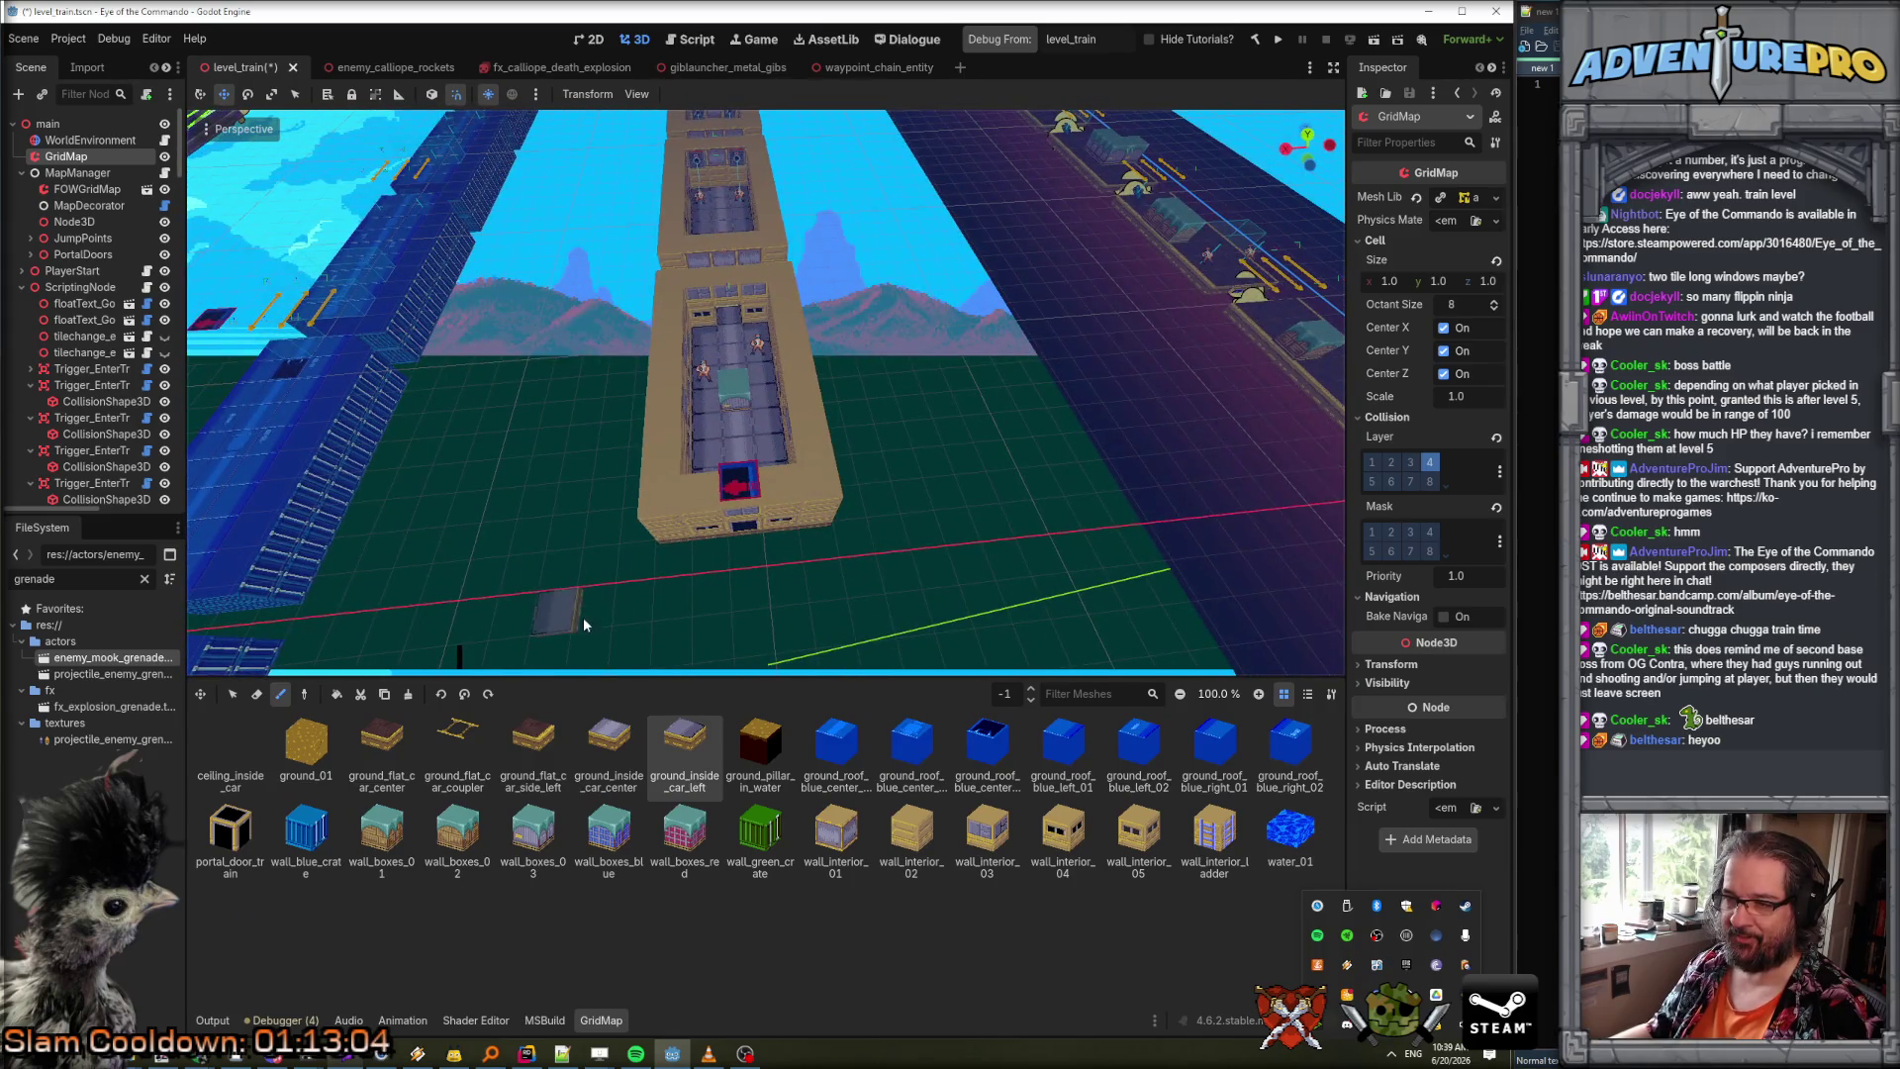
pyautogui.click(233, 694)
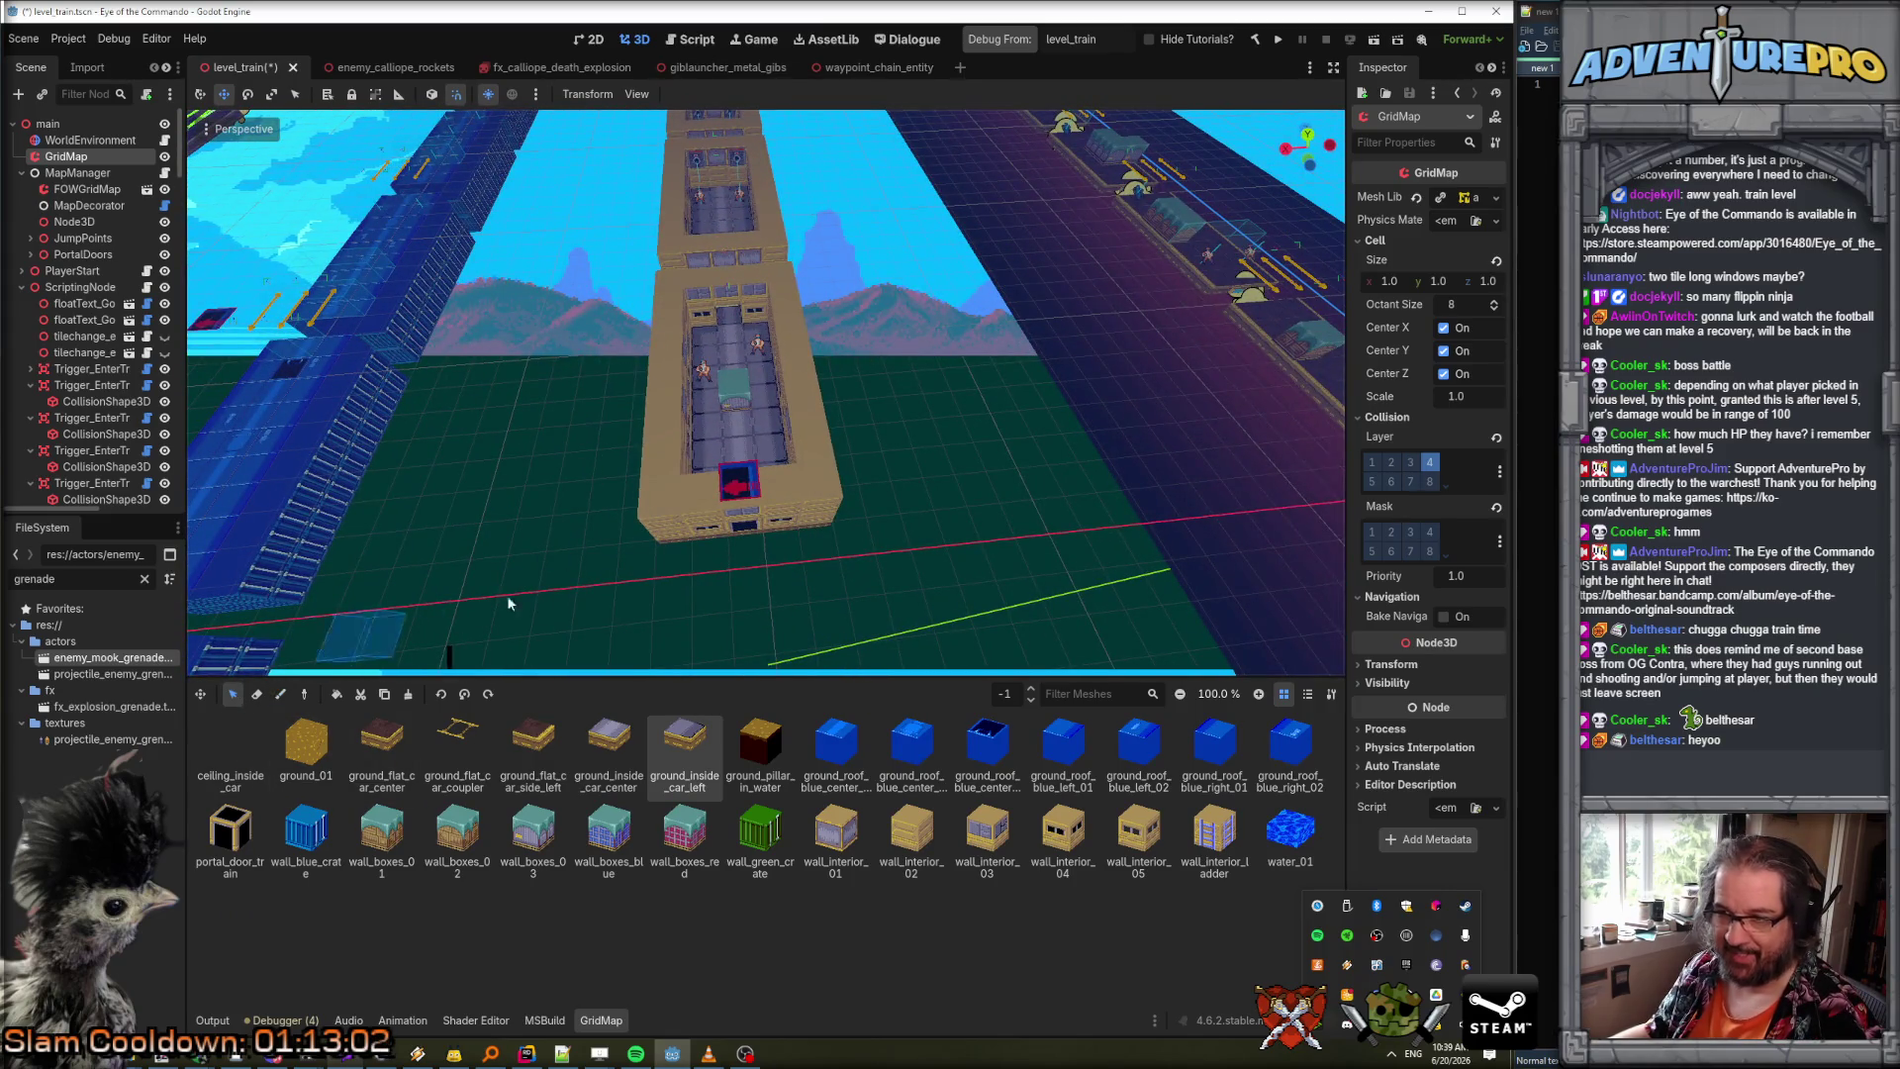
pyautogui.moveTo(807, 497); pyautogui.dragTo(773, 317)
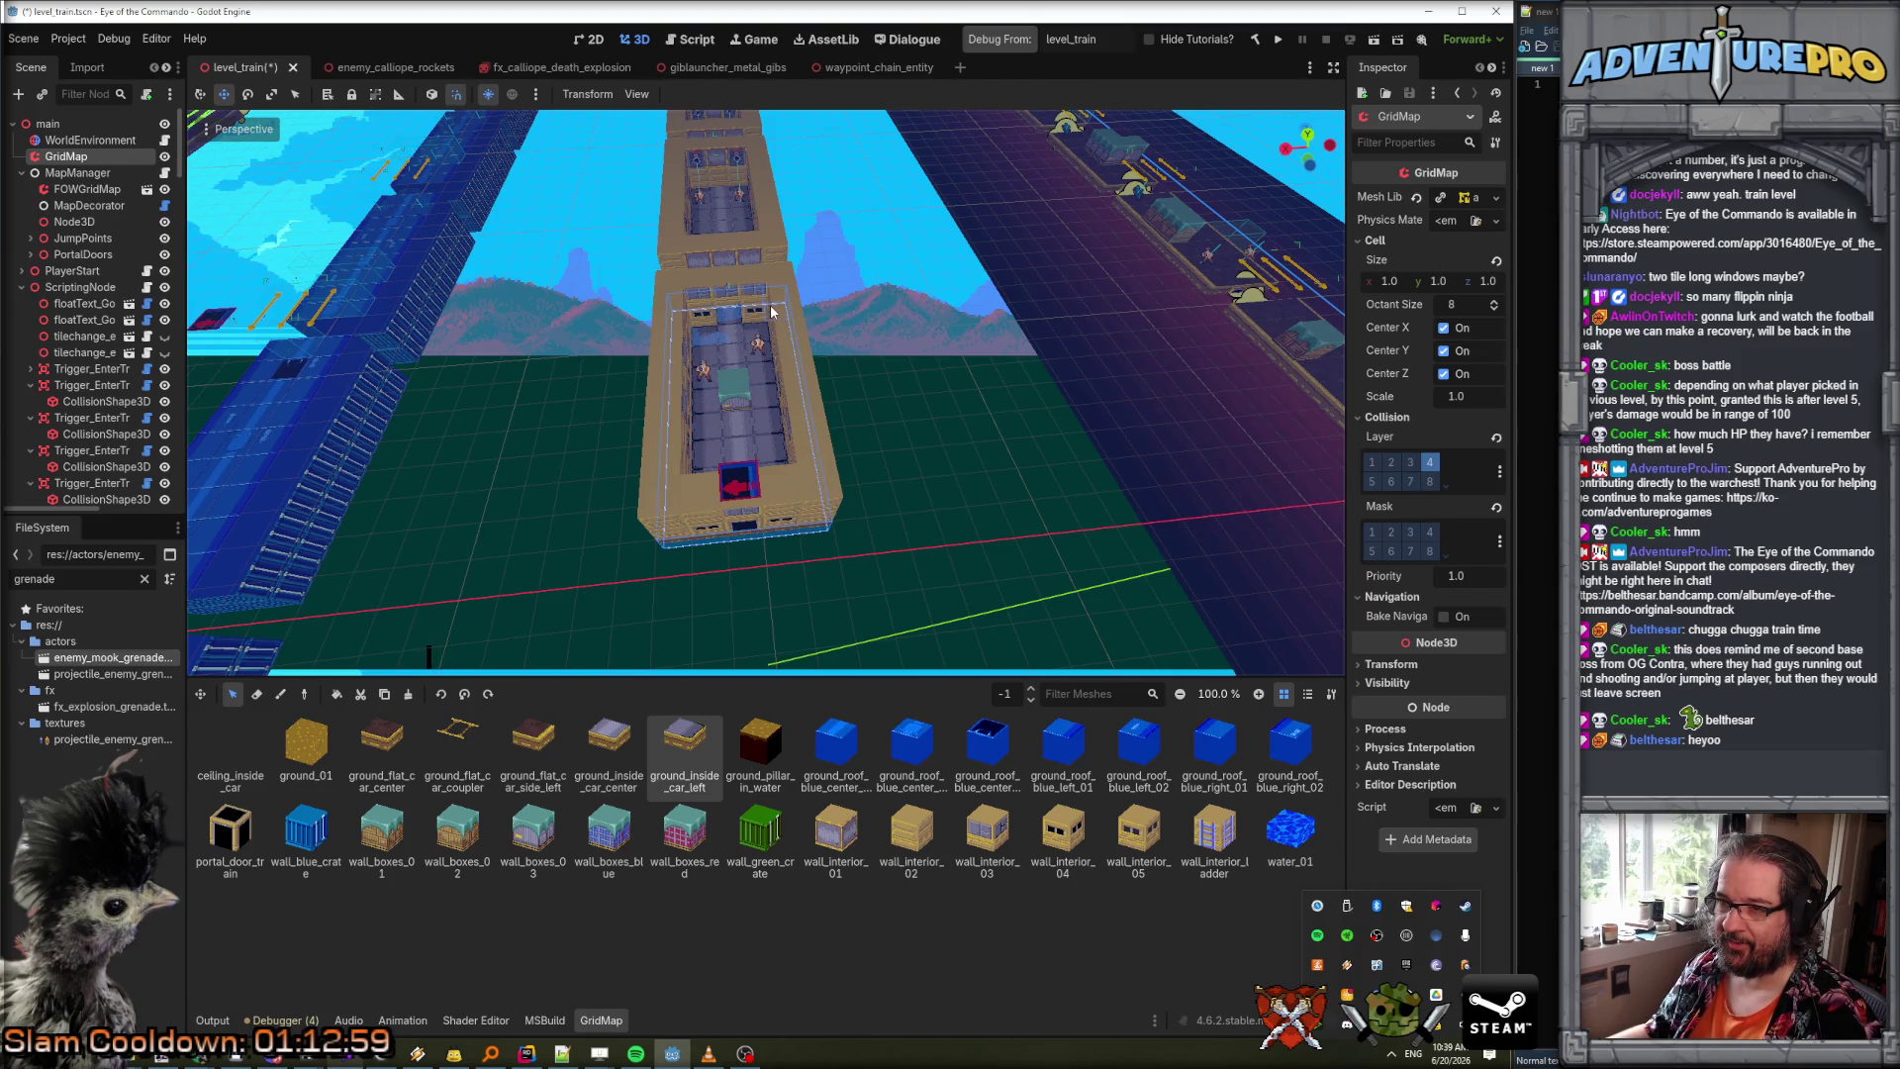
pyautogui.click(383, 695)
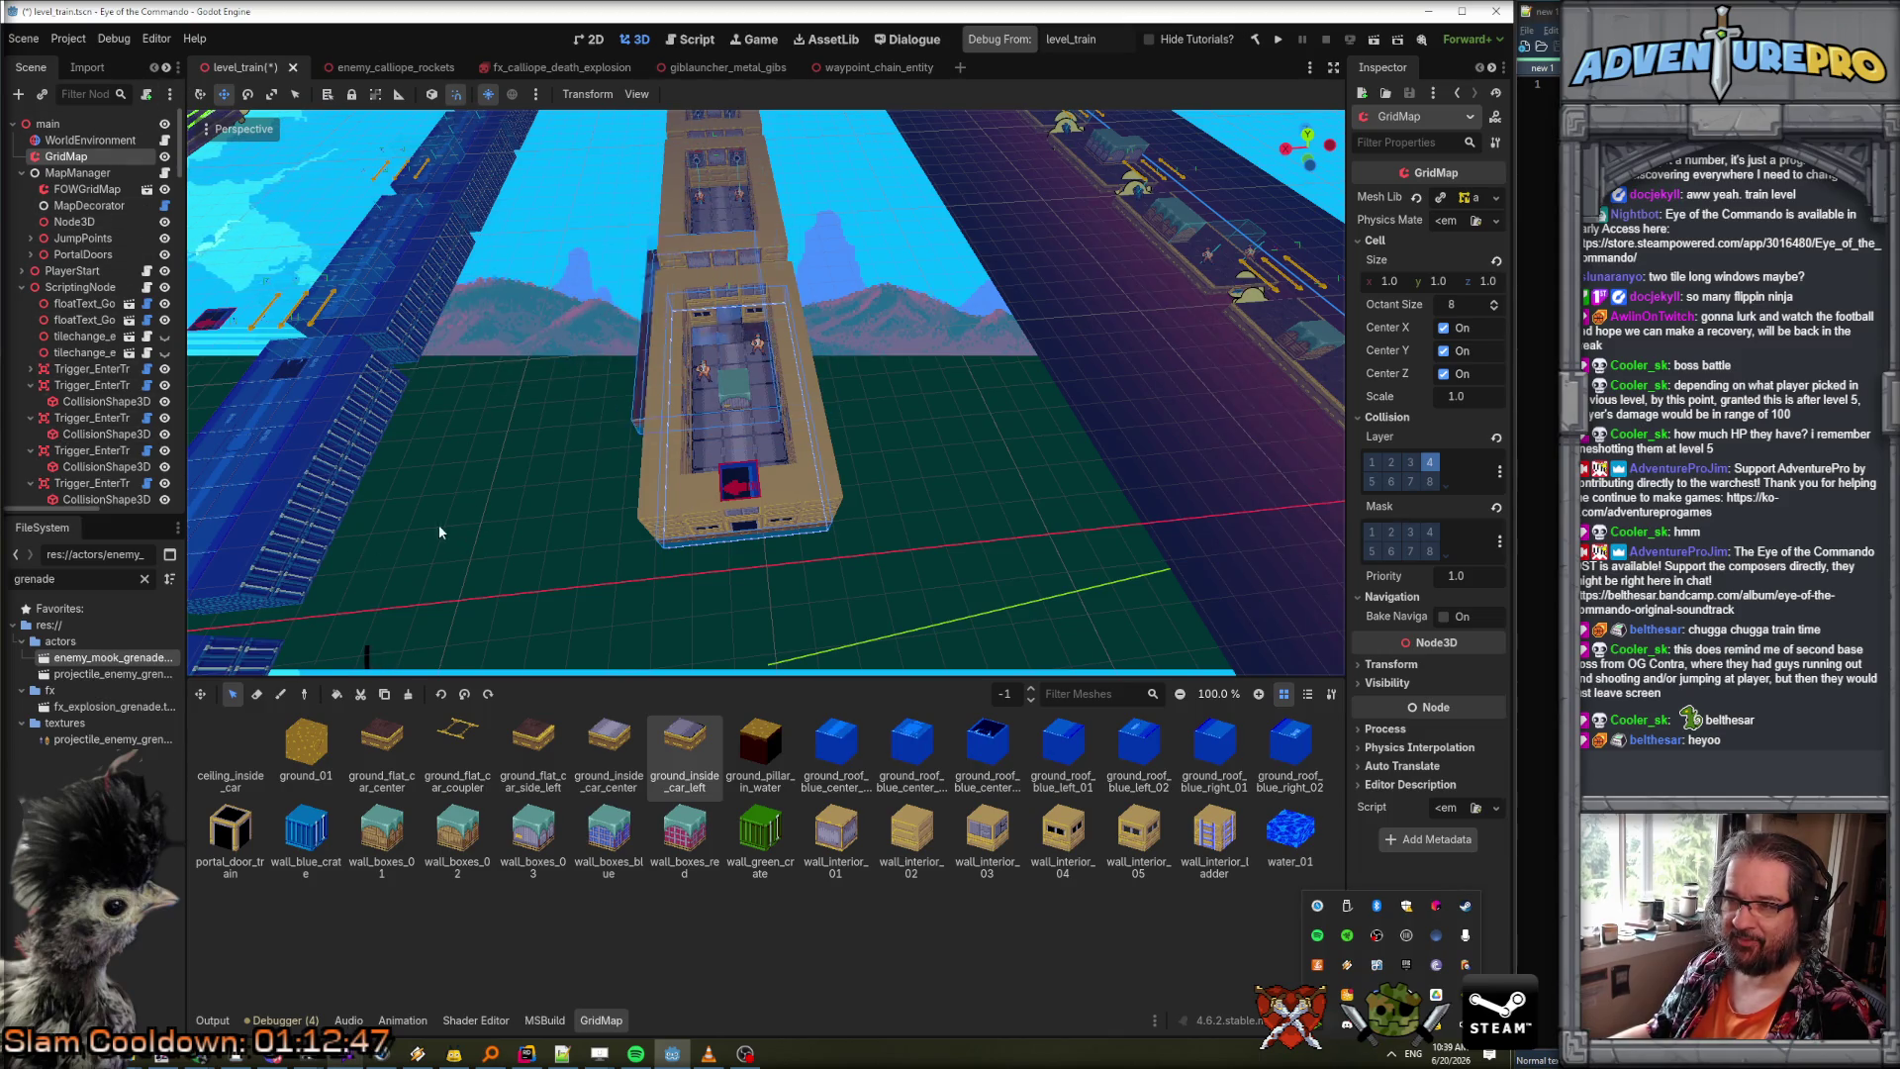
pyautogui.scroll(-2, 898, 525)
pyautogui.scroll(-5, 897, 520)
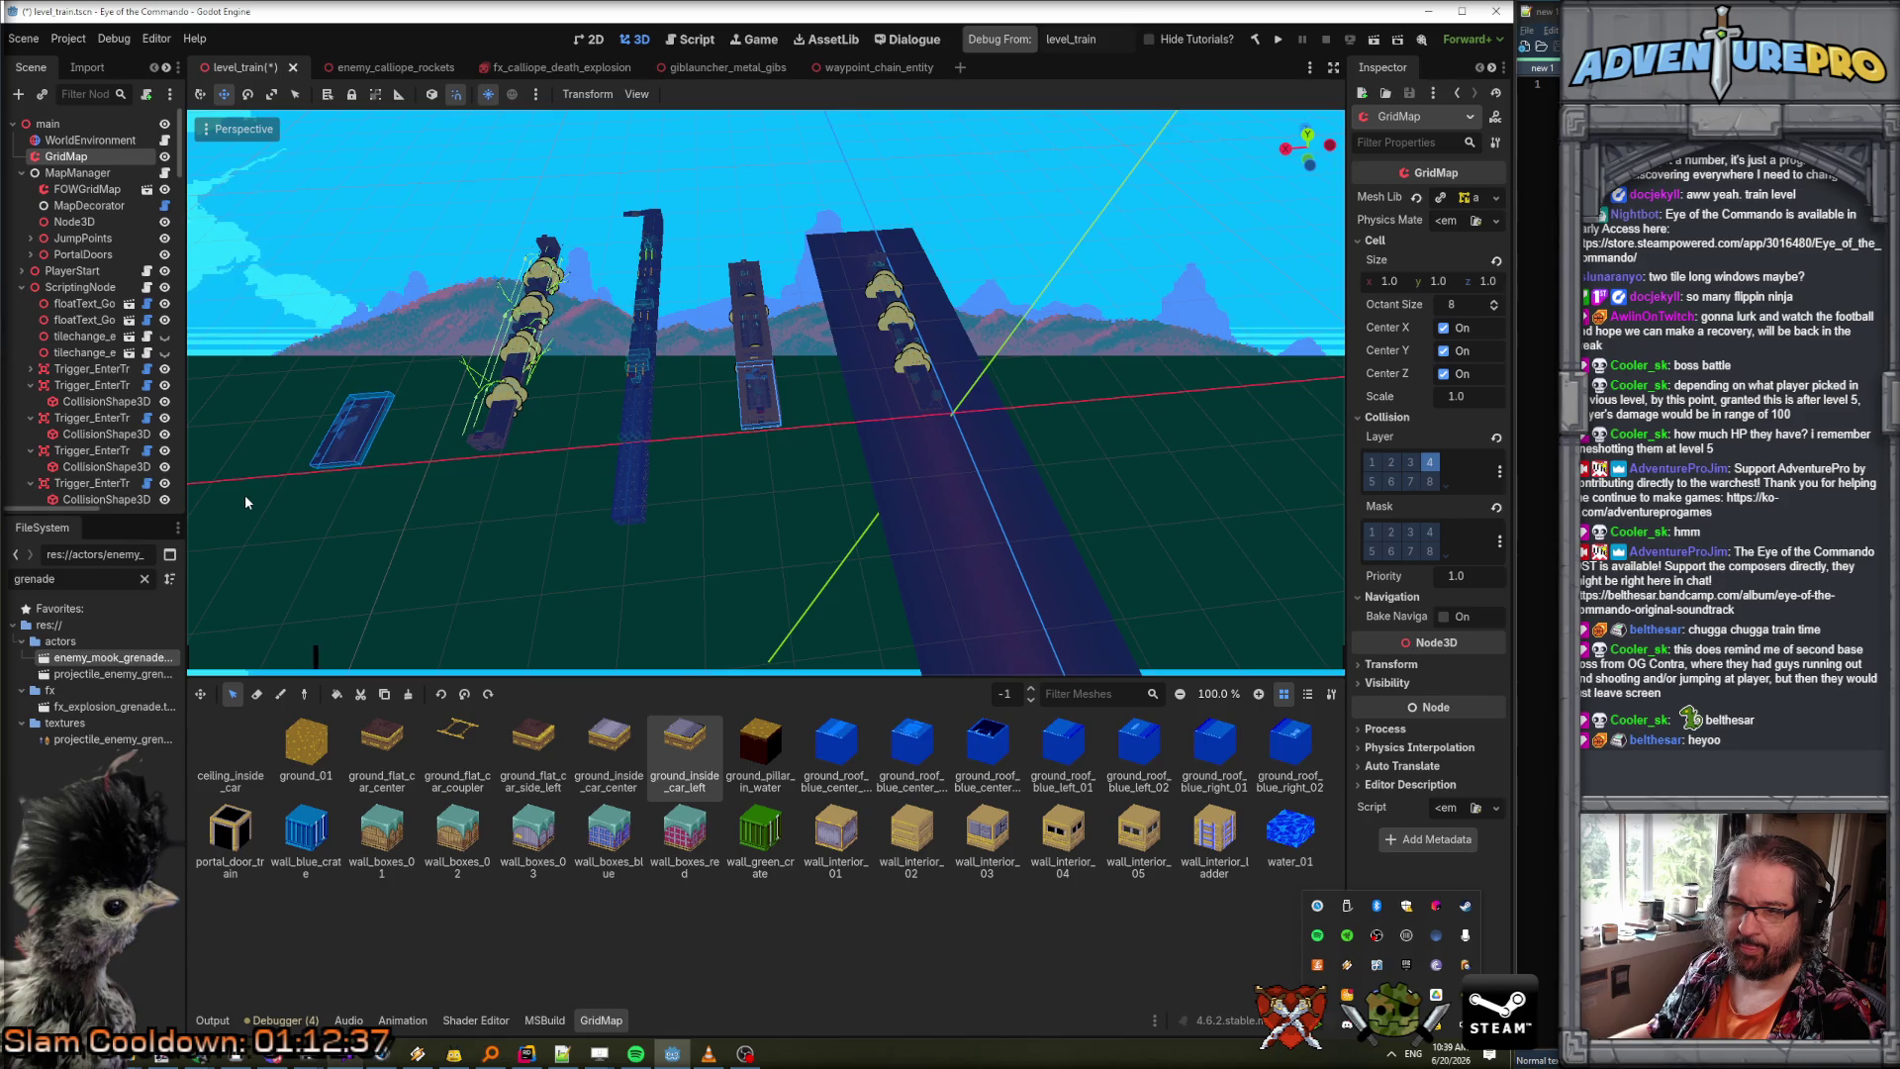
# Drop the copied floor beside the train, then pick ground_flat_car_side_left and then ground_flat_car_center tiles.
pyautogui.click(246, 502)
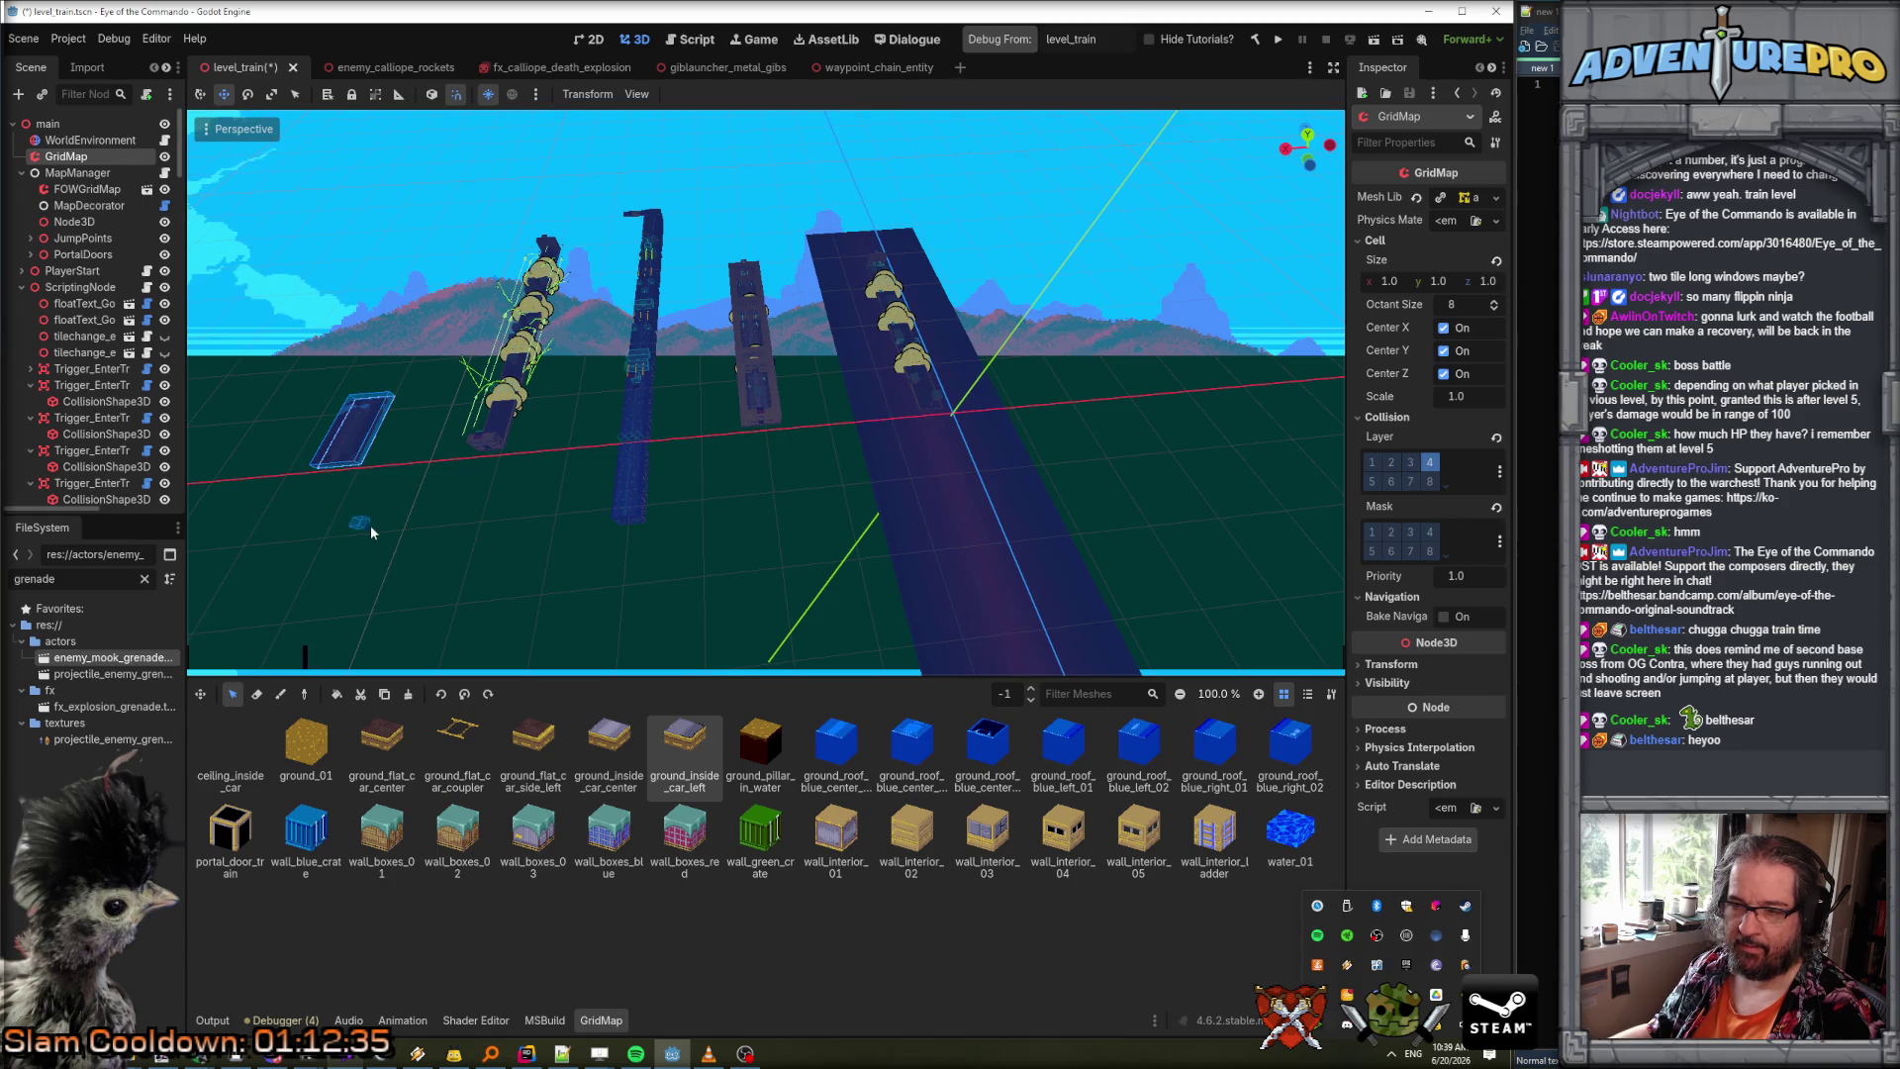
pyautogui.moveTo(366, 515)
pyautogui.mouseDown()
pyautogui.moveTo(706, 572)
pyautogui.moveTo(1237, 297)
pyautogui.mouseUp()
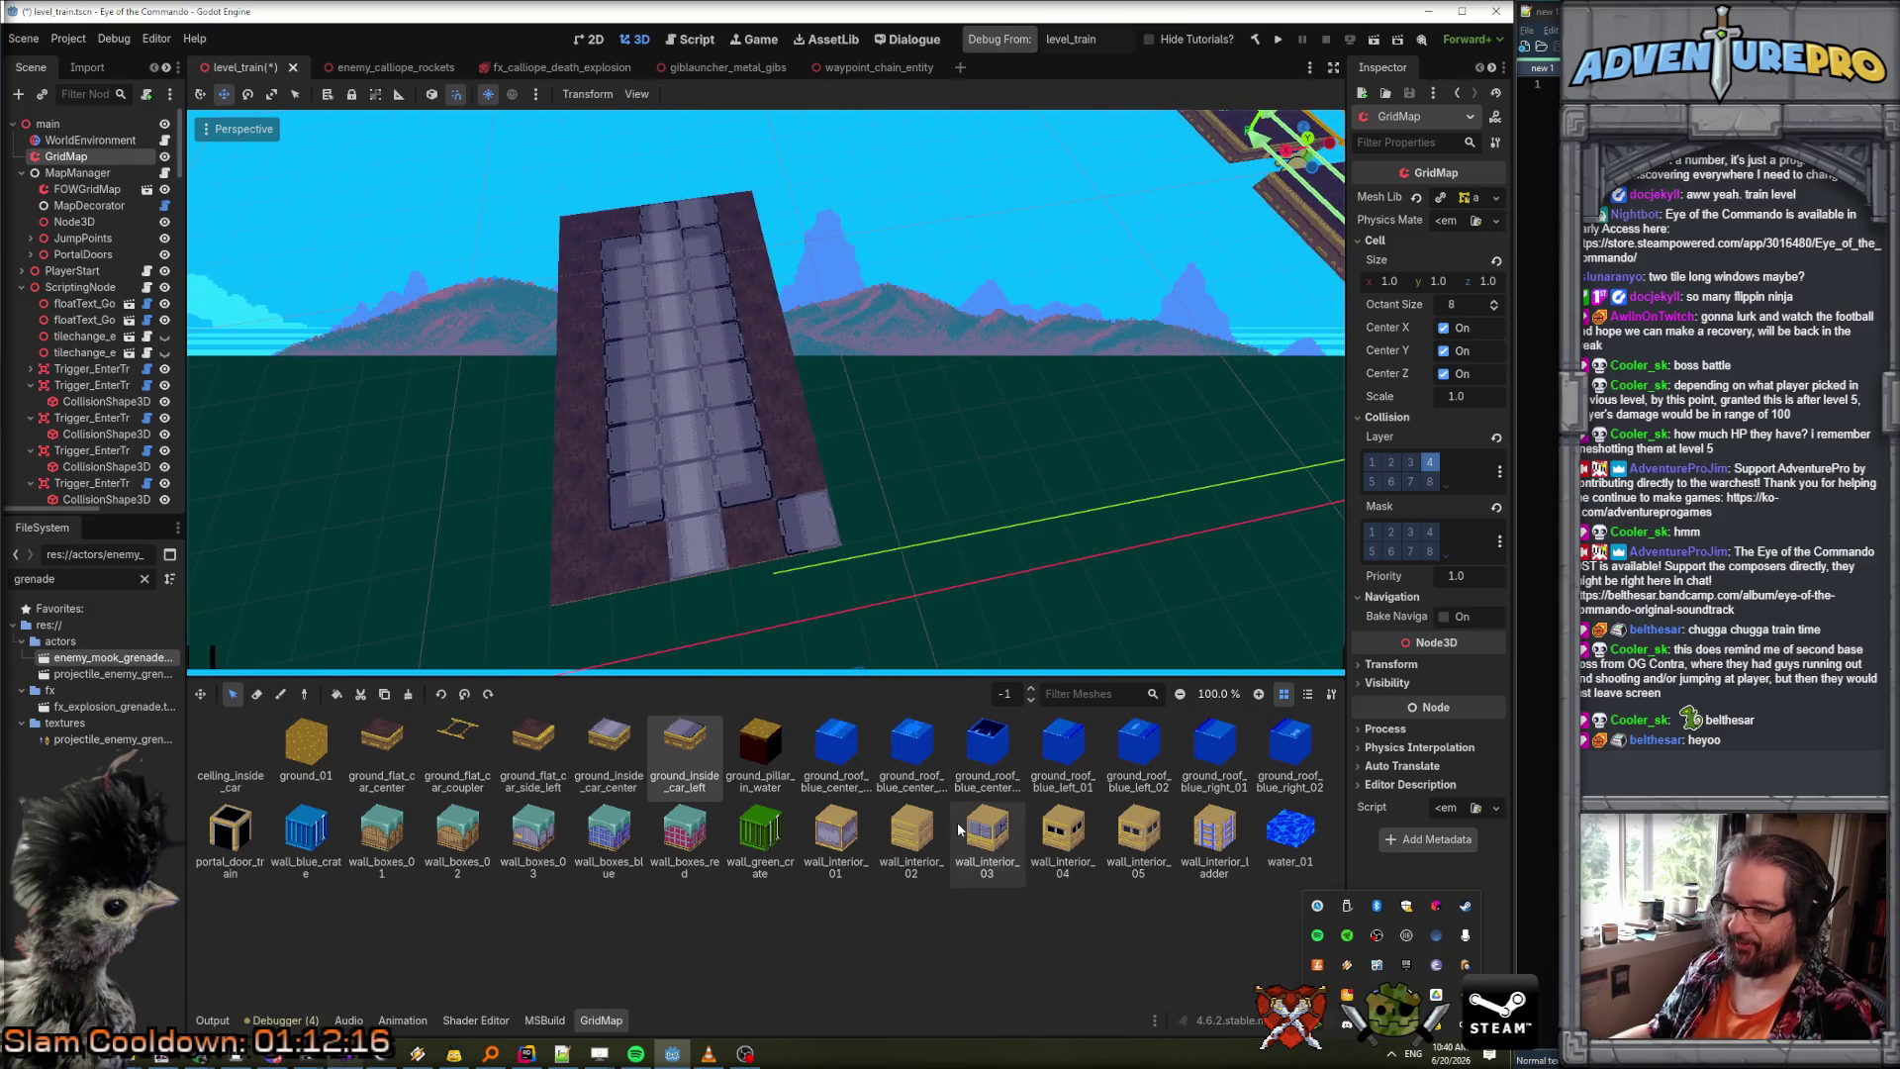
pyautogui.click(542, 752)
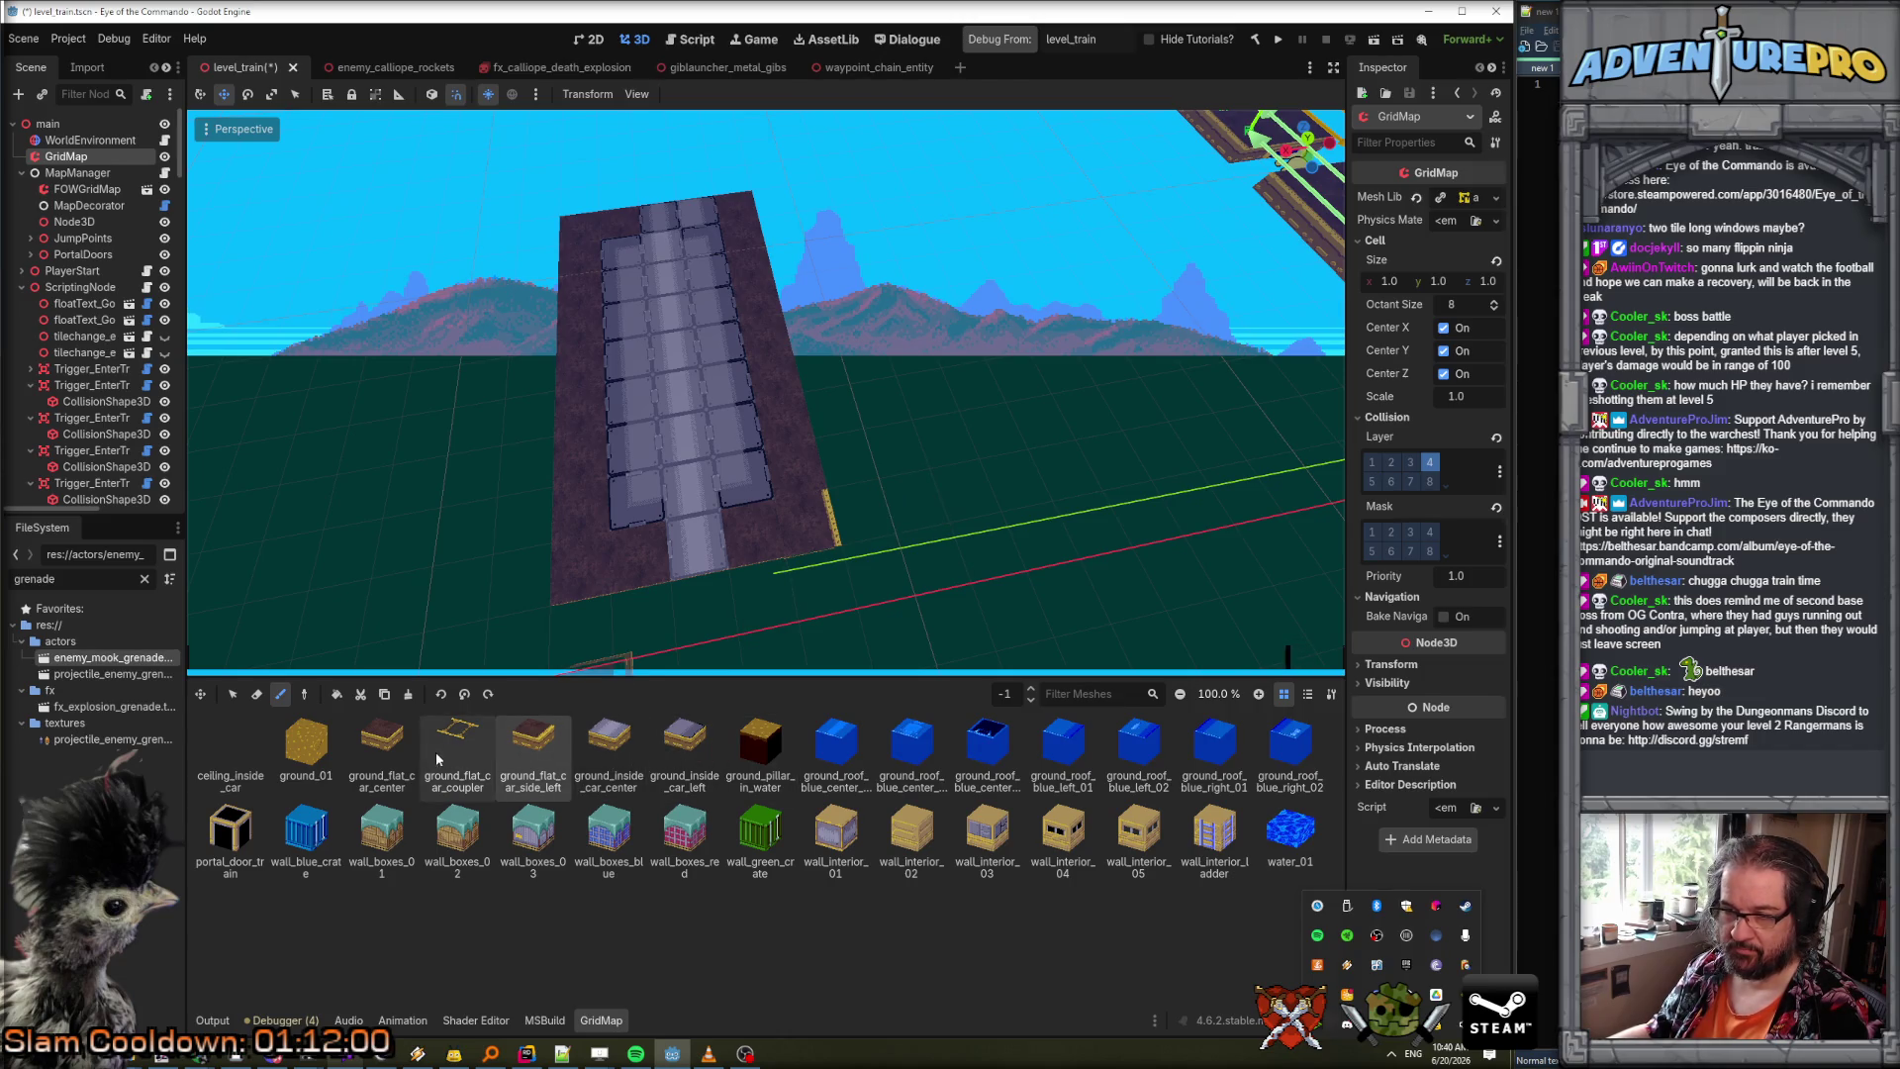
pyautogui.click(382, 747)
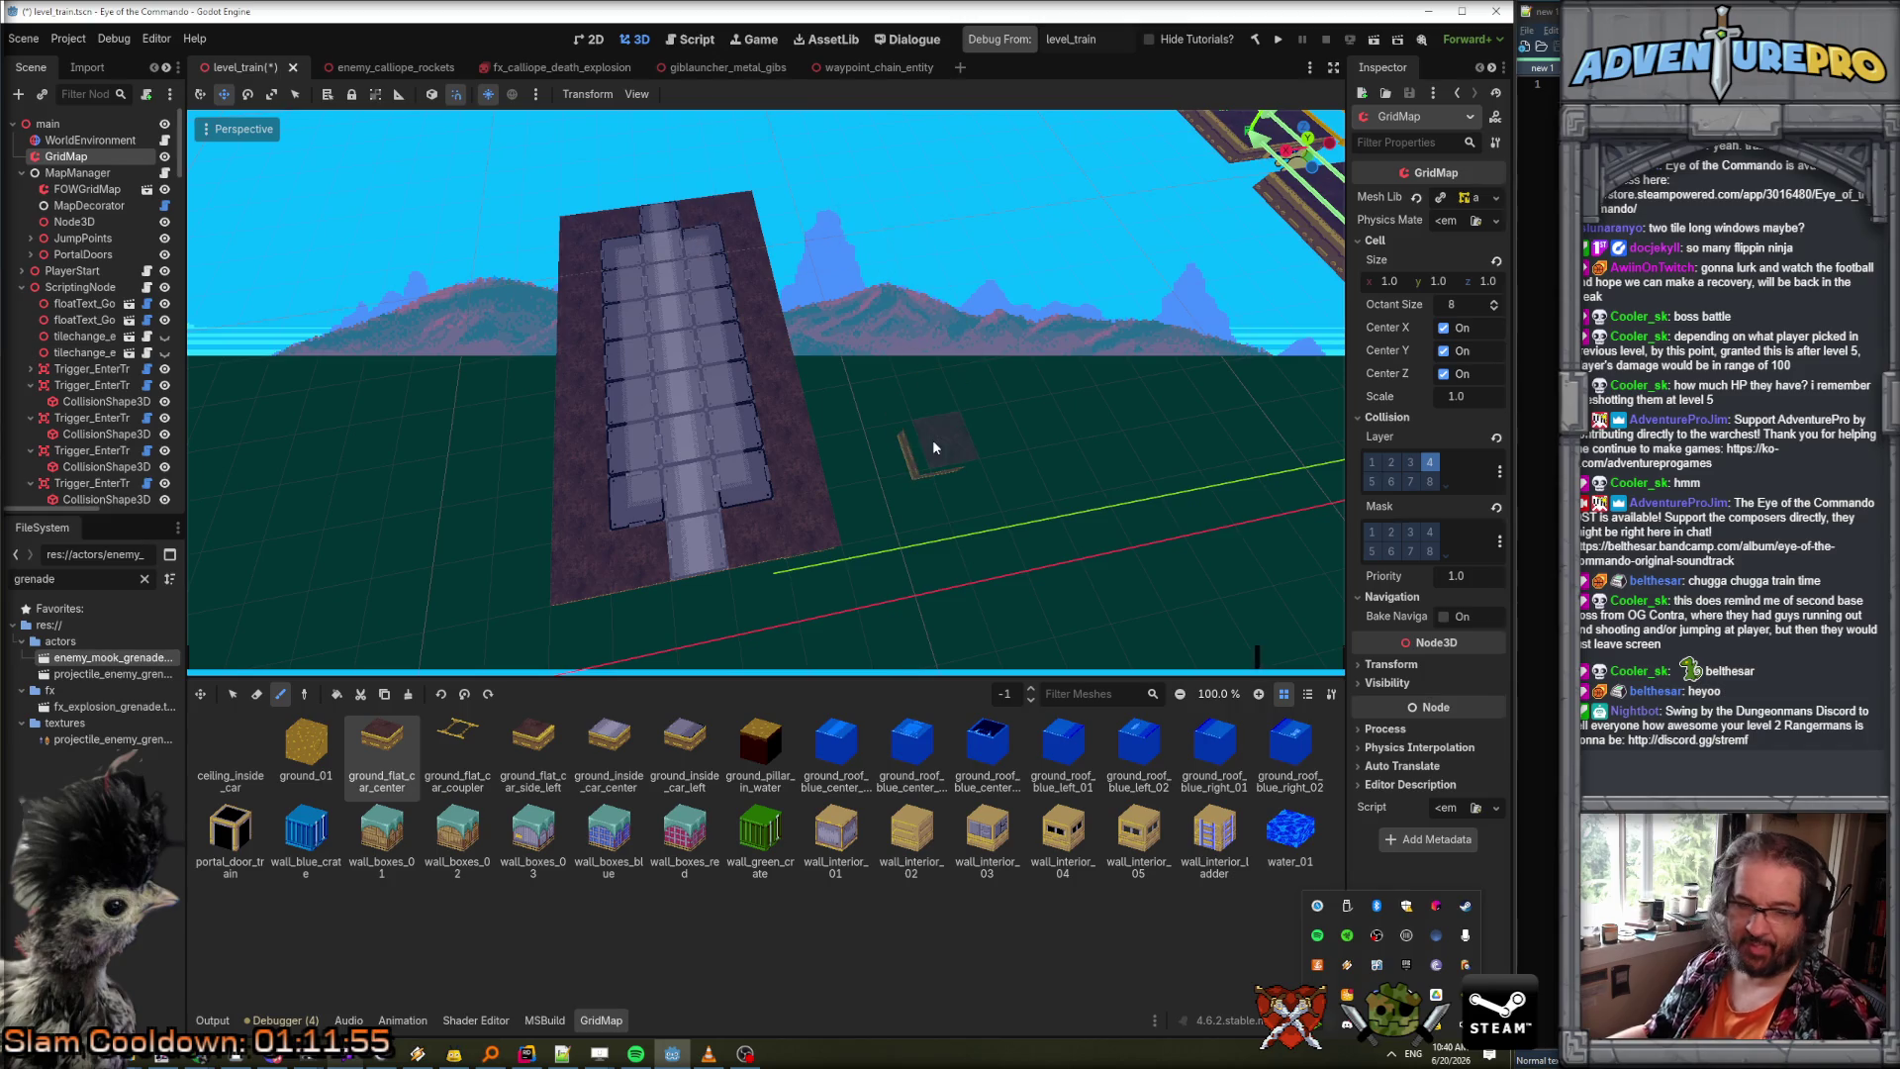
# Inspect the flat-car platform from around and below, then box-select the whole flat car.
pyautogui.moveTo(932, 440); pyautogui.dragTo(817, 408)
pyautogui.scroll(3, 766, 475)
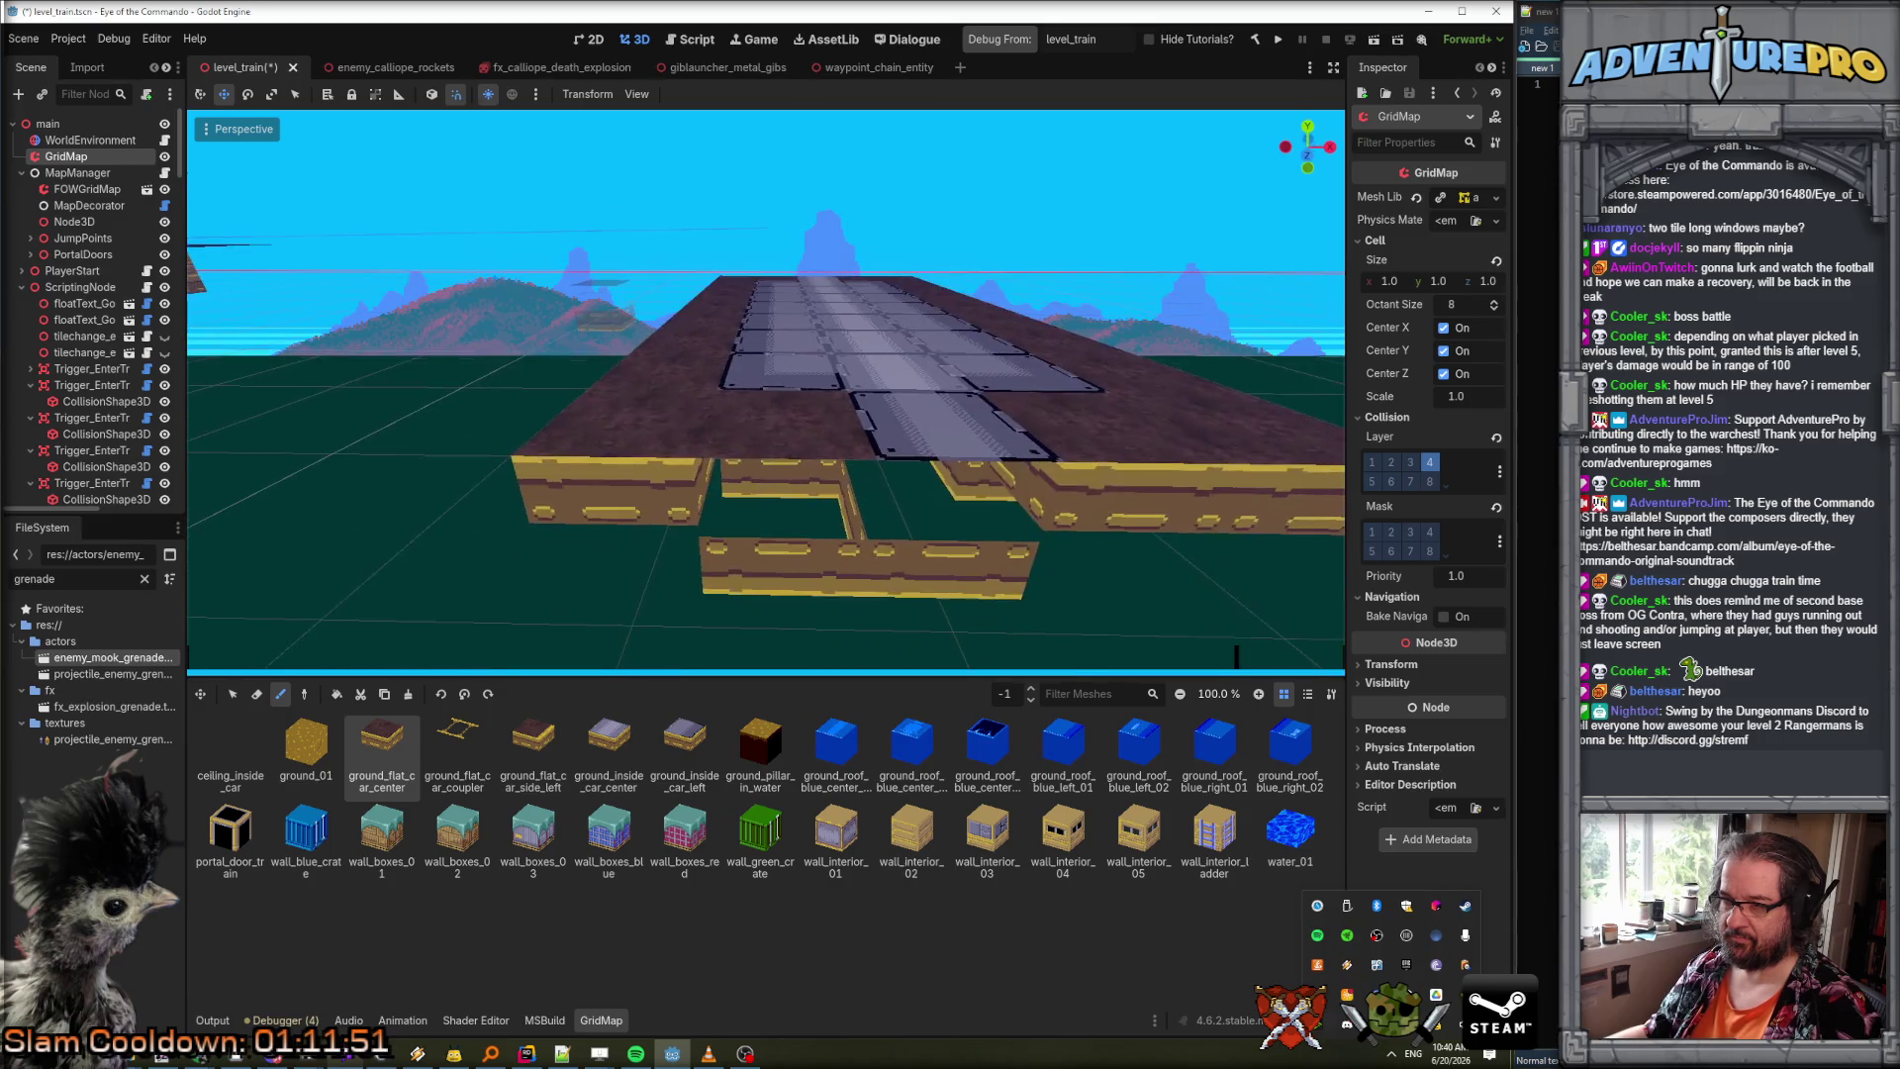
pyautogui.moveTo(776, 586)
pyautogui.mouseDown()
pyautogui.moveTo(776, 386)
pyautogui.moveTo(817, 352)
pyautogui.mouseUp()
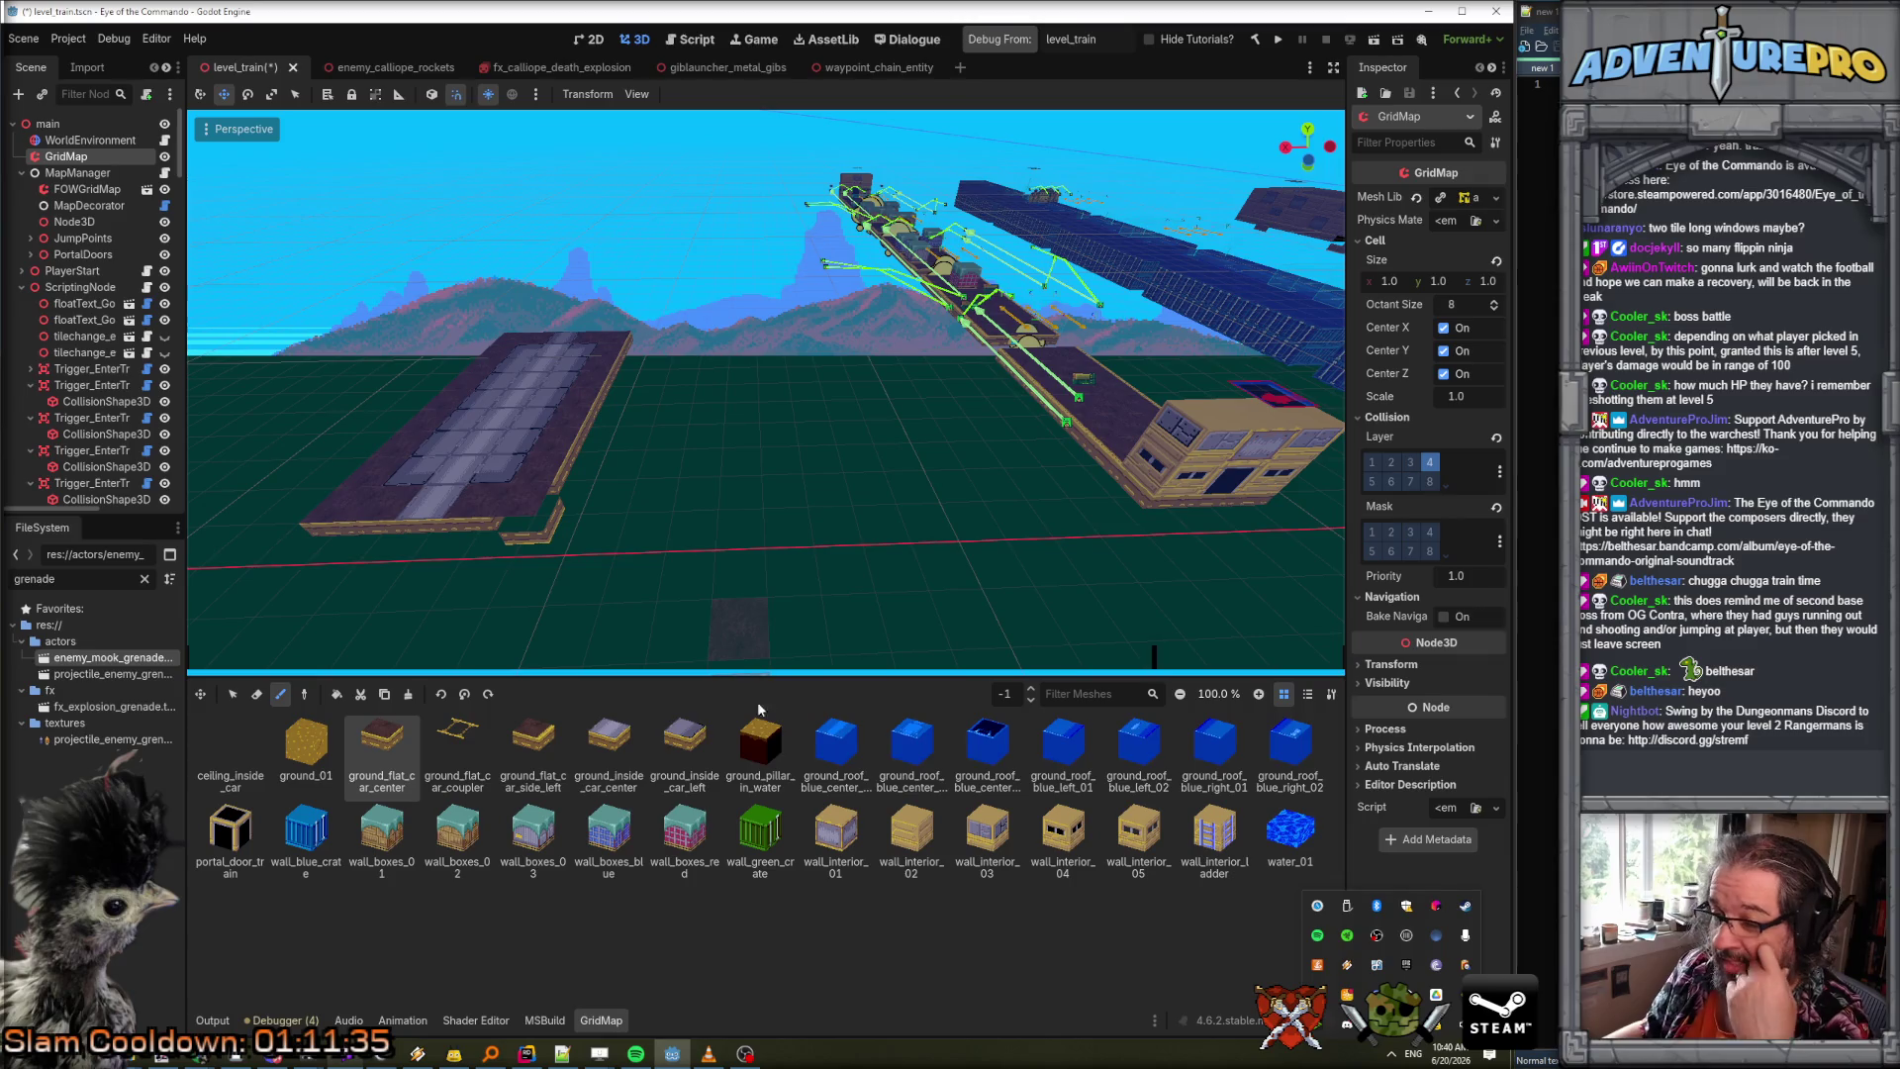
pyautogui.moveTo(740, 491); pyautogui.dragTo(704, 481)
pyautogui.moveTo(1134, 656); pyautogui.dragTo(560, 638)
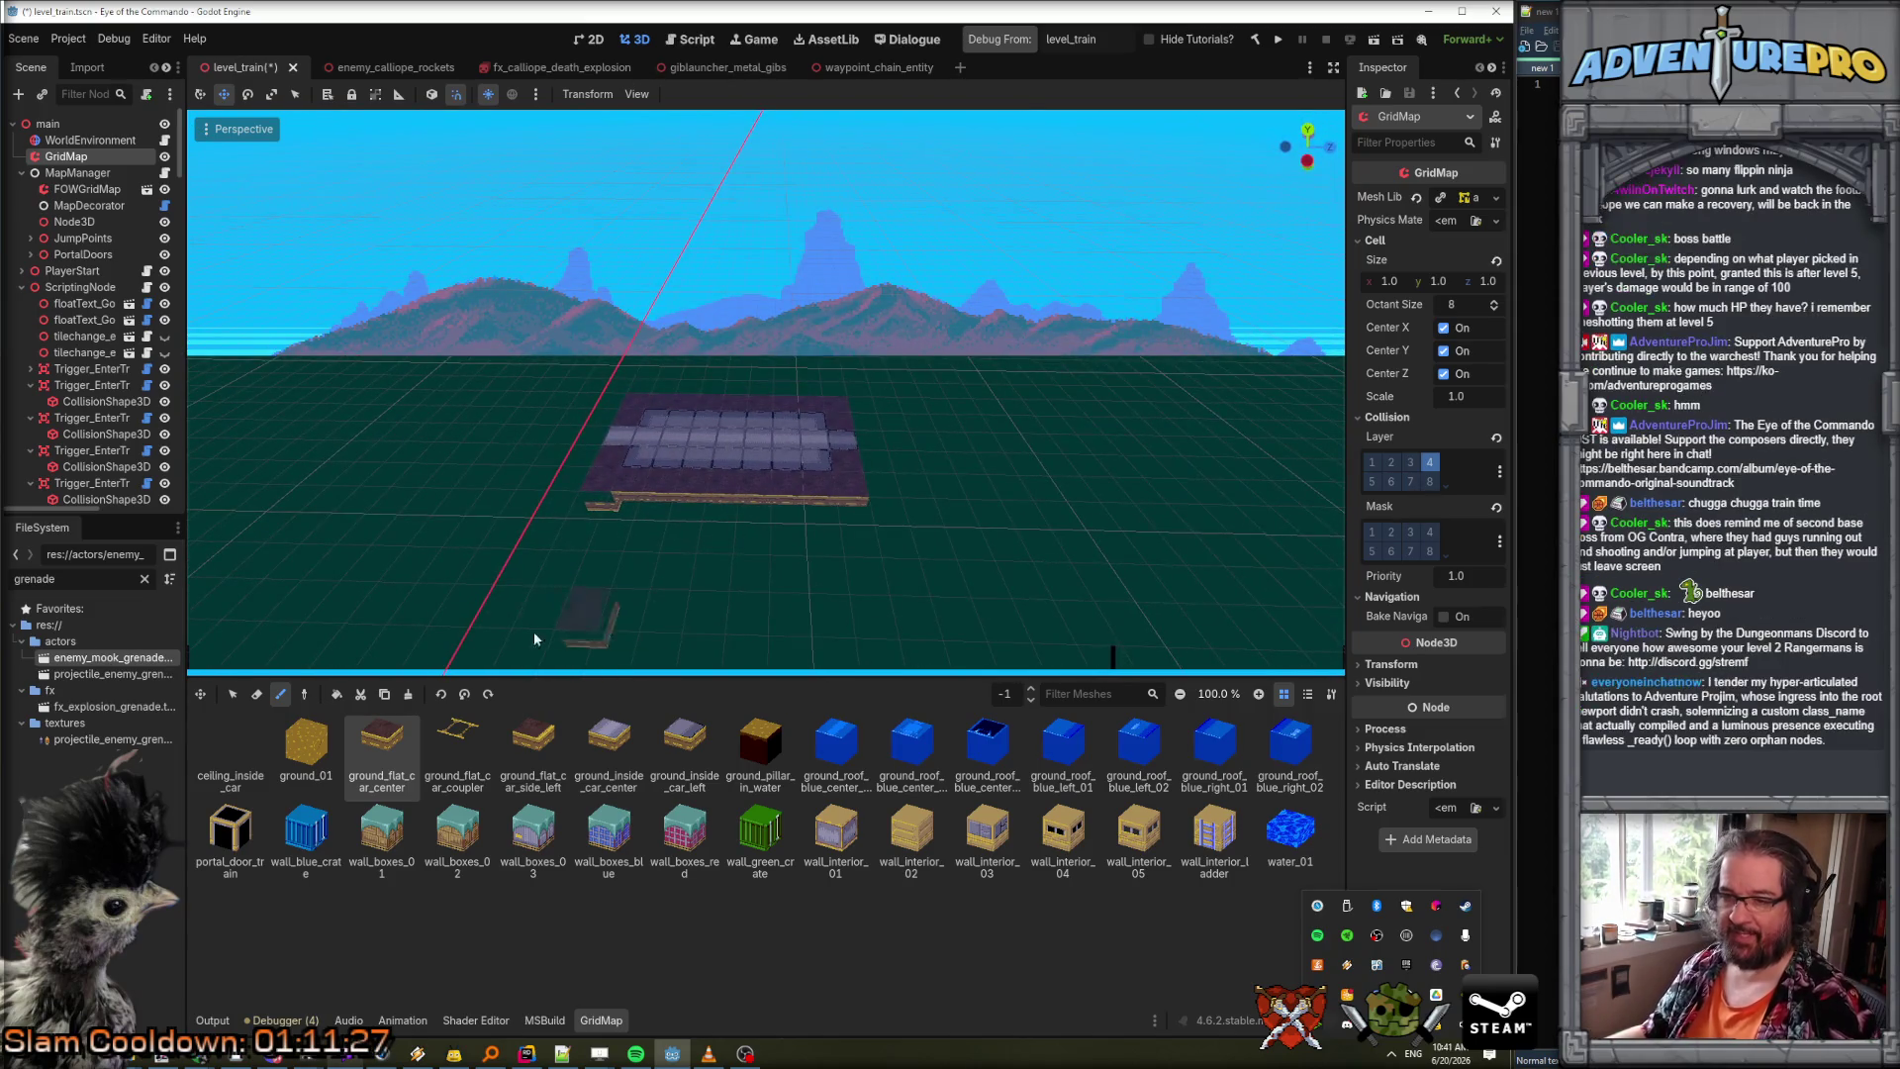
pyautogui.click(232, 693)
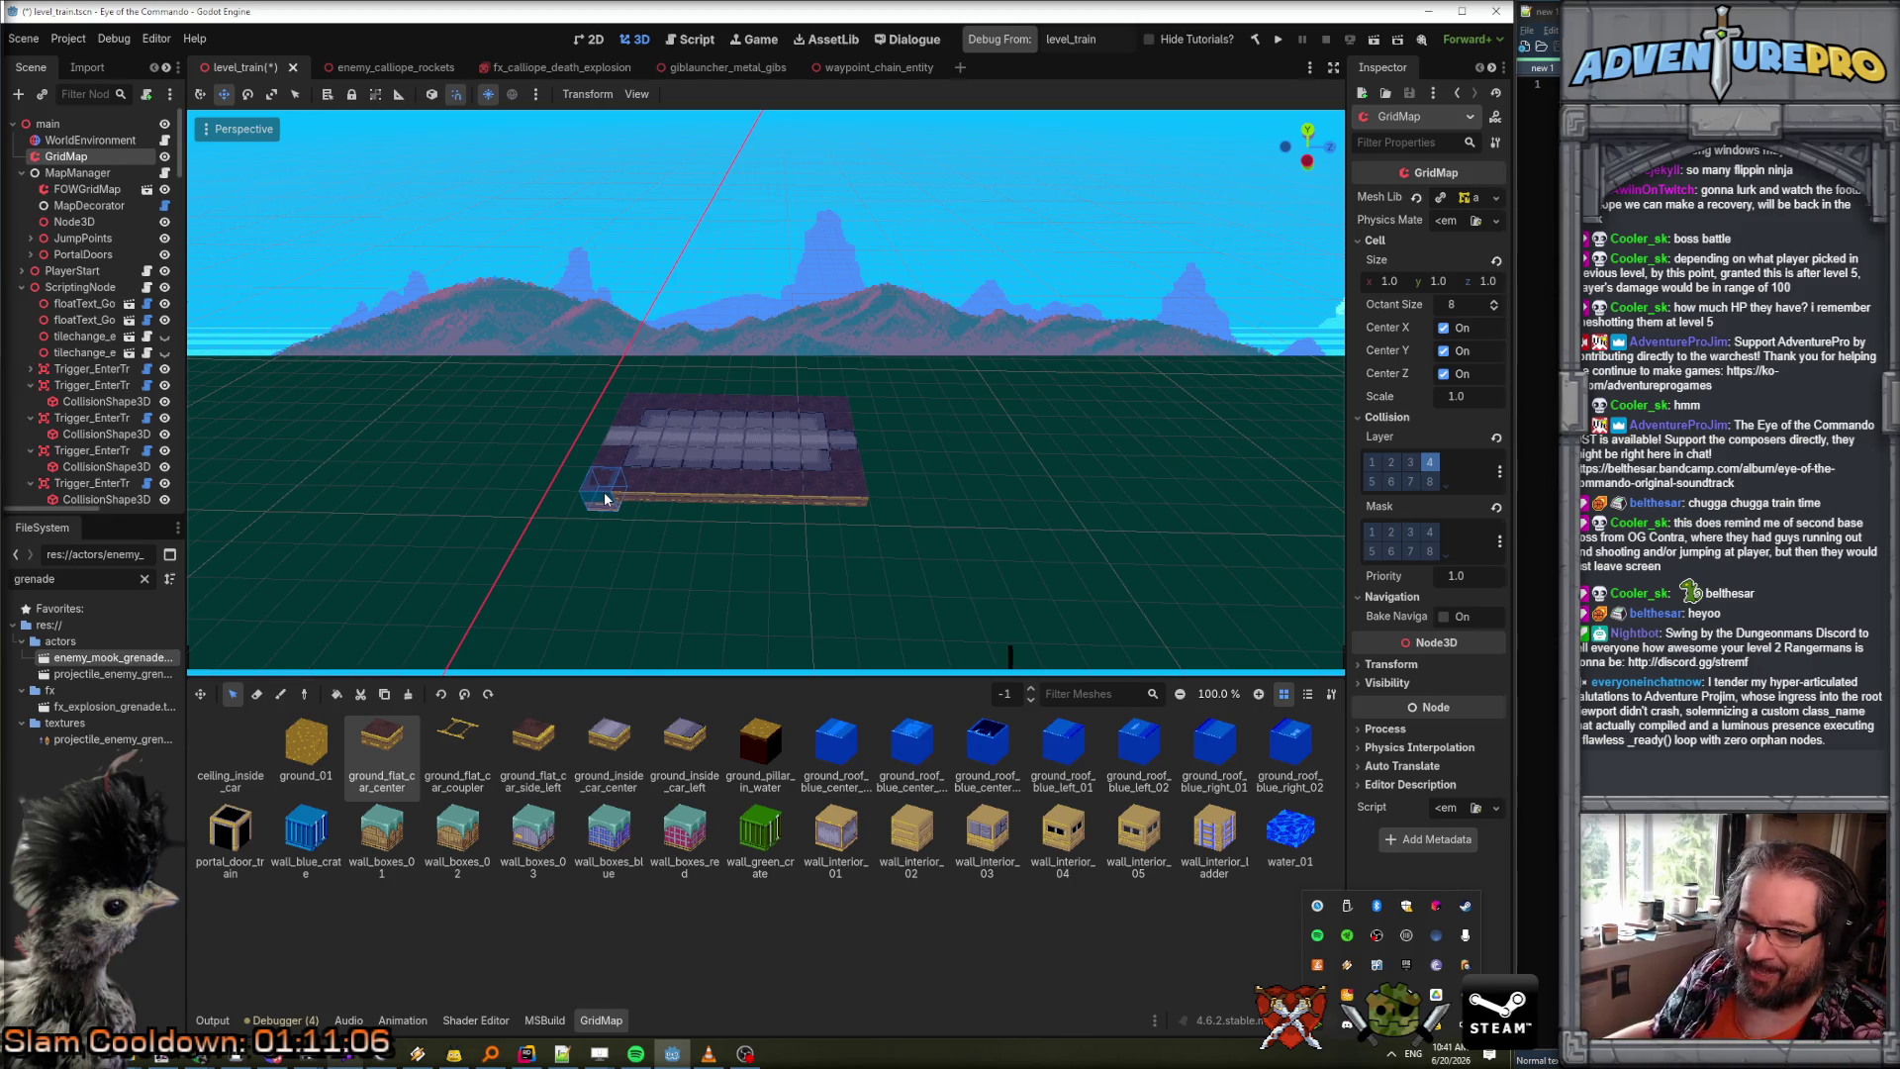
pyautogui.moveTo(605, 497)
pyautogui.mouseDown()
pyautogui.moveTo(867, 500)
pyautogui.moveTo(838, 433)
pyautogui.mouseUp()
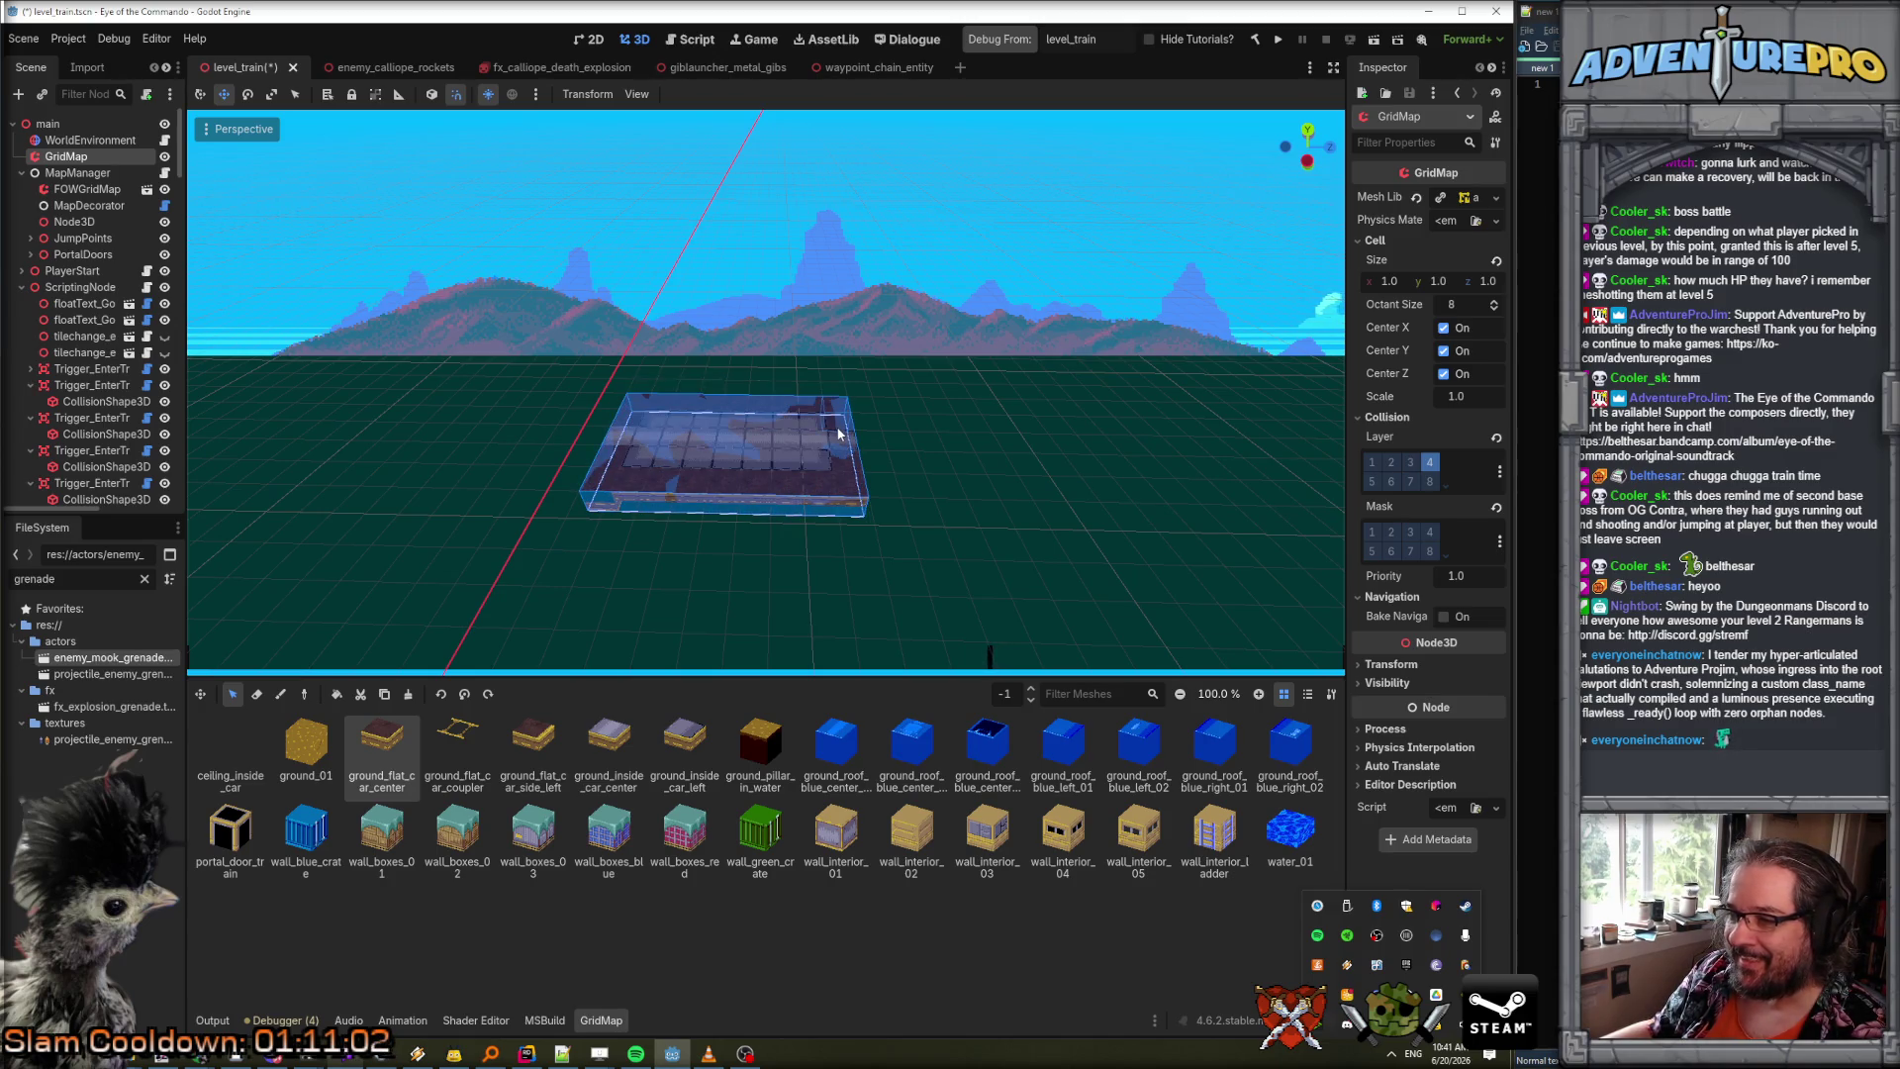
# Duplicate the flat car twice, placing each copy to the right of the previous one.
pyautogui.click(384, 693)
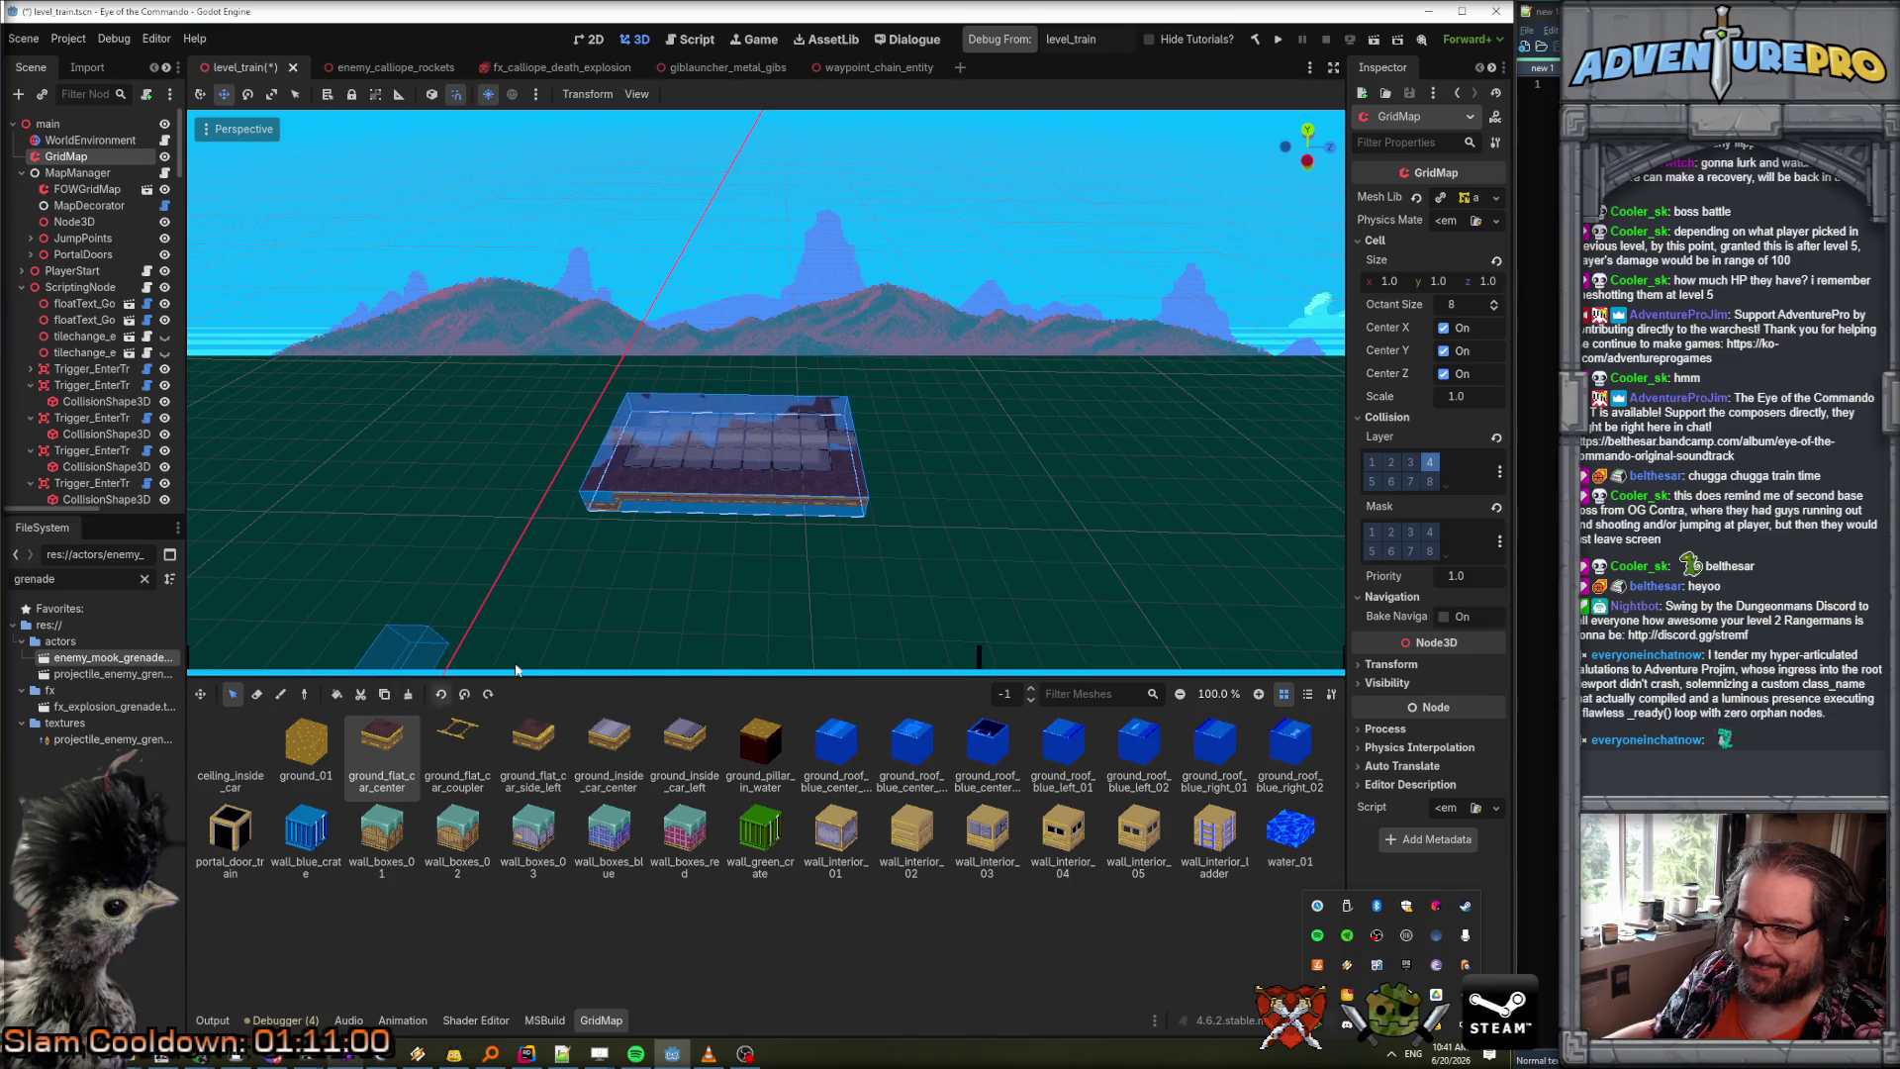
pyautogui.click(833, 672)
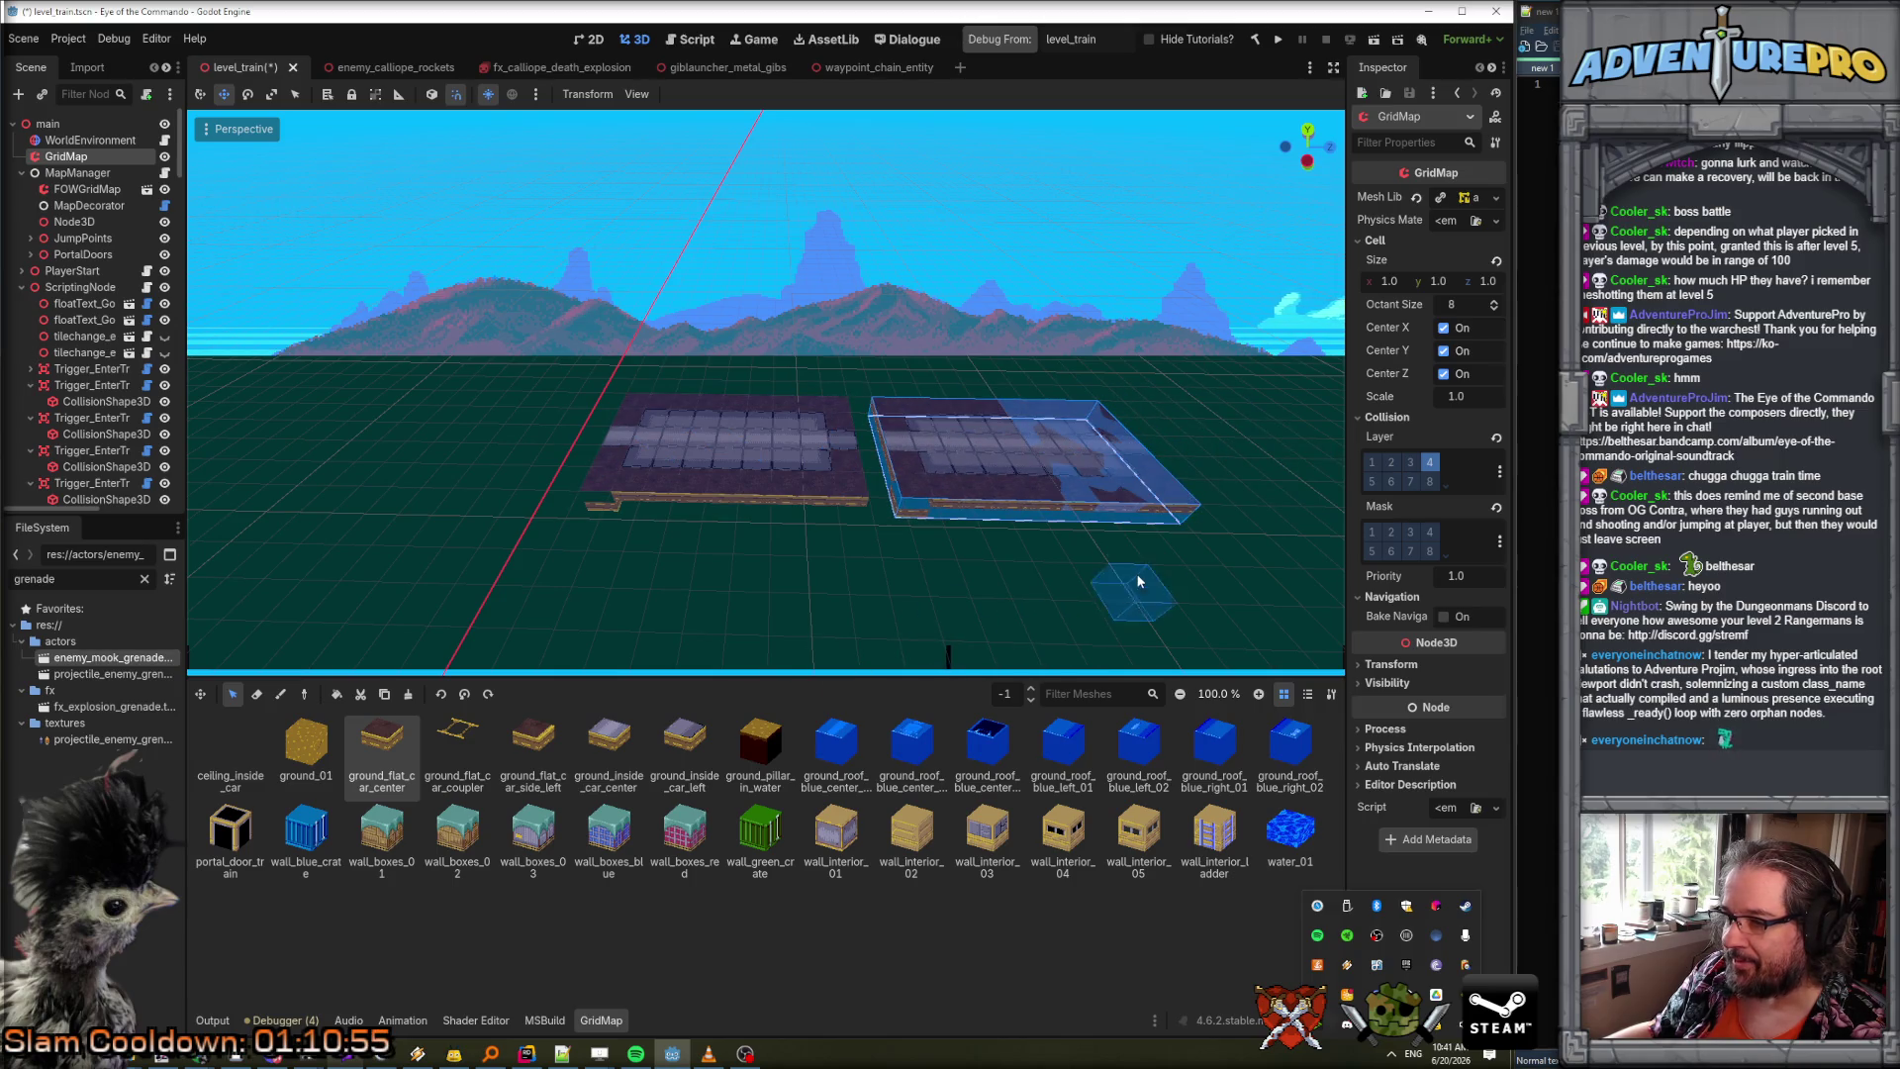
pyautogui.press('Escape')
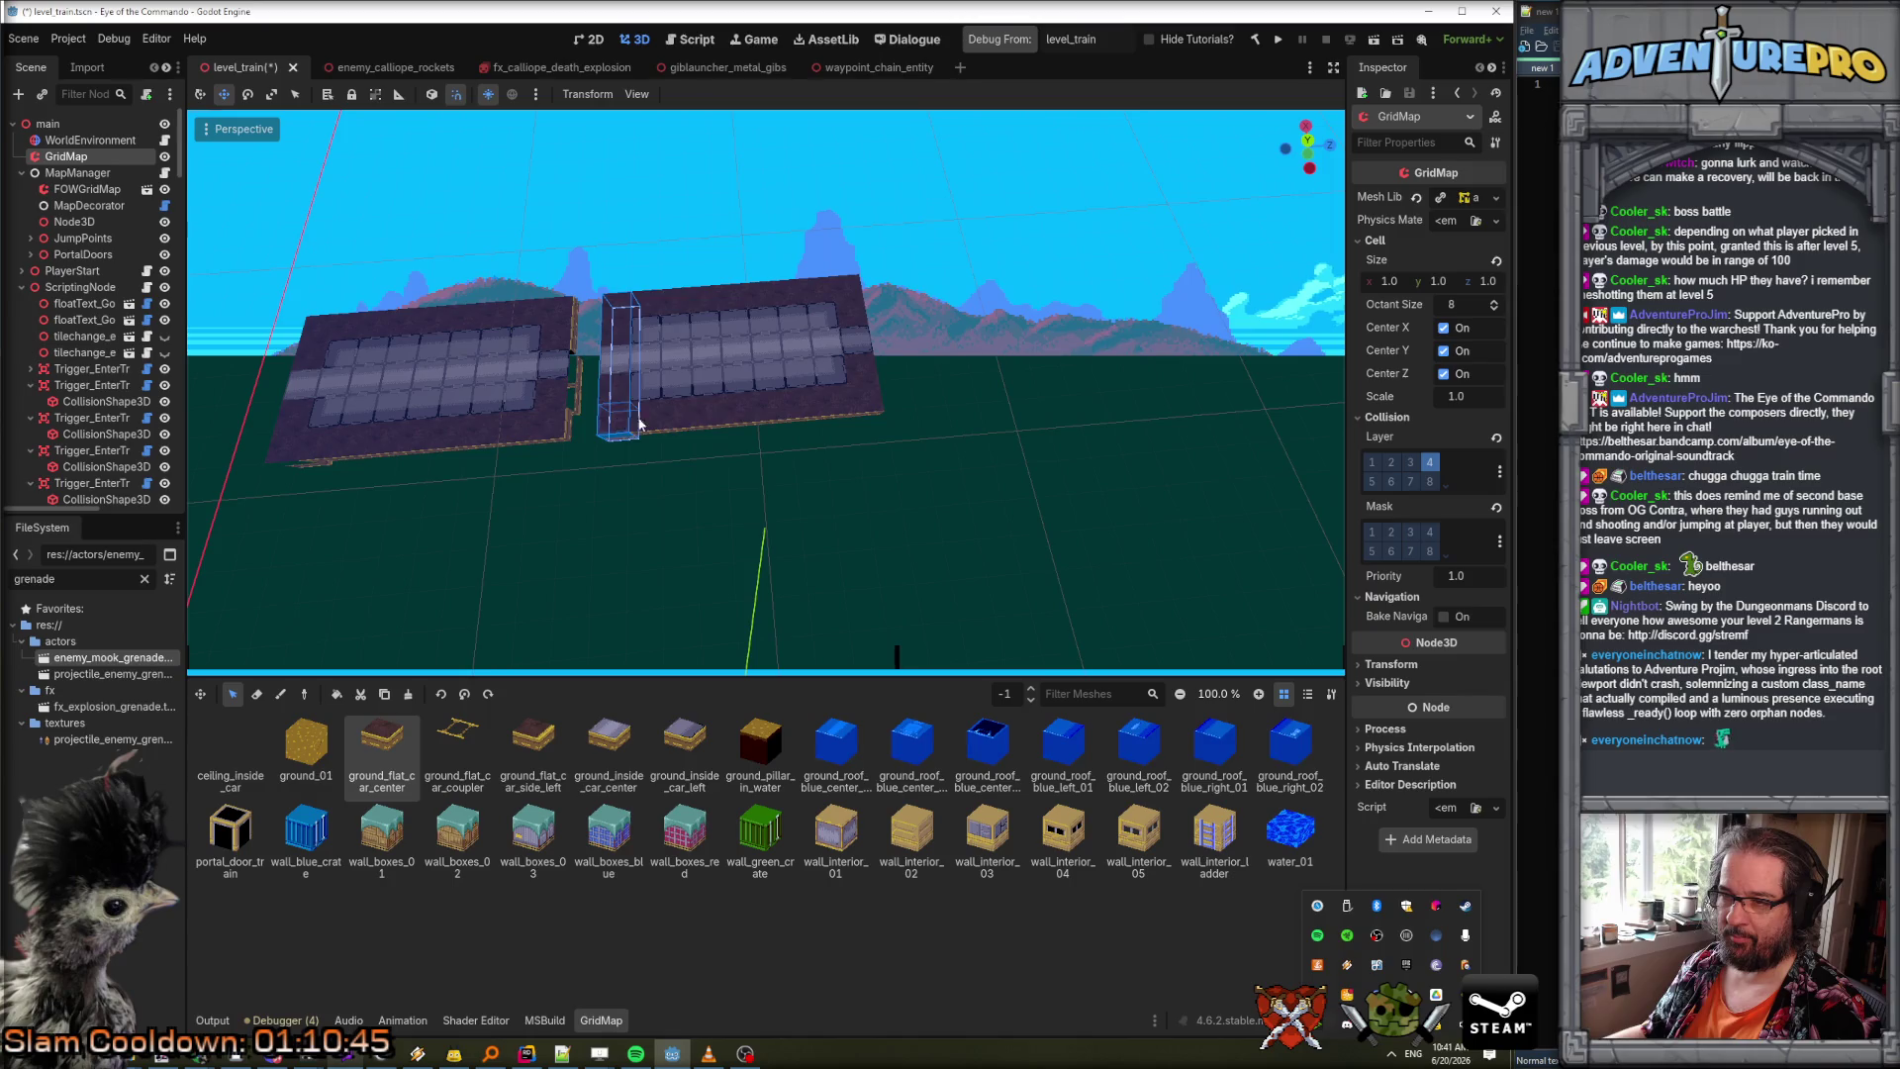
pyautogui.moveTo(626, 424); pyautogui.dragTo(859, 414)
pyautogui.click(383, 695)
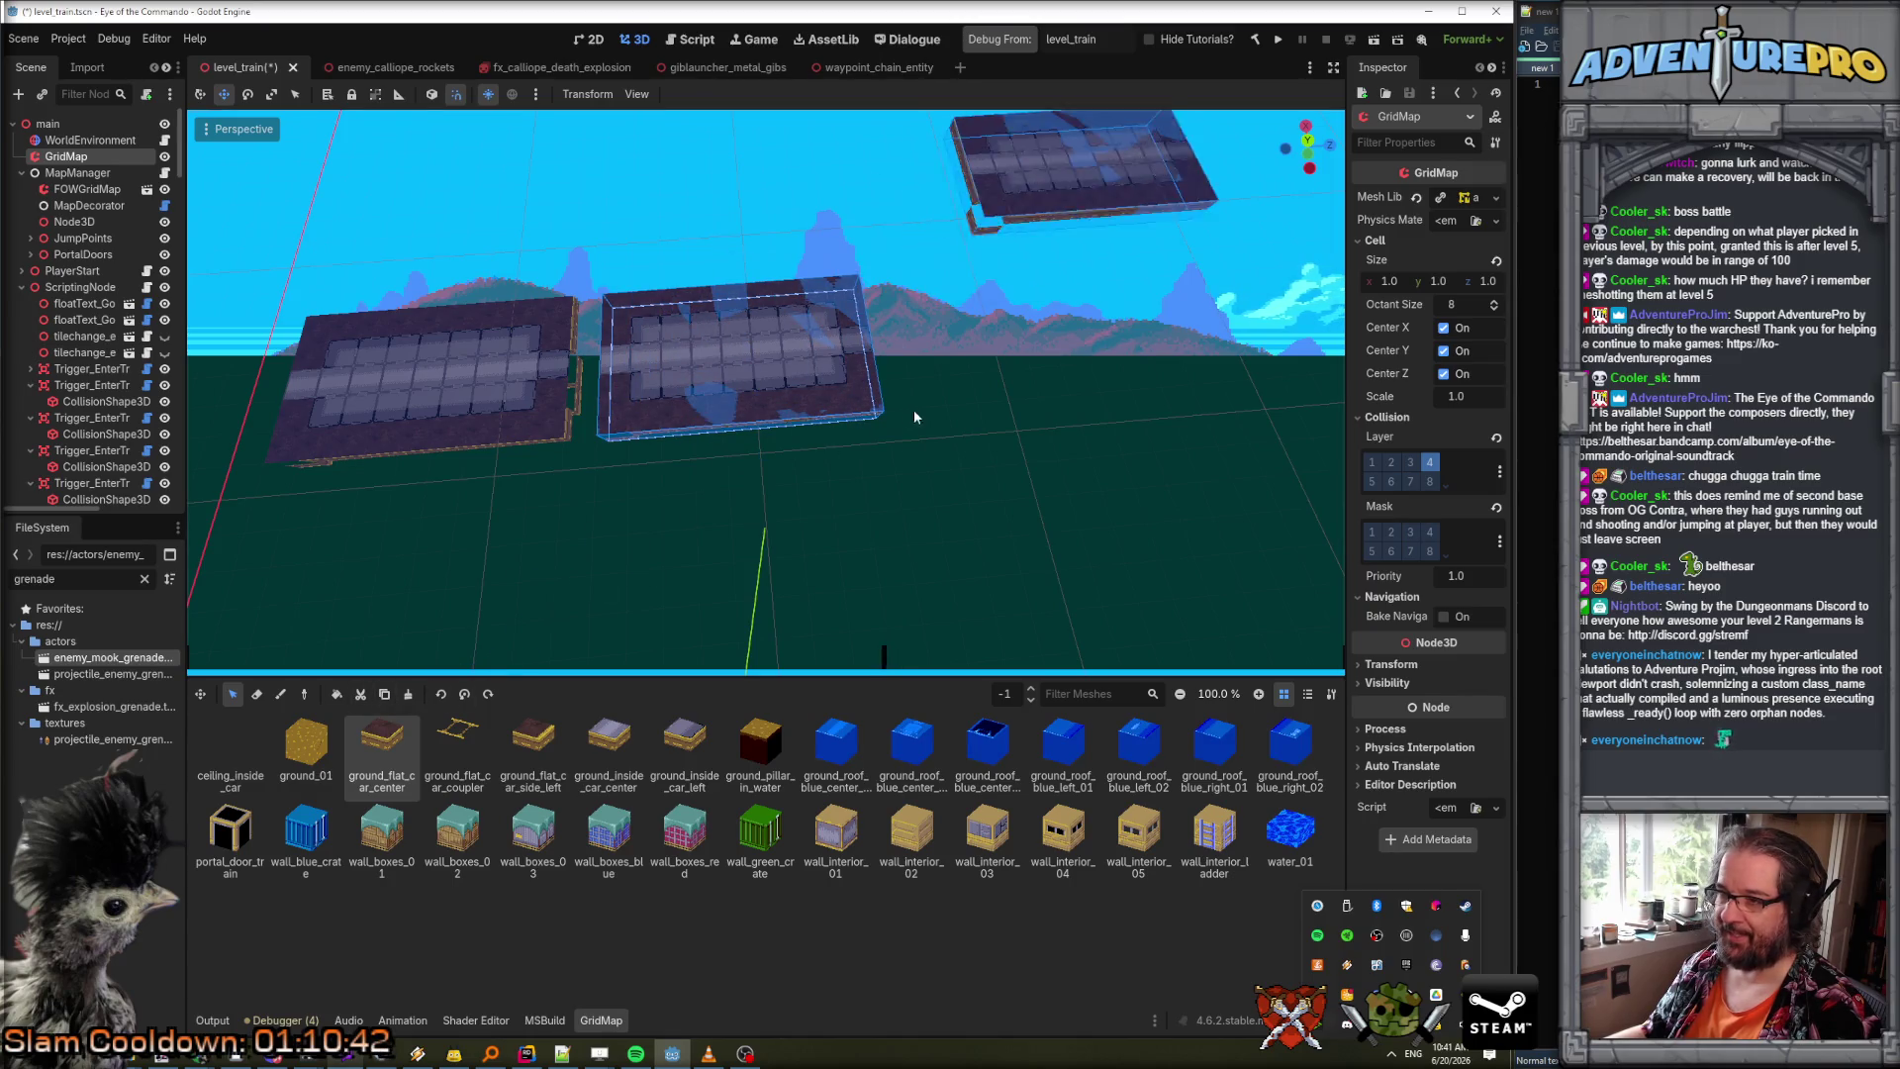
pyautogui.click(833, 630)
# Copy the rightmost flat car and drop it at the end of the row.
pyautogui.moveTo(994, 515)
pyautogui.mouseDown()
pyautogui.moveTo(689, 530)
pyautogui.moveTo(1019, 508)
pyautogui.mouseUp()
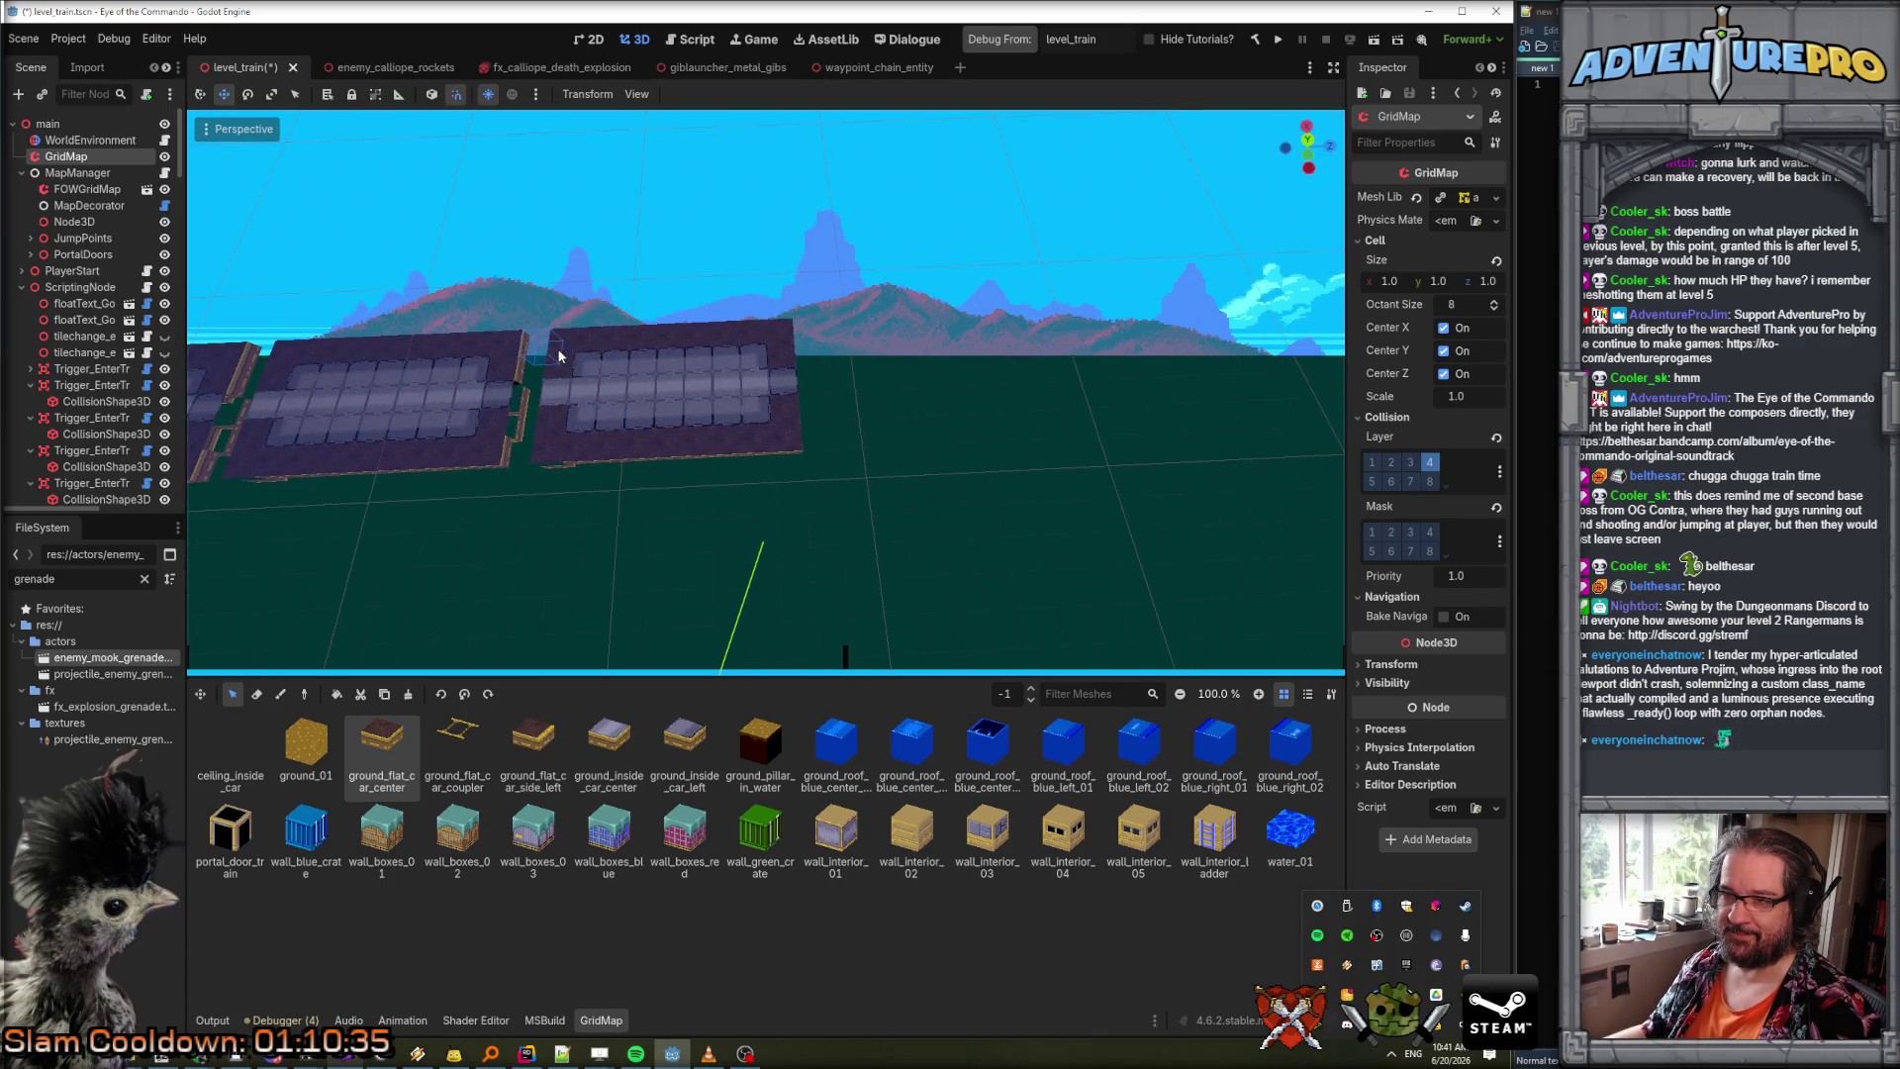
pyautogui.moveTo(567, 448); pyautogui.dragTo(779, 451)
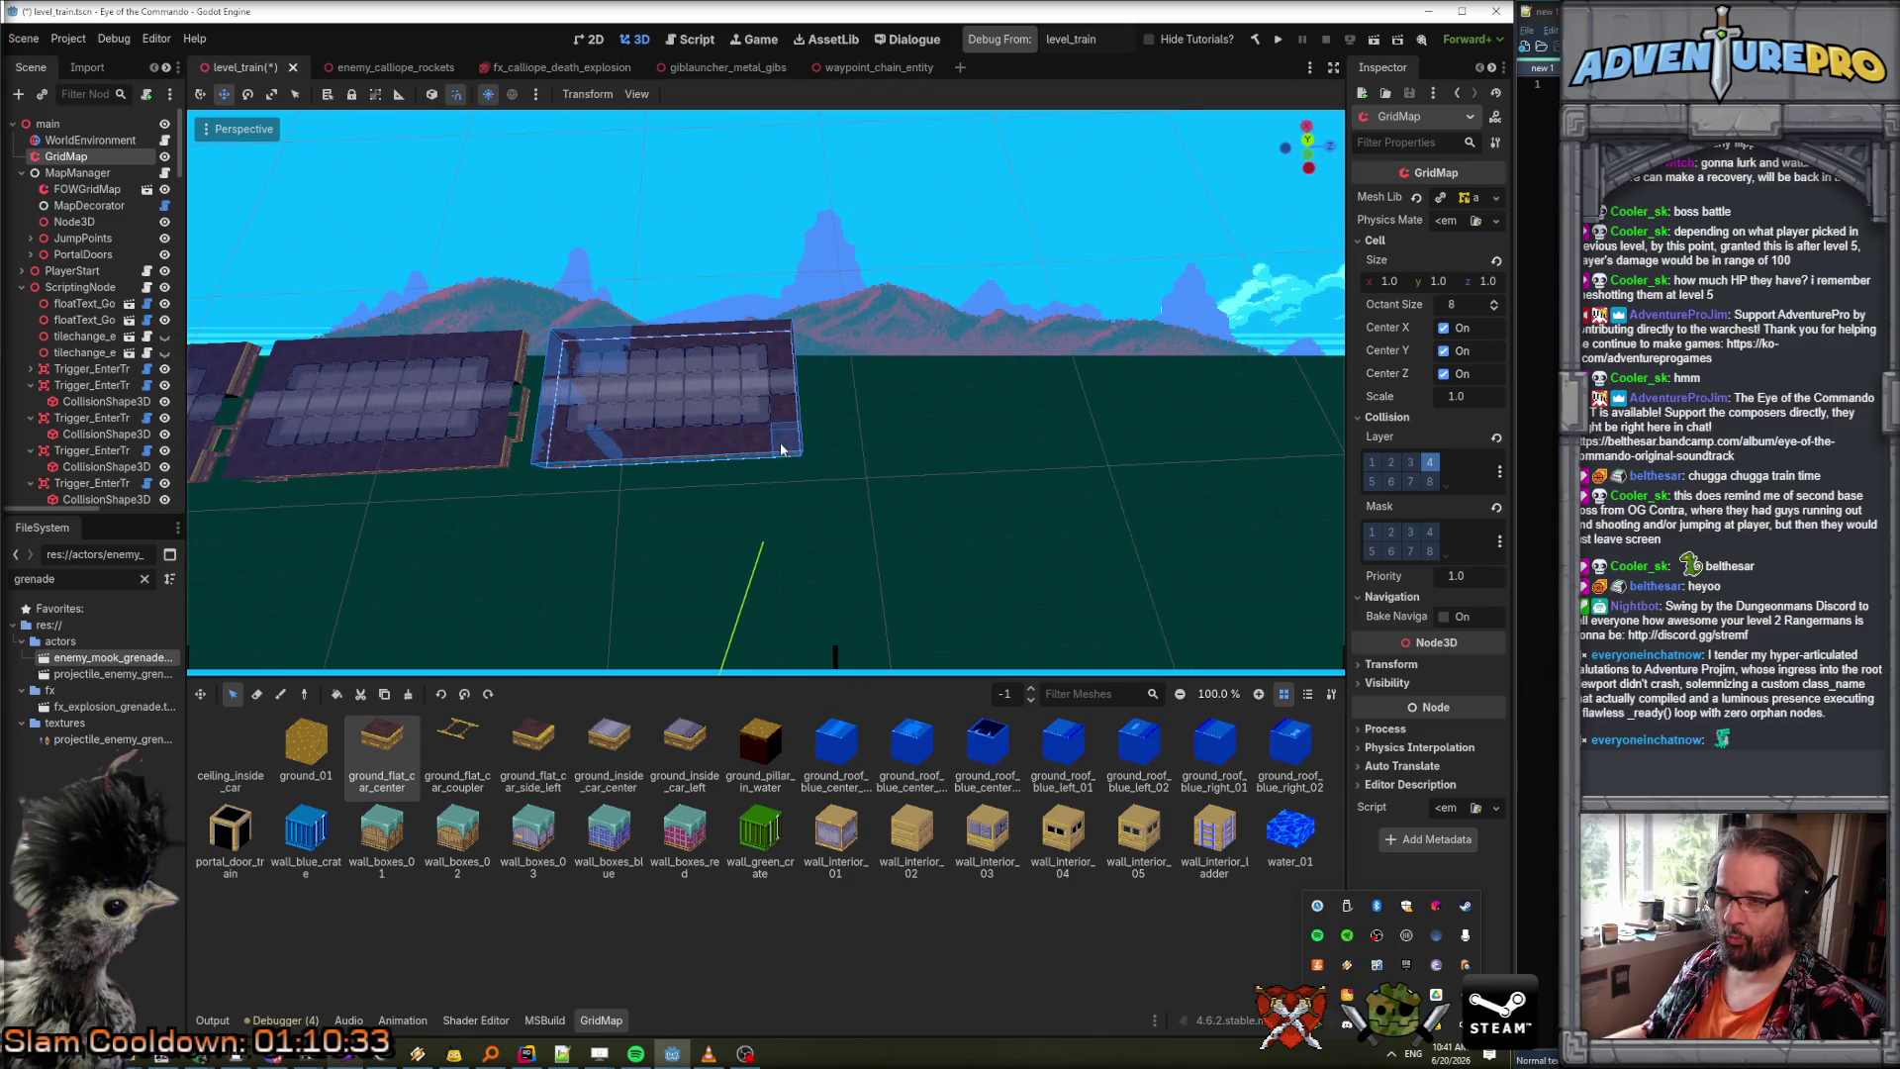
pyautogui.click(384, 698)
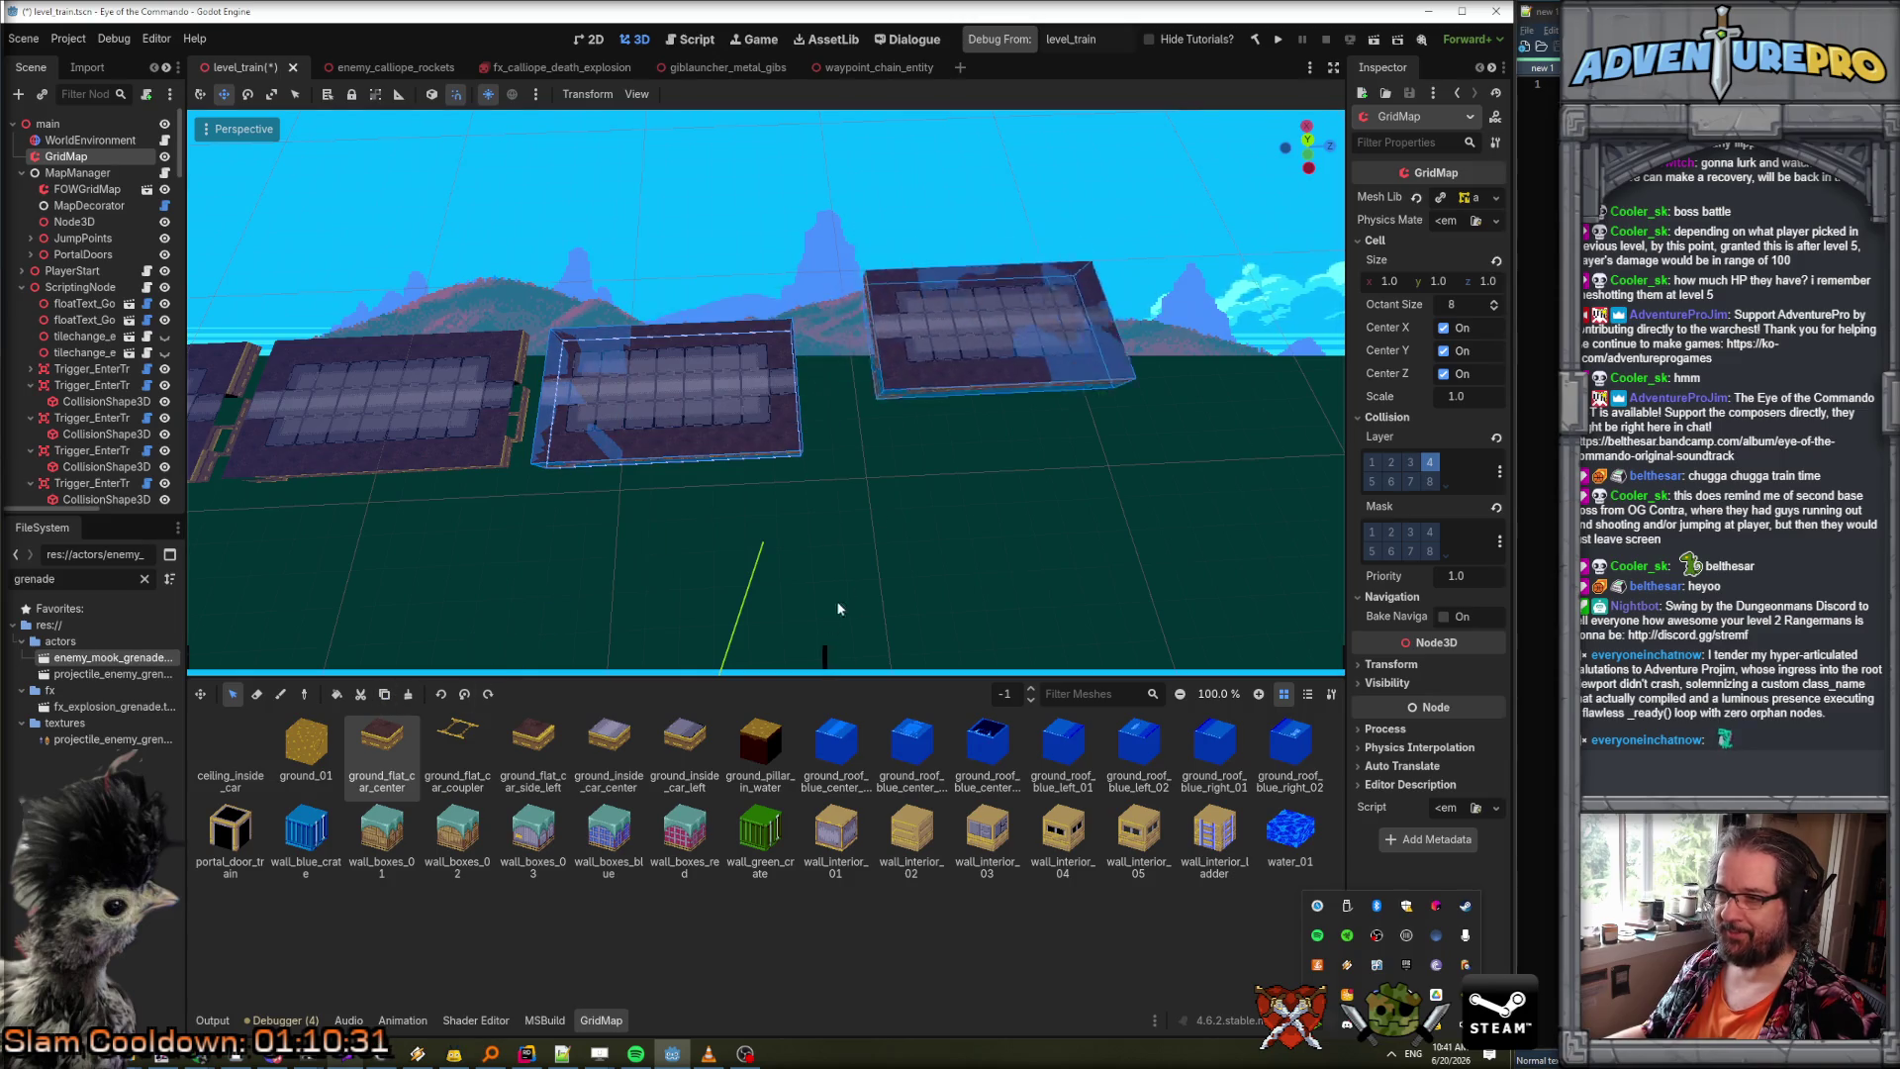
pyautogui.press('Escape')
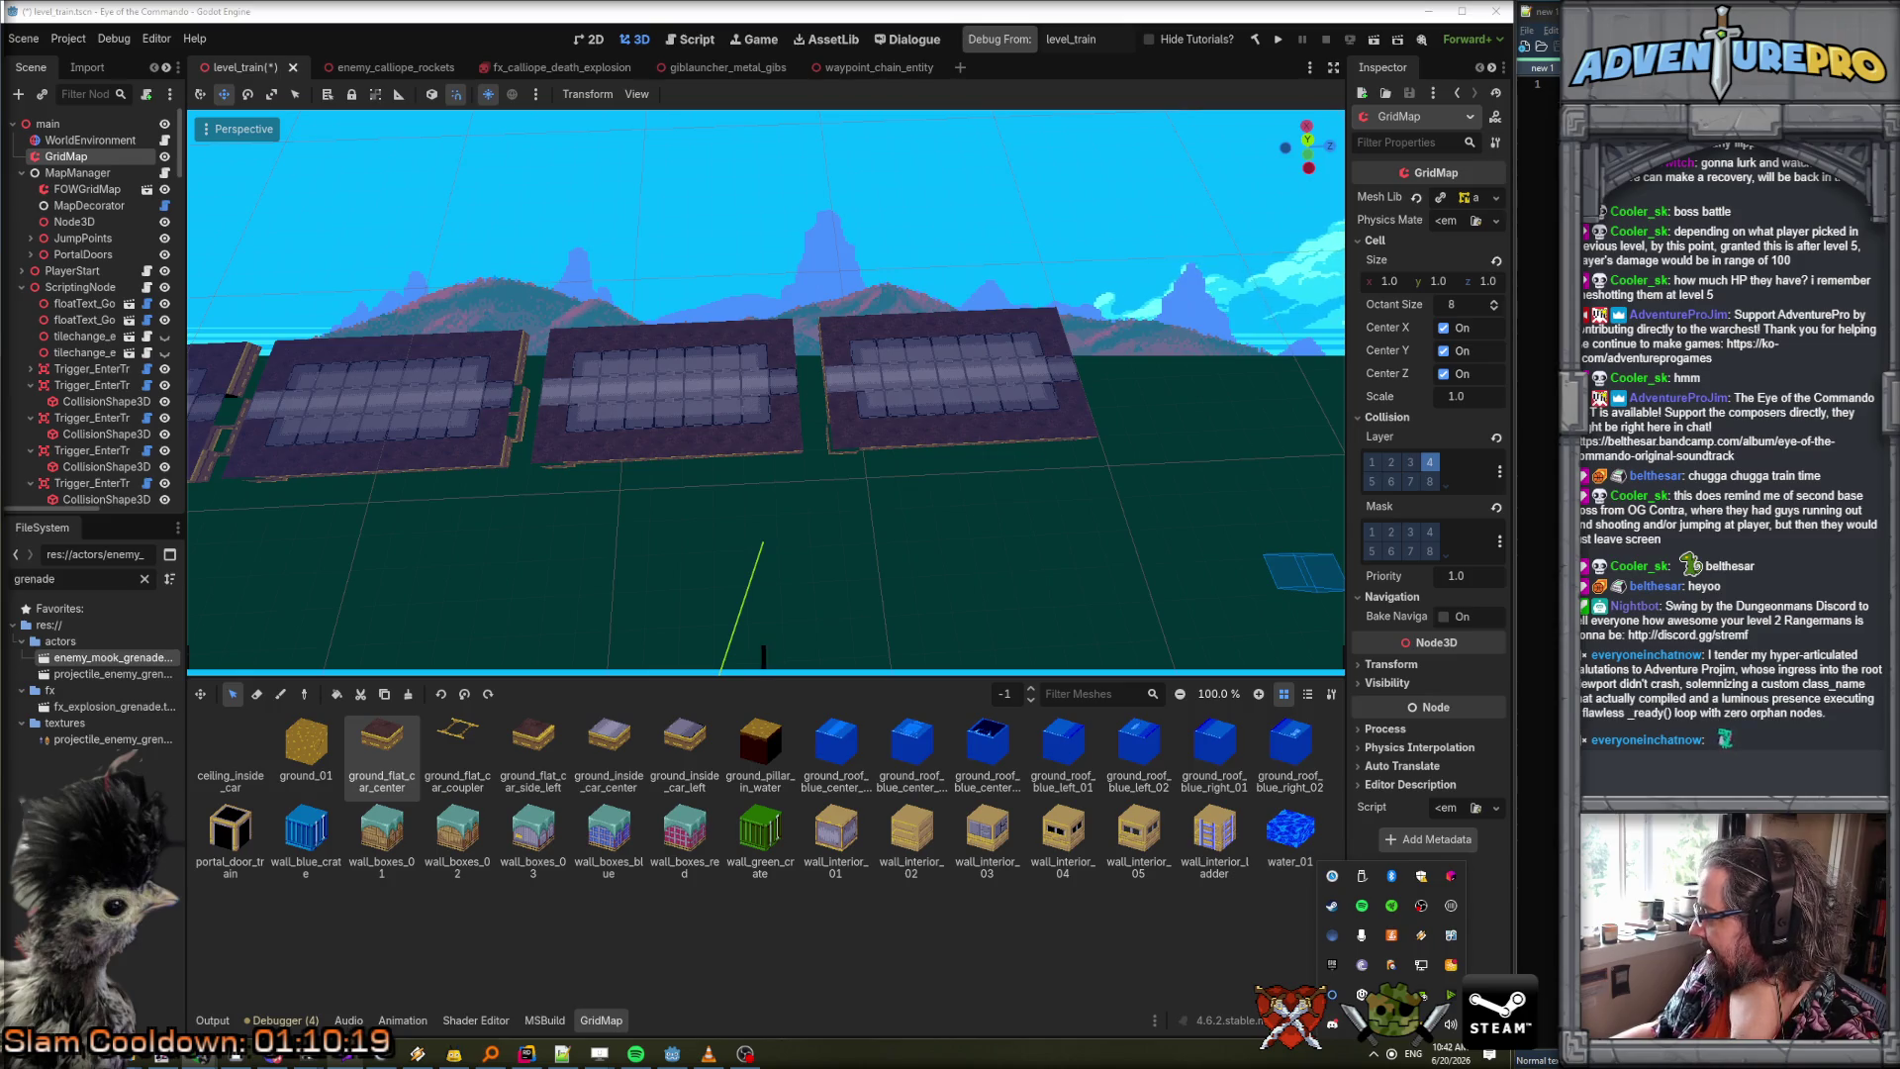
# Maximise the browser and play the Arcade Longplay [209] Contra video, skipping ahead to about 1:17.
pyautogui.moveTo(1899, 396)
pyautogui.mouseDown()
pyautogui.moveTo(811, 388)
pyautogui.moveTo(344, 361)
pyautogui.mouseUp()
pyautogui.doubleClick(561, 352)
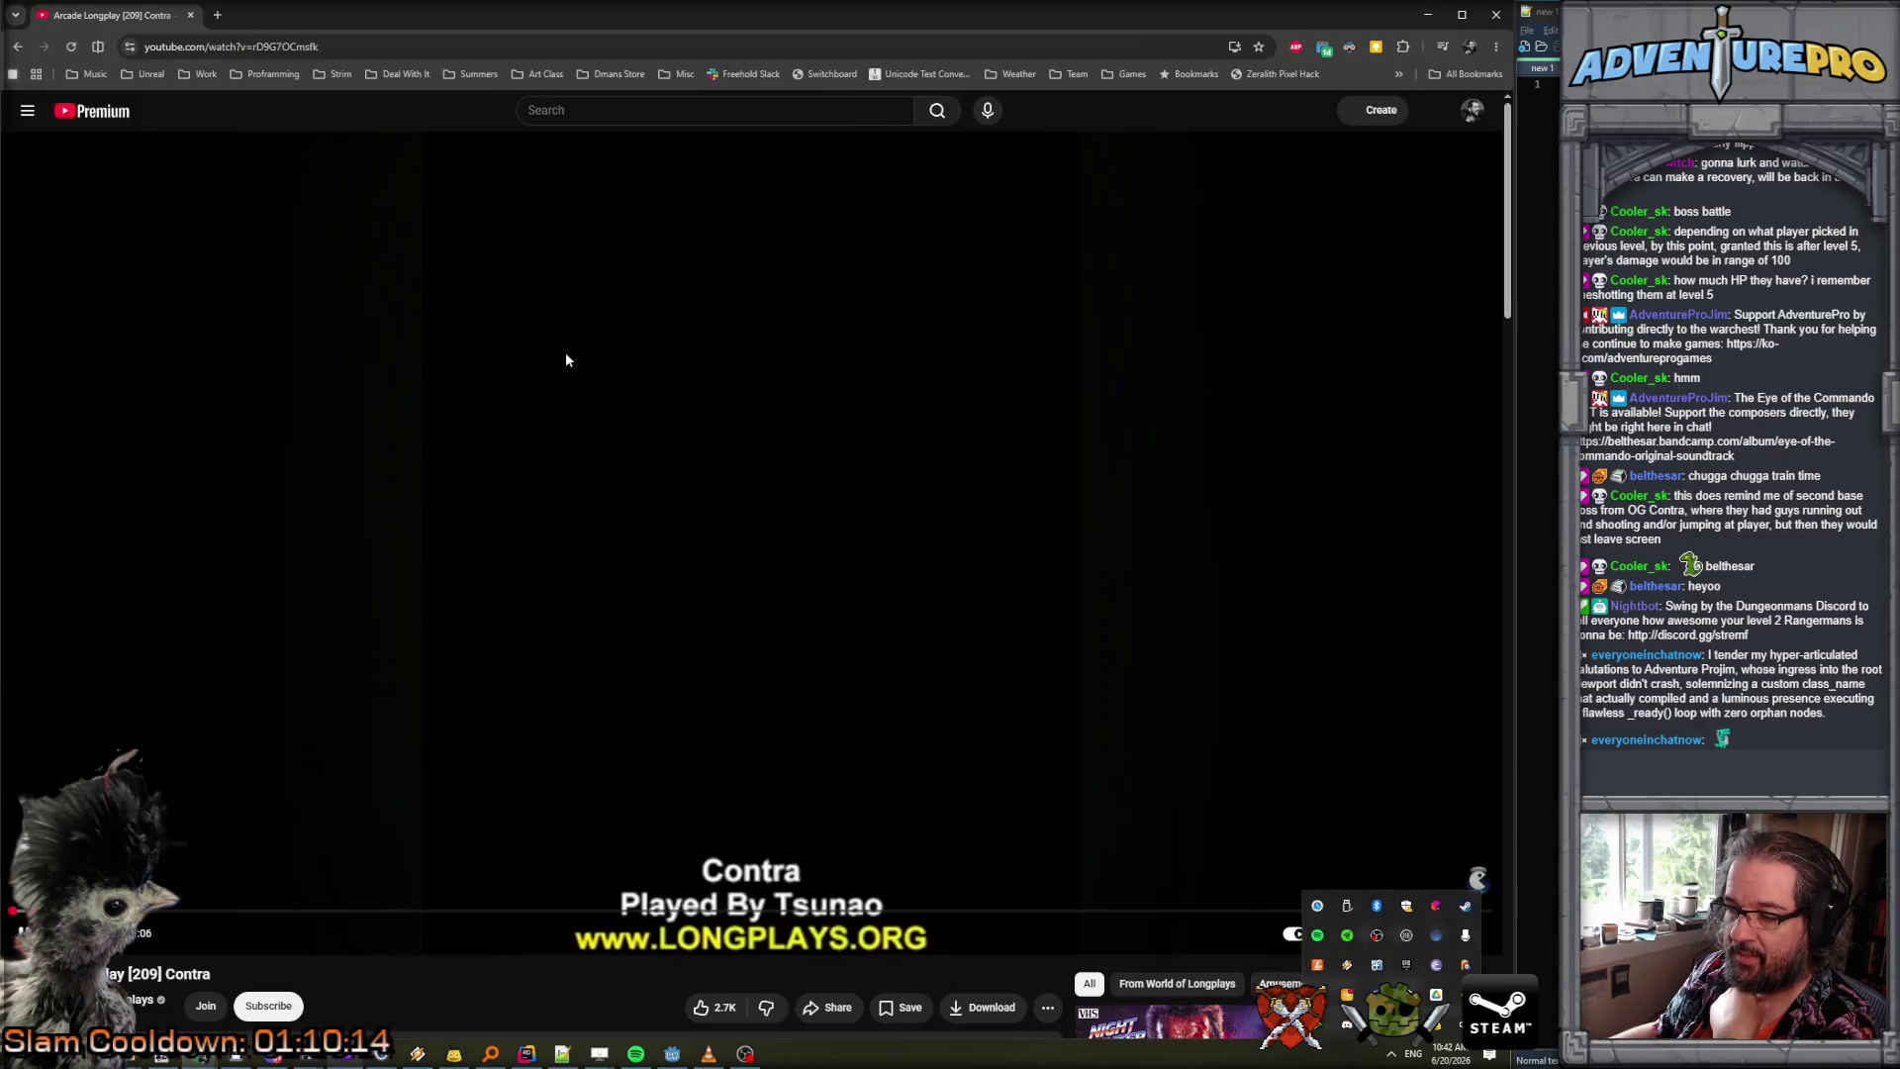
pyautogui.click(76, 902)
pyautogui.moveTo(77, 902); pyautogui.dragTo(179, 916)
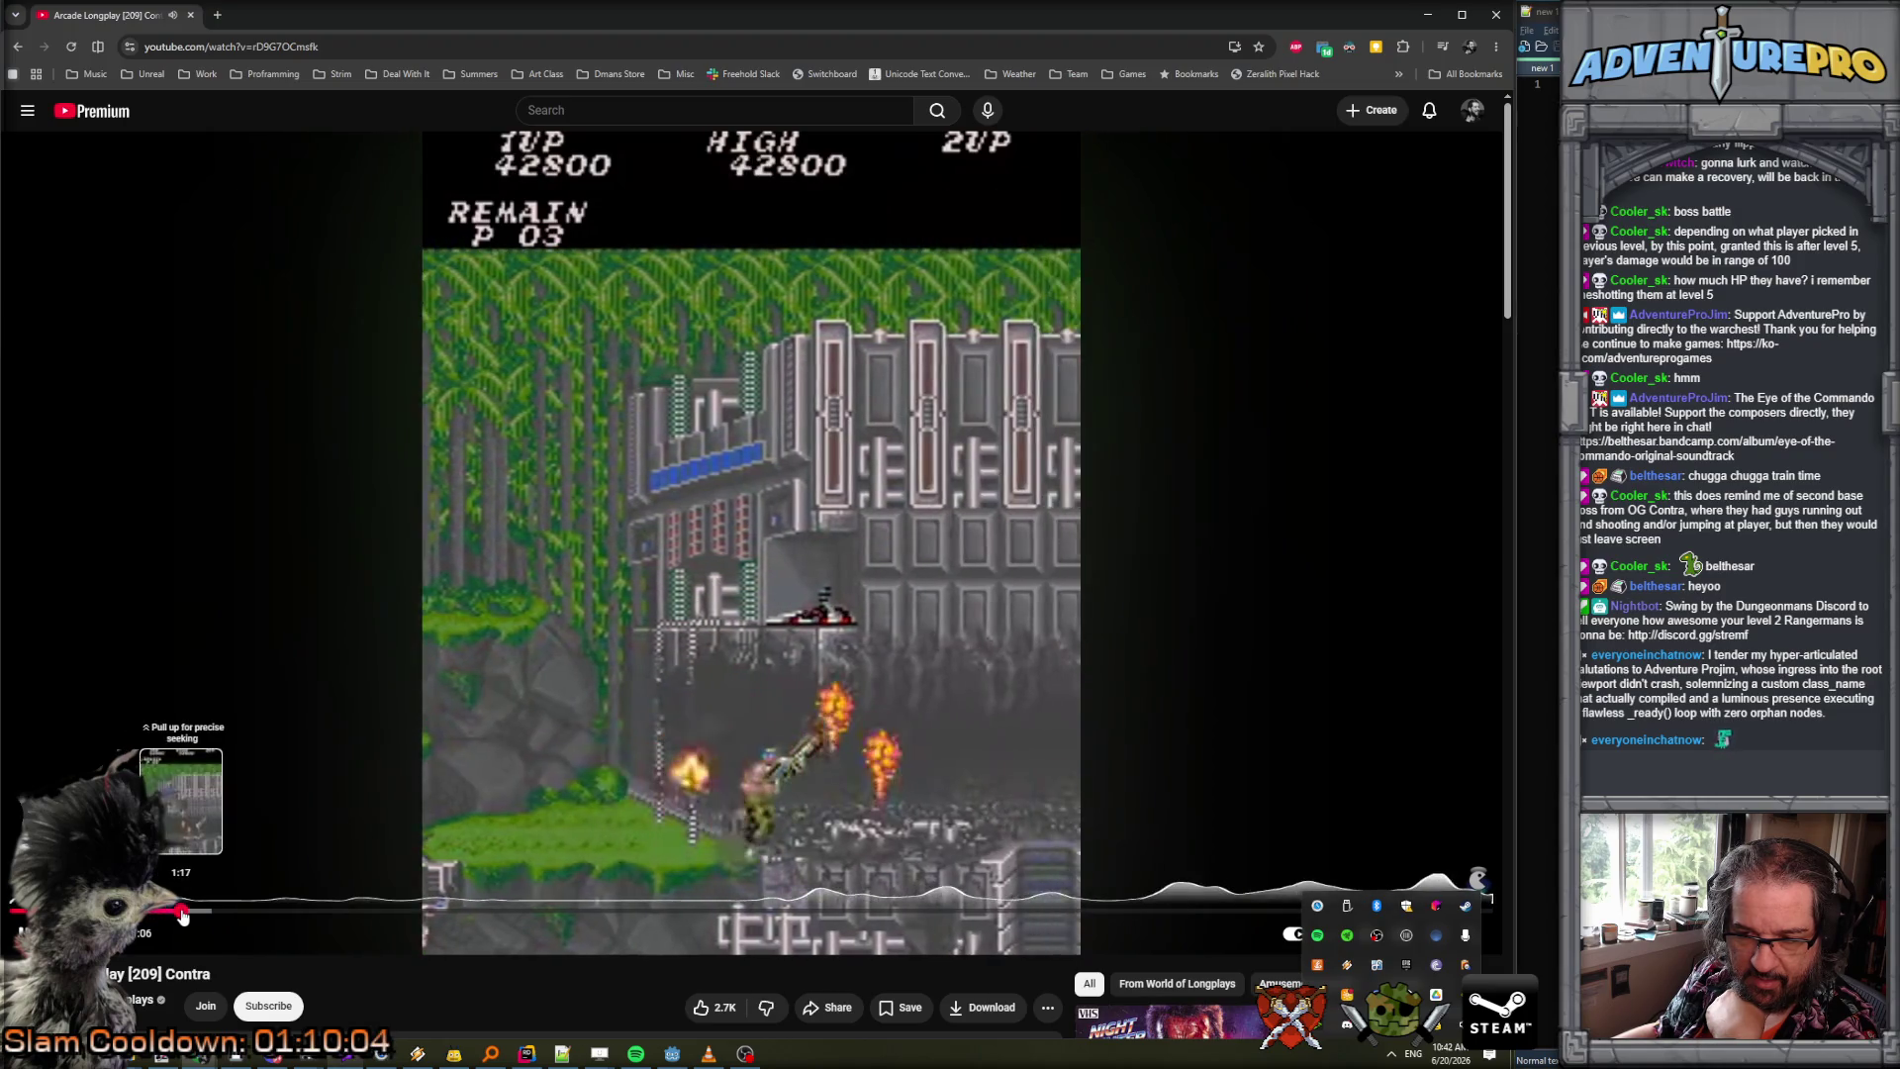
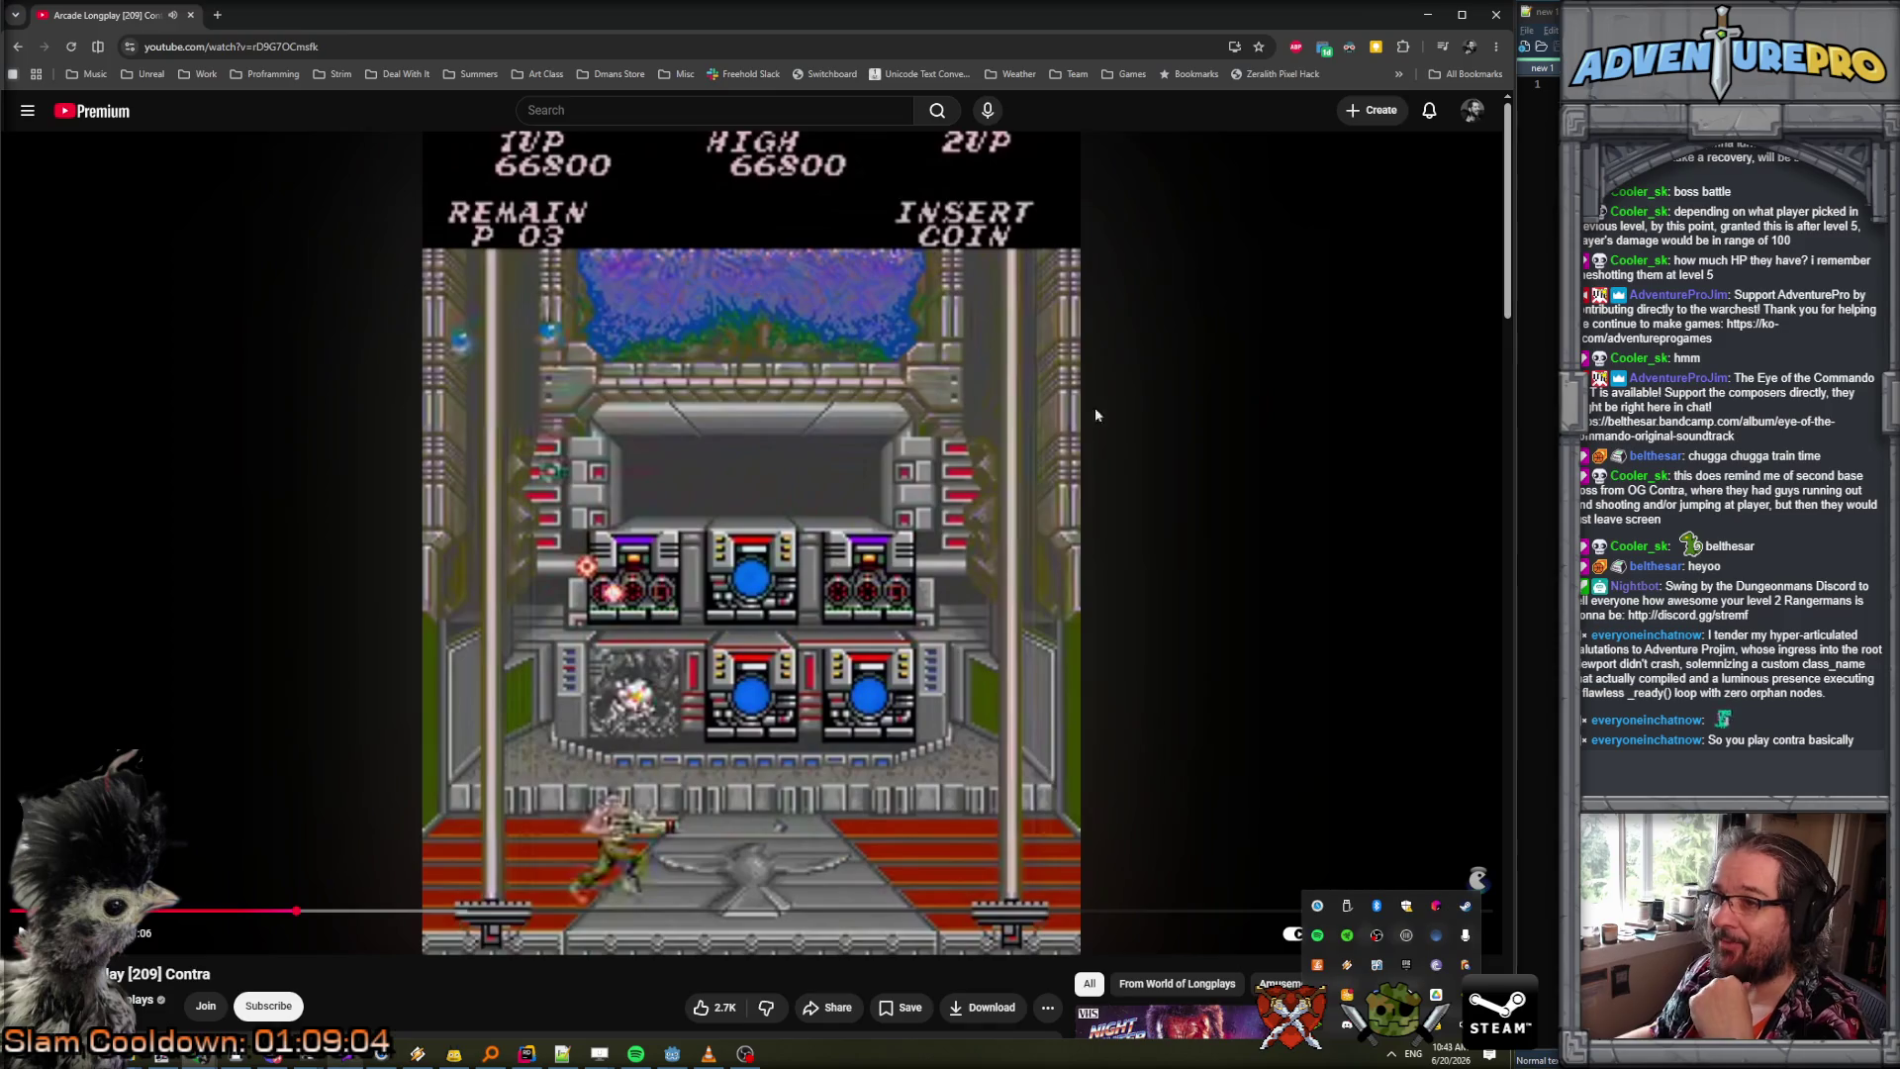
# Return from the YouTube video to the Godot editor and fly the camera over the train cars.
pyautogui.hotkey('alt', 'Tab')
pyautogui.moveTo(949, 485)
pyautogui.mouseDown()
pyautogui.moveTo(861, 450)
pyautogui.moveTo(842, 505)
pyautogui.moveTo(797, 470)
pyautogui.mouseUp()
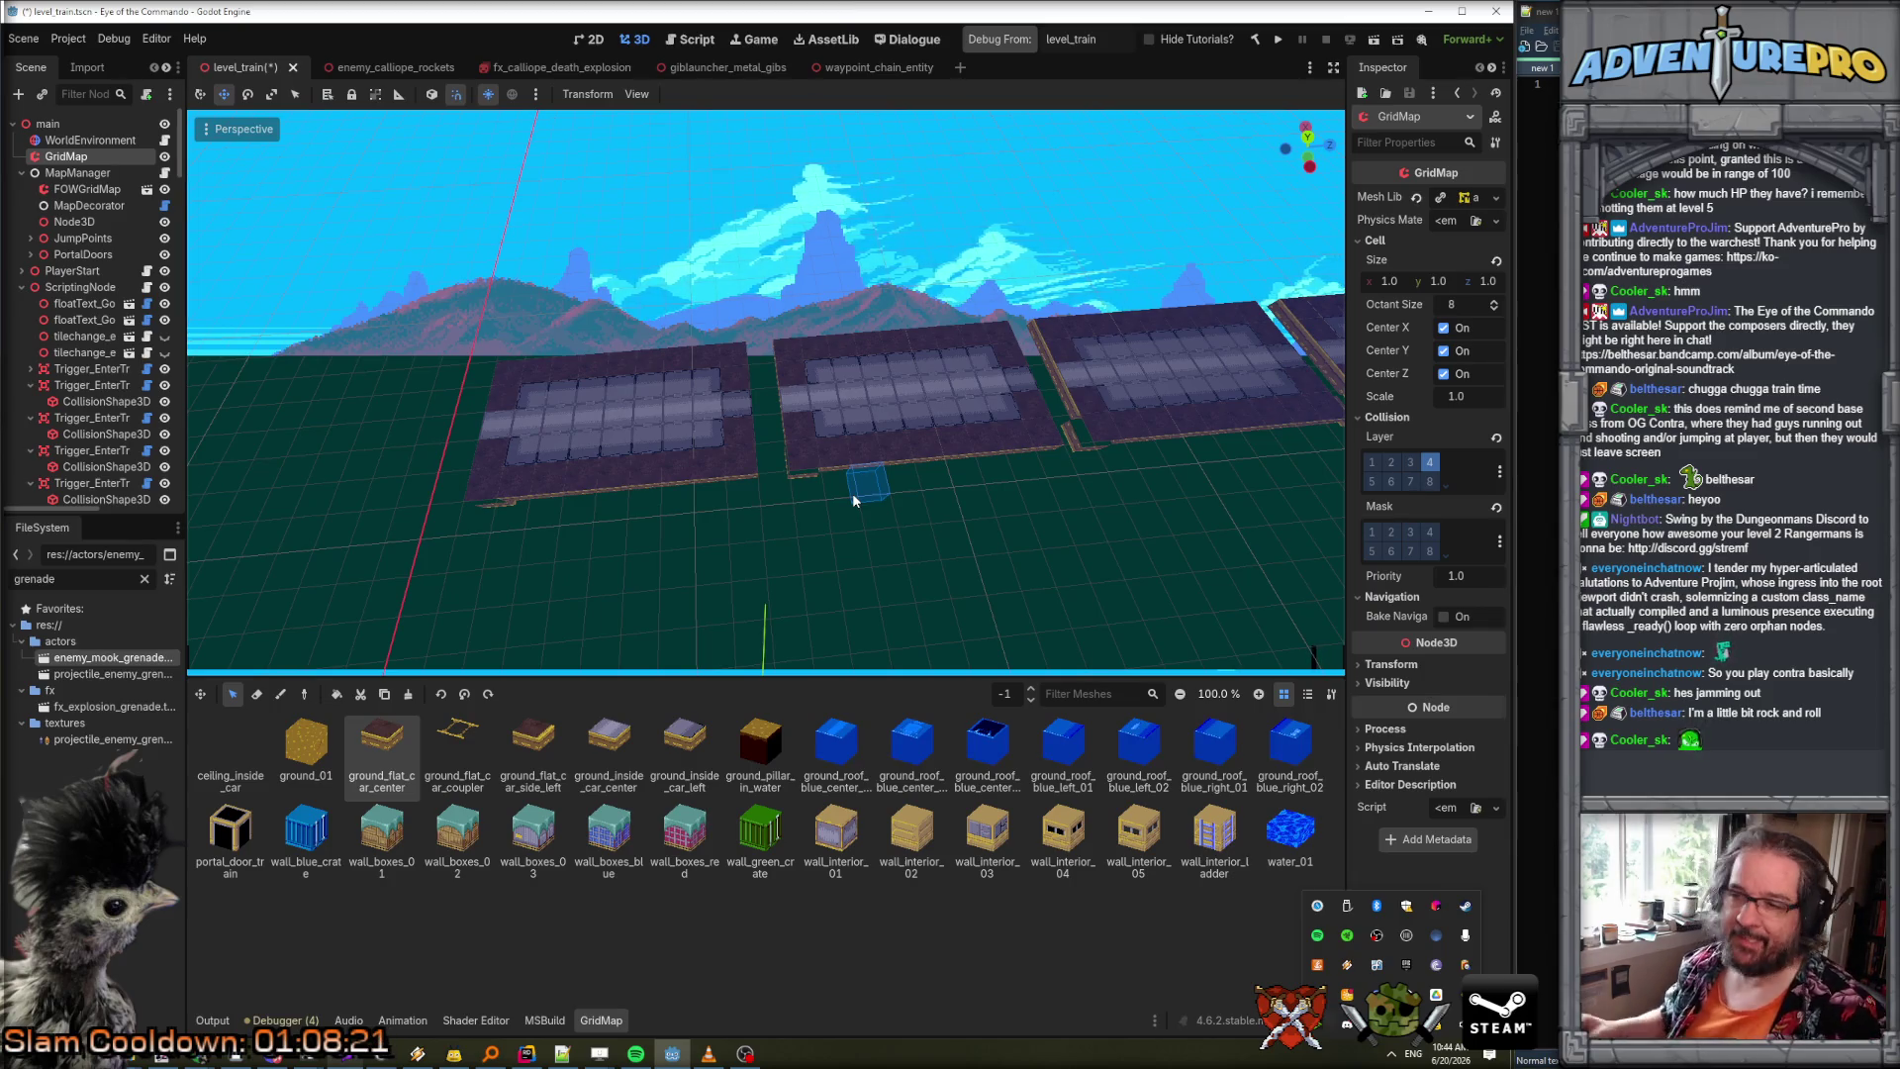
# Orbit above the tracks, then box-select and duplicate the cells along the car's front wall.
pyautogui.moveTo(882, 509); pyautogui.dragTo(1029, 436)
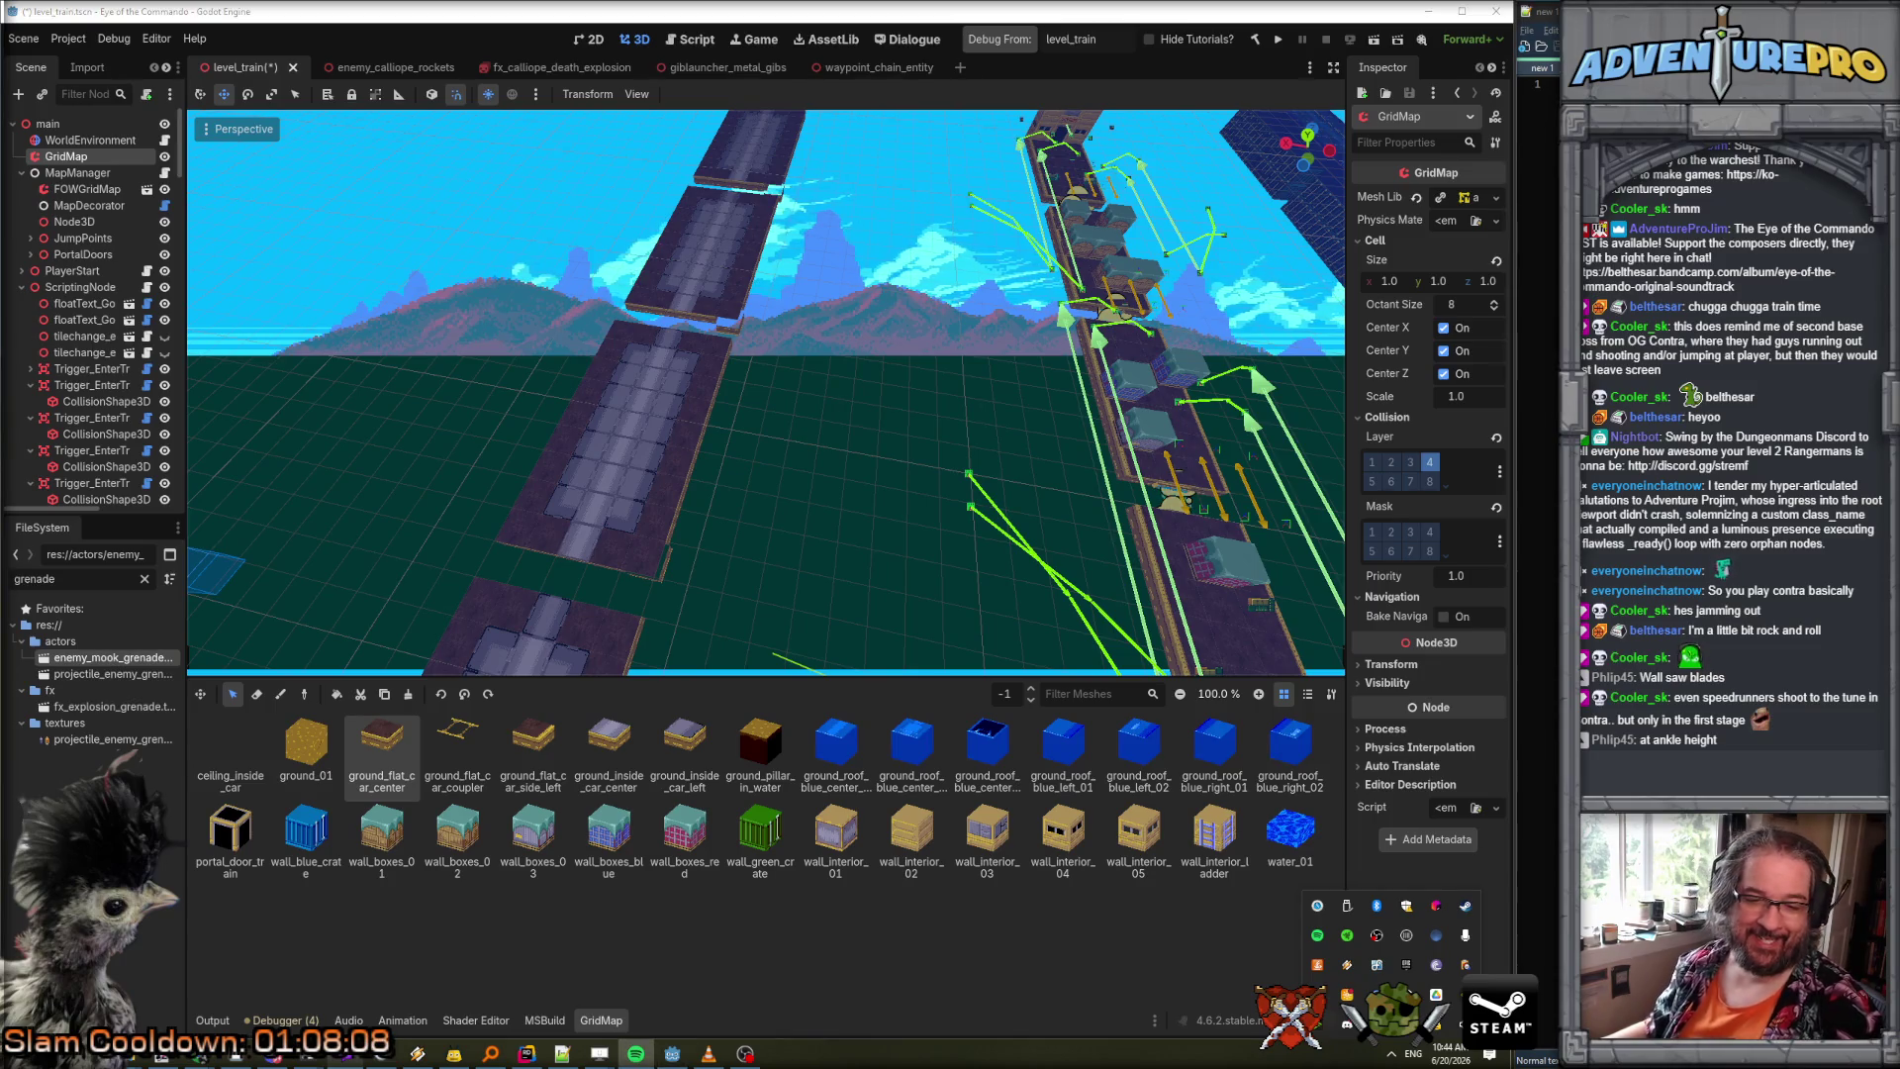
pyautogui.moveTo(679, 564)
pyautogui.mouseDown()
pyautogui.moveTo(747, 505)
pyautogui.moveTo(730, 542)
pyautogui.mouseUp()
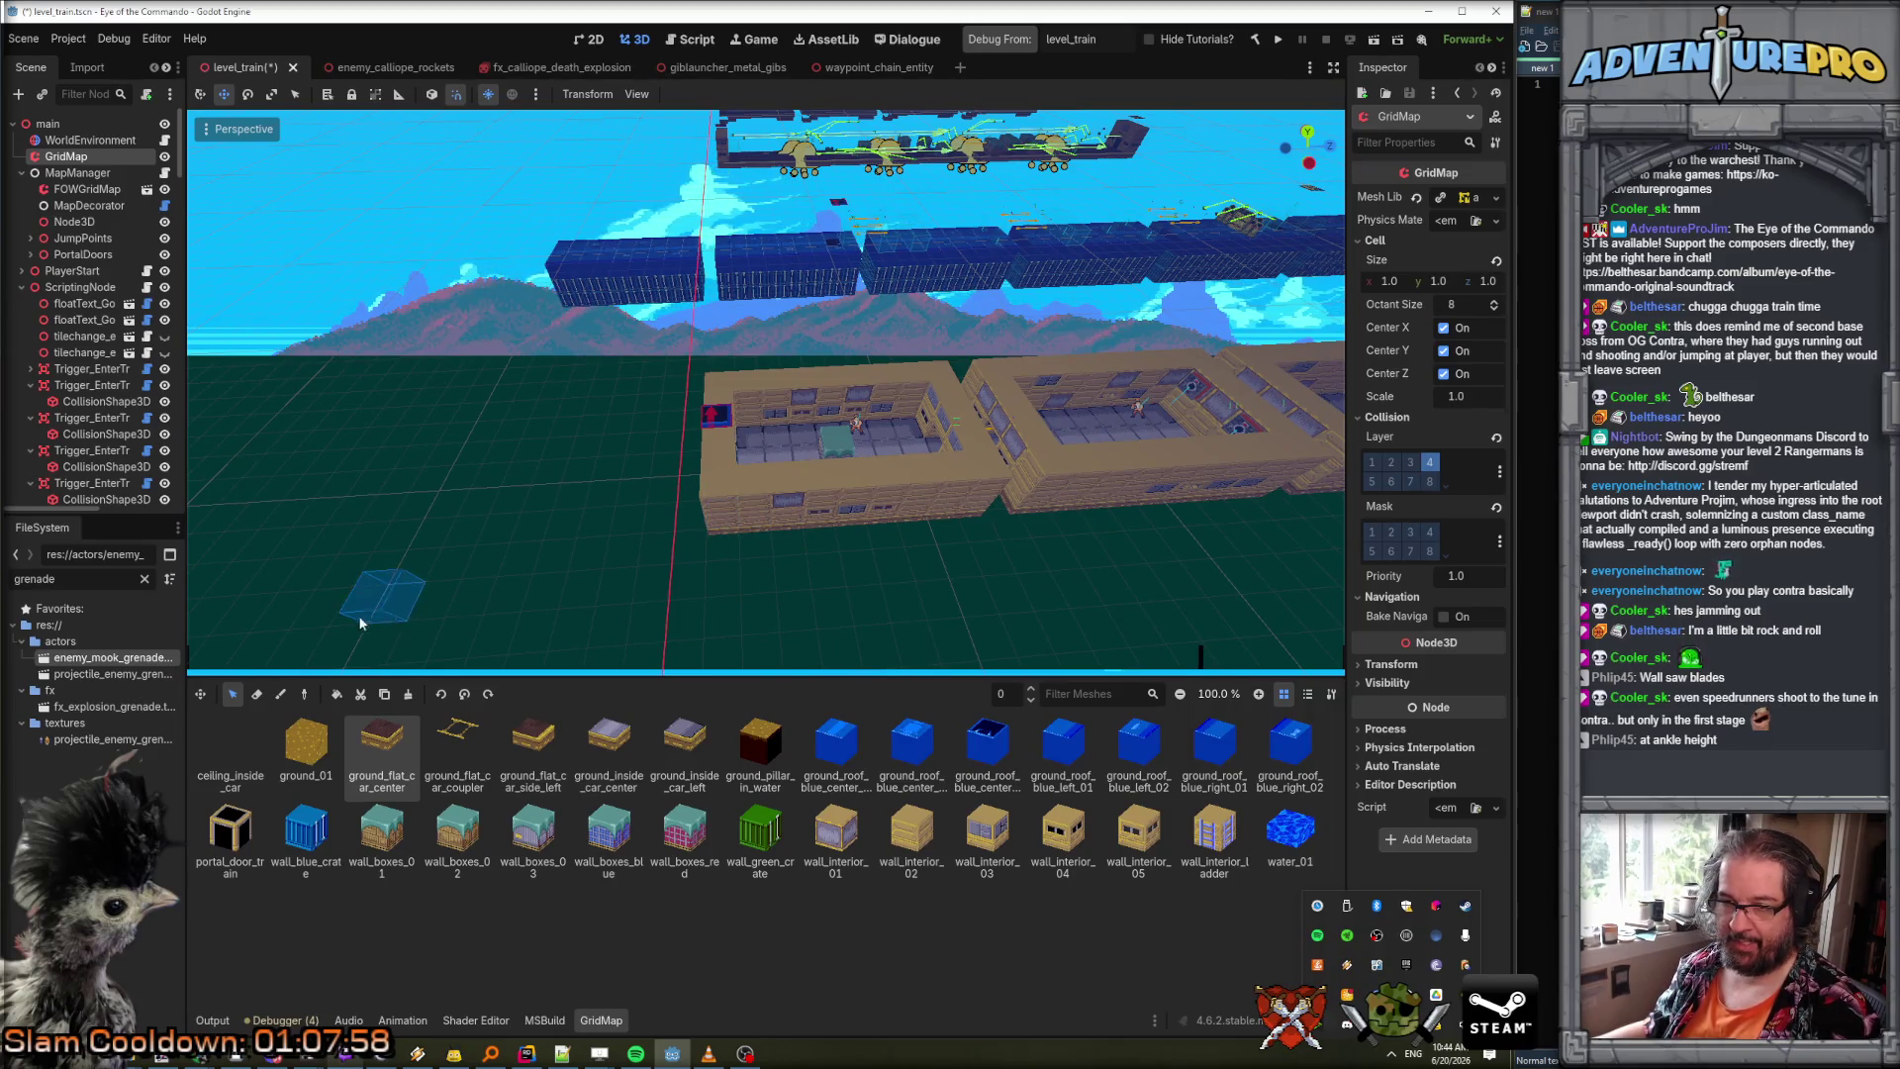
pyautogui.moveTo(728, 519)
pyautogui.mouseDown()
pyautogui.moveTo(919, 512)
pyautogui.moveTo(946, 450)
pyautogui.moveTo(928, 409)
pyautogui.mouseUp()
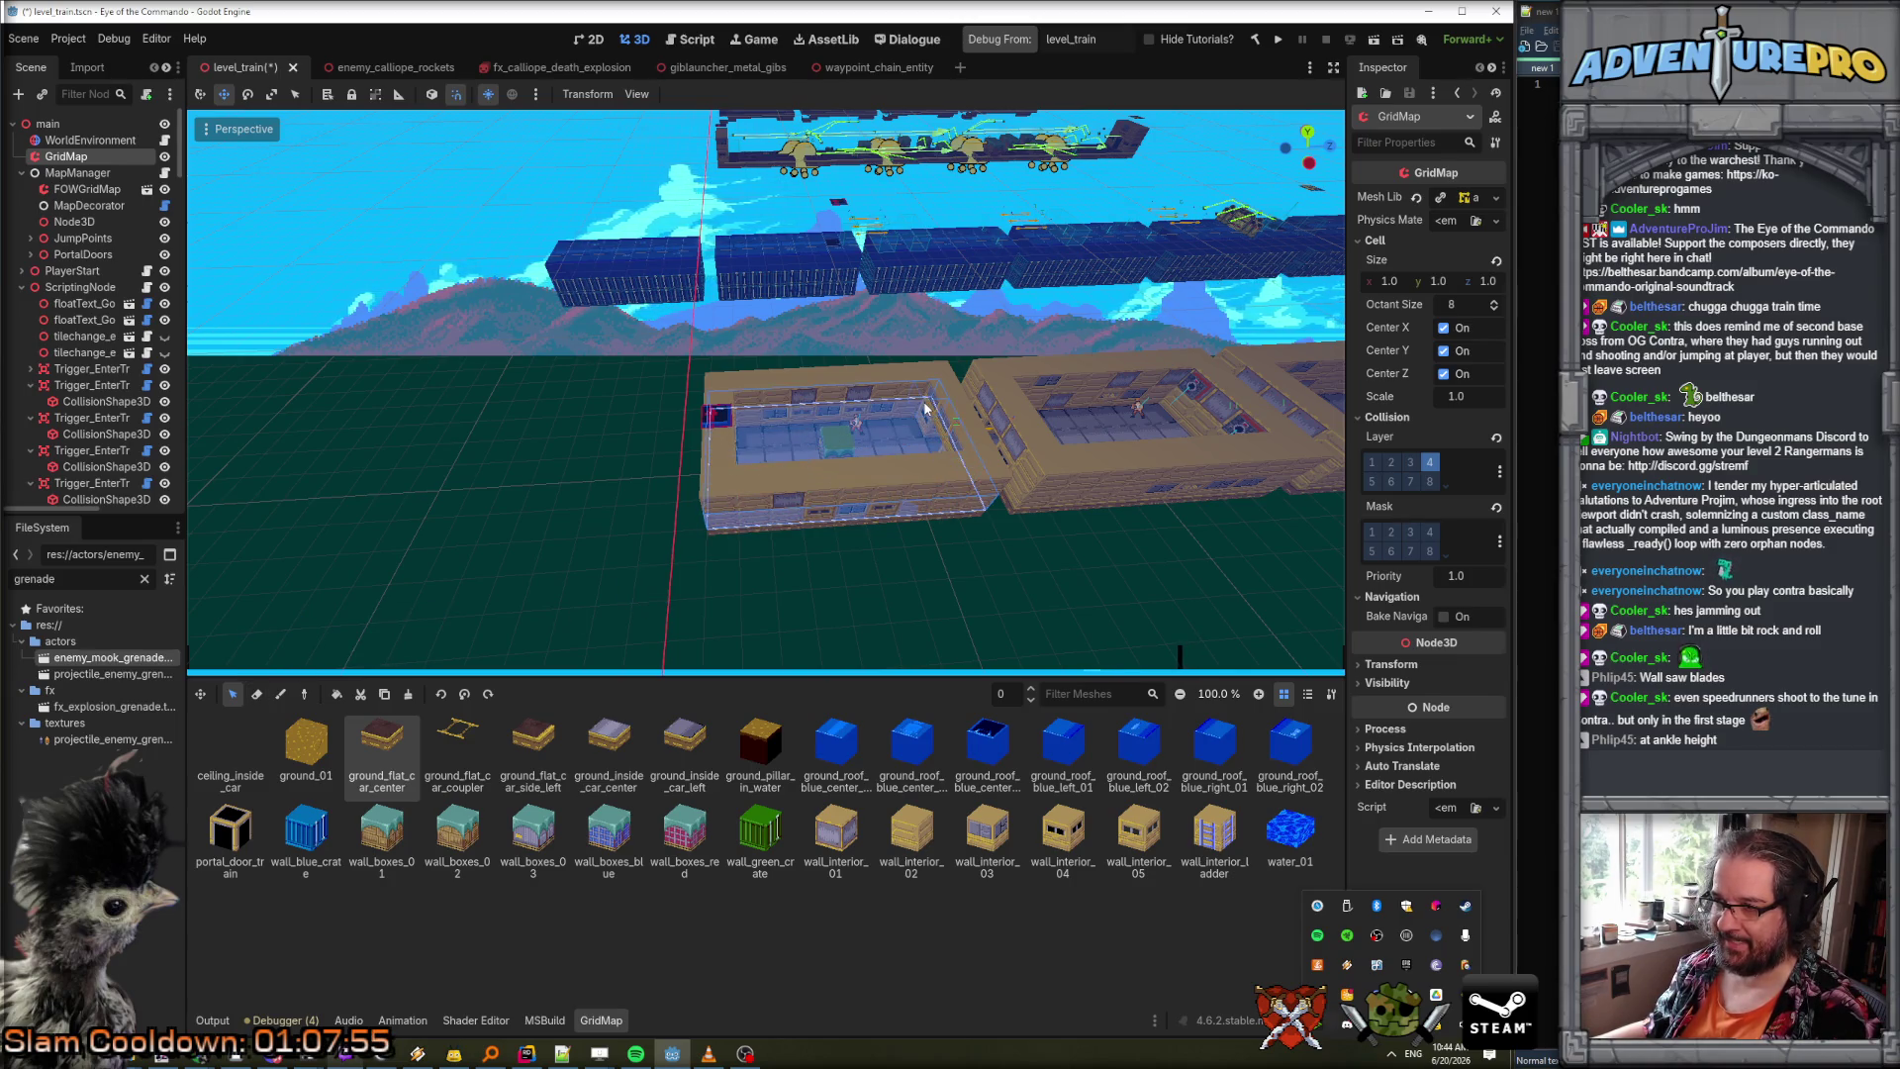
pyautogui.click(386, 695)
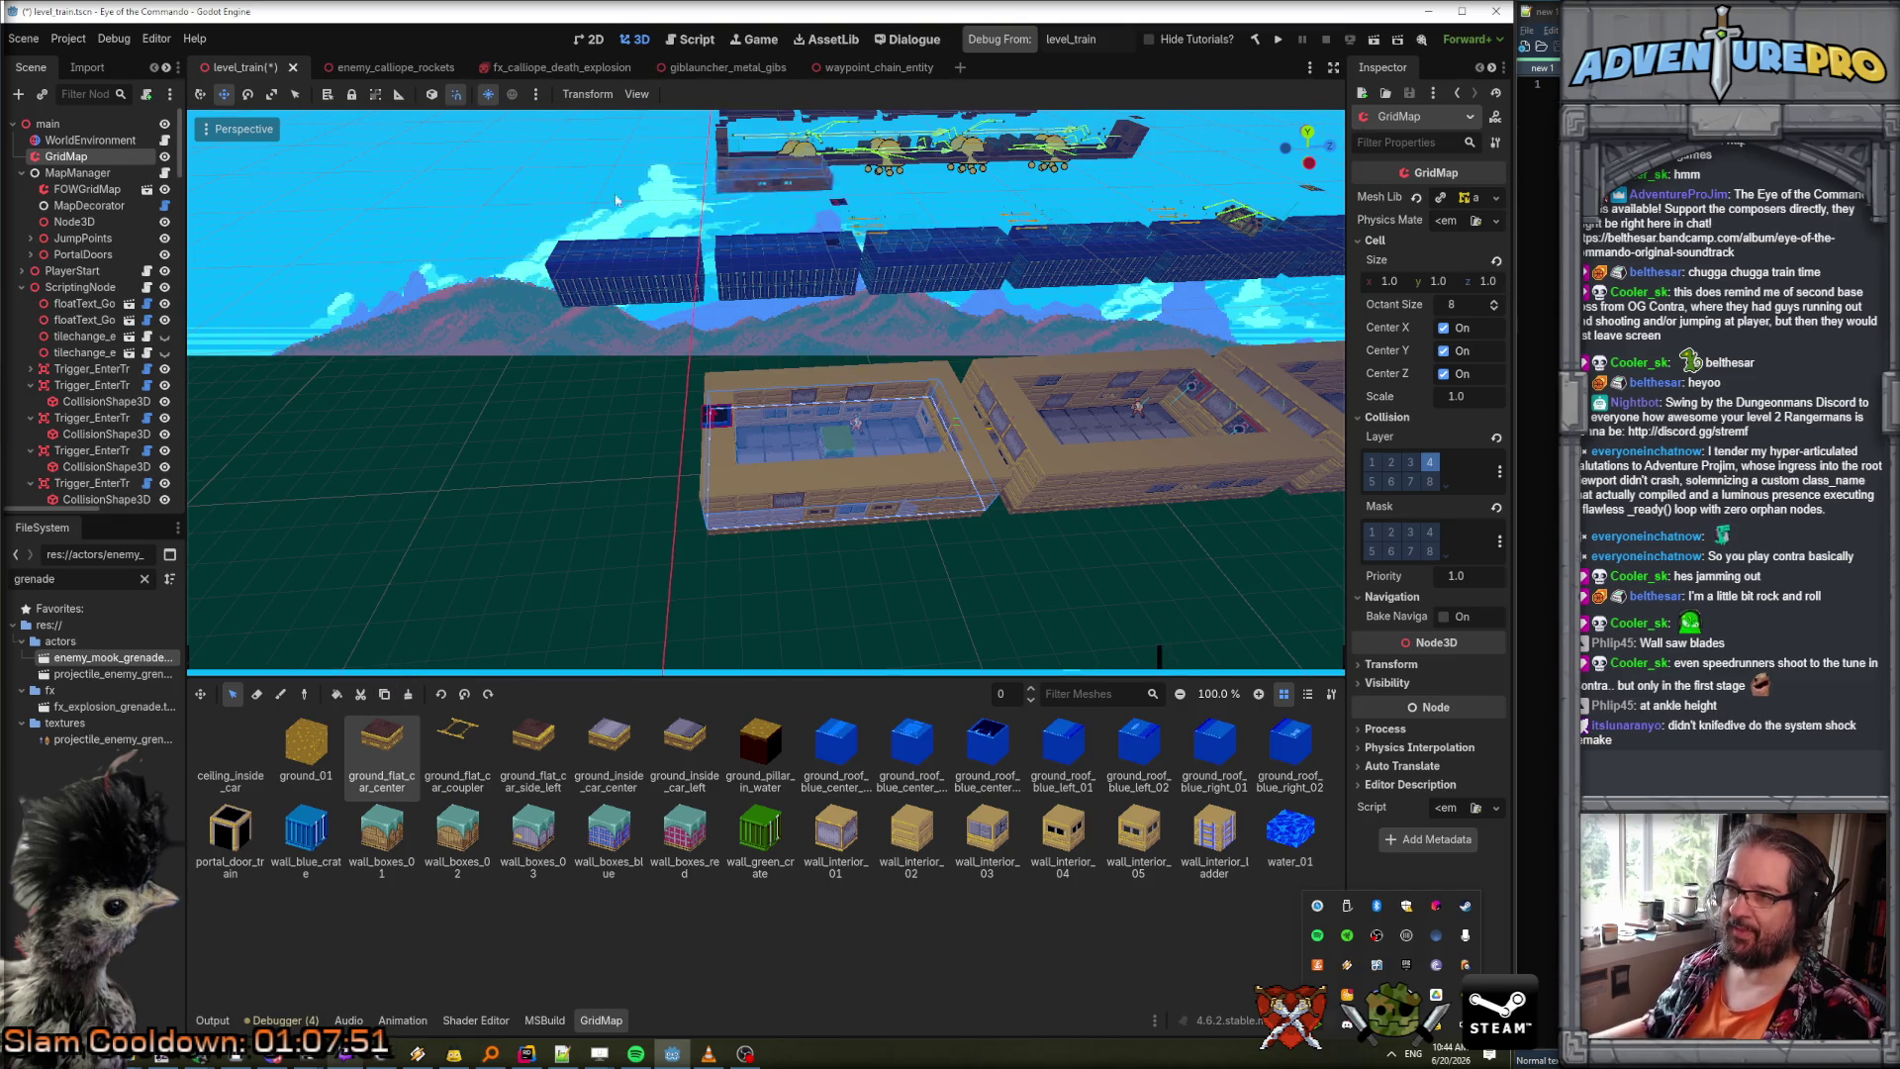
pyautogui.scroll(2, 625, 166)
pyautogui.scroll(-6, 673, 194)
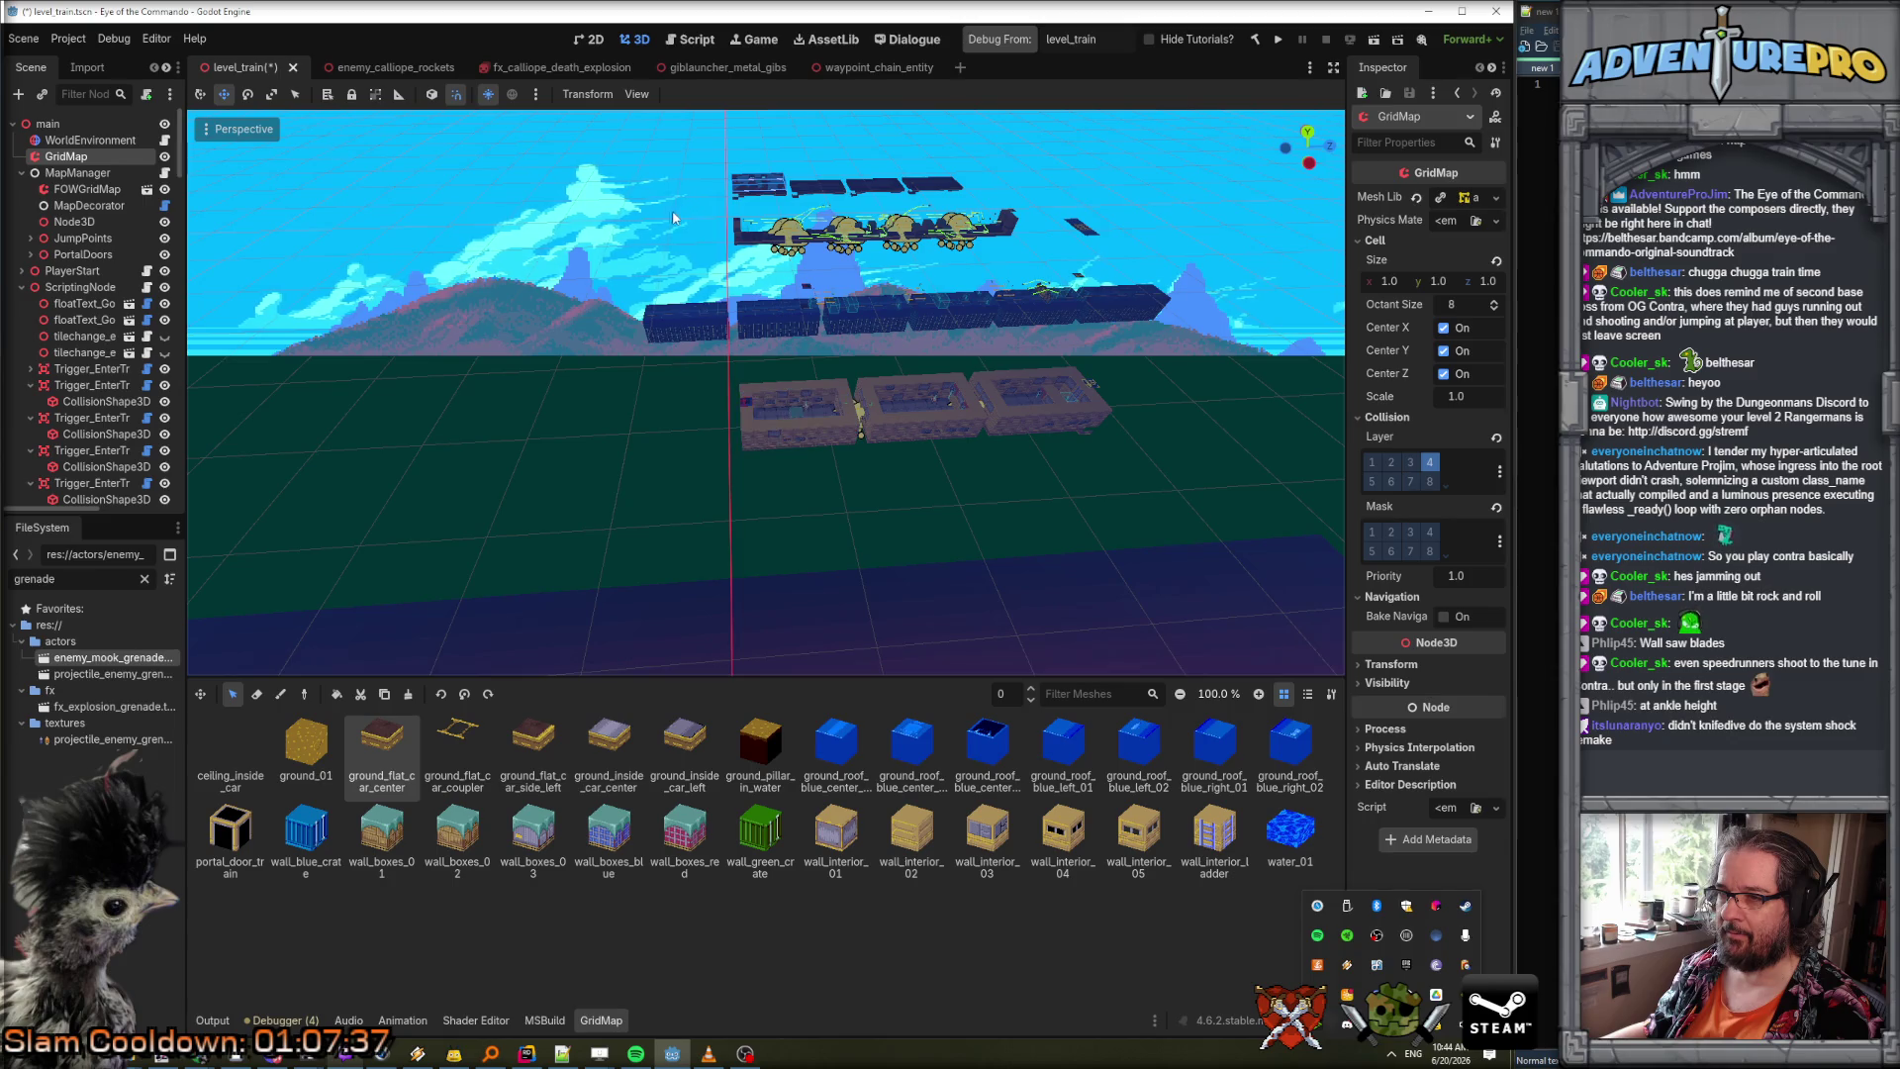
# Box-select the whole train car, copy it, and set the copy down end to end.
pyautogui.scroll(5, 676, 218)
pyautogui.scroll(5, 766, 391)
pyautogui.scroll(10, 766, 391)
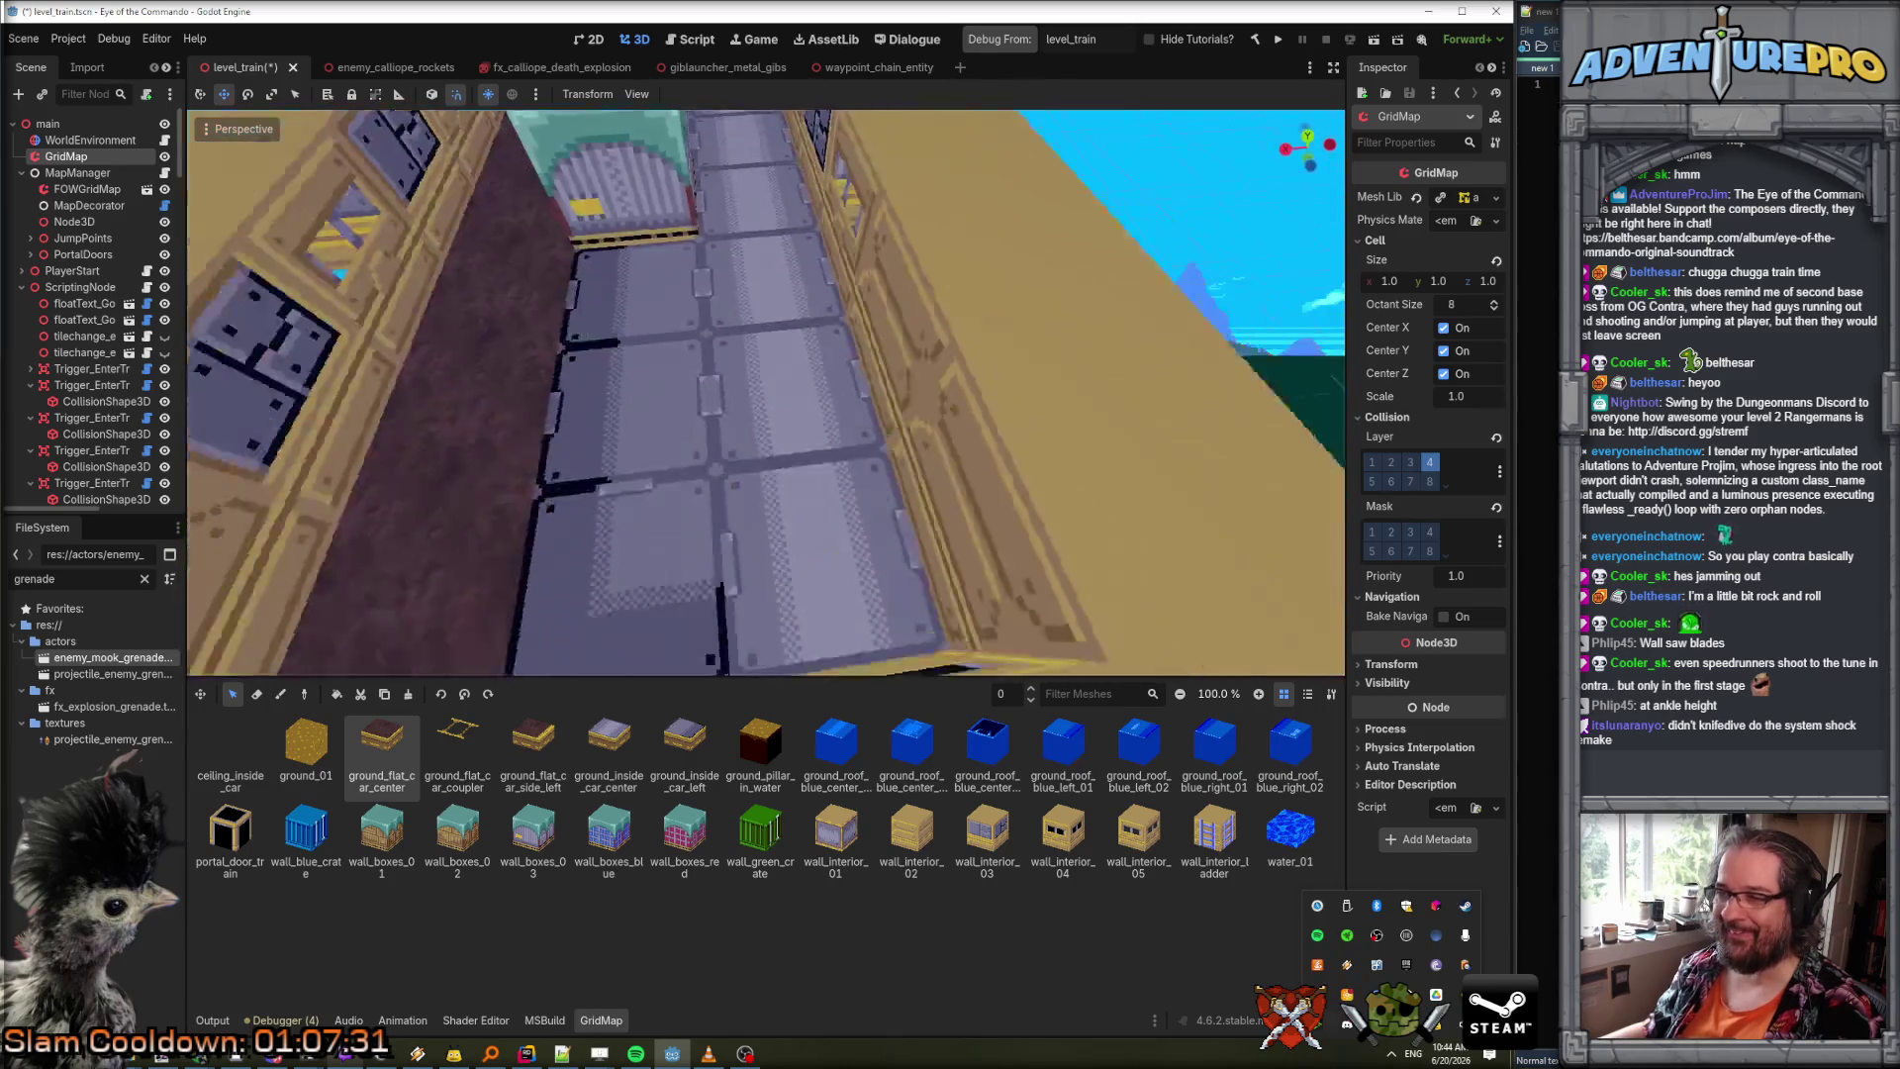
pyautogui.scroll(-10, 658, 194)
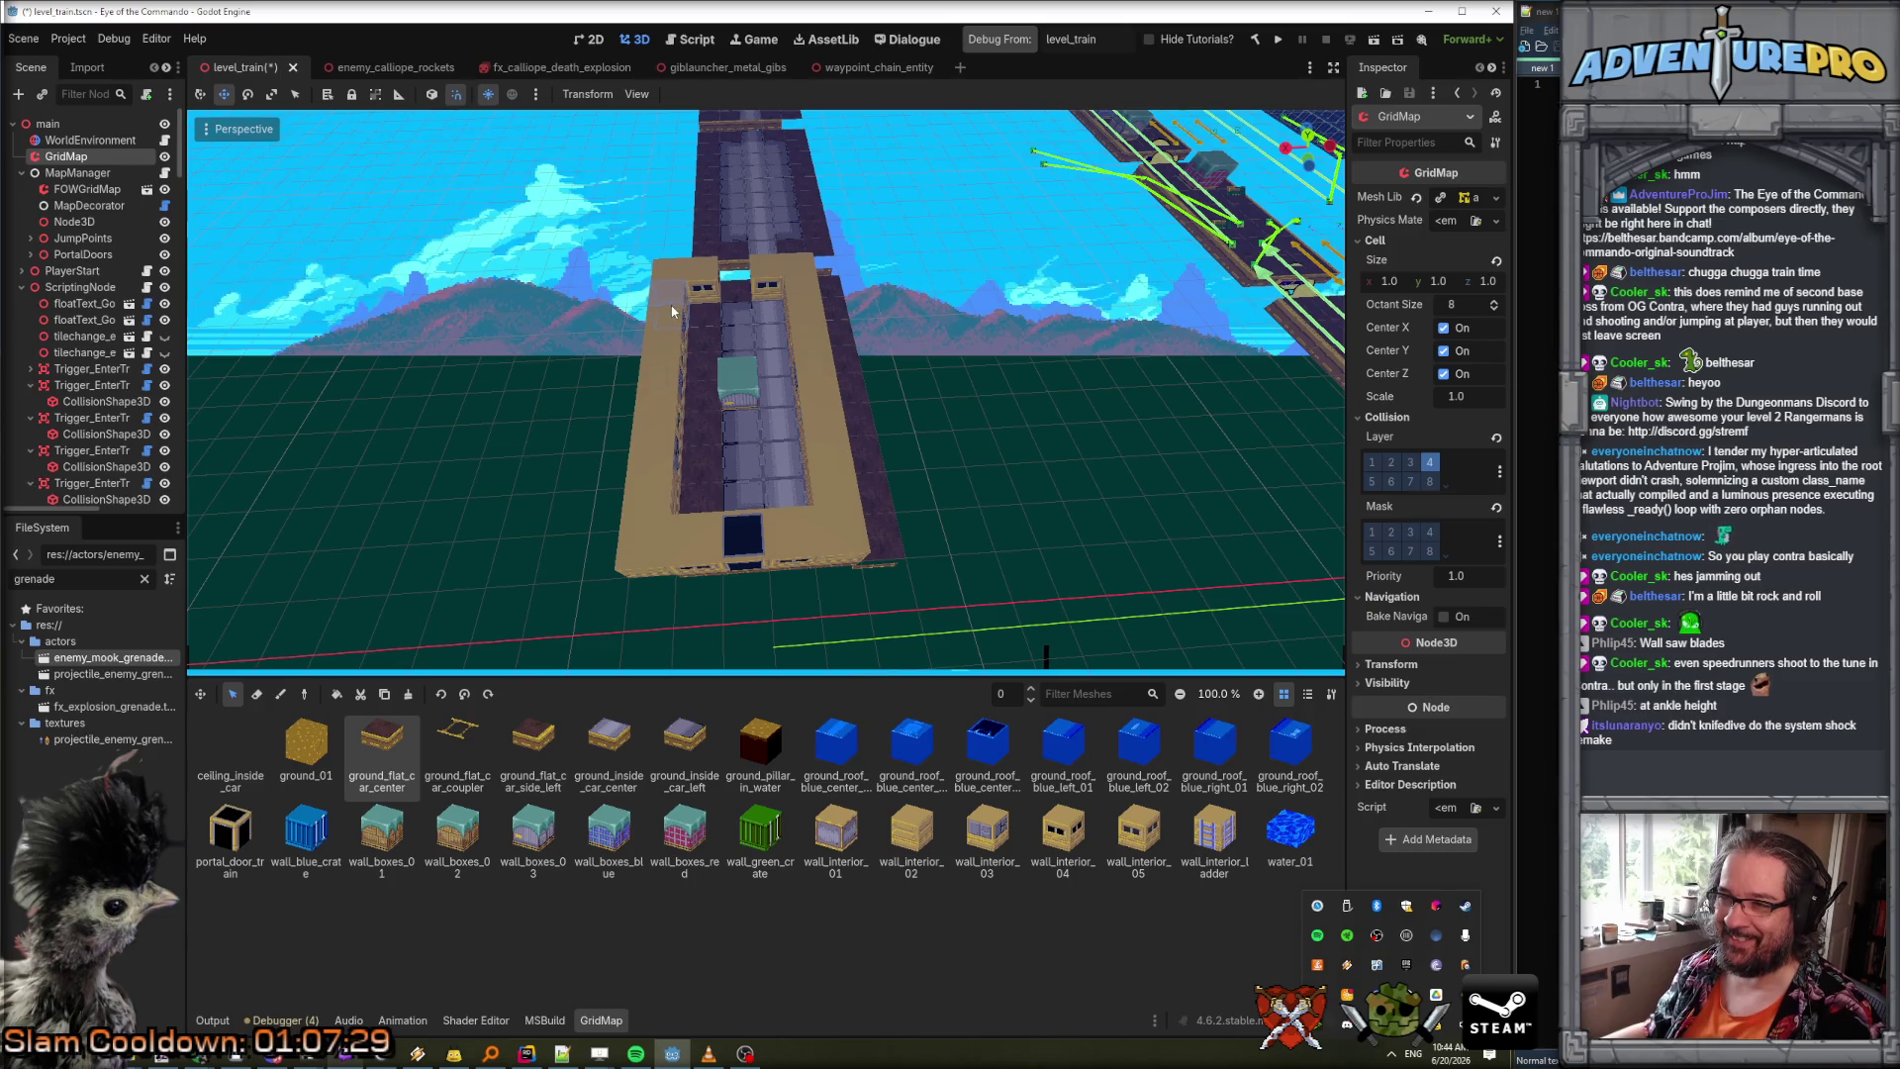
pyautogui.moveTo(677, 303)
pyautogui.mouseDown()
pyautogui.moveTo(754, 349)
pyautogui.moveTo(821, 552)
pyautogui.mouseUp()
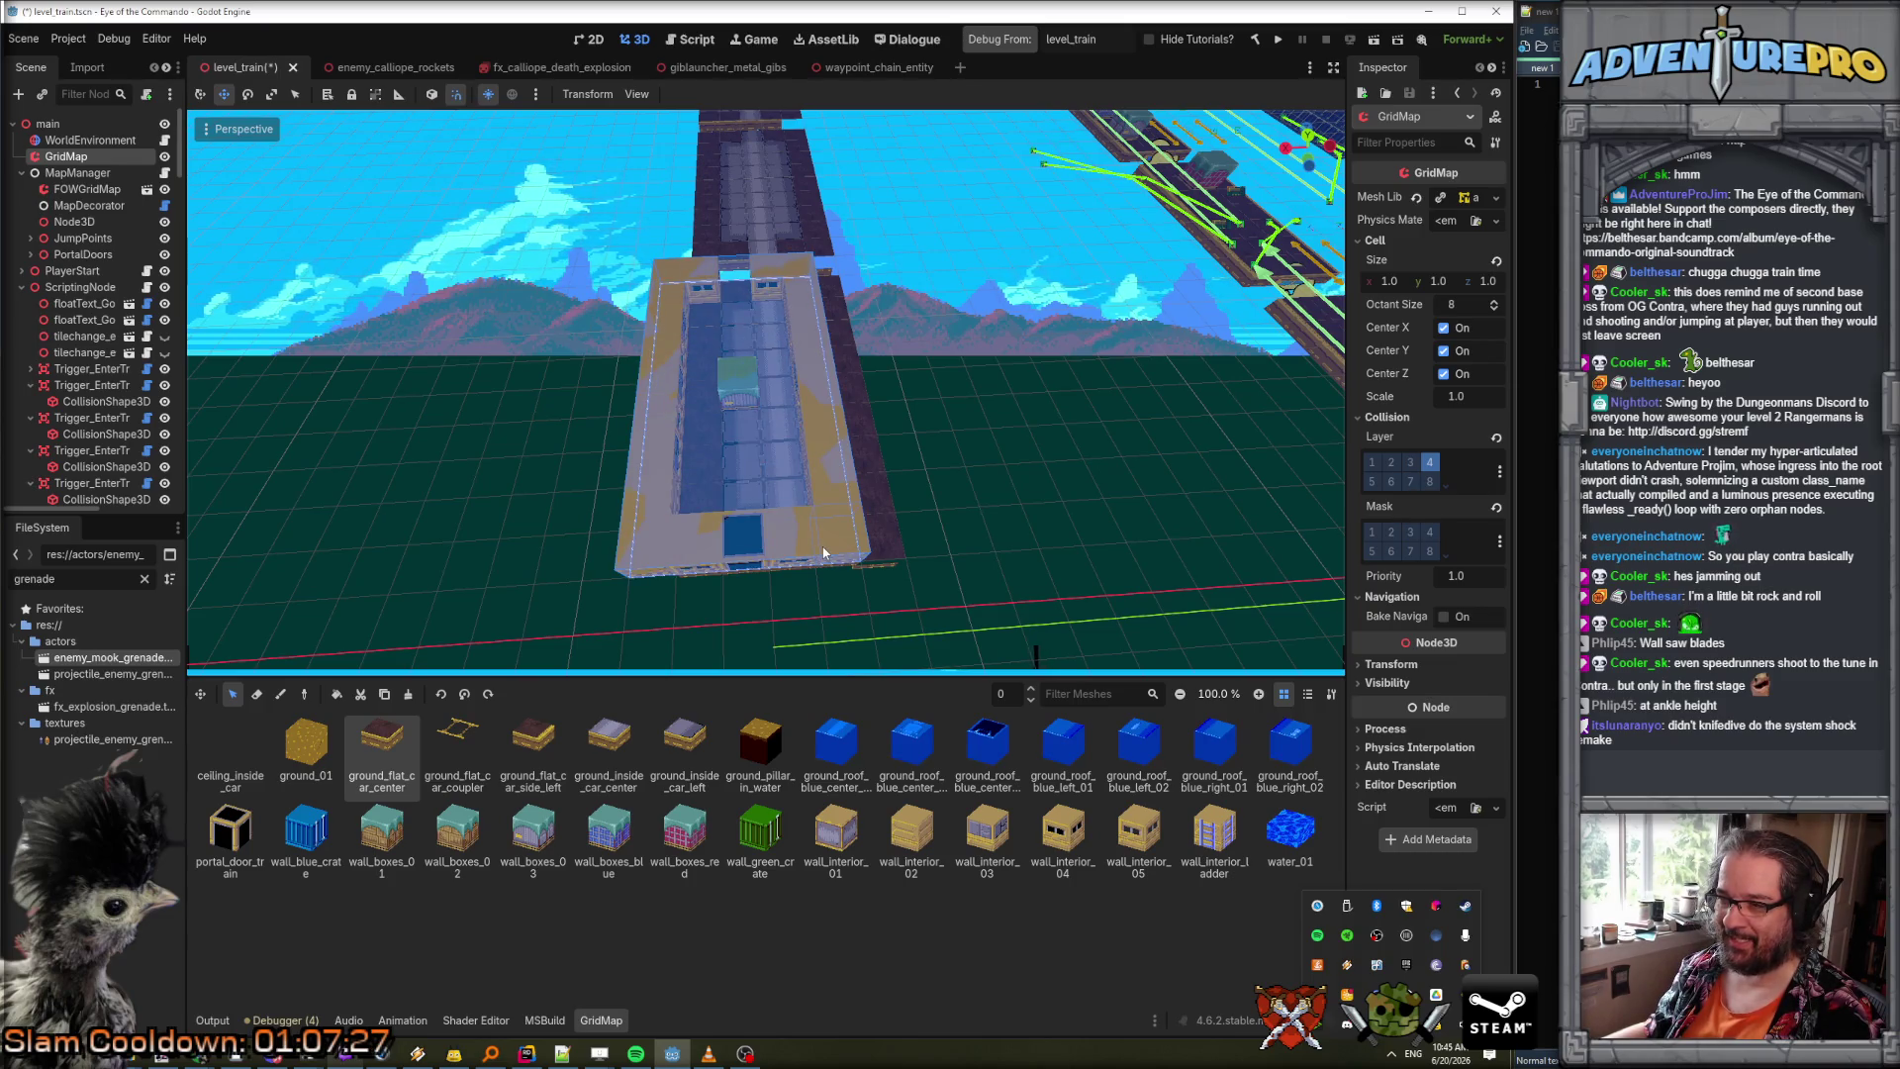
pyautogui.hotkey('ctrl', 'c')
pyautogui.hotkey('ctrl', 'v')
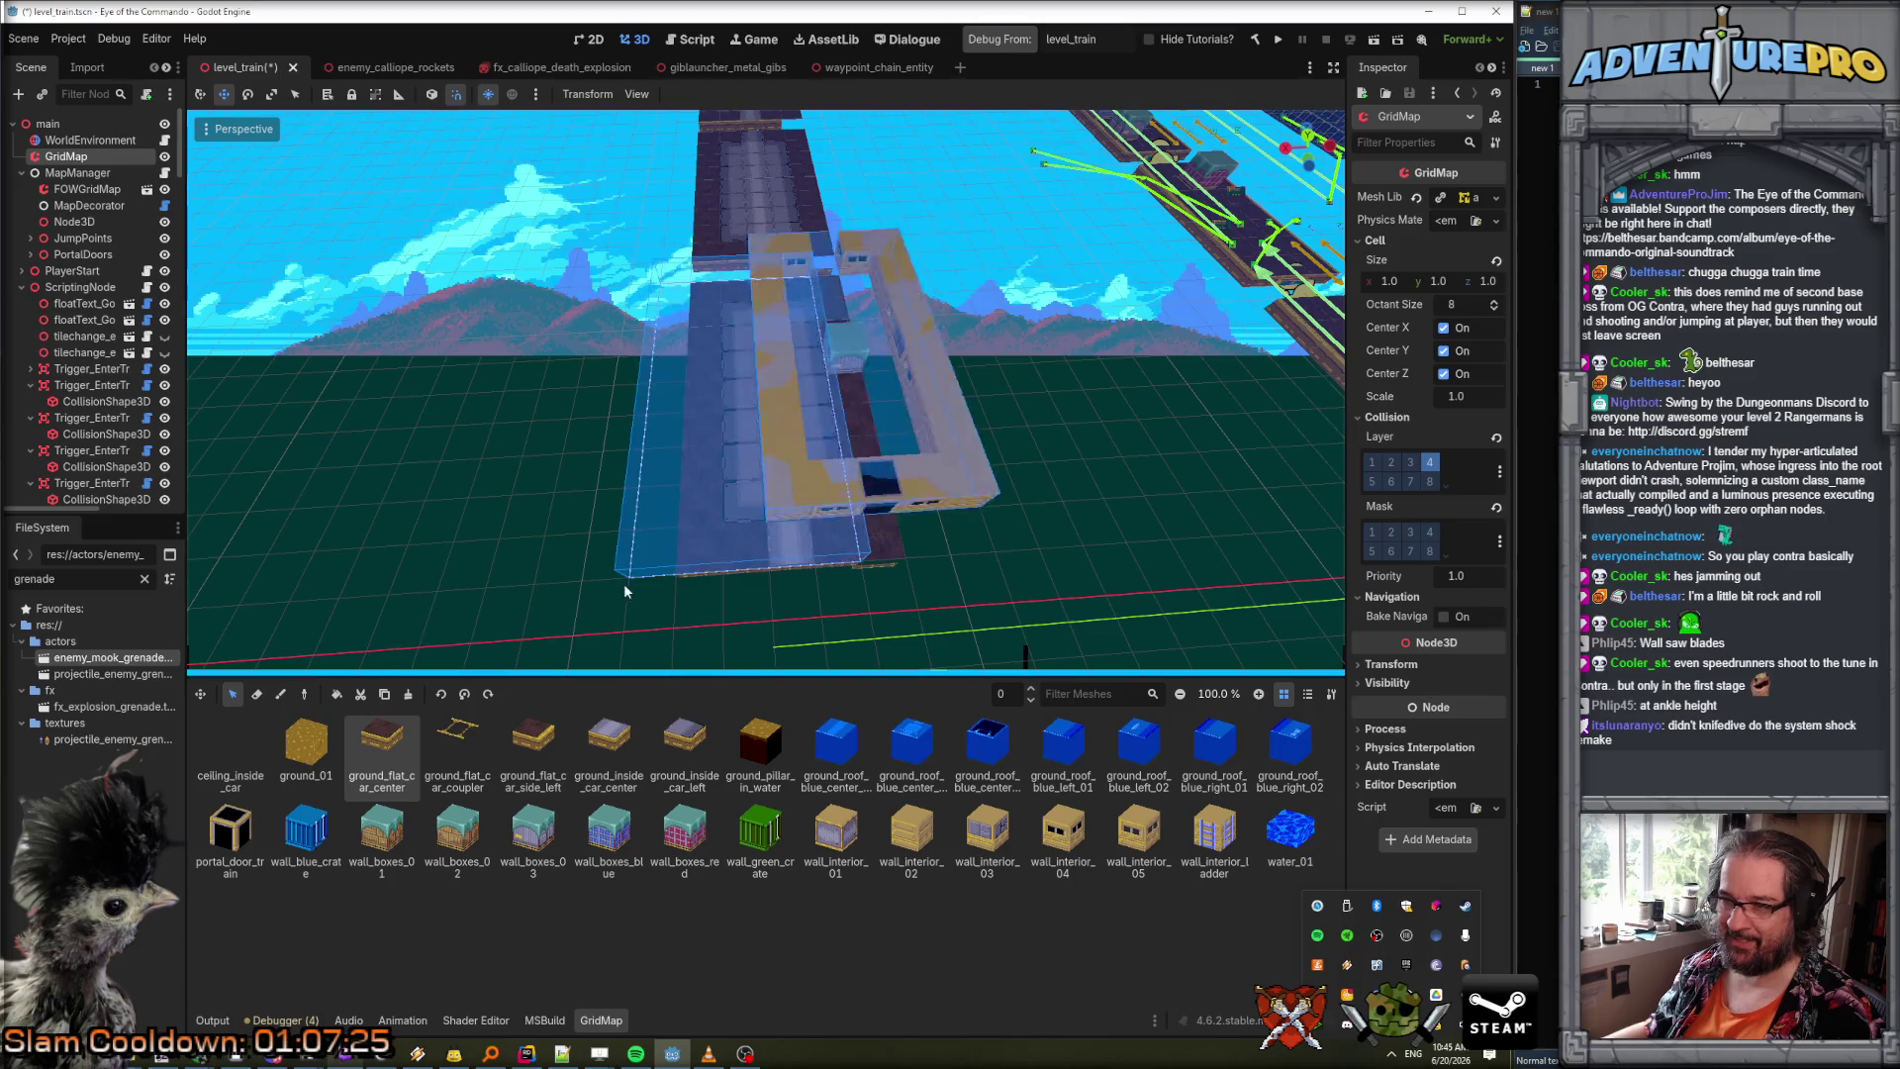
pyautogui.click(614, 308)
pyautogui.moveTo(630, 319); pyautogui.dragTo(853, 385)
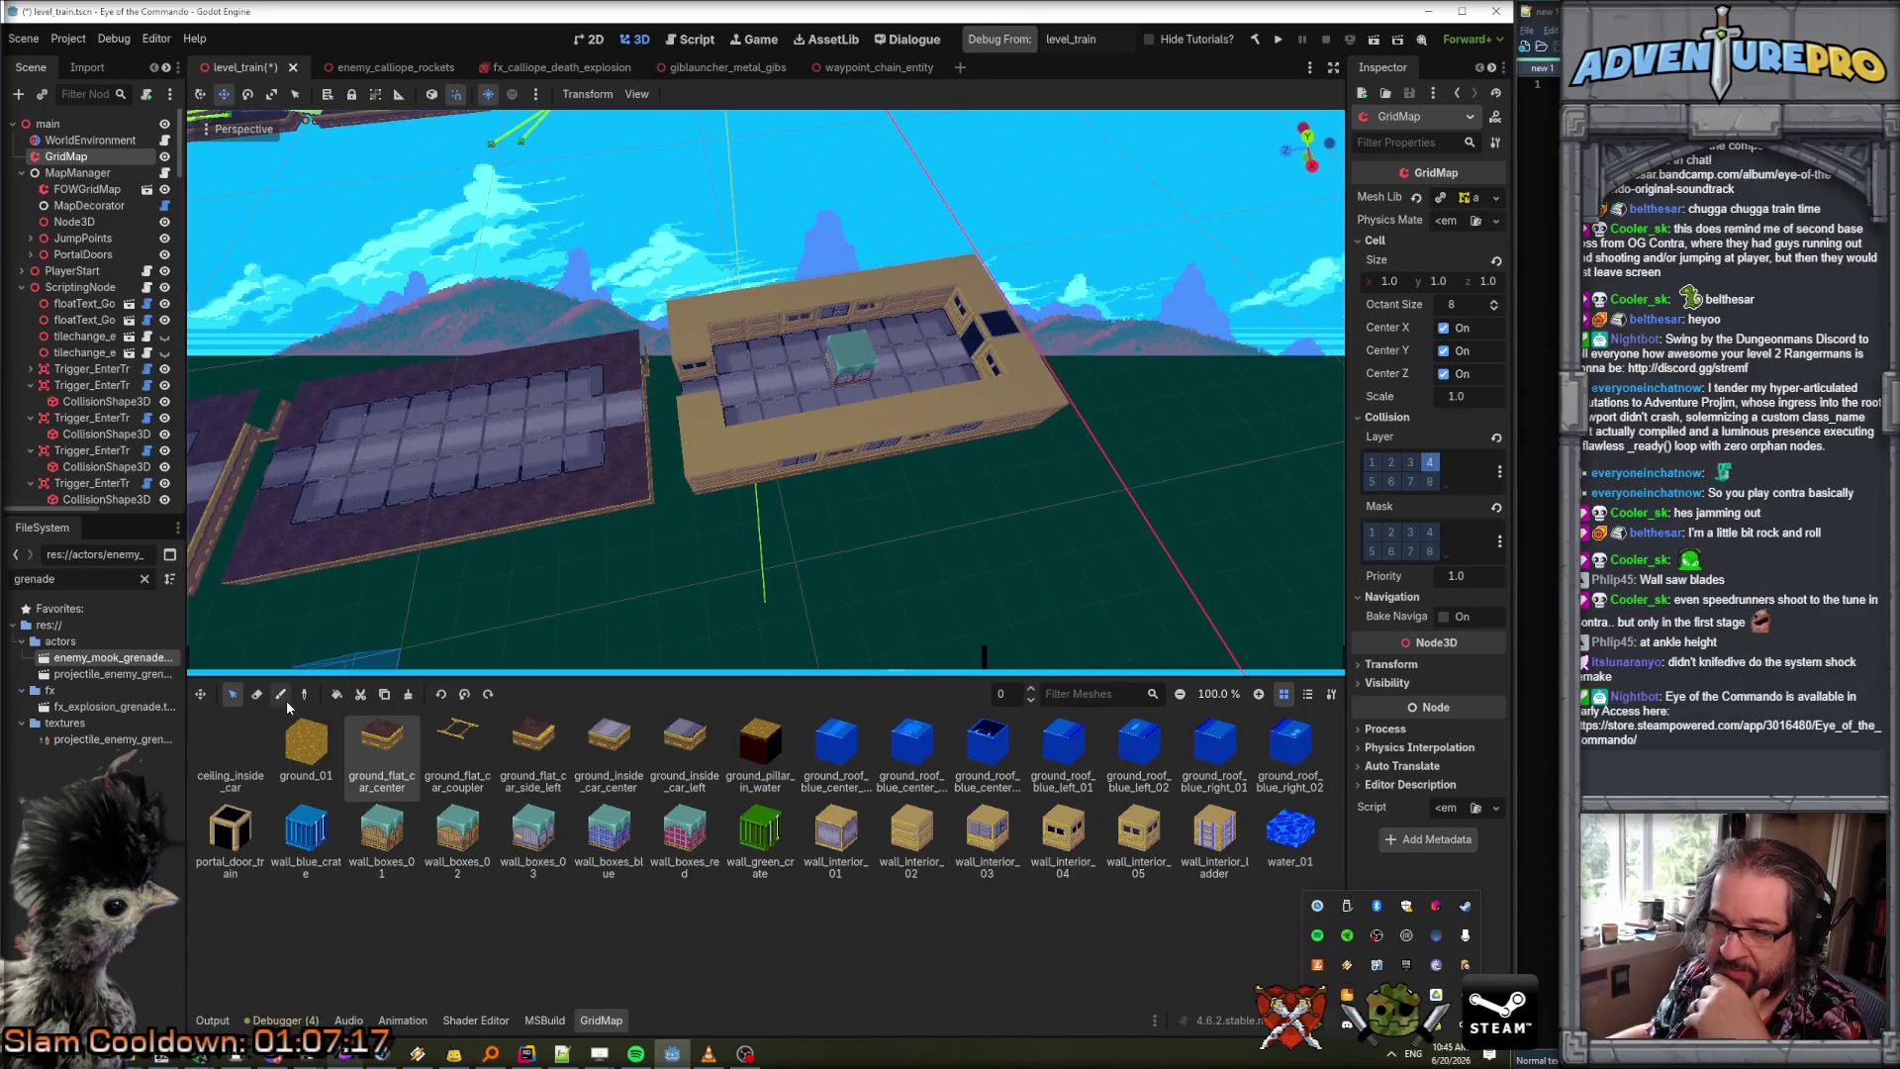
# Toggle Erase and Select, box-select the building's cells, then clear the selection and orbit onto both cars.
pyautogui.click(257, 694)
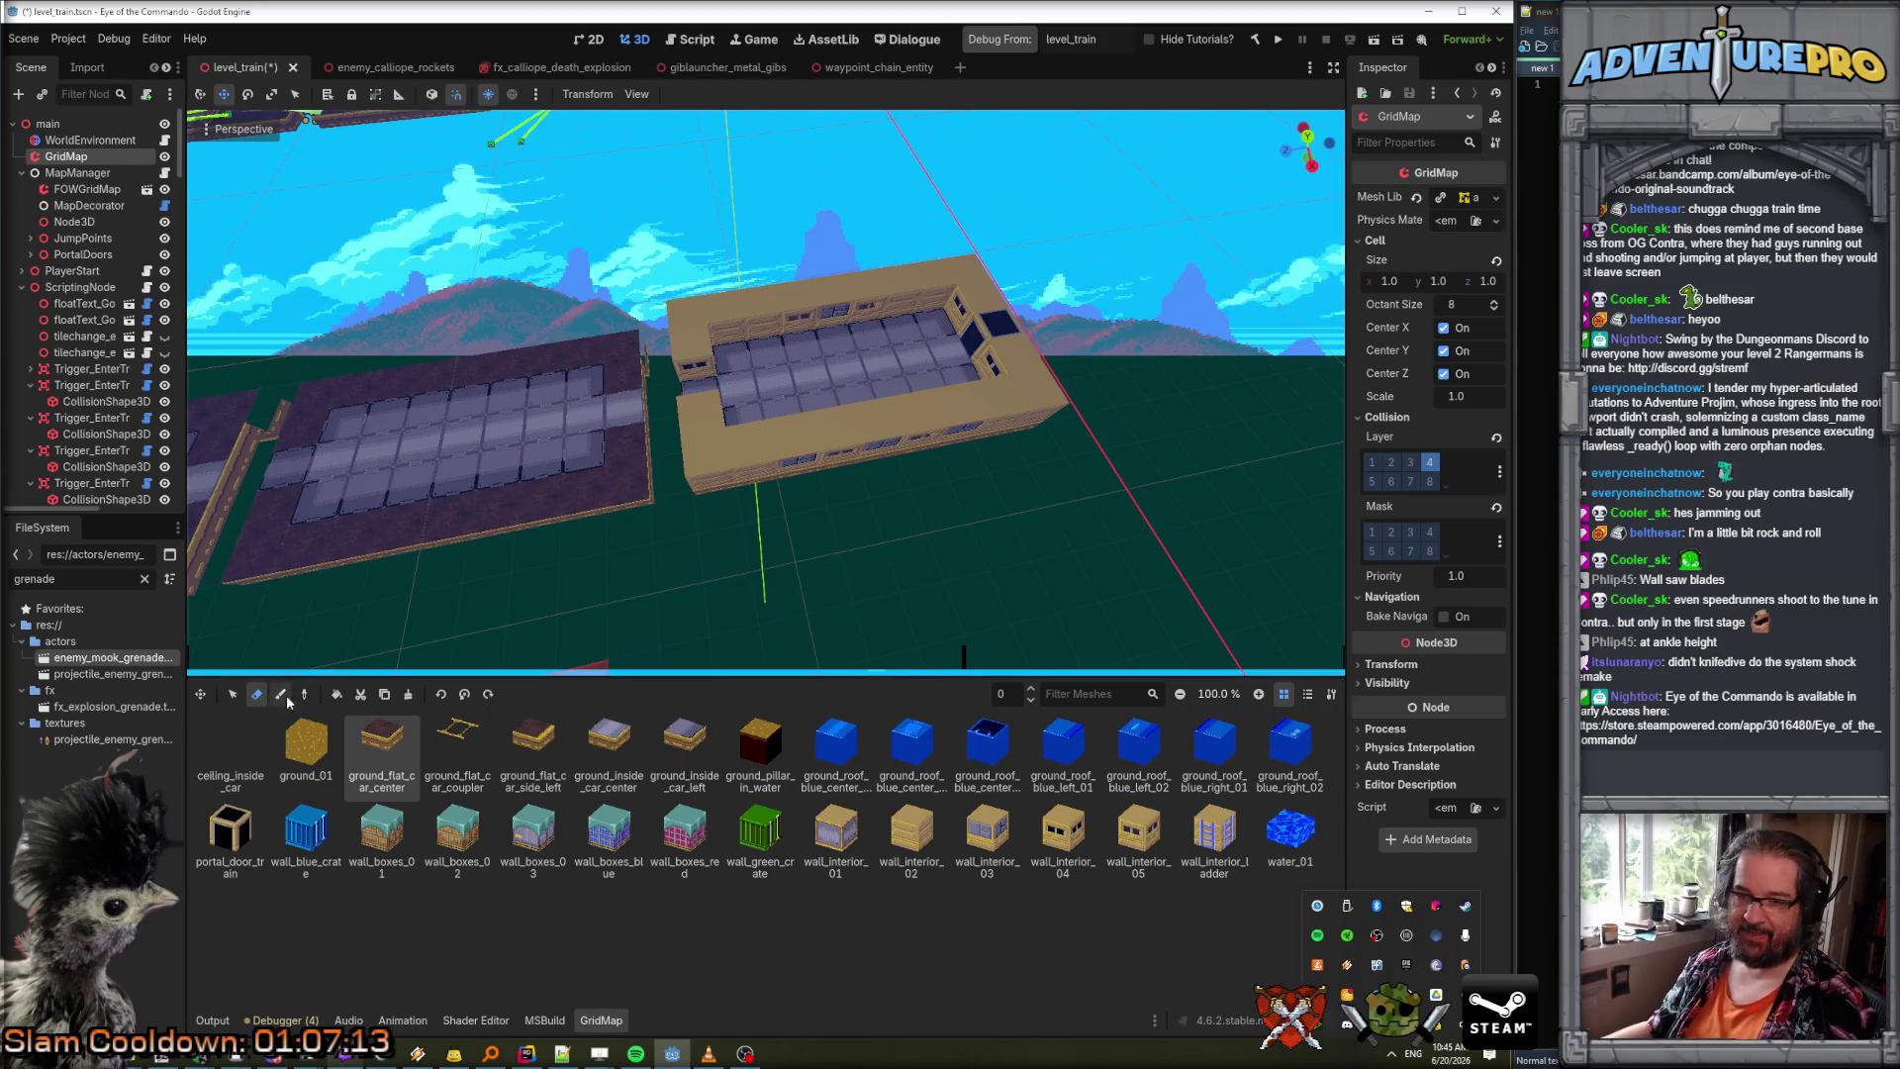
pyautogui.click(232, 693)
pyautogui.moveTo(654, 396); pyautogui.dragTo(1020, 297)
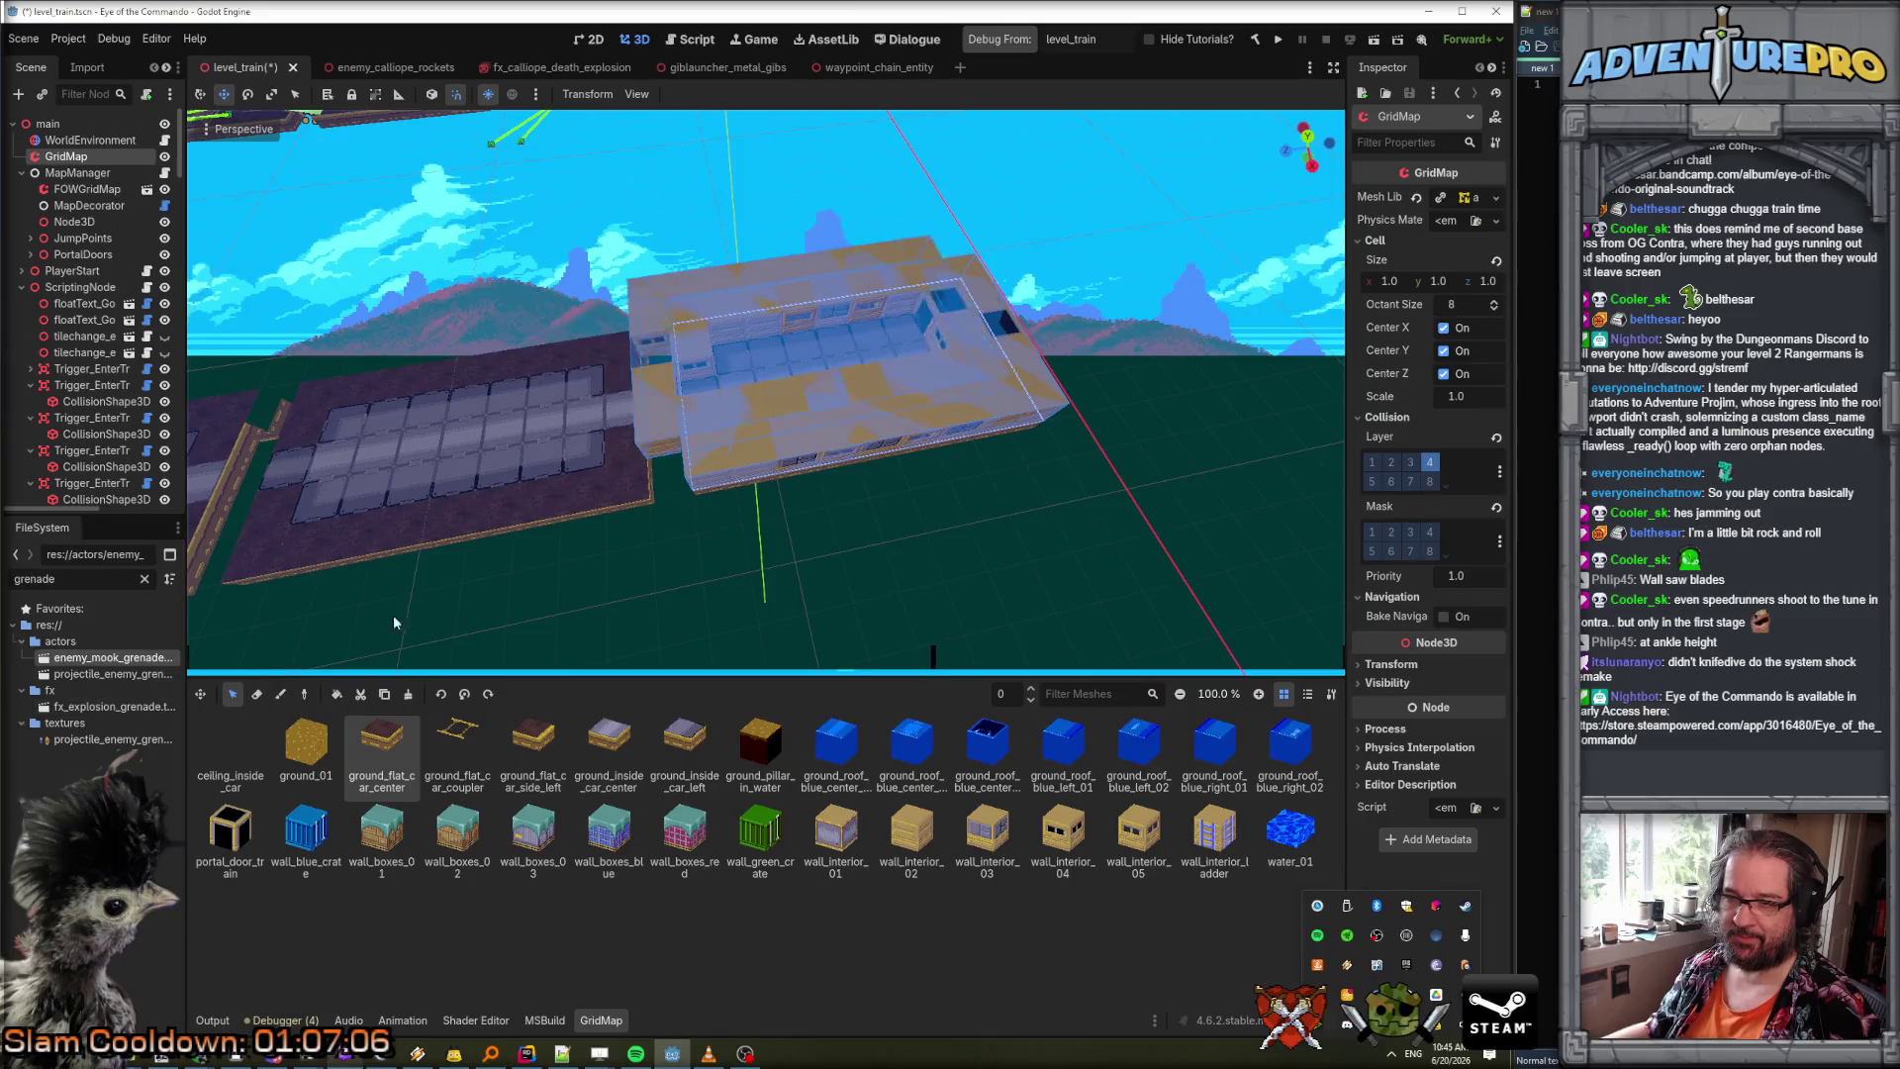
pyautogui.scroll(-5, 287, 608)
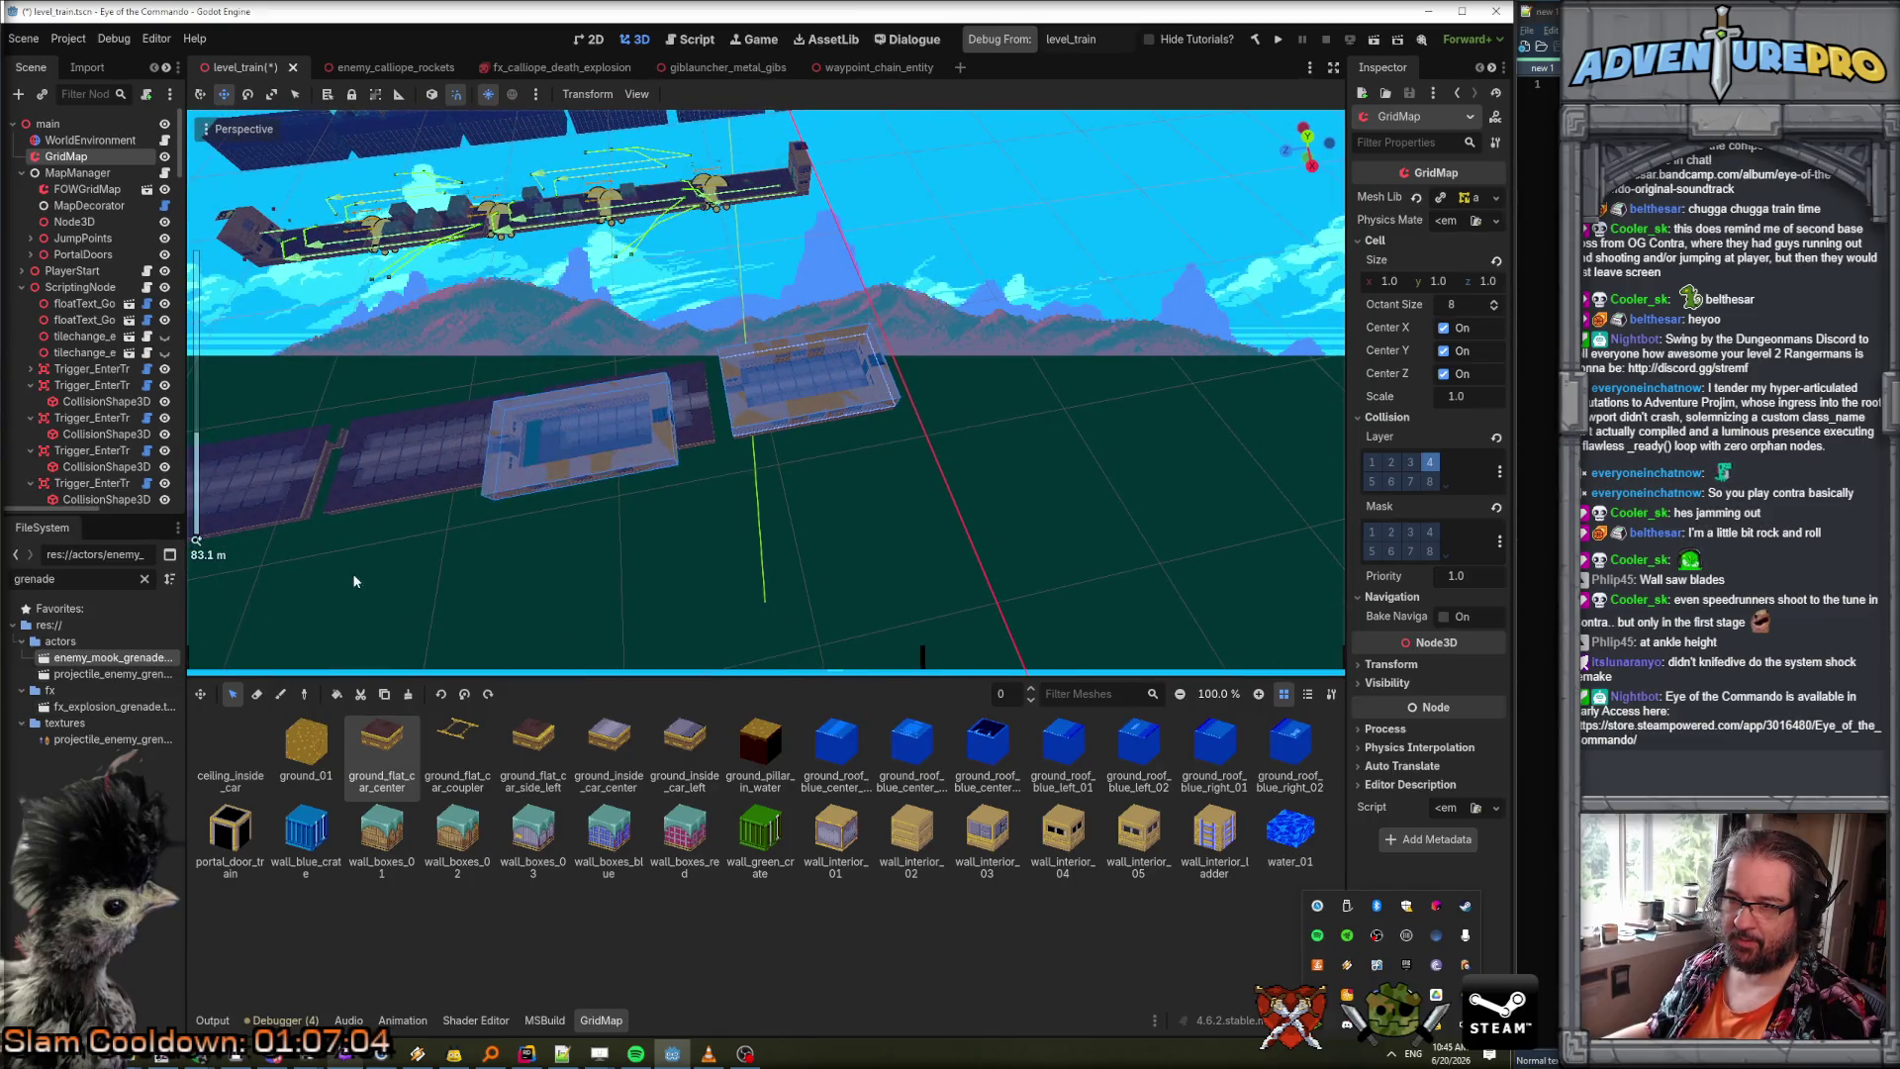
pyautogui.click(384, 560)
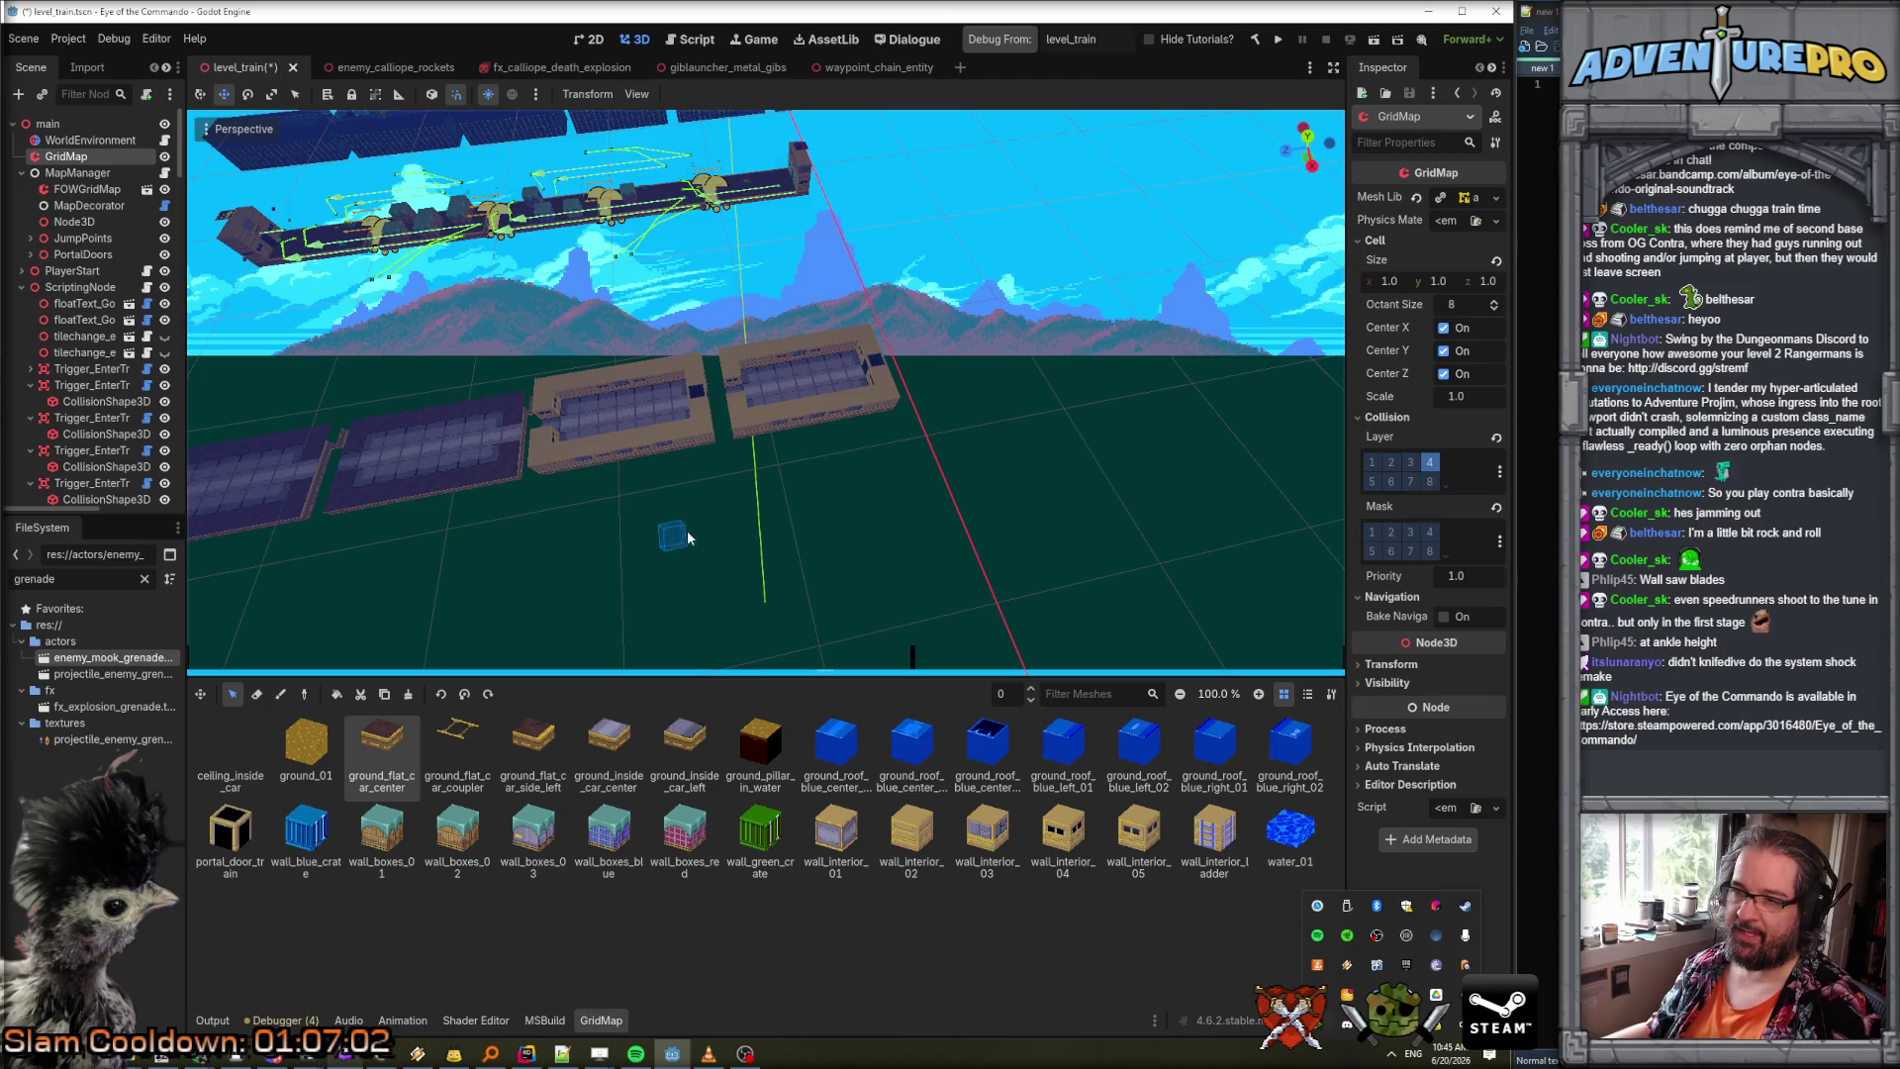
pyautogui.scroll(3, 670, 538)
pyautogui.moveTo(670, 539); pyautogui.dragTo(559, 592)
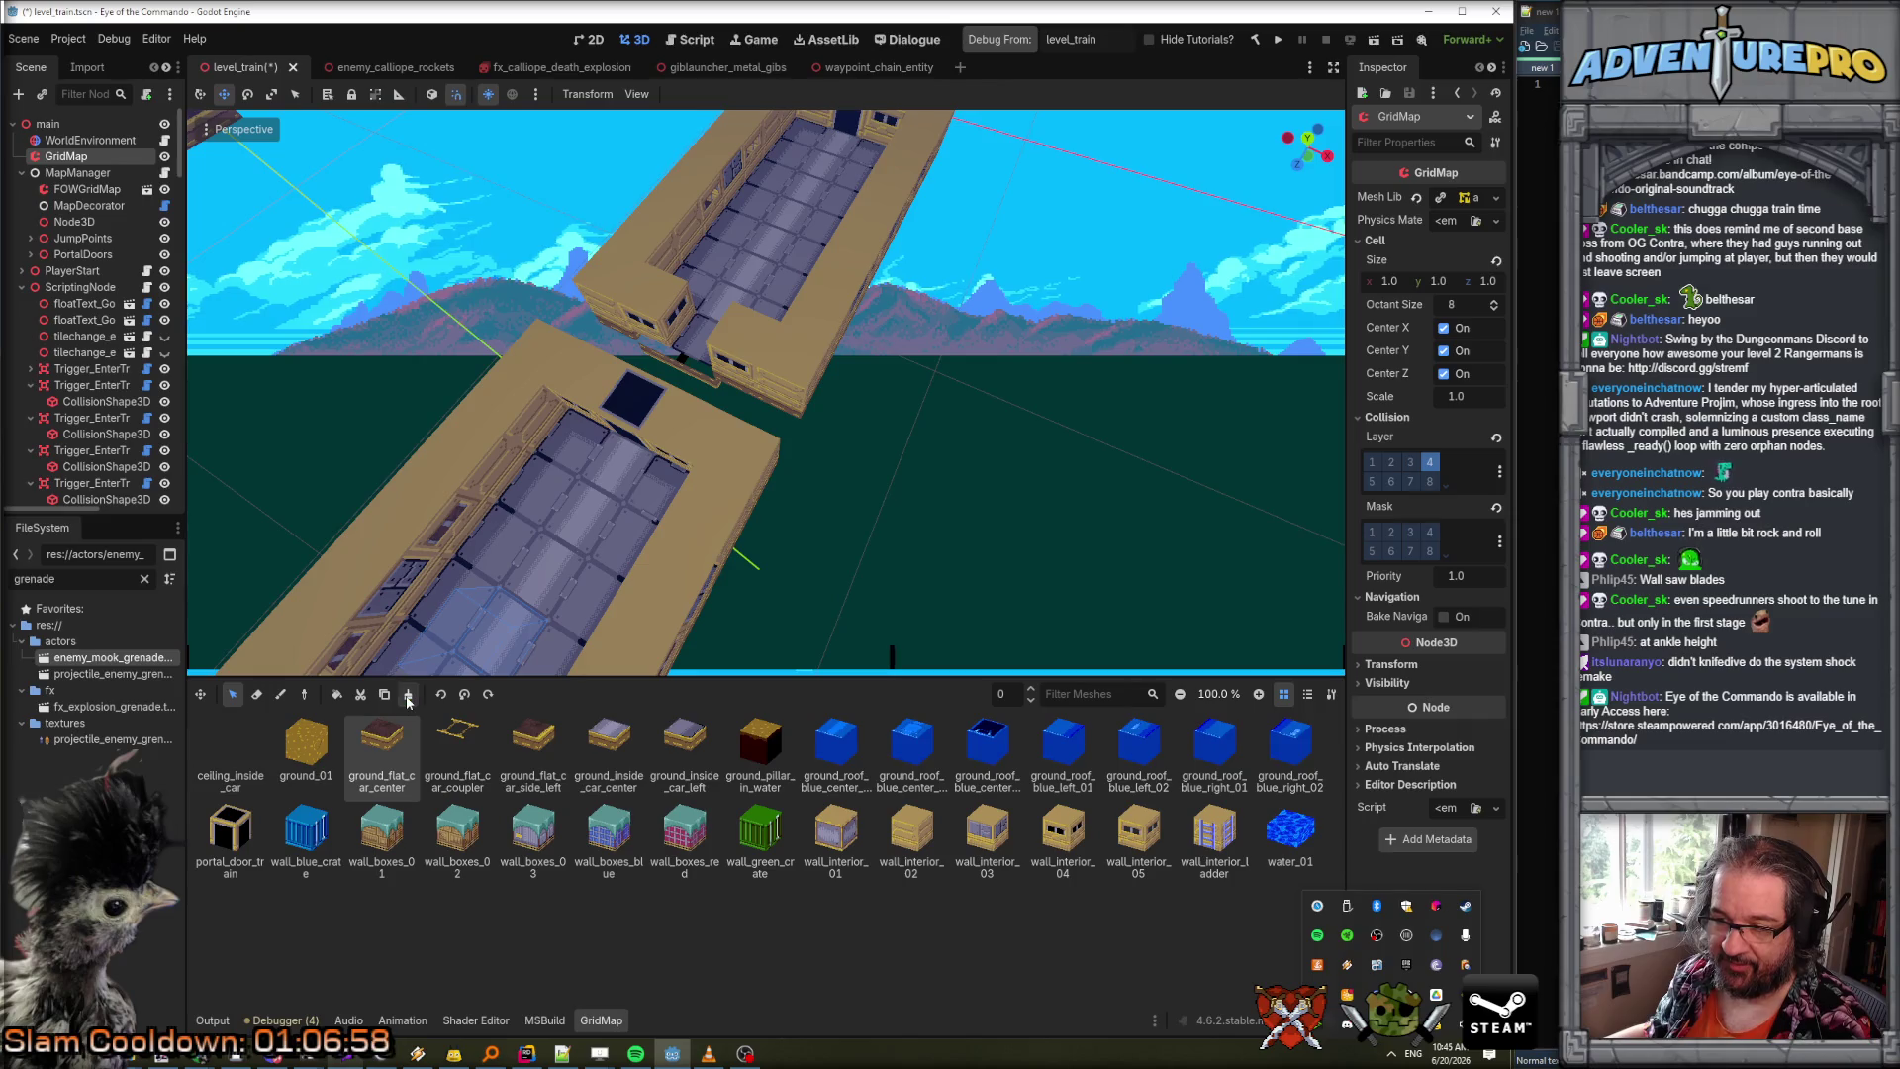
# Reframe the view low beside the train and box-select the tan third car's cells.
pyautogui.click(256, 694)
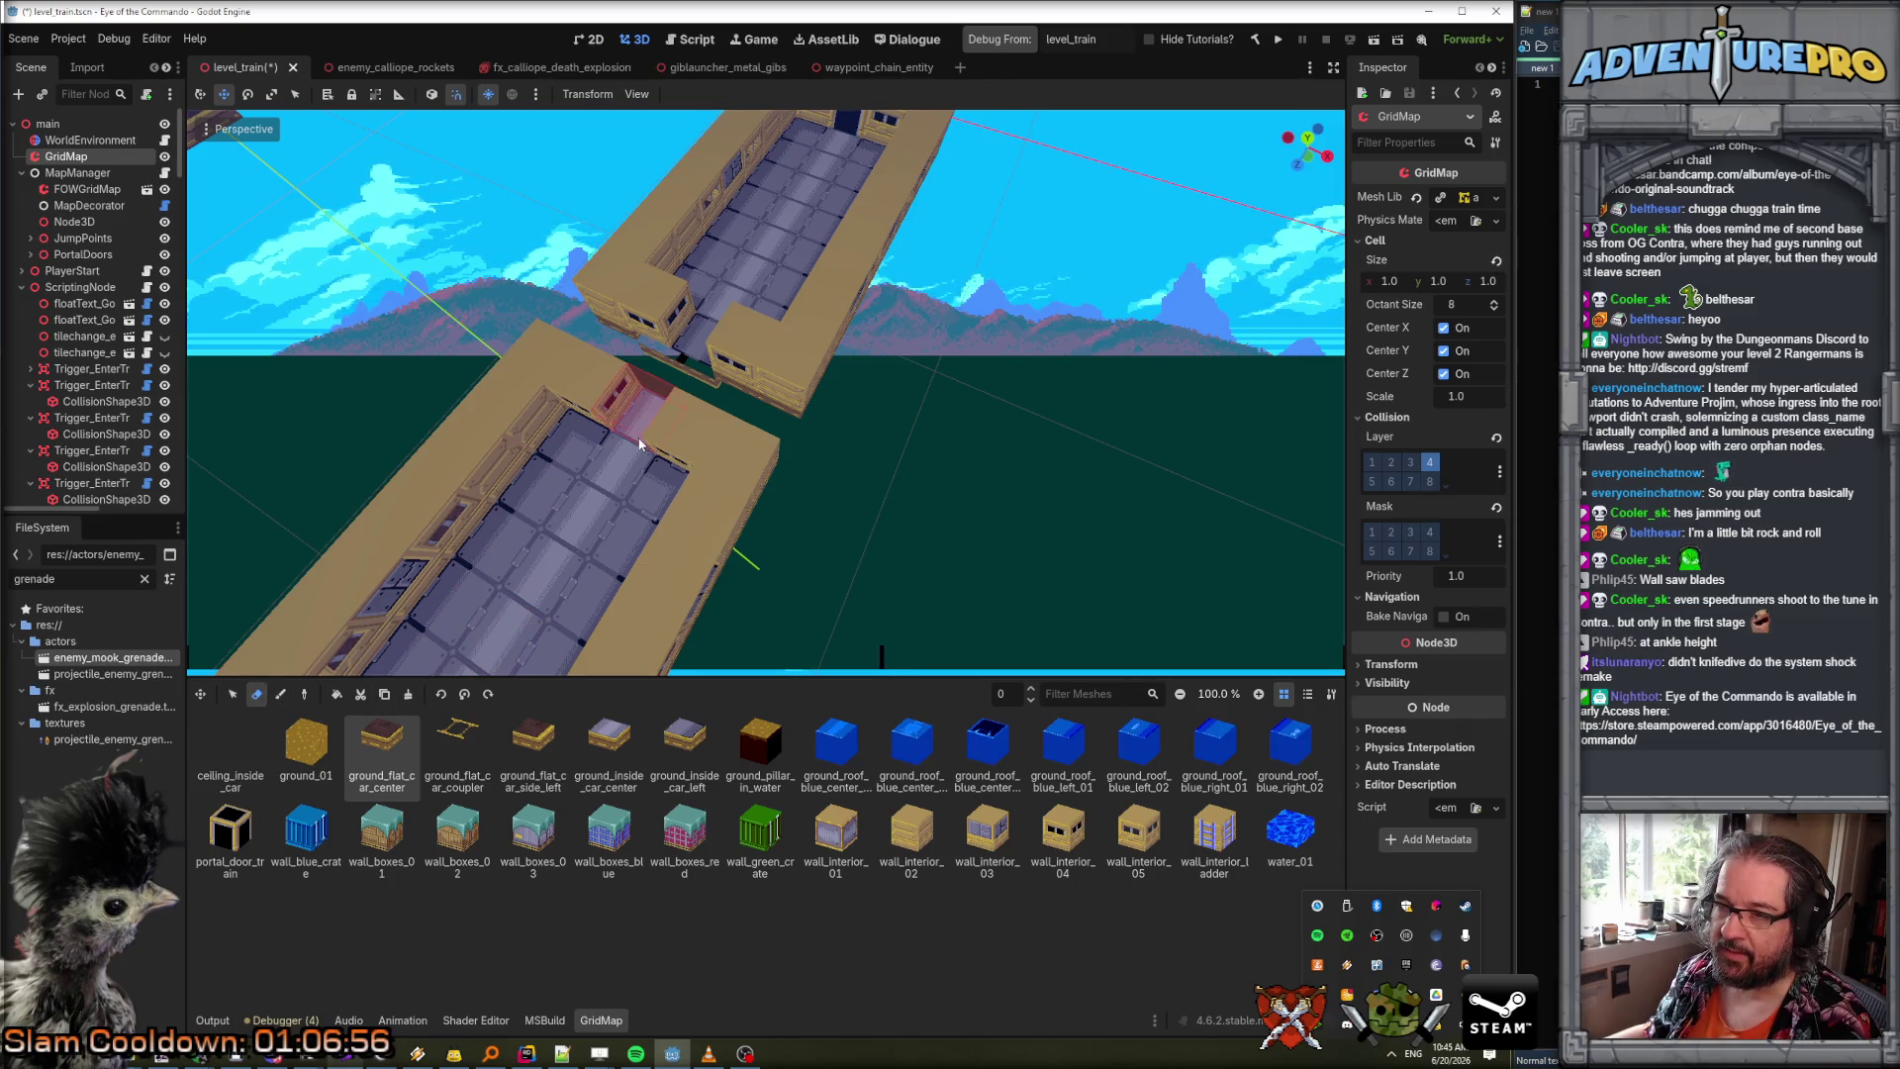
pyautogui.moveTo(881, 505); pyautogui.dragTo(782, 520)
pyautogui.moveTo(871, 655); pyautogui.dragTo(861, 655)
pyautogui.moveTo(1113, 463)
pyautogui.mouseDown()
pyautogui.moveTo(1111, 424)
pyautogui.moveTo(1115, 538)
pyautogui.mouseUp()
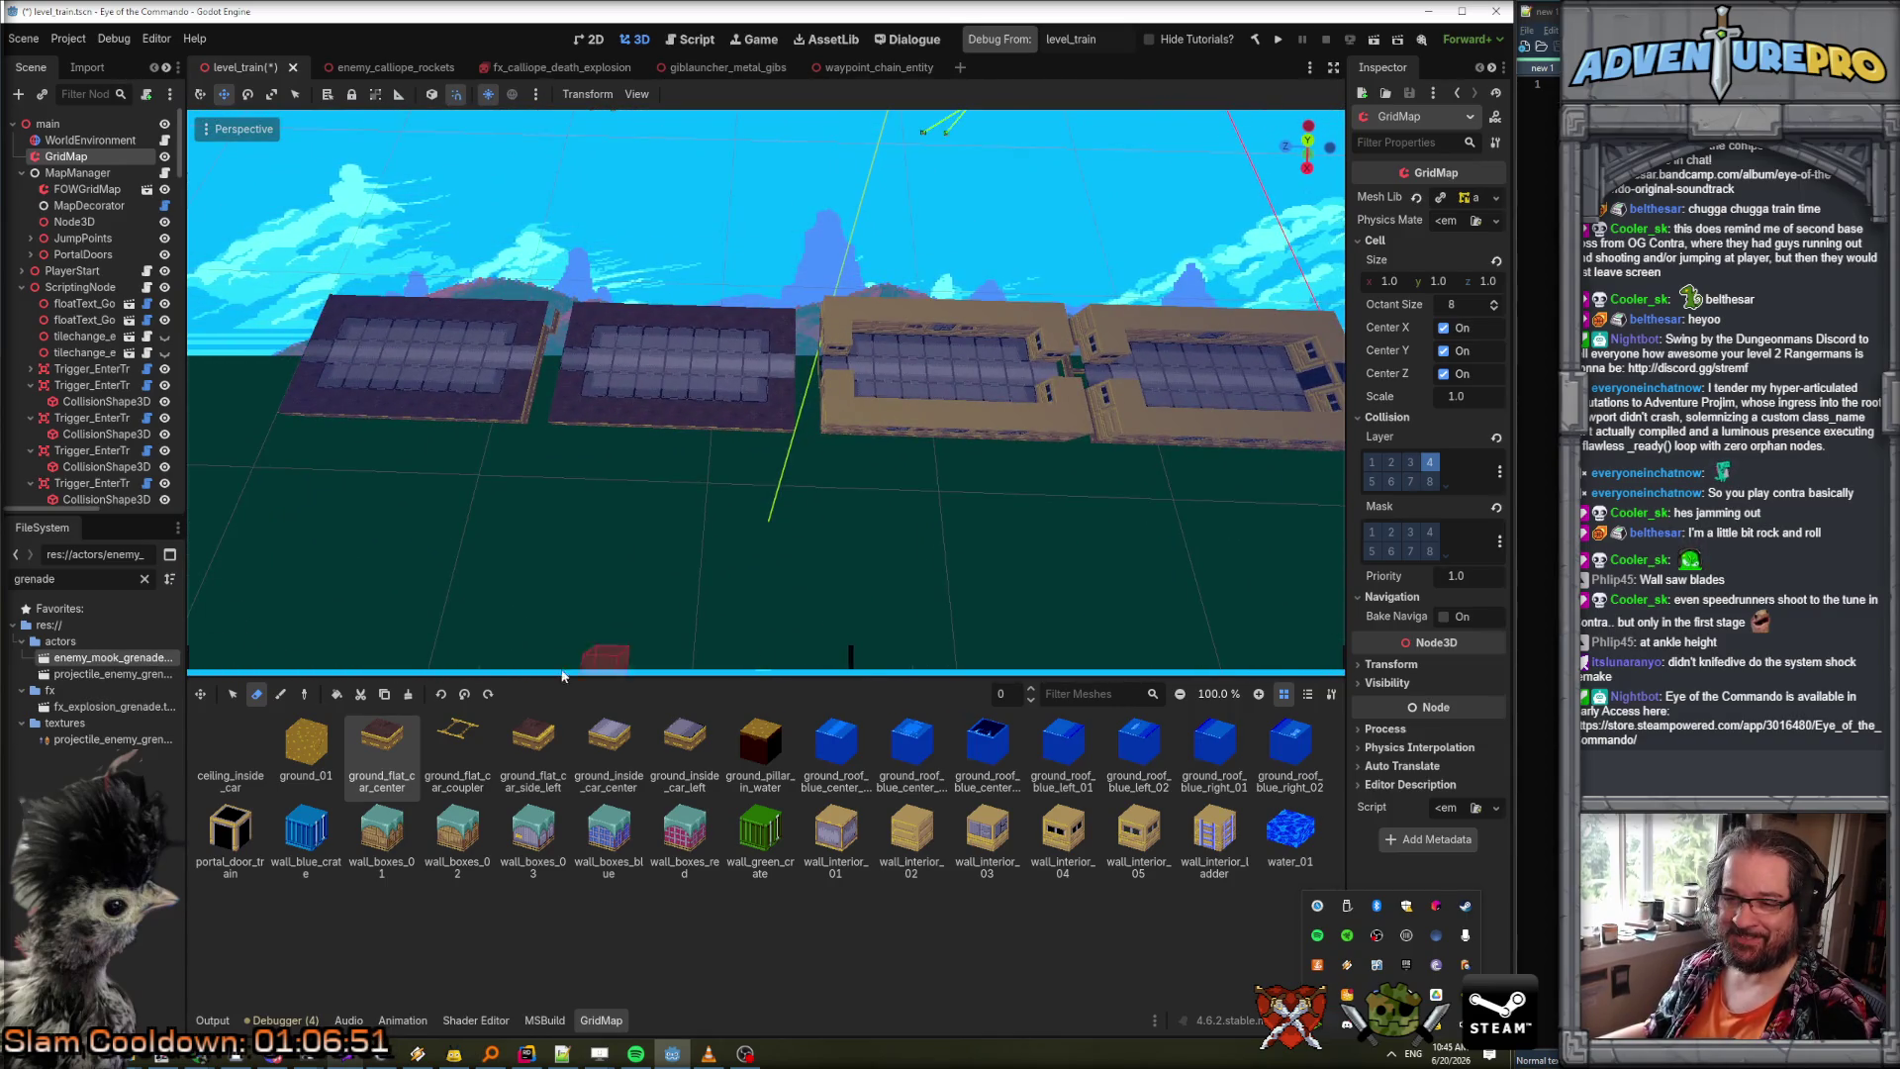
pyautogui.click(233, 694)
pyautogui.moveTo(837, 330)
pyautogui.mouseDown()
pyautogui.moveTo(884, 433)
pyautogui.moveTo(1069, 430)
pyautogui.mouseUp()
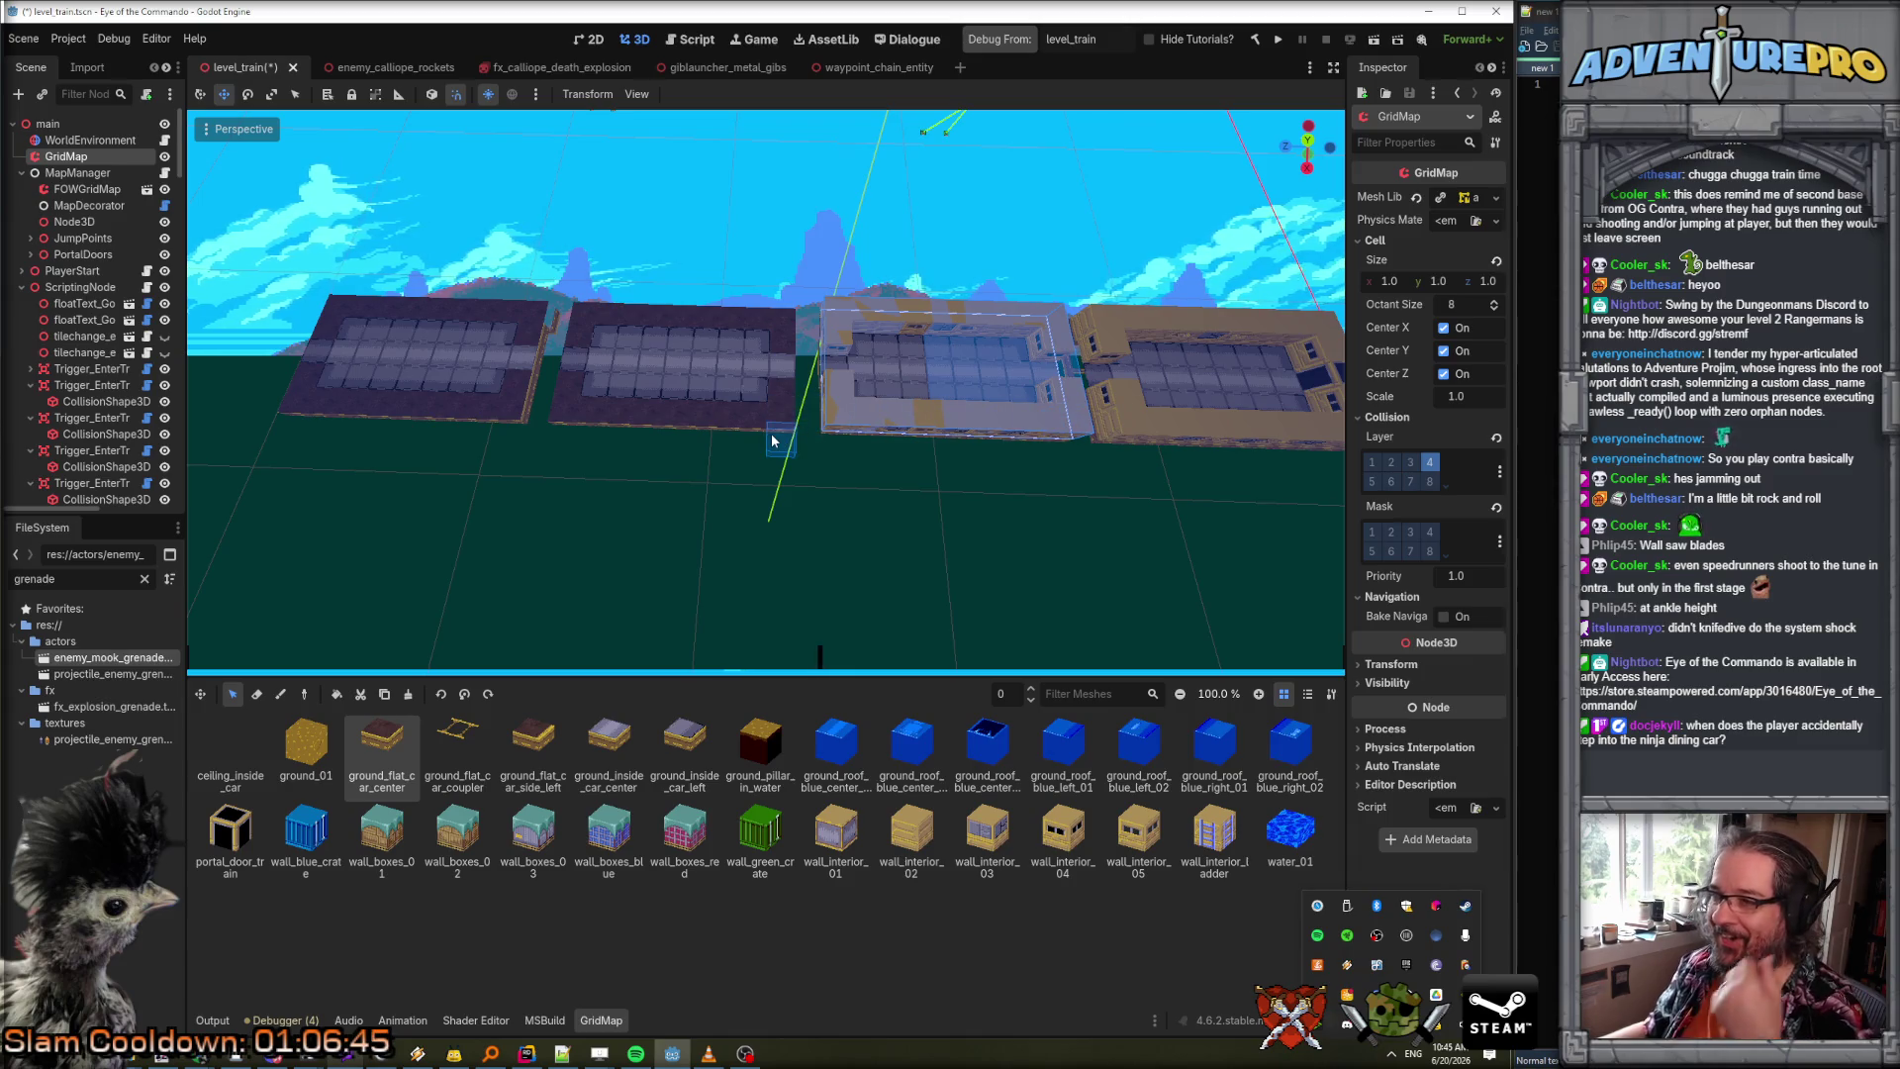
# Duplicate the tan car, rotate it back to lying flat, and place it over the second car.
pyautogui.click(368, 697)
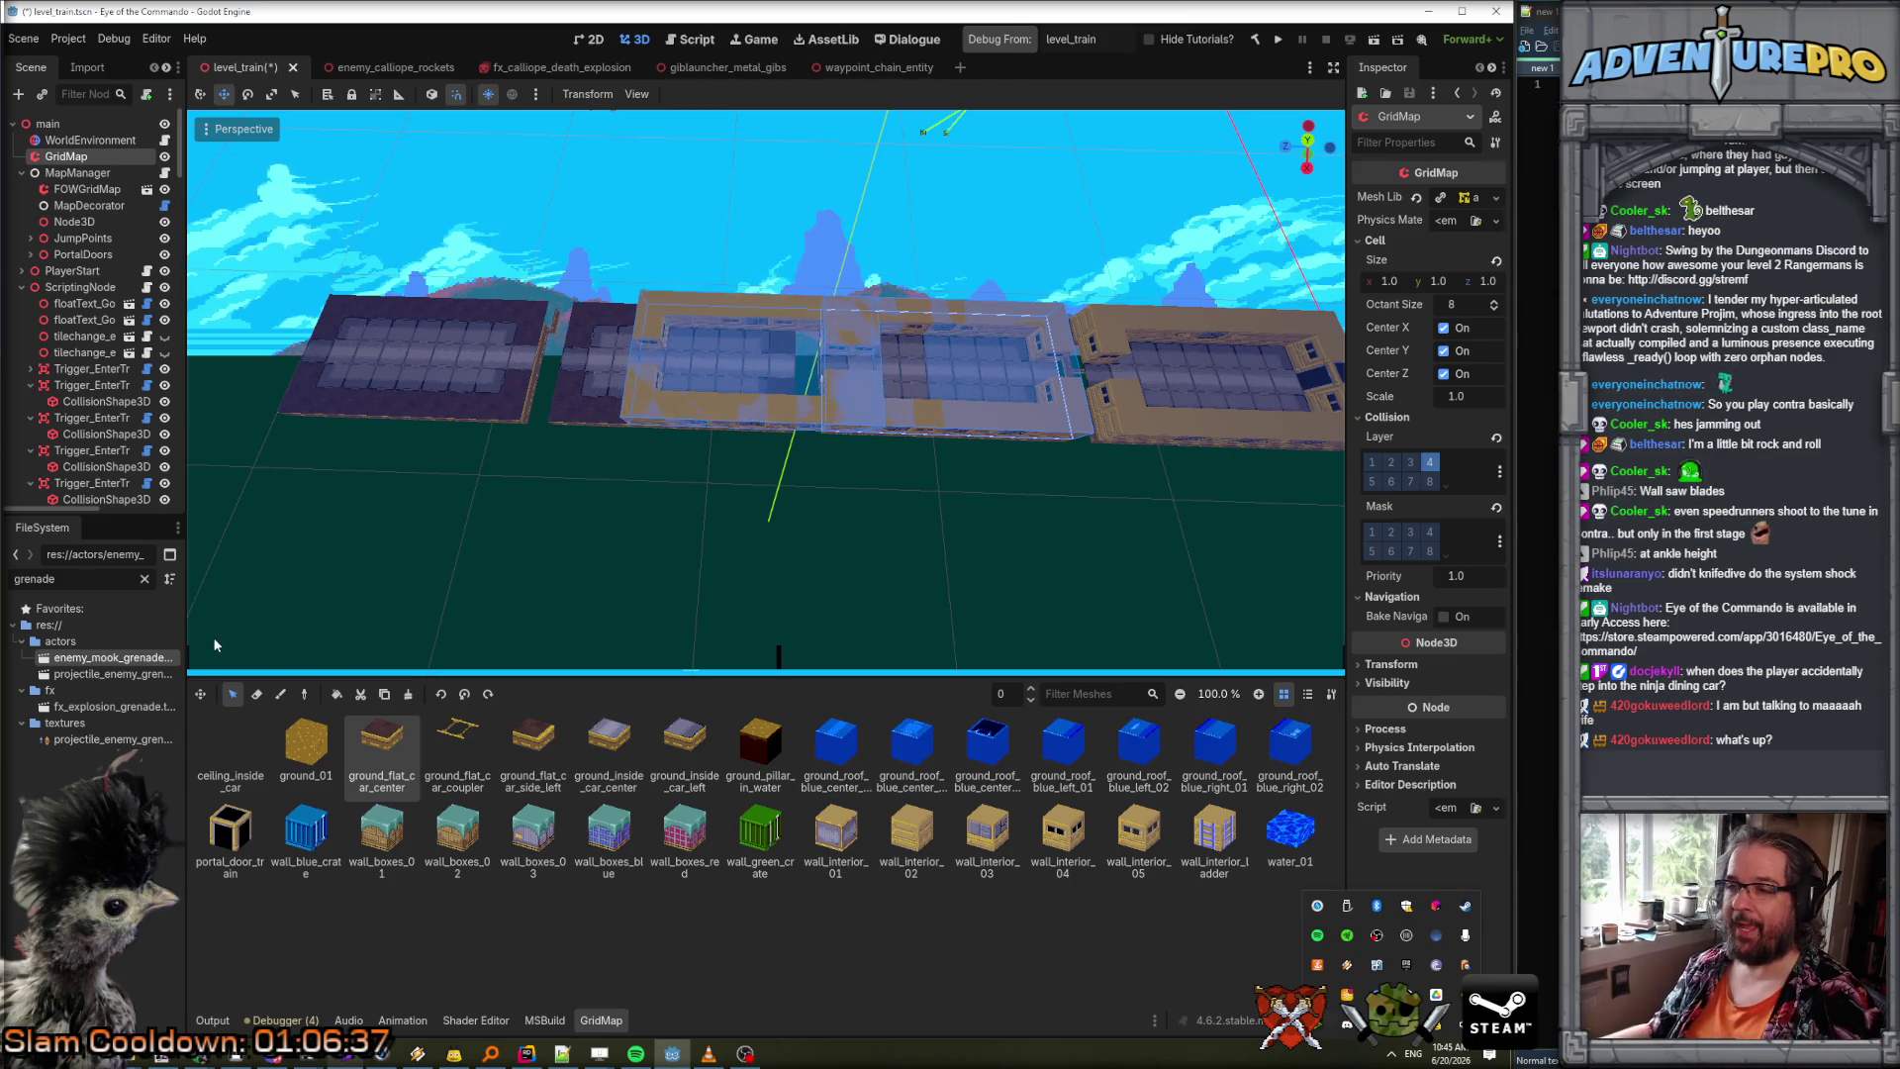
pyautogui.press('d')
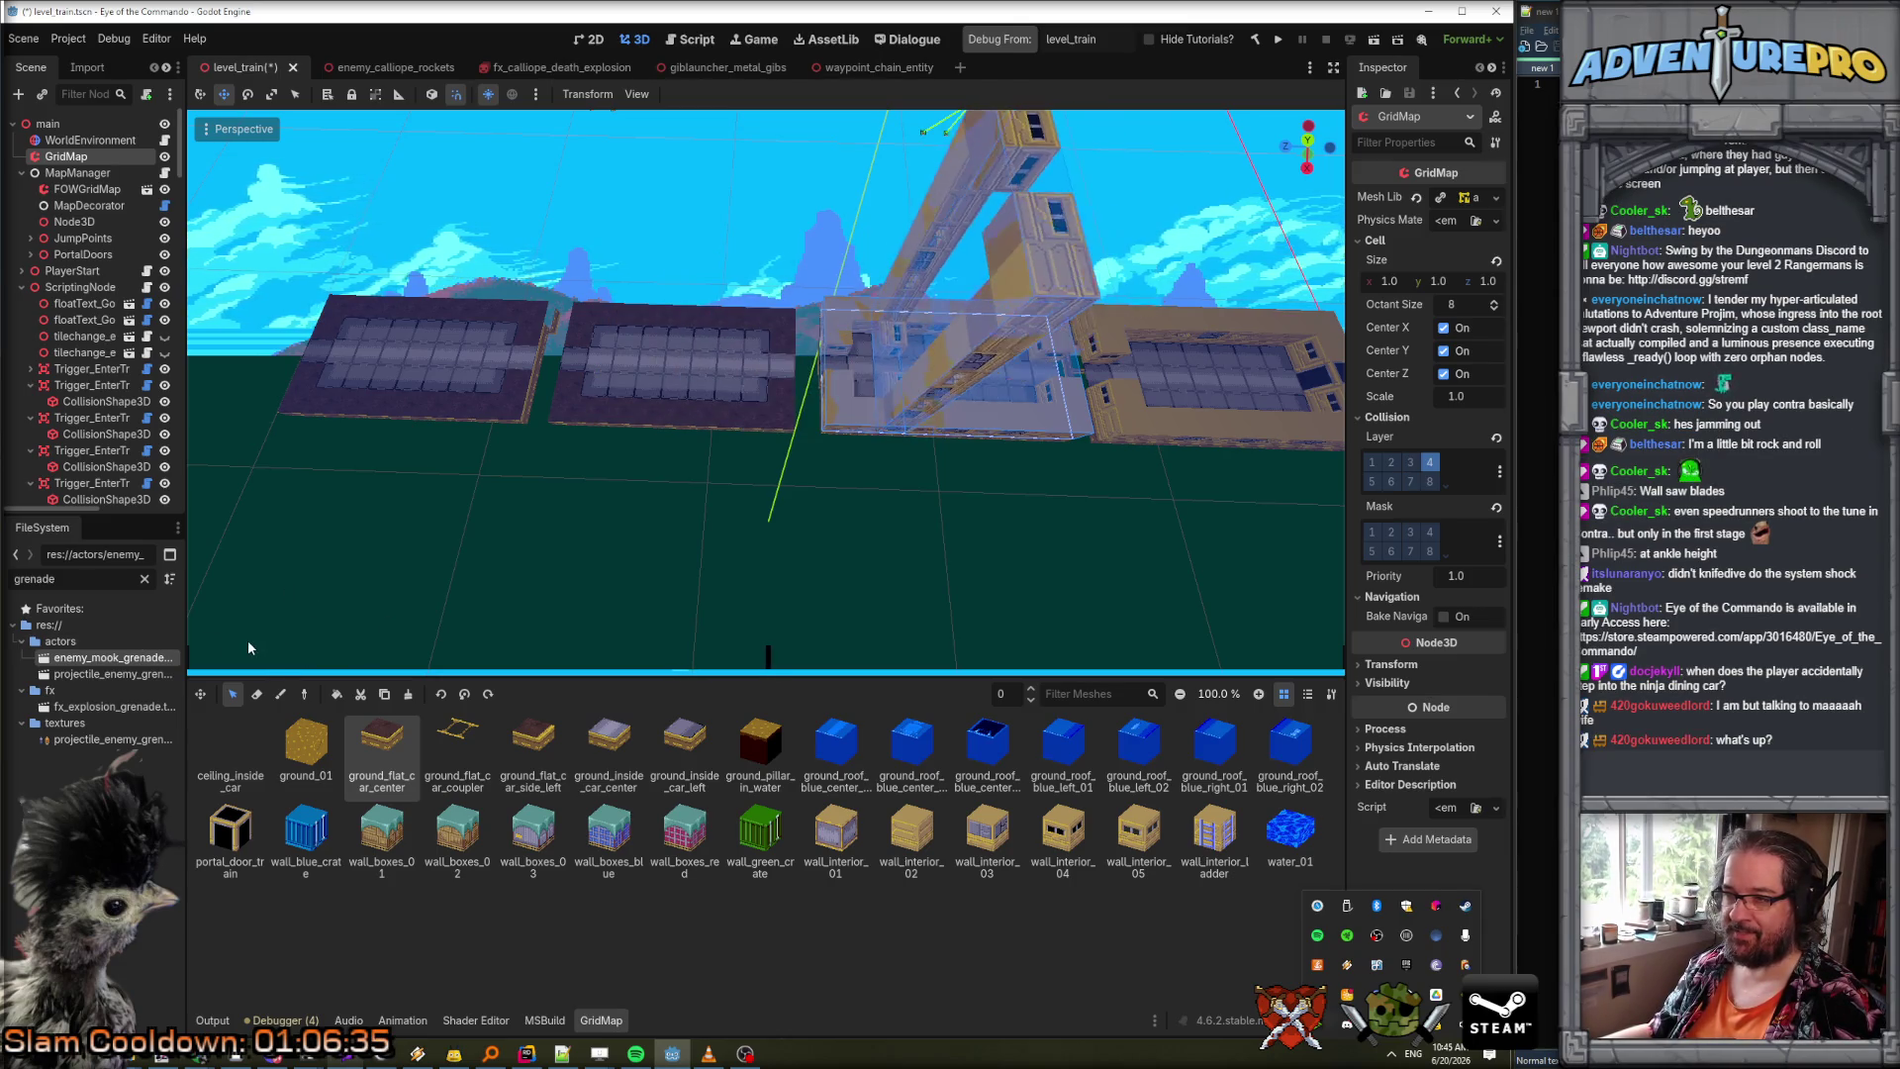
pyautogui.press('d')
pyautogui.press('s')
pyautogui.moveTo(238, 629)
pyautogui.mouseDown()
pyautogui.moveTo(306, 609)
pyautogui.moveTo(301, 649)
pyautogui.moveTo(299, 620)
pyautogui.mouseUp()
pyautogui.click(295, 619)
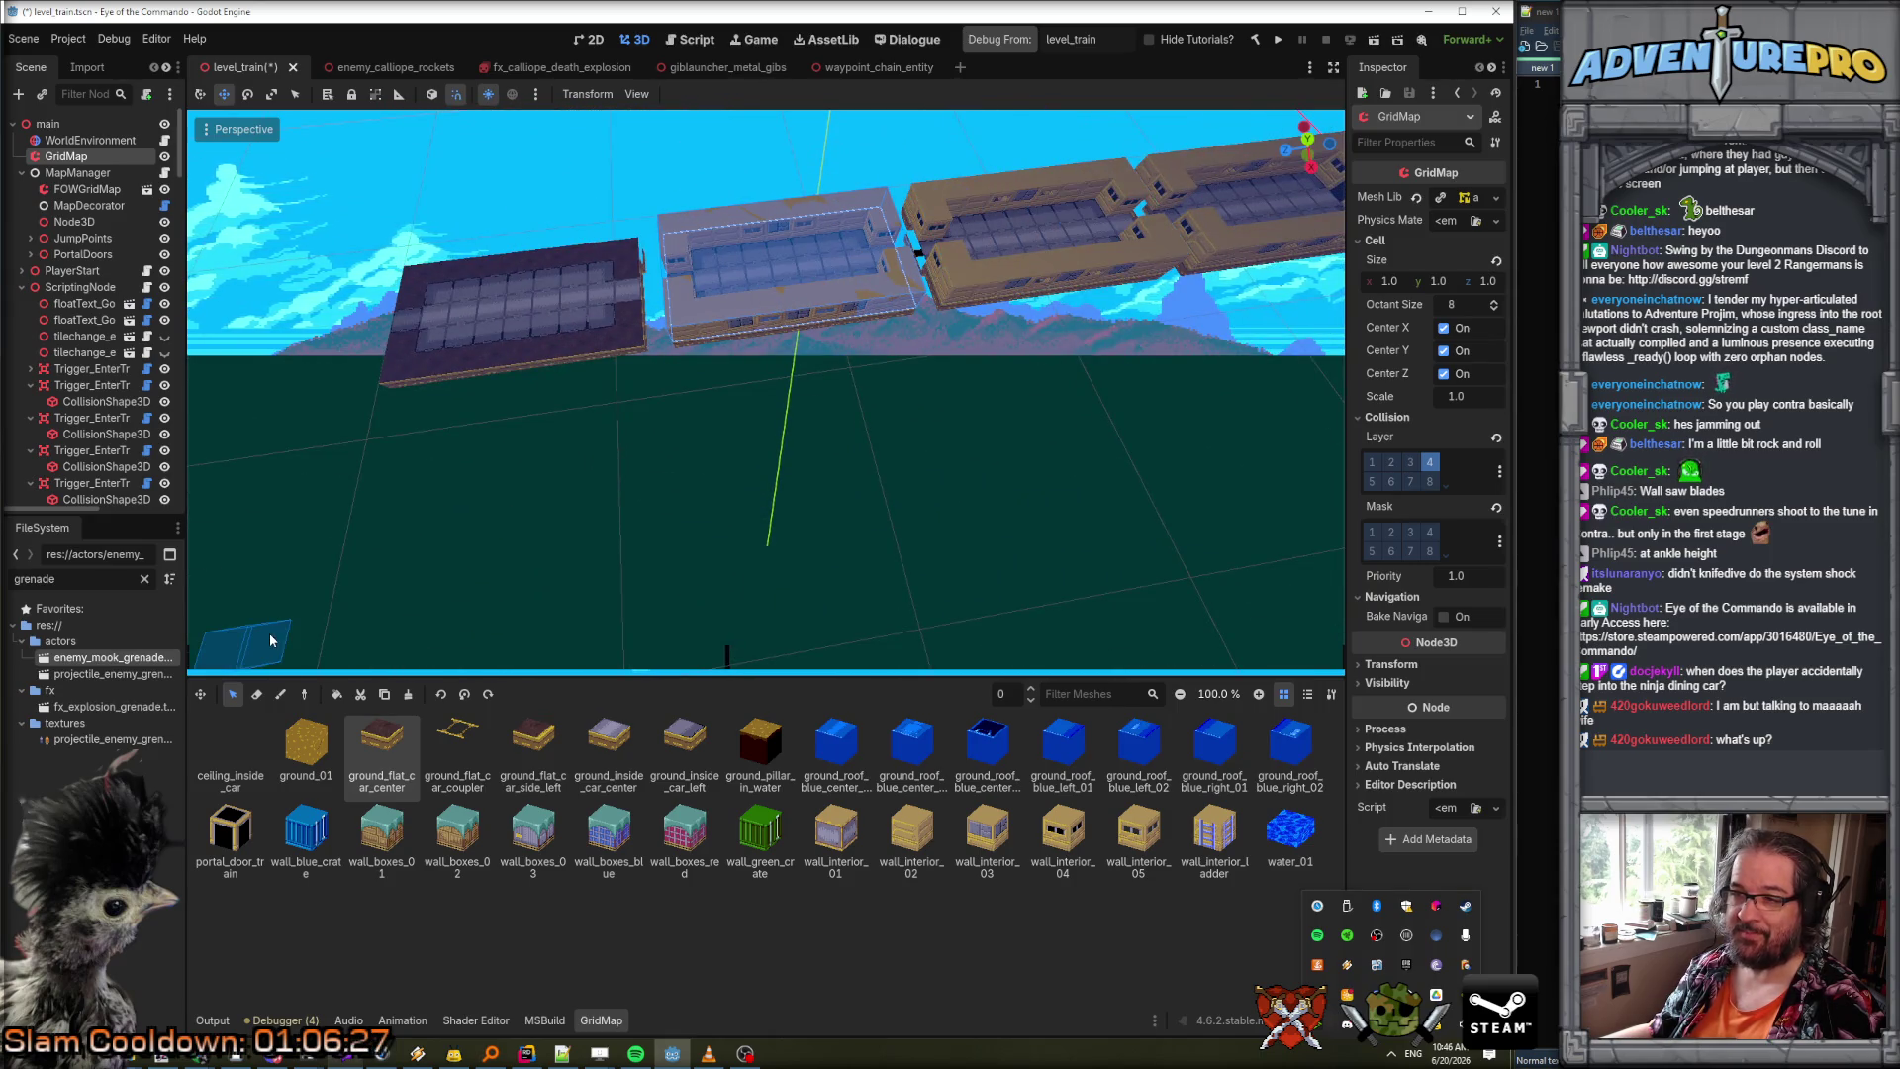
# Shift the view to the remaining dark car and place a duplicate of the tan car over it.
pyautogui.moveTo(620, 445)
pyautogui.mouseDown()
pyautogui.moveTo(683, 406)
pyautogui.moveTo(742, 456)
pyautogui.moveTo(772, 406)
pyautogui.moveTo(772, 445)
pyautogui.moveTo(807, 416)
pyautogui.mouseUp()
pyautogui.moveTo(579, 531); pyautogui.dragTo(812, 594)
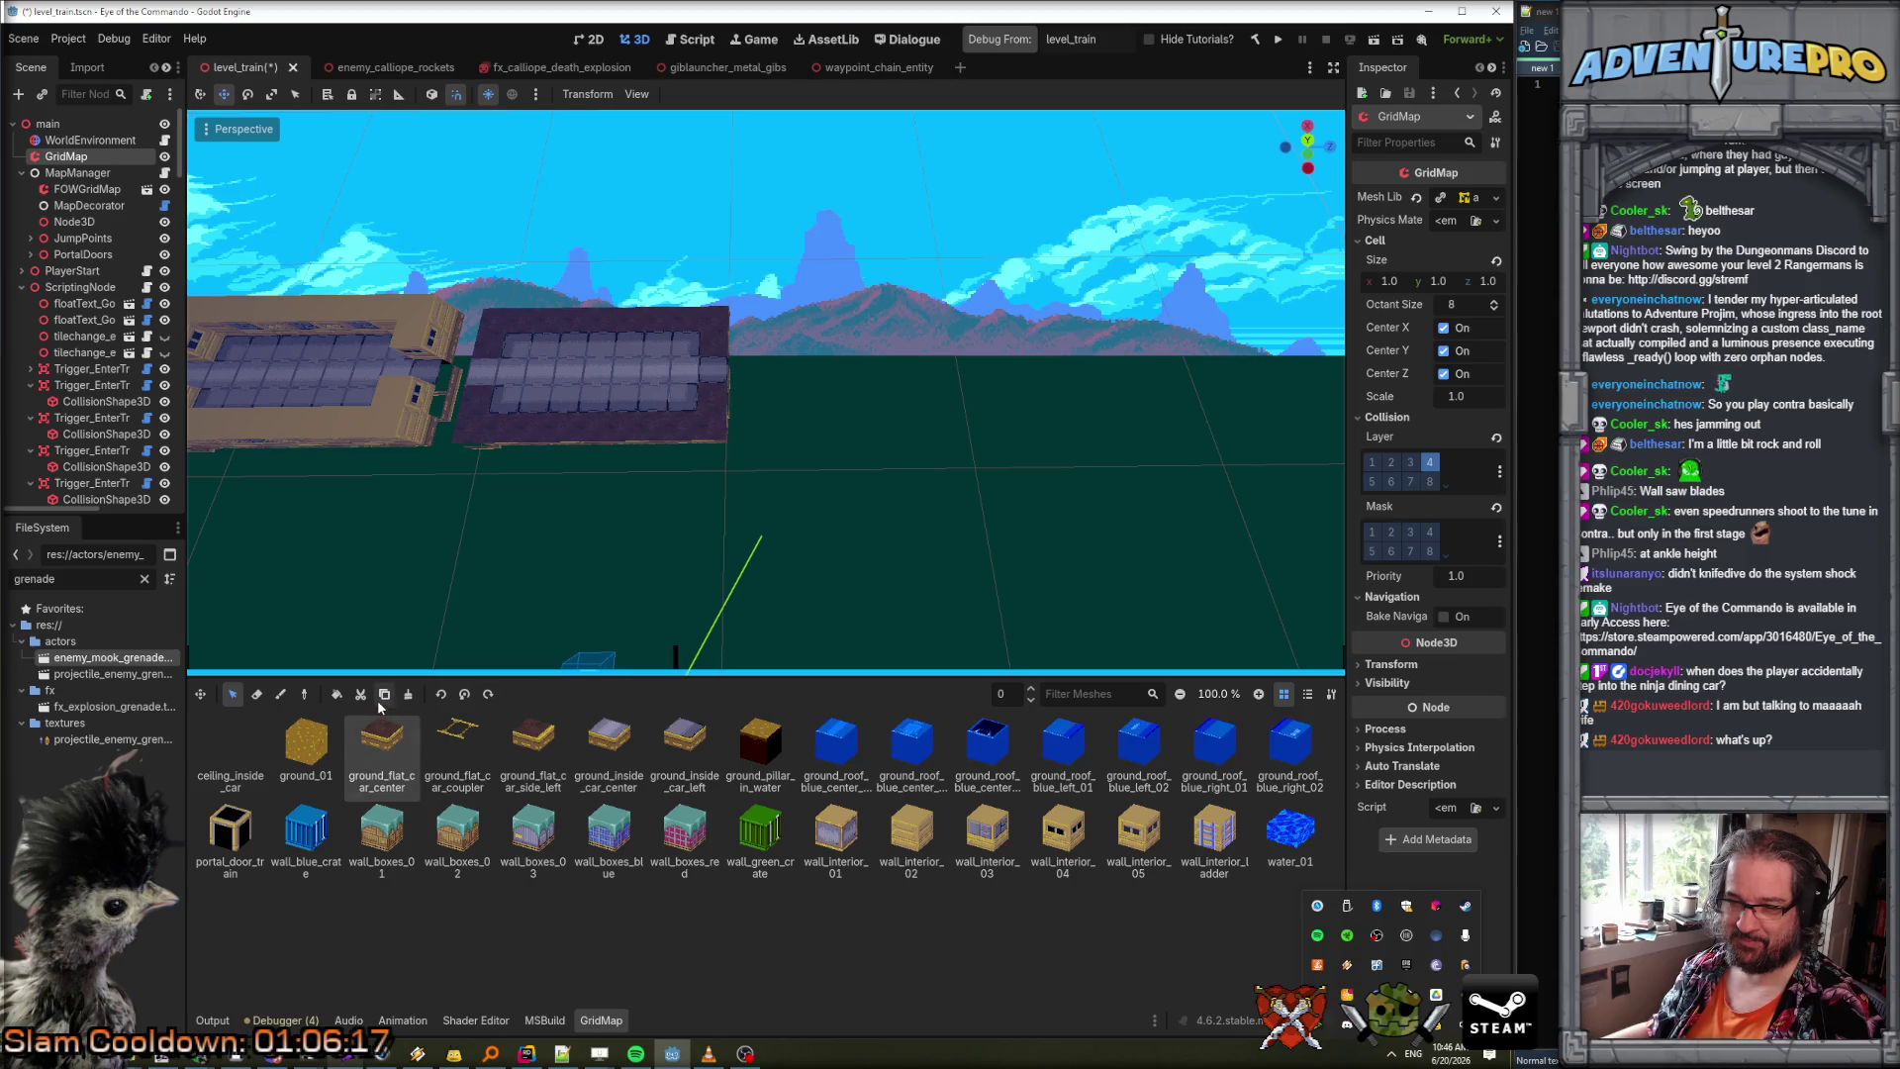
pyautogui.moveTo(554, 599)
pyautogui.mouseDown()
pyautogui.moveTo(643, 622)
pyautogui.moveTo(264, 345)
pyautogui.moveTo(544, 436)
pyautogui.mouseUp()
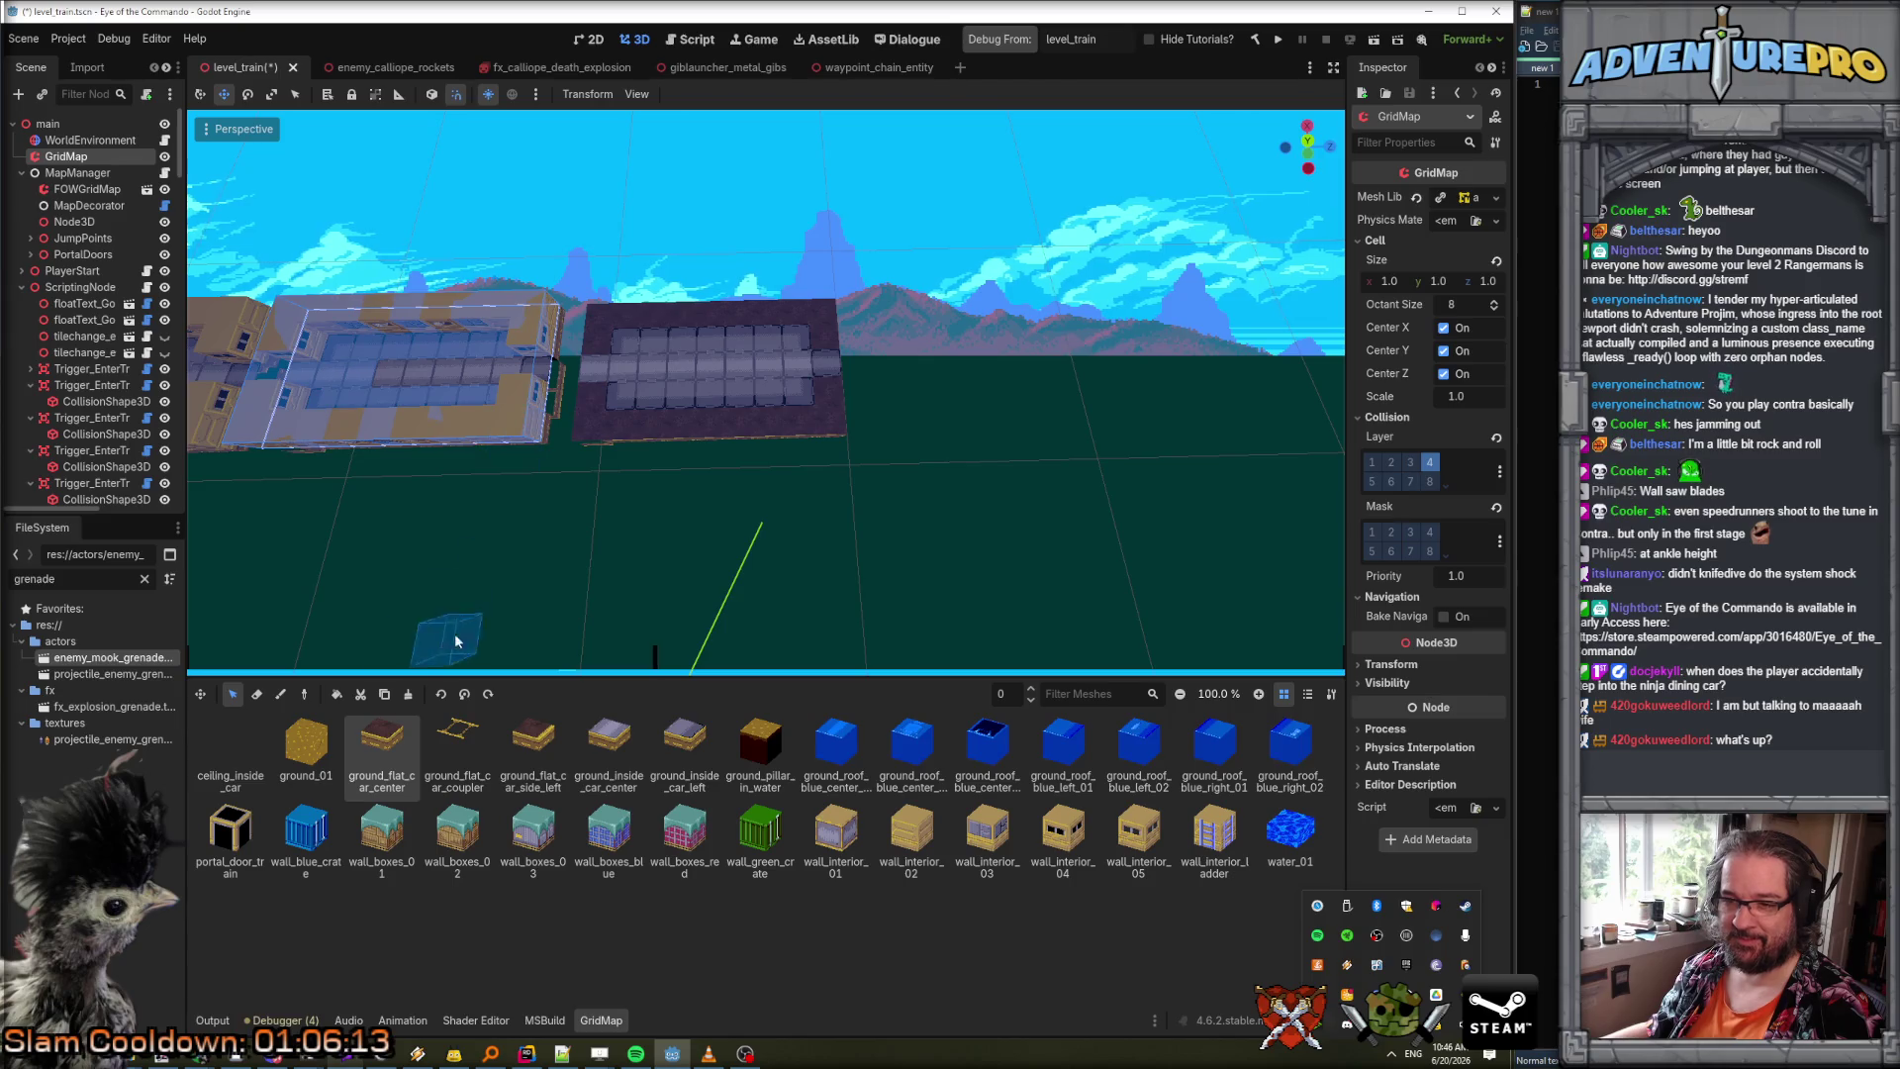
pyautogui.click(384, 695)
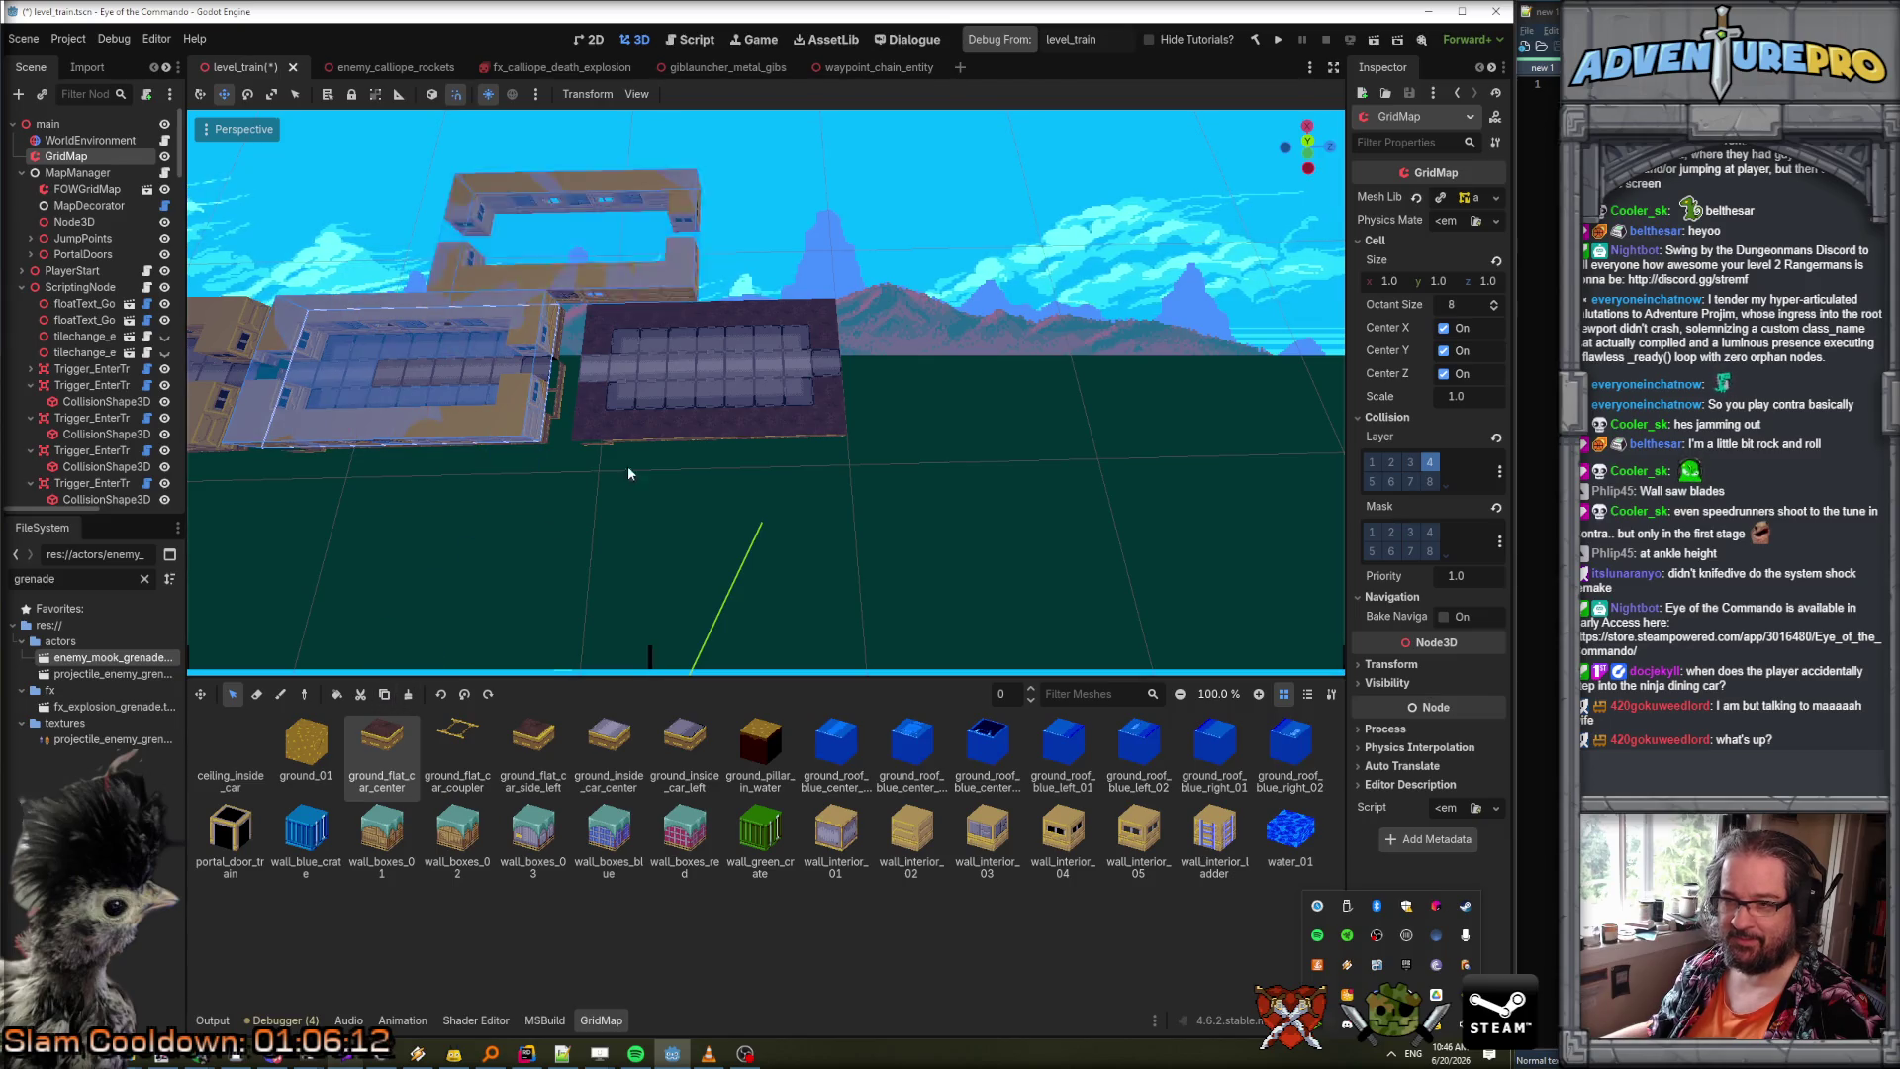
pyautogui.click(777, 661)
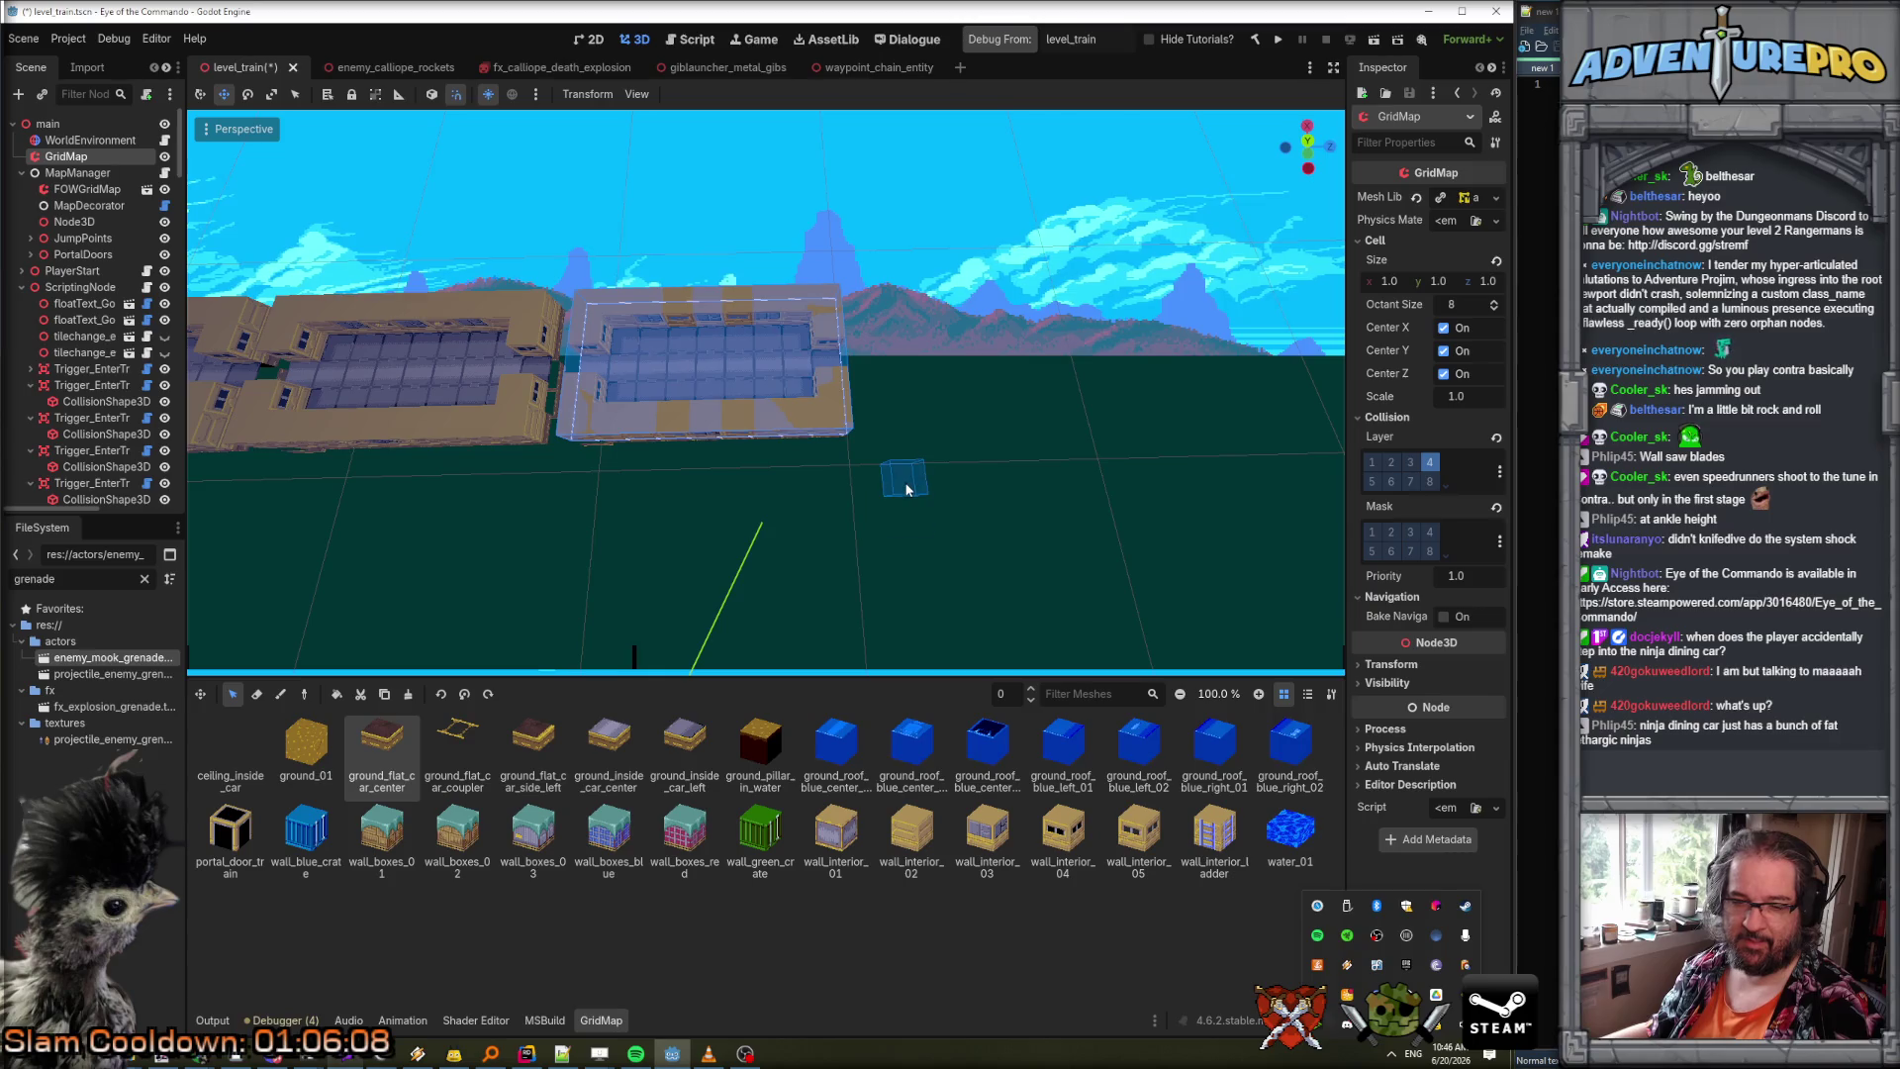
# Fly the camera through and over the train with W/S to check the cars.
pyautogui.moveTo(903, 475)
pyautogui.mouseDown()
pyautogui.moveTo(852, 435)
pyautogui.moveTo(907, 465)
pyautogui.mouseUp()
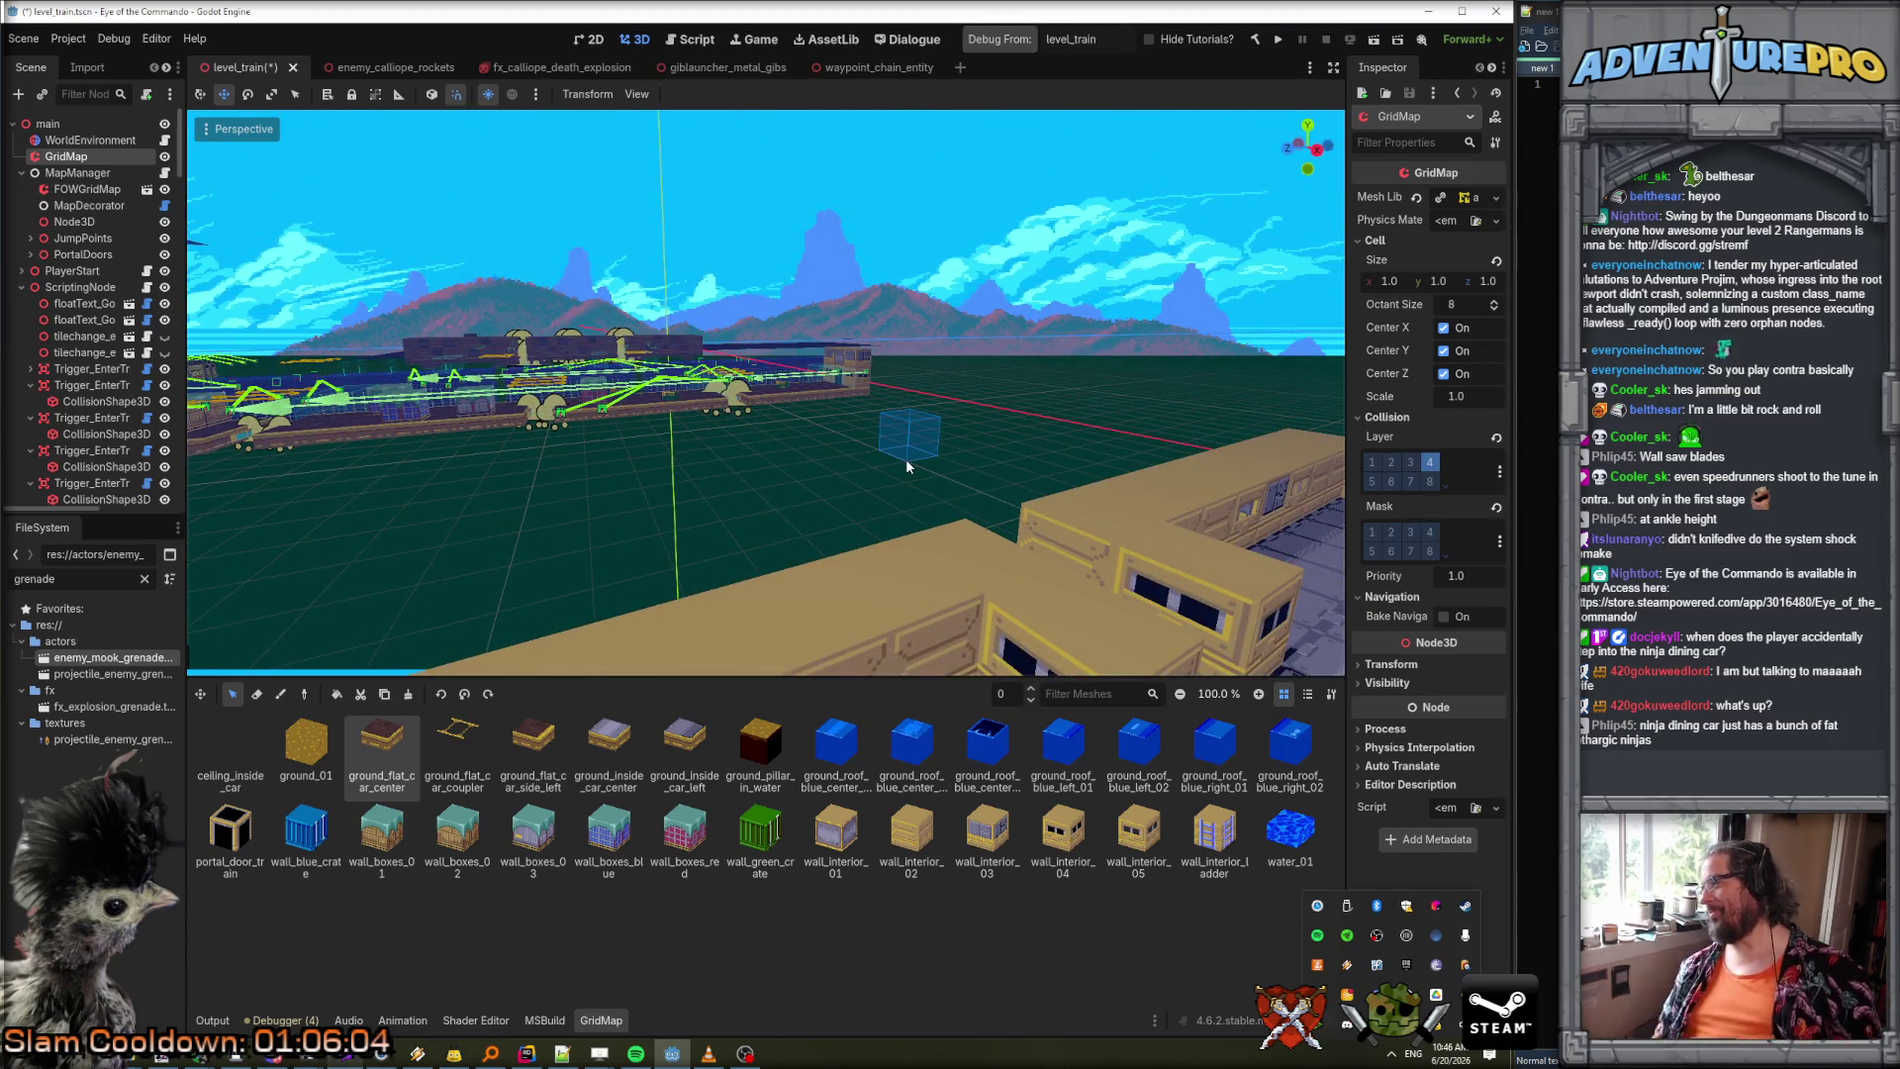
pyautogui.press('w')
pyautogui.press('s')
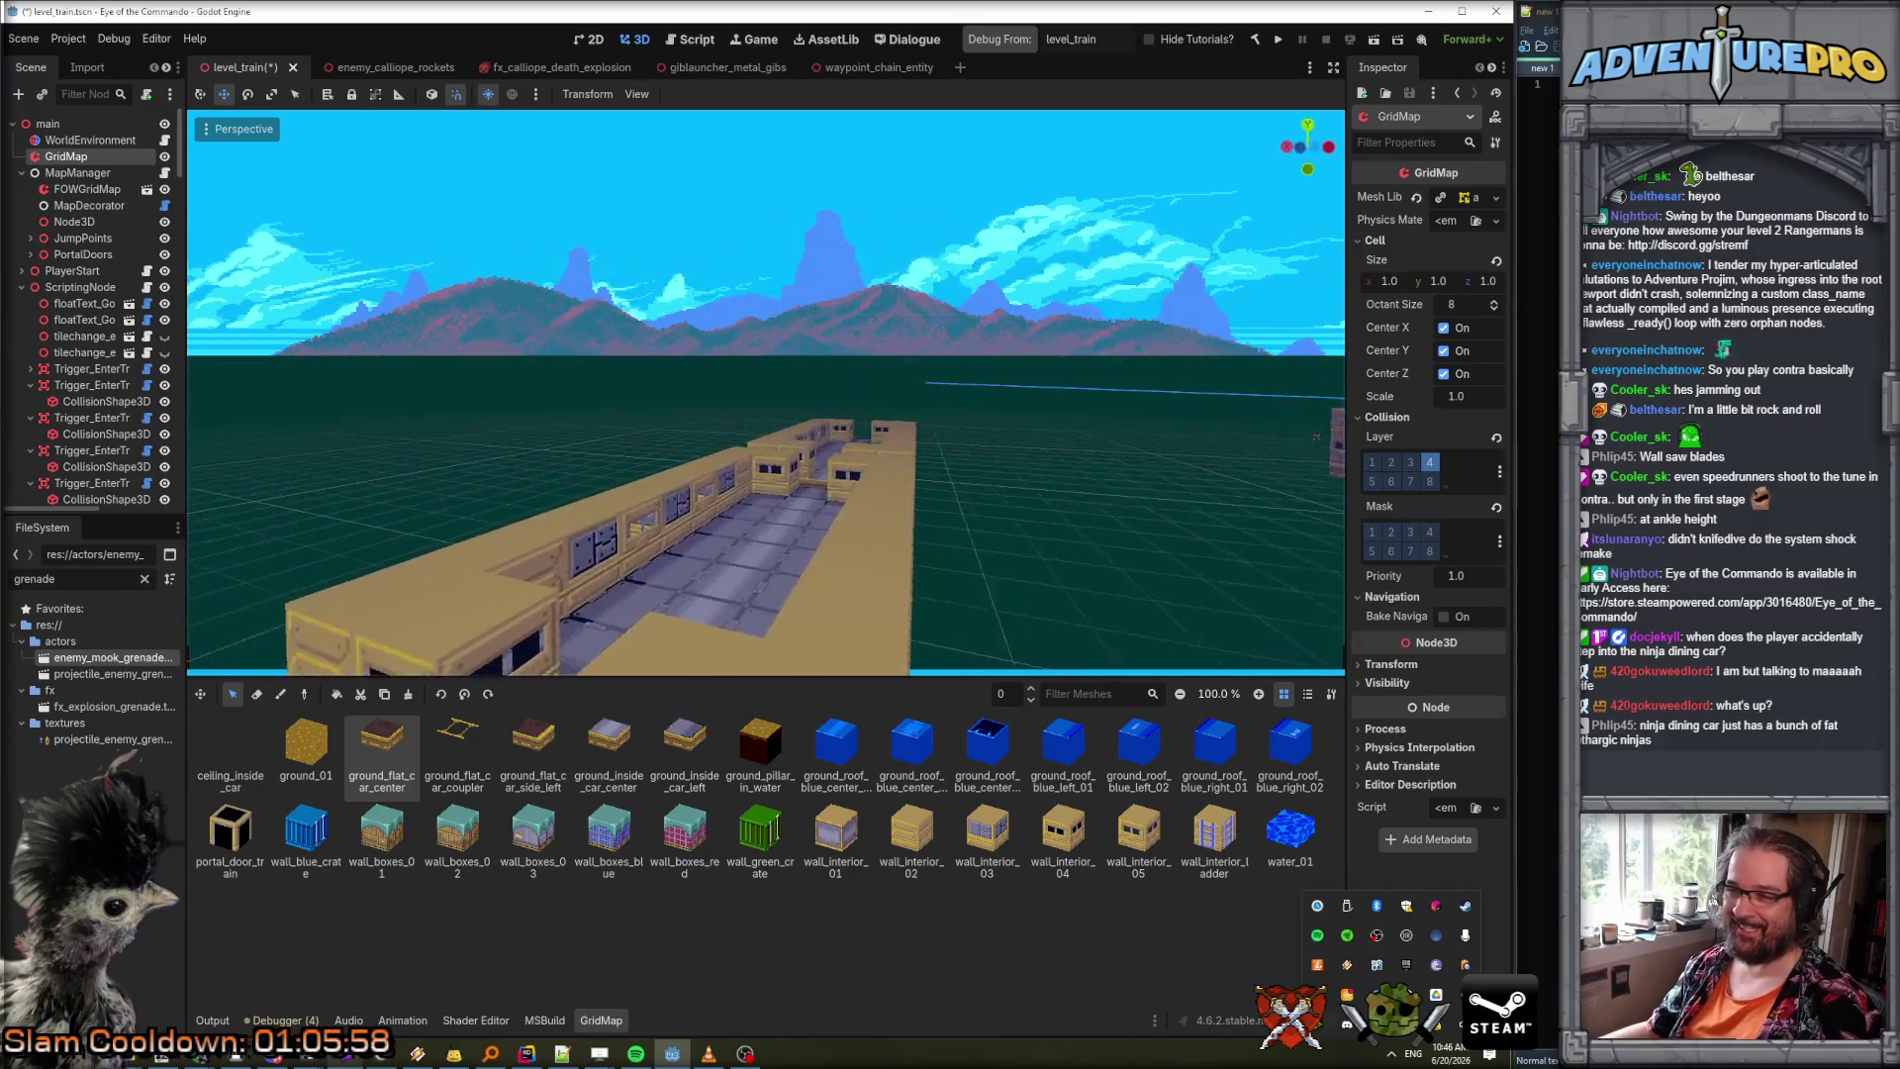
pyautogui.press('s')
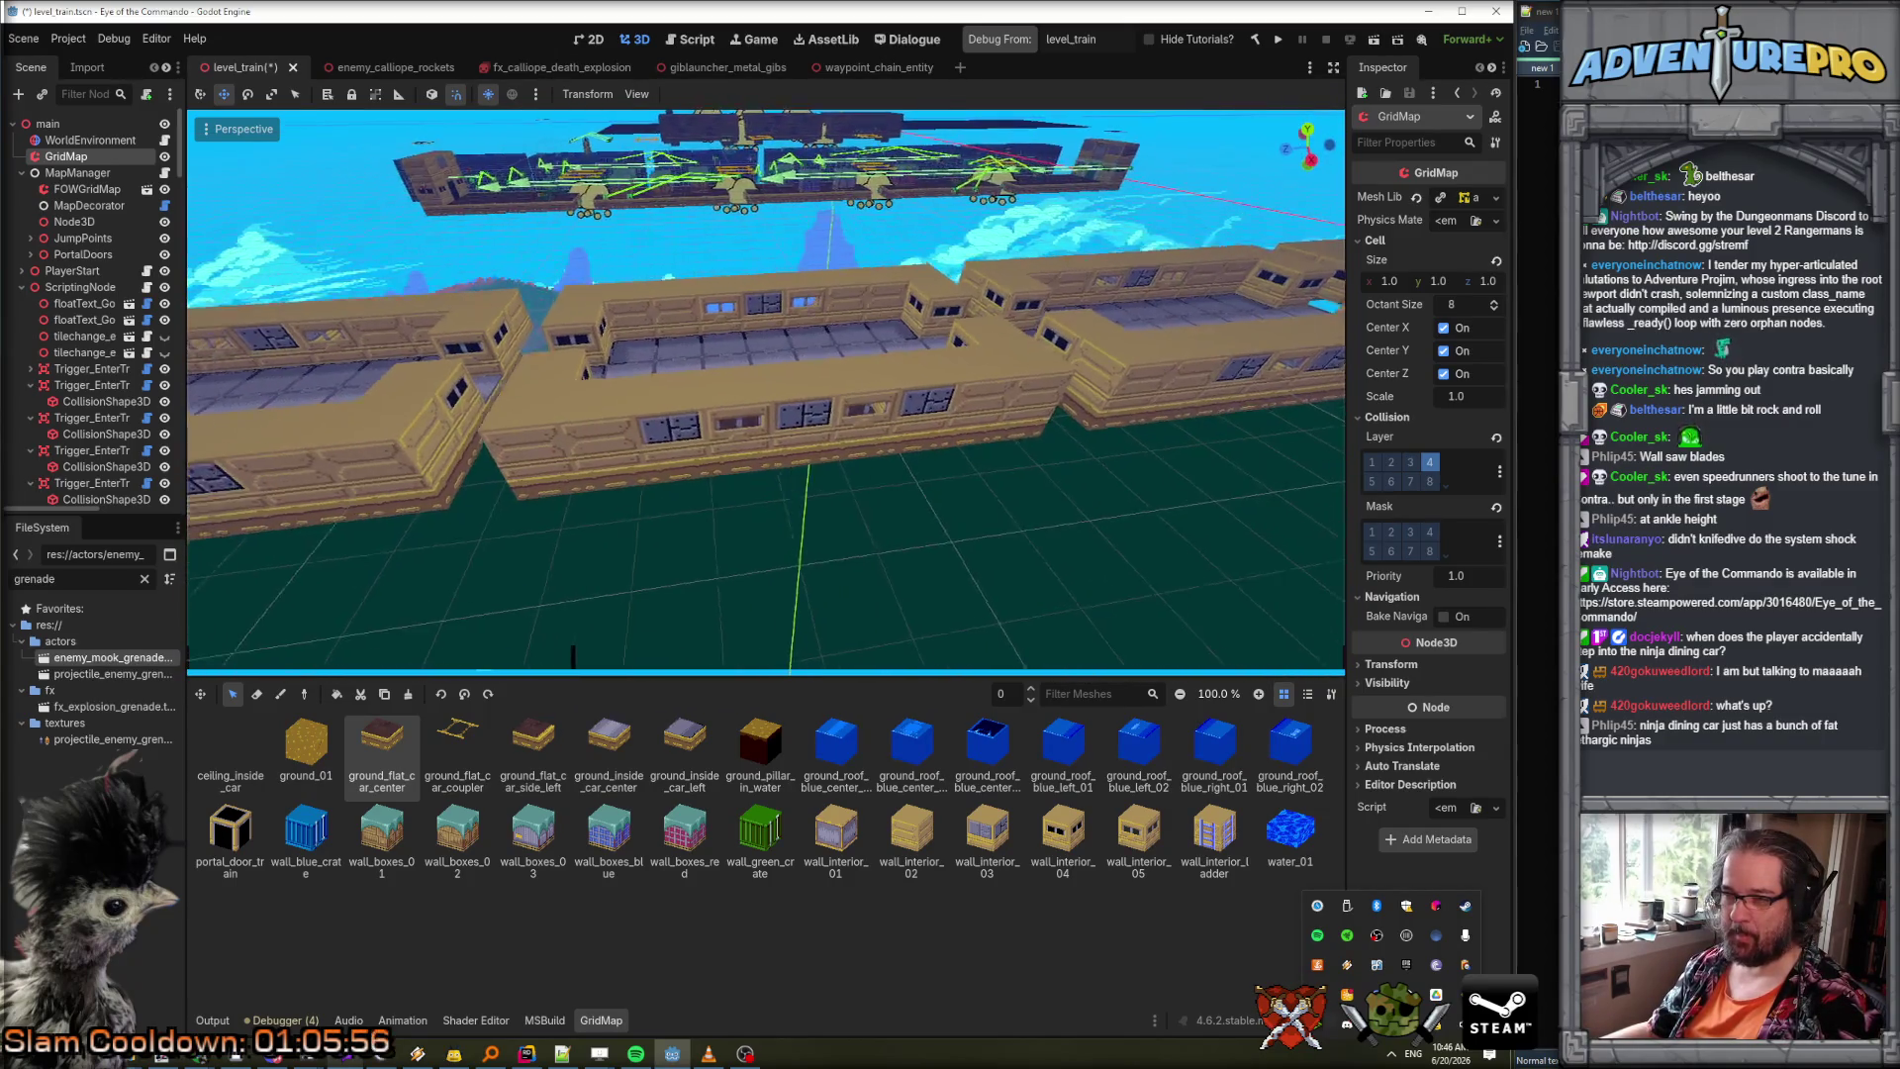
pyautogui.press('w')
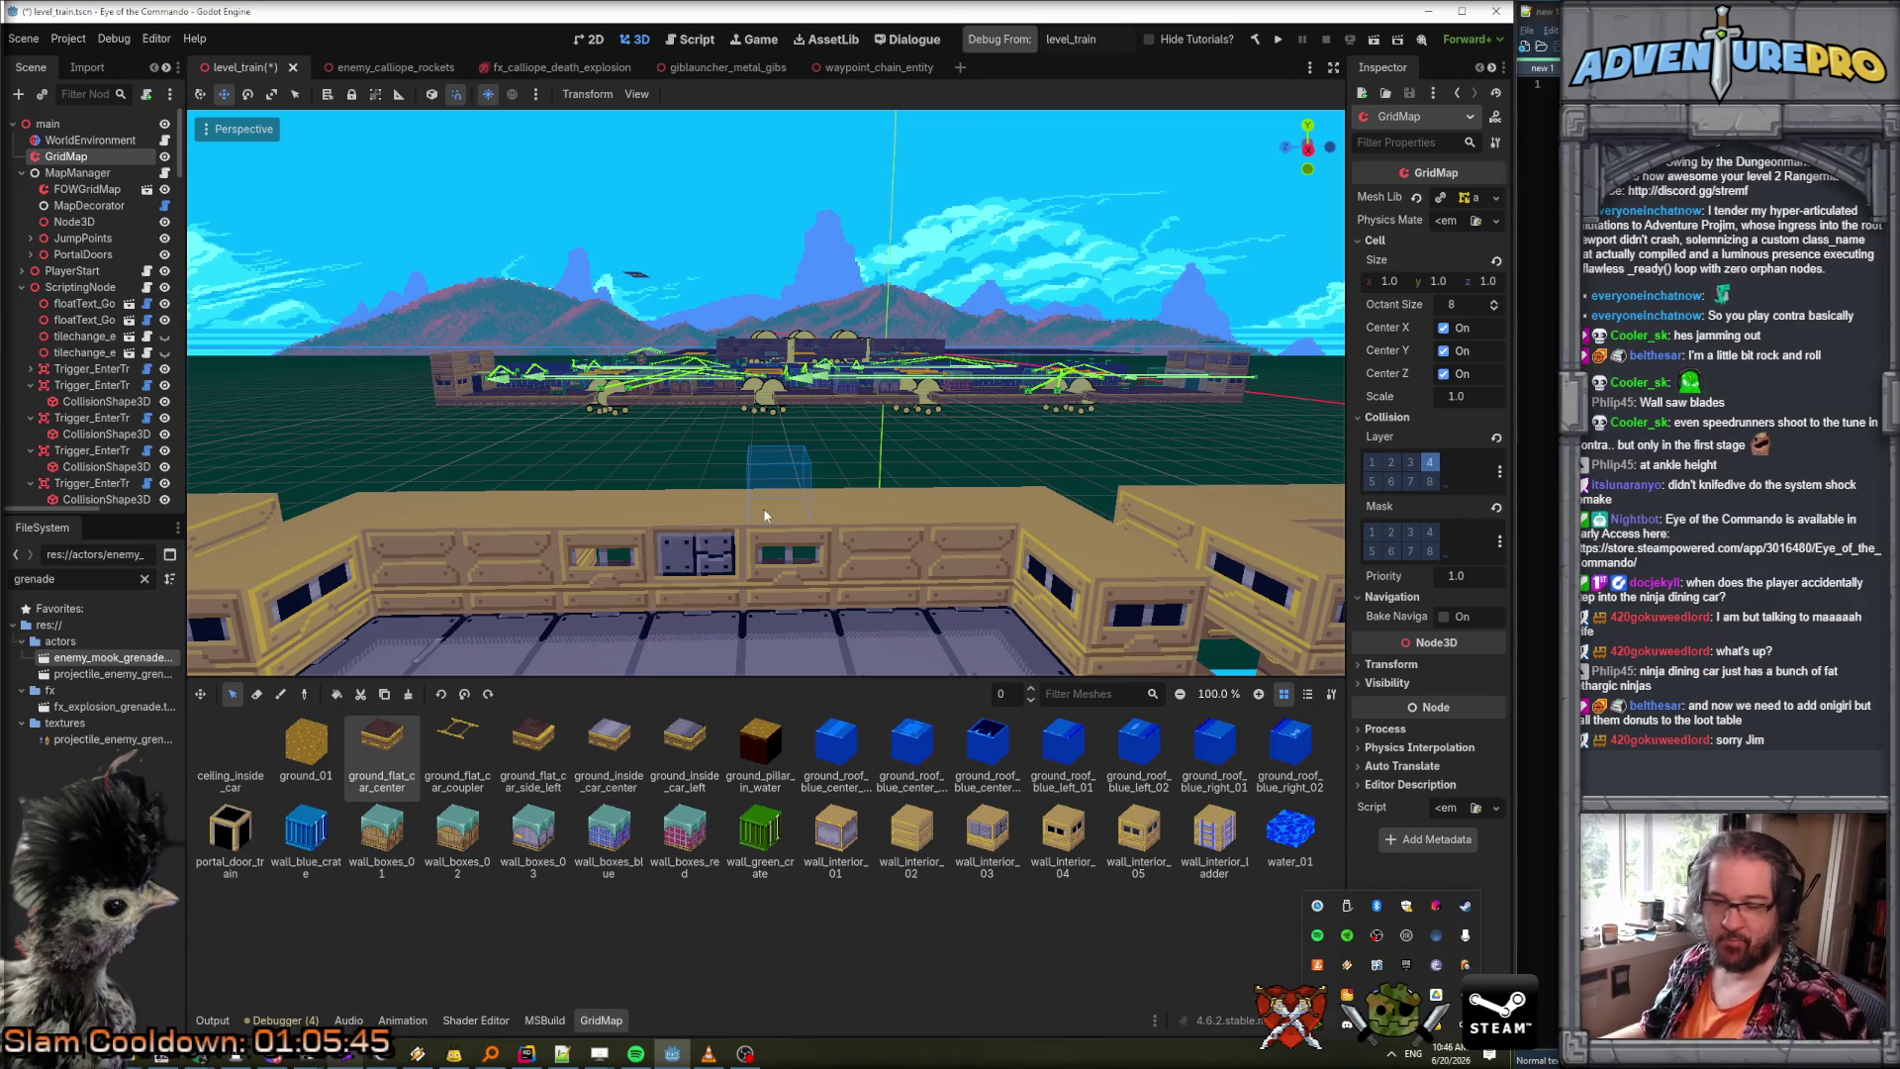
pyautogui.moveTo(823, 418)
pyautogui.mouseDown()
pyautogui.moveTo(753, 436)
pyautogui.moveTo(811, 495)
pyautogui.moveTo(772, 466)
pyautogui.moveTo(802, 446)
pyautogui.moveTo(713, 460)
pyautogui.moveTo(752, 465)
pyautogui.mouseUp()
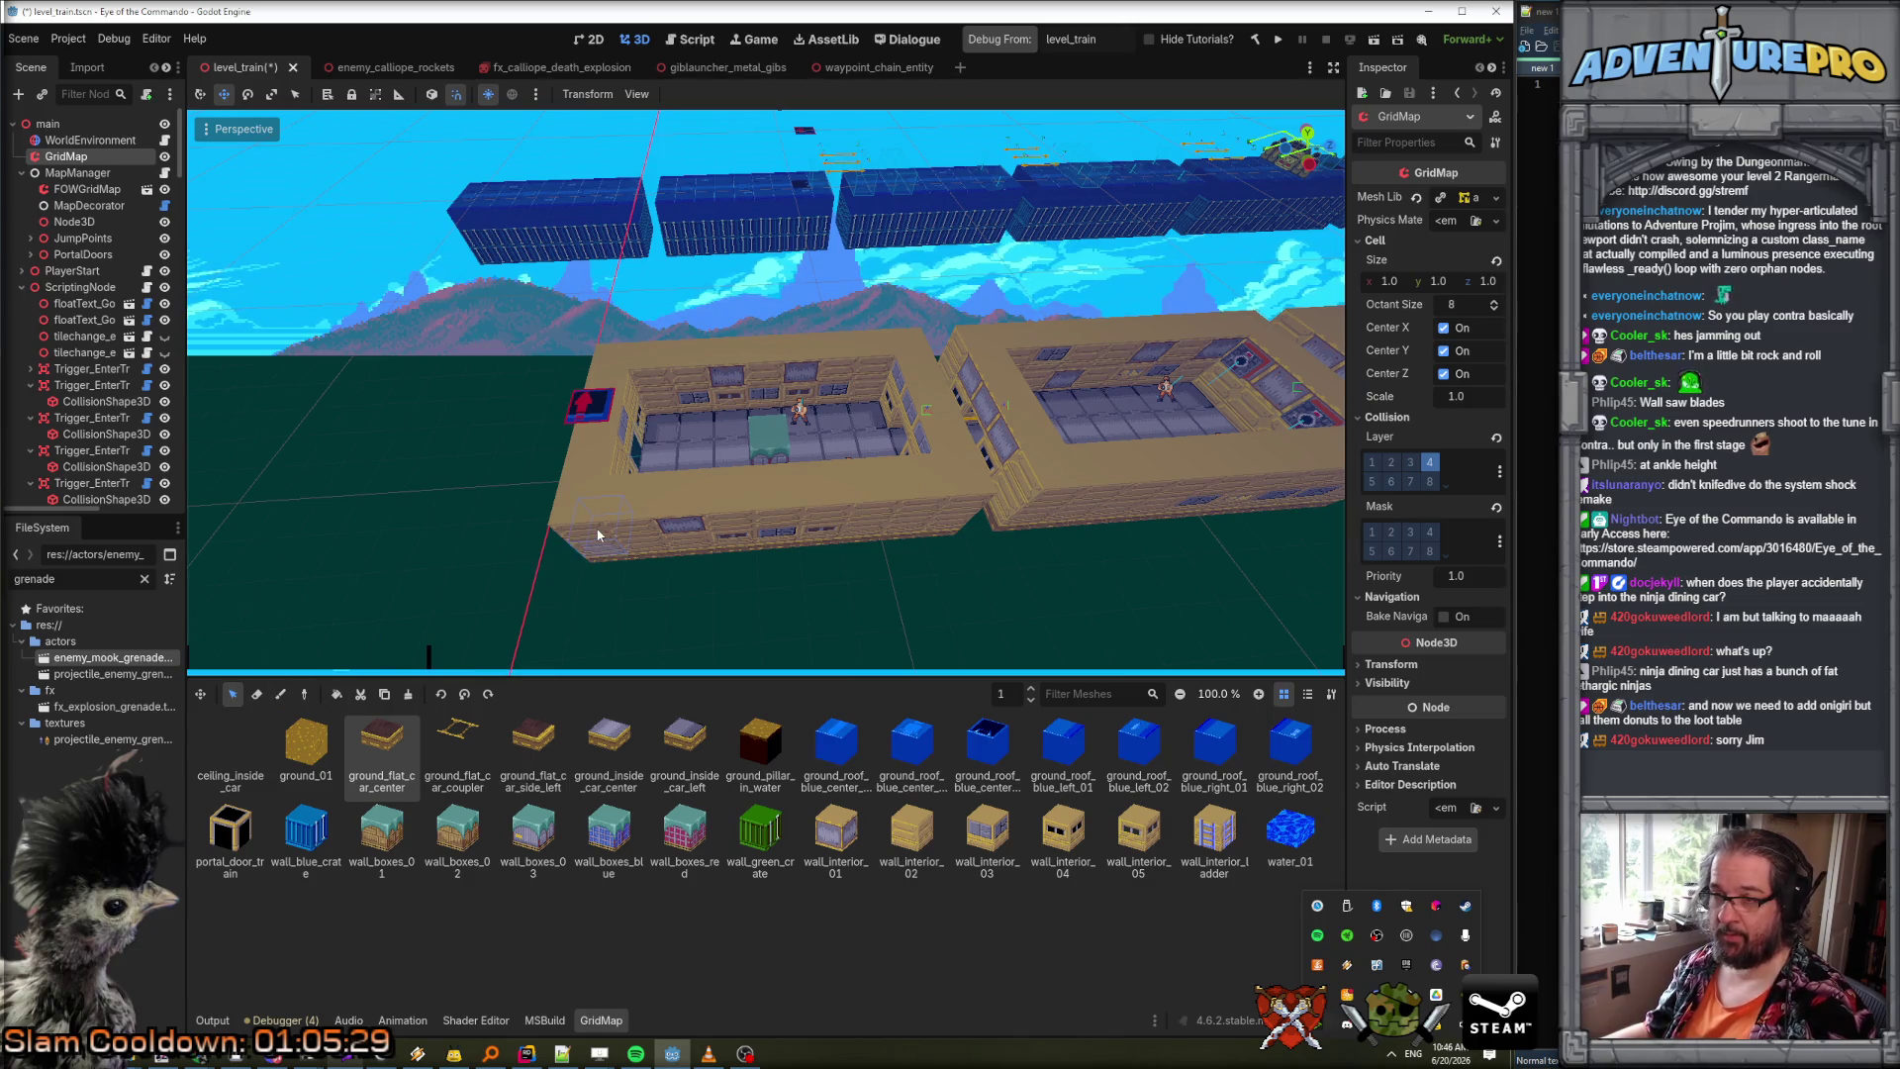
pyautogui.moveTo(582, 536); pyautogui.dragTo(772, 524)
pyautogui.moveTo(952, 507); pyautogui.dragTo(909, 369)
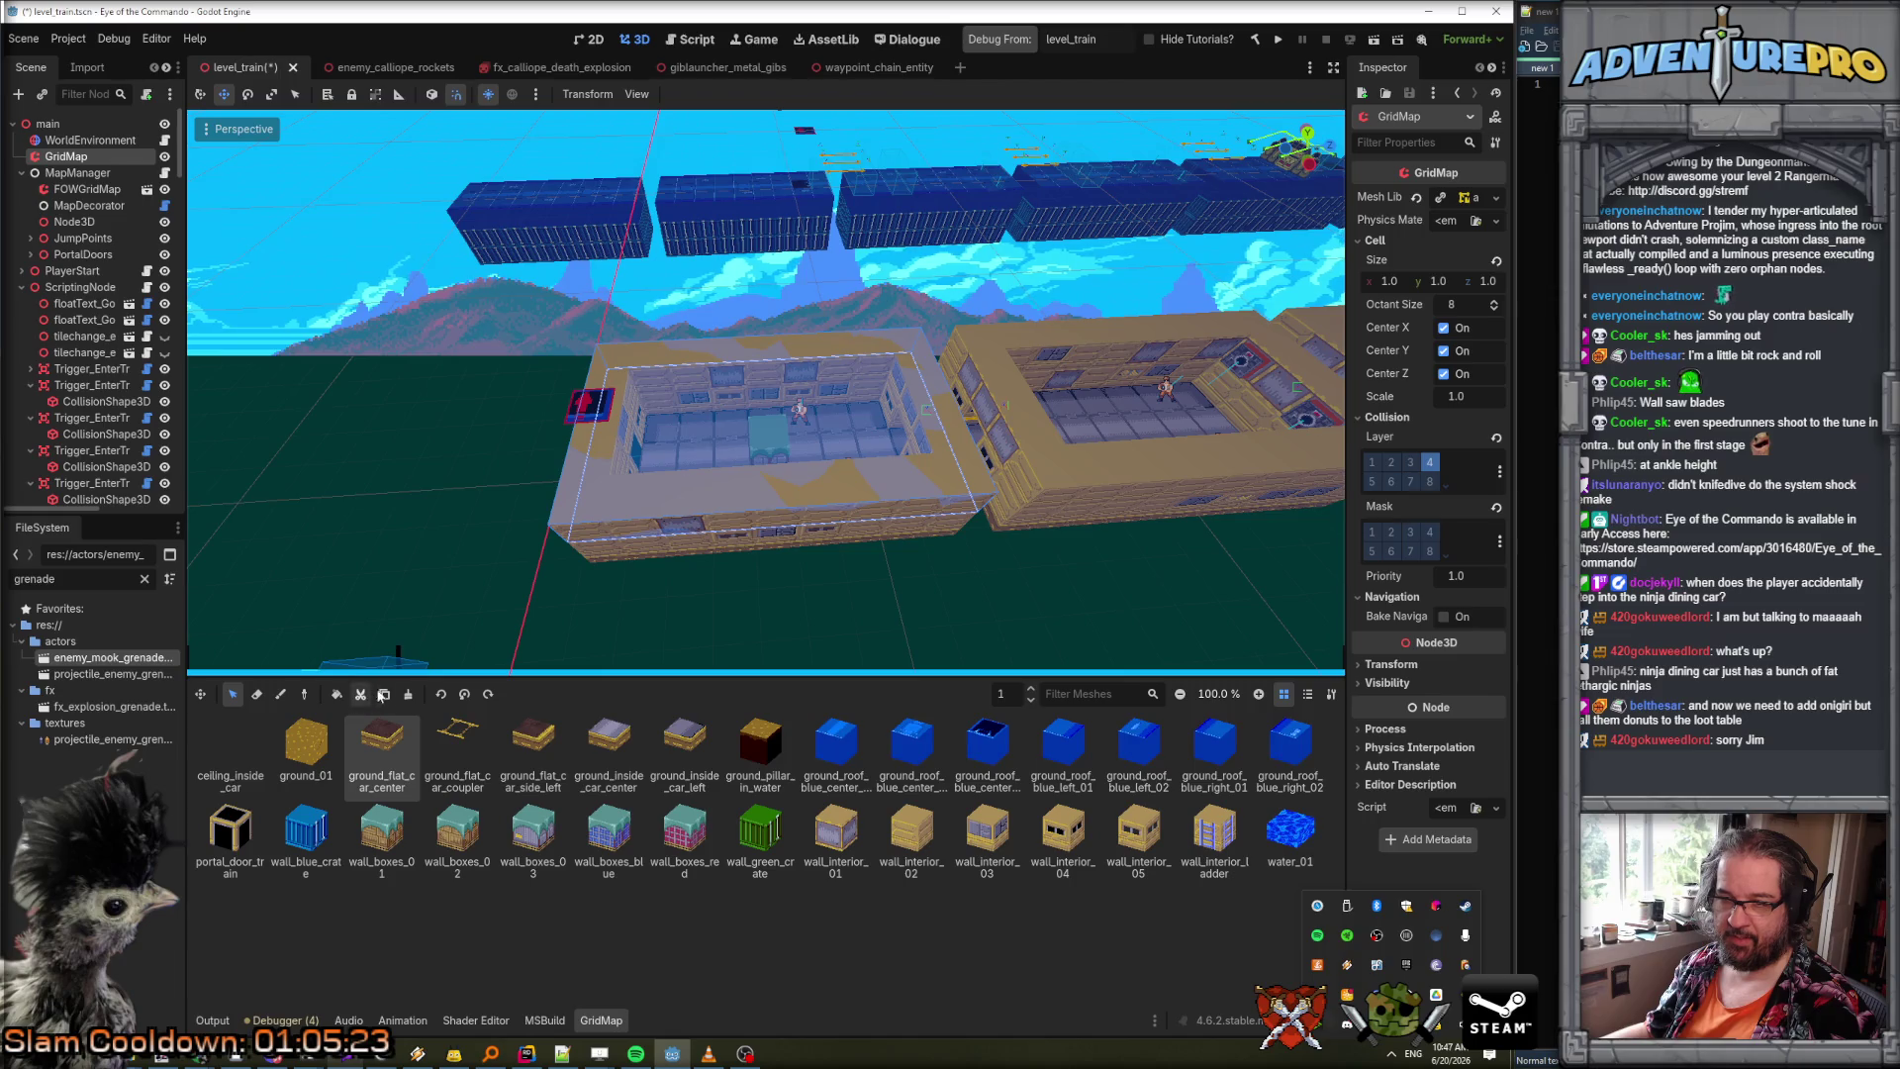
pyautogui.click(385, 694)
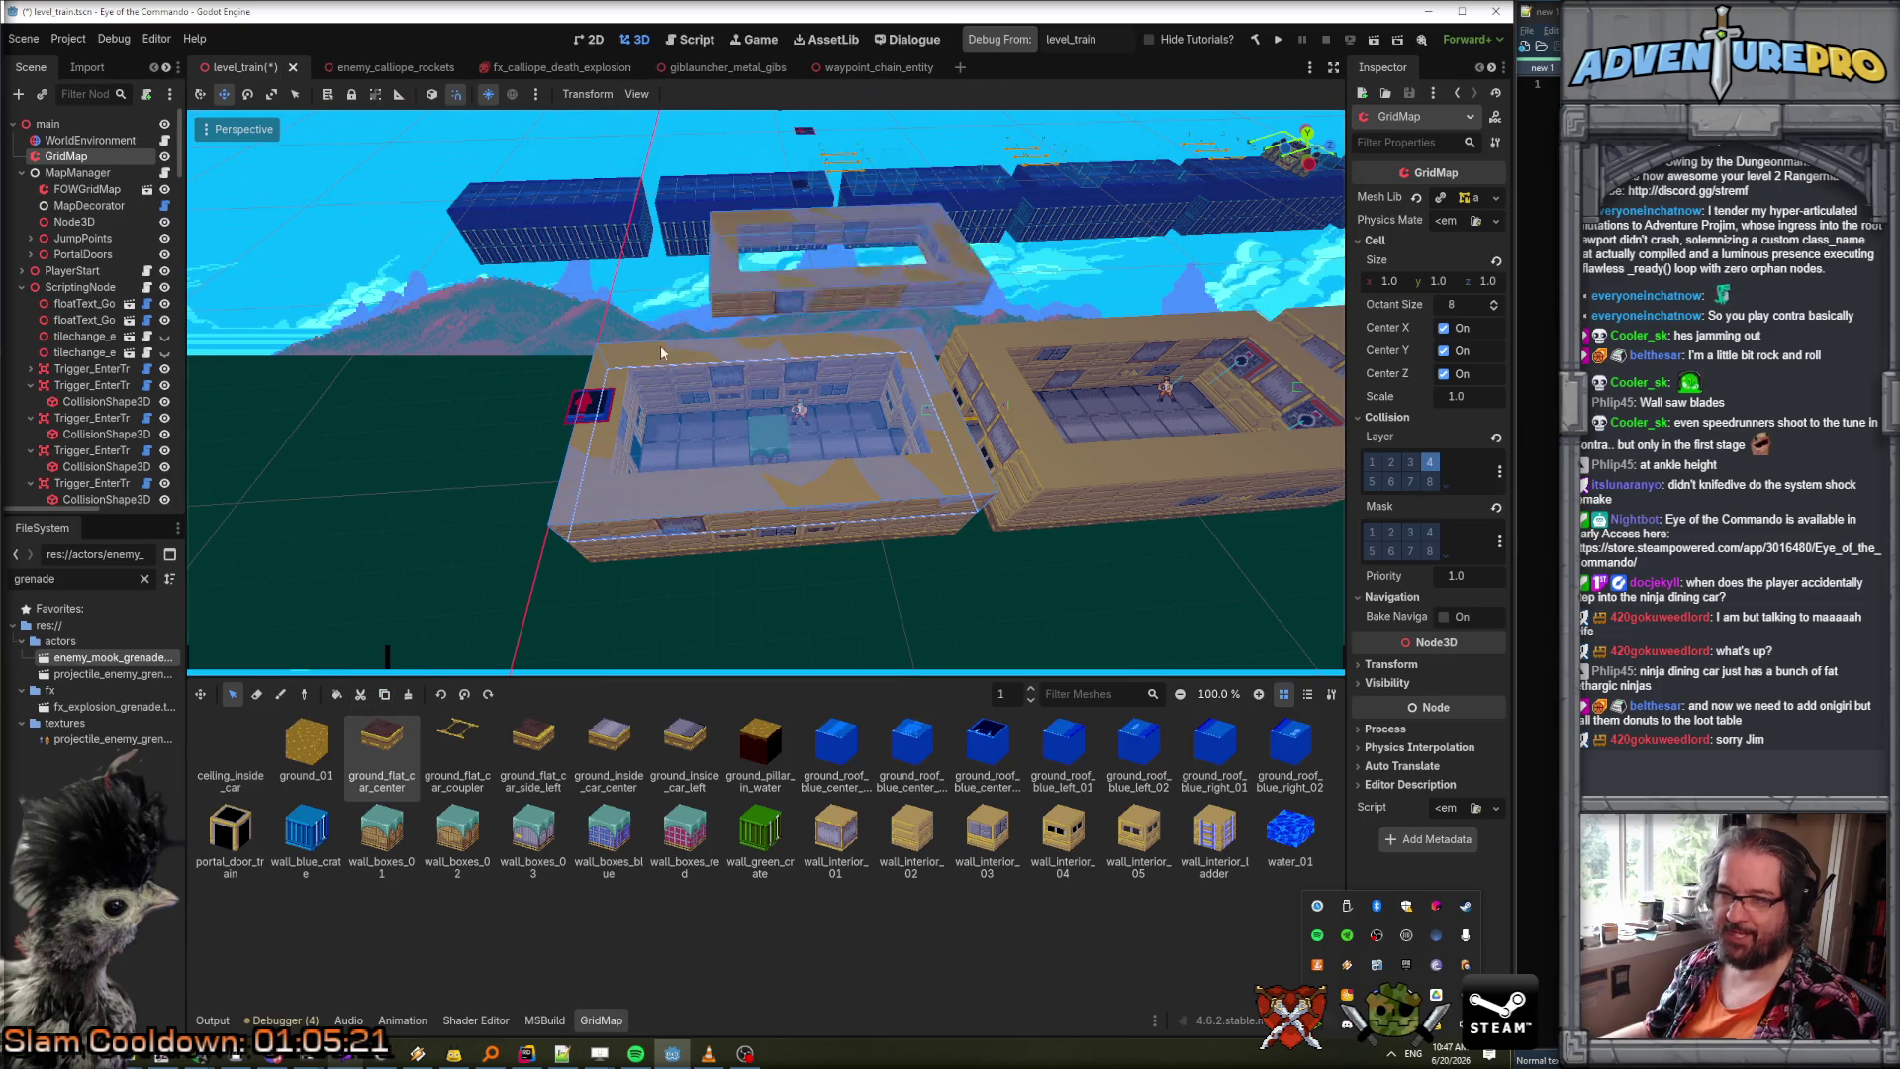
pyautogui.press('Escape')
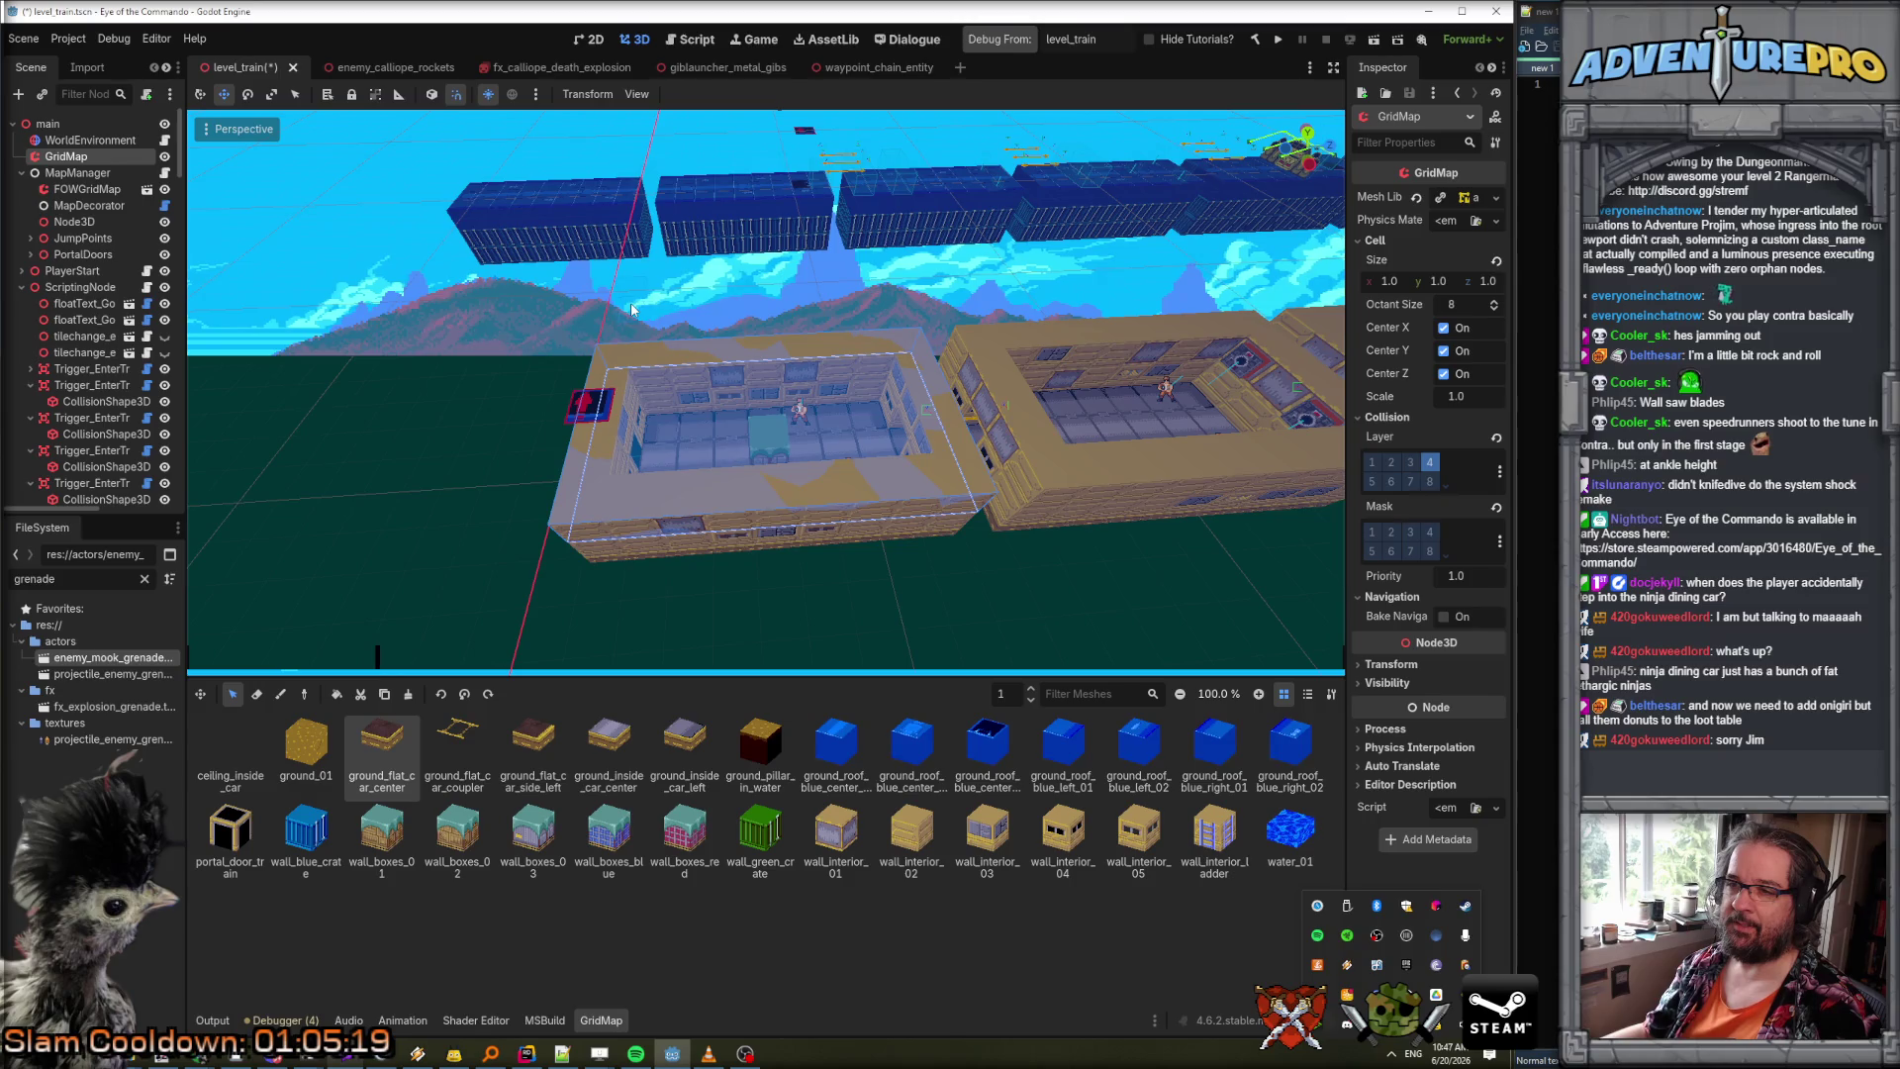
pyautogui.press('Escape')
pyautogui.moveTo(641, 310)
pyautogui.mouseDown()
pyautogui.moveTo(554, 337)
pyautogui.moveTo(476, 307)
pyautogui.mouseUp()
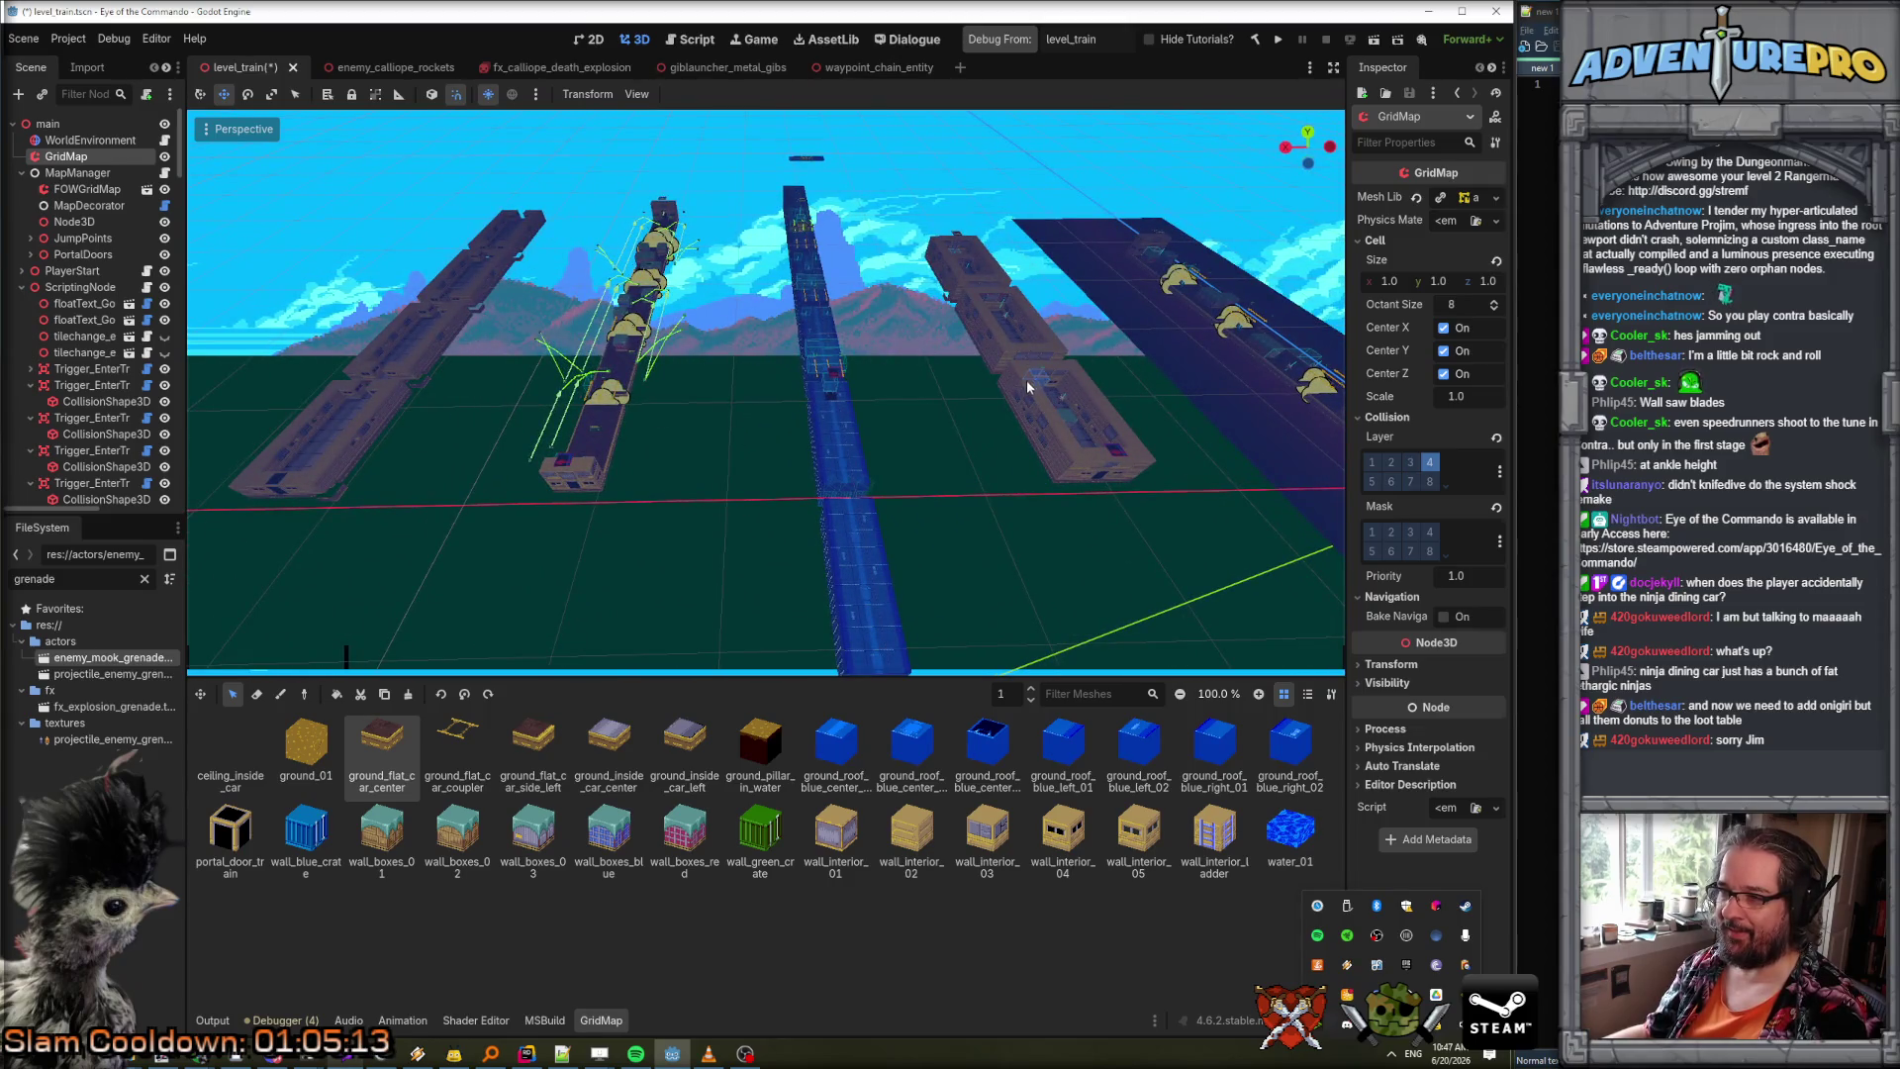
# Select the right-hand train car, start a duplicate, then reselect the GridMap node for editing.
pyautogui.moveTo(1017, 377); pyautogui.dragTo(1027, 483)
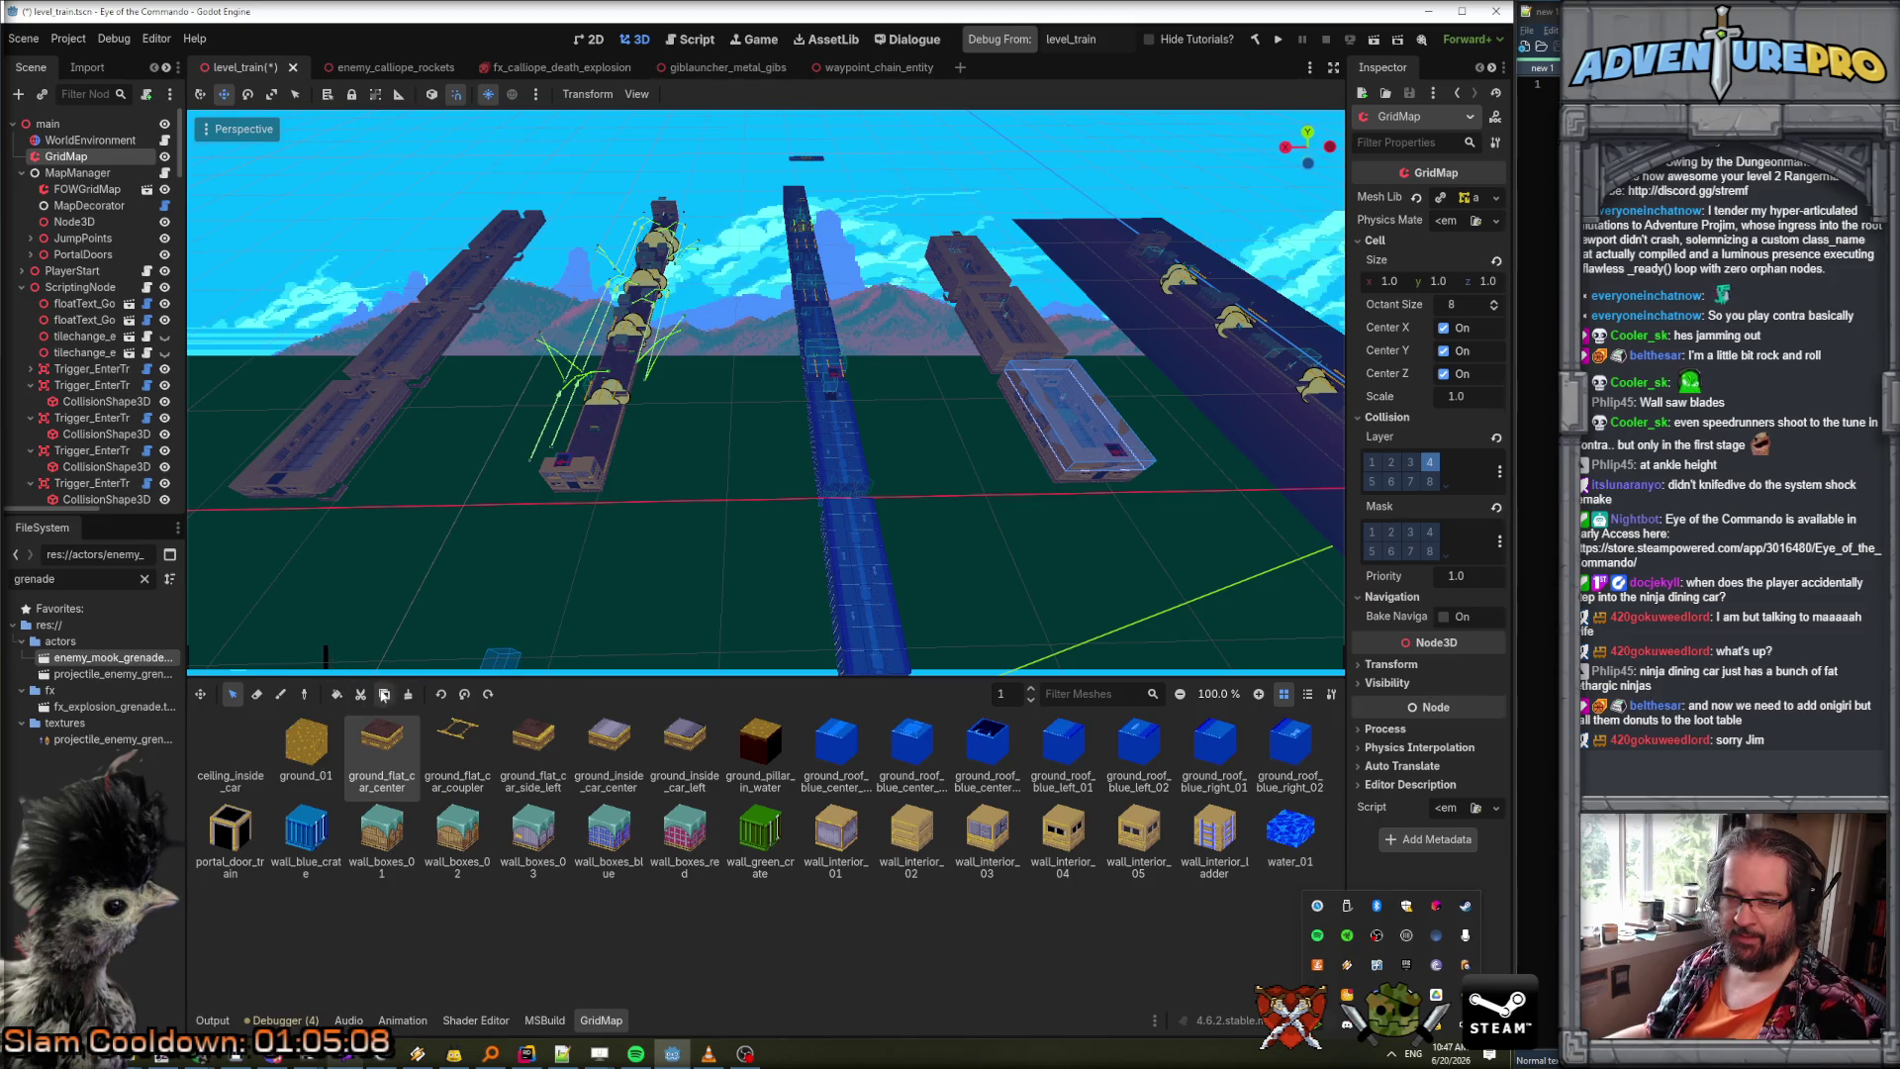
pyautogui.click(388, 695)
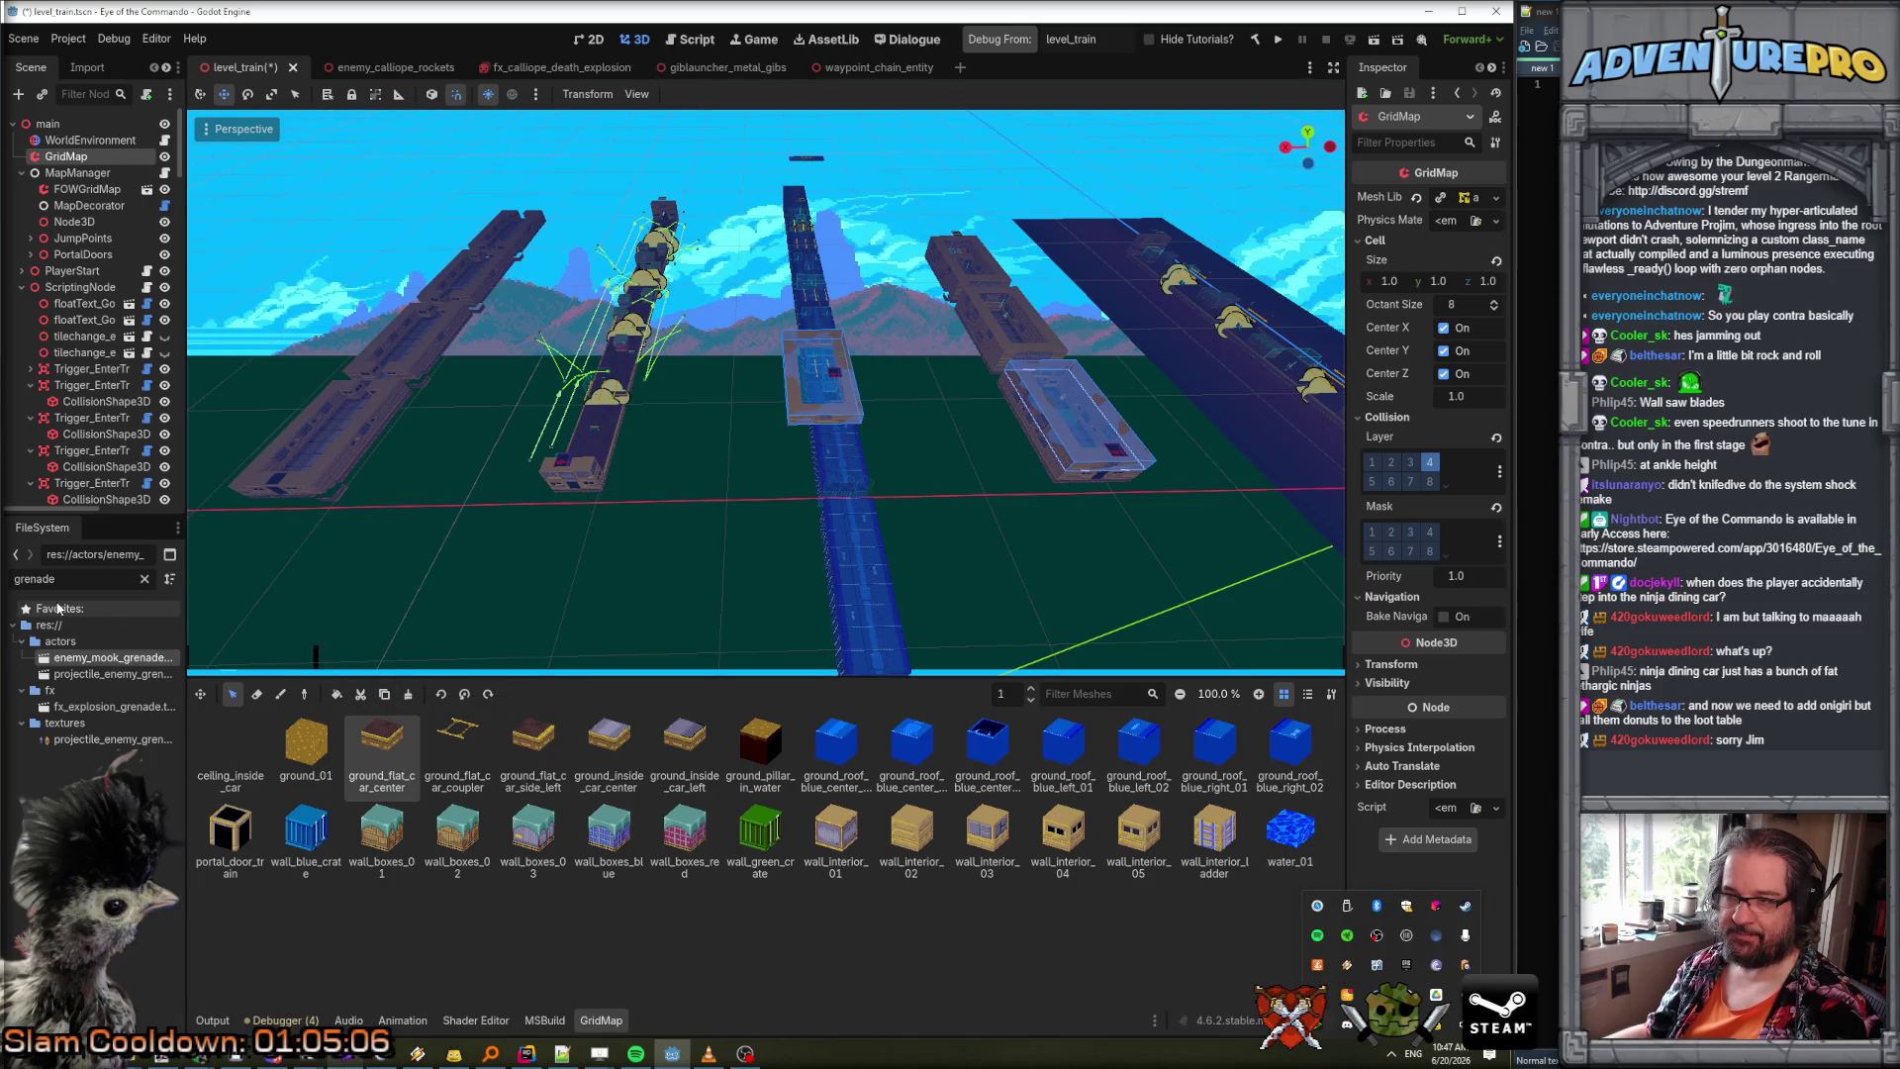
pyautogui.click(260, 628)
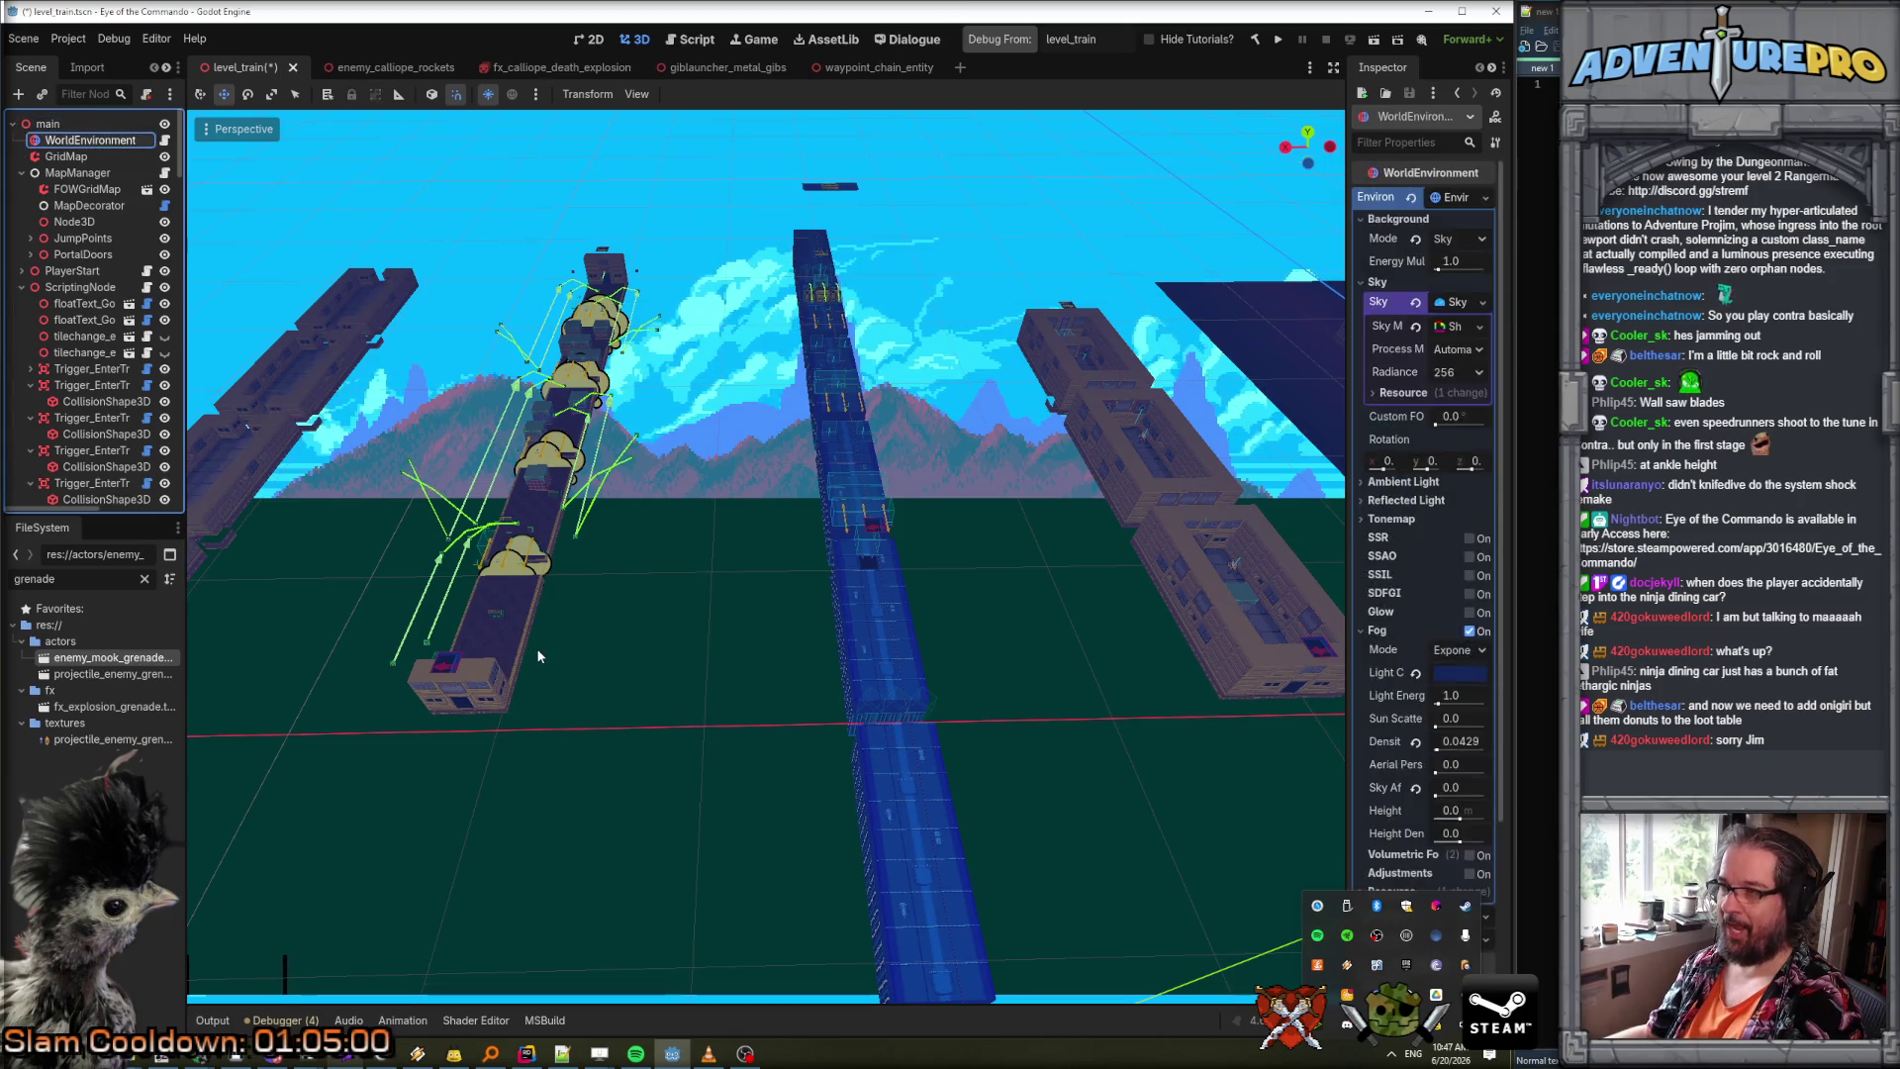
pyautogui.scroll(-3, 667, 621)
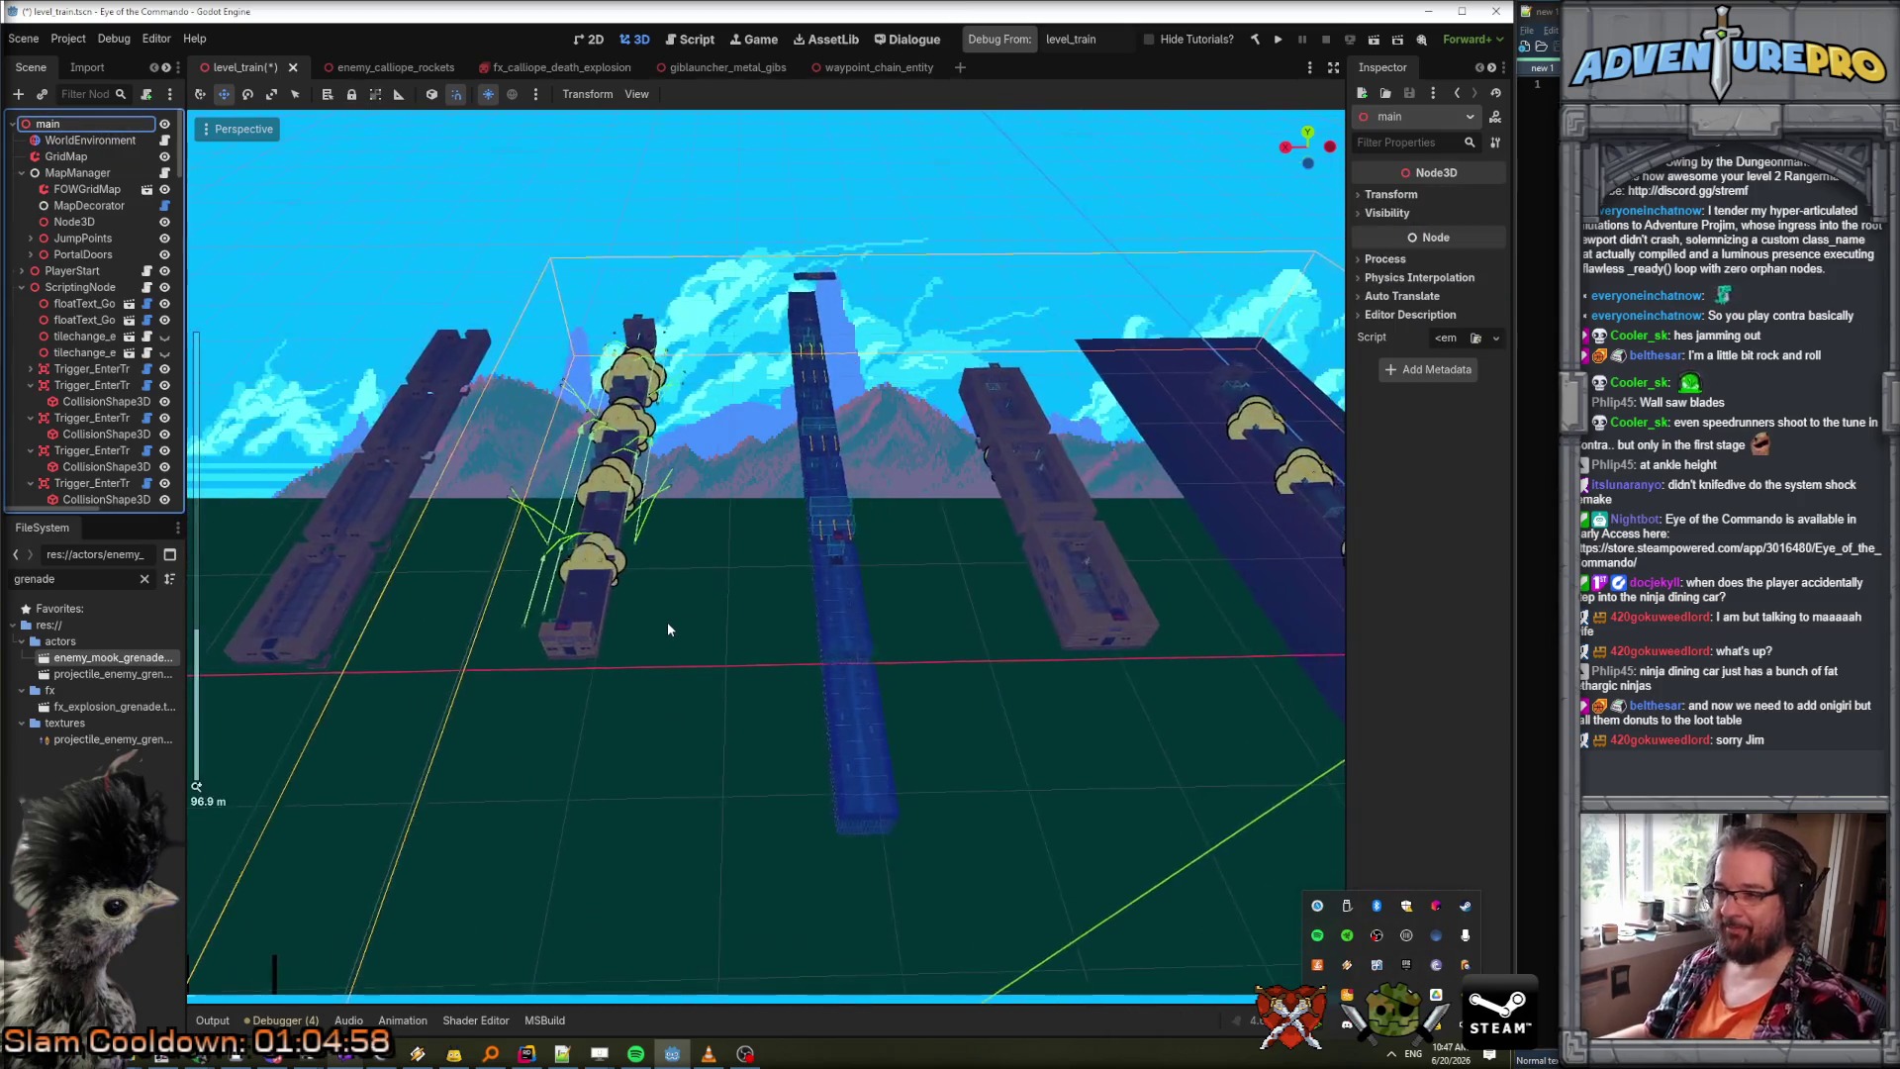
pyautogui.click(65, 156)
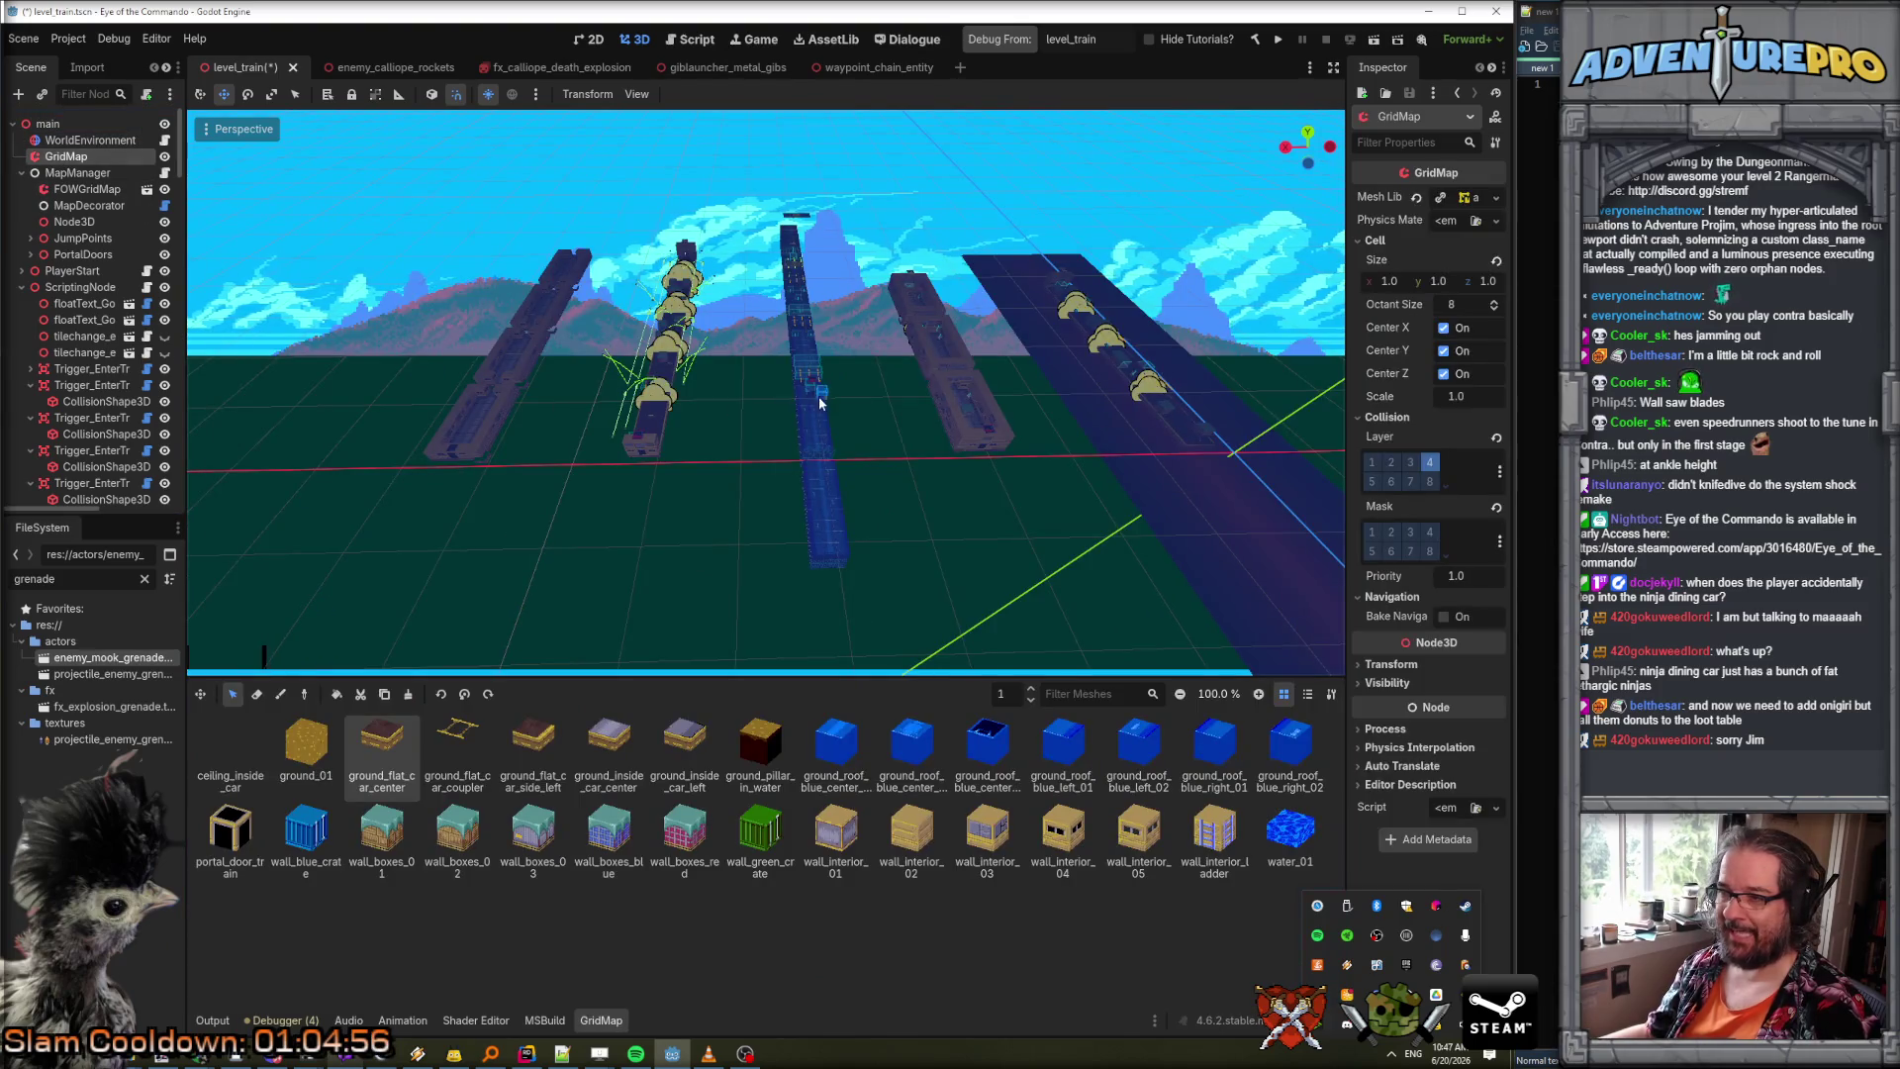
# Copy the train car's cells onto the left track, then fly the camera along the cars.
pyautogui.moveTo(942, 382); pyautogui.dragTo(1008, 446)
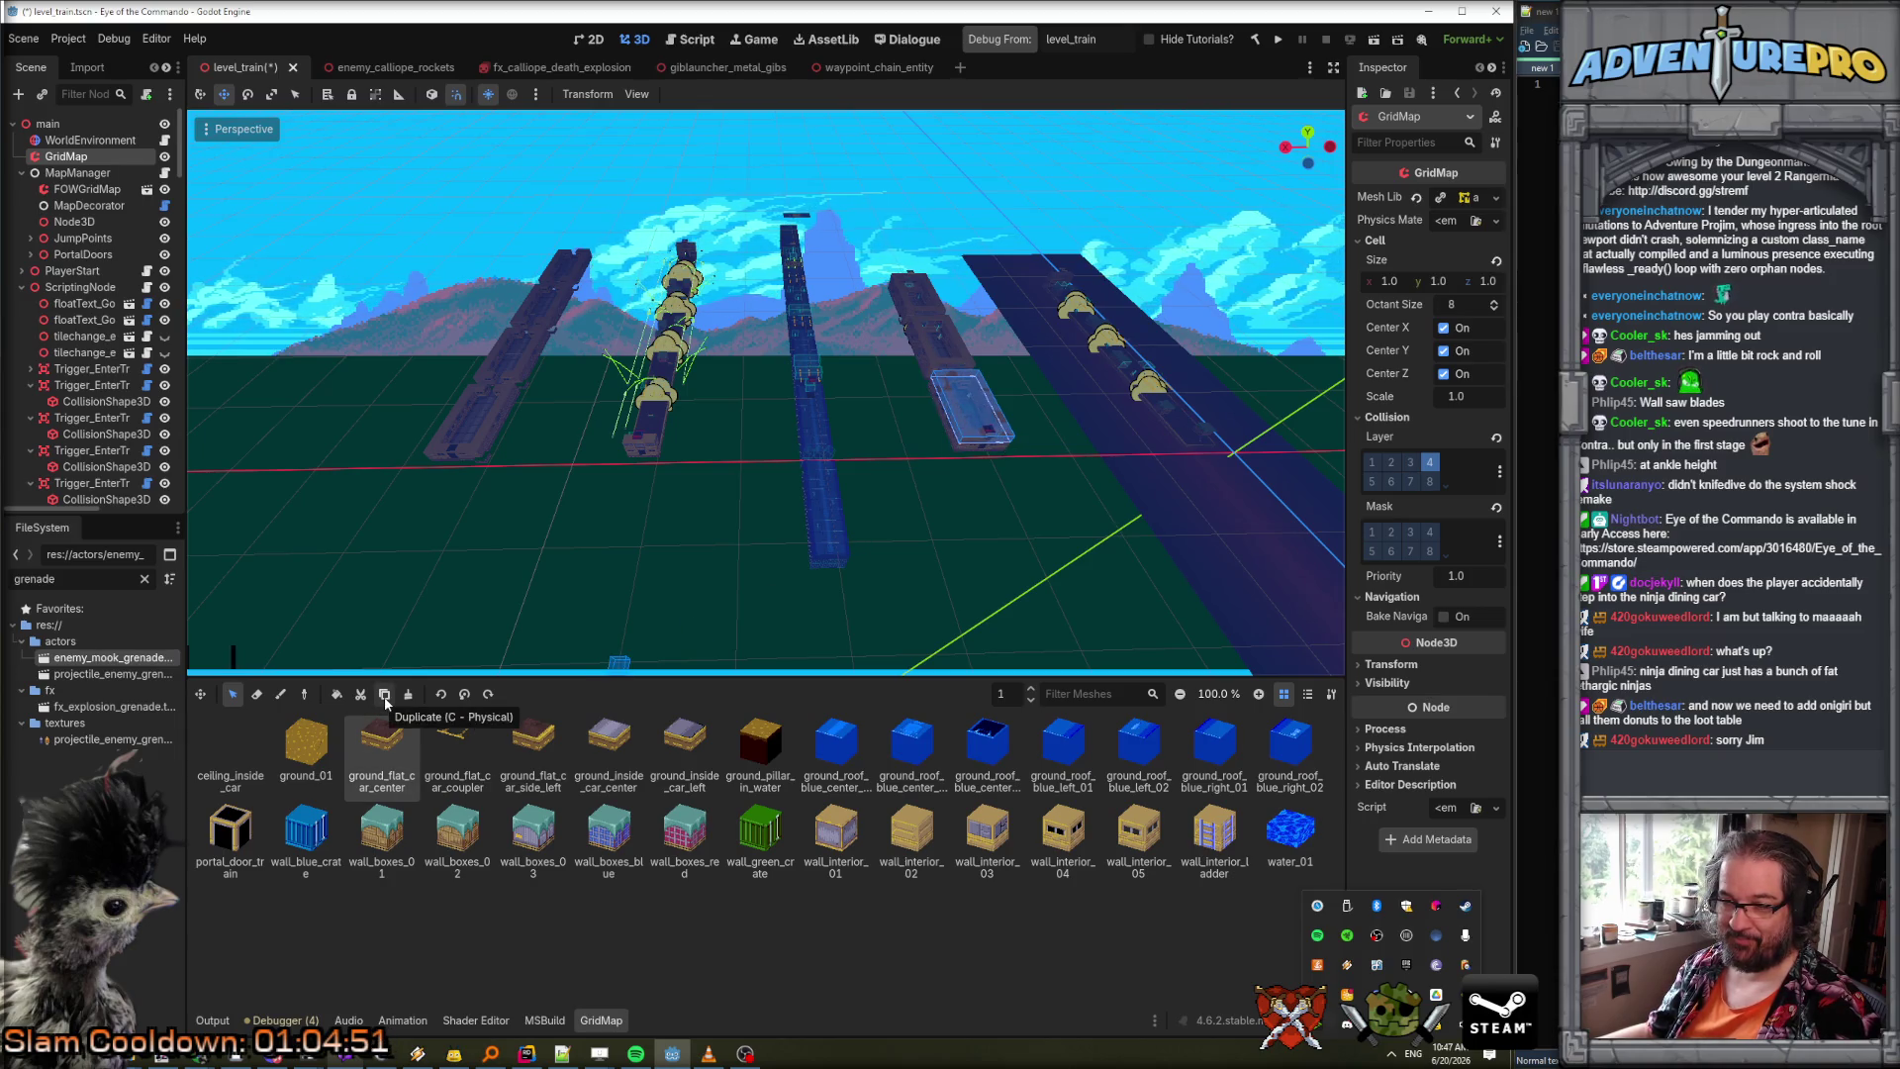
pyautogui.hotkey('ctrl', 'c')
pyautogui.hotkey('ctrl', 'v')
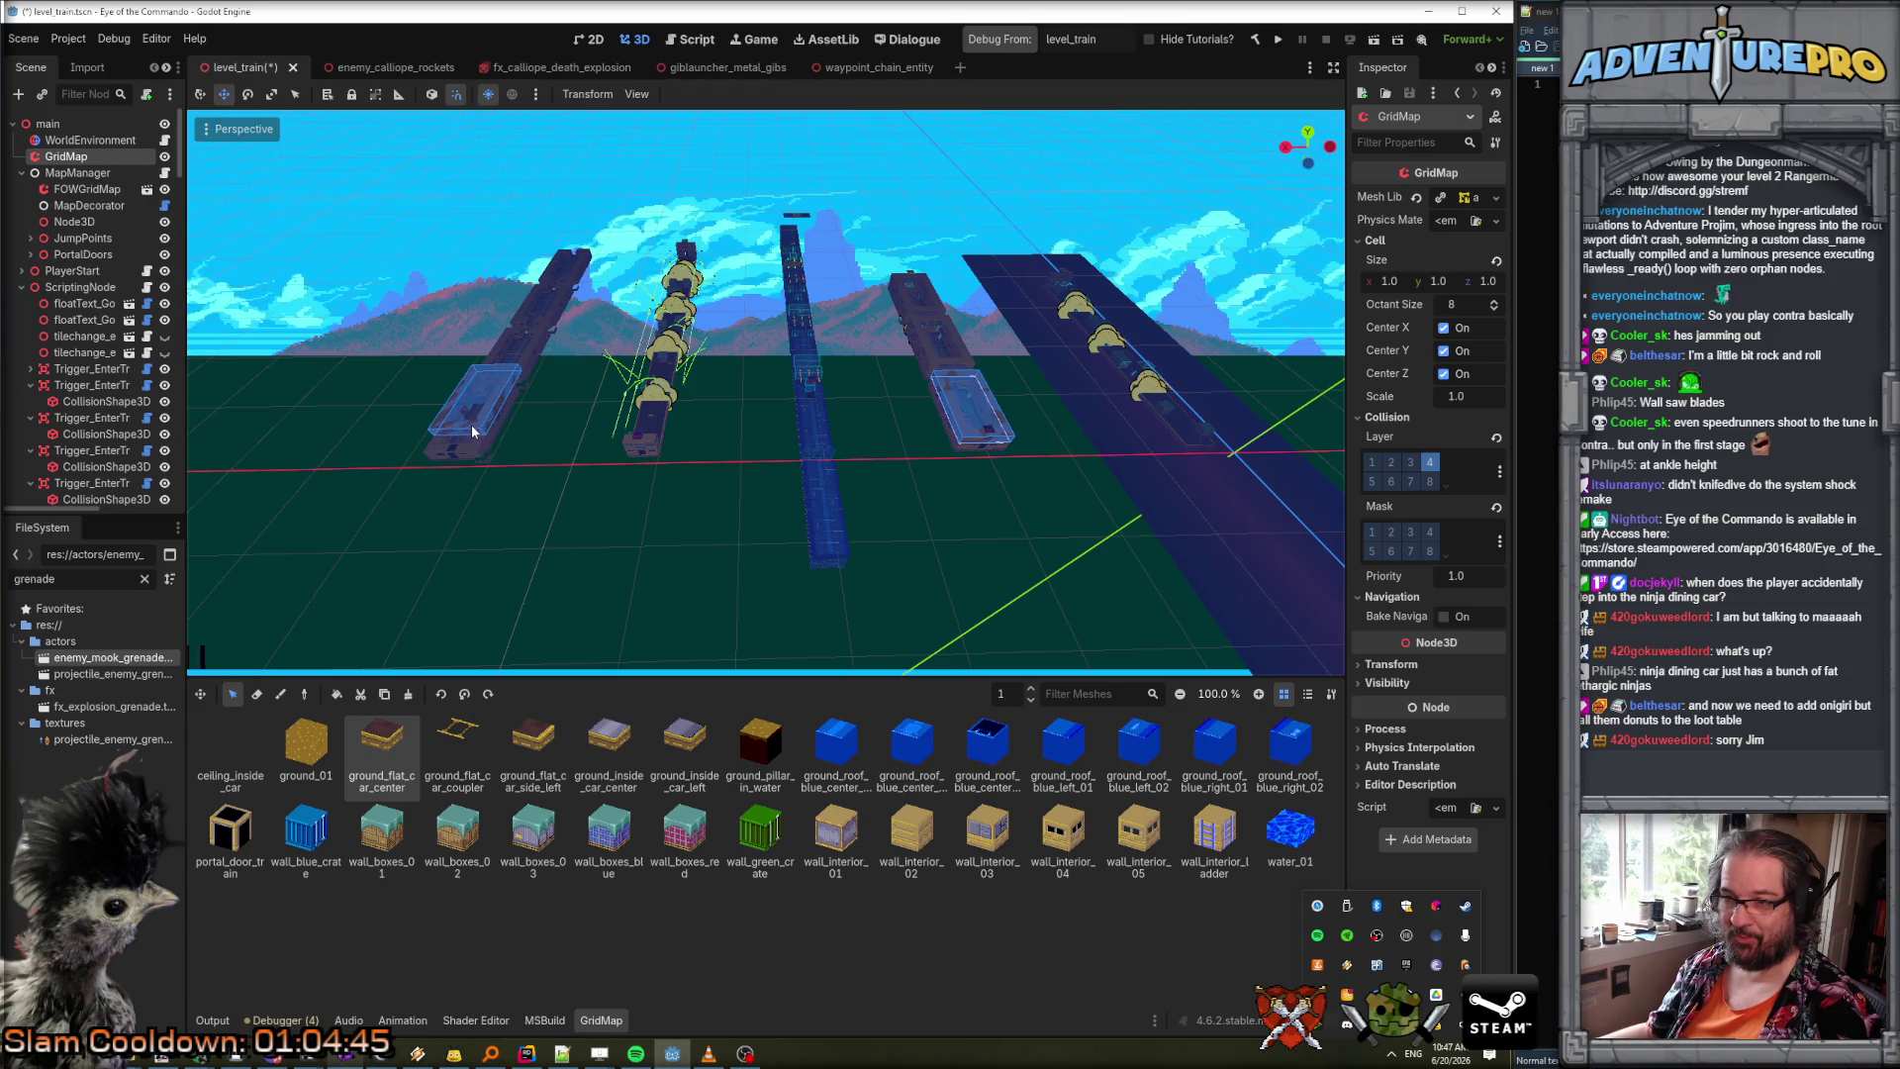
pyautogui.click(474, 431)
pyautogui.scroll(3, 543, 521)
pyautogui.moveTo(767, 396); pyautogui.dragTo(614, 396)
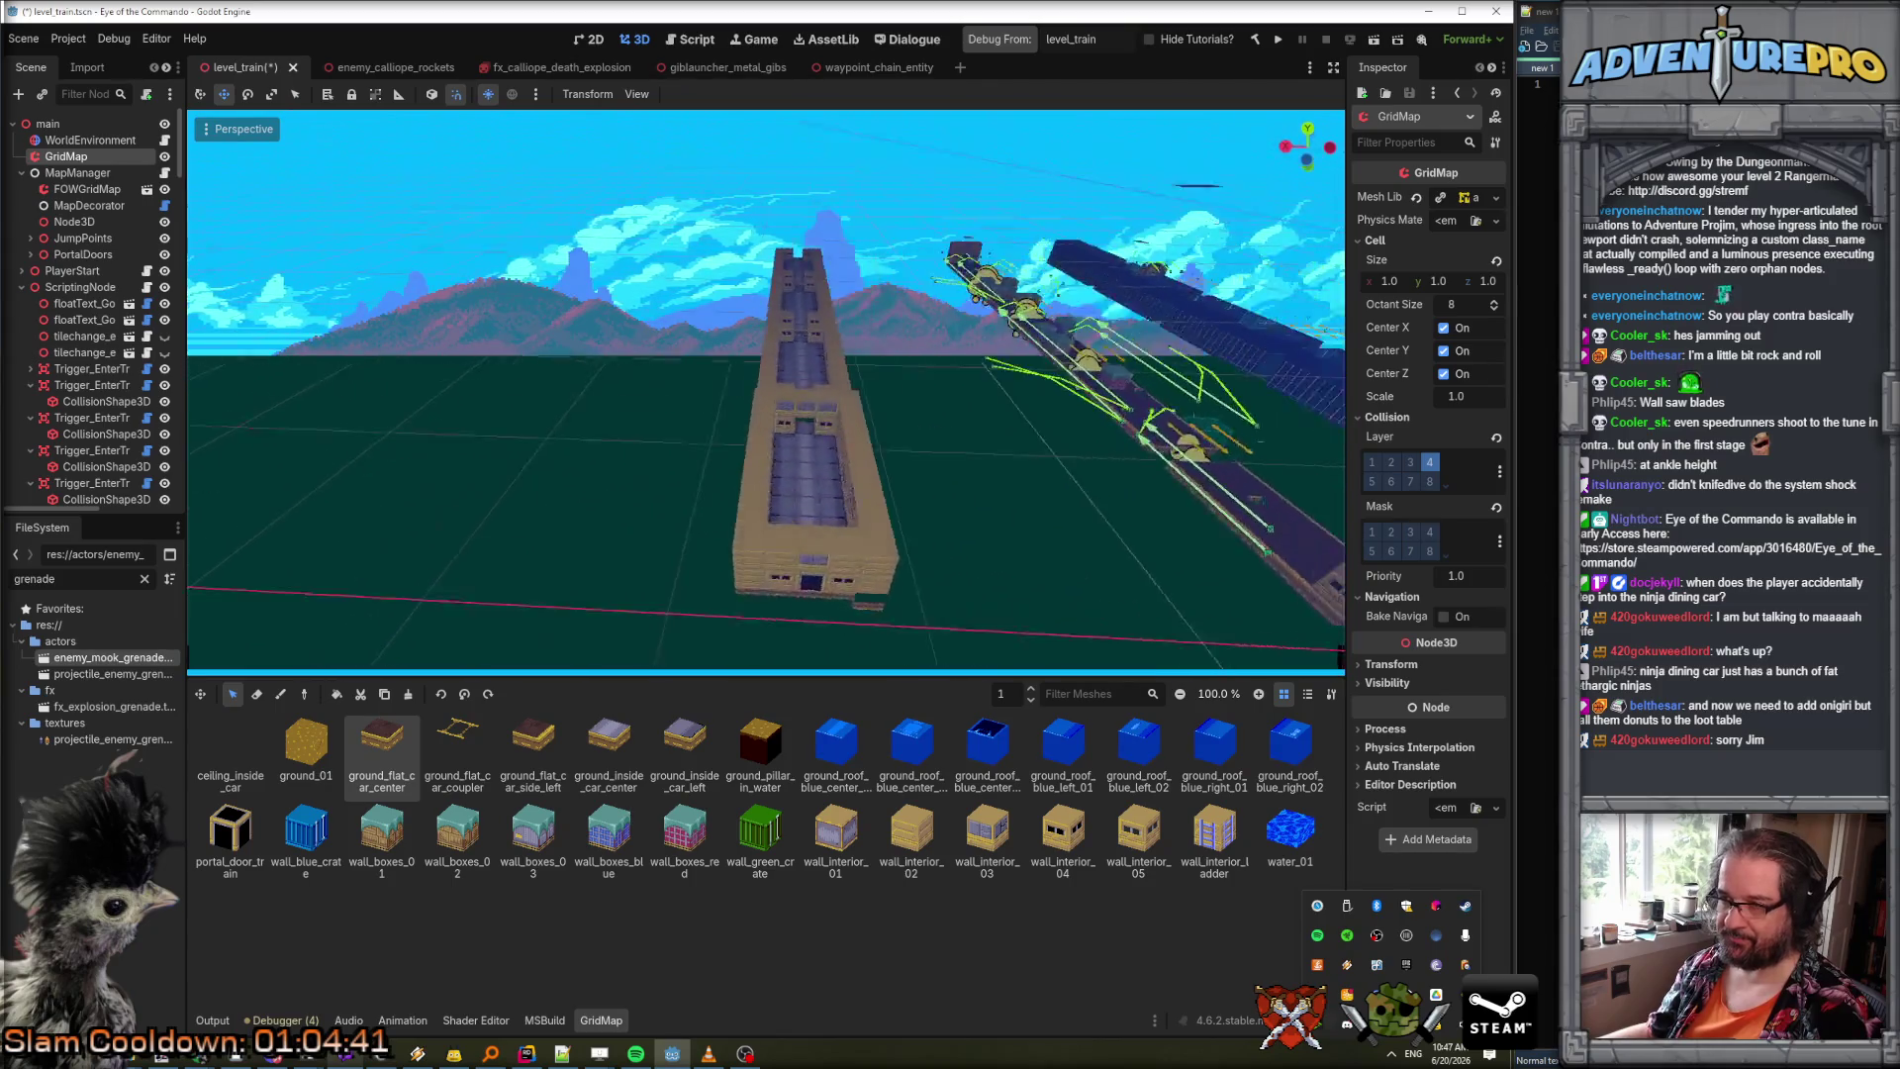
pyautogui.press('w')
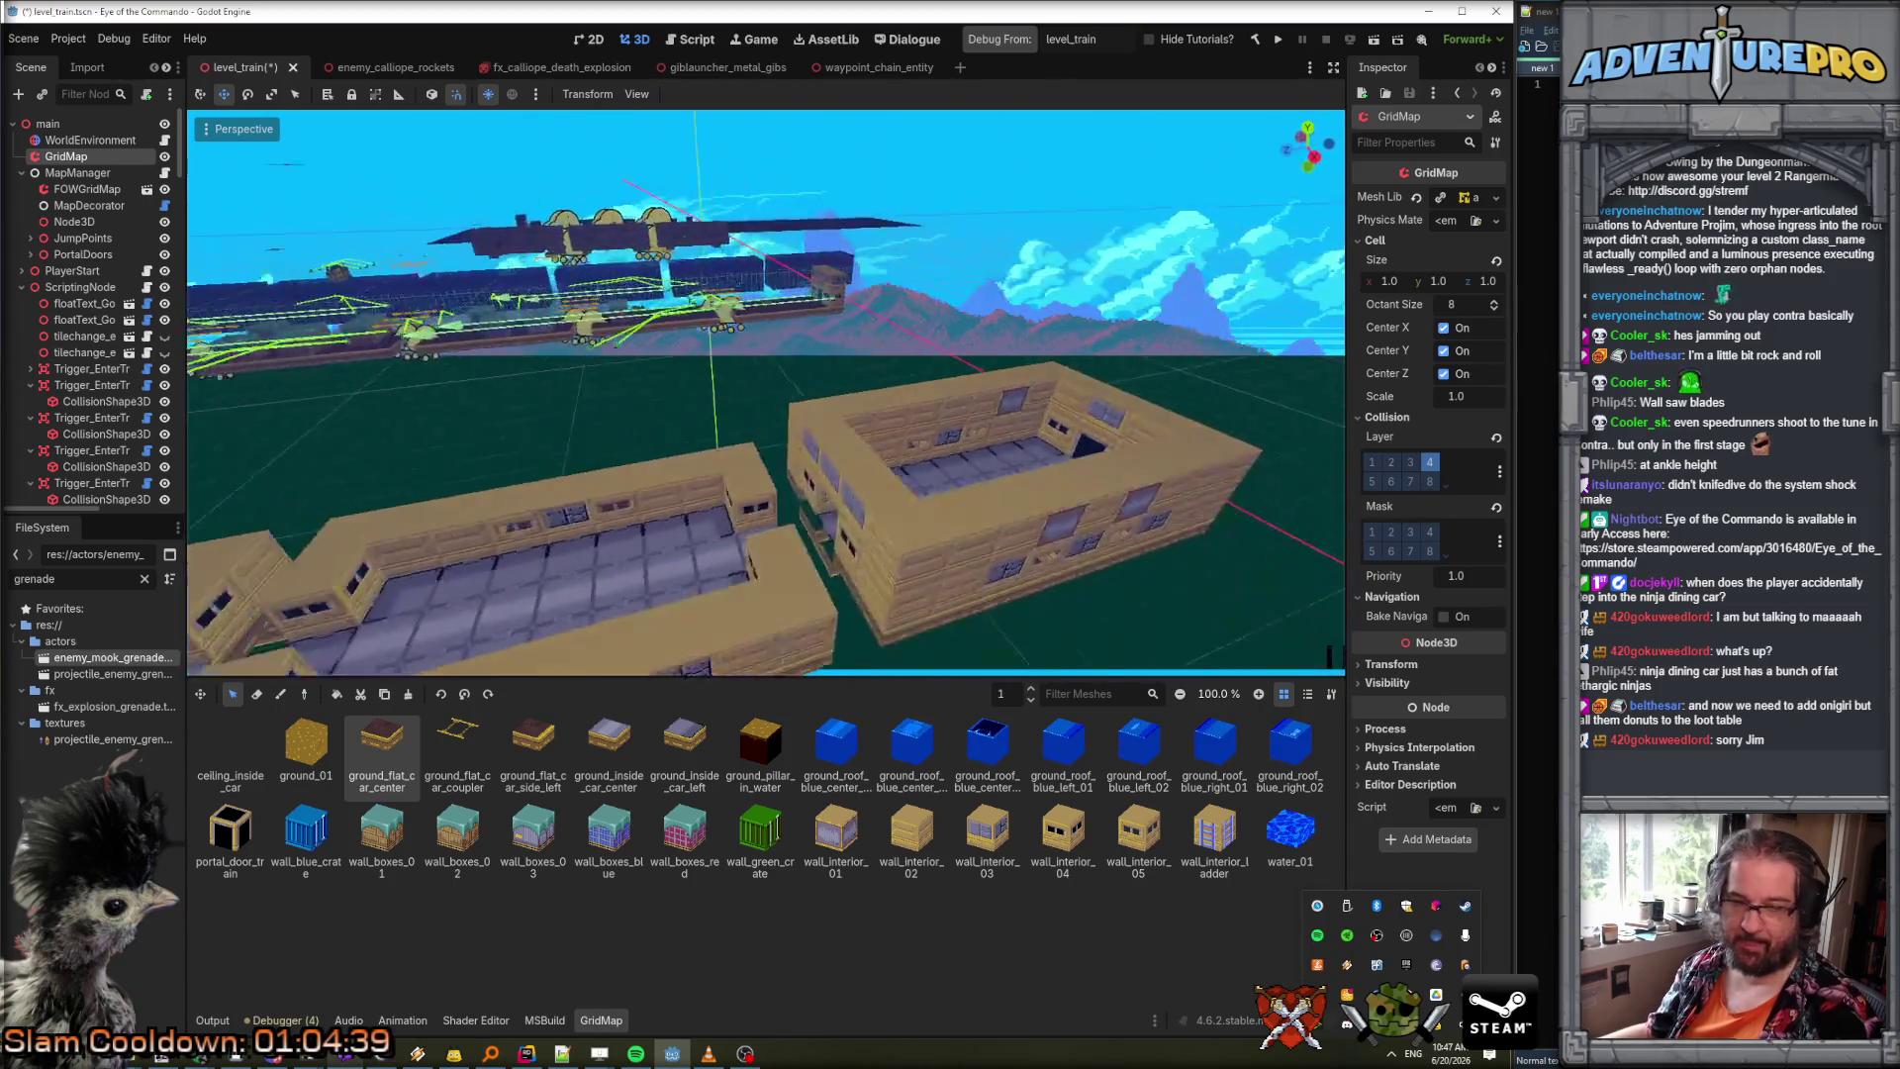
pyautogui.press('s')
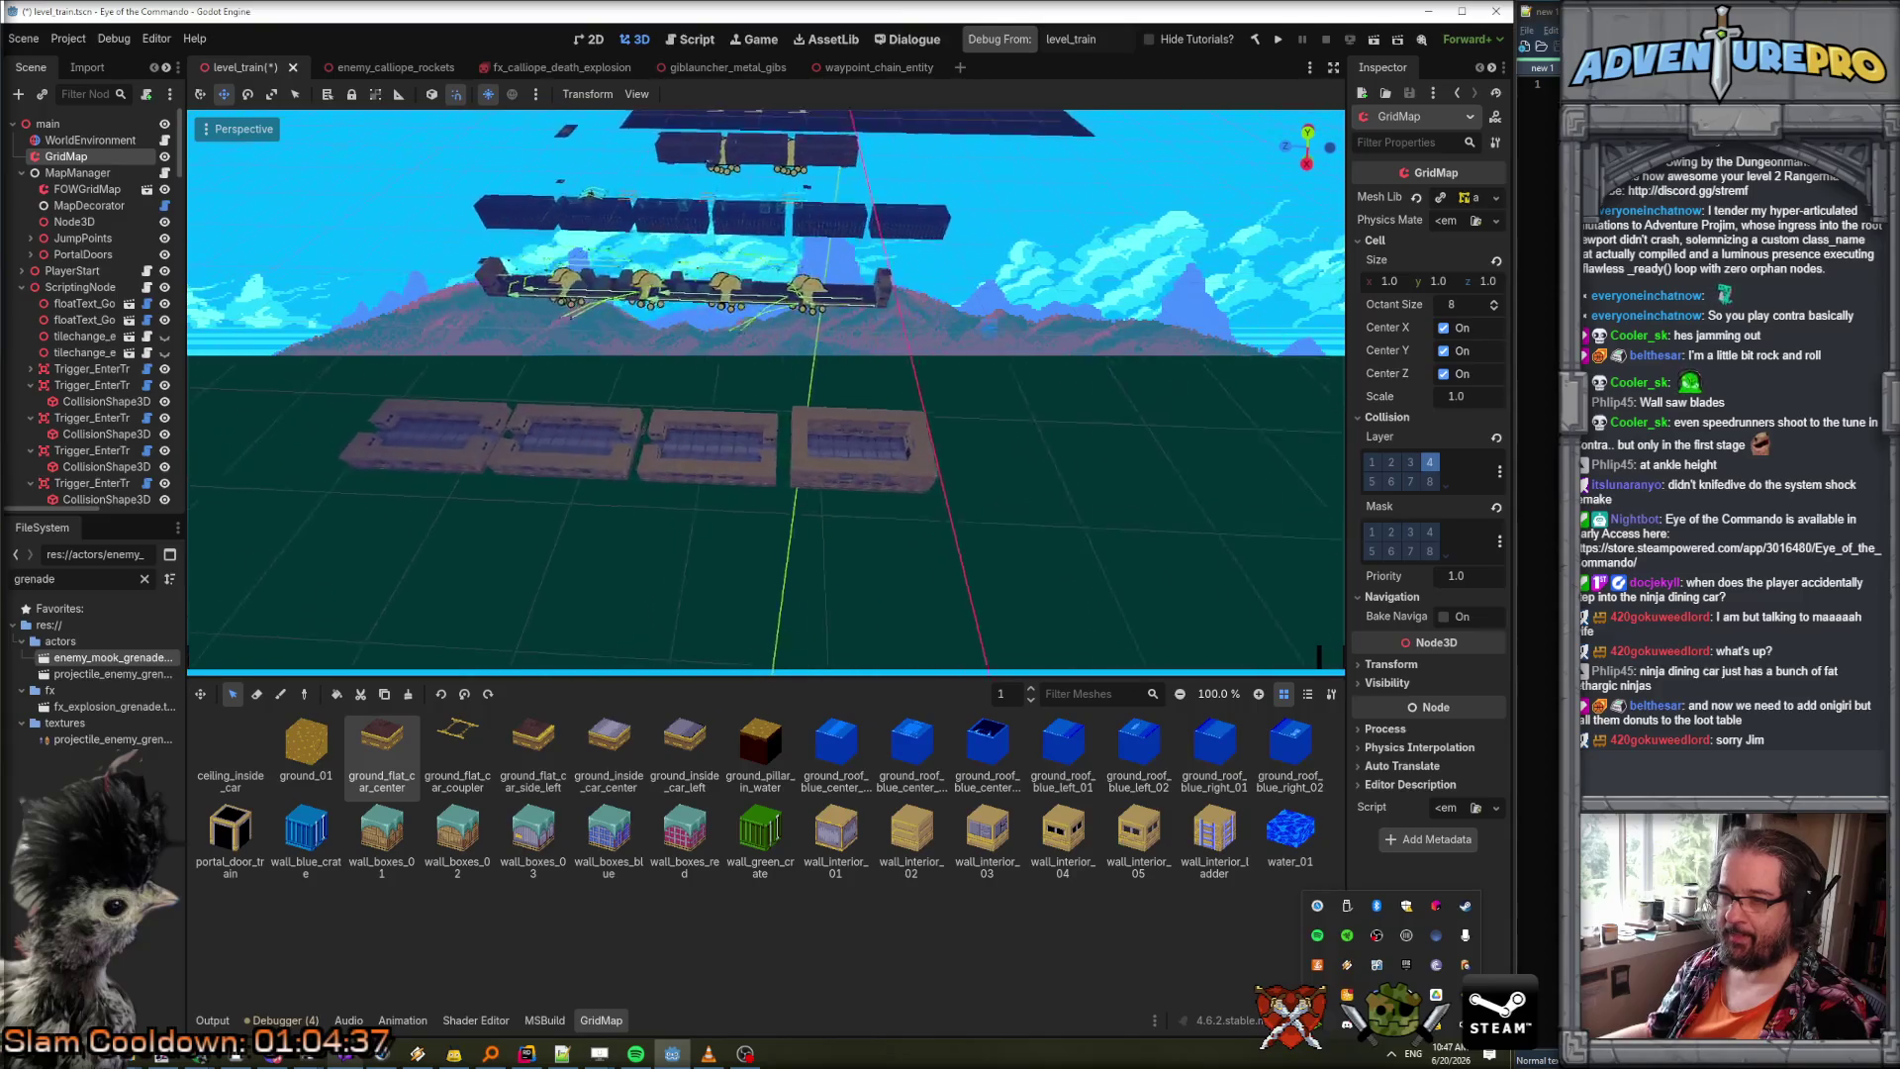
pyautogui.press('w')
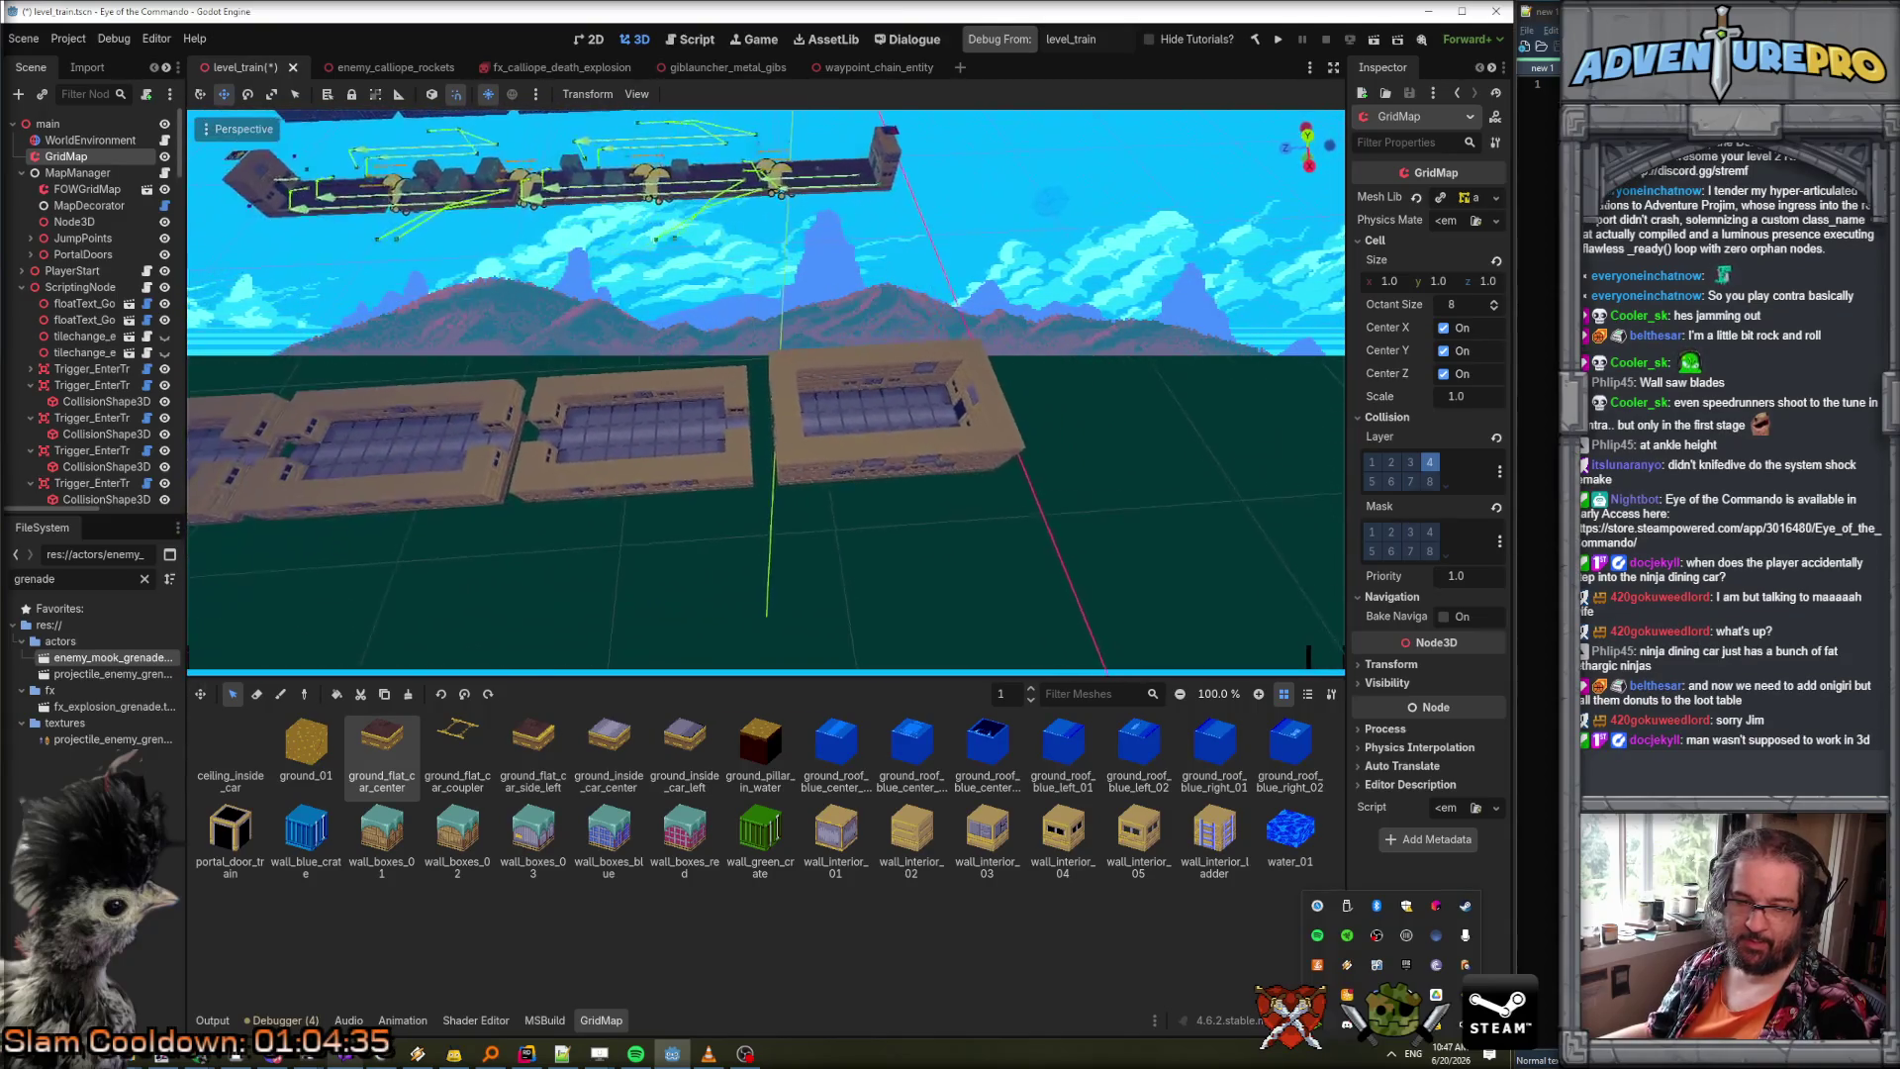
pyautogui.press('w')
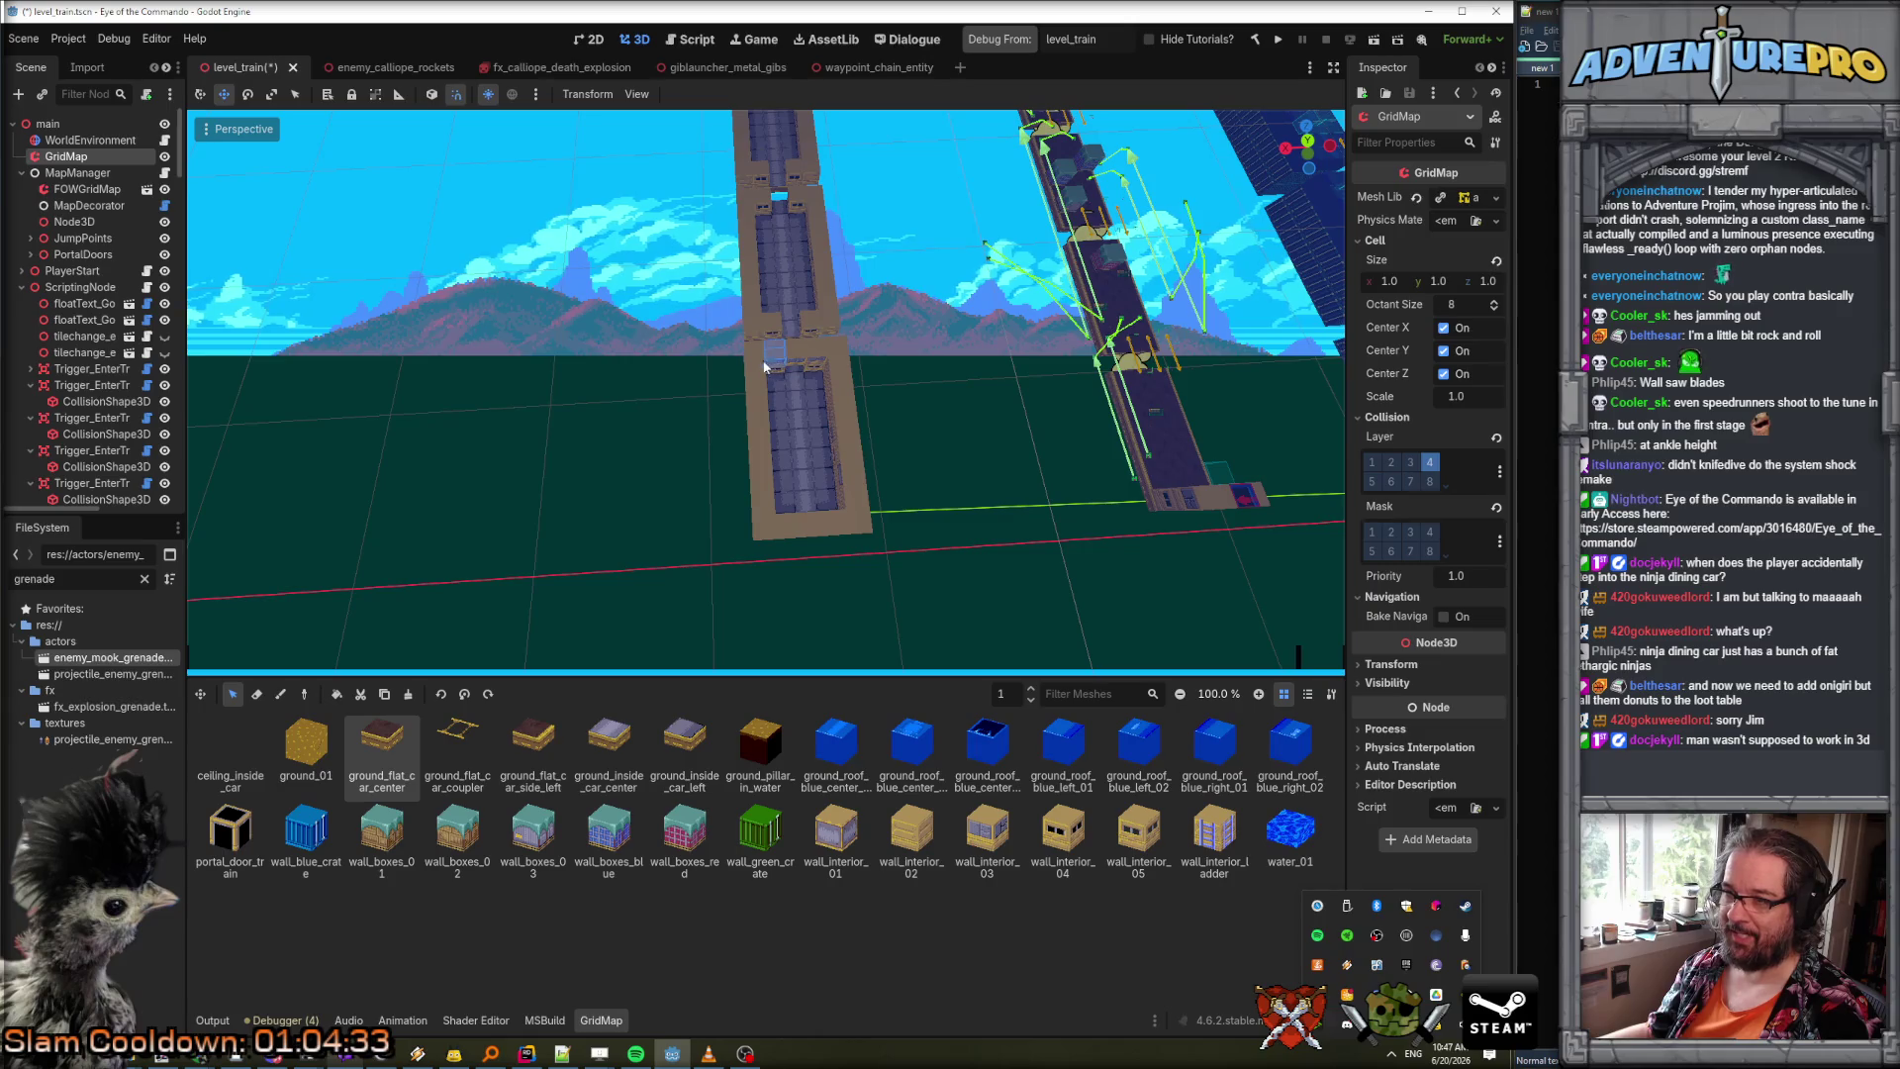
# Duplicate the lower train car onto the upper track and orbit to a level view.
pyautogui.moveTo(763, 386); pyautogui.dragTo(853, 525)
pyautogui.hotkey('ctrl', 'c')
pyautogui.click(823, 321)
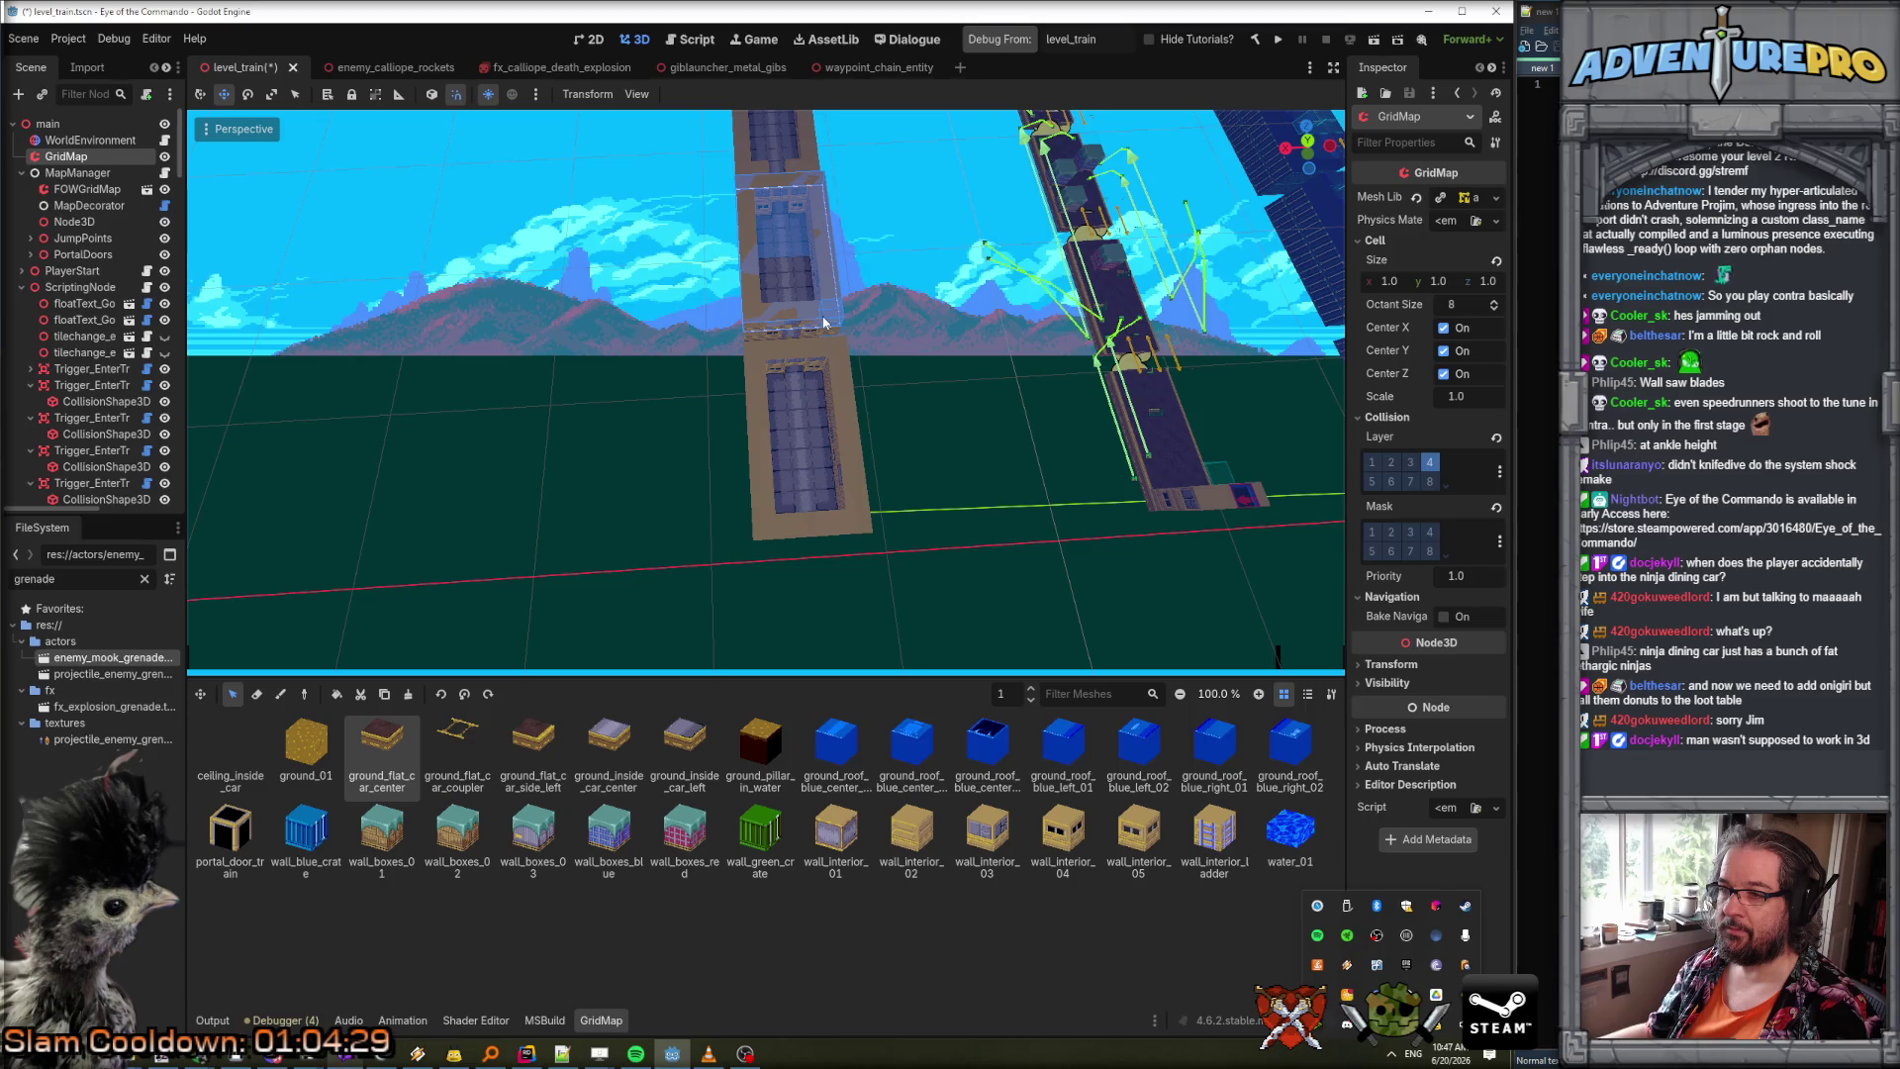
pyautogui.press('w')
pyautogui.moveTo(509, 270); pyautogui.dragTo(904, 318)
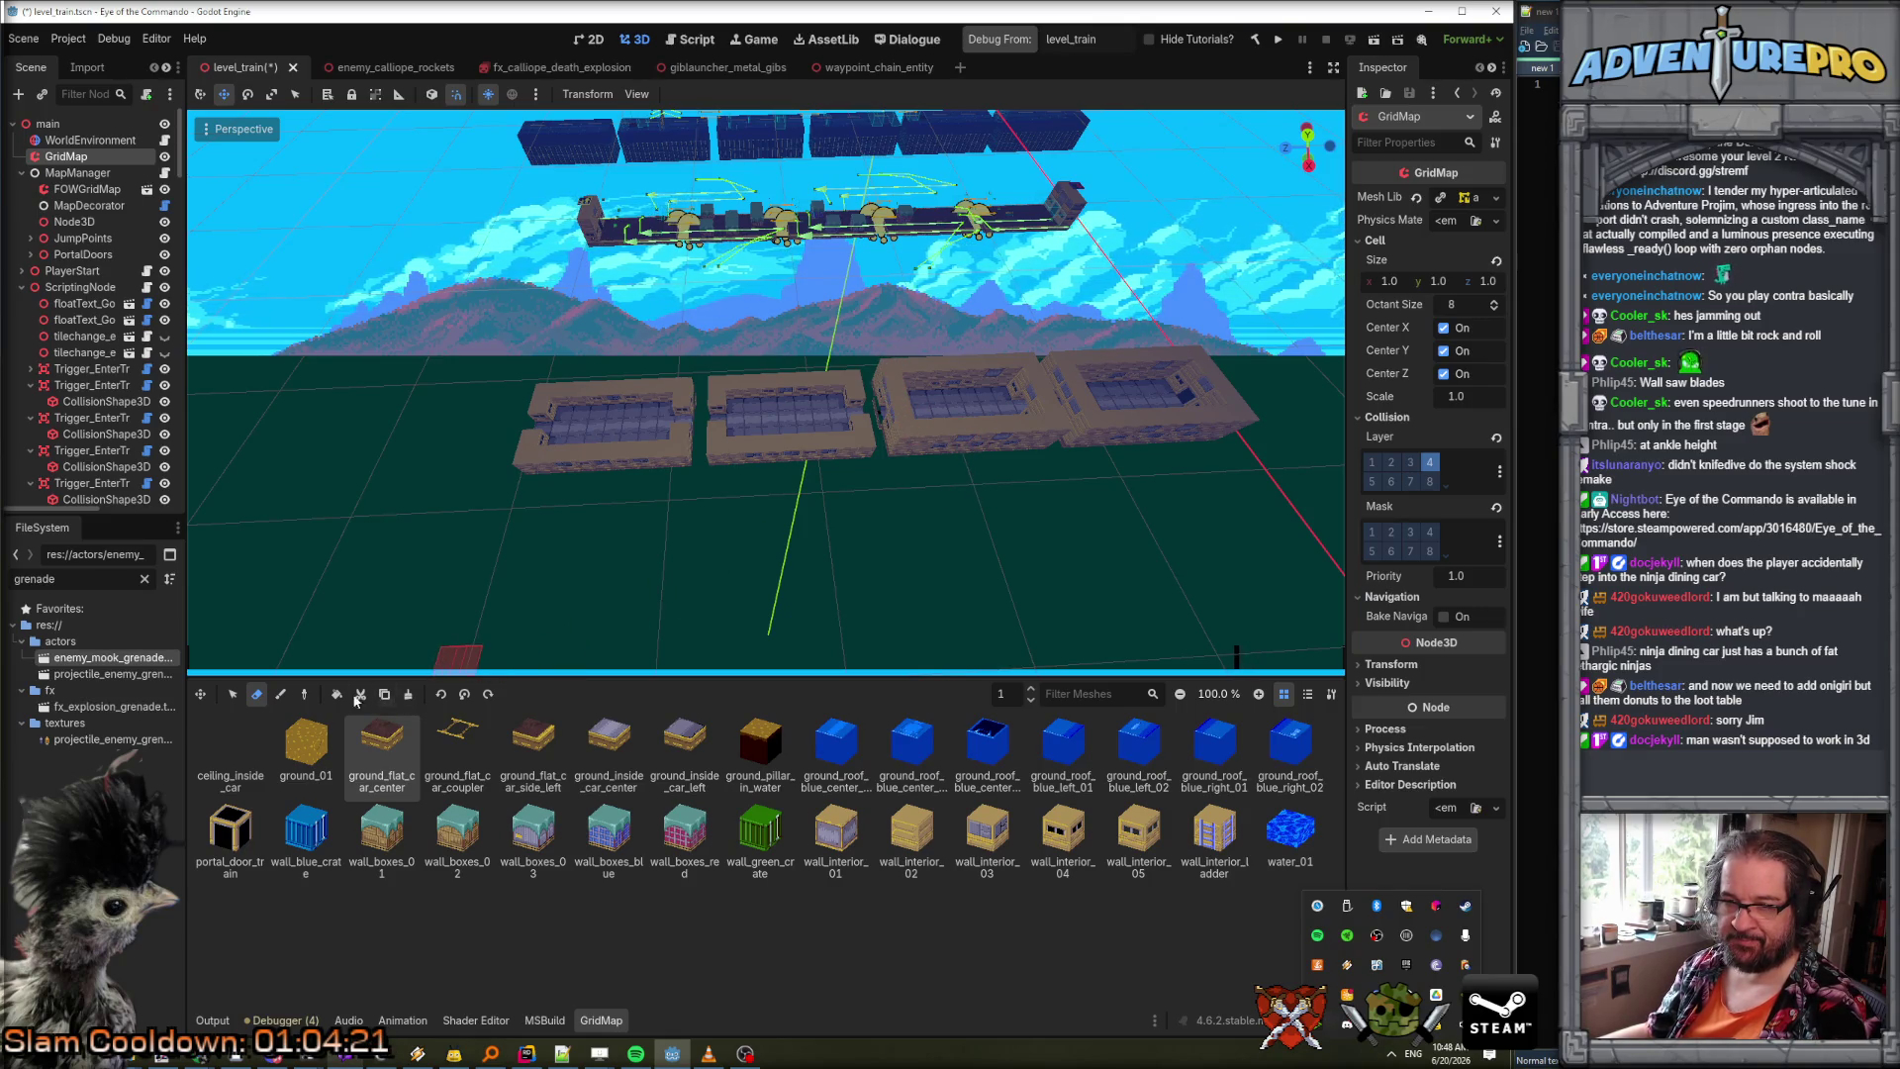
# Duplicate the third train car onto the first car and fly over the roofs to view the train.
pyautogui.click(233, 694)
pyautogui.moveTo(889, 381)
pyautogui.mouseDown()
pyautogui.moveTo(1084, 436)
pyautogui.moveTo(1055, 434)
pyautogui.mouseUp()
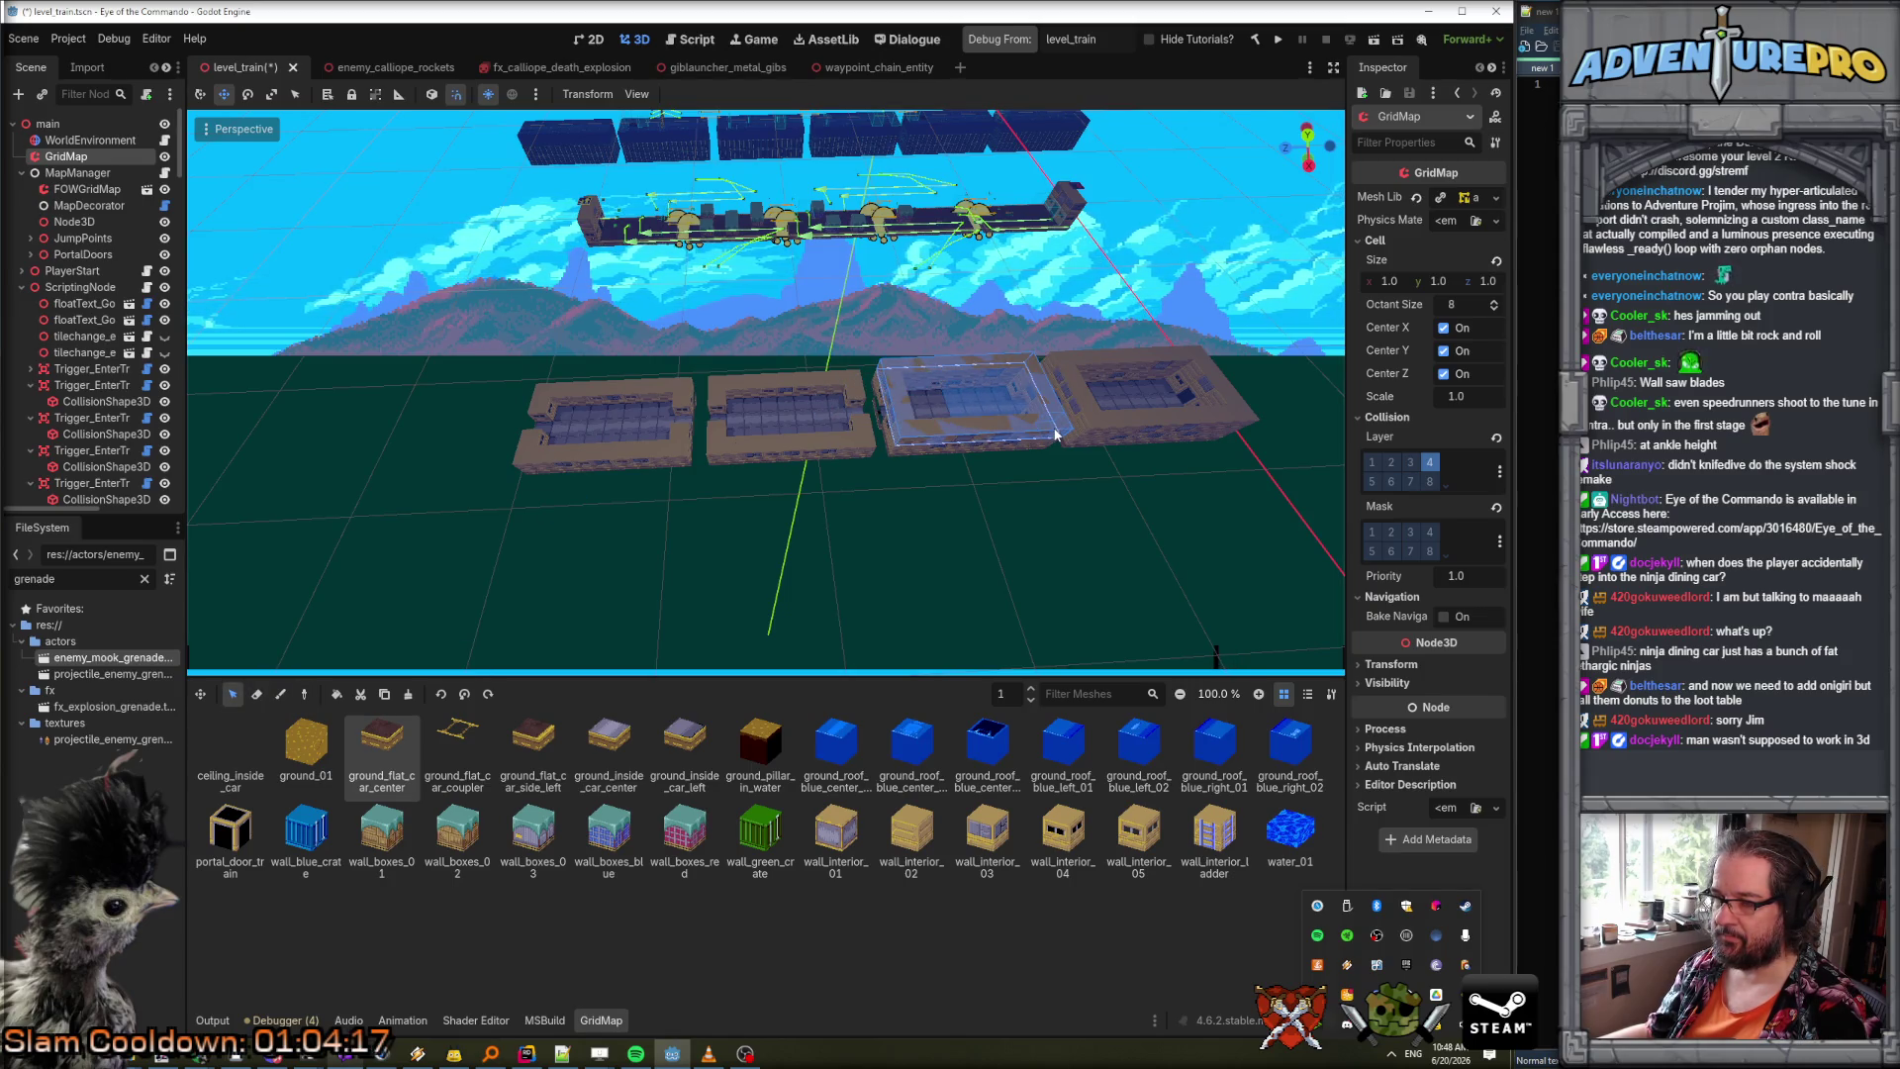
pyautogui.hotkey('ctrl', 'c')
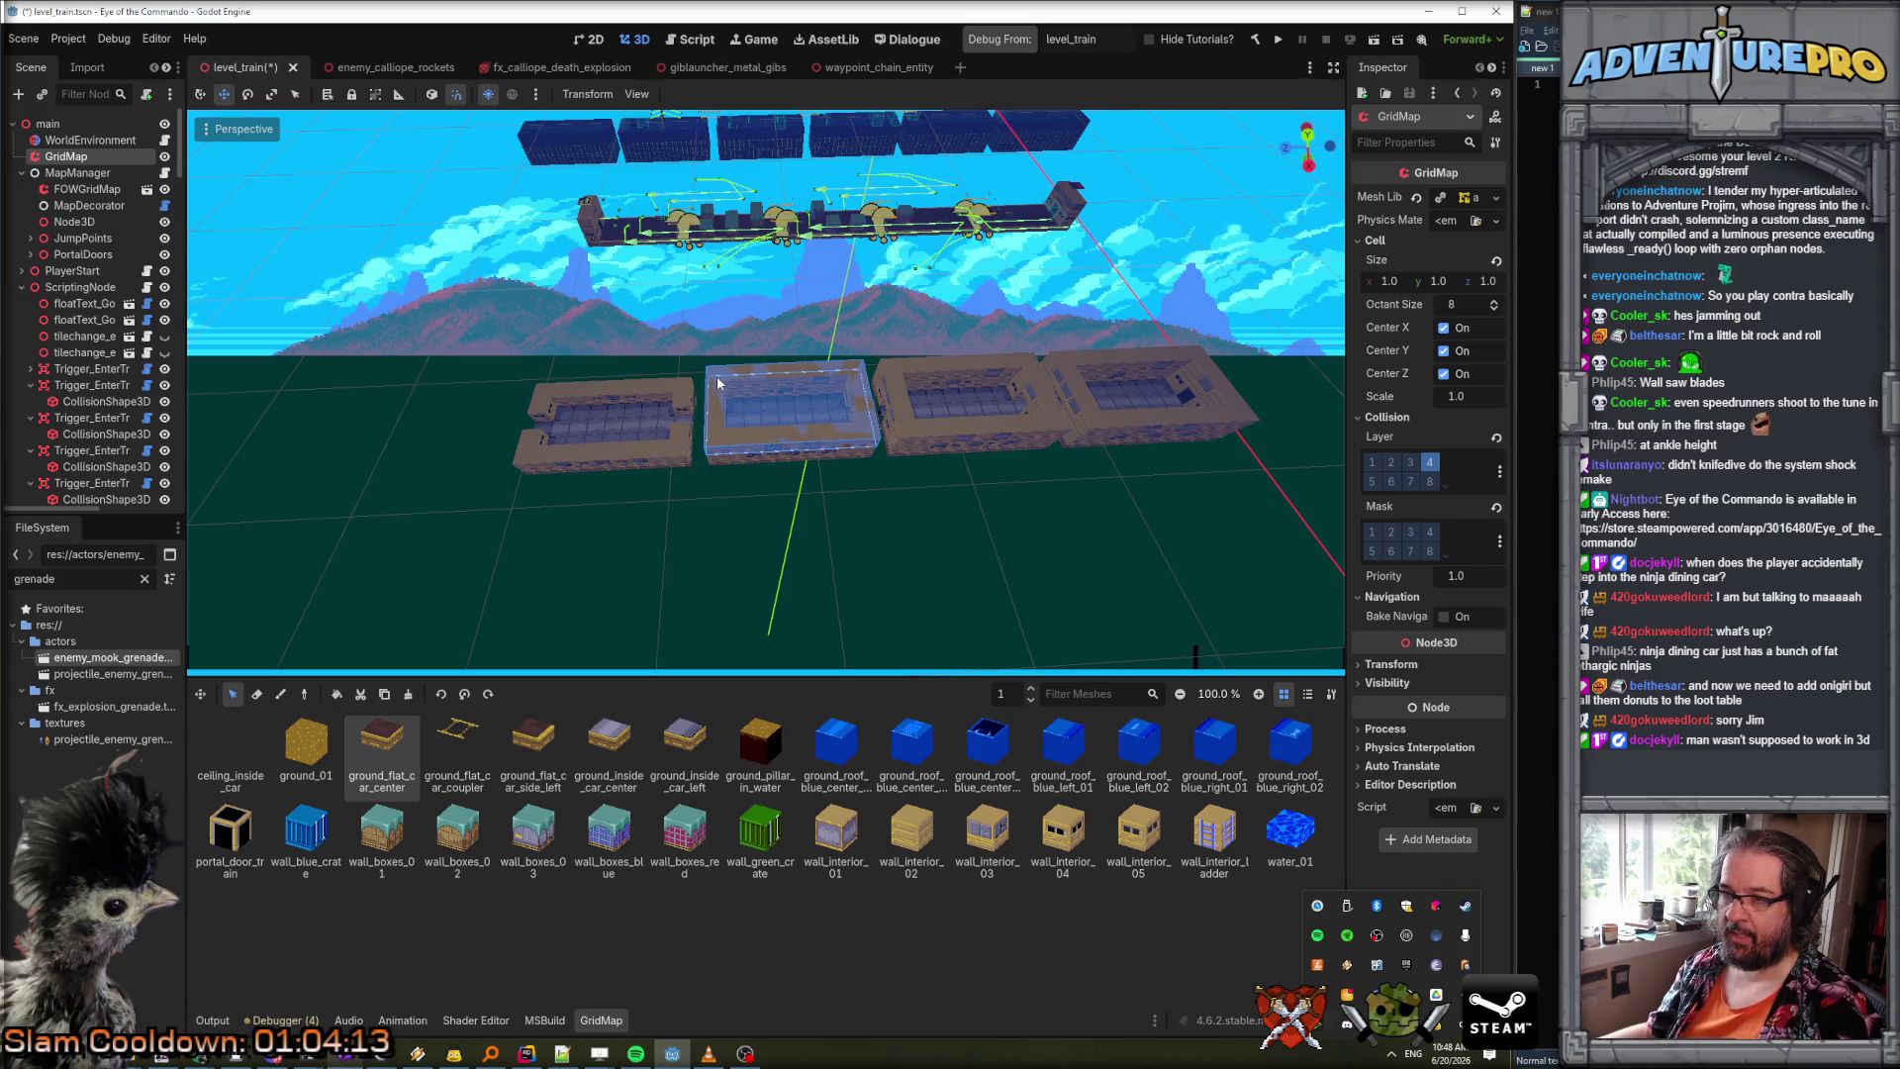
pyautogui.click(544, 427)
pyautogui.rightClick(640, 485)
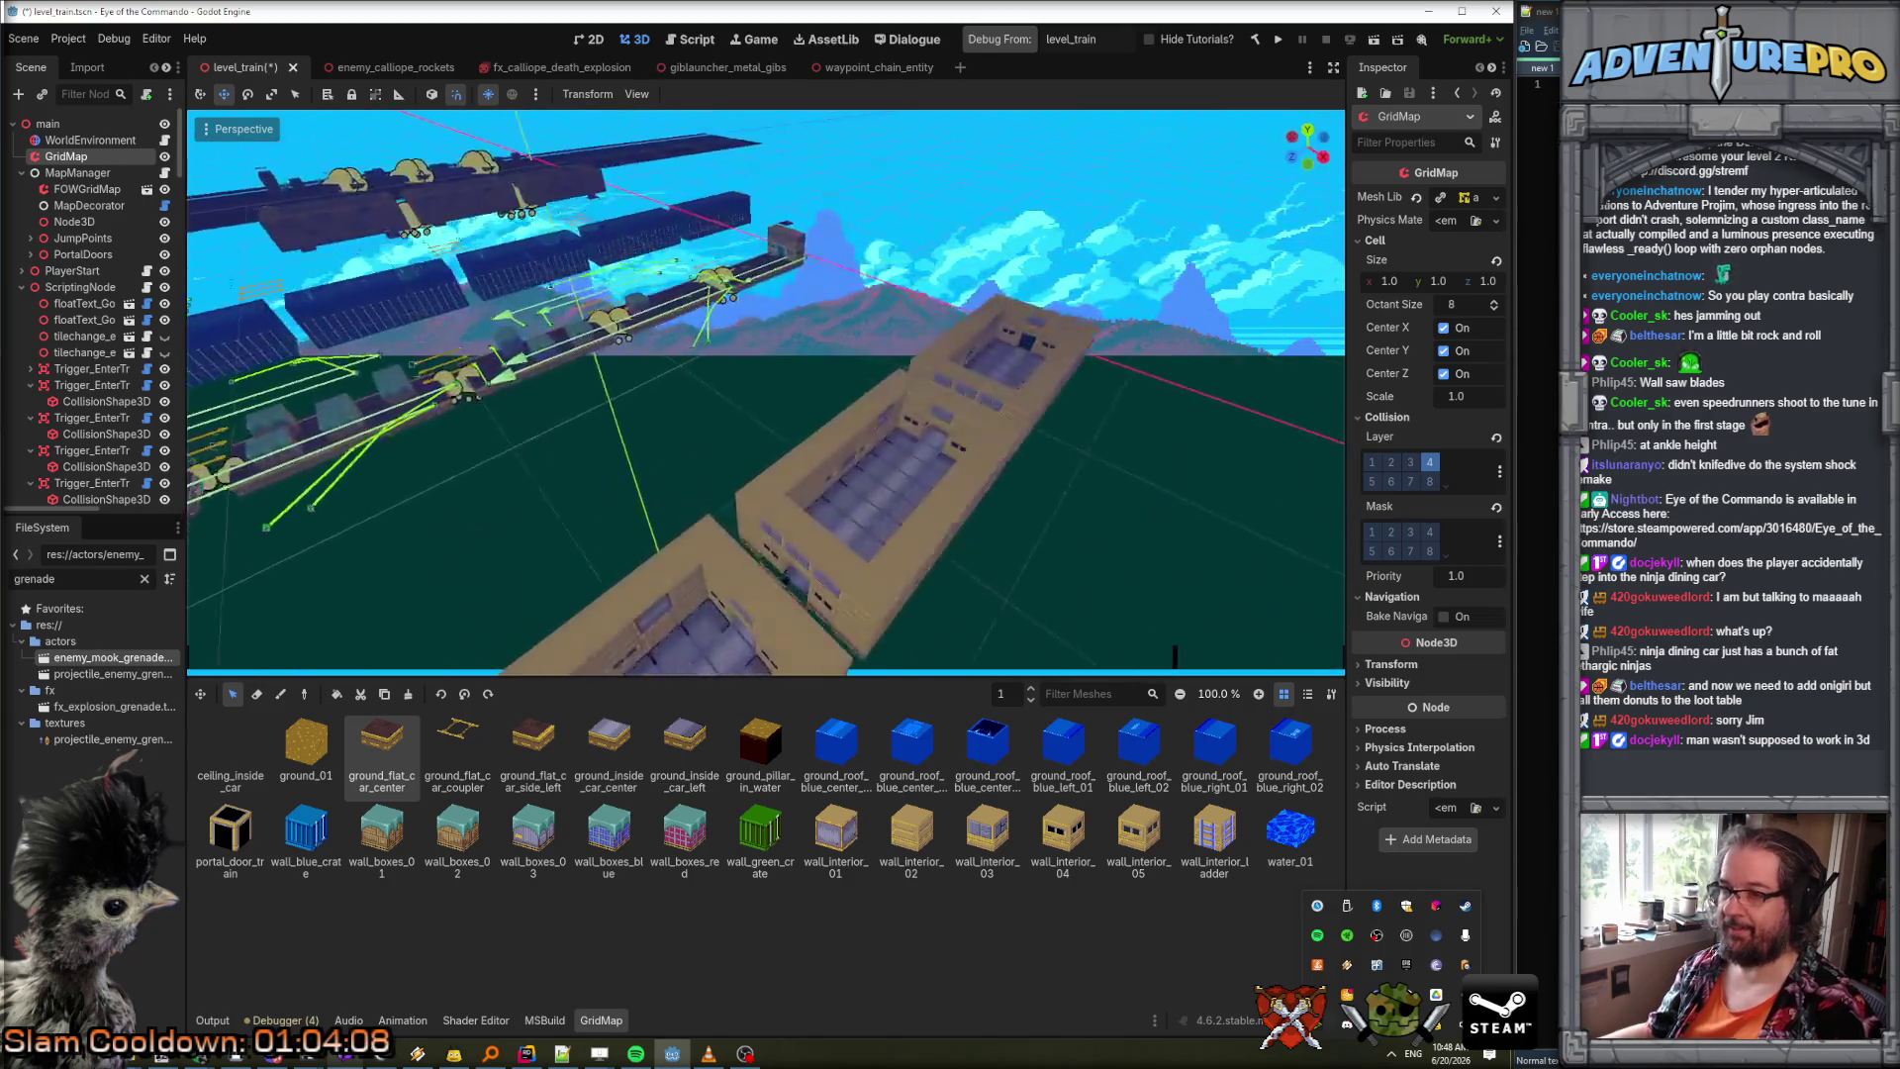
pyautogui.press('w')
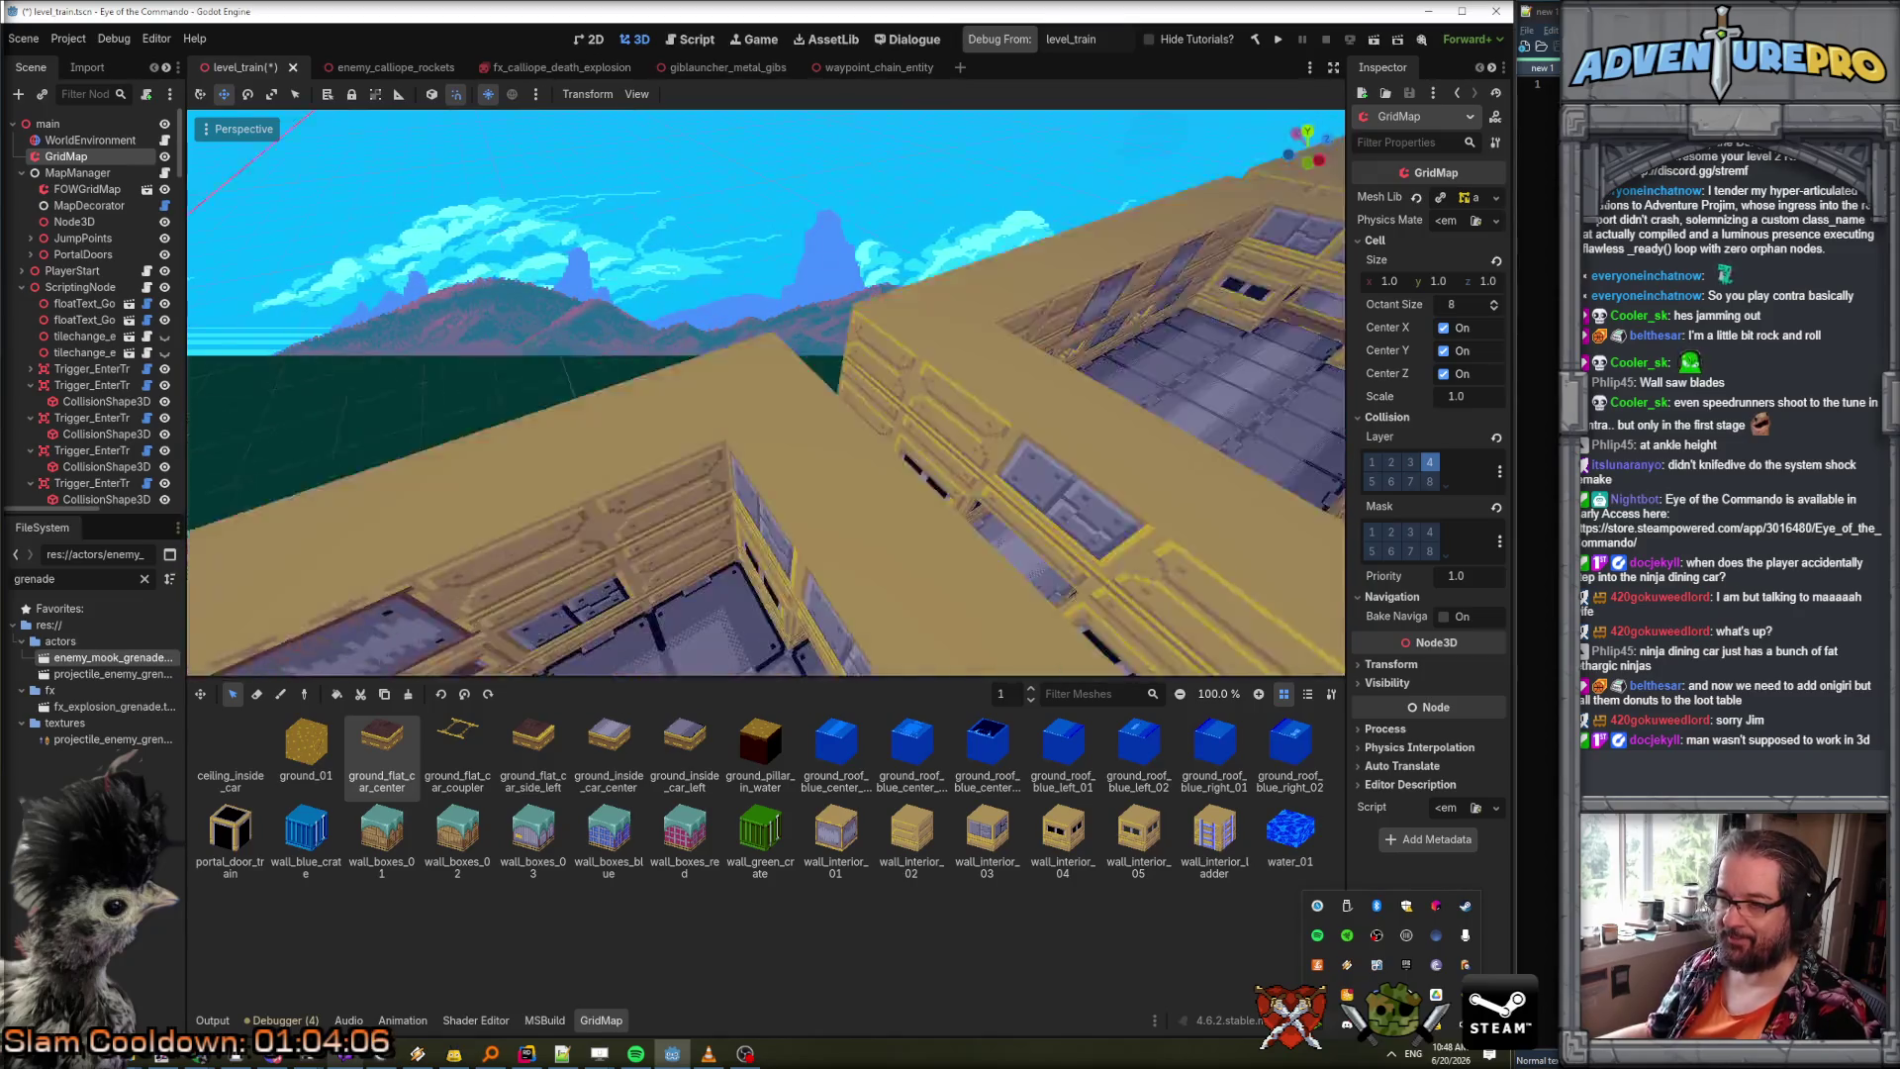
pyautogui.press('s')
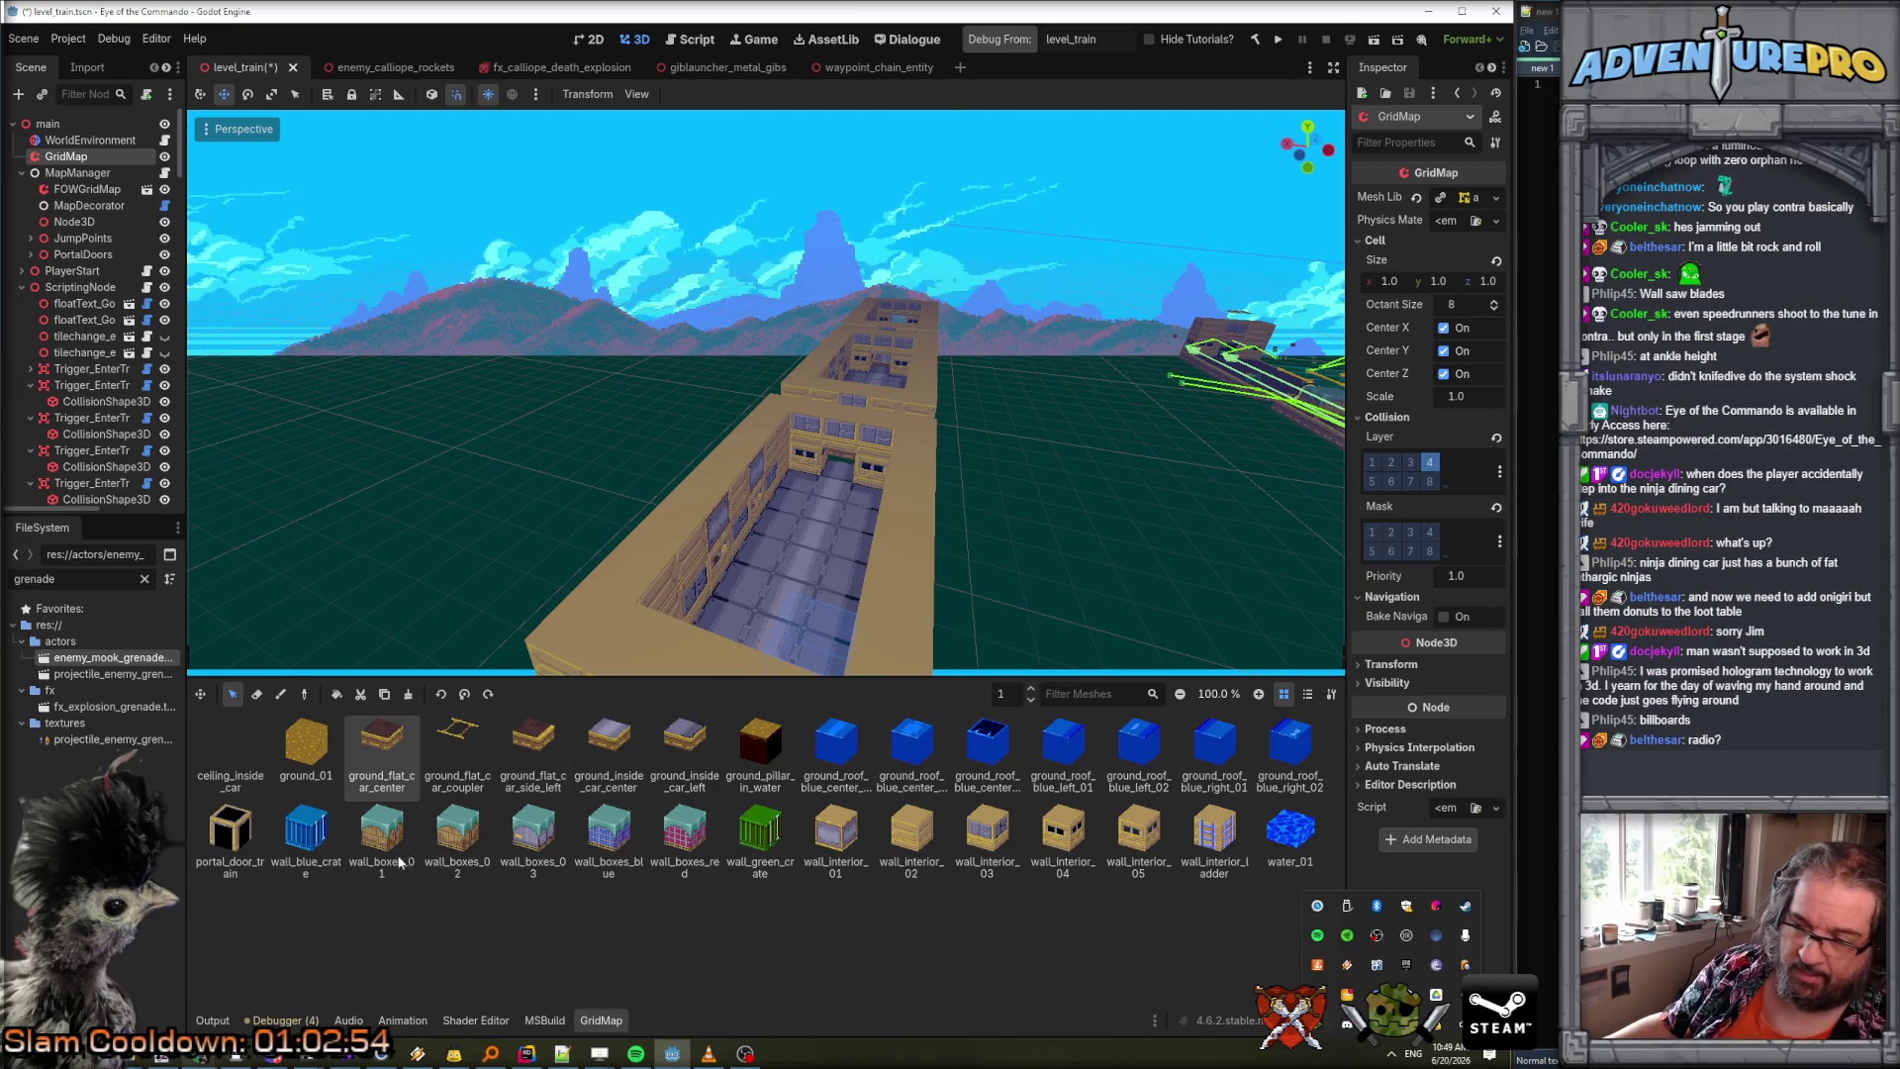
pyautogui.scroll(5, 1138, 594)
pyautogui.scroll(-4, 1141, 596)
pyautogui.moveTo(1140, 596)
pyautogui.mouseDown()
pyautogui.moveTo(990, 584)
pyautogui.moveTo(1064, 580)
pyautogui.moveTo(1050, 613)
pyautogui.moveTo(970, 579)
pyautogui.moveTo(931, 614)
pyautogui.moveTo(960, 604)
pyautogui.moveTo(940, 634)
pyautogui.moveTo(891, 574)
pyautogui.moveTo(1172, 525)
pyautogui.mouseUp()
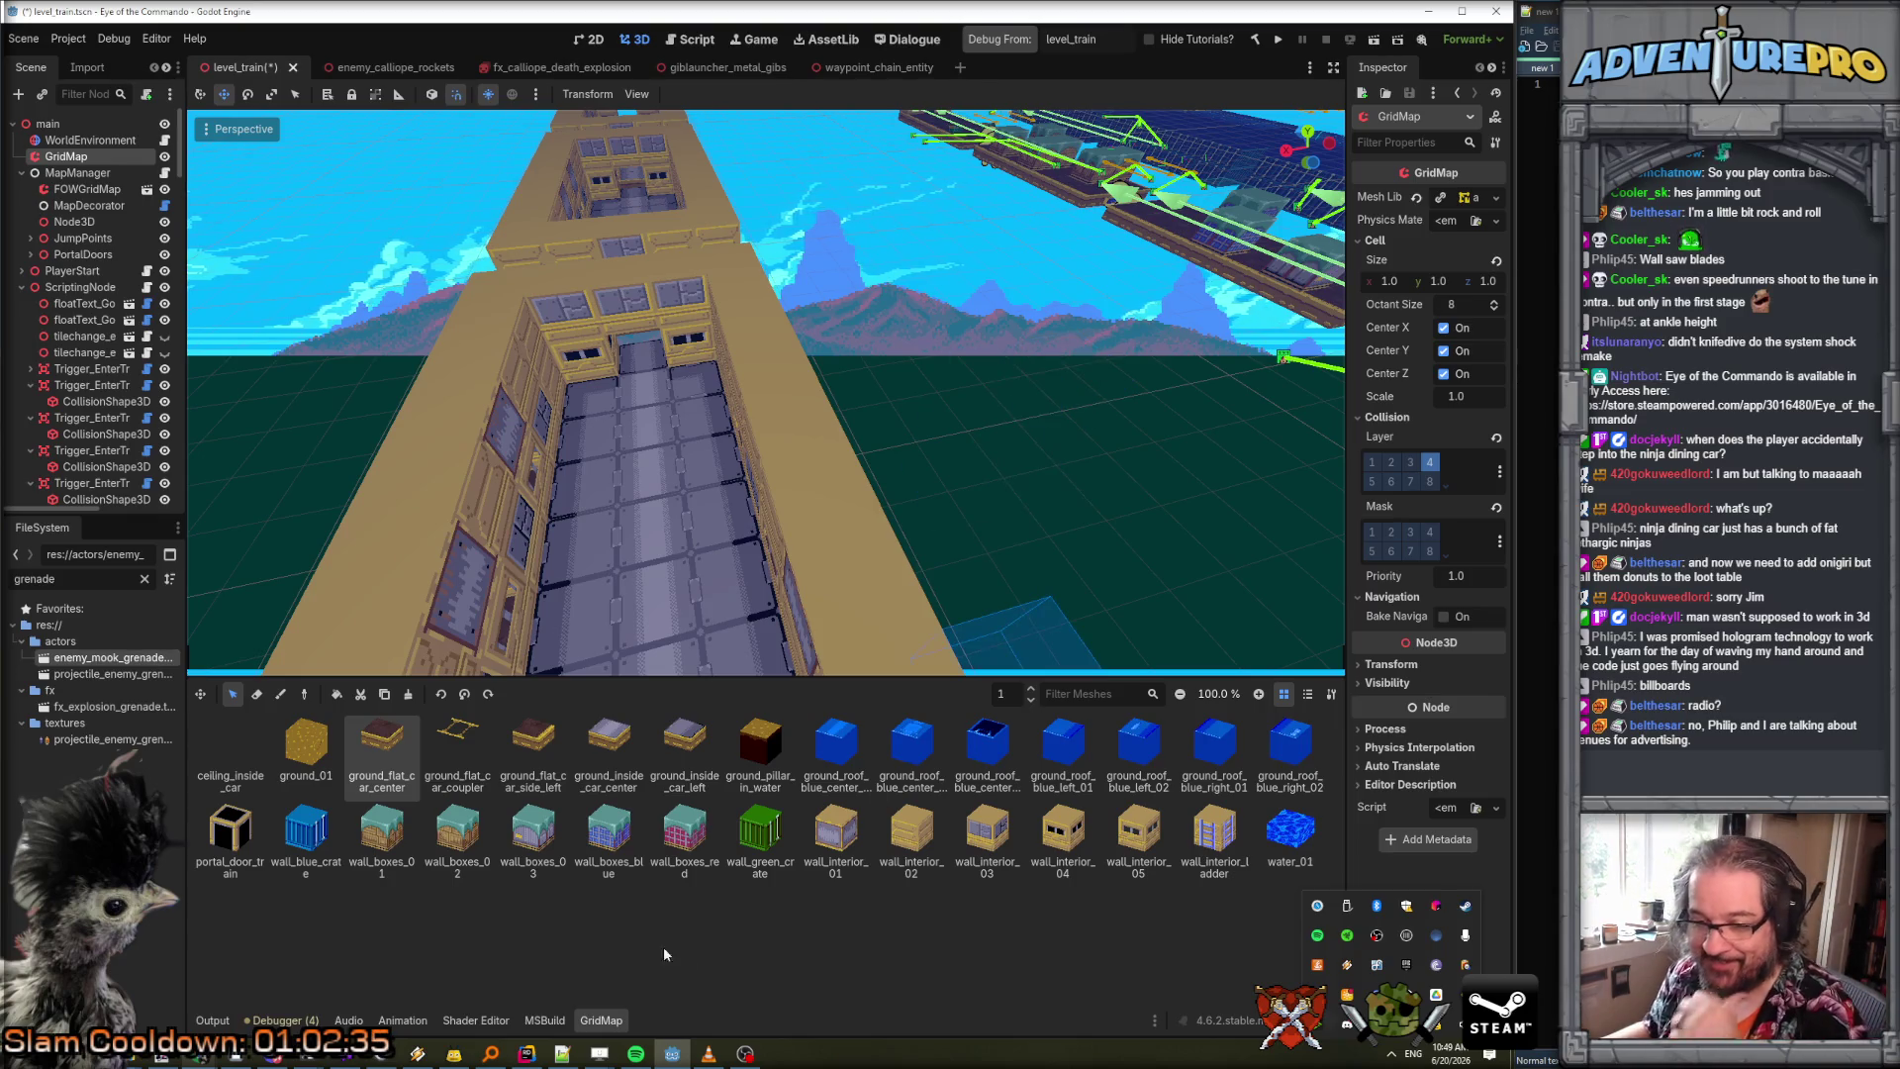
pyautogui.click(238, 1055)
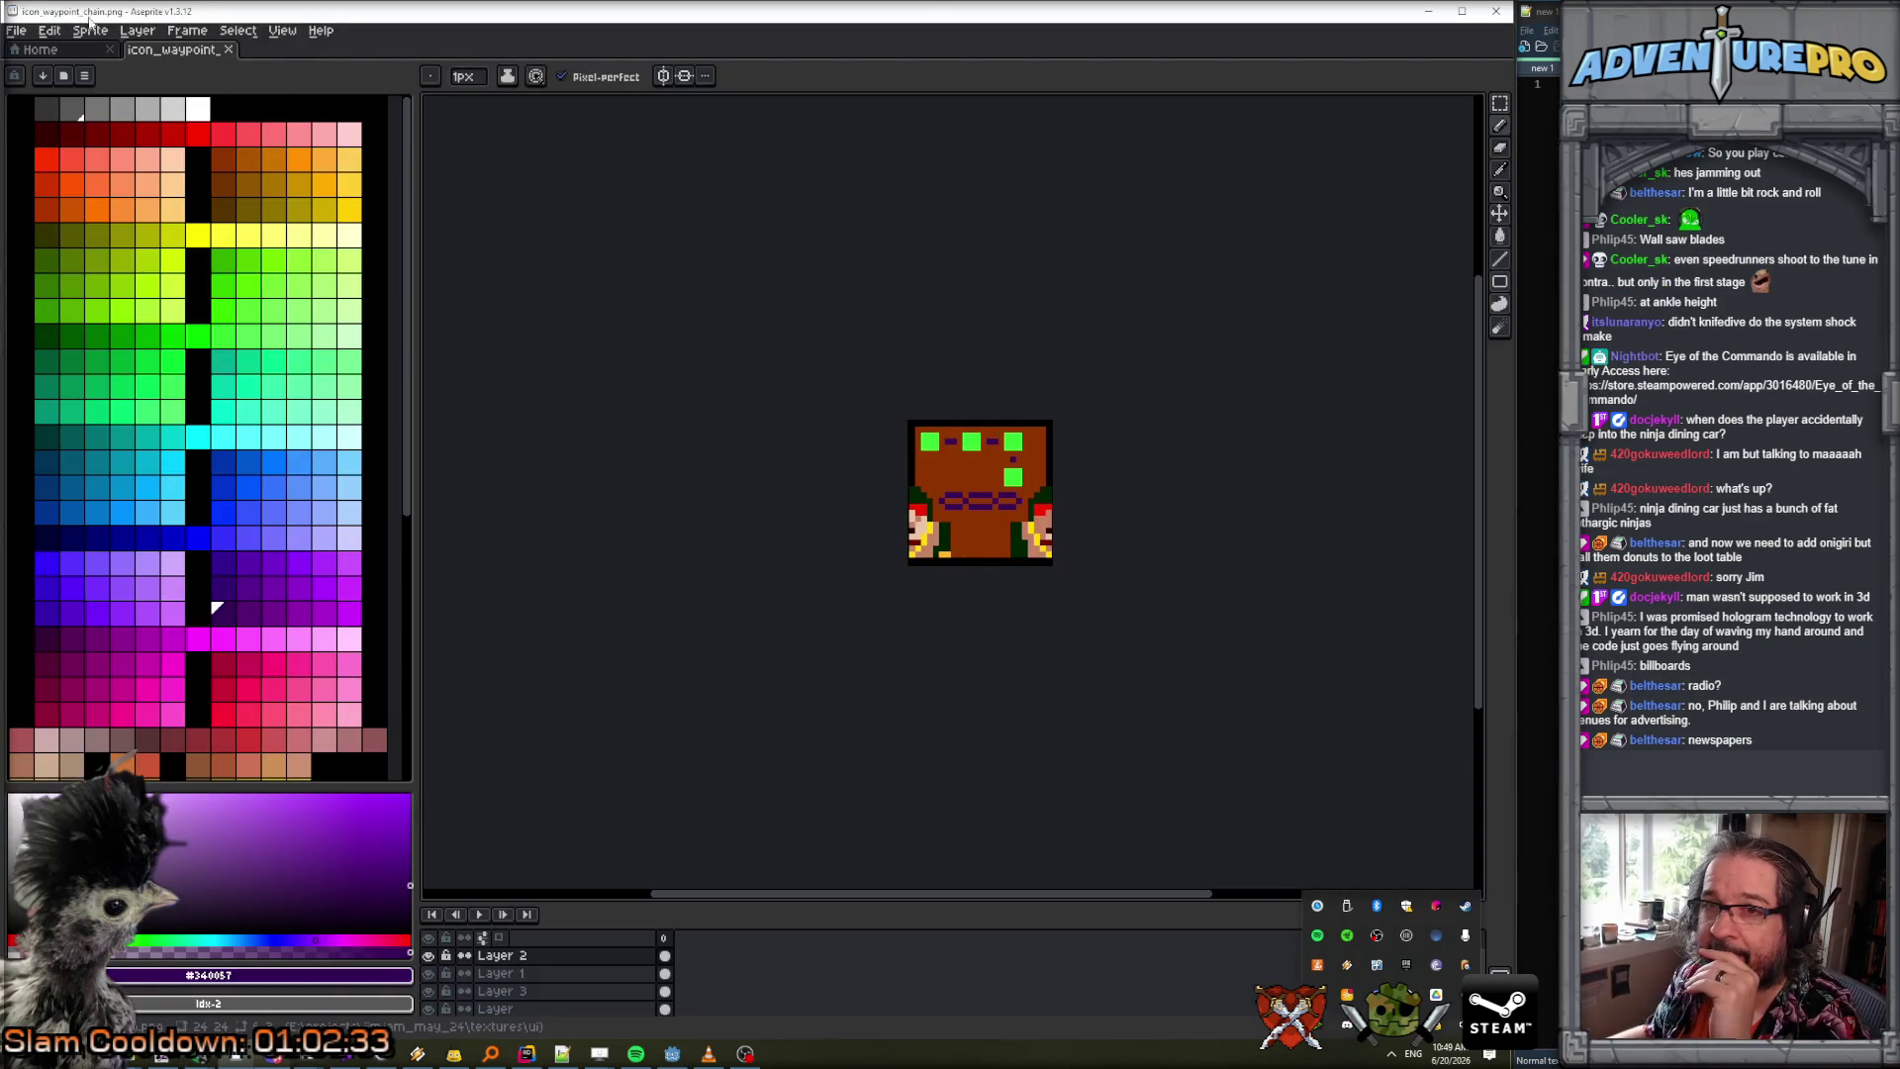
# Create a new 32×32 sprite.
pyautogui.click(18, 30)
pyautogui.click(33, 51)
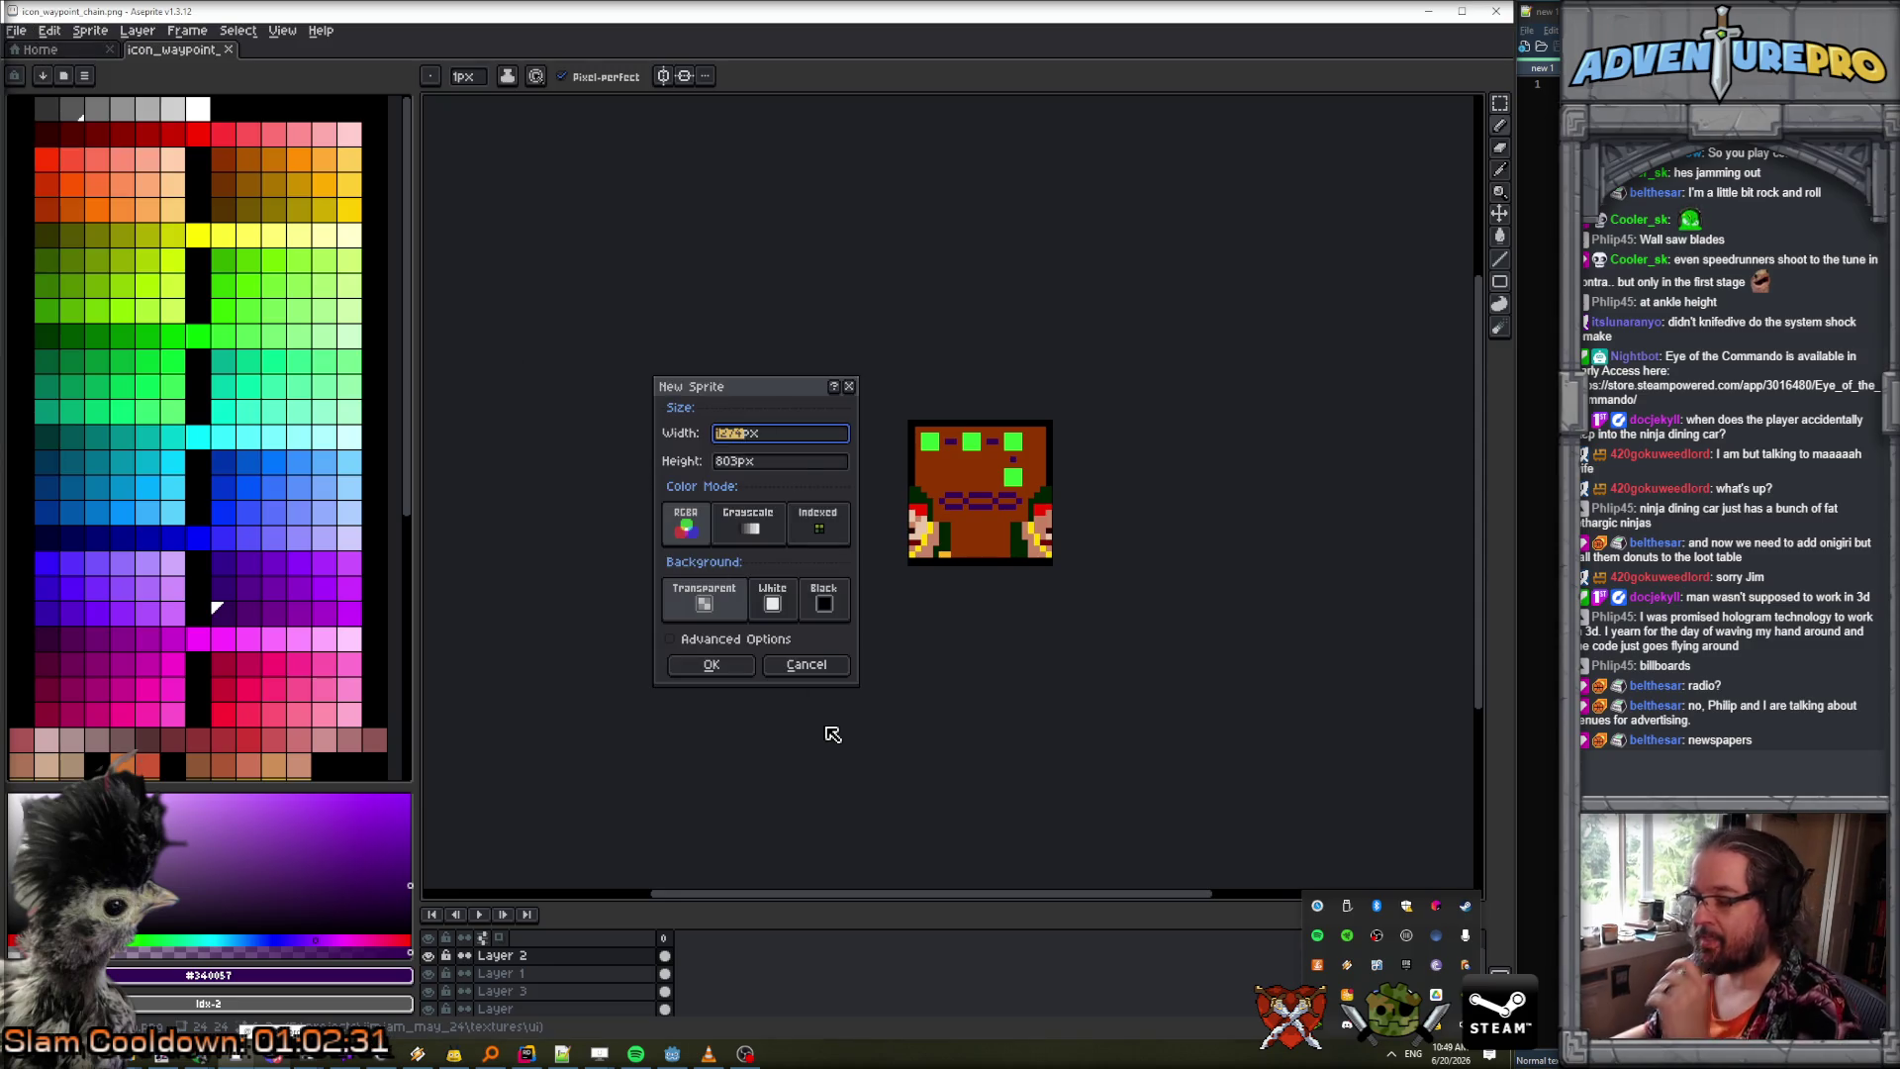
pyautogui.write('32')
pyautogui.press('Tab')
pyautogui.write('32')
pyautogui.press('Return')
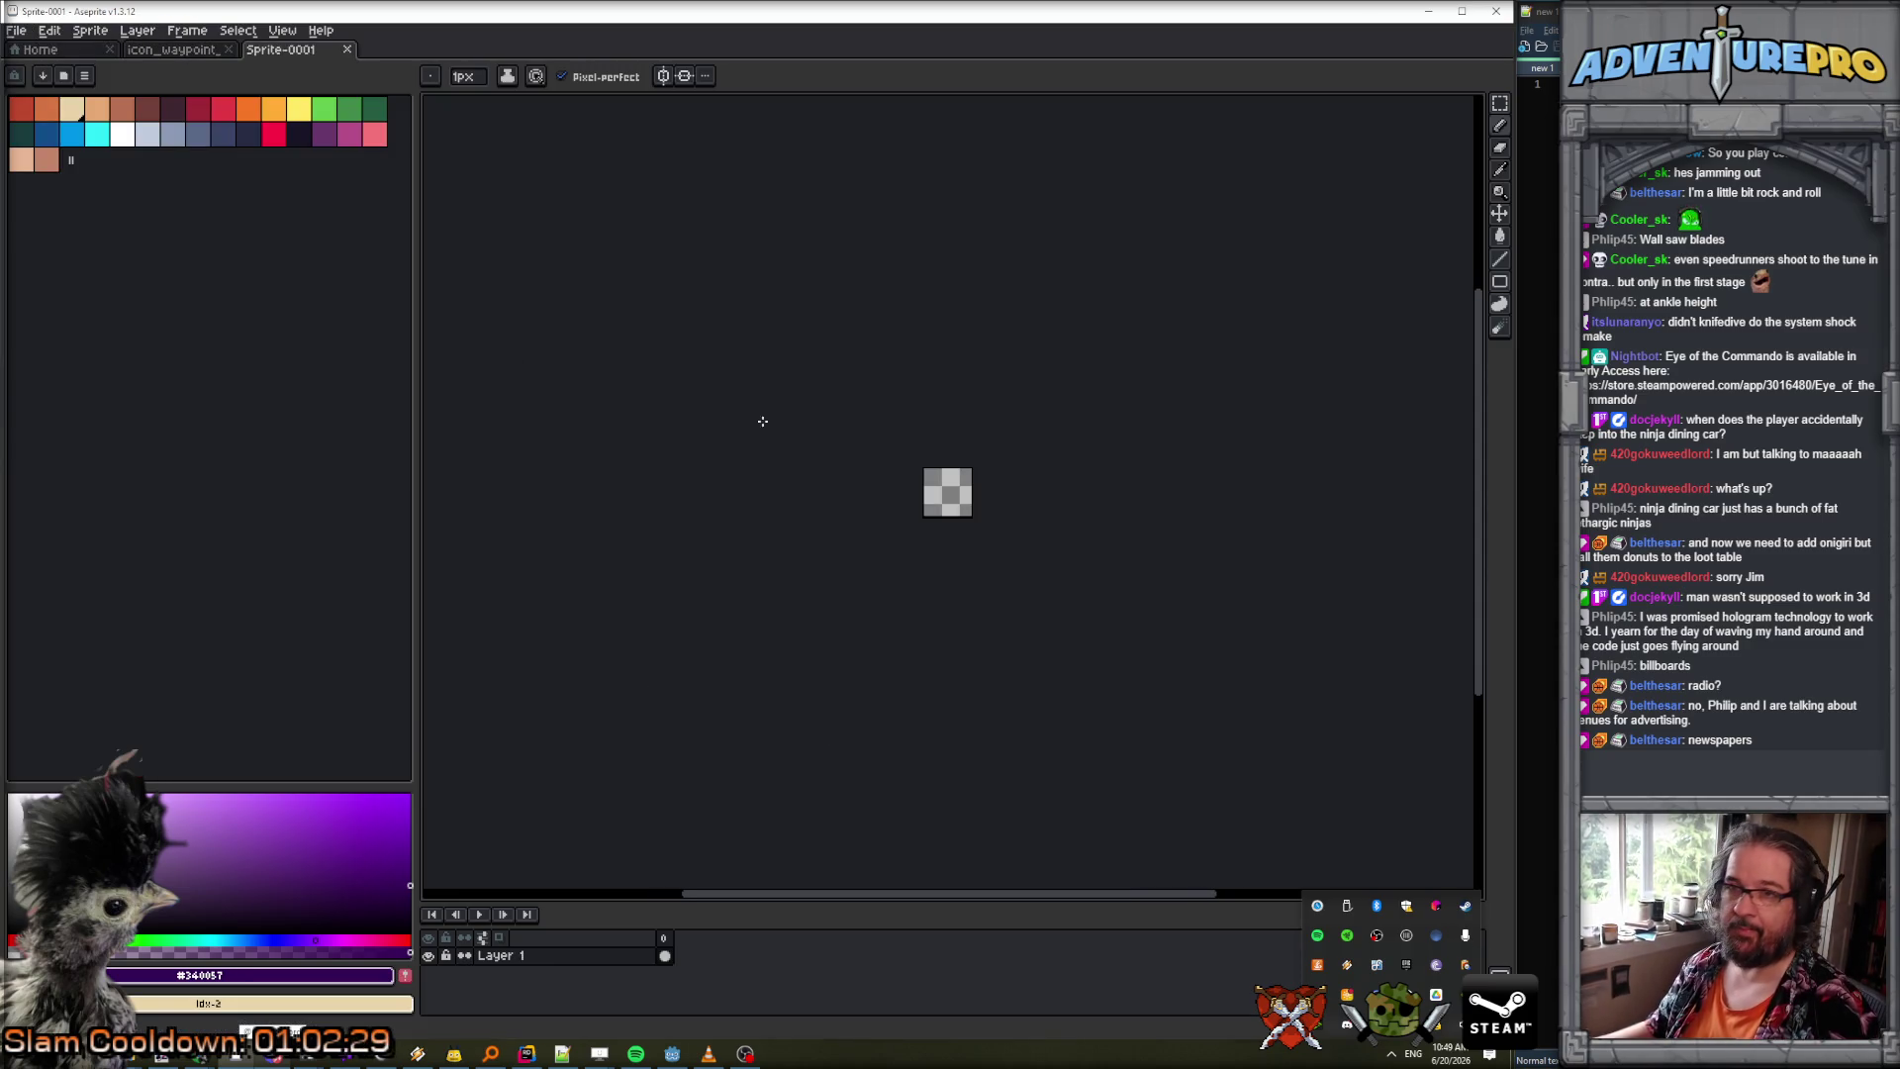
# Load the gen512_eotc palette preset into the sprite.
pyautogui.click(84, 75)
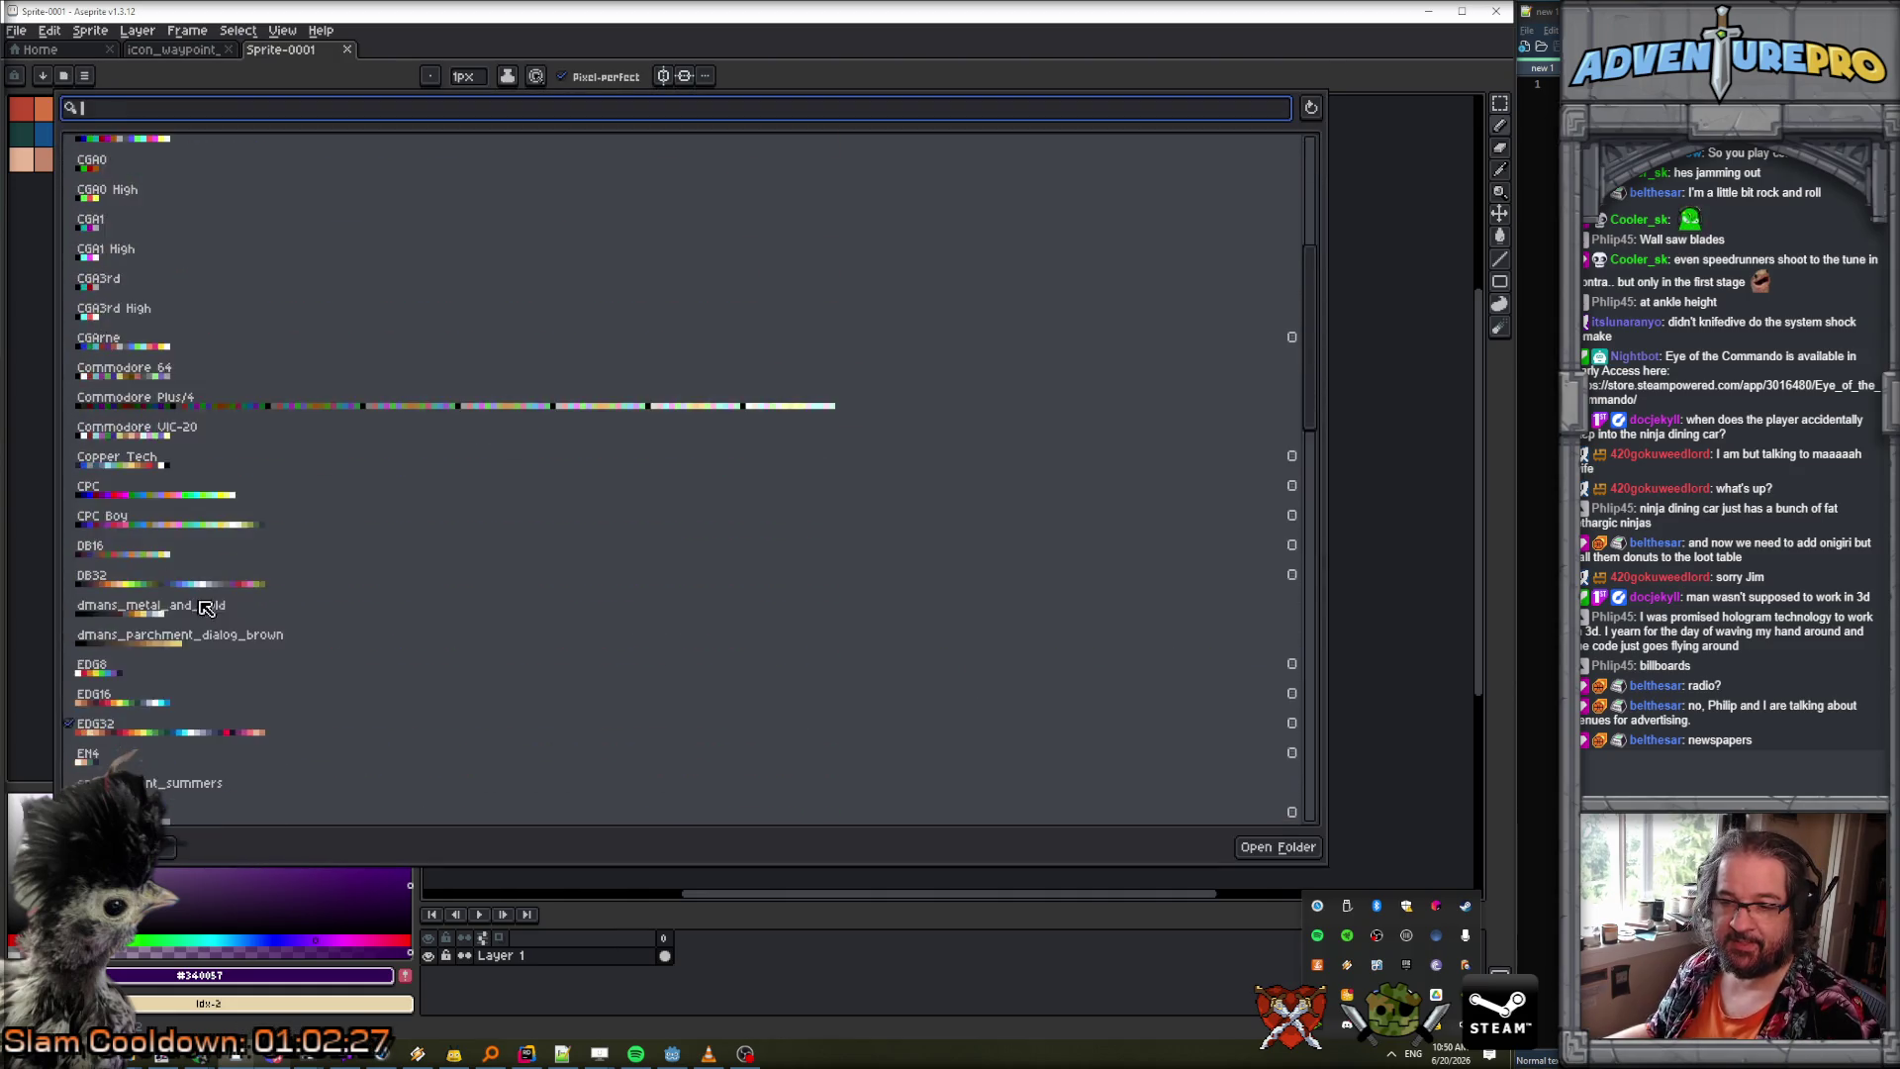
pyautogui.scroll(-5, 208, 605)
pyautogui.click(168, 658)
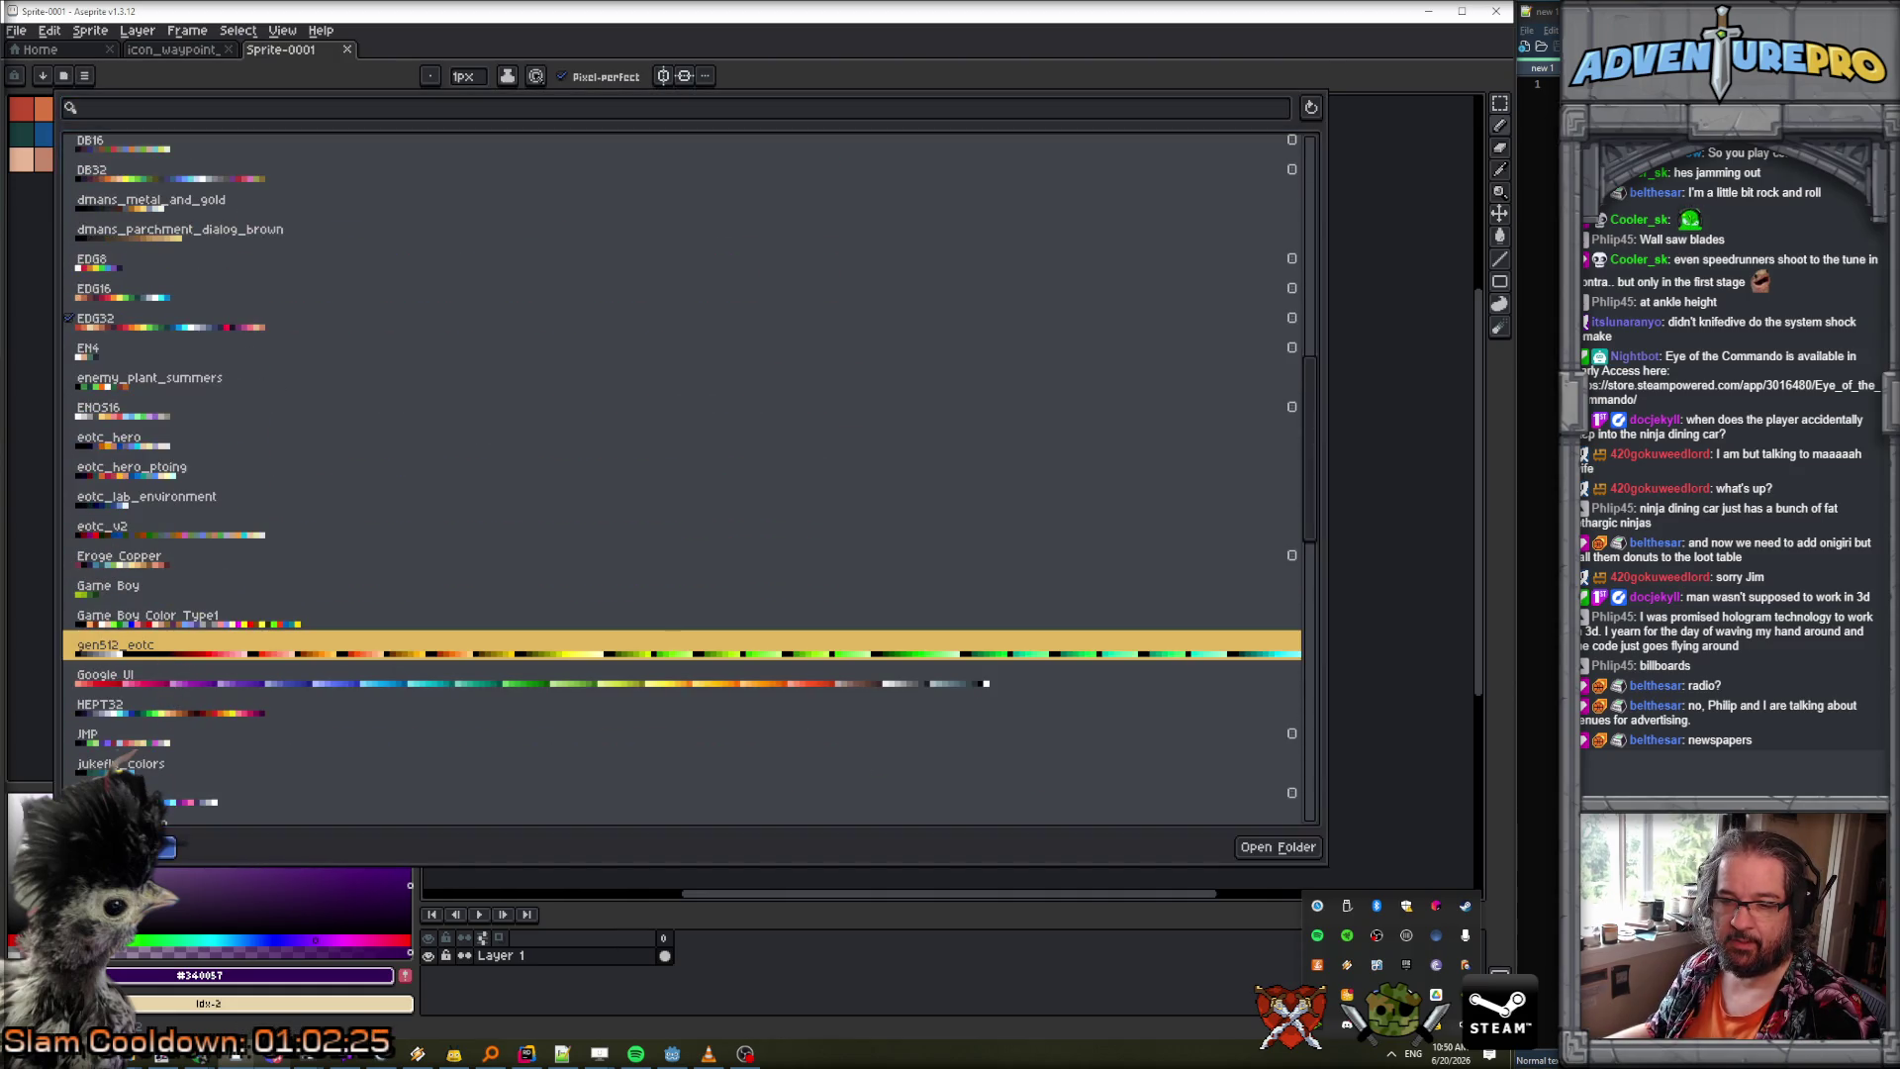
pyautogui.press('Escape')
# Open the Preferences dialog from the Edit menu.
pyautogui.click(14, 30)
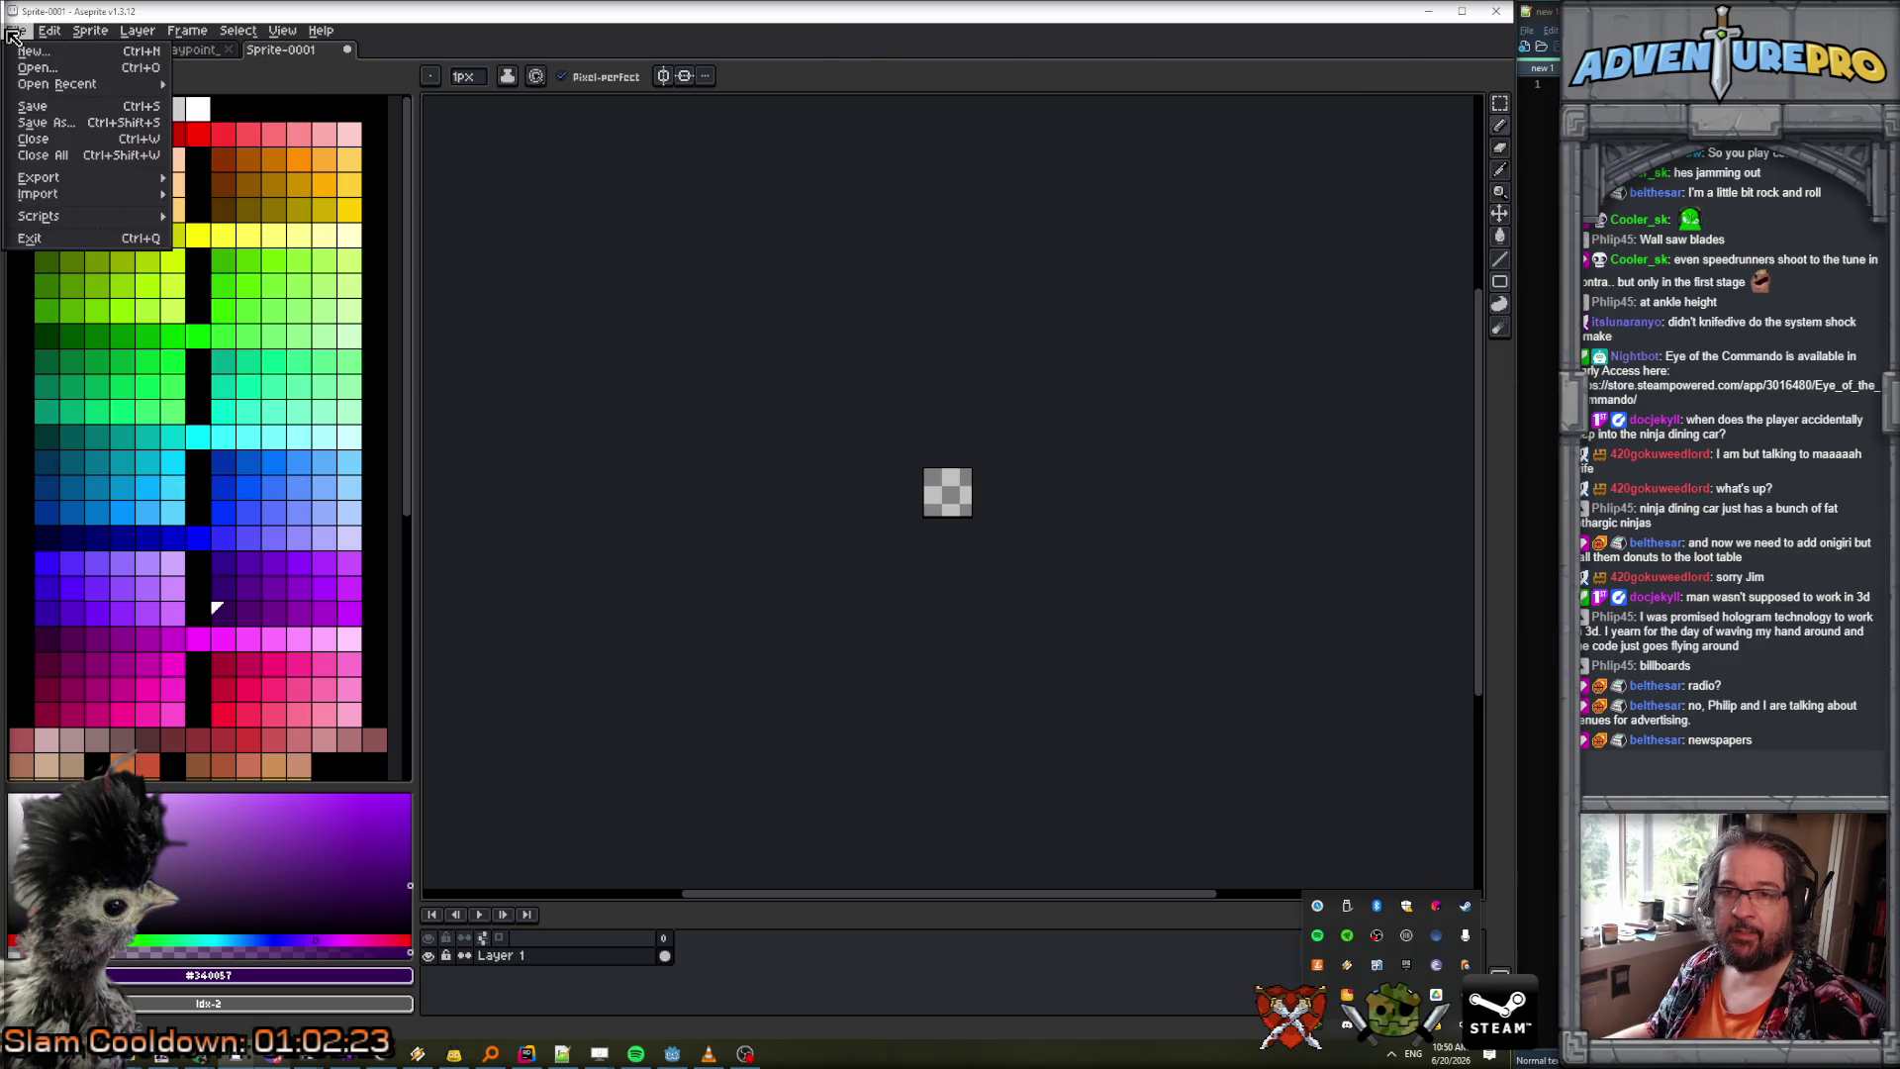
pyautogui.moveTo(49, 31)
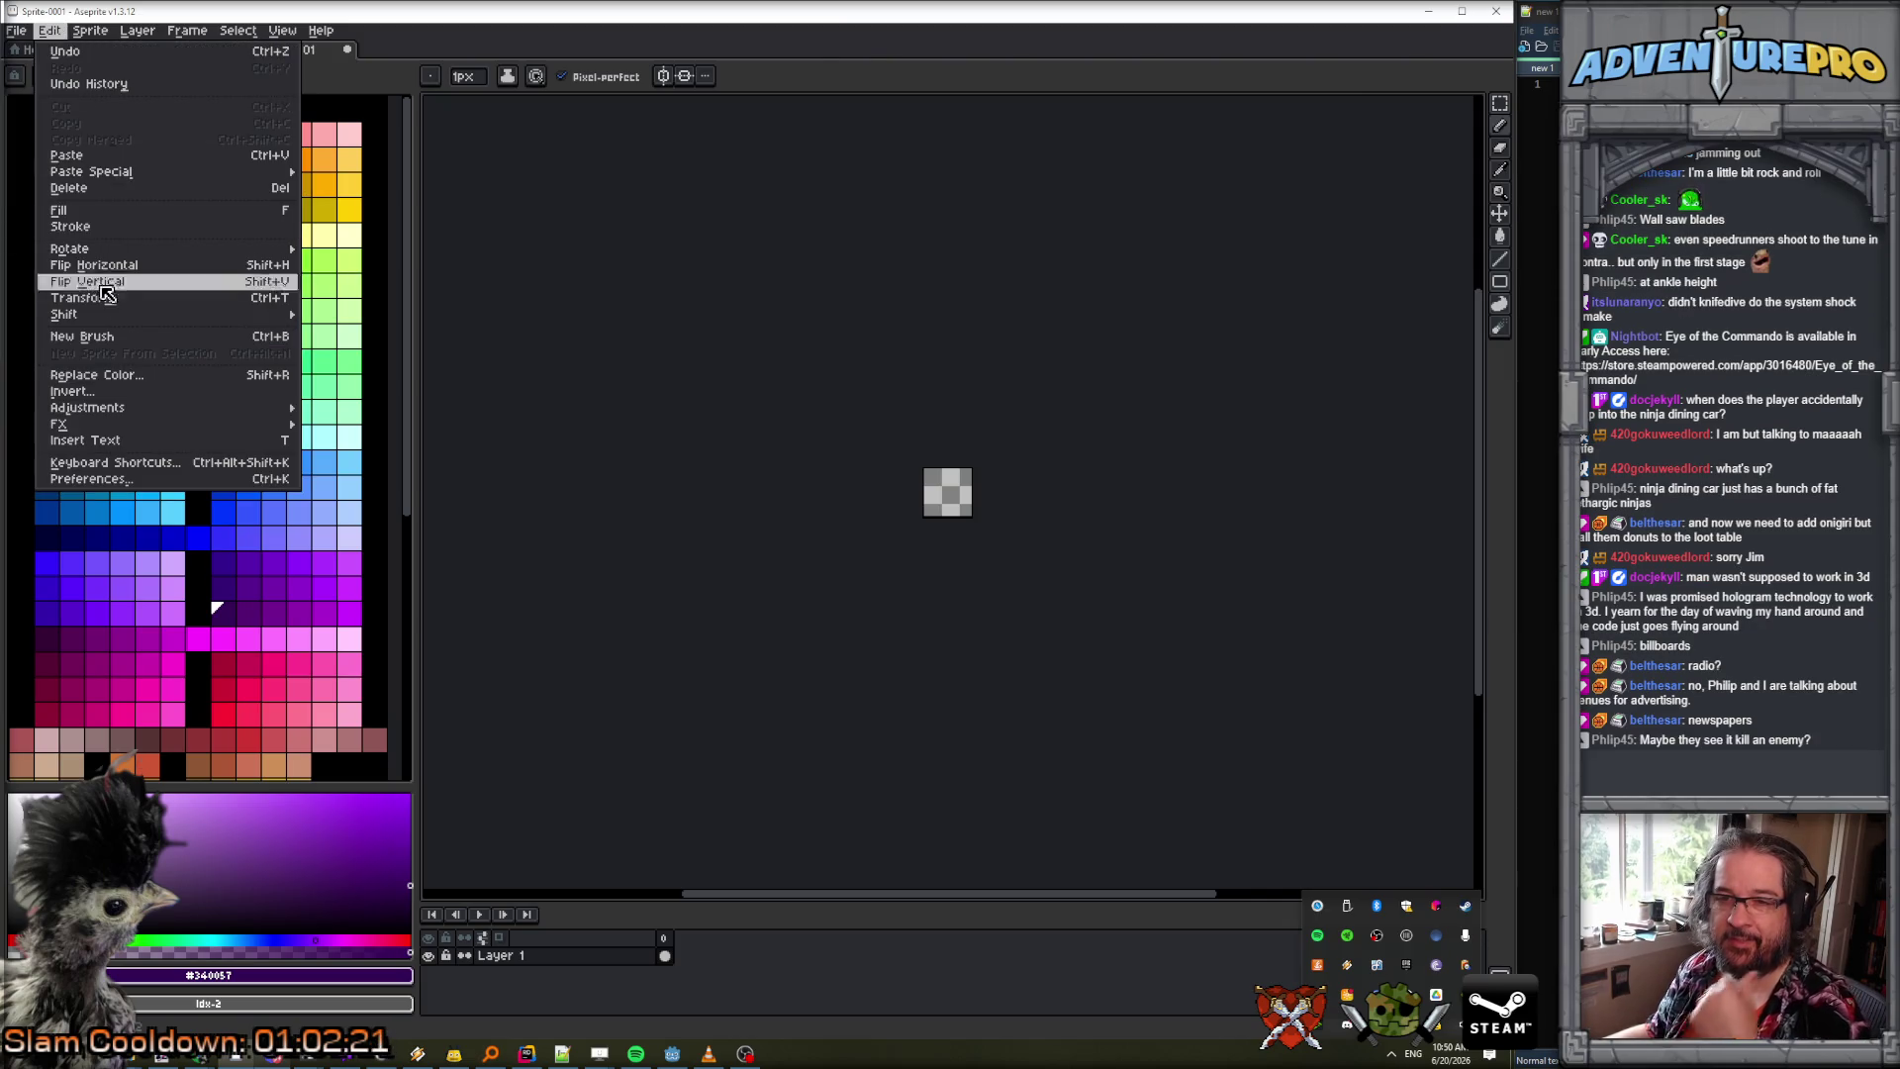
pyautogui.click(138, 479)
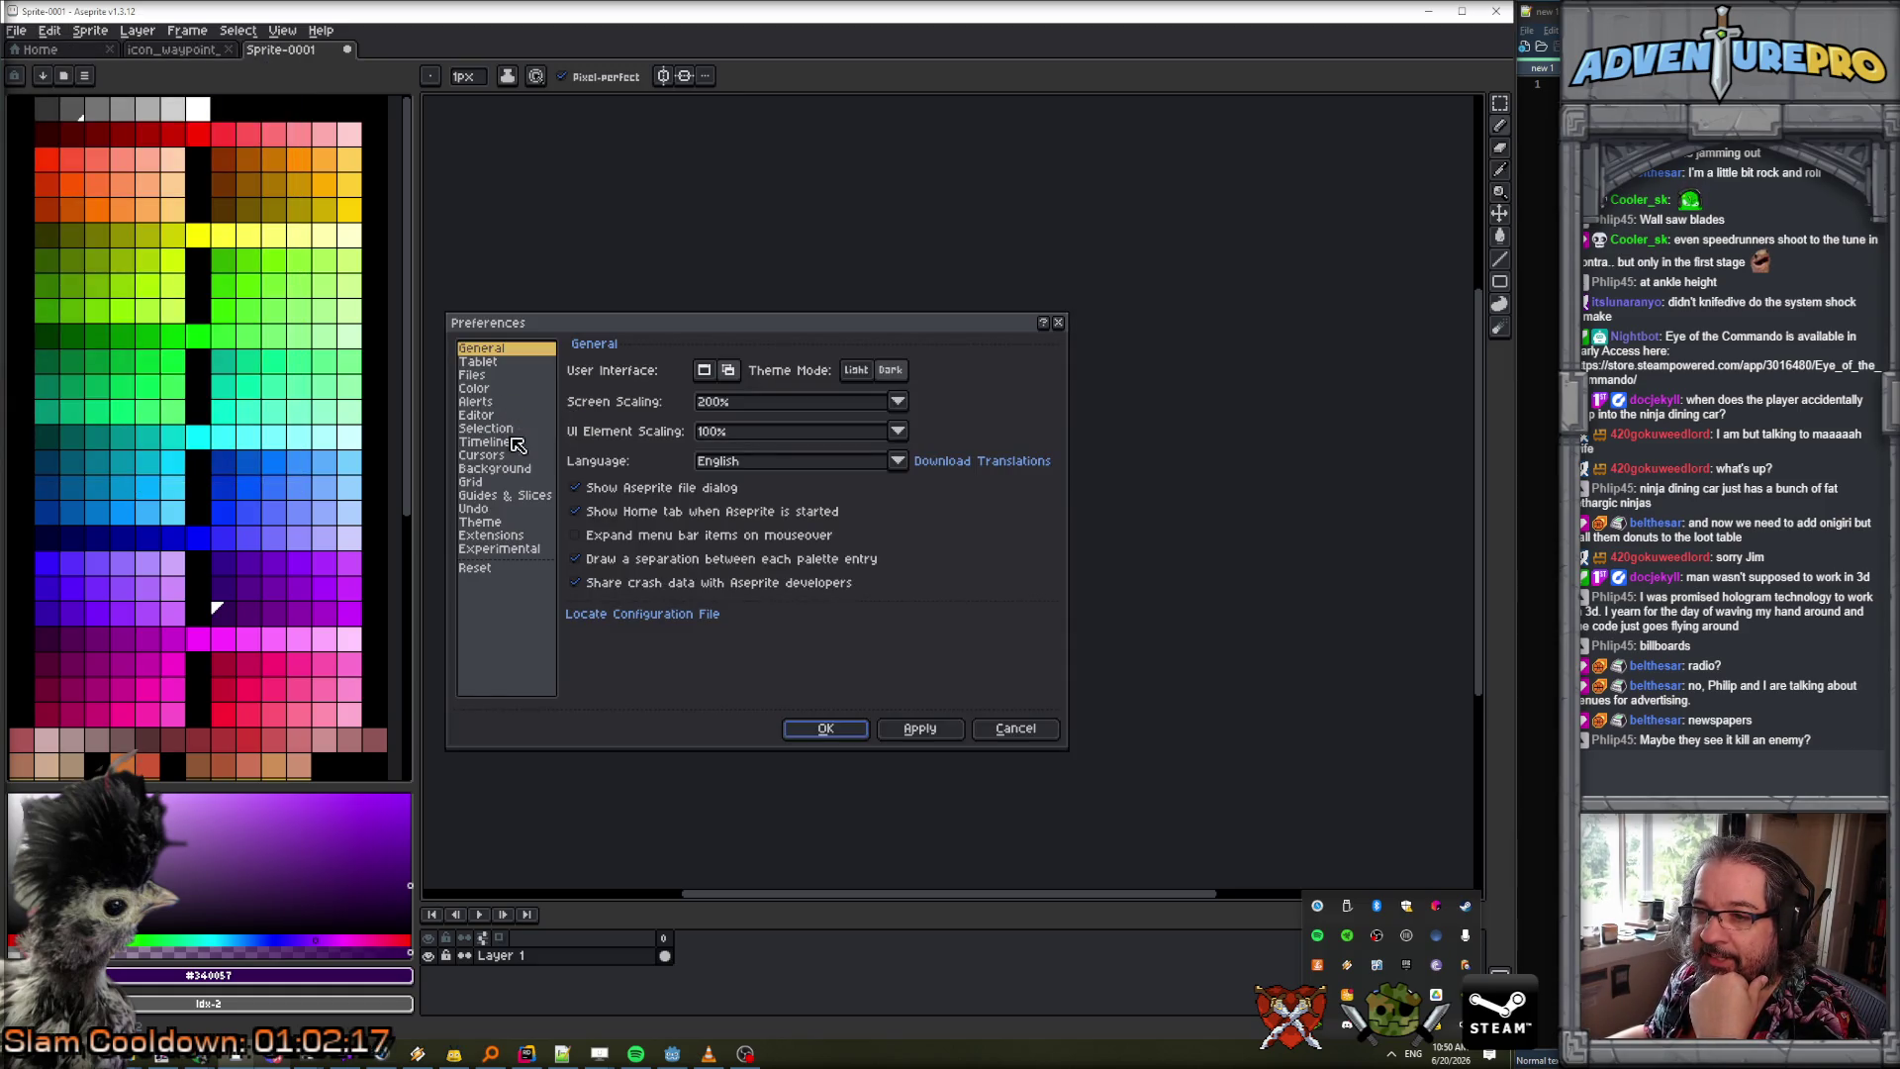
# Set the Background checker size to custom 16 × 16, then recenter the sprite in view.
pyautogui.click(495, 469)
pyautogui.click(748, 401)
pyautogui.write('16')
pyautogui.press('Tab')
pyautogui.write('16')
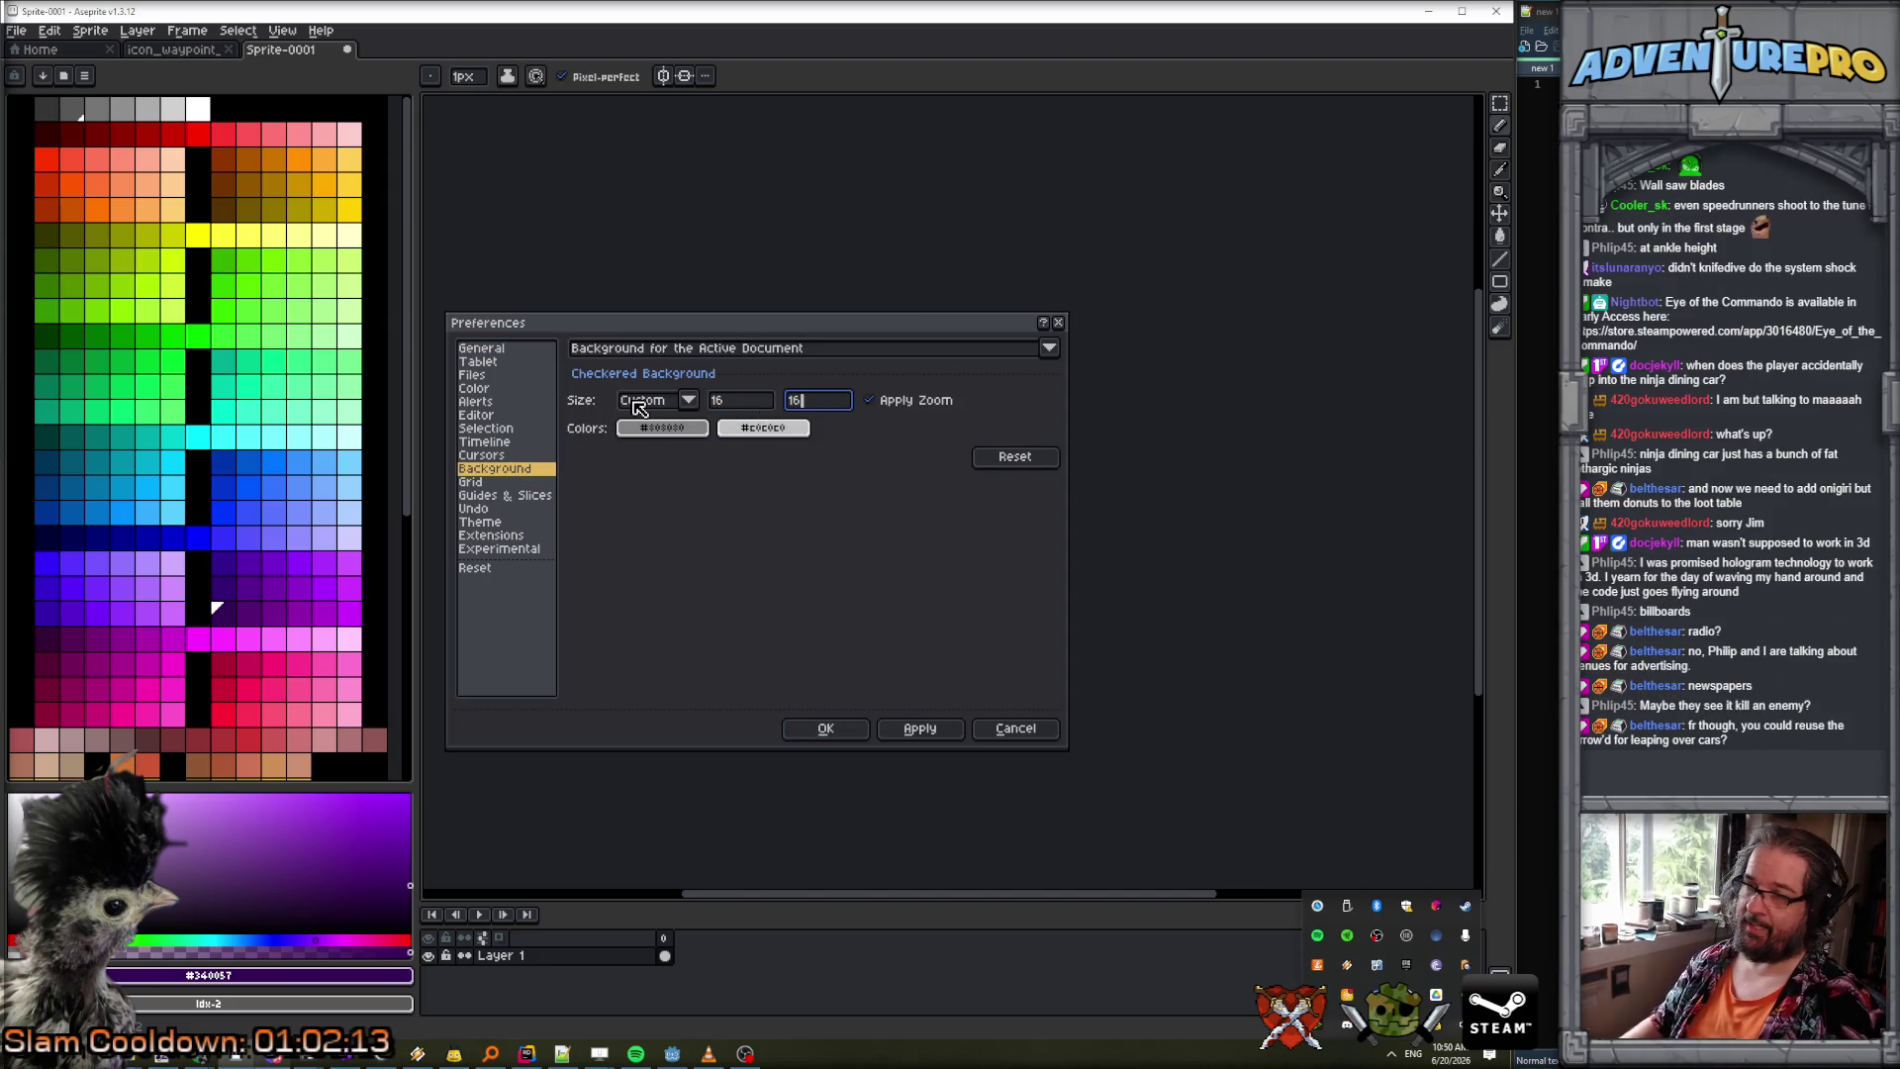
pyautogui.press('Return')
pyautogui.scroll(2, 937, 411)
pyautogui.moveTo(933, 412); pyautogui.dragTo(679, 360)
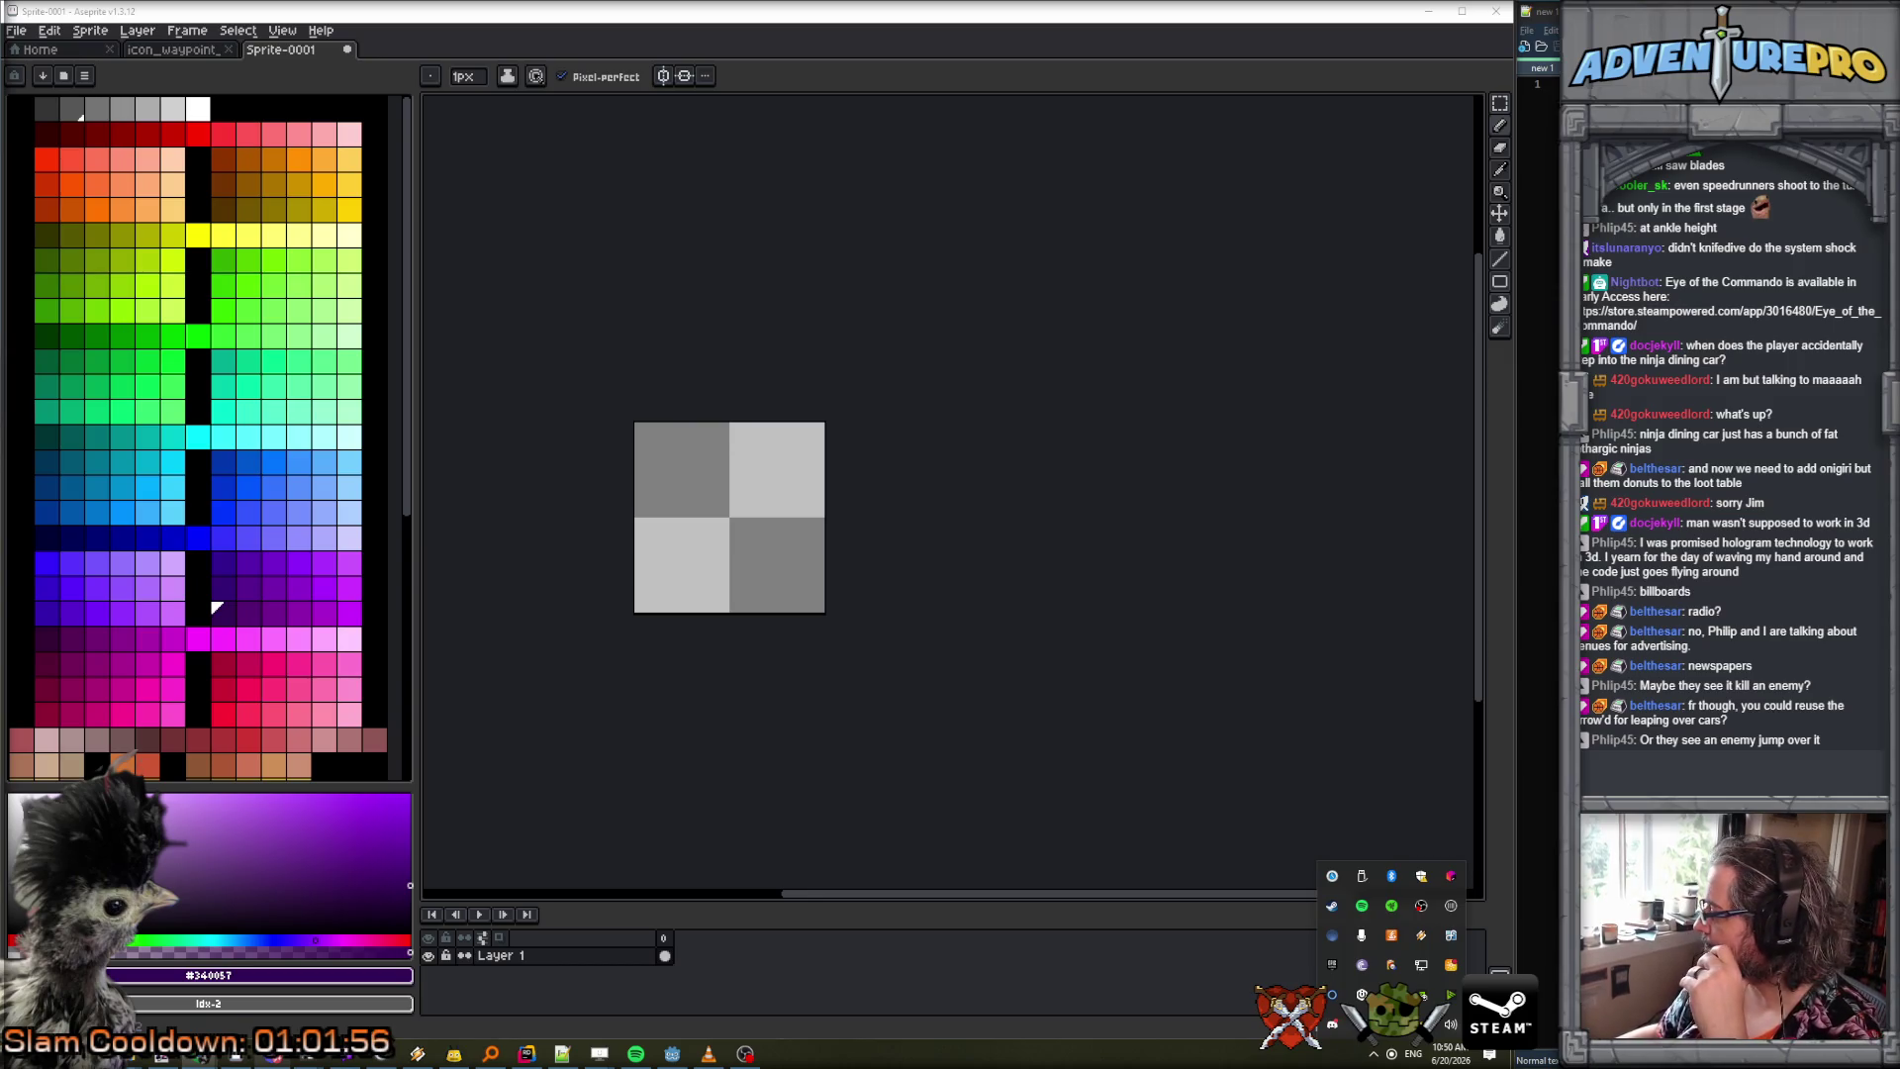
# Maximize the Chrome window with the Aseprite API docs, scroll through it, then return to Aseprite.
pyautogui.moveTo(1320, 488); pyautogui.dragTo(740, 303)
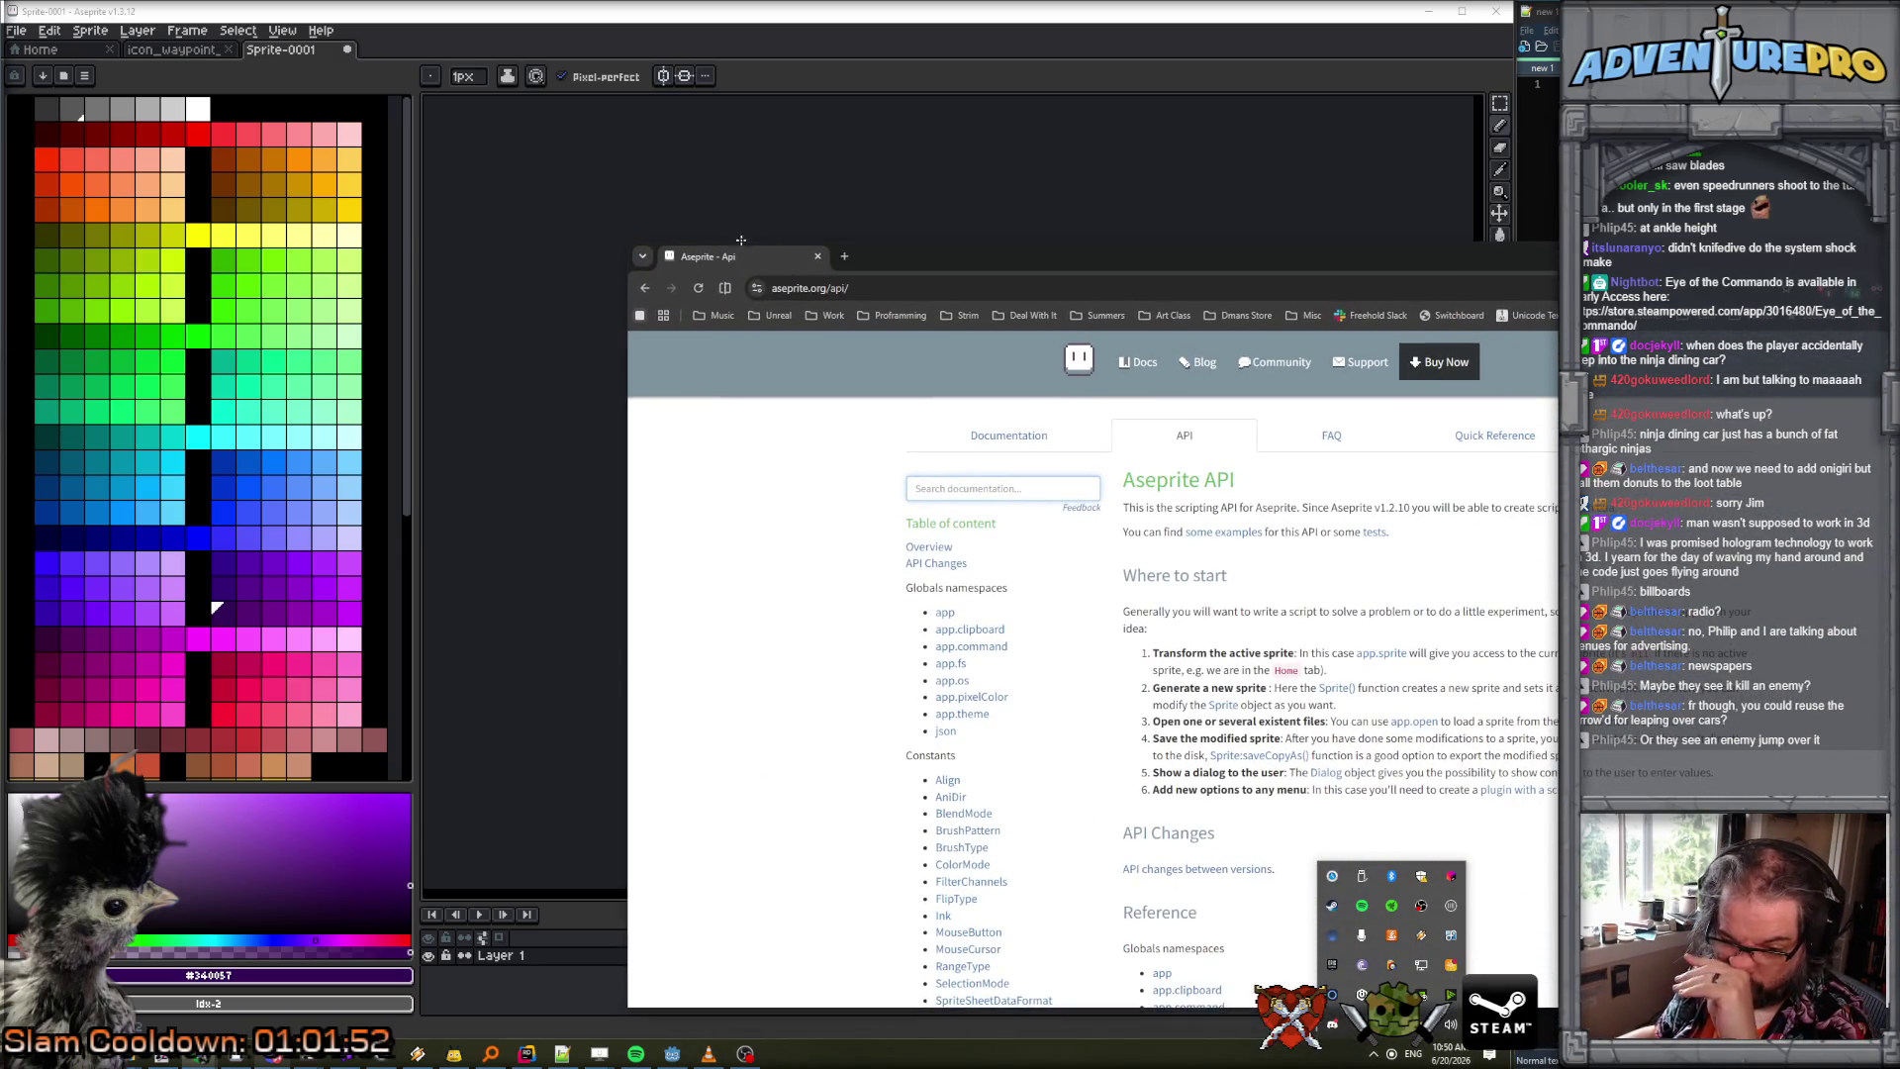
pyautogui.doubleClick(1002, 269)
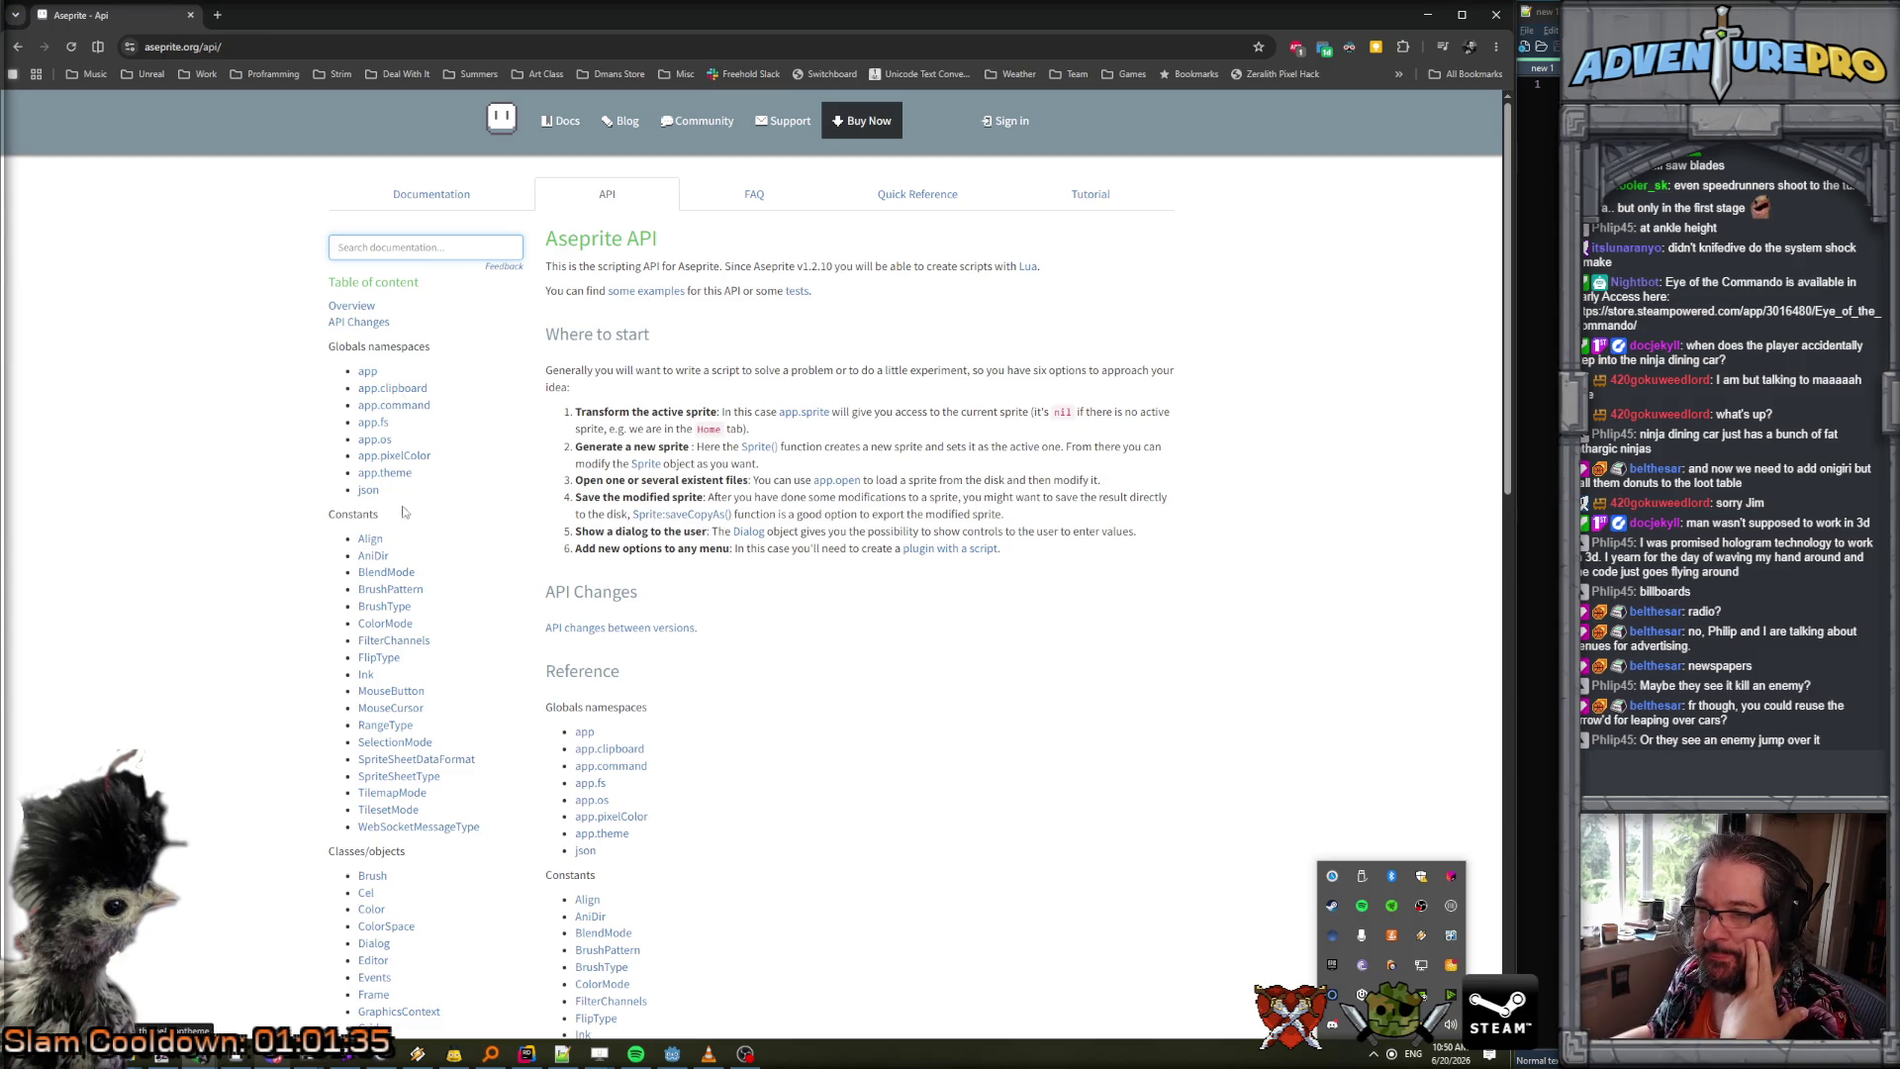
pyautogui.scroll(-3, 406, 509)
pyautogui.scroll(-5, 438, 547)
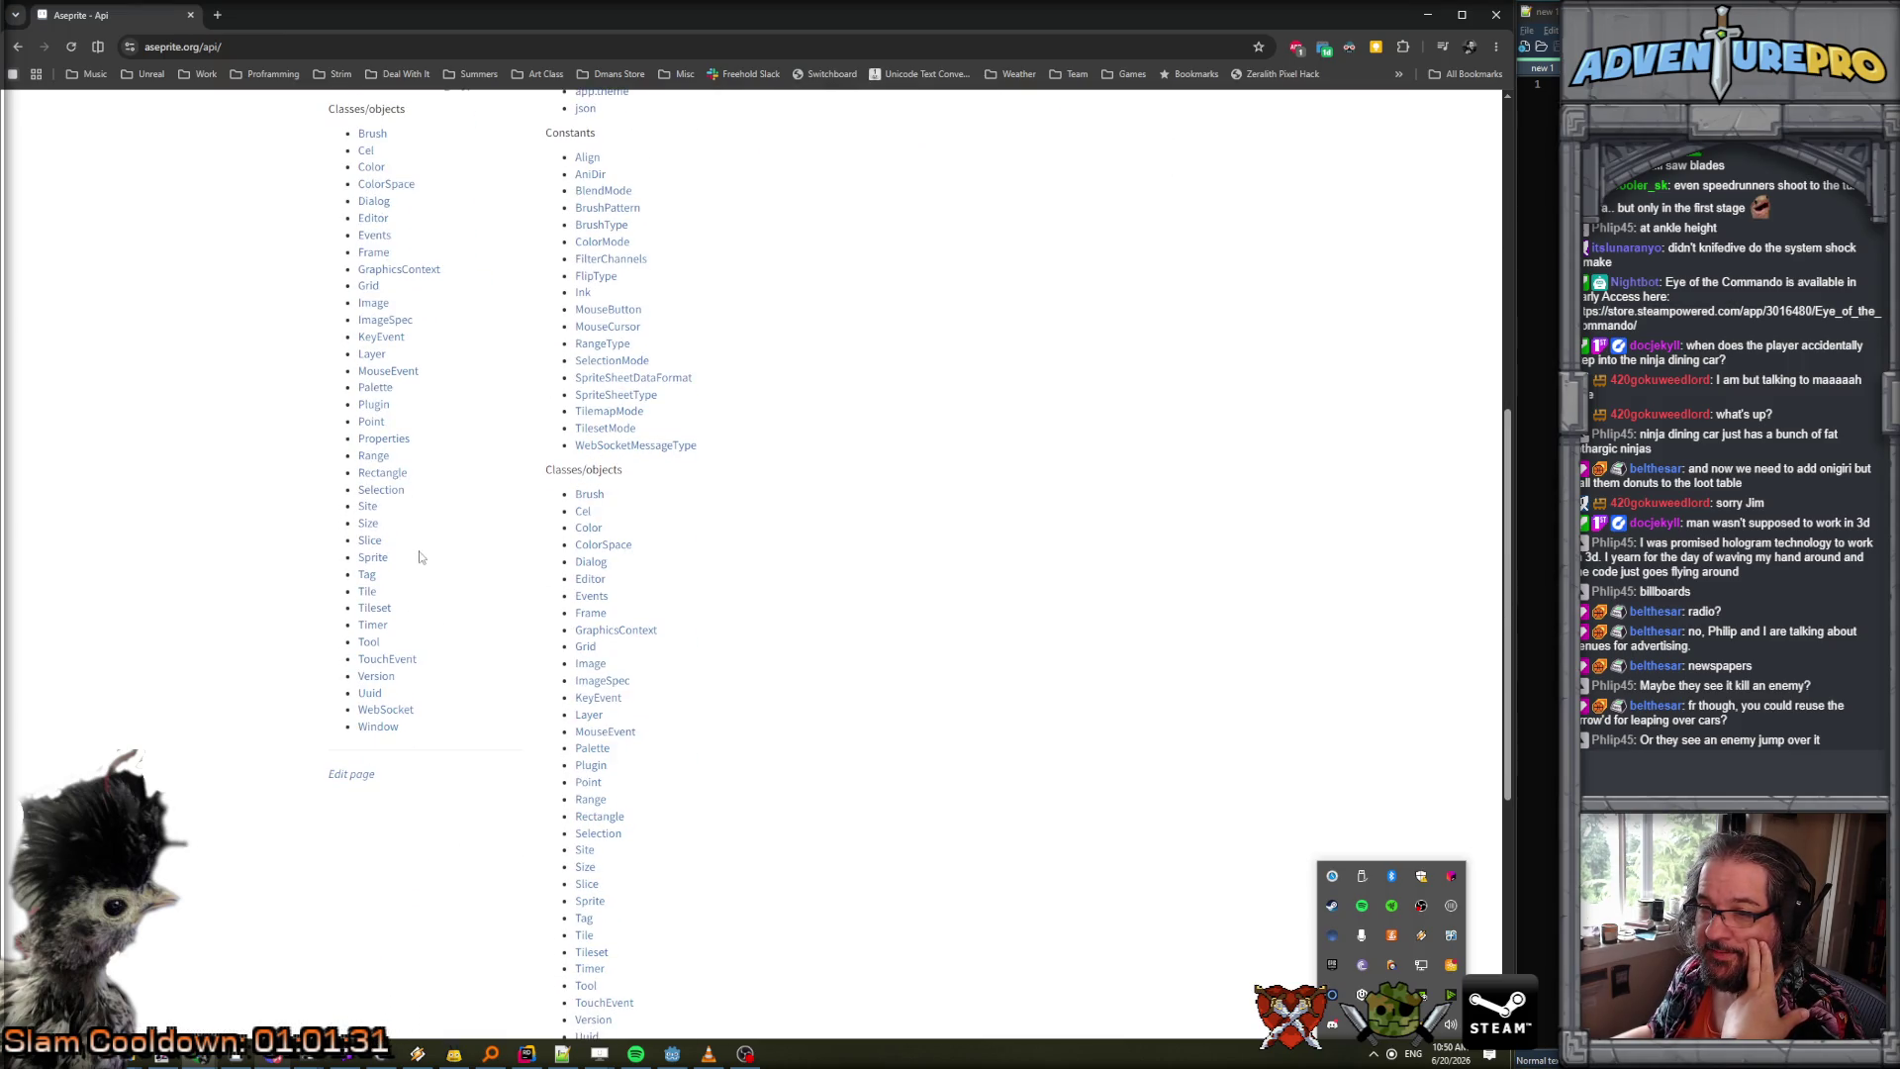
pyautogui.scroll(4, 445, 534)
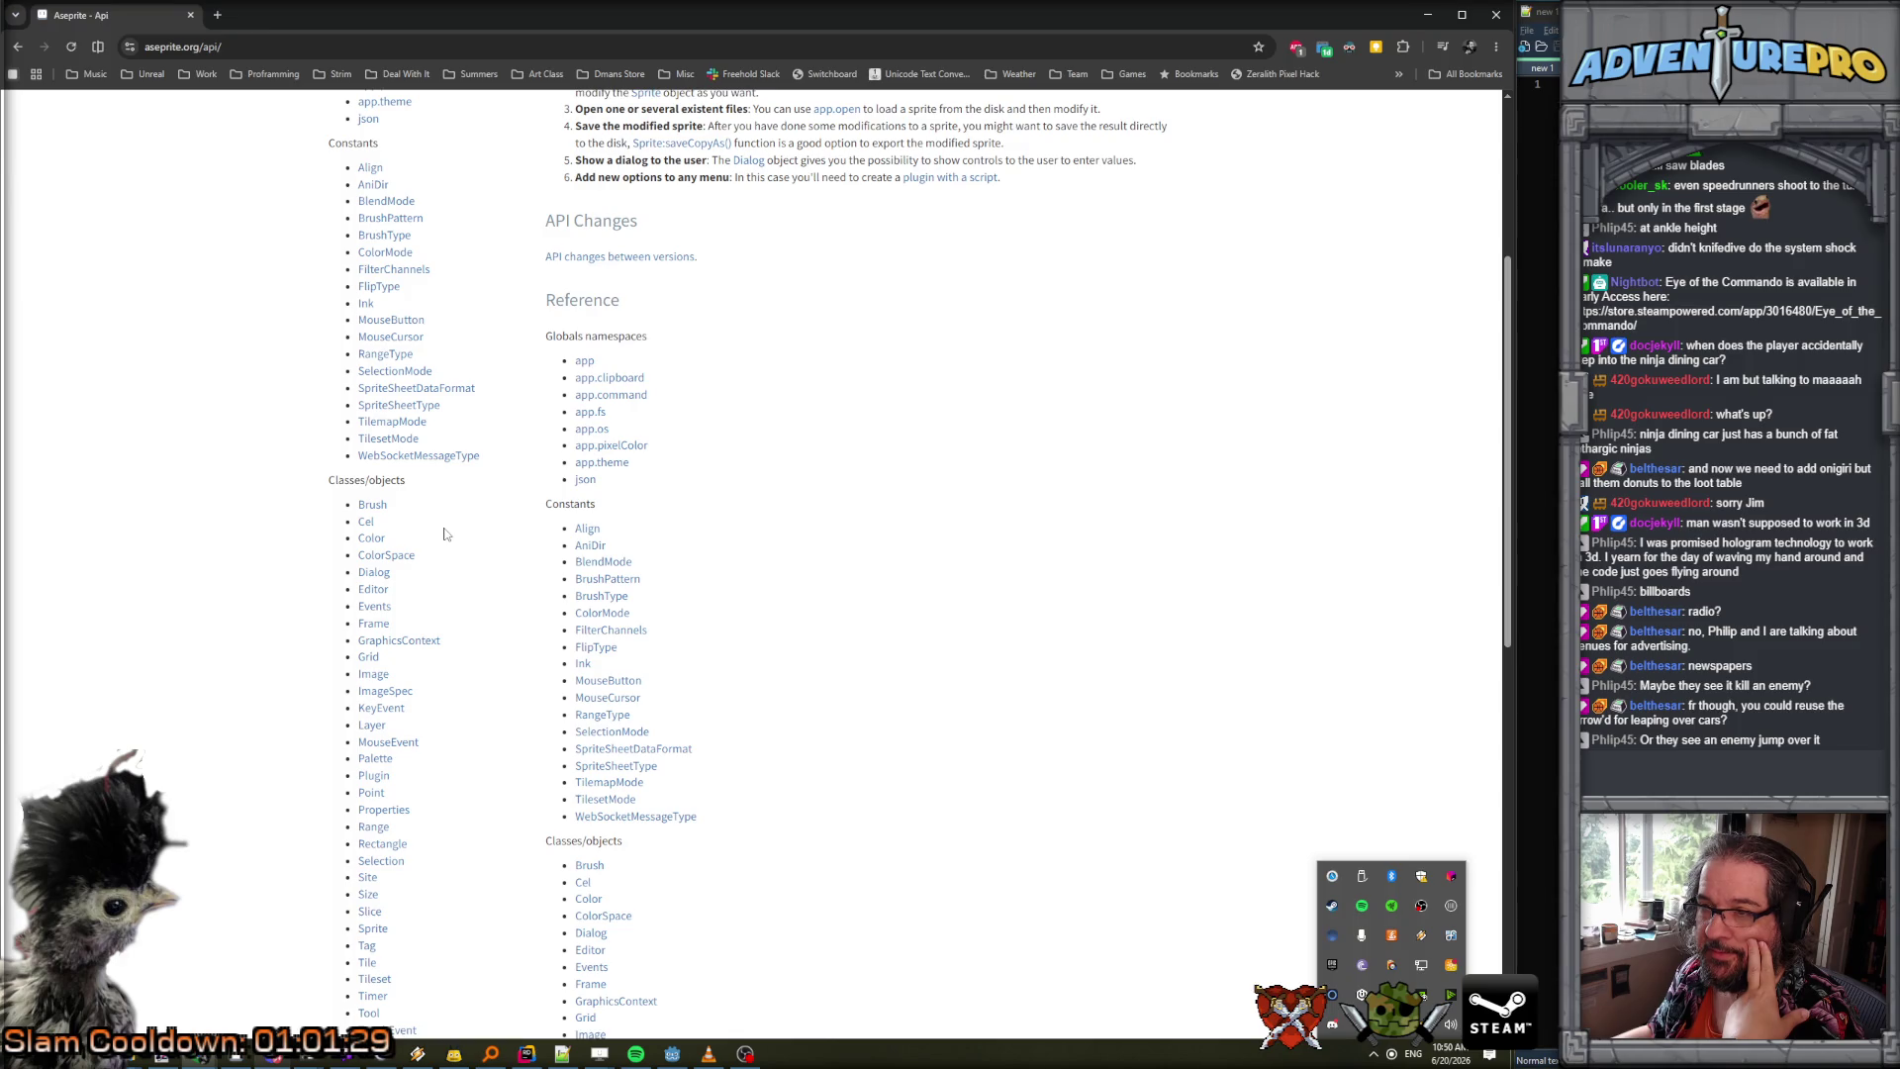
pyautogui.scroll(2, 444, 534)
pyautogui.scroll(2, 445, 534)
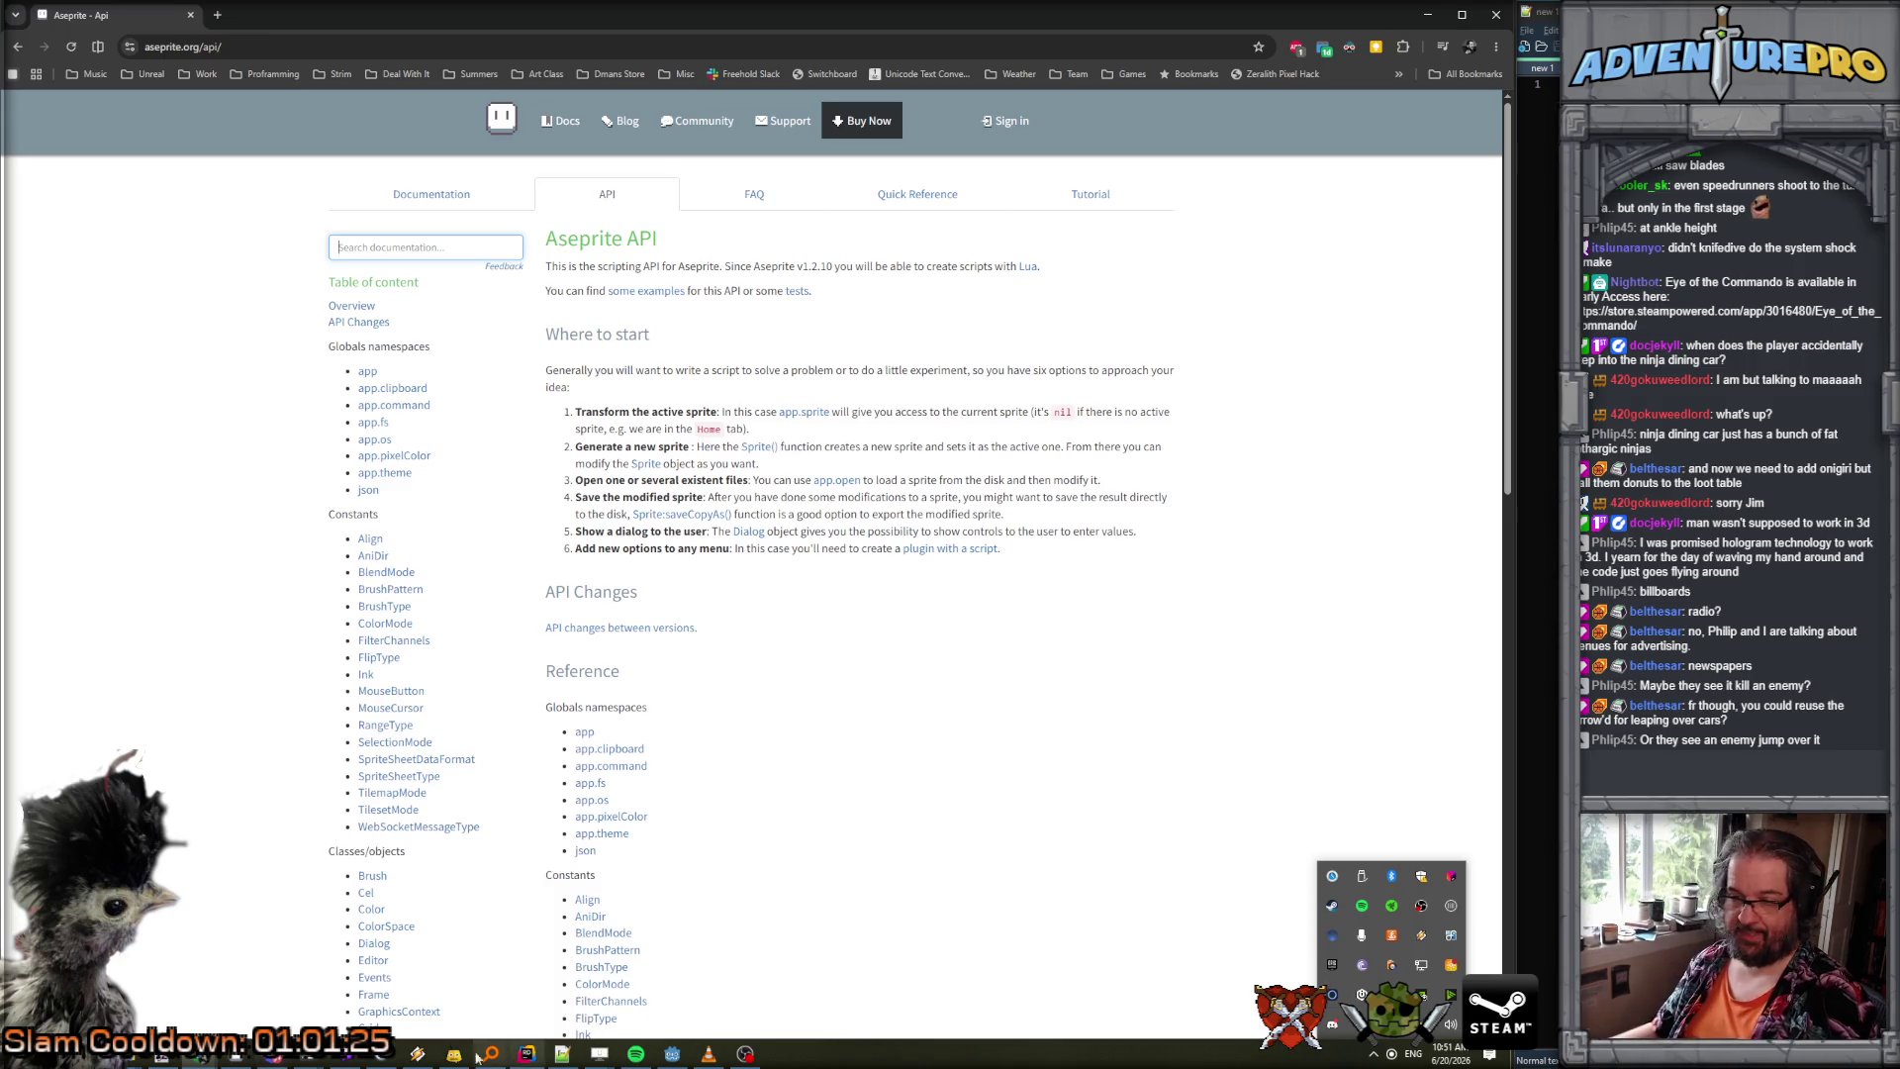
pyautogui.click(382, 1053)
pyautogui.click(16, 30)
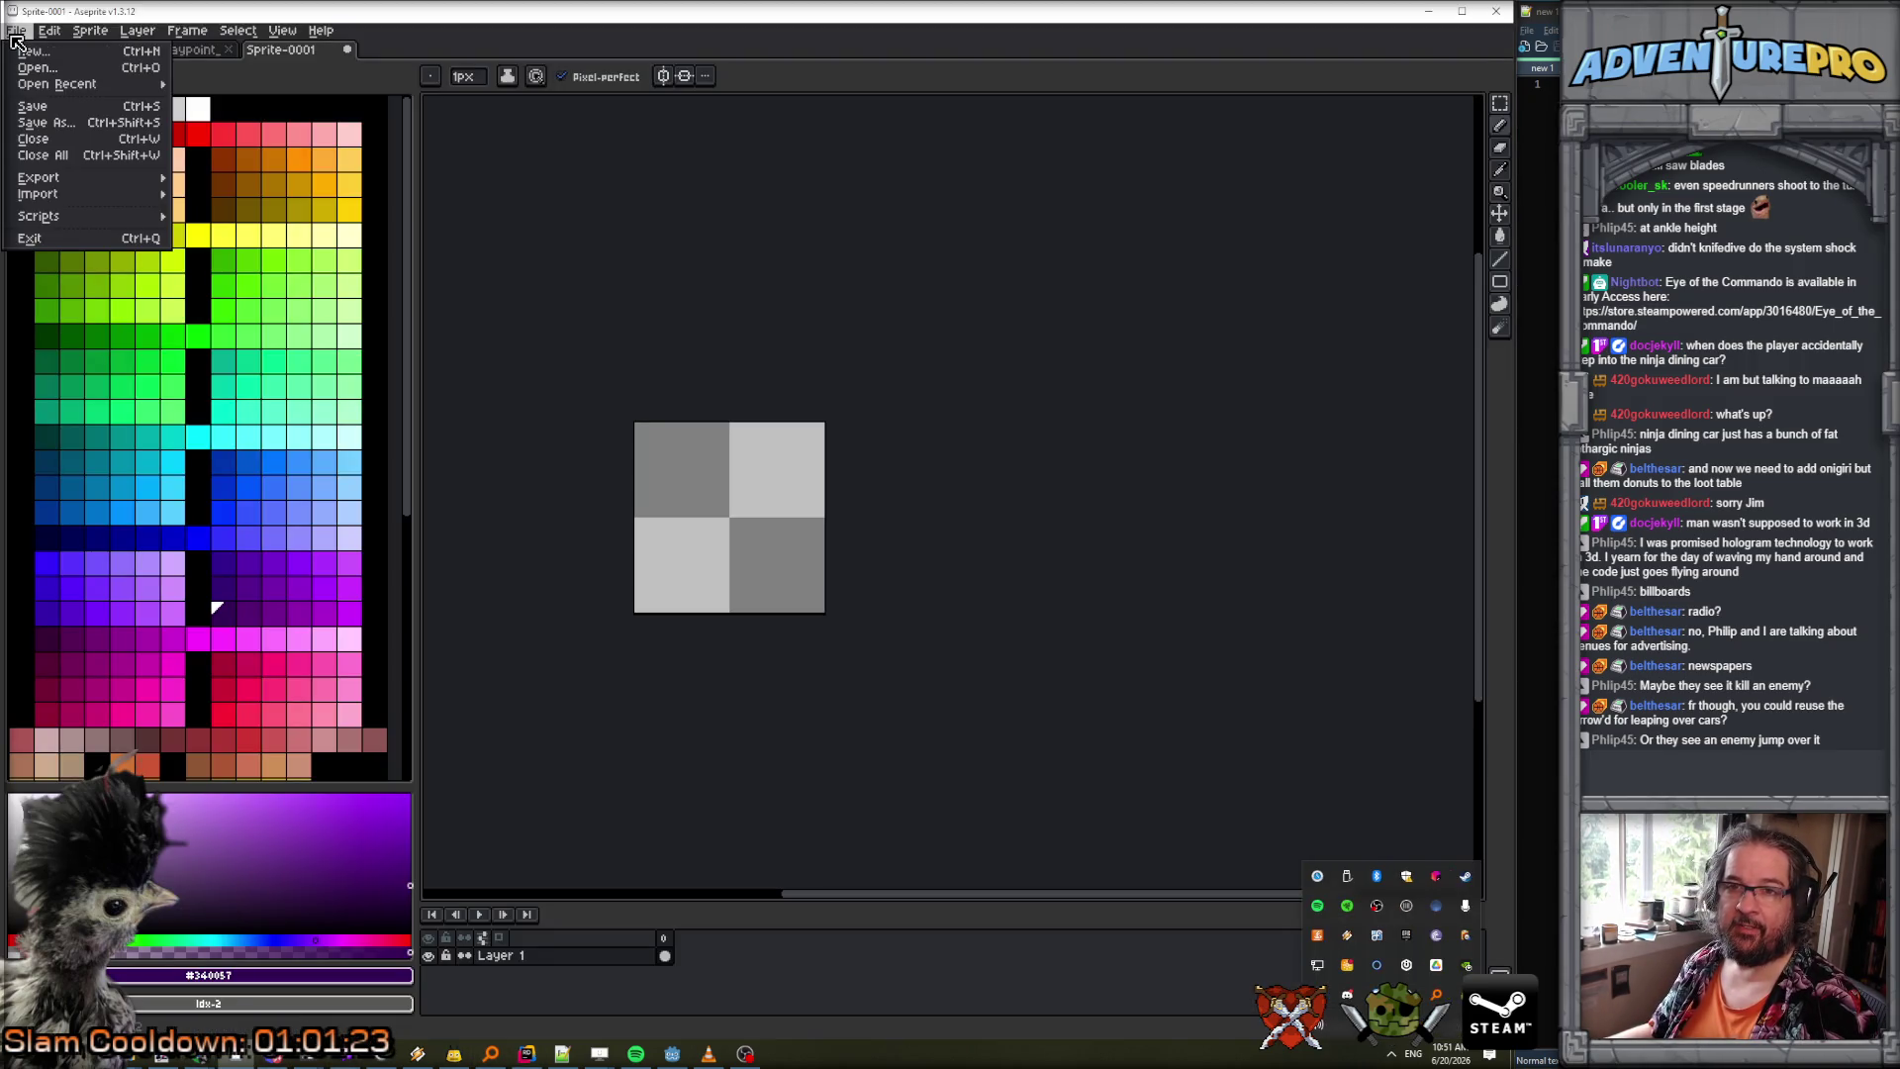
pyautogui.moveTo(50, 30)
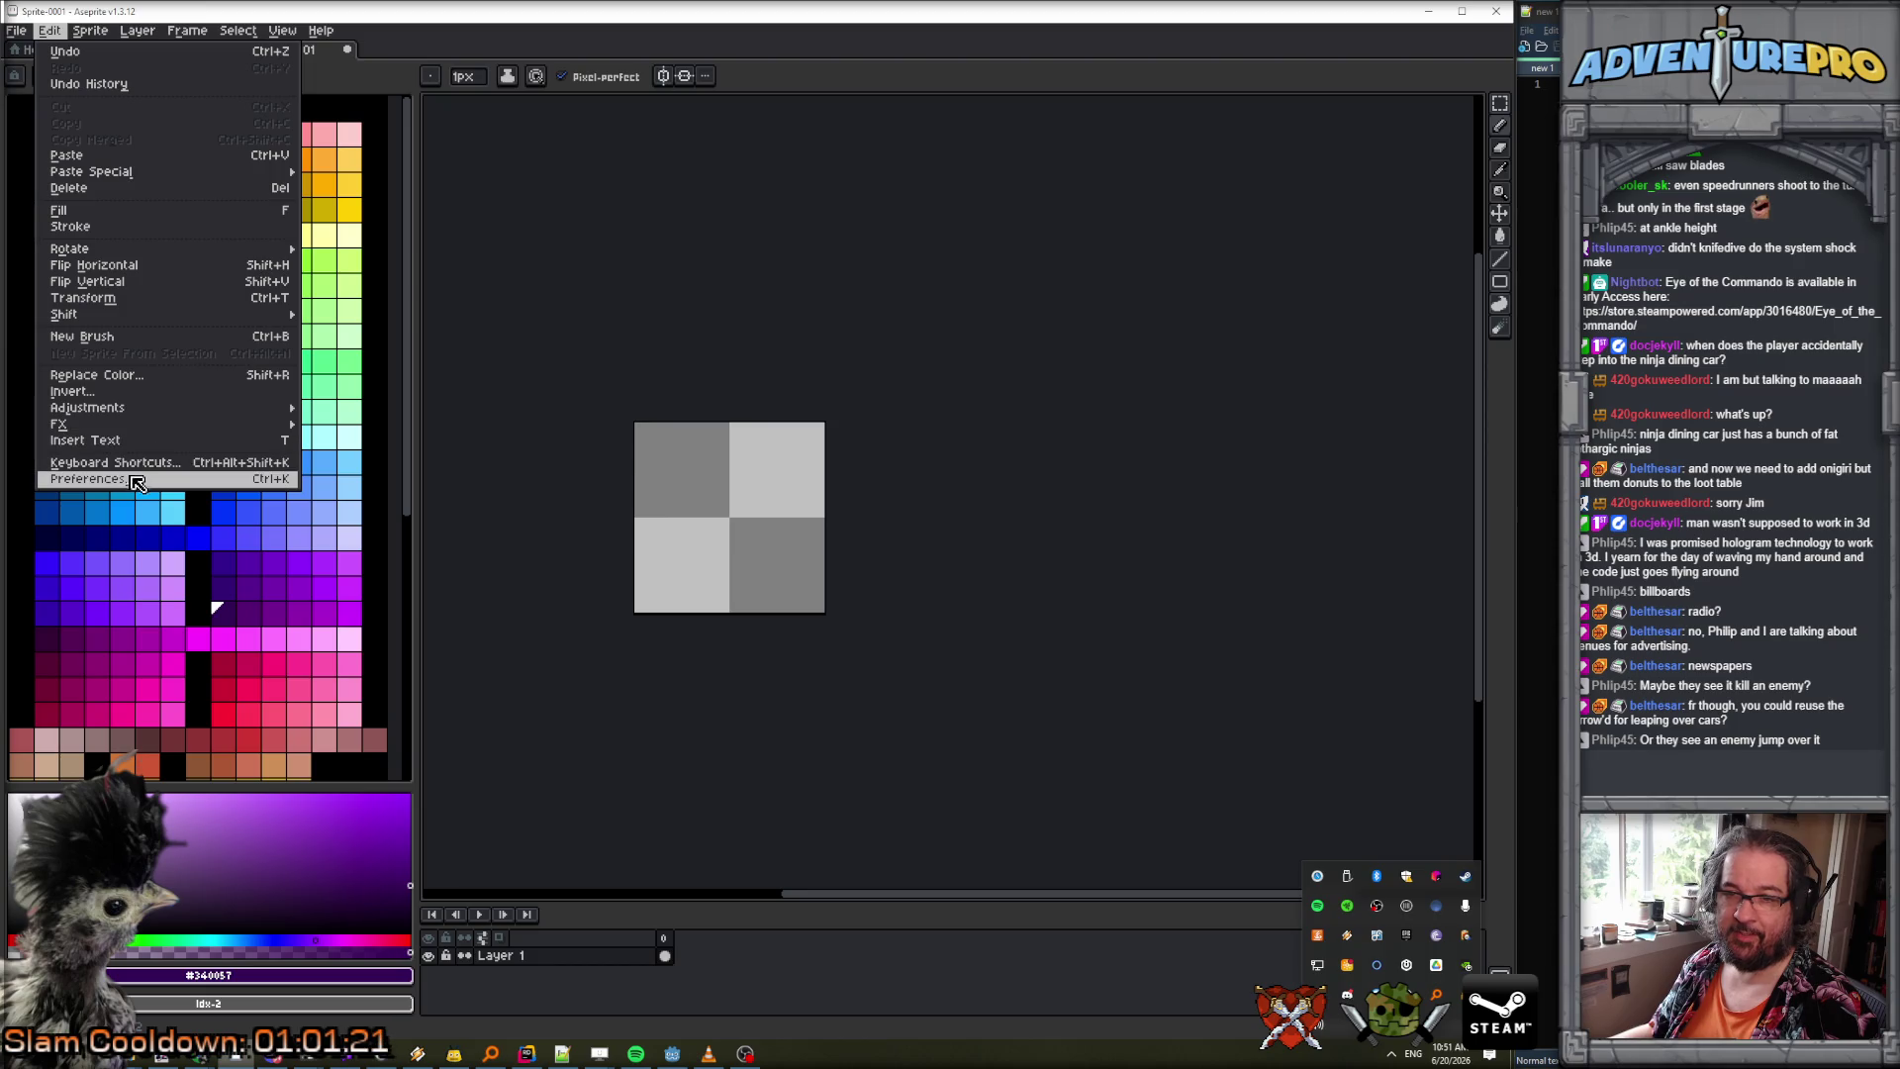
pyautogui.click(136, 479)
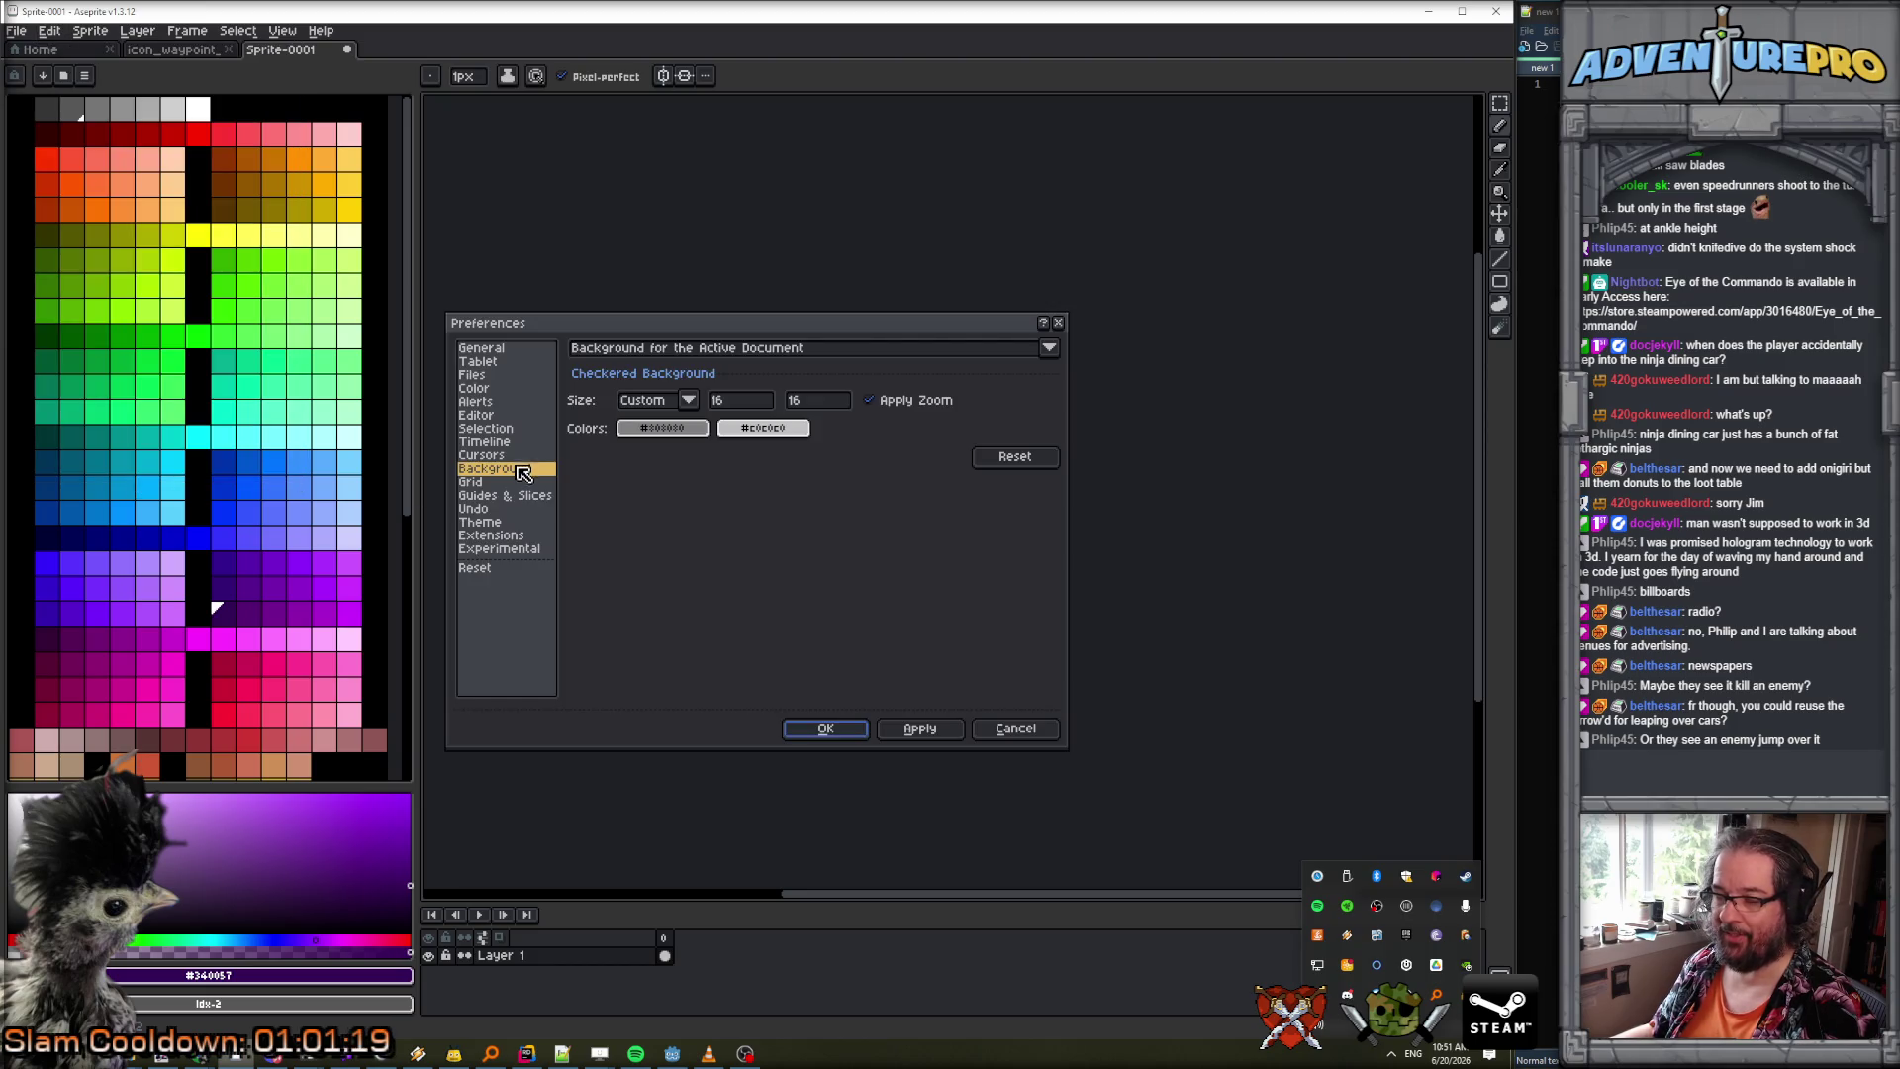
pyautogui.click(198, 1059)
pyautogui.moveTo(198, 1057)
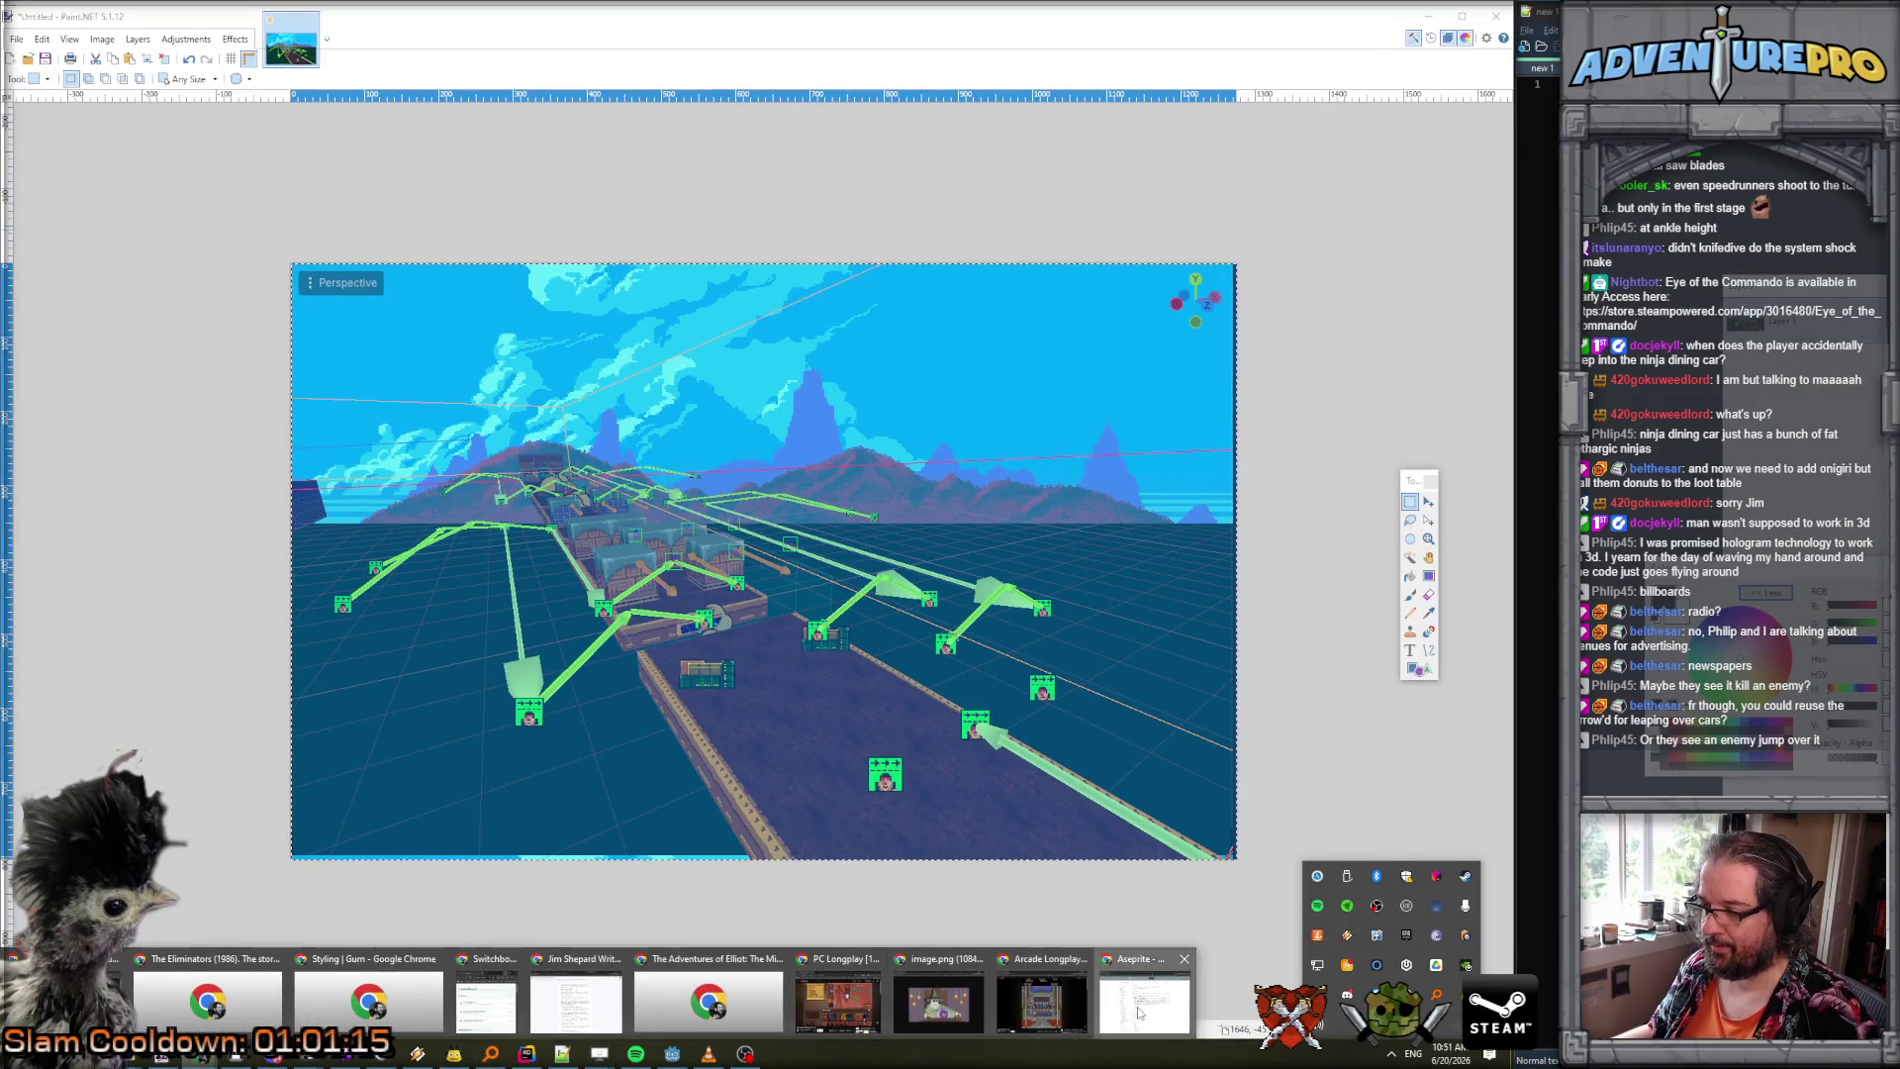
pyautogui.click(1138, 1011)
pyautogui.write('p')
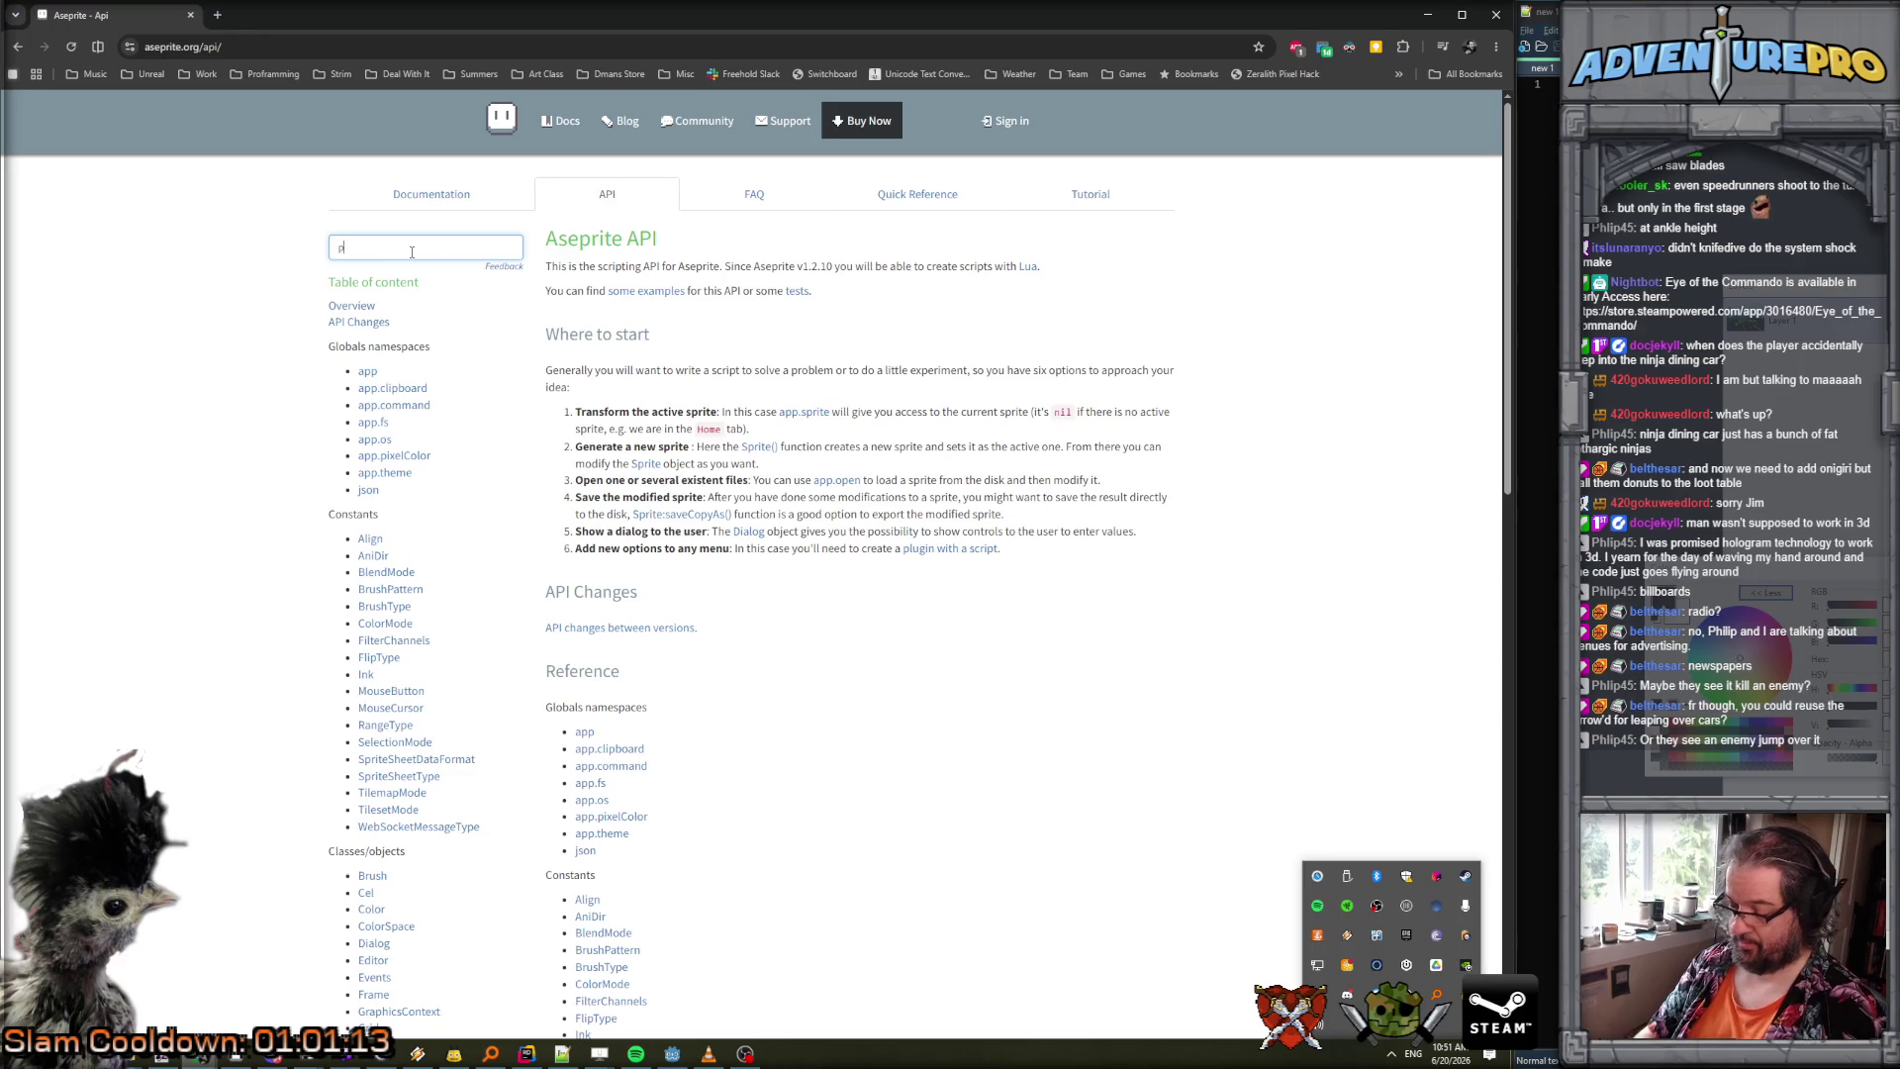
pyautogui.write('references')
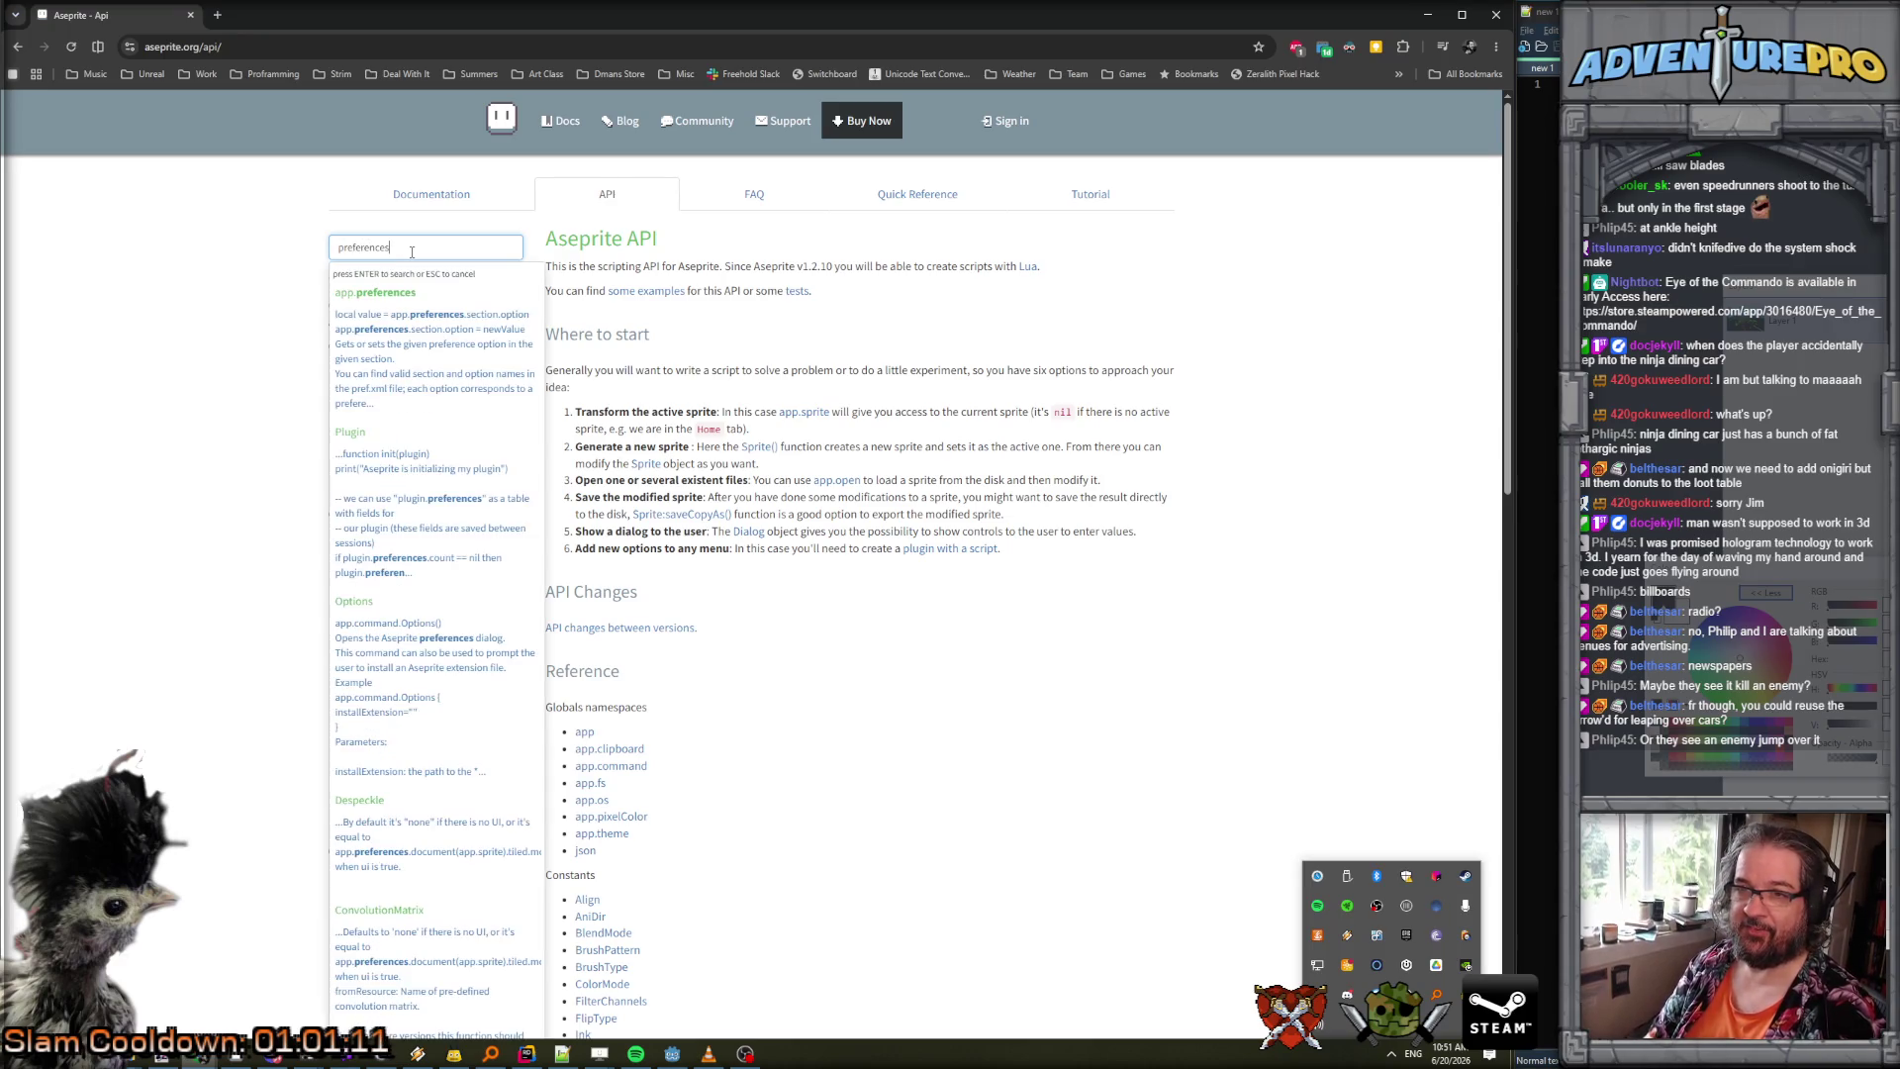
# Open the app.preferences search result and read the linked Preferences user docs page.
pyautogui.click(431, 329)
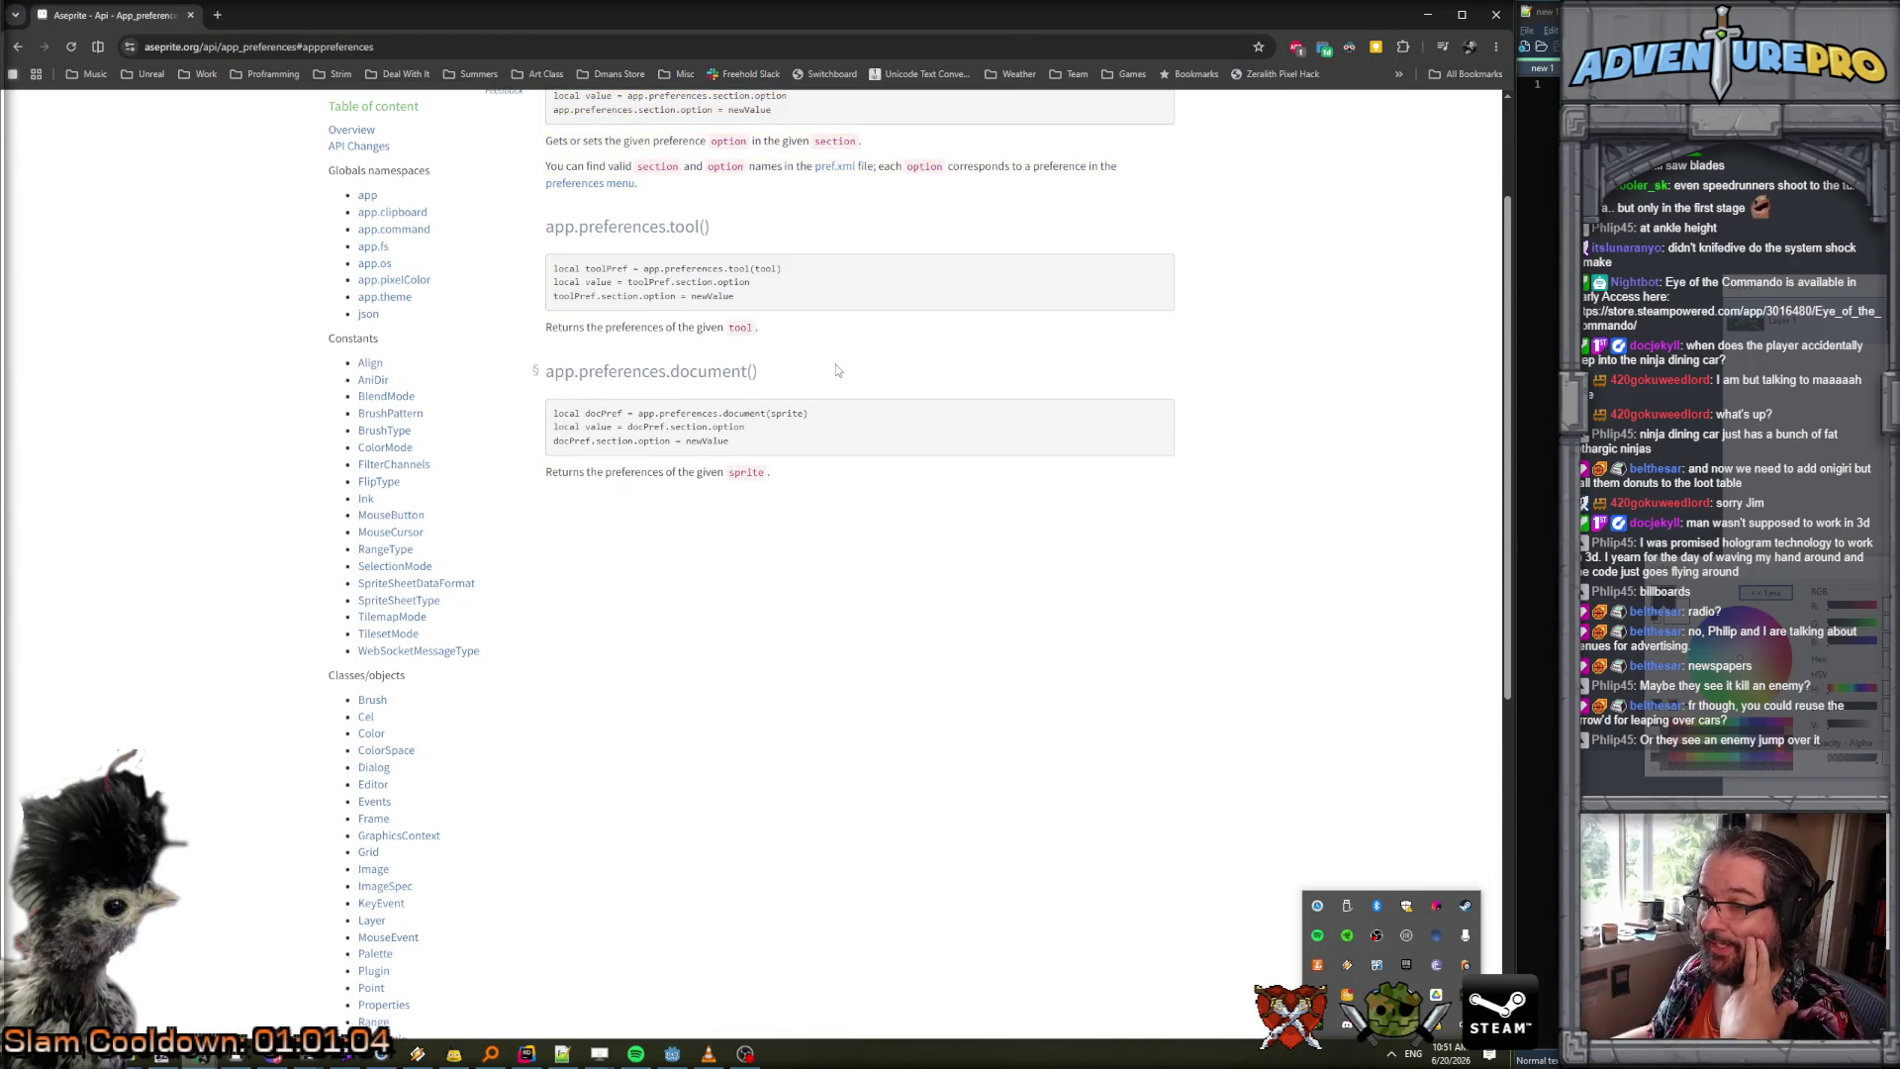
pyautogui.scroll(2, 835, 370)
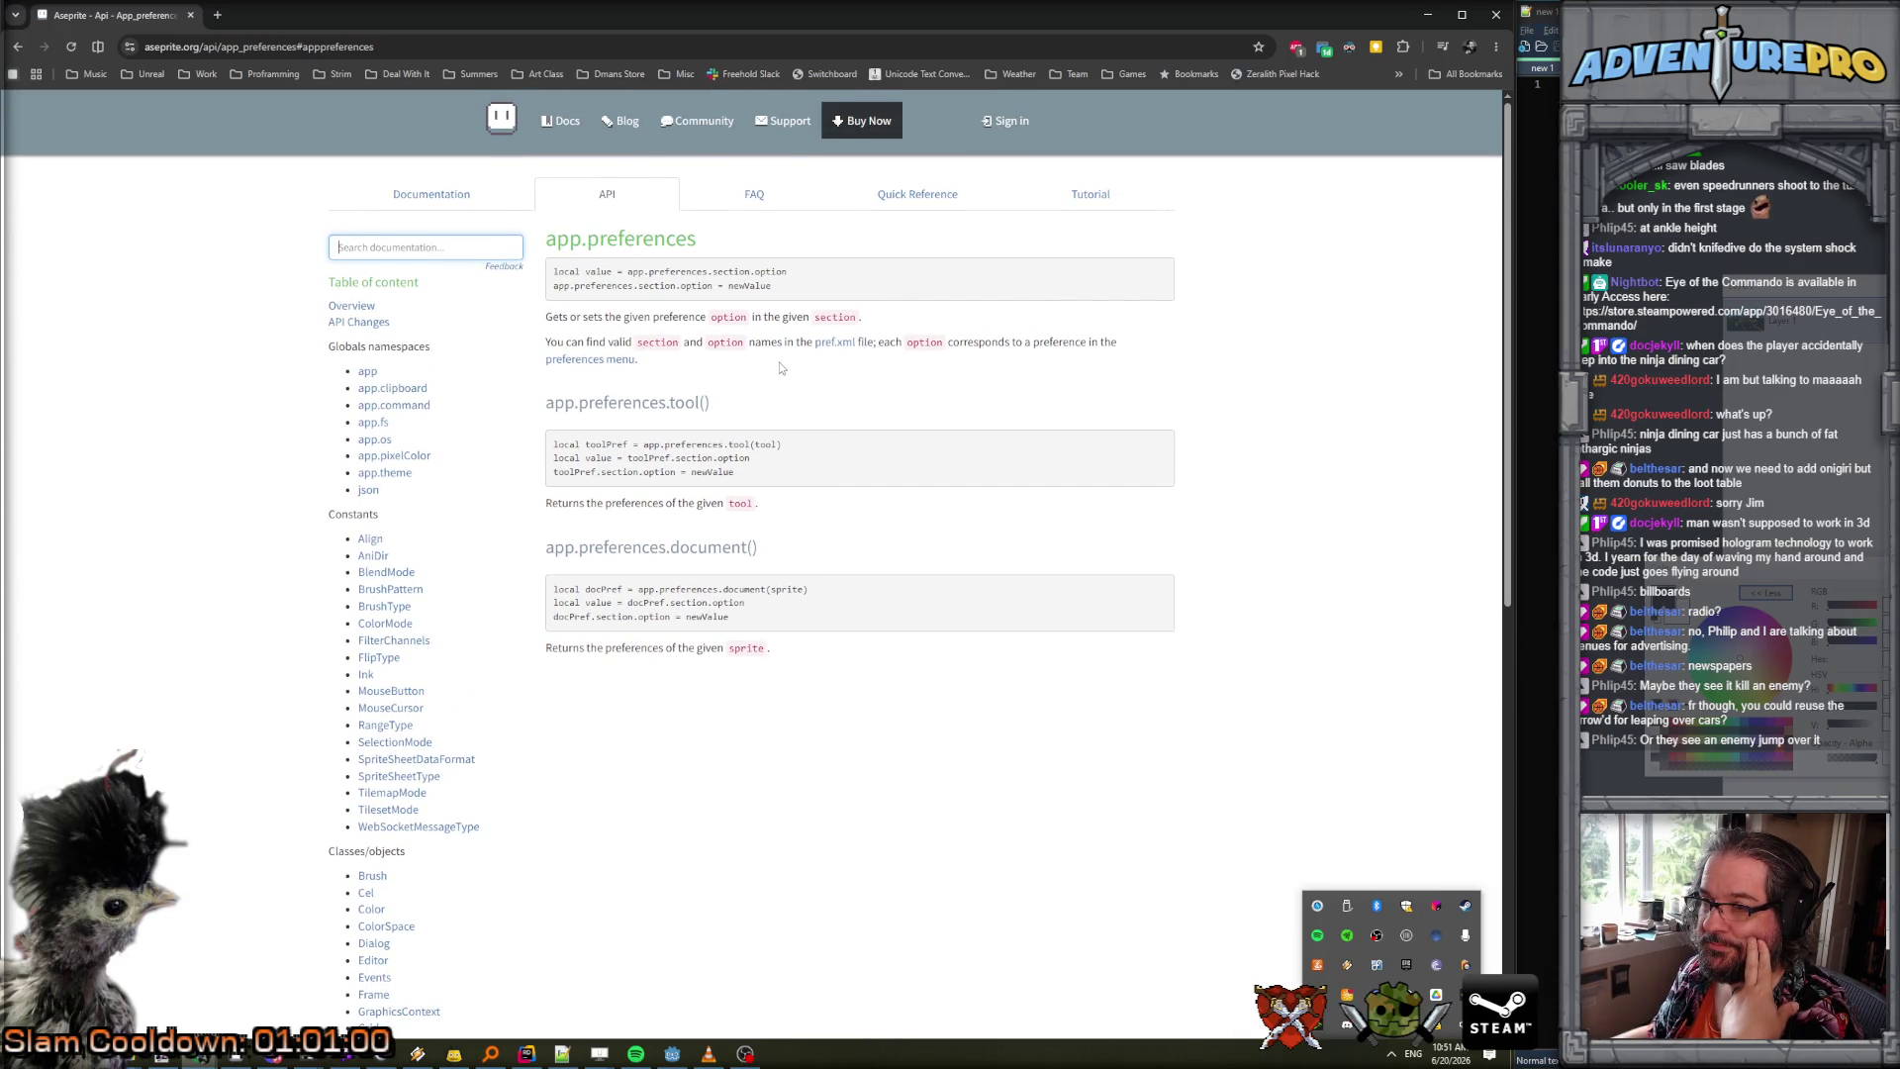
pyautogui.click(590, 359)
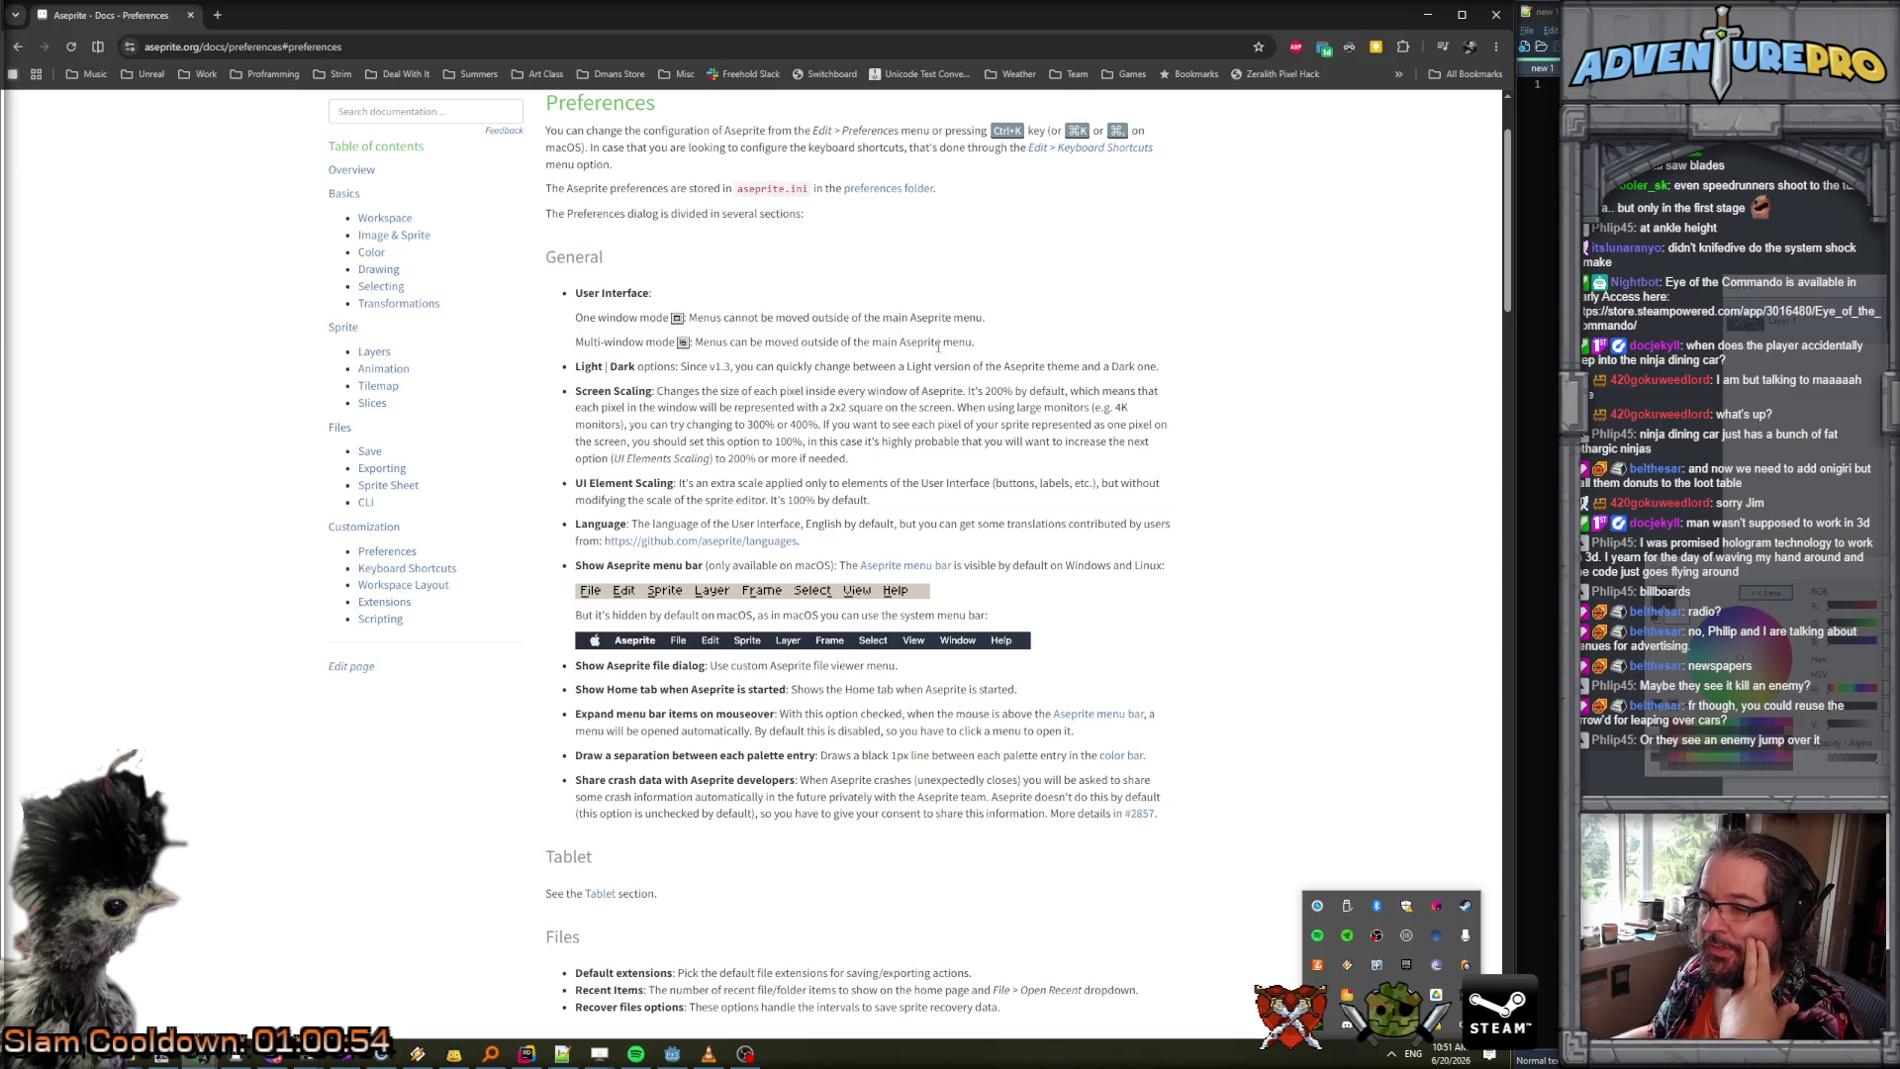
pyautogui.scroll(-2, 938, 348)
pyautogui.scroll(2, 939, 350)
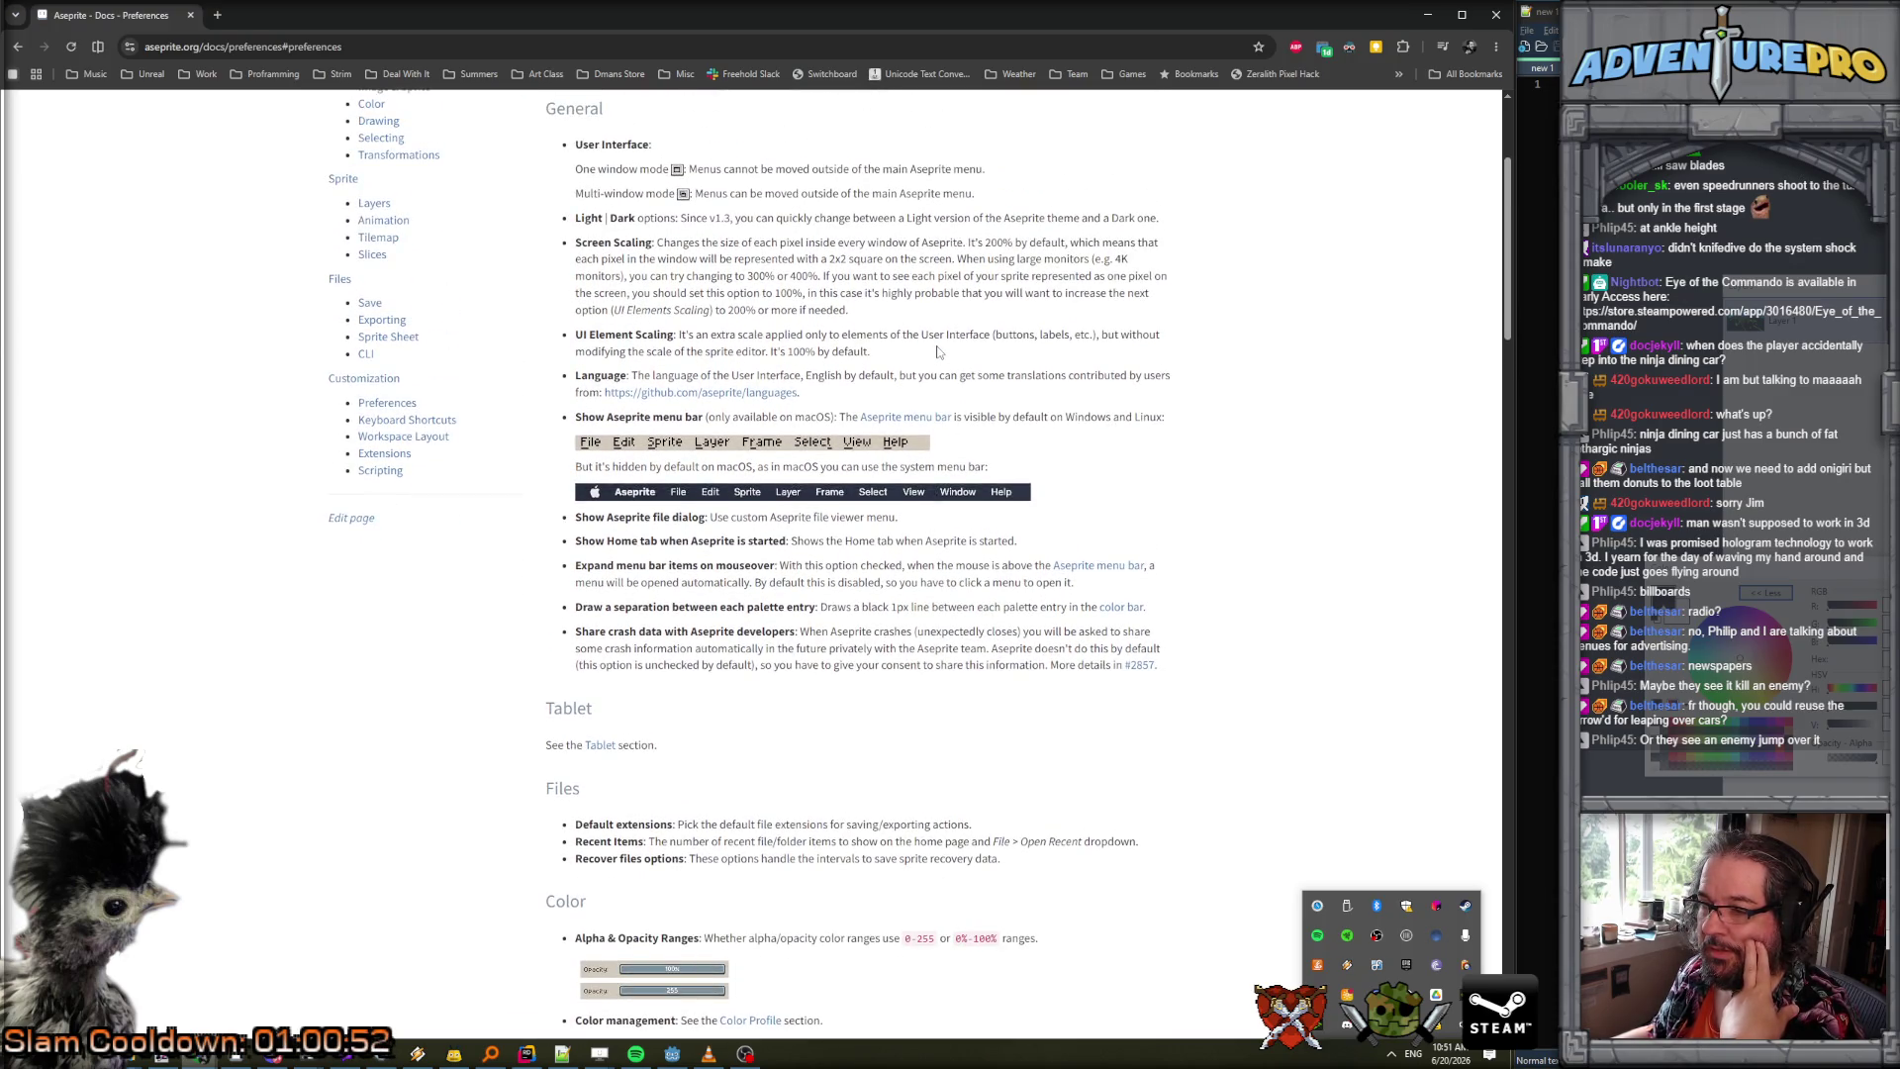
pyautogui.scroll(-3, 938, 346)
pyautogui.scroll(-12, 938, 346)
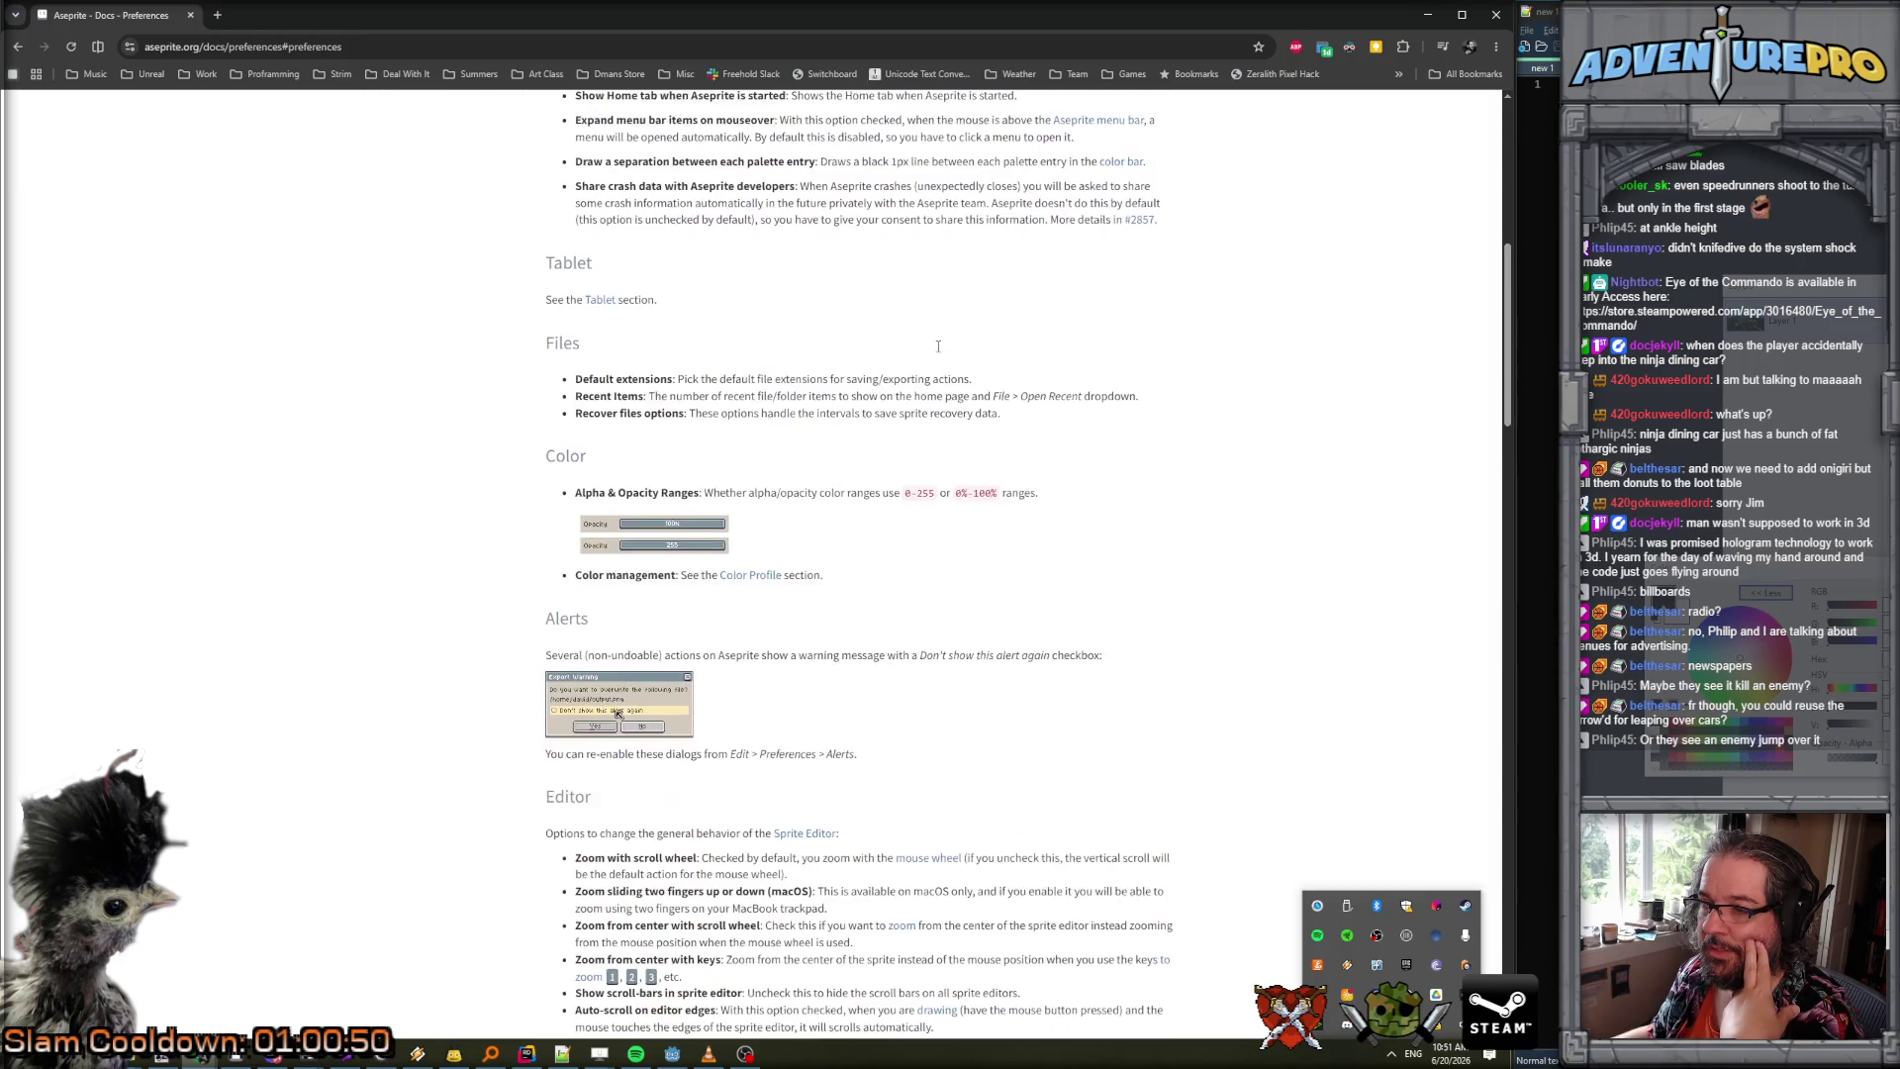
pyautogui.scroll(-13, 939, 347)
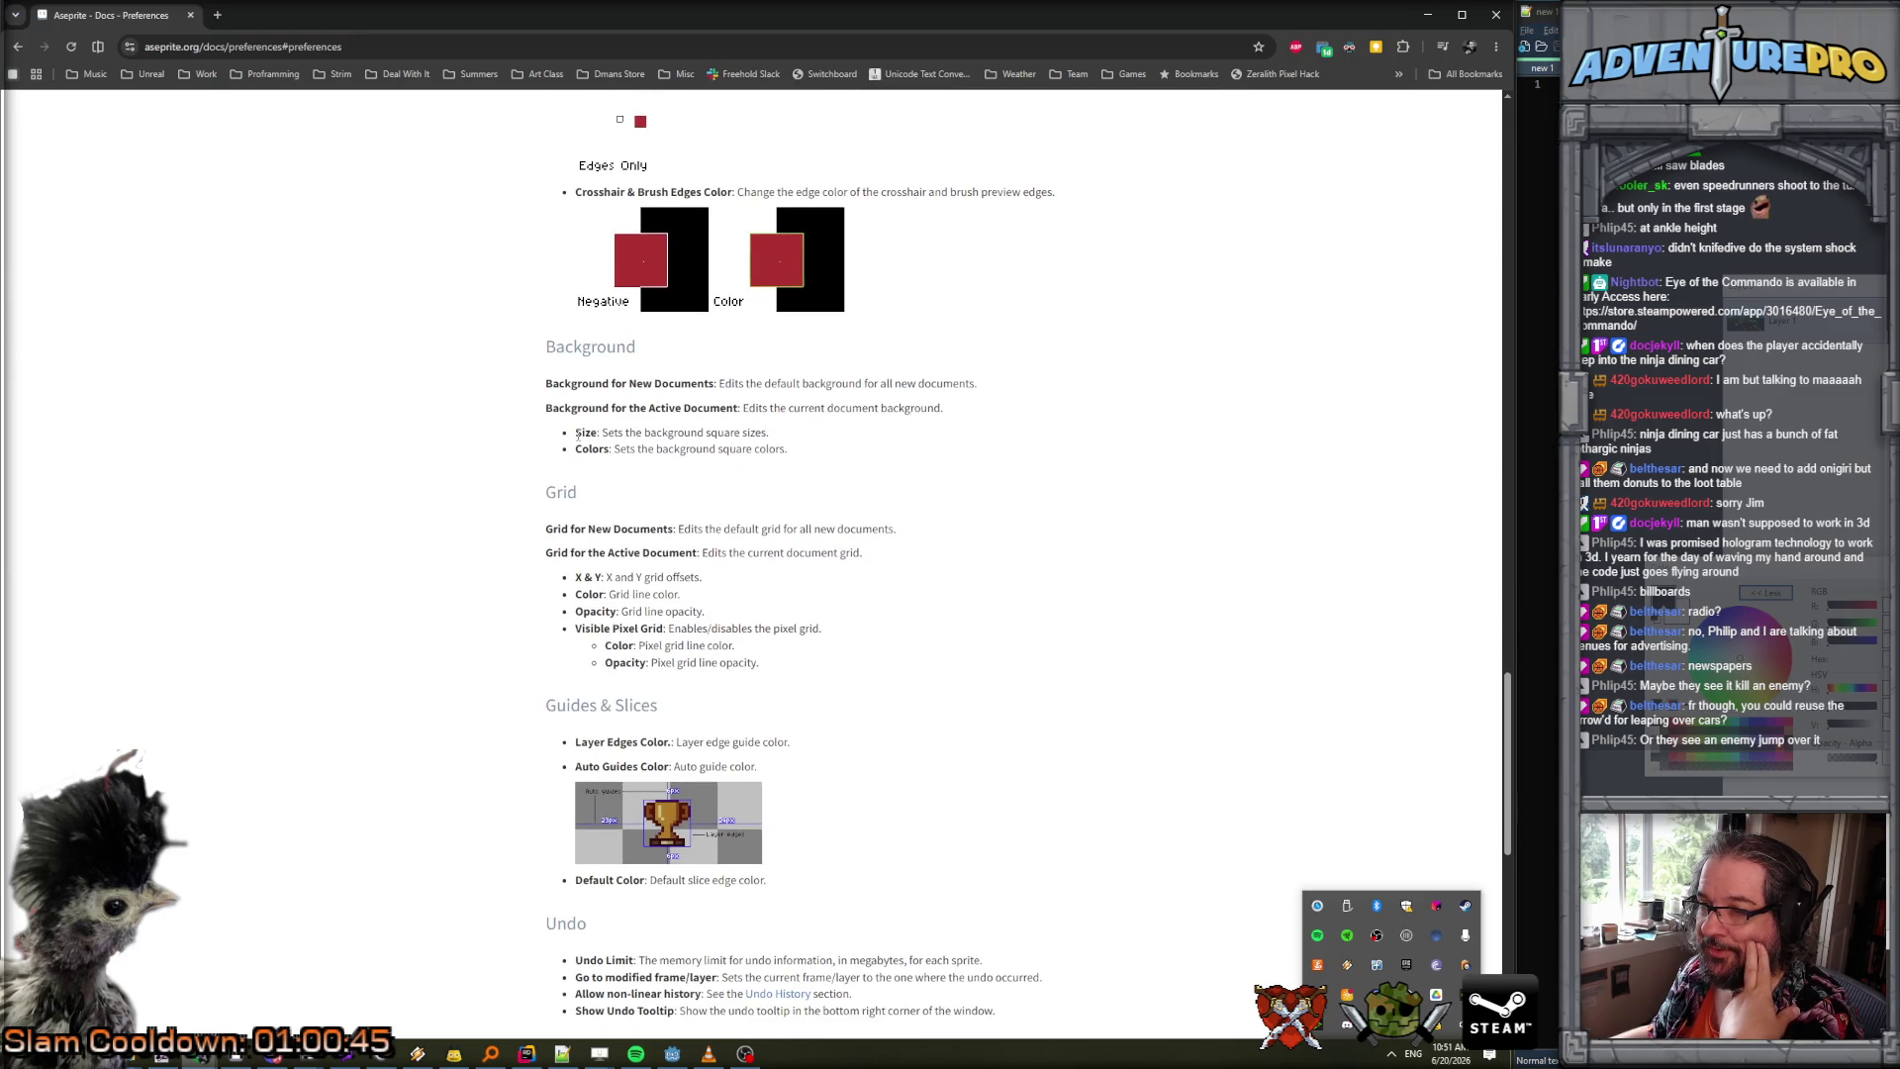
pyautogui.scroll(5, 1048, 348)
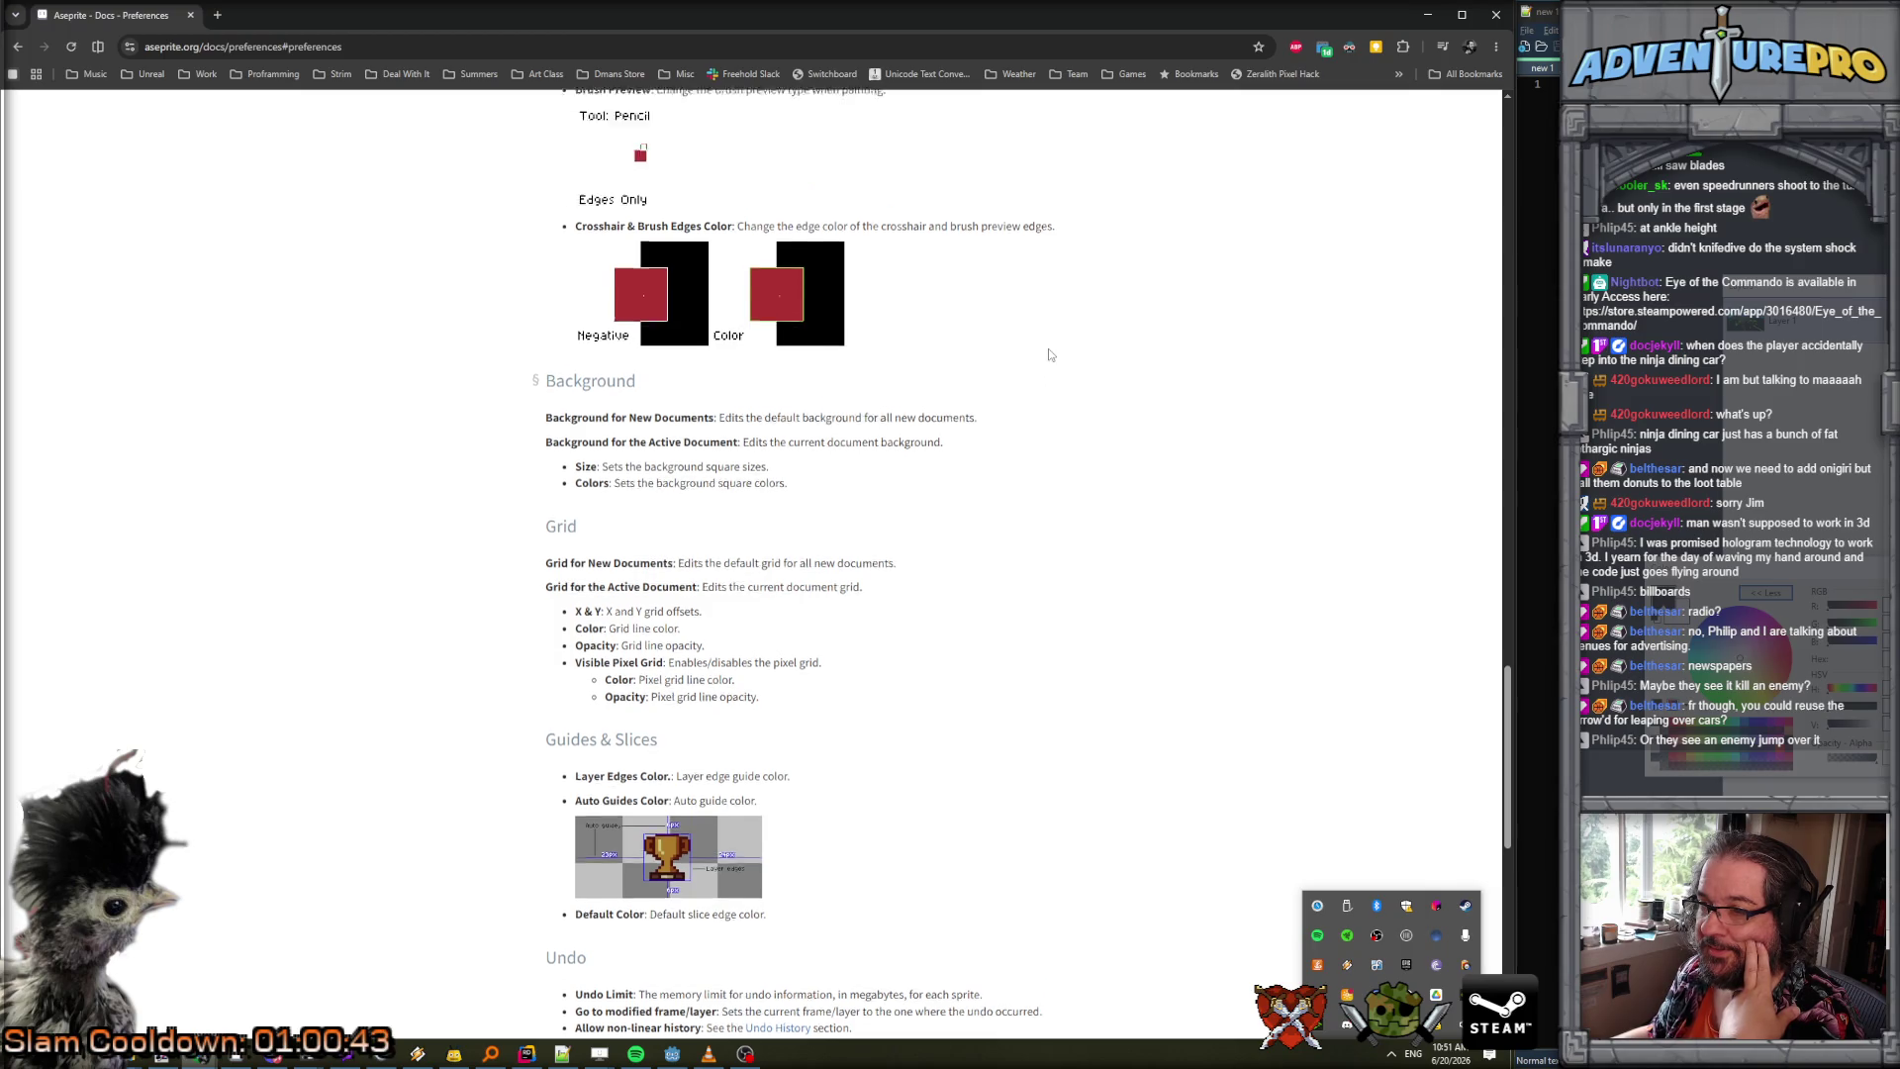
# Go back to the app.preferences page and open the app documentation page.
pyautogui.hotkey('alt', 'Left')
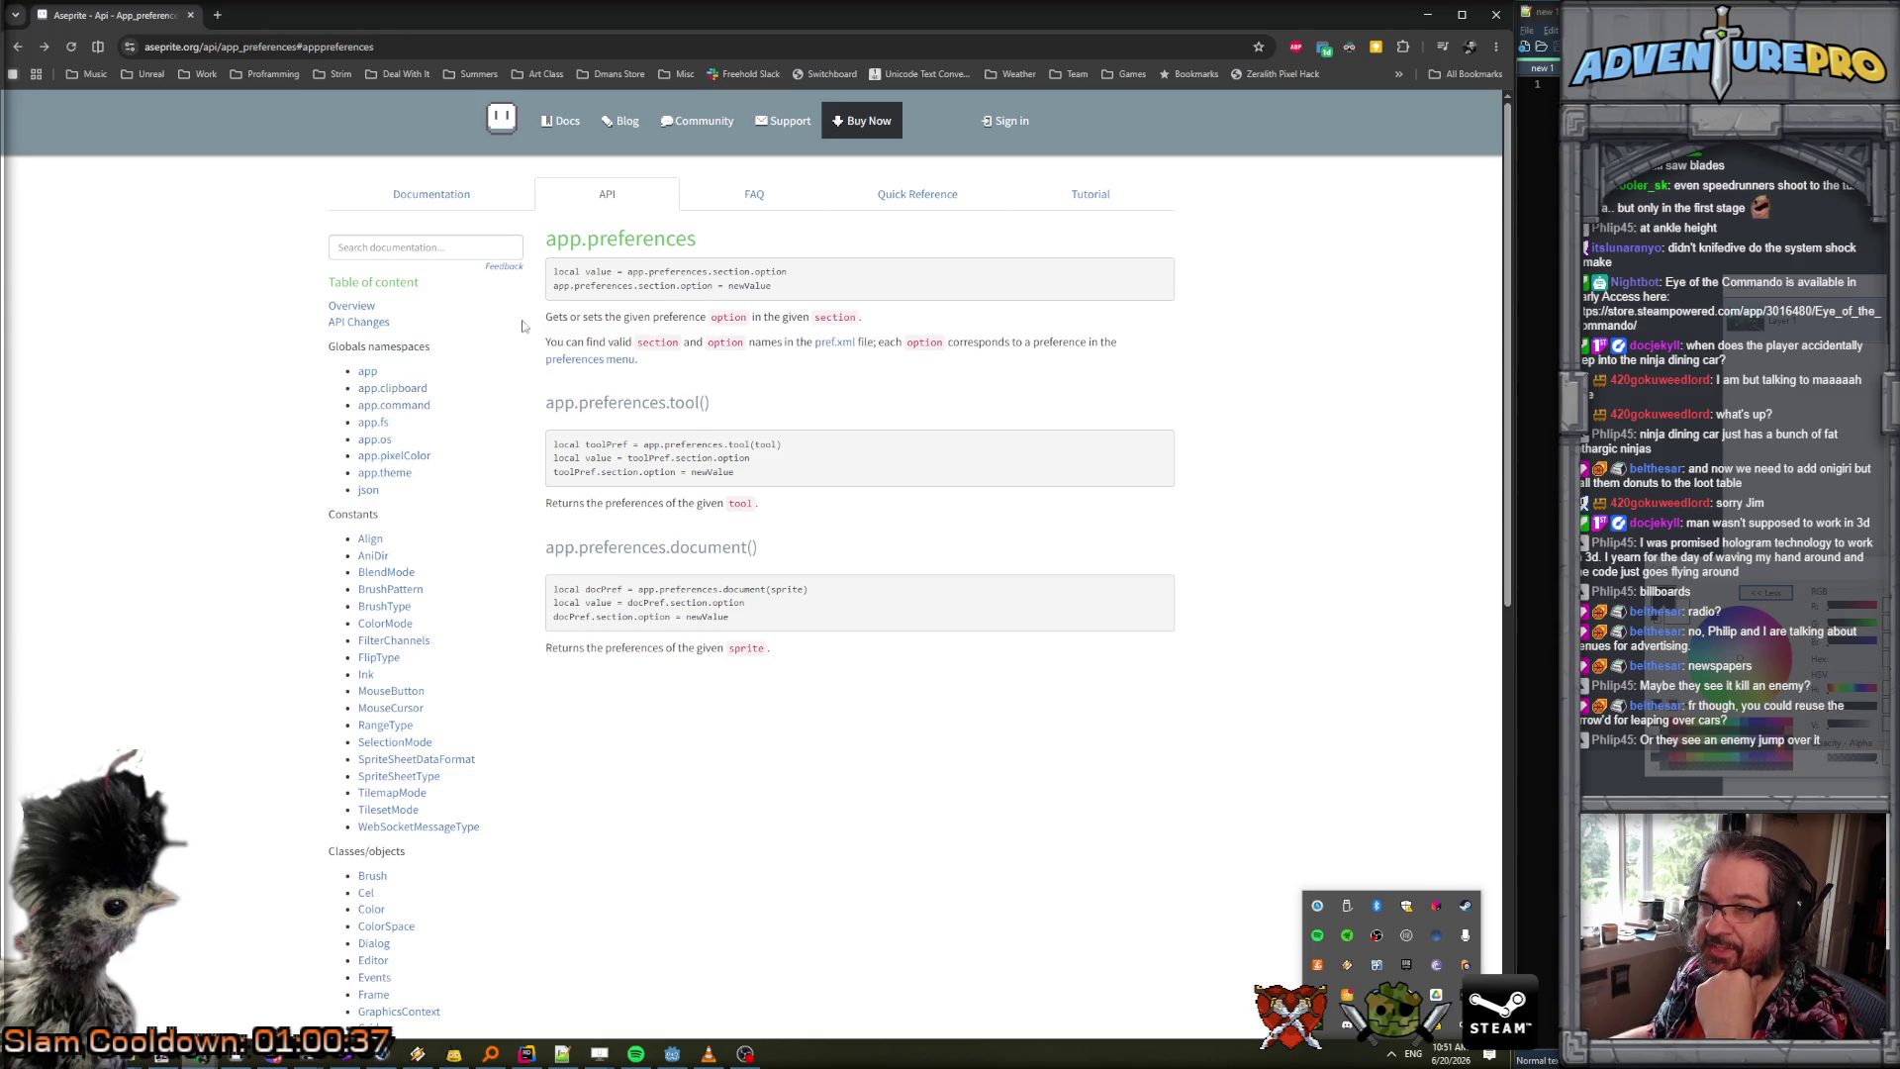
pyautogui.scroll(-10, 374, 425)
pyautogui.scroll(8, 372, 424)
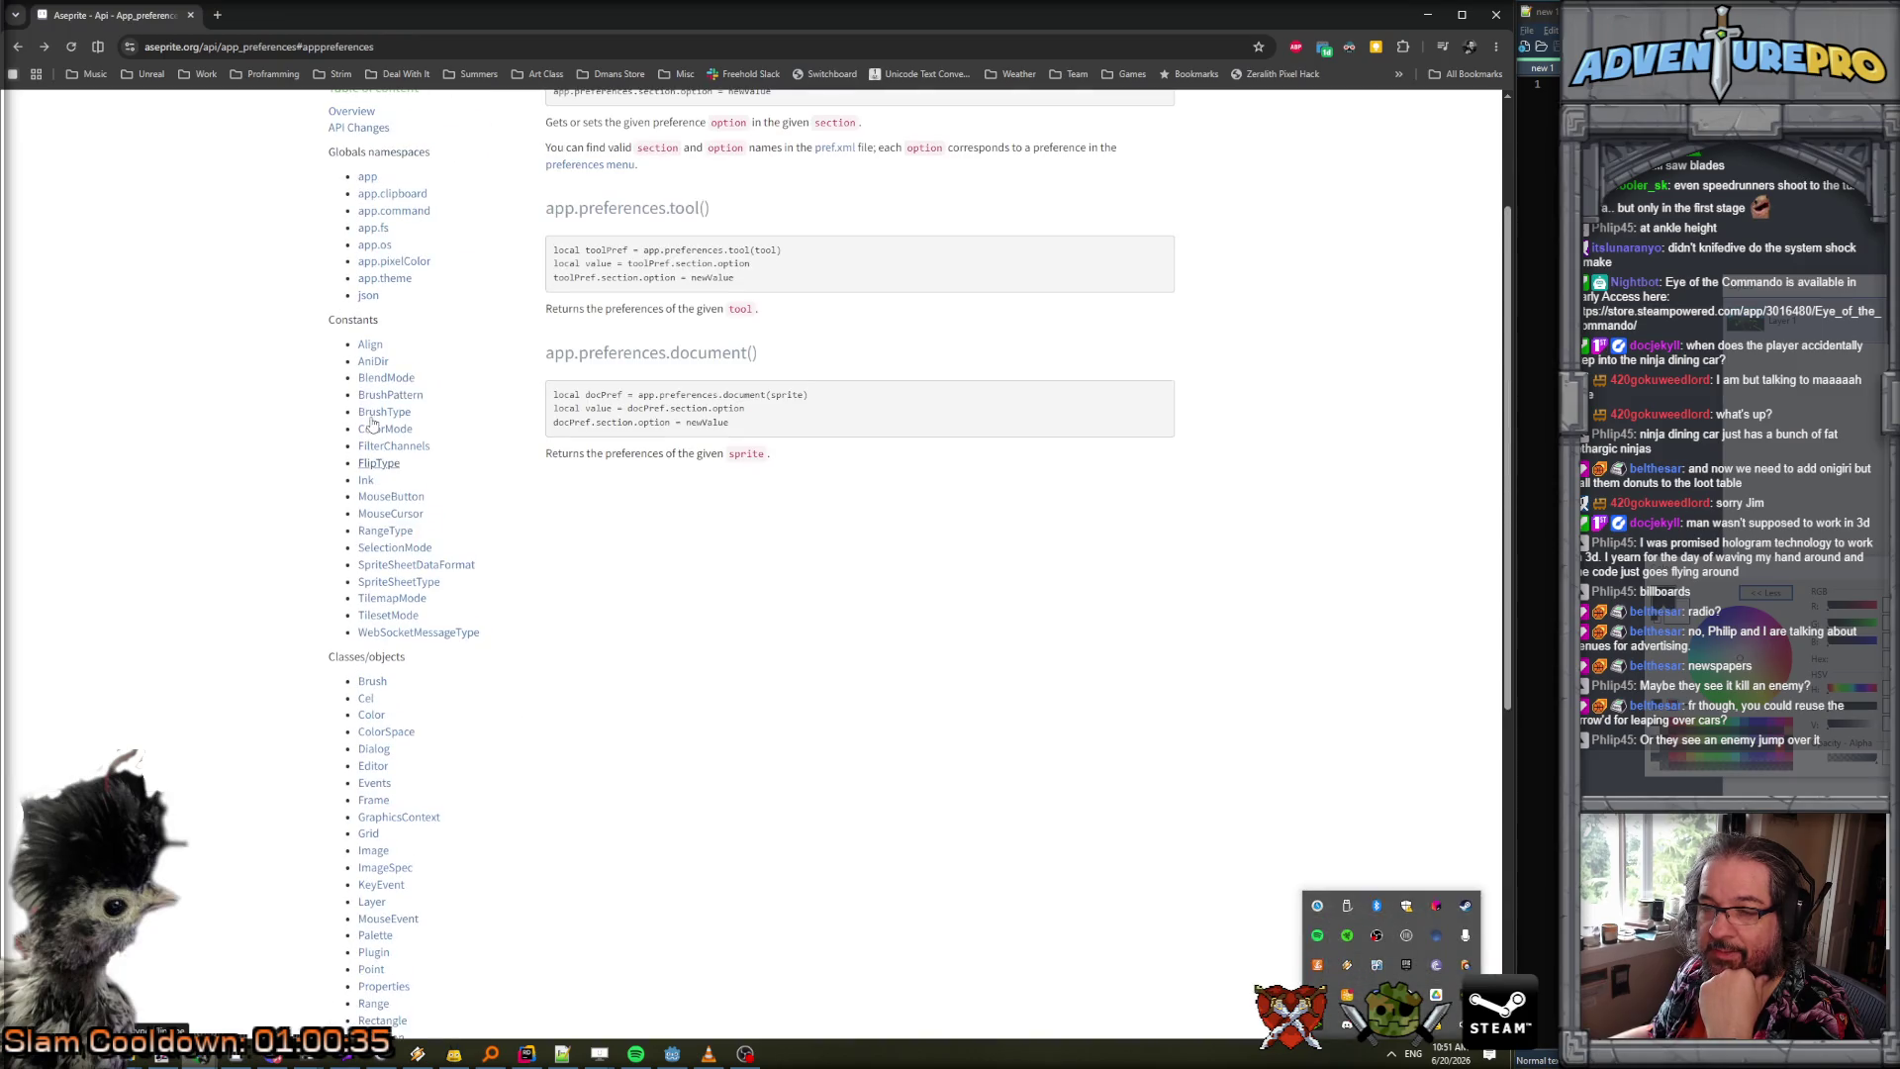
pyautogui.scroll(2, 372, 401)
pyautogui.click(368, 371)
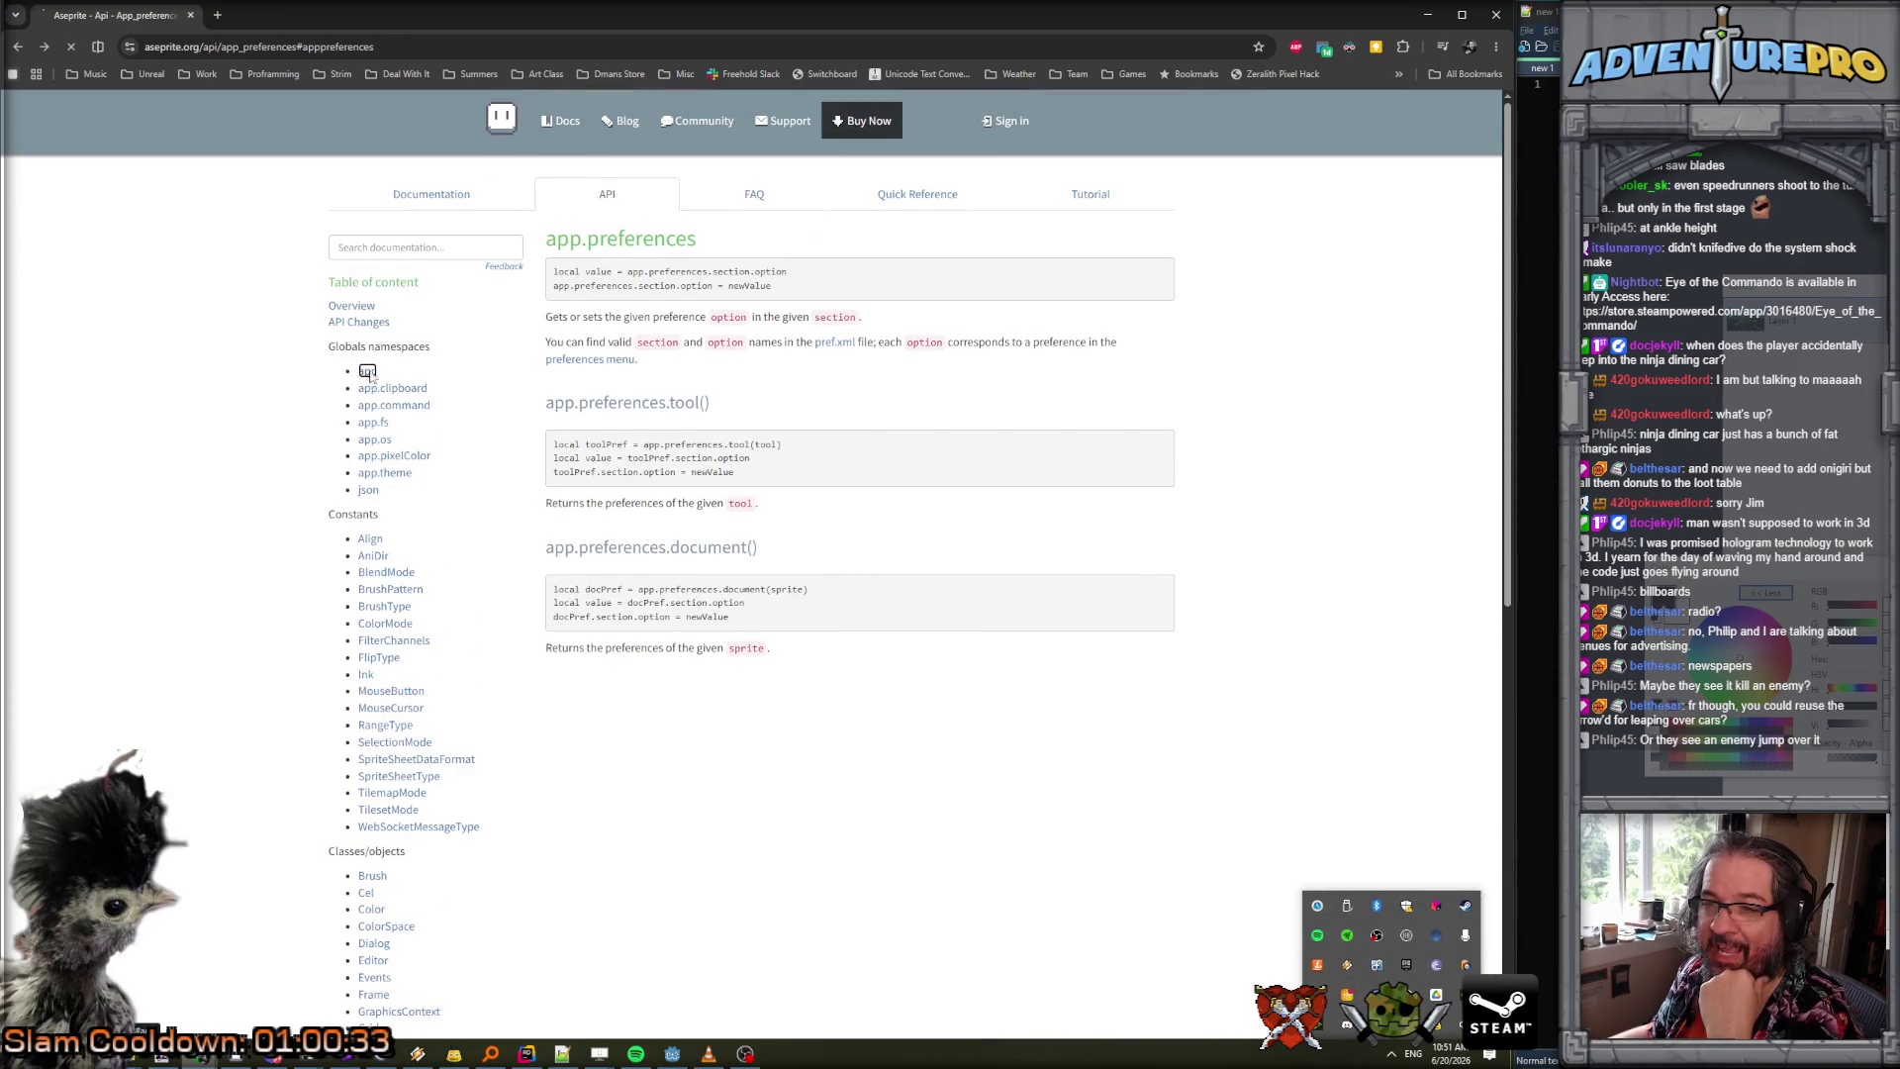
pyautogui.scroll(-6, 677, 411)
pyautogui.scroll(-15, 674, 420)
pyautogui.scroll(-15, 673, 421)
pyautogui.scroll(-2, 673, 421)
# Find 'prefere' on the app page, open app.preferences, then its pref.xml options file.
pyautogui.hotkey('ctrl', 'f')
pyautogui.write('prefere')
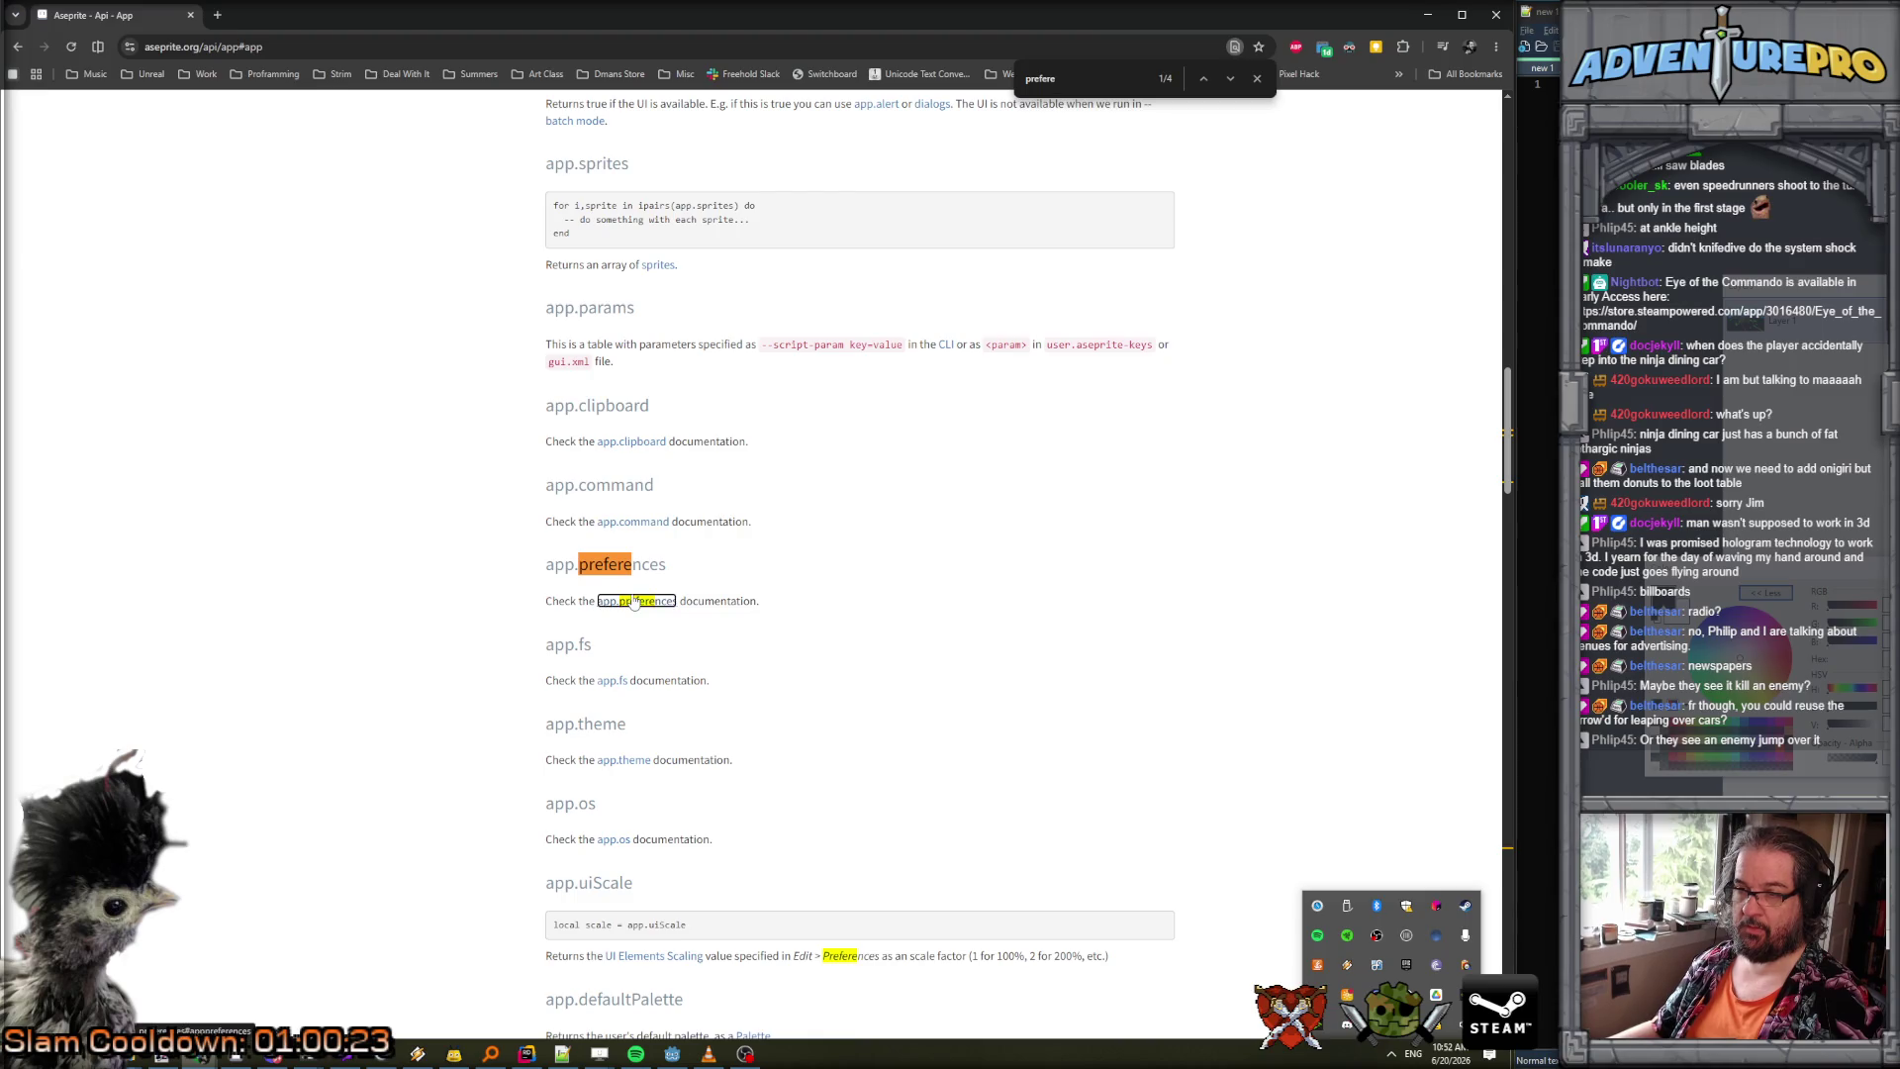
pyautogui.click(635, 601)
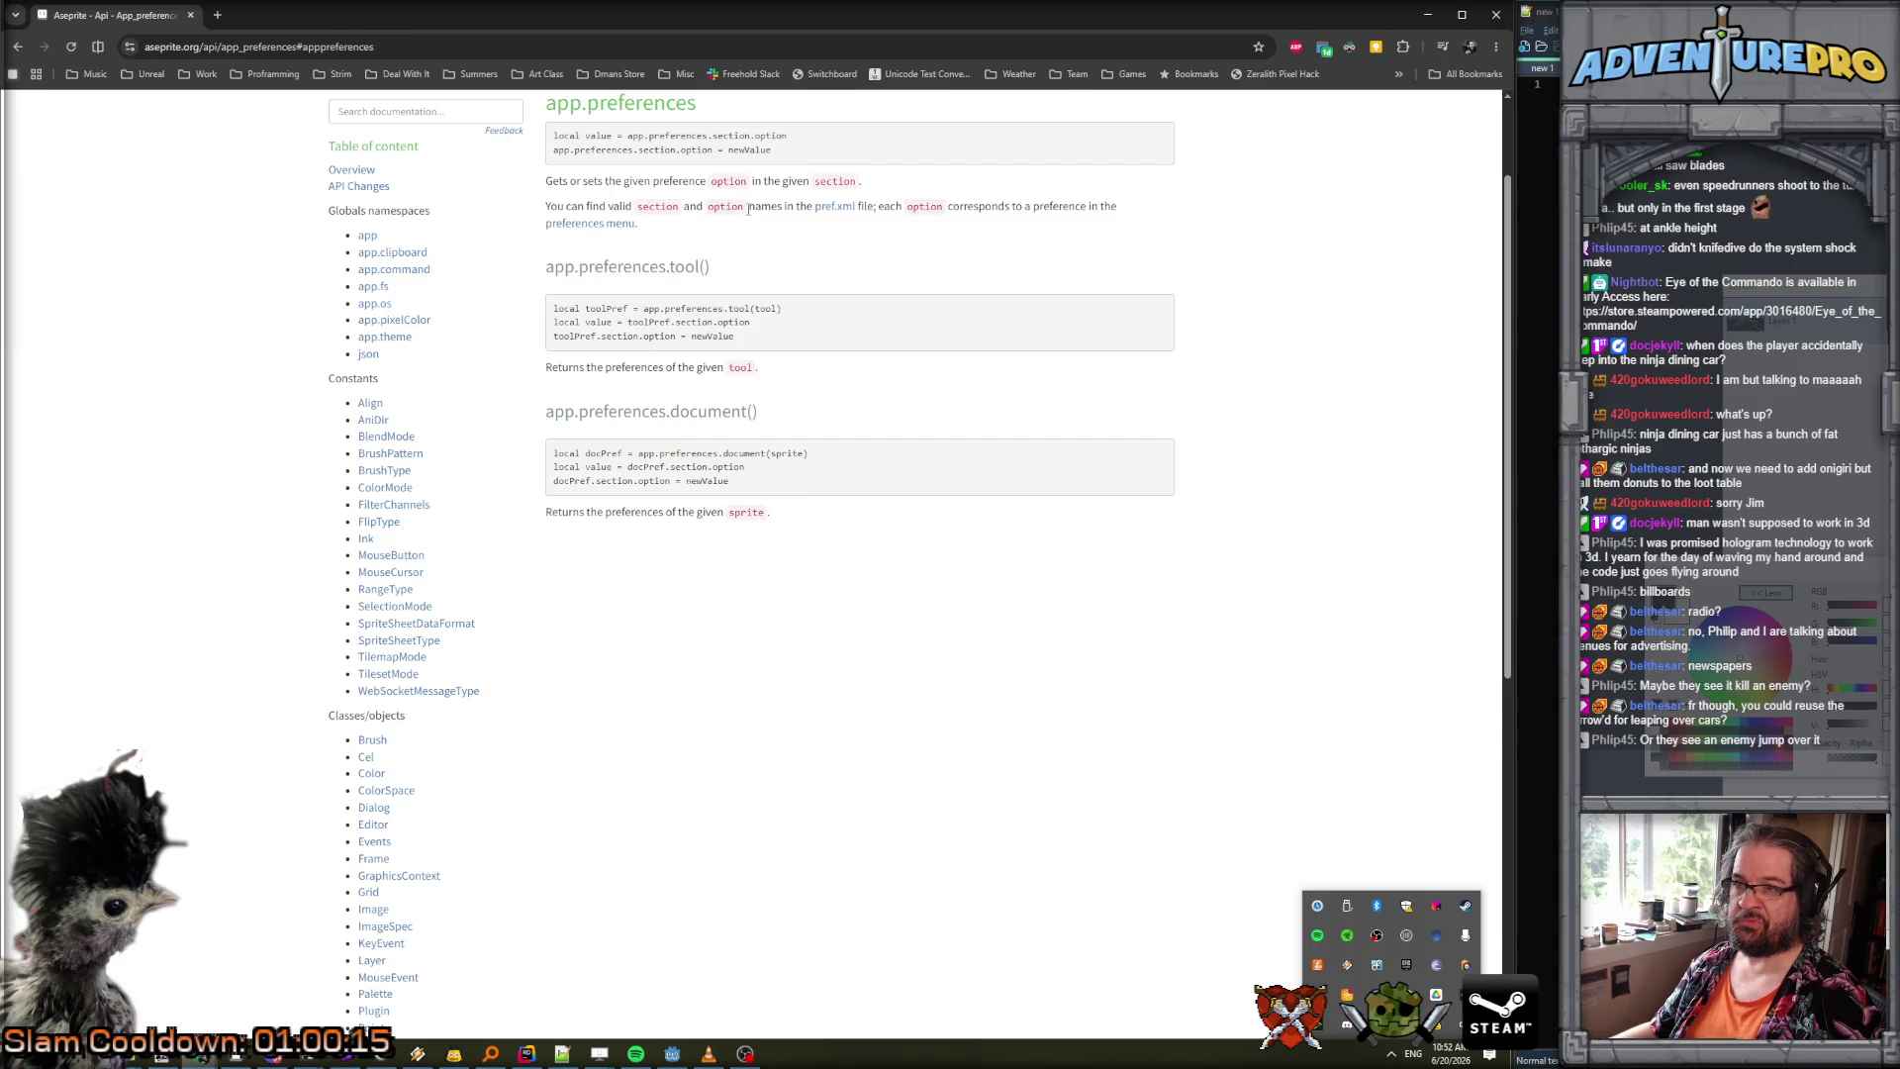
pyautogui.scroll(1, 687, 182)
pyautogui.scroll(1, 724, 255)
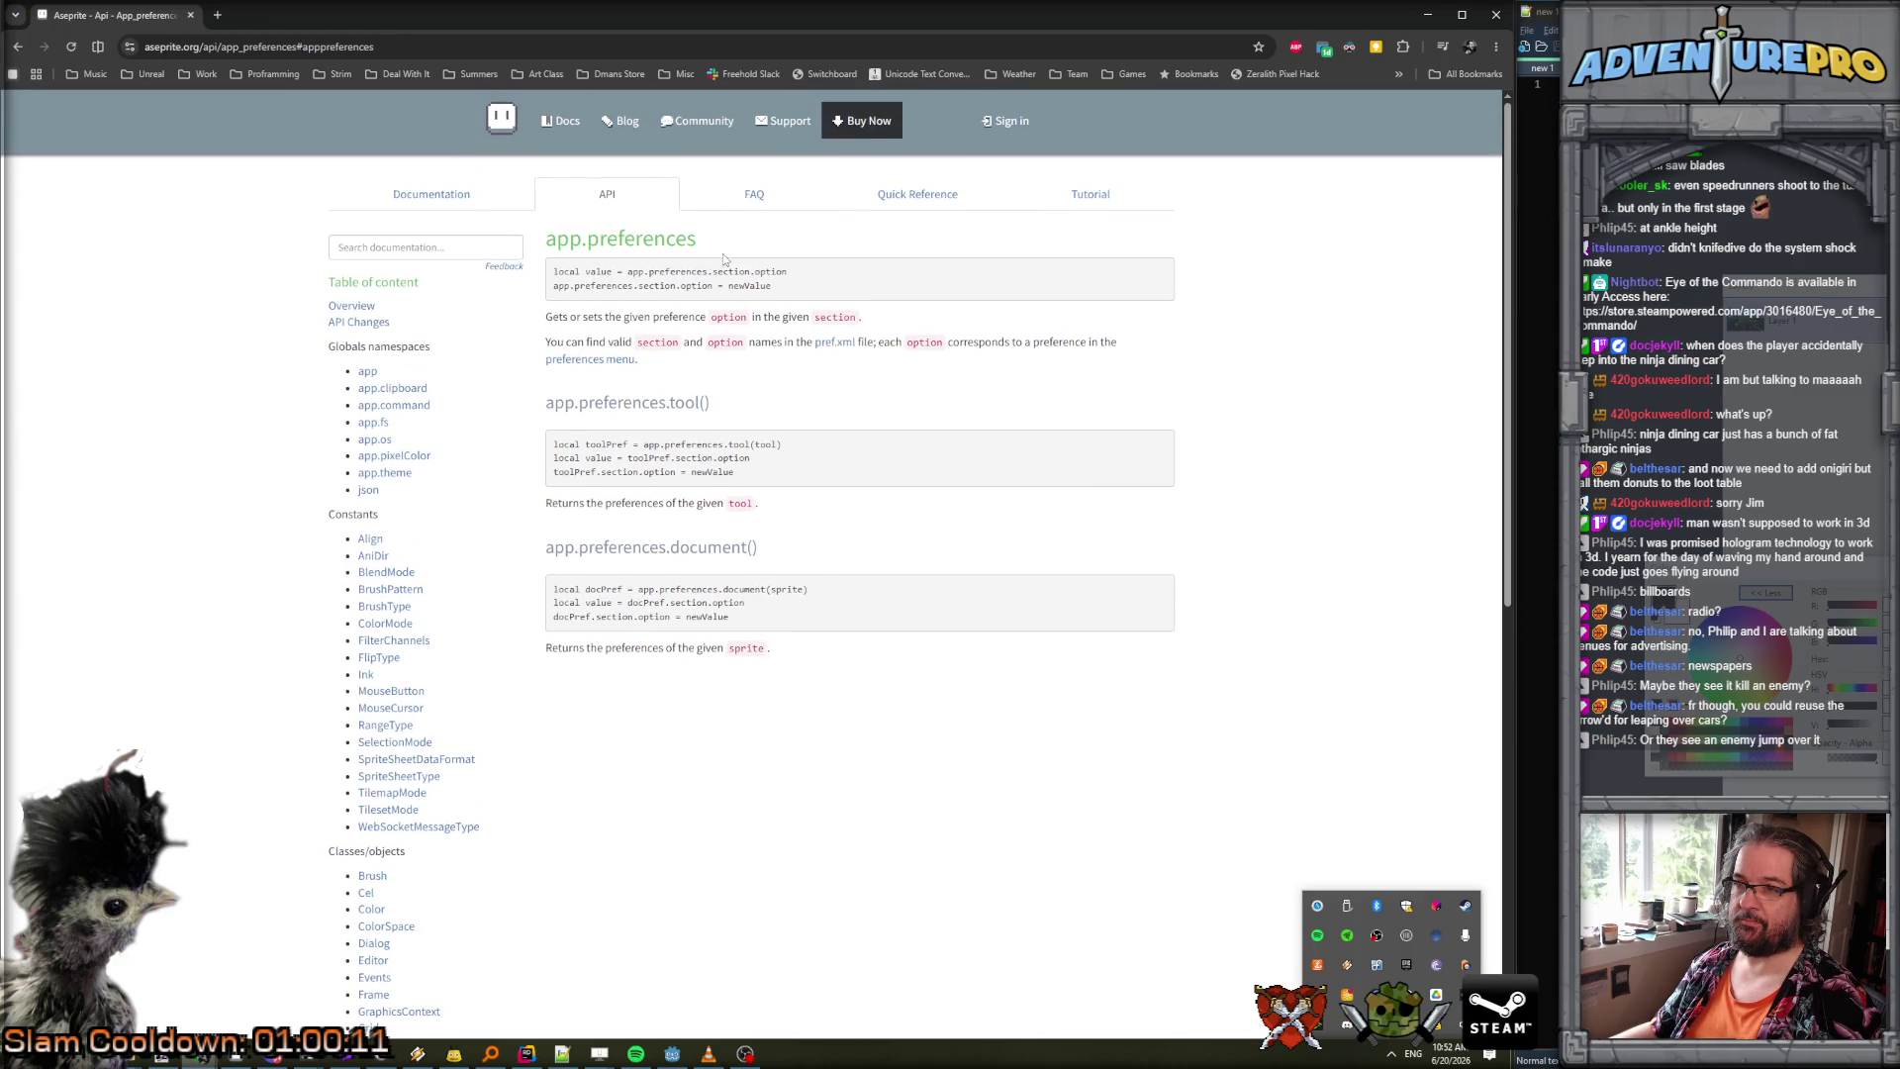
pyautogui.click(845, 354)
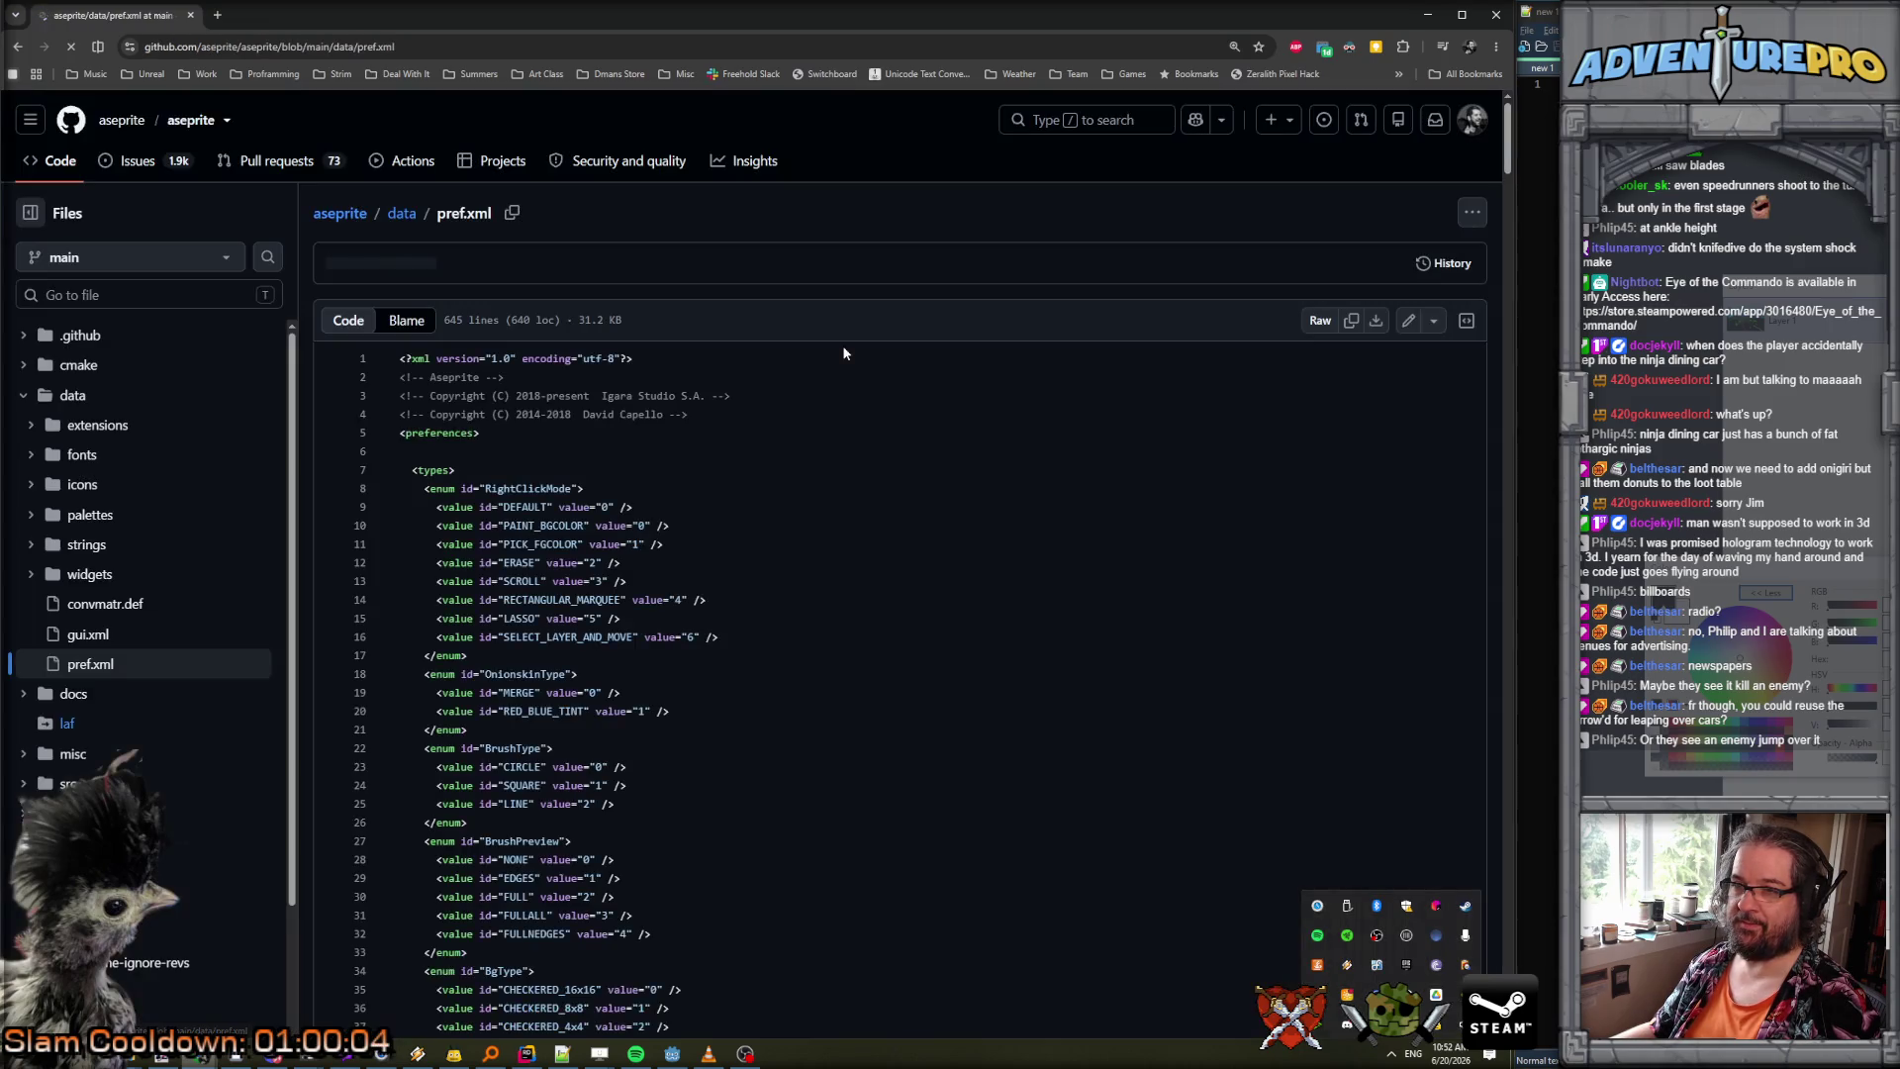
# Scroll through pref.xml and search it for 'background'.
pyautogui.scroll(-2, 802, 514)
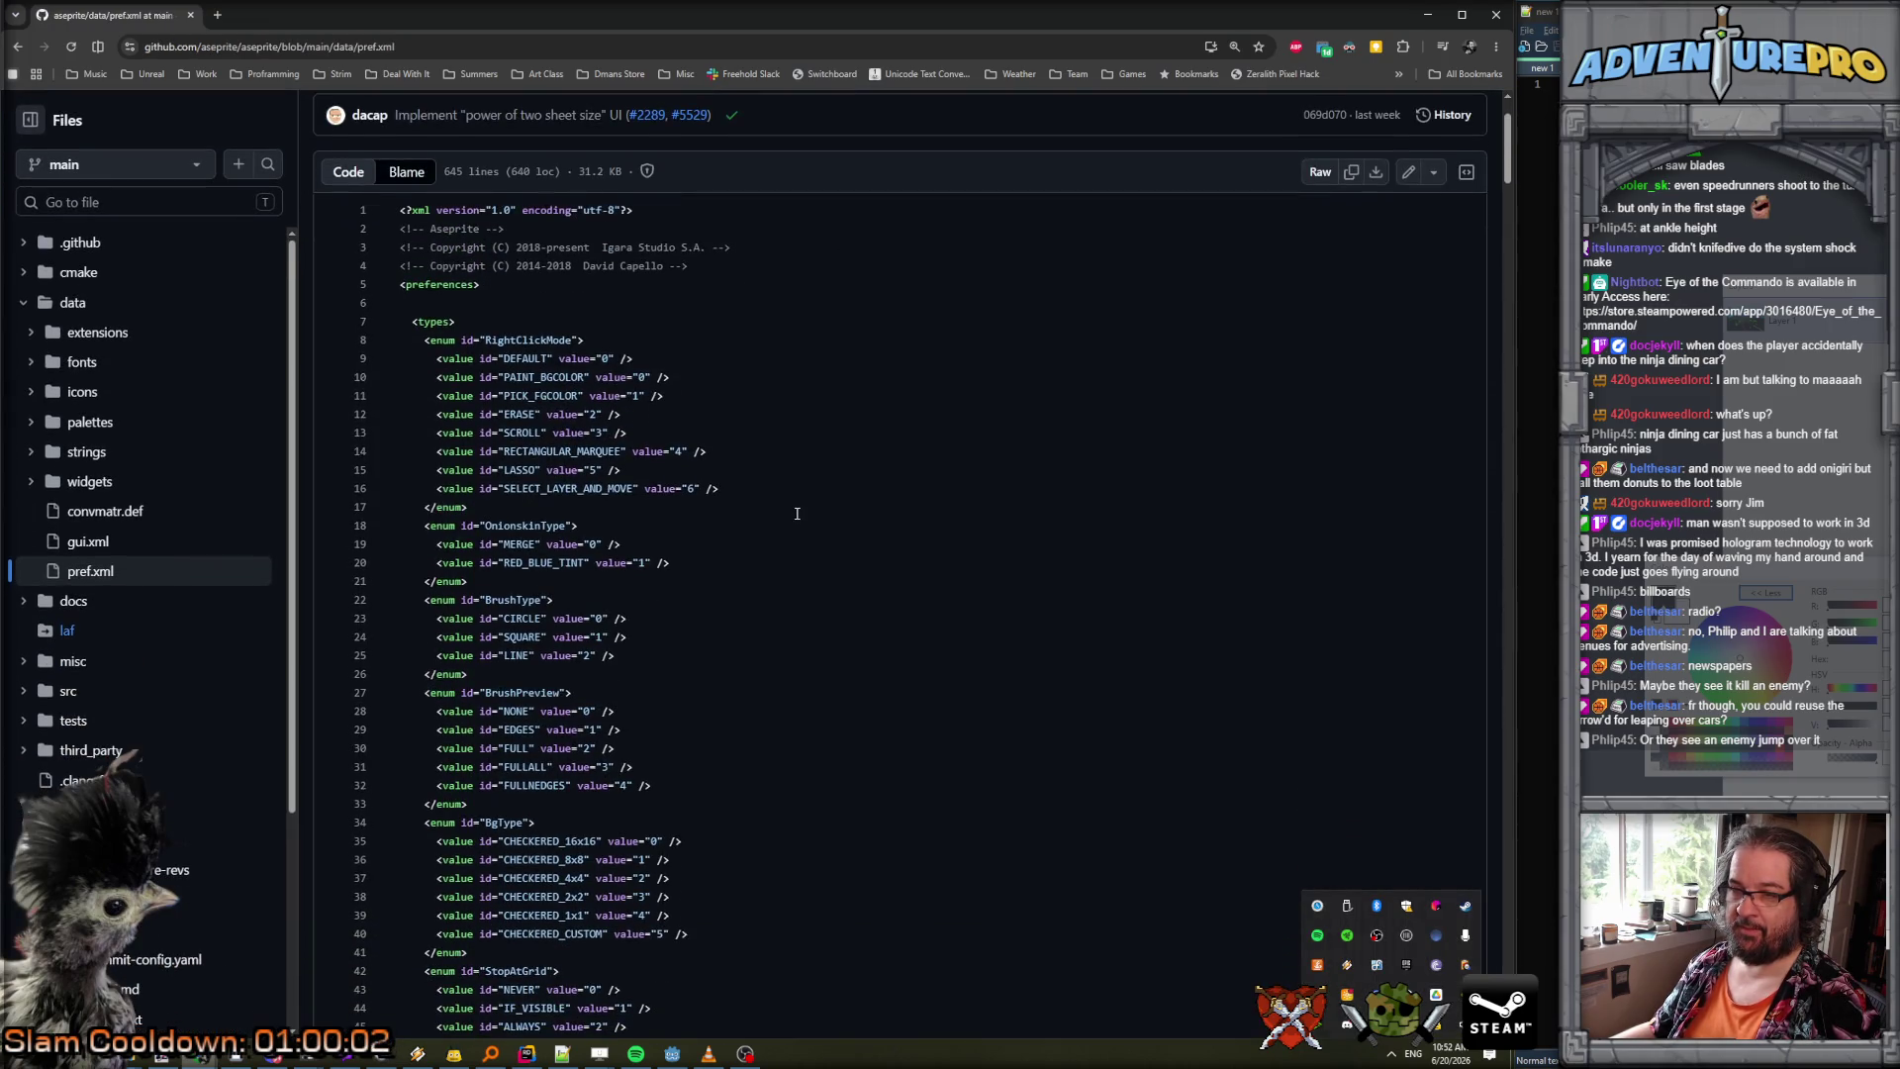
pyautogui.scroll(-6, 796, 514)
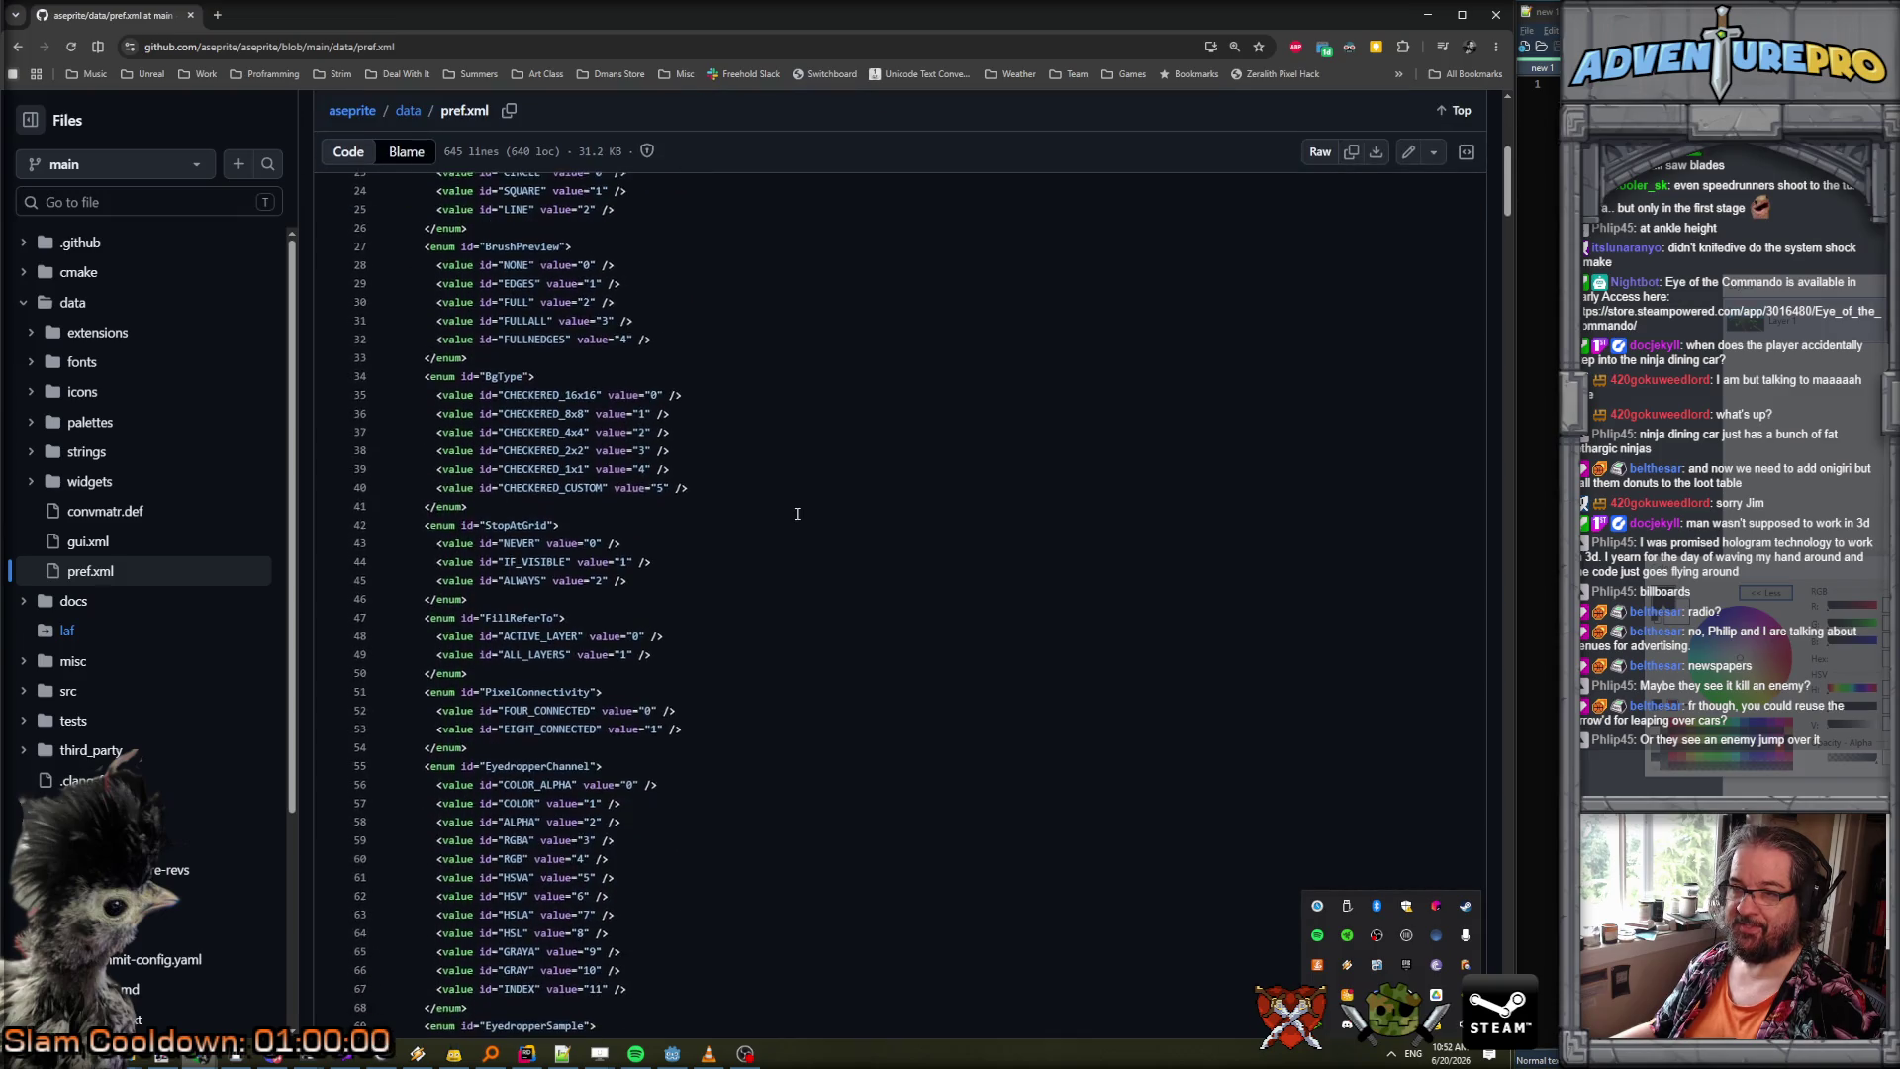
pyautogui.scroll(-6, 797, 514)
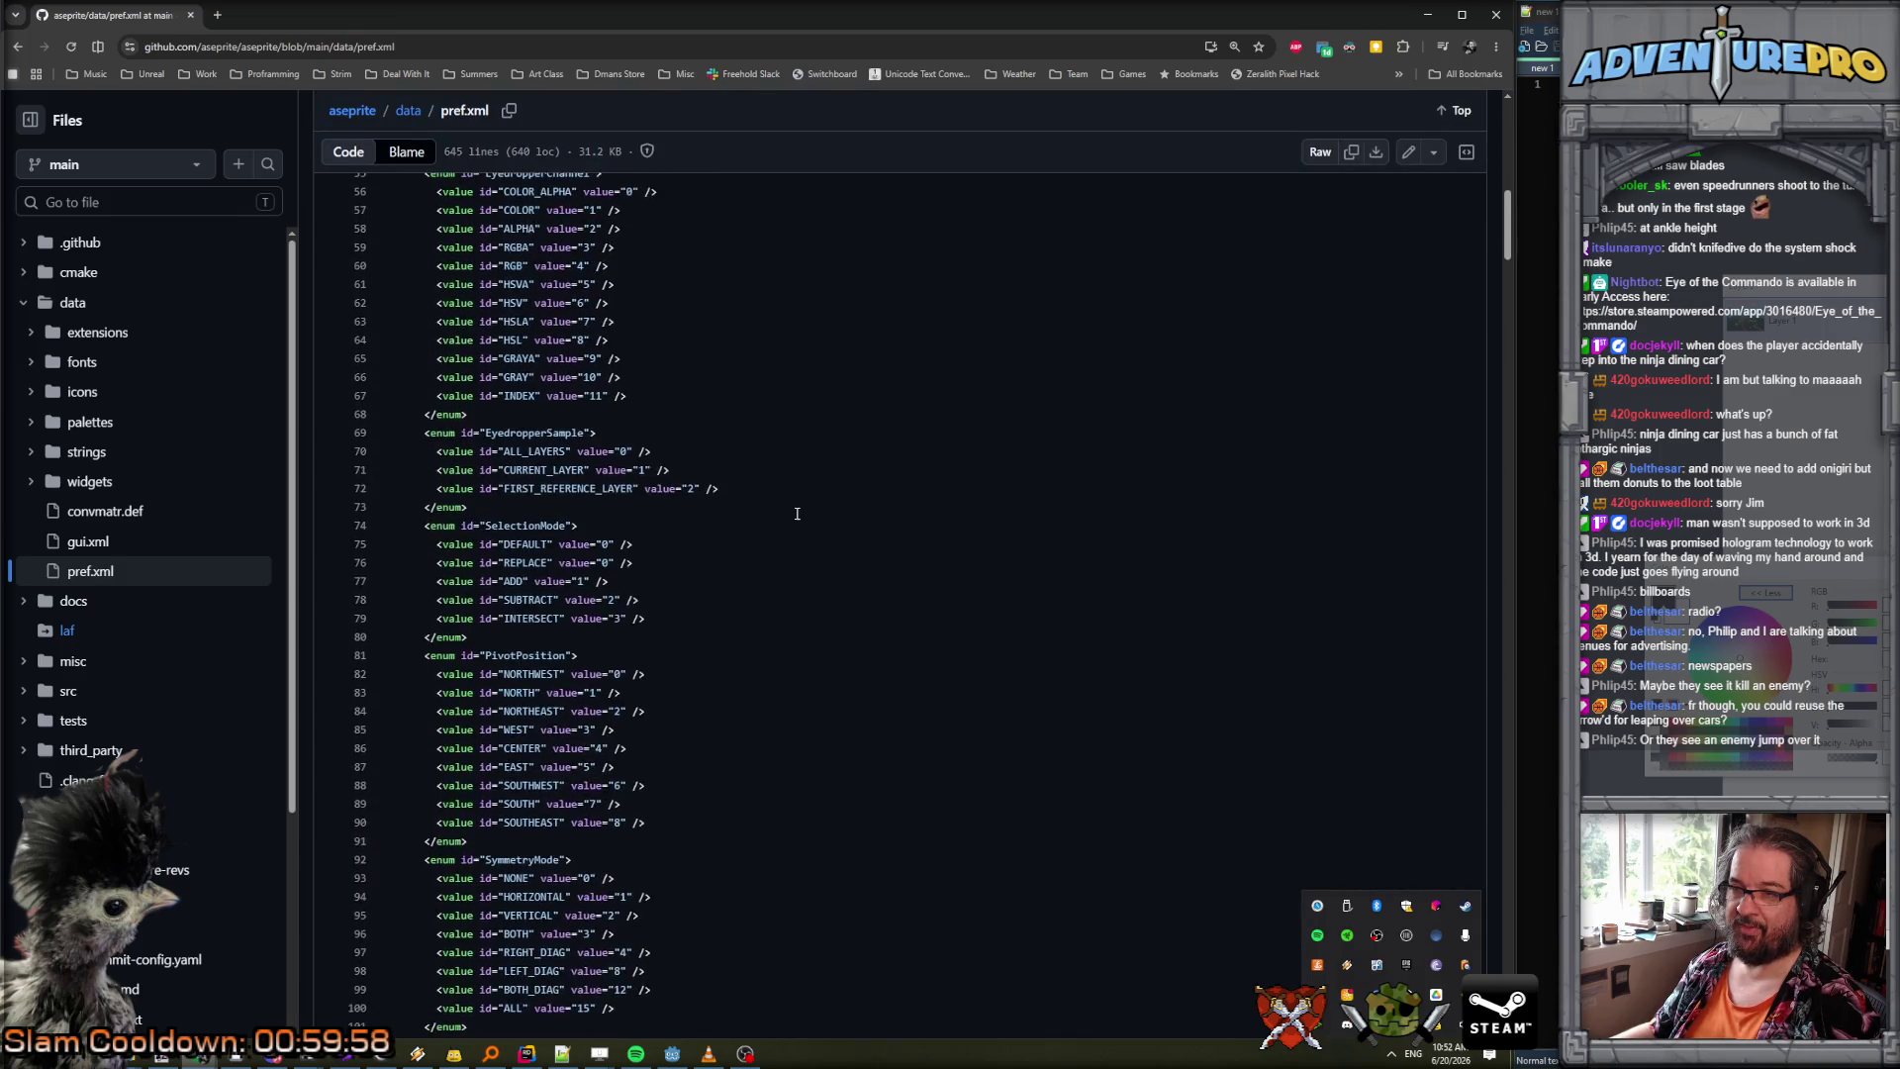
pyautogui.scroll(-2, 797, 513)
pyautogui.scroll(-8, 797, 514)
pyautogui.scroll(-3, 796, 514)
pyautogui.scroll(-3, 797, 514)
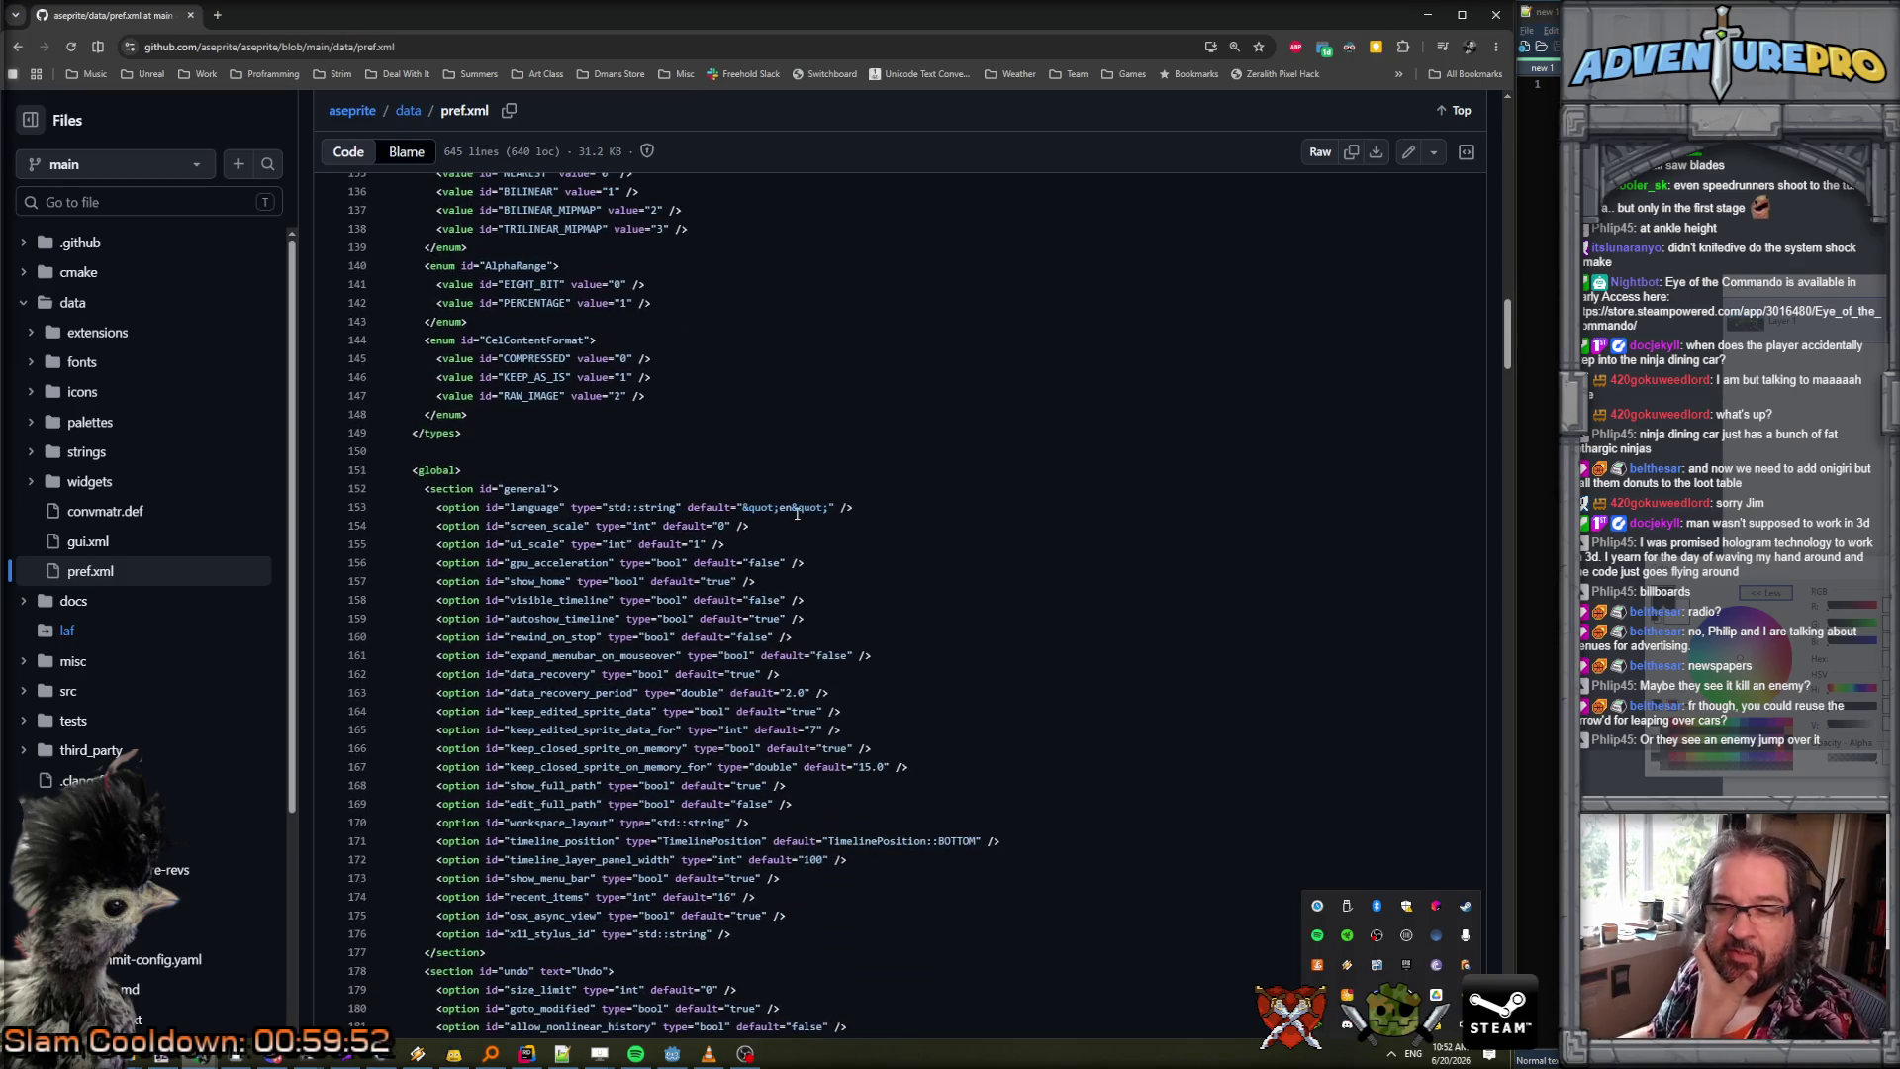
pyautogui.hotkey('ctrl', 'f')
pyautogui.write('back')
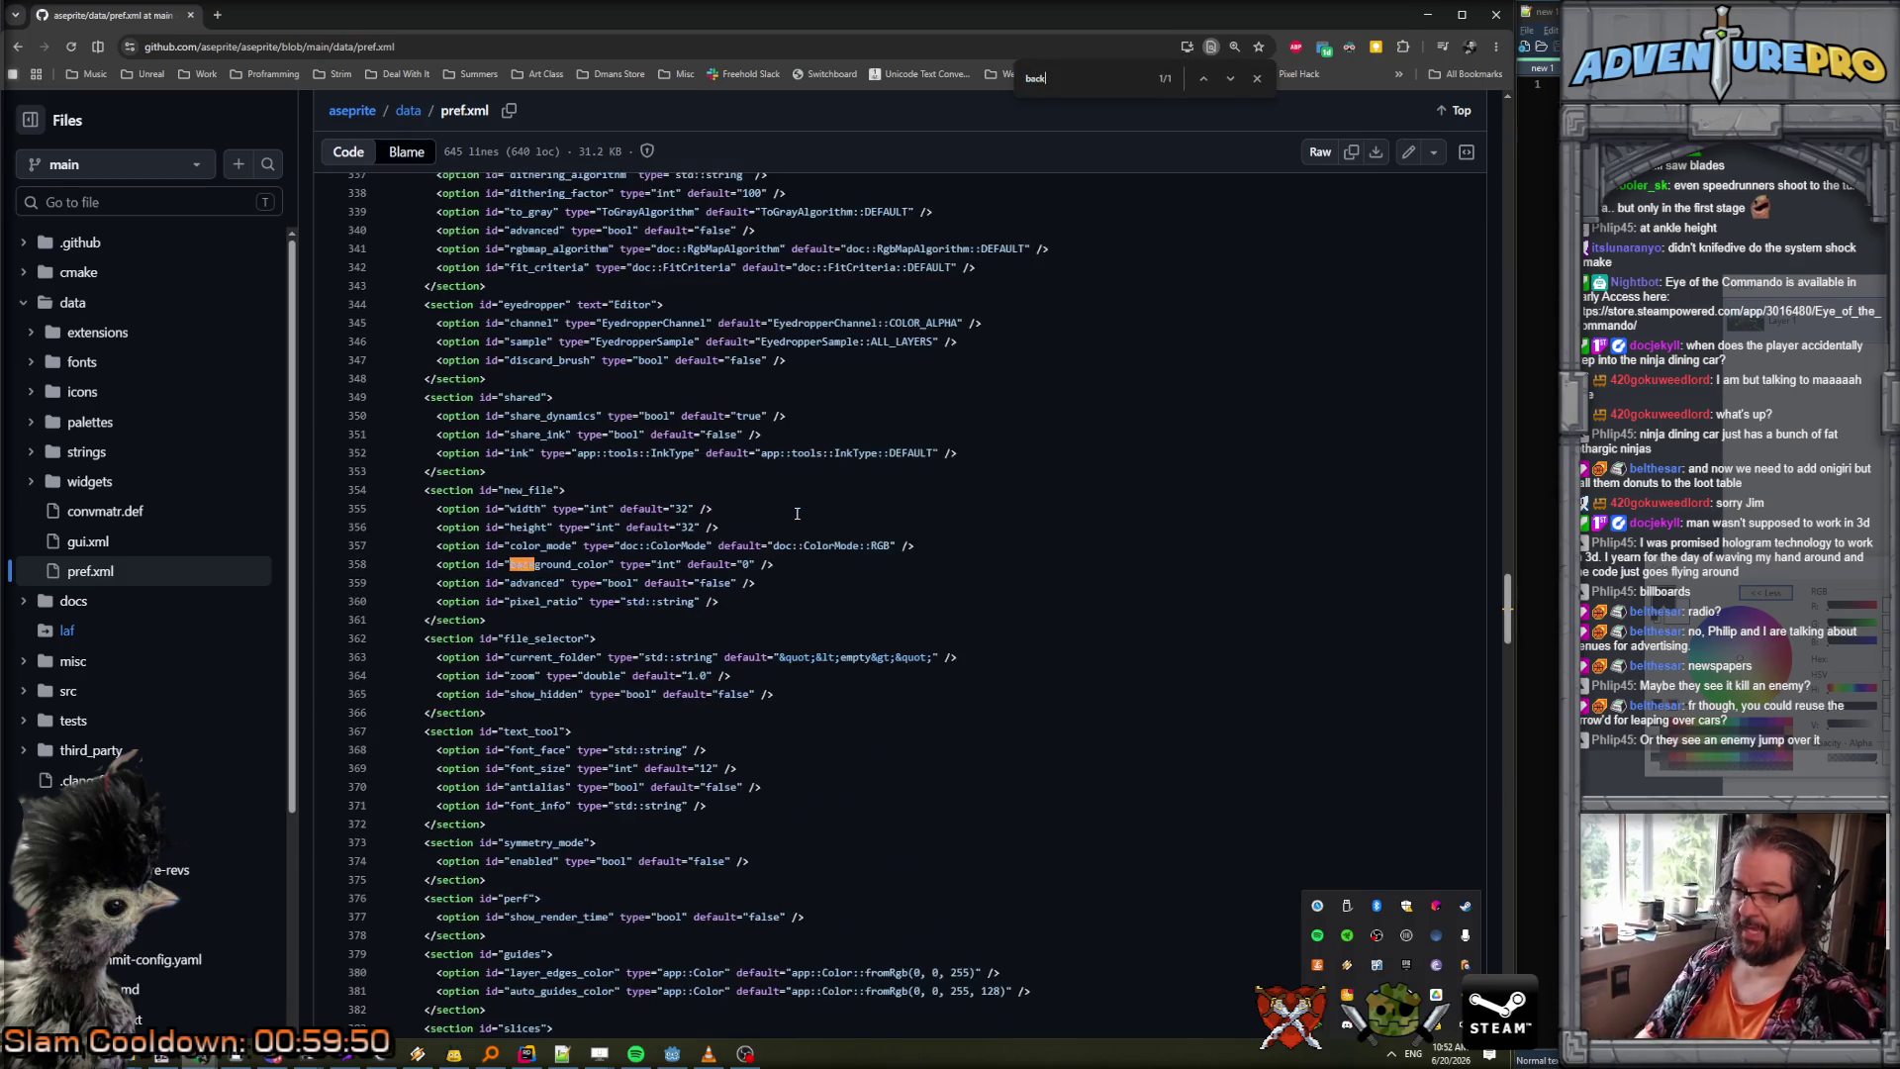
pyautogui.write('ground')
pyautogui.hotkey('ctrl', 'a')
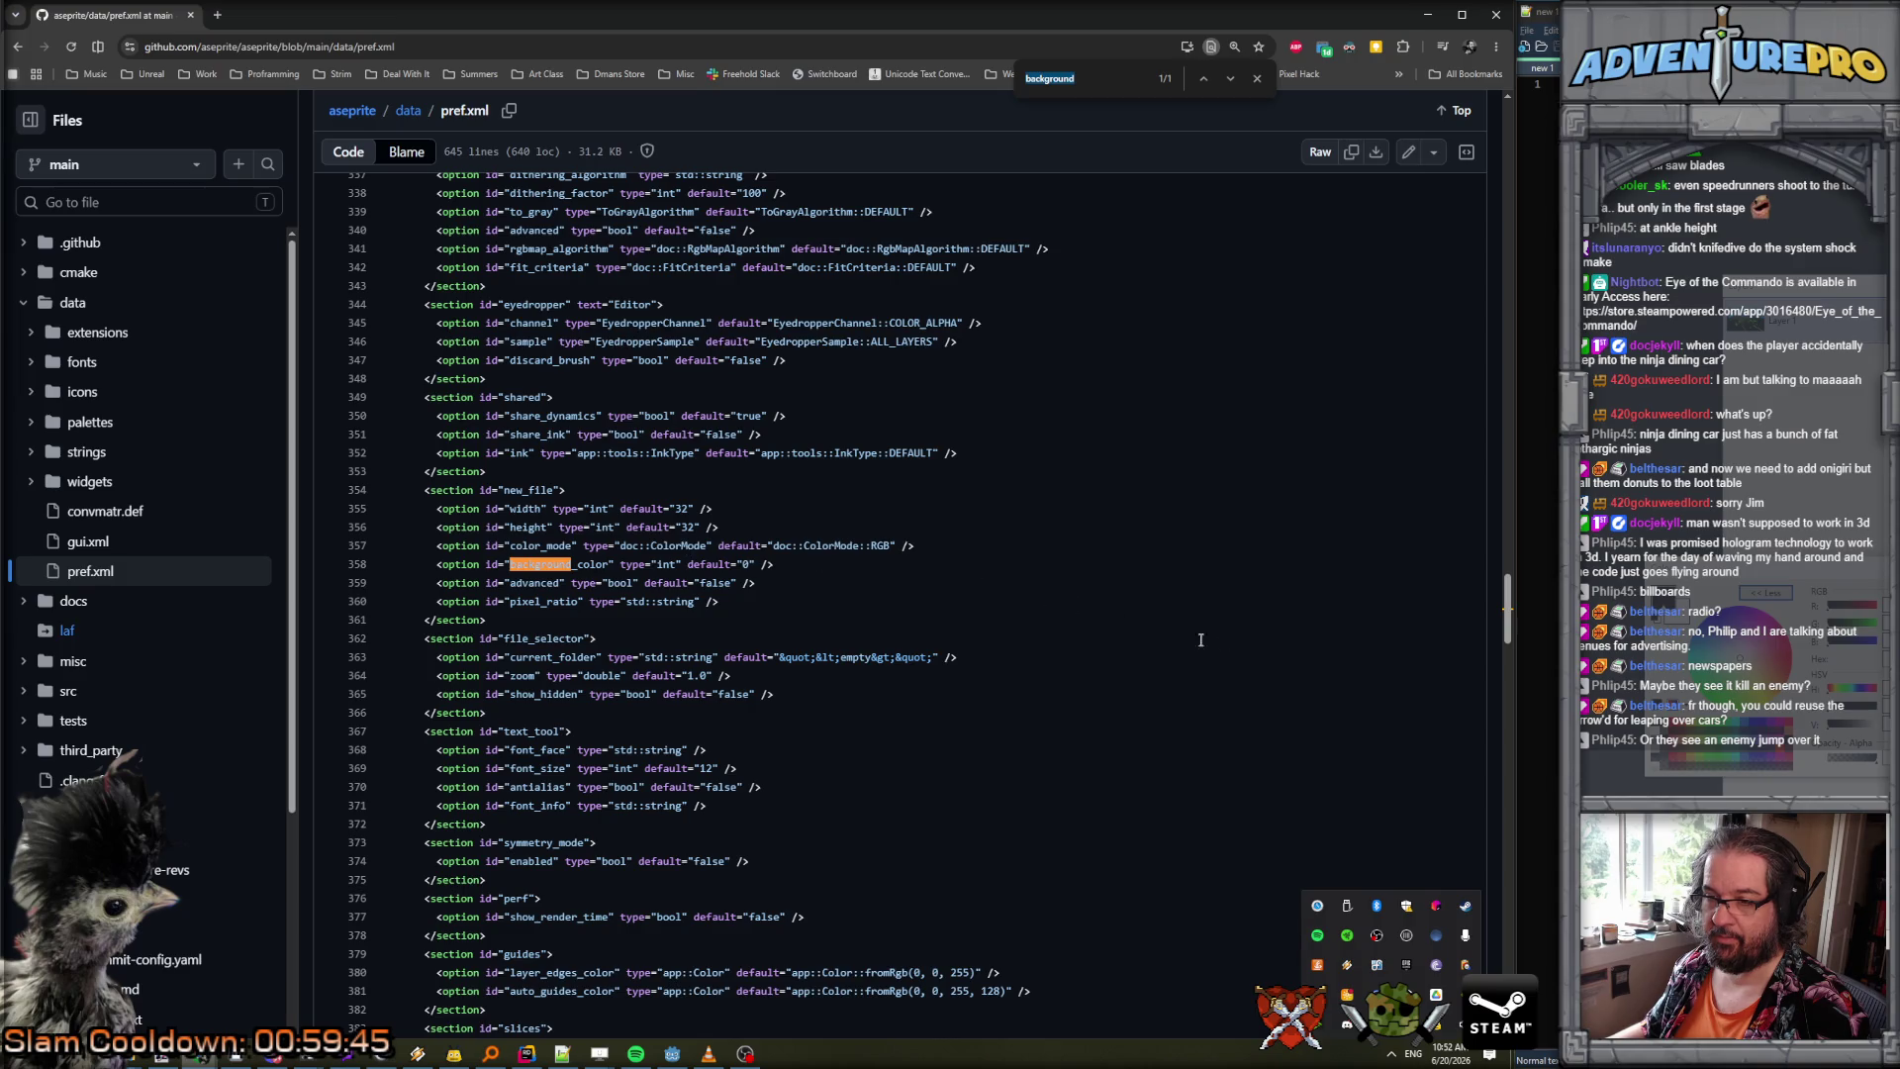
pyautogui.moveTo(1506, 619)
pyautogui.mouseDown()
pyautogui.moveTo(1512, 869)
pyautogui.moveTo(1520, 309)
pyautogui.moveTo(1485, 85)
pyautogui.mouseUp()
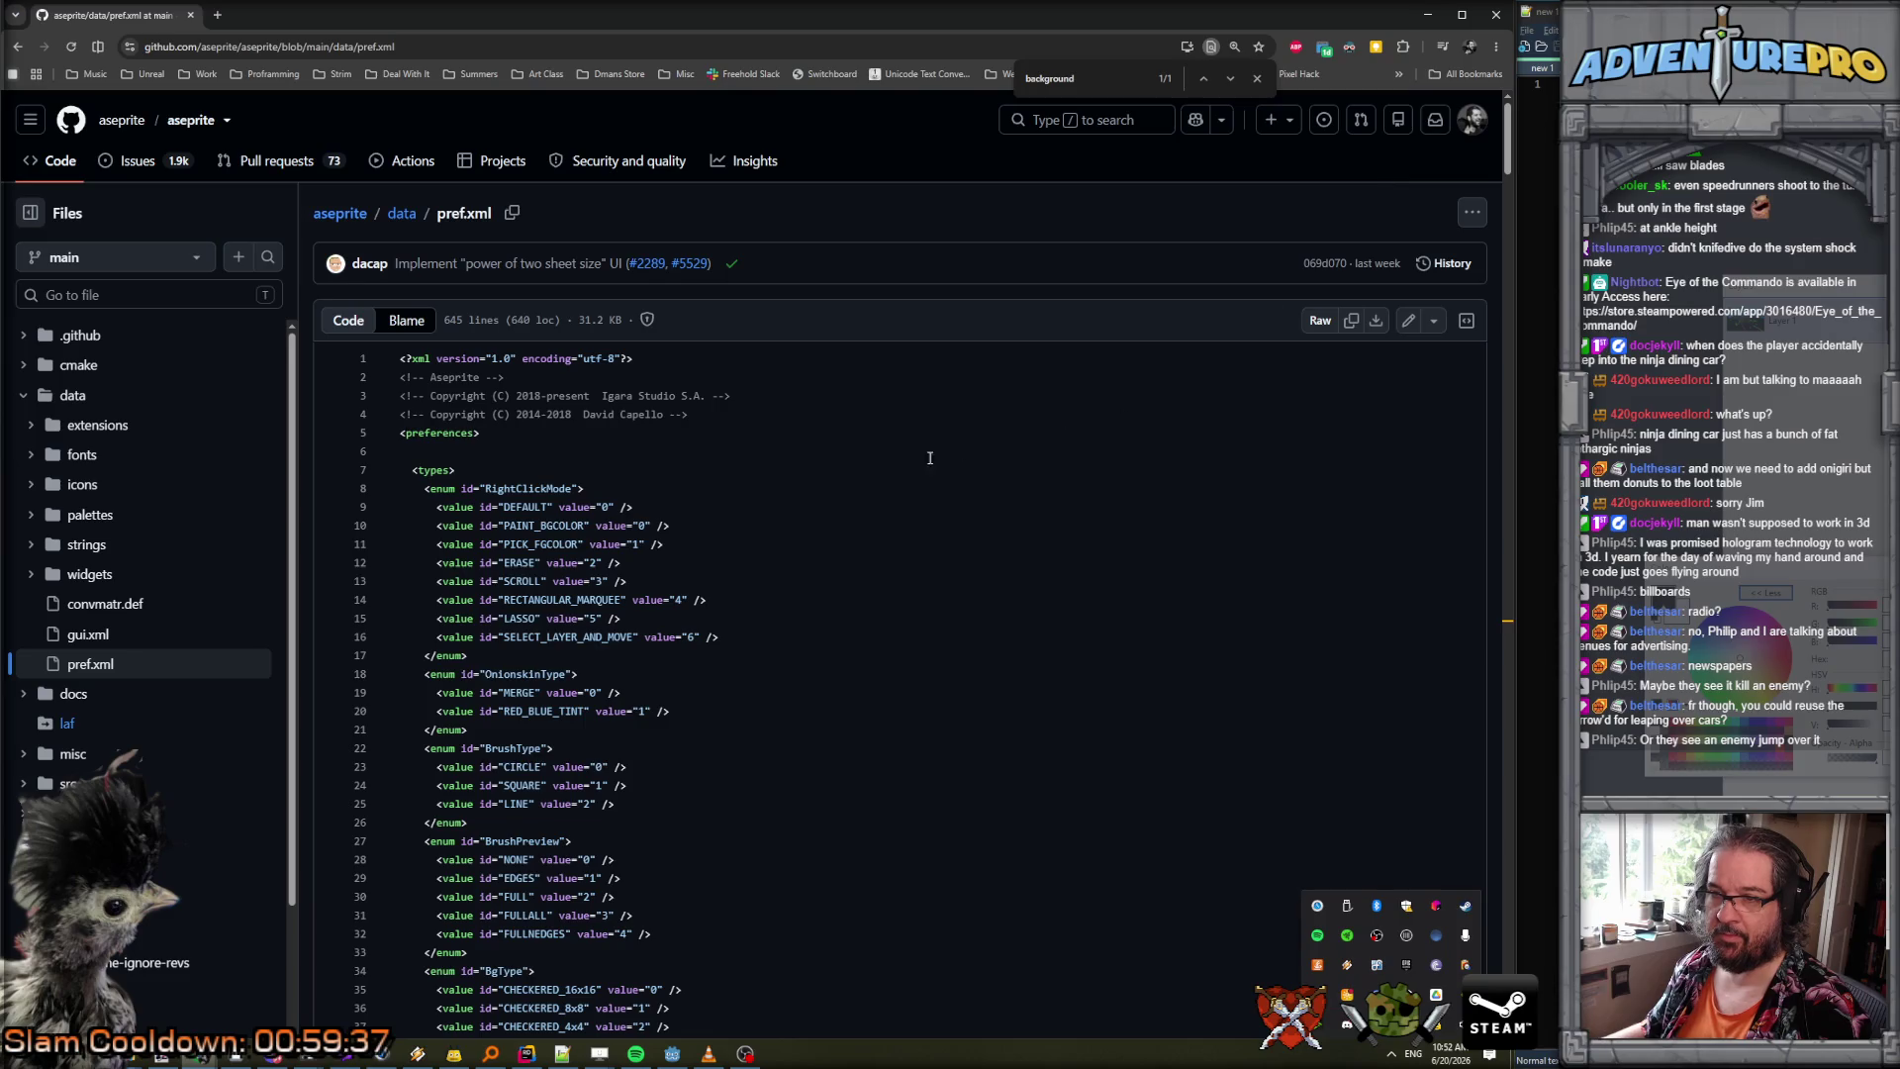
pyautogui.scroll(-2, 844, 473)
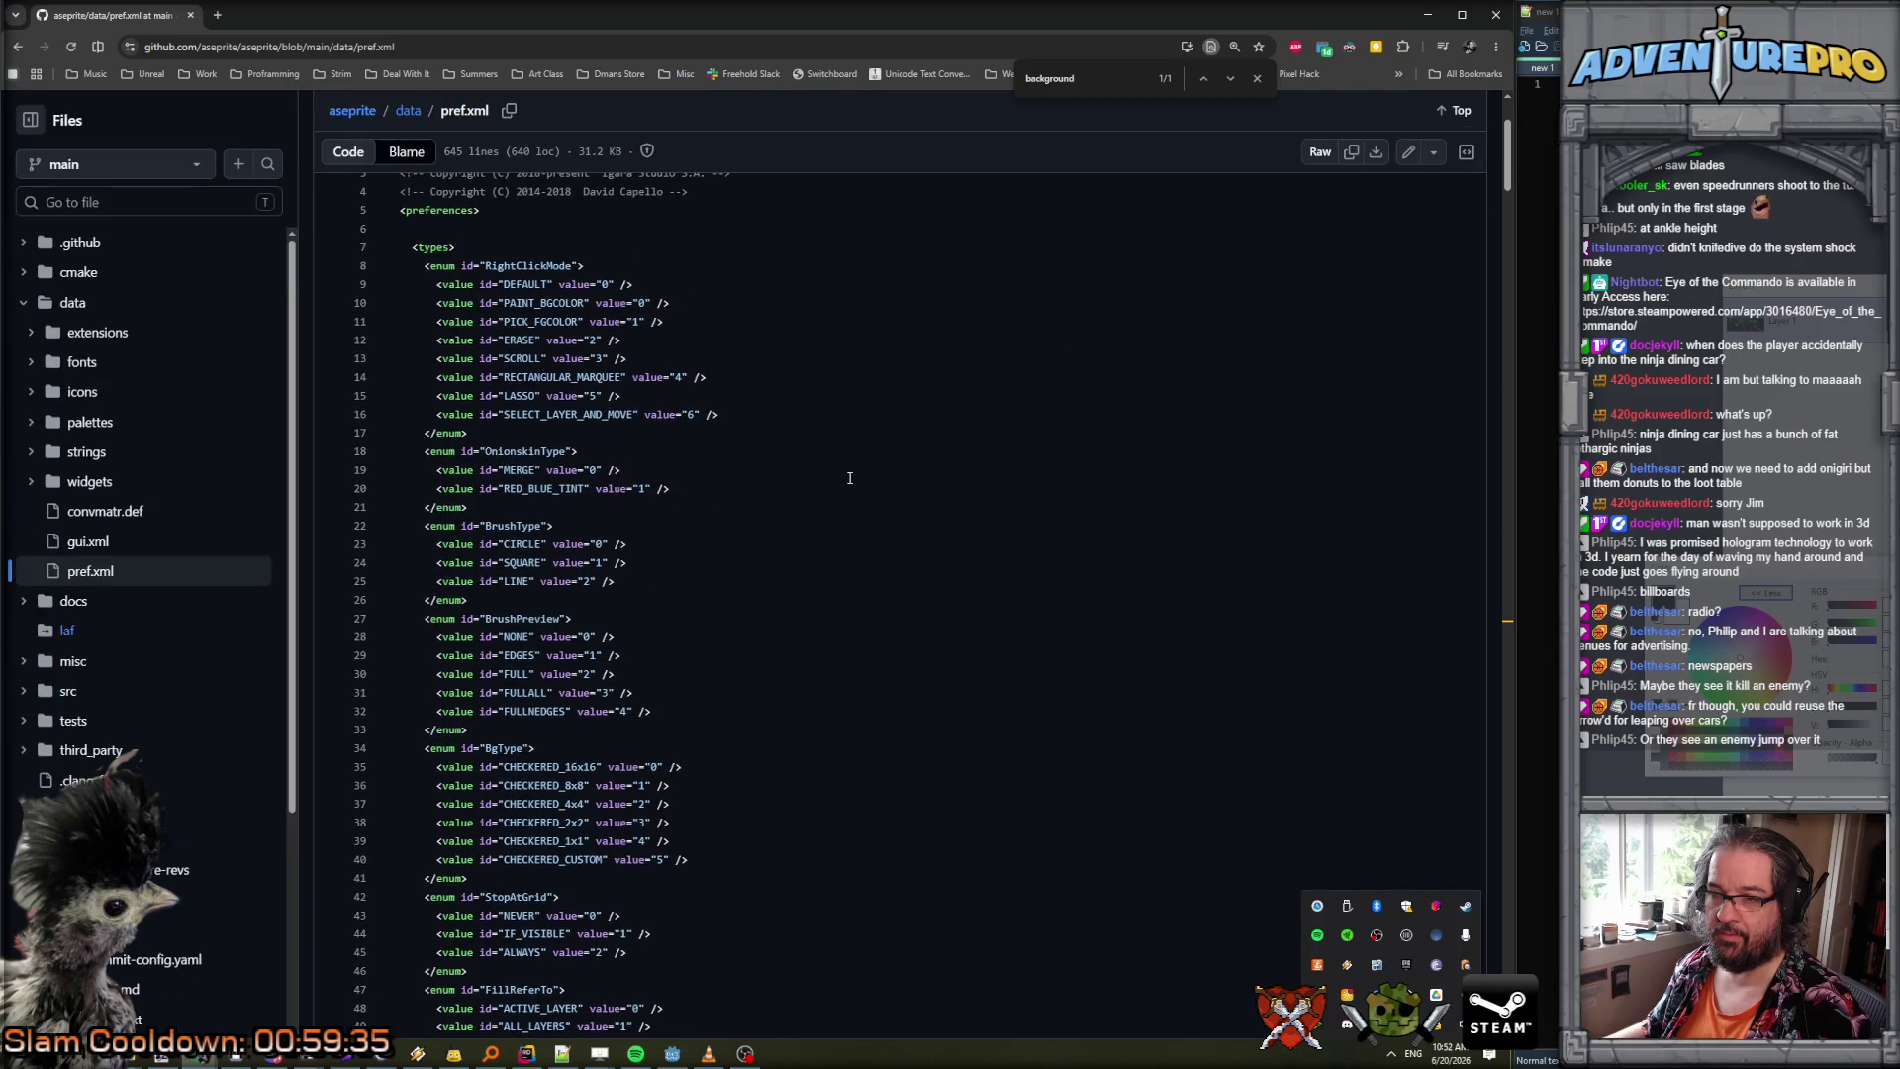
pyautogui.scroll(-5, 849, 478)
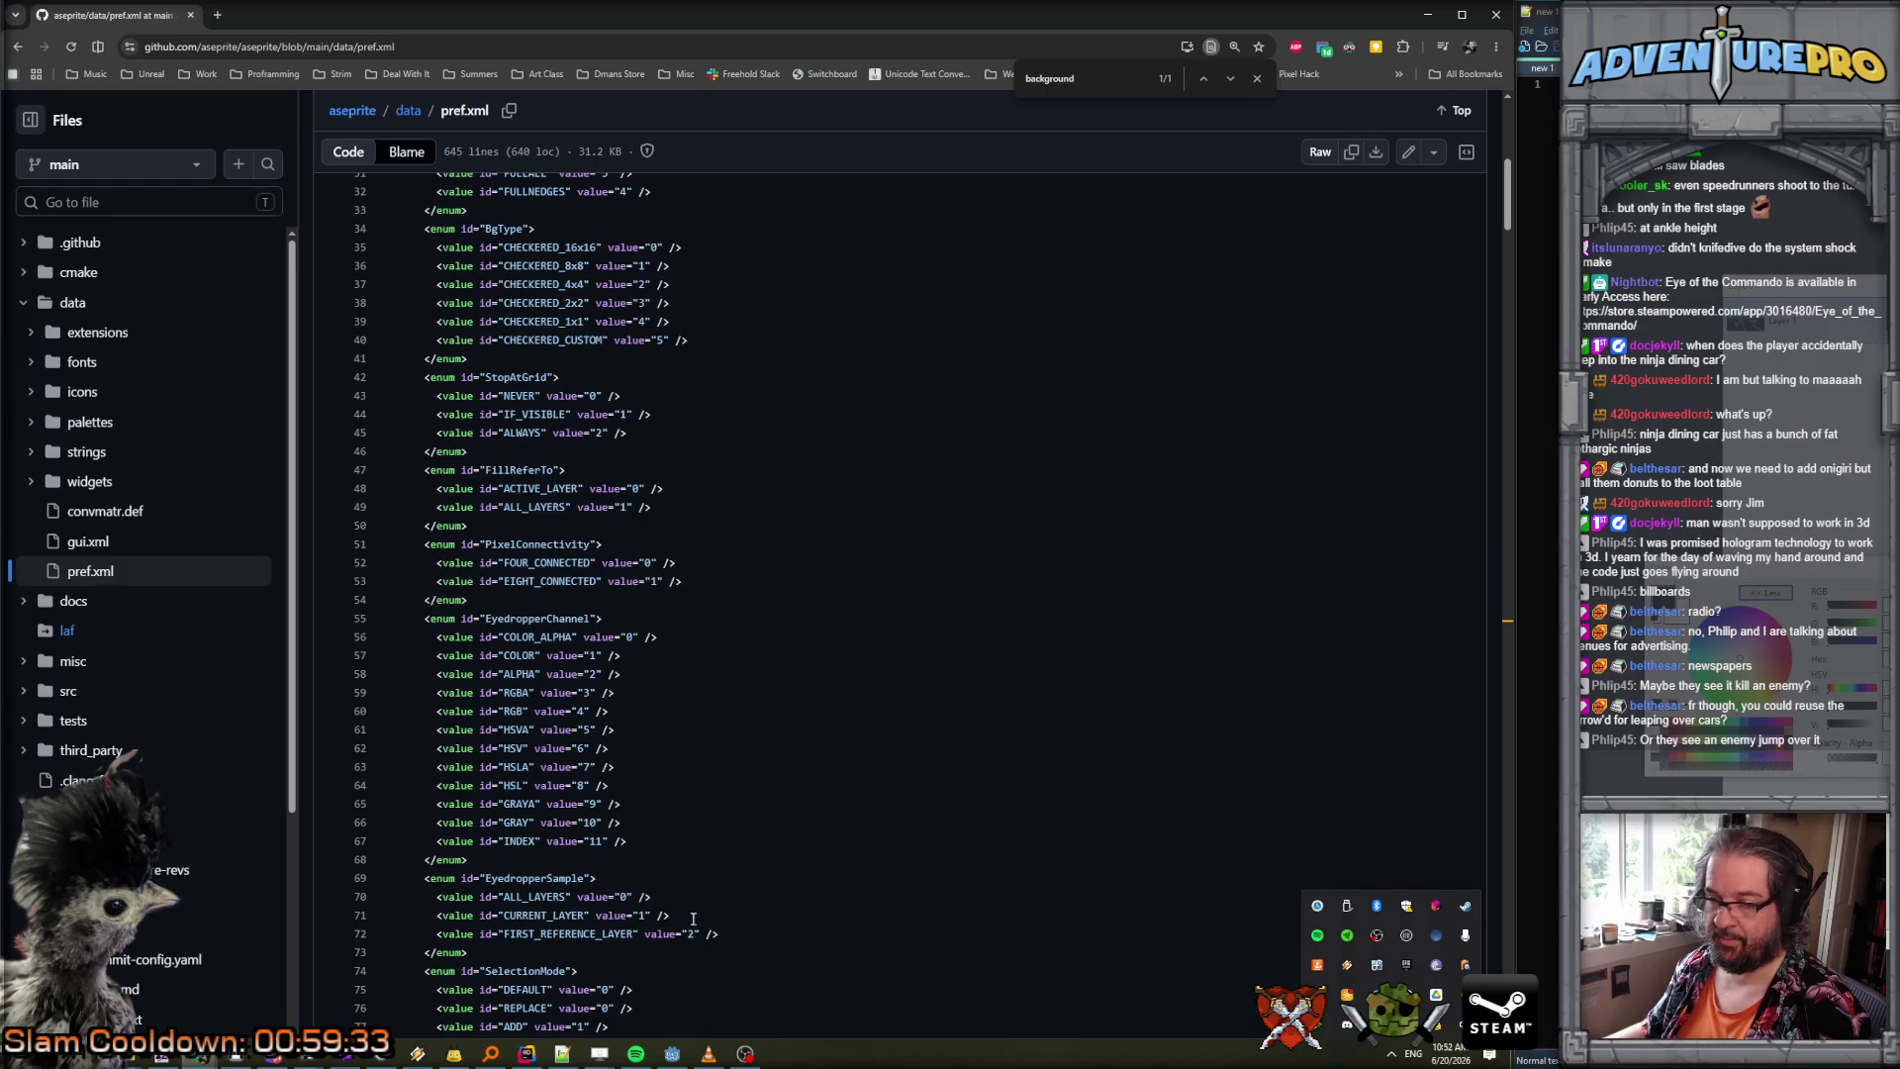
# Find the 'bgtype' bg section and compare its CHECKERED_16x16 and 16, 16 defaults with Aseprite.
pyautogui.click(244, 1057)
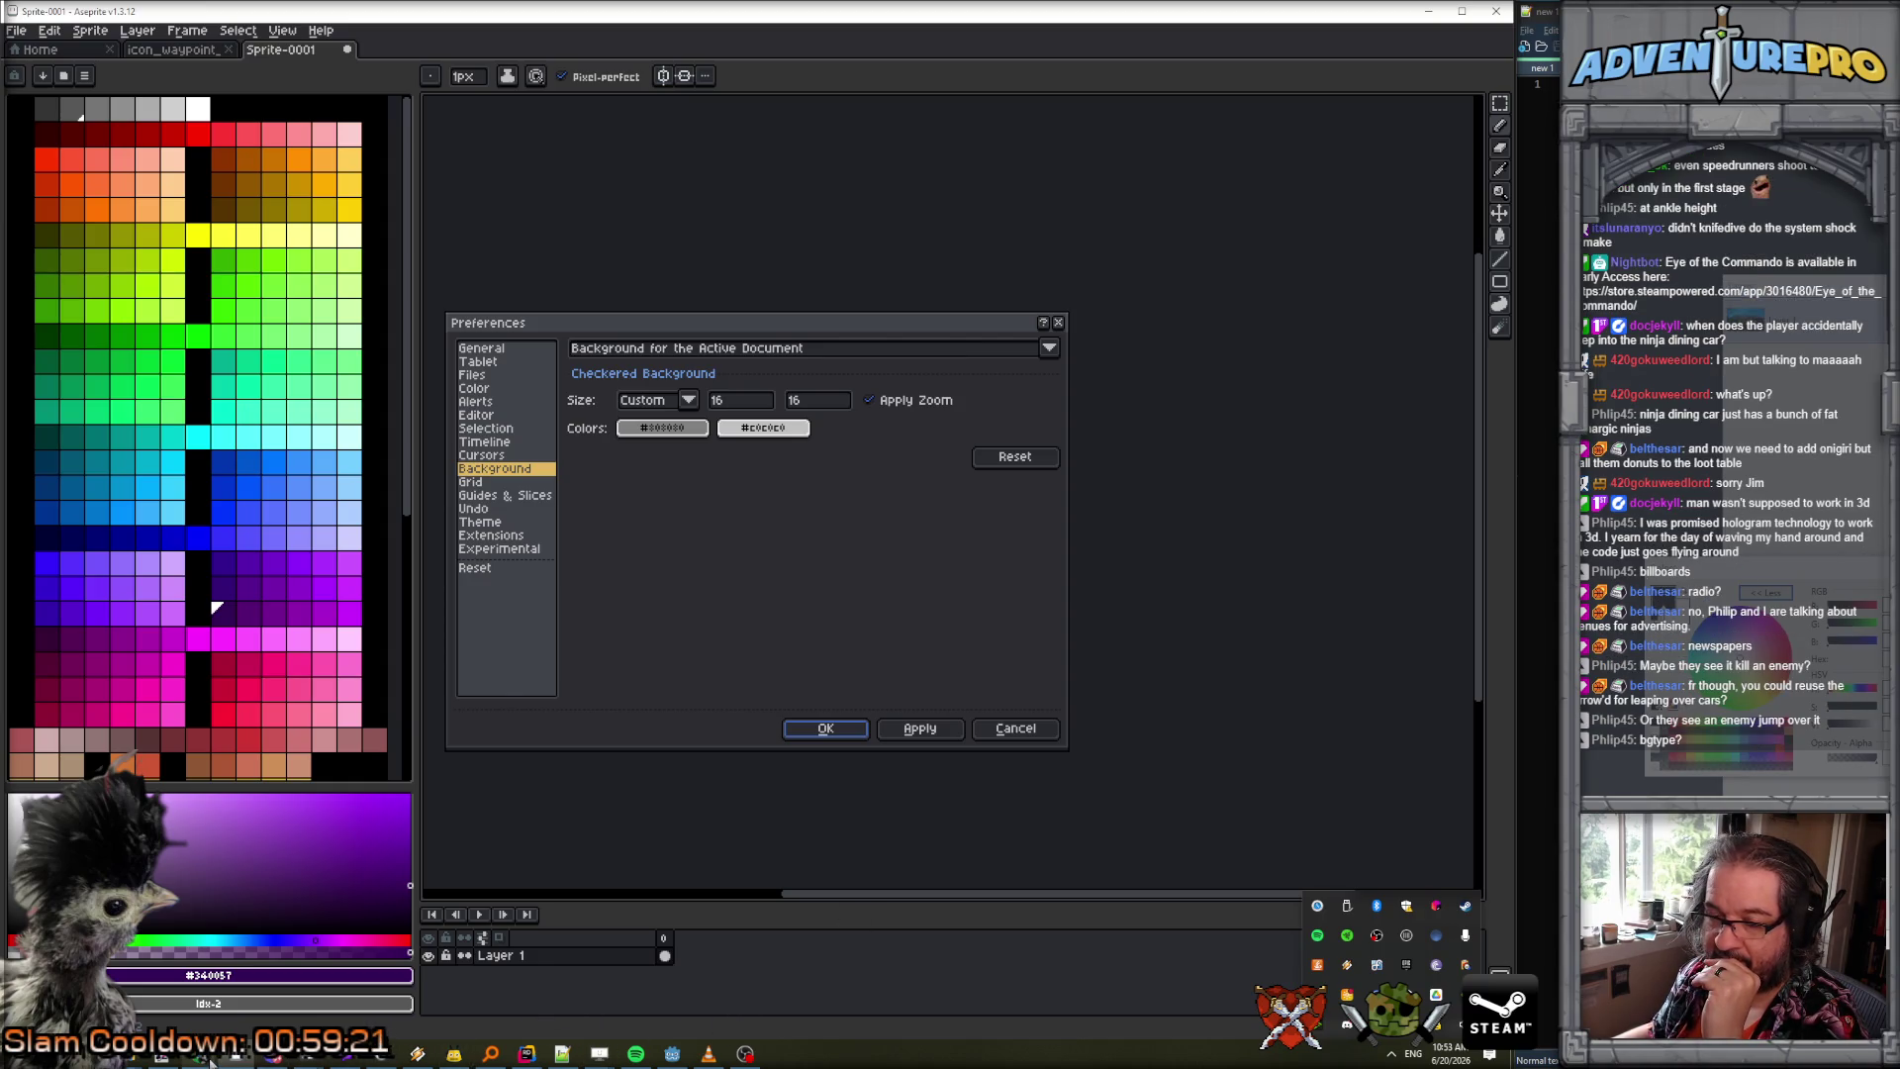
pyautogui.moveTo(203, 1057)
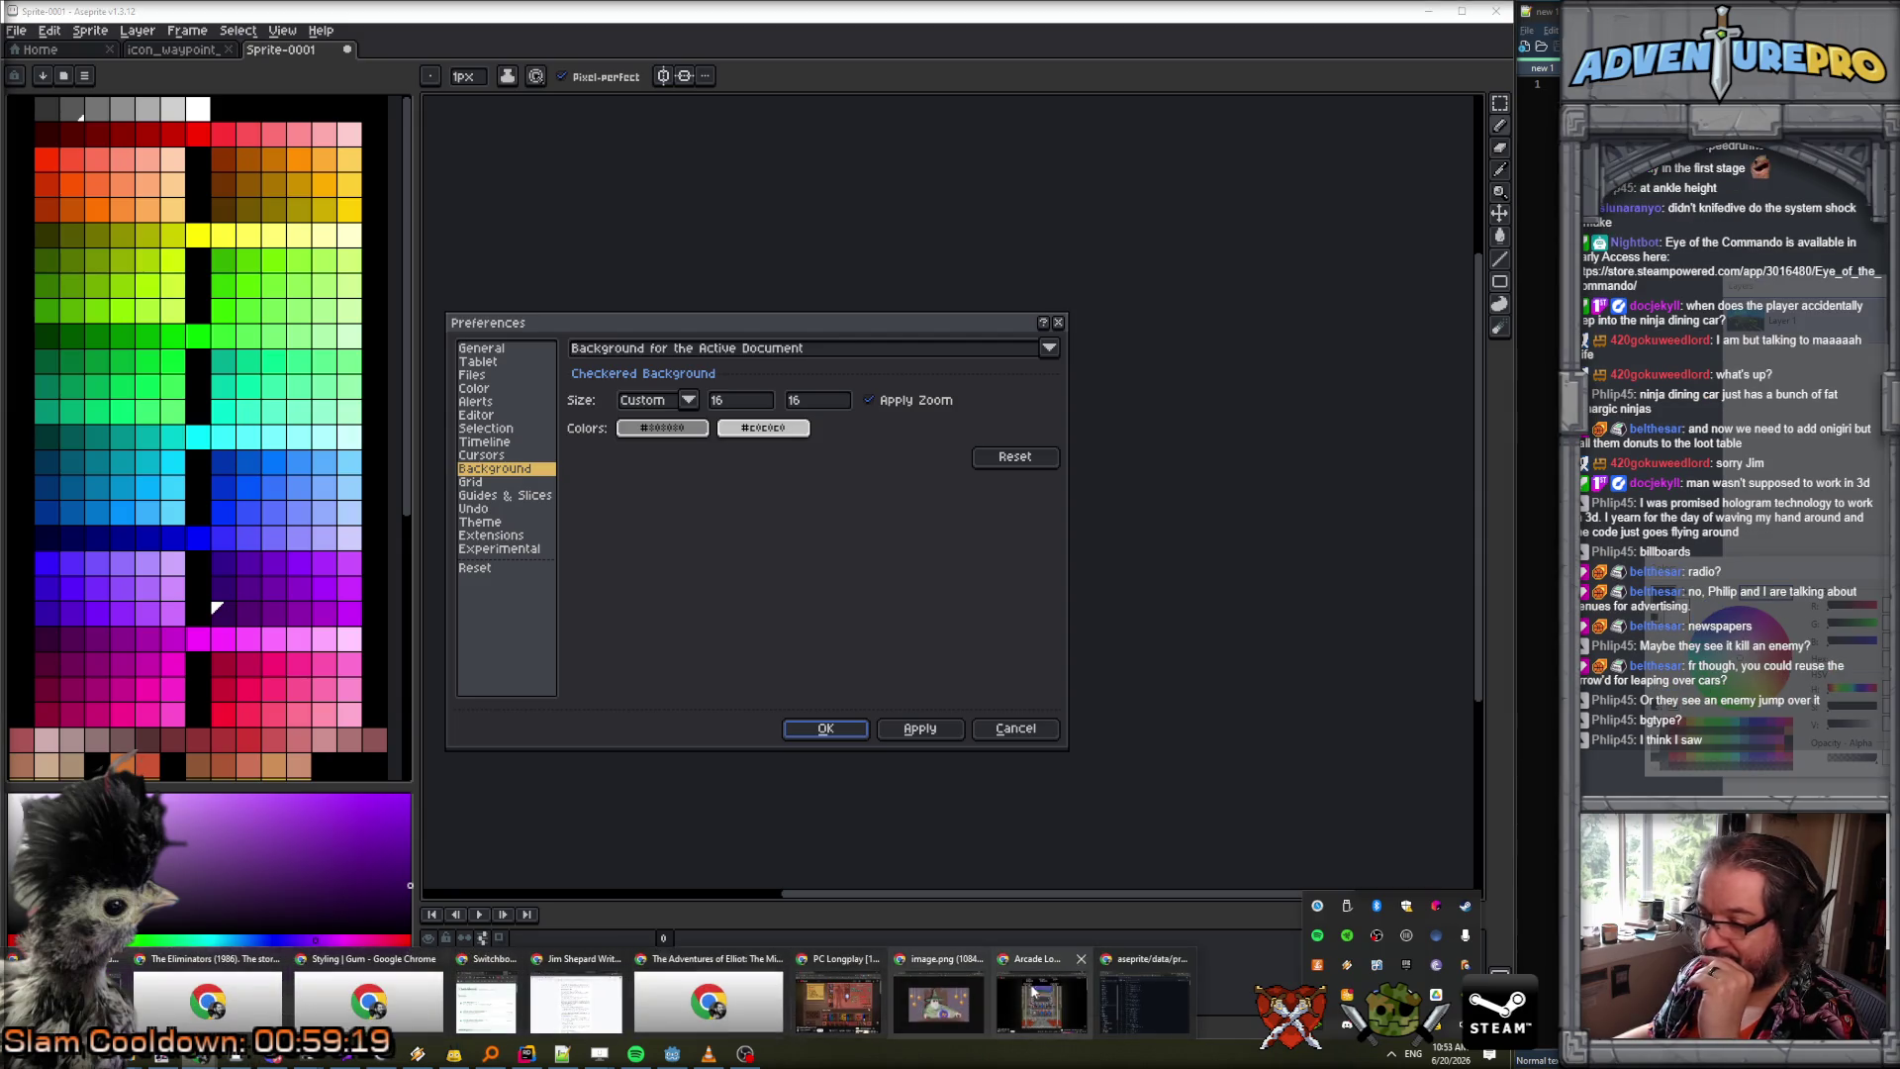
pyautogui.click(1142, 998)
pyautogui.hotkey('ctrl', 'f')
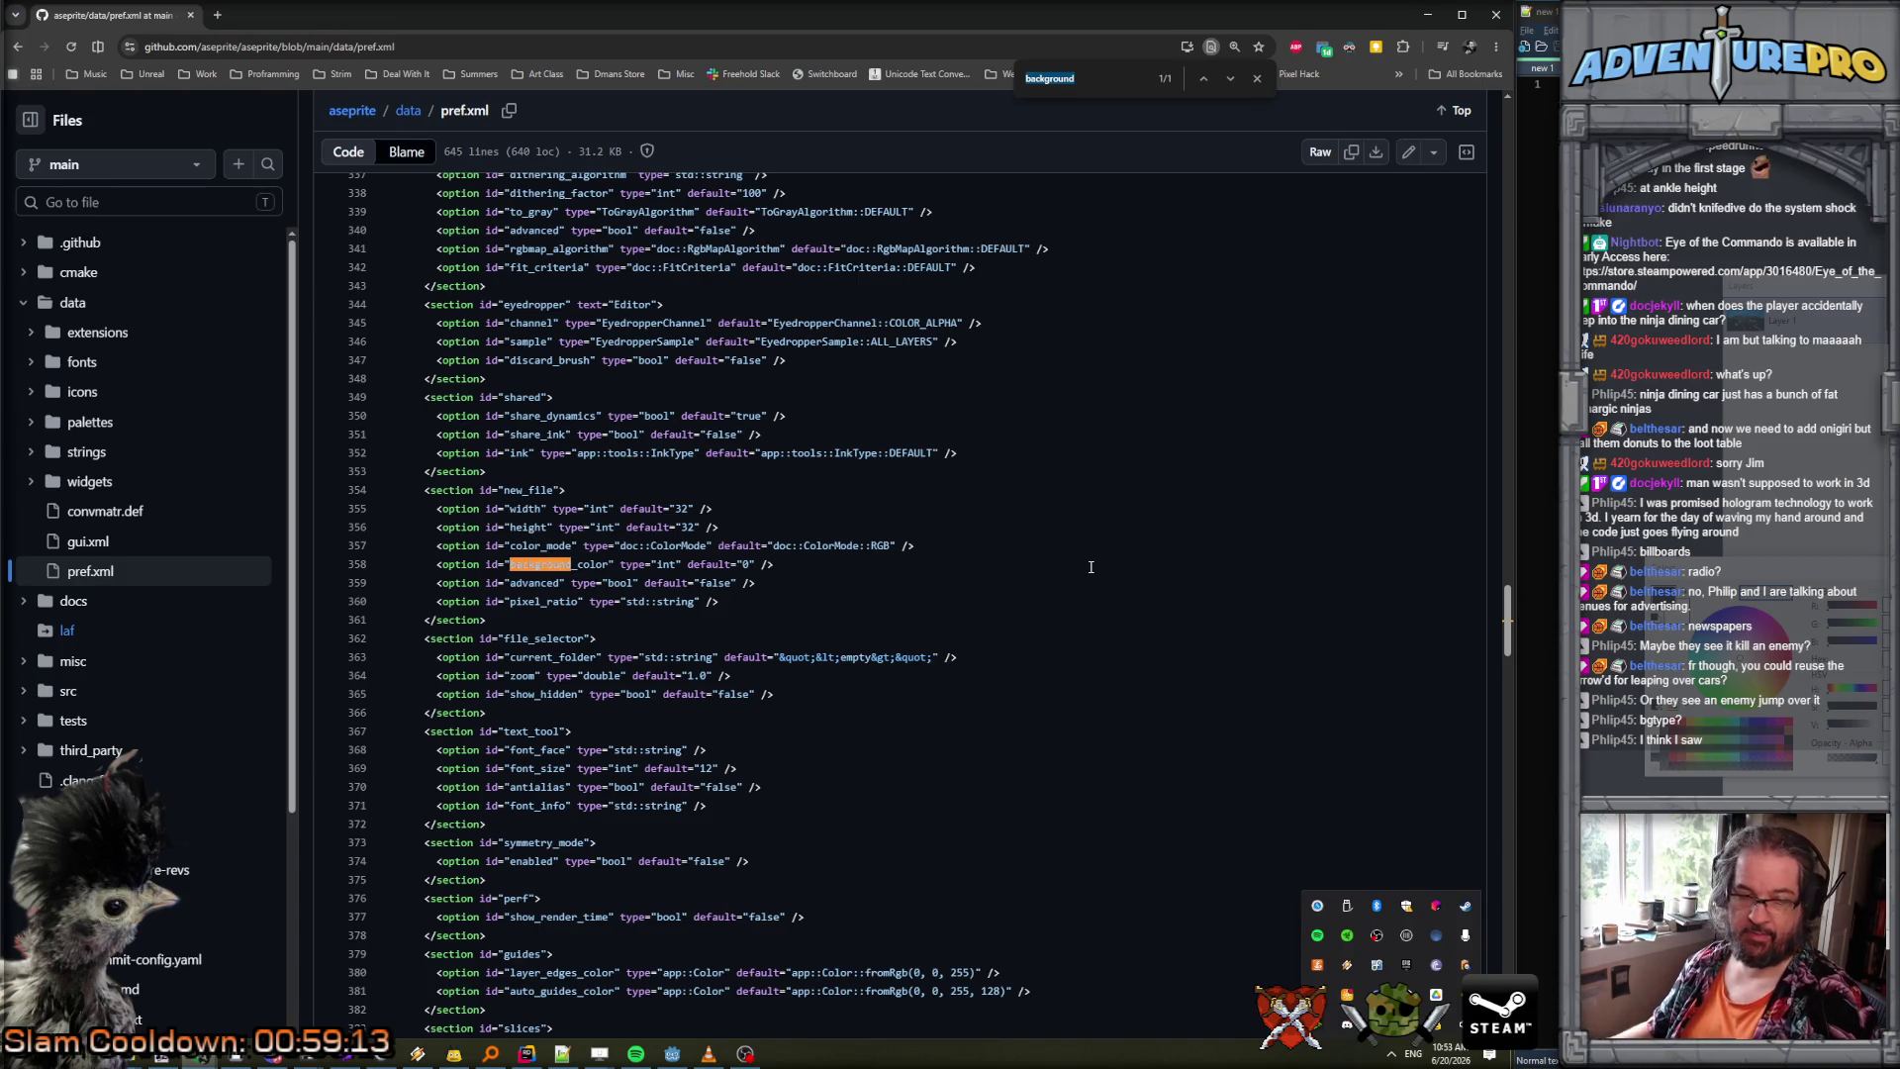
pyautogui.write('bgtype')
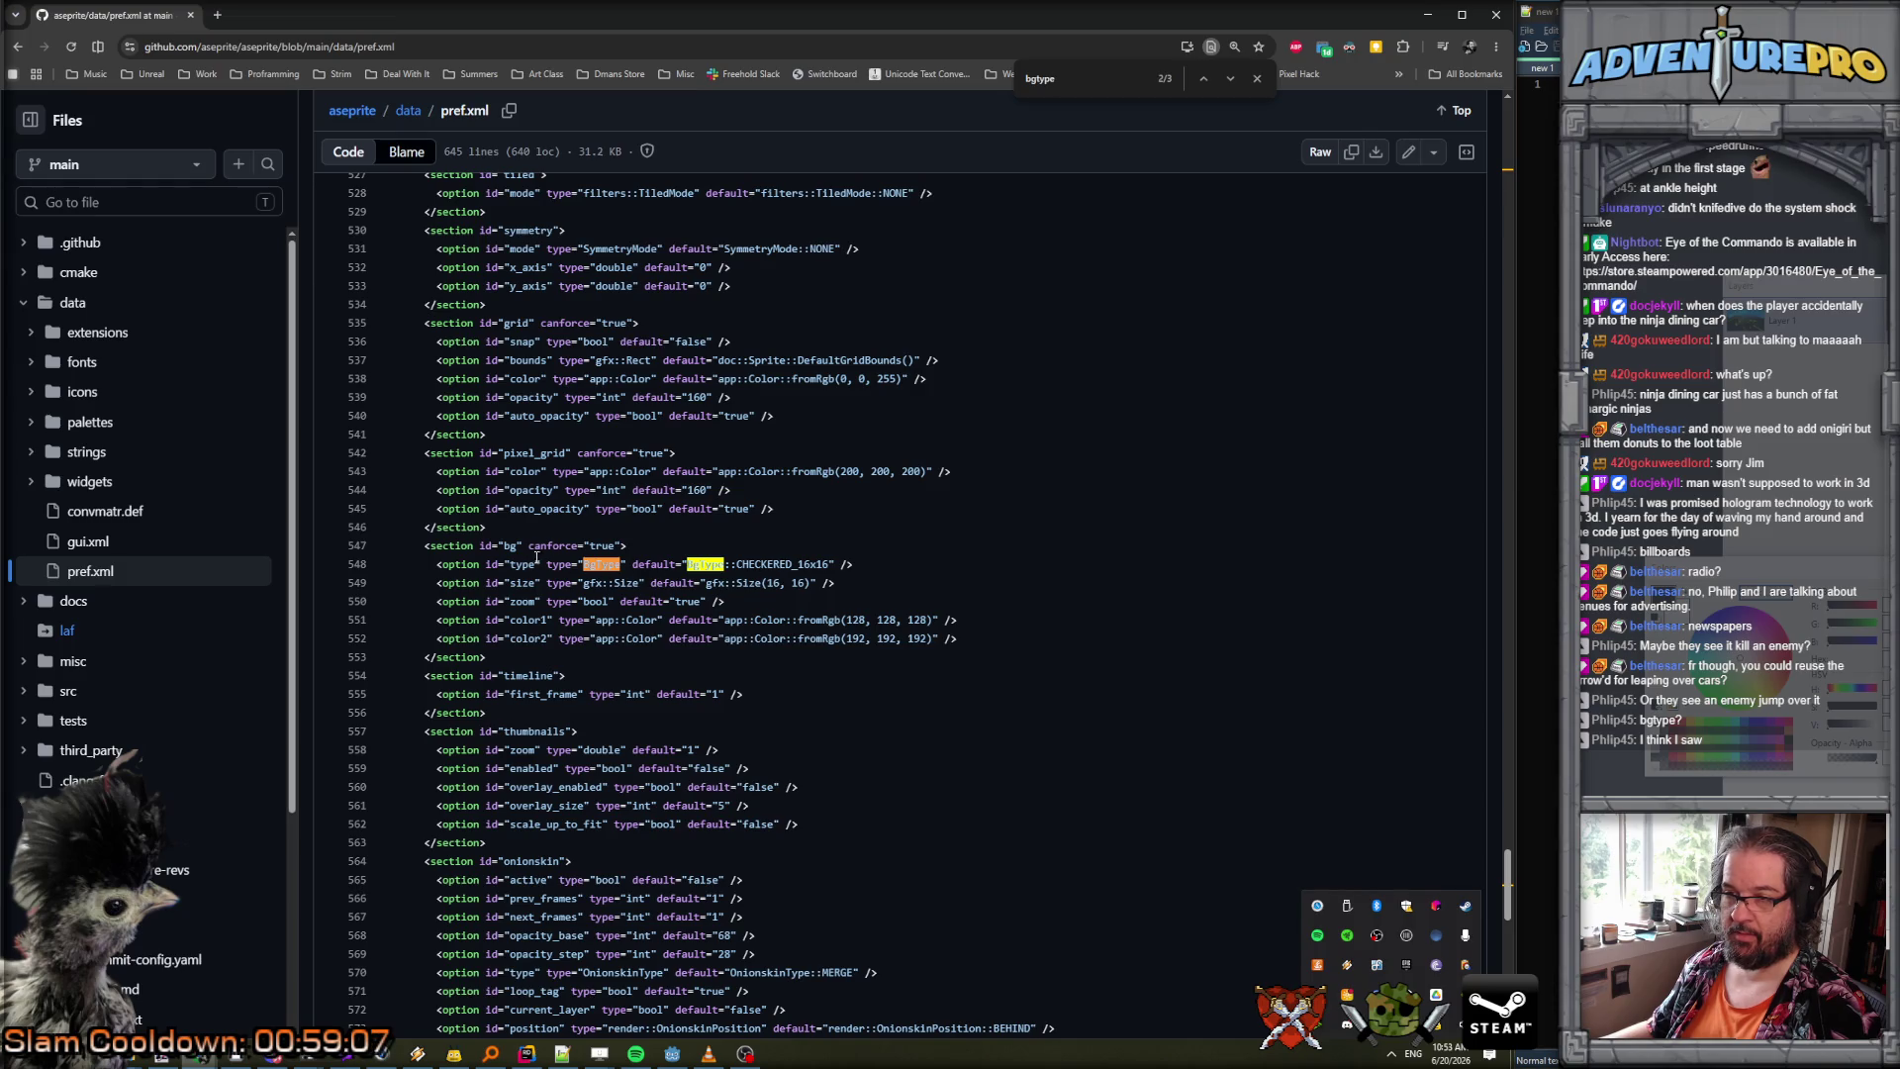
pyautogui.click(504, 546)
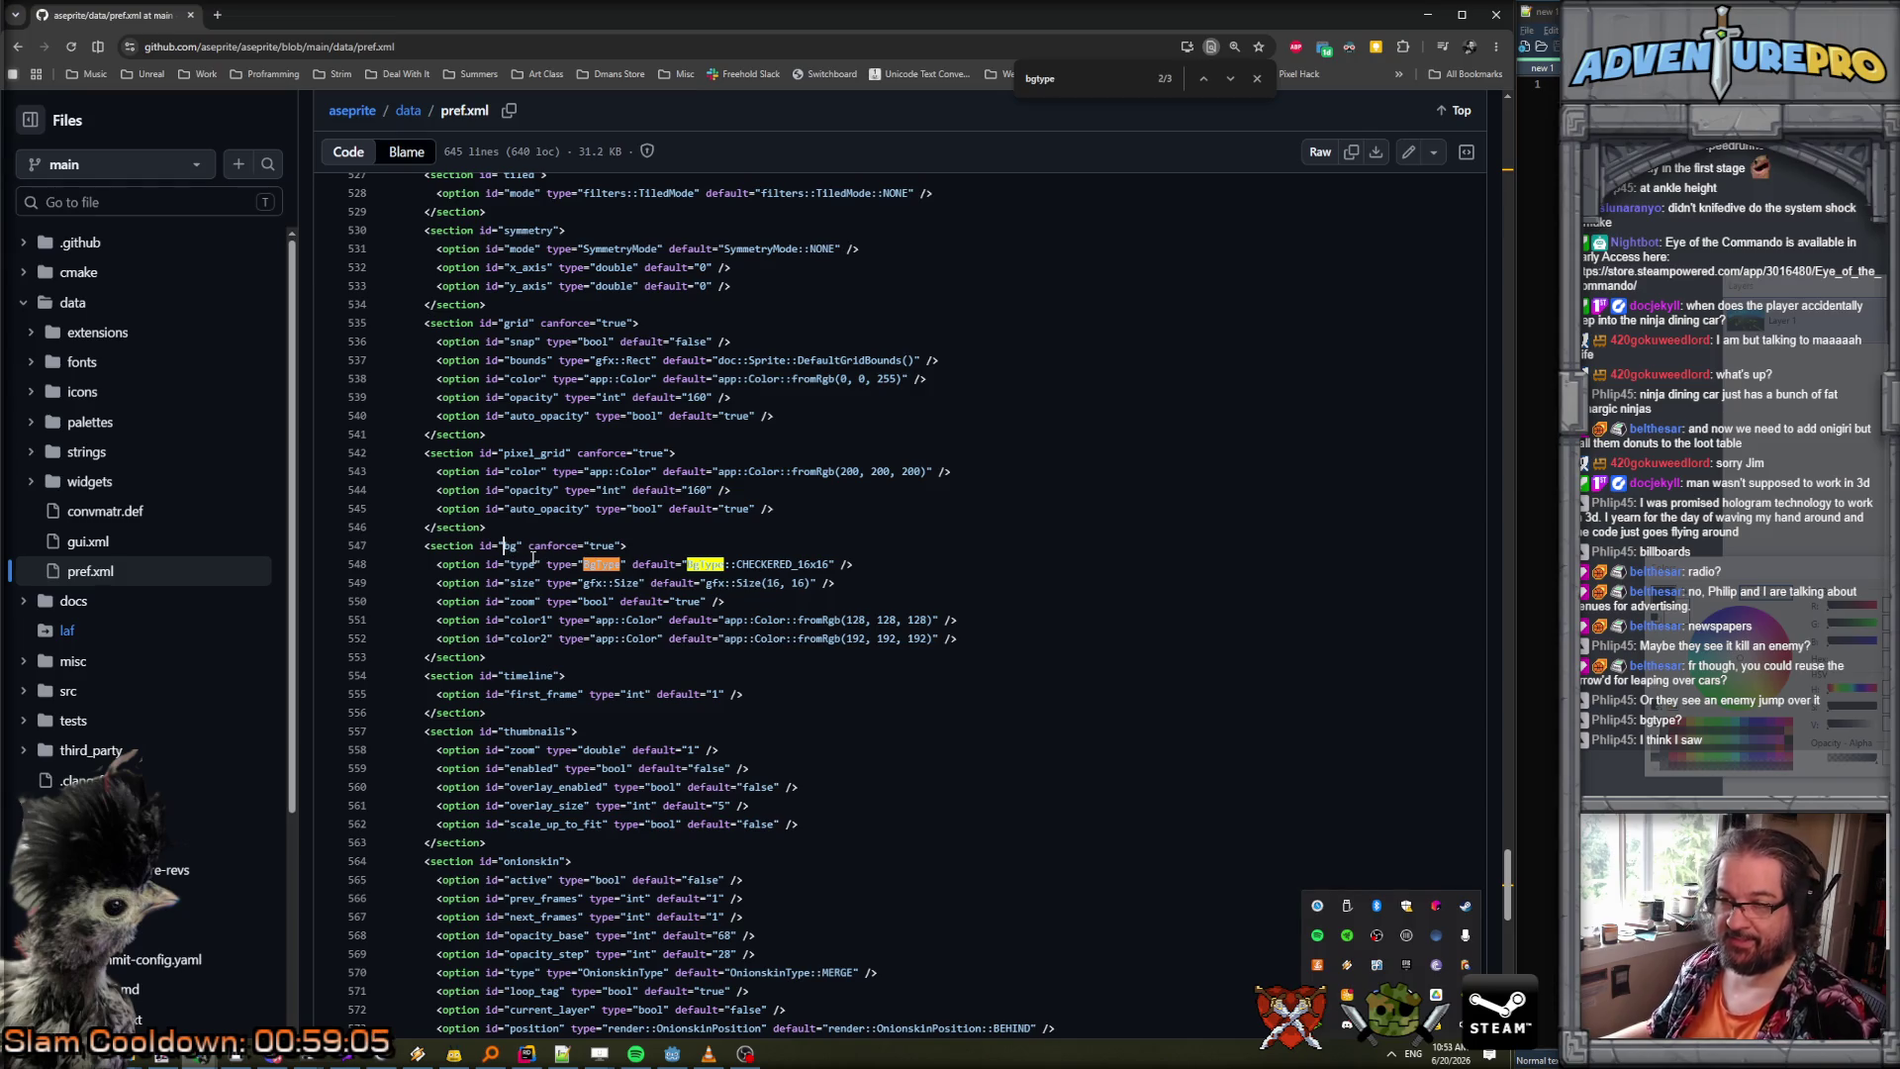
pyautogui.click(516, 546)
pyautogui.click(524, 585)
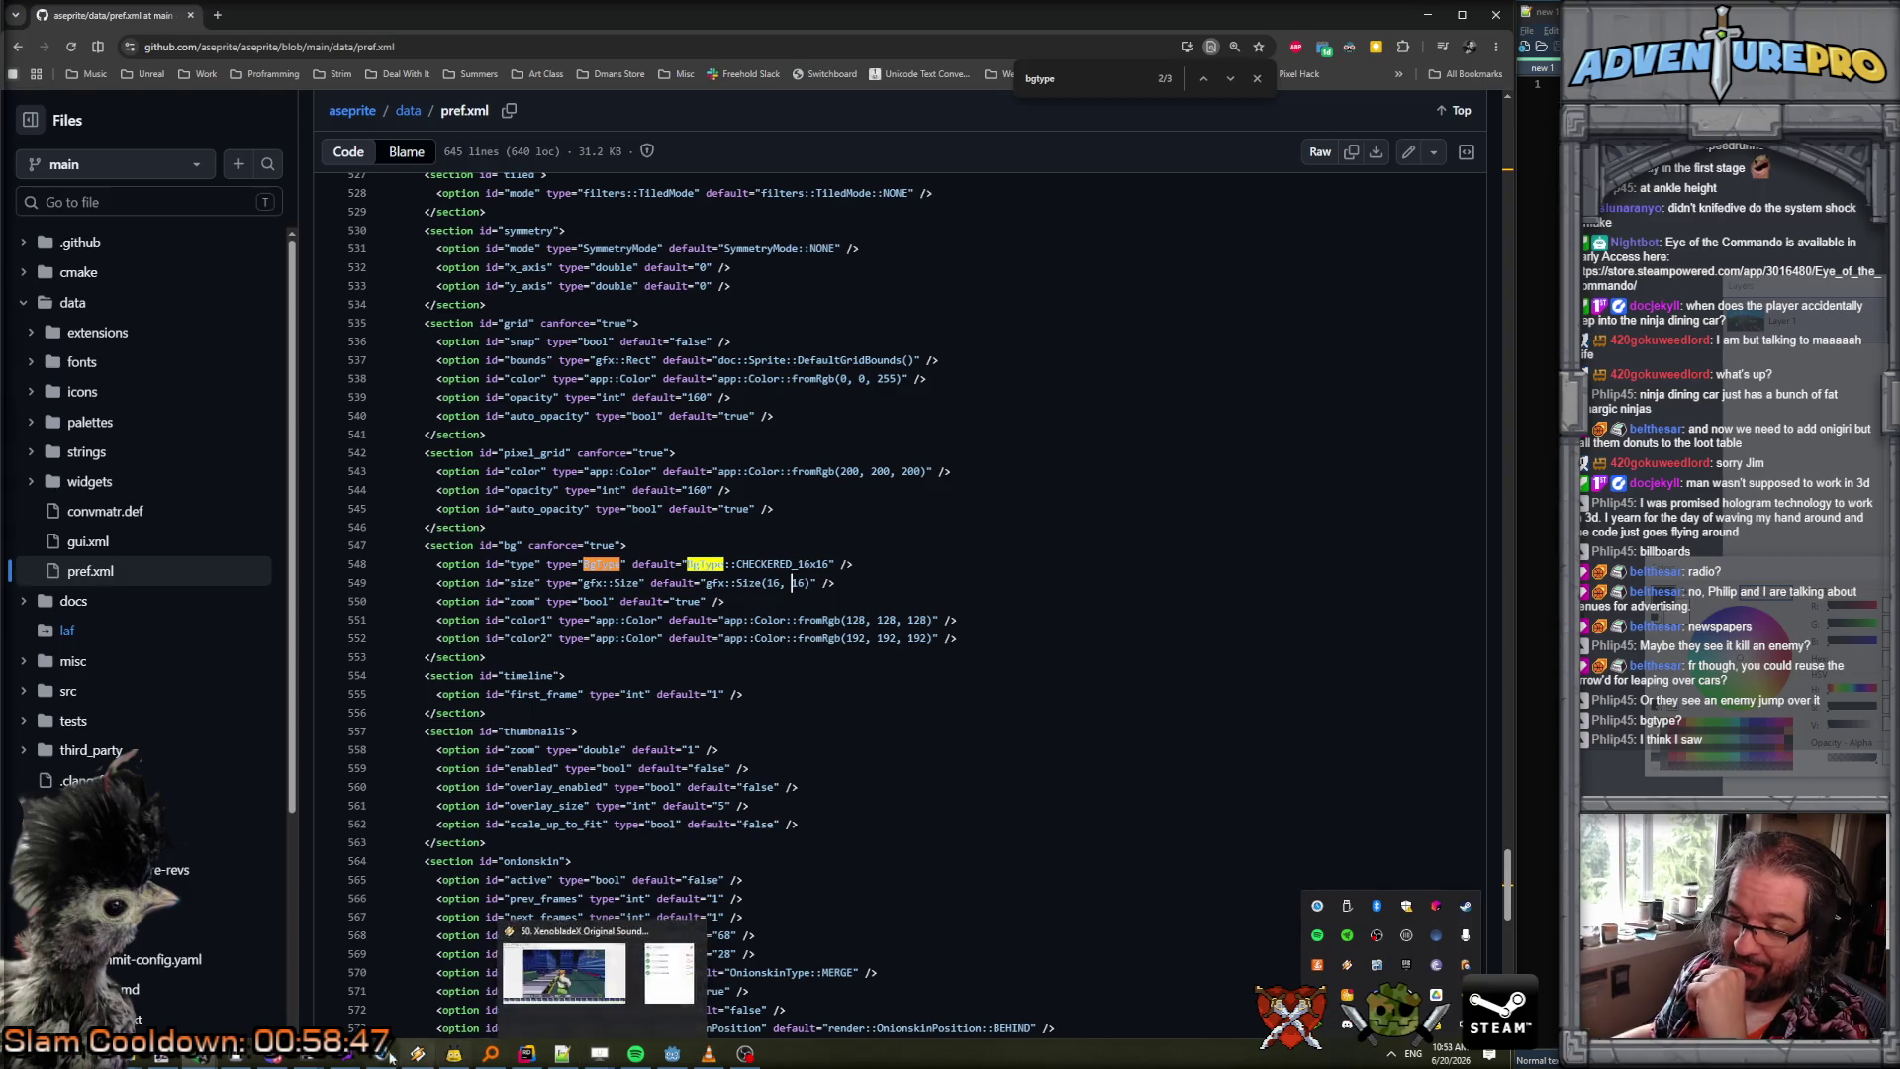
pyautogui.click(549, 984)
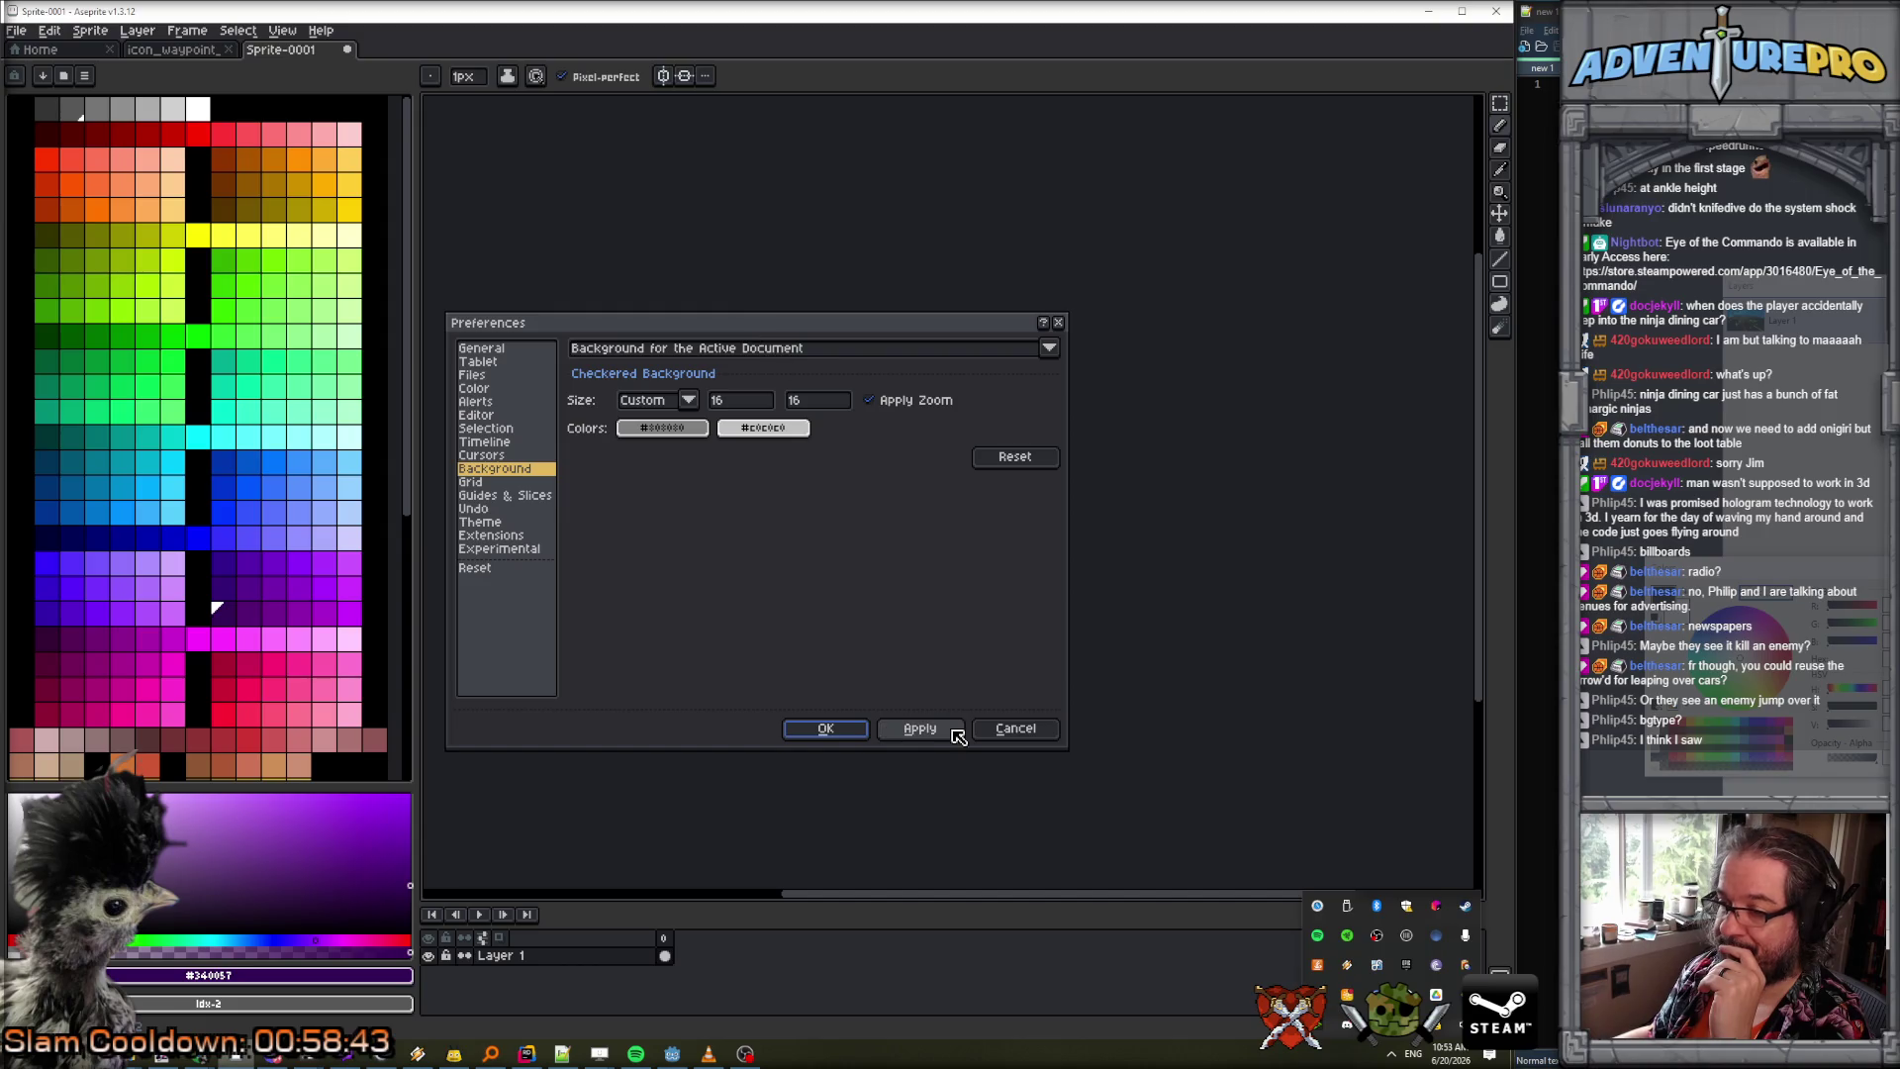
# Set the checkered background size to 19 × 11 and close Preferences.
pyautogui.doubleClick(742, 400)
pyautogui.write('8')
pyautogui.write('9')
pyautogui.press('Tab')
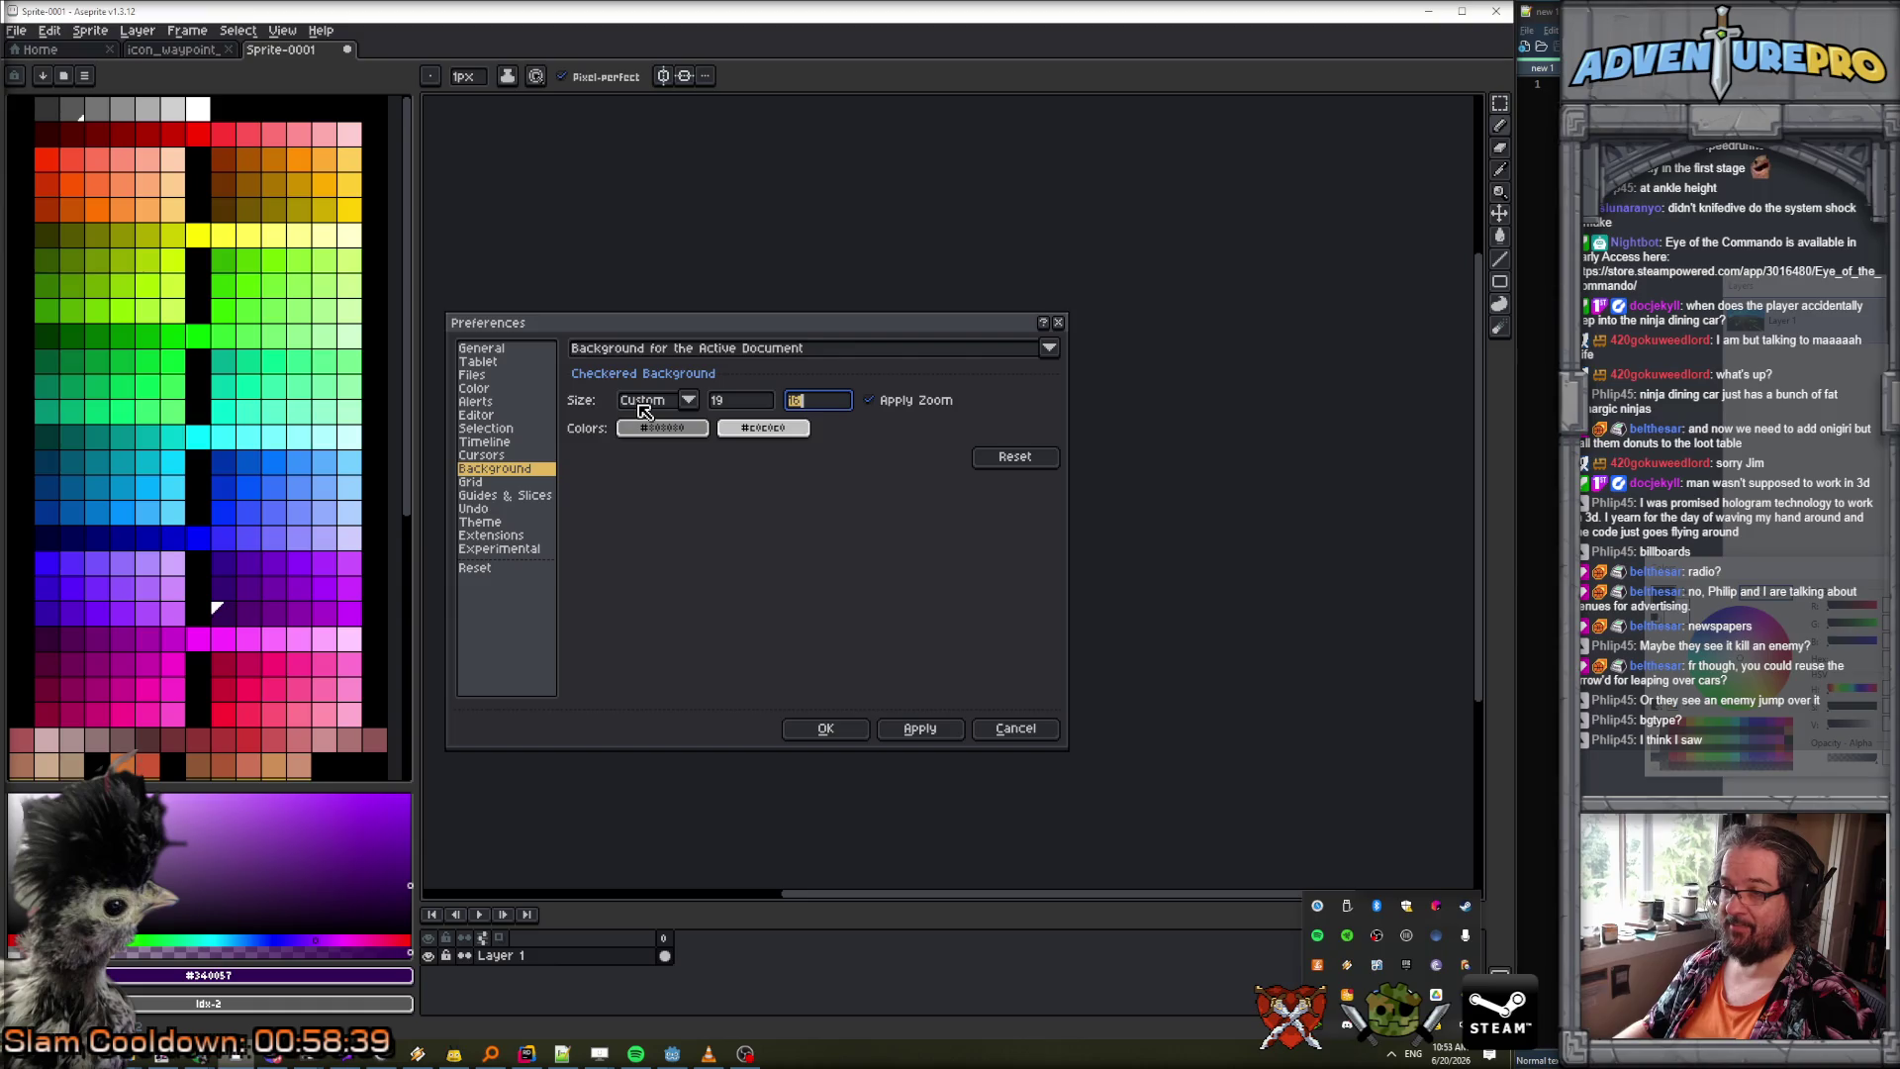
pyautogui.write('1')
pyautogui.press('Return')
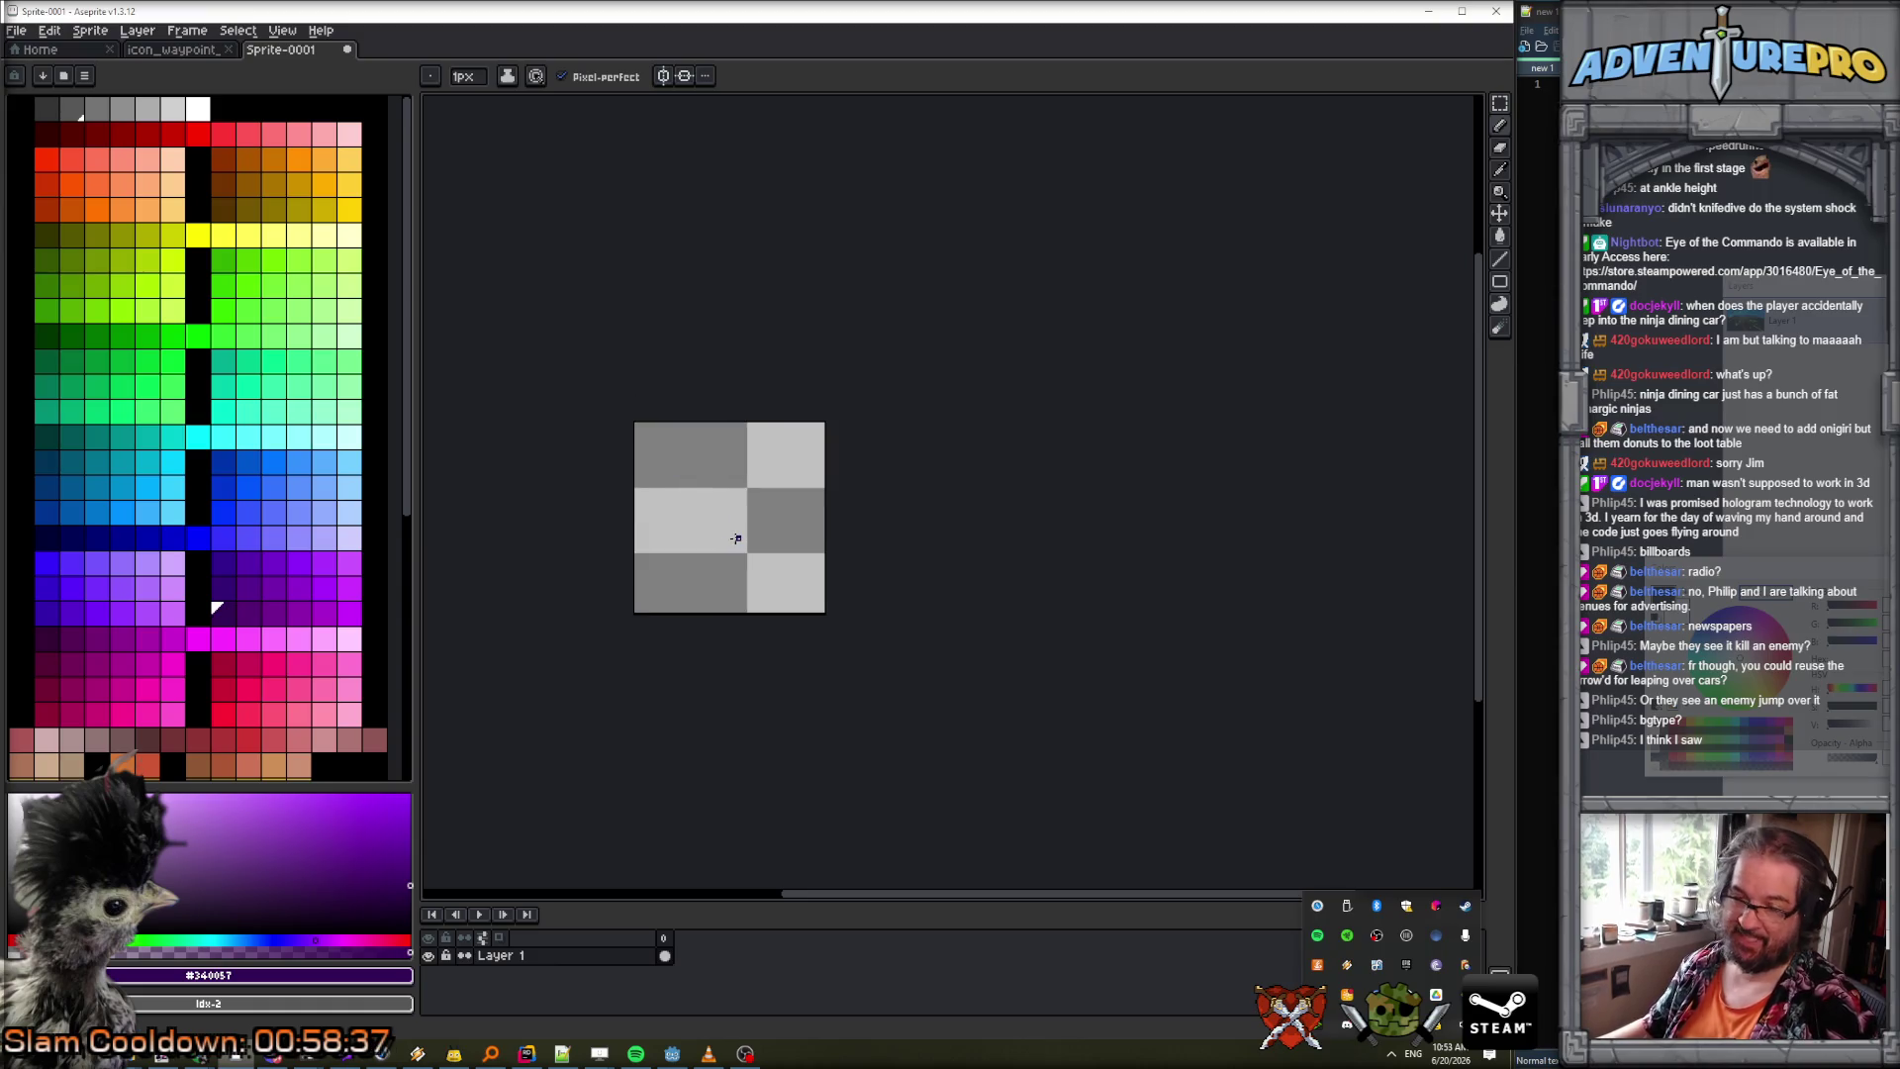
# Open Aseprite's scripts folder from File > Scripts.
pyautogui.click(25, 32)
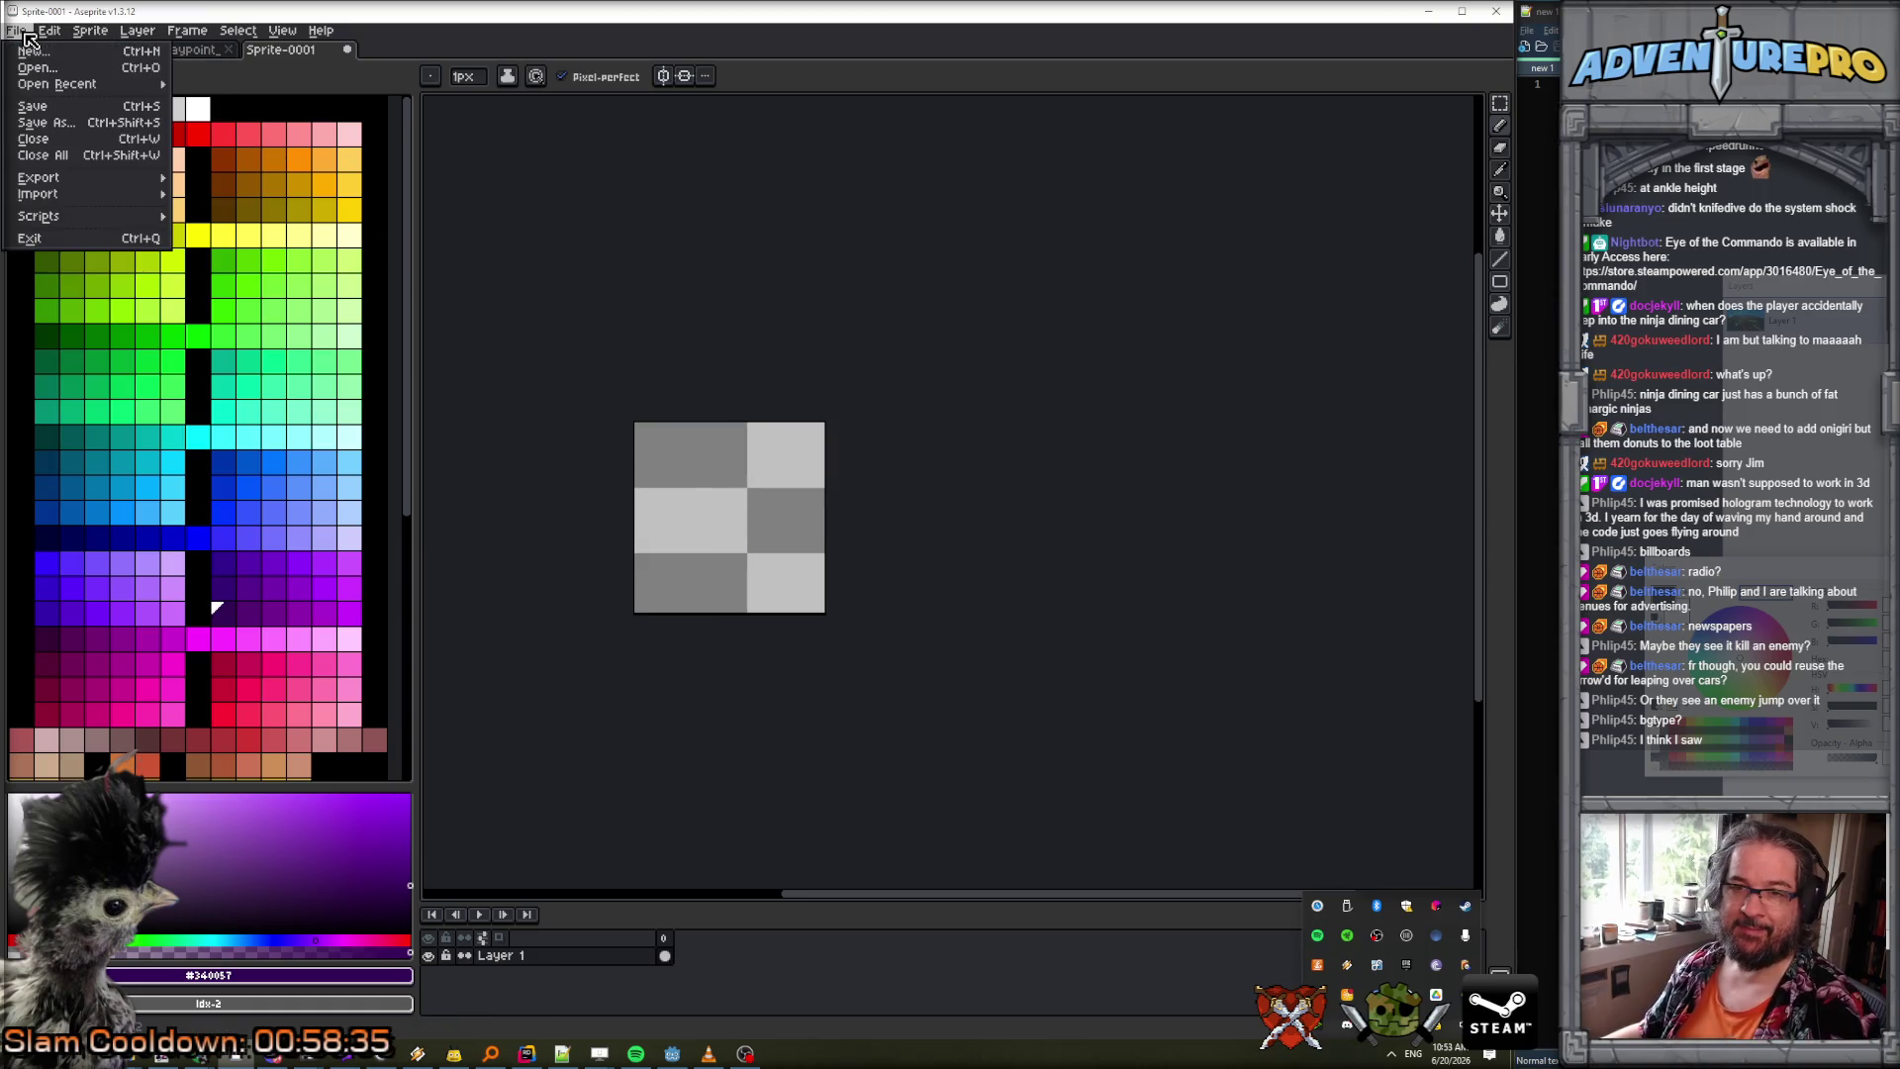
pyautogui.moveTo(97, 218)
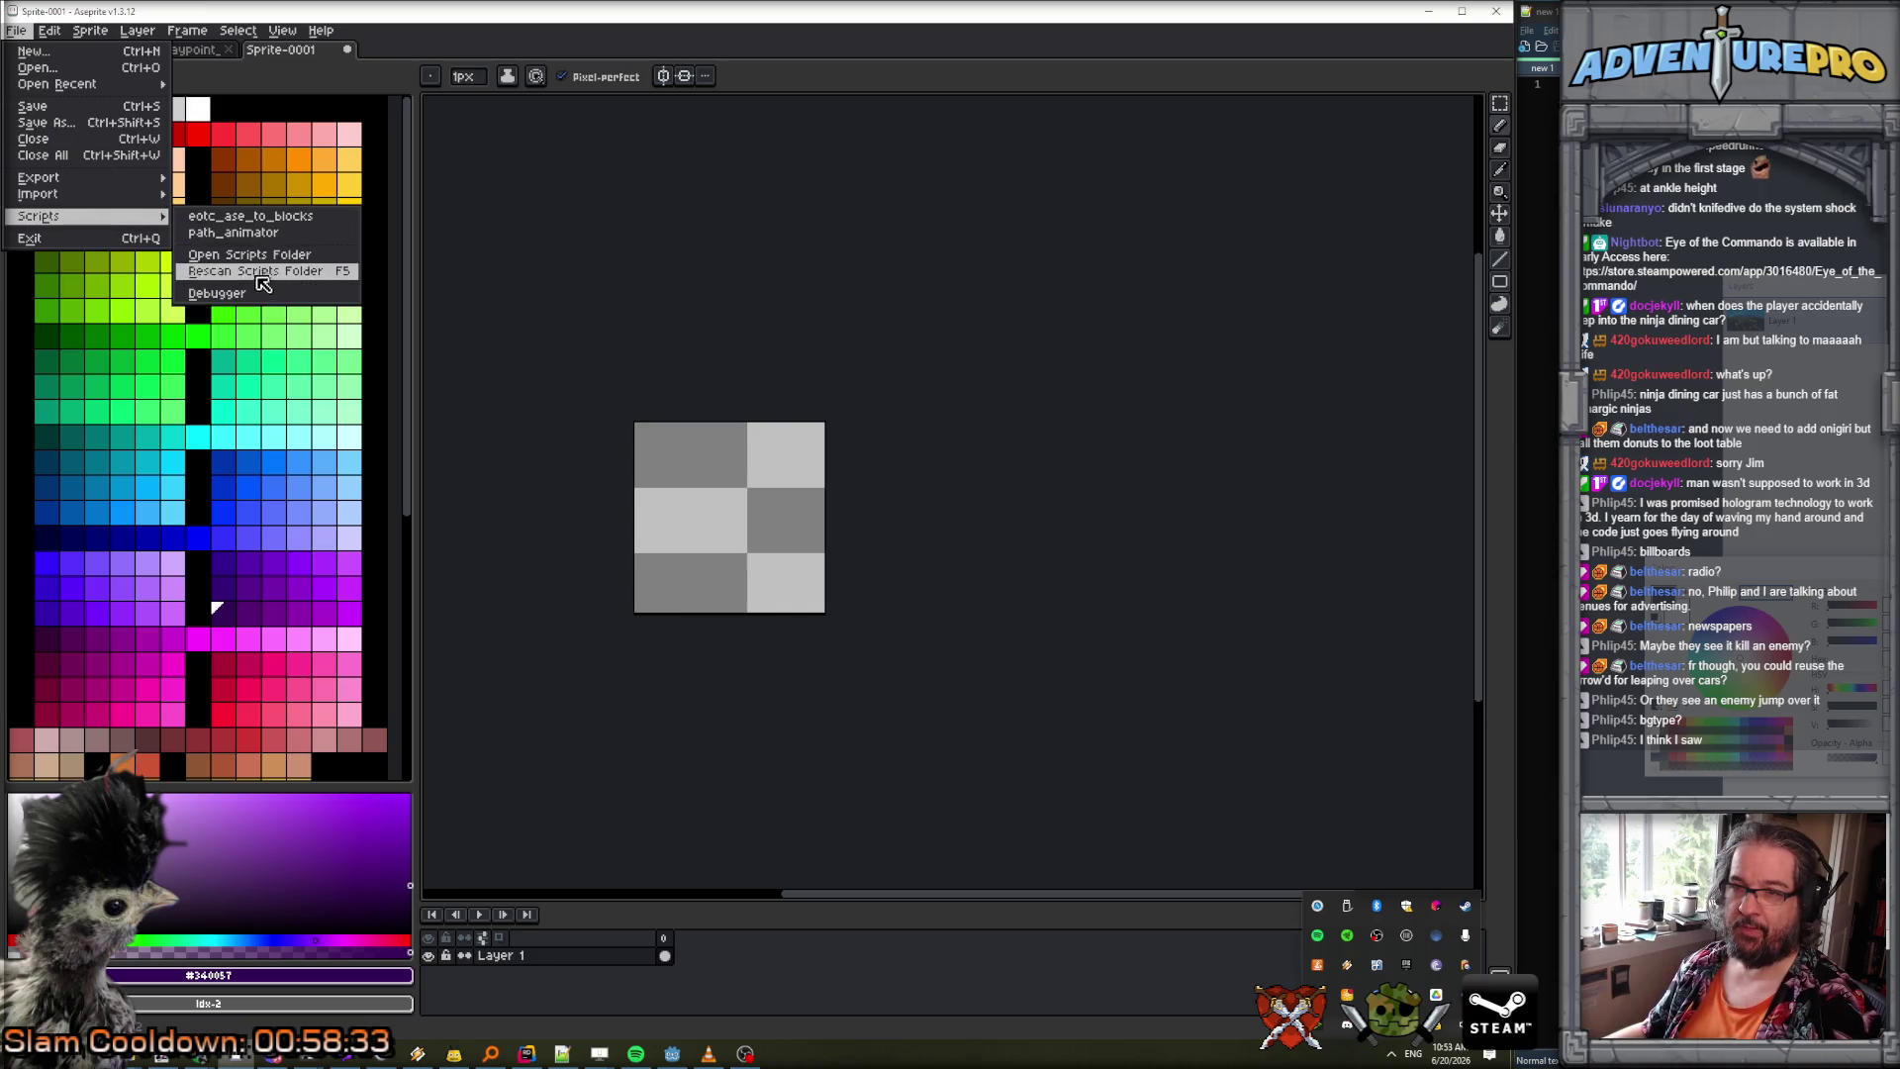
pyautogui.click(272, 266)
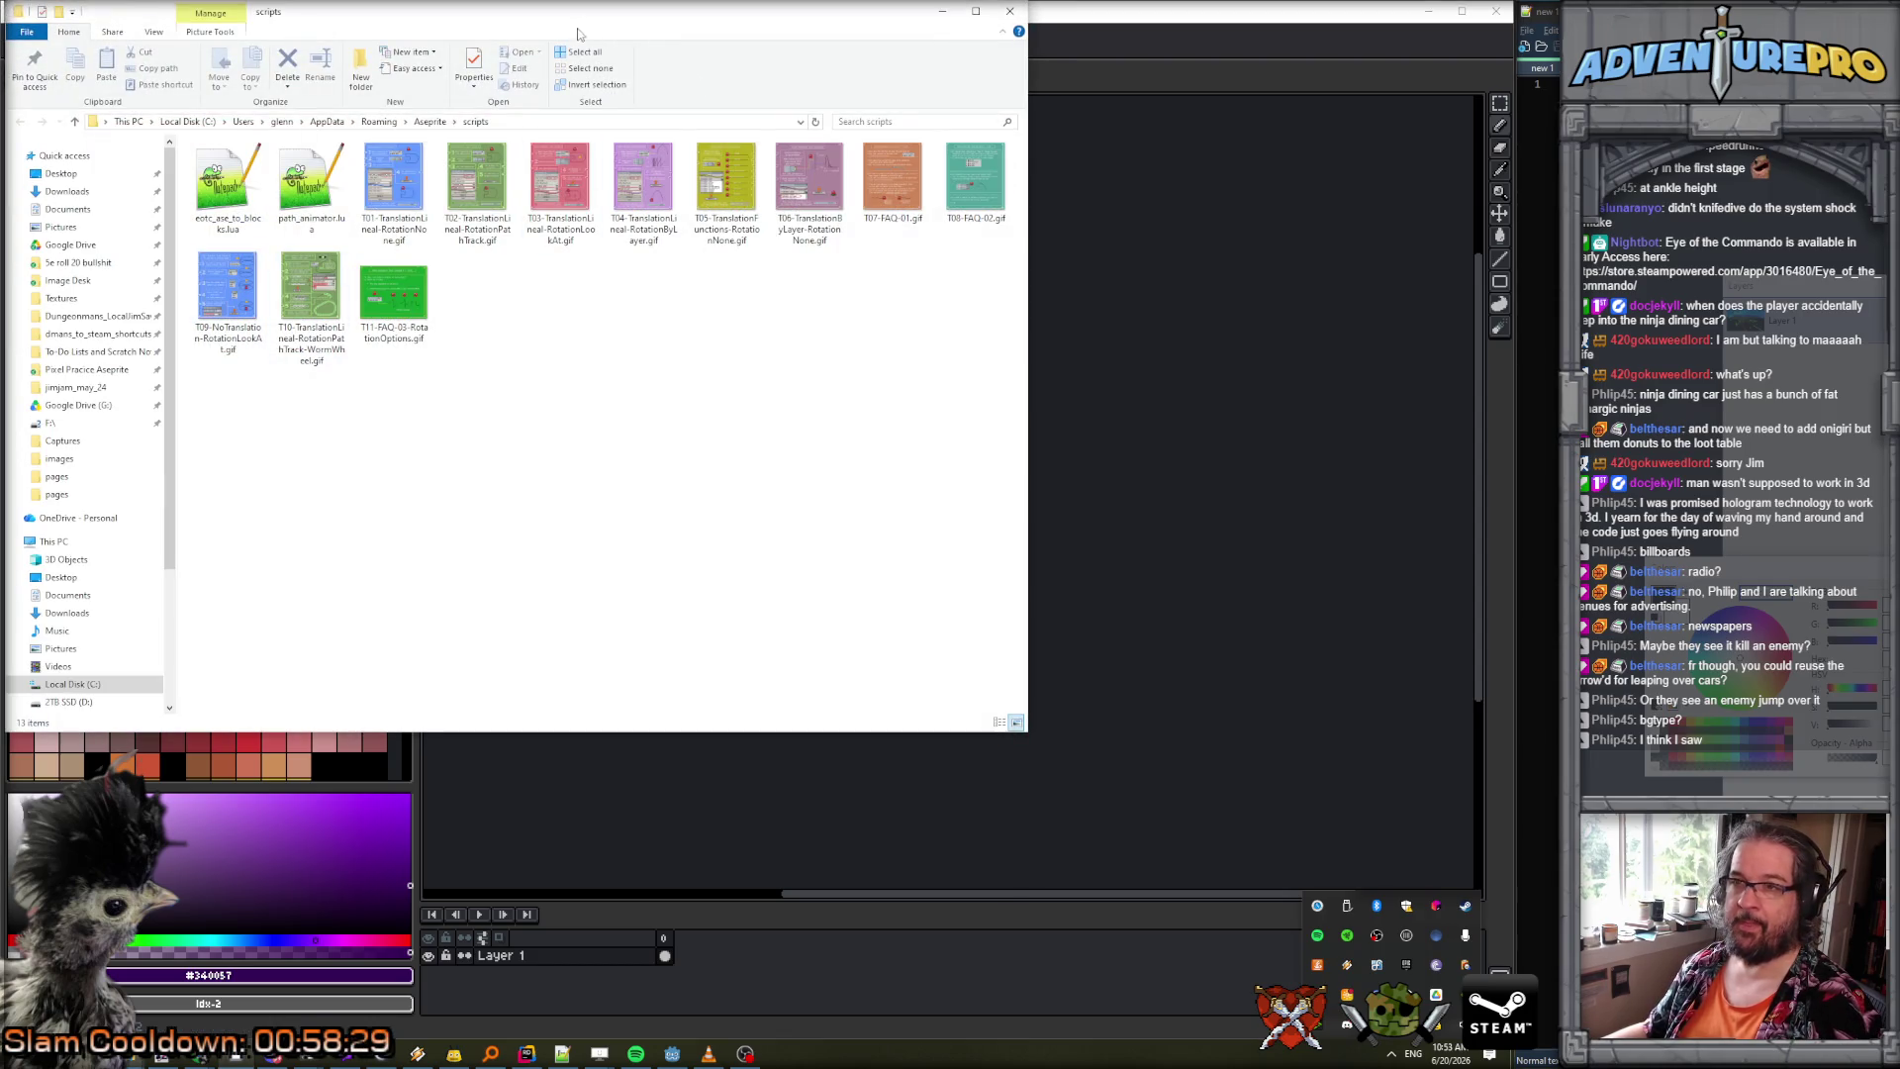
# Open eotc_ase_to_blocks.lua in Notepad++ and maximize the editor window.
pyautogui.moveTo(570, 24); pyautogui.dragTo(892, 93)
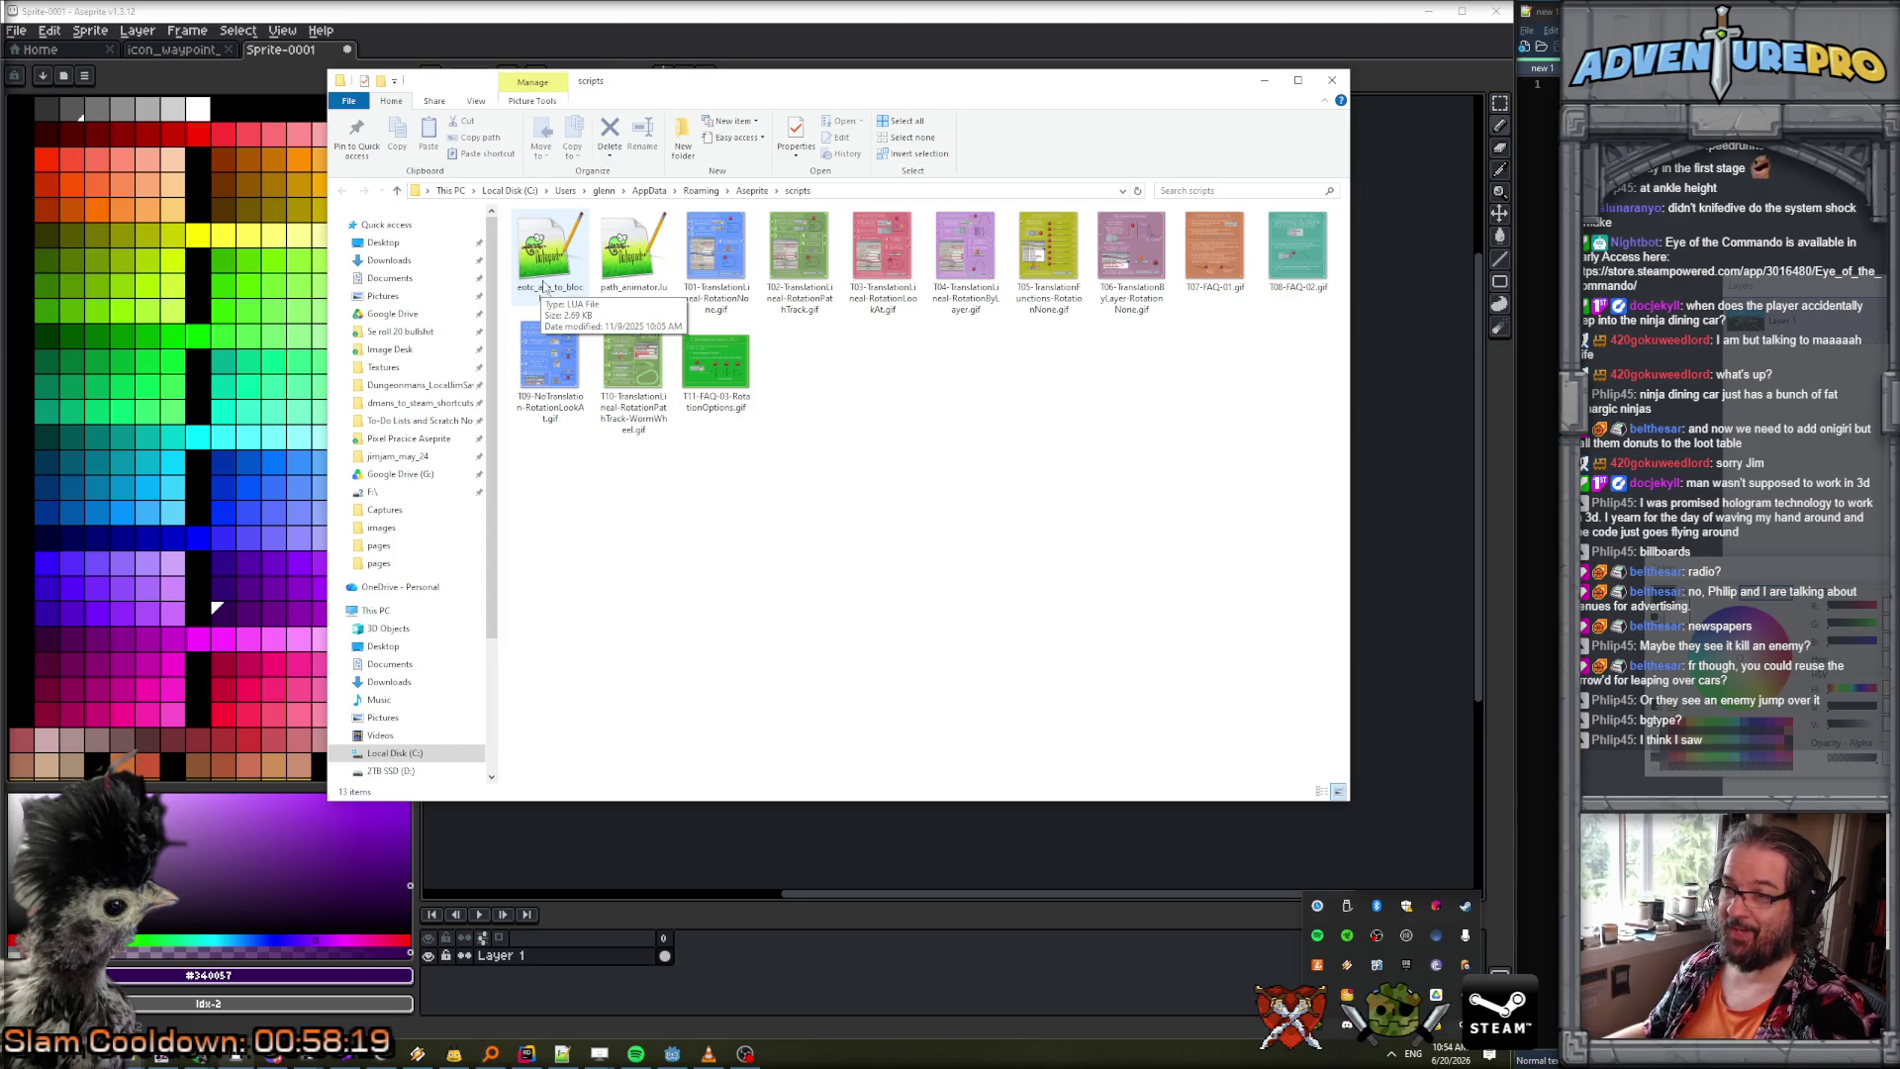
pyautogui.click(542, 286)
pyautogui.doubleClick(543, 286)
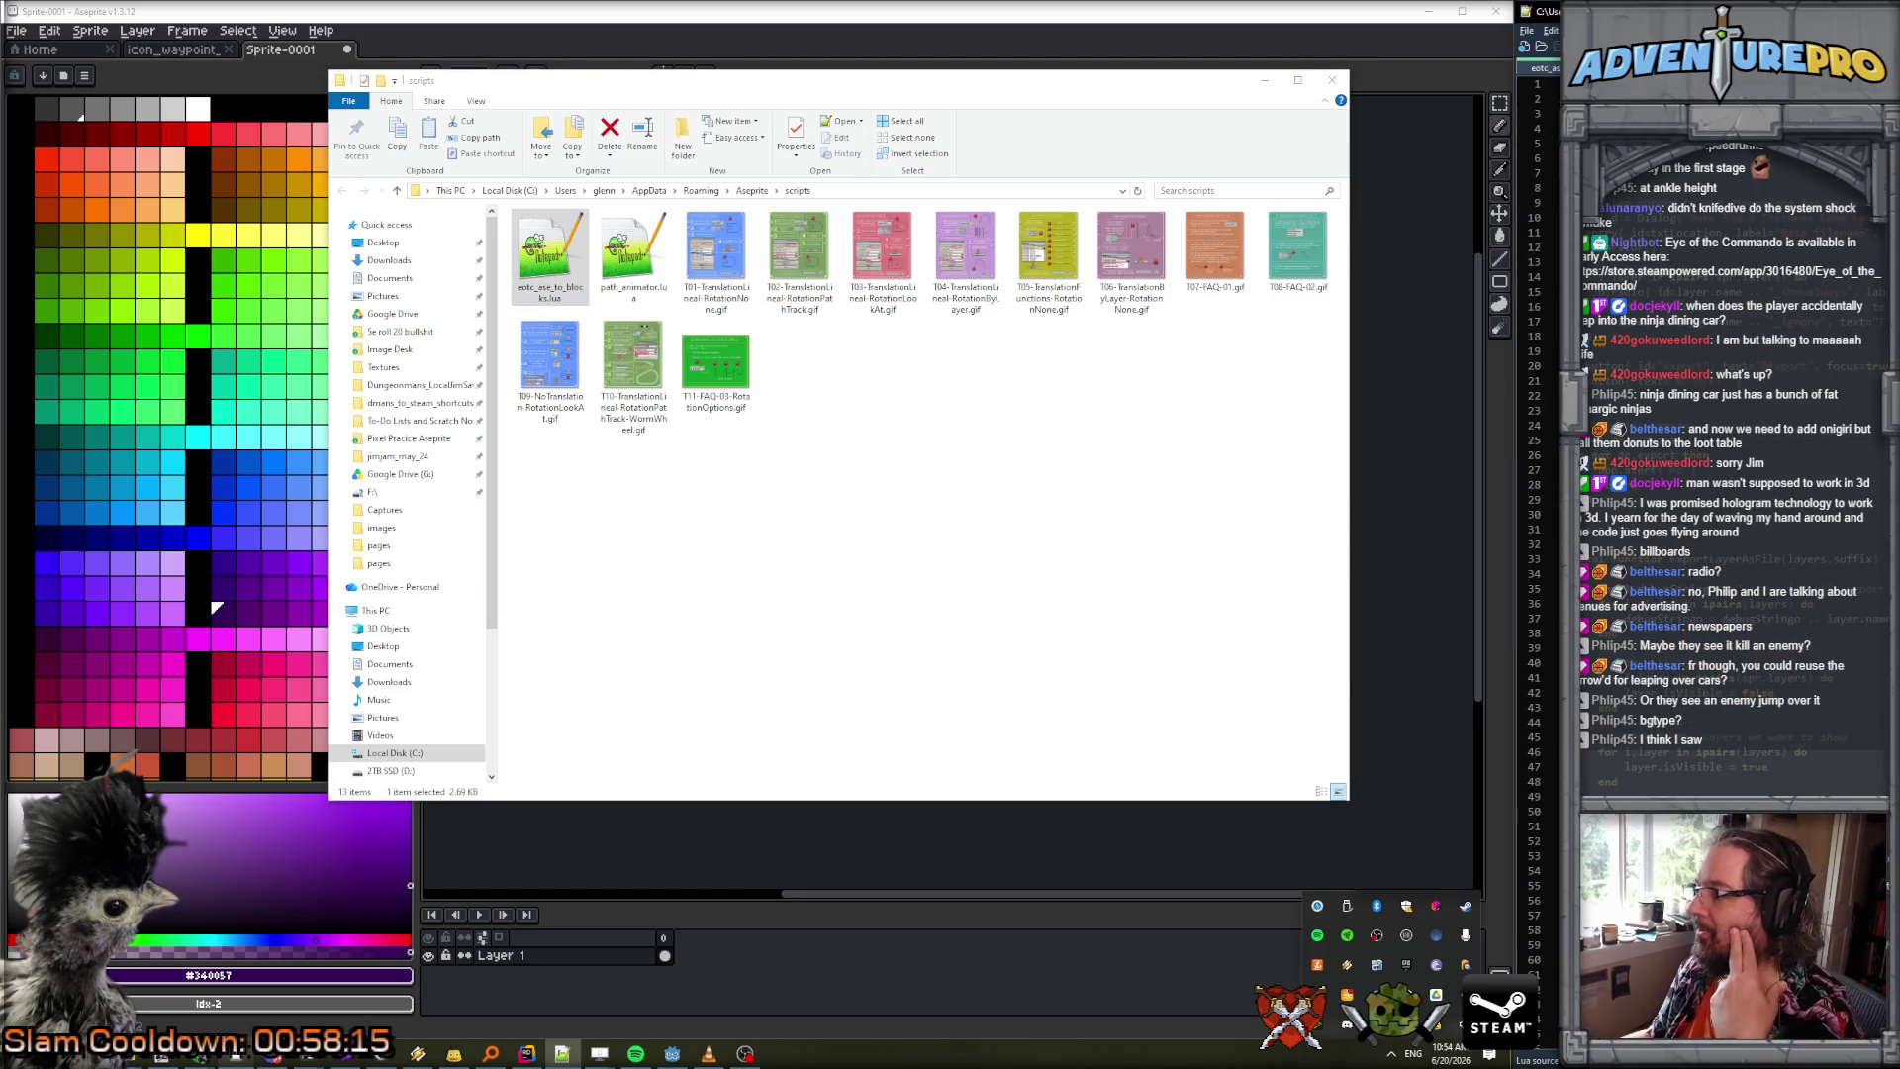
pyautogui.scroll(-10, 1682, 446)
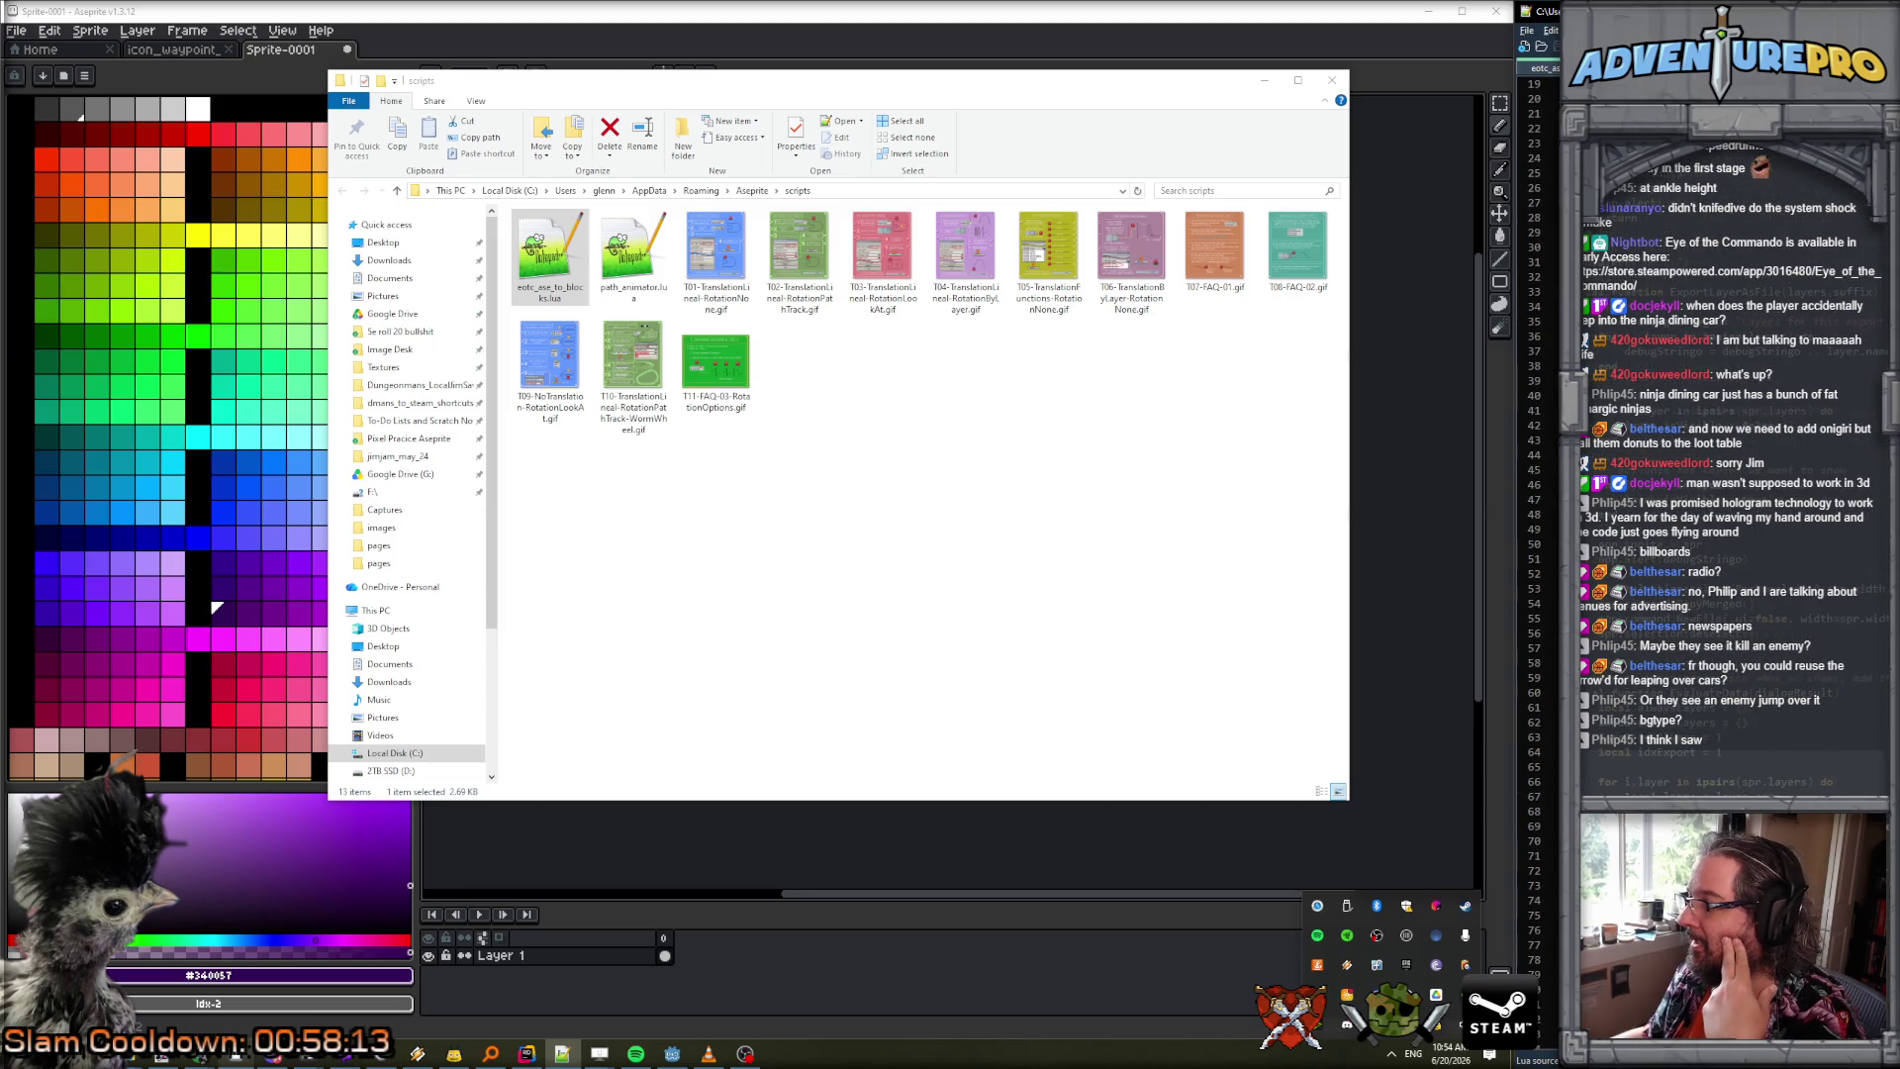
pyautogui.scroll(-1, 1683, 445)
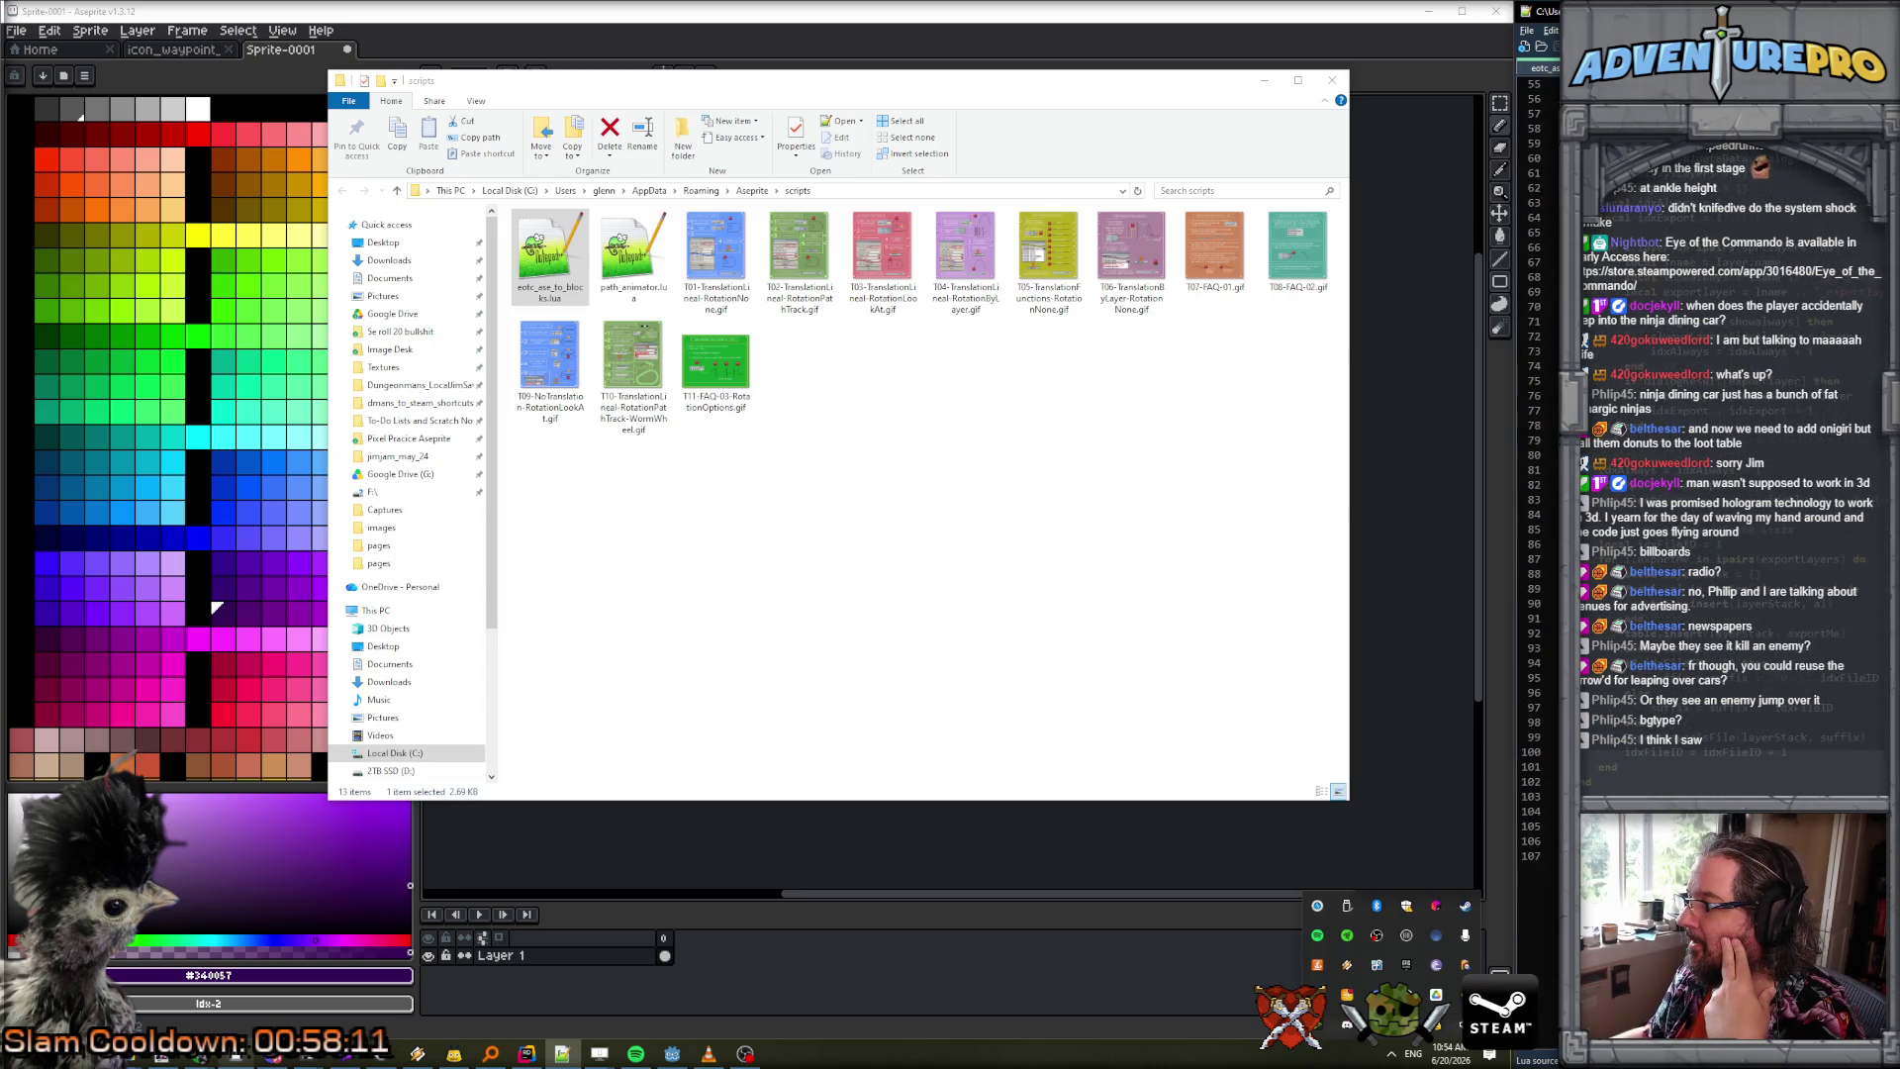
pyautogui.scroll(11, 1683, 446)
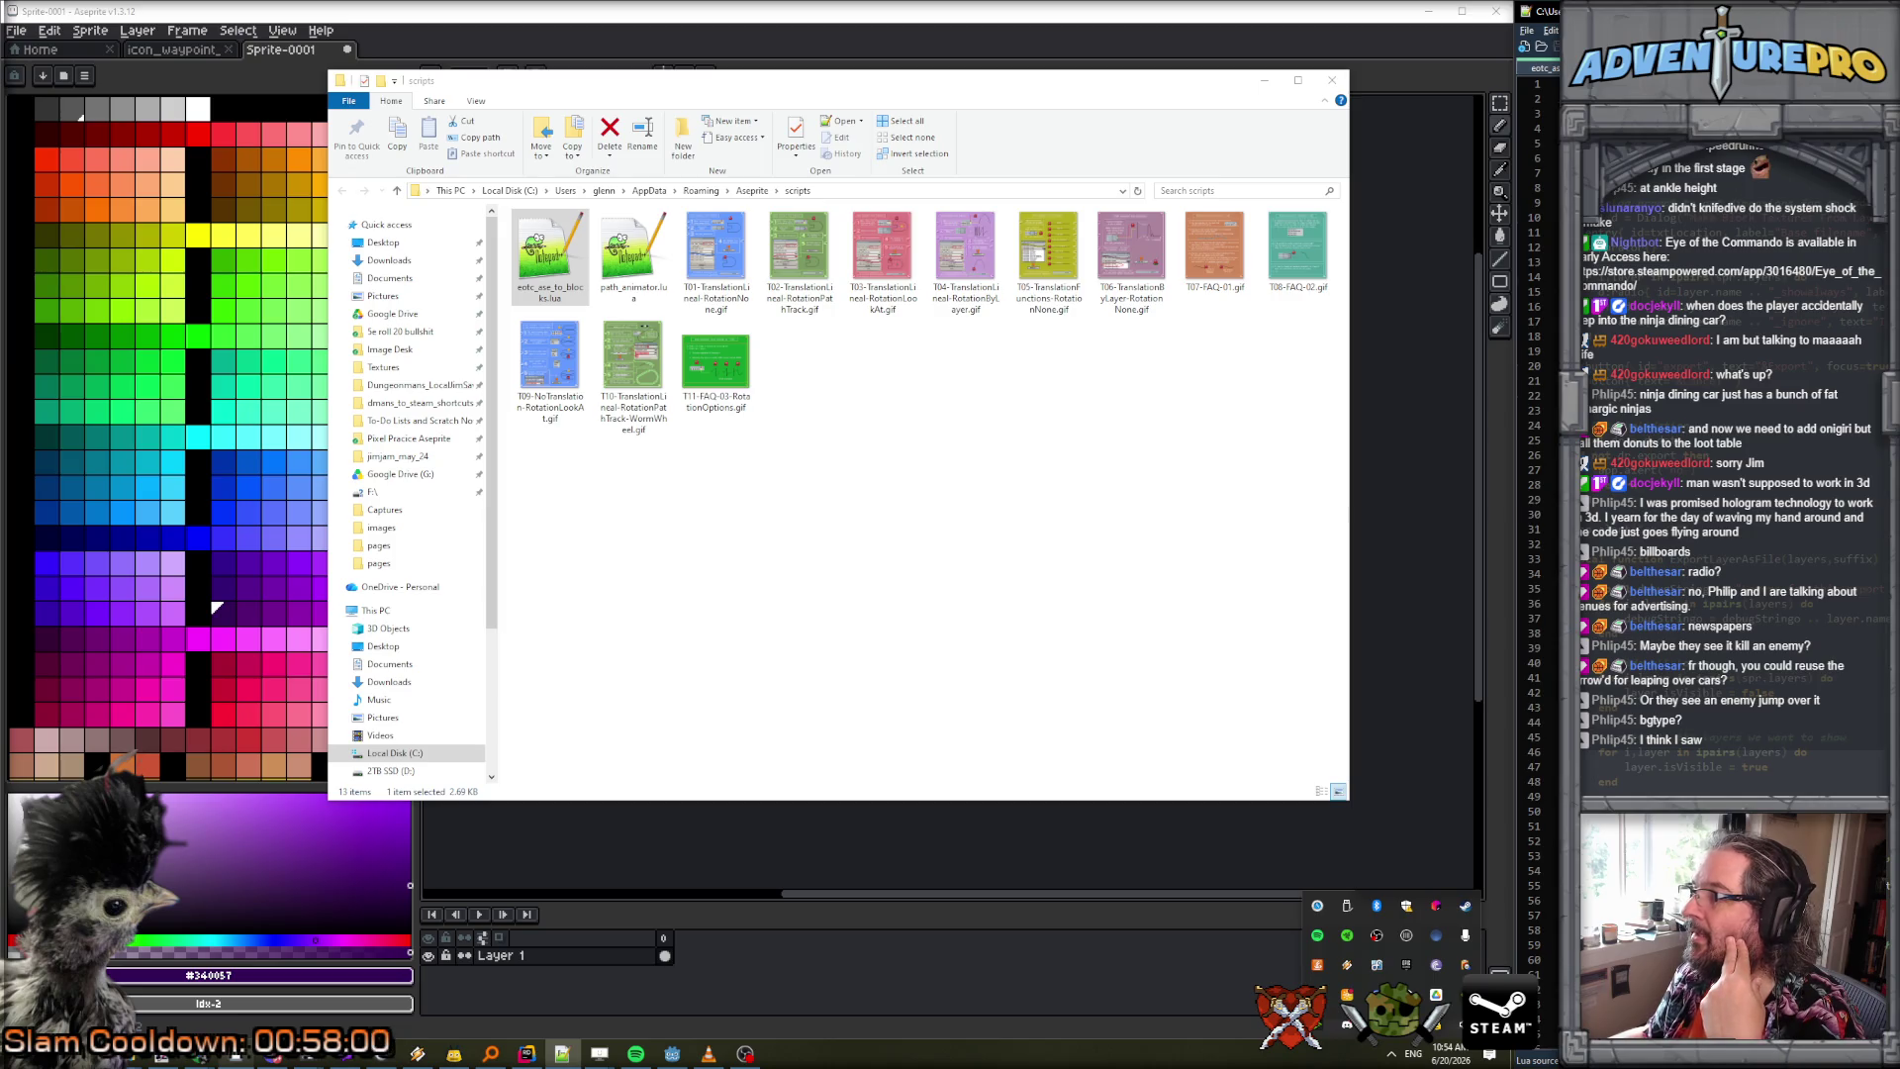
pyautogui.press('Return')
pyautogui.moveTo(1484, 12); pyautogui.dragTo(751, 260)
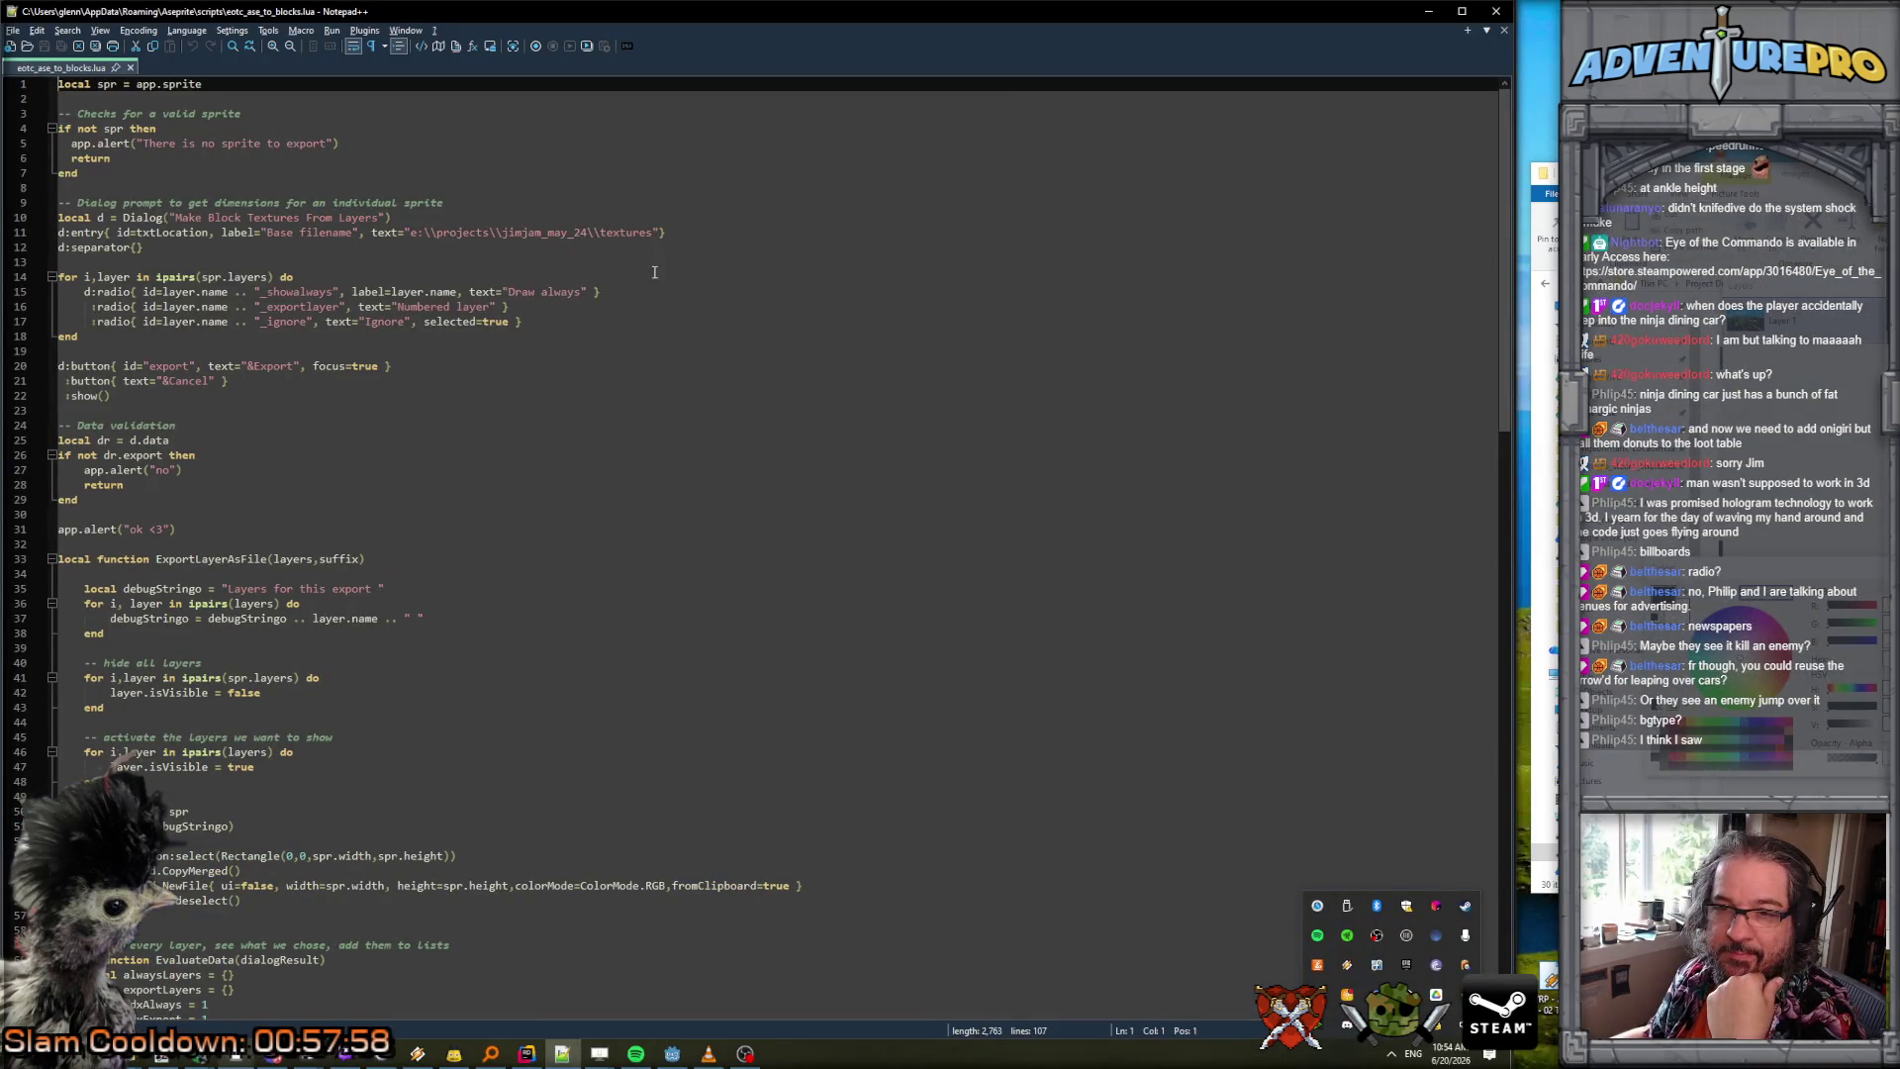
# Save the script under the new name eotc_gen_palette_16bg.lua.
pyautogui.scroll(-9, 315, 375)
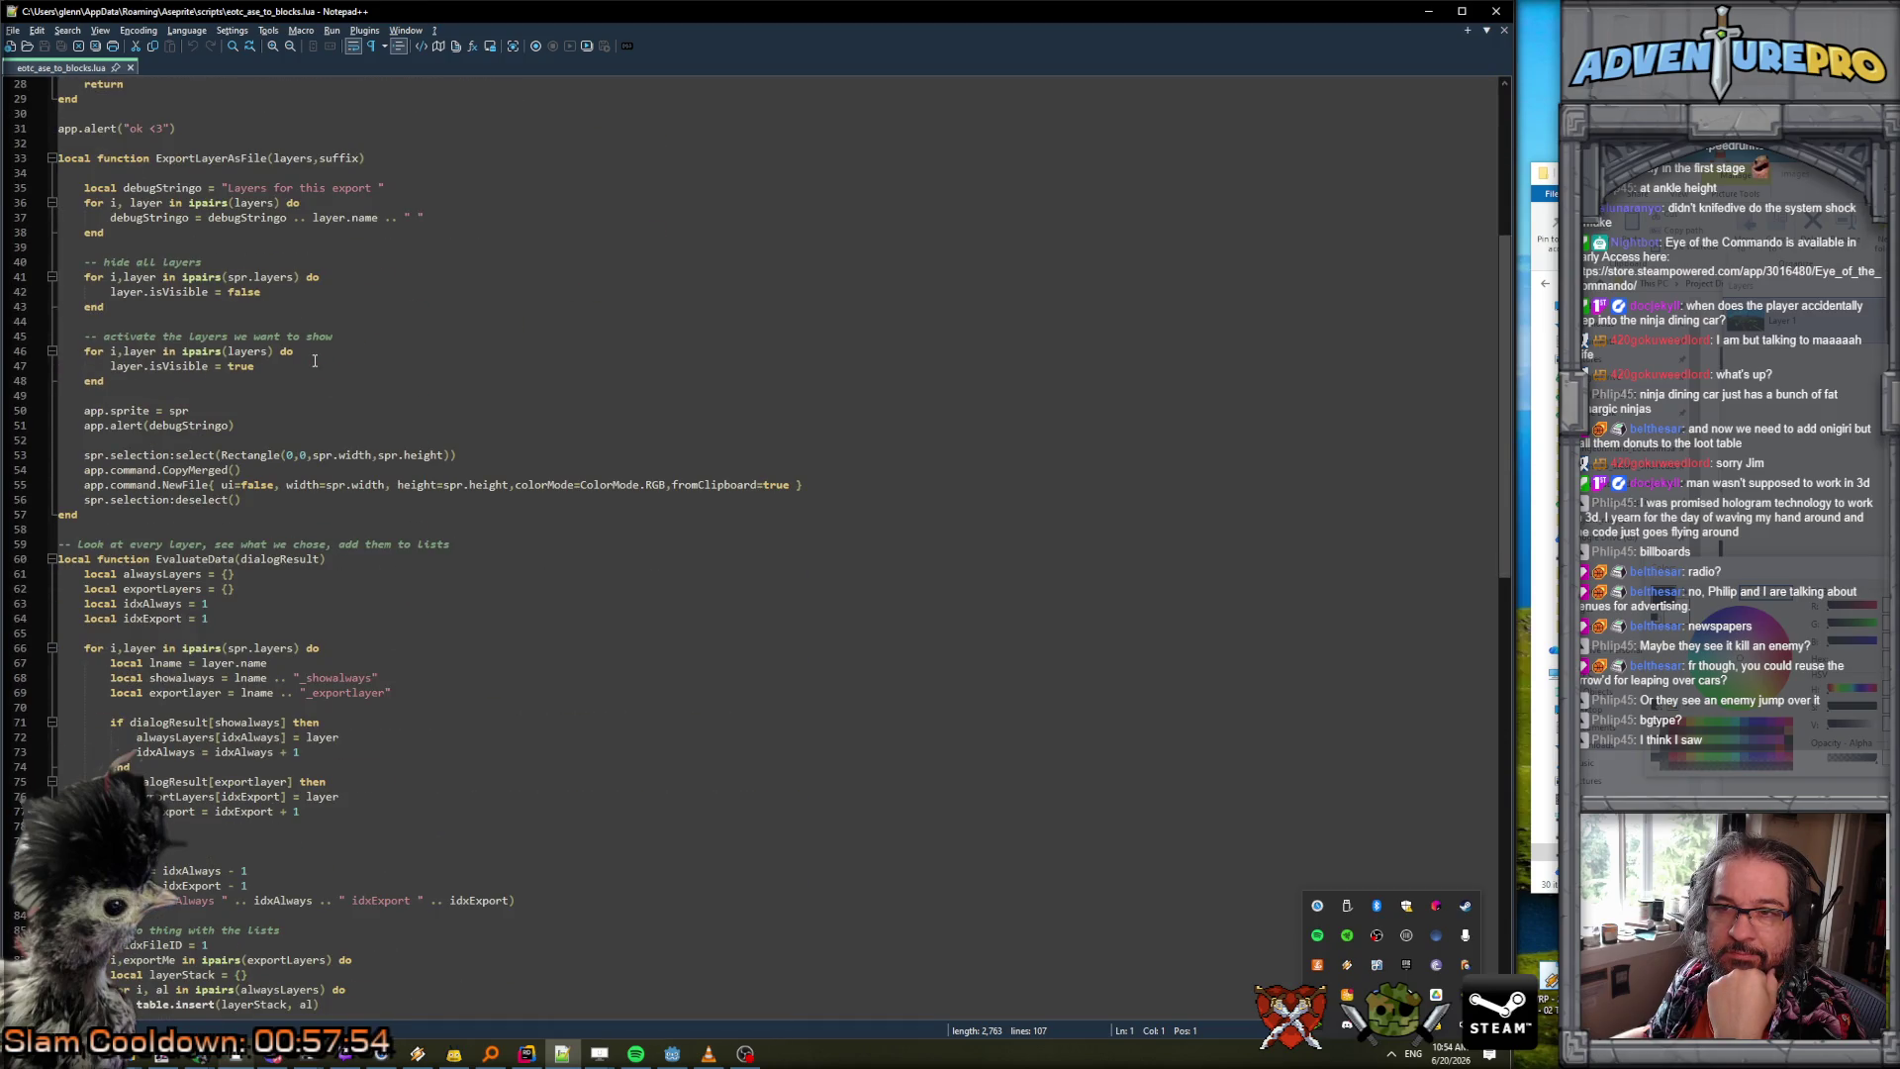
pyautogui.scroll(-14, 315, 361)
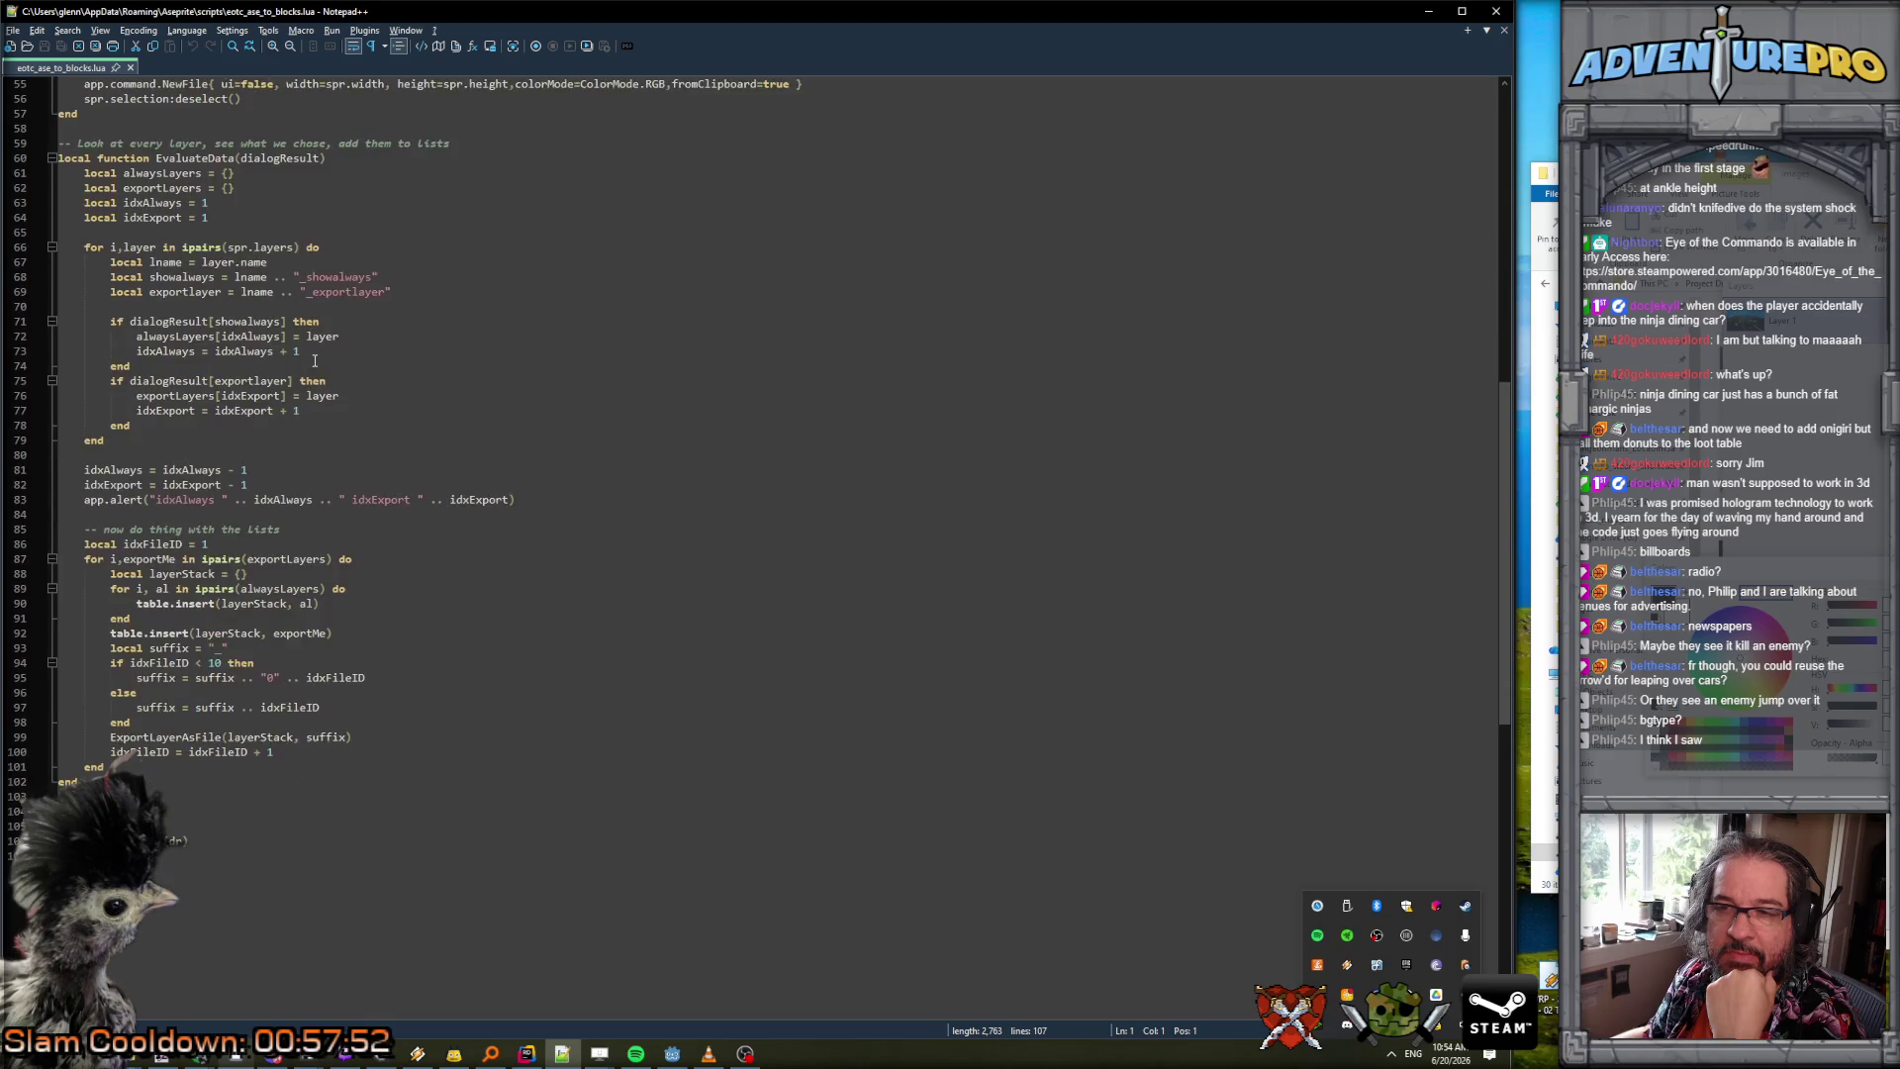
pyautogui.scroll(14, 314, 360)
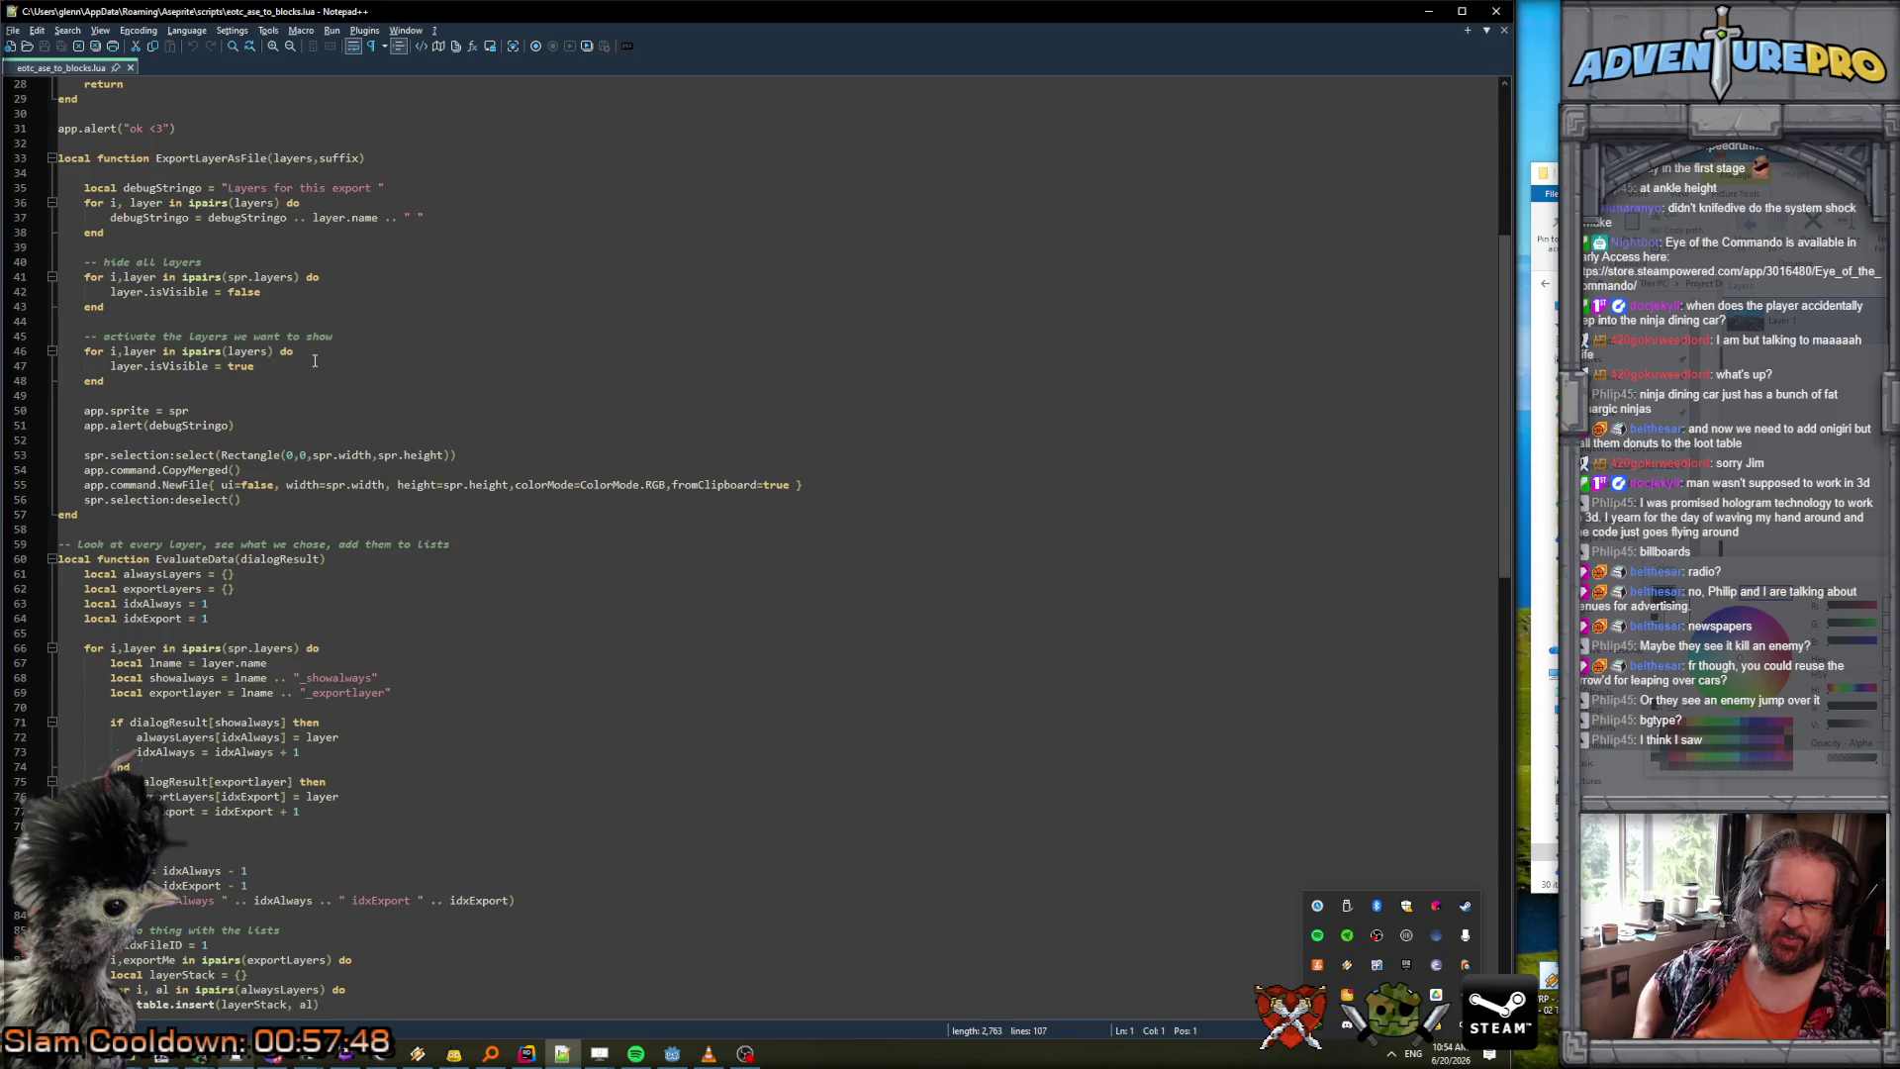
pyautogui.scroll(9, 315, 360)
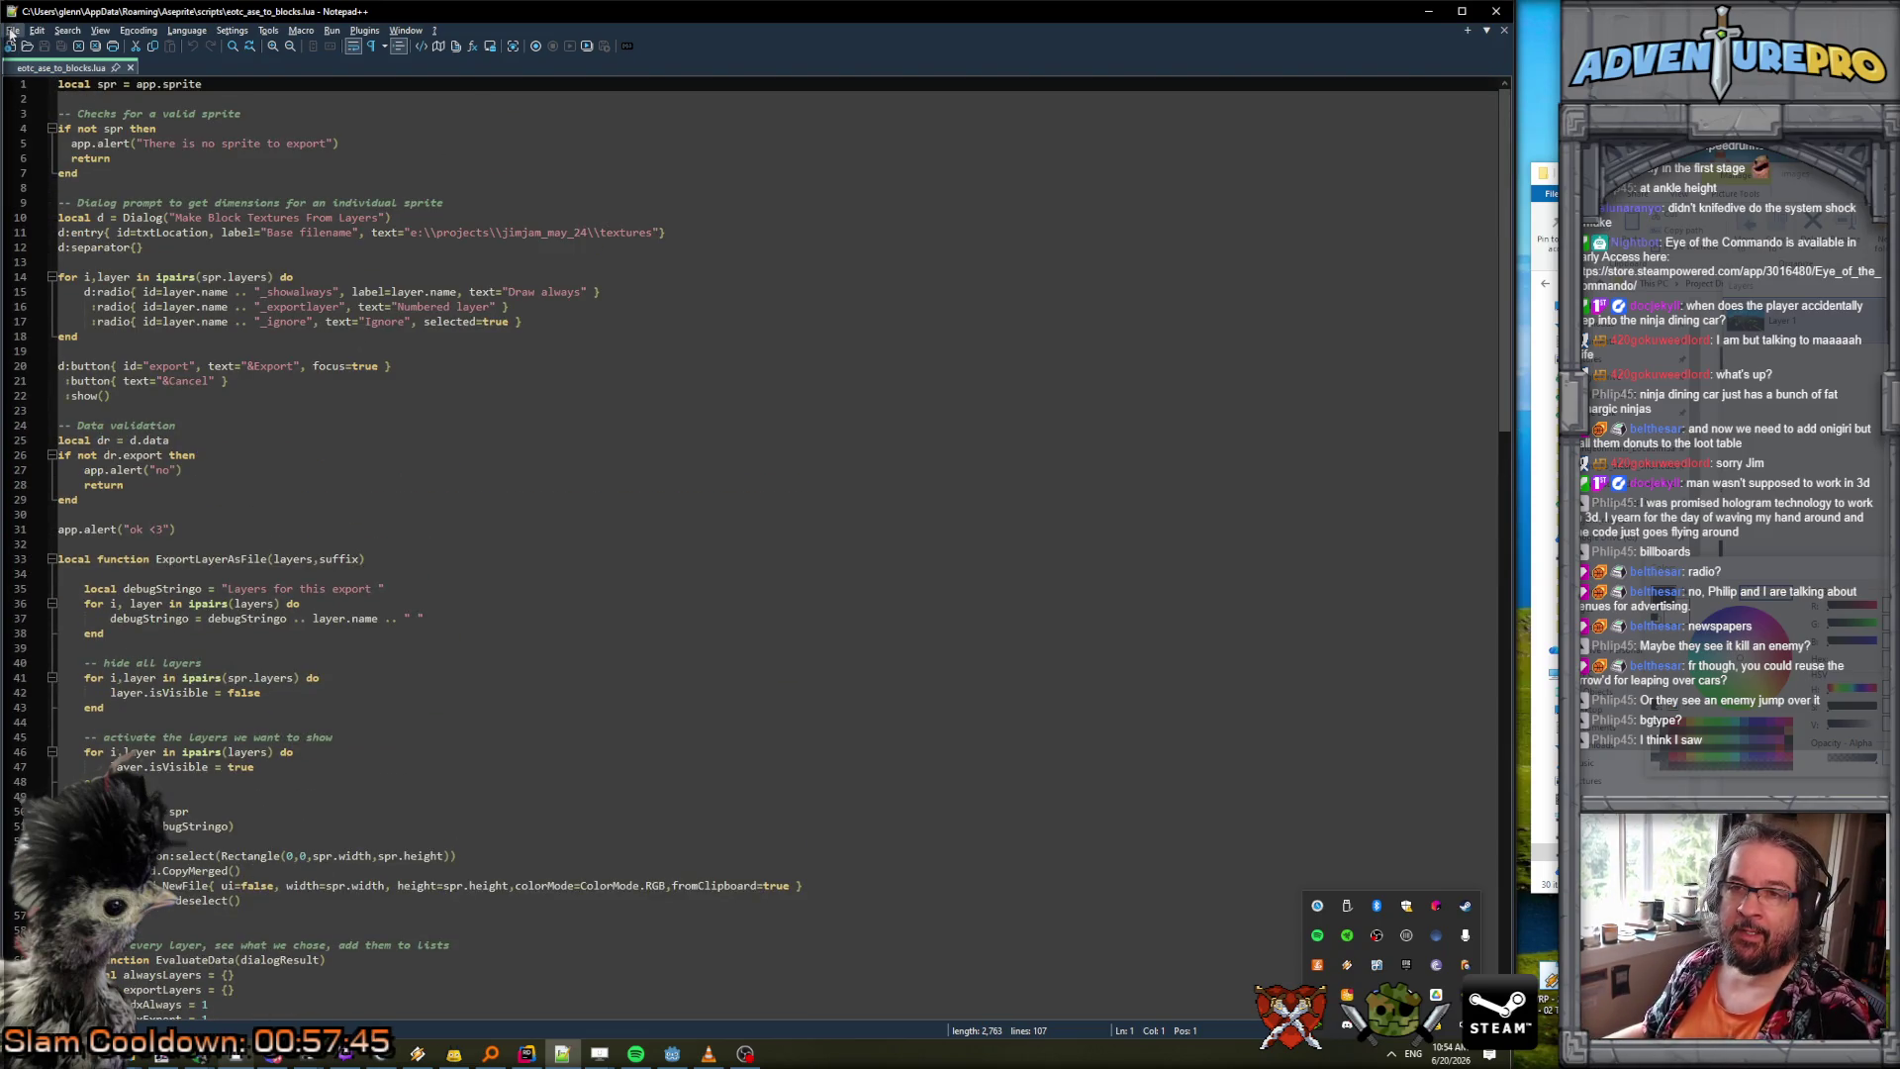
pyautogui.click(12, 31)
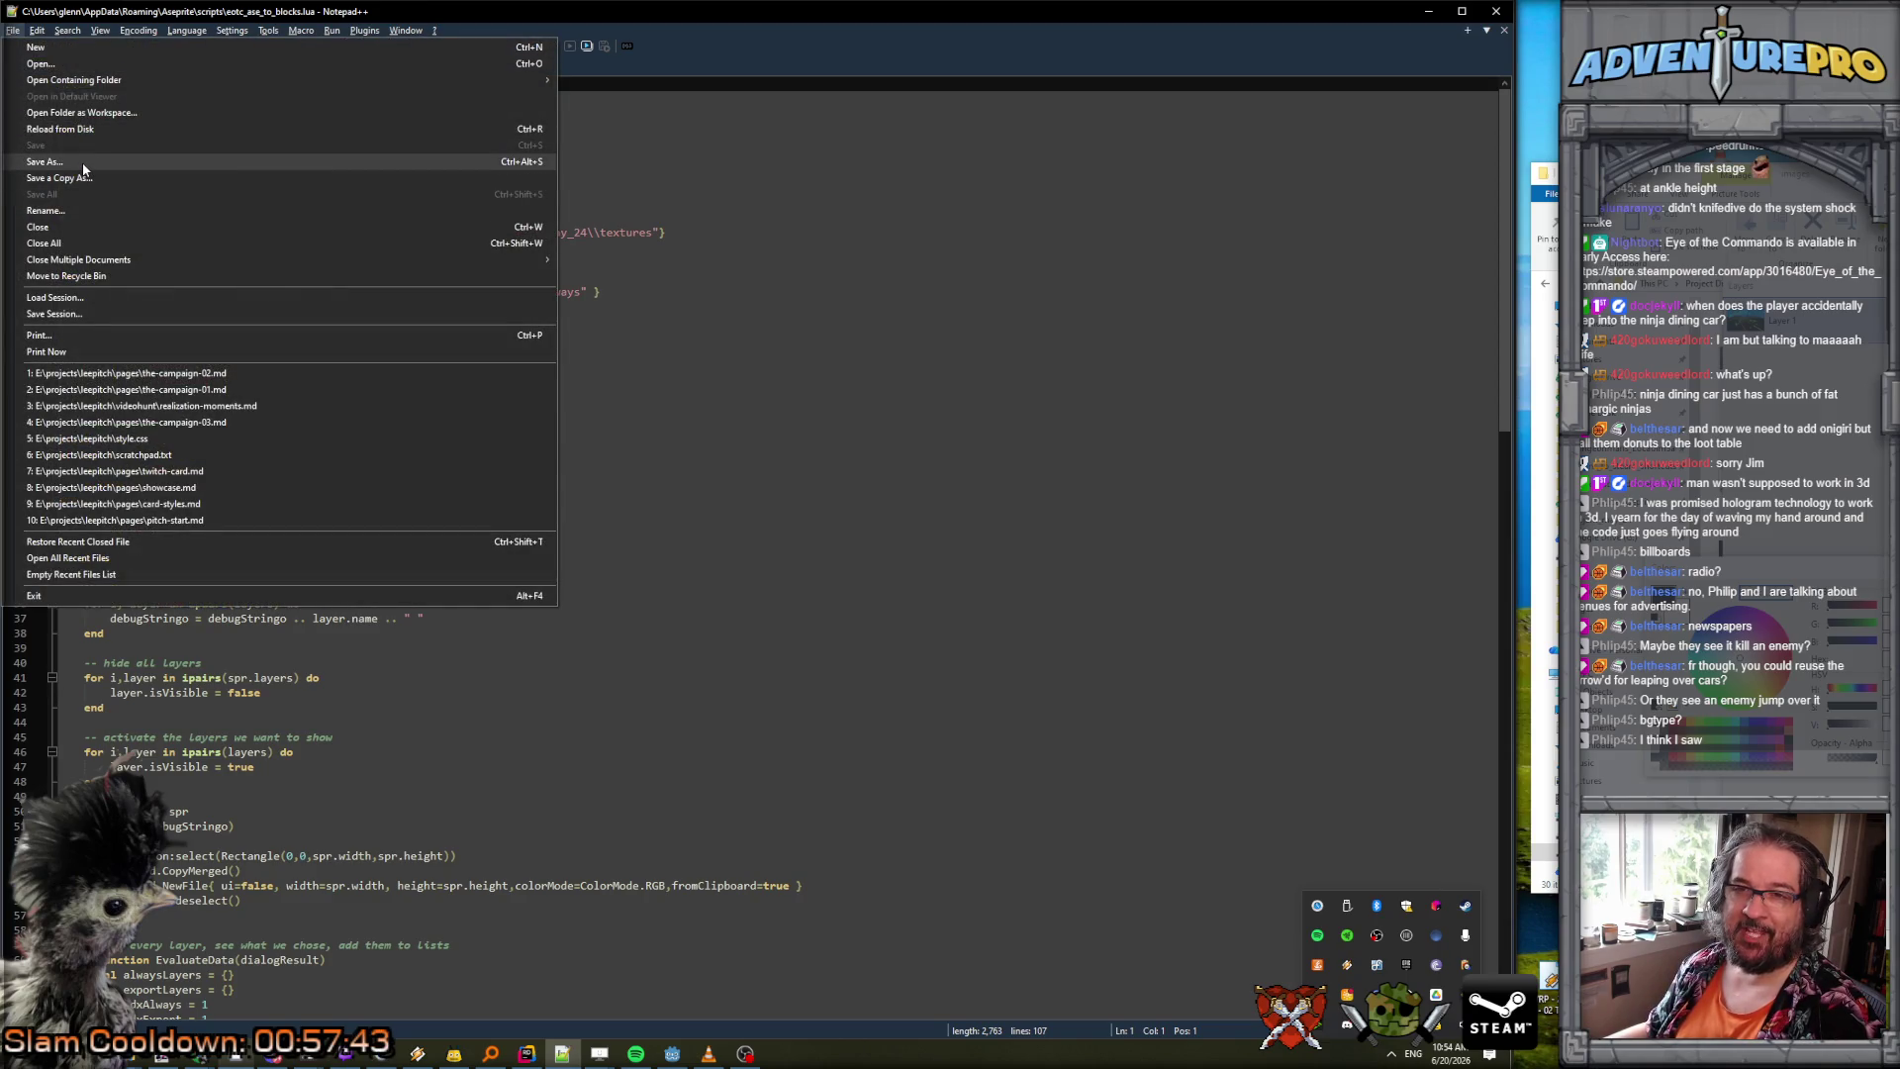
pyautogui.click(83, 165)
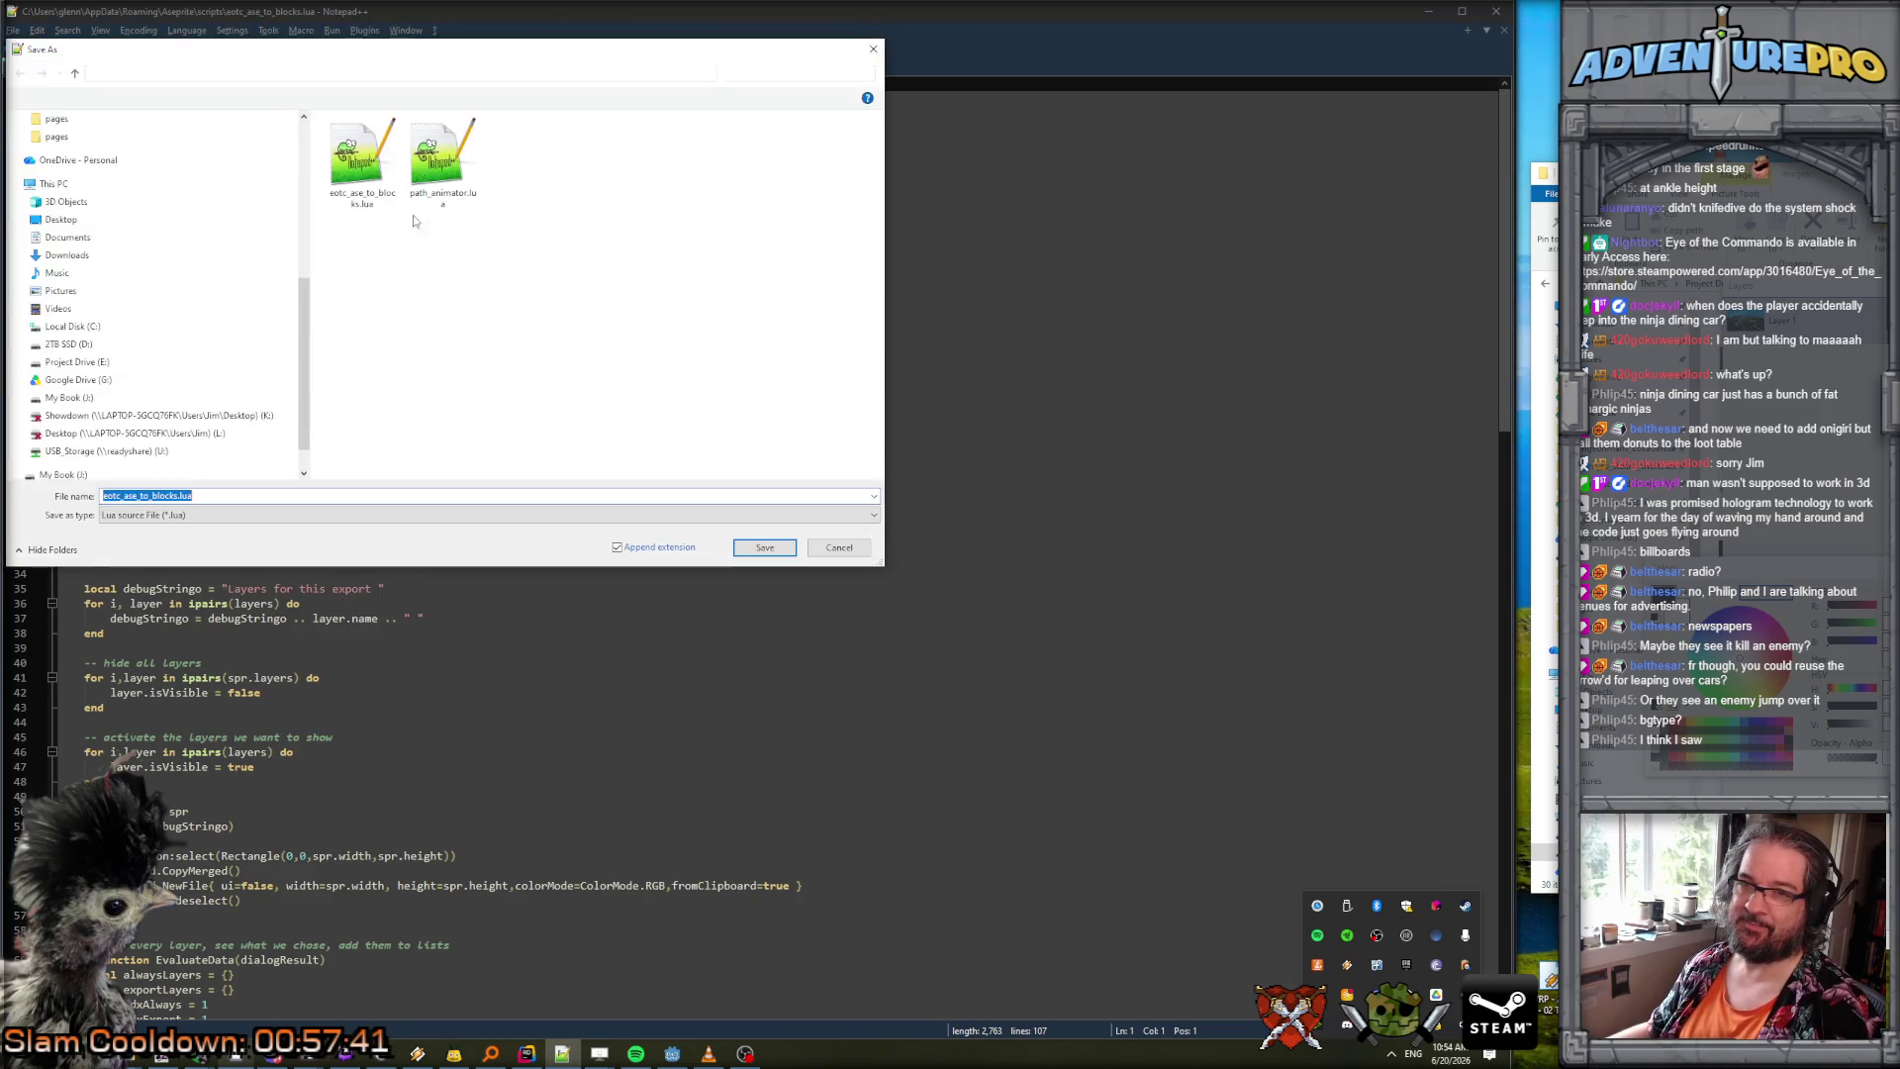
pyautogui.click(127, 498)
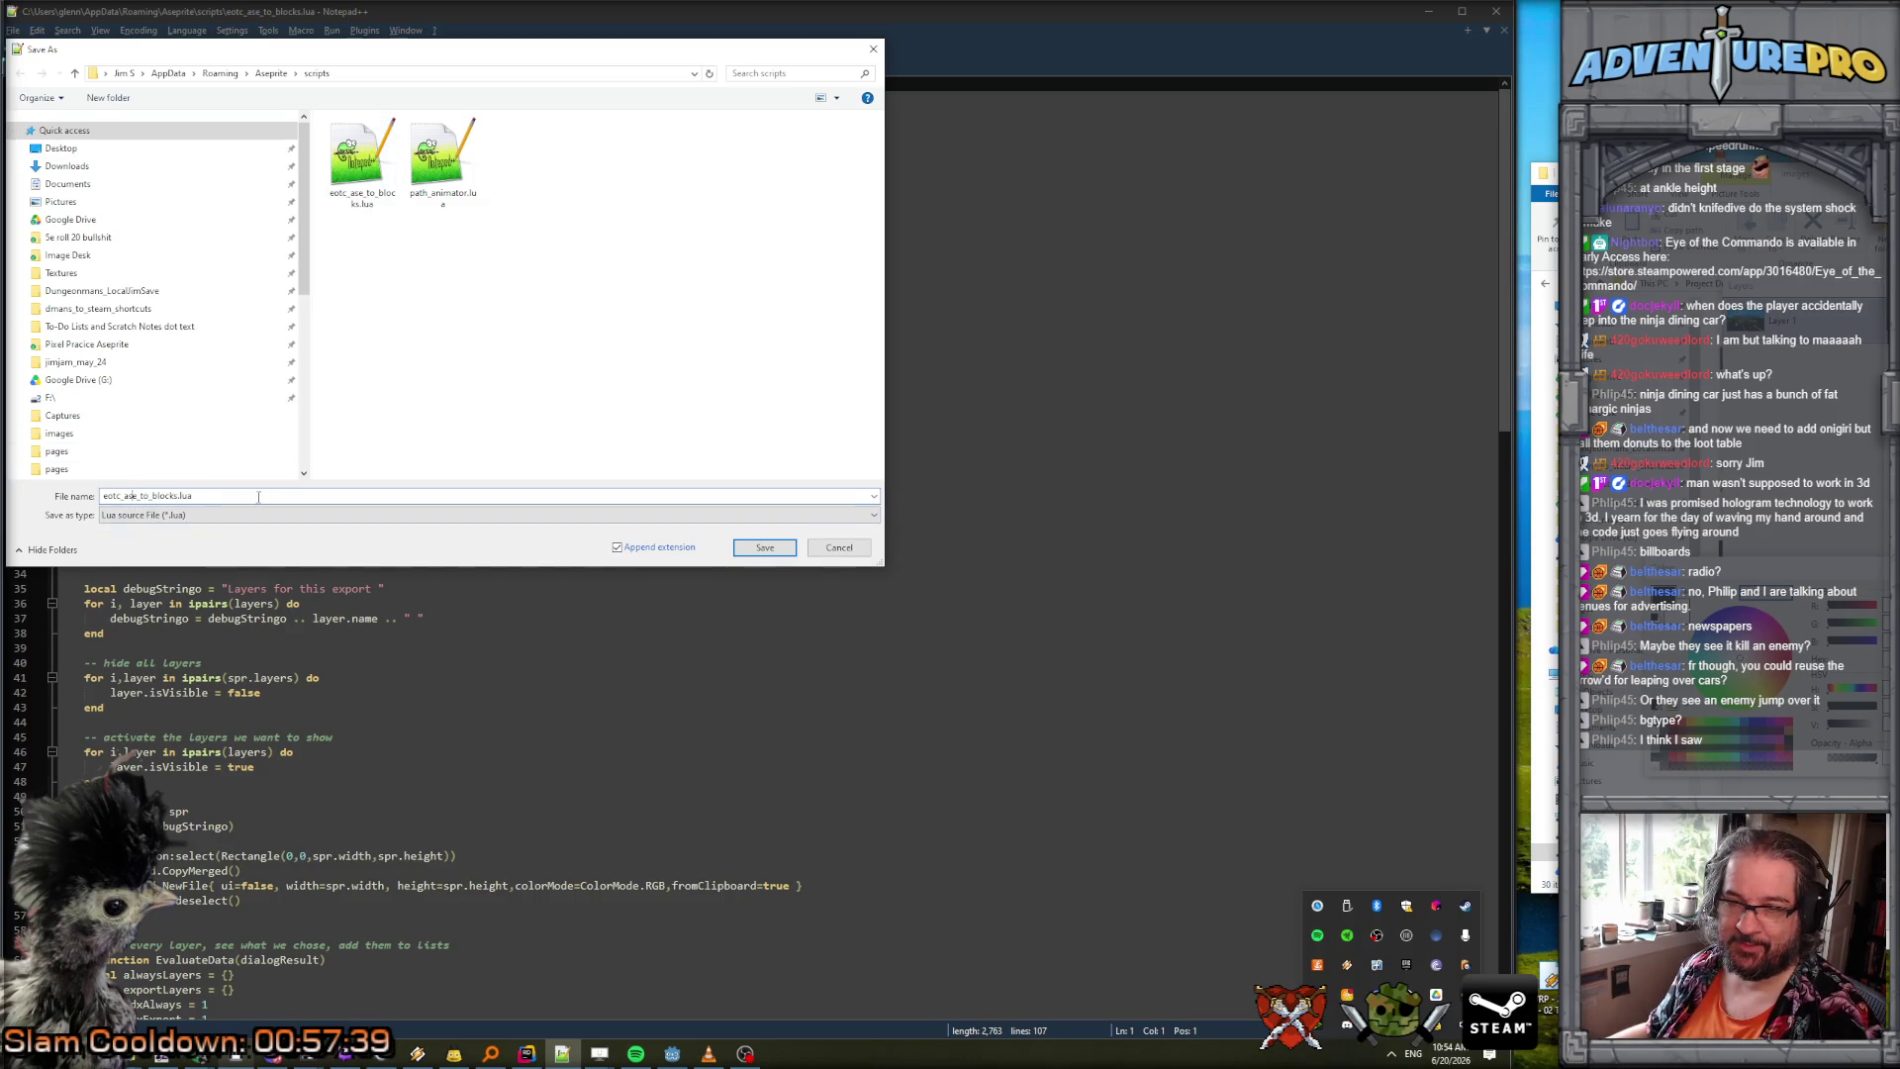
pyautogui.moveTo(124, 496); pyautogui.dragTo(302, 498)
pyautogui.write('gen_palle')
pyautogui.press('BackSpace')
pyautogui.press('BackSpace')
pyautogui.press('BackSpace')
pyautogui.write('e_16bg_')
pyautogui.press('BackSpace')
pyautogui.write('.lua')
pyautogui.press('Return')
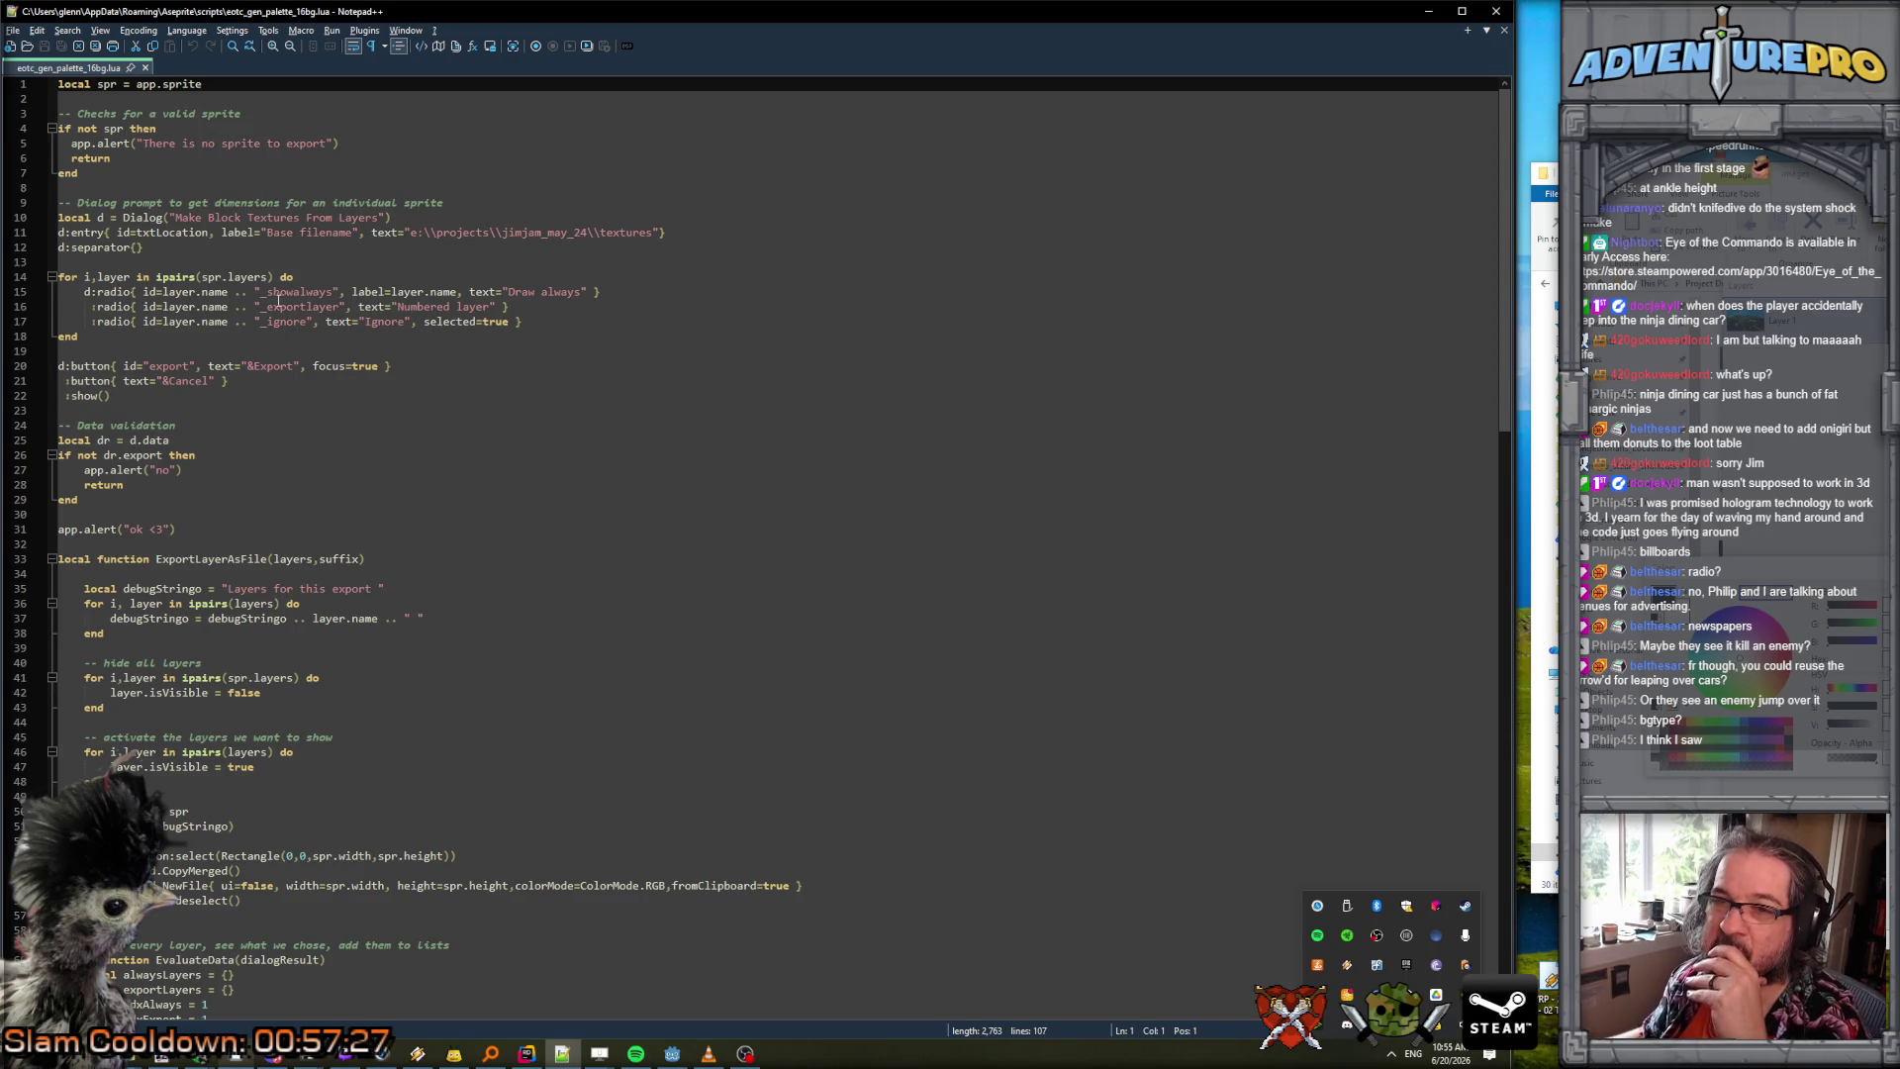
# Delete lines 1–57, everything above the EvaluateData function.
pyautogui.scroll(-7, 253, 230)
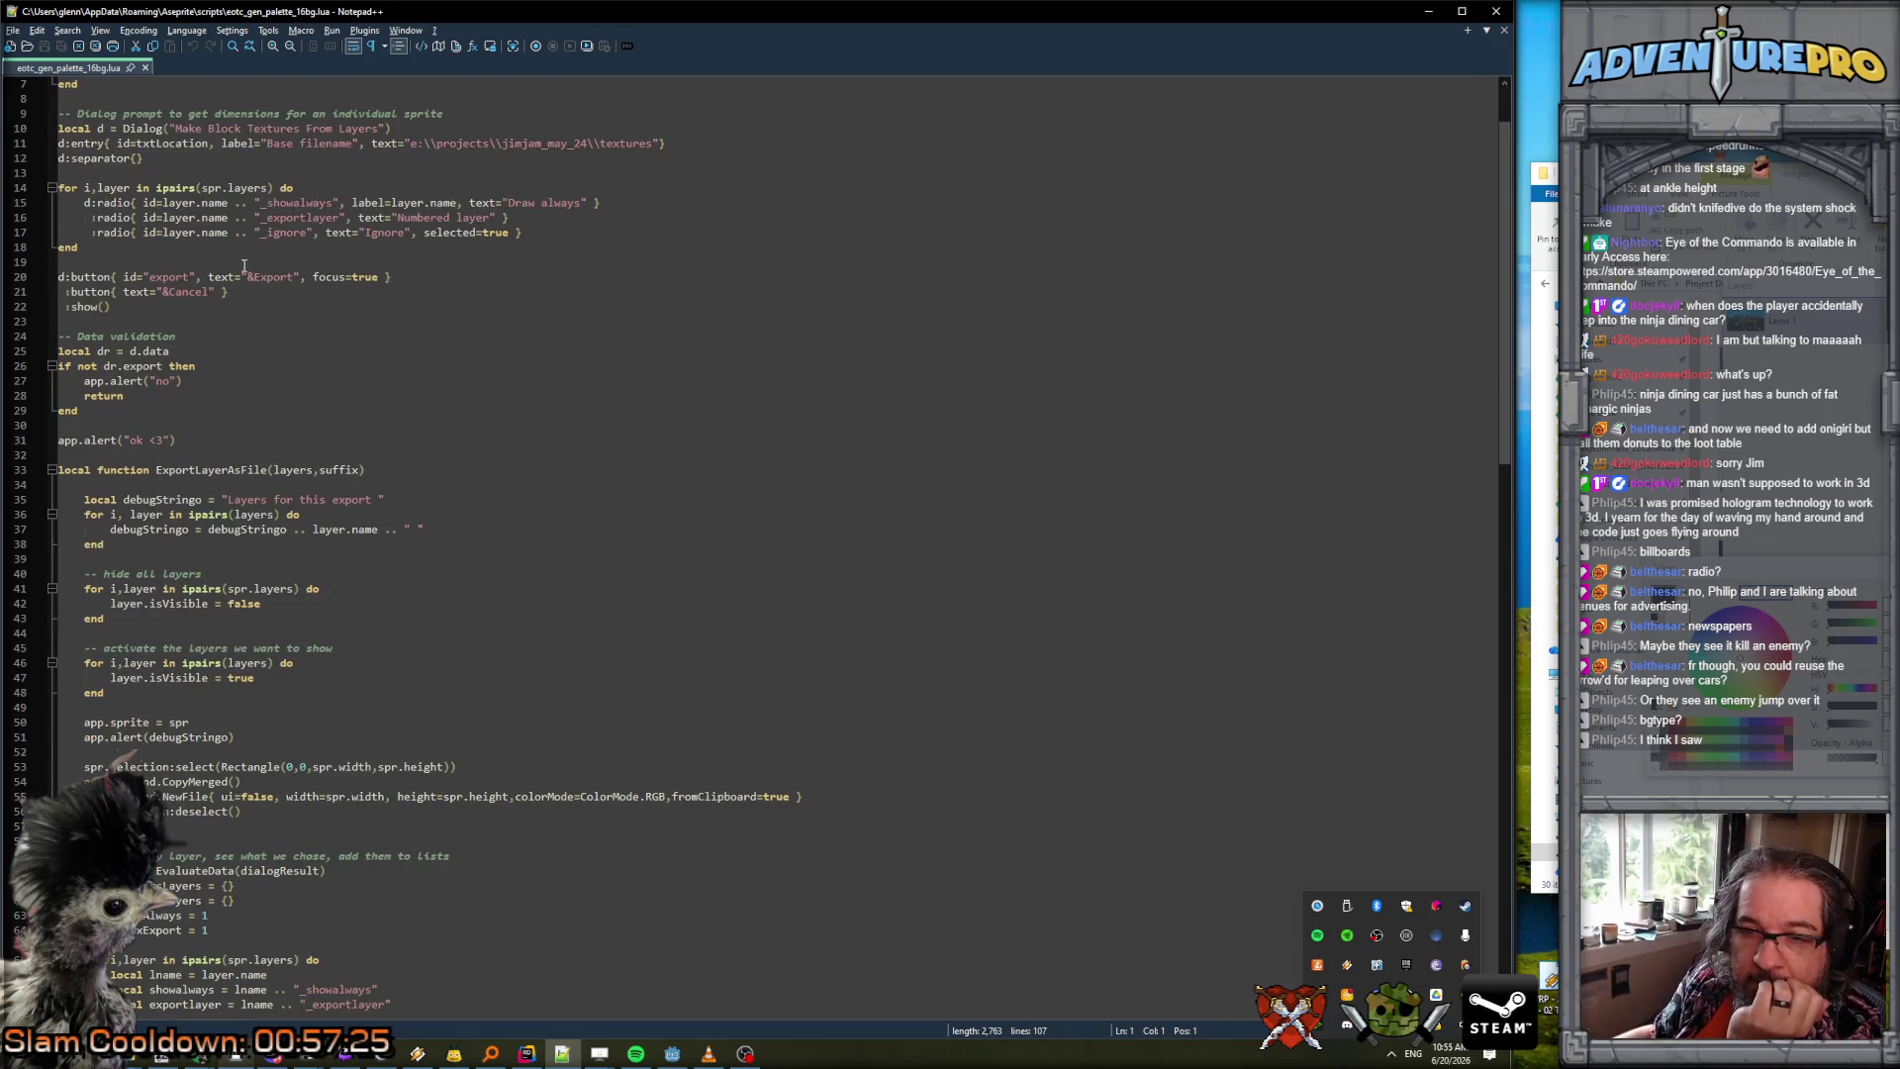
pyautogui.scroll(-7, 248, 342)
pyautogui.scroll(-4, 247, 341)
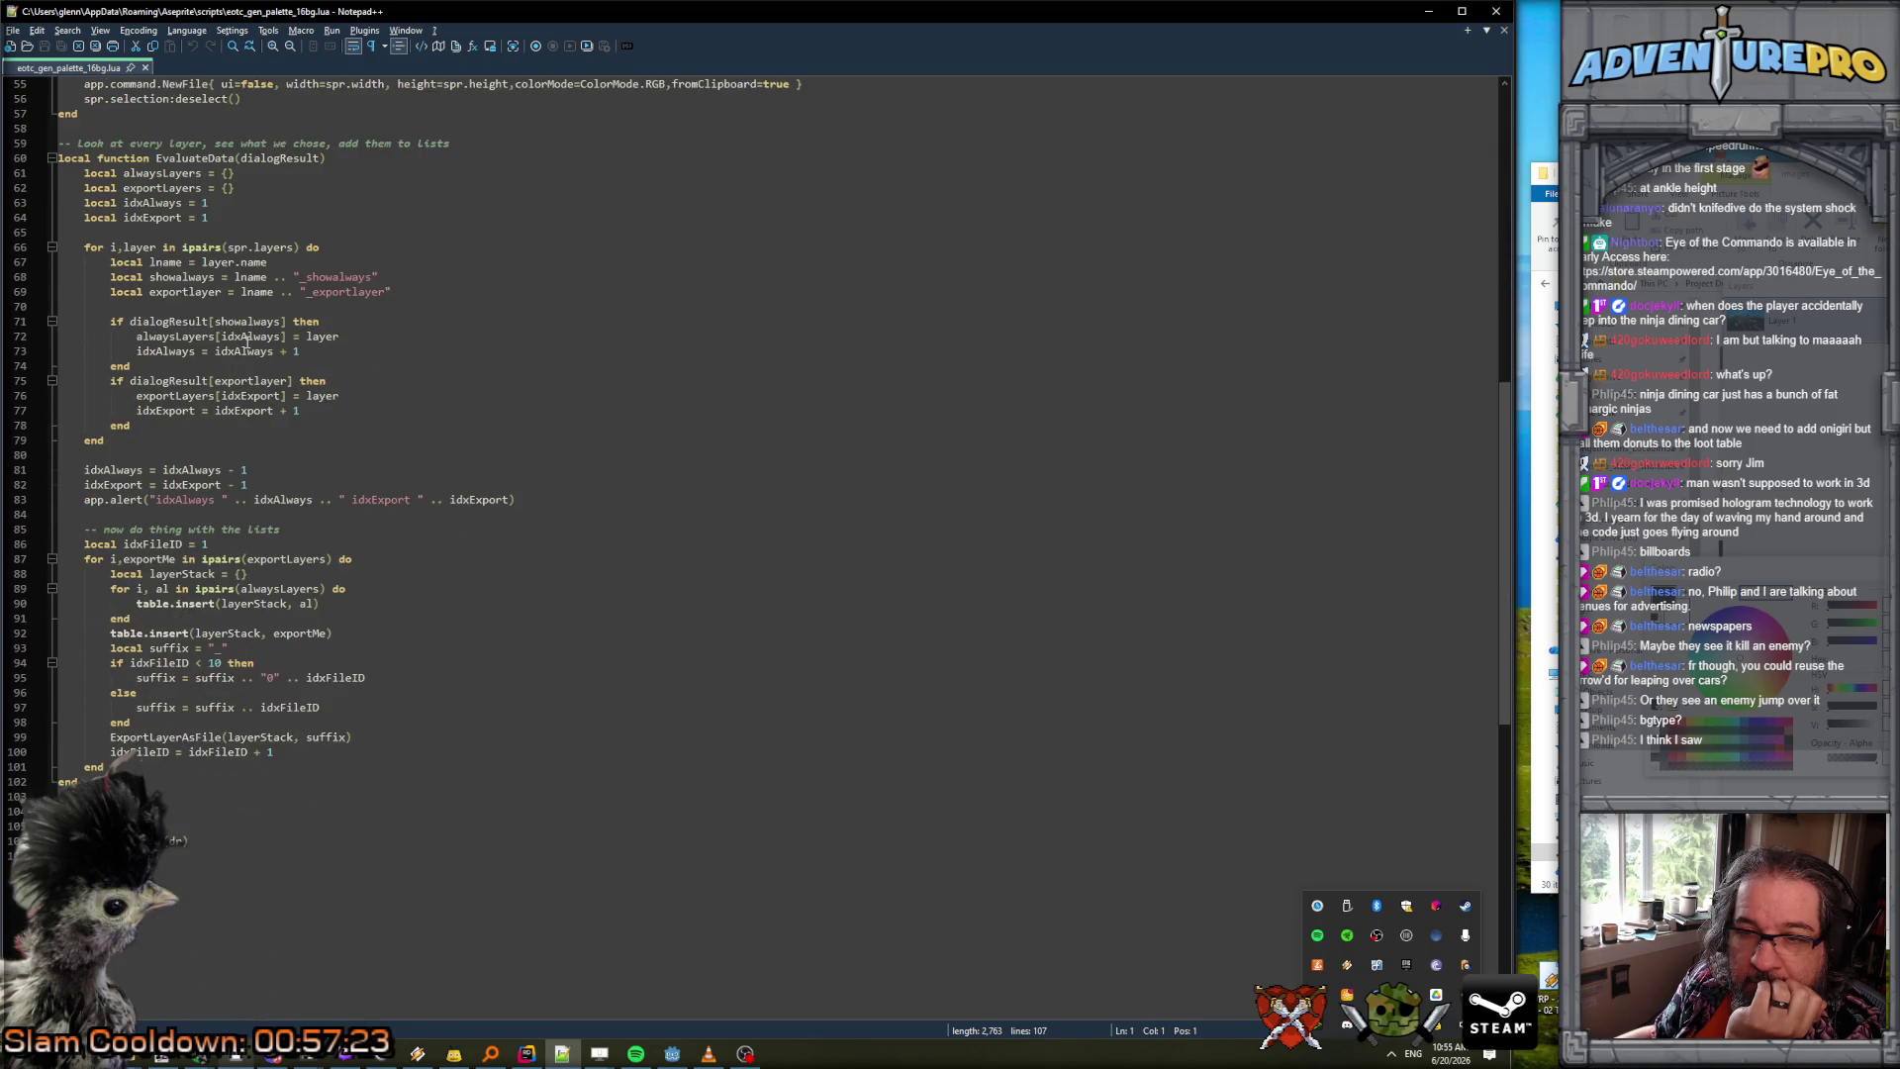
pyautogui.click(104, 825)
pyautogui.click(123, 811)
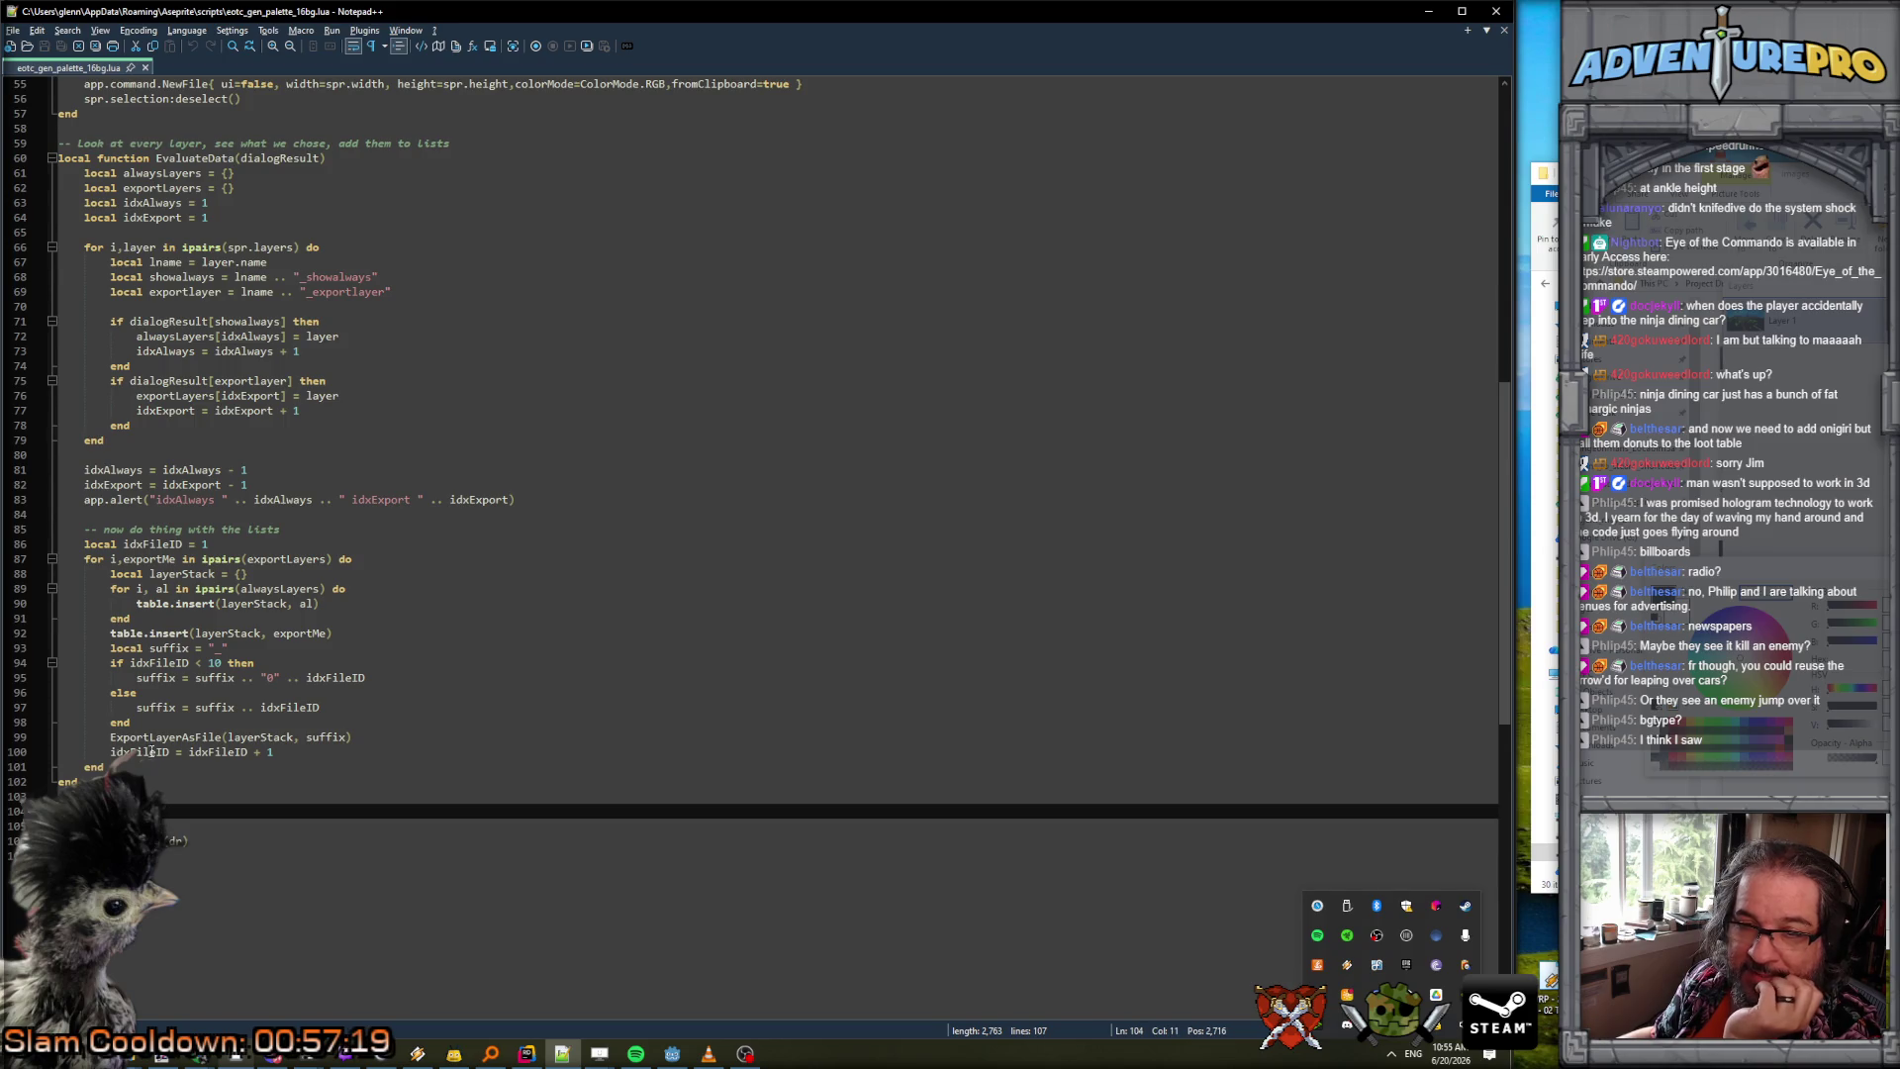
pyautogui.scroll(6, 188, 663)
pyautogui.click(188, 425)
pyautogui.click(293, 440)
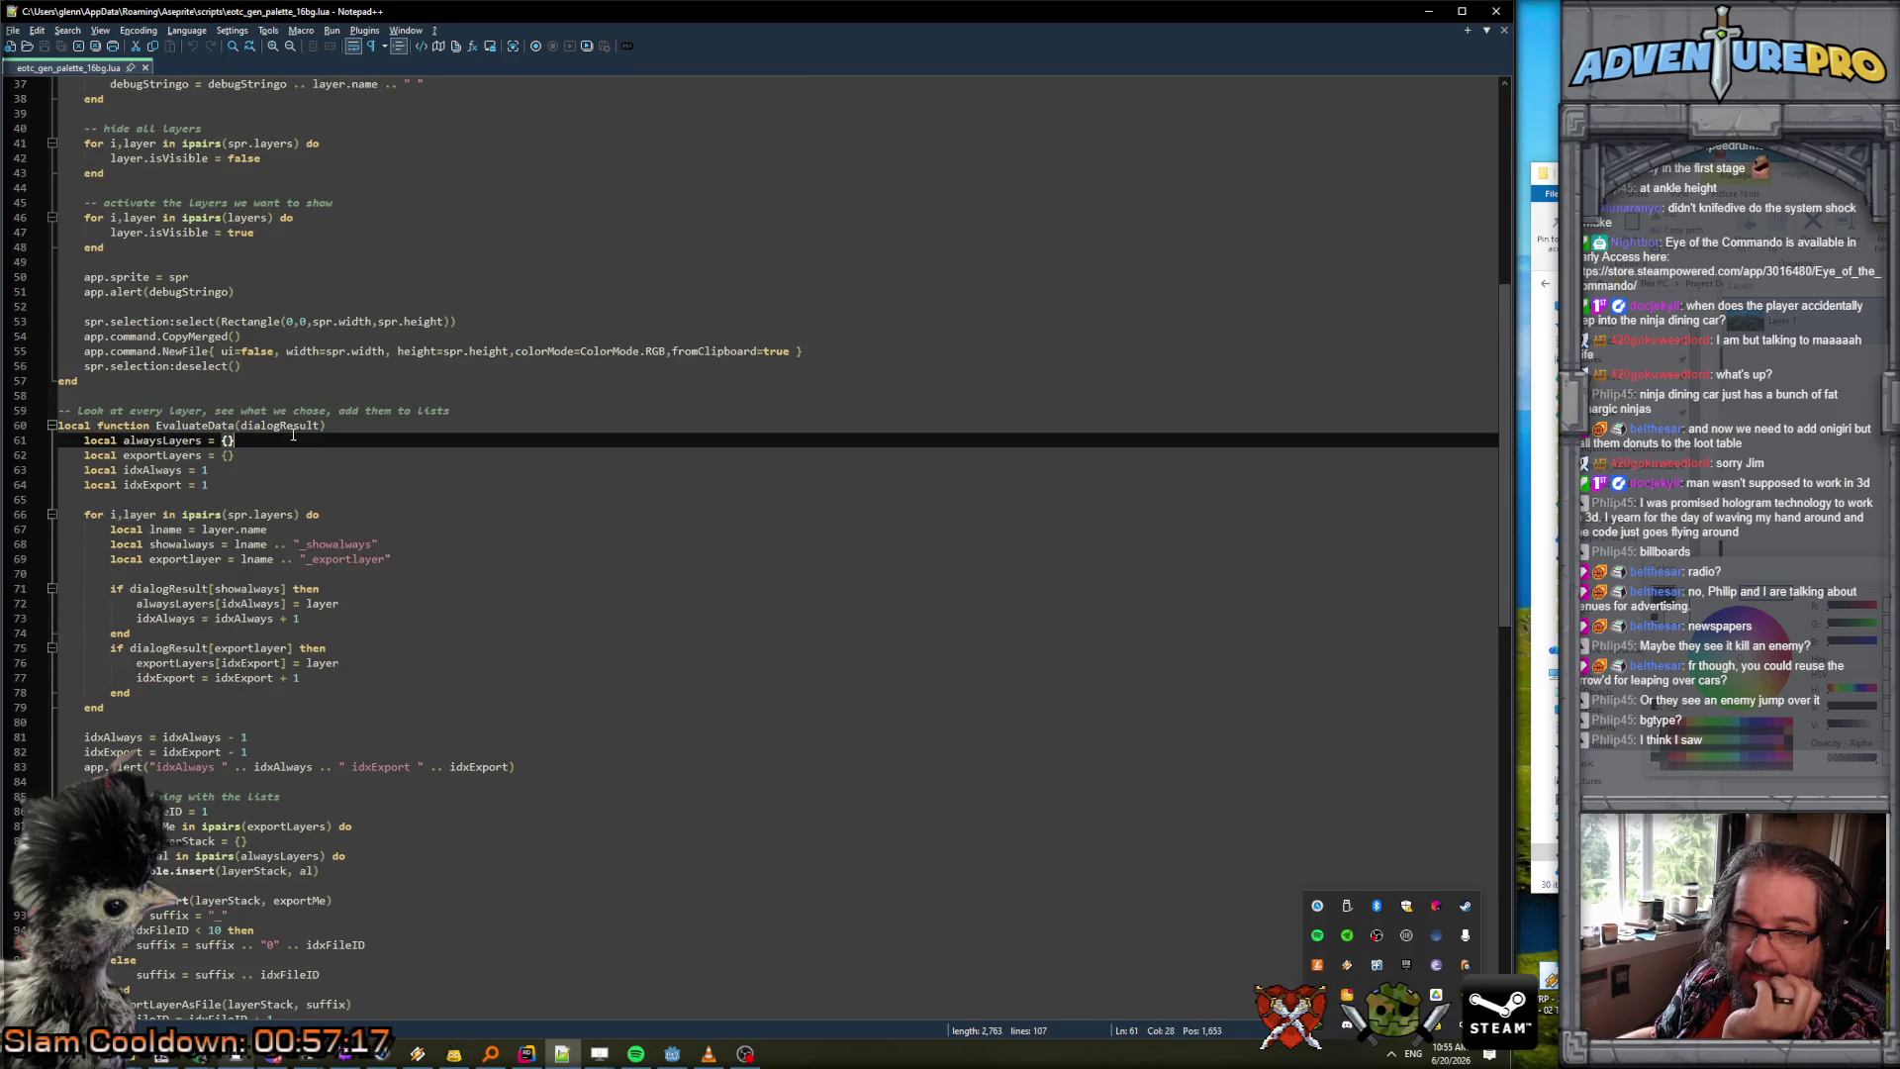
pyautogui.scroll(-6, 286, 574)
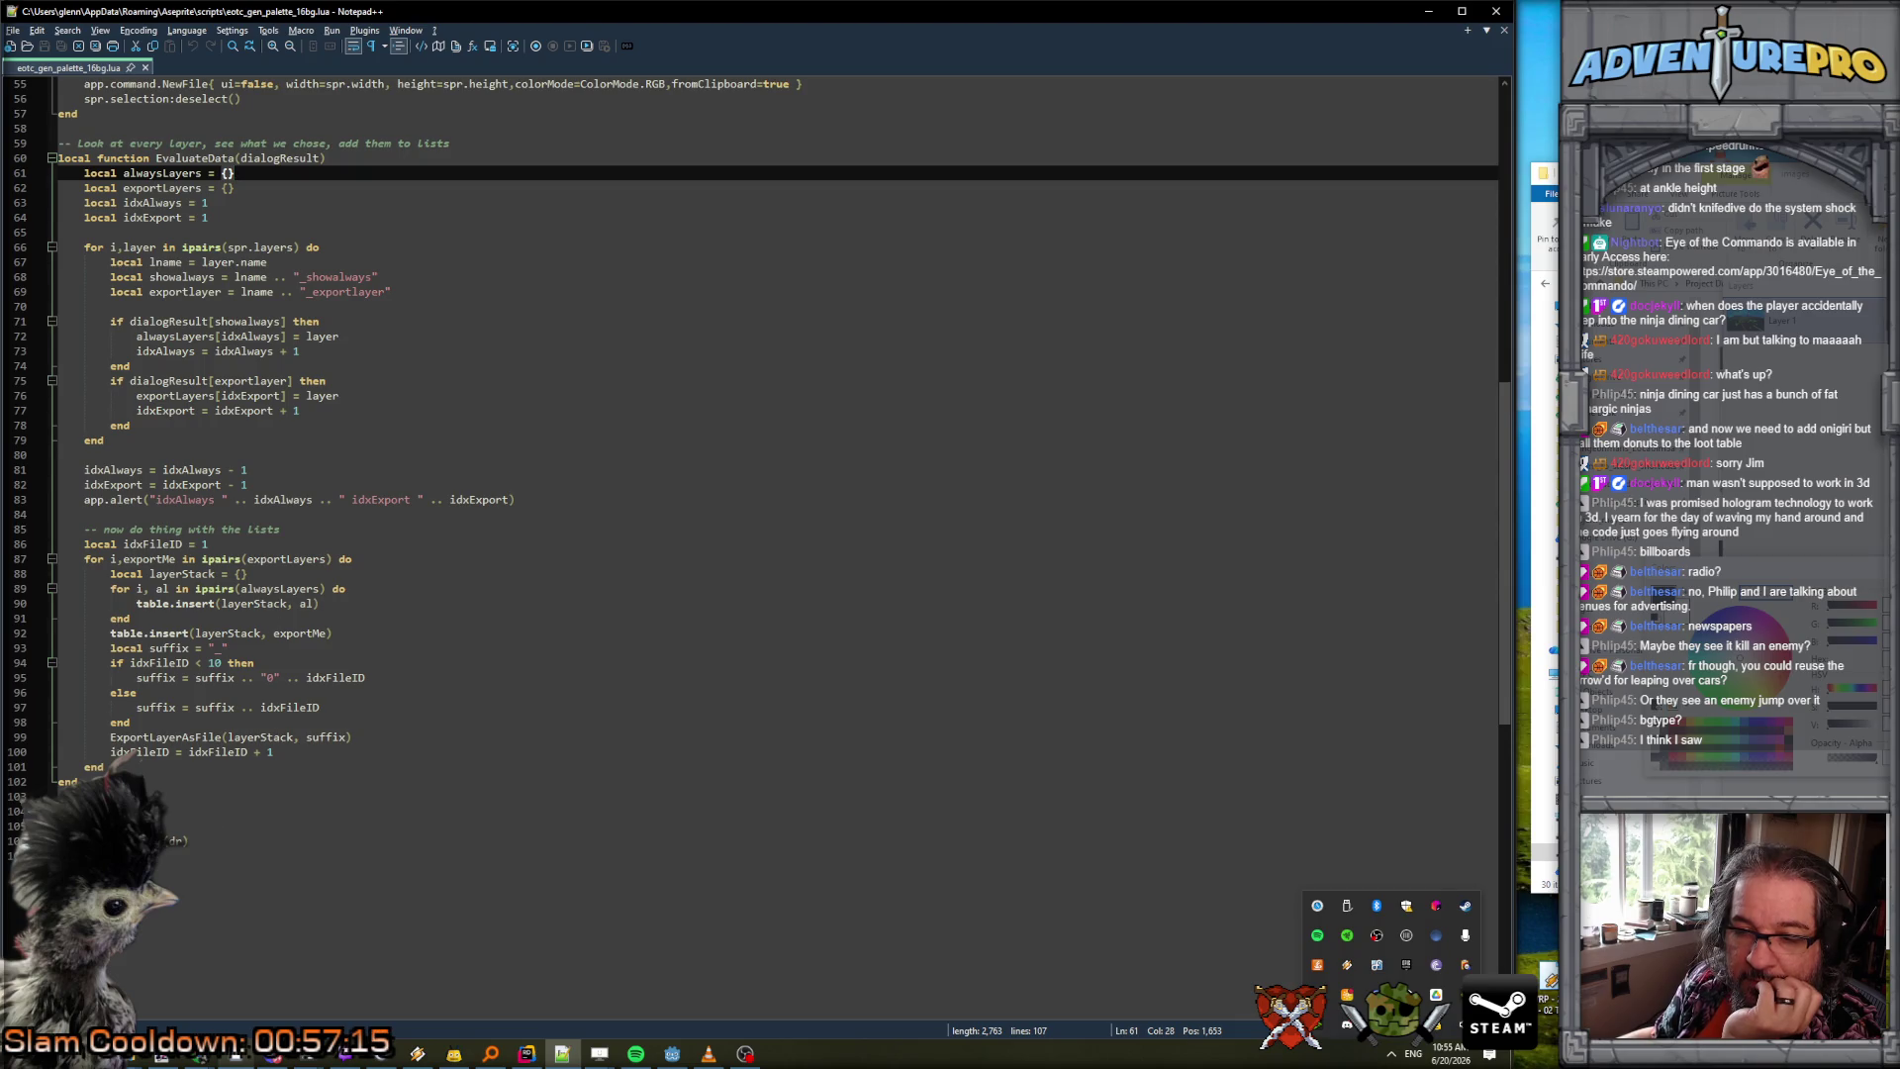
pyautogui.scroll(18, 286, 574)
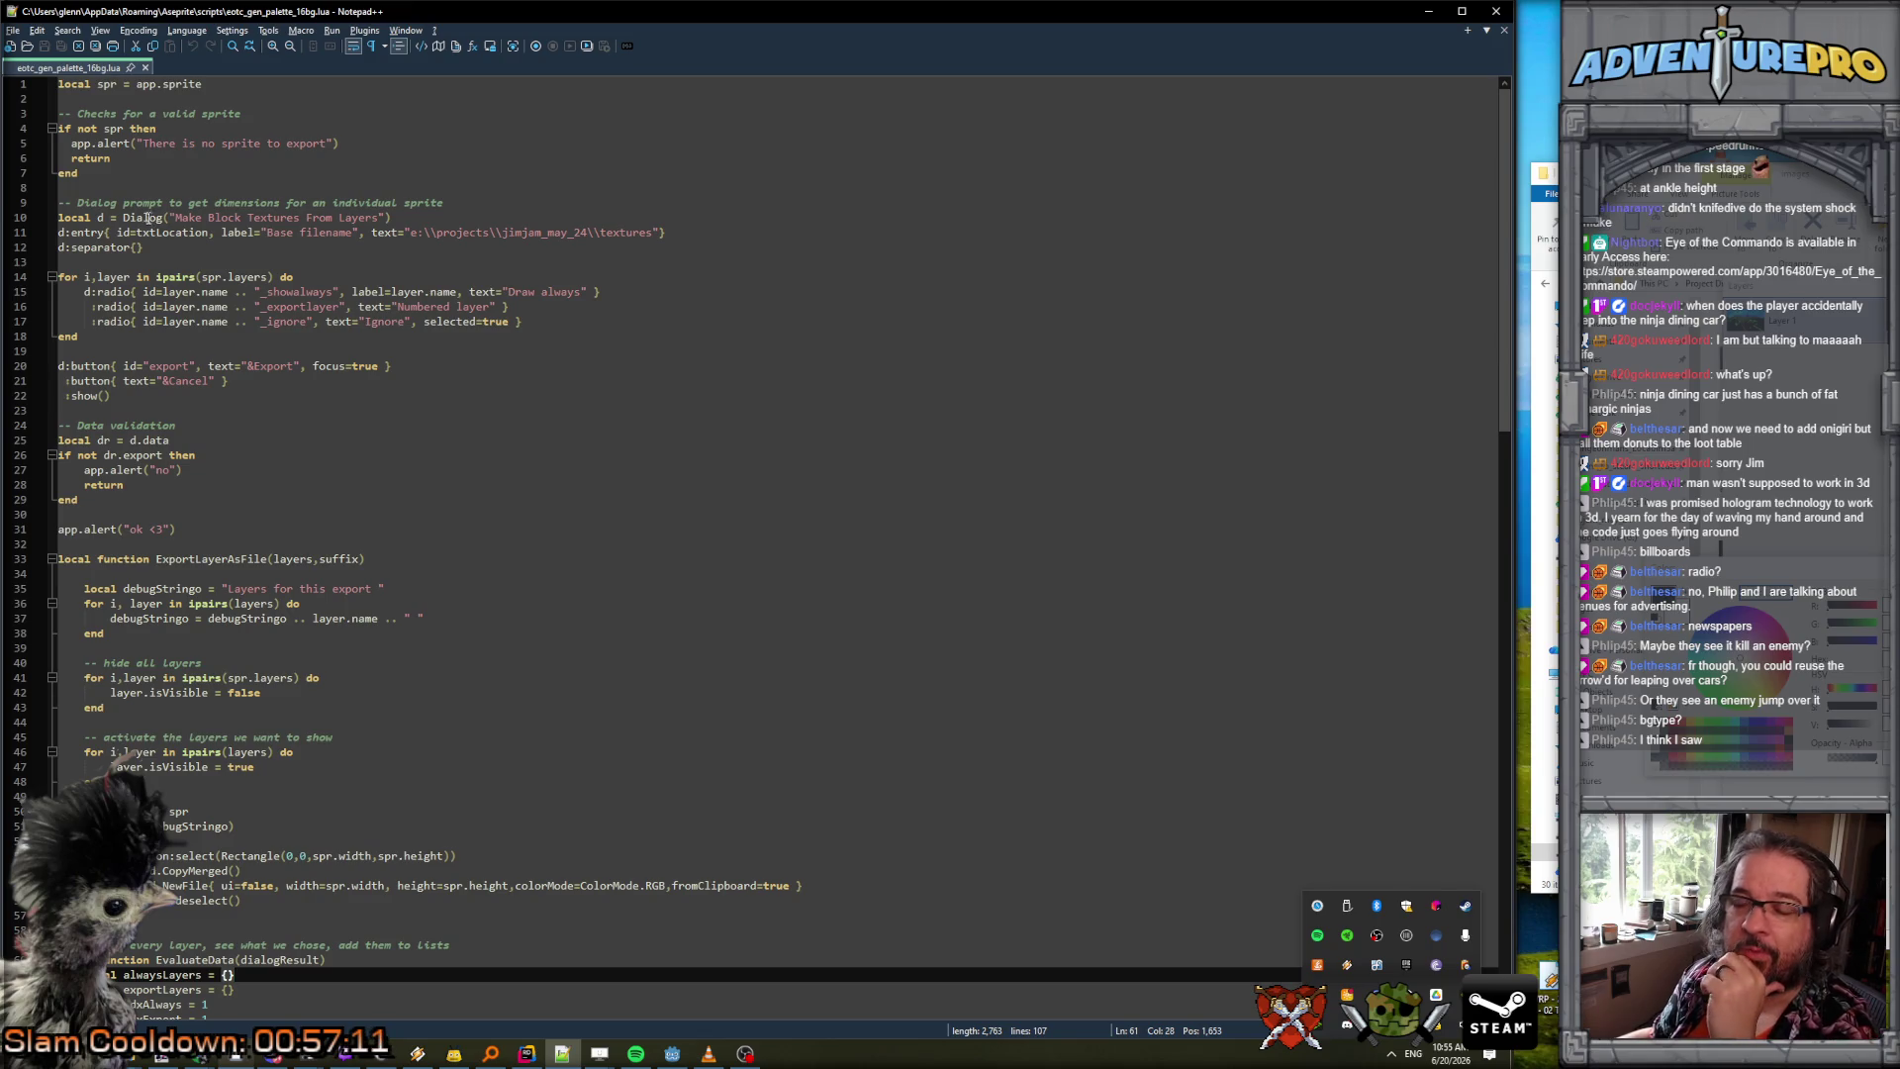
pyautogui.click(176, 216)
pyautogui.click(154, 188)
pyautogui.click(154, 201)
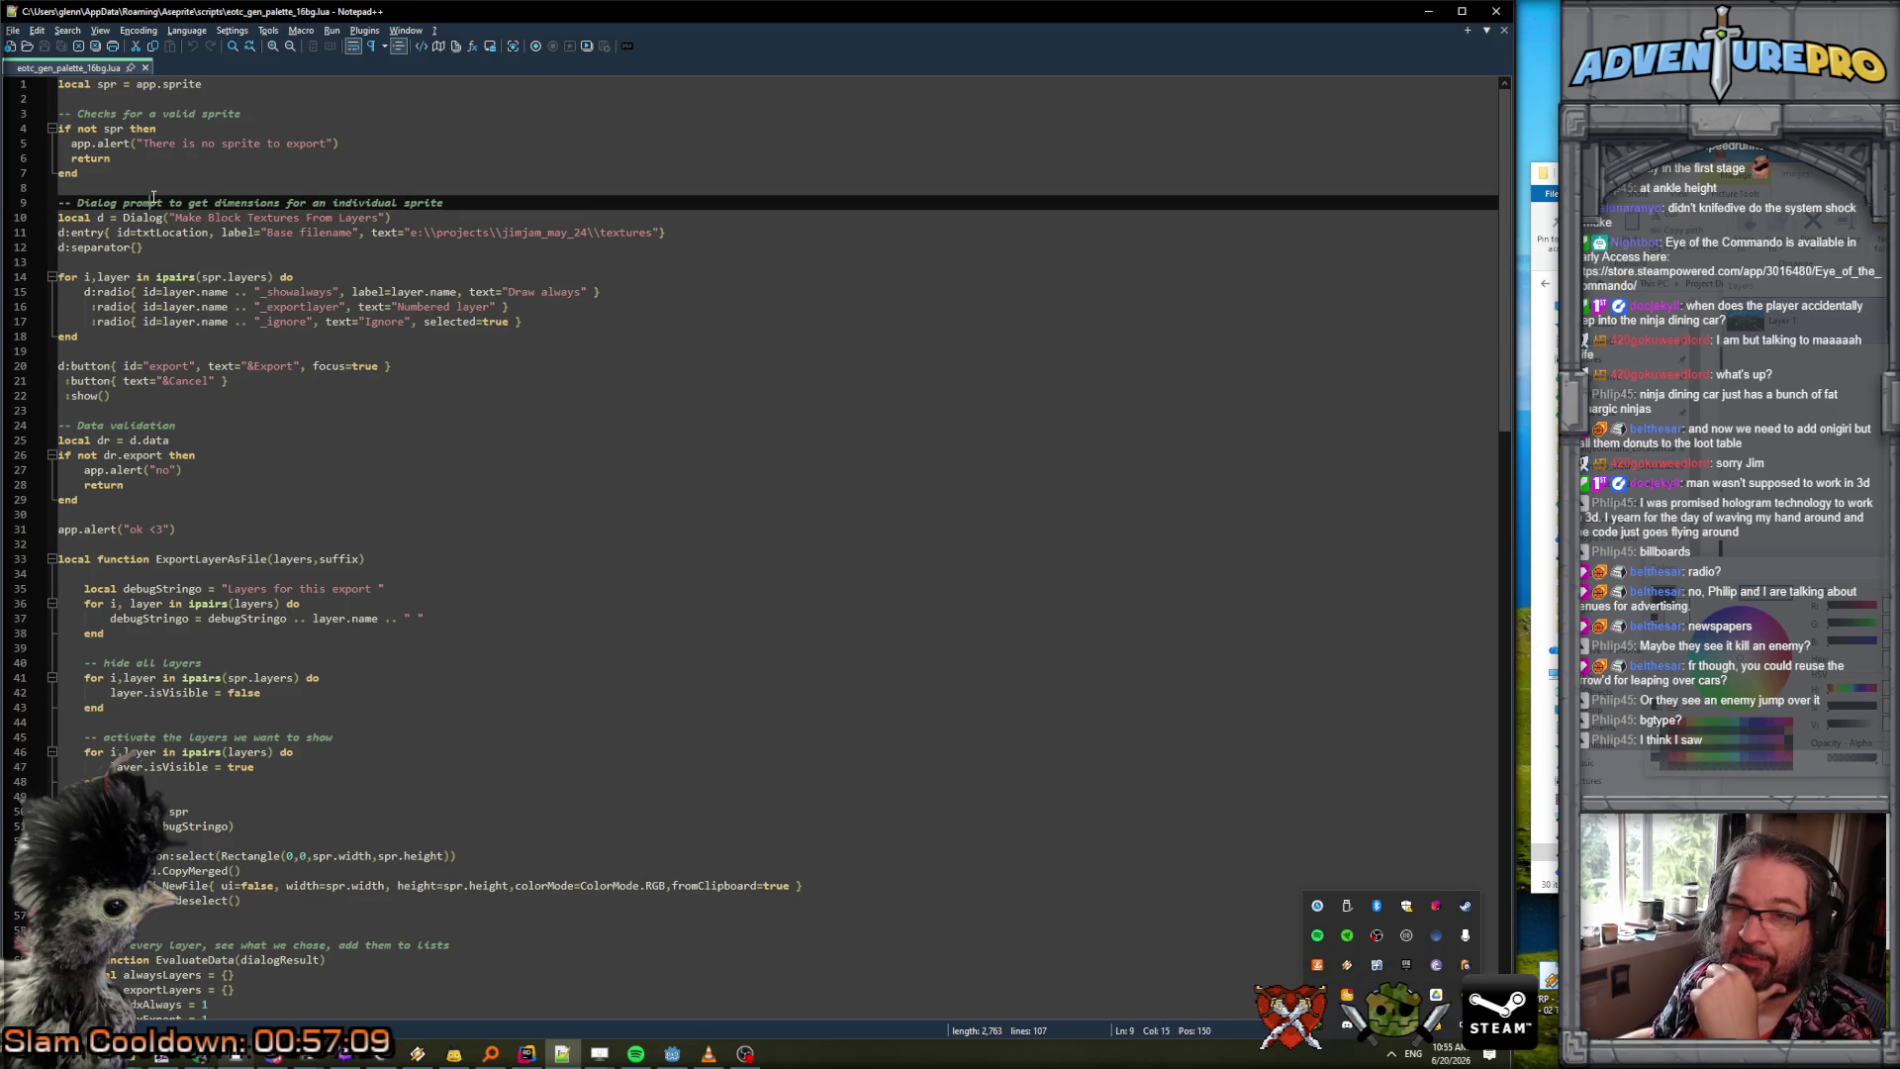
pyautogui.click(154, 175)
pyautogui.moveTo(110, 115)
pyautogui.mouseDown()
pyautogui.moveTo(72, 91)
pyautogui.moveTo(433, 521)
pyautogui.moveTo(525, 728)
pyautogui.moveTo(558, 936)
pyautogui.moveTo(540, 277)
pyautogui.mouseUp()
pyautogui.press('Delete')
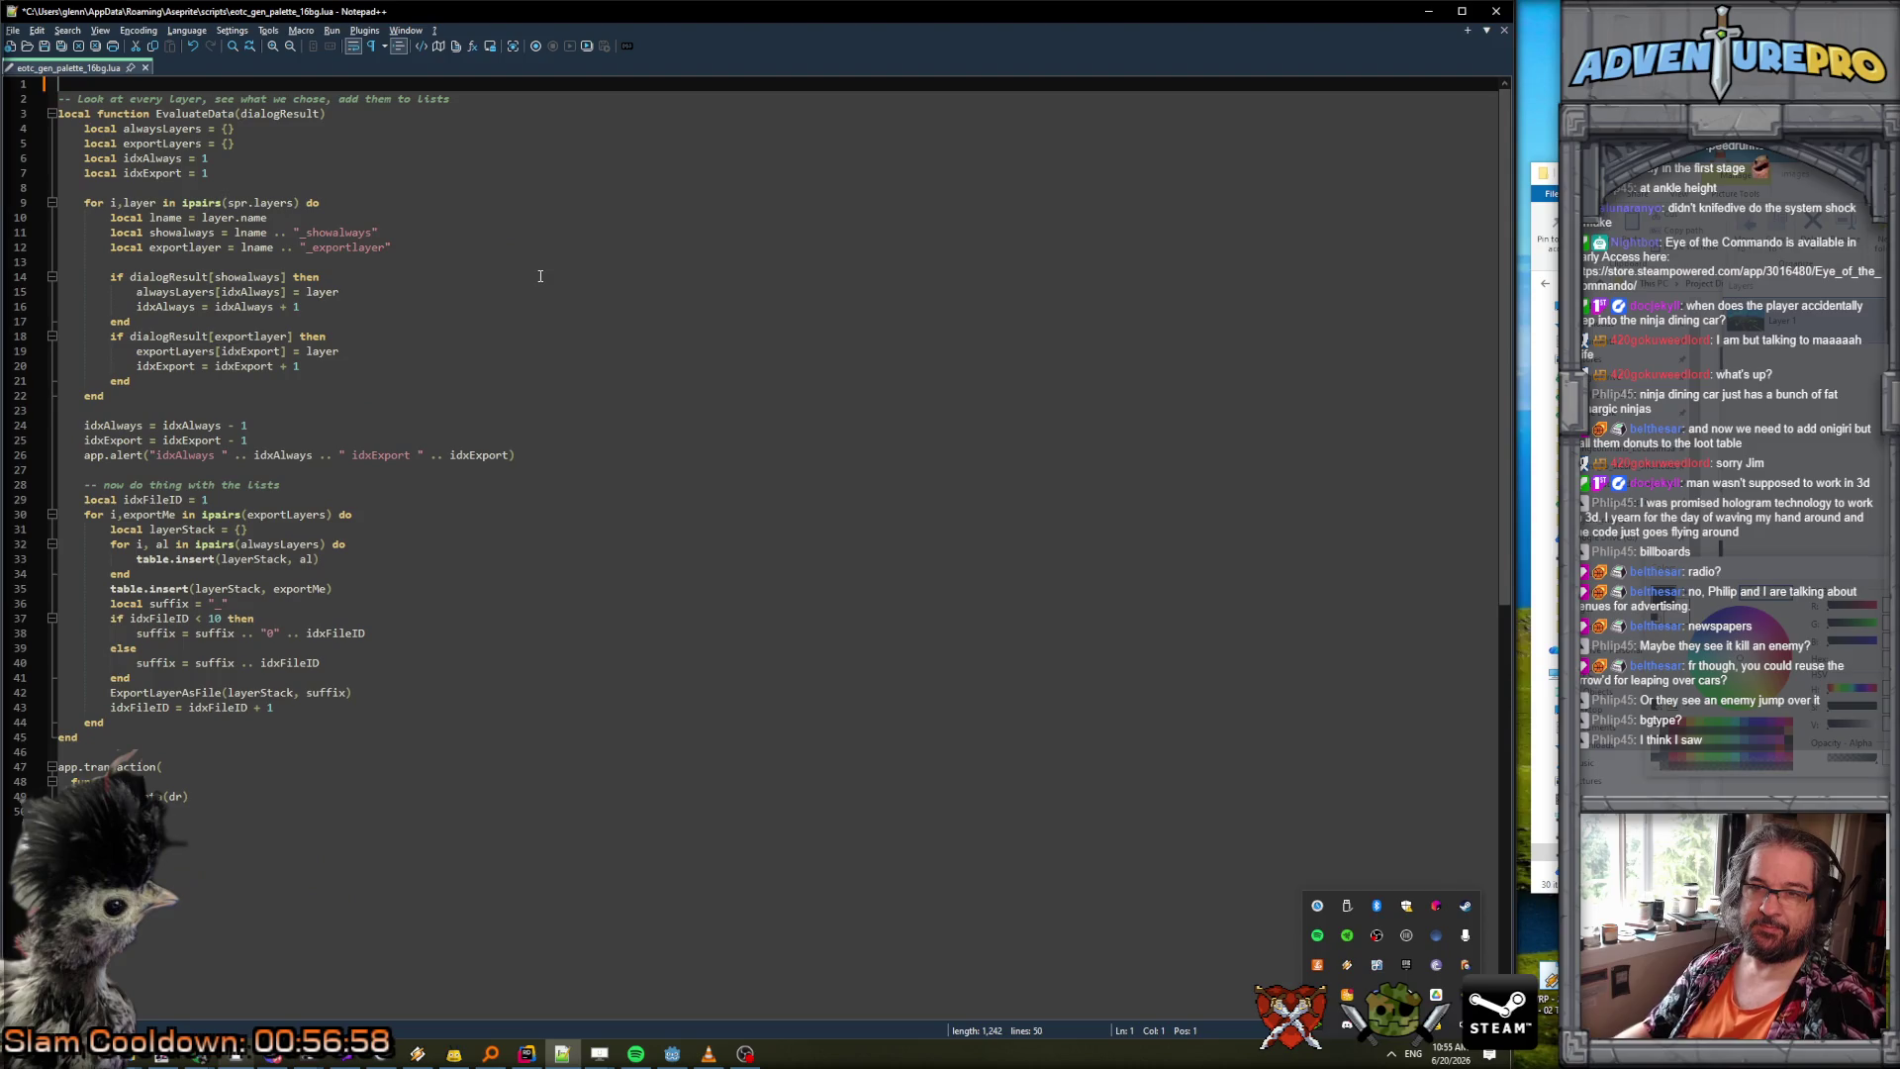
# Rename EvaluateData to ChangeSettings() without the dialogResult parameter and empty its body.
pyautogui.doubleClick(198, 114)
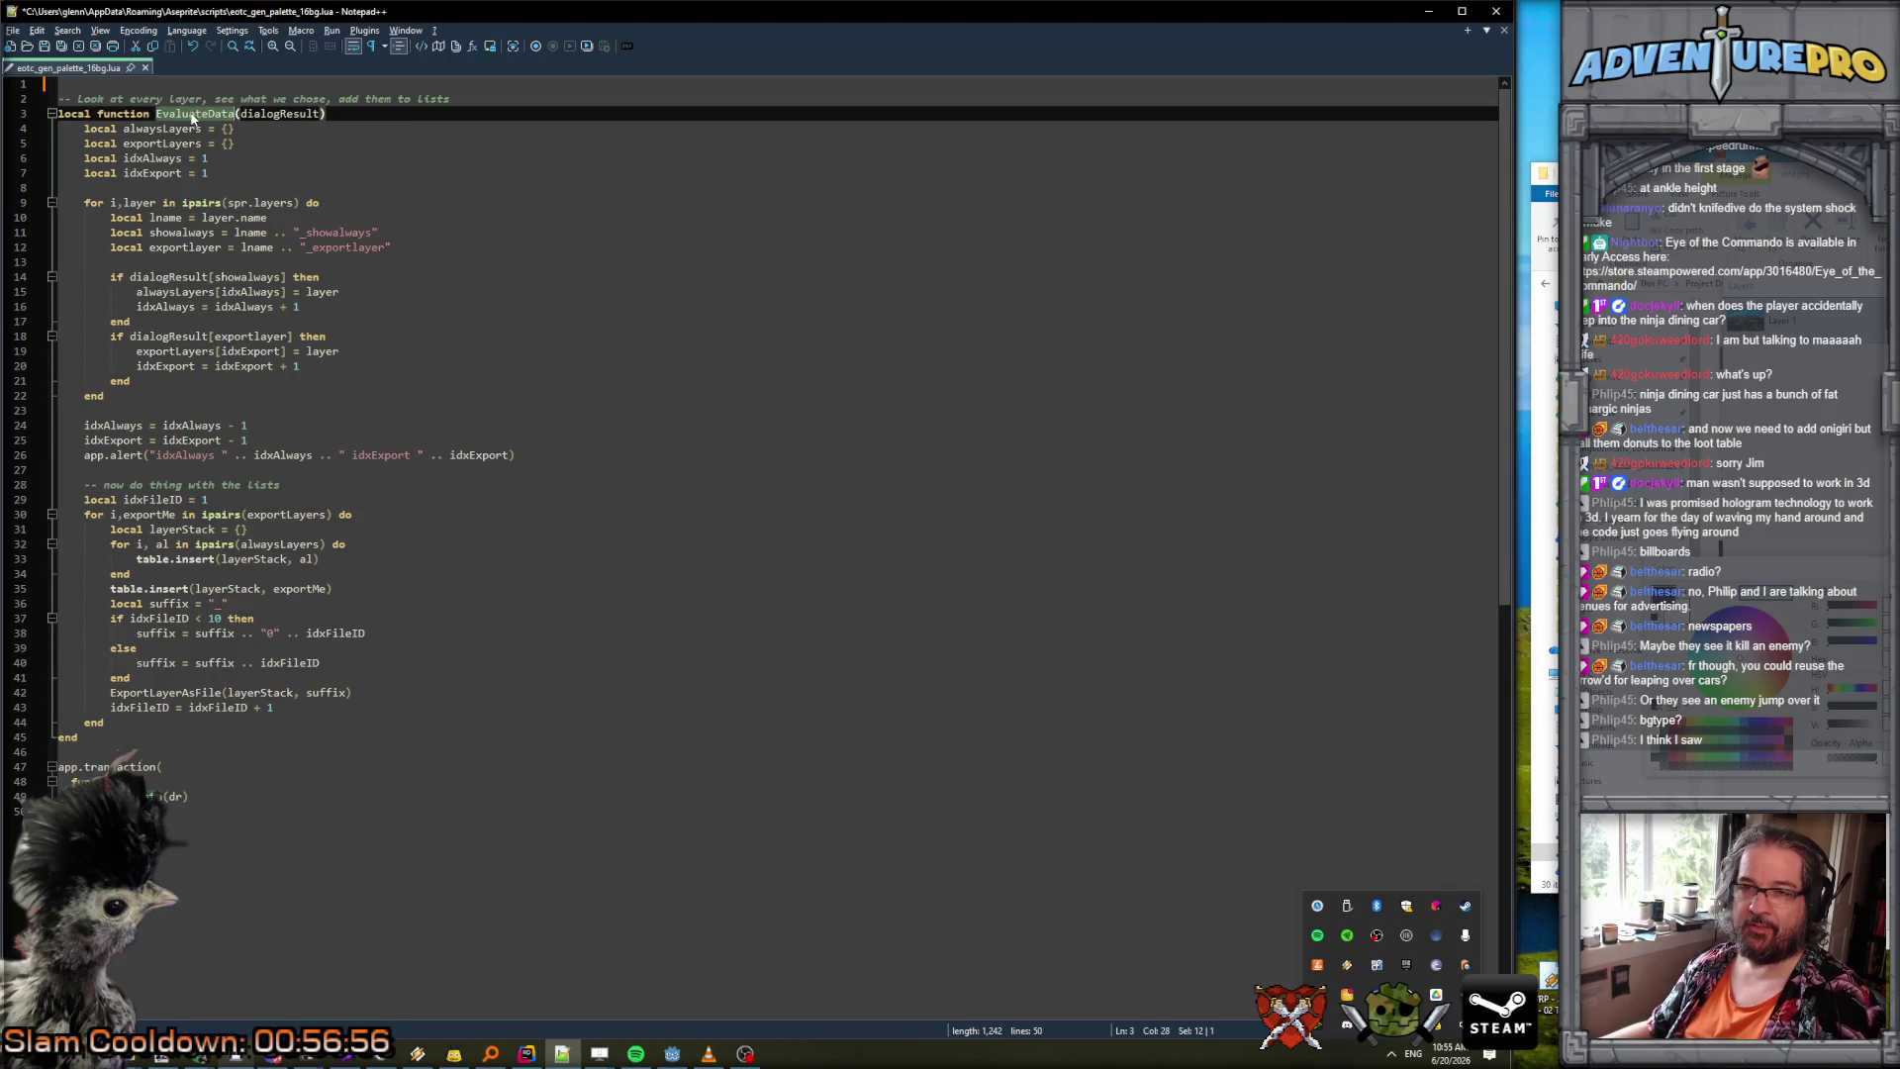
pyautogui.write('ChangeSetti')
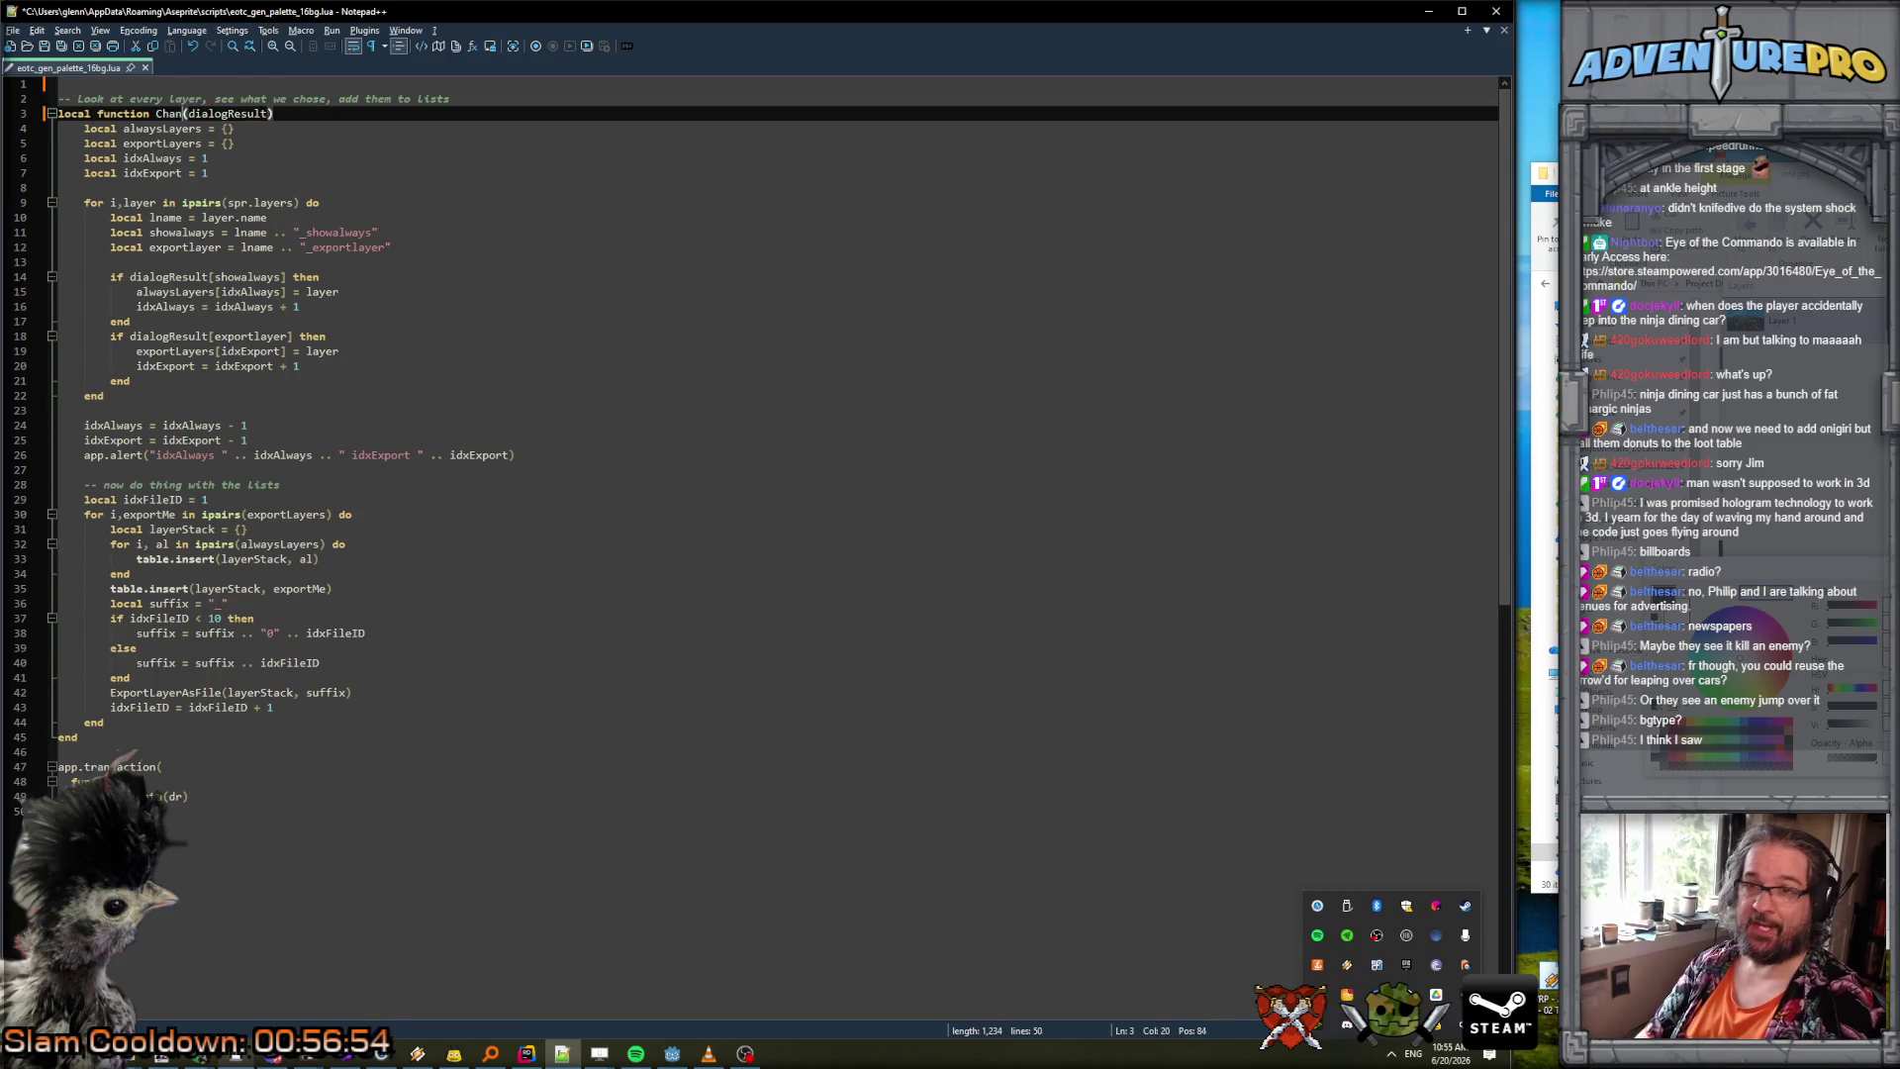
pyautogui.write('ngs')
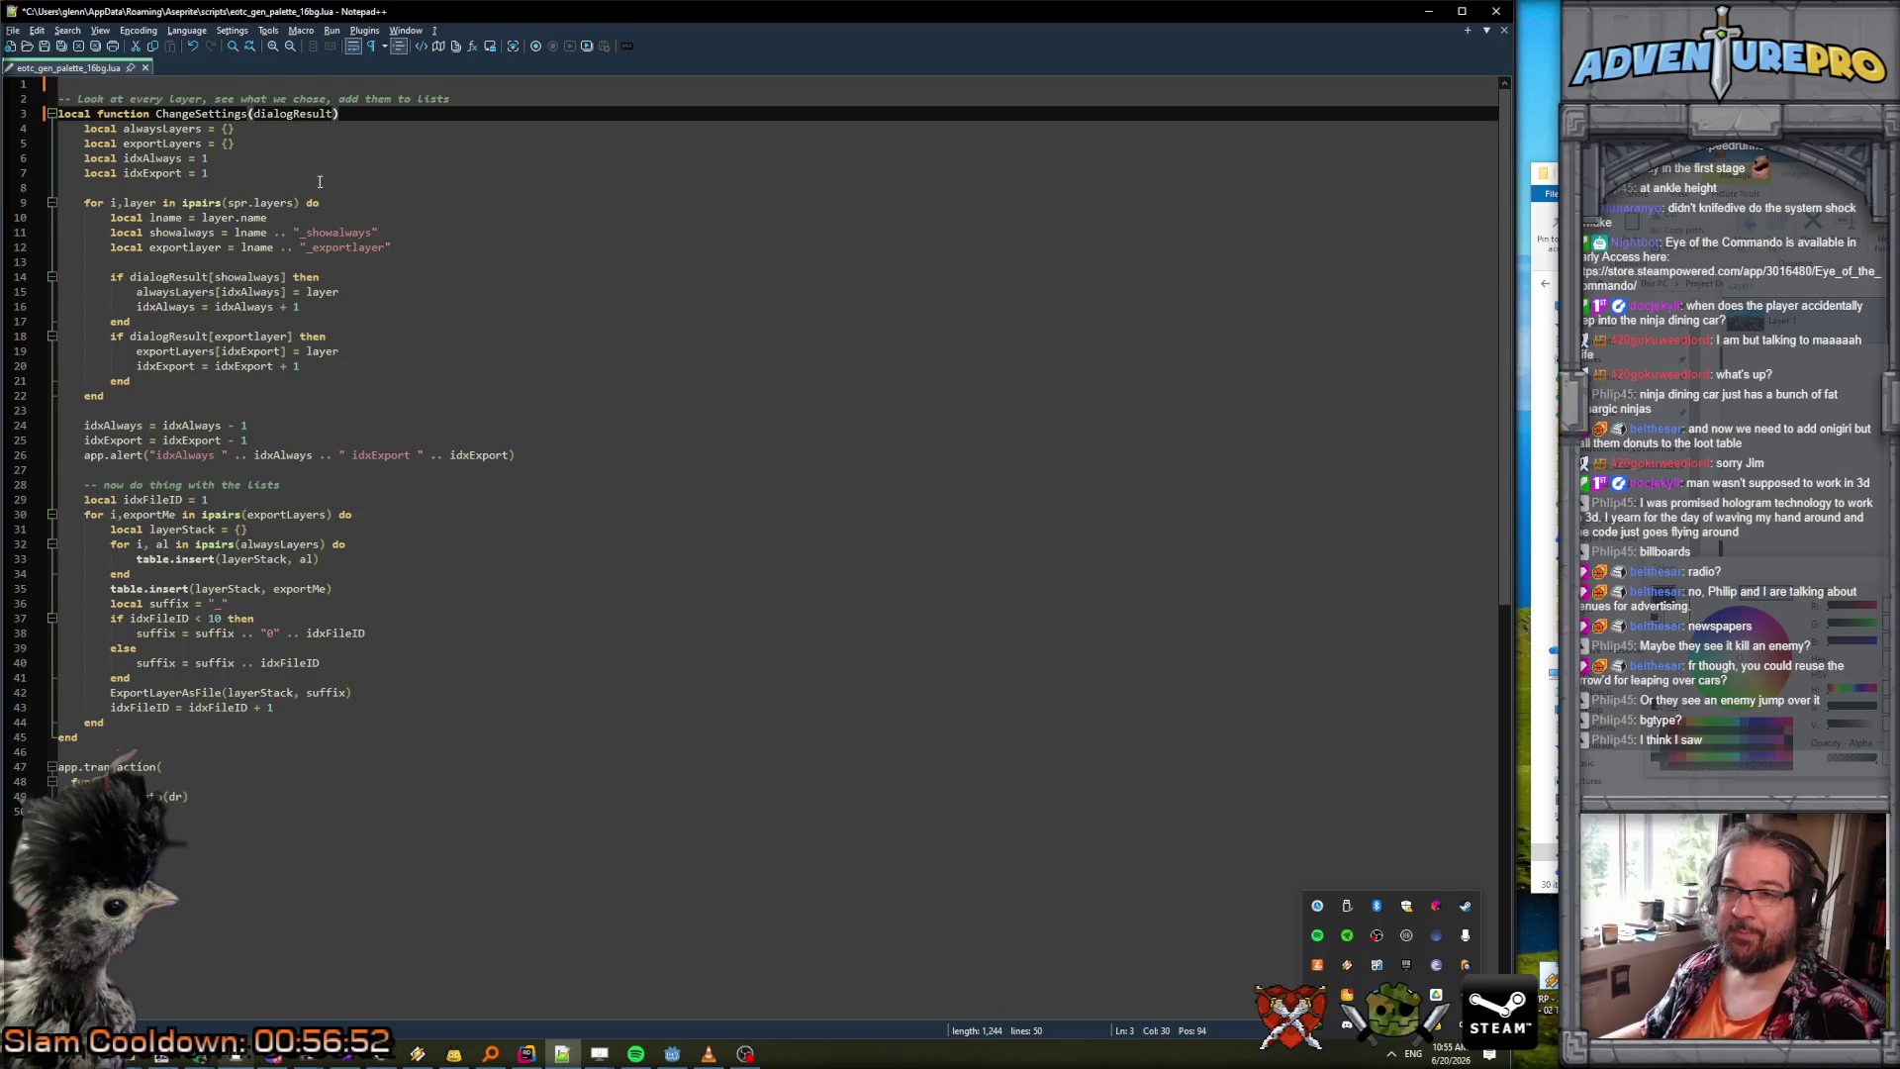
pyautogui.doubleClick(275, 115)
pyautogui.press('BackSpace')
pyautogui.moveTo(275, 115)
pyautogui.mouseDown()
pyautogui.moveTo(297, 129)
pyautogui.moveTo(420, 716)
pyautogui.mouseUp()
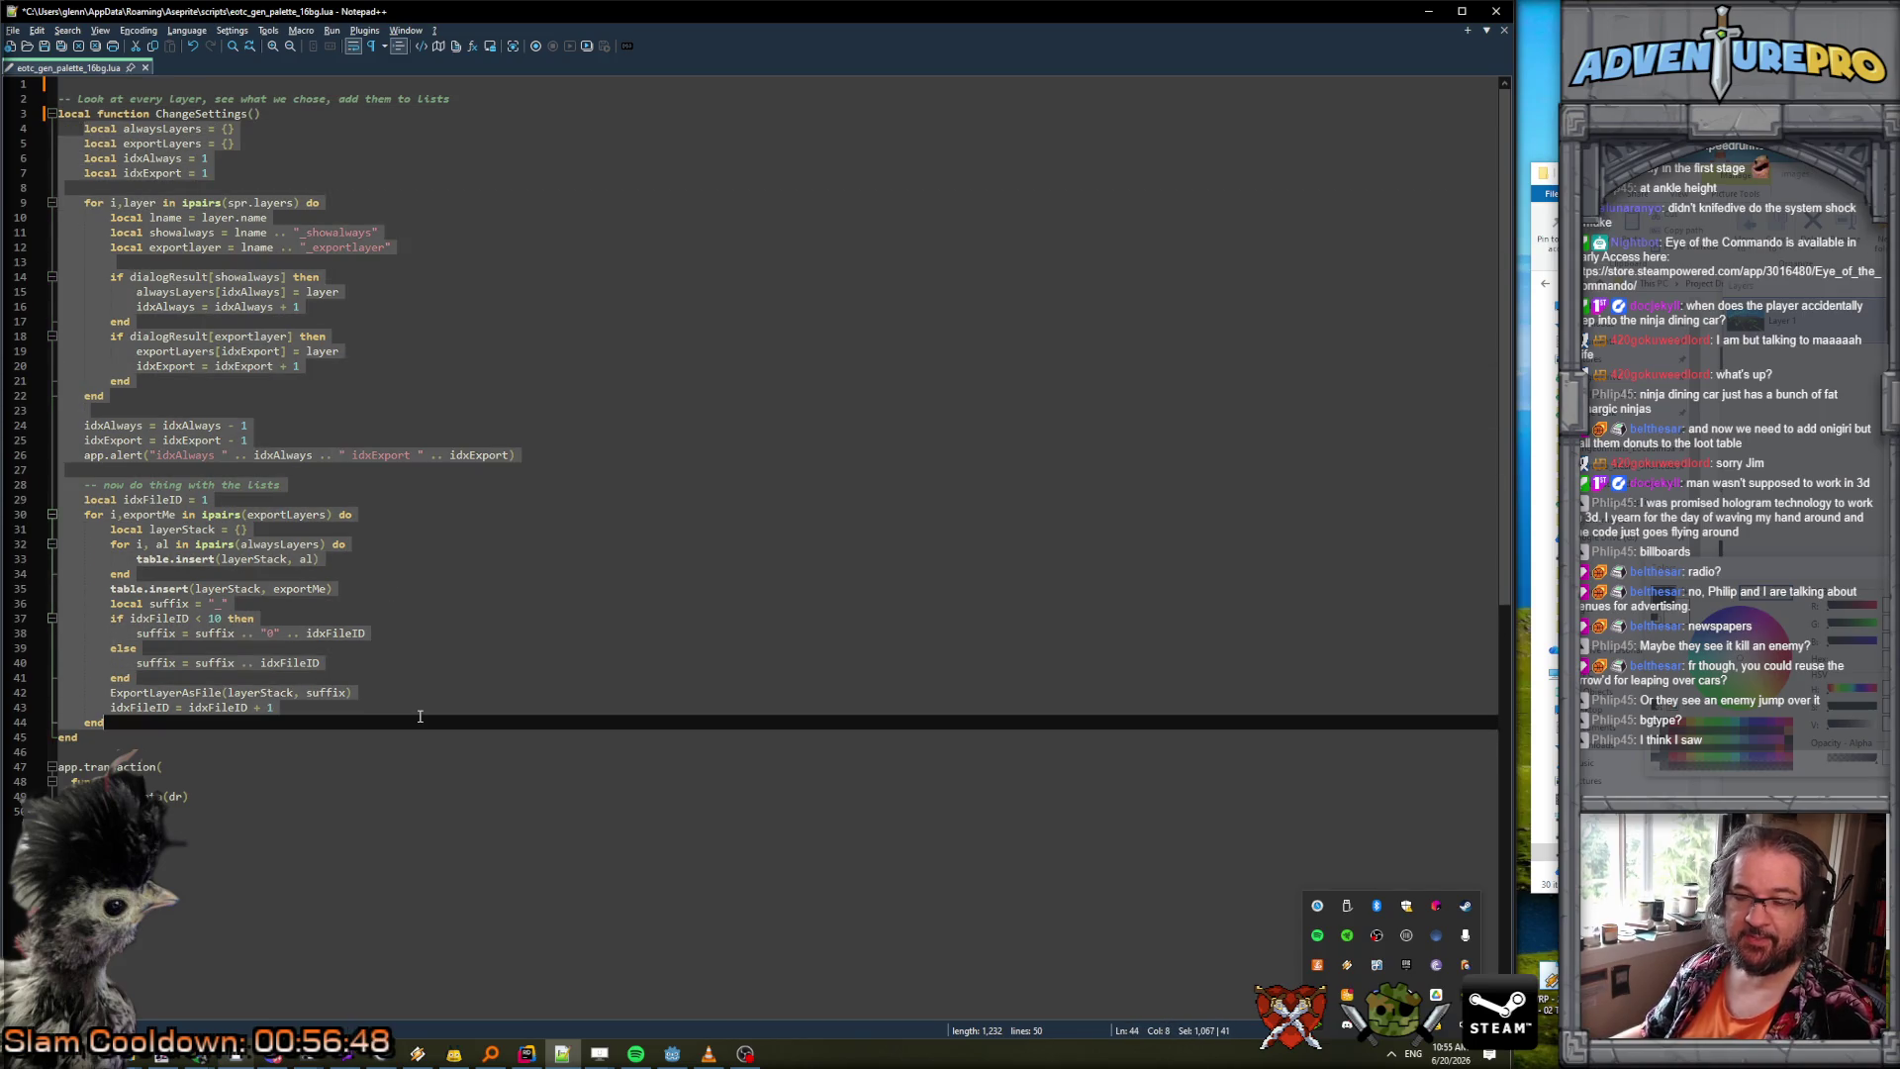
pyautogui.press('Return')
pyautogui.press('Tab')
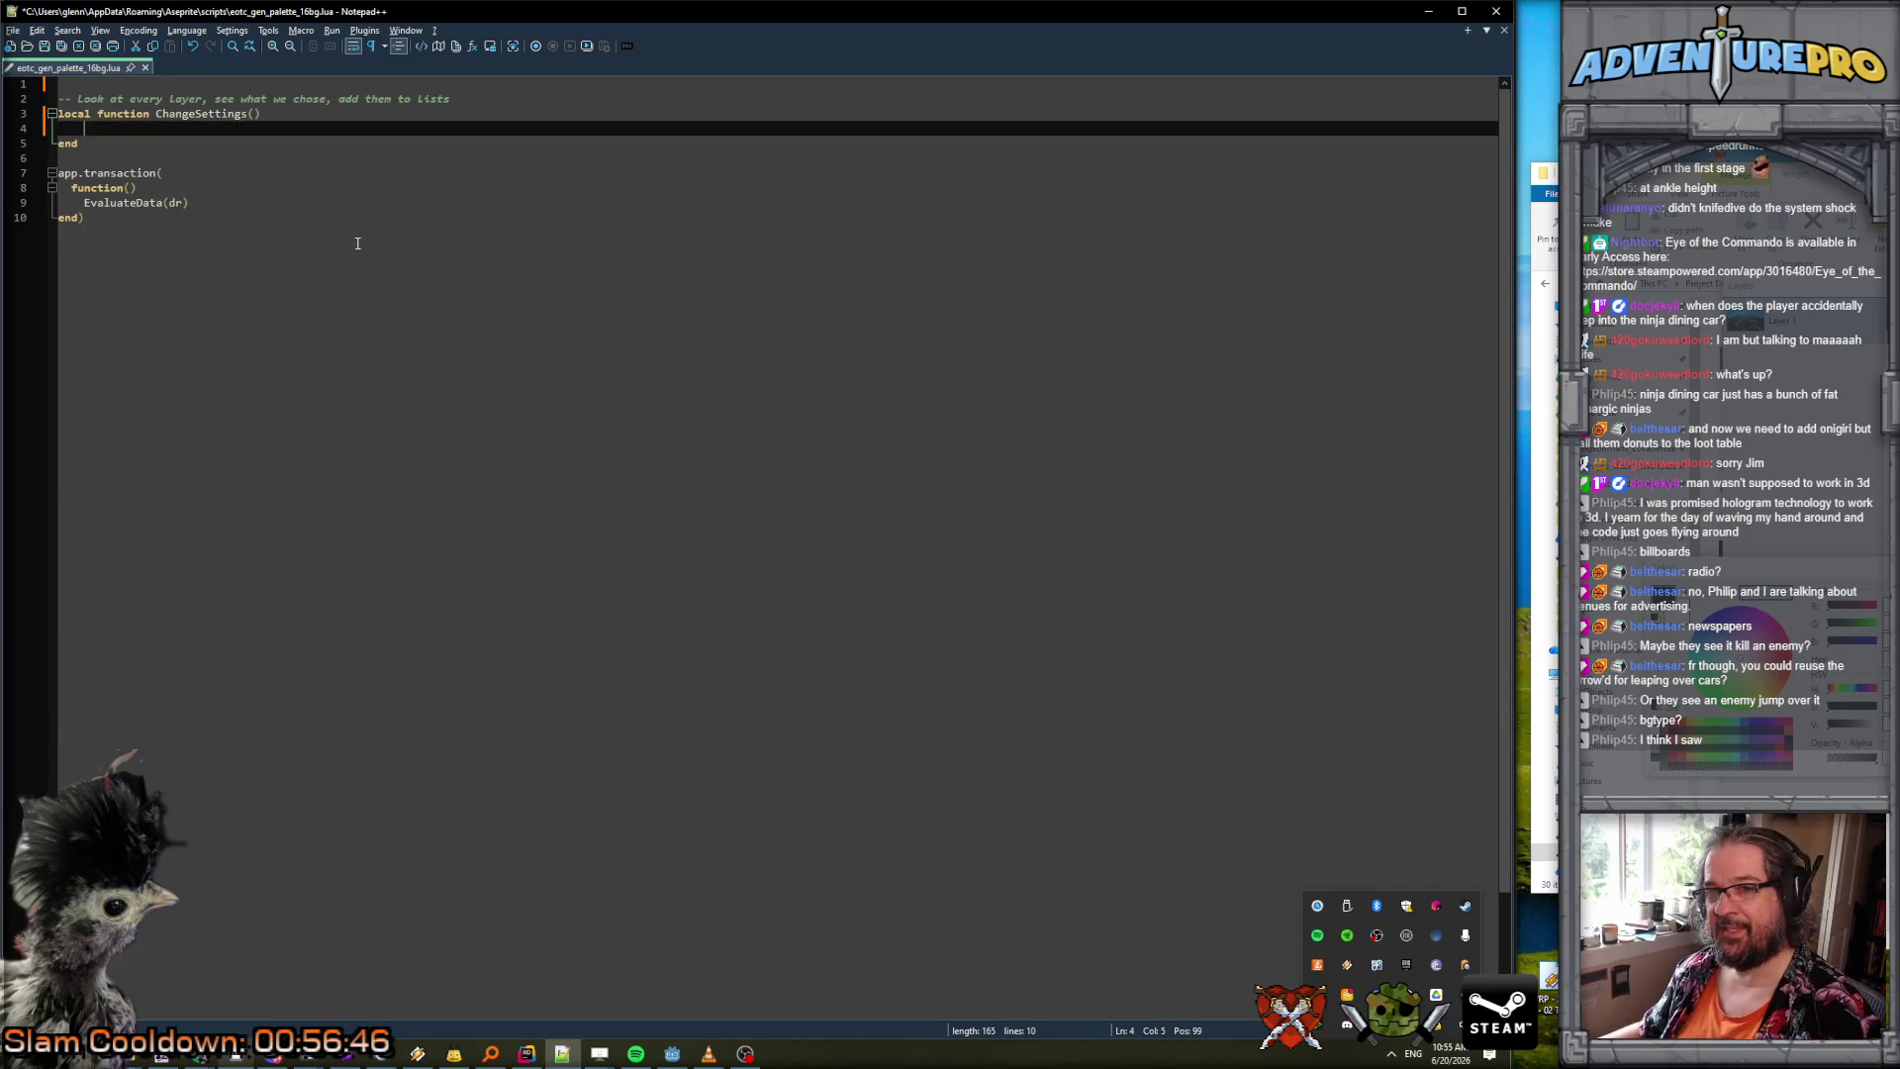
# Remove the old comment line above the function.
pyautogui.click(497, 102)
pyautogui.hotkey('shift', 'Up')
pyautogui.press('Delete')
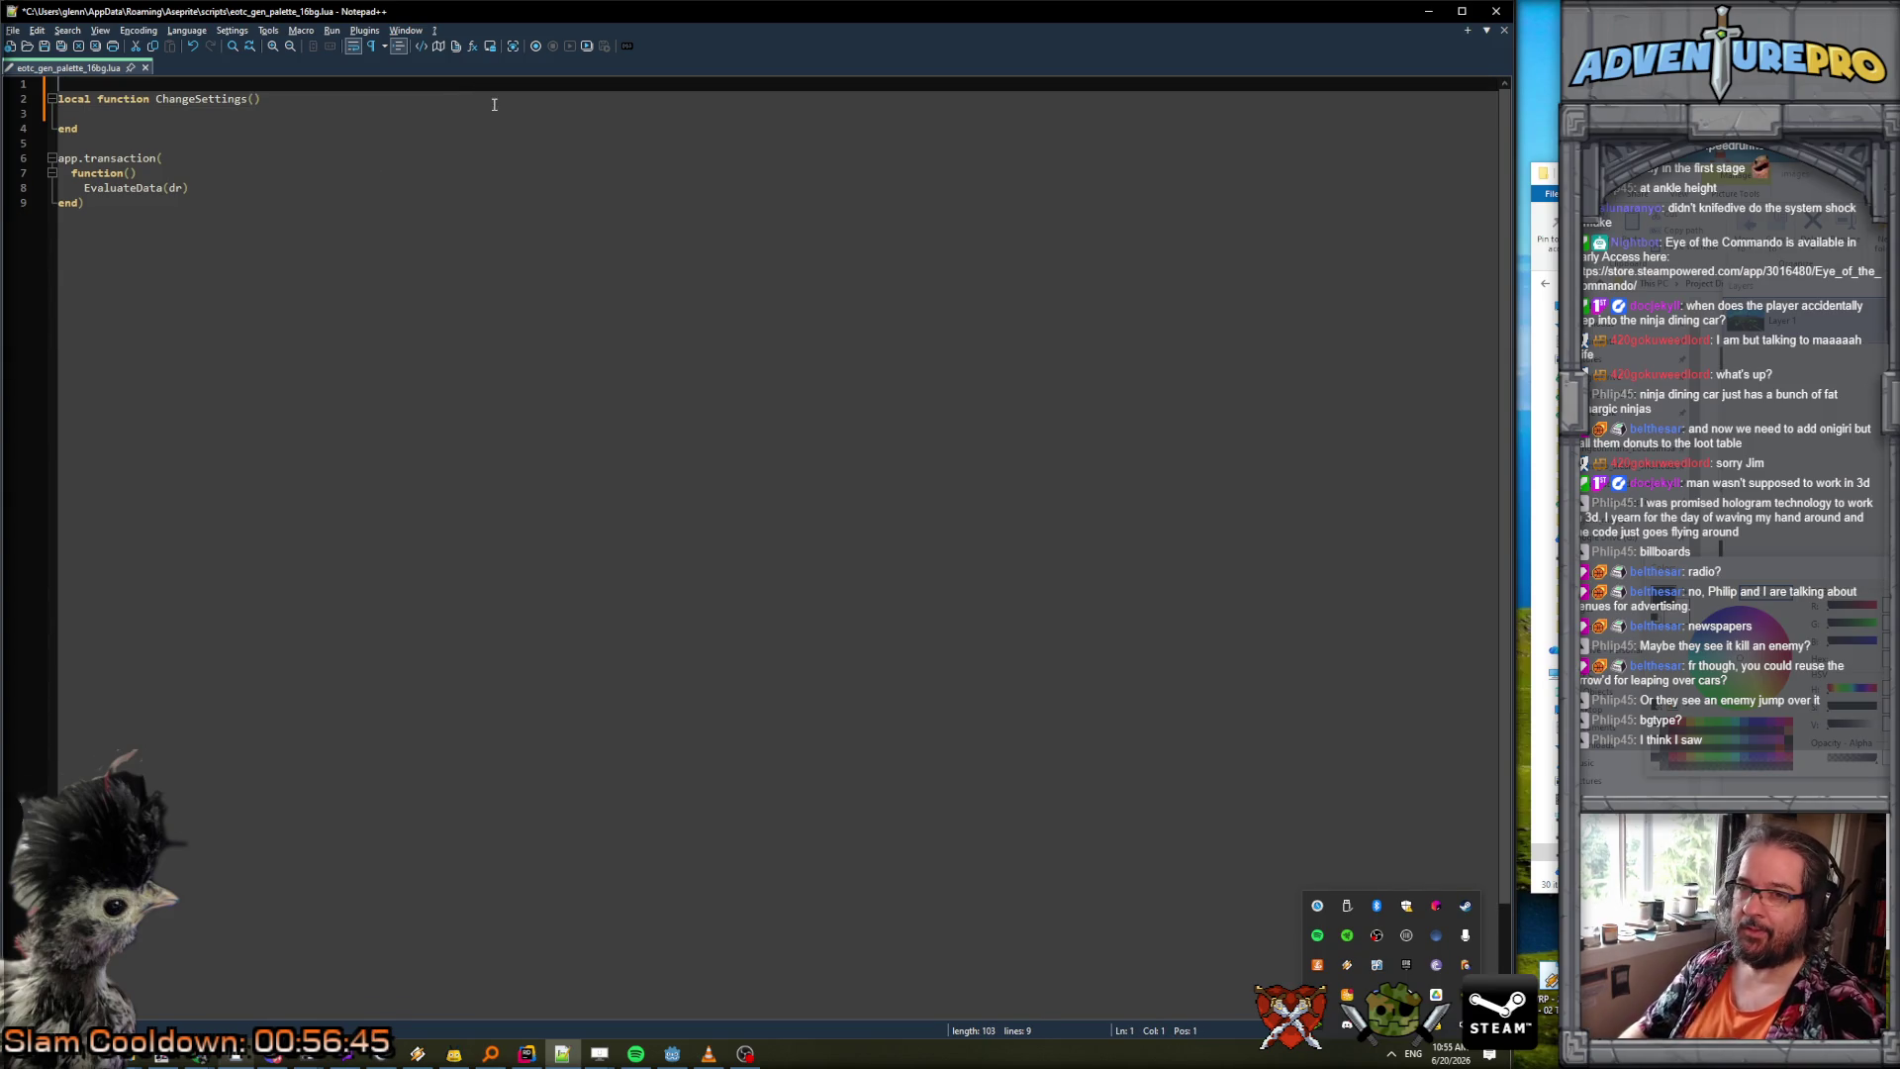
pyautogui.click(229, 1054)
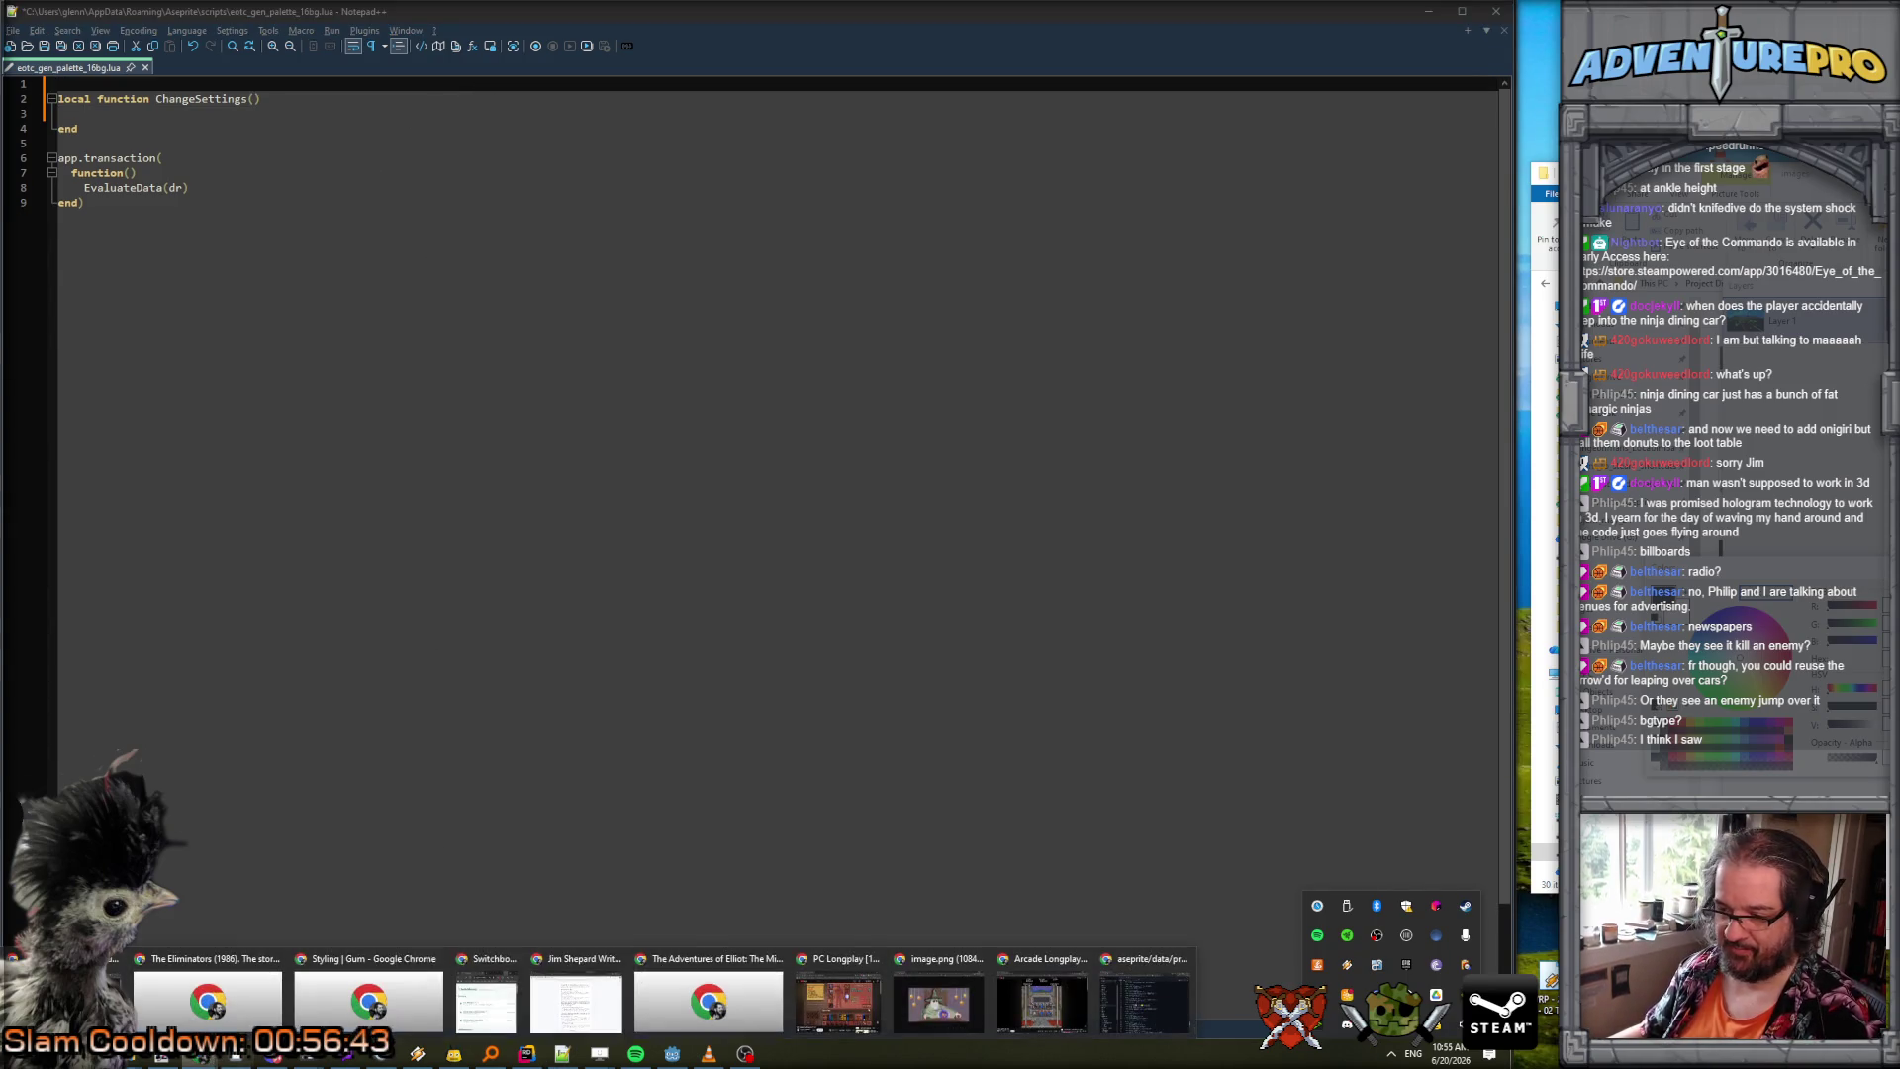
# Check pref.xml's bg section, then copy the app.preferences read example from the API docs.
pyautogui.click(1140, 1013)
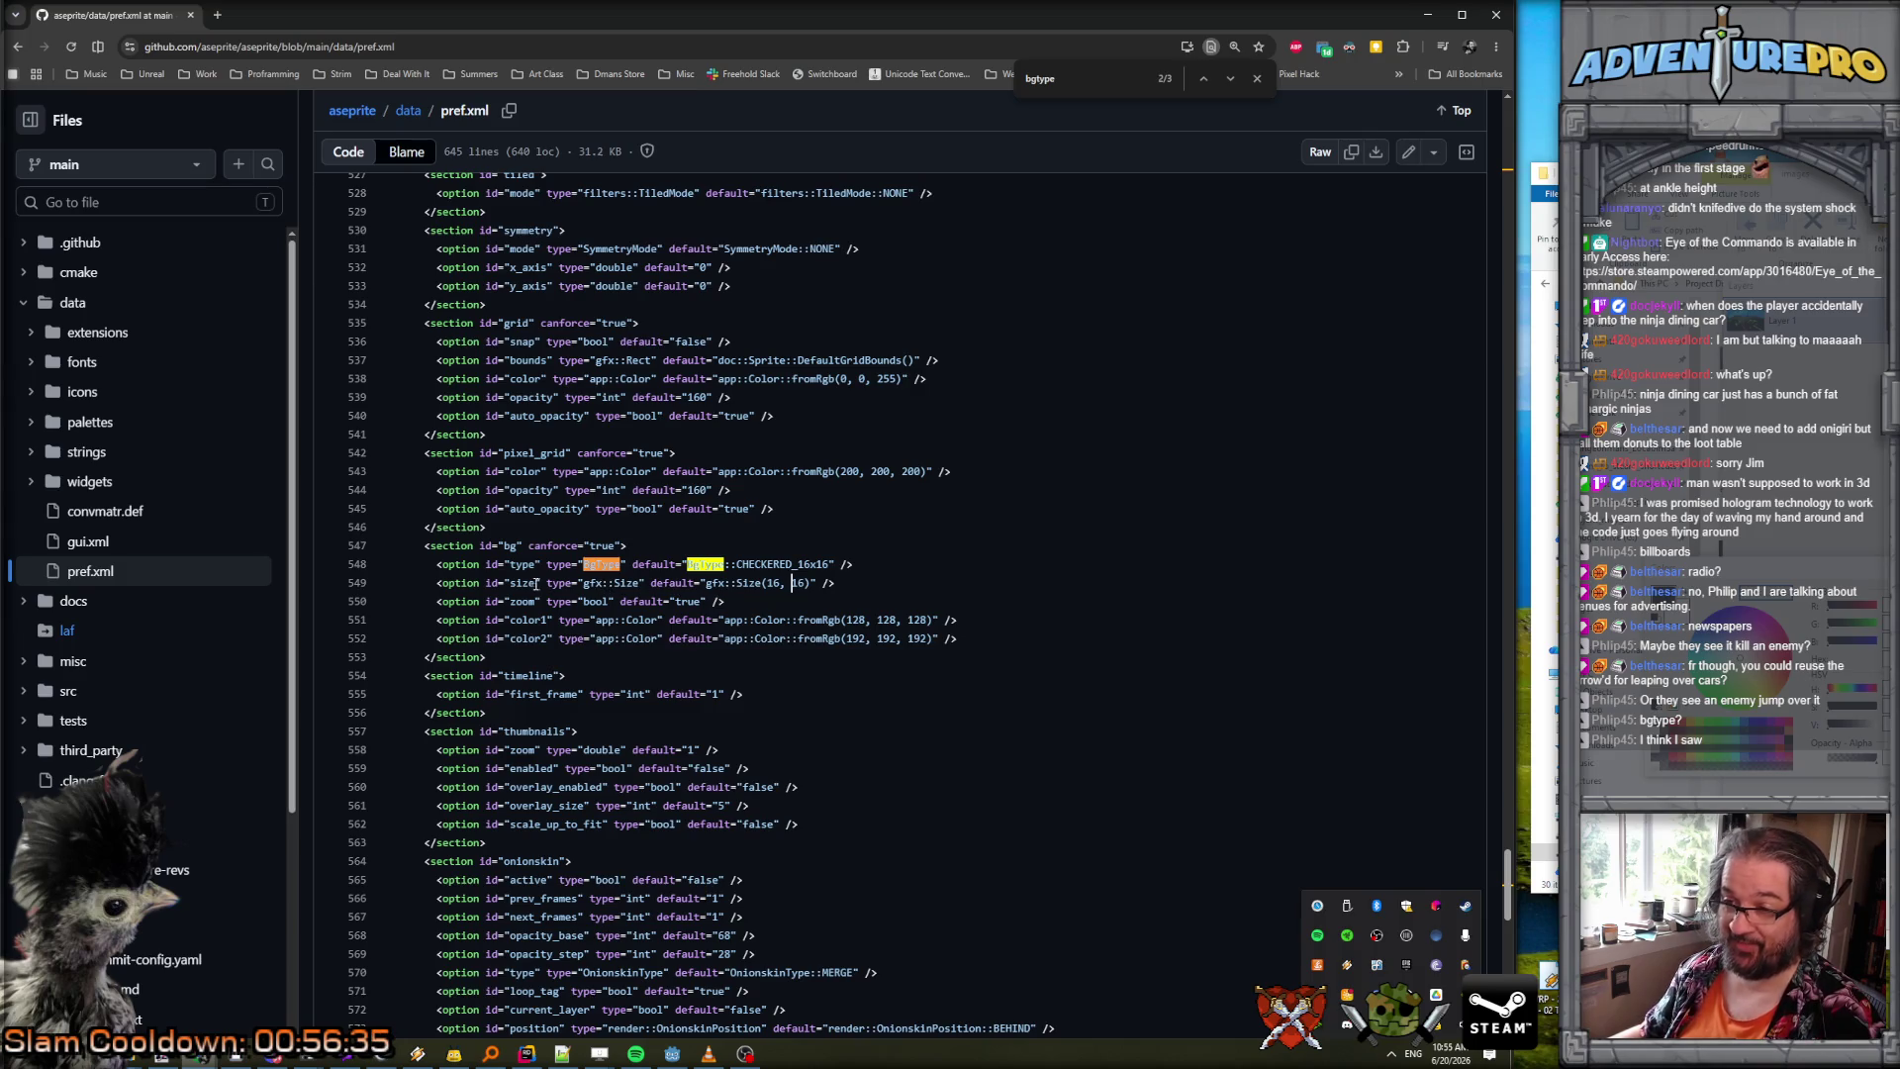
pyautogui.click(1428, 15)
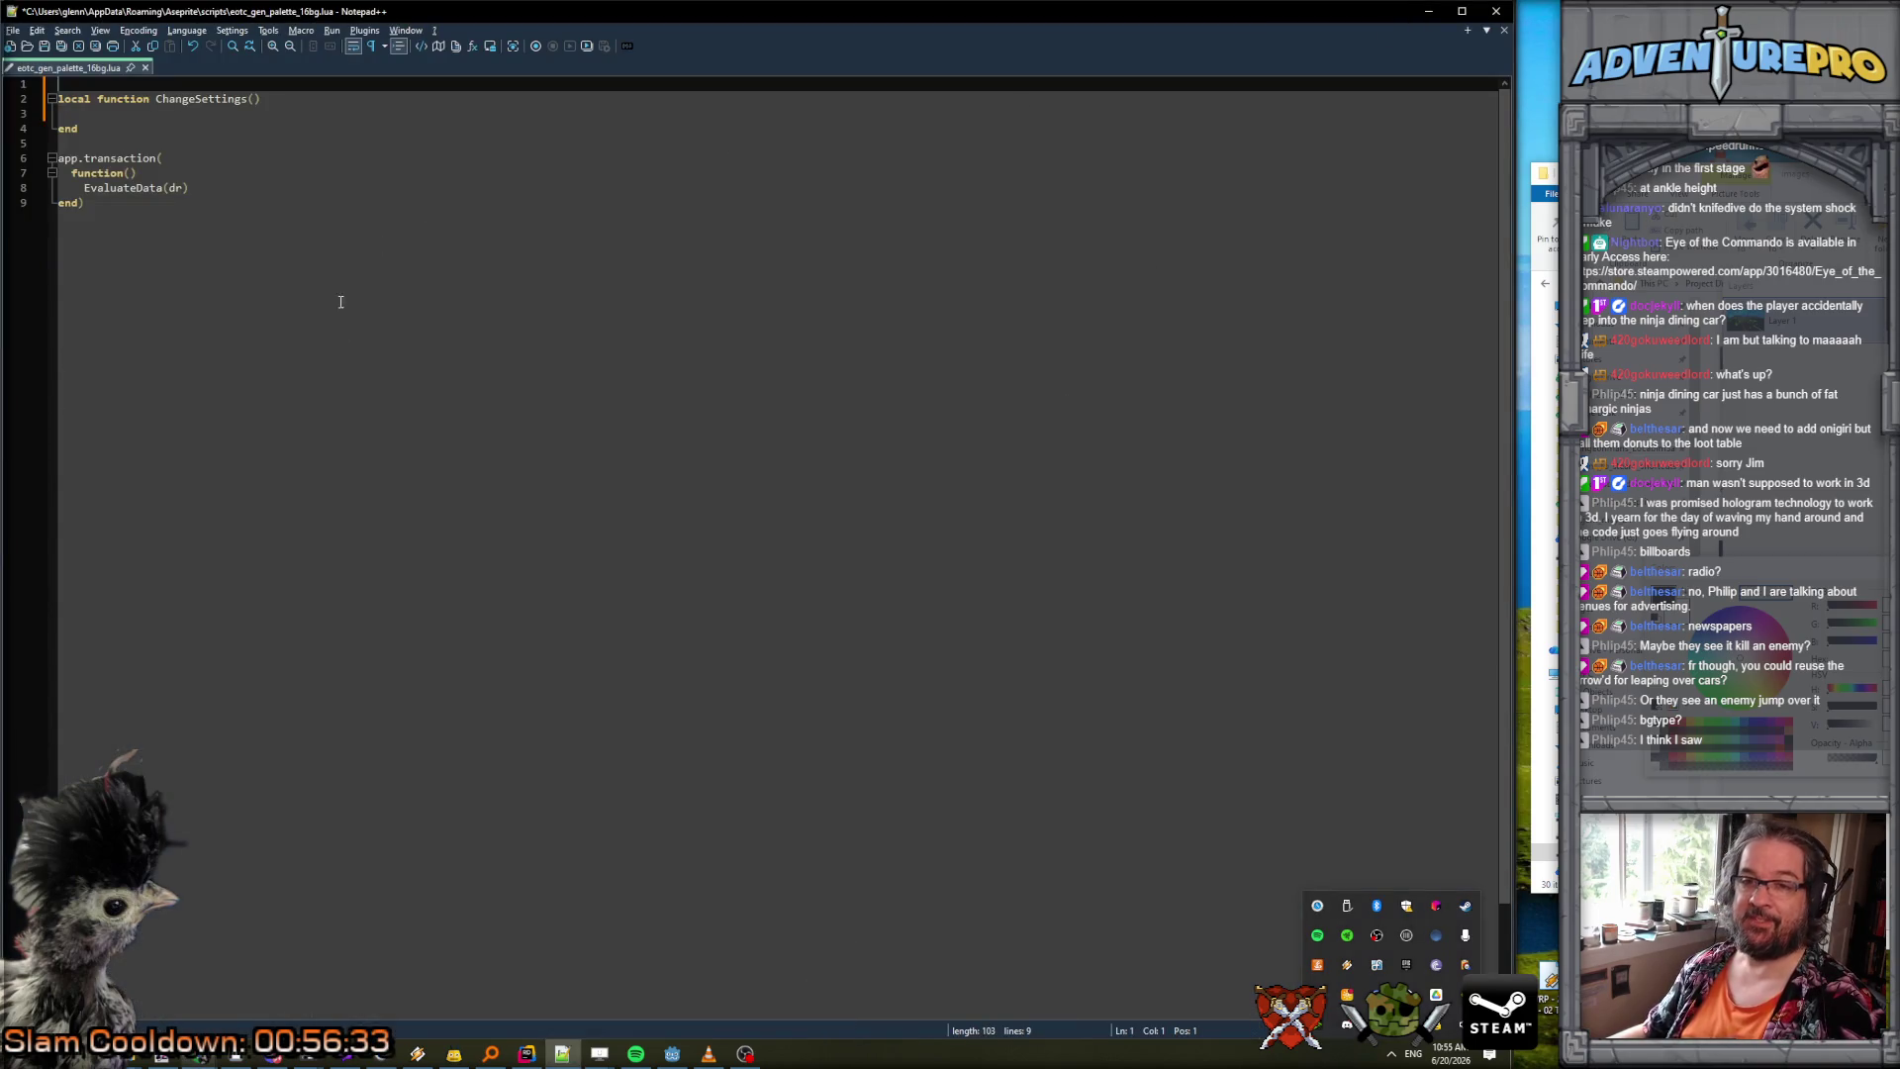
pyautogui.moveTo(199, 1057)
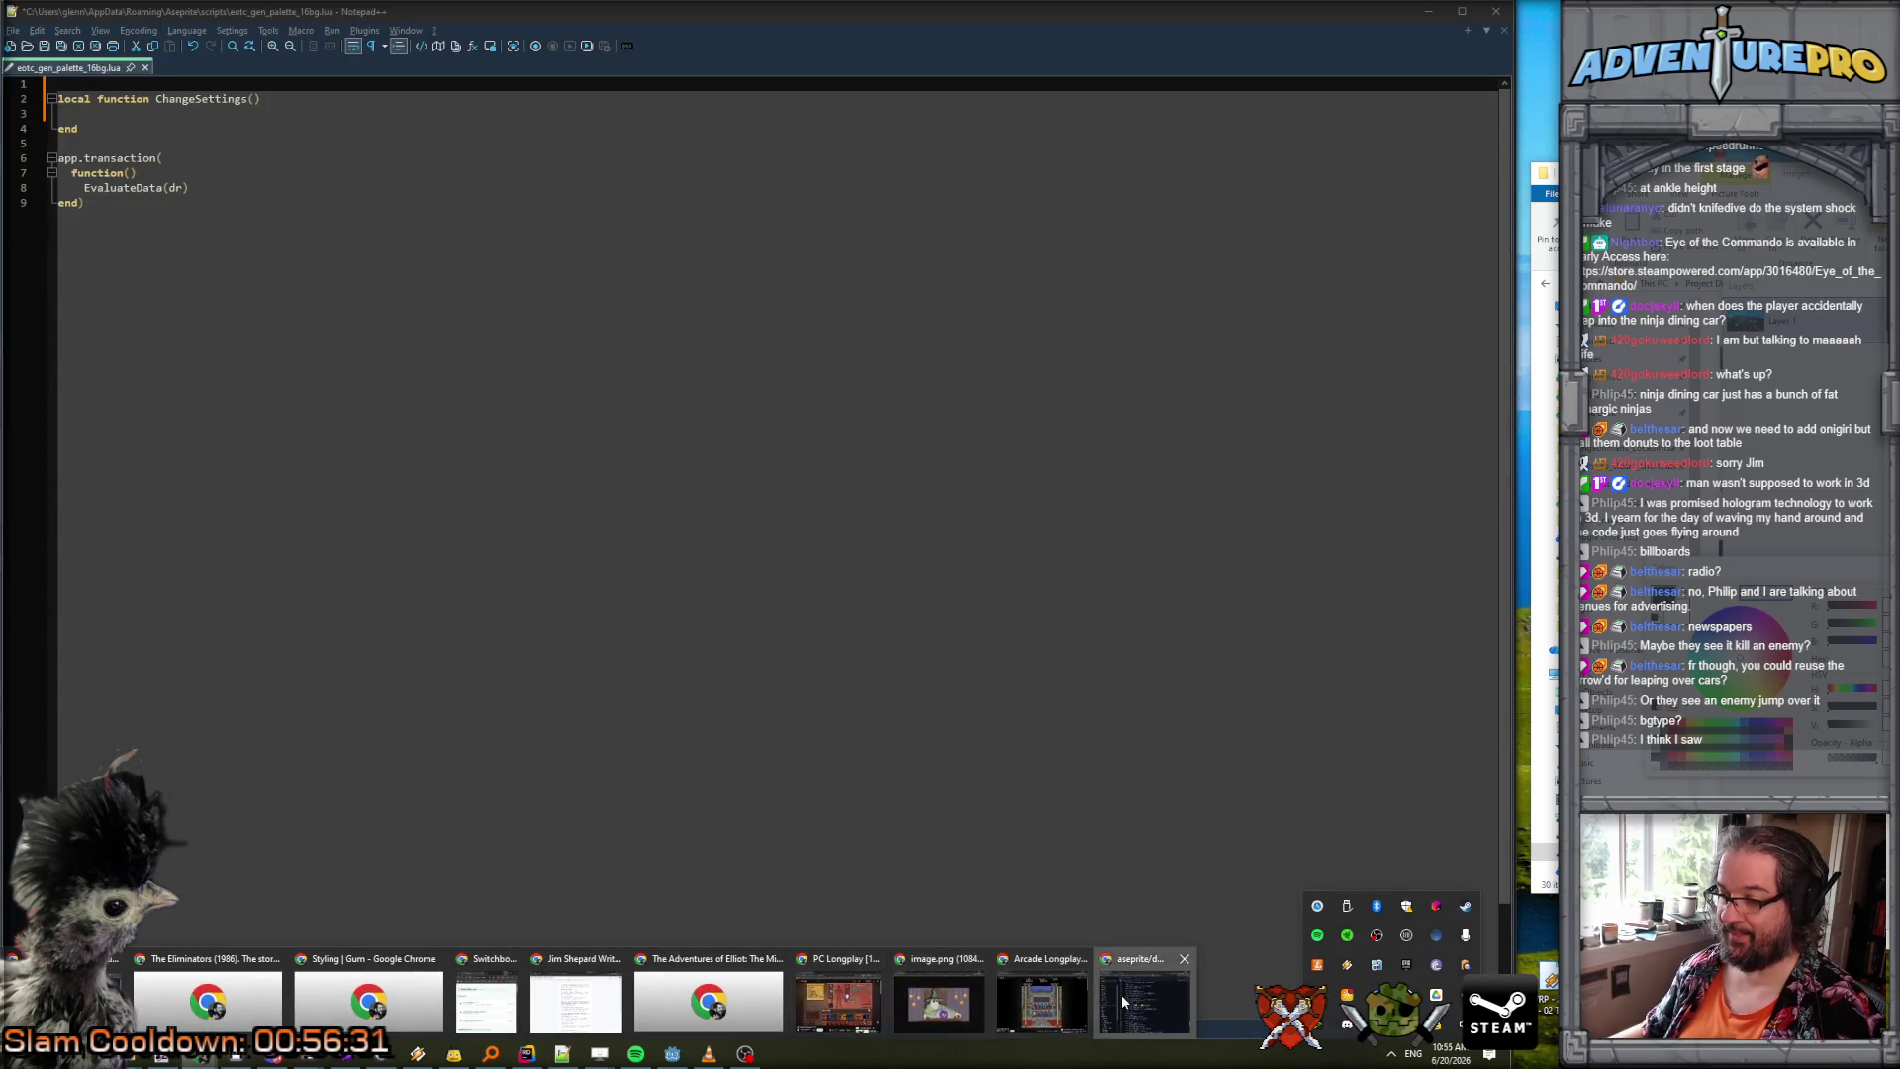
pyautogui.click(1121, 995)
pyautogui.hotkey('alt', 'Tab')
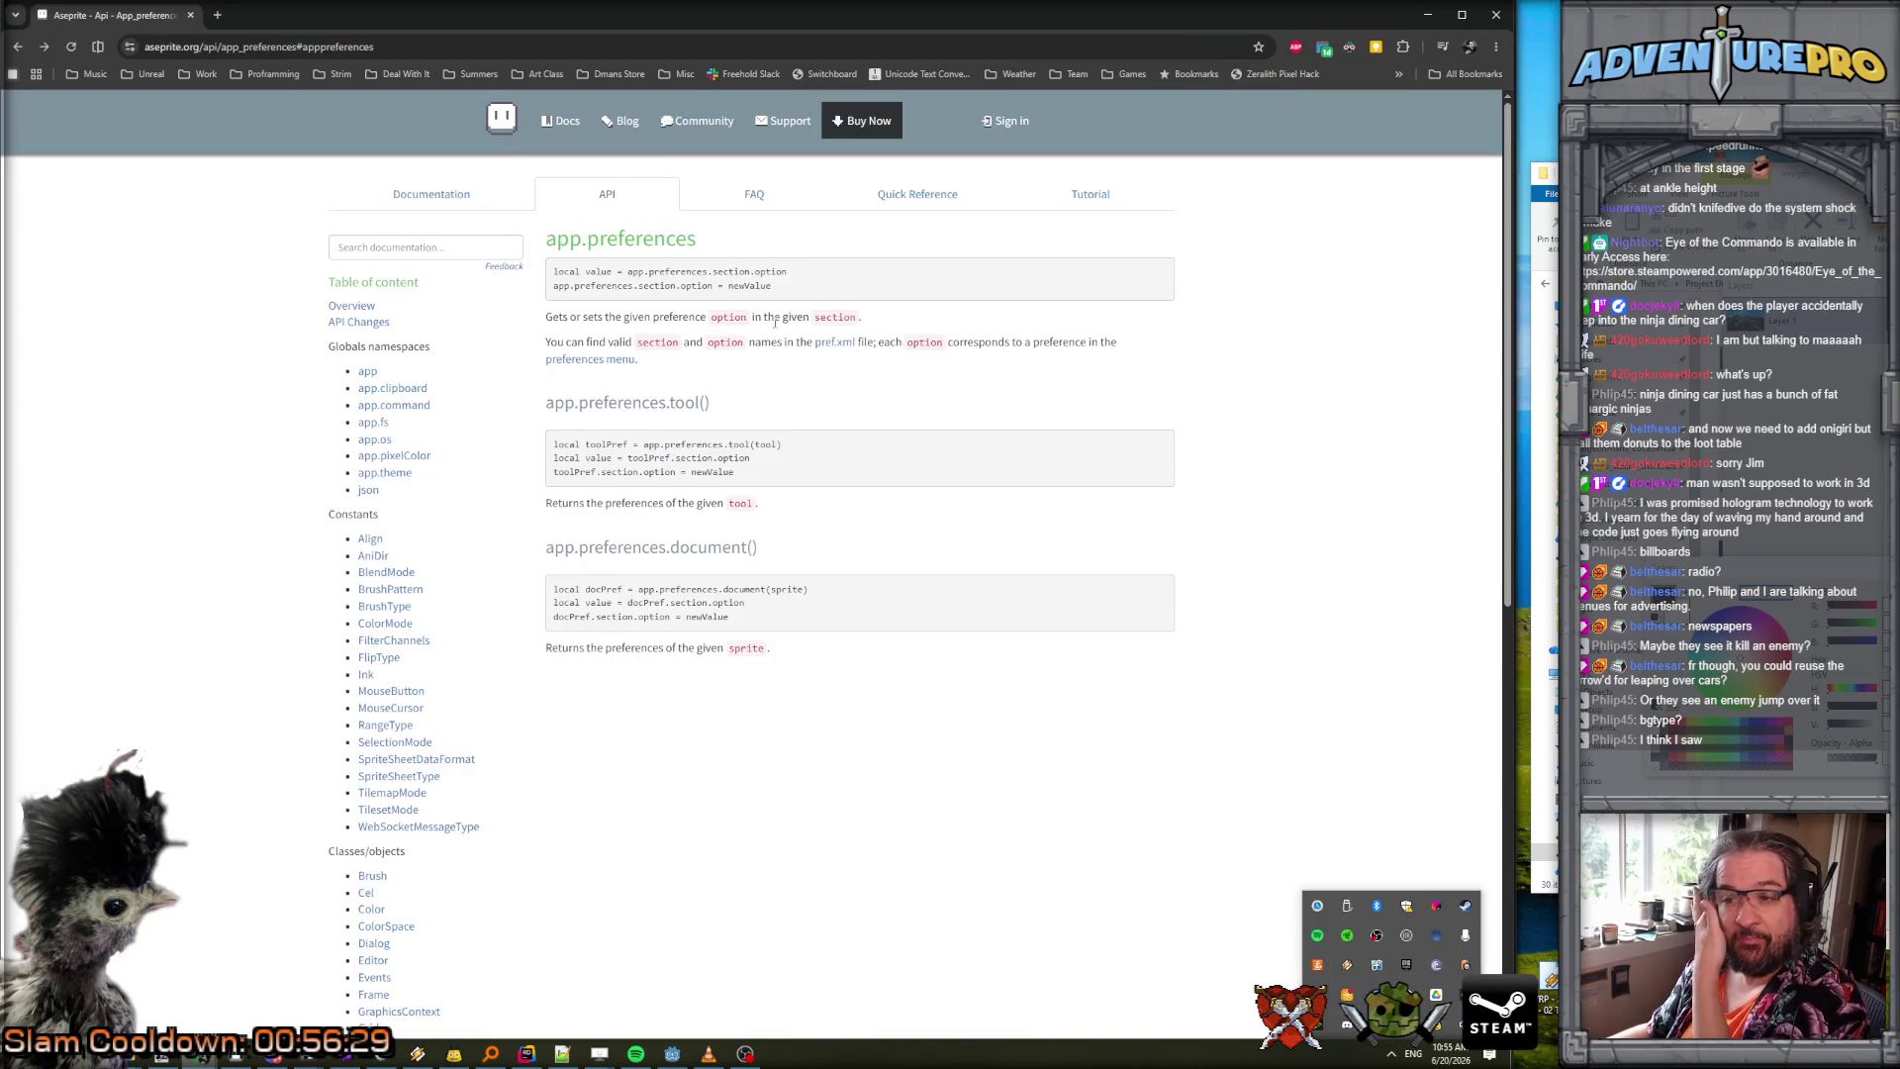
pyautogui.moveTo(804, 275); pyautogui.dragTo(551, 284)
pyautogui.hotkey('ctrl', 'c')
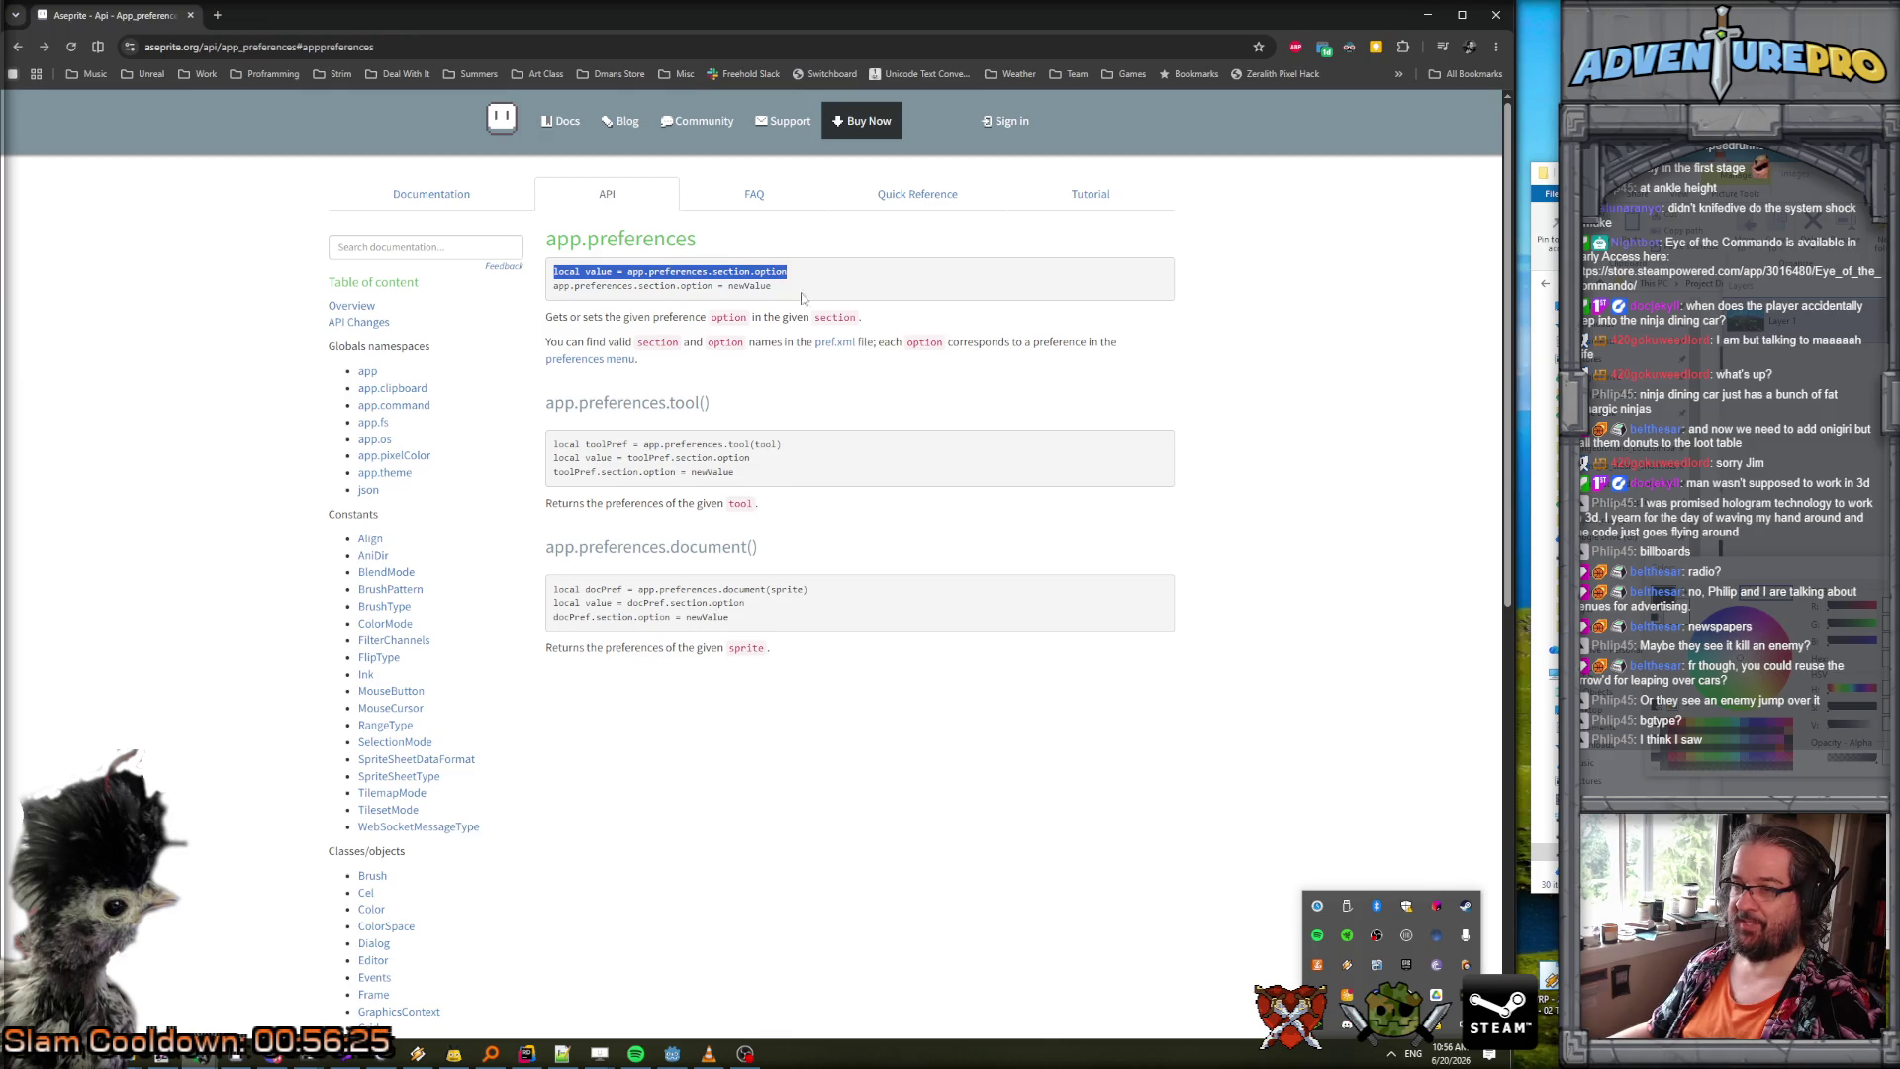
pyautogui.click(1429, 15)
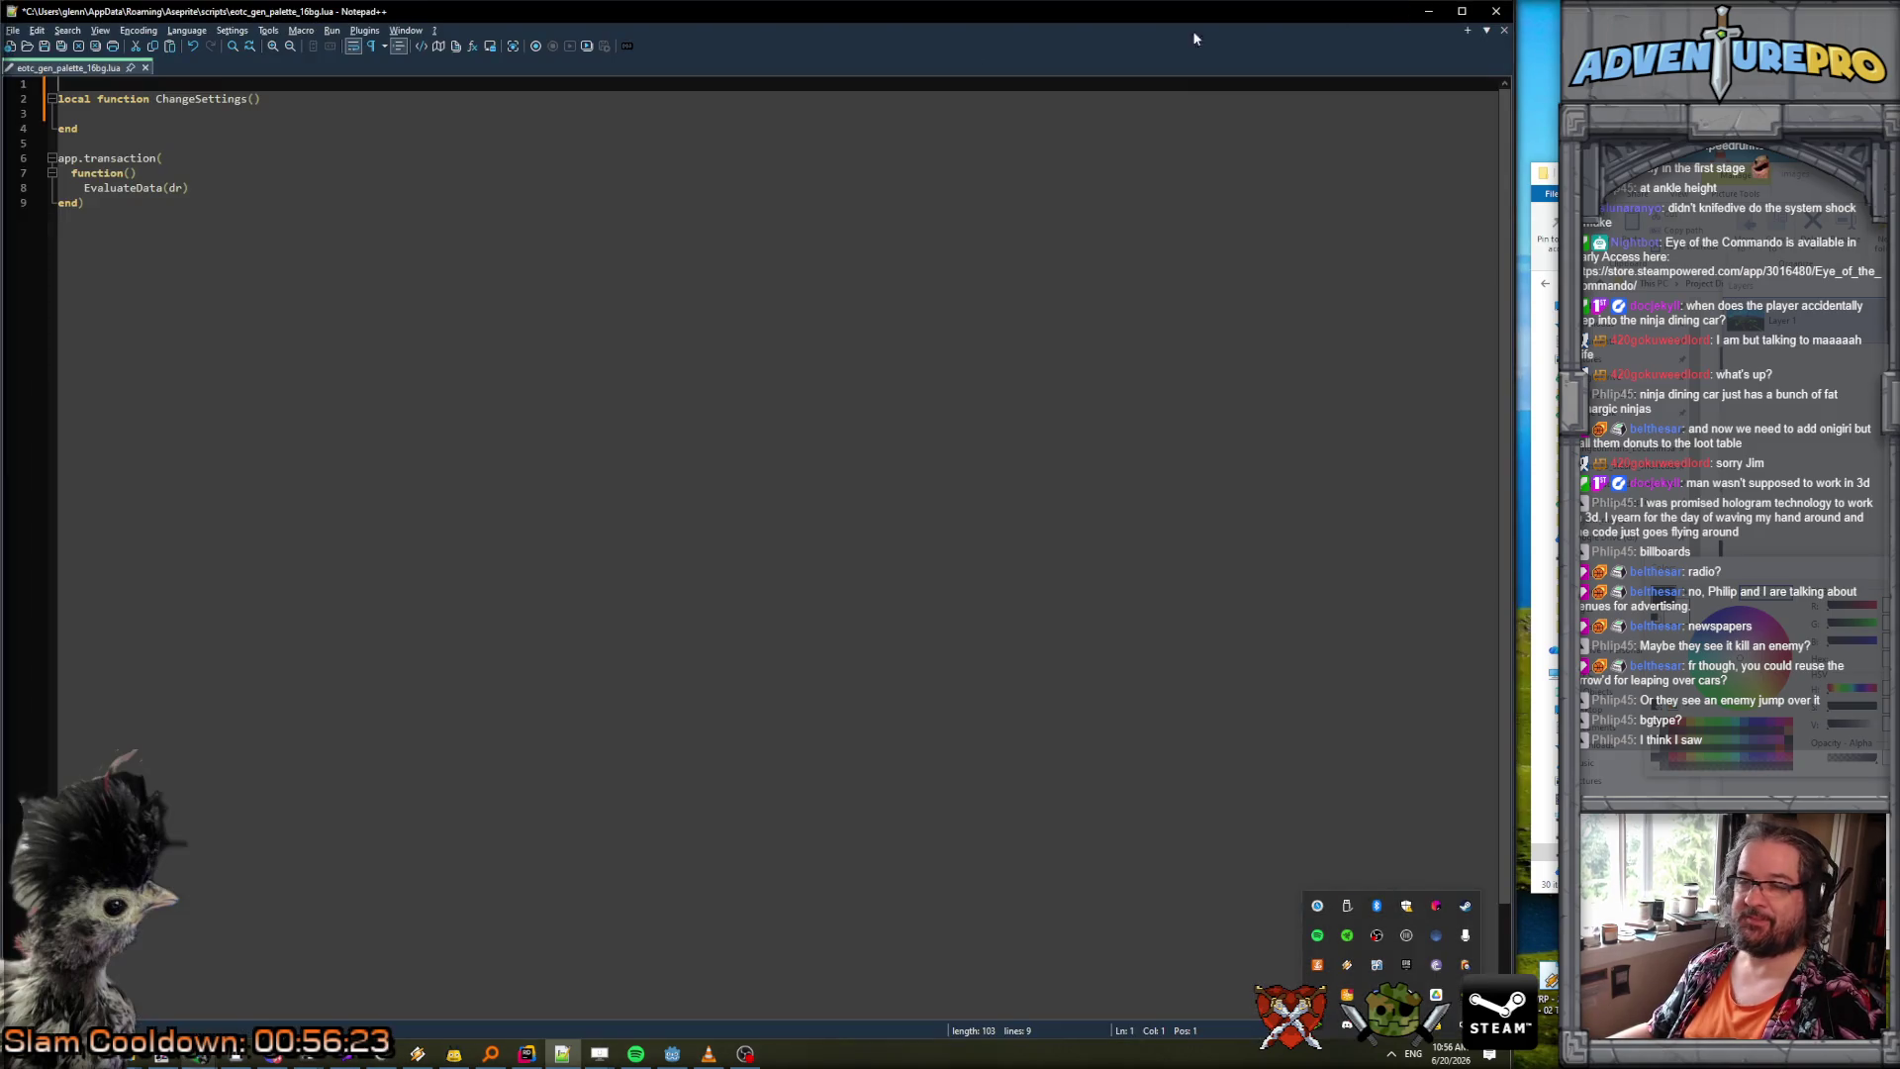
# Paste the example into ChangeSettings, rewrite it as app.preferences.bg.size = (16,16), and save.
pyautogui.click(178, 119)
pyautogui.hotkey('ctrl', 'v')
pyautogui.click(293, 114)
pyautogui.moveTo(179, 113); pyautogui.dragTo(84, 116)
pyautogui.press('Delete')
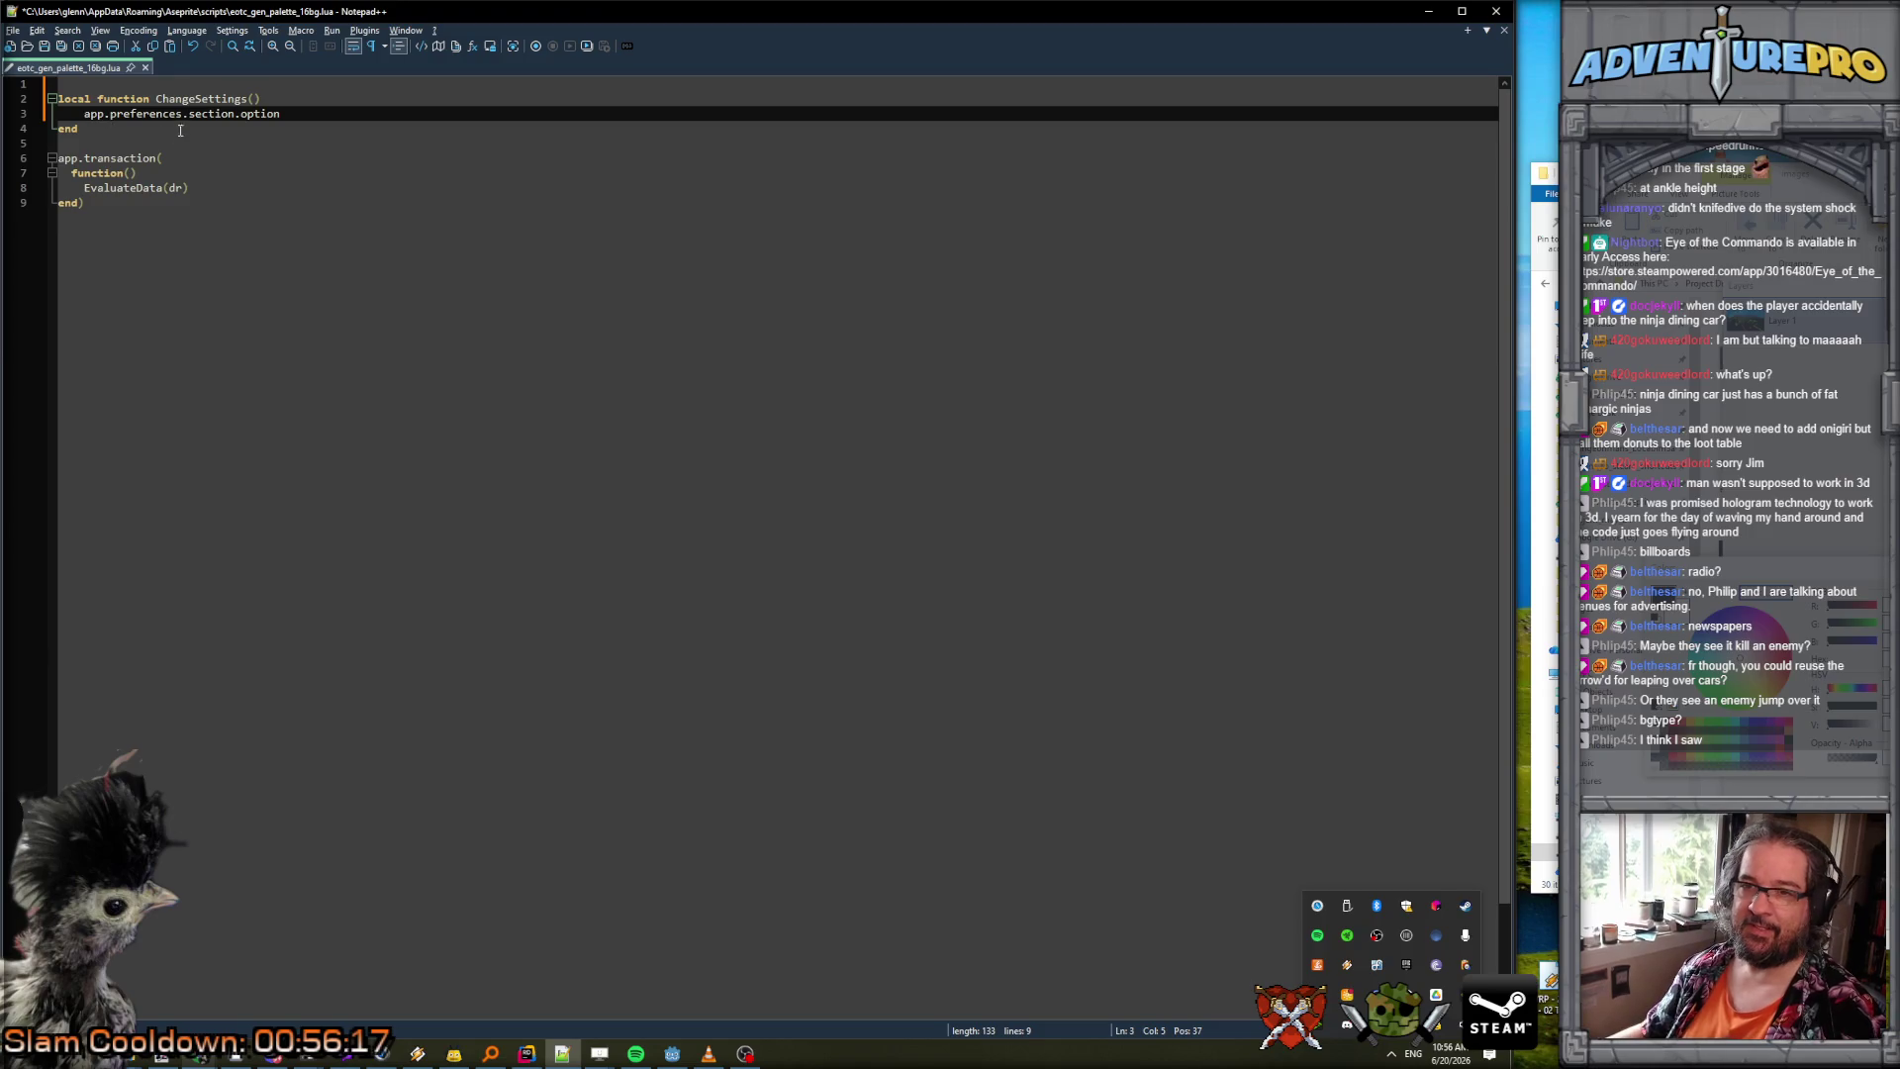
pyautogui.doubleClick(198, 117)
pyautogui.write('bg')
pyautogui.doubleClick(235, 115)
pyautogui.write('size = ')
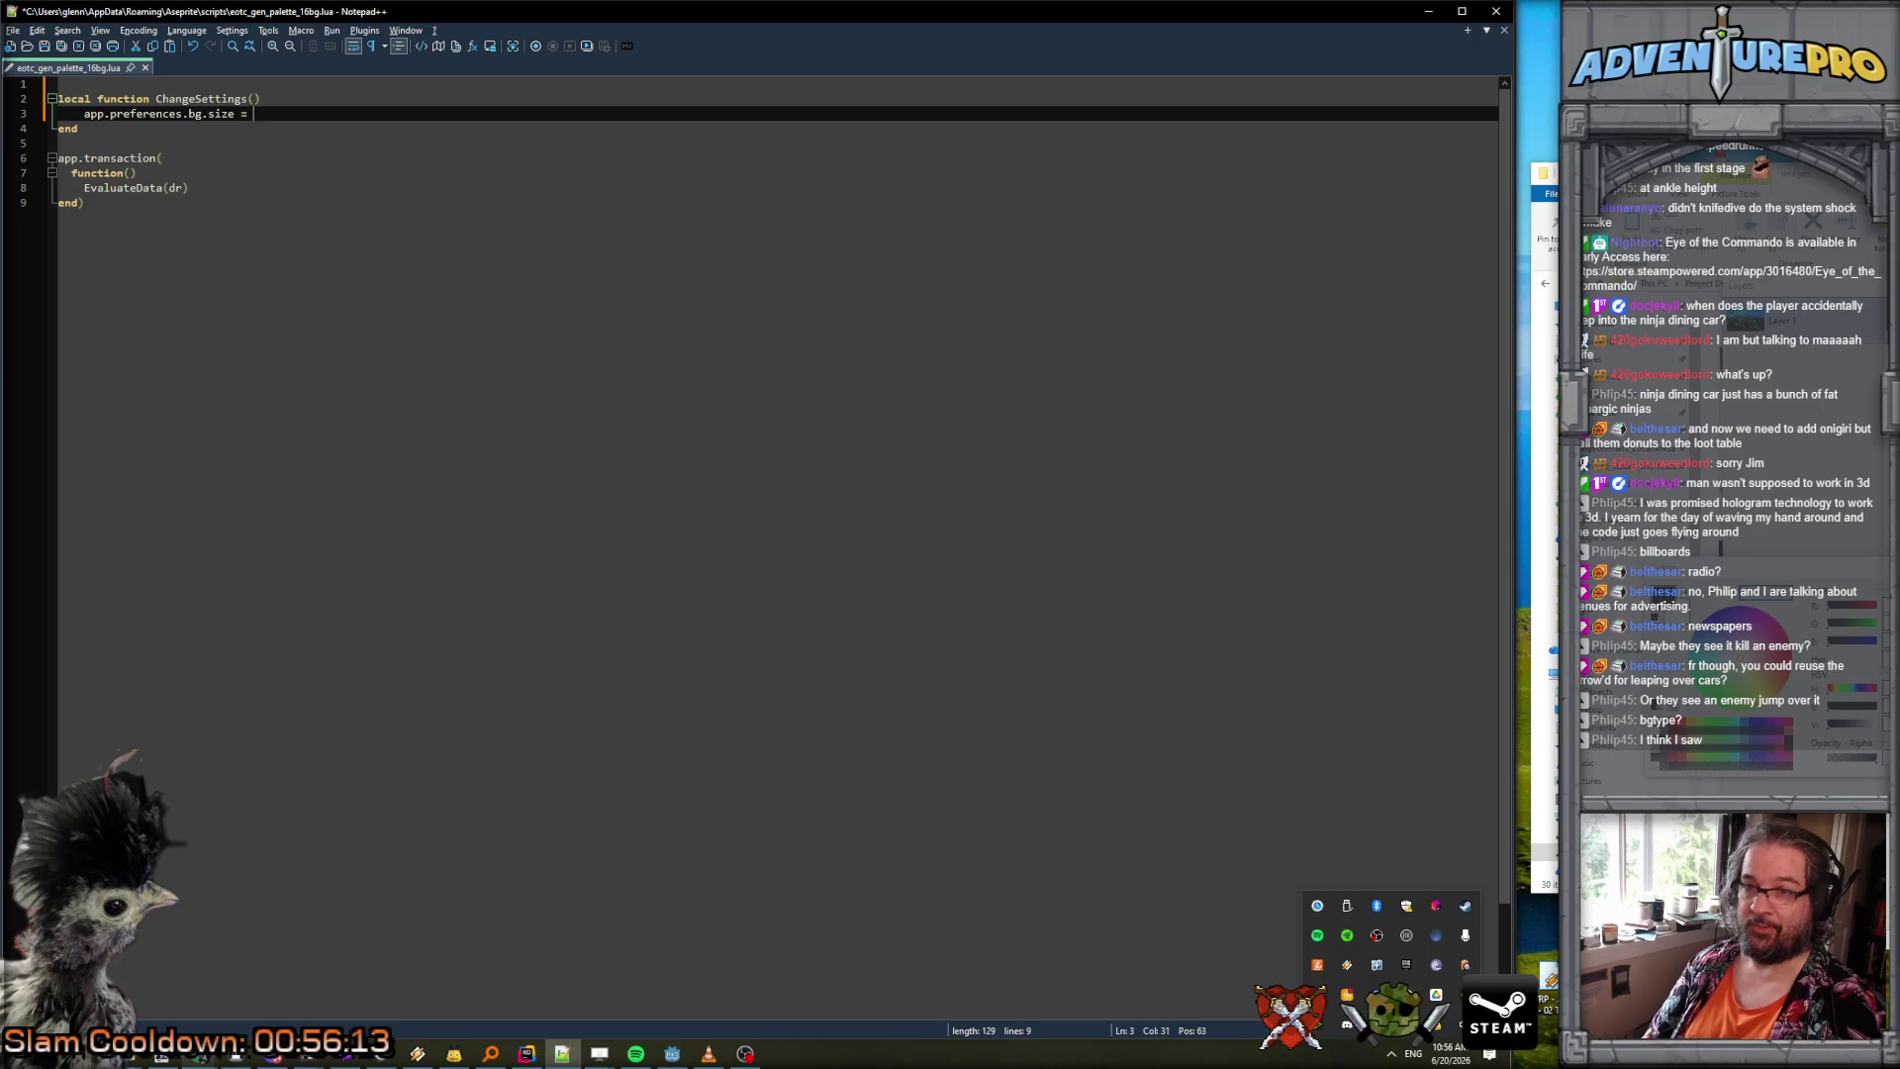
pyautogui.write('(16,16)')
pyautogui.hotkey('ctrl', 's')
pyautogui.hotkey('alt', 'Tab')
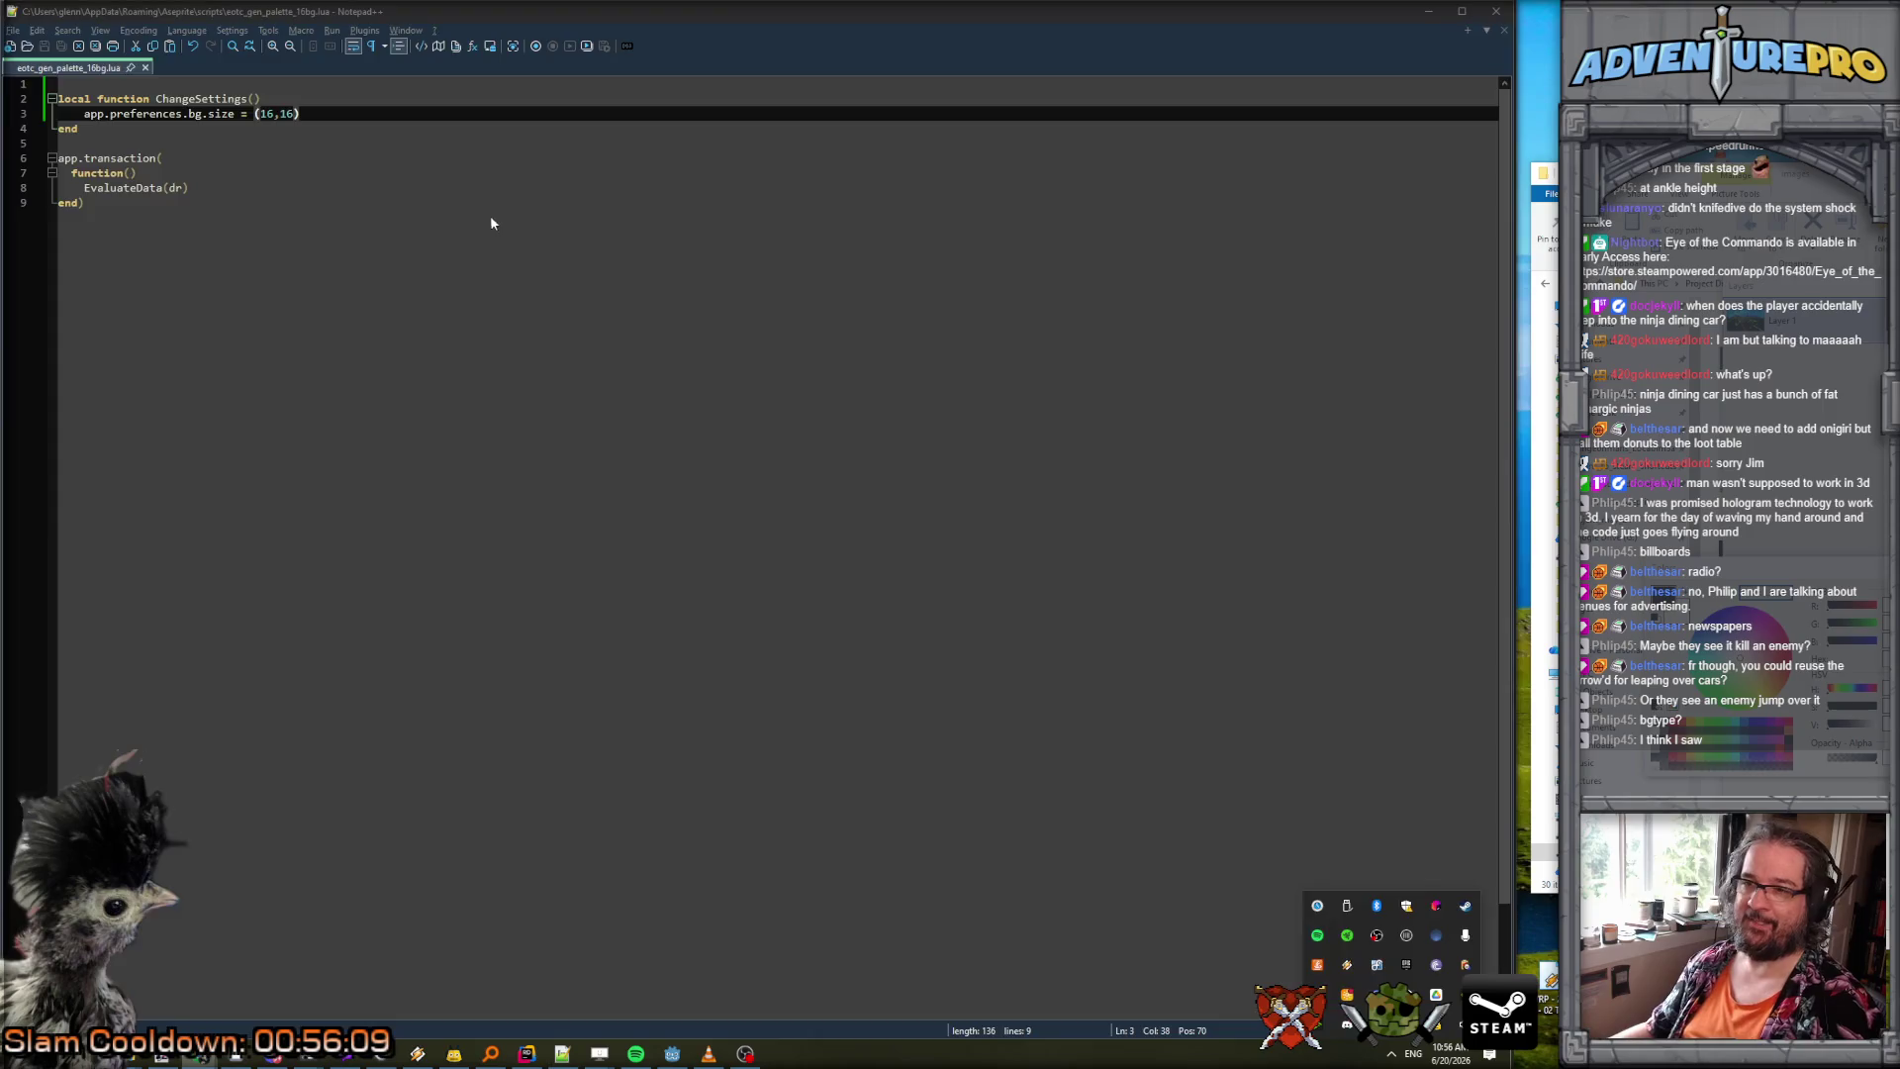
# Find 'bgtype' in pref.xml and copy the default size gfx::Size(16, 16).
pyautogui.click(836, 345)
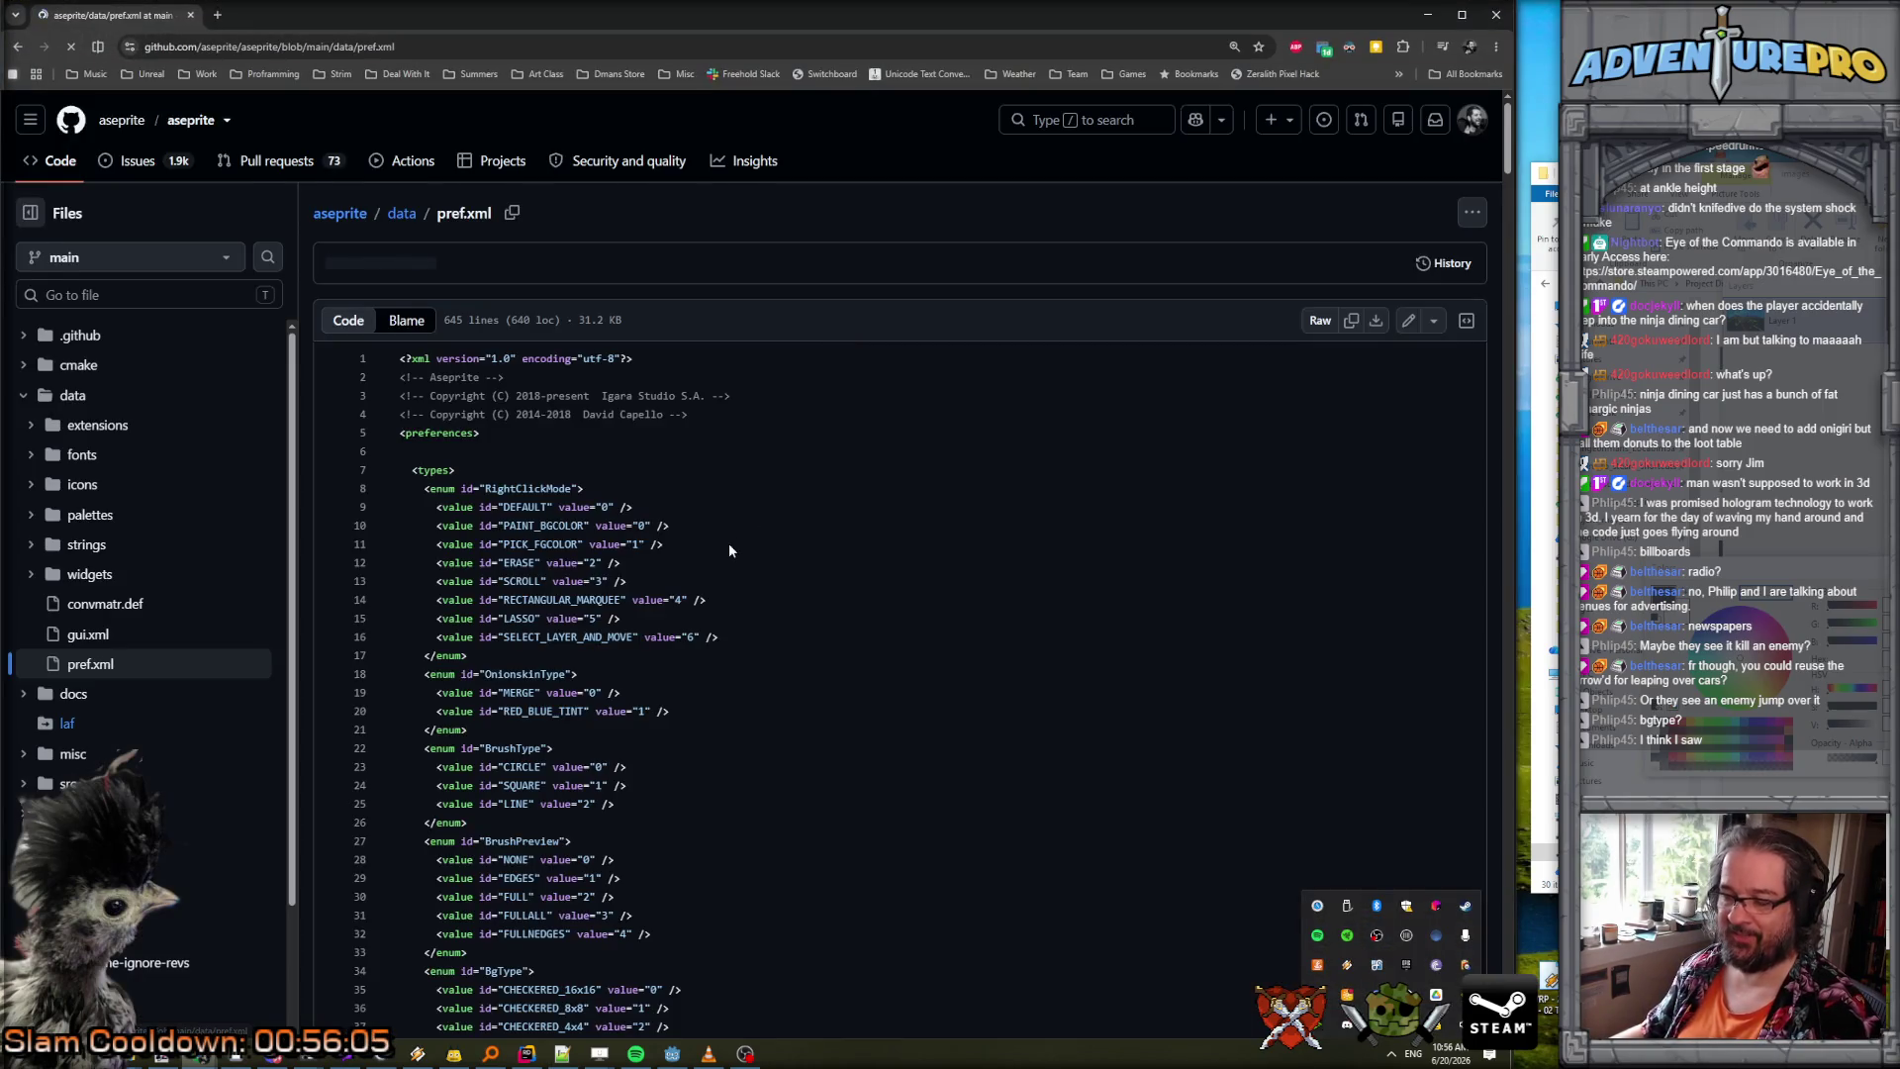
pyautogui.scroll(-2, 729, 542)
pyautogui.hotkey('ctrl', 'f')
pyautogui.write('bgtype')
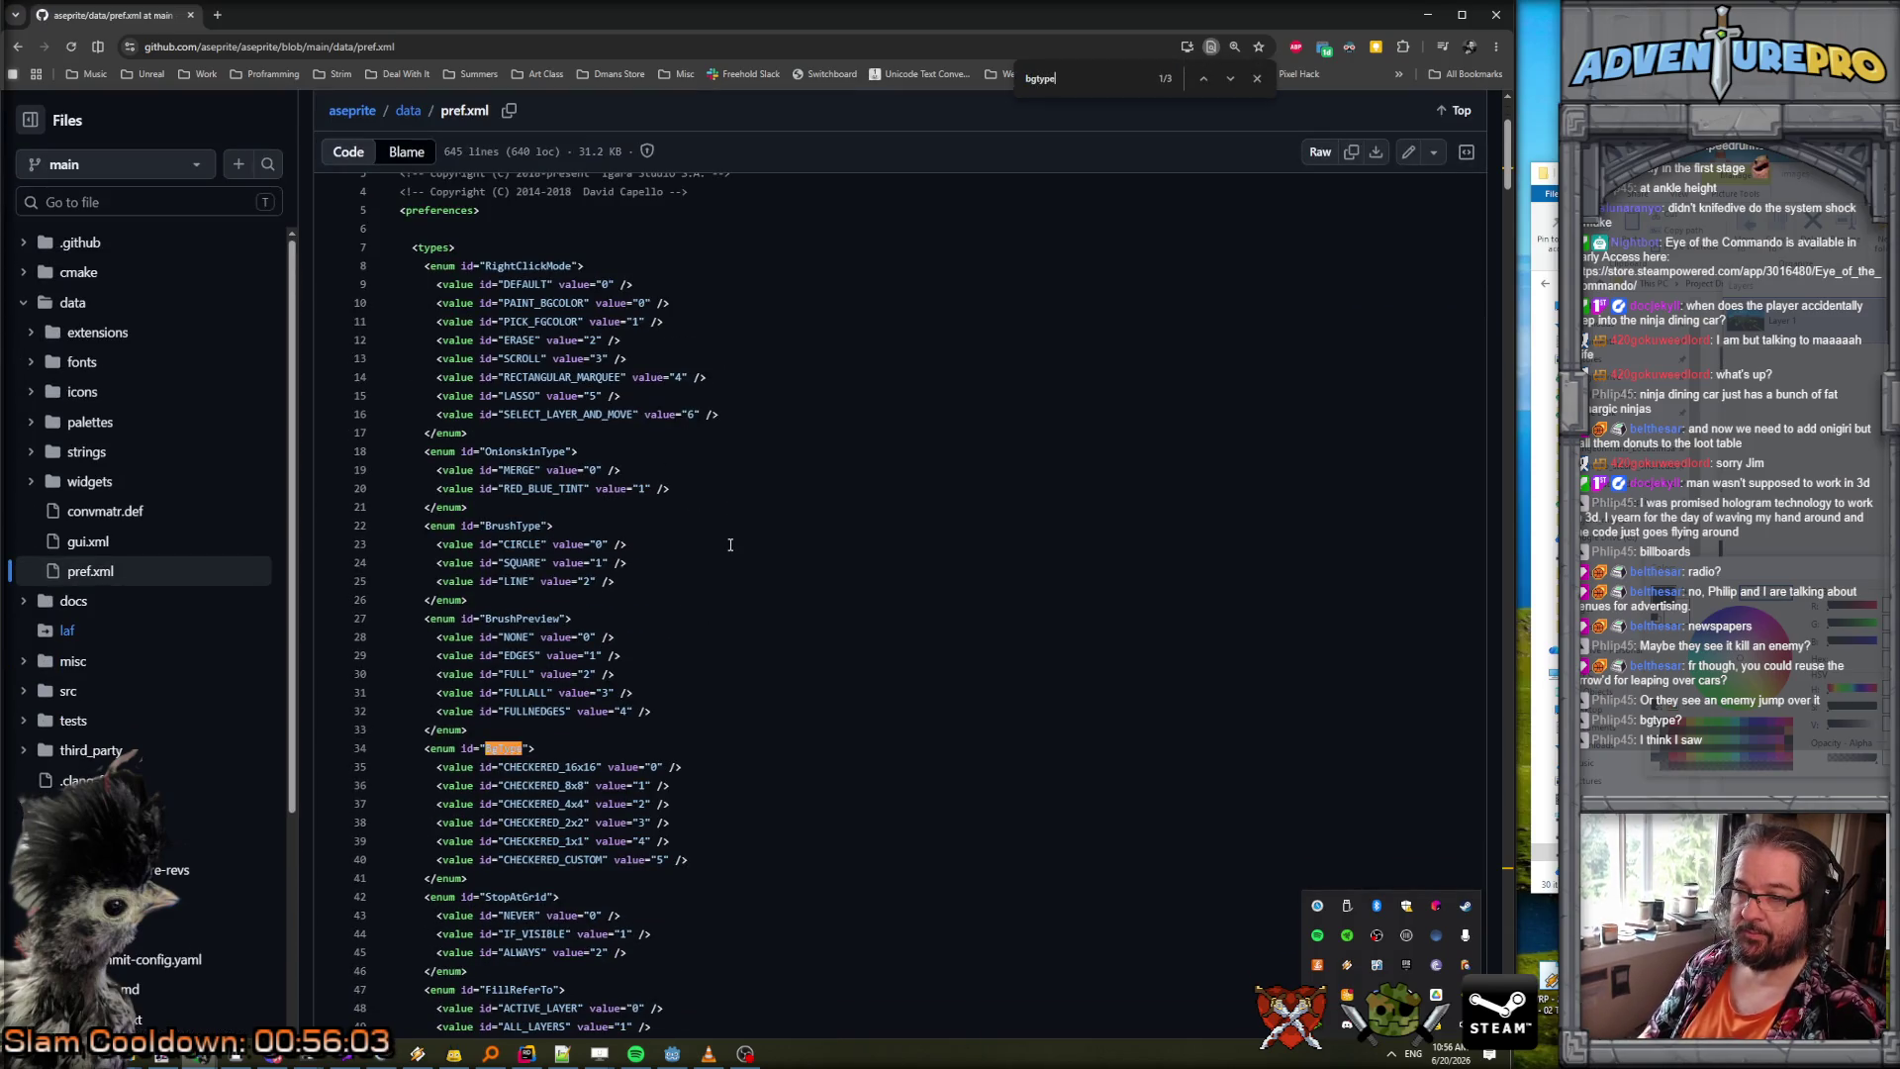
pyautogui.press('Return')
pyautogui.click(752, 591)
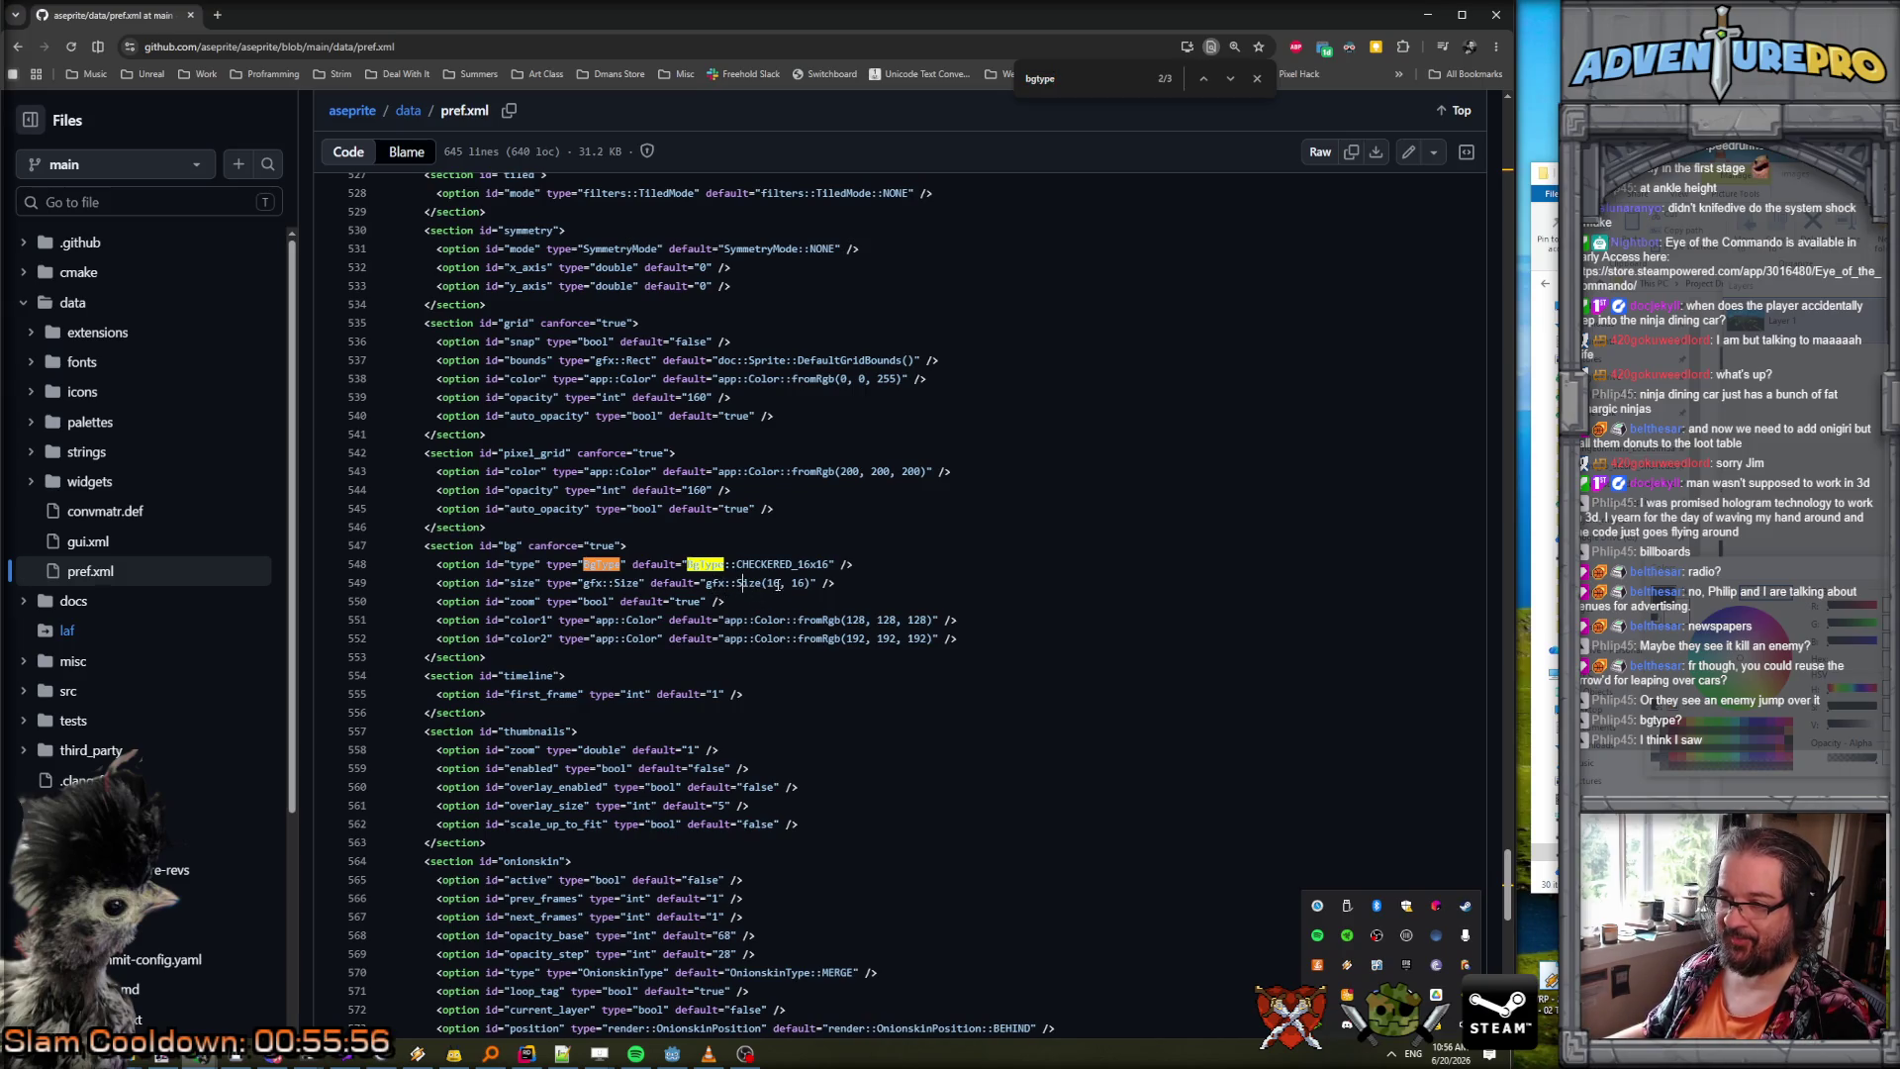
pyautogui.click(806, 586)
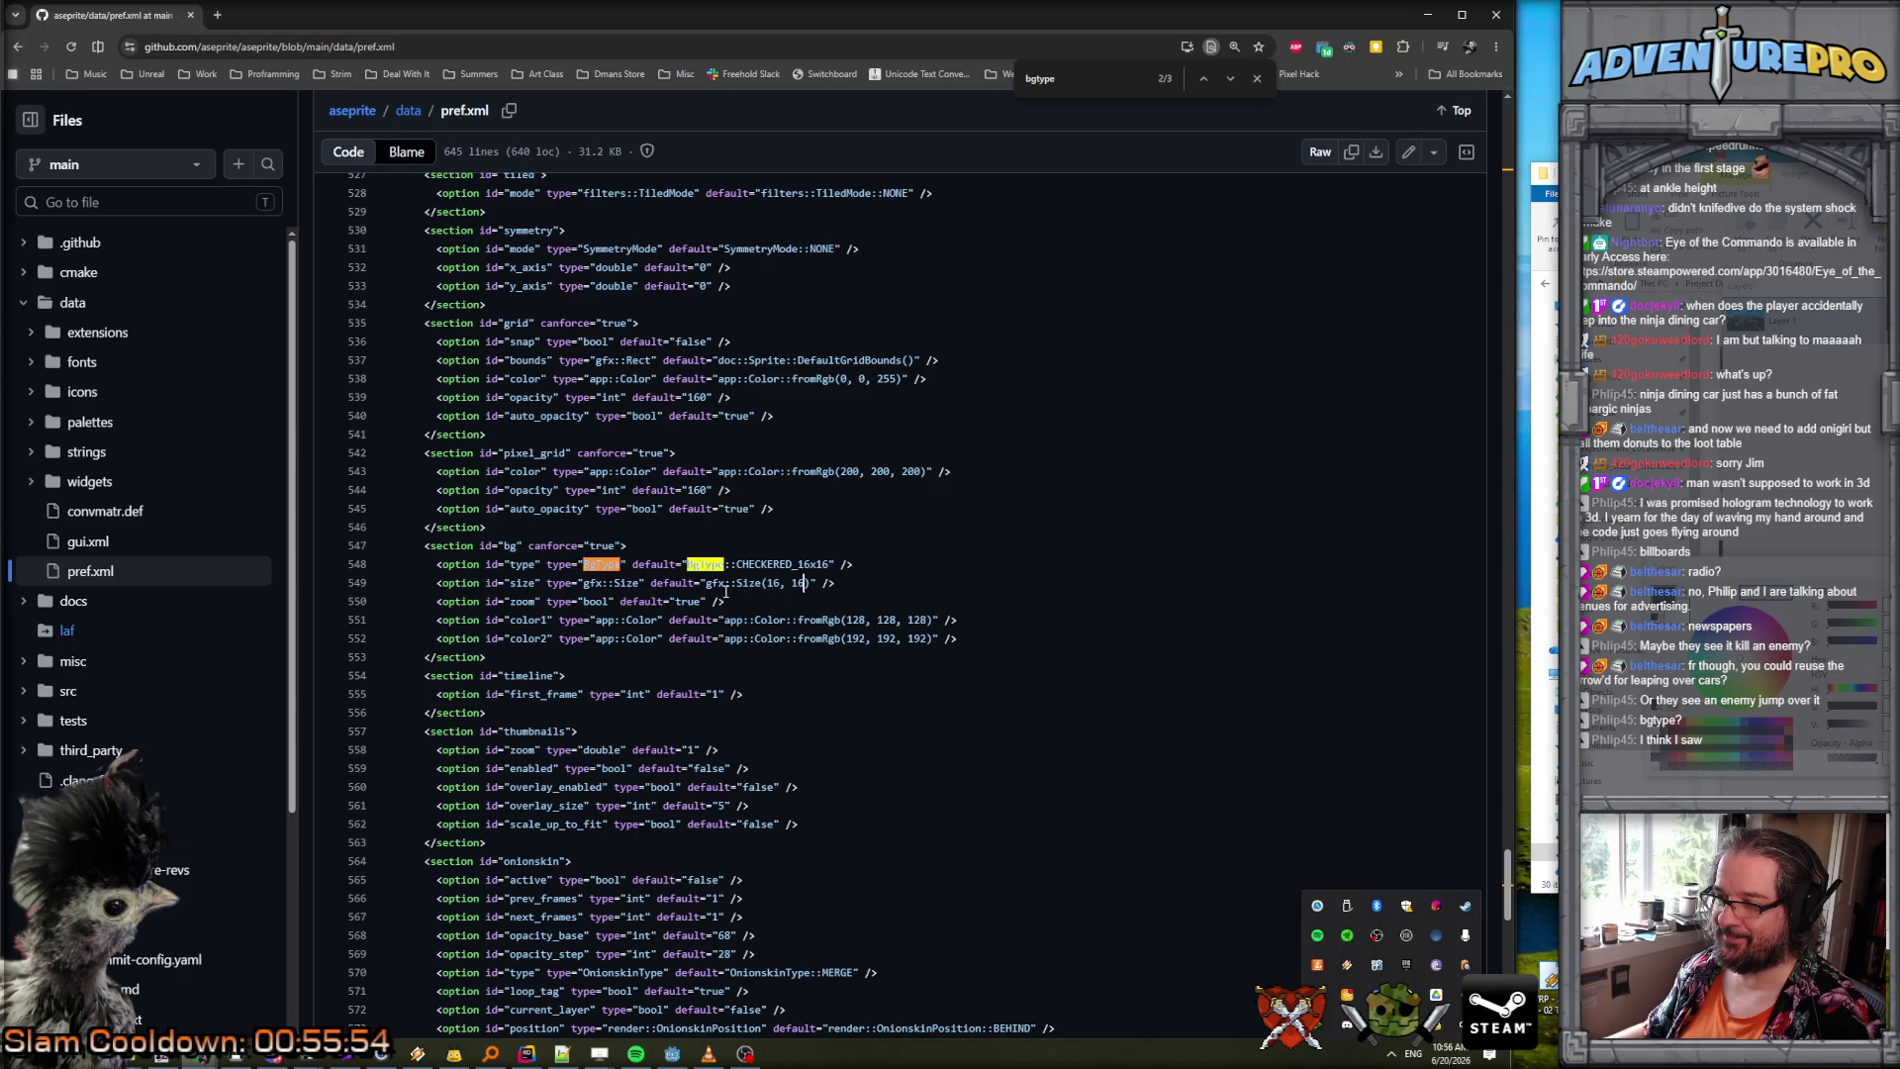
pyautogui.moveTo(706, 585); pyautogui.dragTo(811, 583)
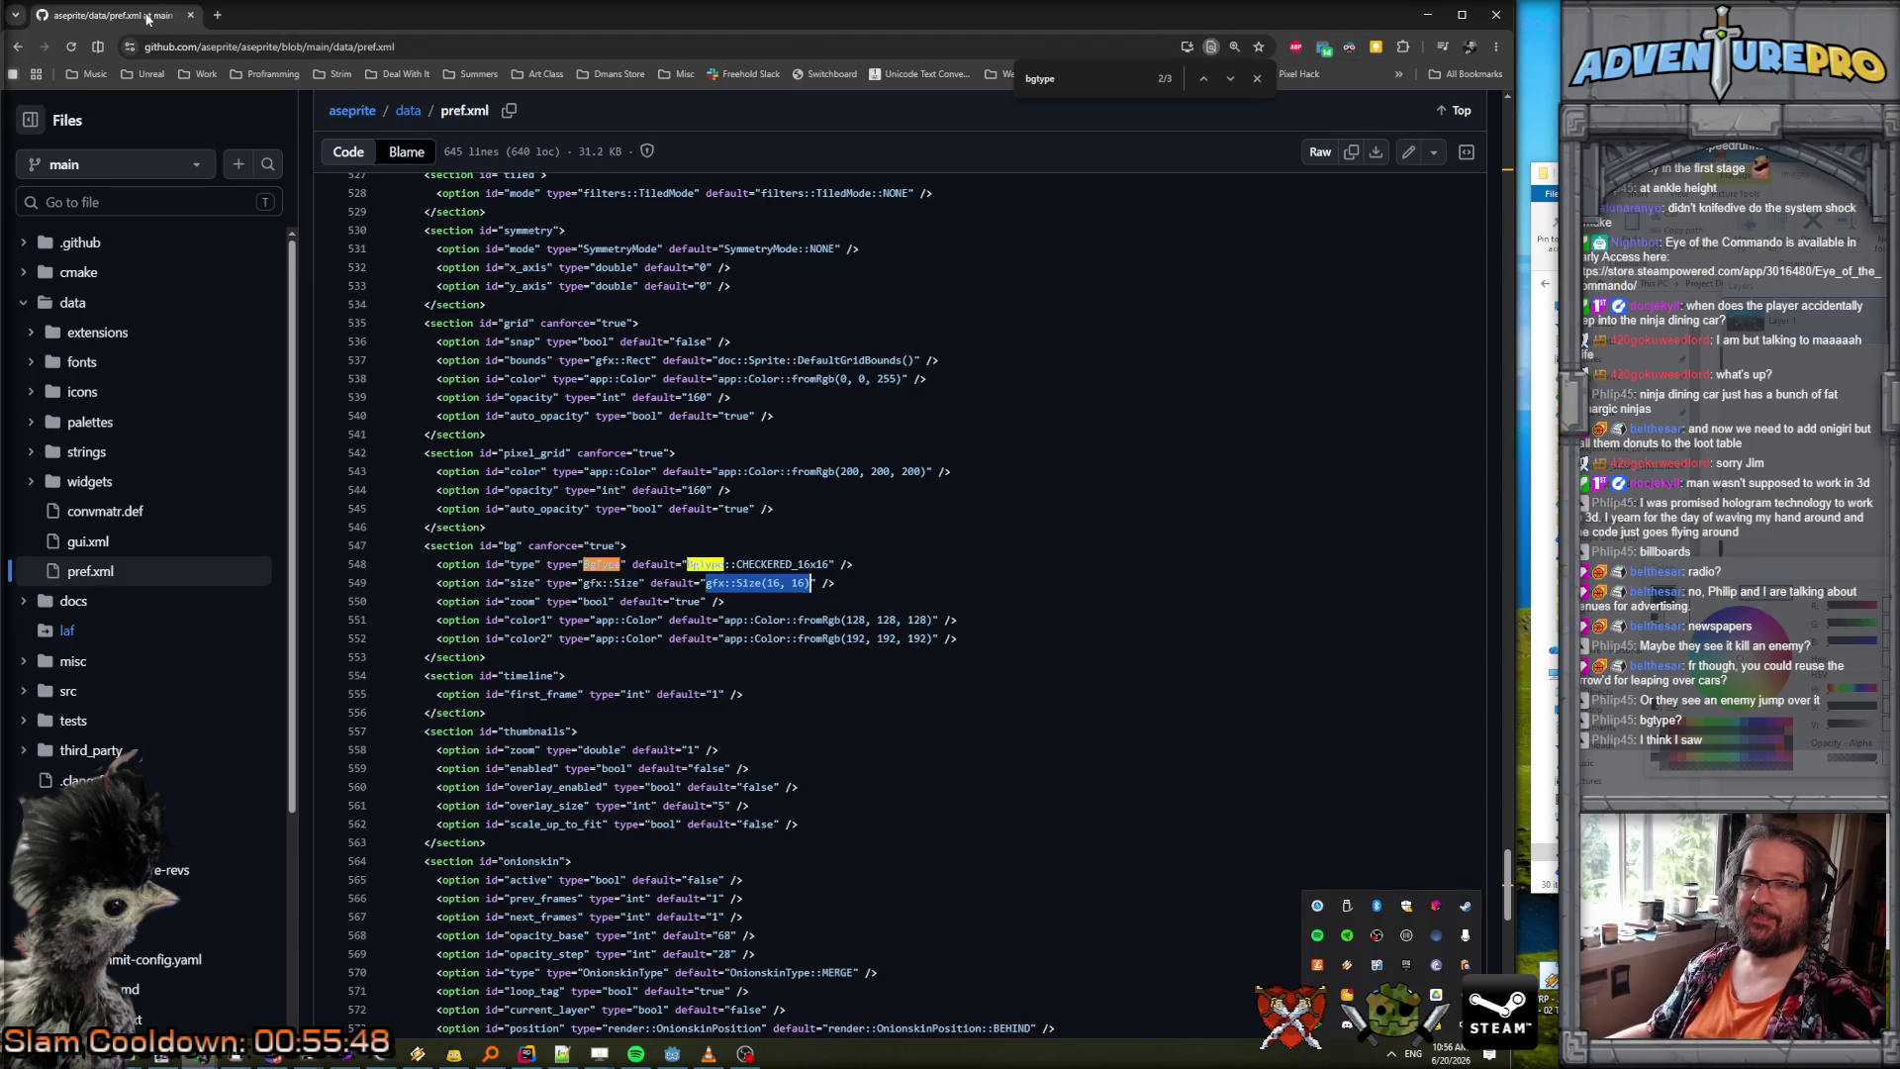
# Reopen pref.xml from the API page in a new tab.
pyautogui.click(18, 46)
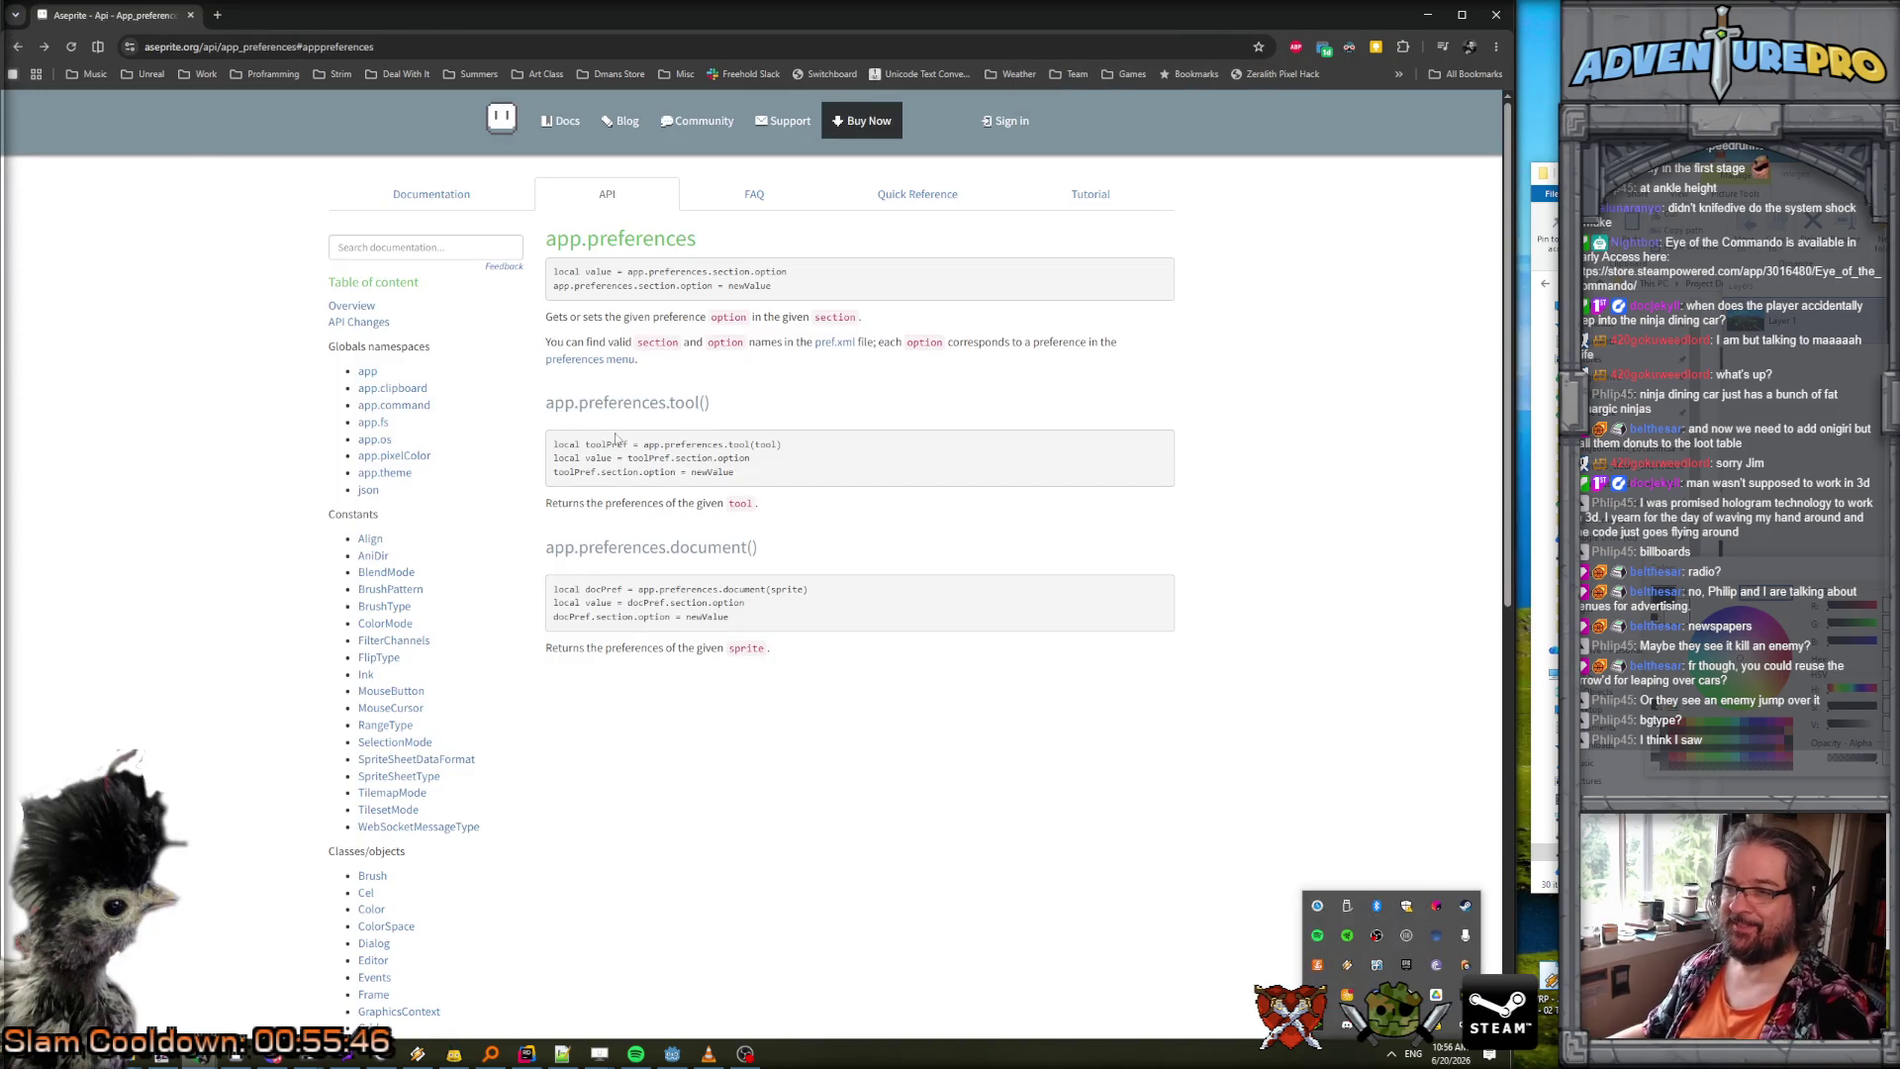
pyautogui.rightClick(829, 342)
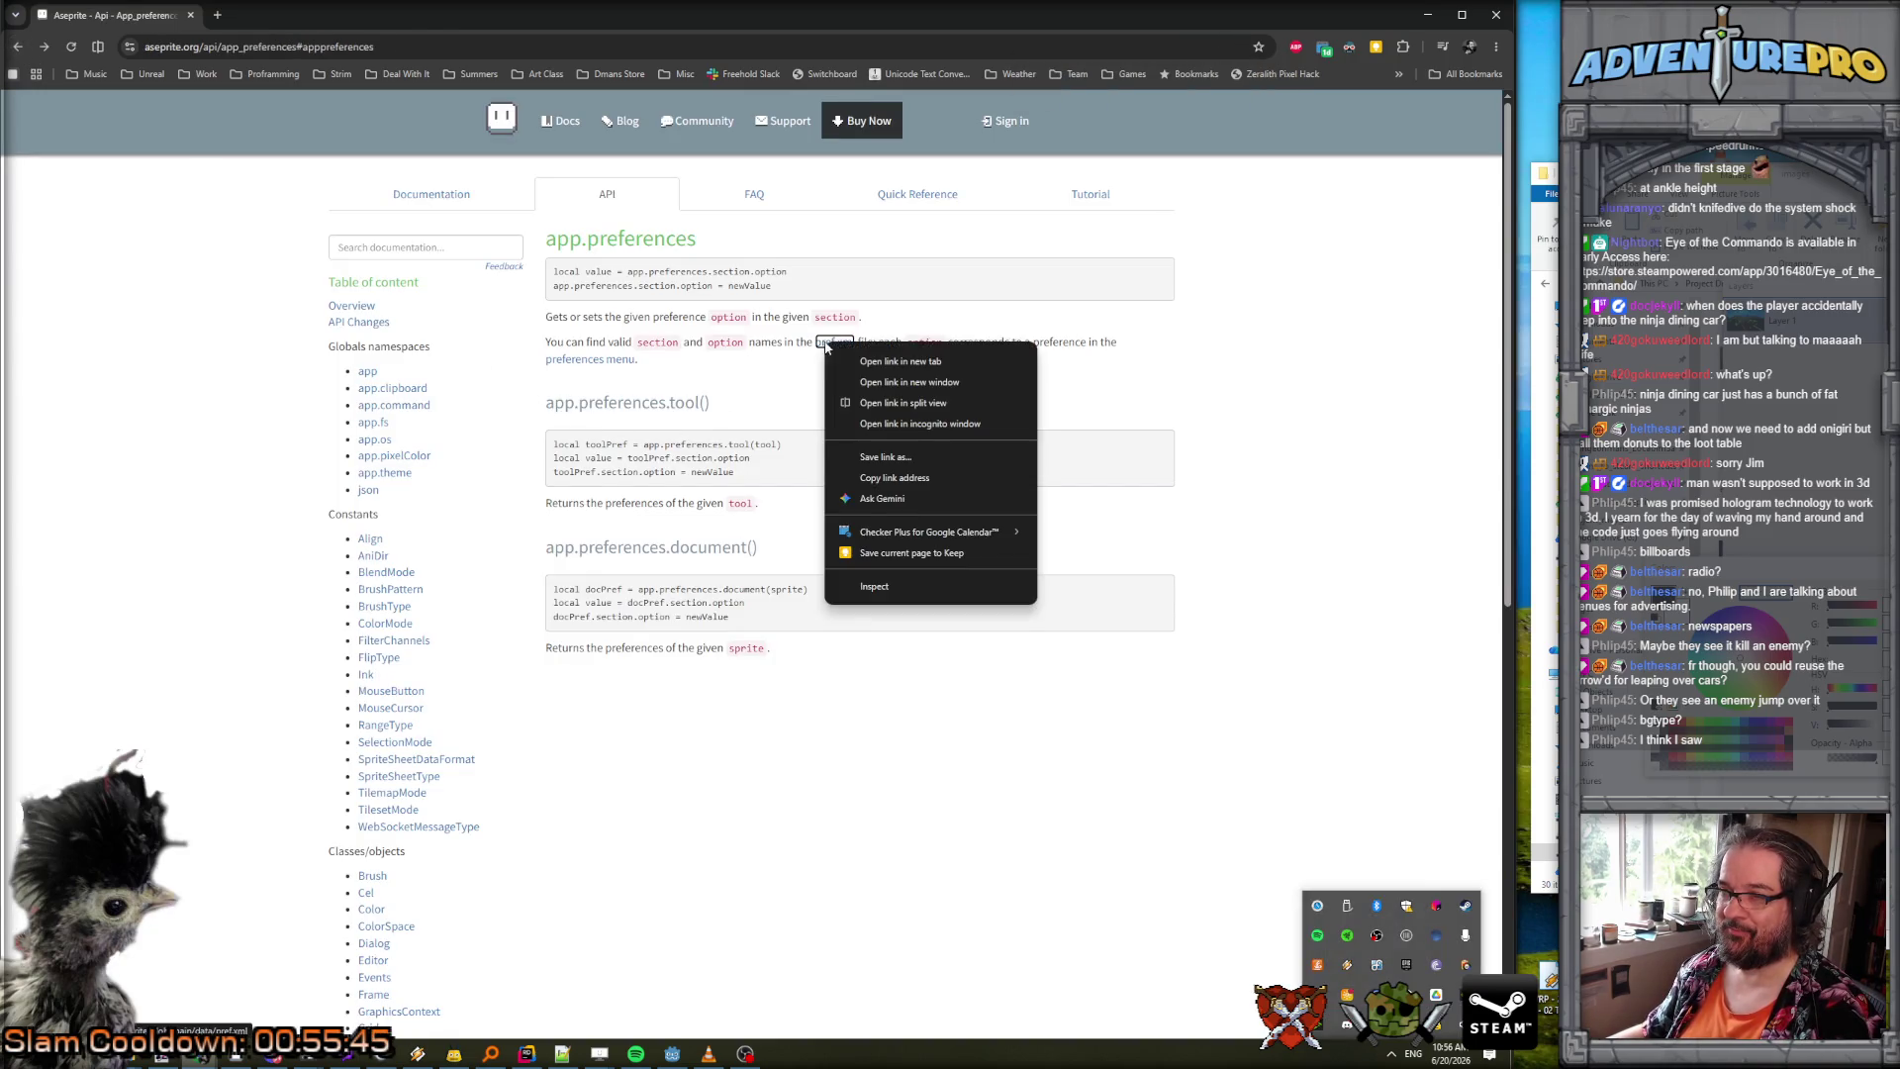
pyautogui.click(900, 360)
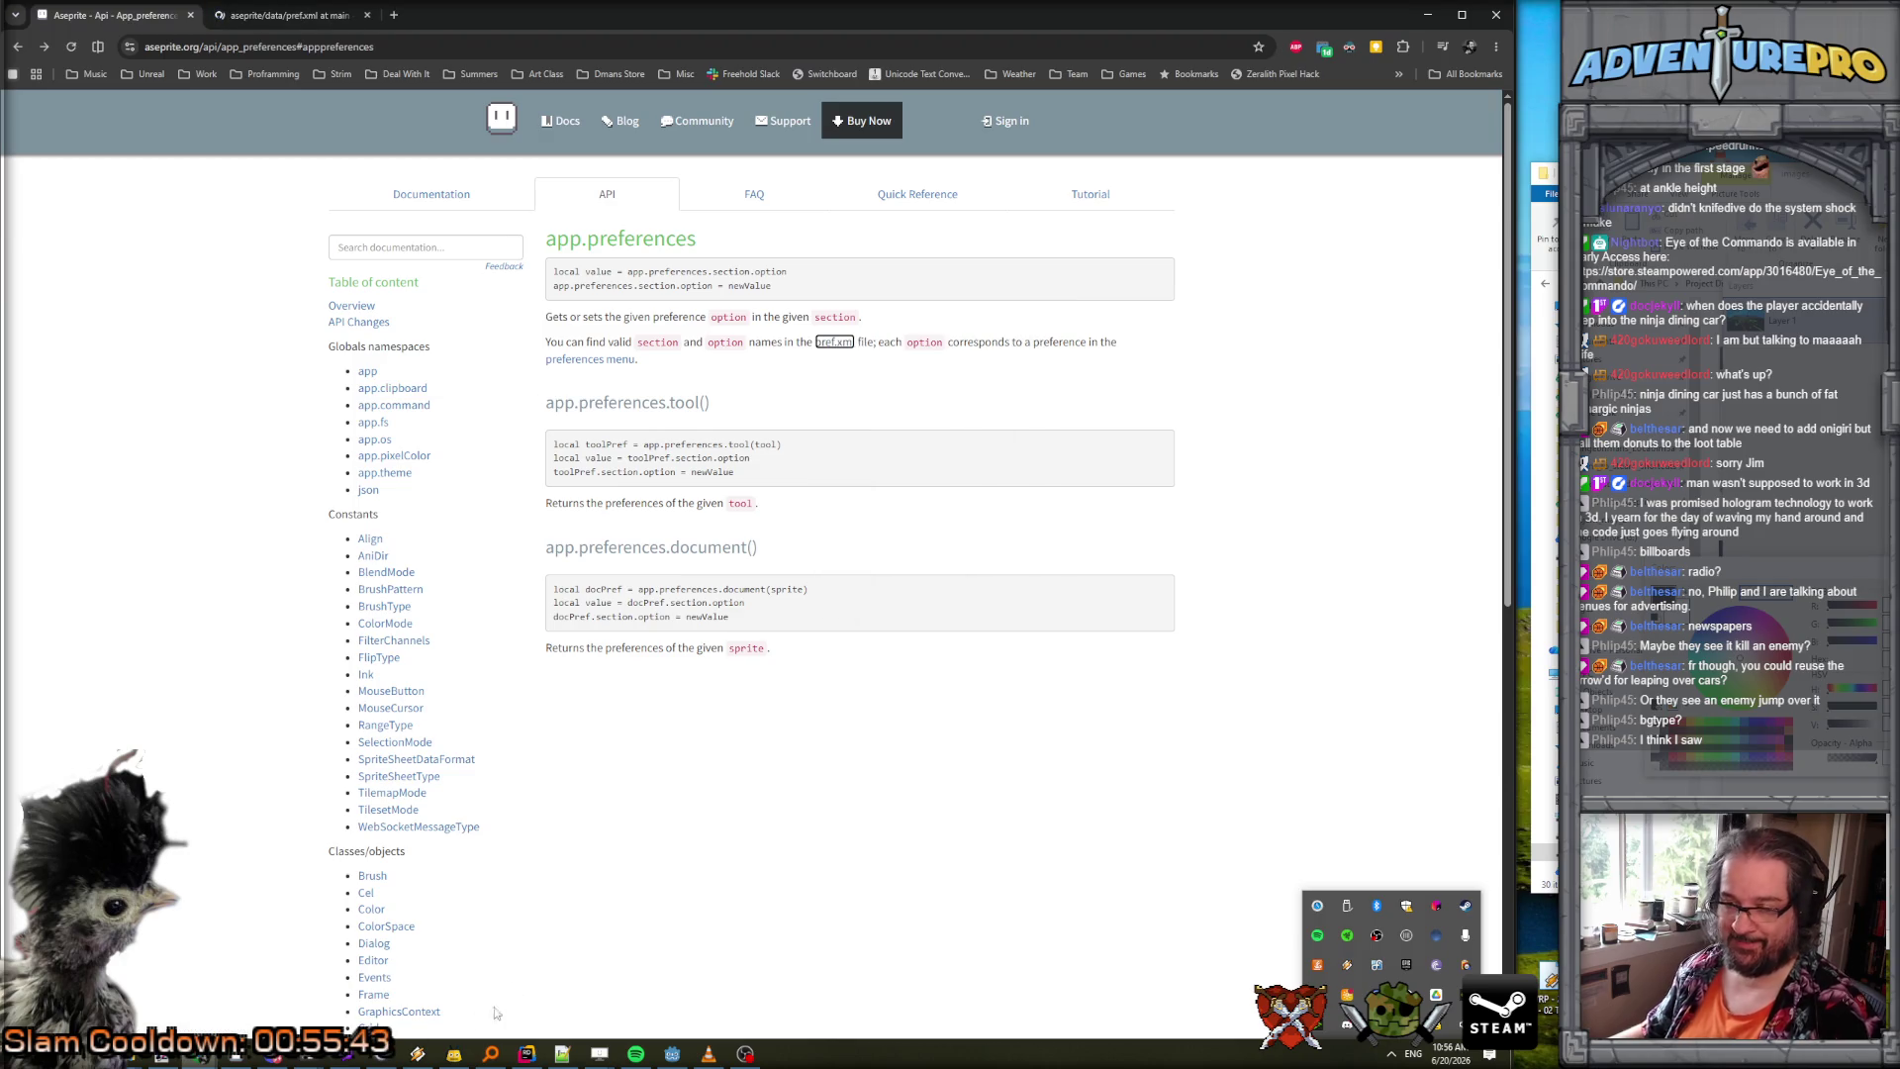
# Set bg.size to gfx::Size(16, 16) and change the EvaluateData call to ChangeSettings.
pyautogui.click(562, 1053)
pyautogui.moveTo(255, 114); pyautogui.dragTo(298, 114)
pyautogui.write('gfx::Size(16, 16)')
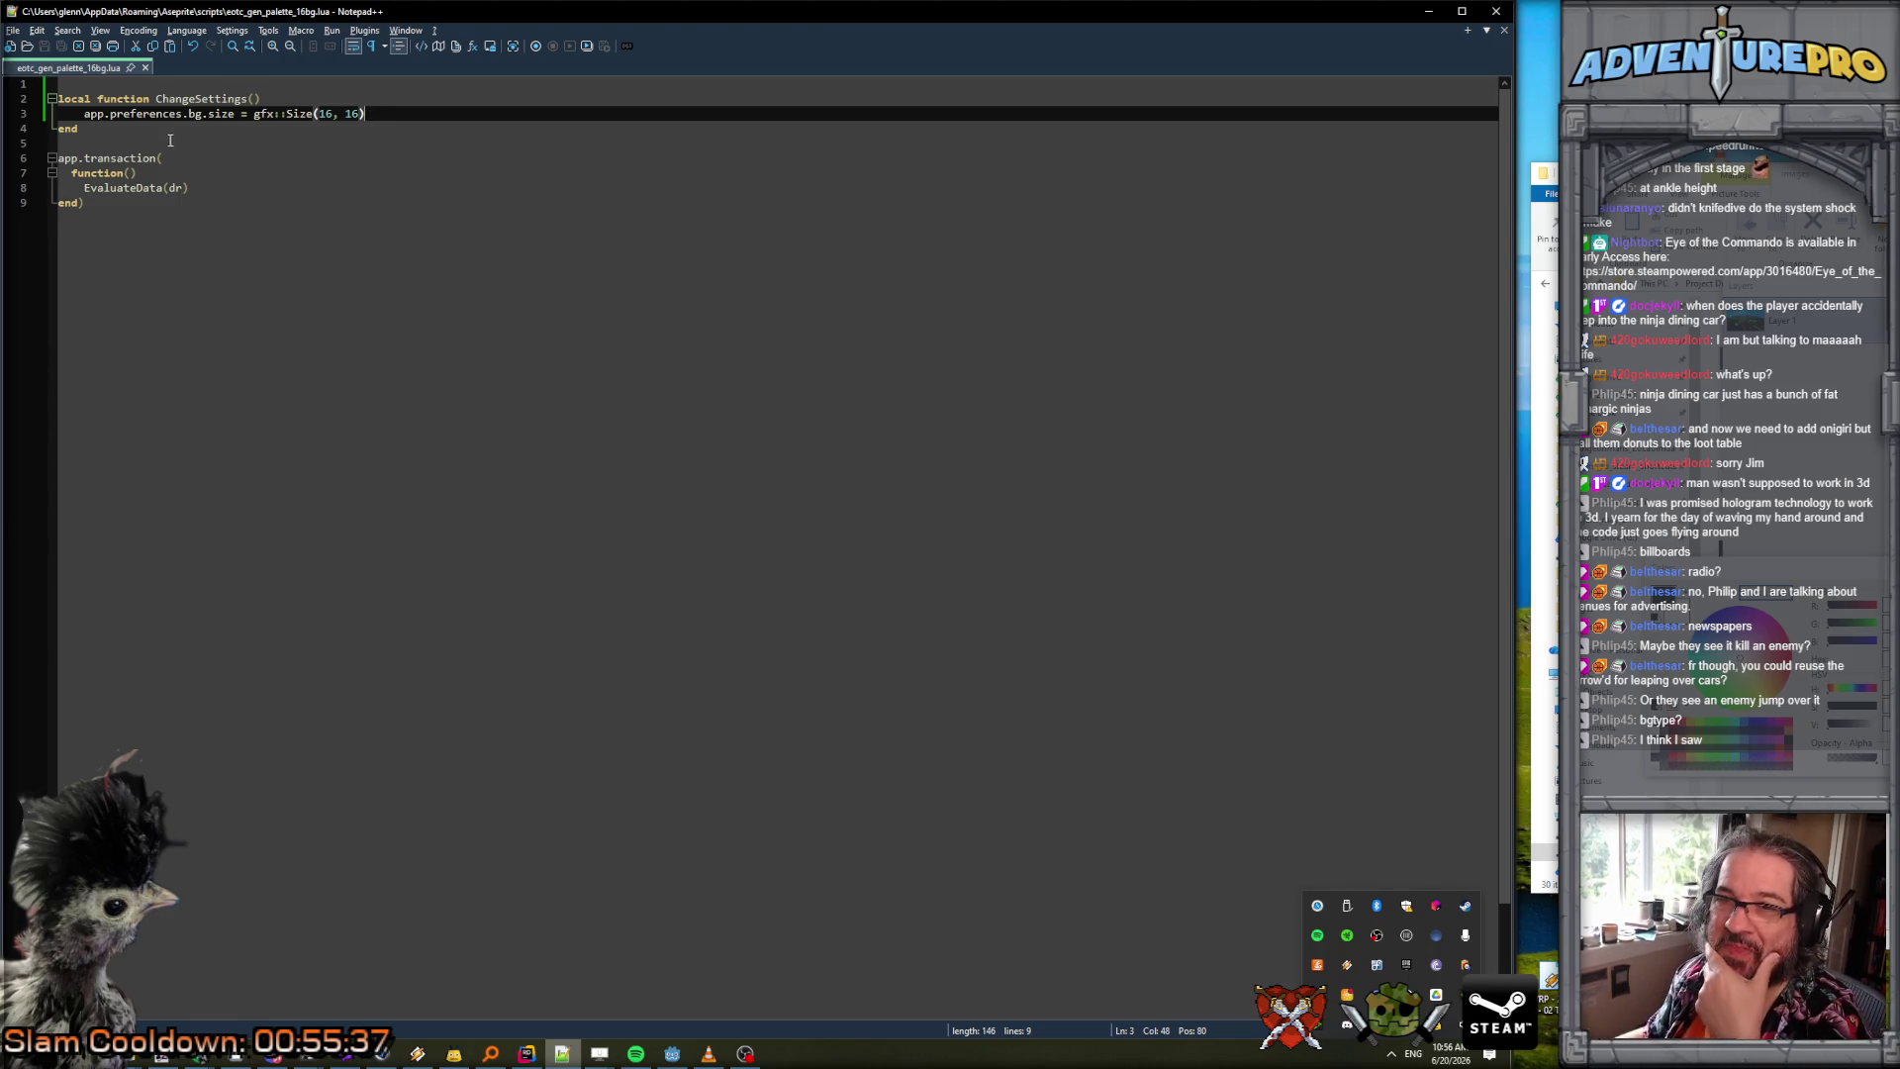
pyautogui.doubleClick(189, 102)
pyautogui.hotkey('ctrl', 'c')
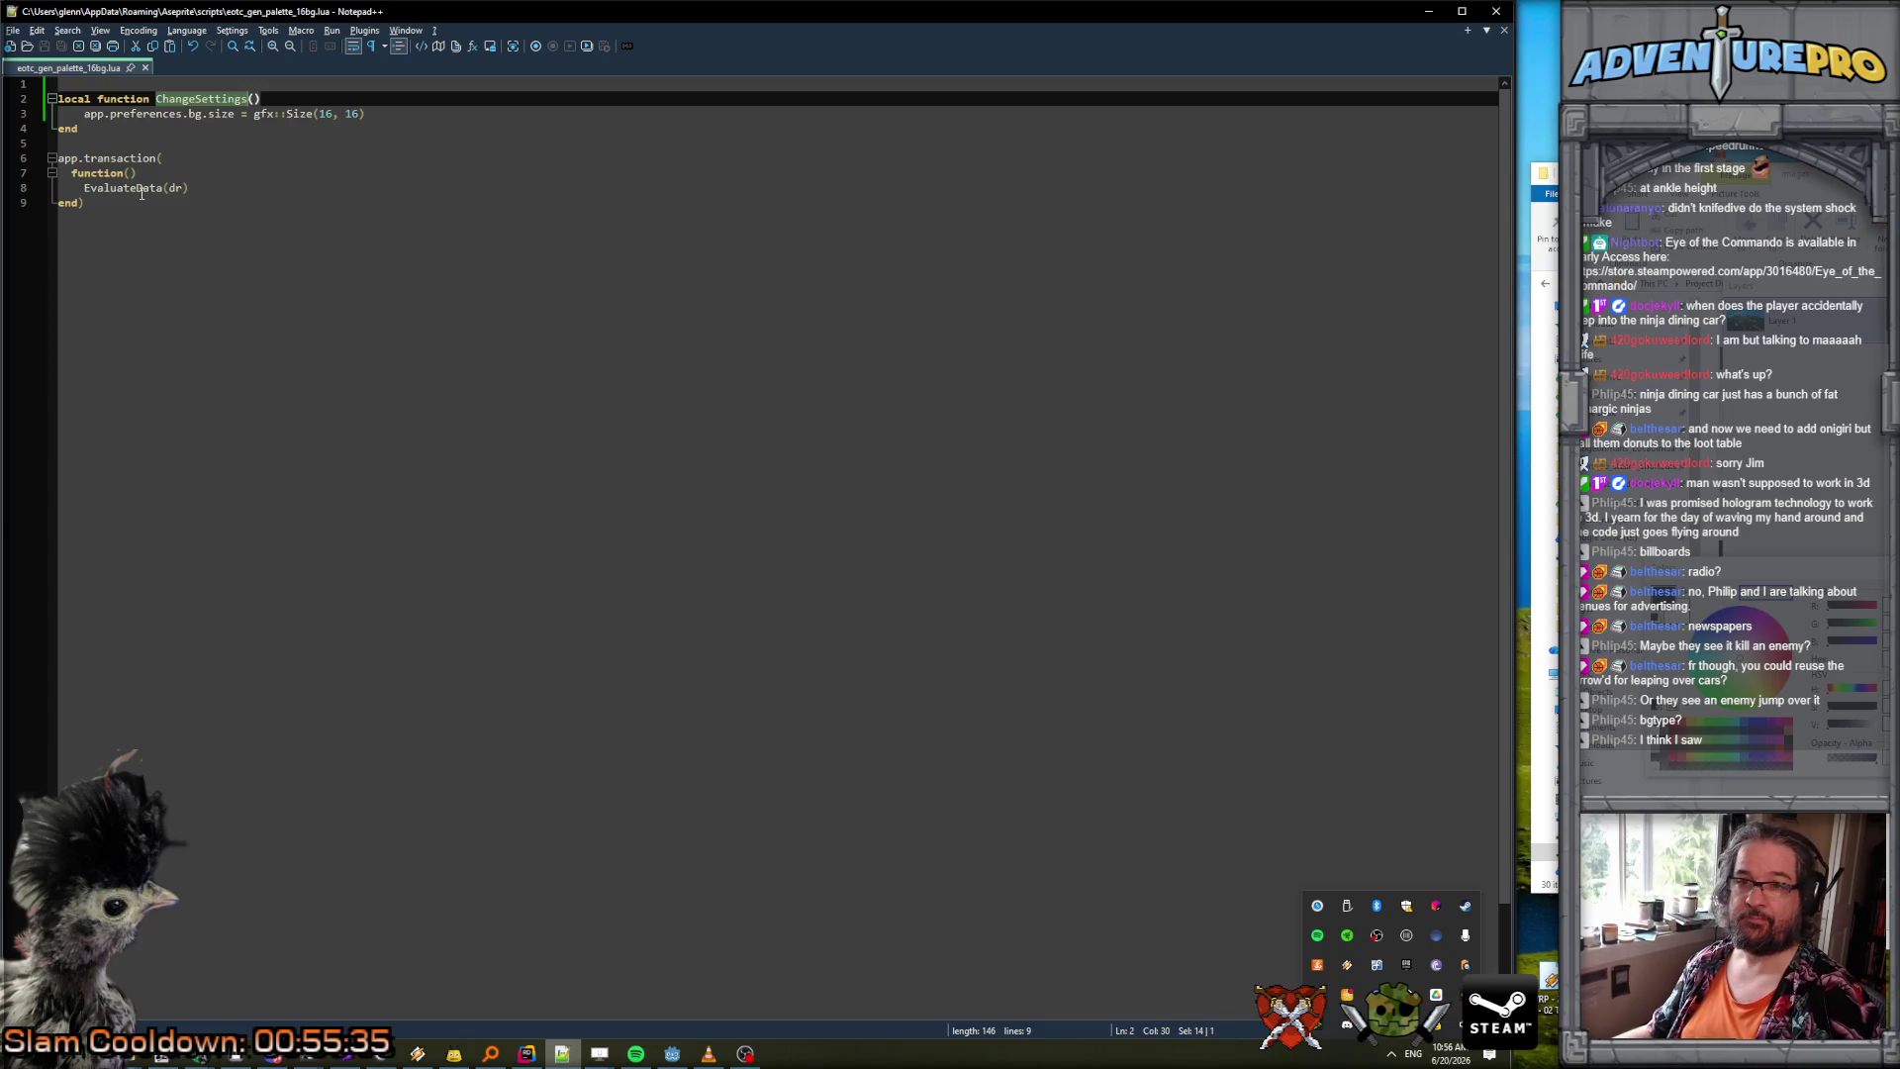
pyautogui.doubleClick(142, 188)
pyautogui.hotkey('ctrl', 'v')
pyautogui.click(235, 159)
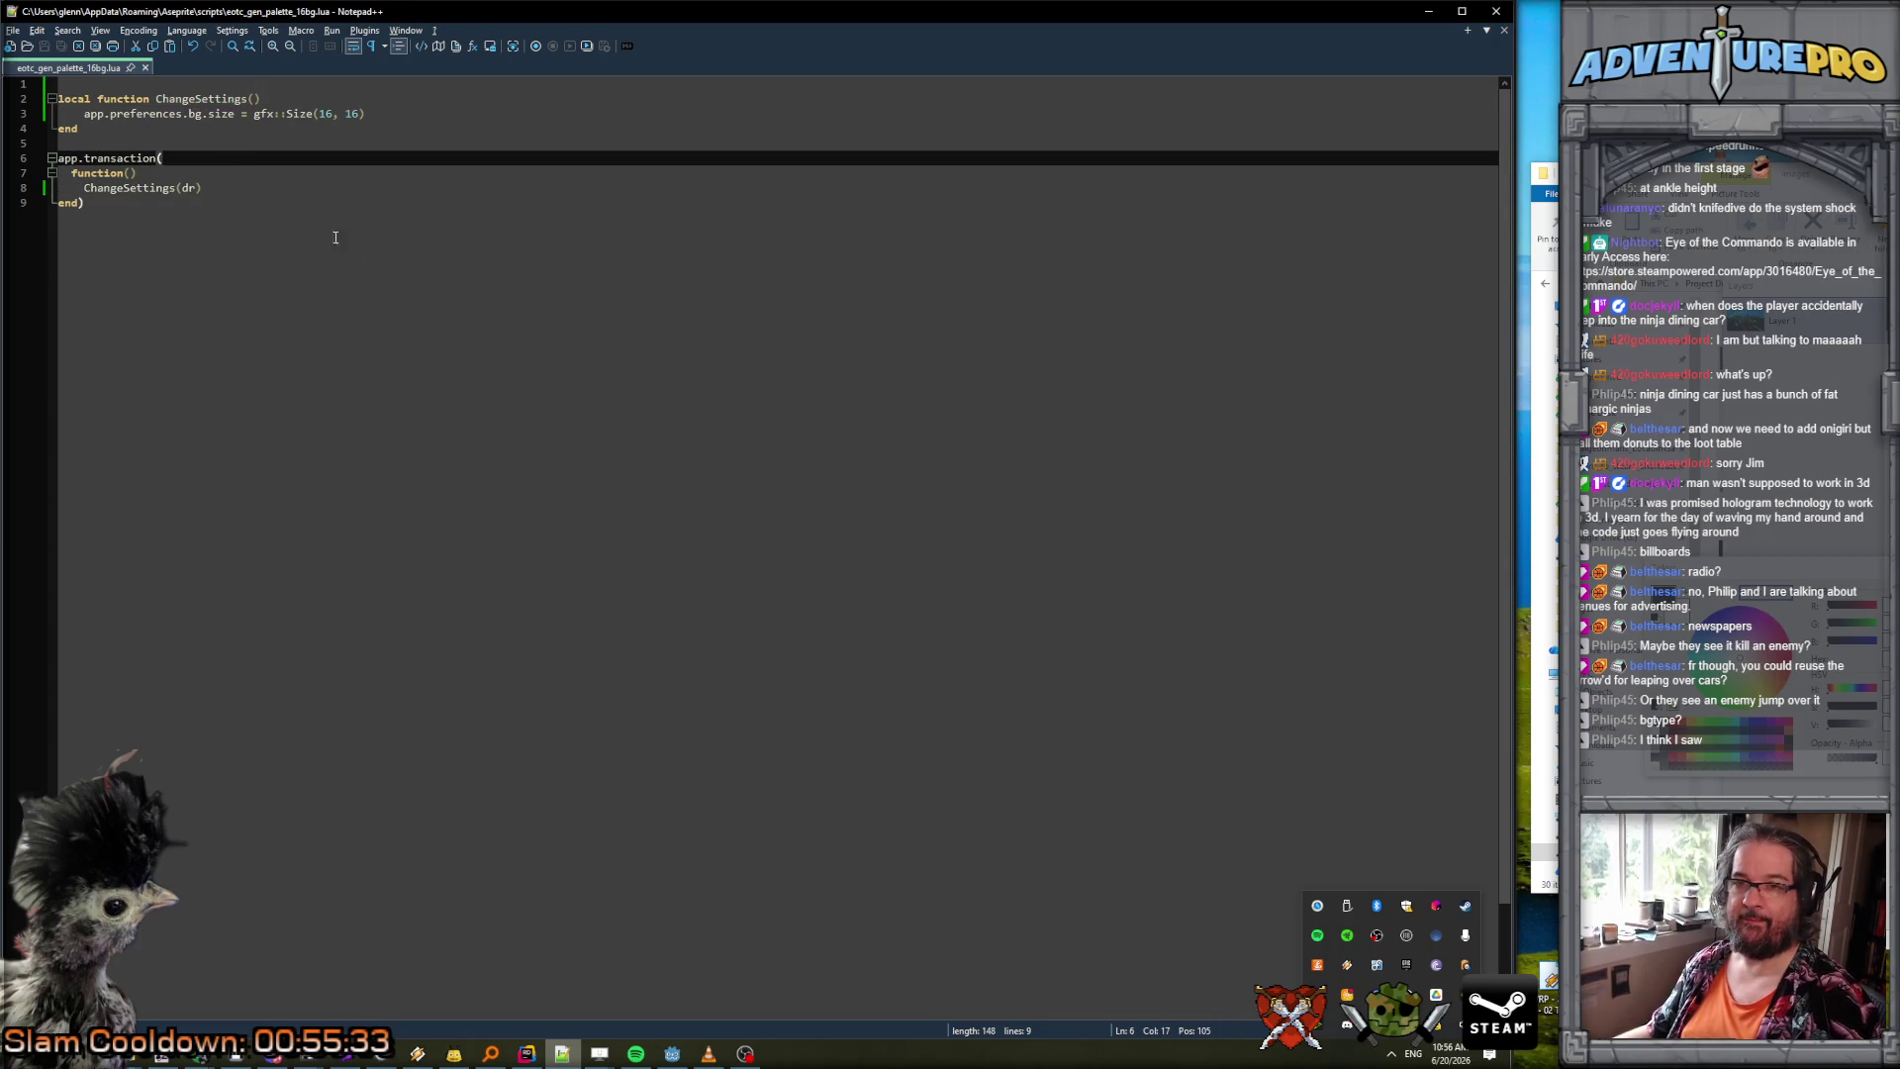
pyautogui.hotkey('alt', 'Tab')
pyautogui.click(251, 17)
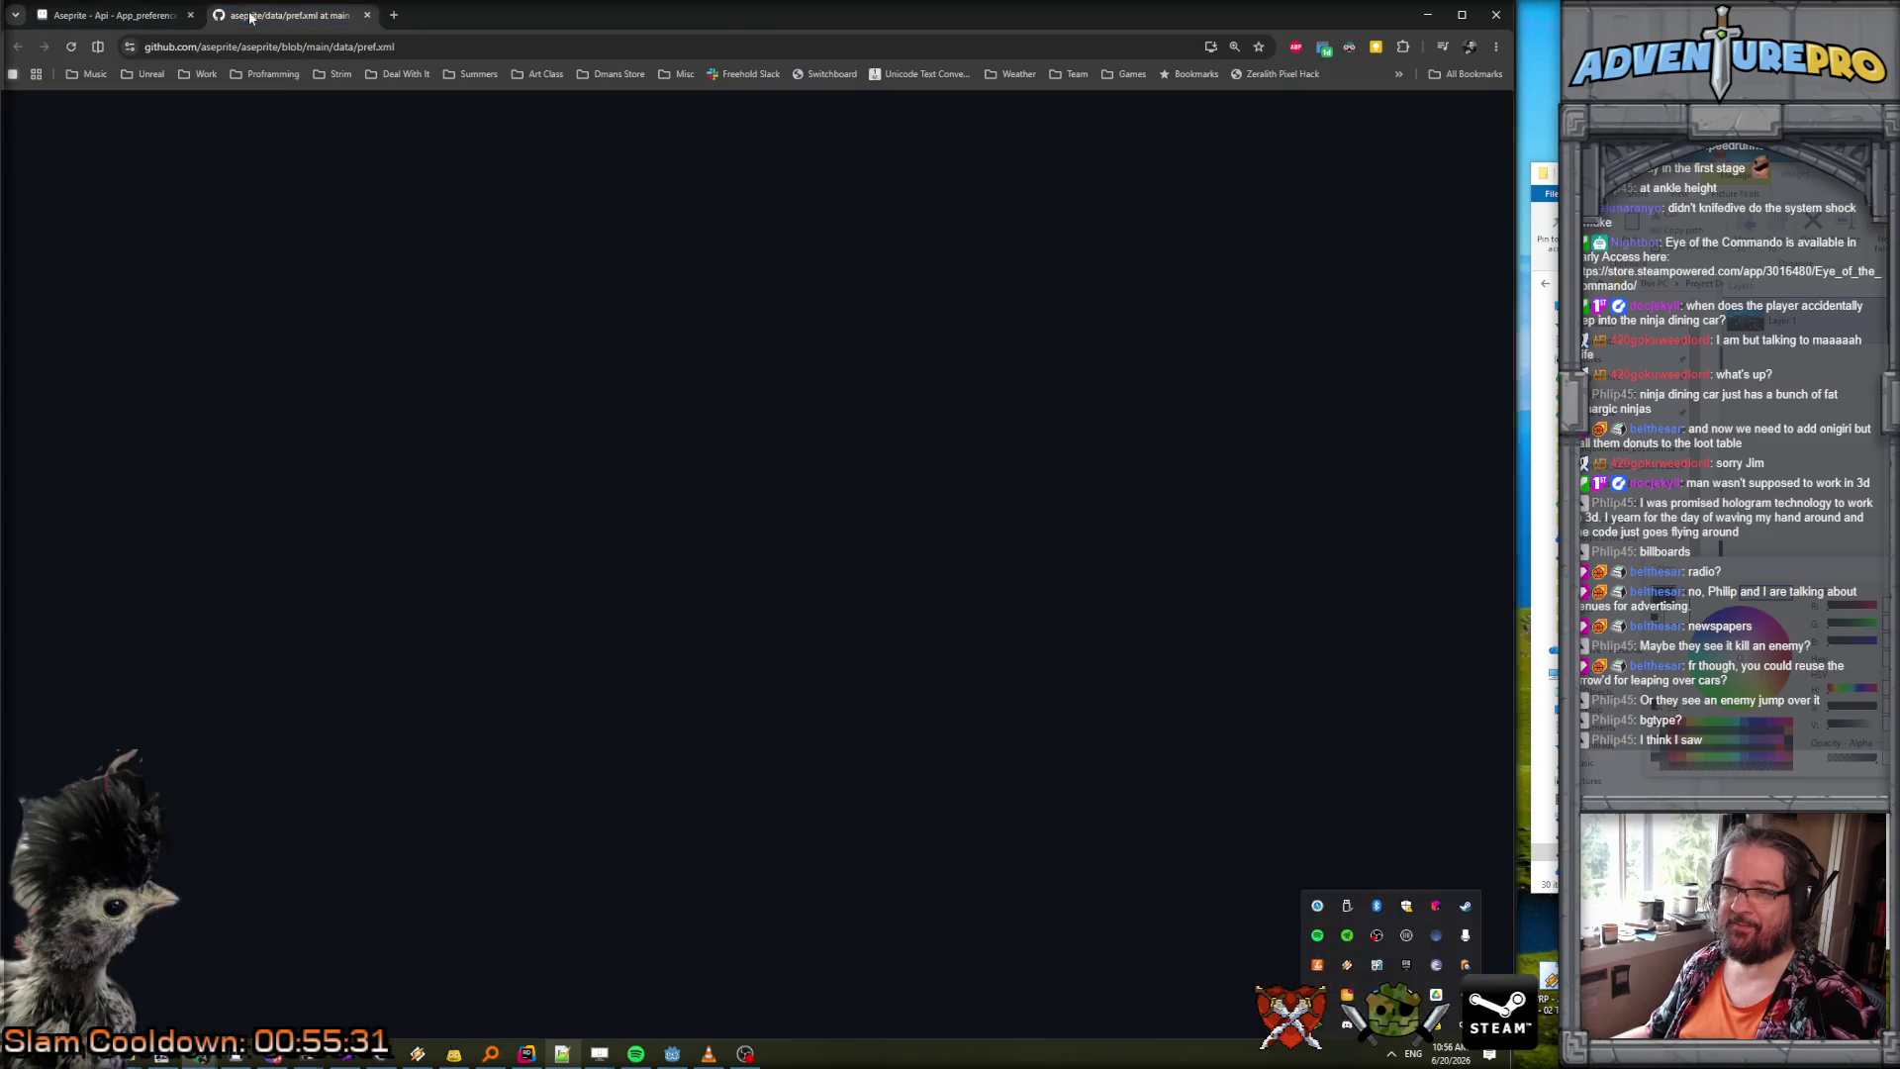
# Search pref.xml for 'bgtype' to bring the bg section's type and size defaults into view.
pyautogui.hotkey('ctrl', 'f')
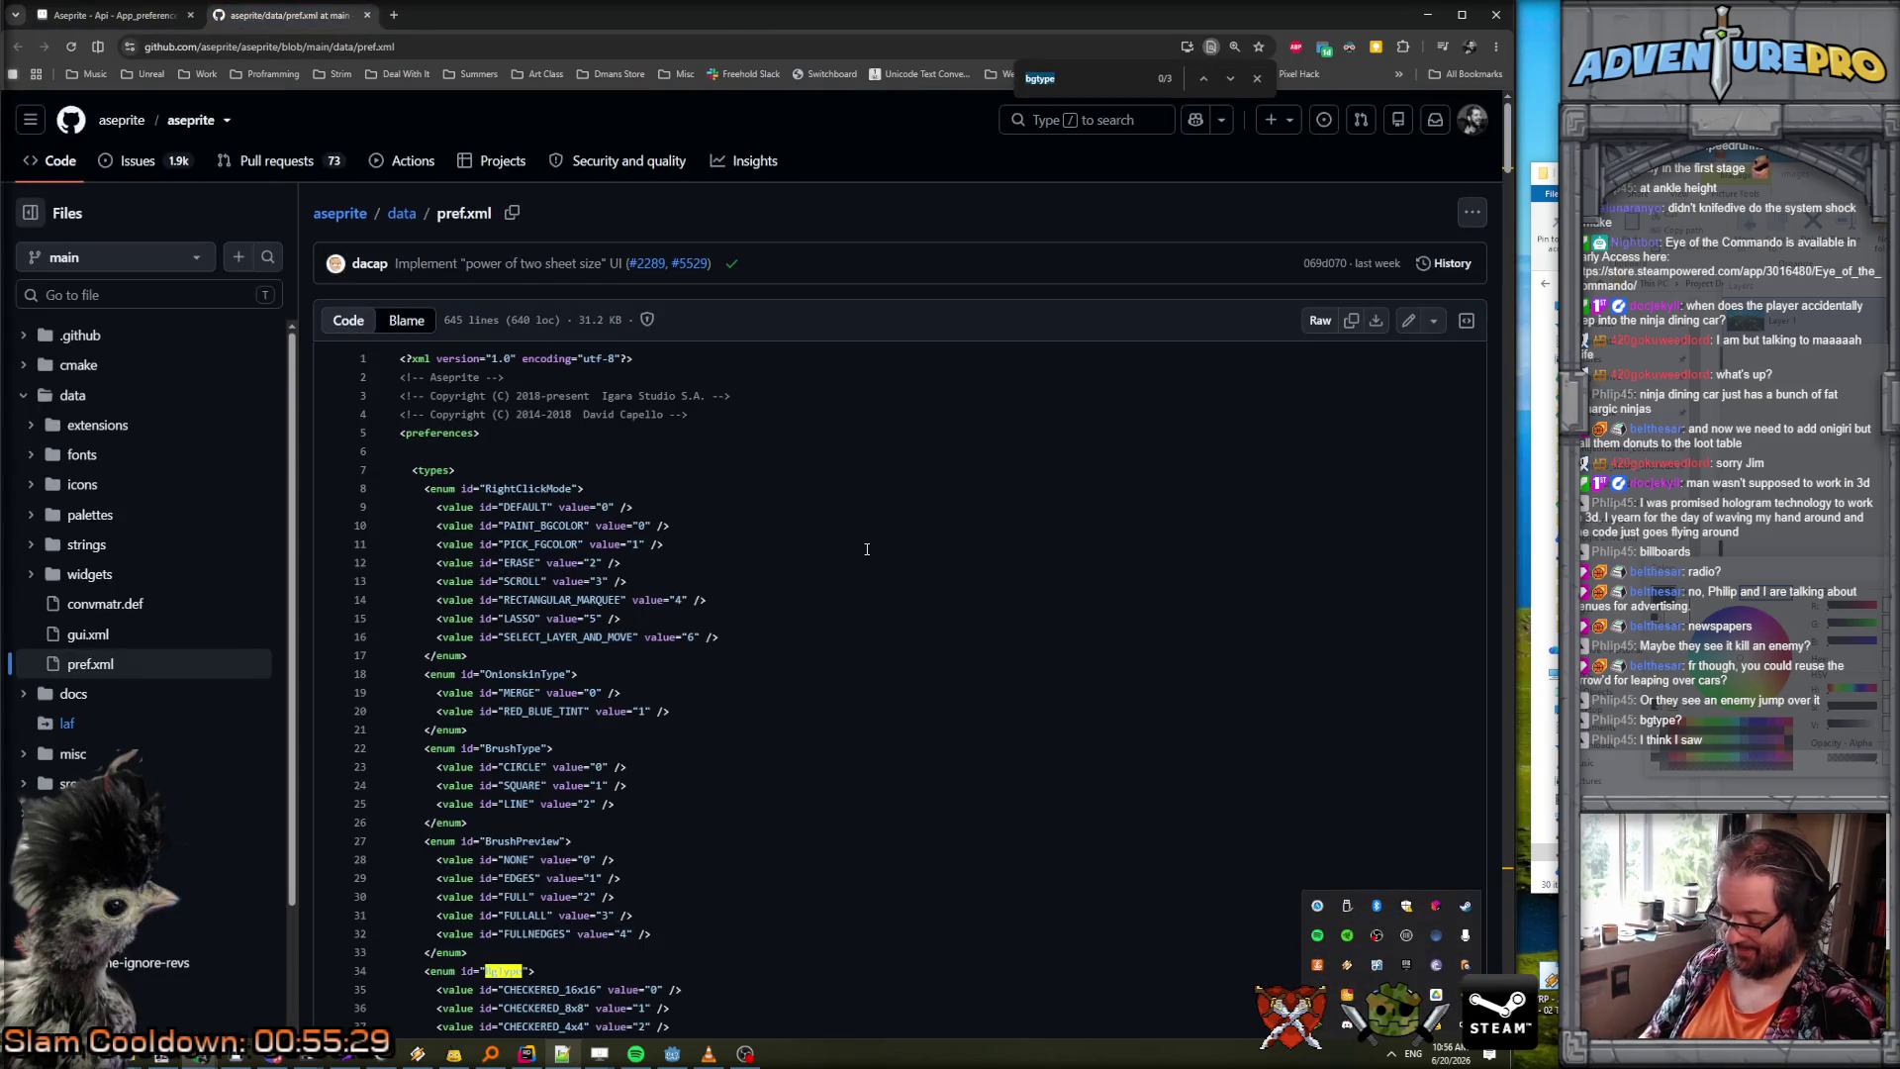
pyautogui.write('bgsize')
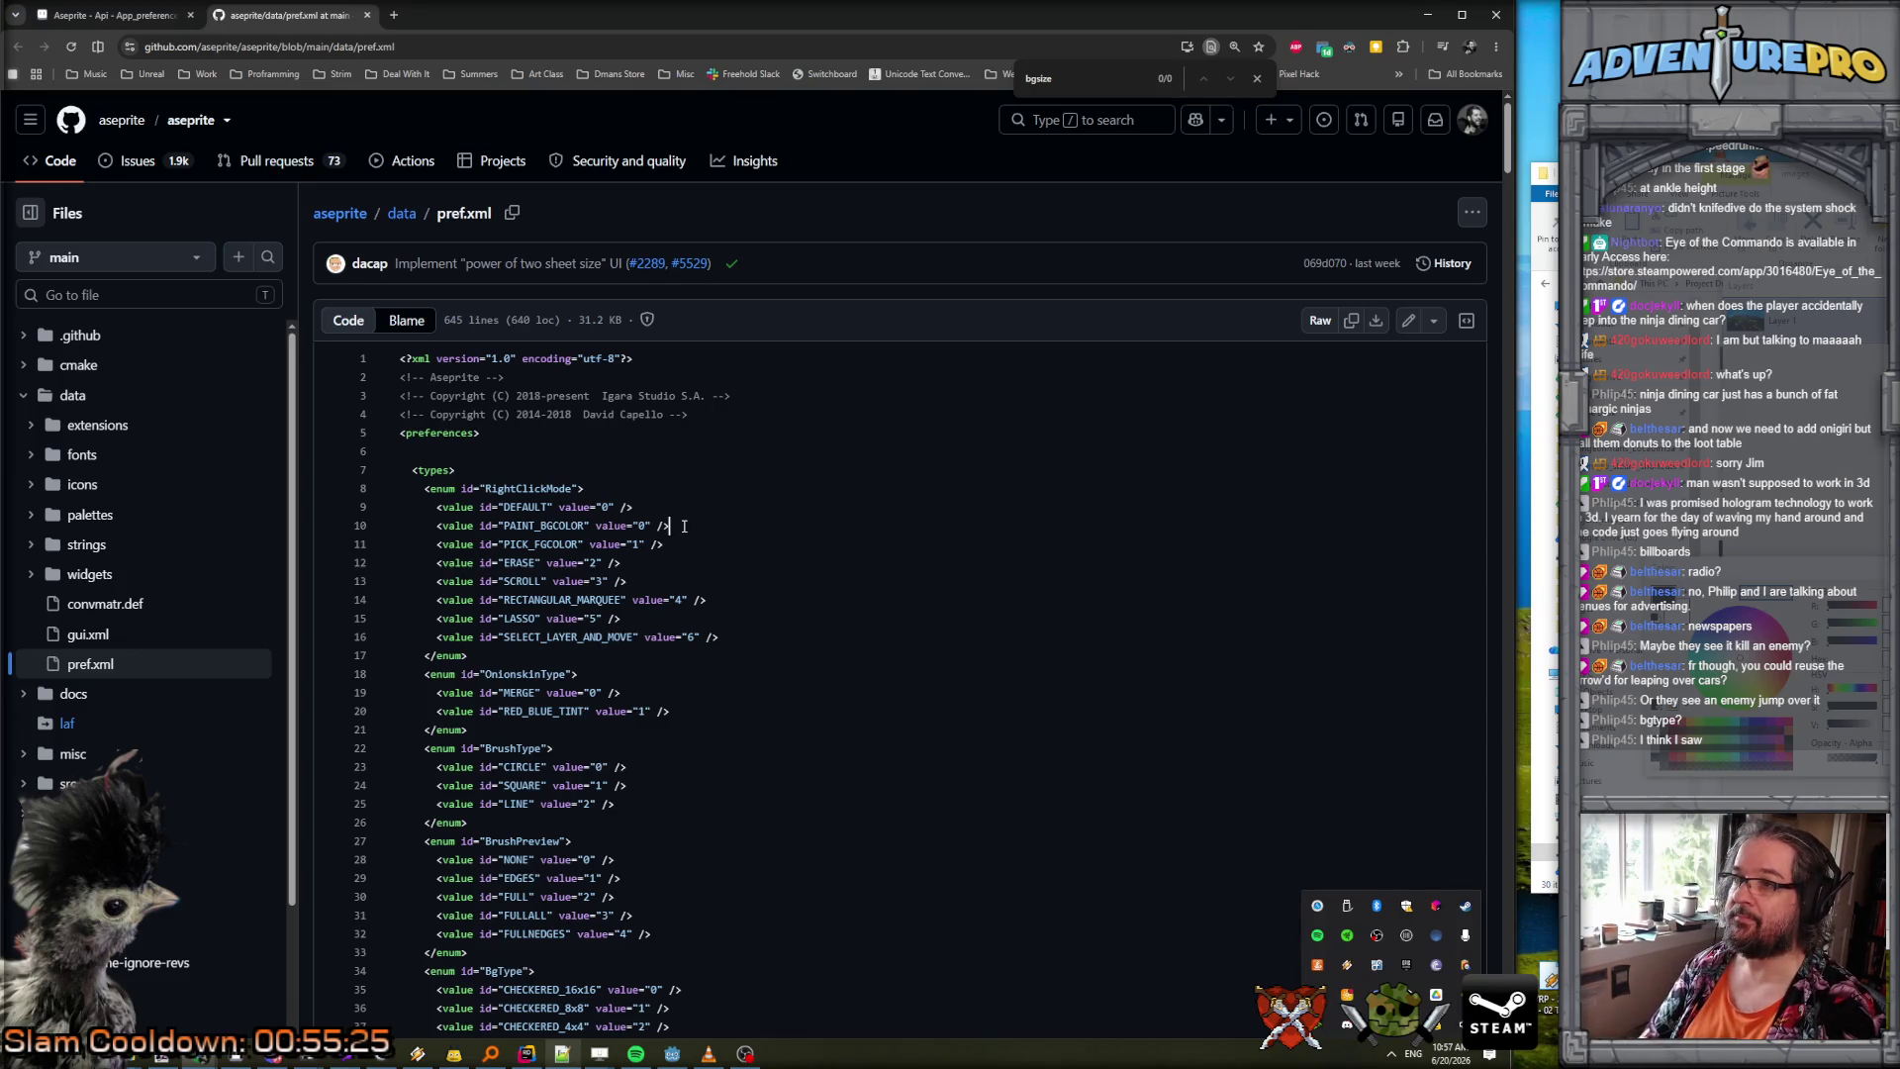
pyautogui.press('BackSpace')
pyautogui.press('BackSpace')
pyautogui.press('BackSpace')
pyautogui.write('ype')
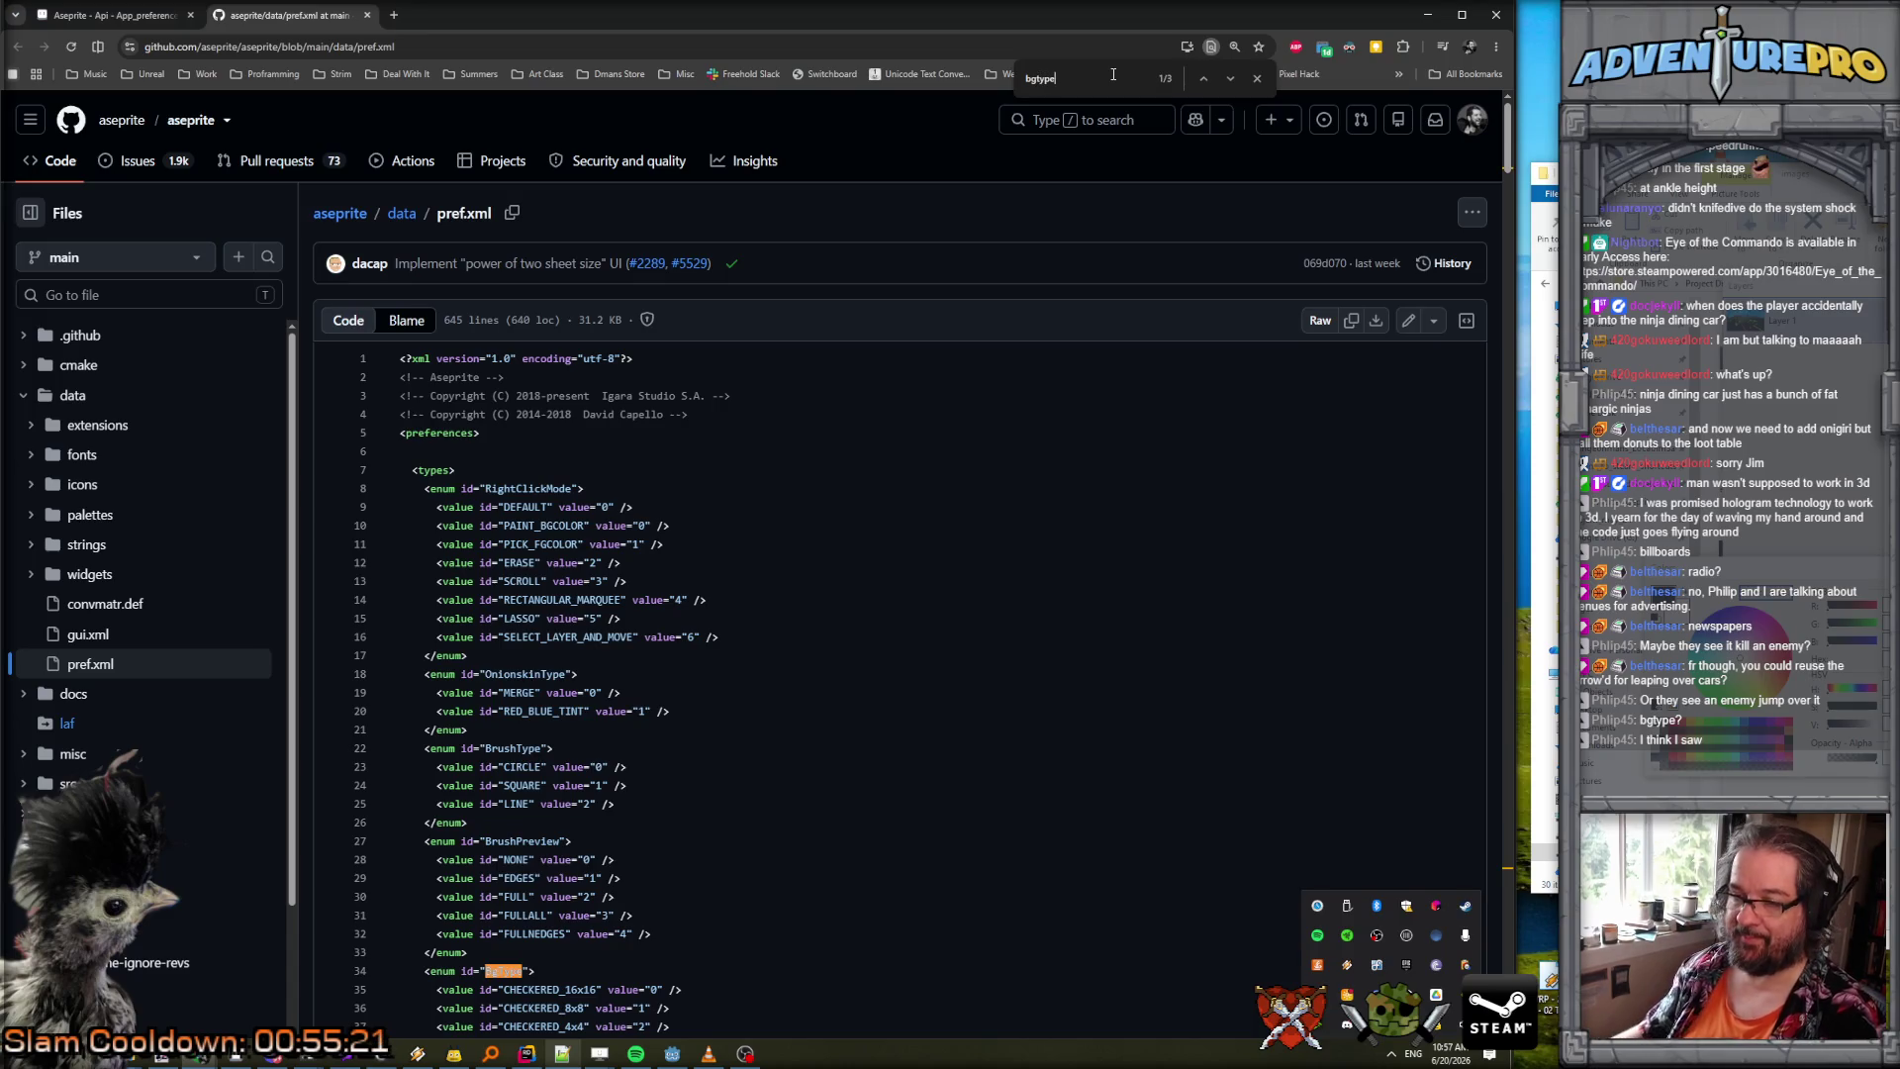
pyautogui.press('Return')
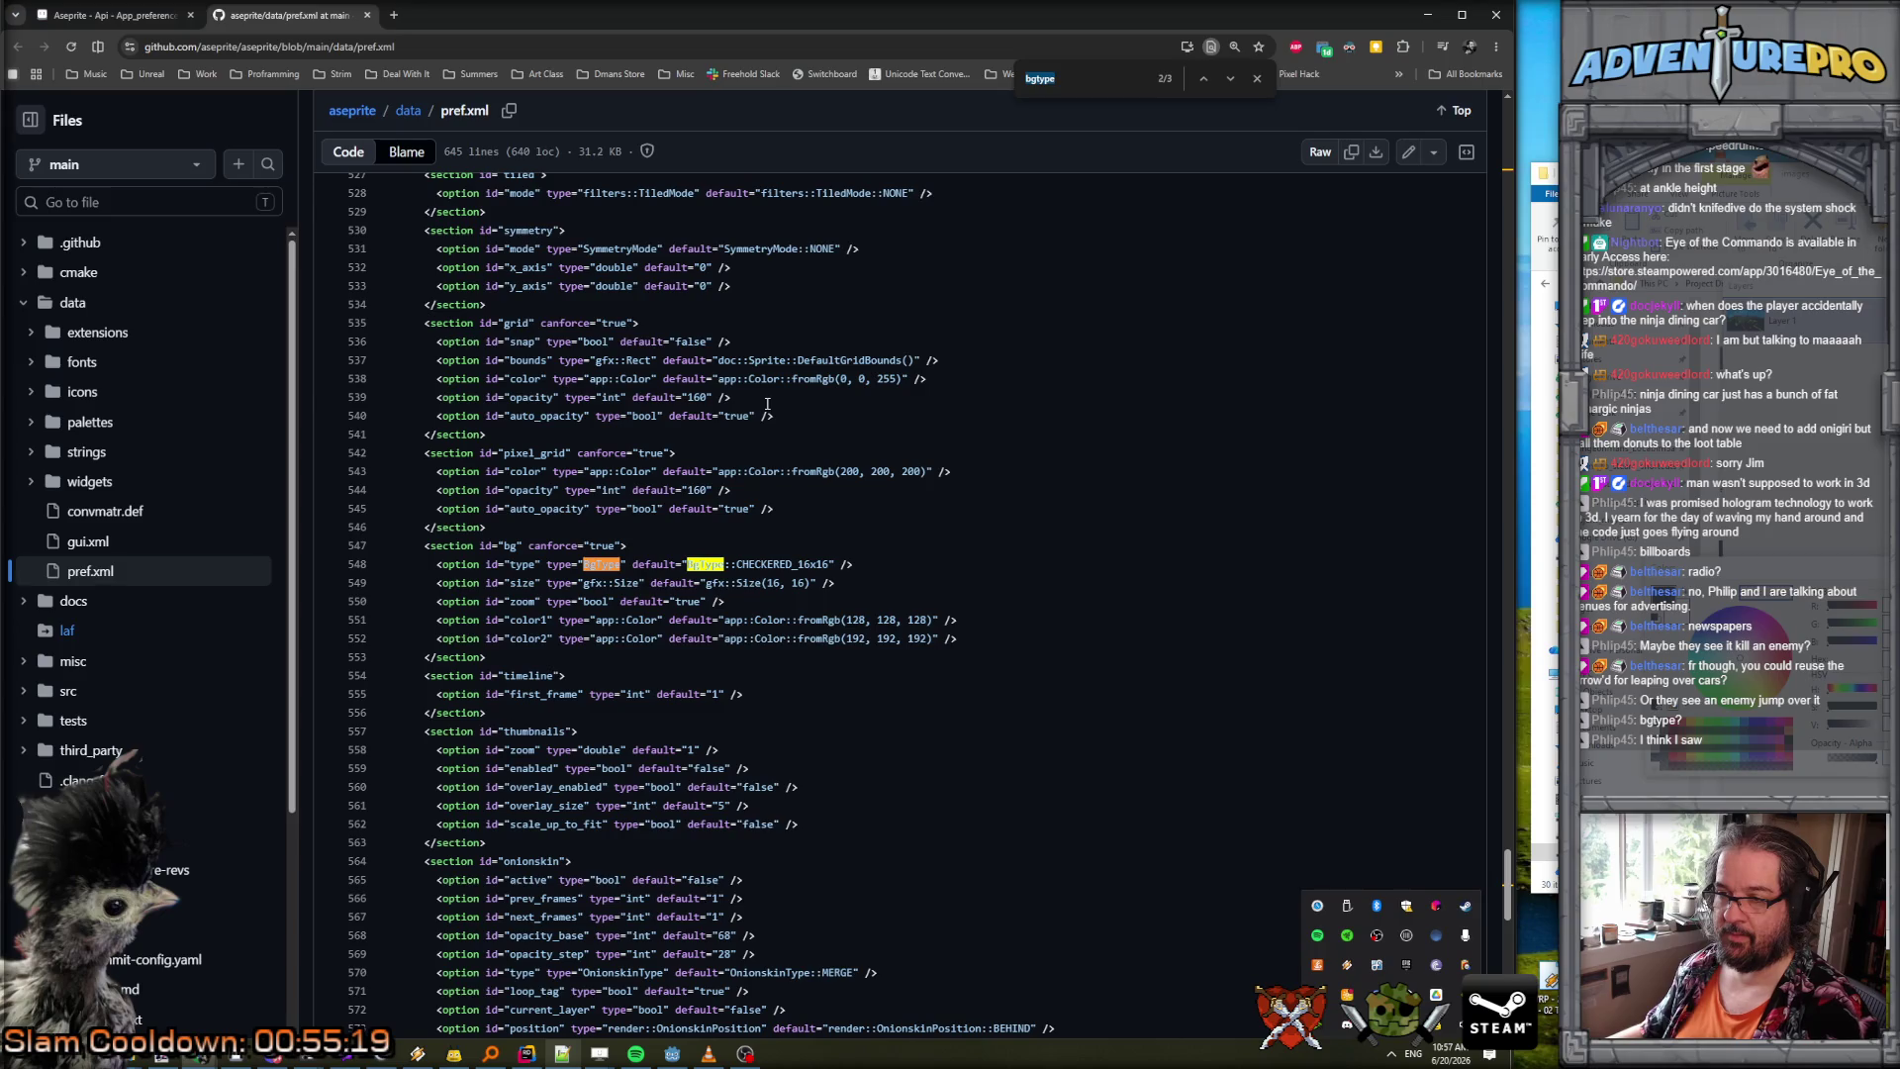
pyautogui.press('Return')
pyautogui.press('Return')
pyautogui.press('Return')
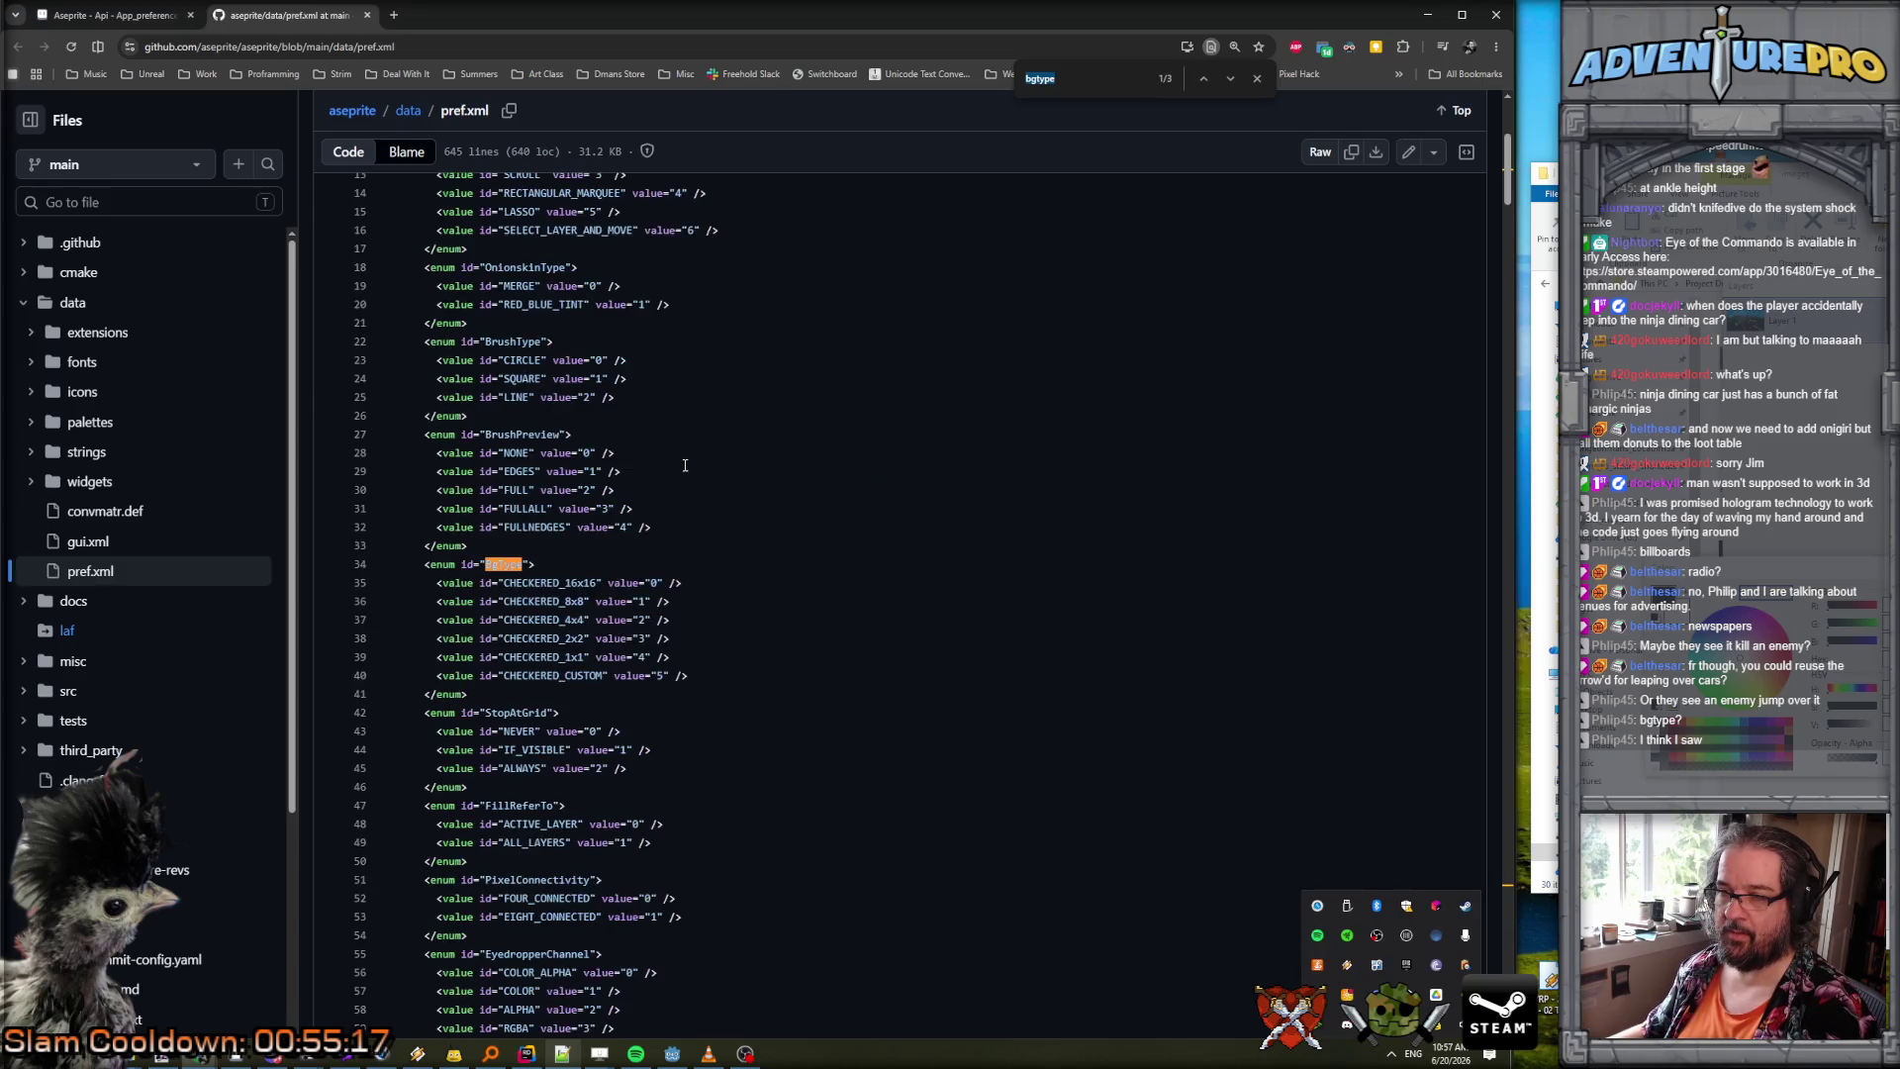
pyautogui.scroll(3, 586, 547)
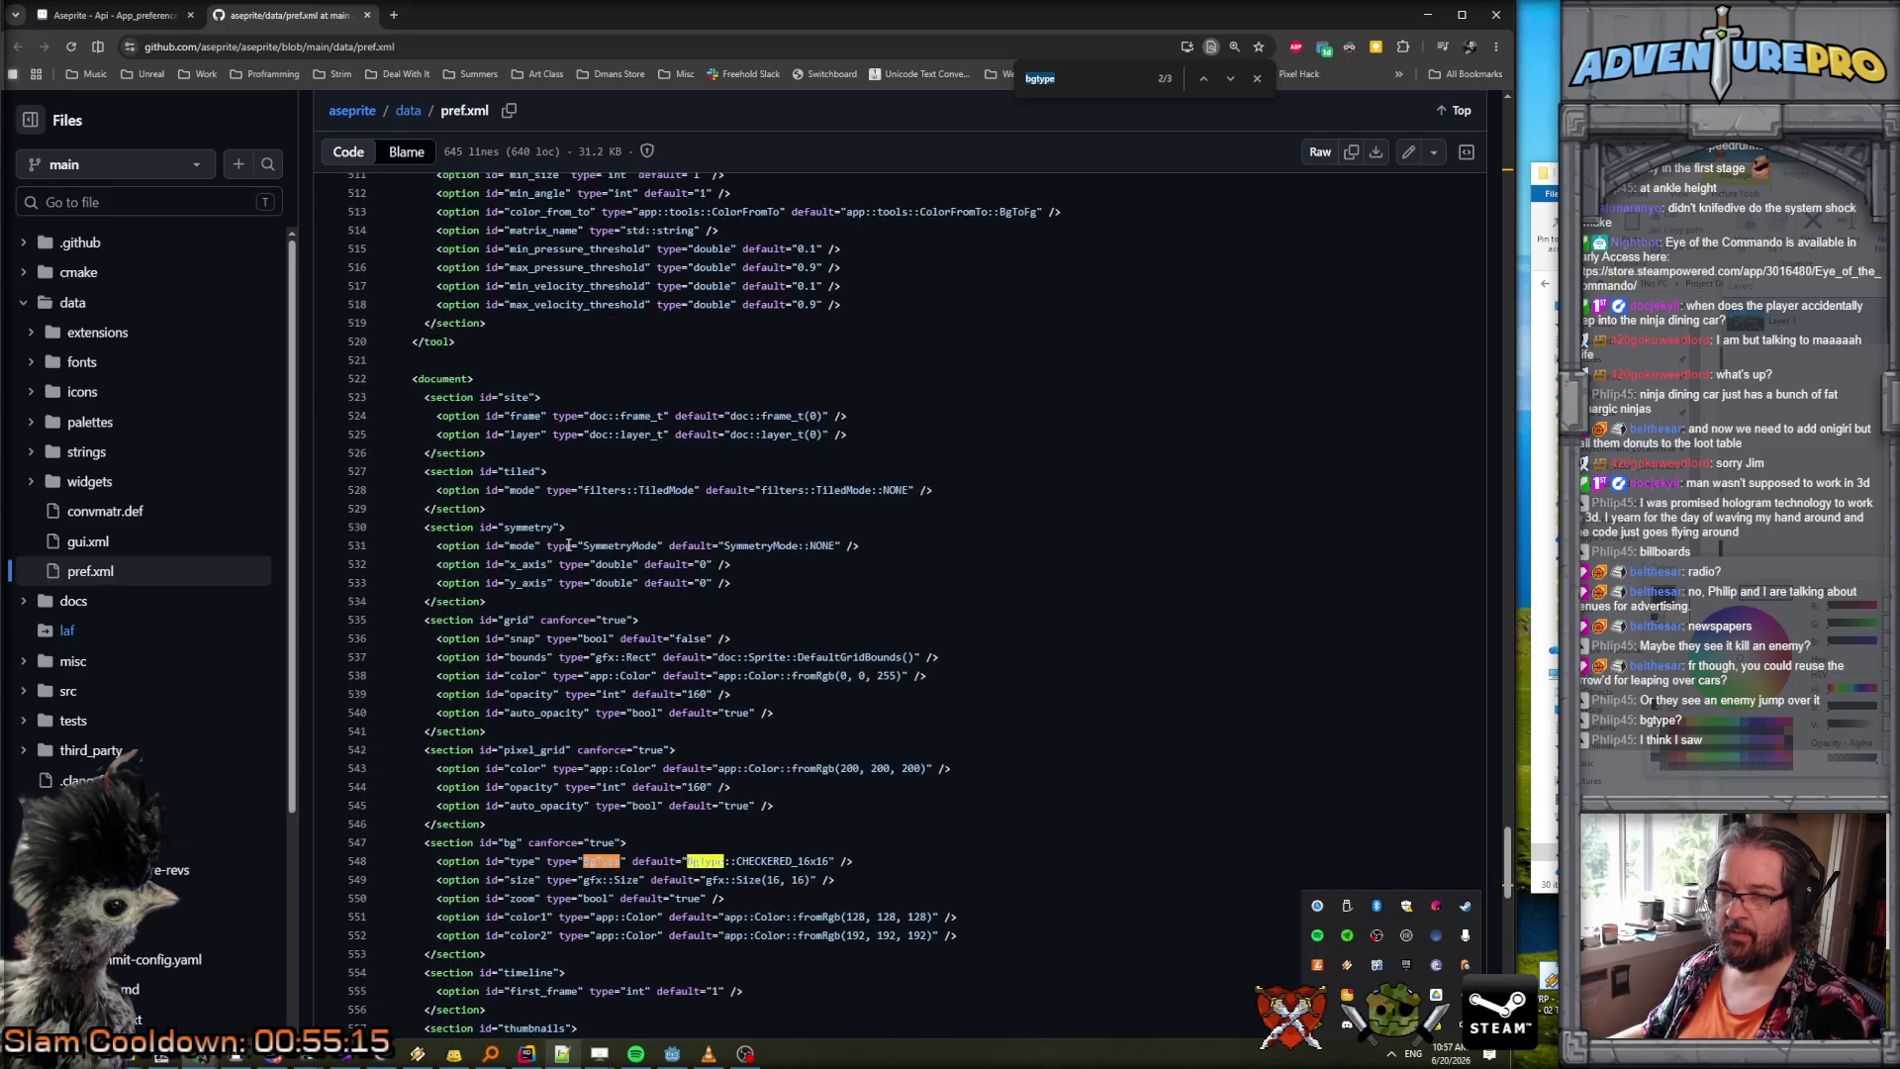
pyautogui.scroll(-1, 570, 546)
pyautogui.click(631, 606)
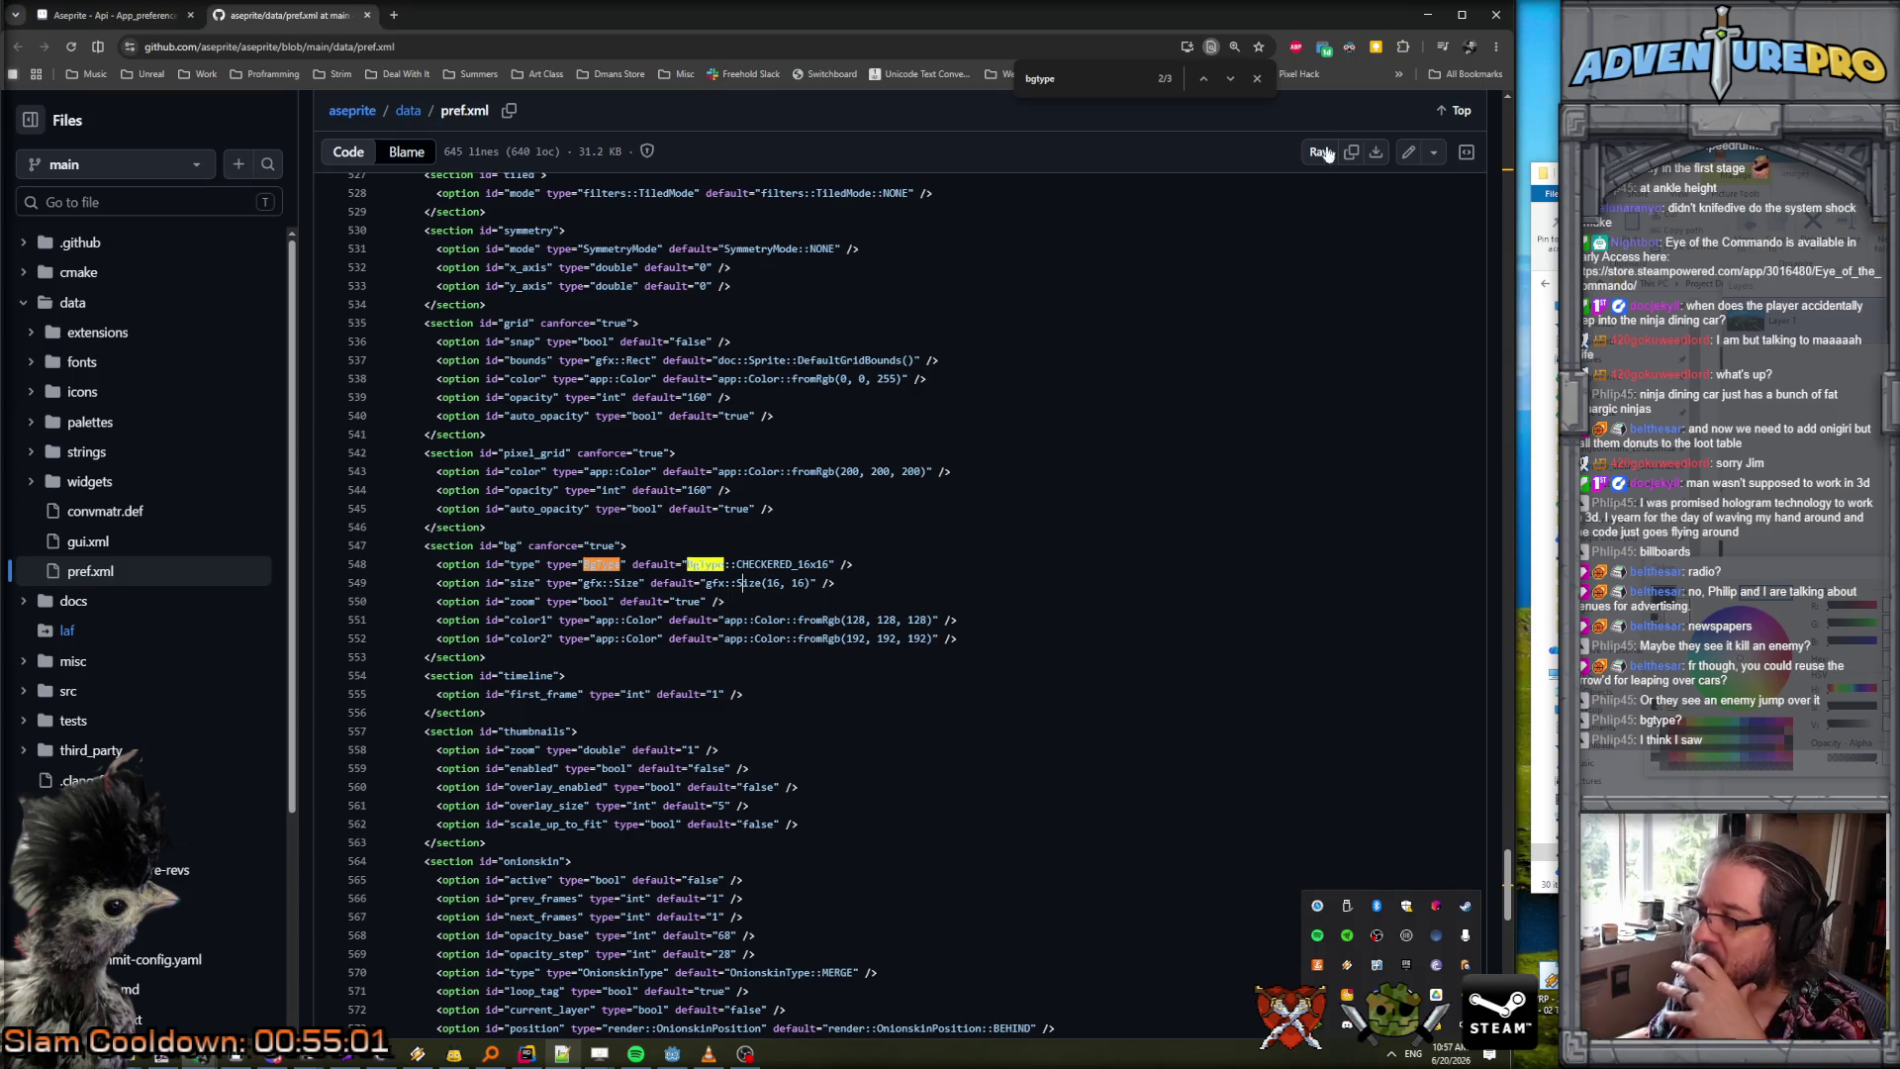
pyautogui.click(106, 25)
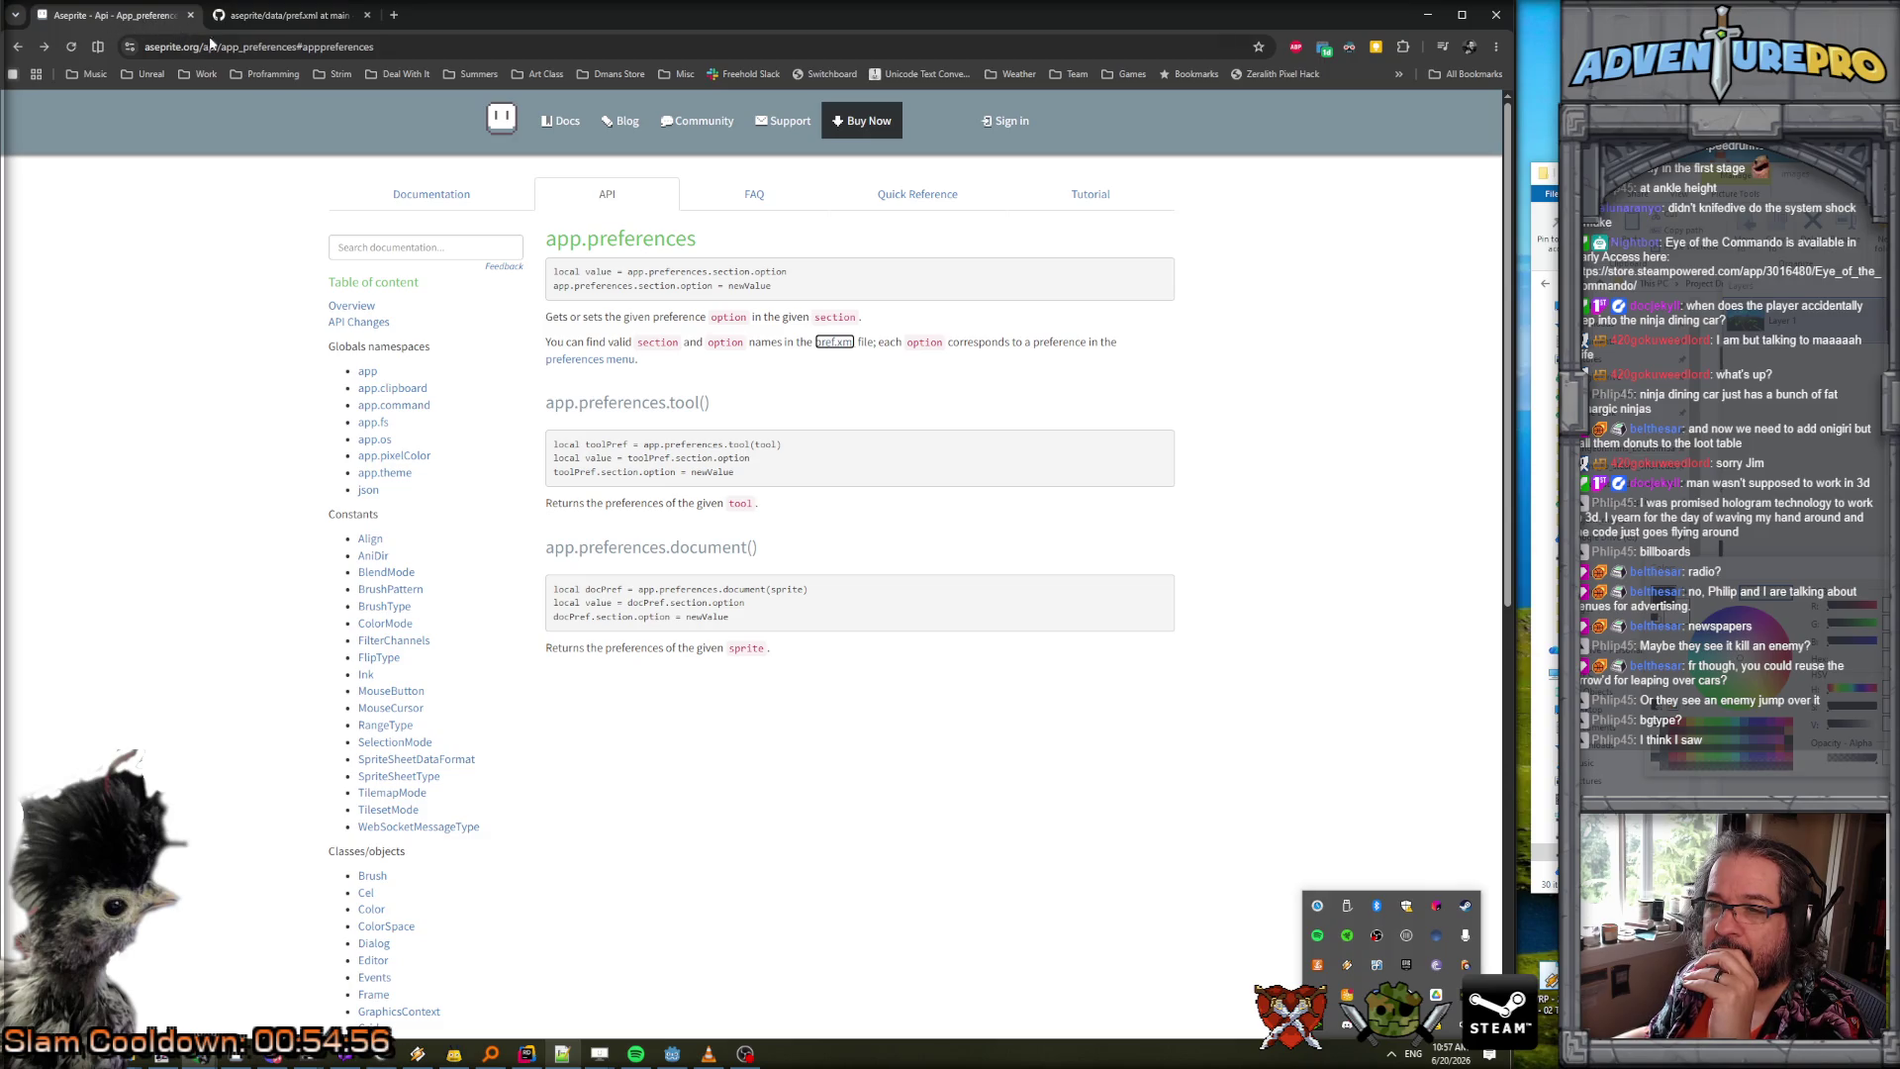
pyautogui.click(327, 12)
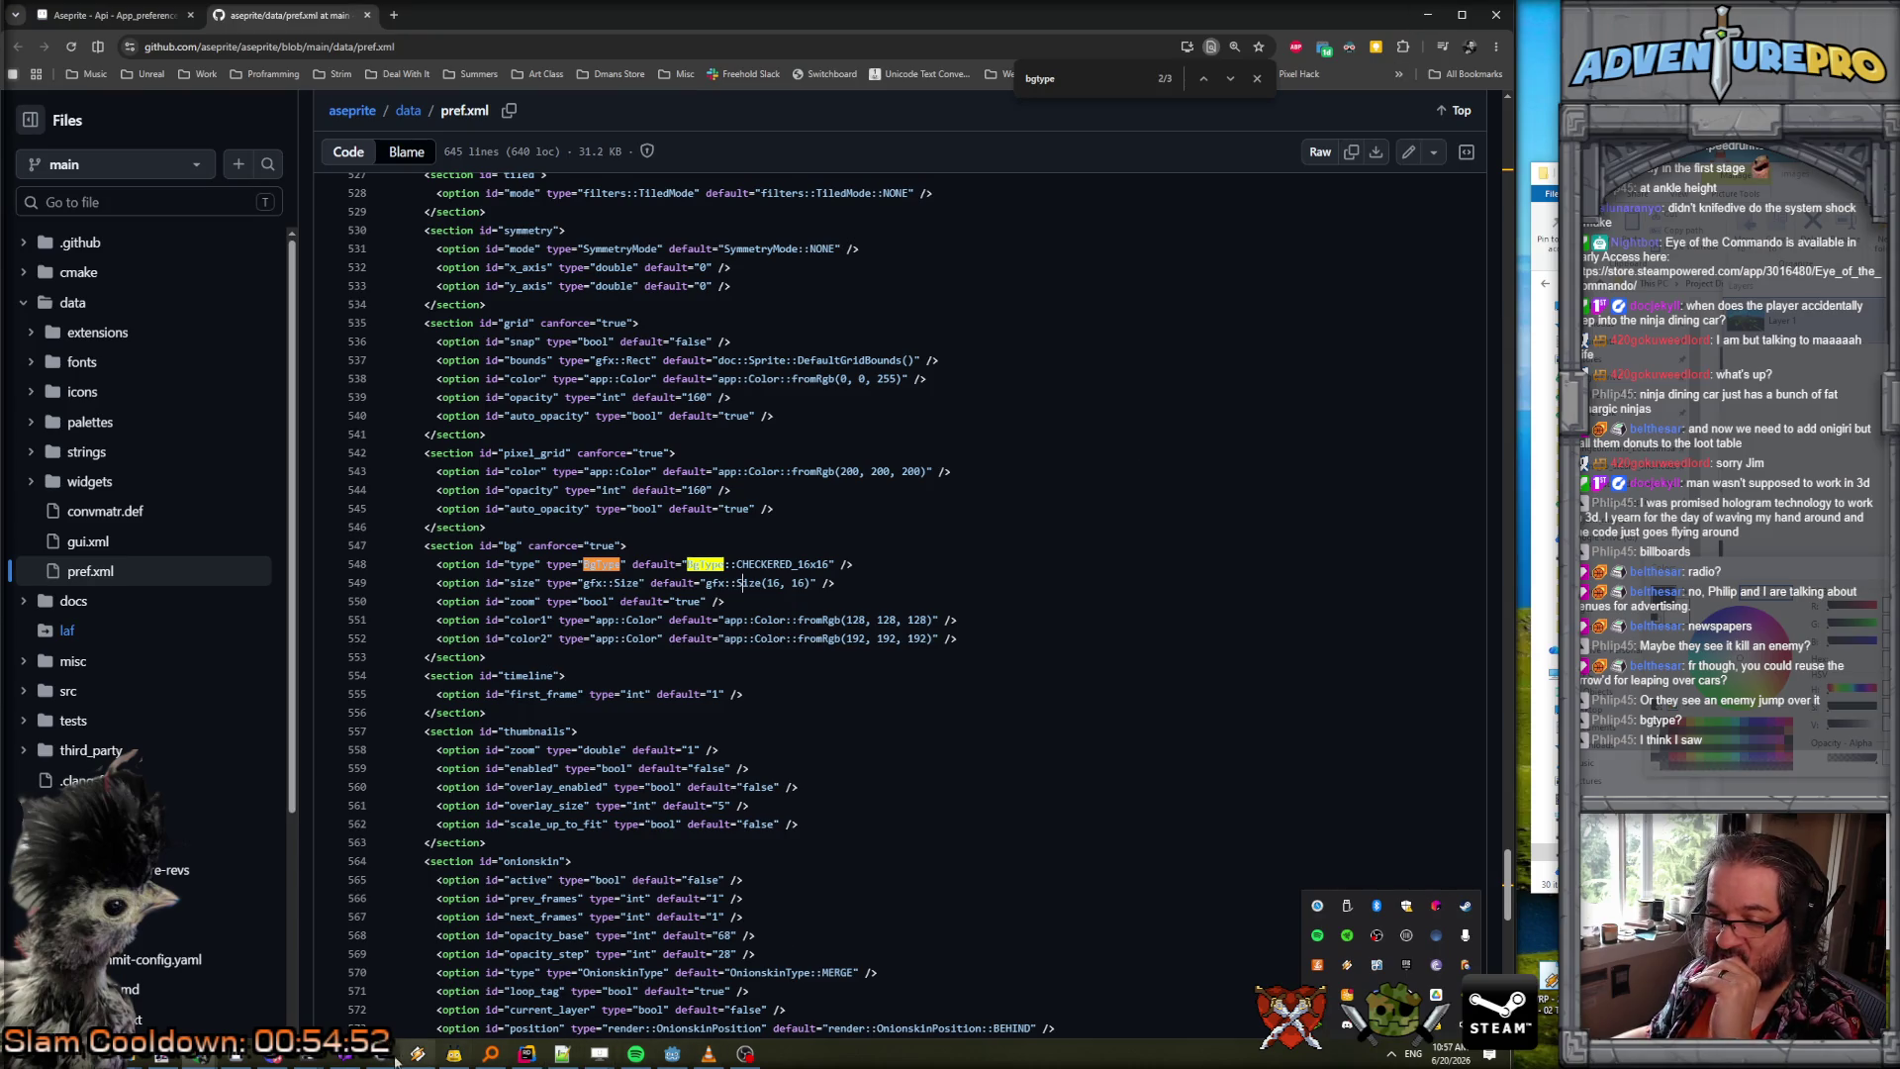
pyautogui.click(236, 1054)
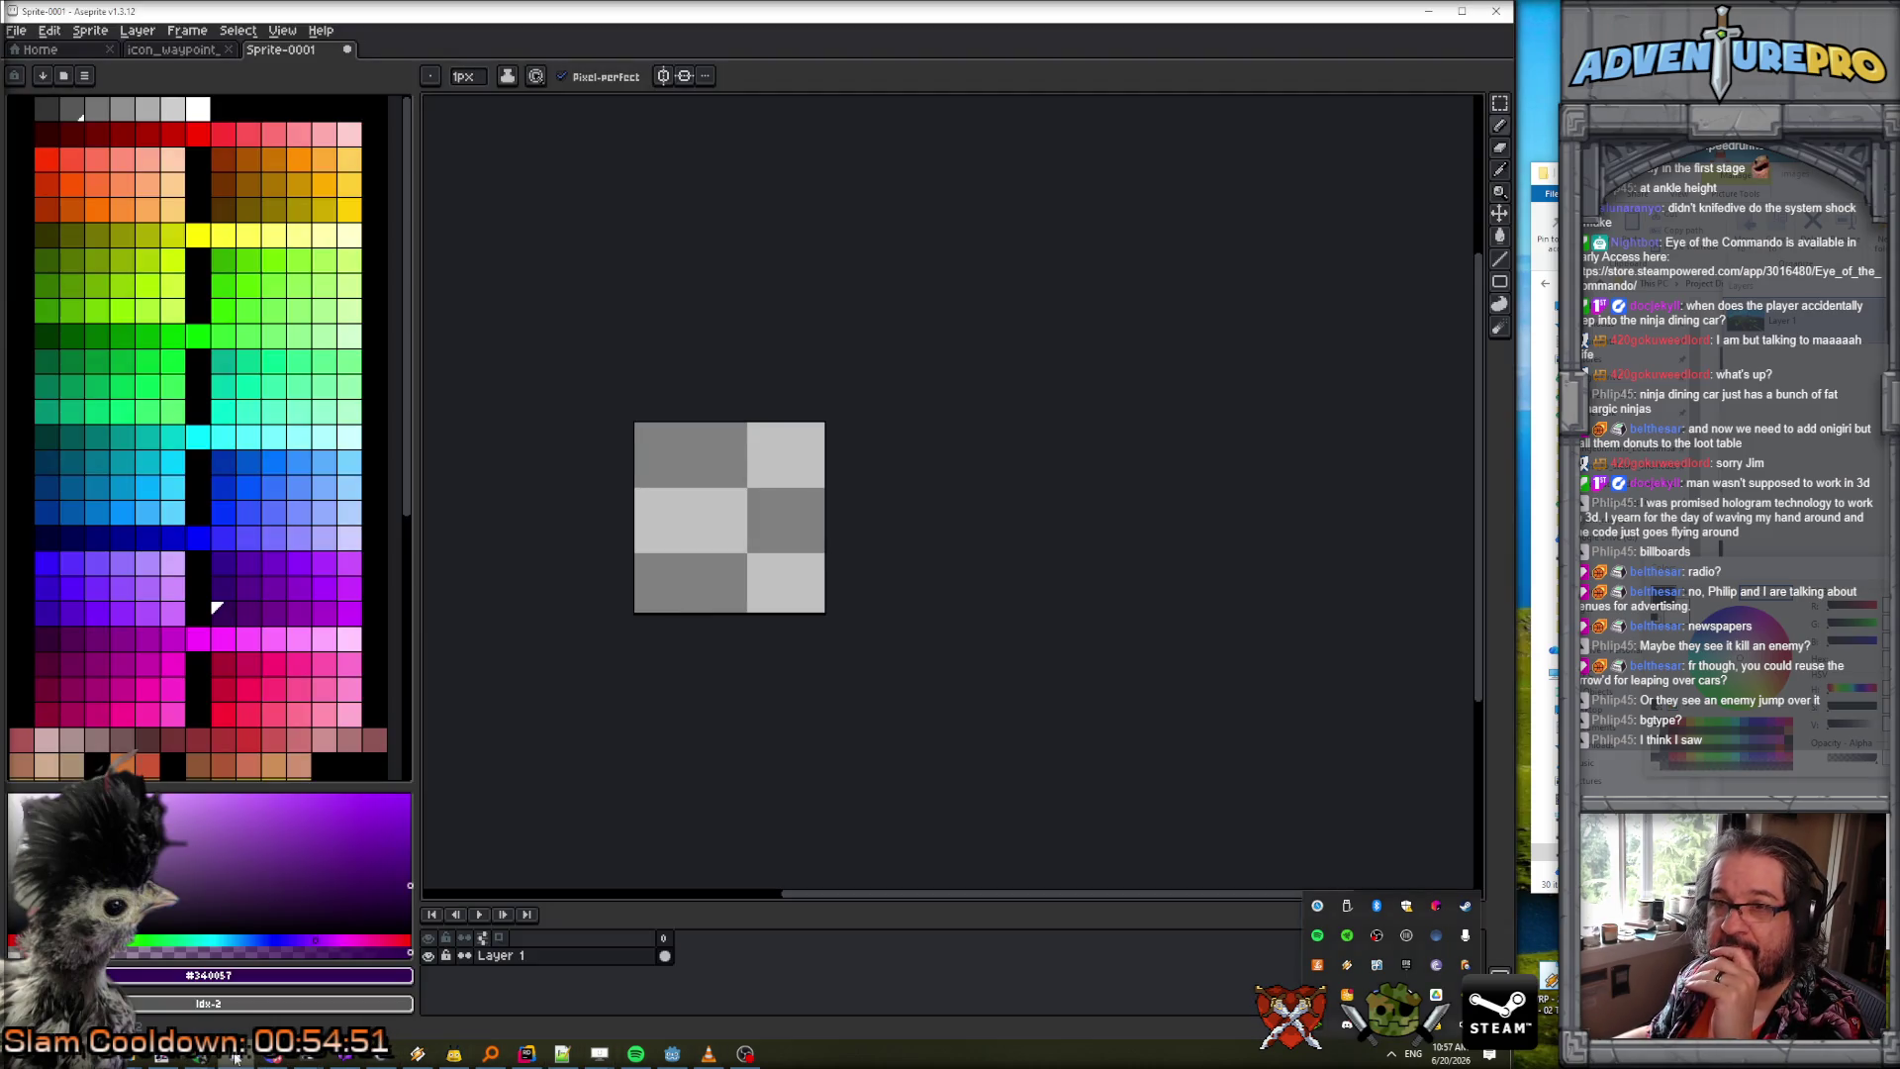
# Rescan Aseprite's scripts folder.
pyautogui.click(18, 31)
pyautogui.moveTo(65, 218)
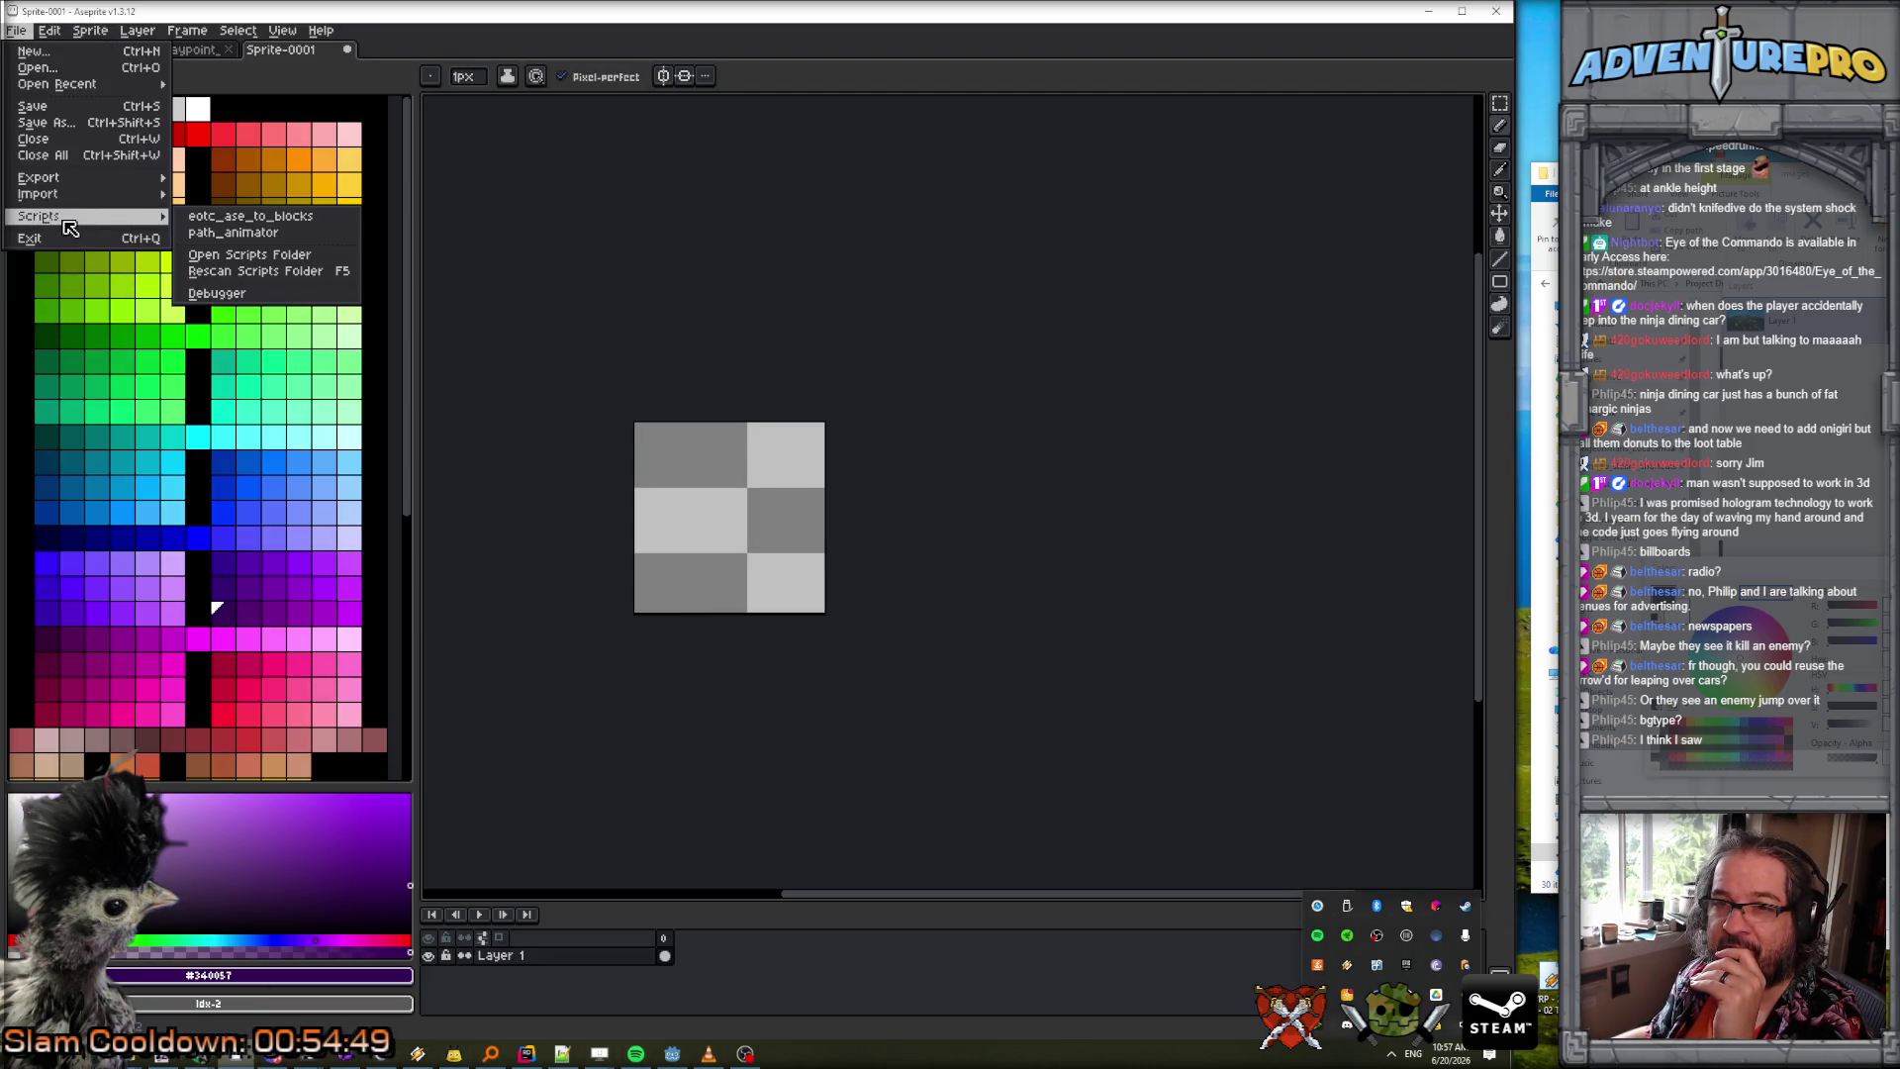
pyautogui.click(248, 274)
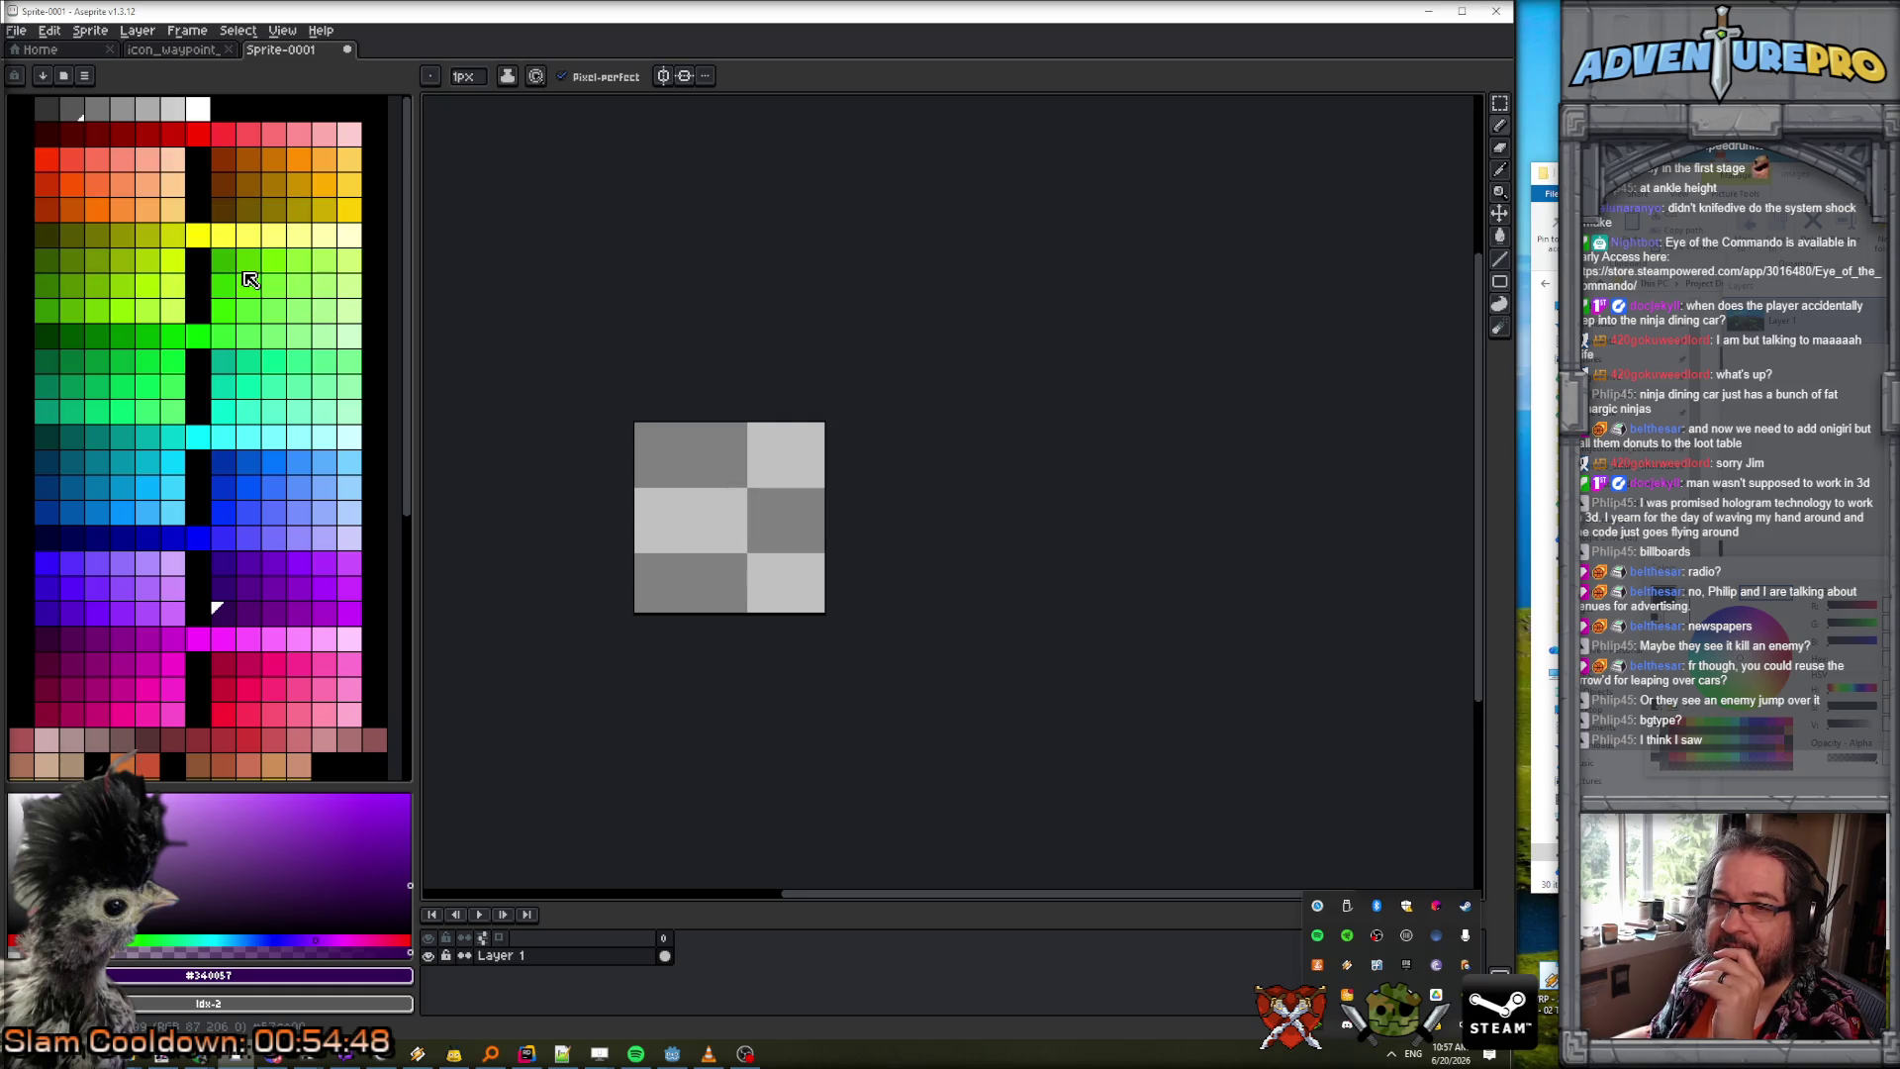
# Run eotc_gen_palette_16bg, dismiss the line 3 error, and return to Notepad++.
pyautogui.click(18, 31)
pyautogui.moveTo(125, 227)
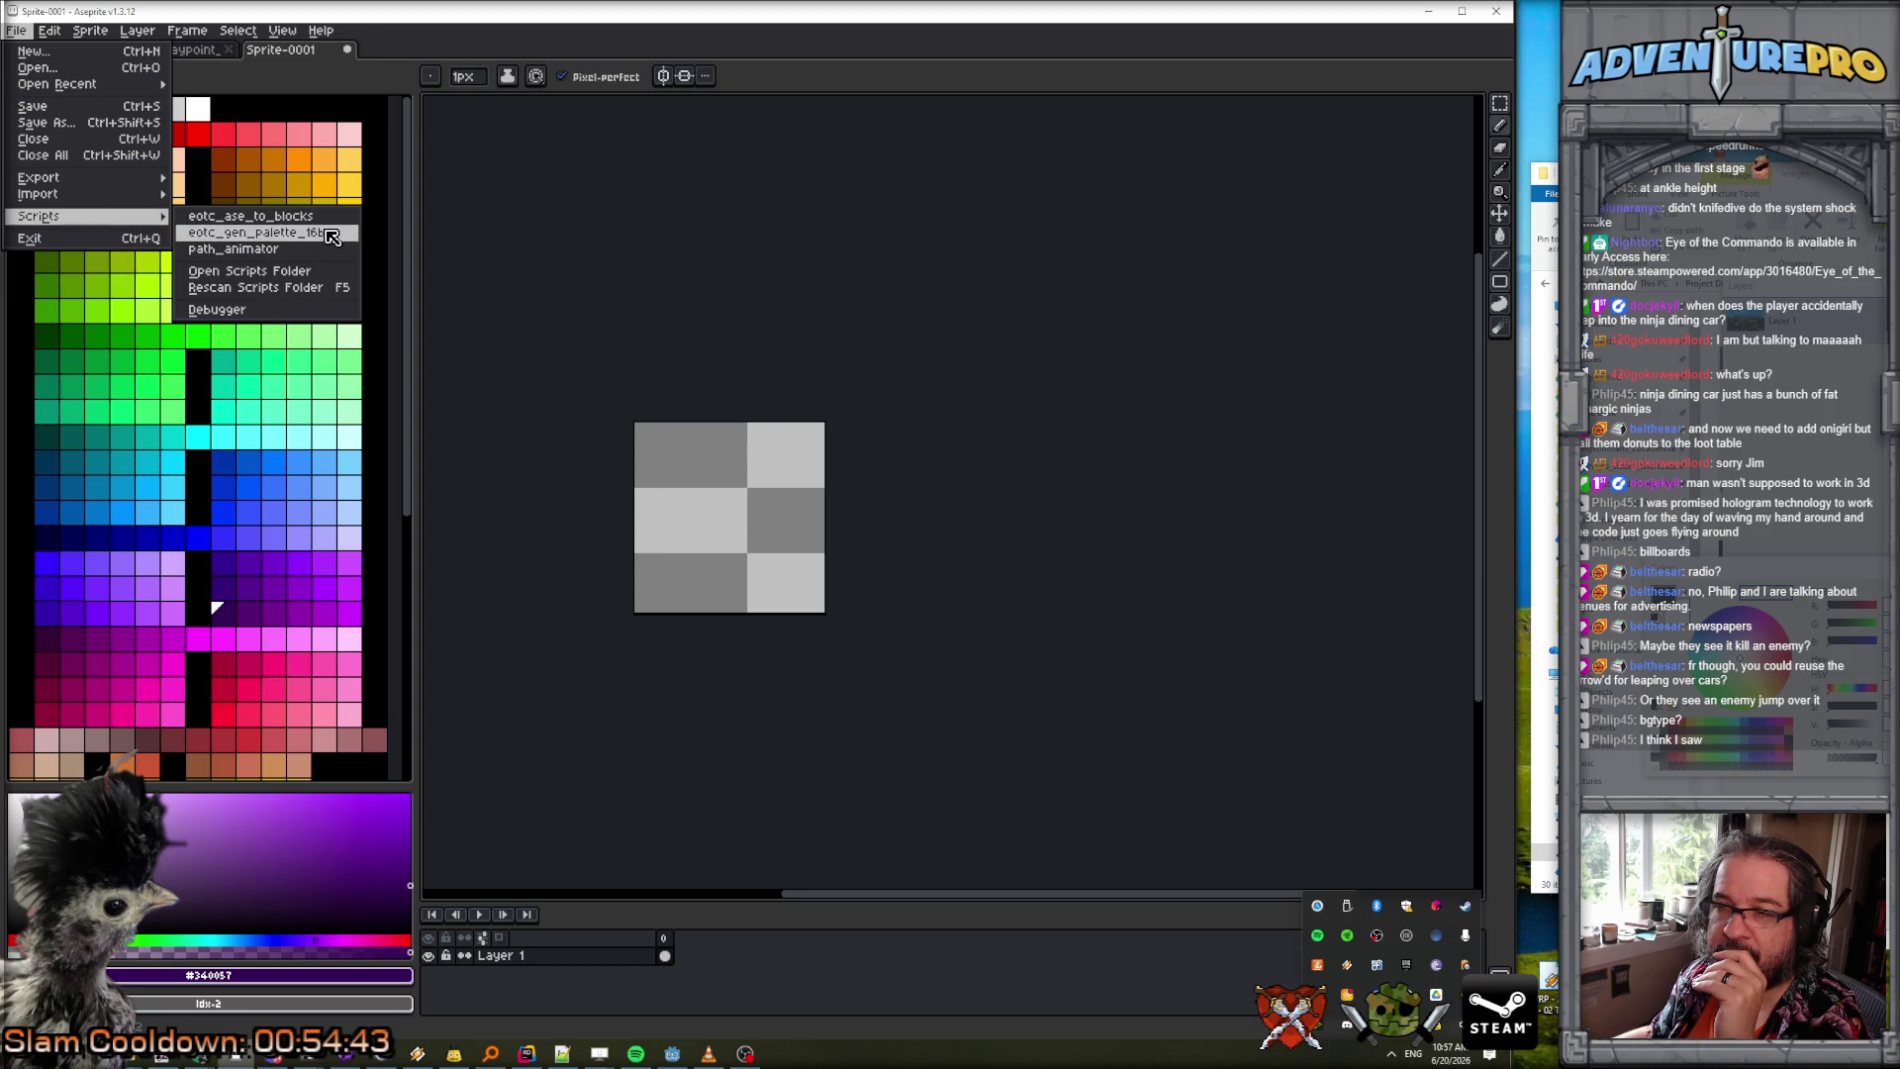
pyautogui.click(330, 235)
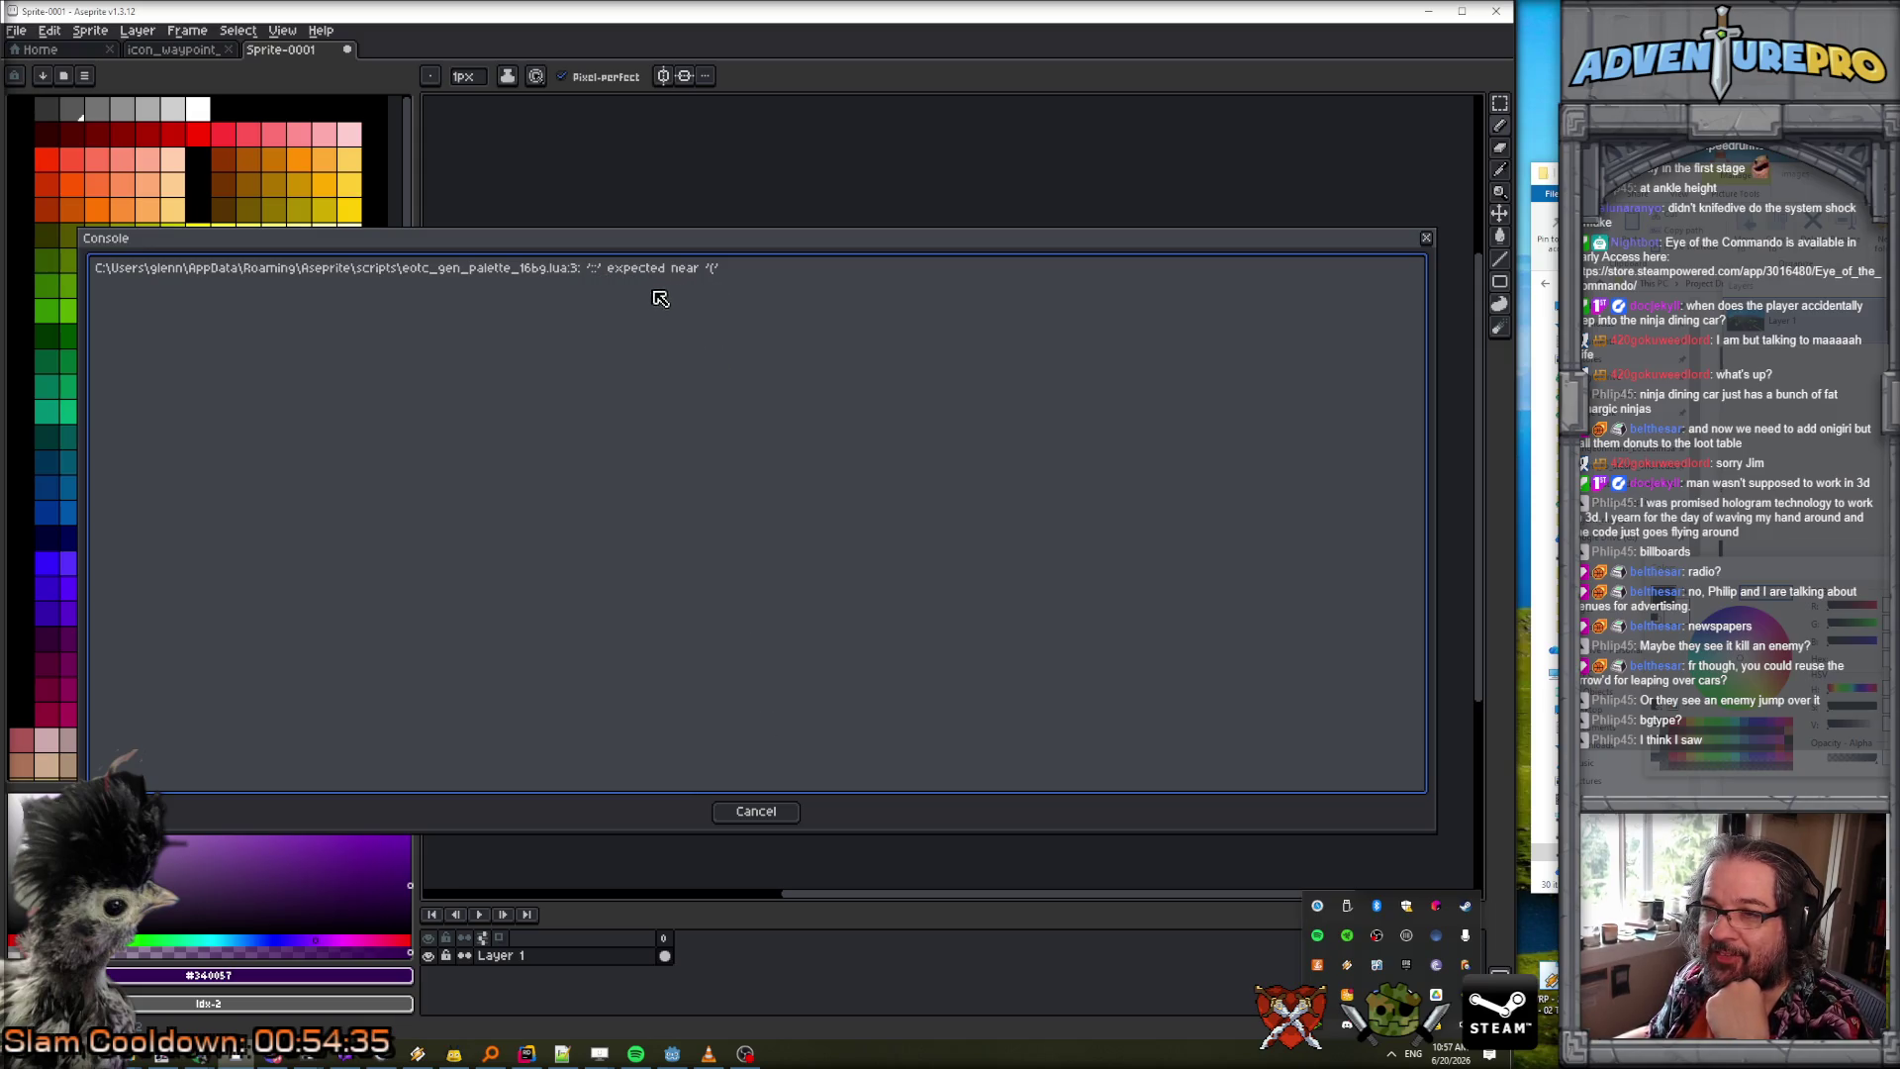
pyautogui.click(770, 819)
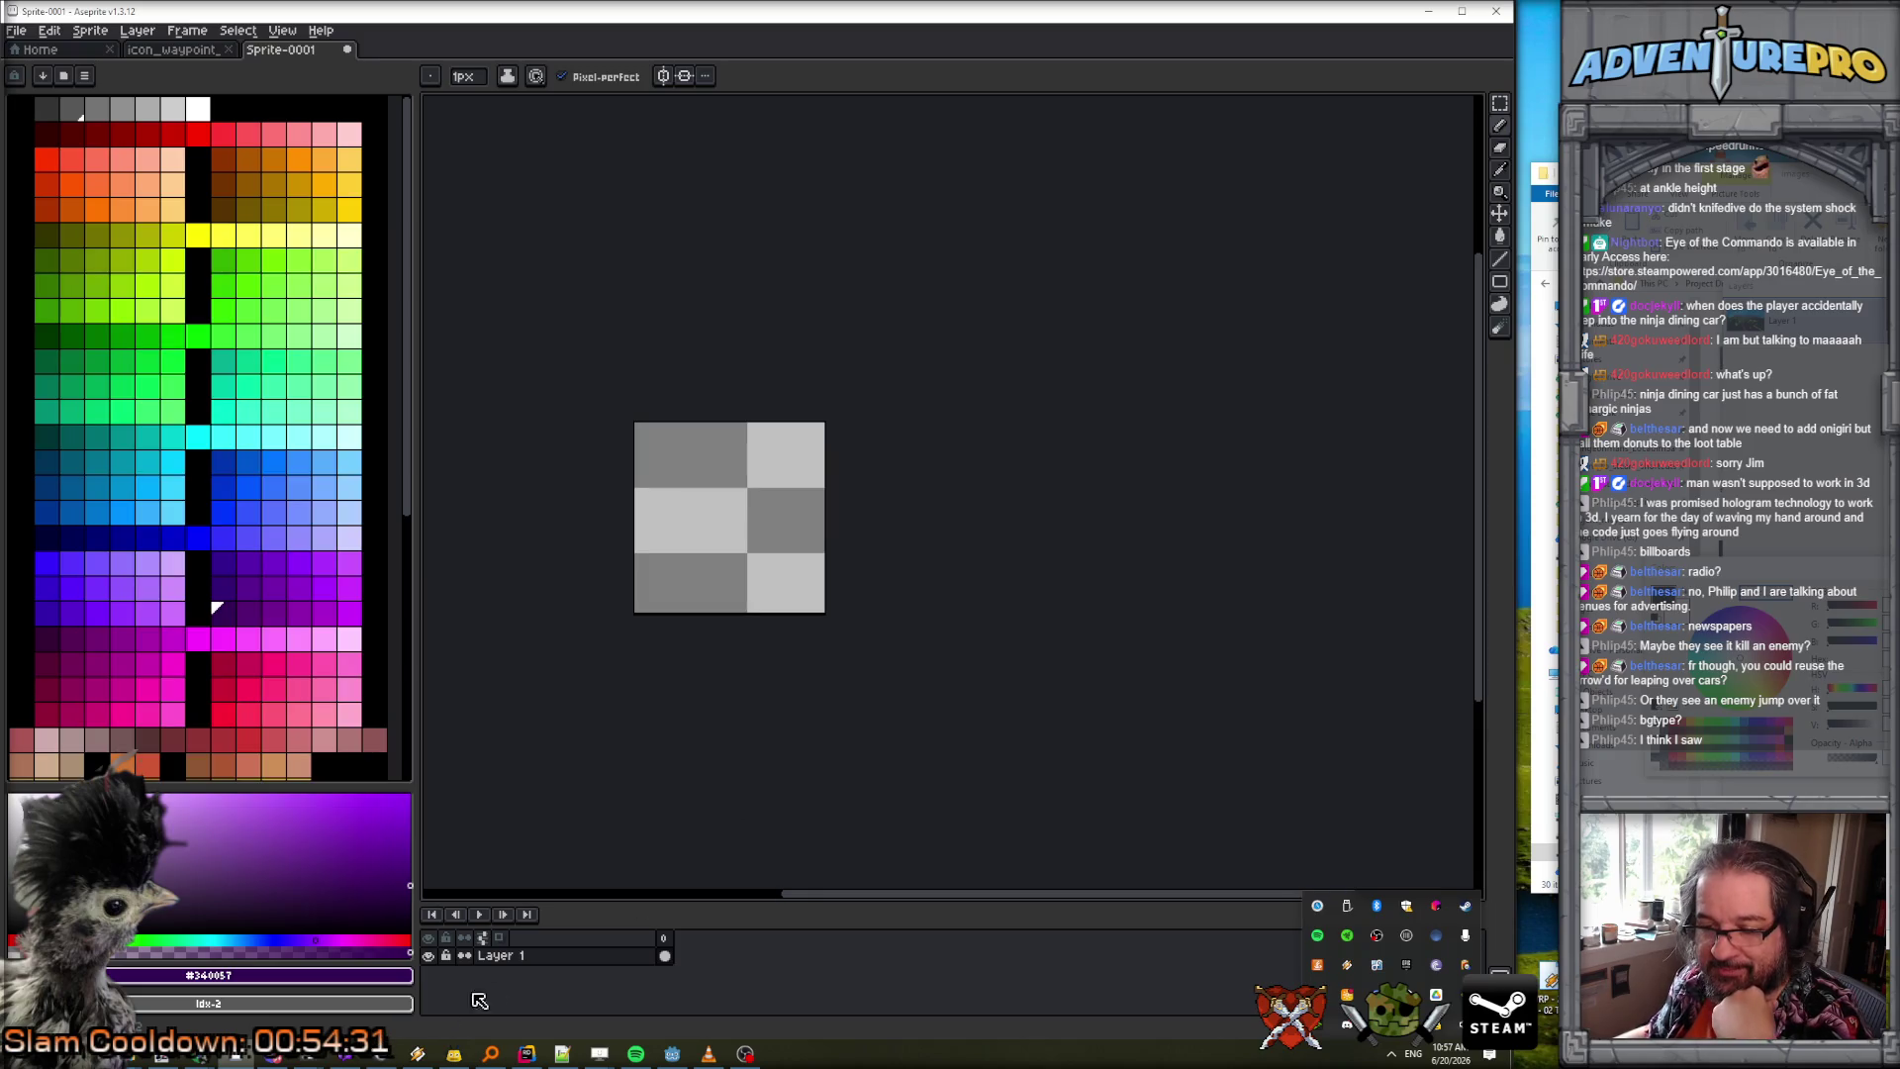
pyautogui.click(562, 1055)
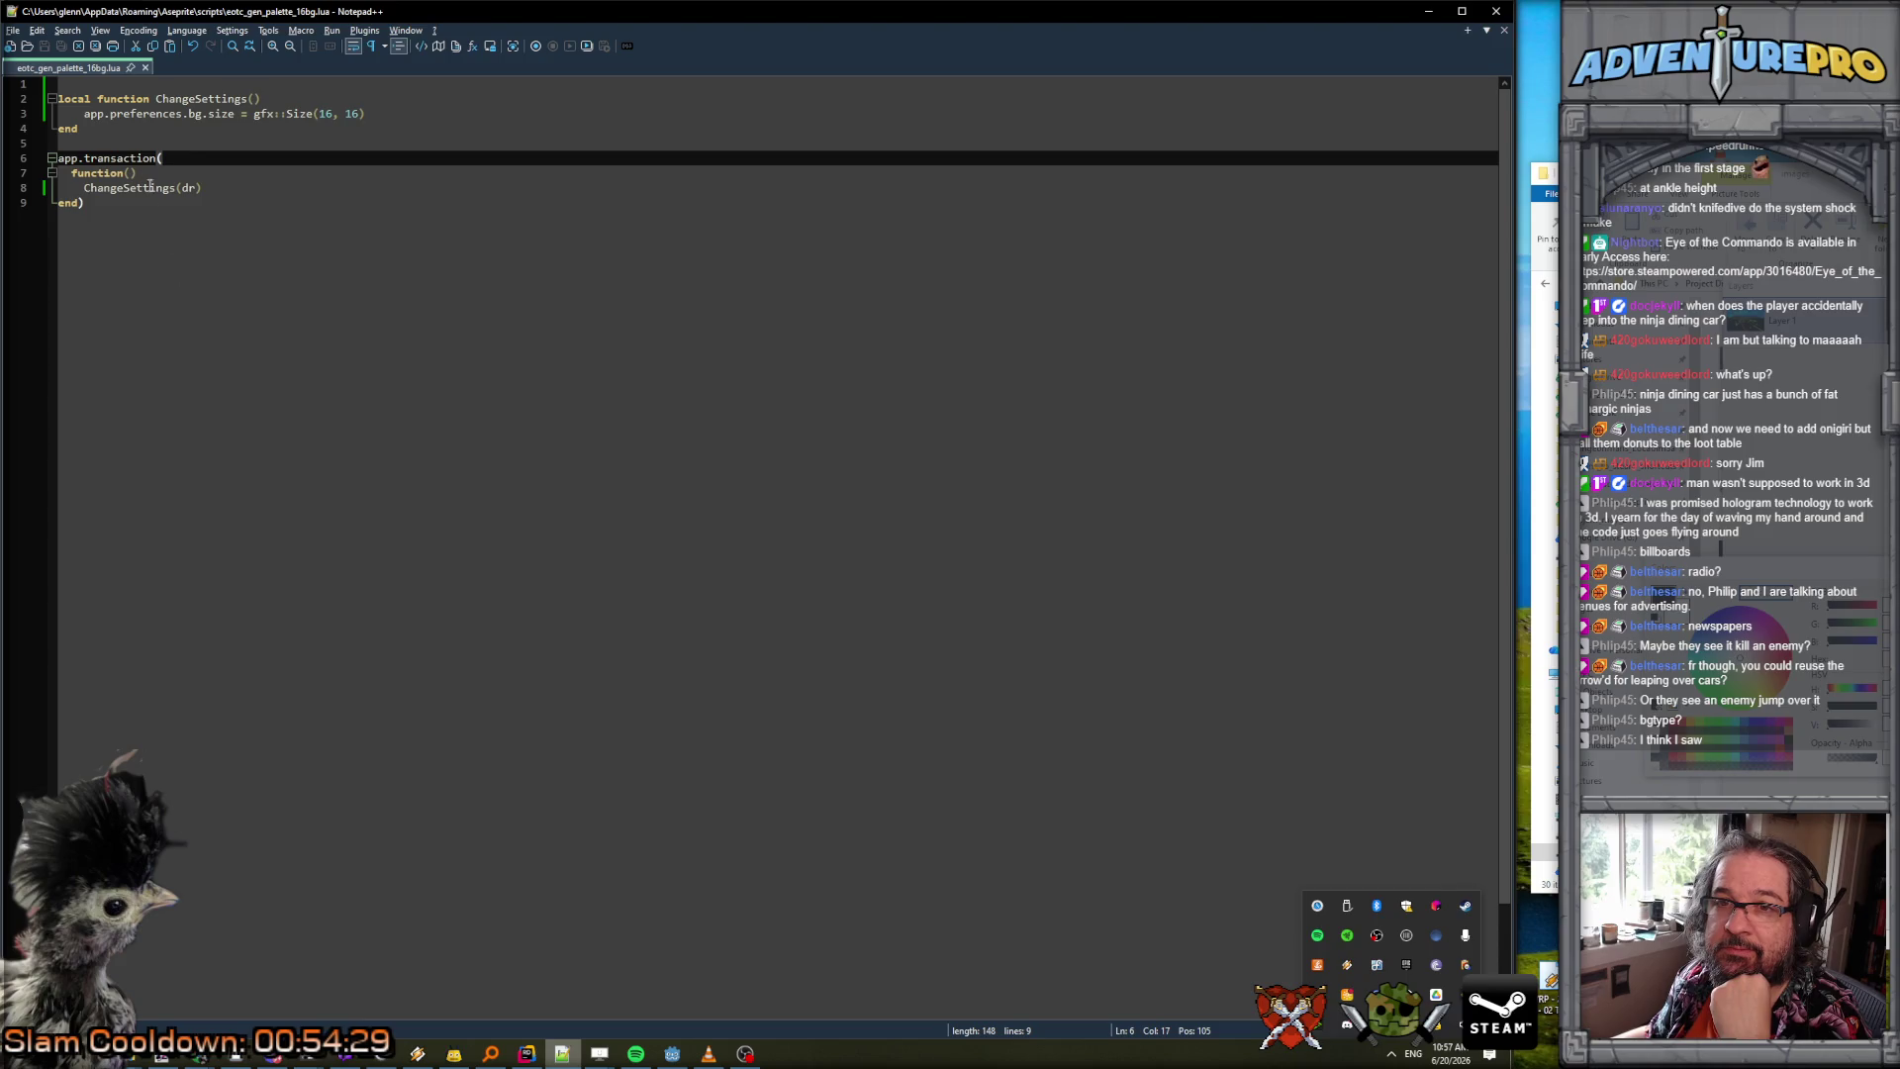
# Select the gfx::Size prefix in line 3's app.preferences.bg.size = gfx::Size(16, 16).
pyautogui.click(240, 113)
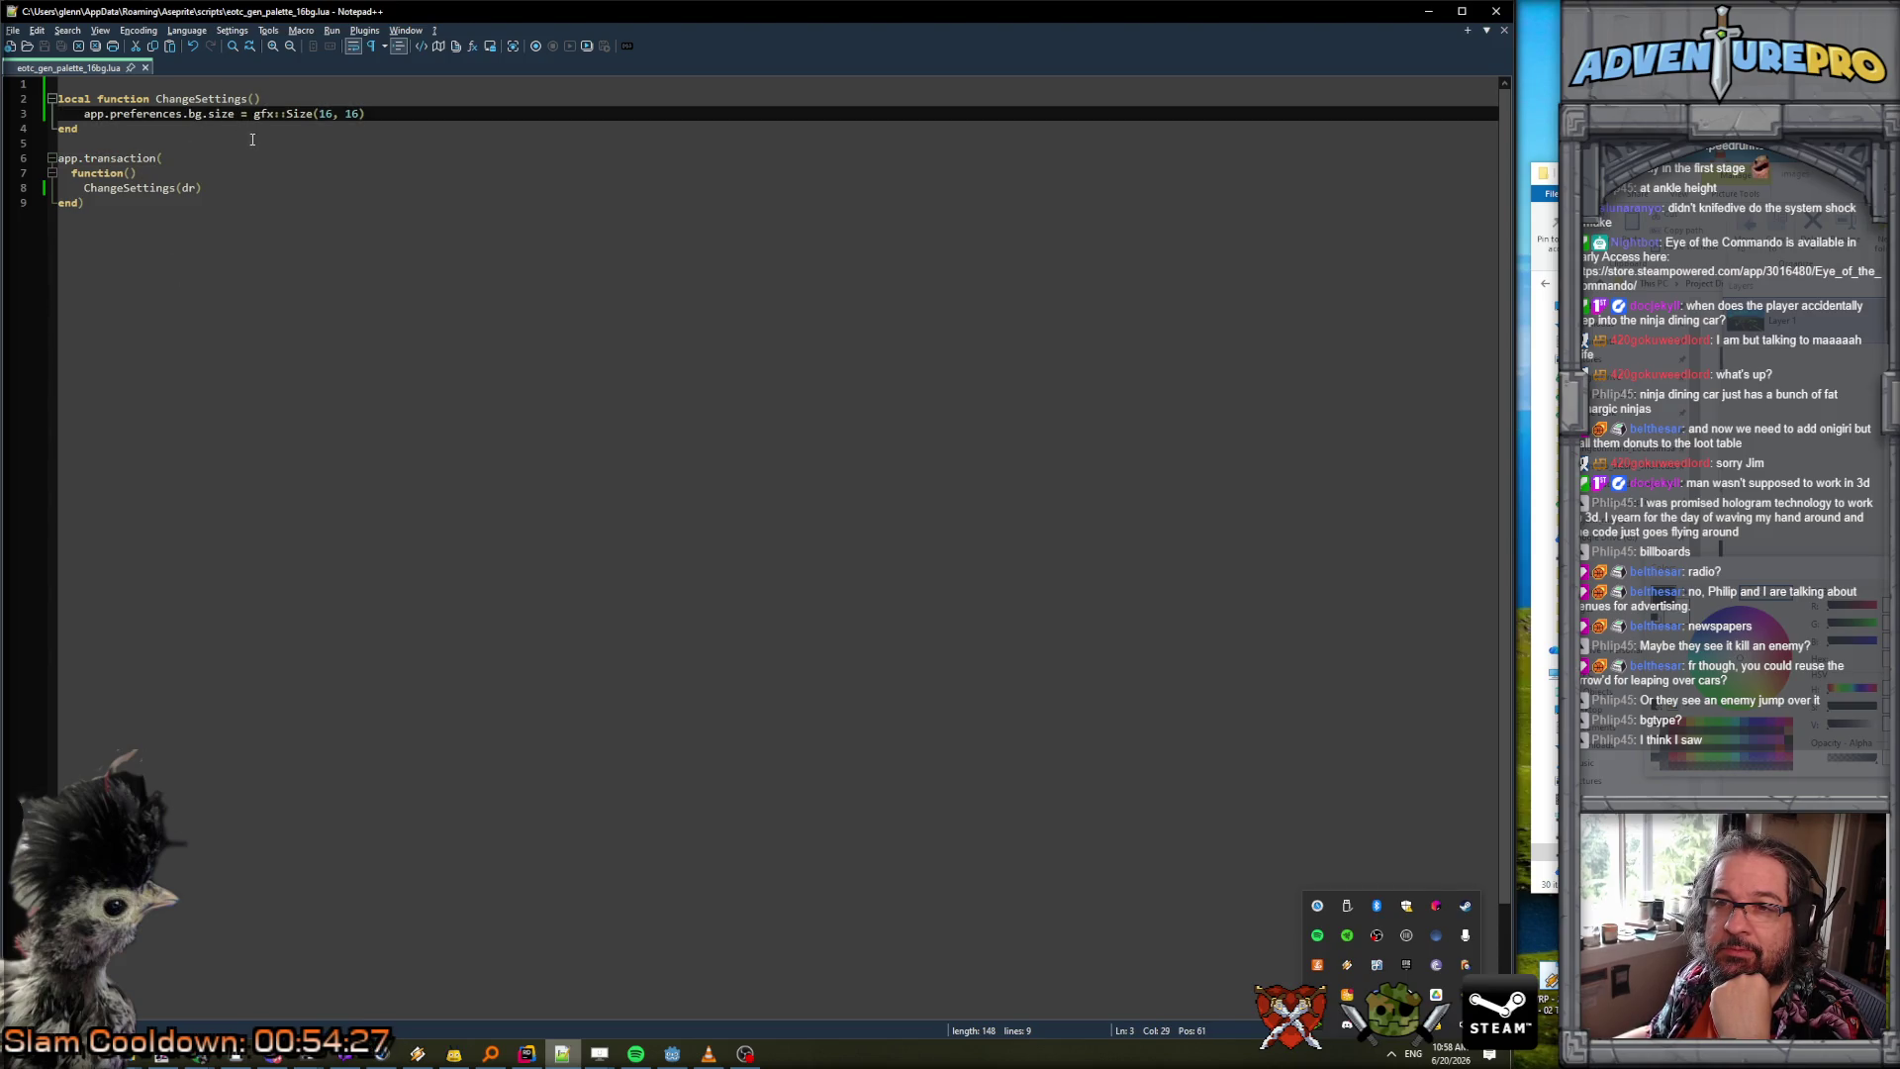
pyautogui.press('End')
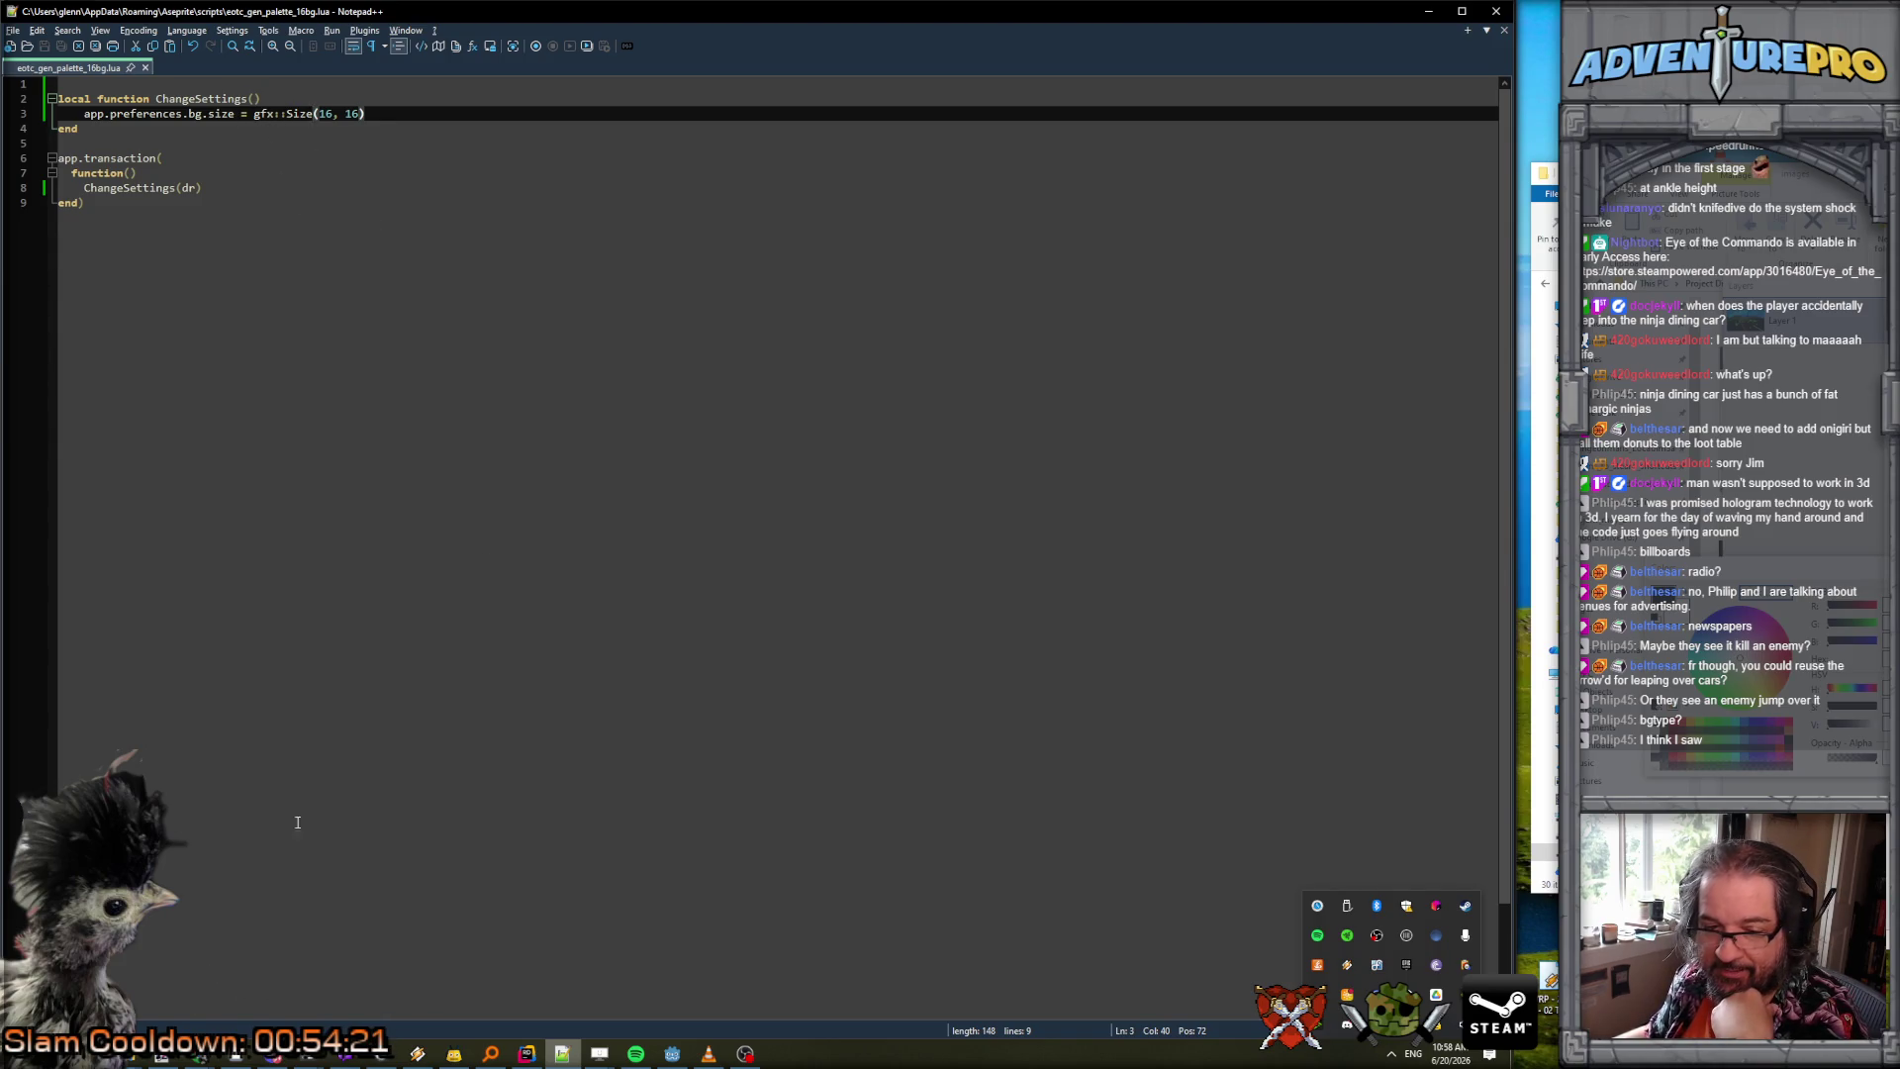
pyautogui.keyDown('ctrl'); pyautogui.scroll(5, 264, 352); pyautogui.keyUp('ctrl')
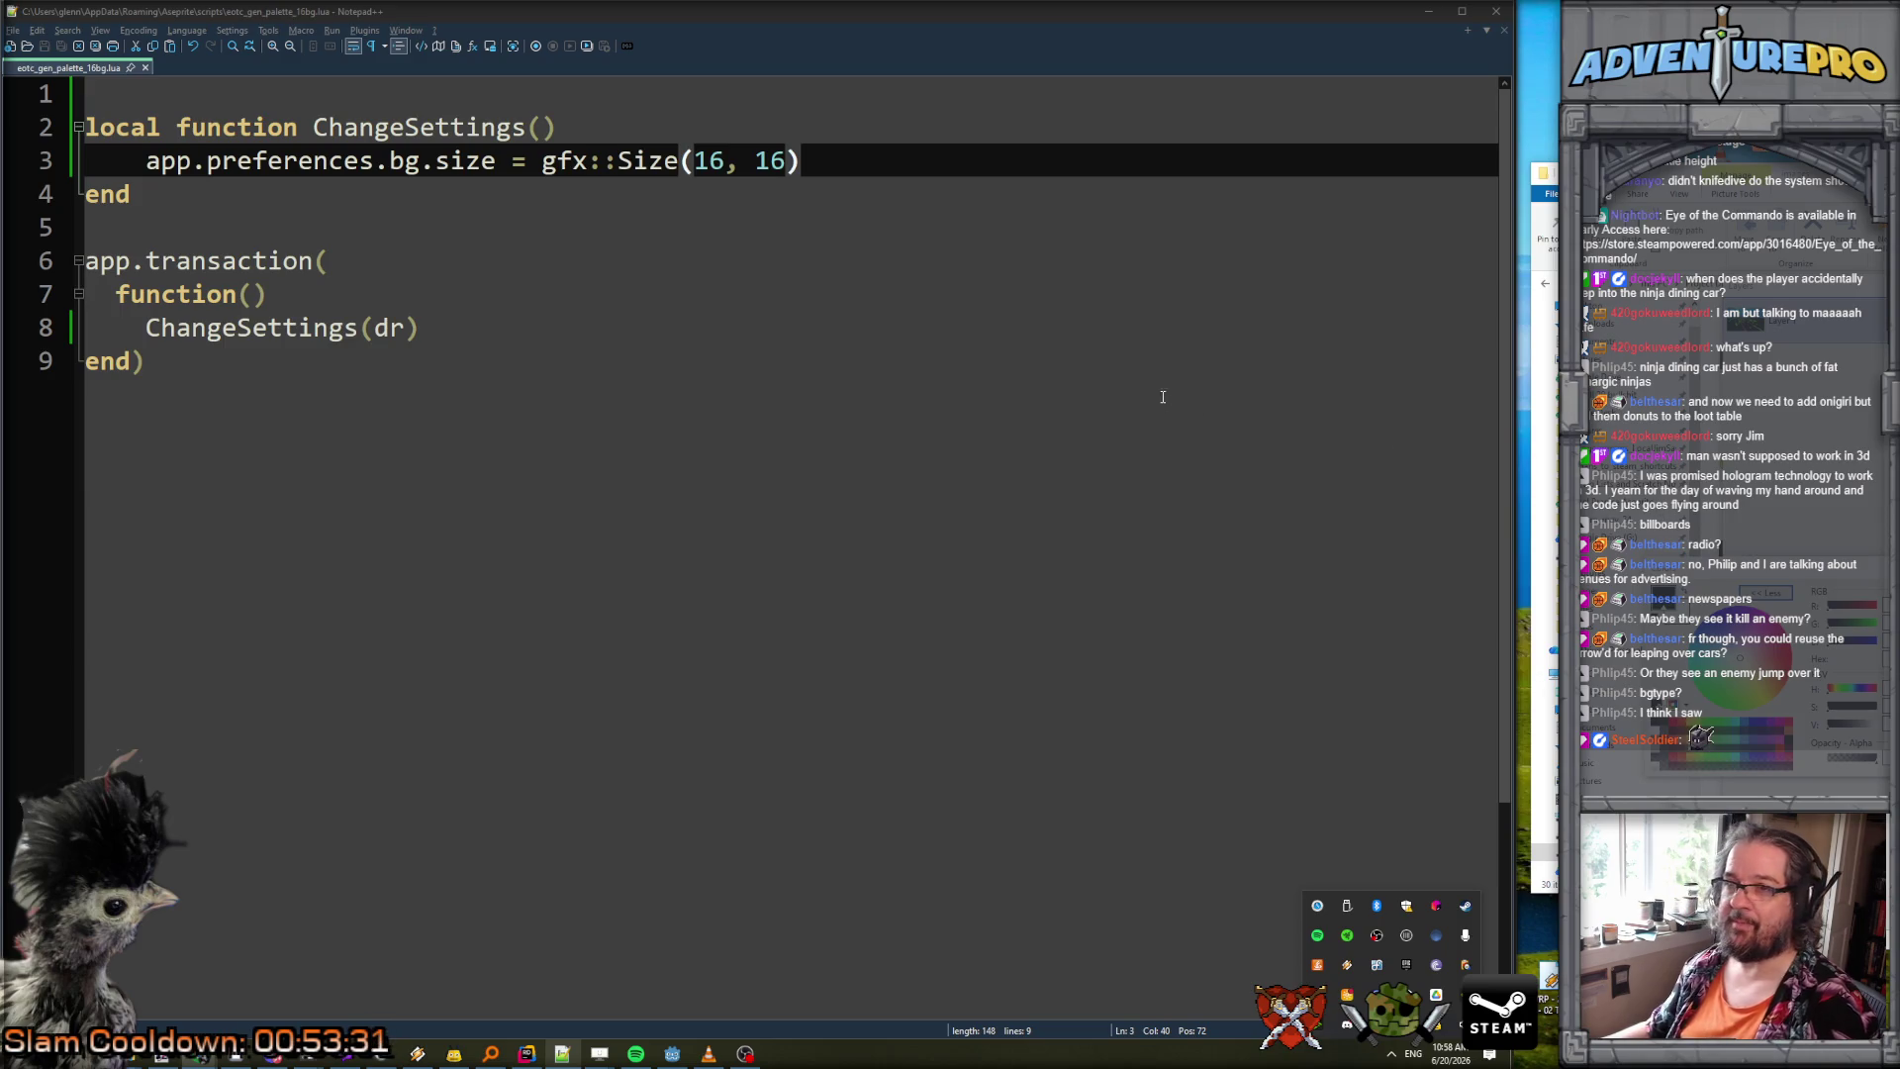
pyautogui.moveTo(543, 161); pyautogui.dragTo(680, 160)
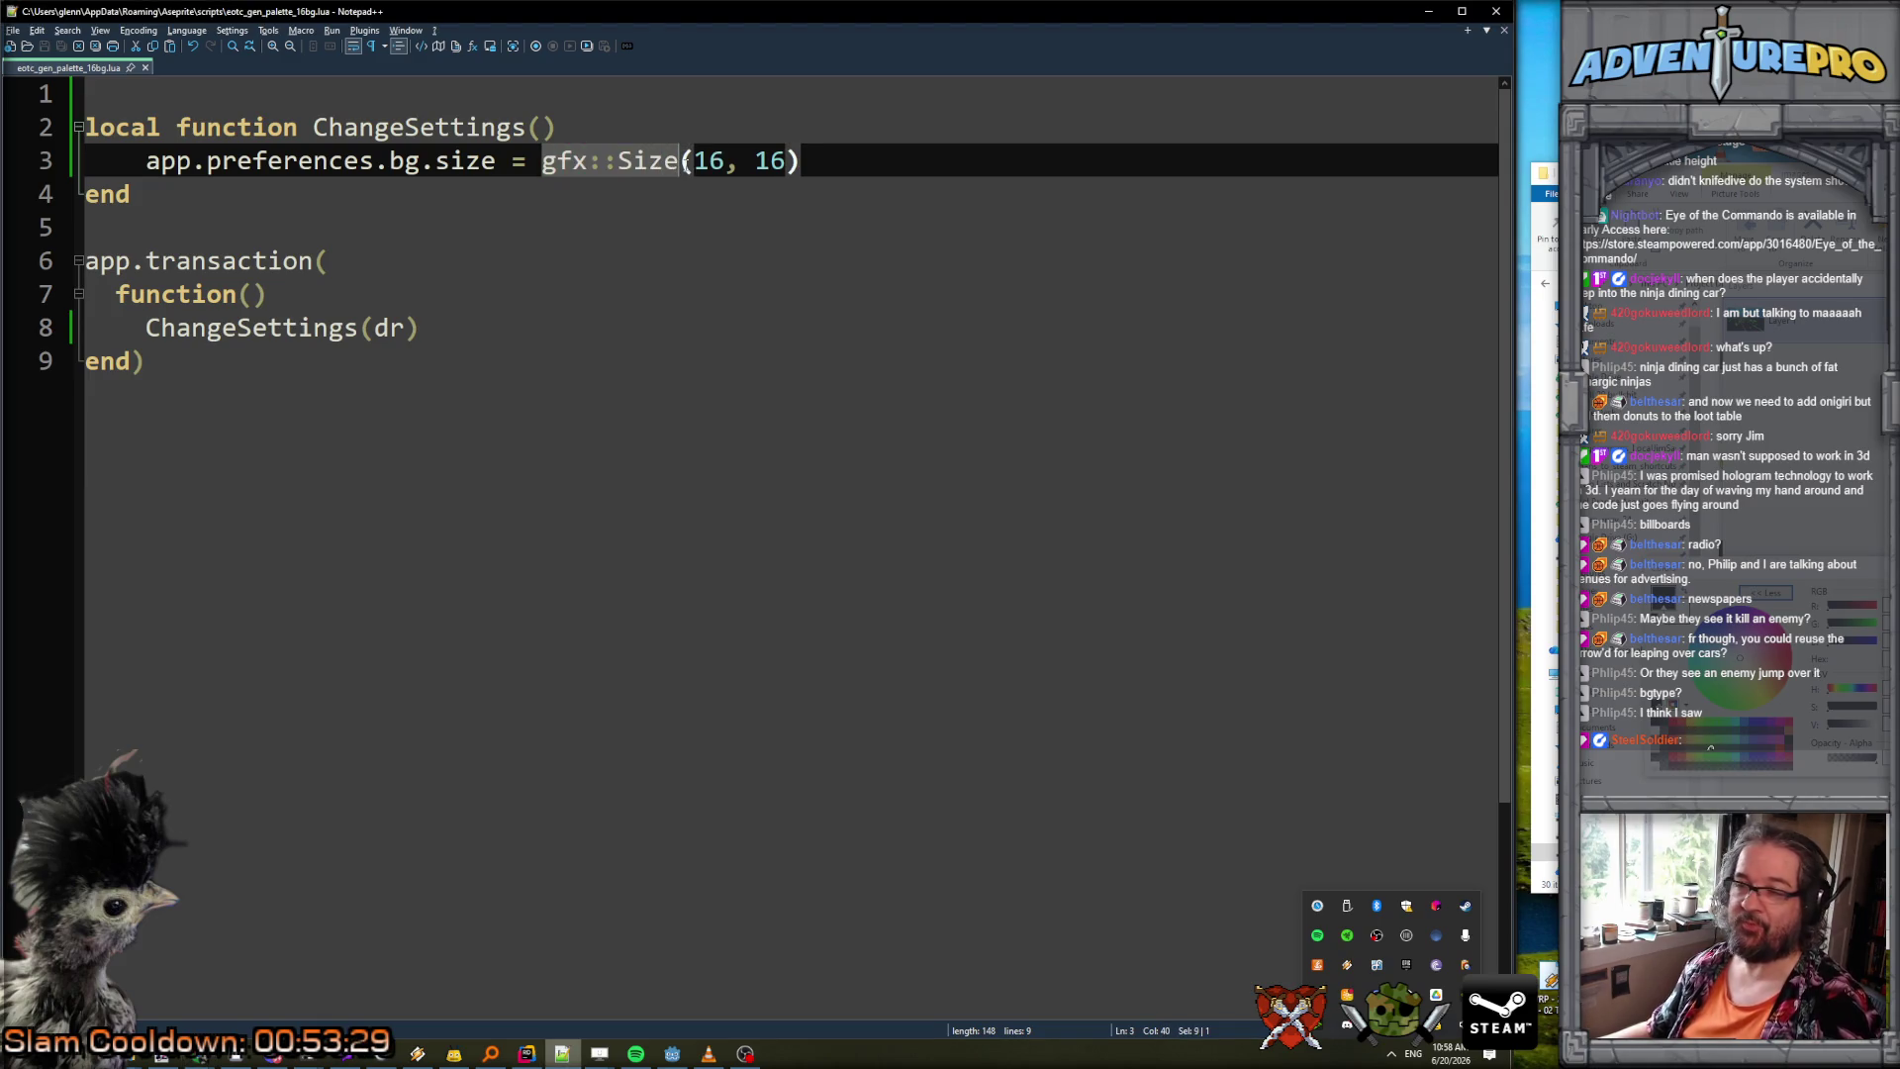
# Delete gfx::Size so line 3 assigns just (16, 16), and save the script.
pyautogui.press('BackSpace')
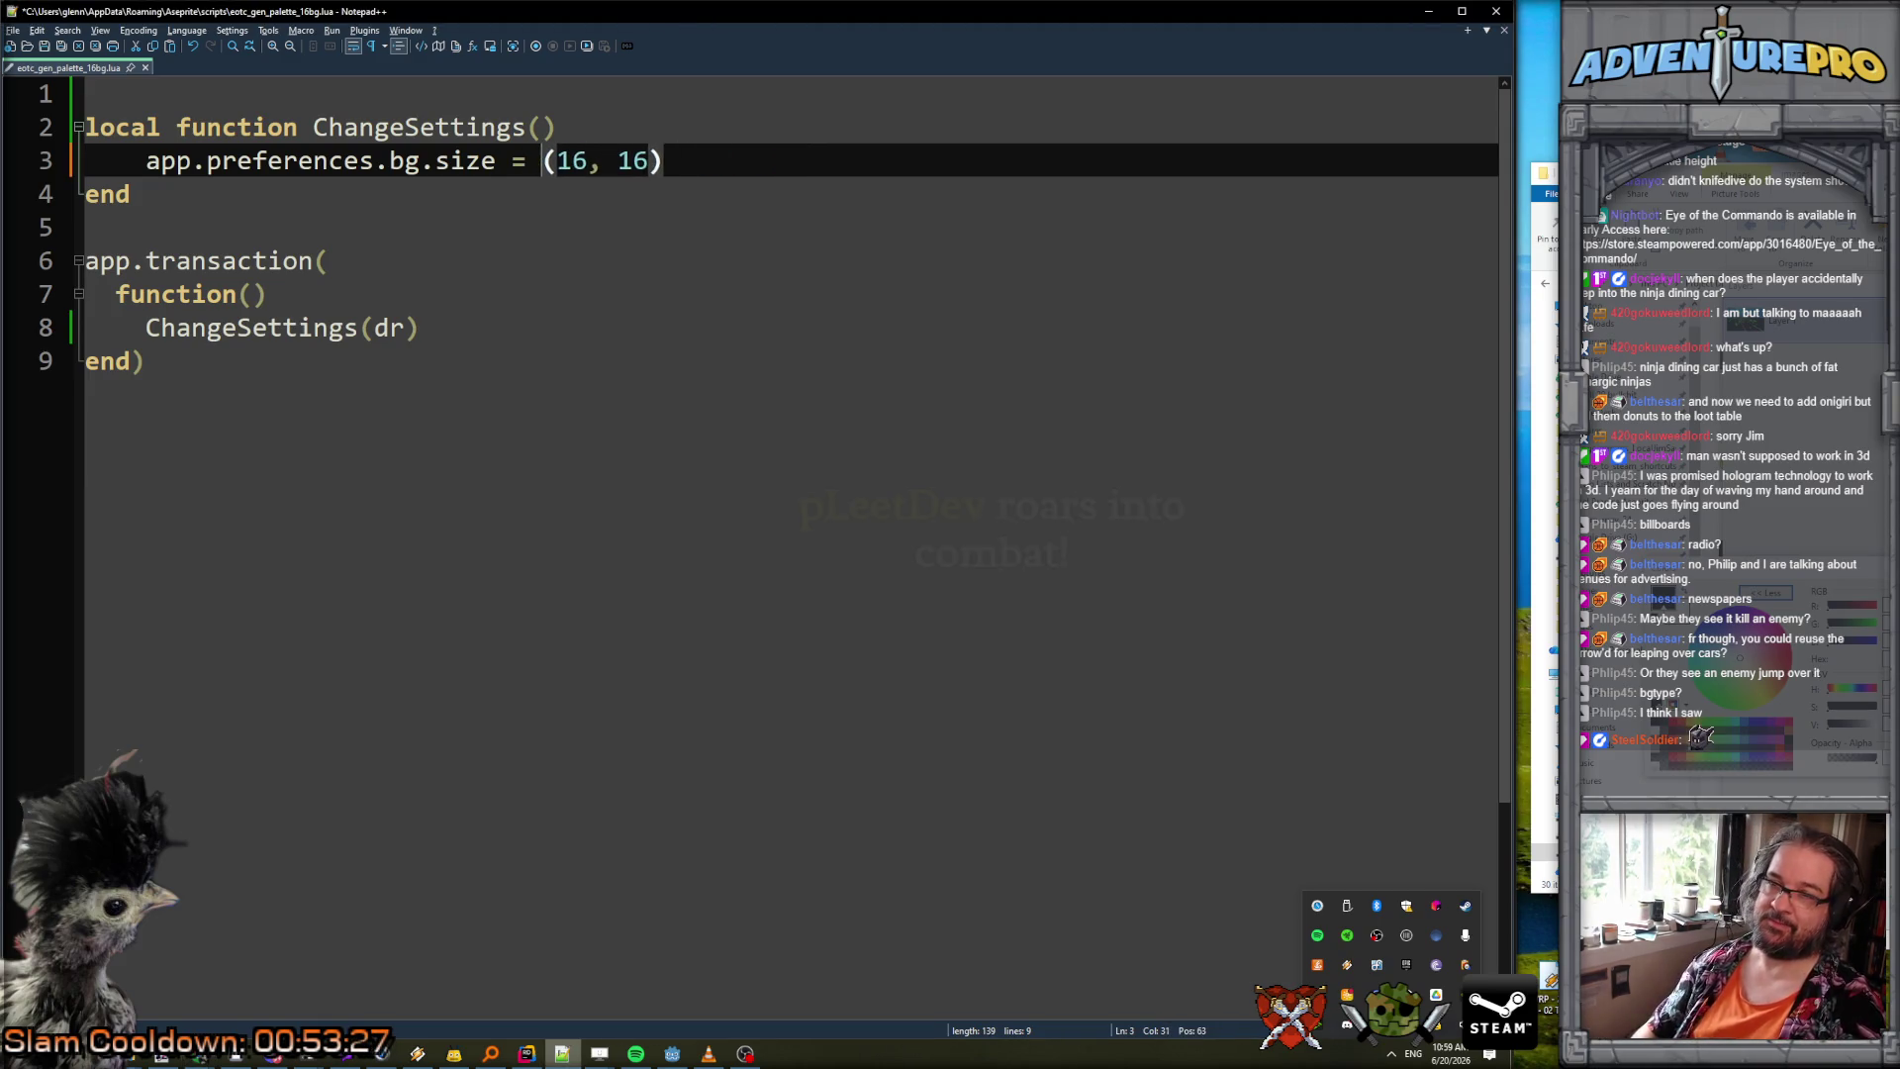
pyautogui.press('Down')
pyautogui.hotkey('ctrl', 's')
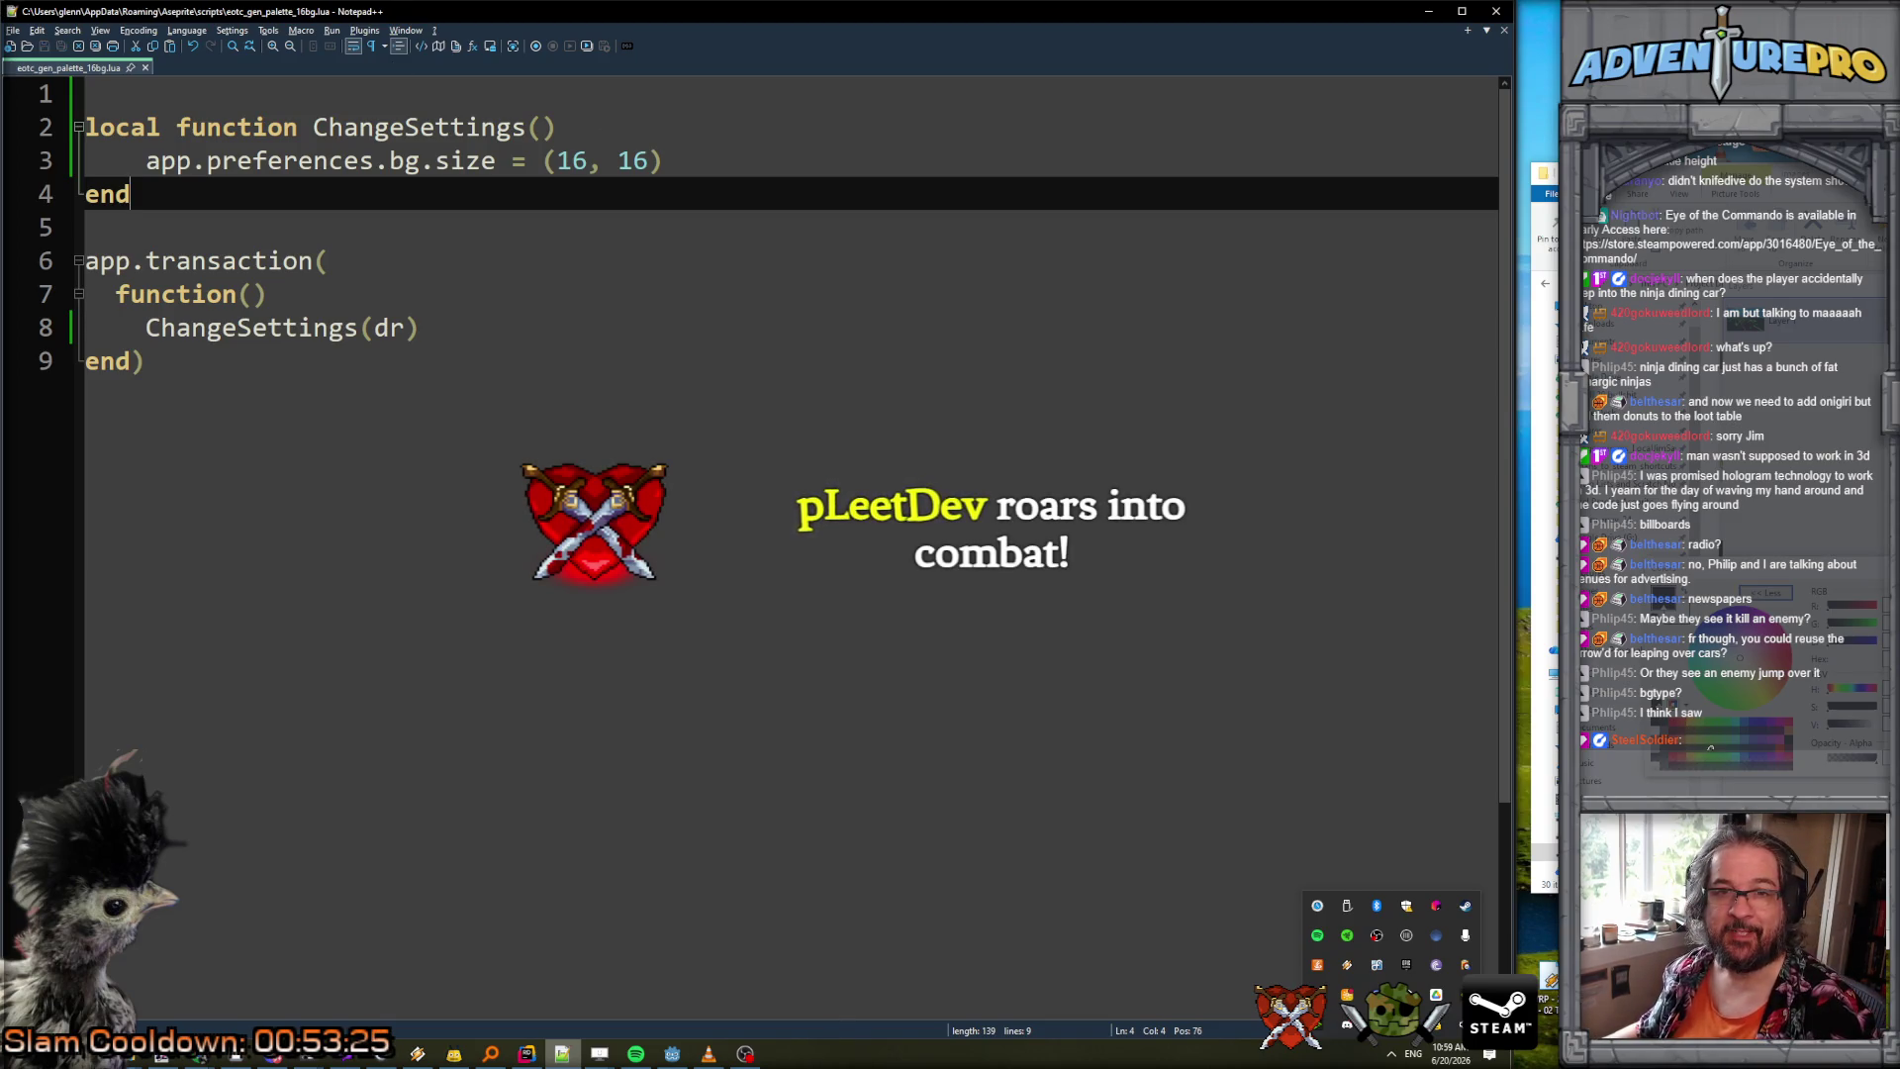
# Bring the Godot Engine level_train scene back to the front.
pyautogui.hotkey('alt', 'Tab')
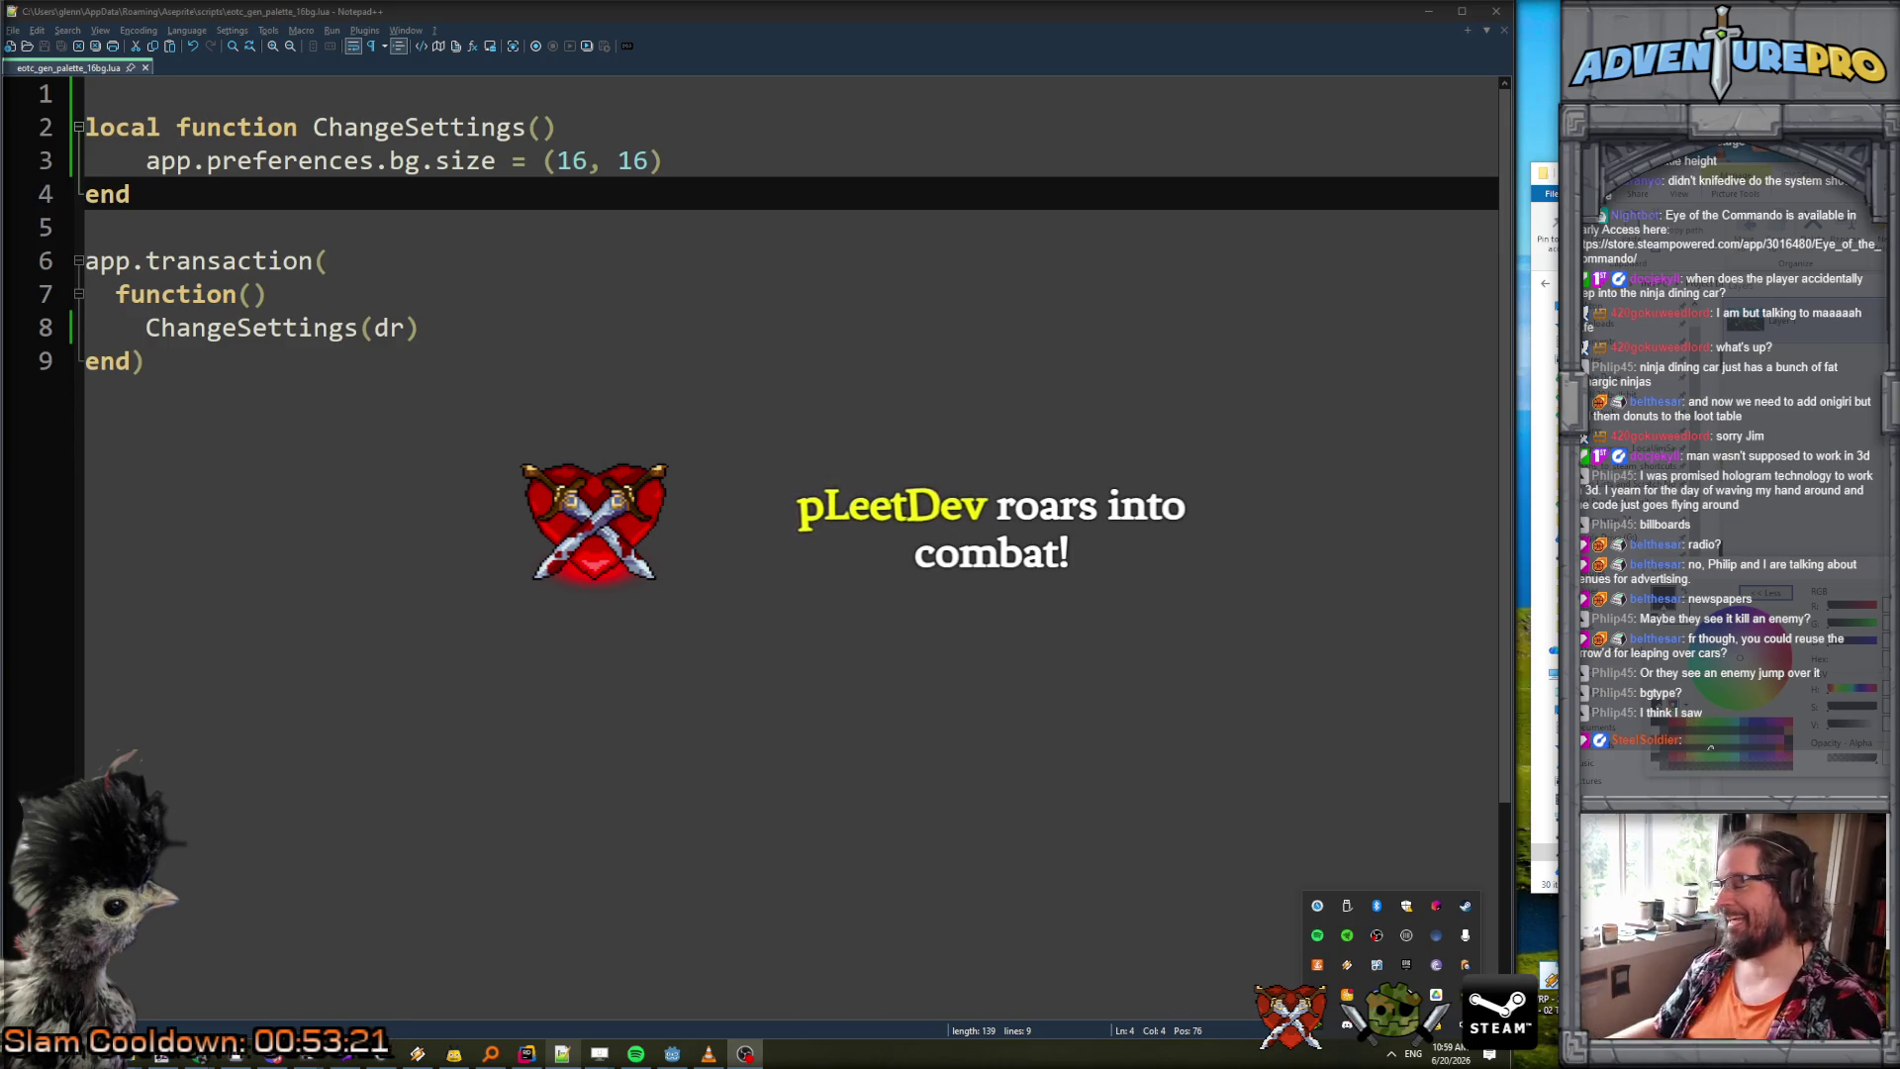
pyautogui.click(442, 196)
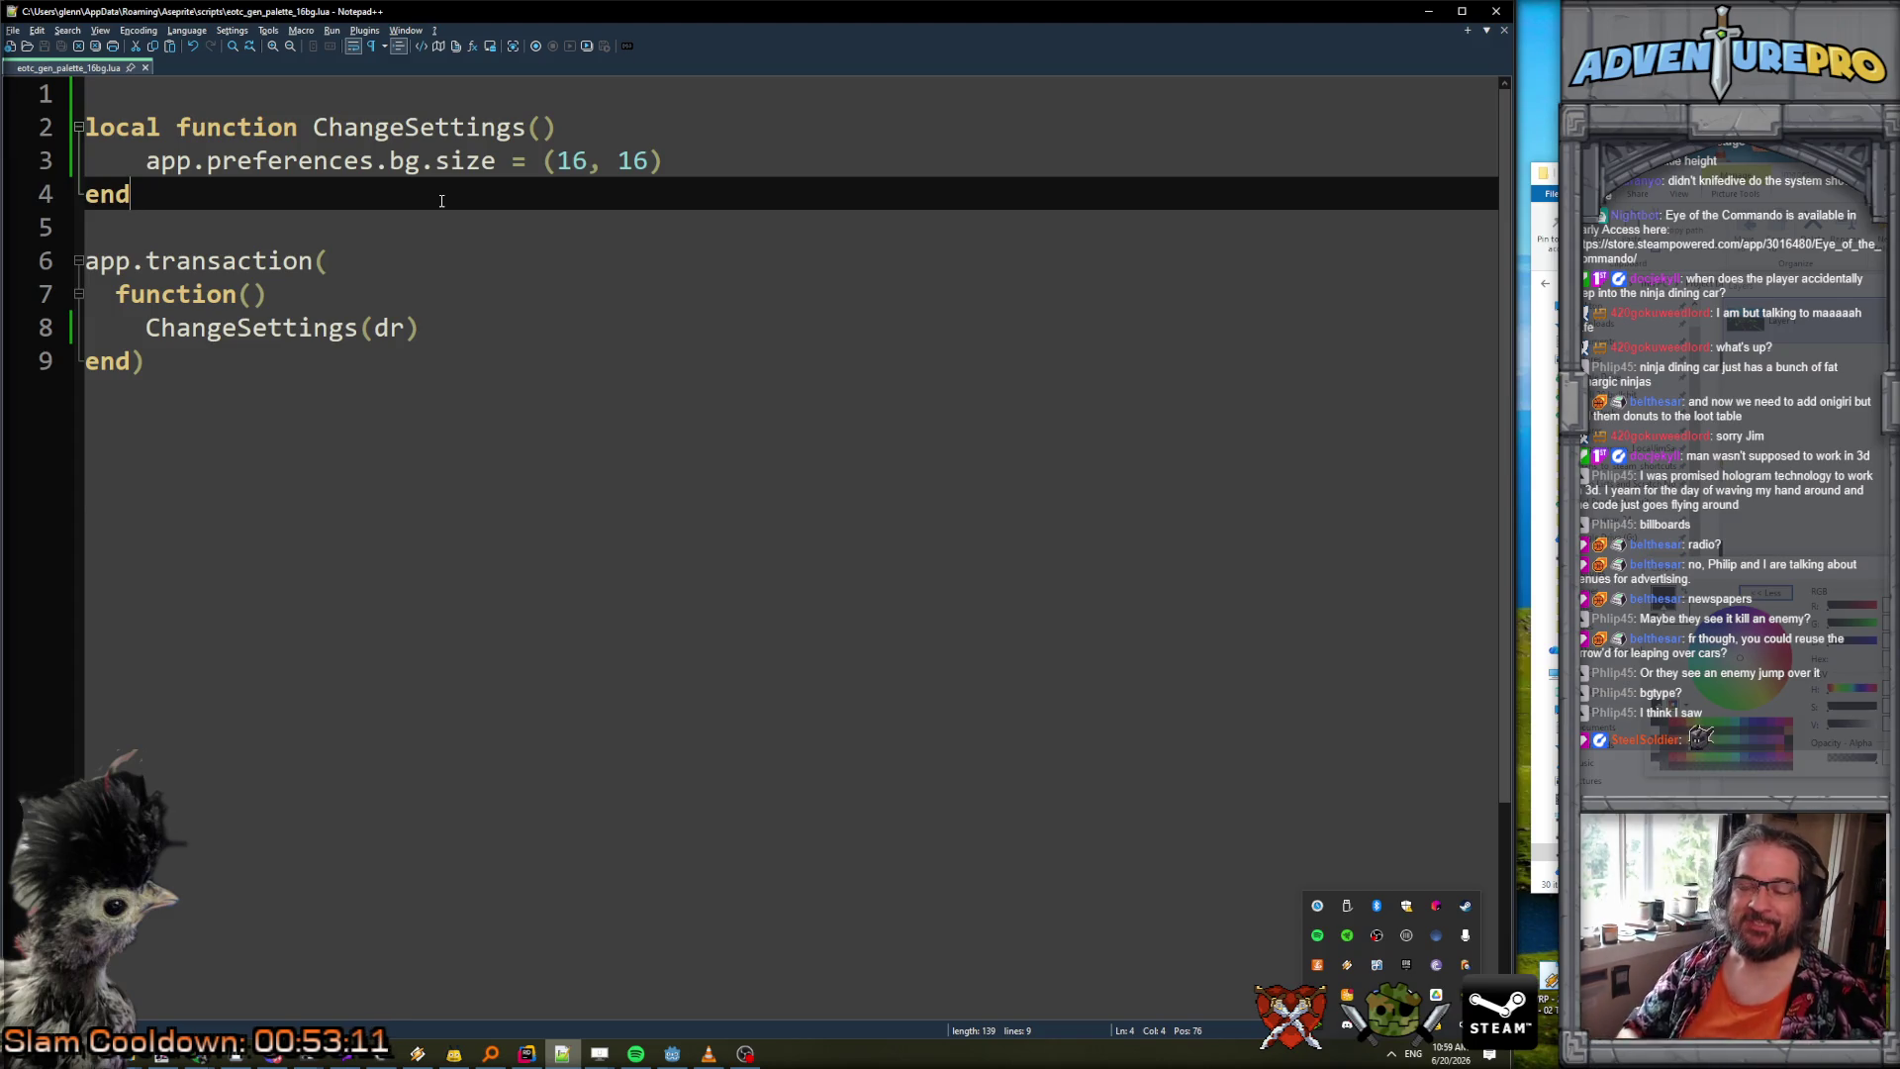
pyautogui.click(1391, 1055)
pyautogui.click(958, 476)
pyautogui.click(814, 275)
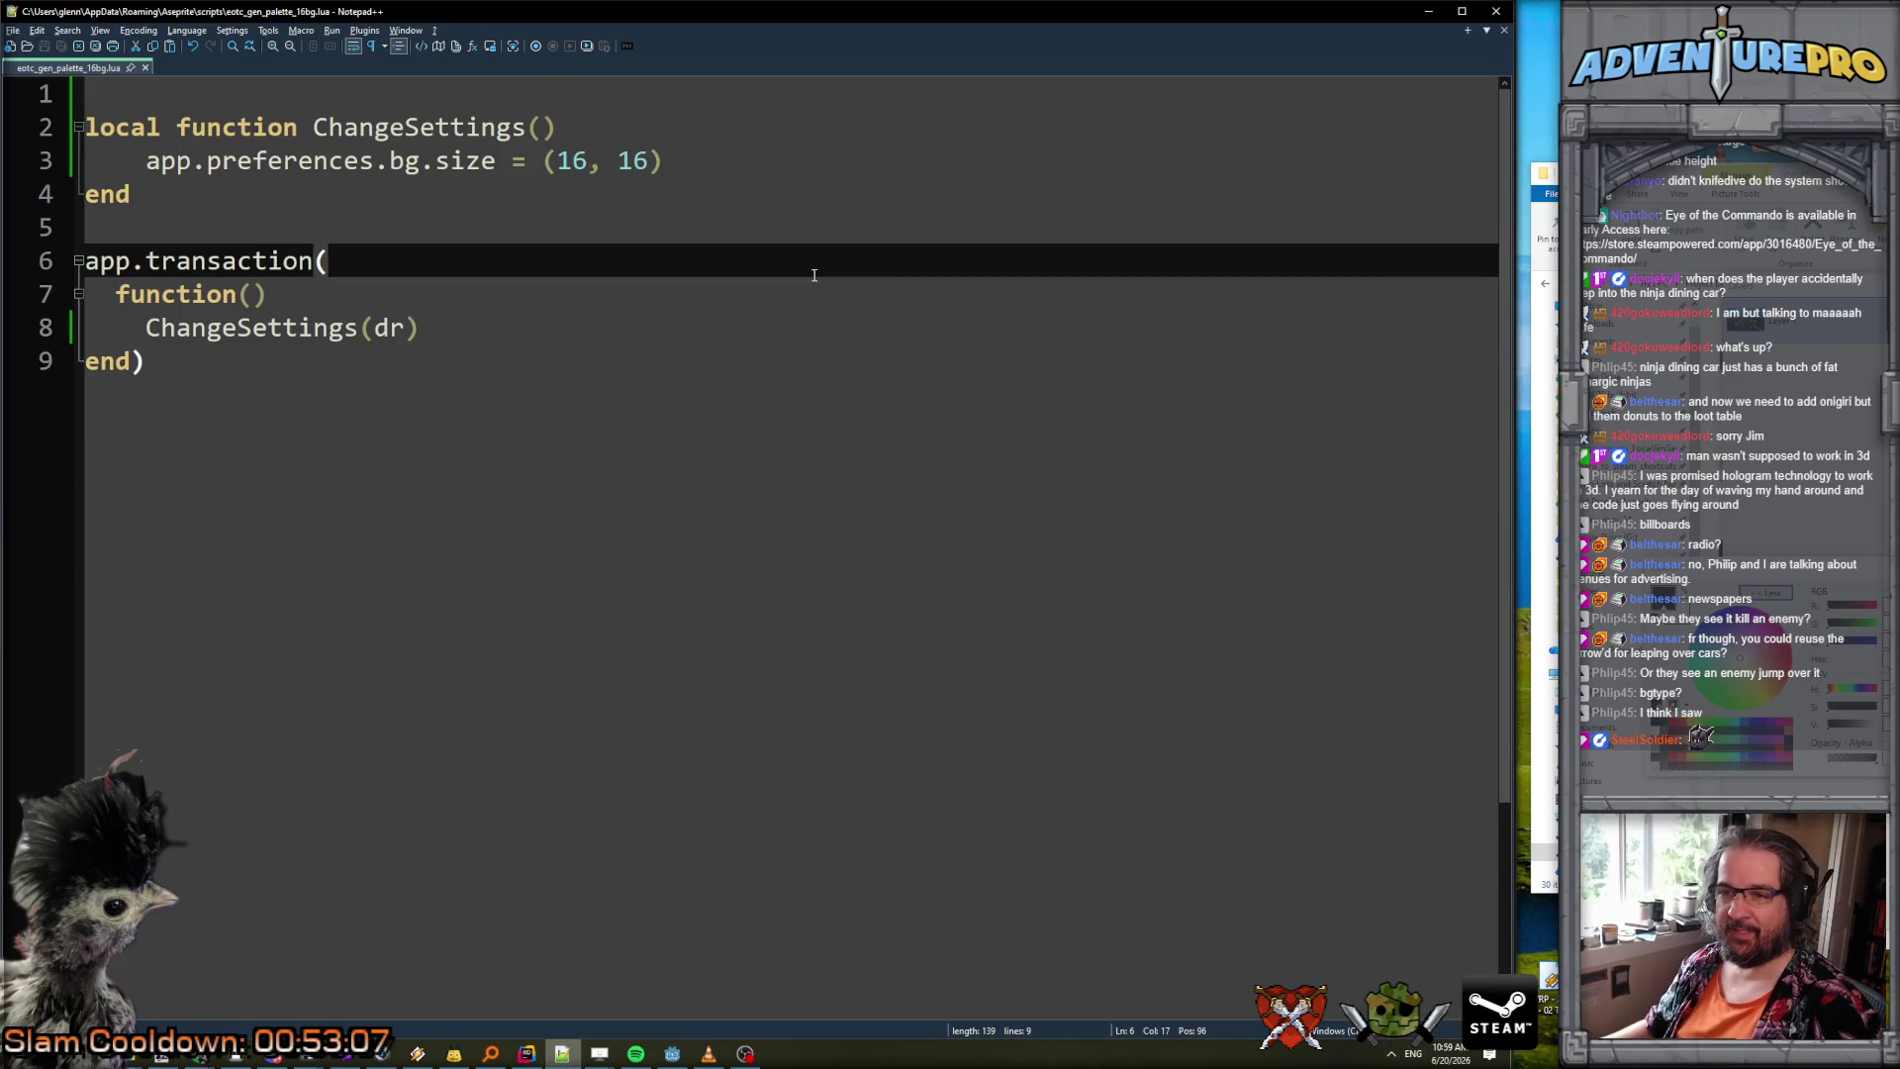
pyautogui.click(672, 1053)
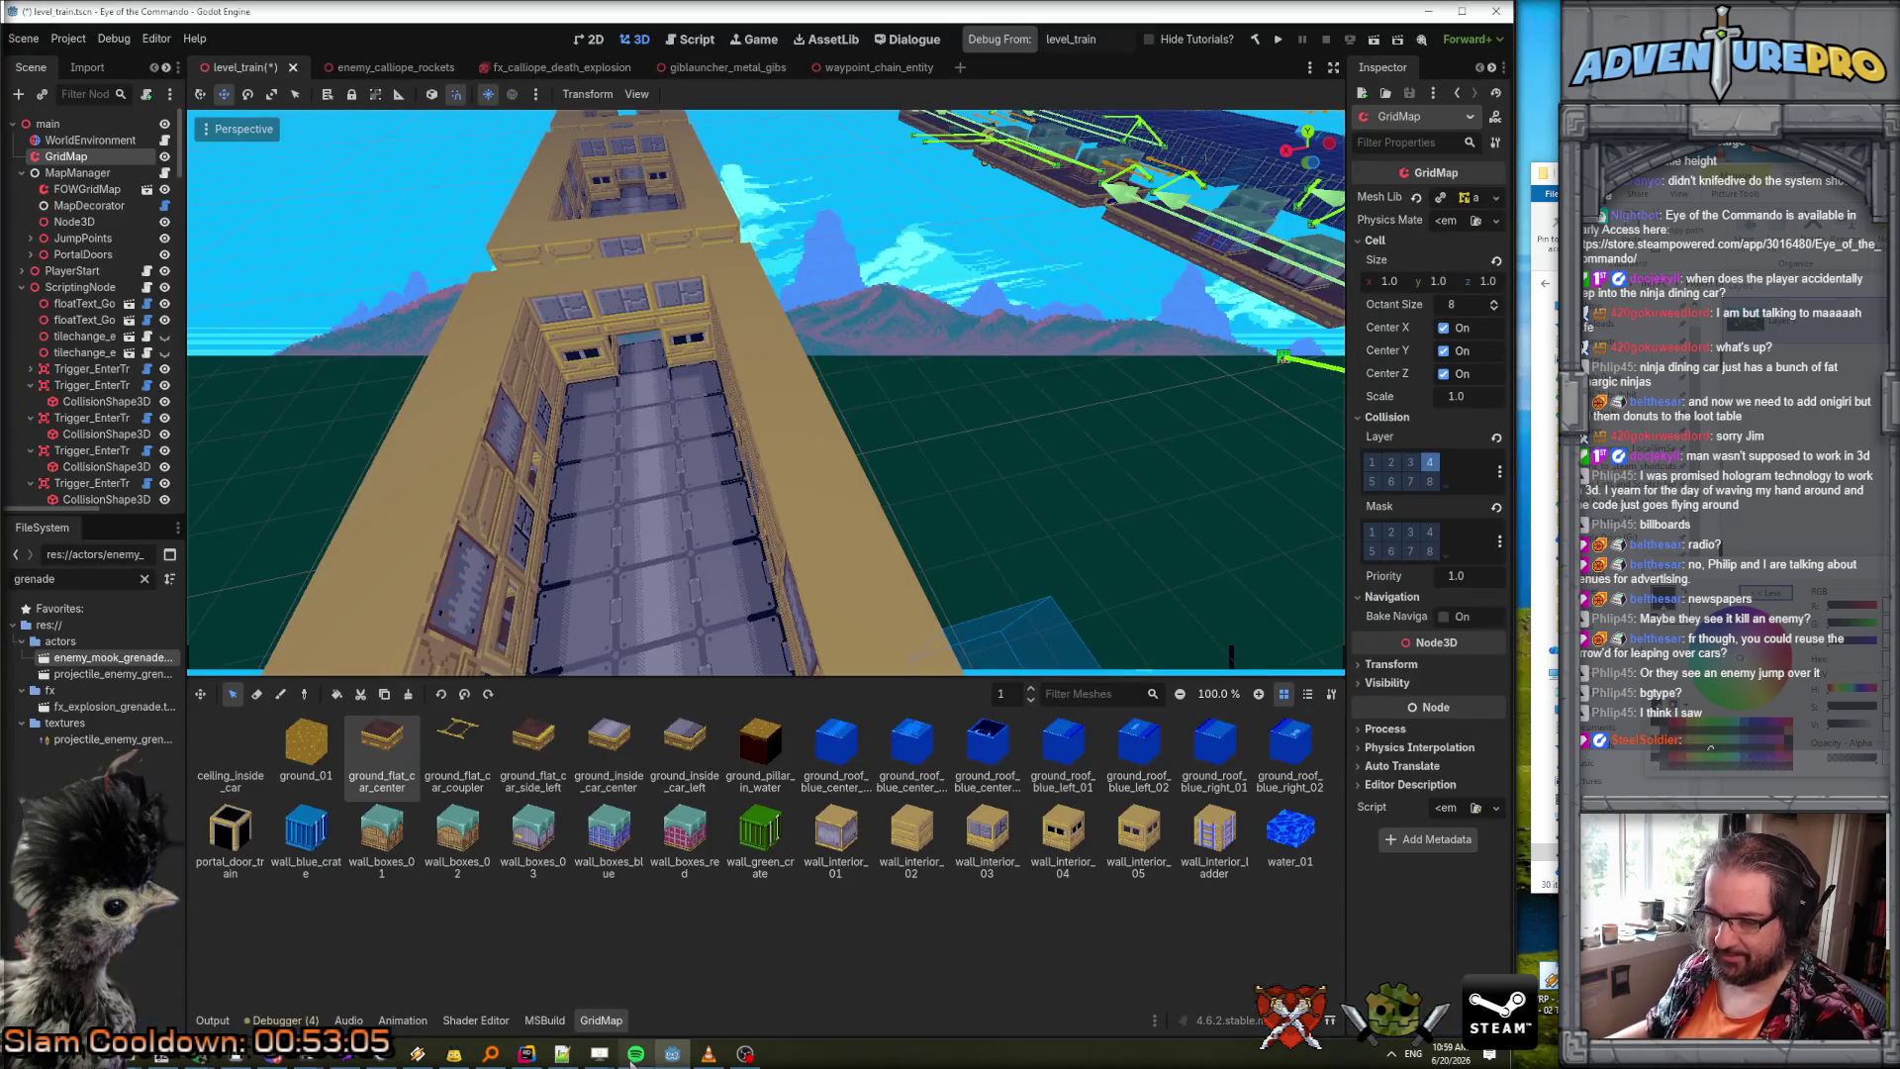
# Bring Aseprite forward and rescan the scripts folder.
pyautogui.moveTo(599, 1057)
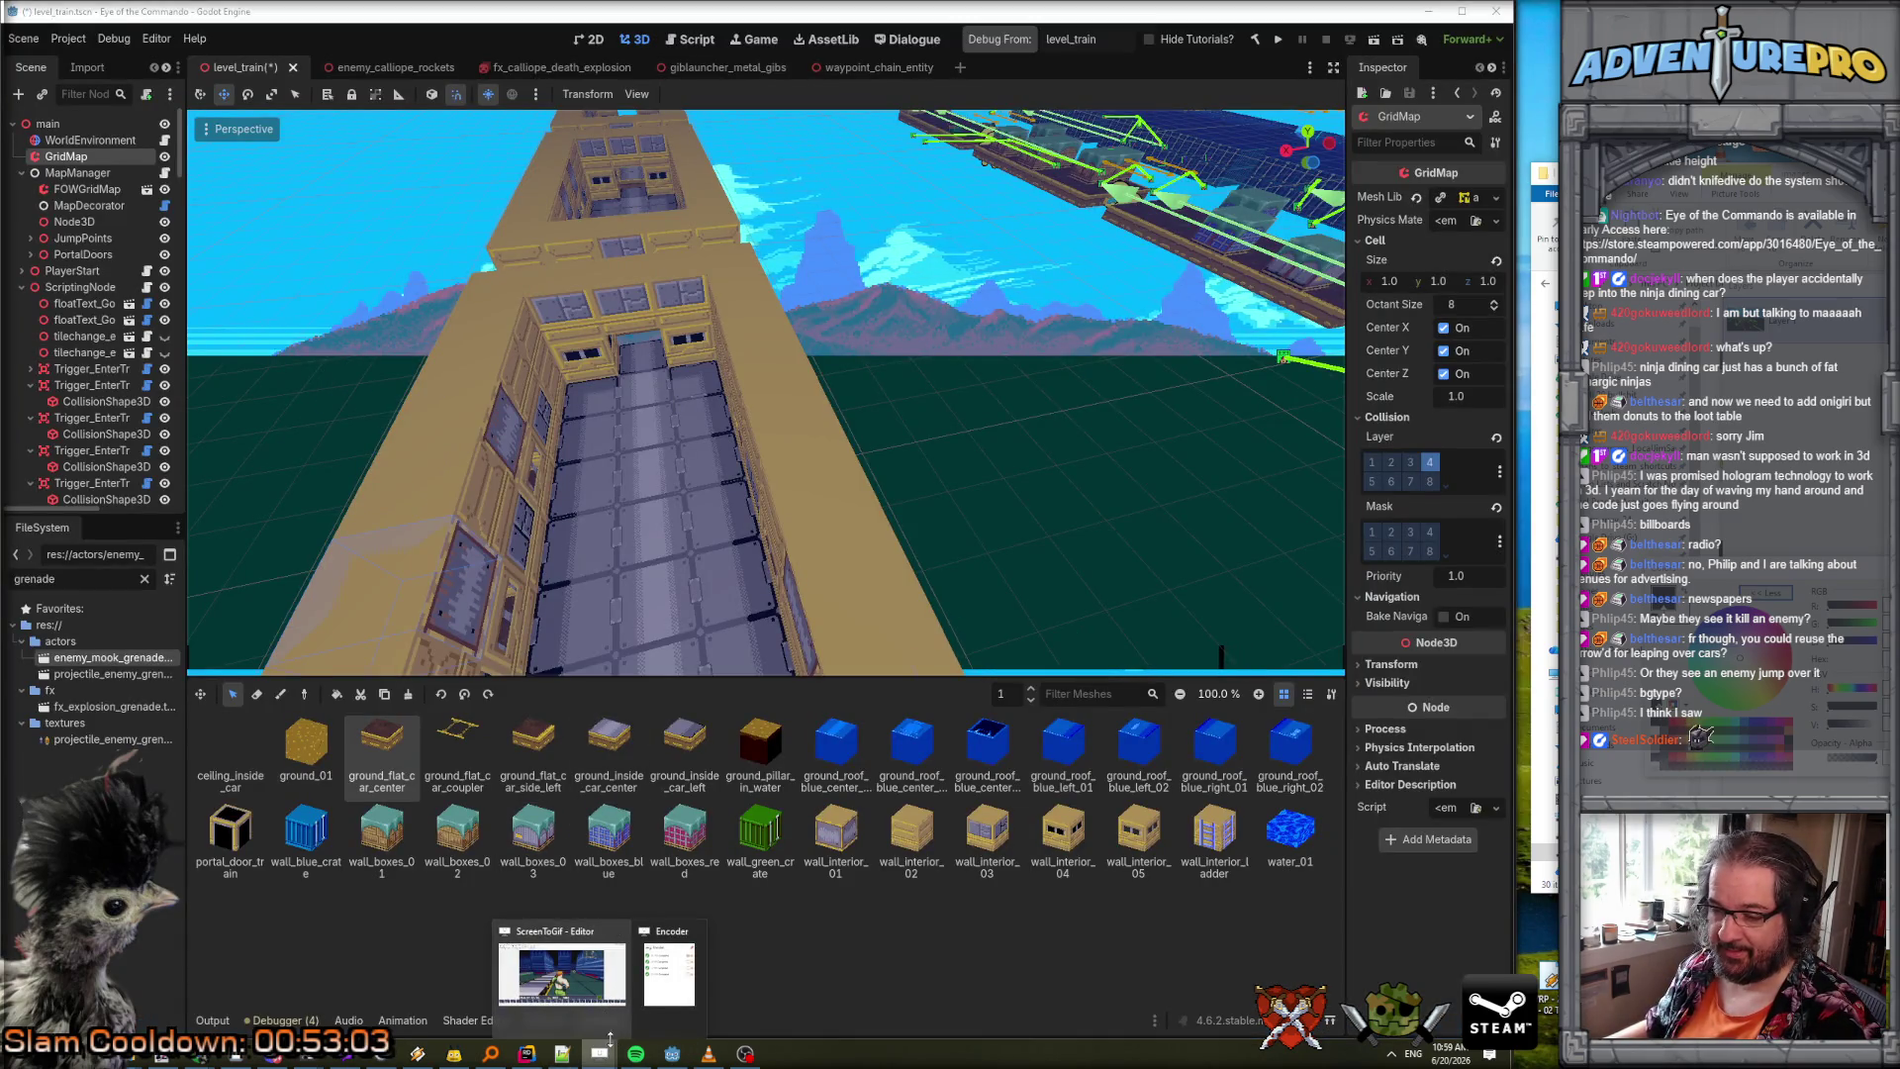
pyautogui.click(236, 1053)
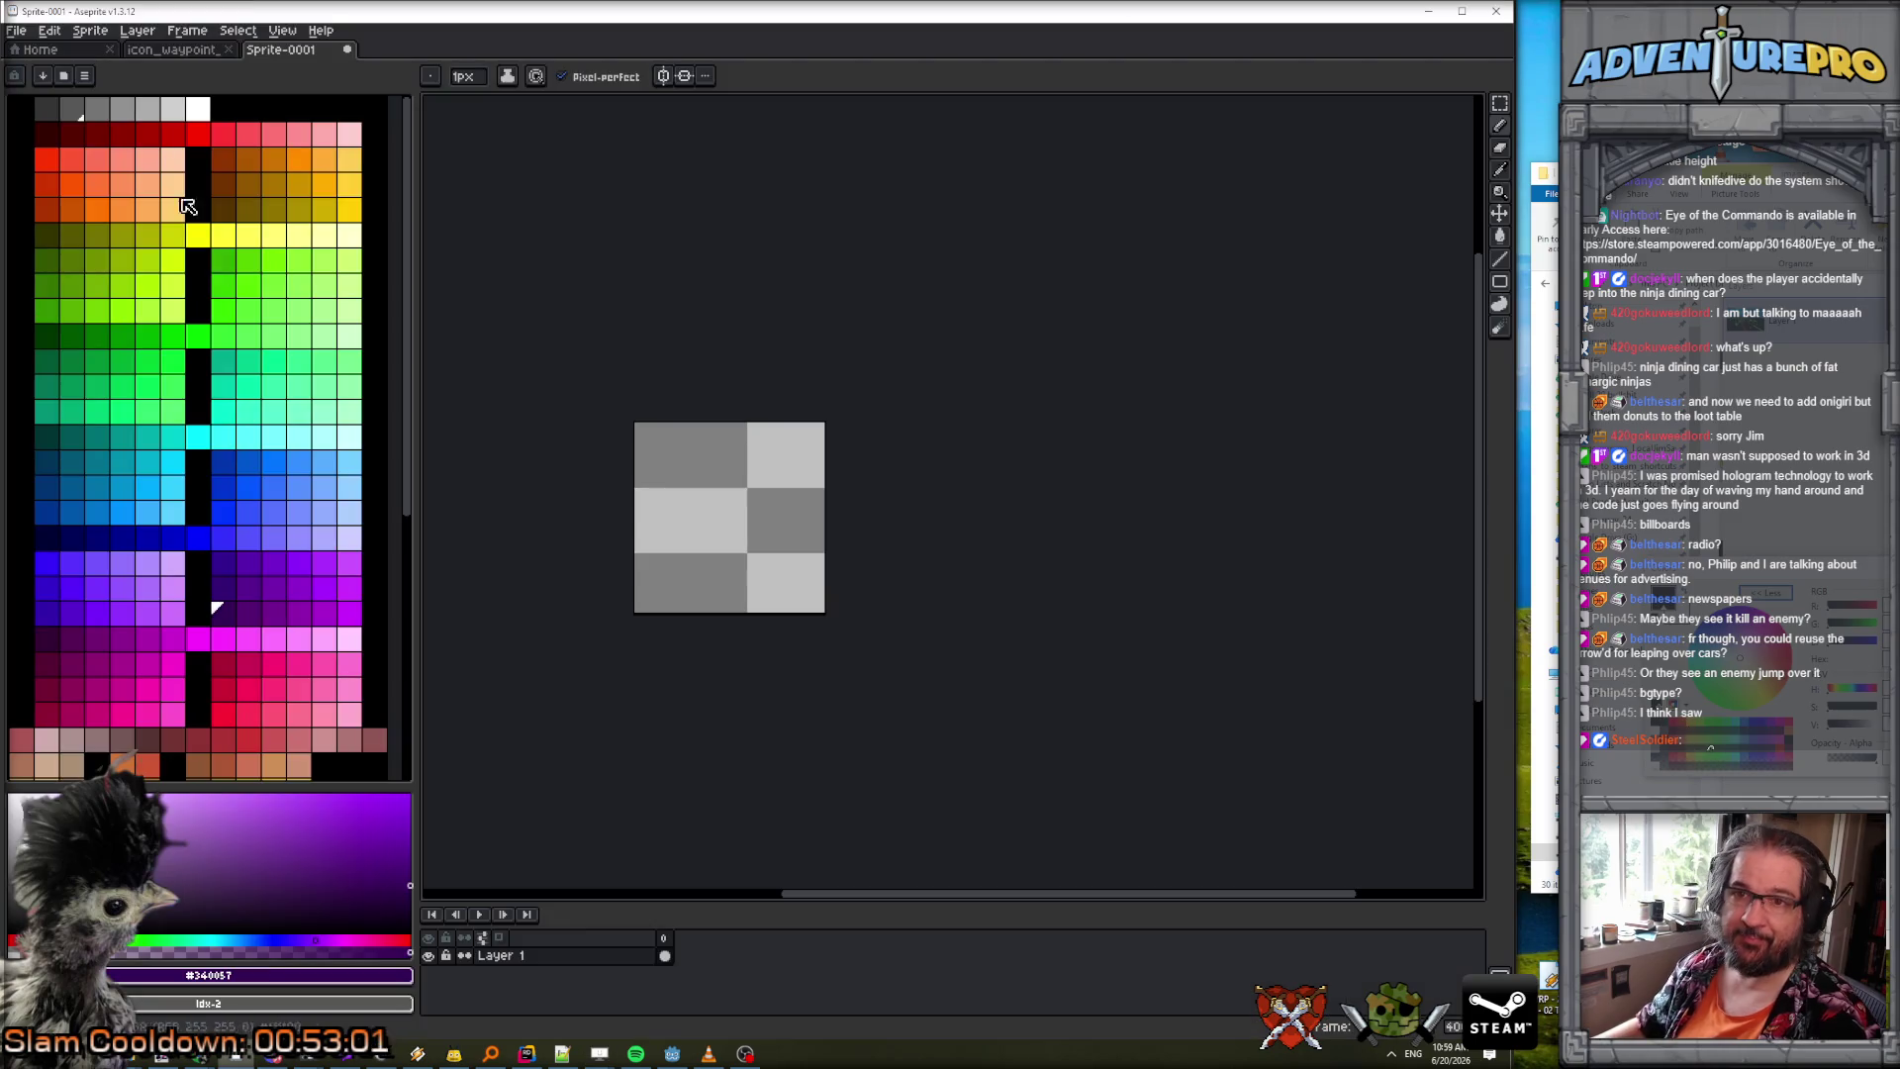
pyautogui.click(16, 29)
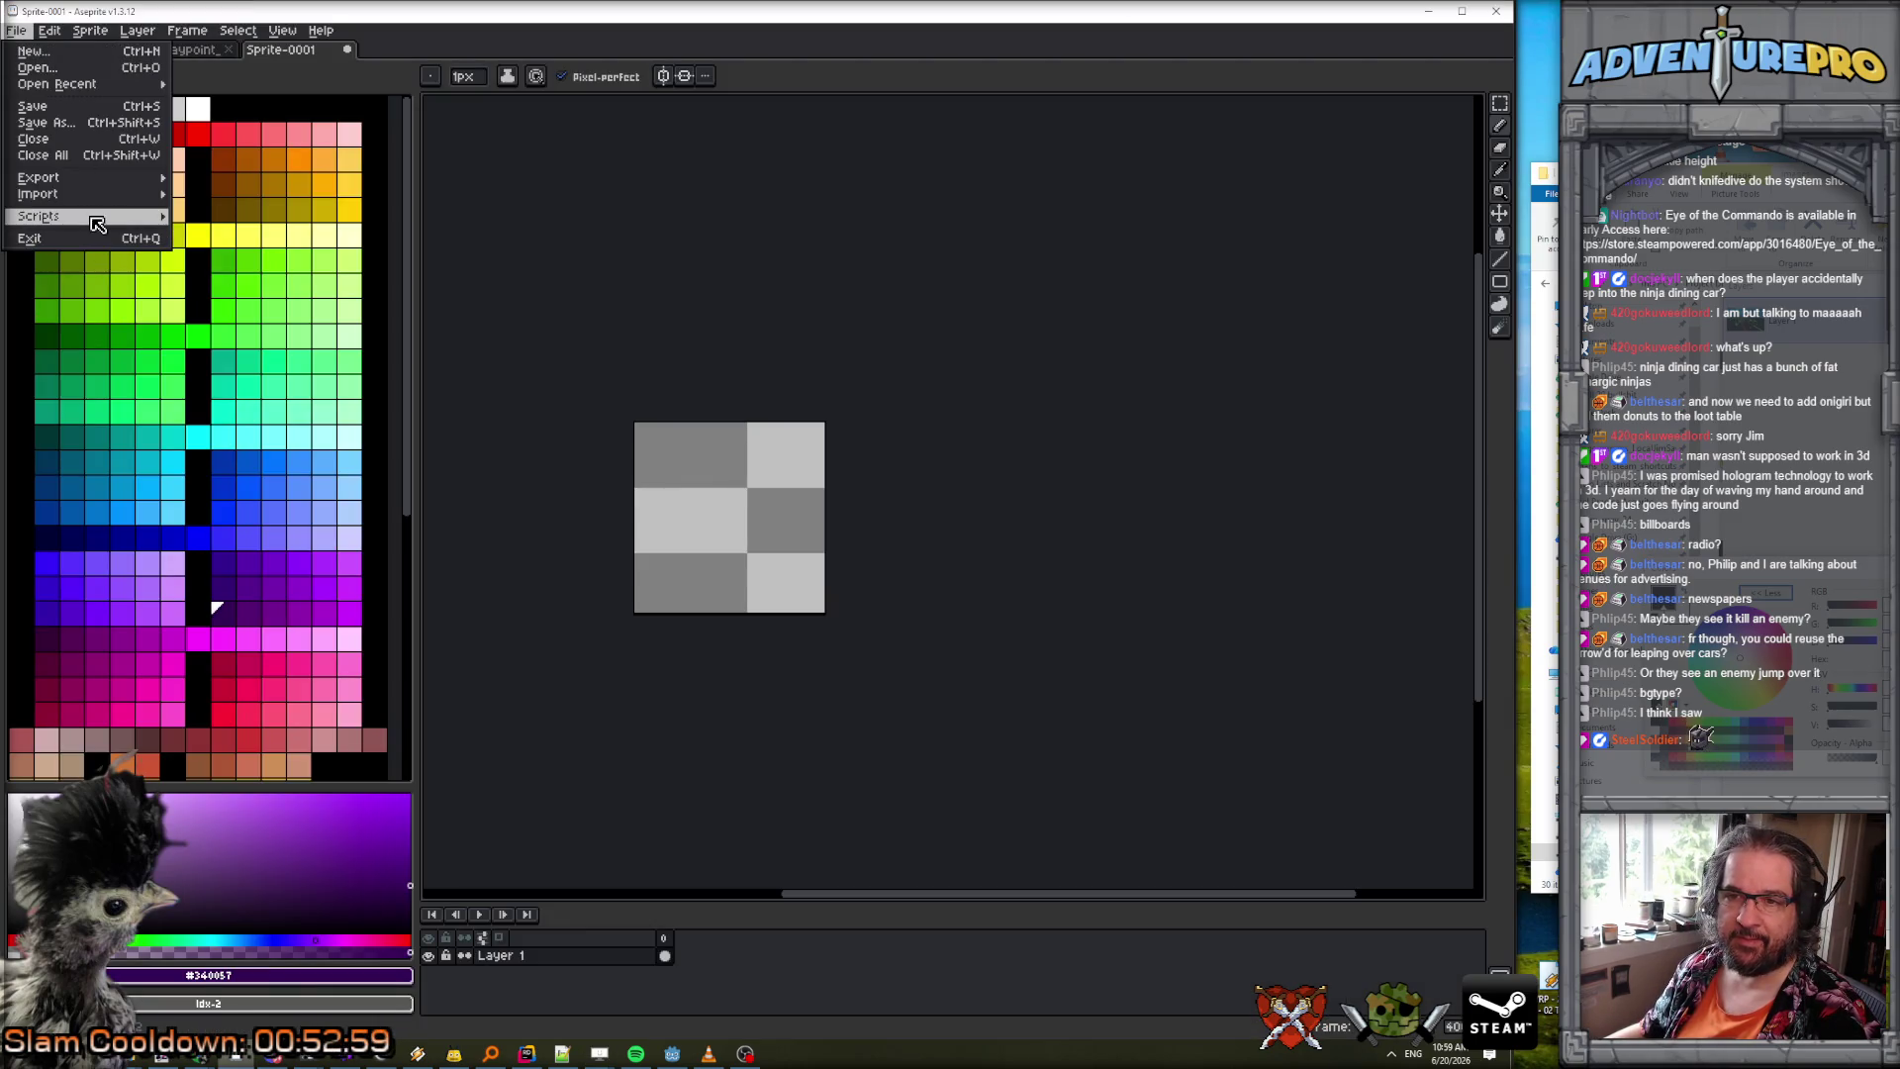
pyautogui.moveTo(99, 216)
pyautogui.click(237, 287)
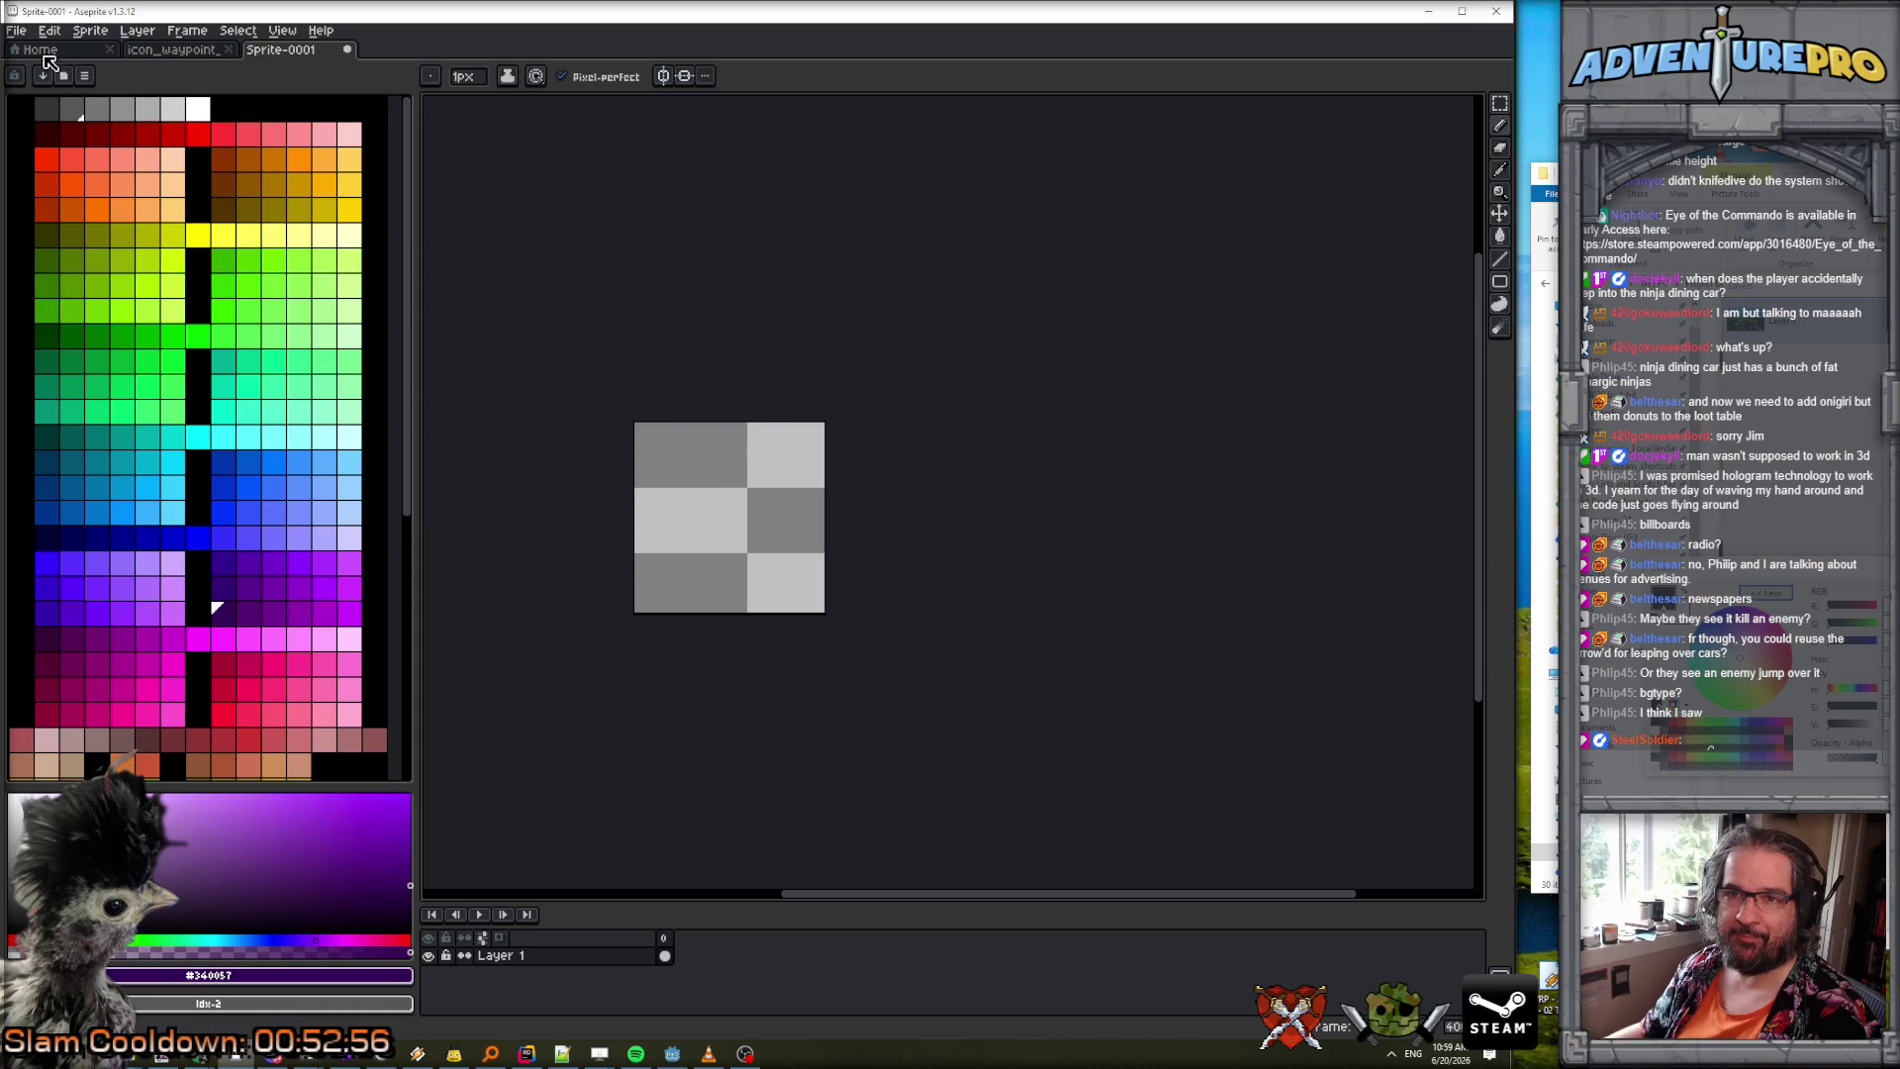
# Run eotc_gen_palette_16bg, read the ')' expected error, and return to Notepad++.
pyautogui.click(16, 30)
pyautogui.moveTo(89, 216)
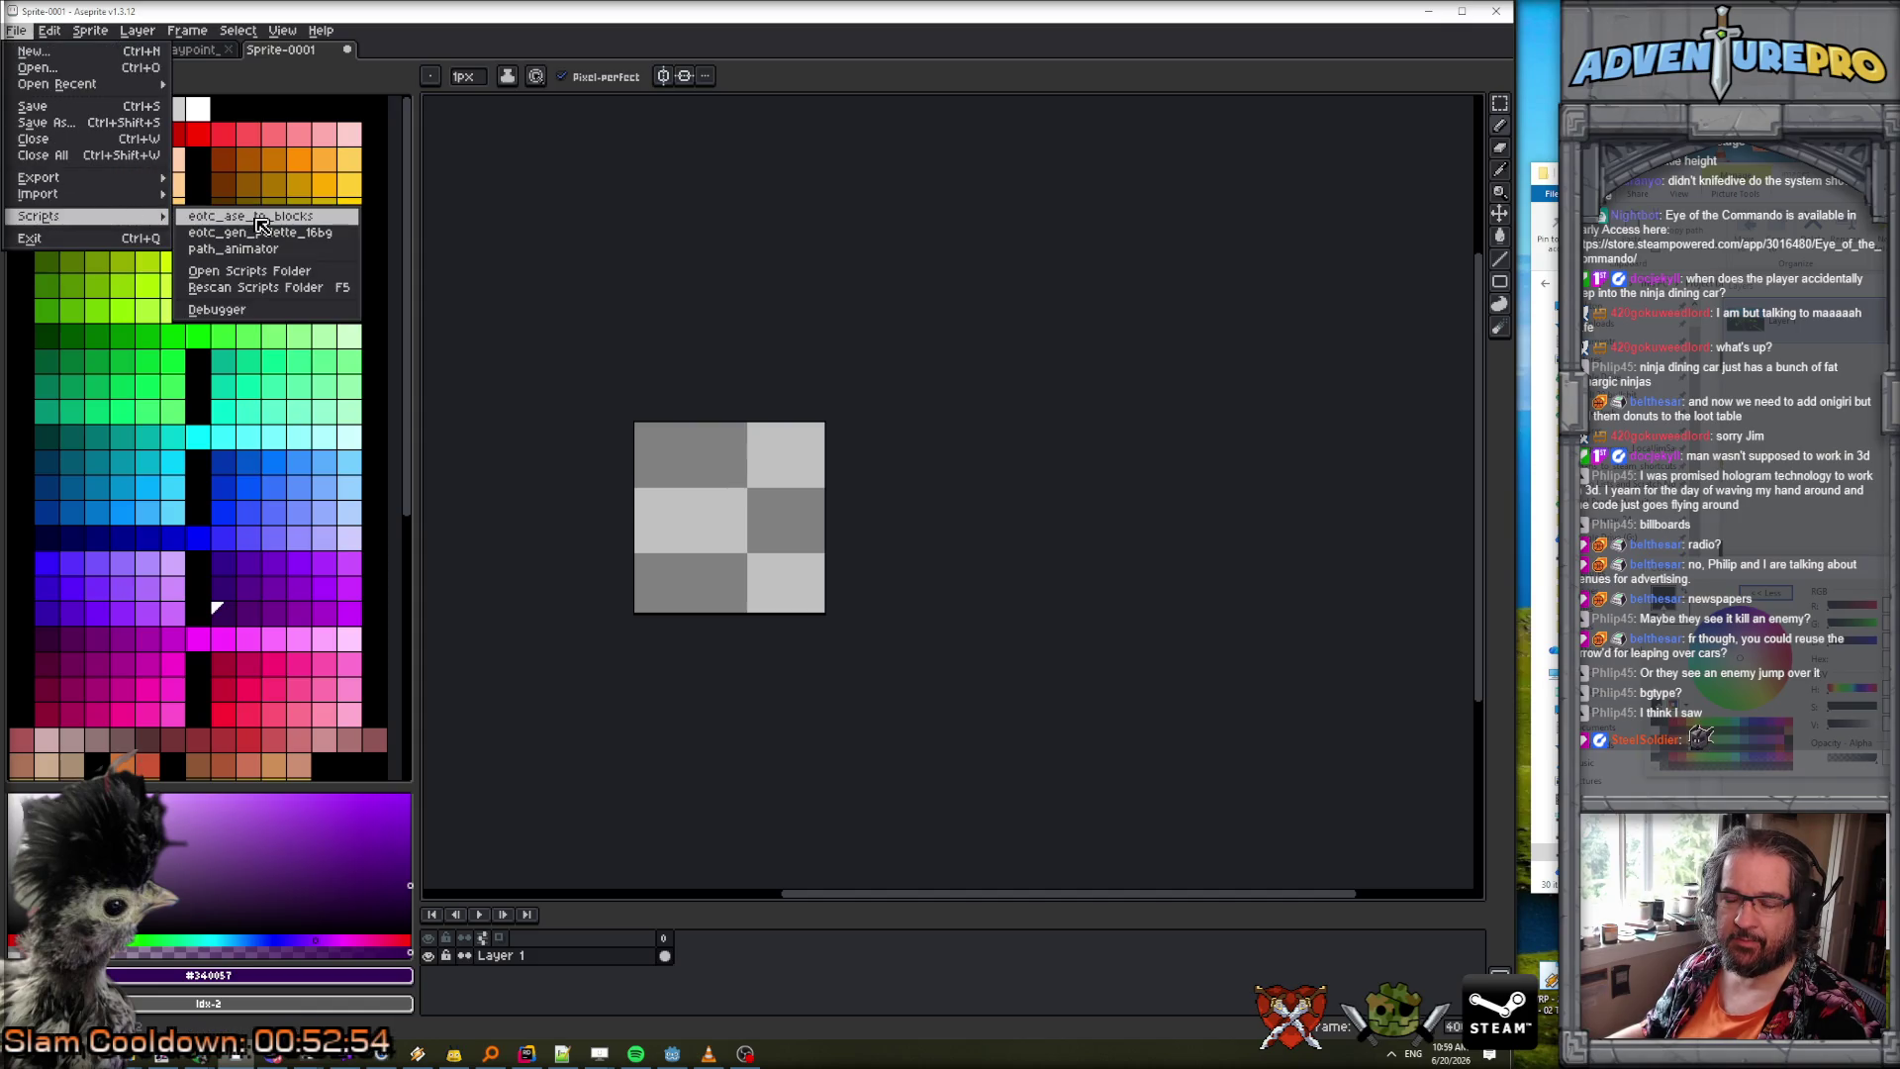
pyautogui.click(260, 231)
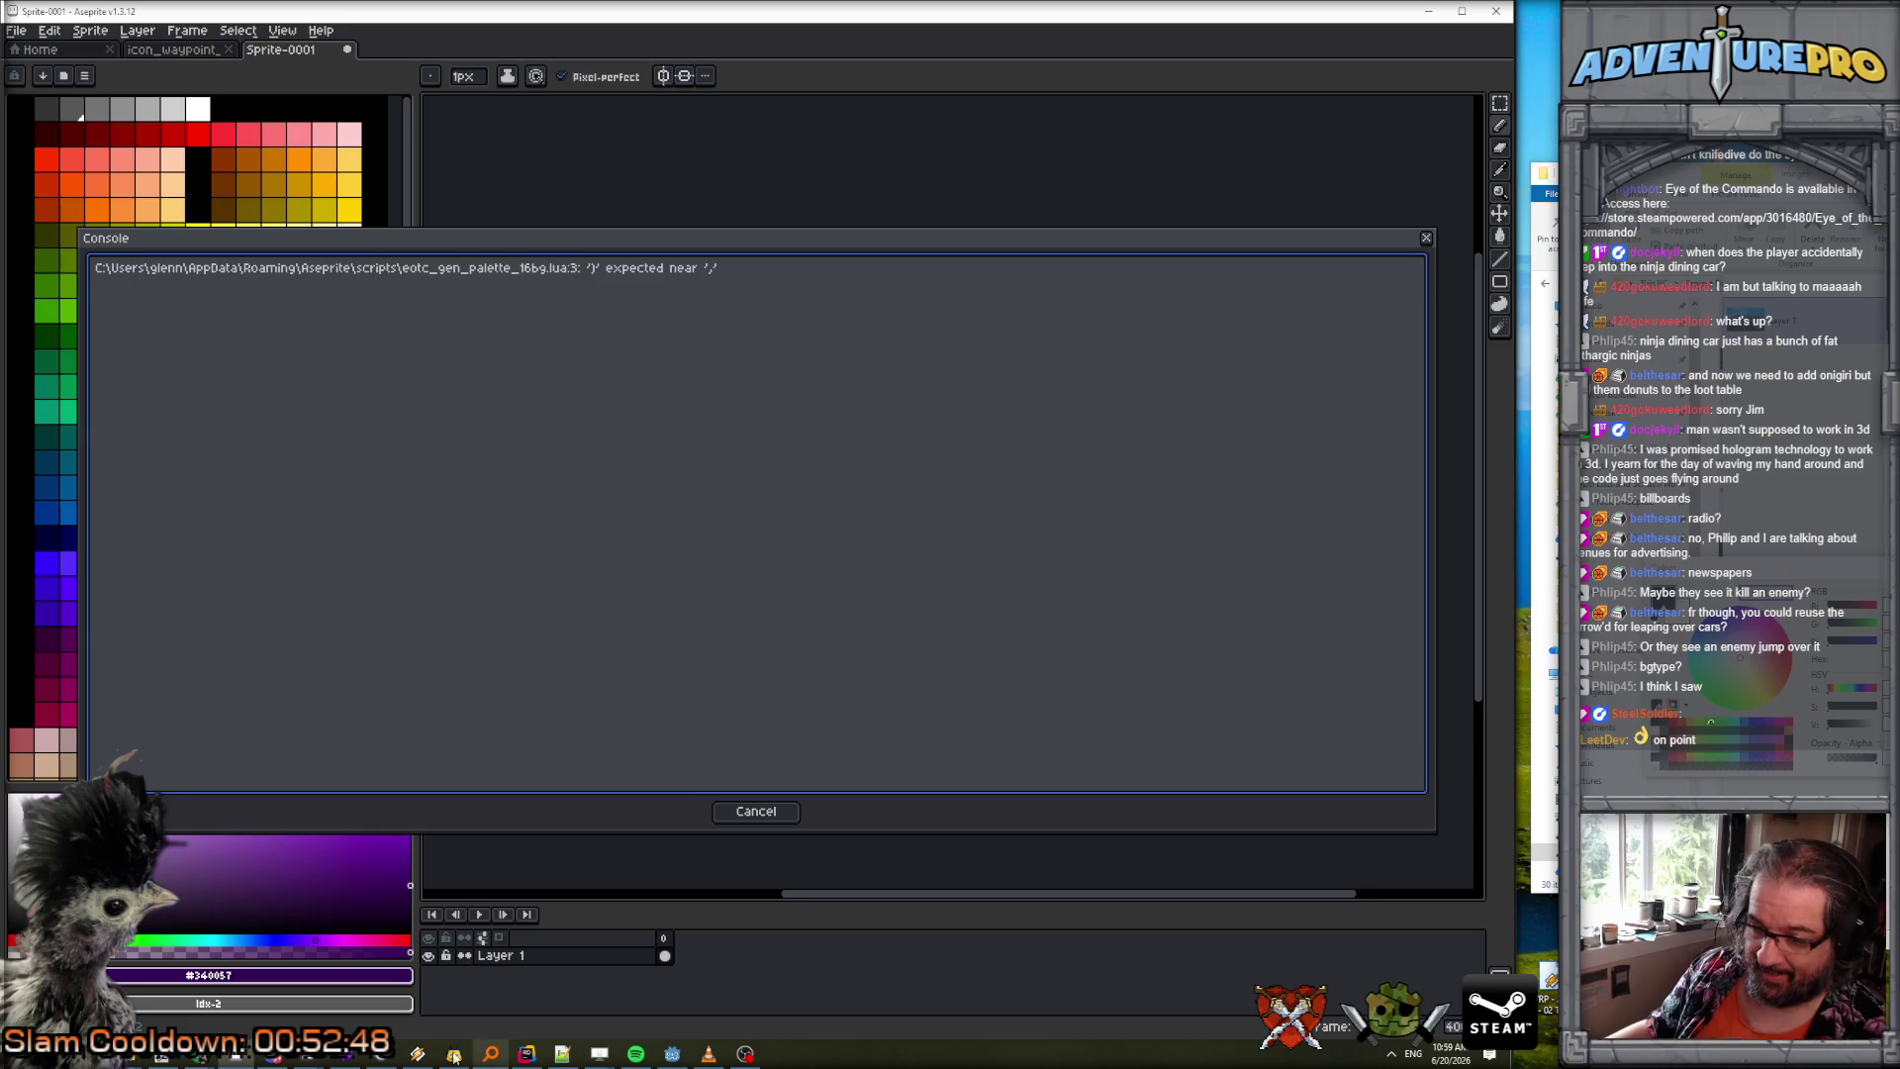
pyautogui.click(561, 1055)
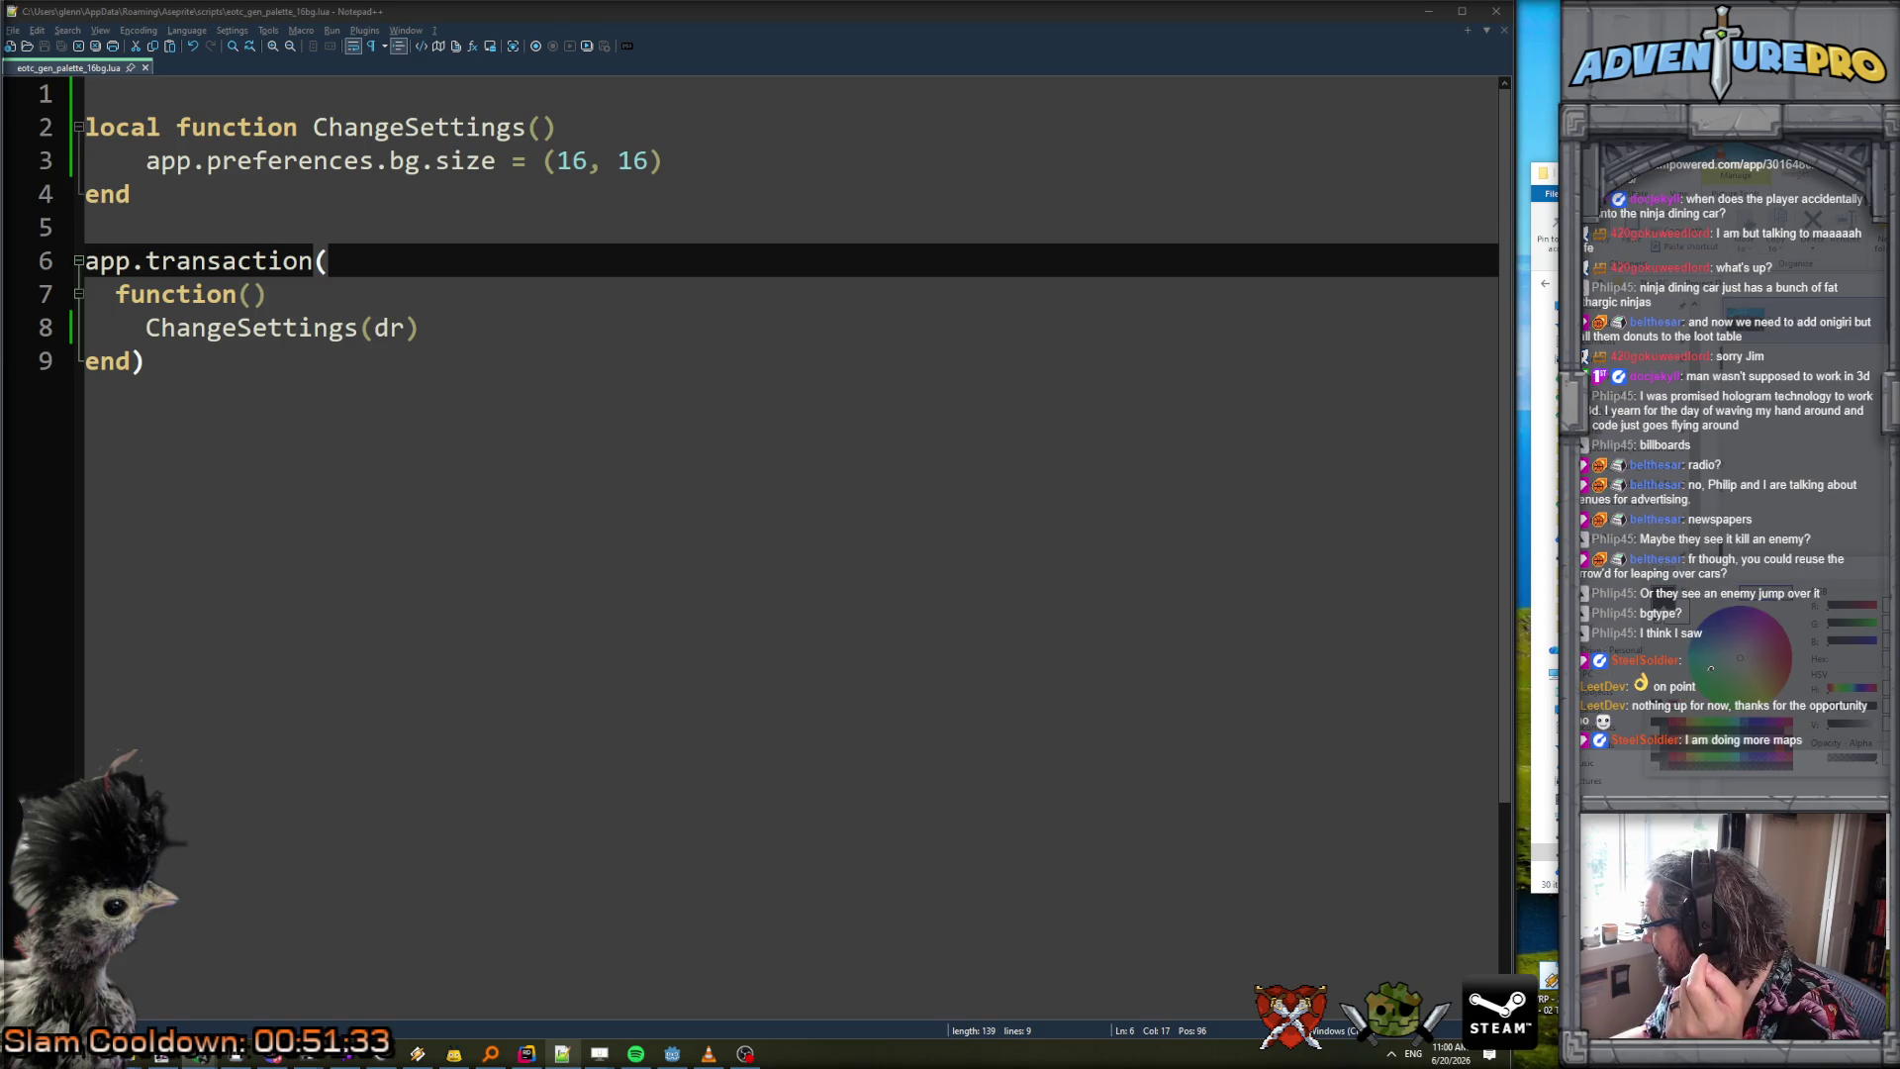
# Insert Size before (16, 16) on line 3 and save the script.
pyautogui.click(543, 148)
pyautogui.write('Size')
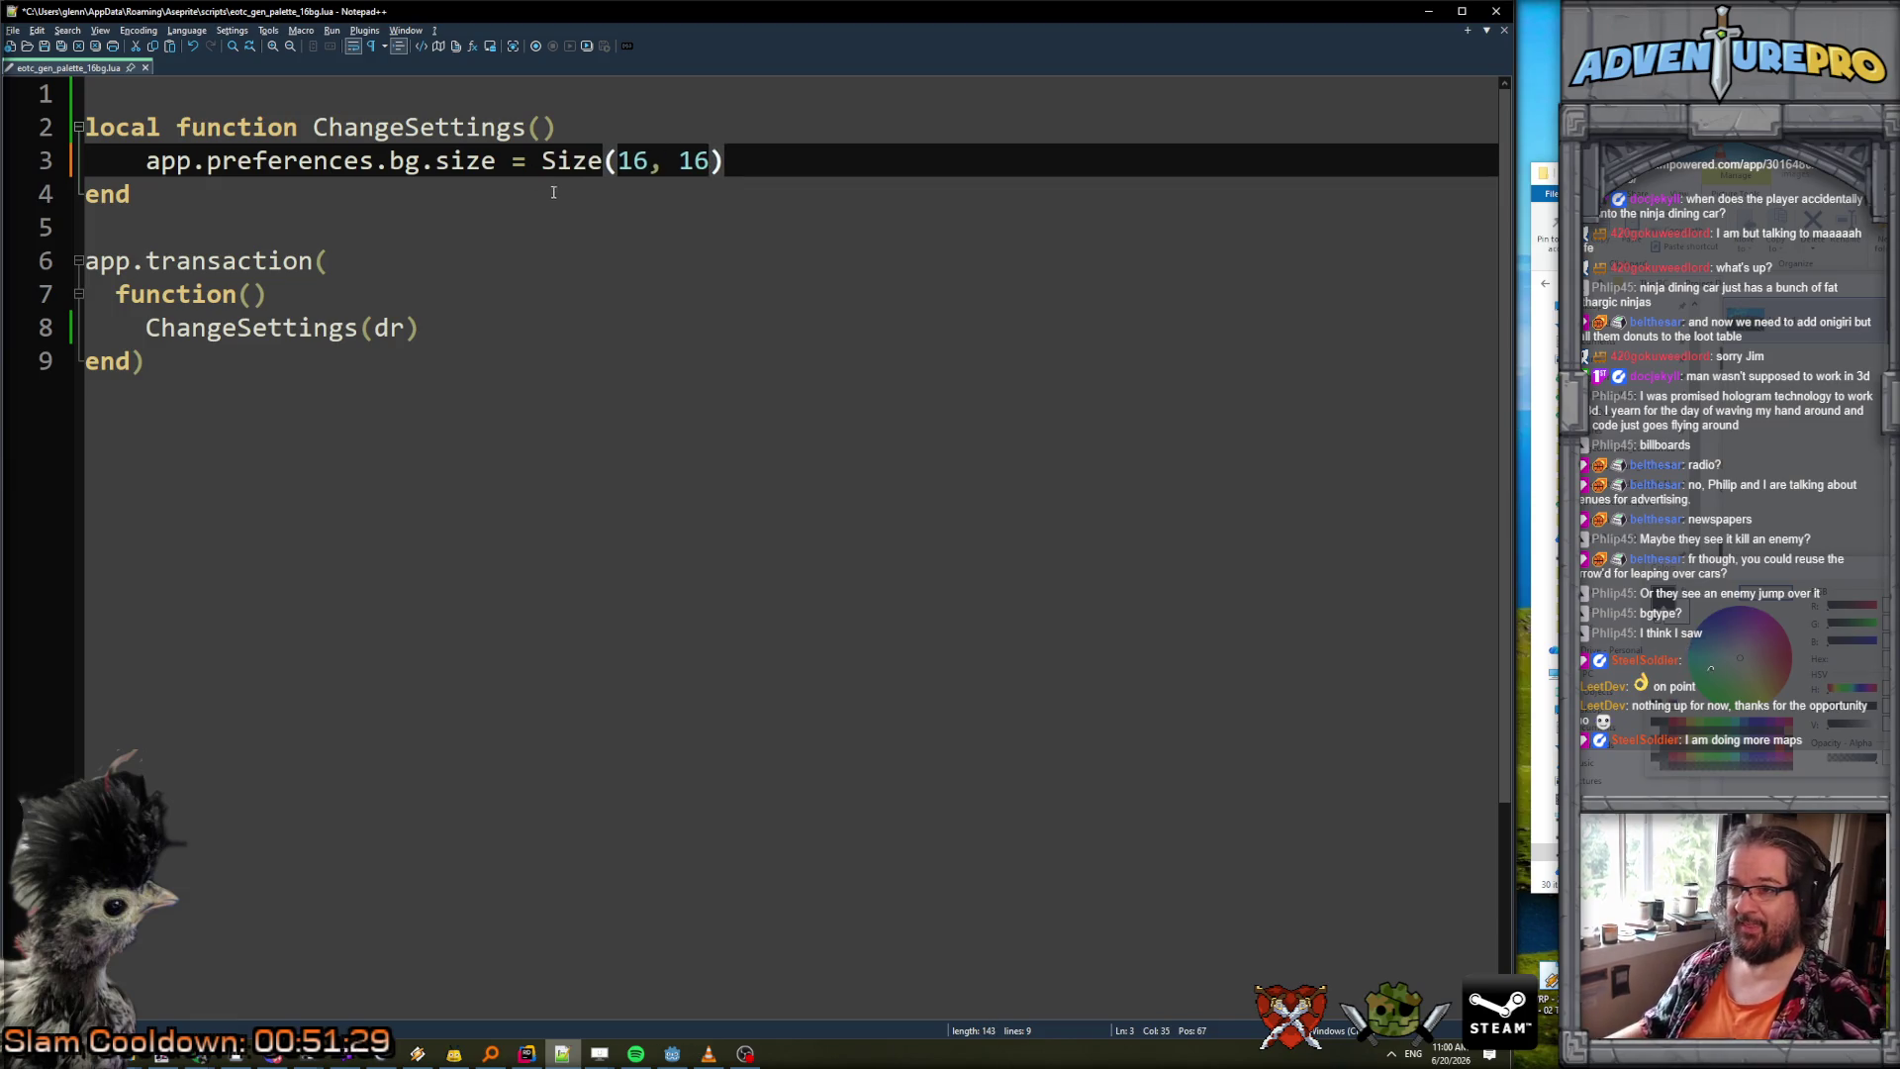
pyautogui.click(551, 188)
pyautogui.hotkey('ctrl', 's')
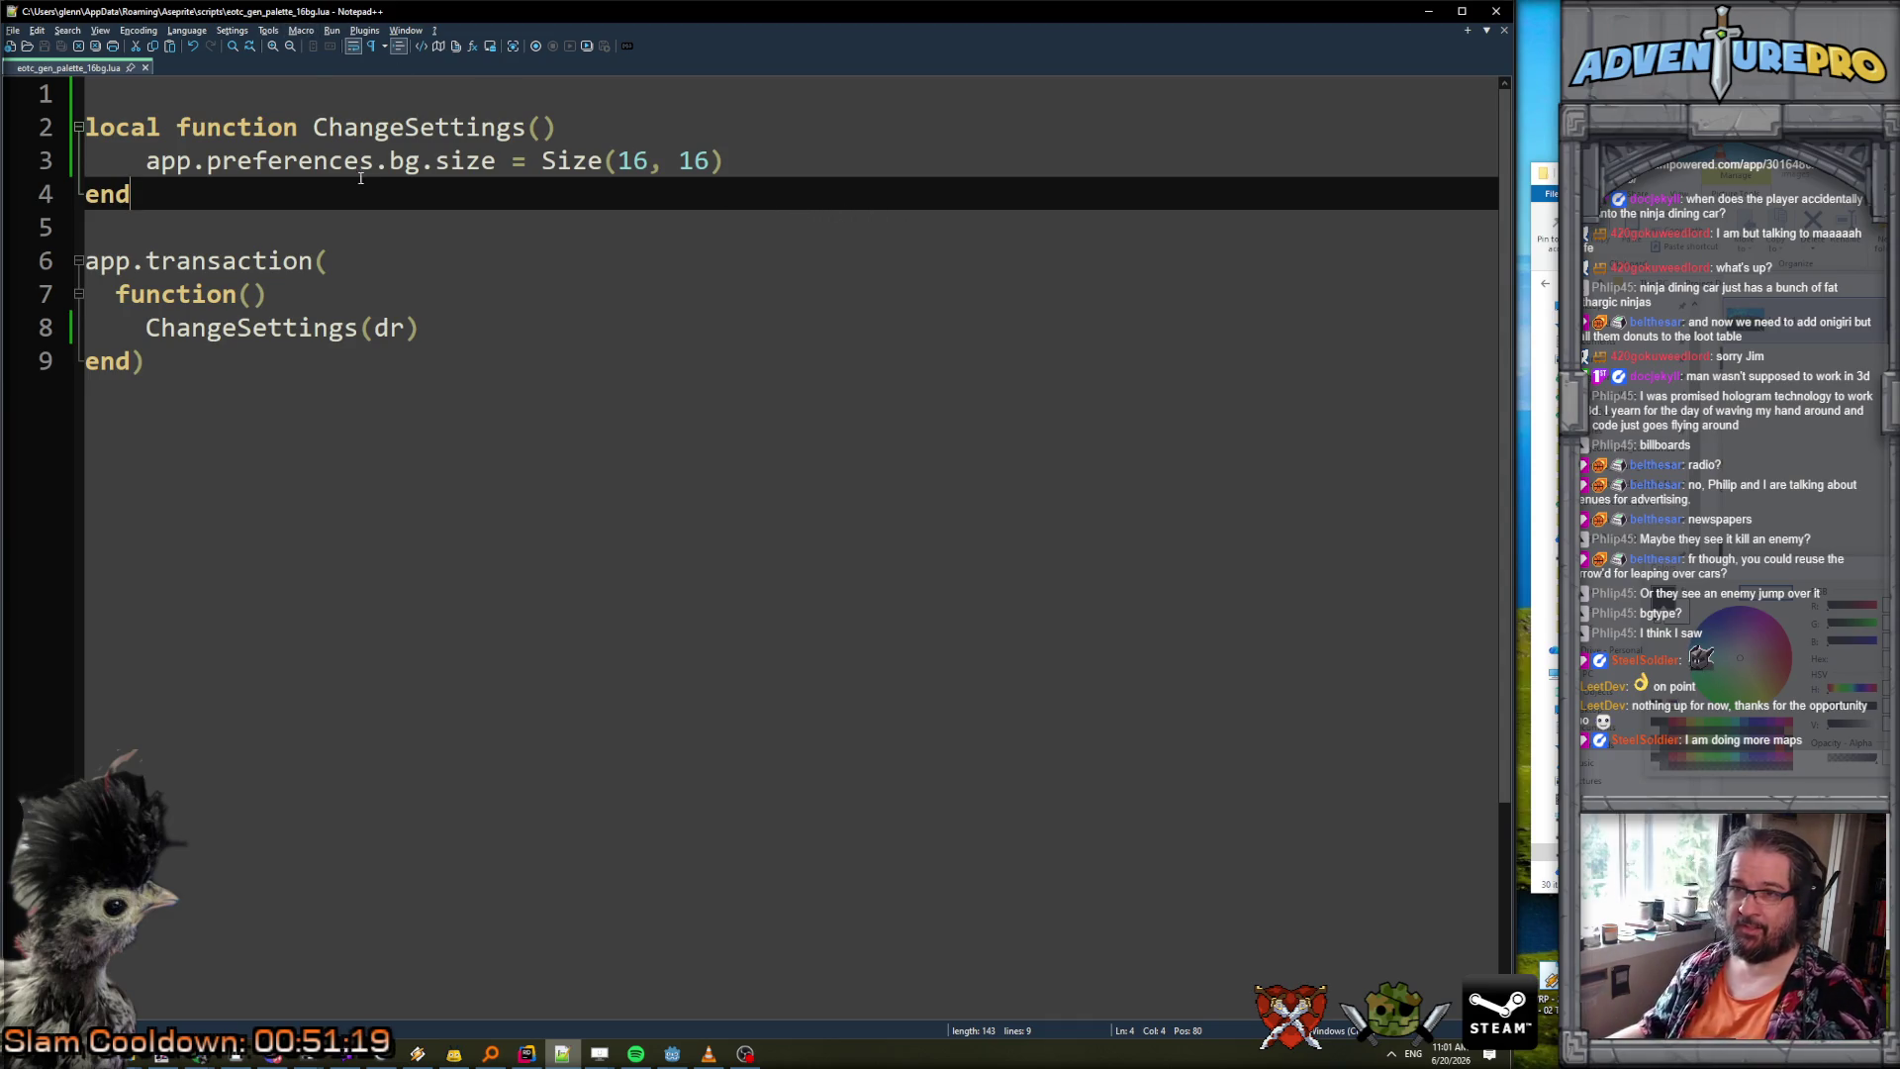
# Go back to Aseprite to test the edited script.
pyautogui.click(496, 161)
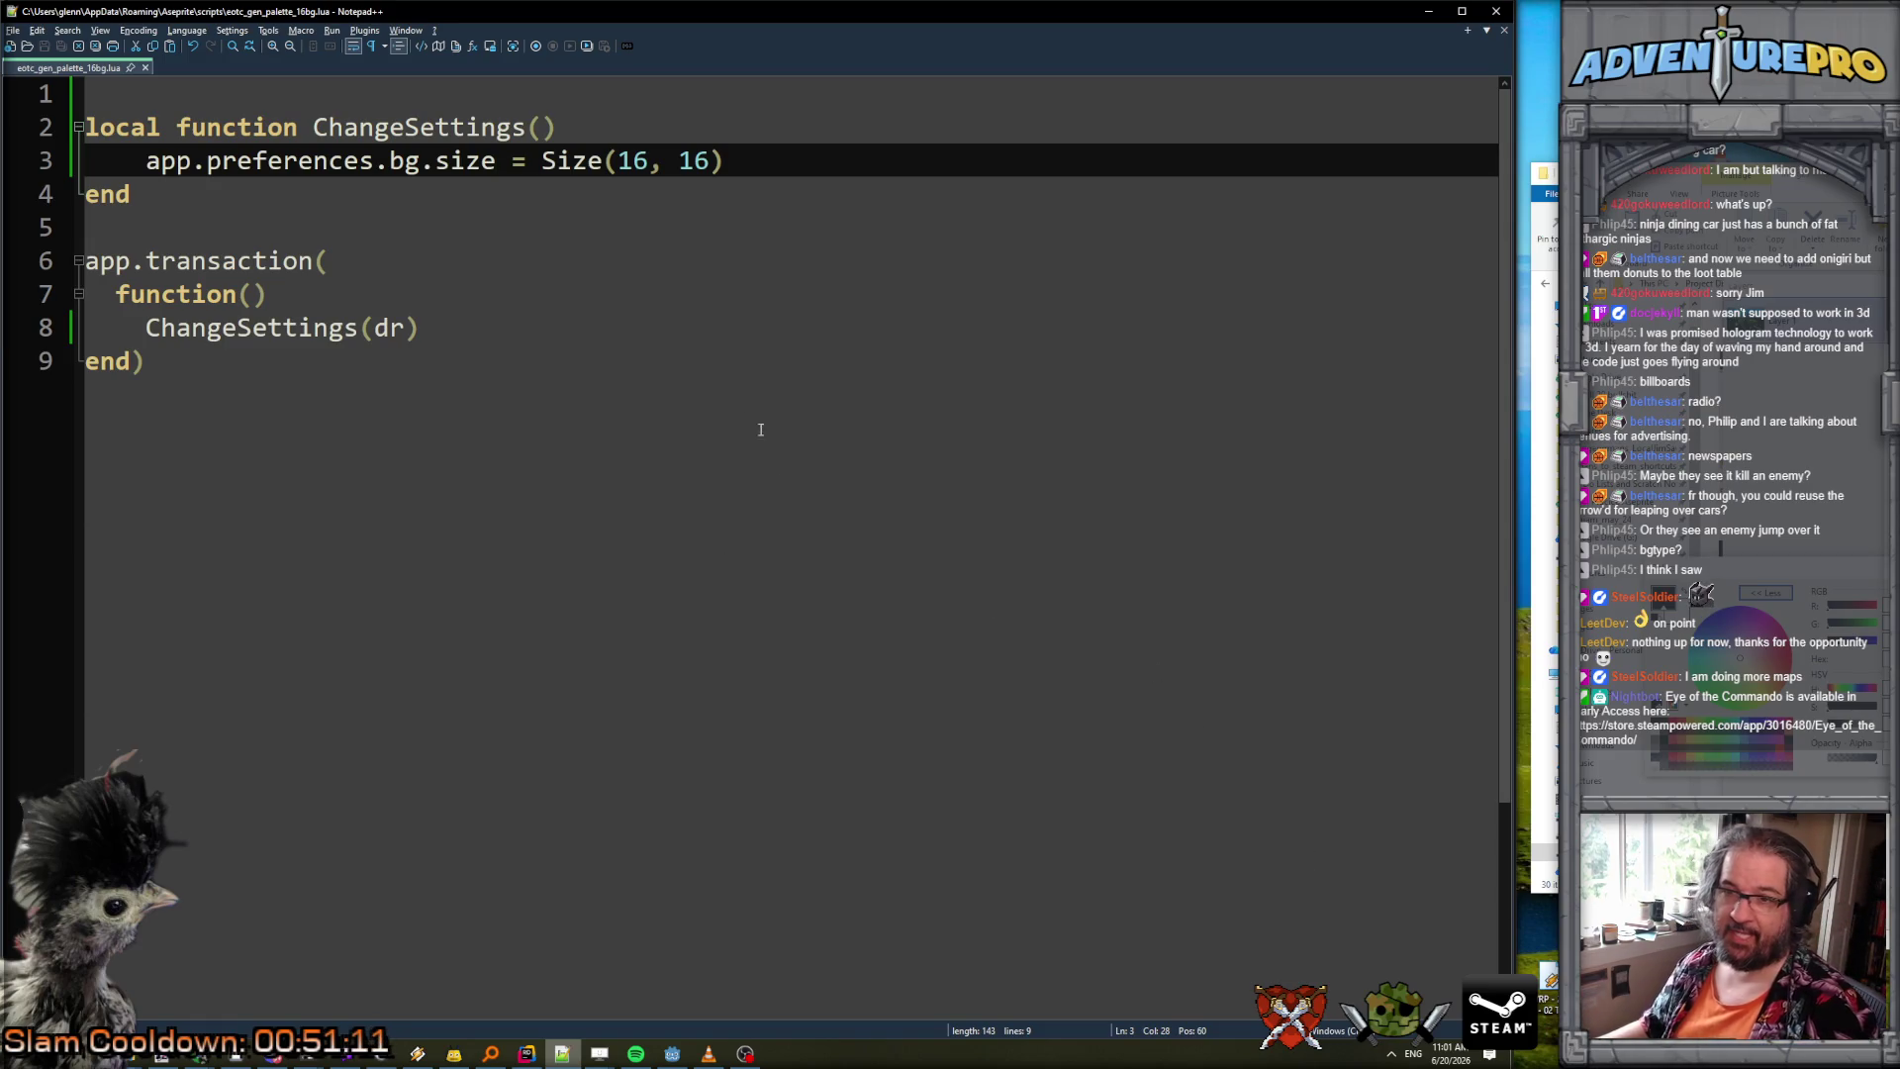
pyautogui.click(679, 261)
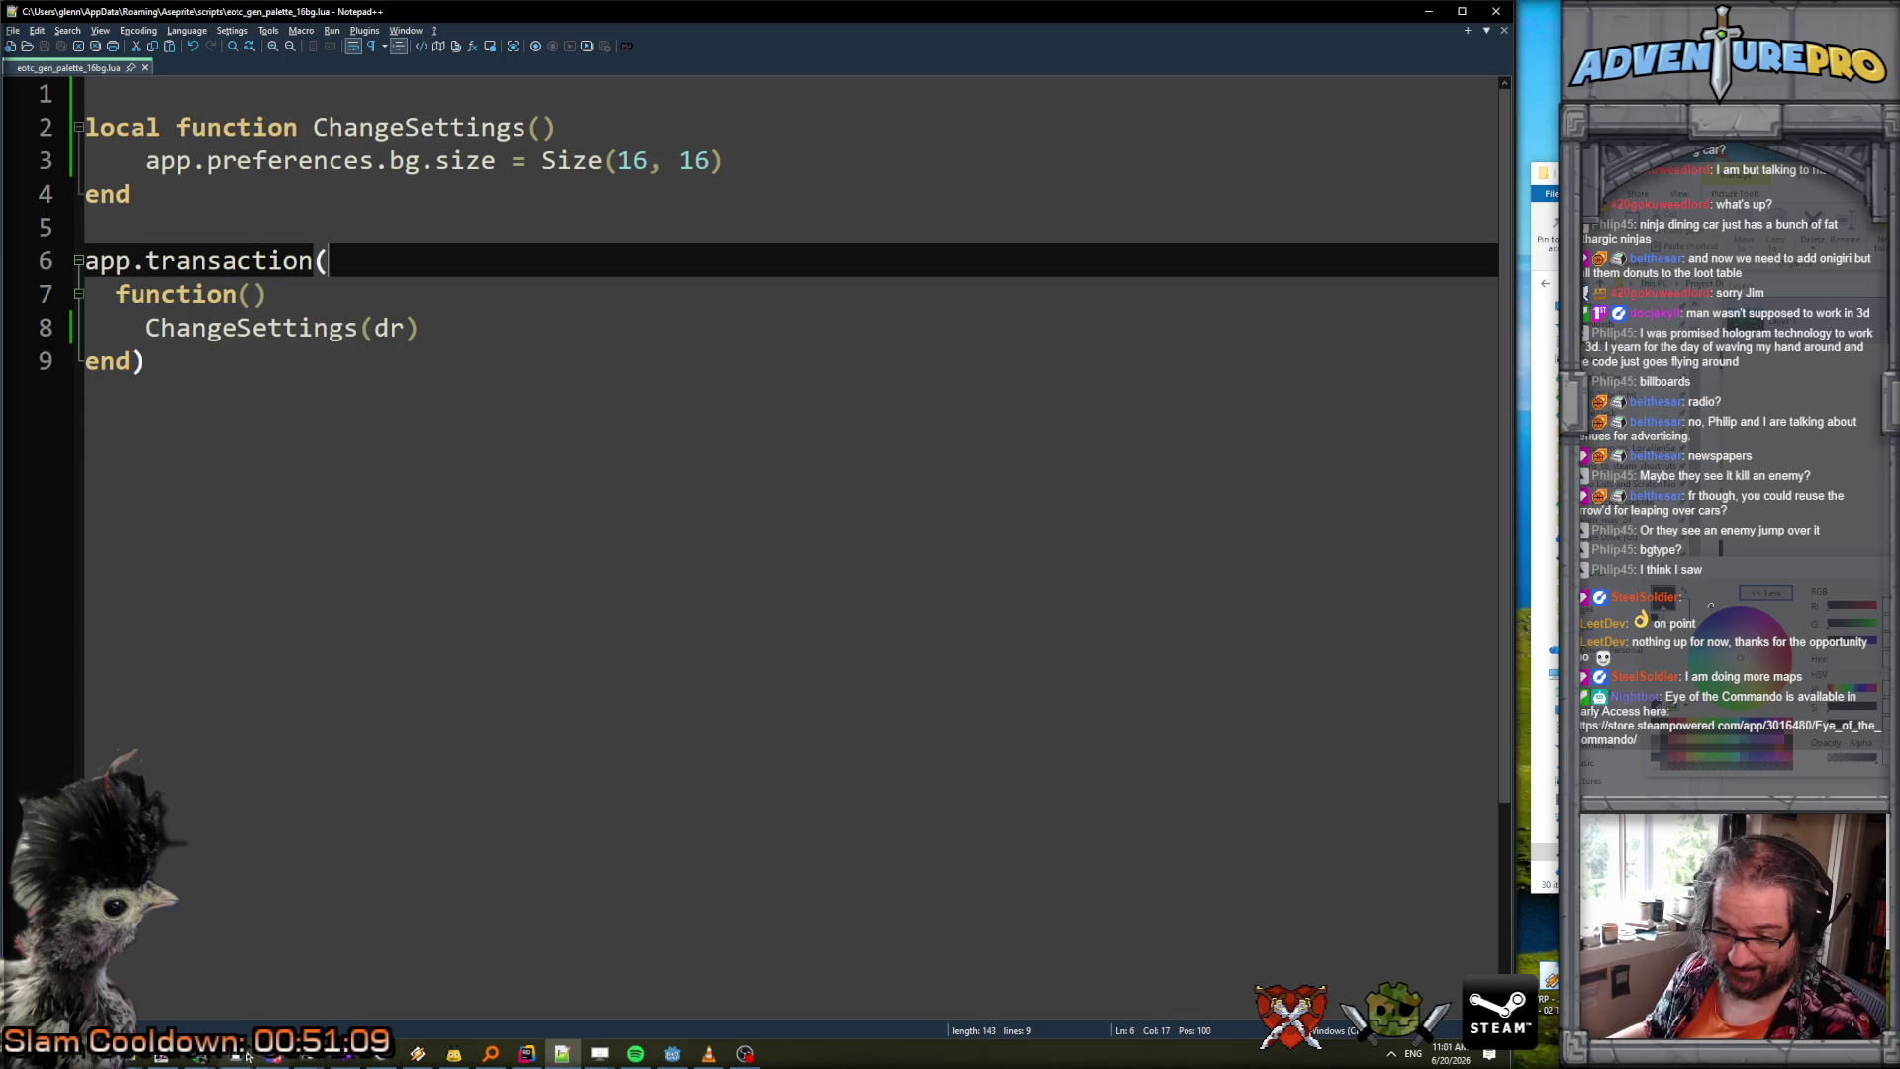
pyautogui.click(247, 1057)
# Dismiss the old error console and rescan the scripts folder.
pyautogui.click(753, 808)
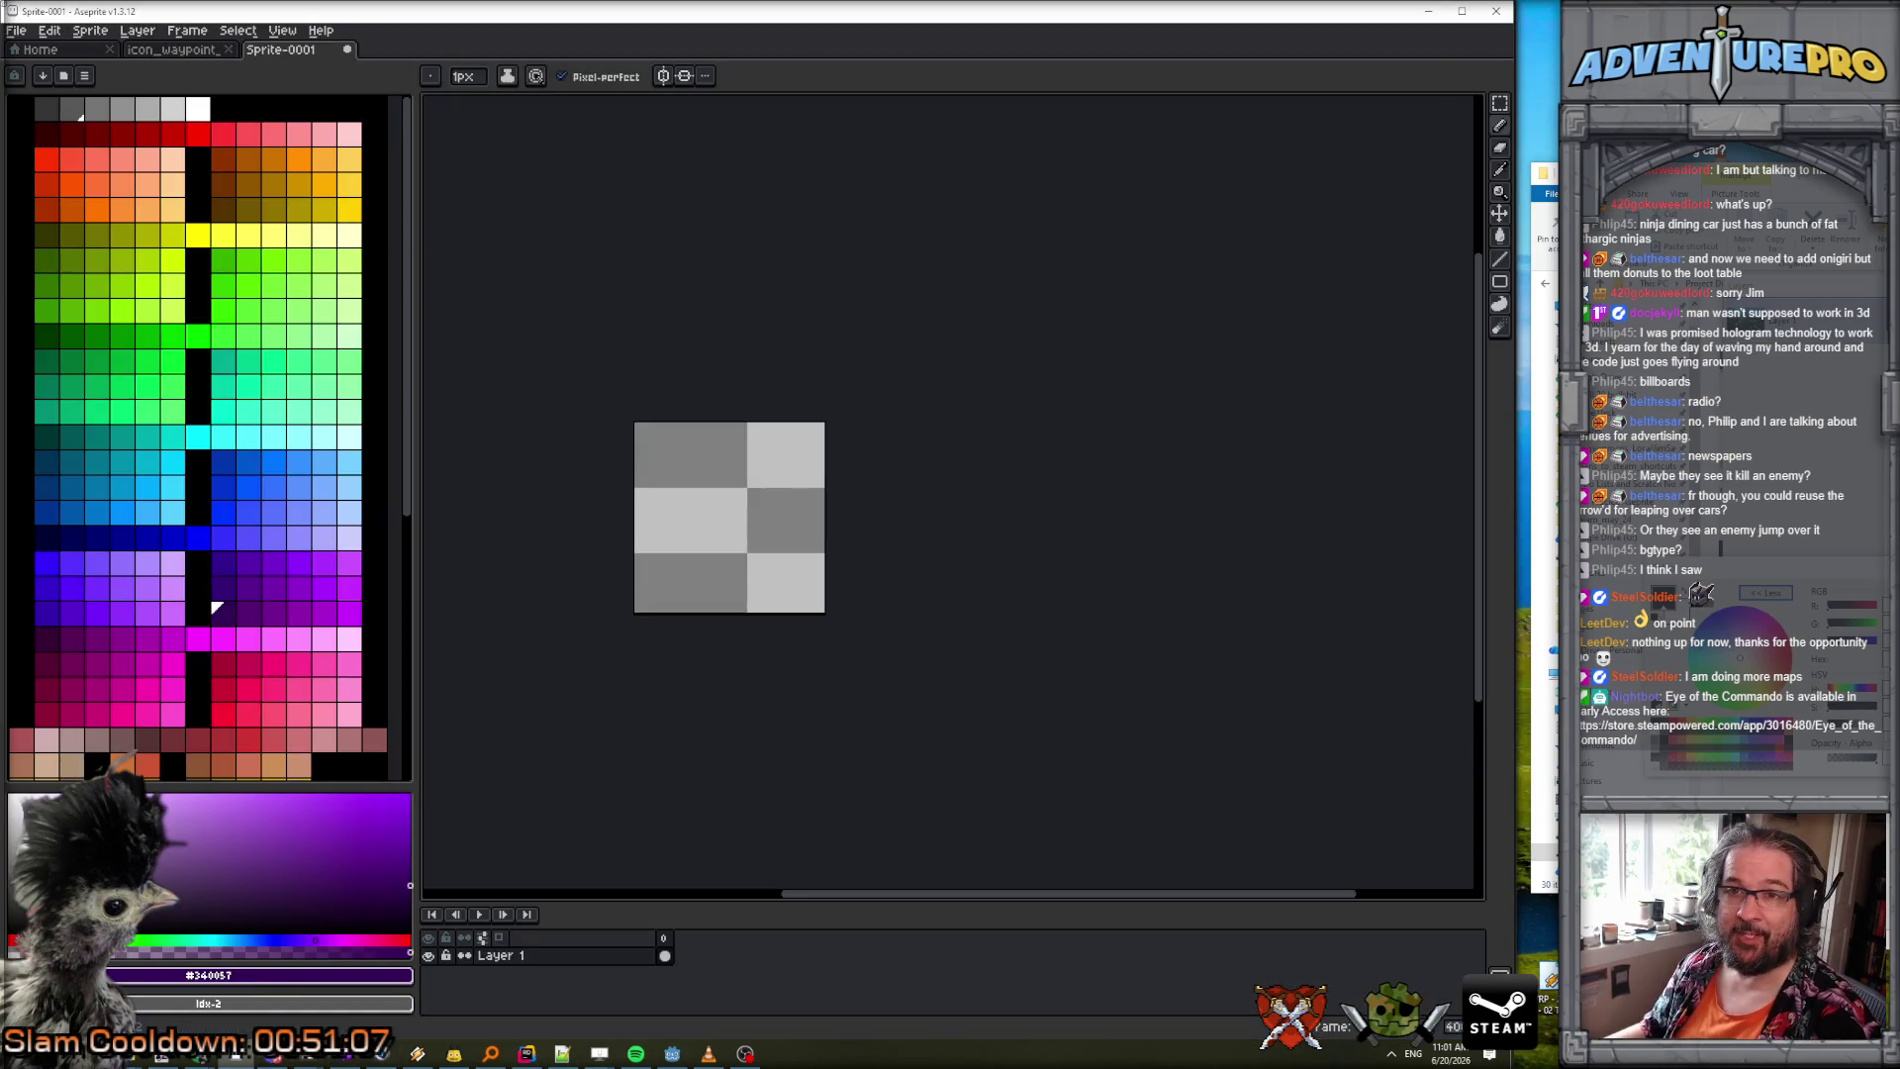
pyautogui.click(20, 31)
pyautogui.moveTo(99, 217)
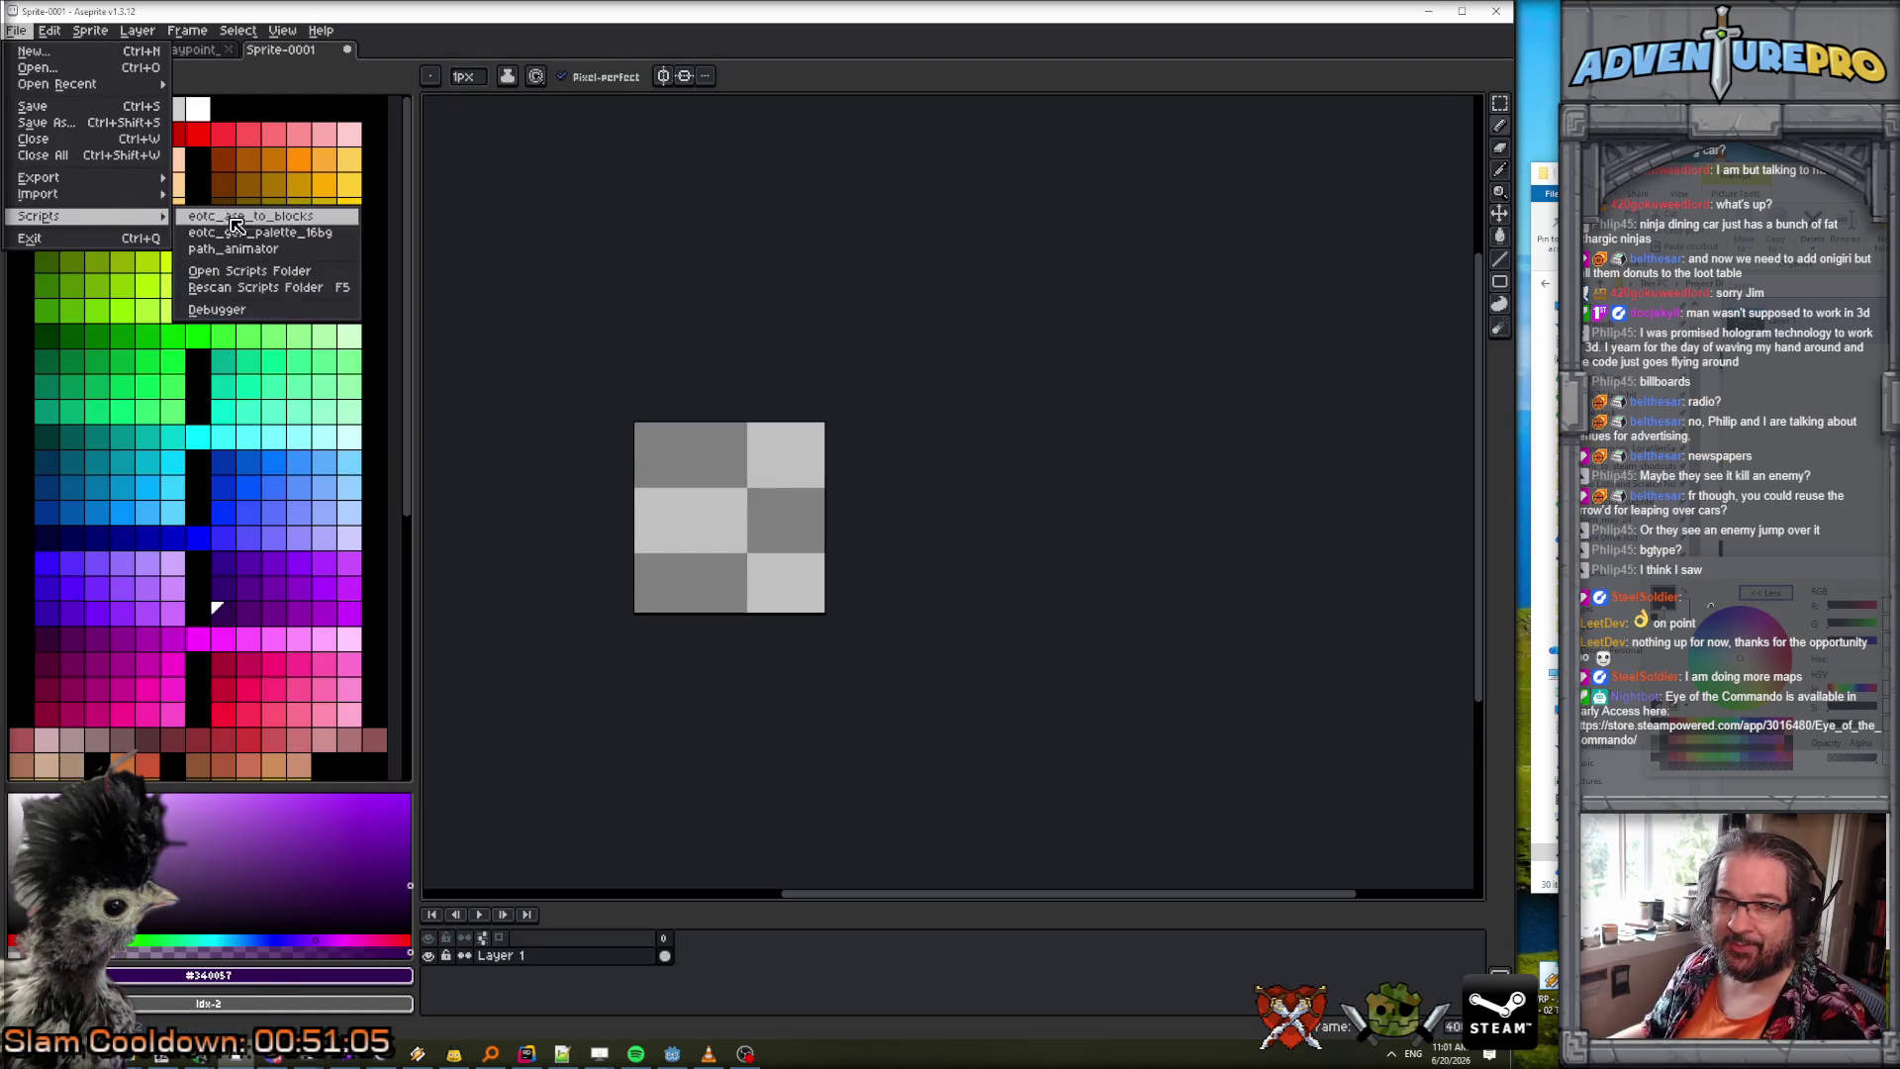
pyautogui.click(255, 287)
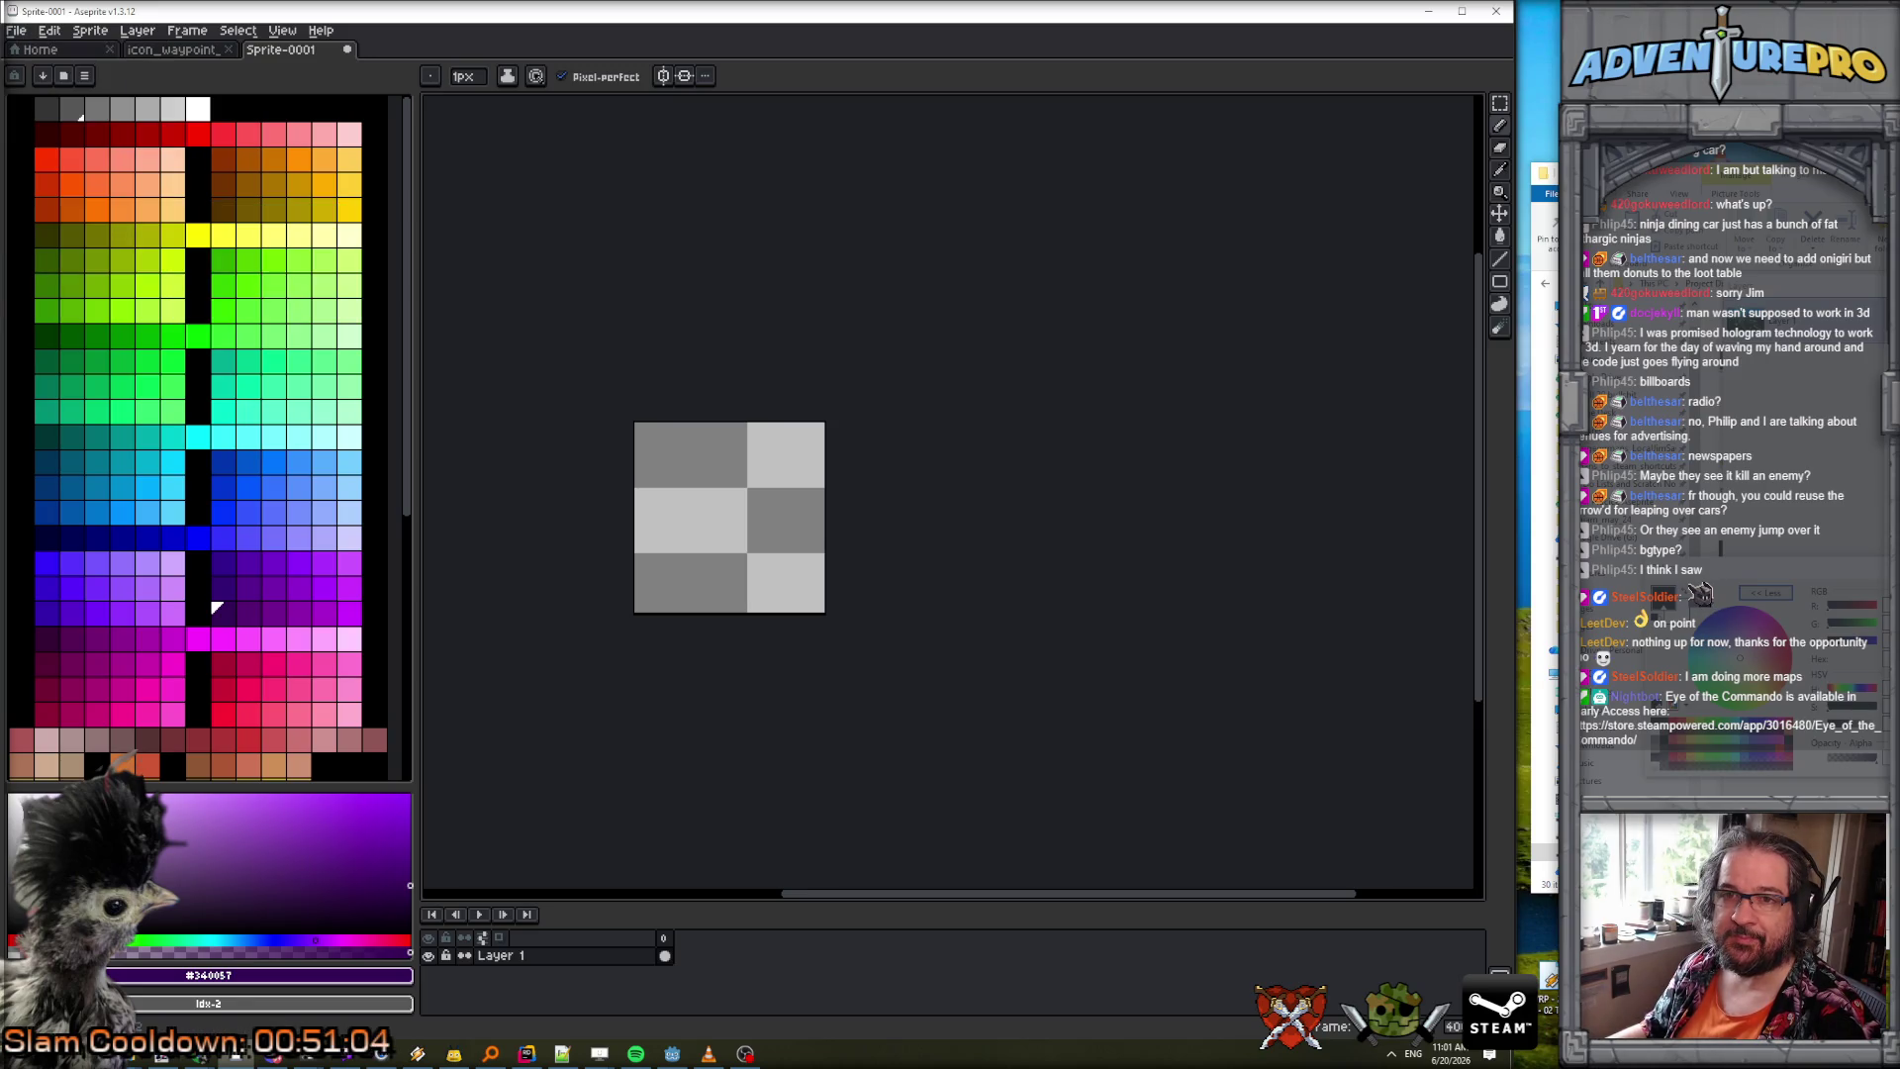
# Rerun eotc_gen_palette_16bg, dismiss the missing 'bg' section error, and minimize Aseprite.
pyautogui.click(21, 38)
pyautogui.moveTo(104, 218)
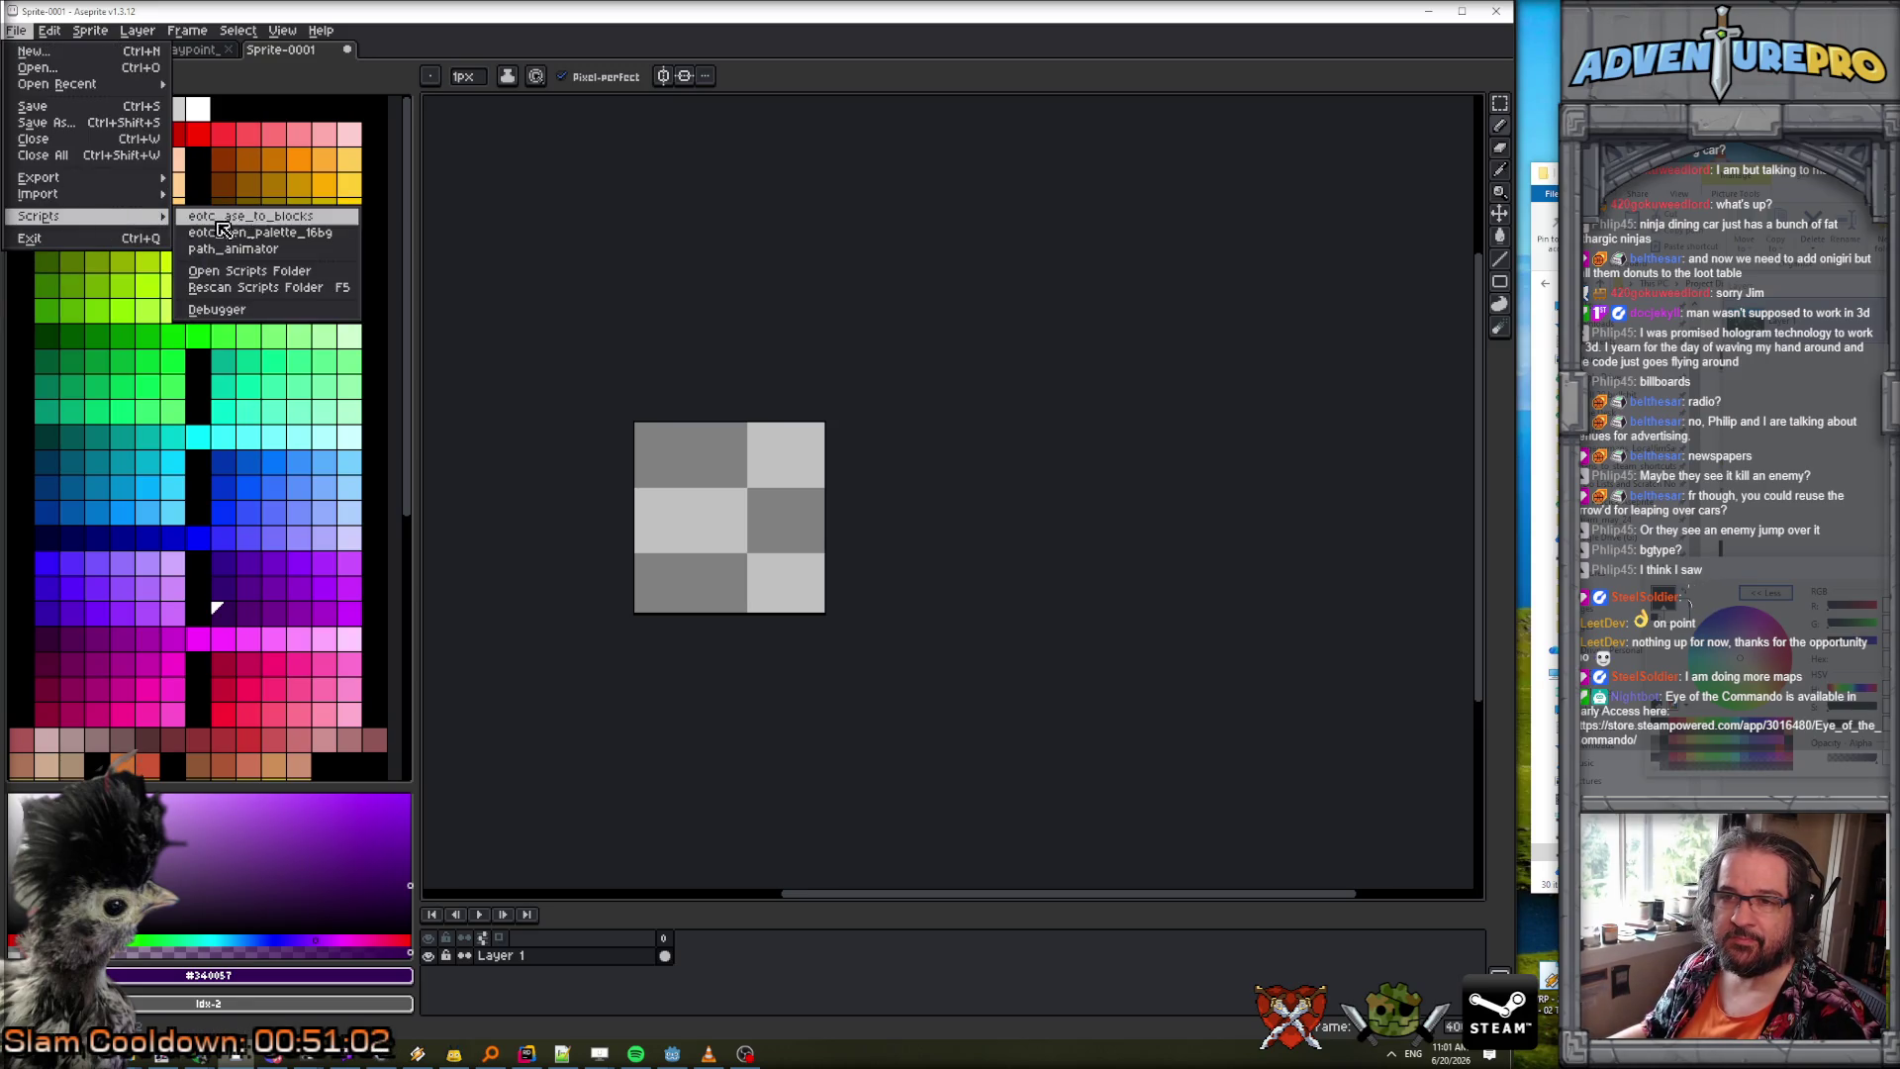
pyautogui.click(283, 233)
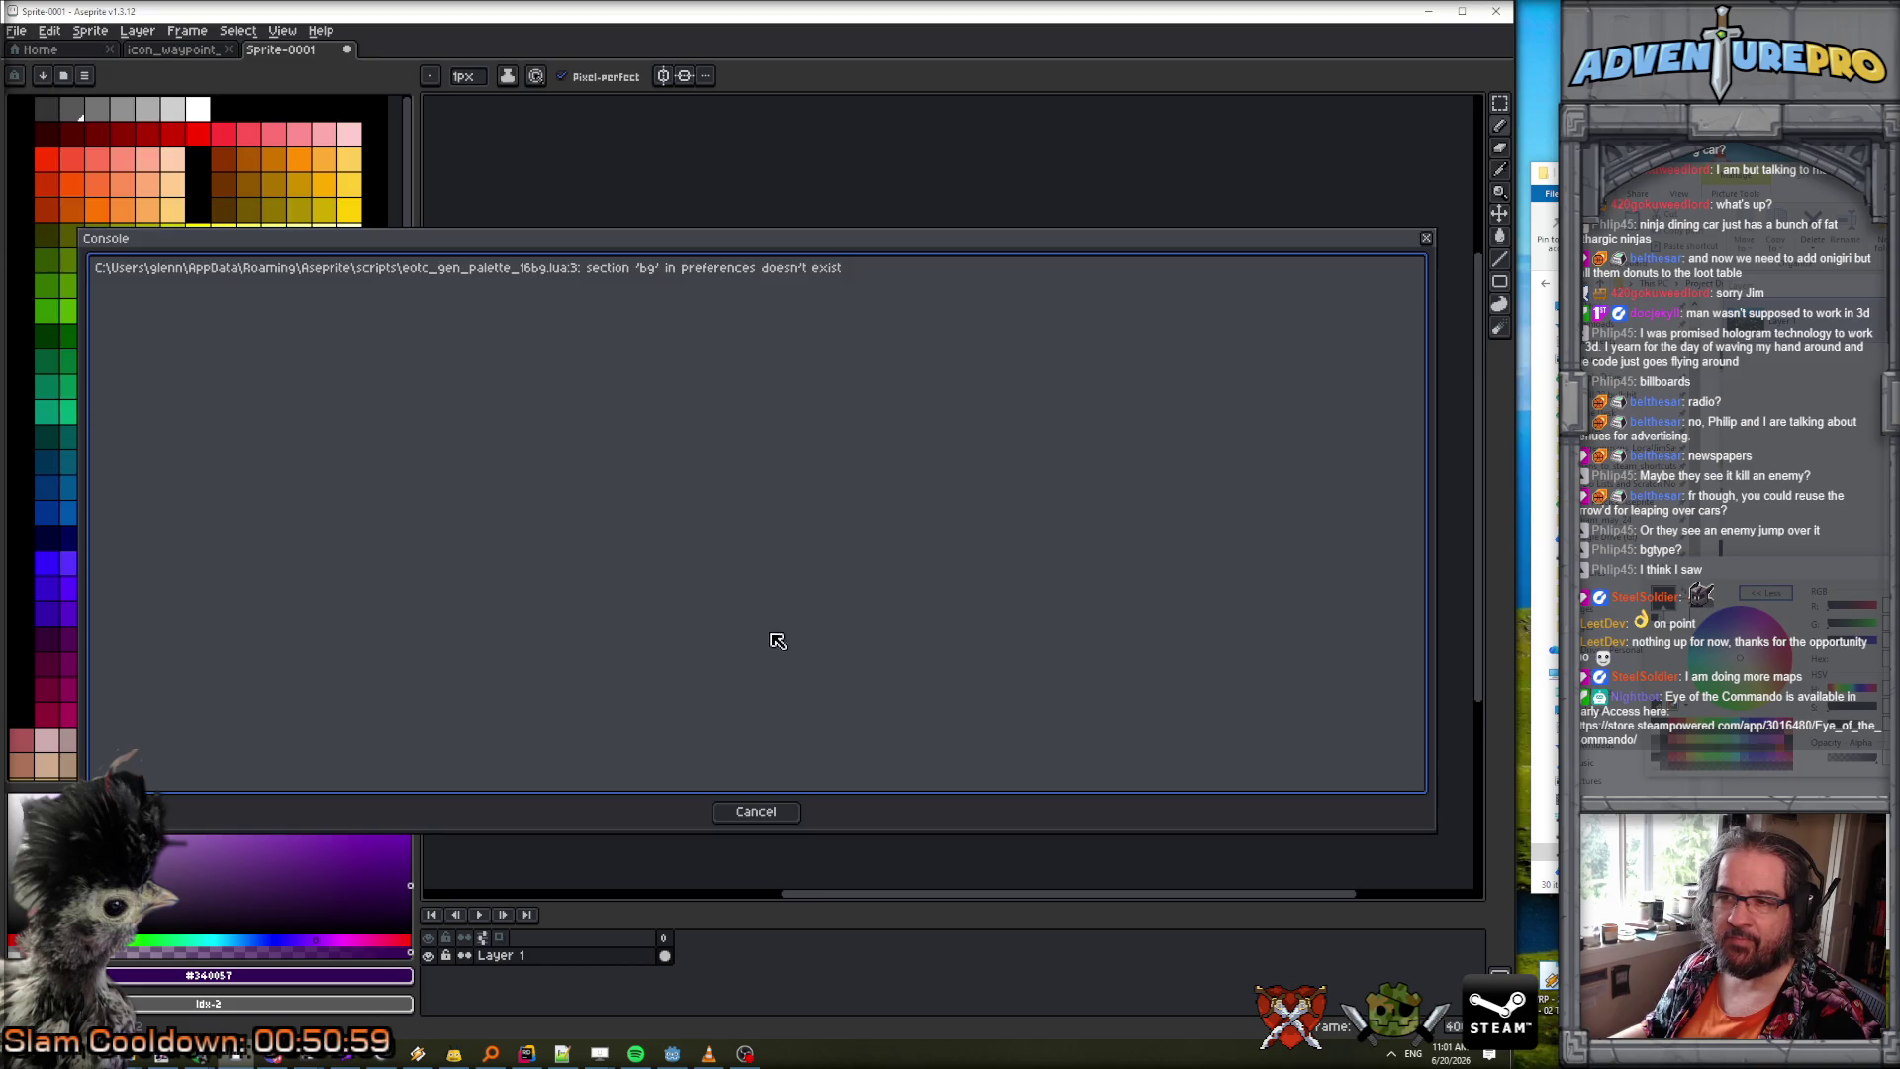
pyautogui.click(756, 810)
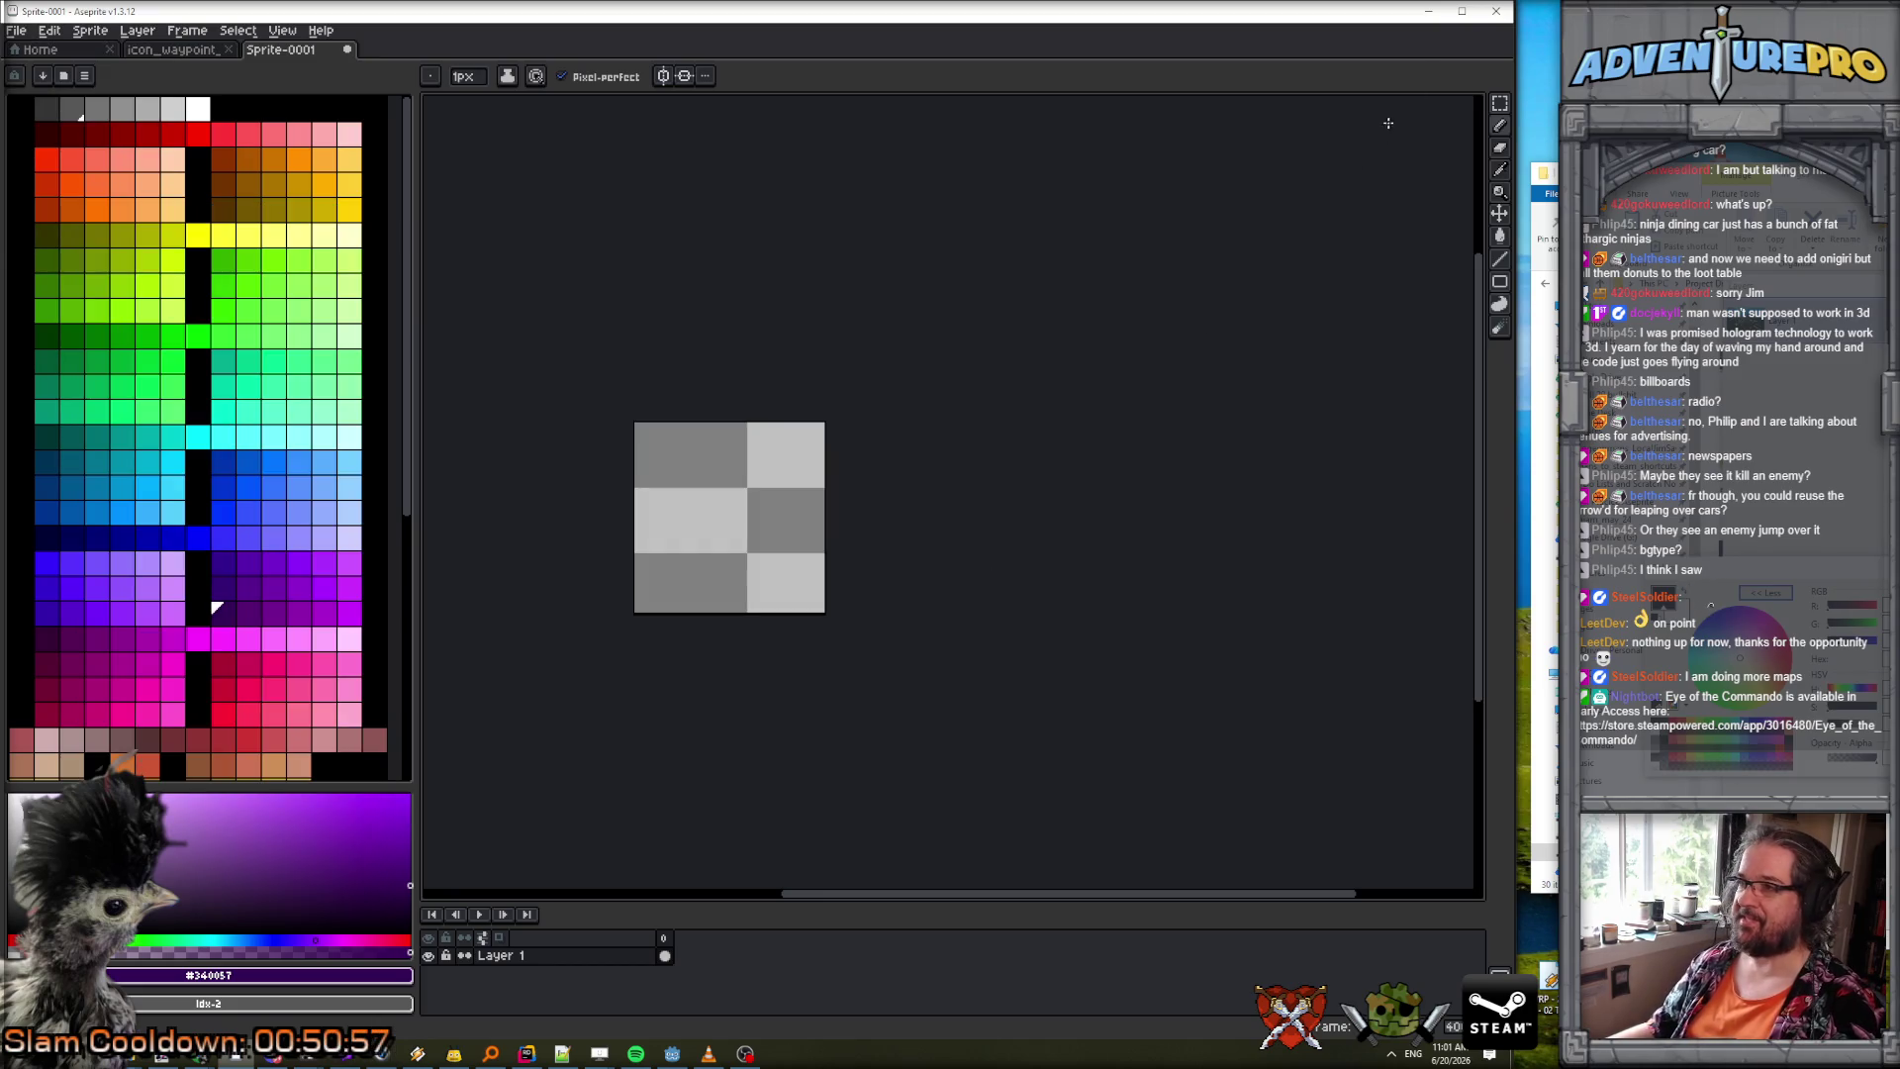
pyautogui.click(1428, 10)
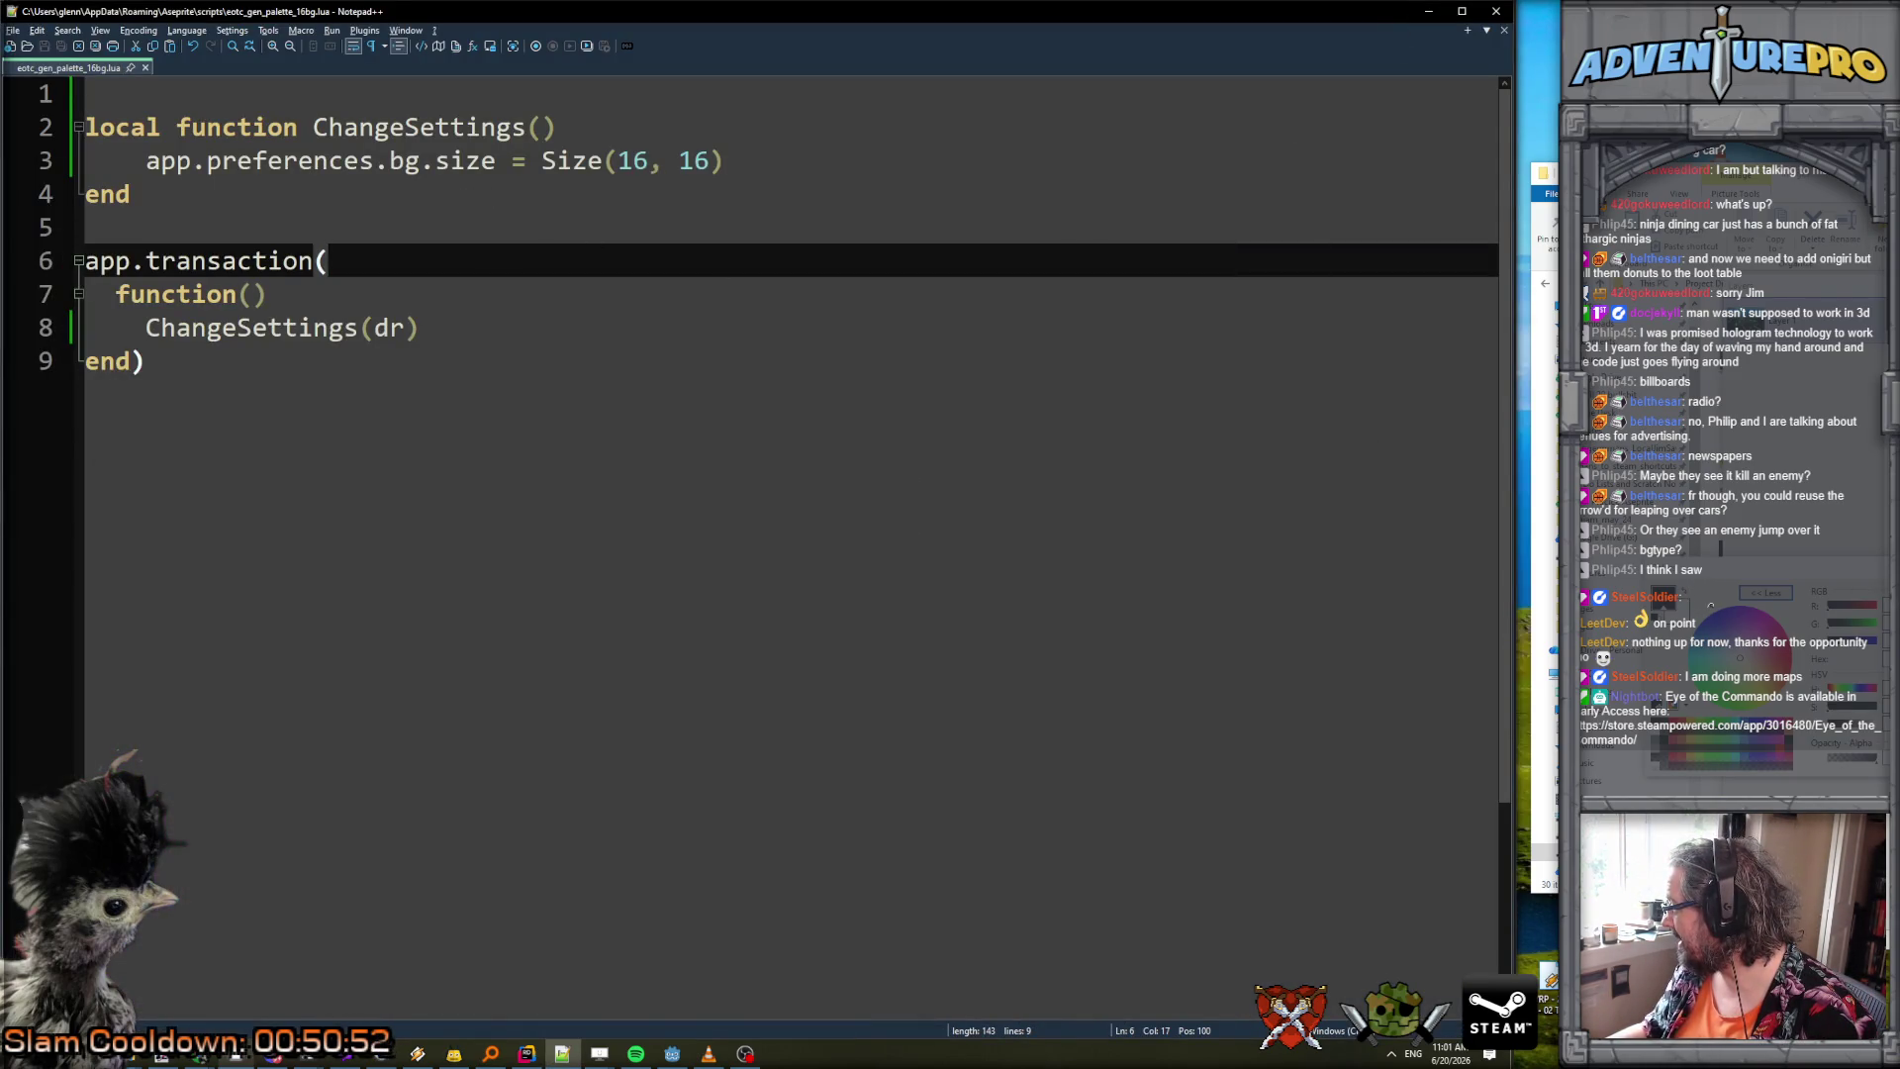
# Paste the if app.activeSprite block below the ChangeSettings function header.
pyautogui.hotkey('alt', 'Tab')
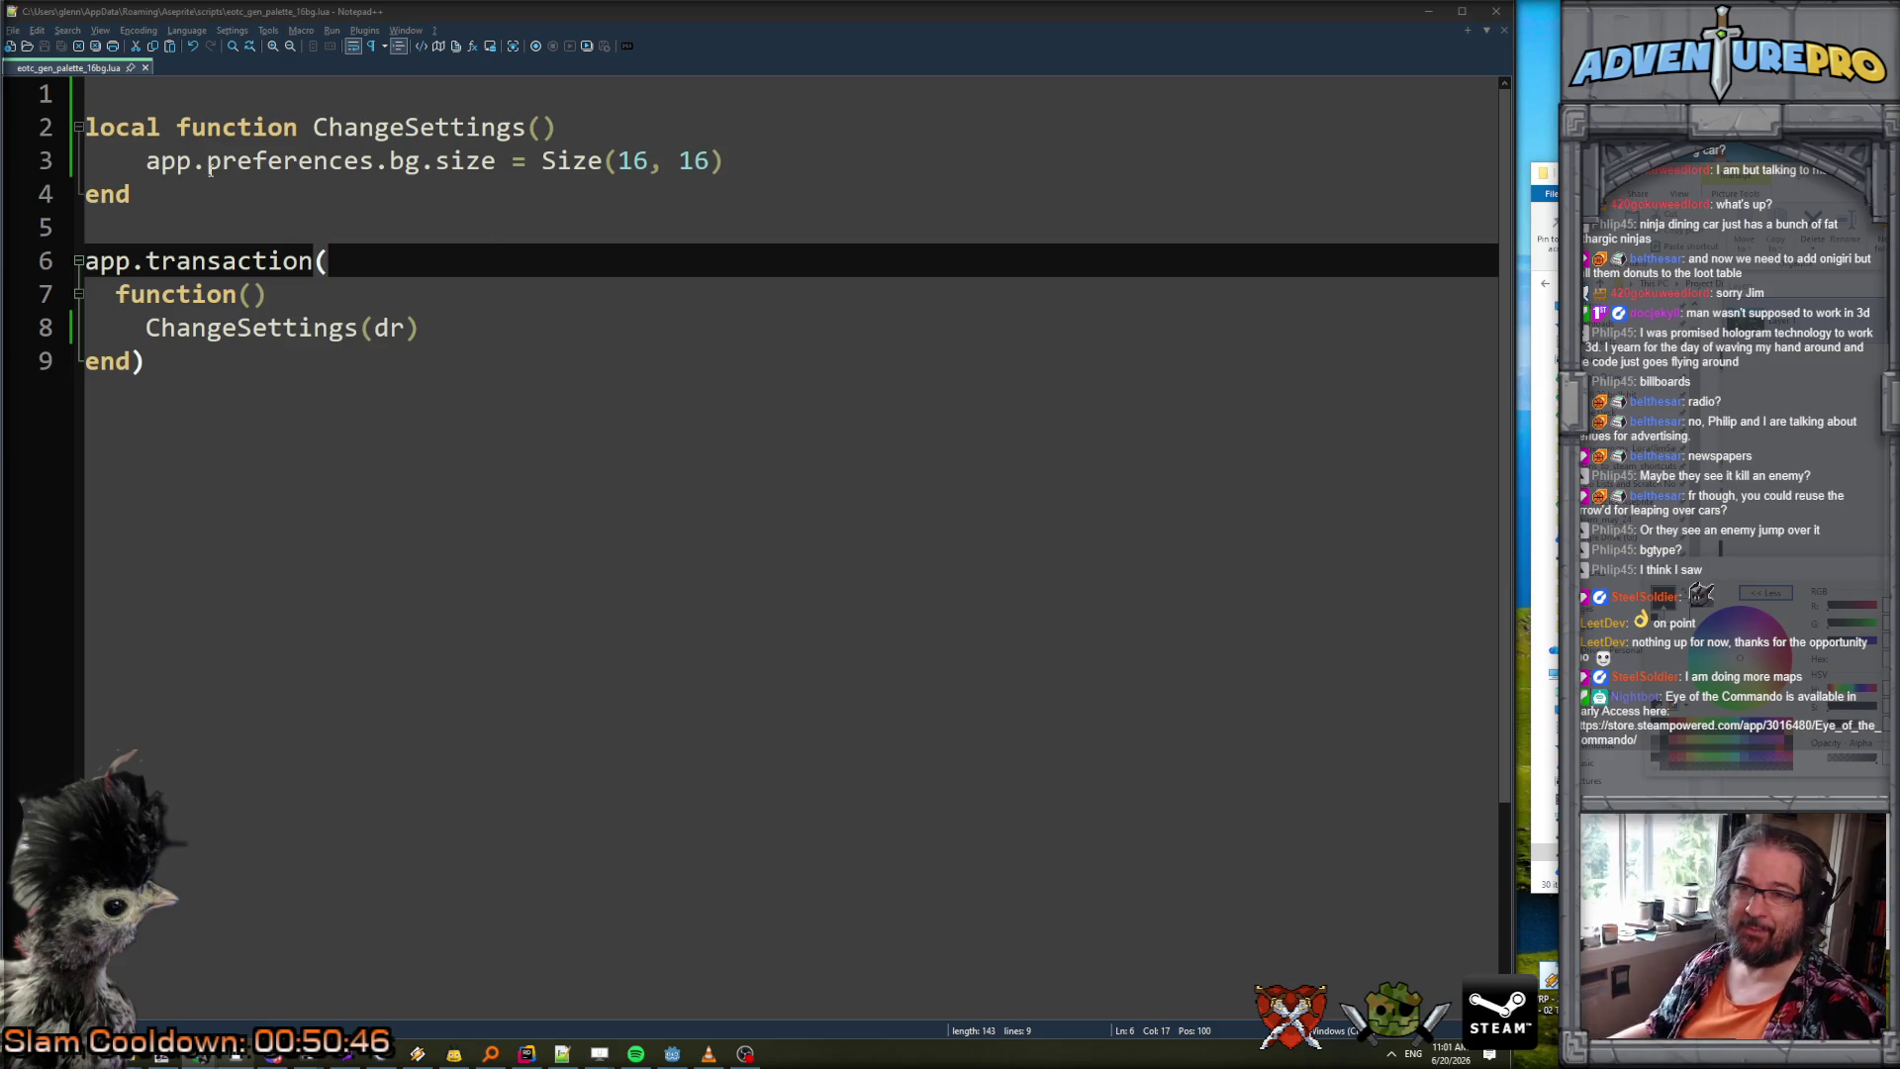
pyautogui.click(578, 118)
pyautogui.press('Return')
pyautogui.press('Return')
pyautogui.press('Return')
pyautogui.press('Up')
pyautogui.write('if app.activeSprite then             local docPref = app.preferences.document(app.activeSprite)             local bgPref = docPref.bg             local bgSize = bgPref.size             local w = dlg.data.bkgWidth             bgPref.size = Size(w, bgSize.height)         end')
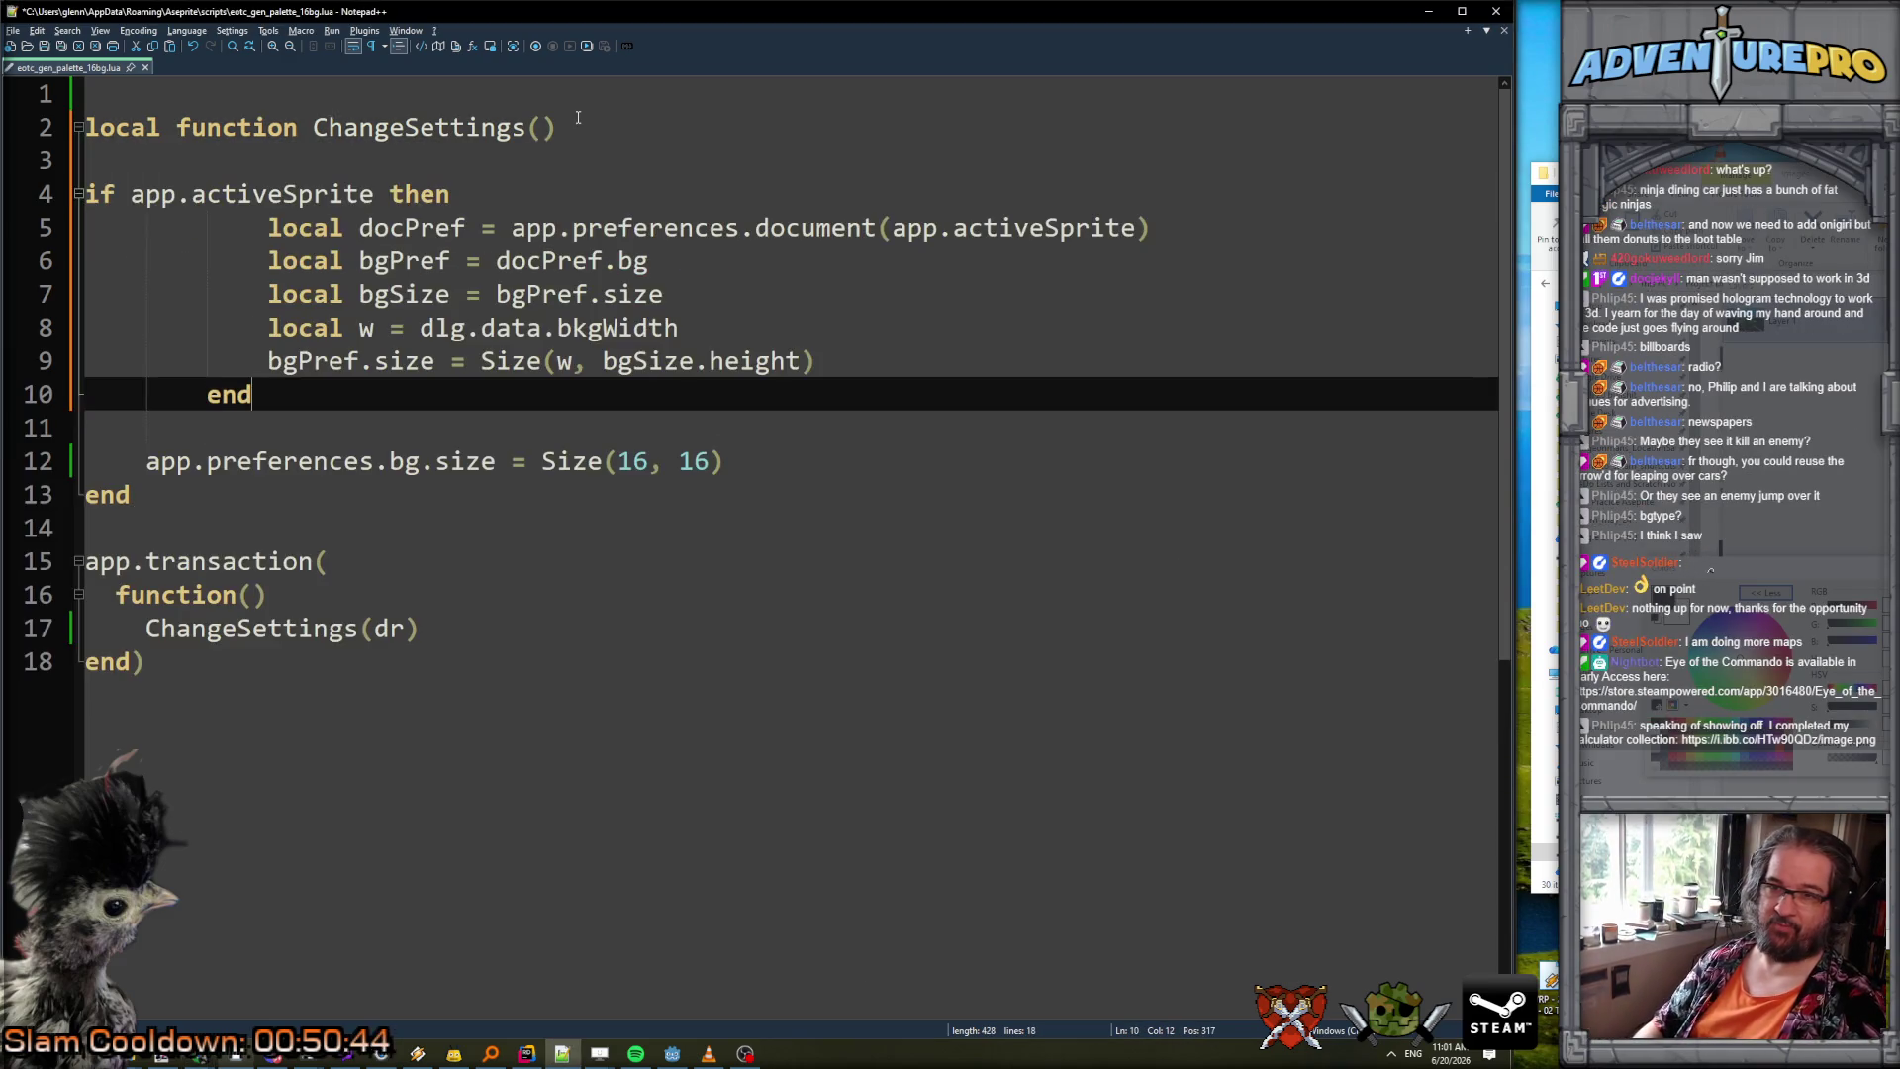
# Fix the indentation of the if line, its closing end, and lines 5–9.
pyautogui.click(293, 185)
pyautogui.press('Home')
pyautogui.press('Tab')
pyautogui.click(204, 389)
pyautogui.press('BackSpace')
pyautogui.press('BackSpace')
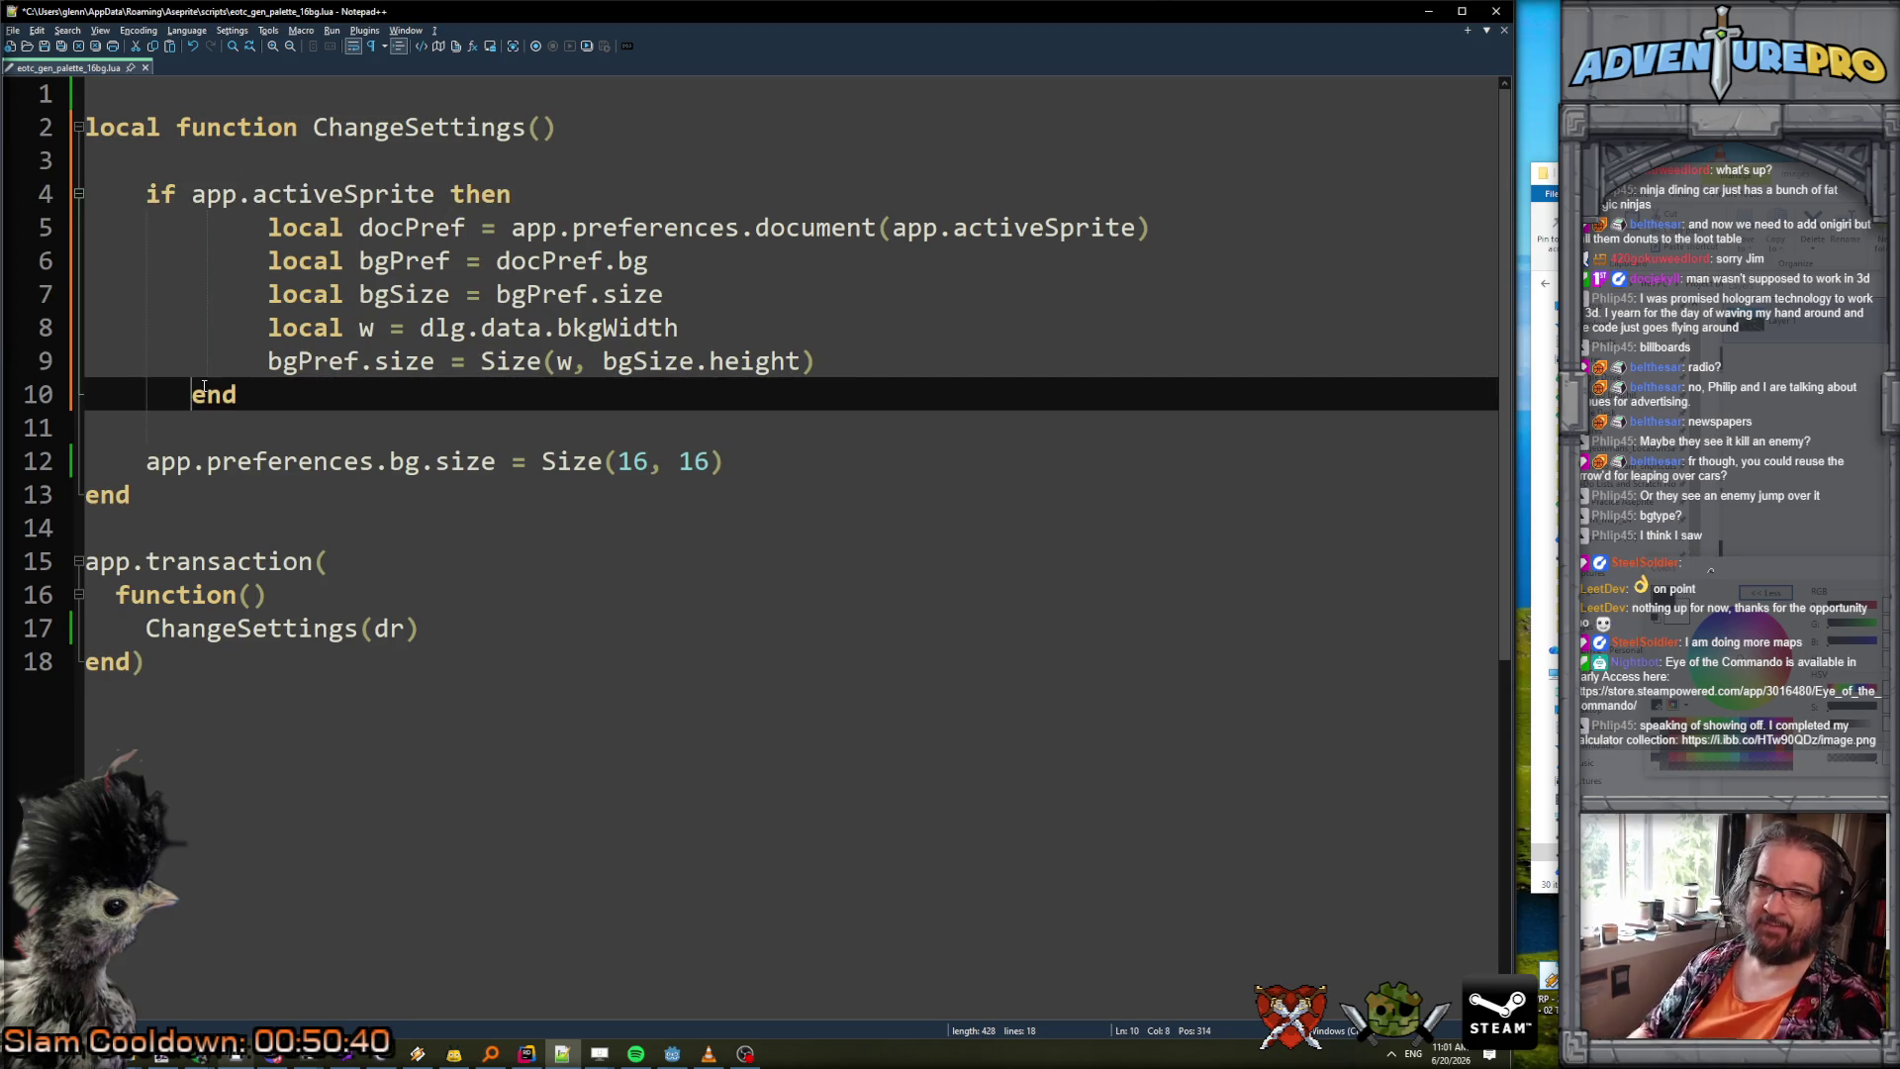
pyautogui.press('BackSpace')
pyautogui.press('BackSpace')
pyautogui.click(212, 367)
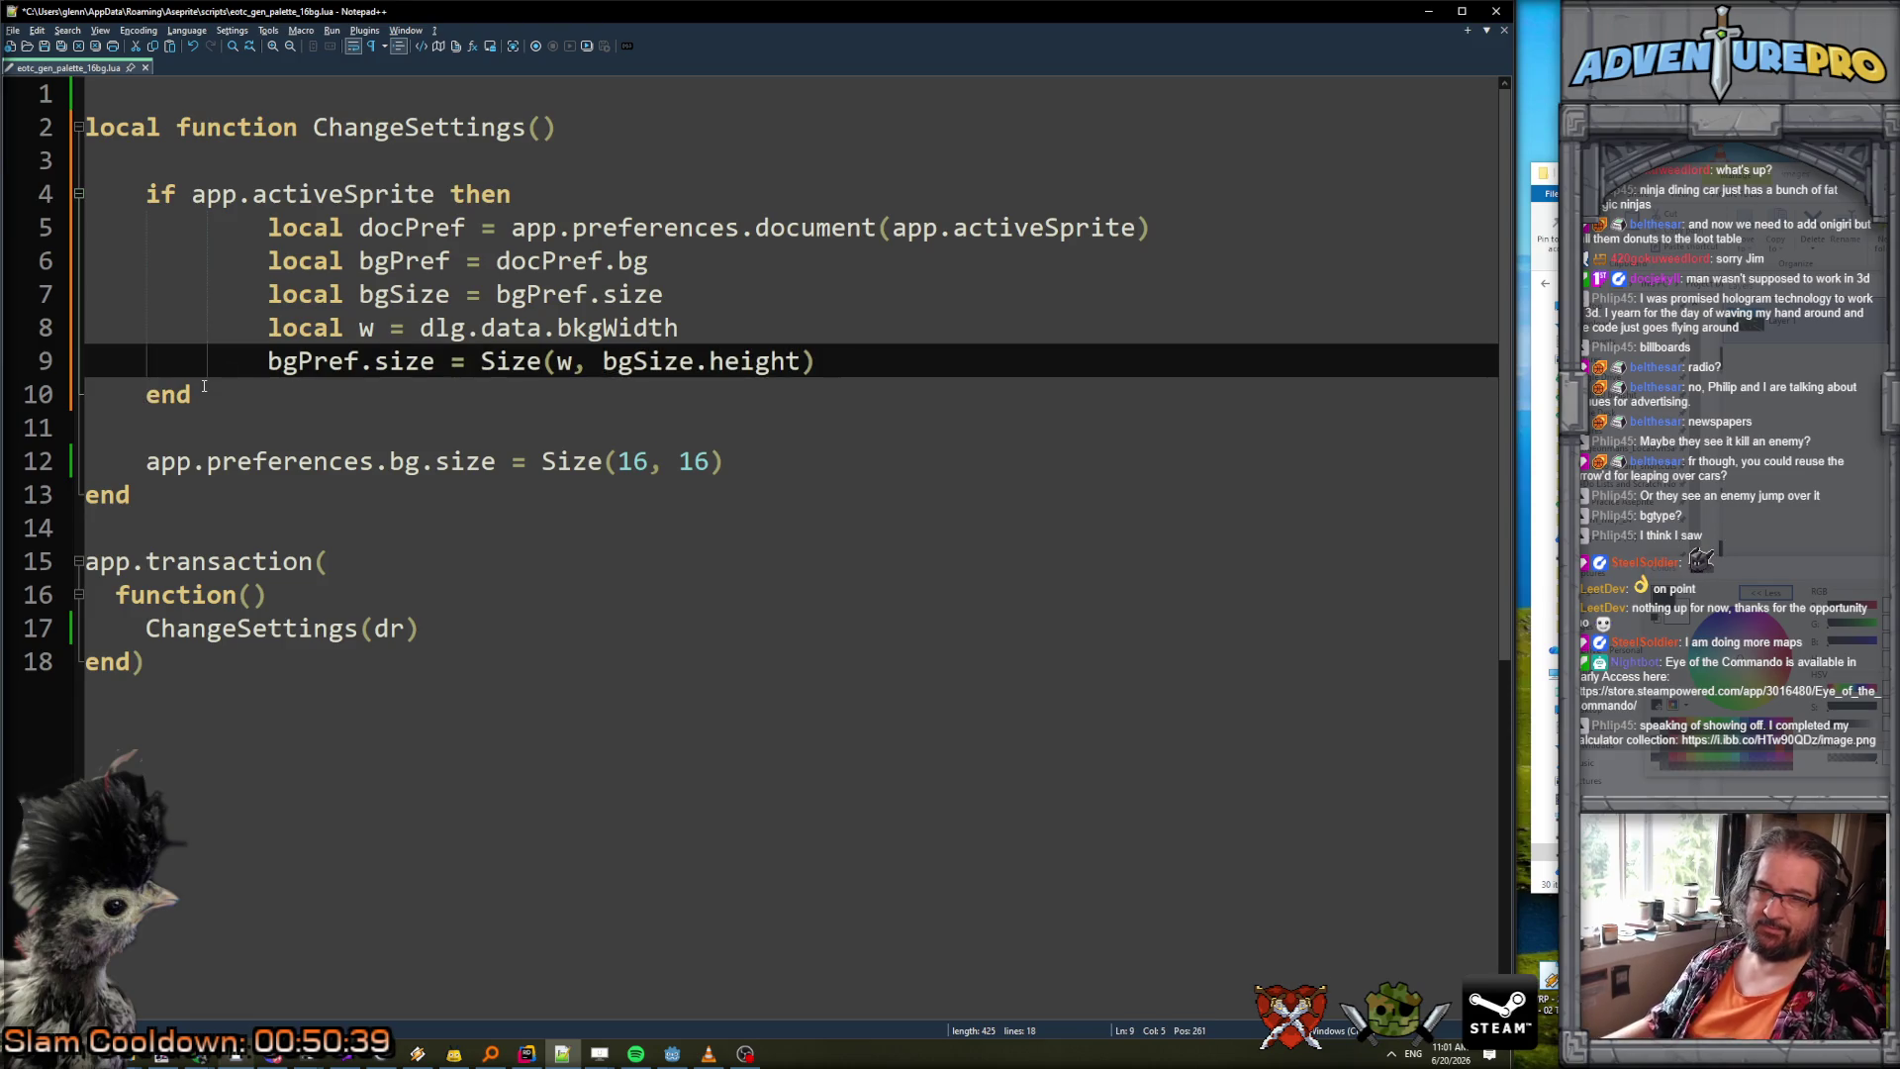
pyautogui.press('Up')
pyautogui.press('Up')
pyautogui.press('Up')
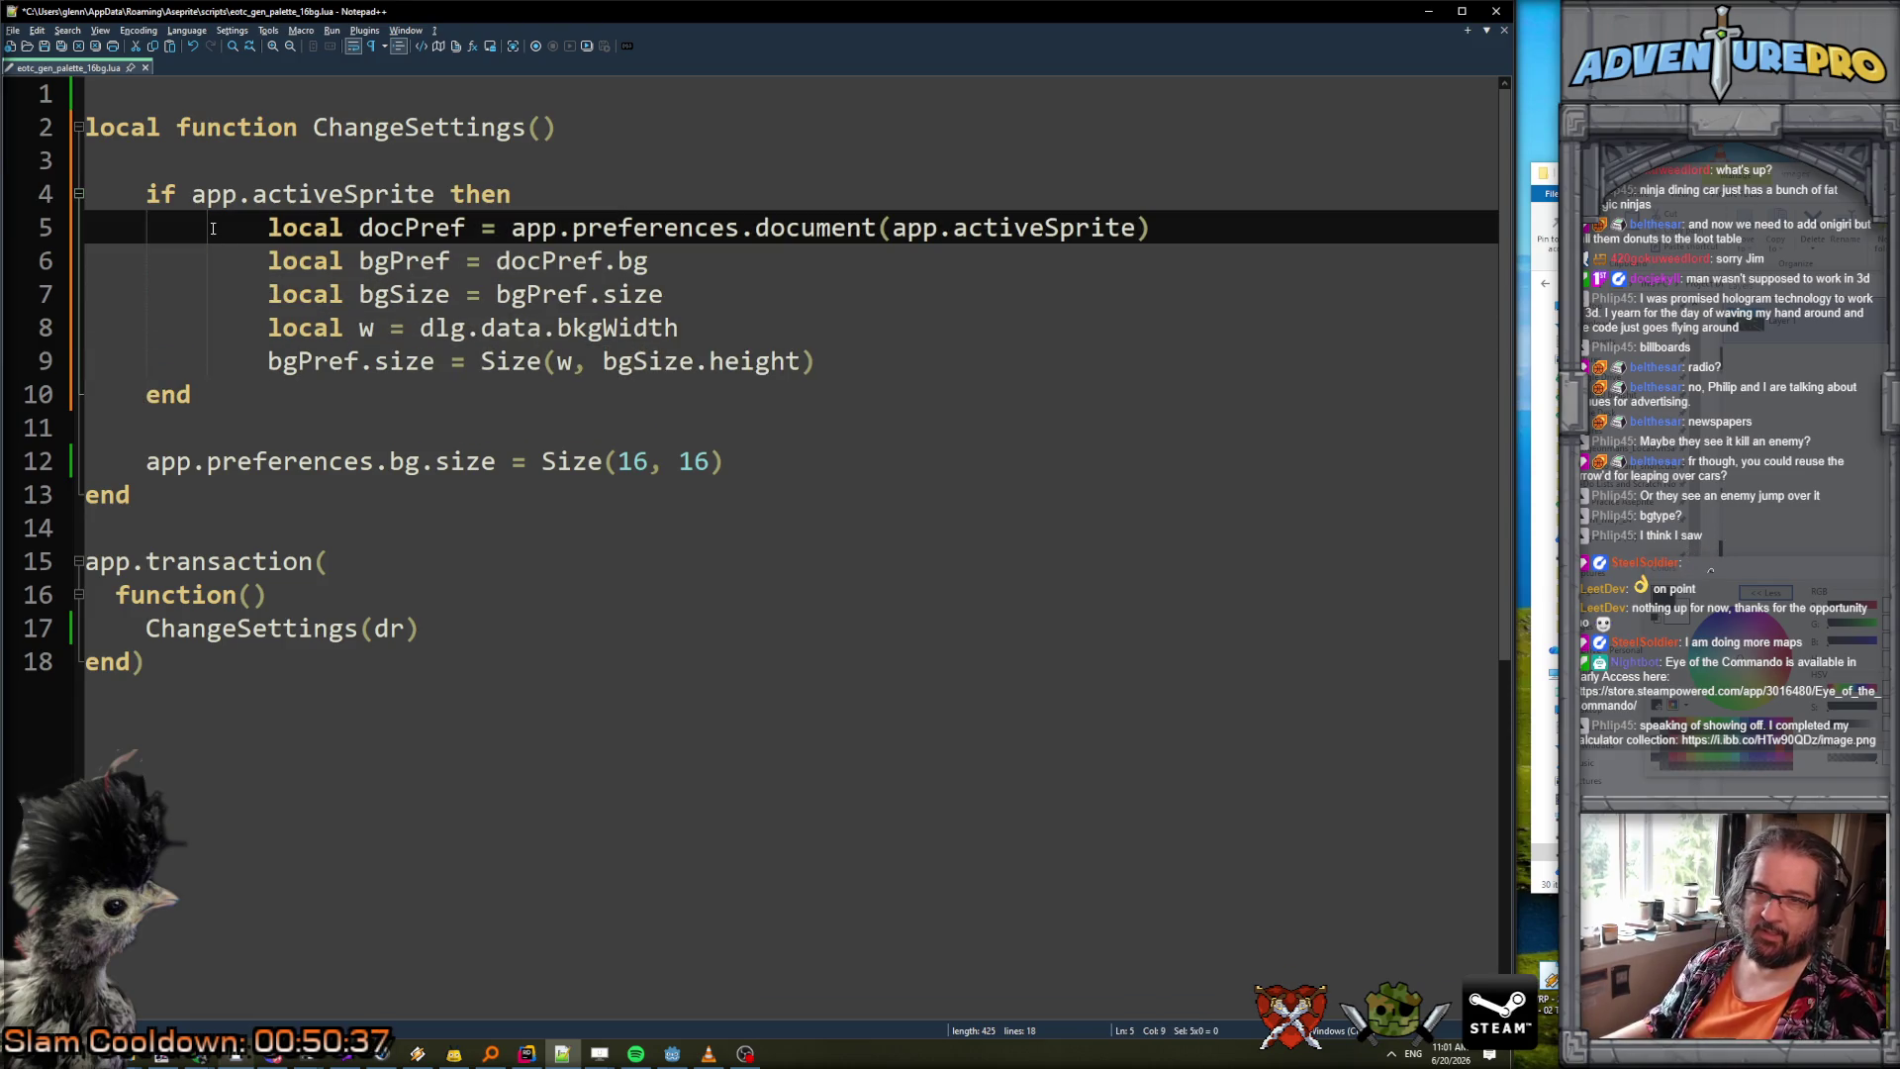
pyautogui.press('BackSpace')
pyautogui.press('BackSpace')
pyautogui.press('BackSpace')
# Delete the dlg.data.bkgWidth line inside the if block.
pyautogui.click(484, 203)
pyautogui.press('Down')
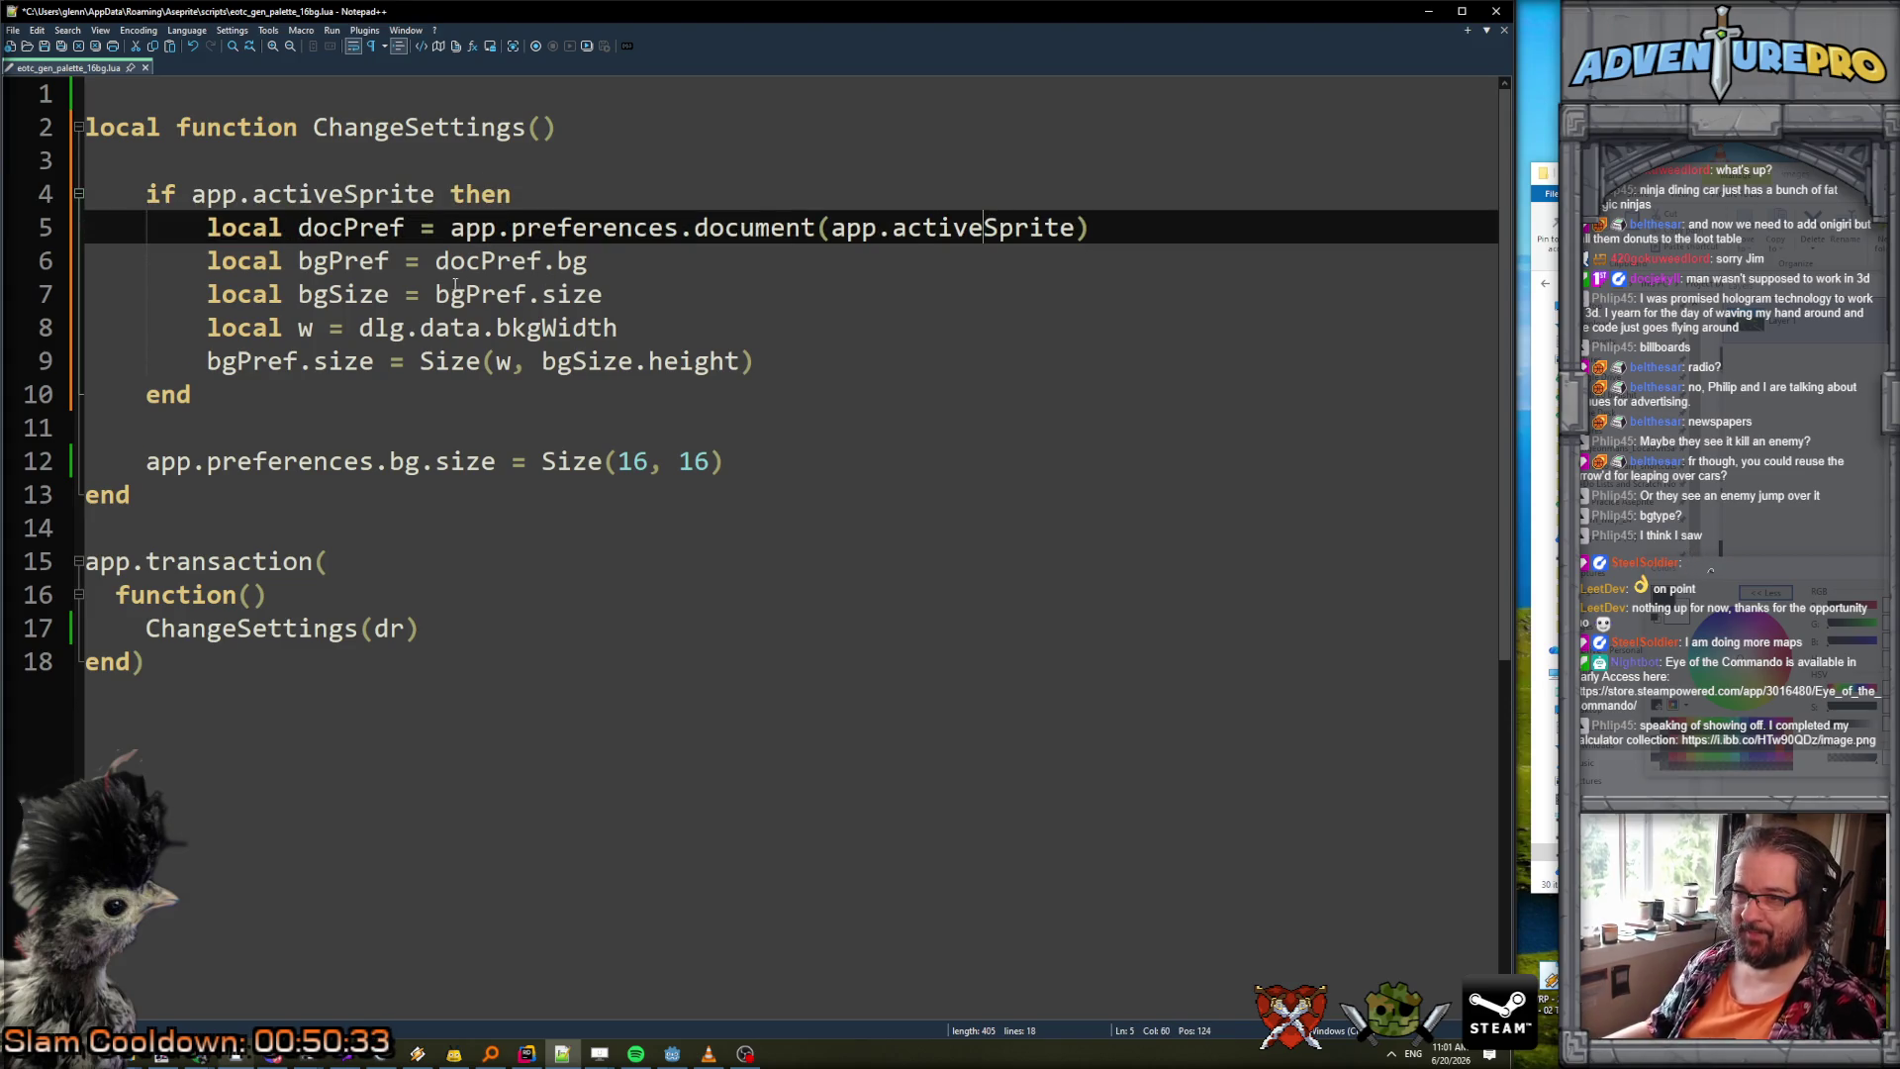
pyautogui.click(485, 261)
pyautogui.click(450, 294)
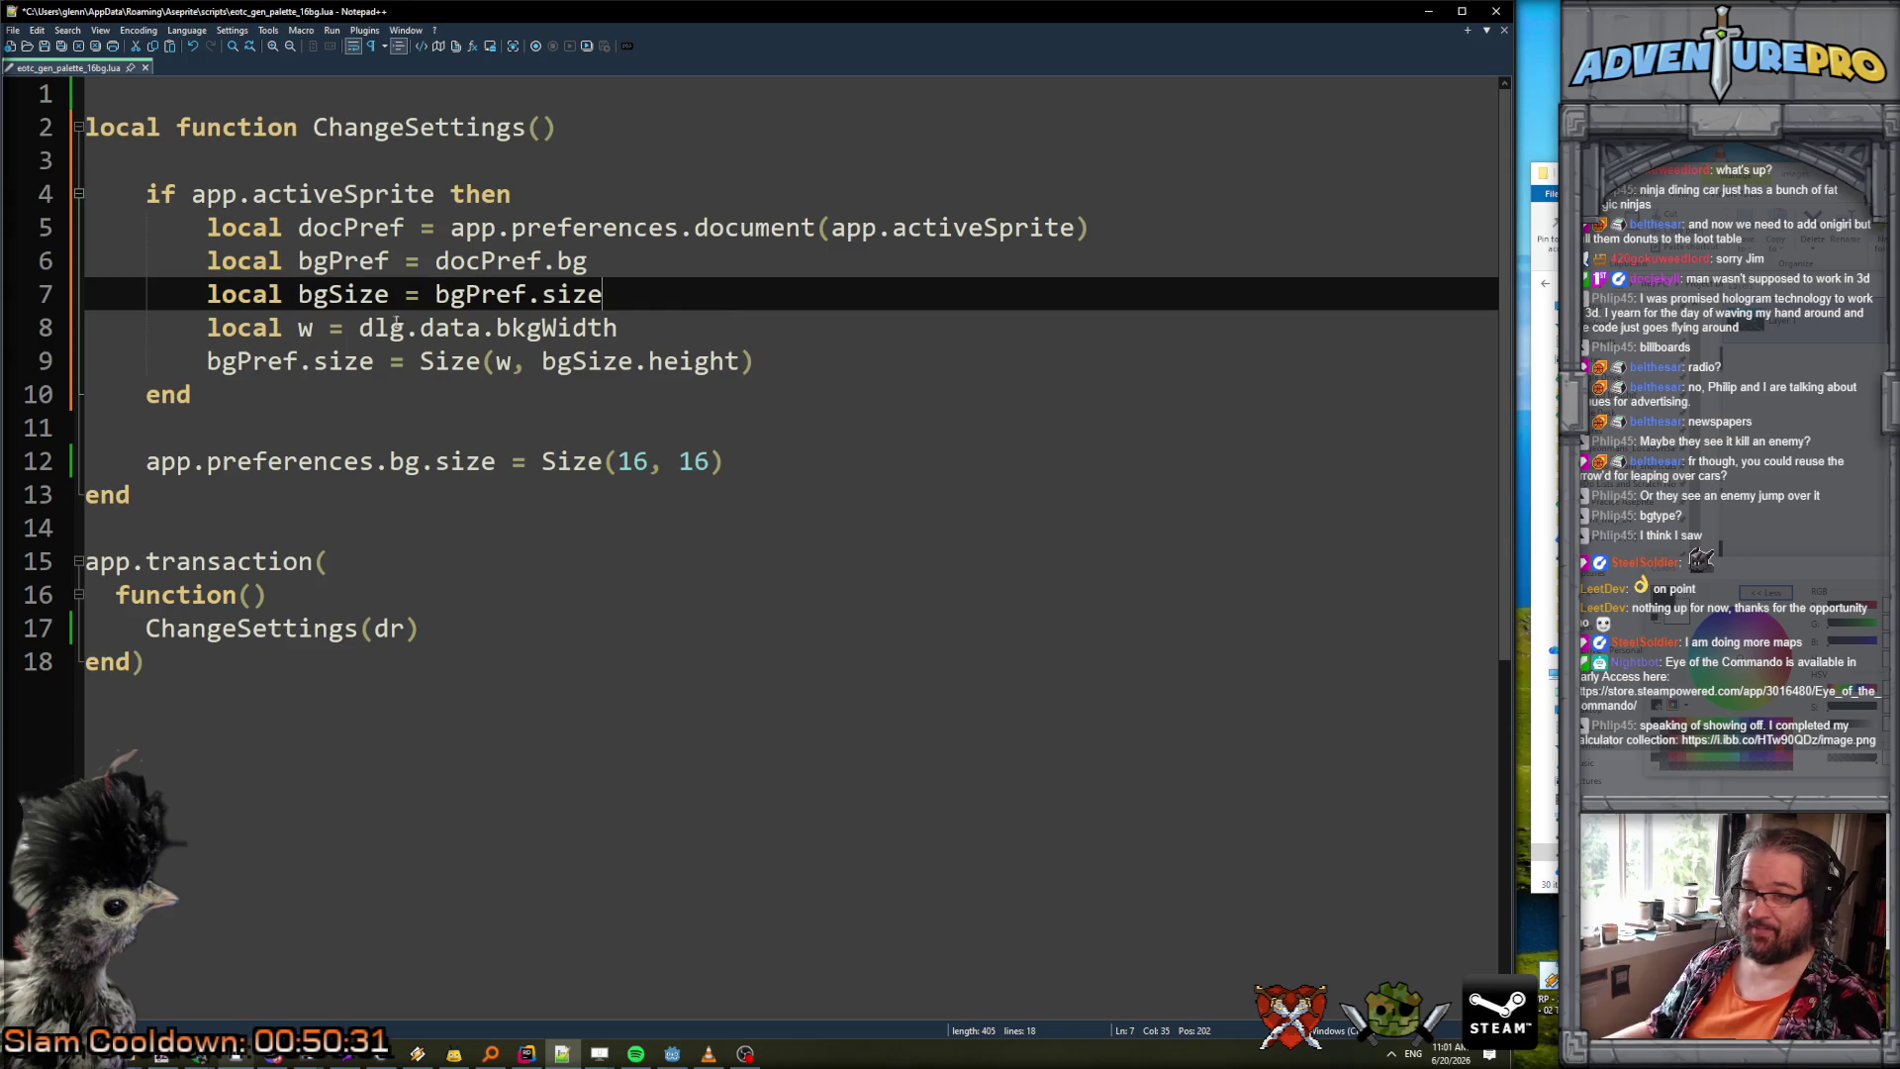
pyautogui.click(315, 328)
pyautogui.moveTo(207, 328); pyautogui.dragTo(668, 334)
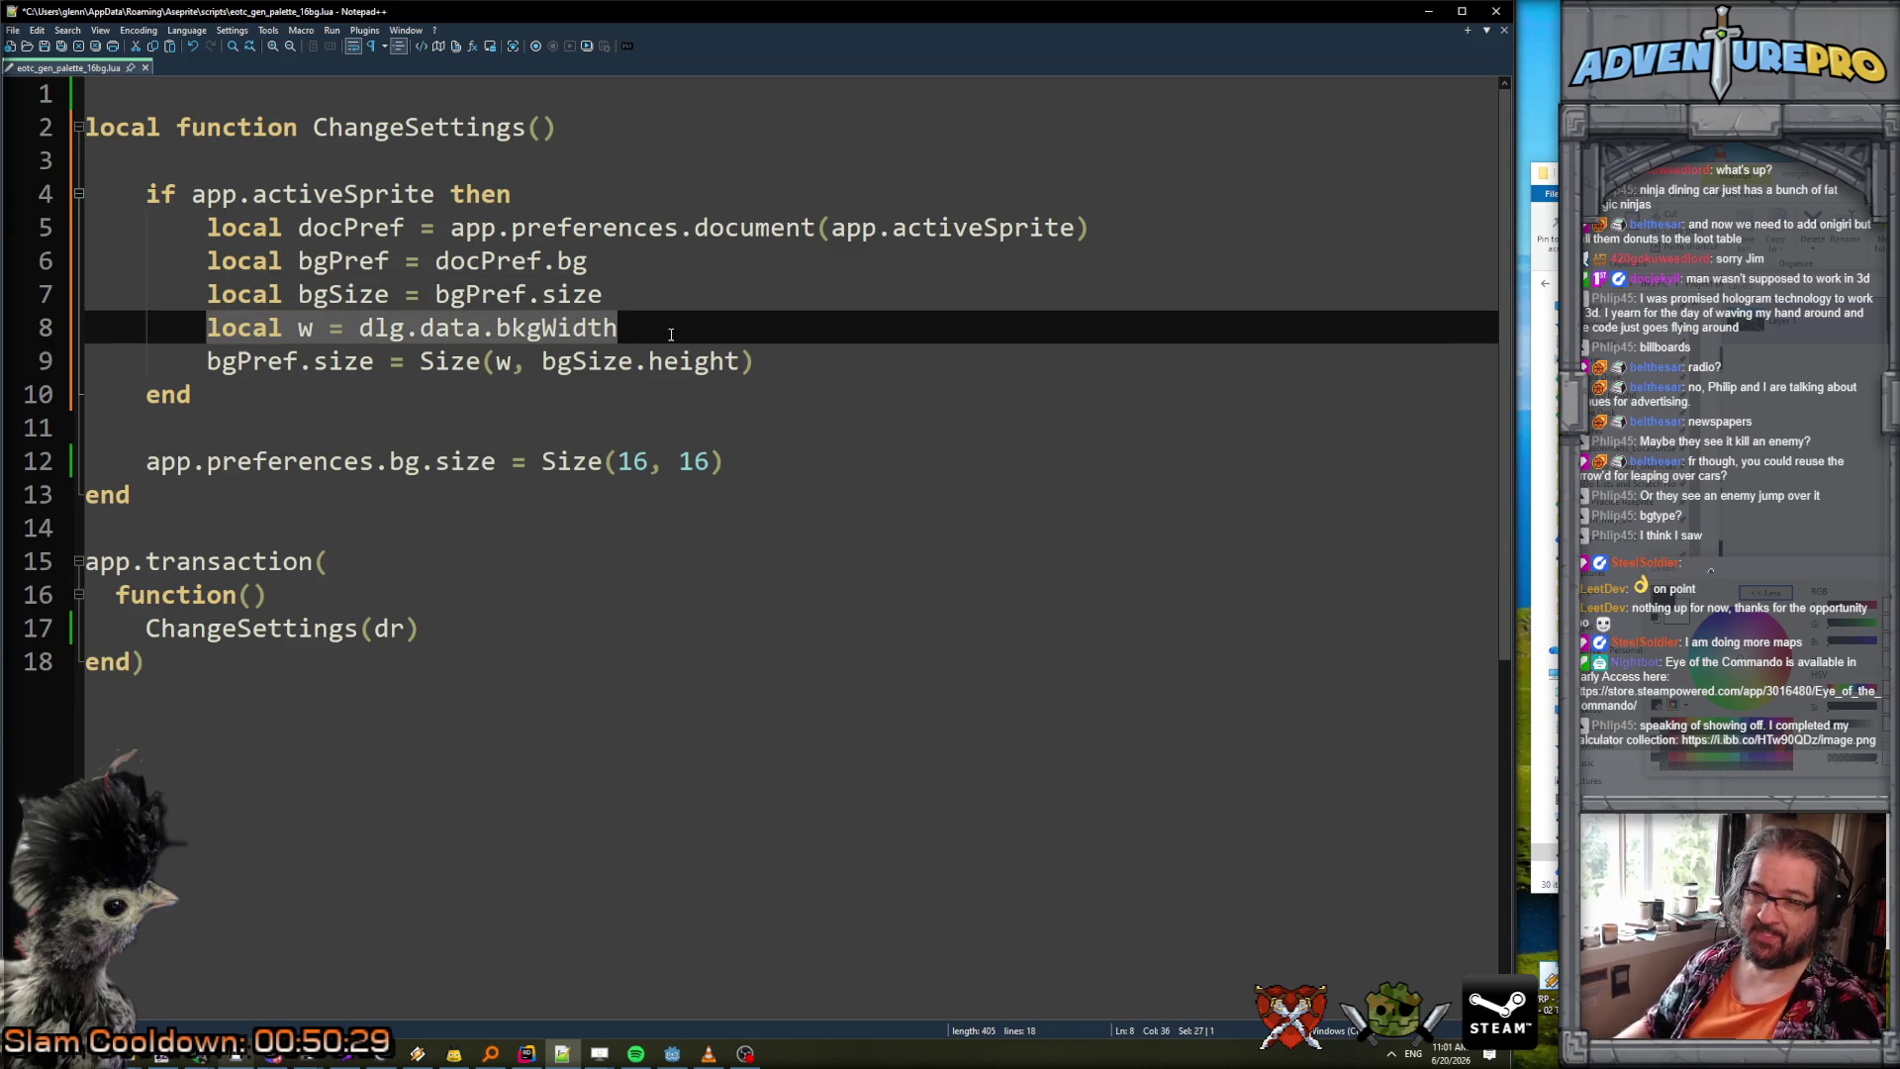
pyautogui.press('Delete')
pyautogui.hotkey('ctrl', 'shift', 'l')
# Change the Size arguments to 16,16 and remove the app.preferences.bg.size line.
pyautogui.moveTo(504, 330); pyautogui.dragTo(750, 330)
pyautogui.write('16,16')
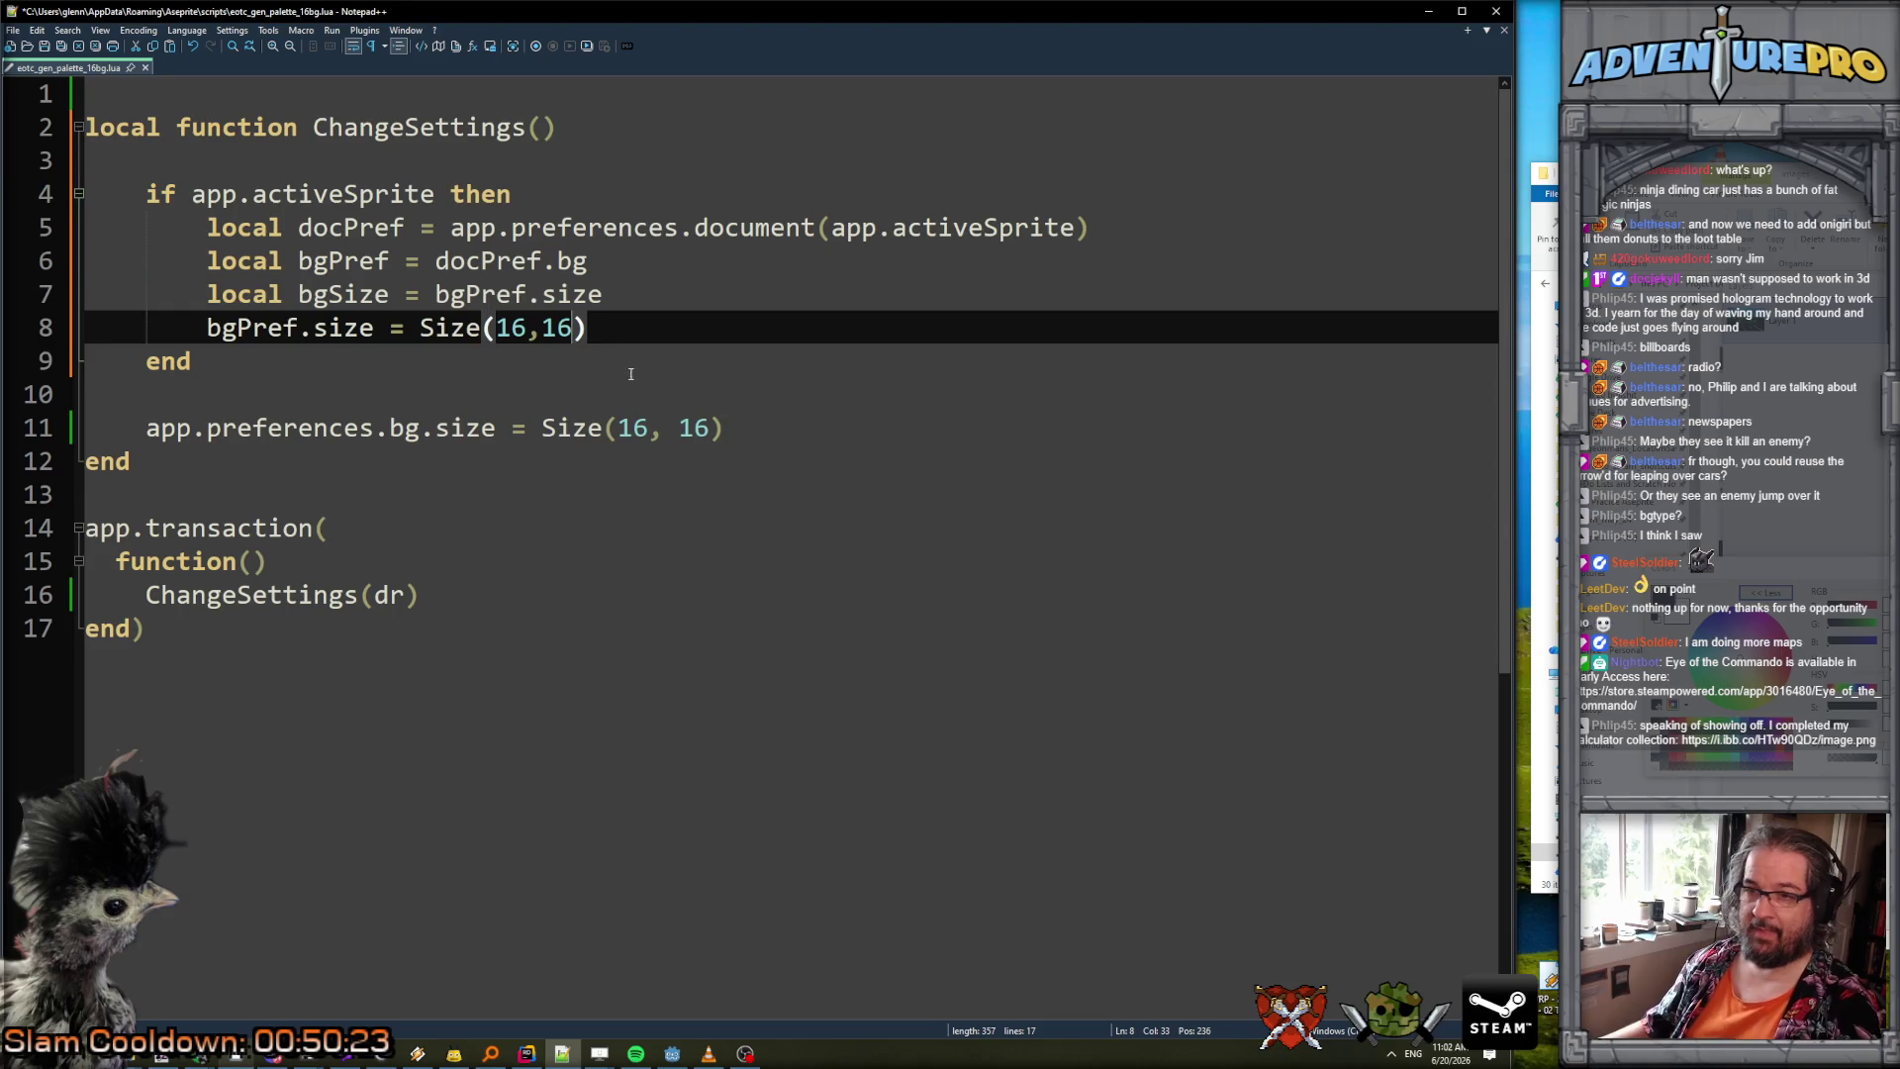
pyautogui.click(599, 366)
pyautogui.press('Down')
pyautogui.press('Down')
pyautogui.hotkey('ctrl', 'shift', 'l')
pyautogui.press('Up')
pyautogui.hotkey('ctrl', 'shift', 'l')
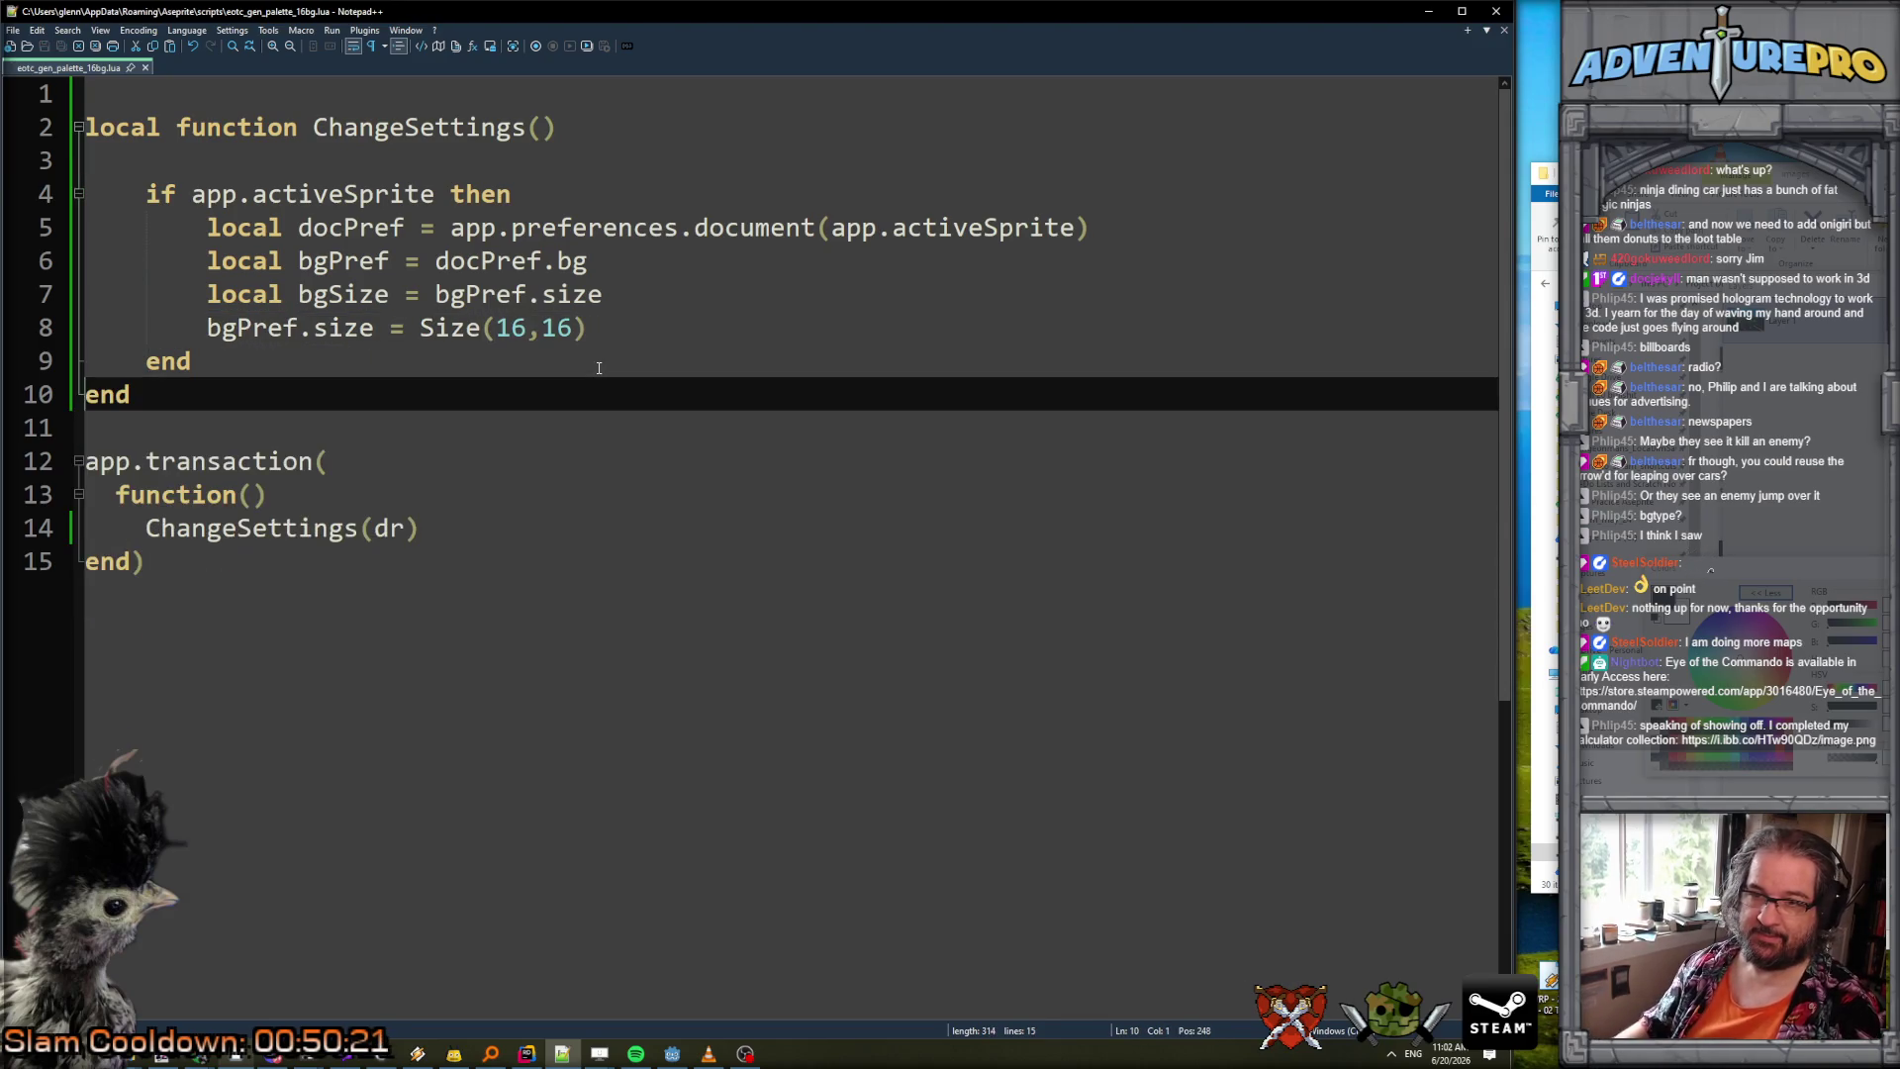
# Add a blank line inside the function and switch to Aseprite to test.
pyautogui.click(497, 361)
pyautogui.press('Return')
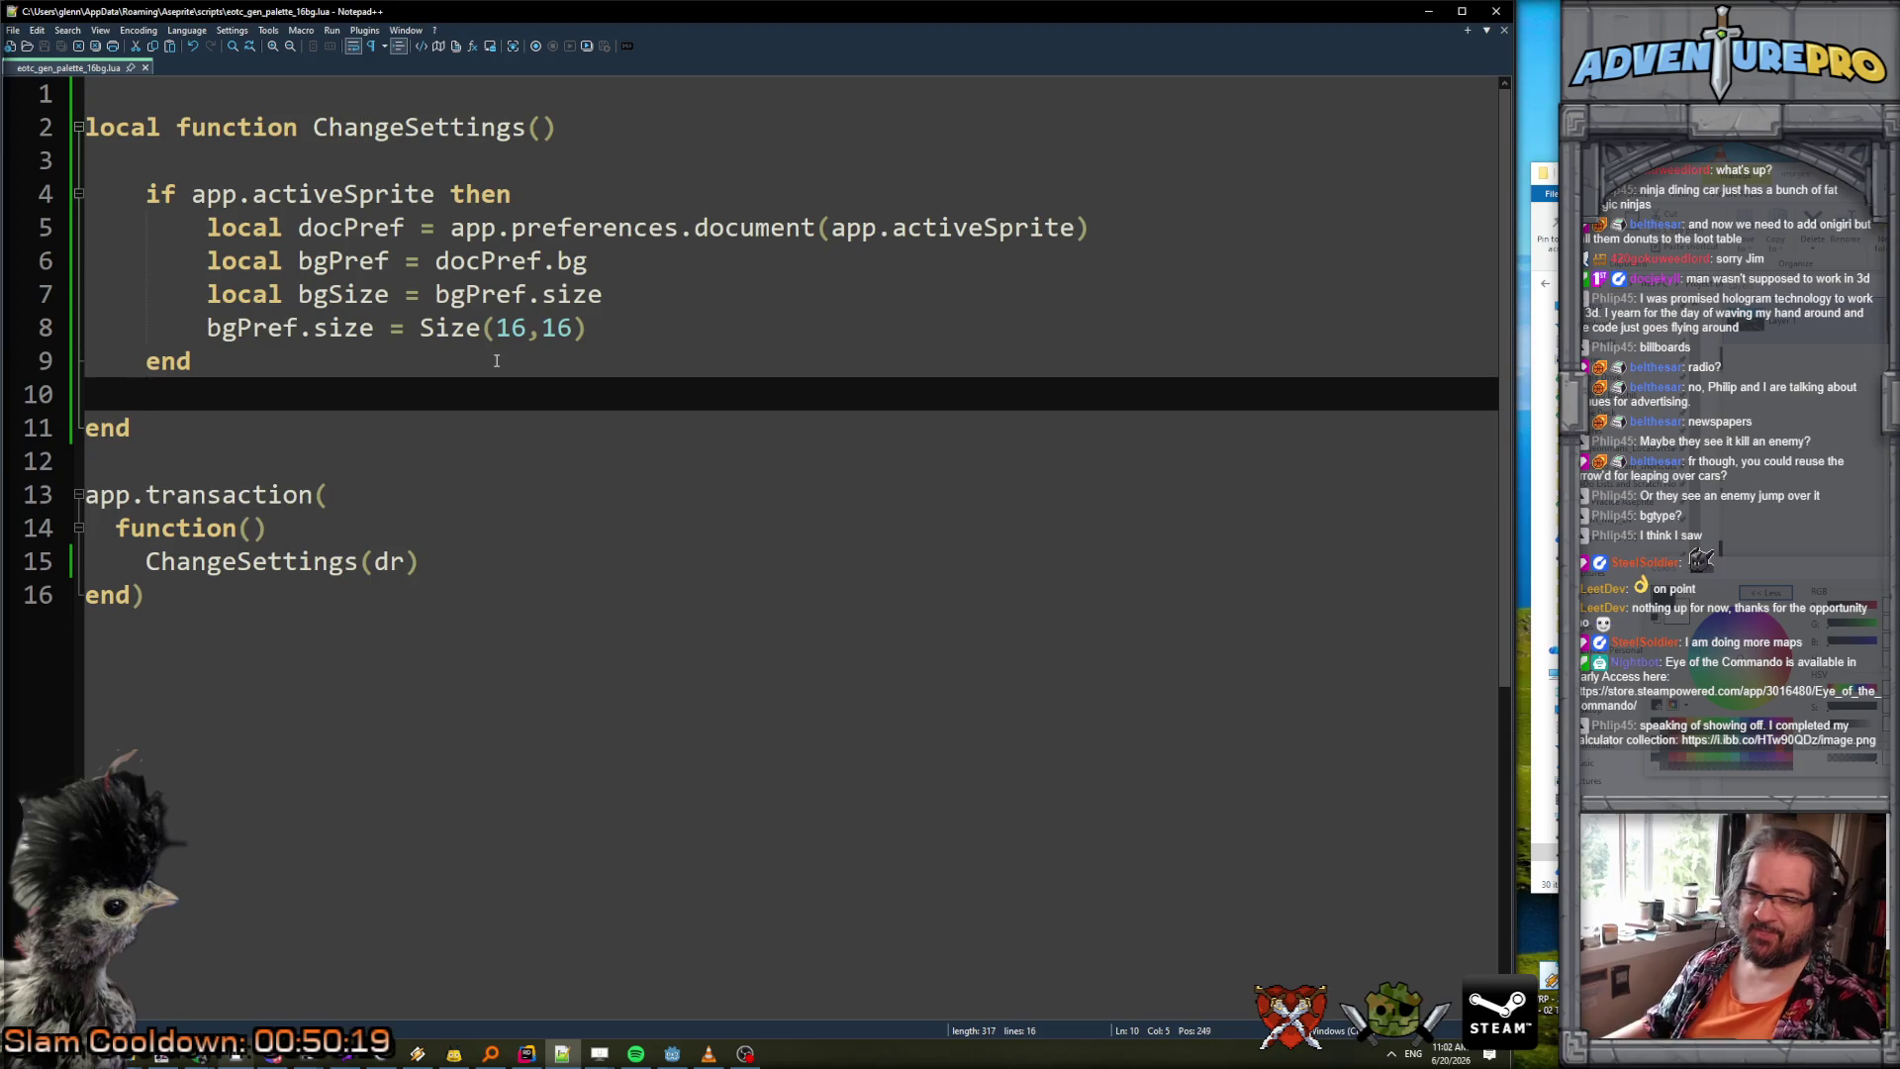
pyautogui.click(236, 1054)
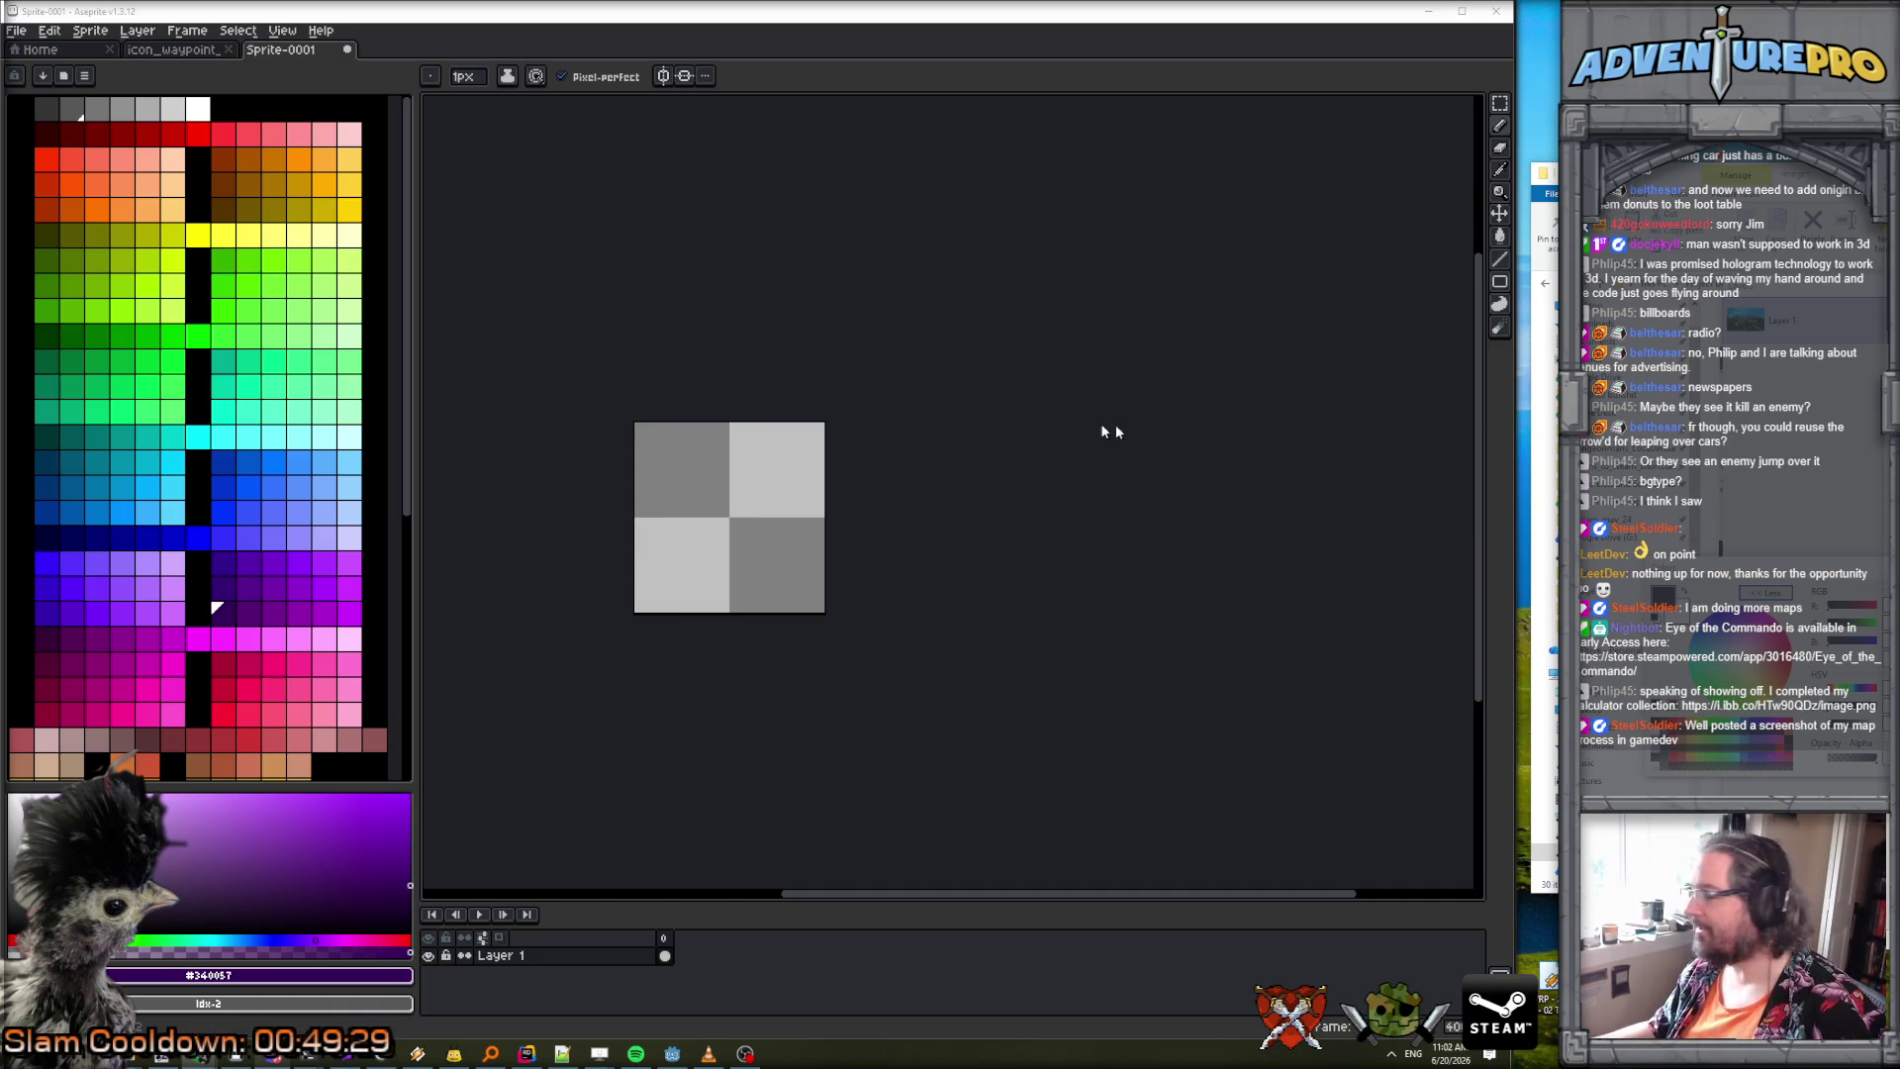
# Alt-Tab to Chrome's photo of pocket operator synthesizers.
pyautogui.hotkey('alt', 'Tab')
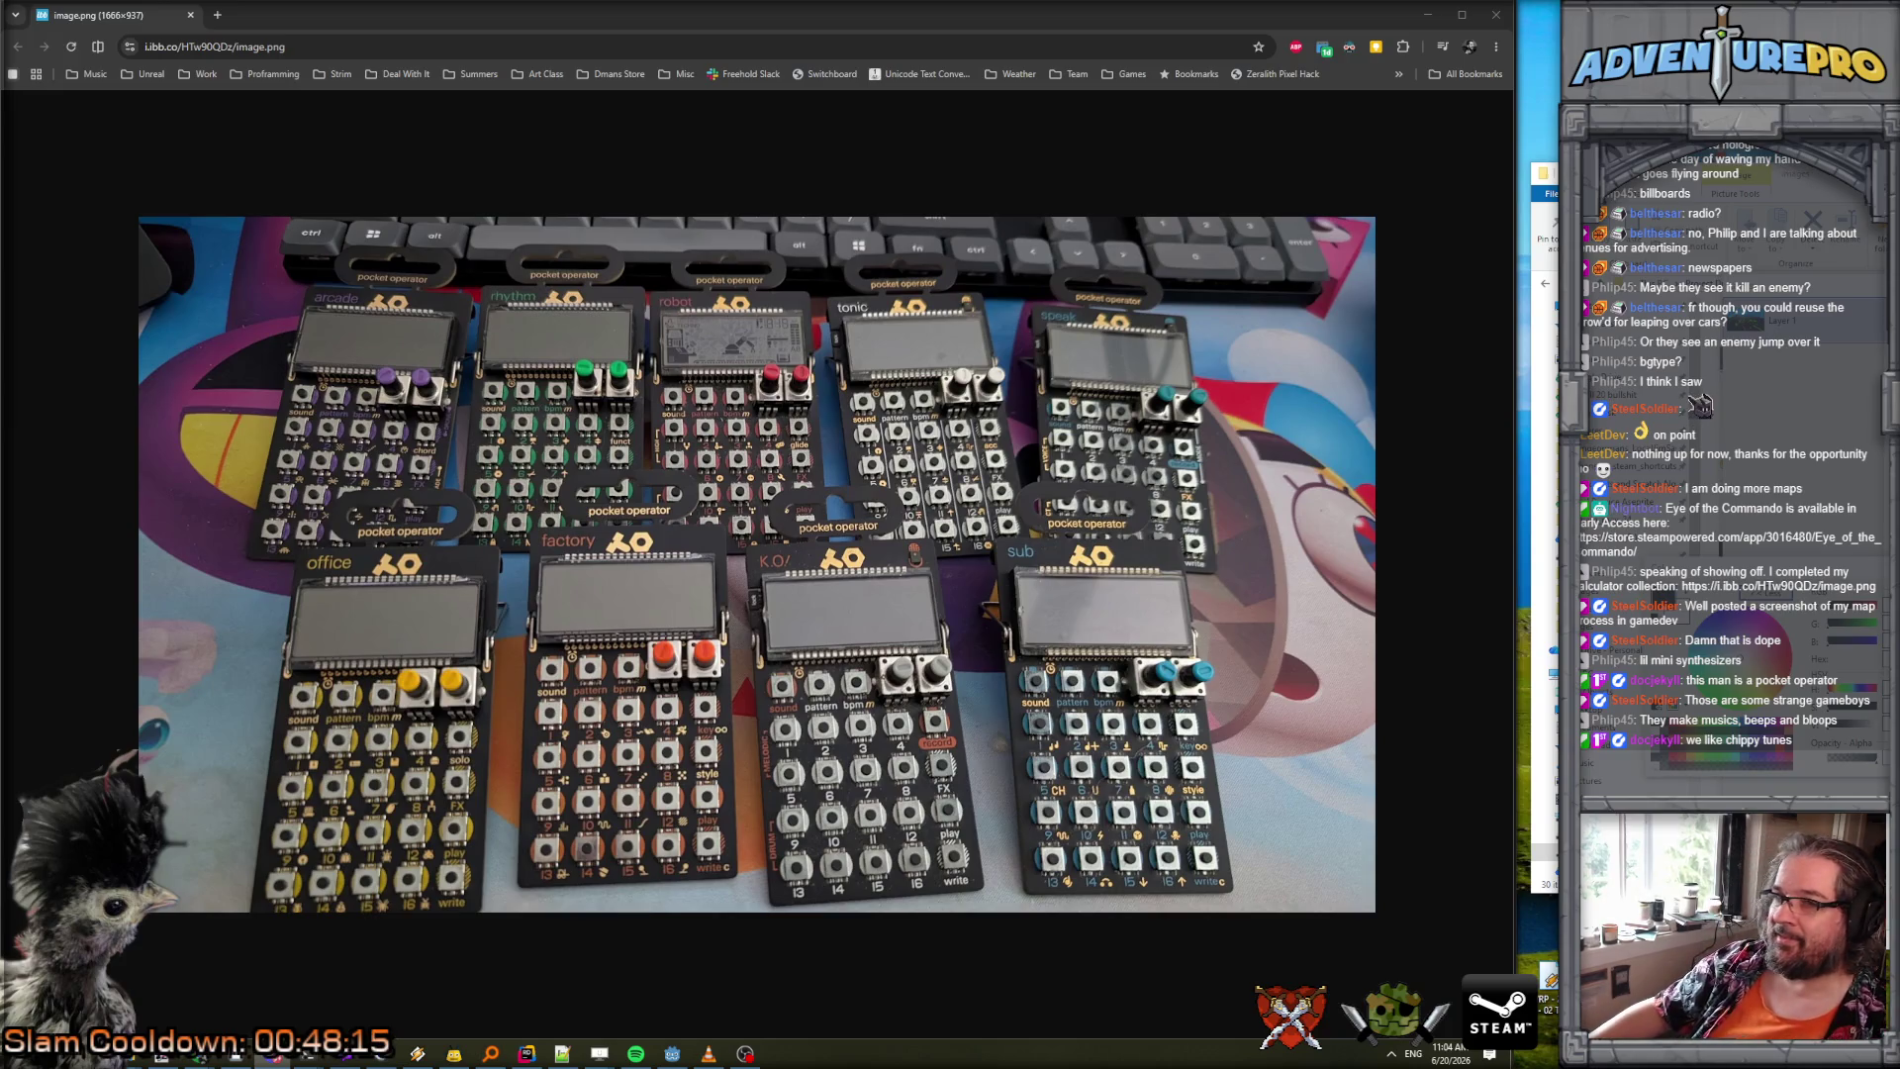
# Minimize Chrome so Aseprite's checkered Sprite-0001 is in front again.
pyautogui.click(1428, 17)
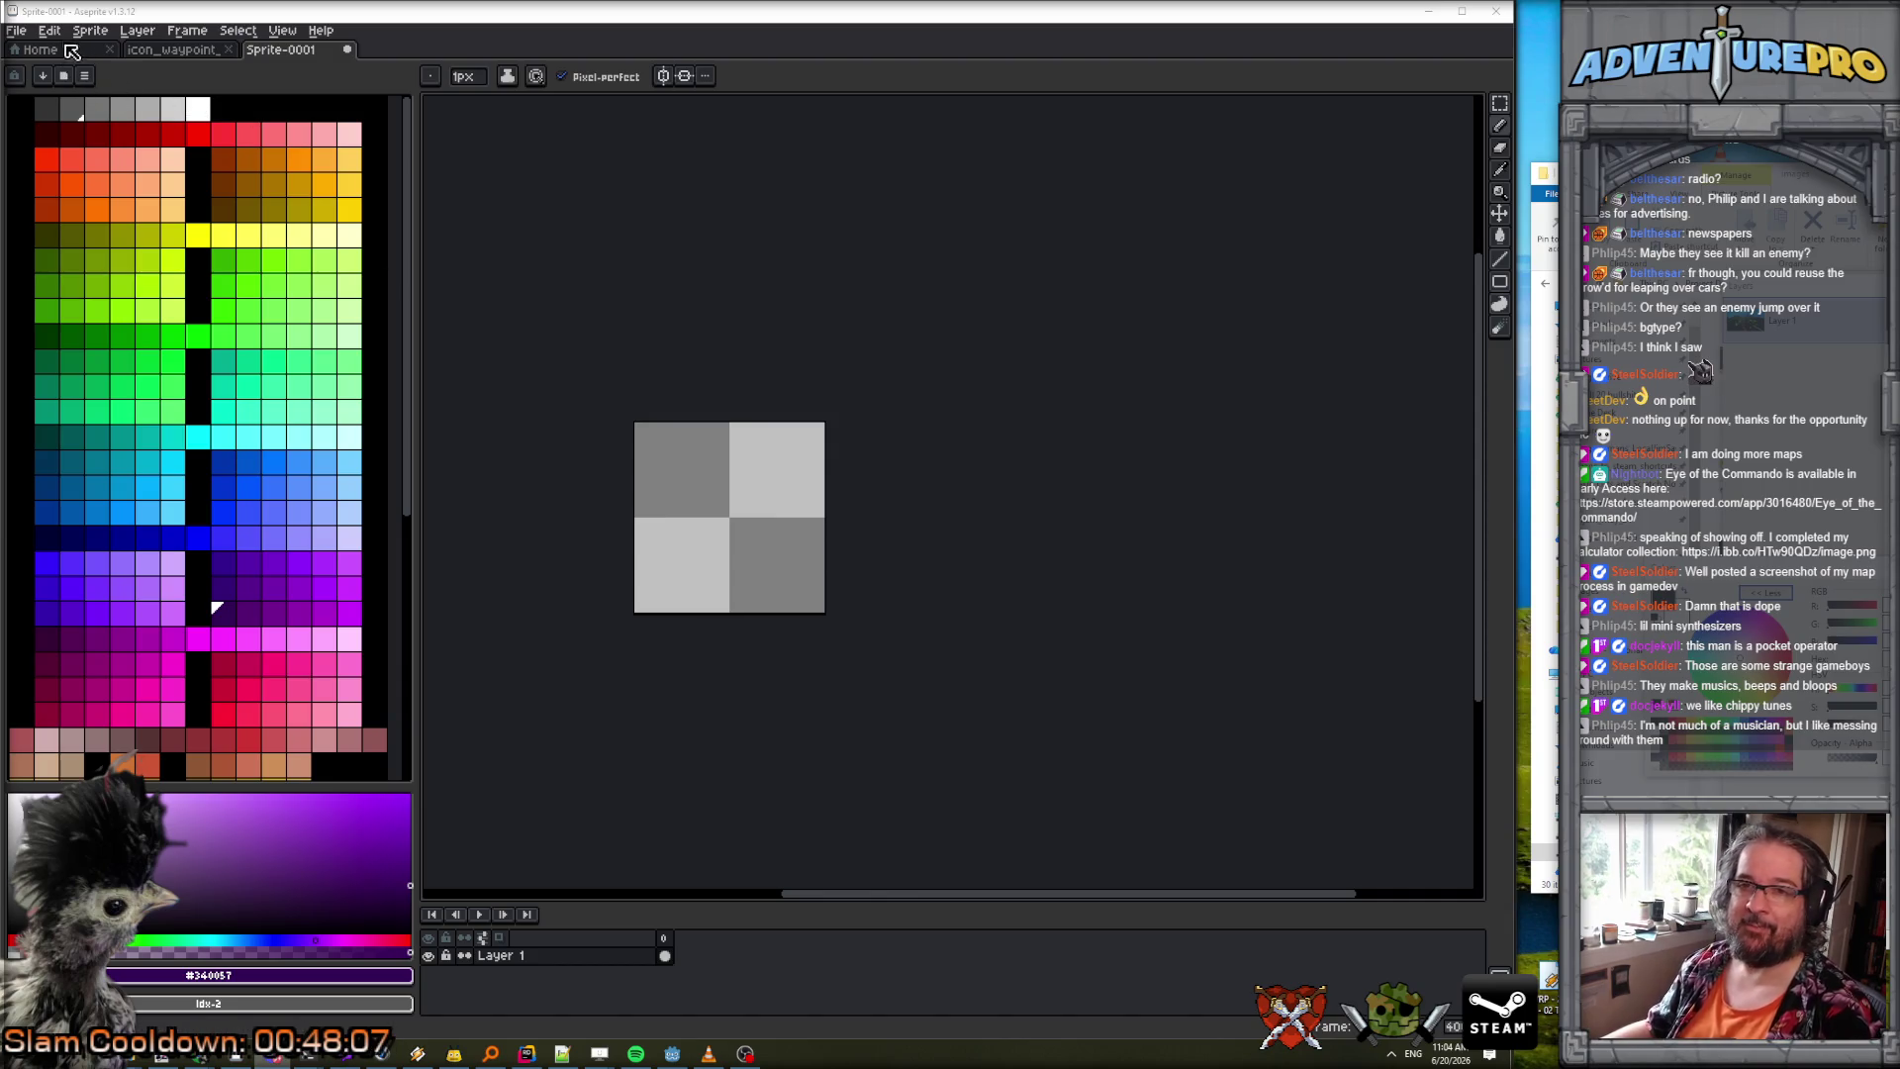
# Set the Background preferences checkered size fields to 5 and 12 and confirm.
pyautogui.click(18, 31)
pyautogui.moveTo(50, 31)
pyautogui.click(89, 478)
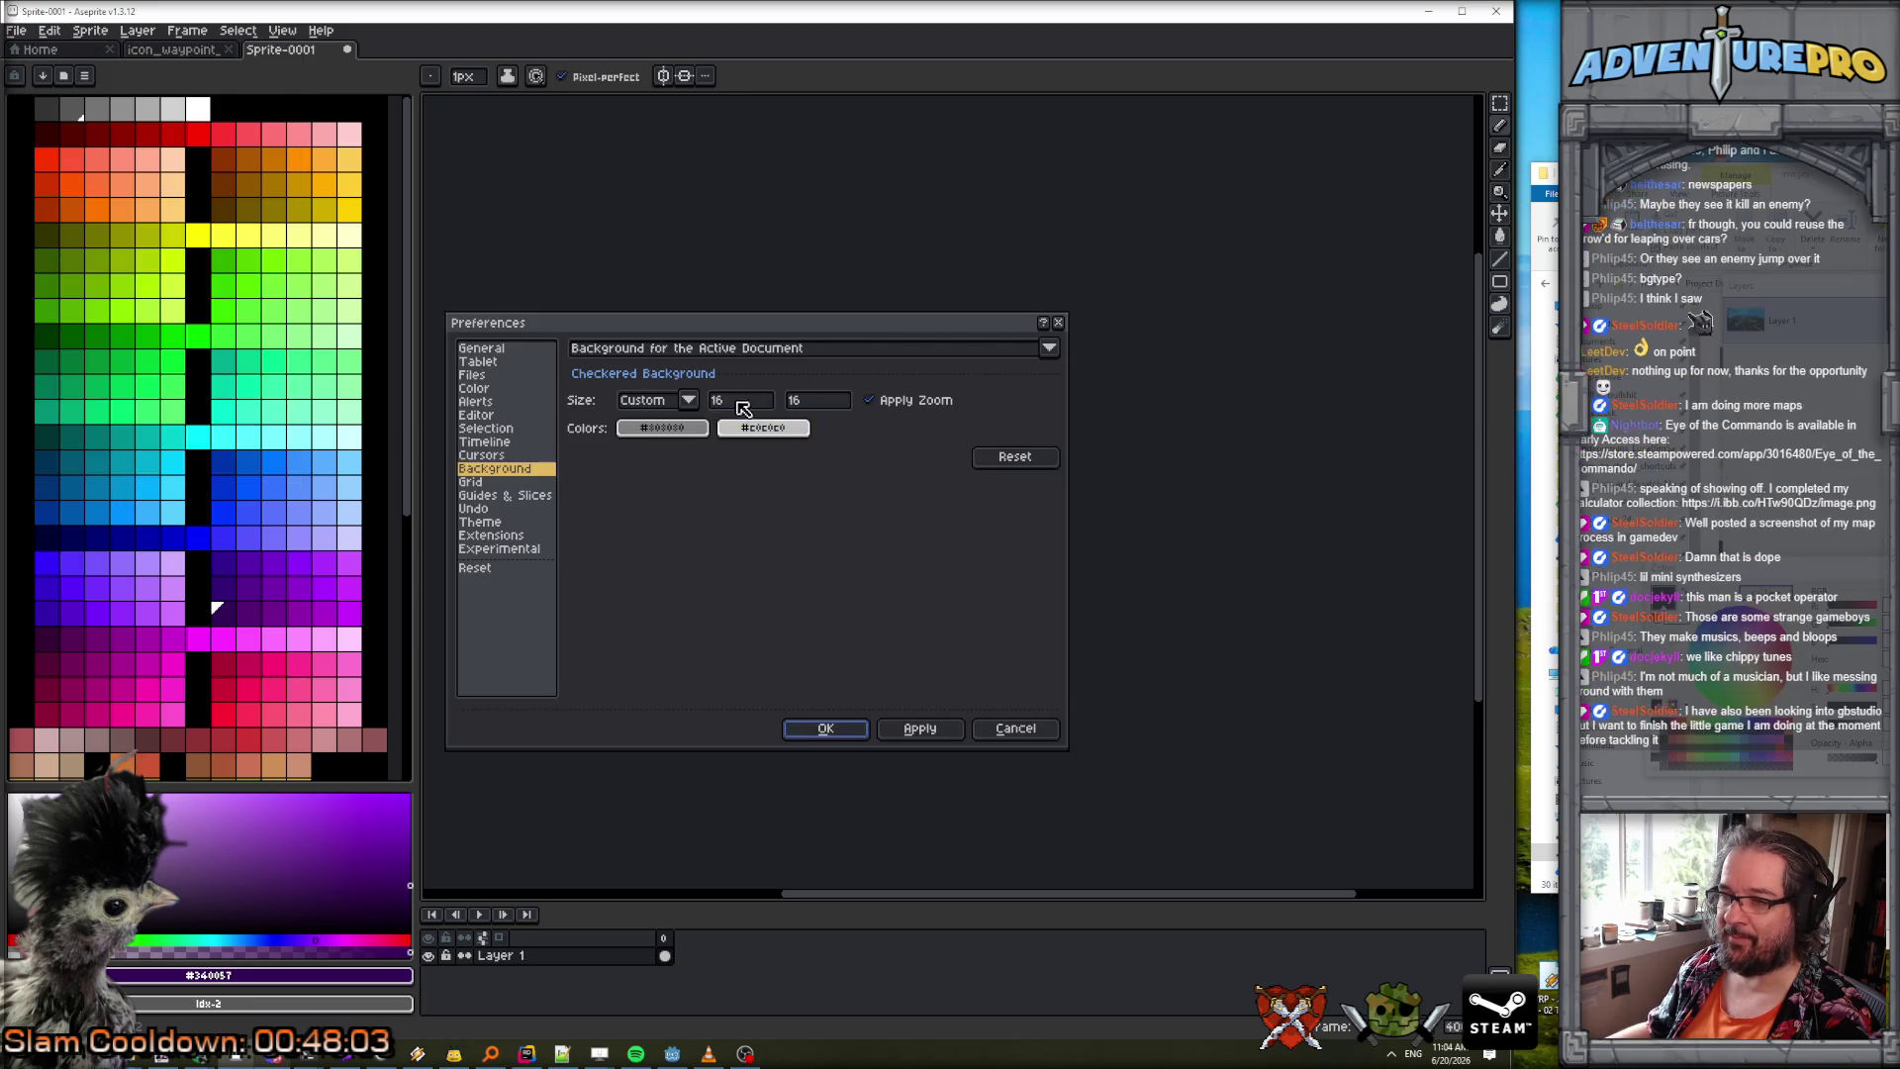
pyautogui.write('5')
pyautogui.press('Tab')
pyautogui.write('12')
pyautogui.press('Tab')
pyautogui.press('Return')
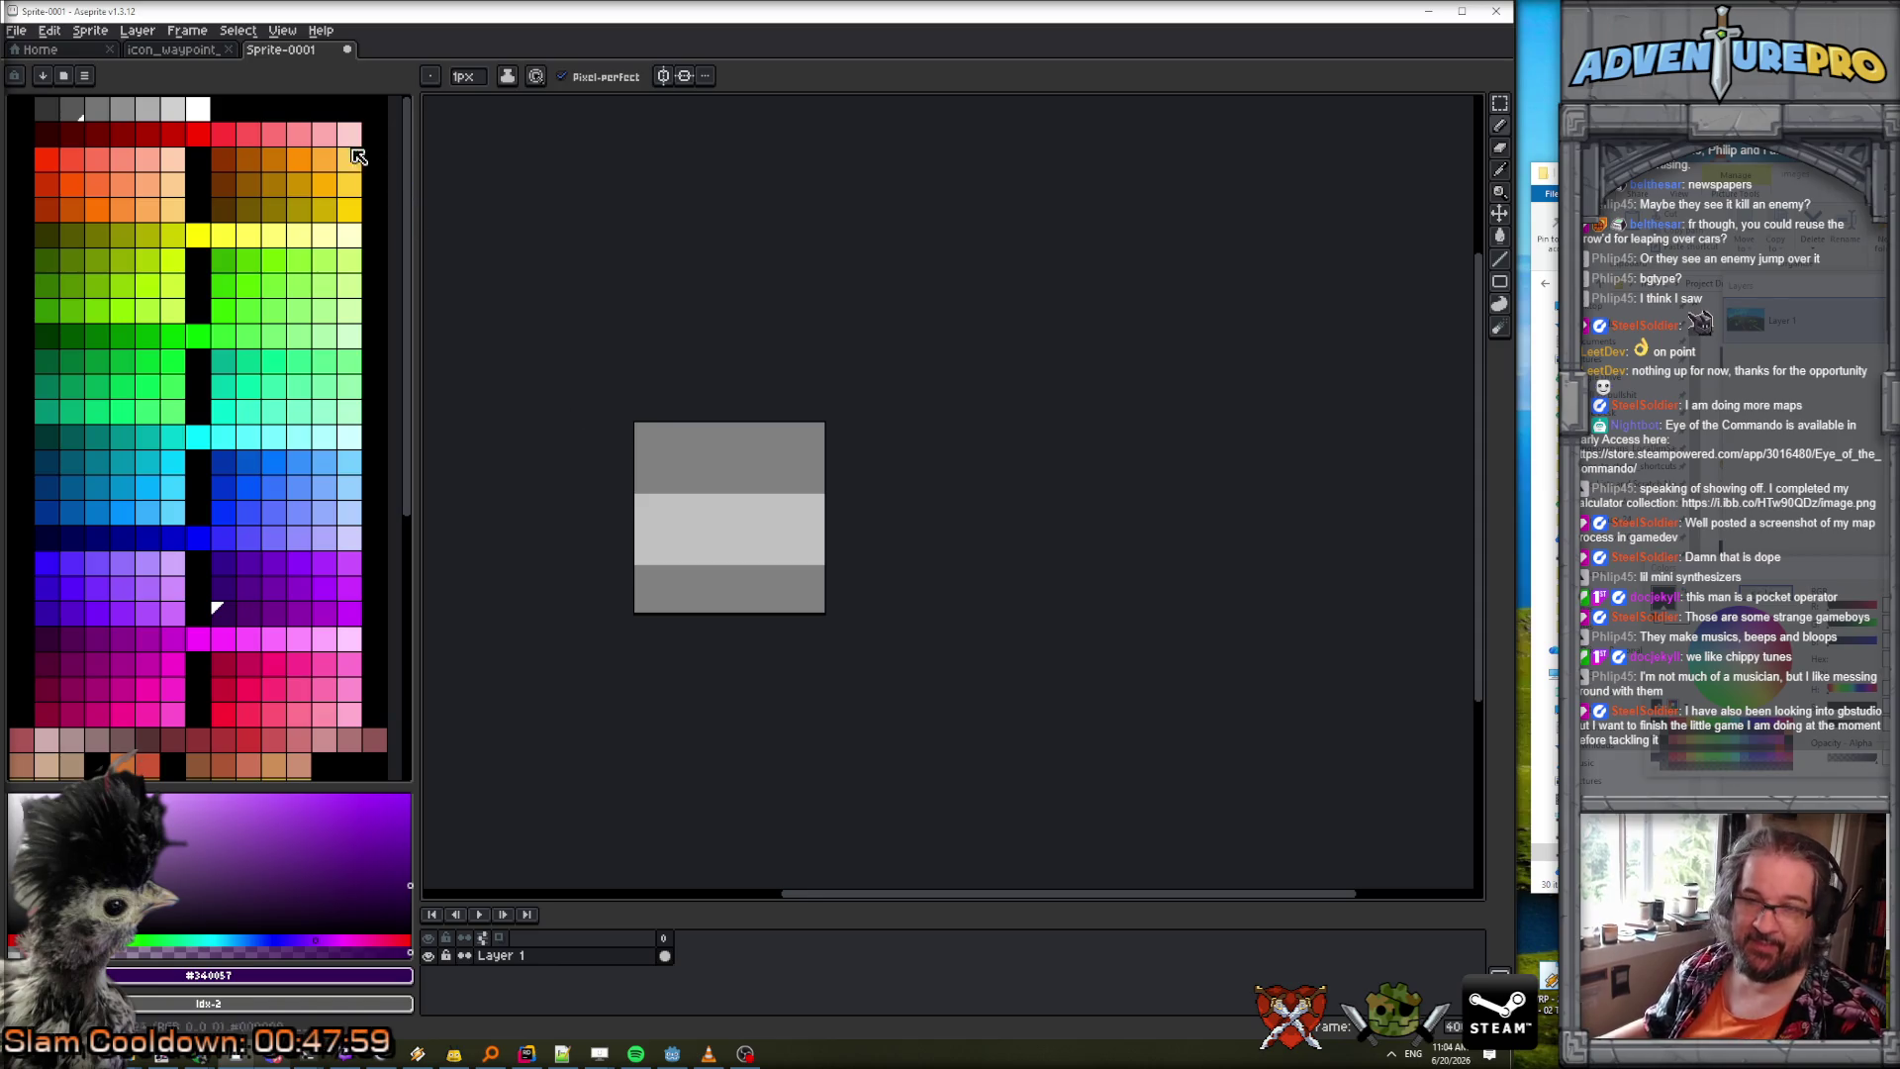
# Run eotc_gen_palette_16bg to restore the 16×16 checker.
pyautogui.click(16, 30)
pyautogui.moveTo(86, 220)
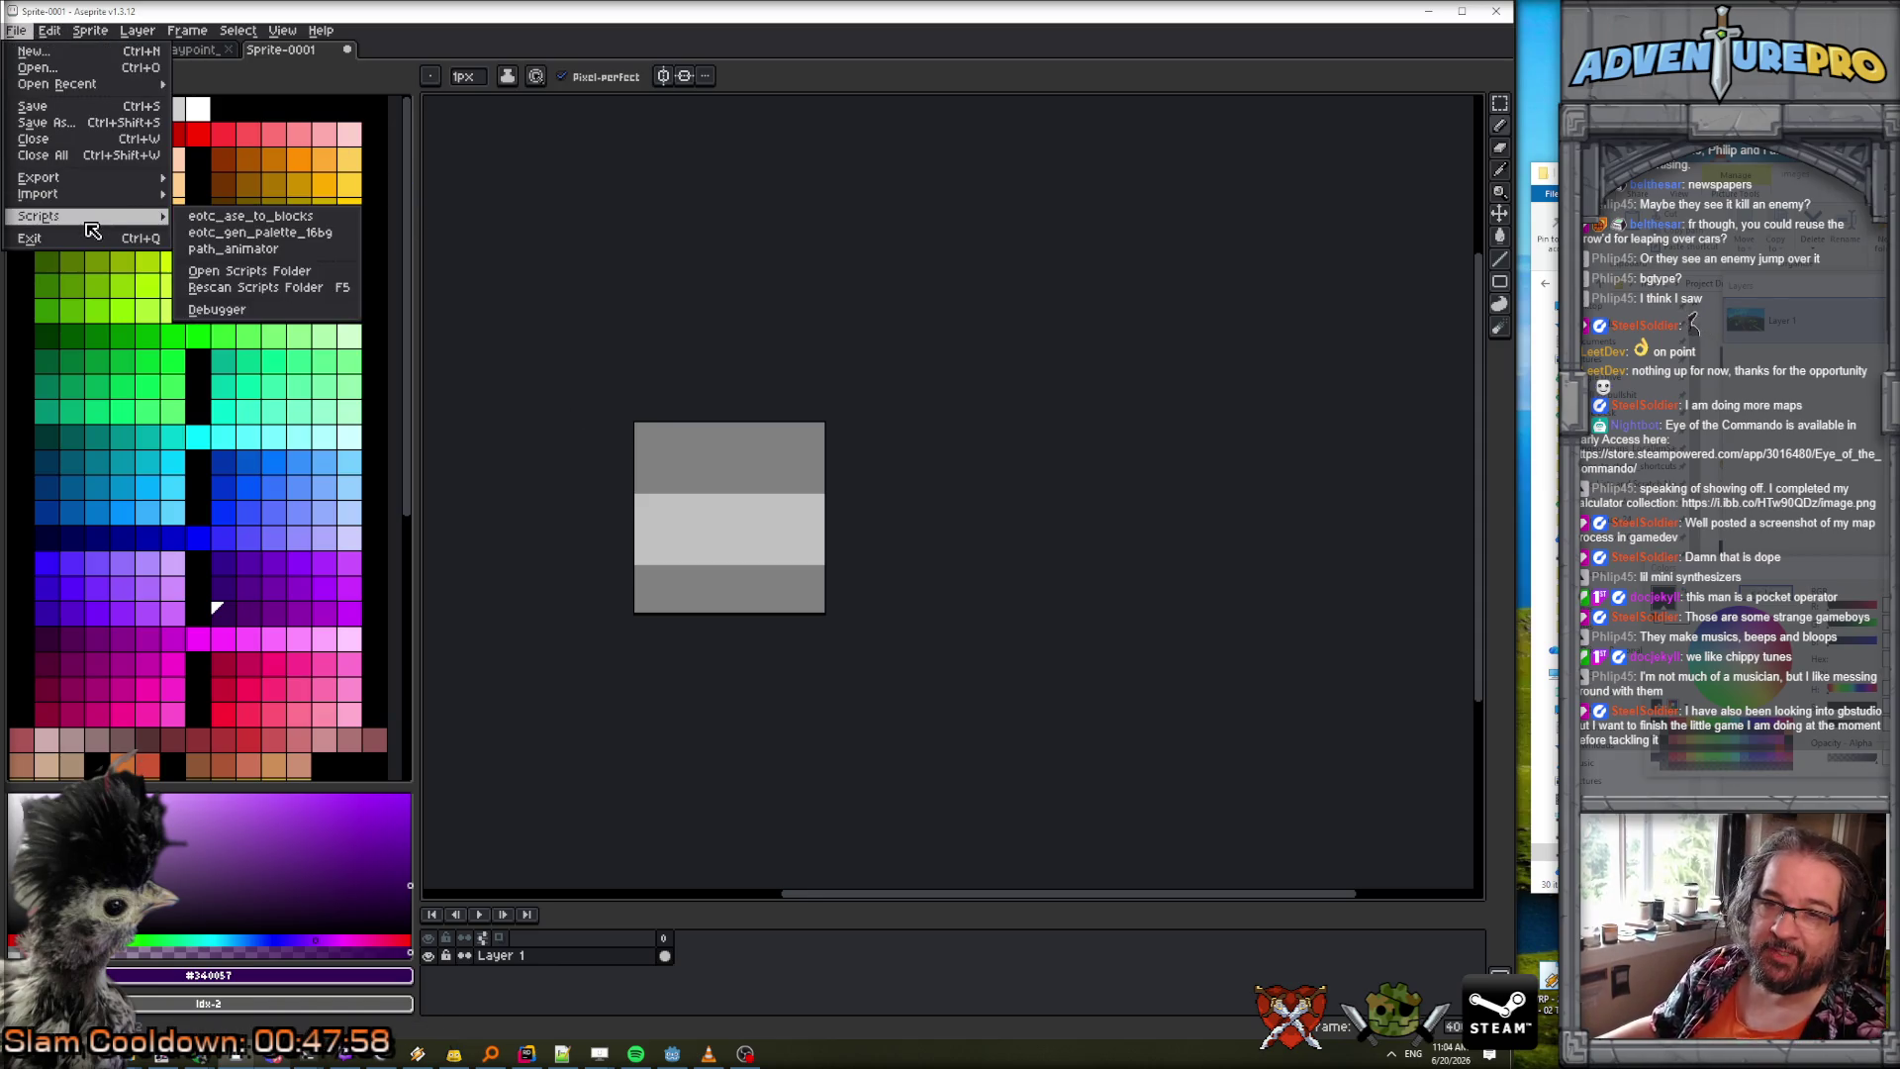
pyautogui.click(297, 237)
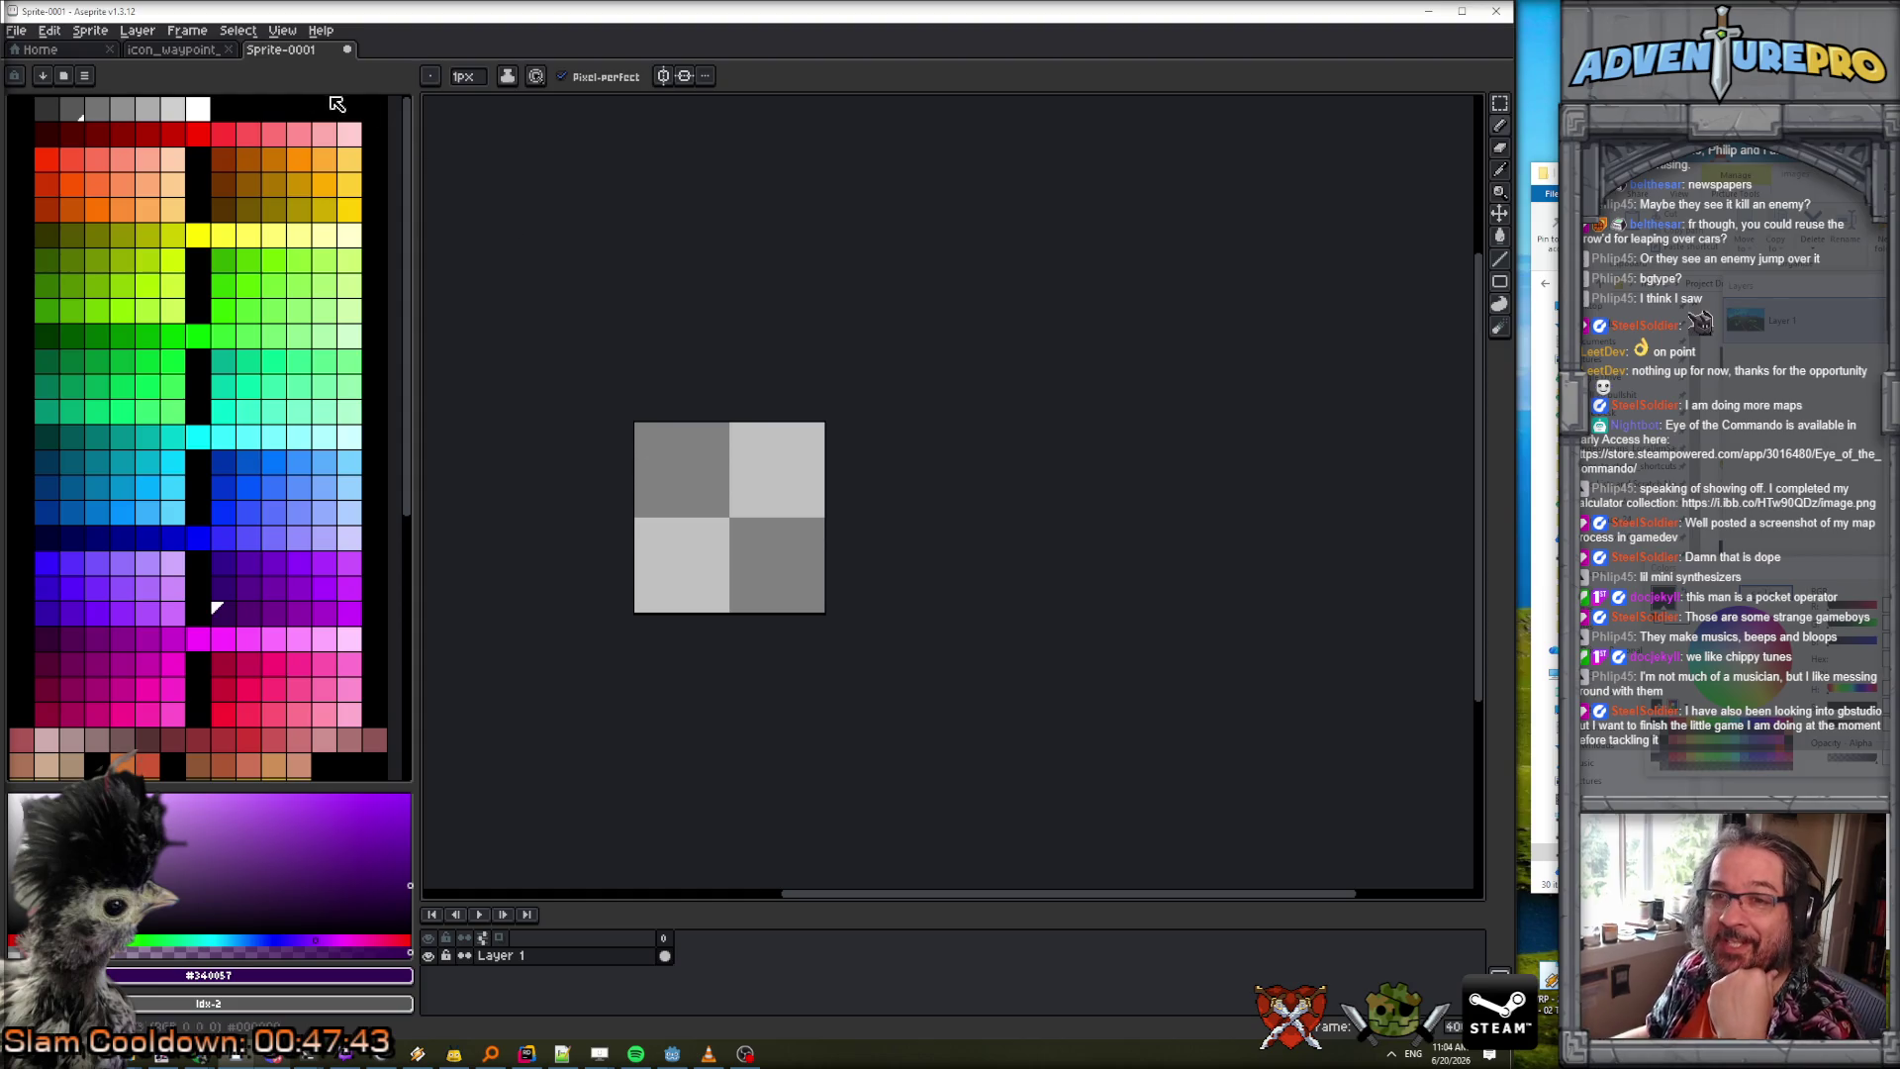
# Choose DB32 from the palette presets, close the list, and return to Notepad++.
pyautogui.click(43, 76)
pyautogui.scroll(-5, 238, 440)
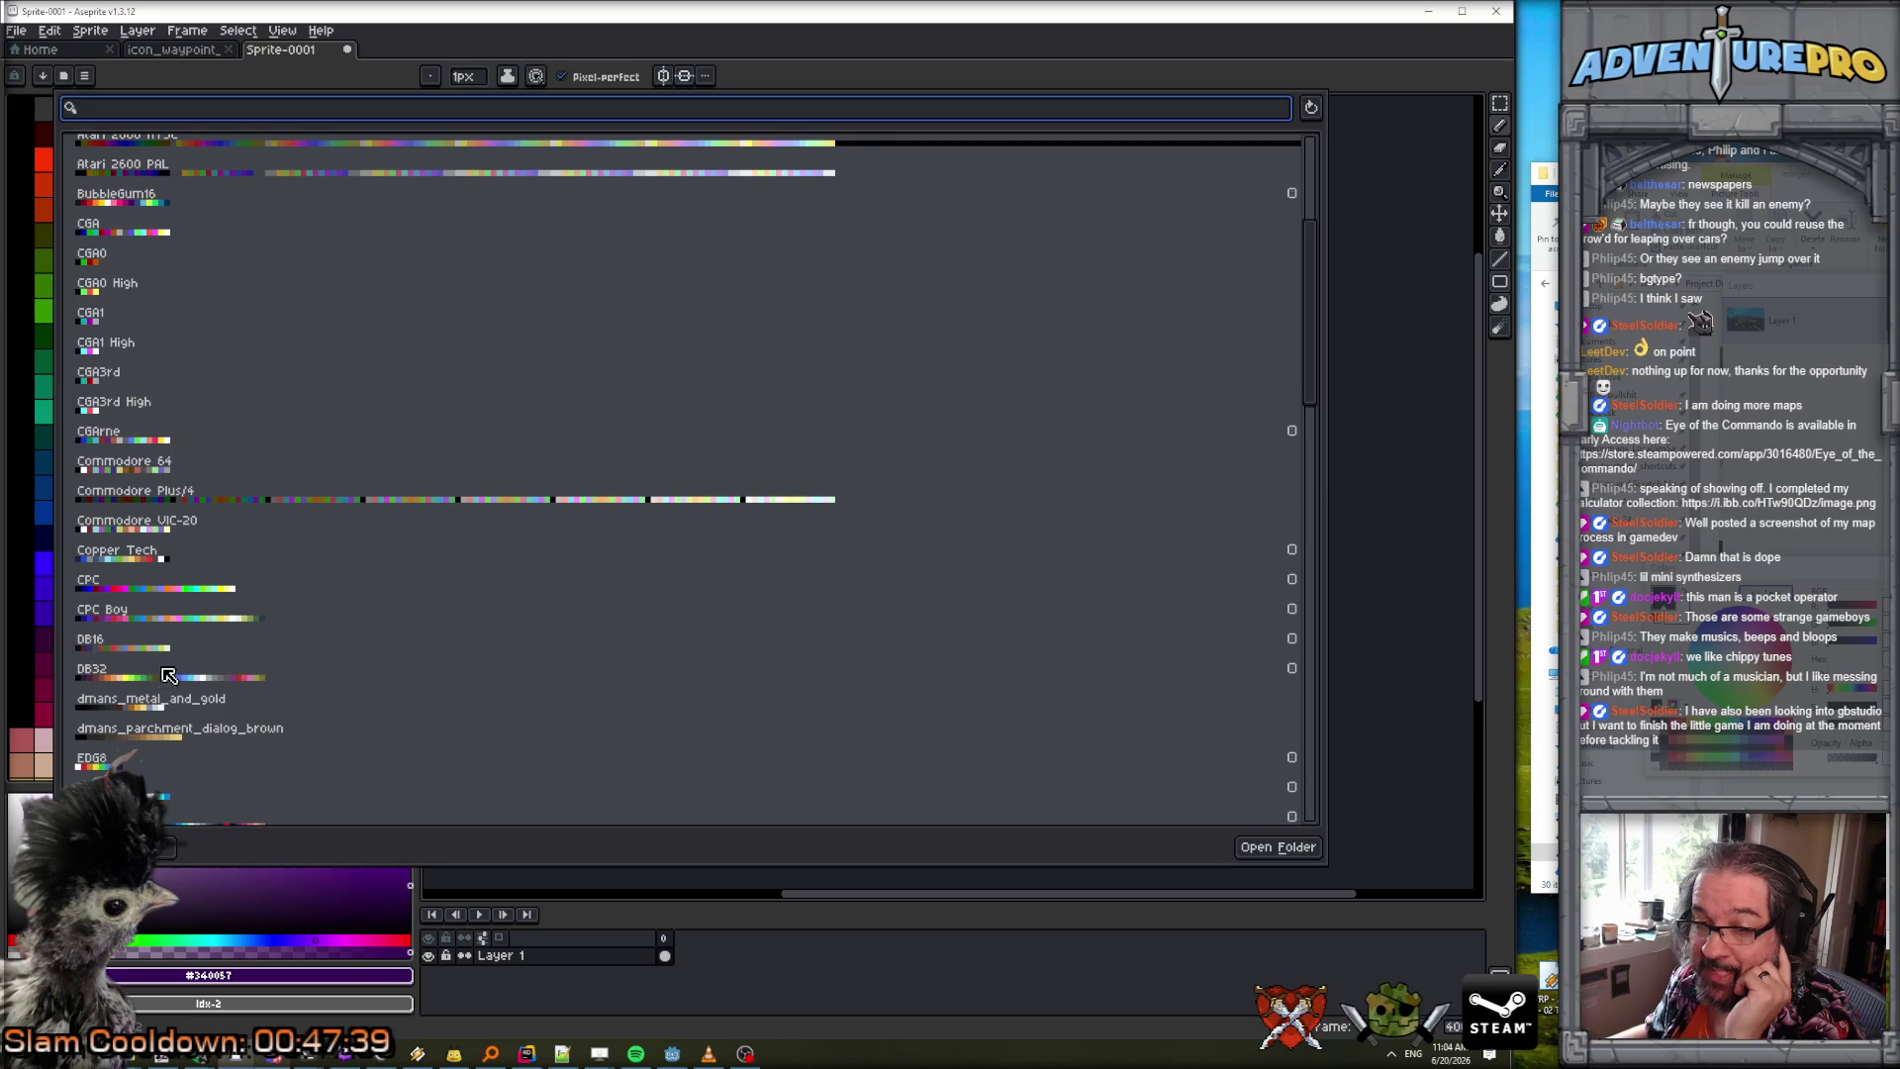
pyautogui.click(67, 668)
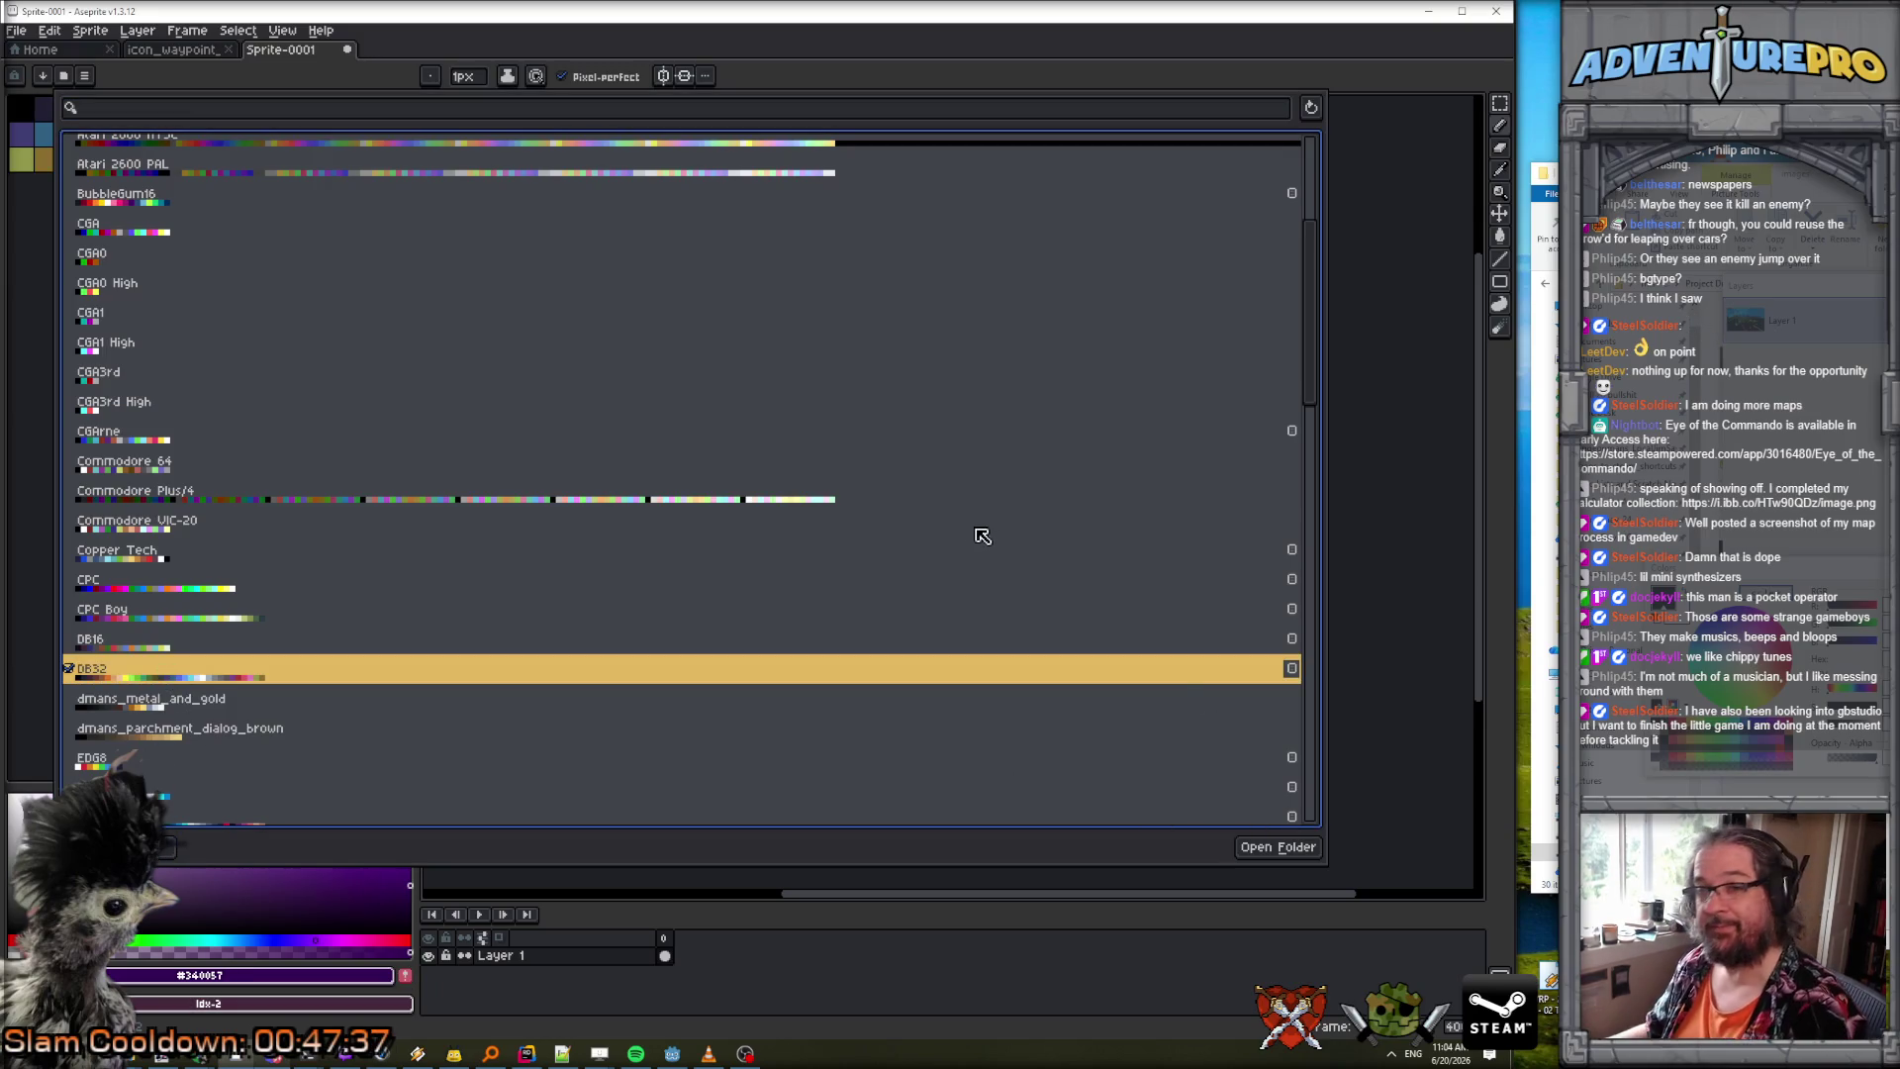
pyautogui.press('Escape')
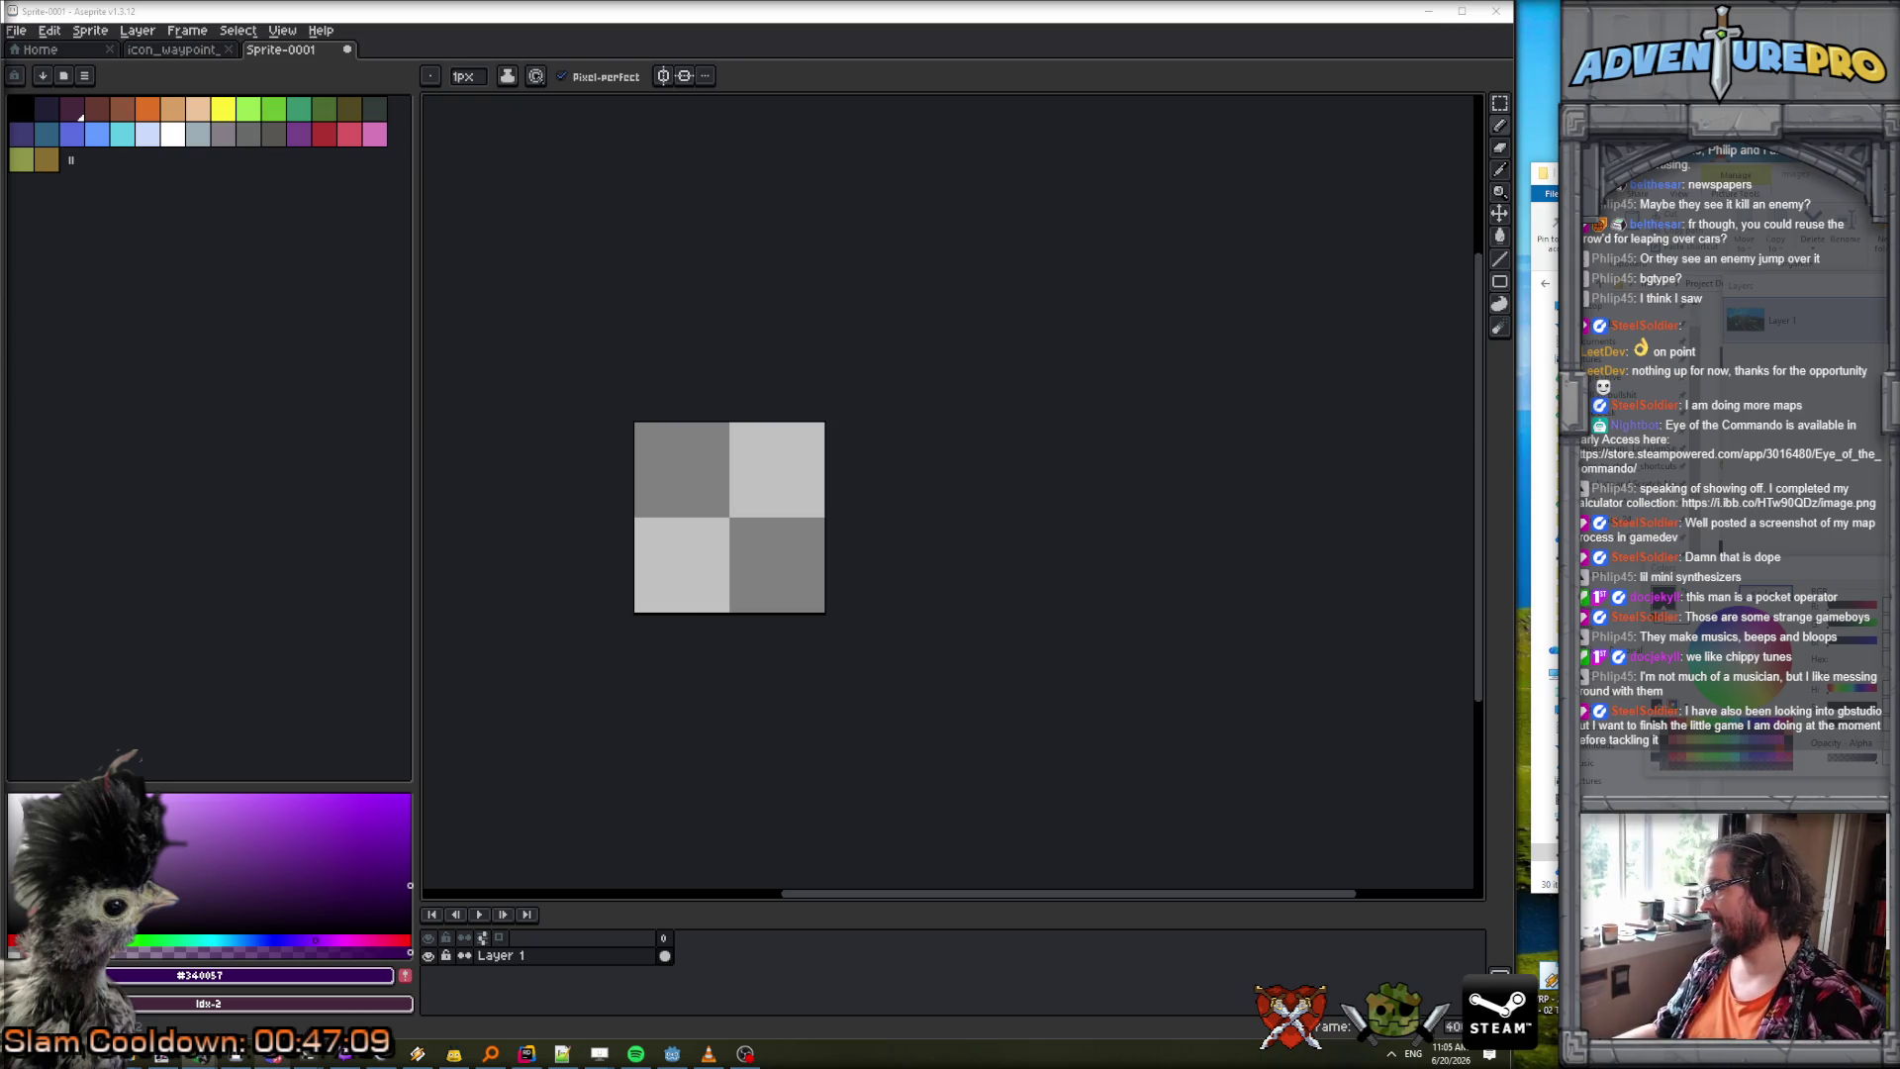
pyautogui.click(562, 1054)
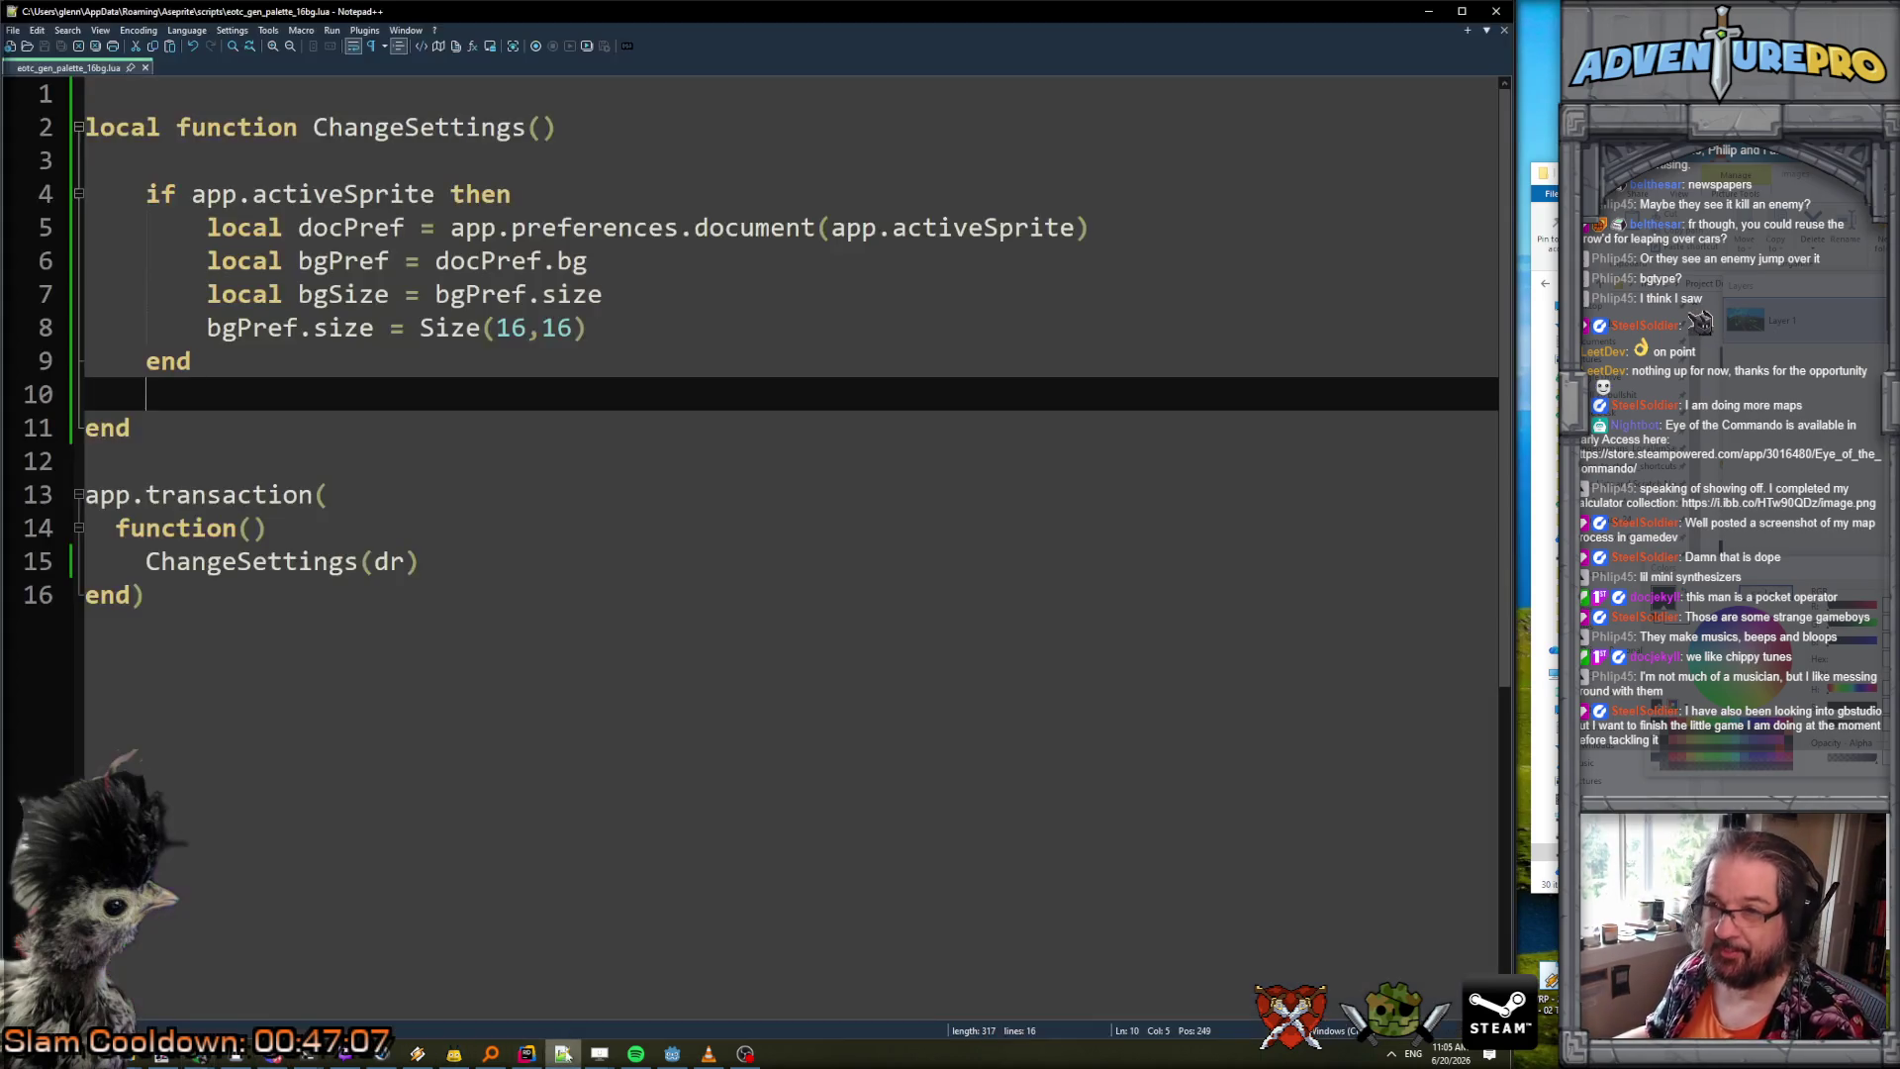
# Below line 8, paste an indented block that loads a palette with Palette{ fromFile } and applies it via sprite:setPalette.
pyautogui.click(612, 326)
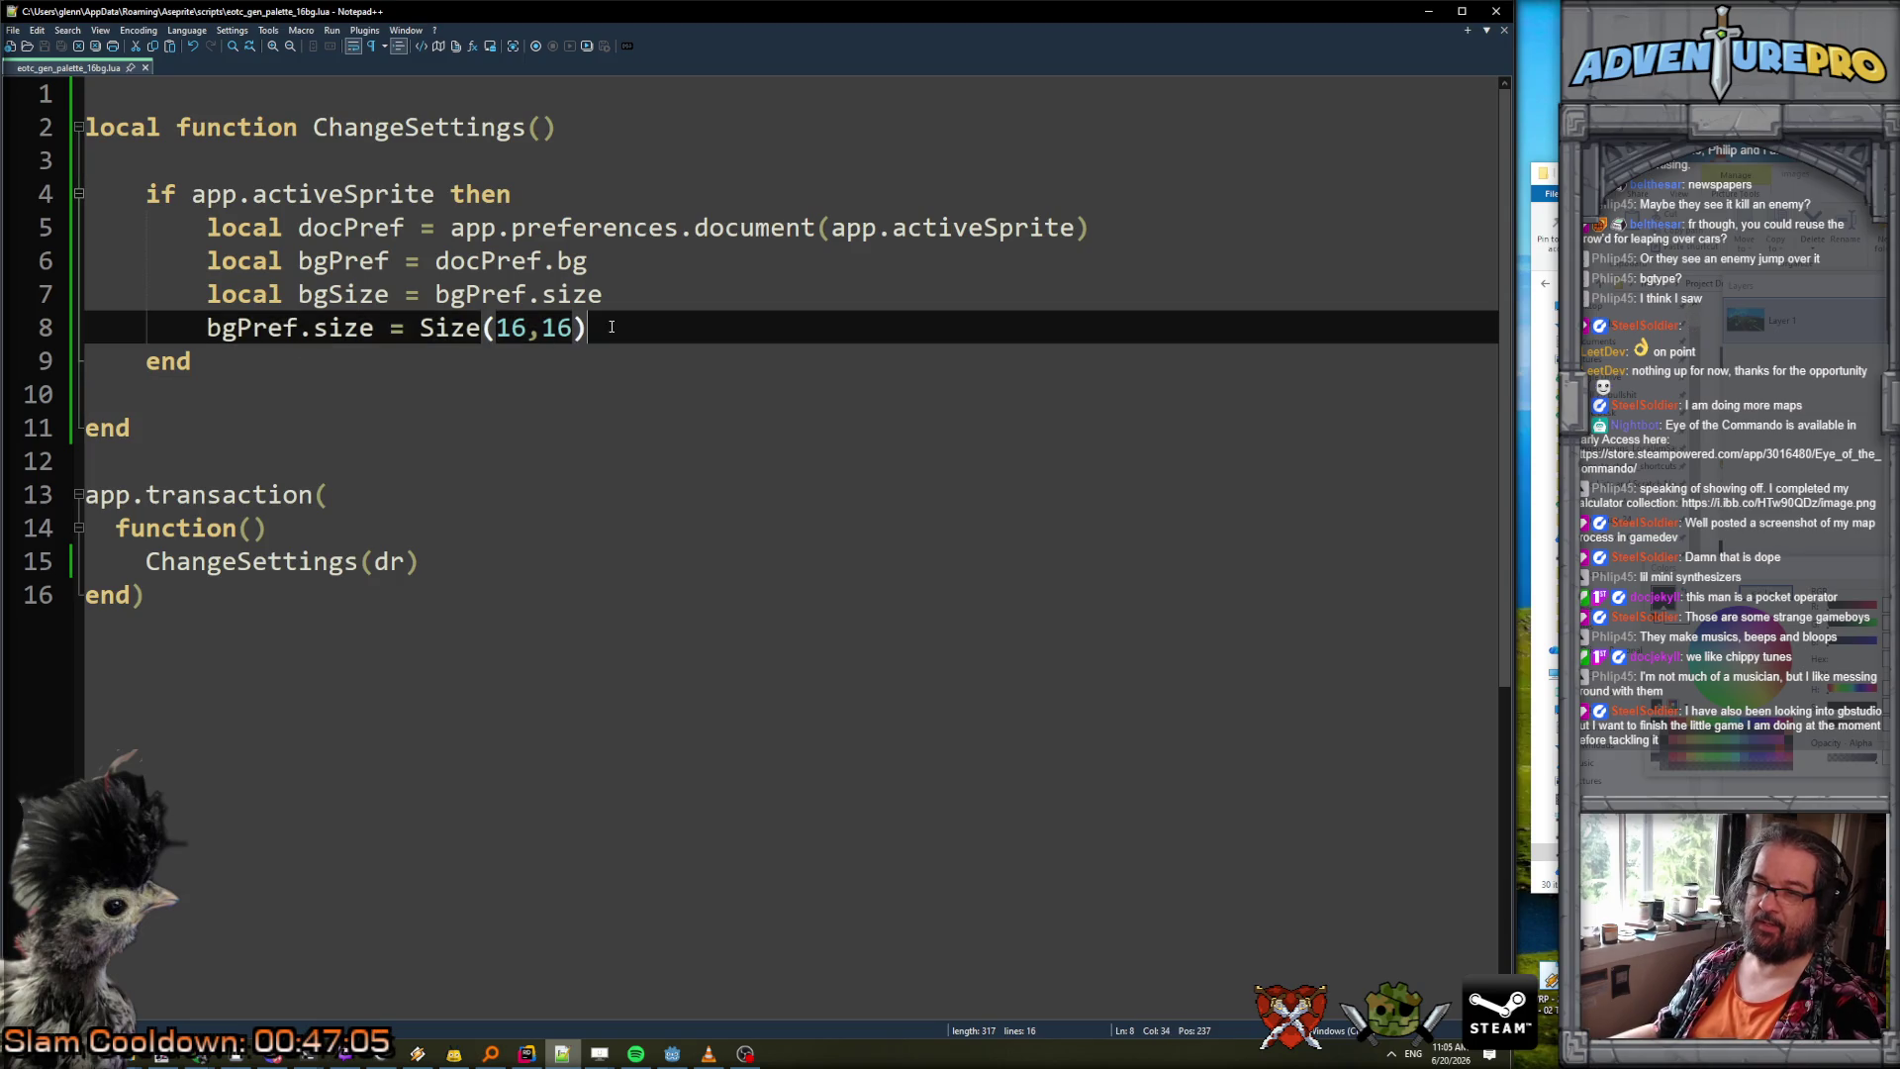
pyautogui.press('Return')
pyautogui.press('Return')
pyautogui.write('-- Load the palette from an absolute path local externalPalette = Palette{ fromFile = "C:/path/to/your/palette.gpl" }  -- Overwrite the sprite\'s active palette sprite:setPalette(externalPalette)')
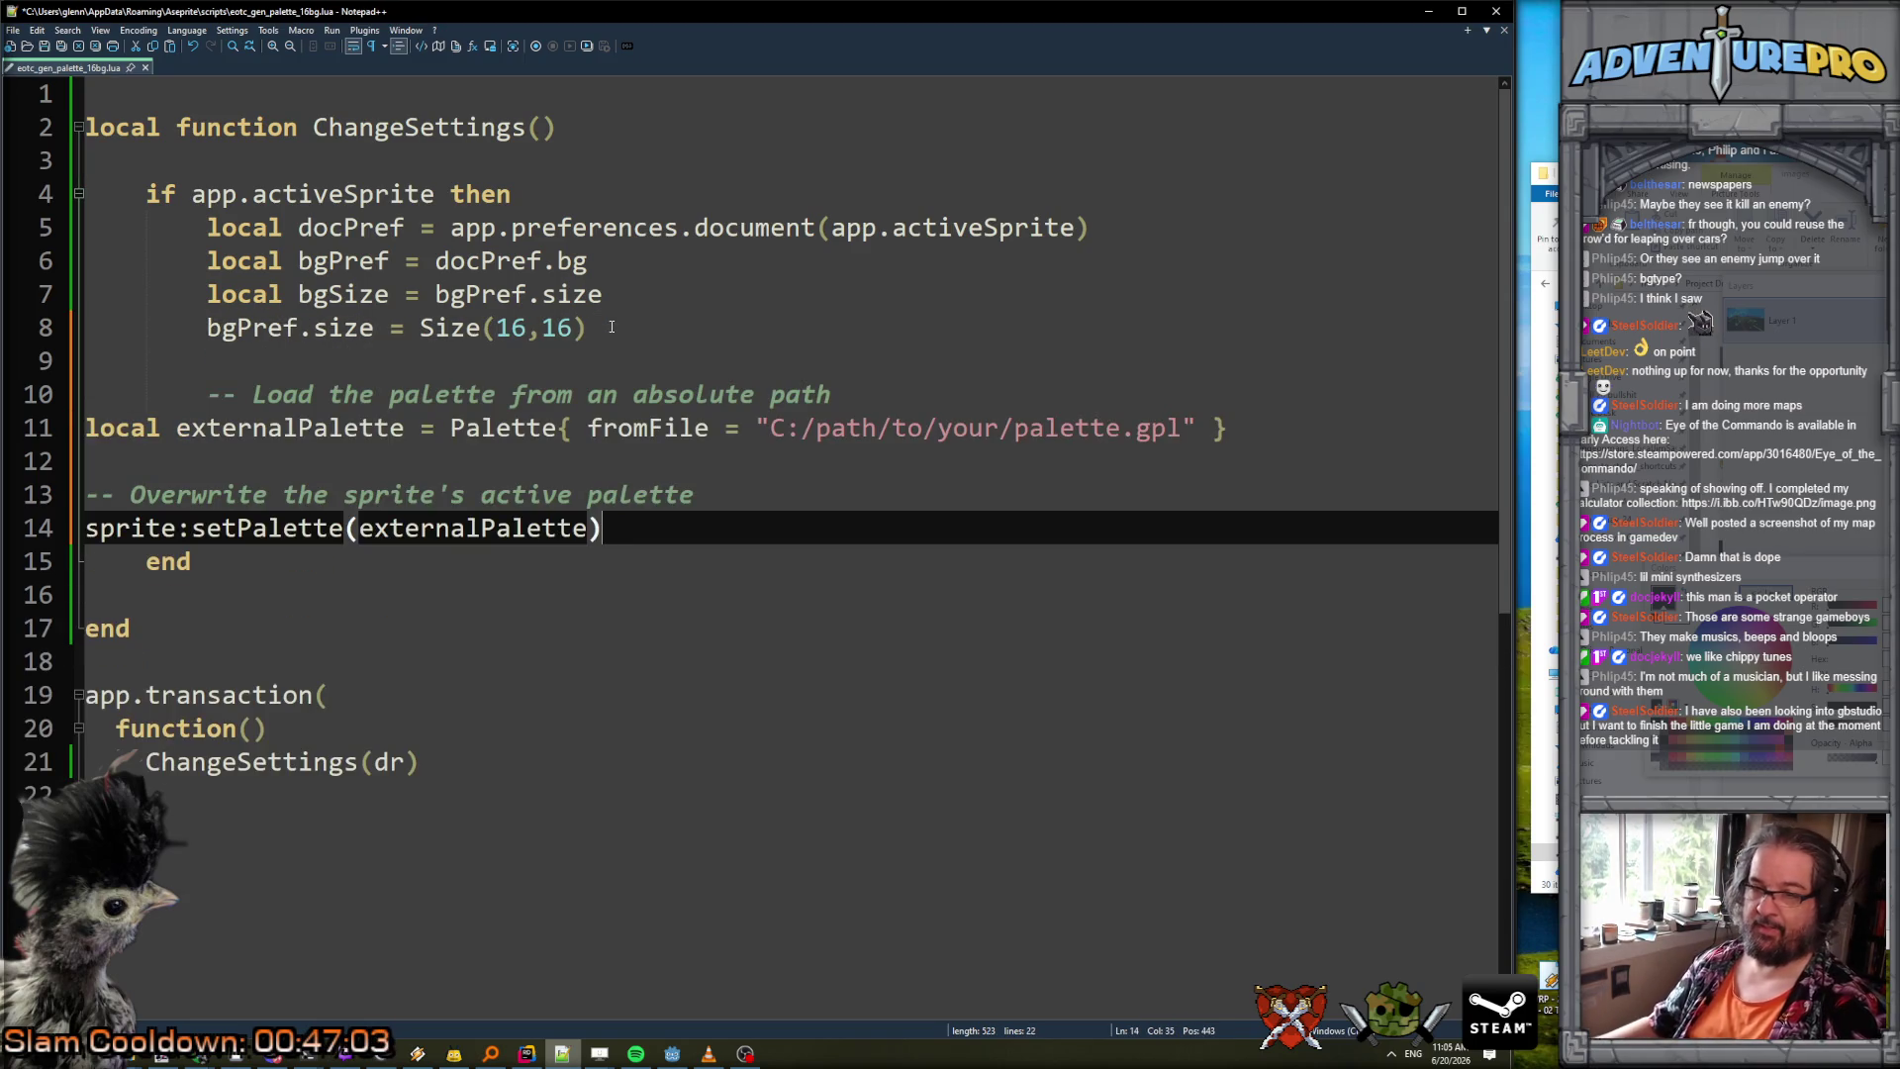
pyautogui.moveTo(656, 537)
pyautogui.mouseDown()
pyautogui.moveTo(700, 495)
pyautogui.moveTo(153, 424)
pyautogui.mouseUp()
pyautogui.press('Tab')
pyautogui.press('Tab')
pyautogui.click(187, 386)
pyautogui.click(1012, 428)
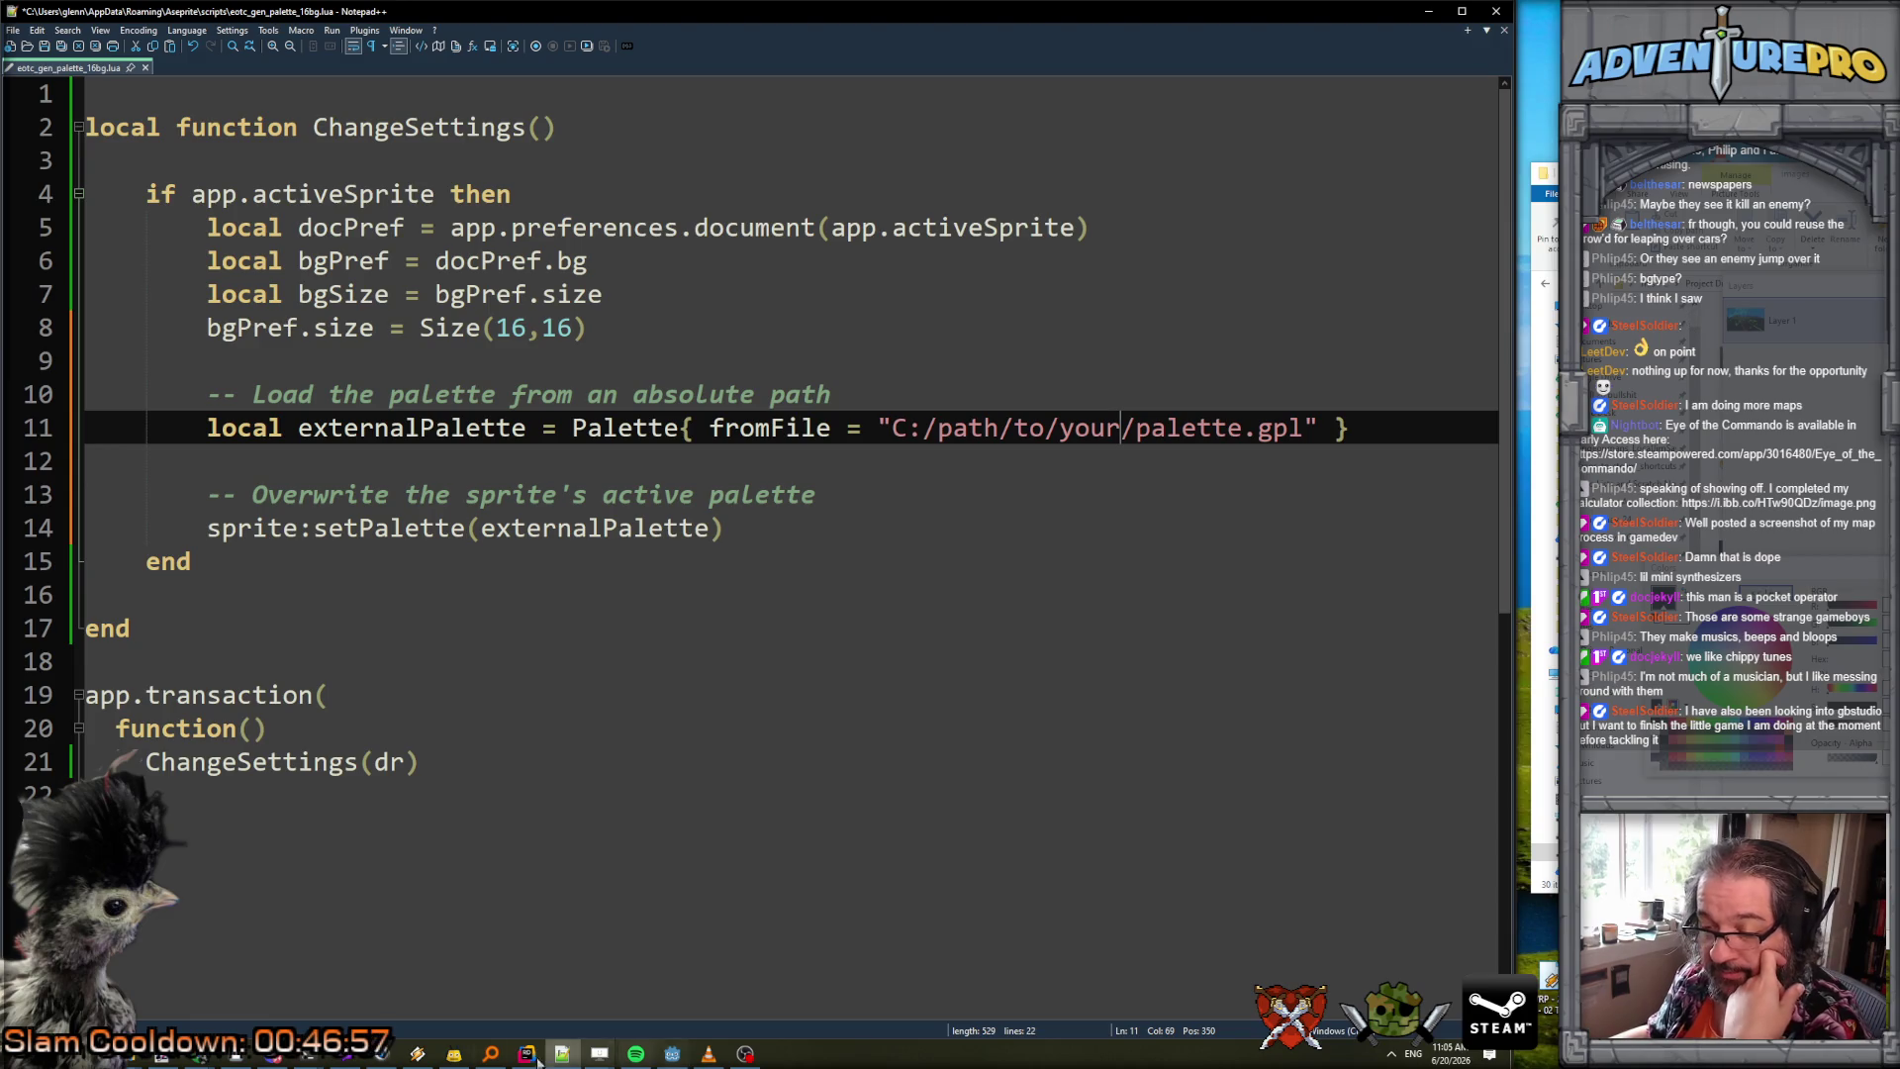
pyautogui.click(237, 1055)
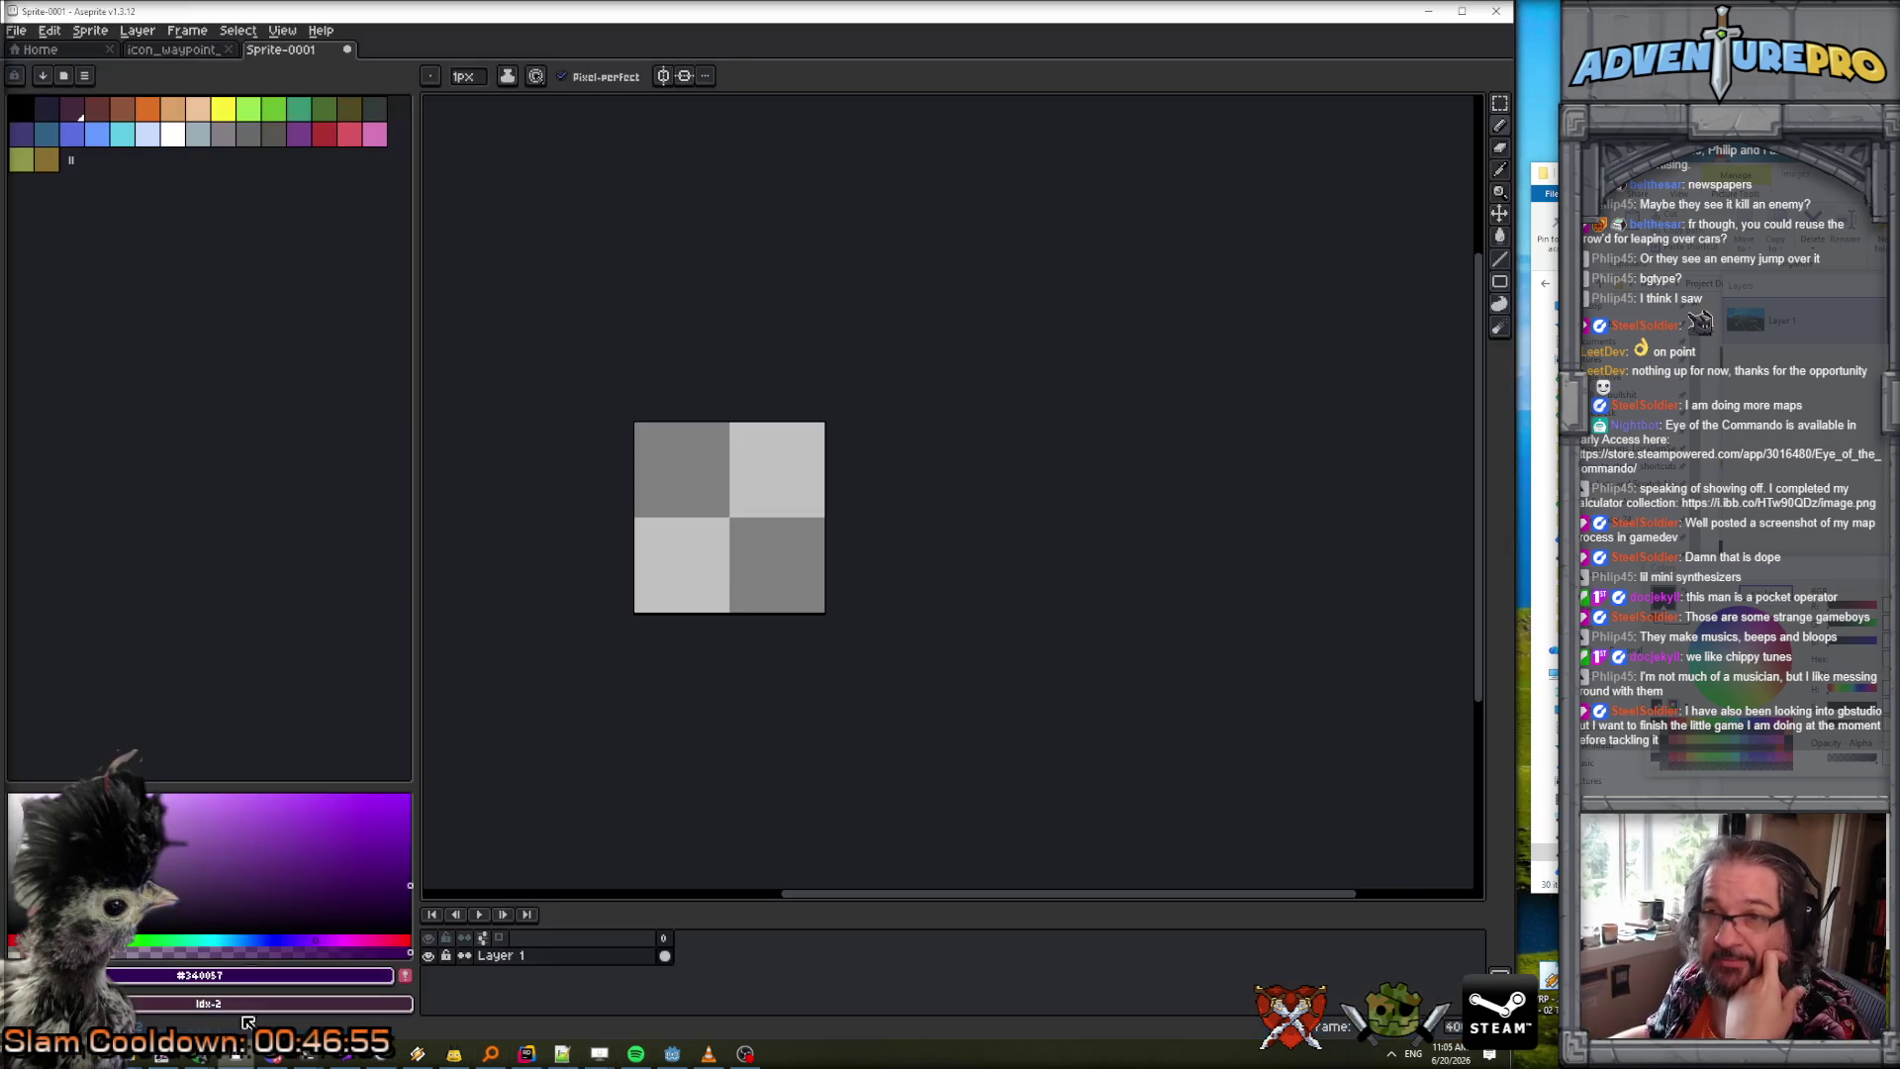
# Pick the gen512_eotc palette from Aseprite's Presets list.
pyautogui.click(61, 77)
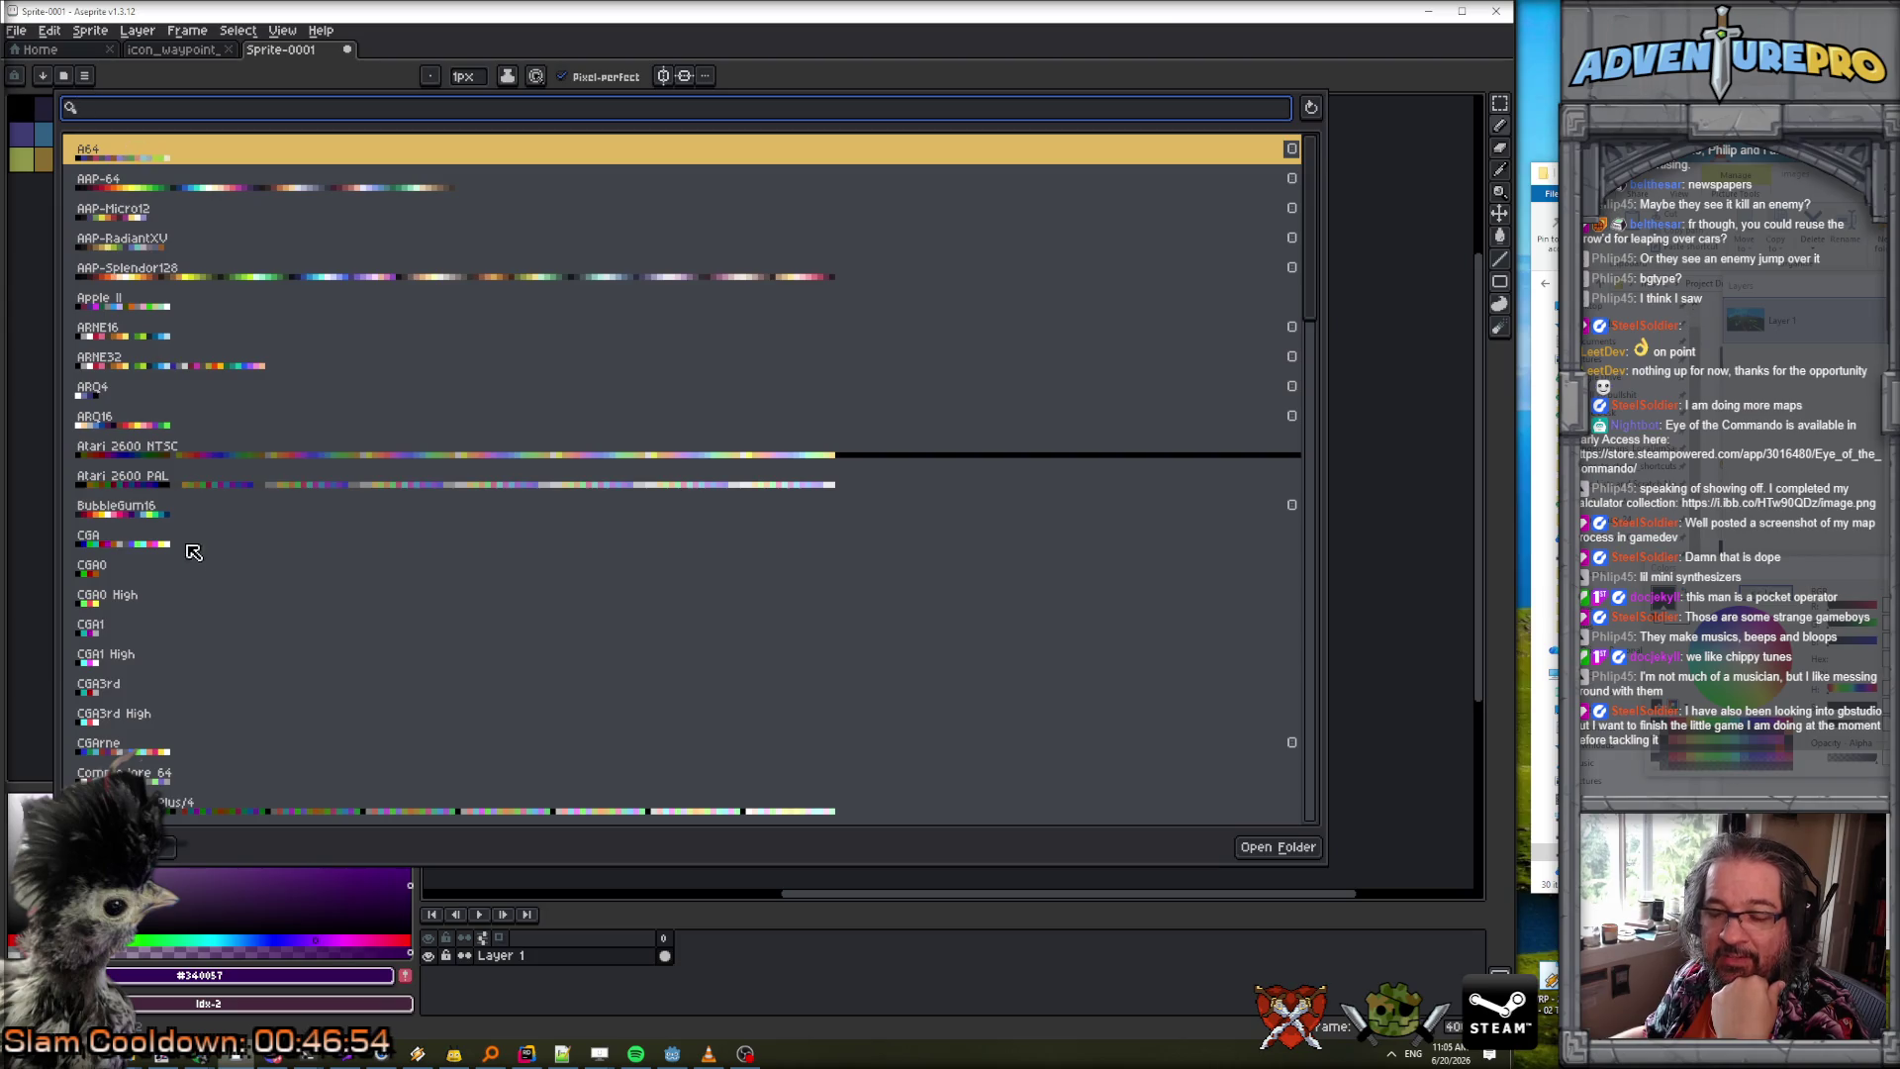
pyautogui.scroll(-5, 188, 634)
pyautogui.scroll(-3, 188, 652)
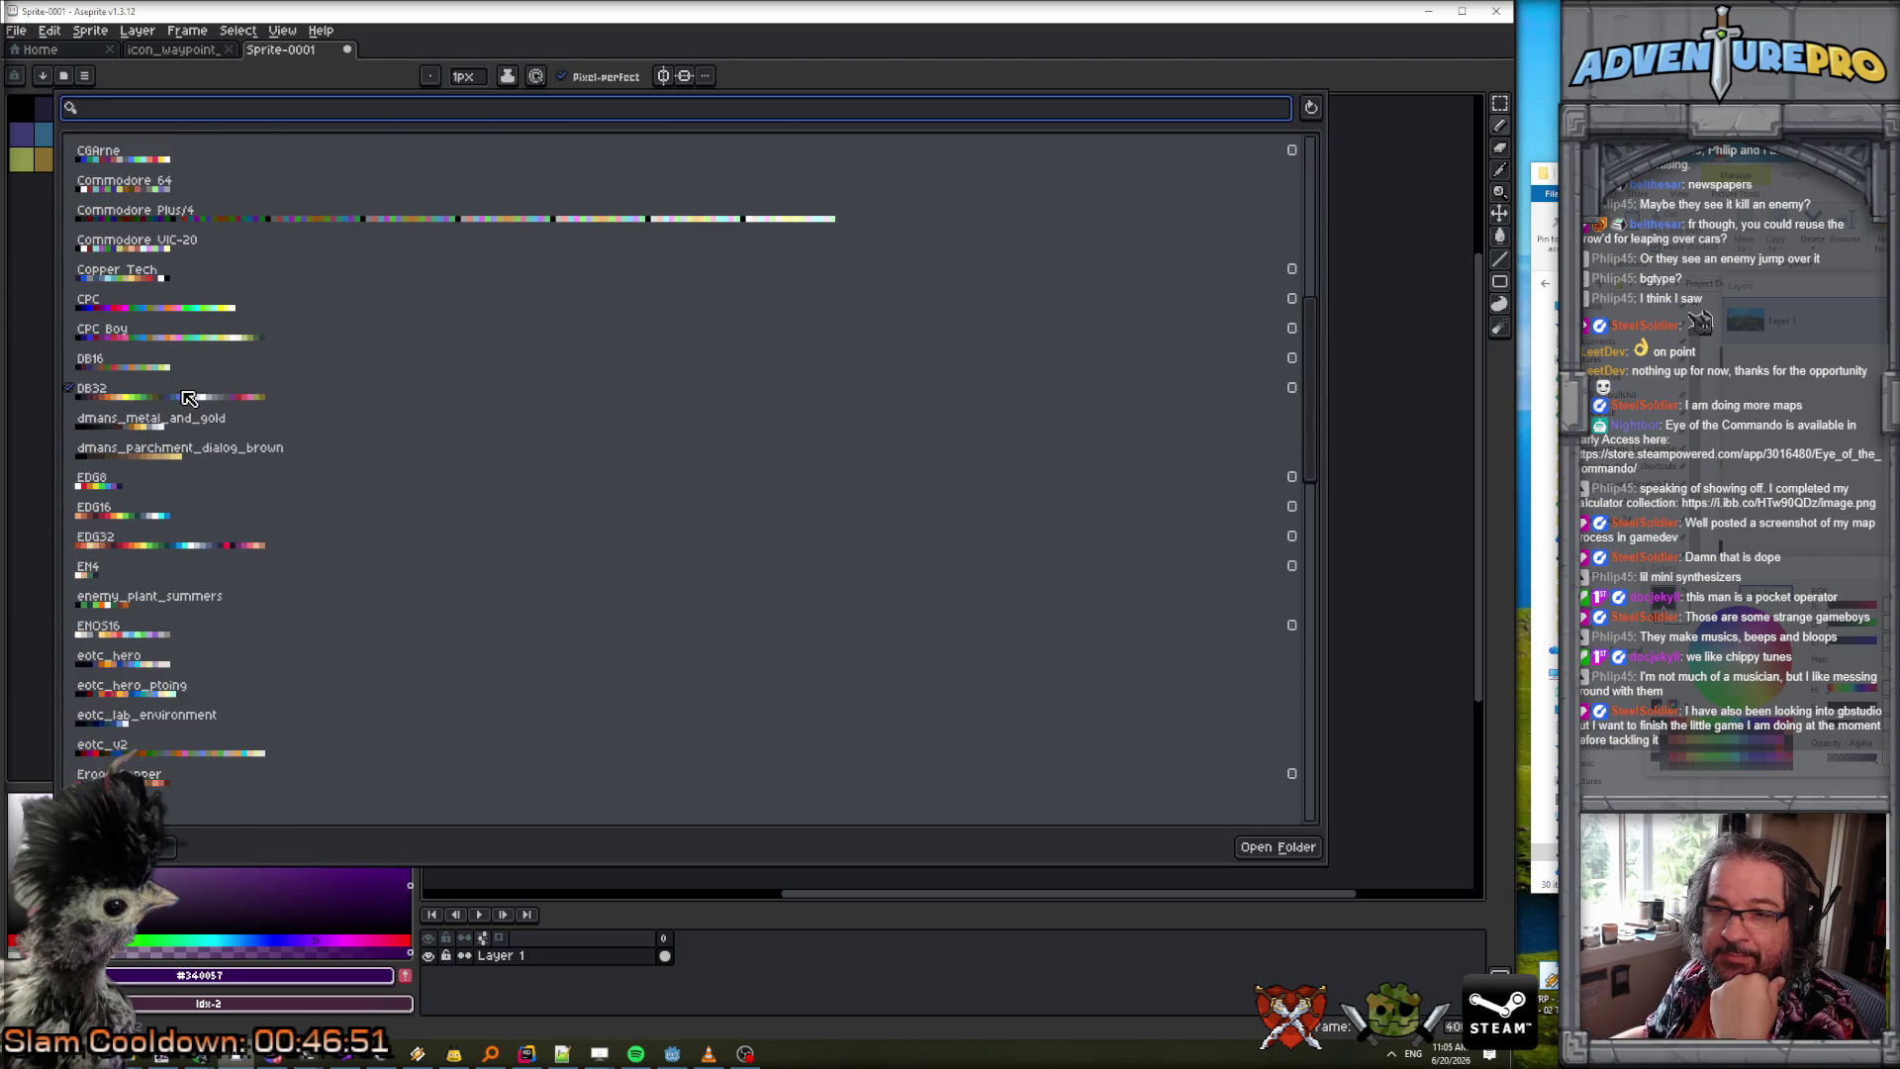
pyautogui.scroll(-3, 202, 673)
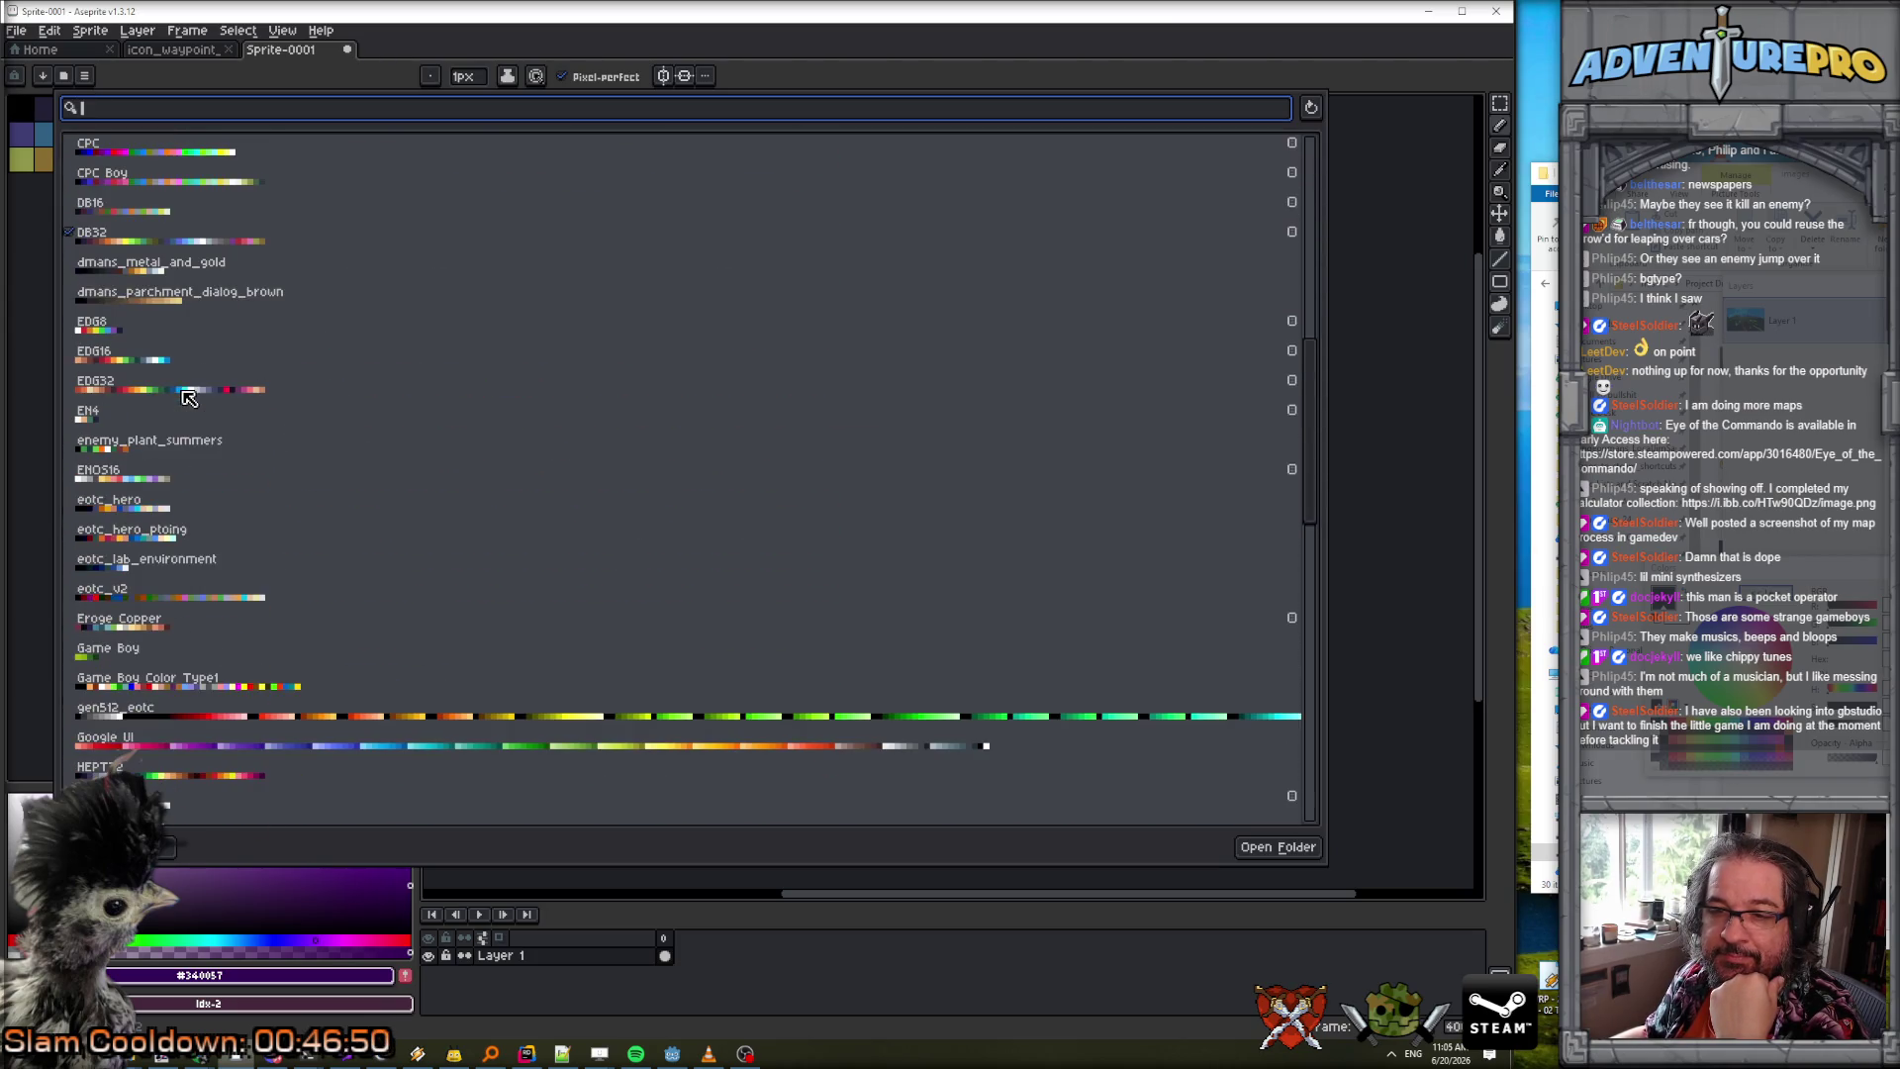
pyautogui.click(129, 713)
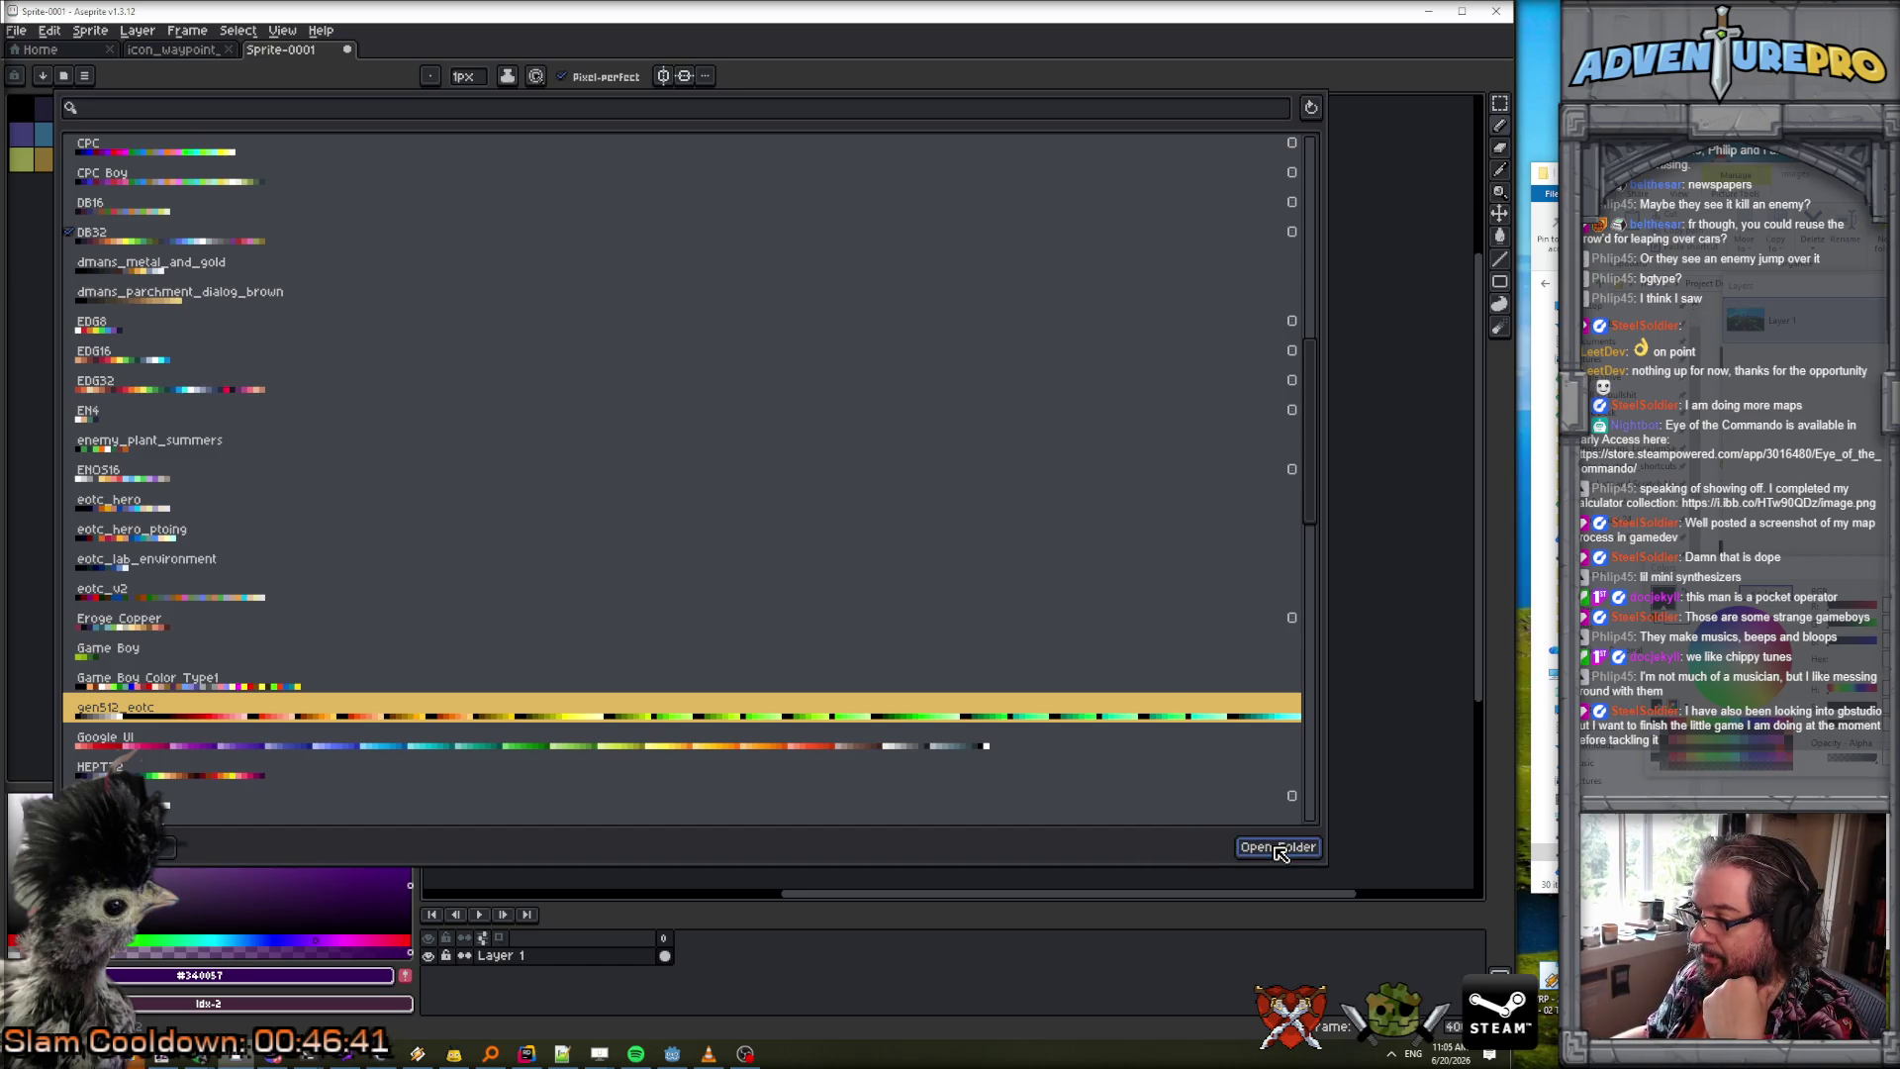
# Open the palettes folder holding gen512_eotc.aseprite, select its full path, and select the script's placeholder path.
pyautogui.moveTo(236, 1055)
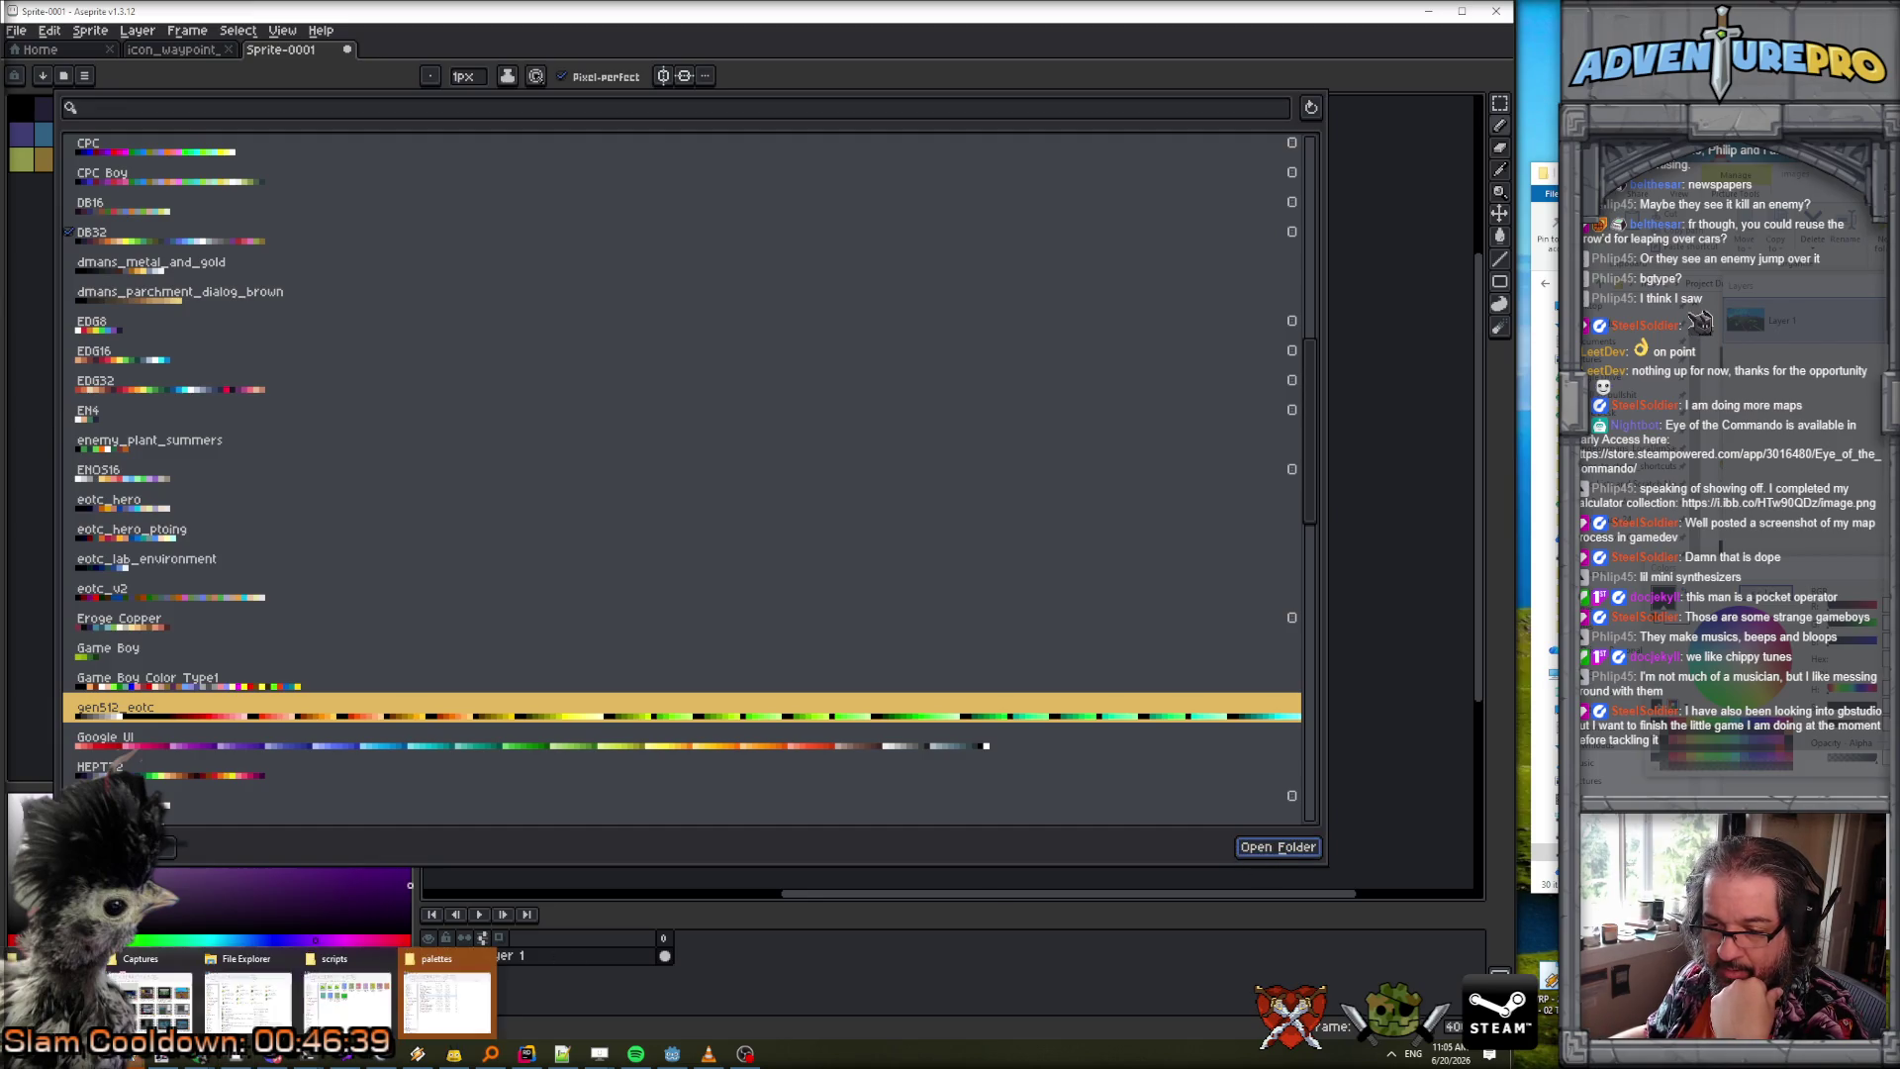
pyautogui.click(1250, 855)
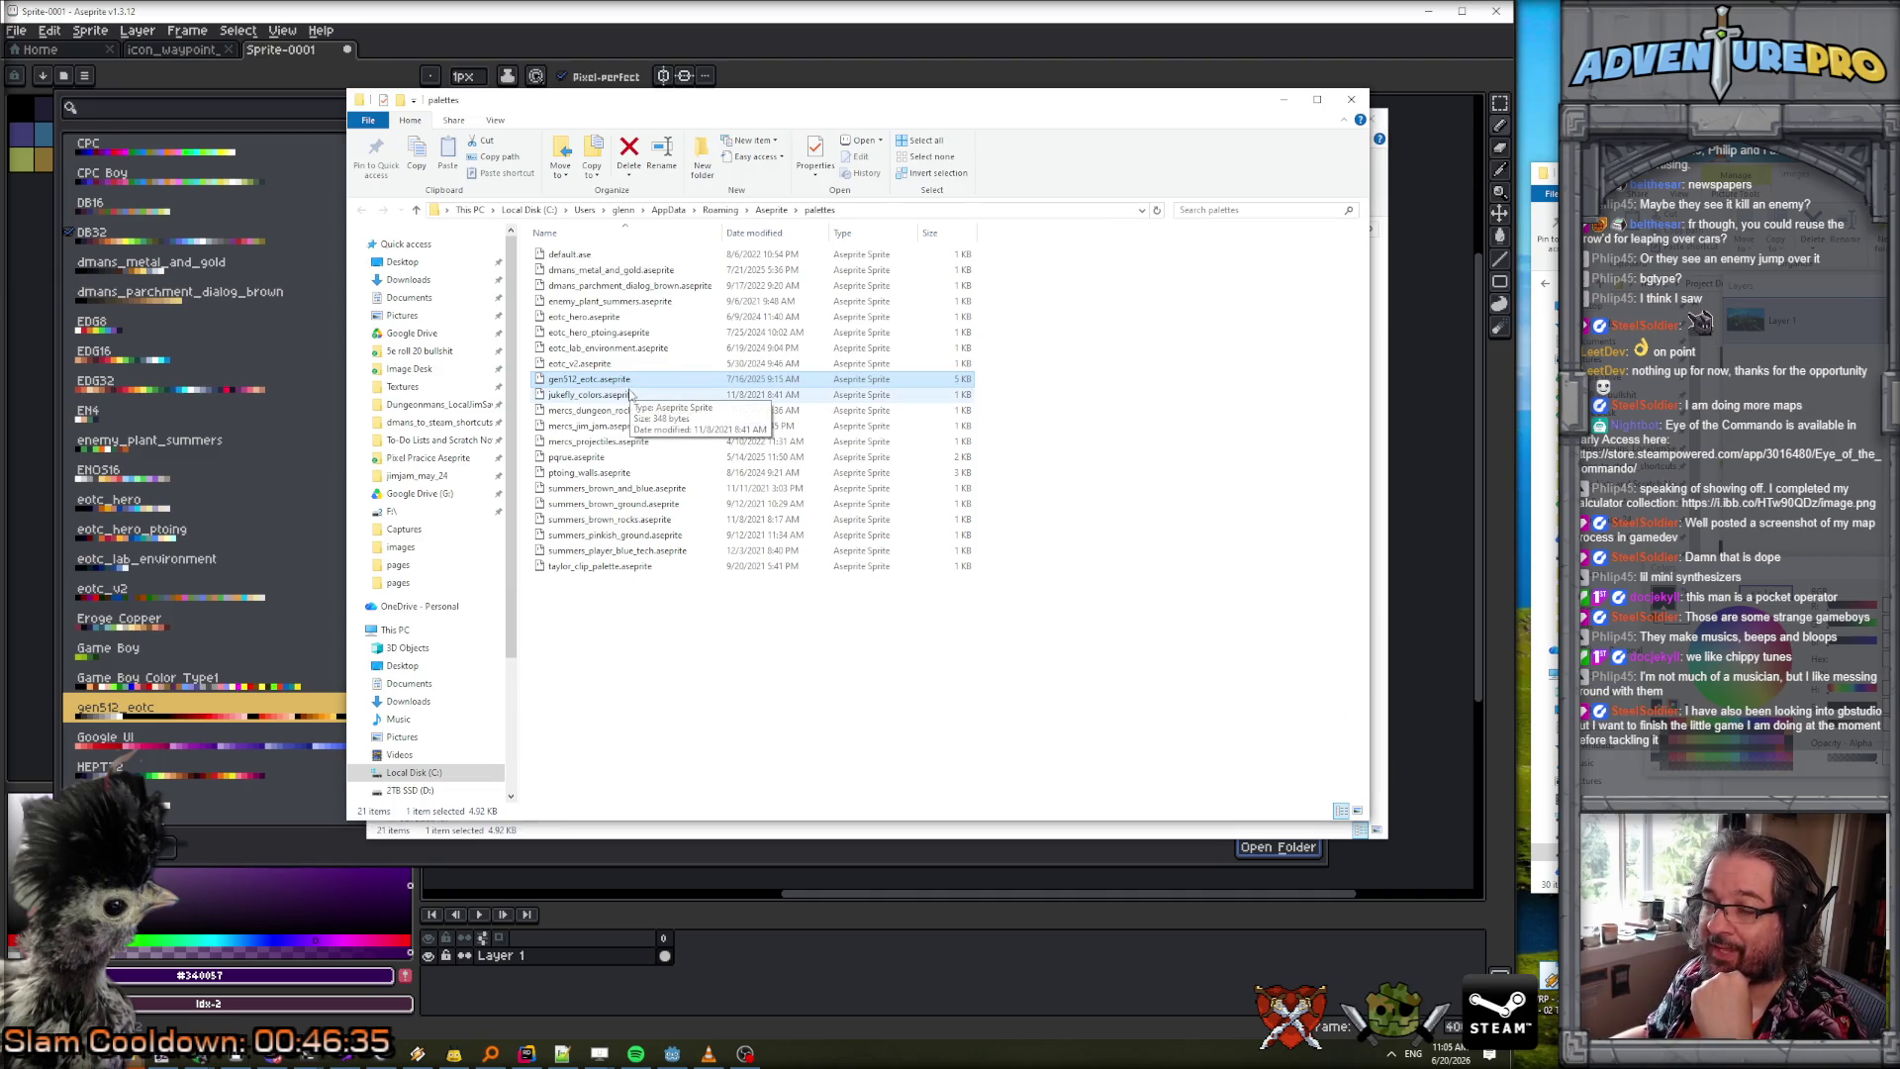
pyautogui.rightClick(620, 384)
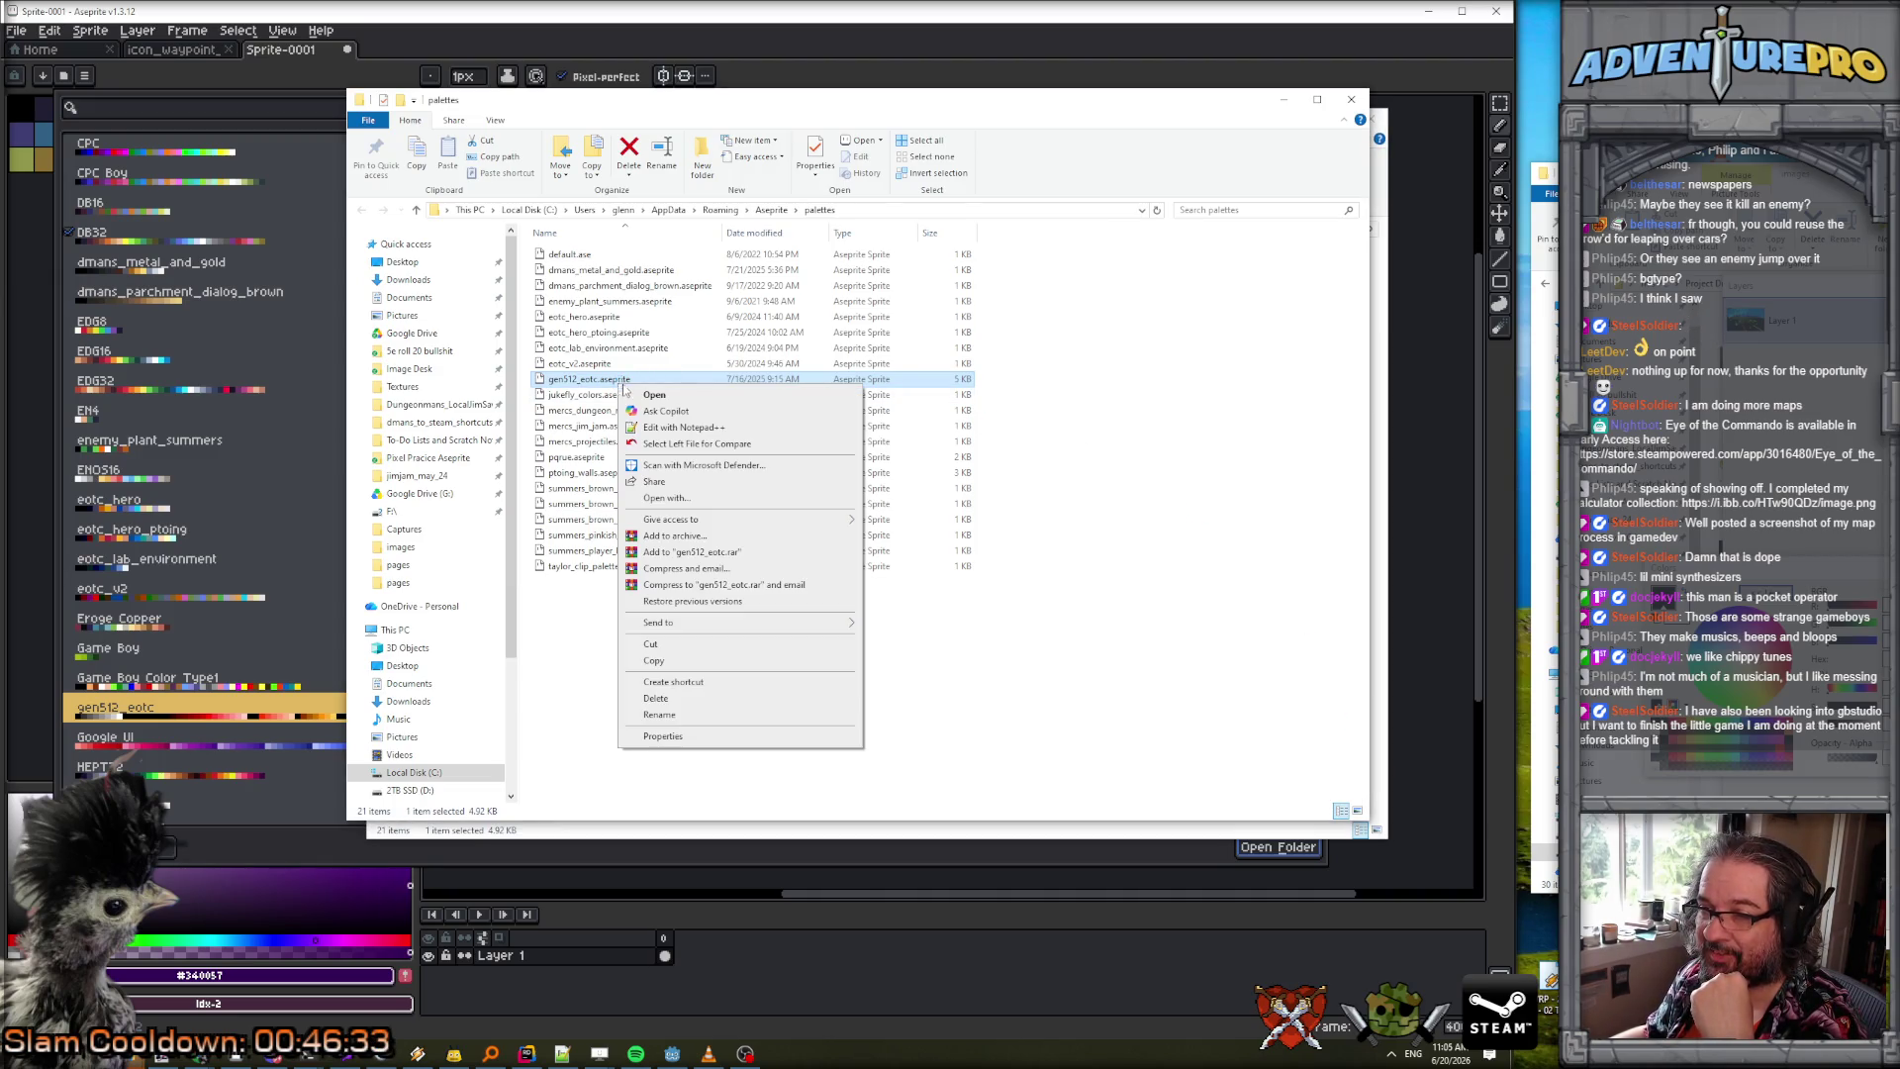
pyautogui.click(874, 208)
pyautogui.click(874, 209)
pyautogui.click(727, 211)
pyautogui.moveTo(727, 211); pyautogui.dragTo(441, 211)
pyautogui.hotkey('ctrl', 'c')
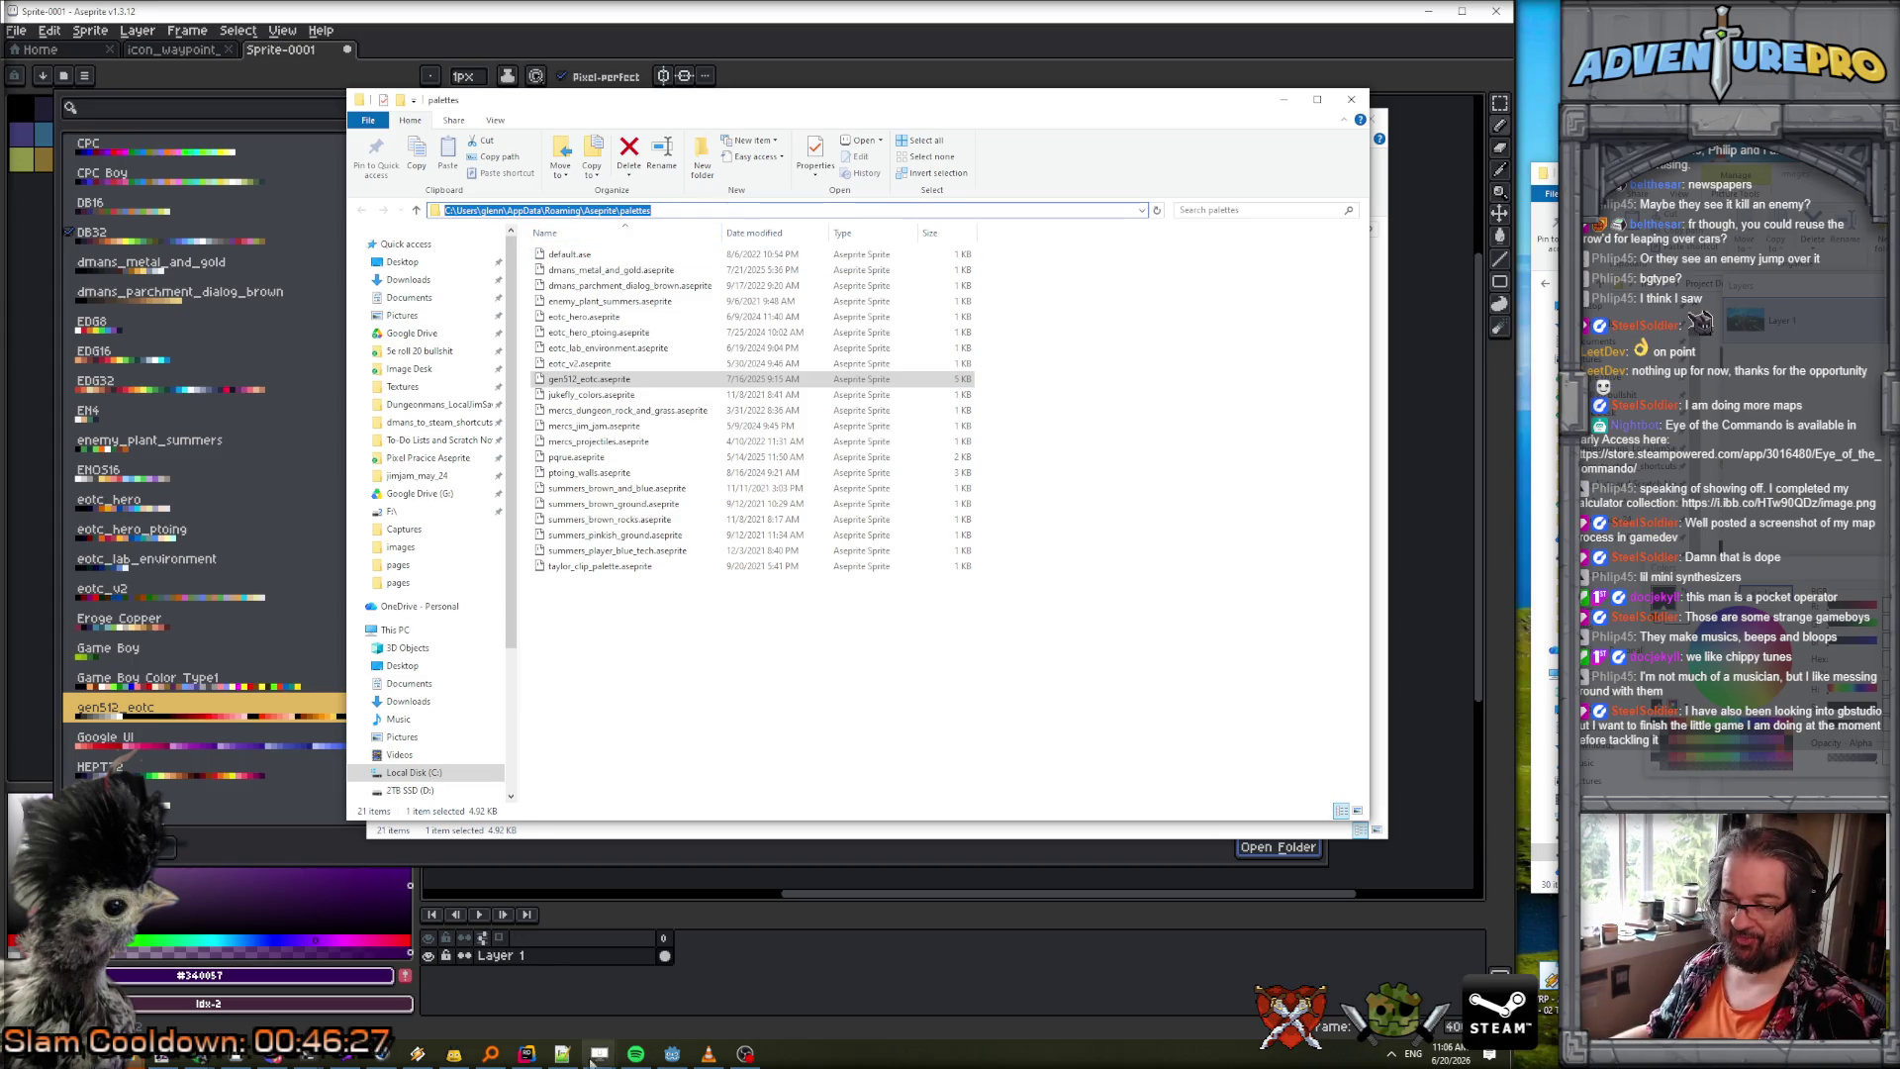
pyautogui.click(562, 1054)
pyautogui.moveTo(896, 427)
pyautogui.mouseDown()
pyautogui.moveTo(1305, 429)
pyautogui.moveTo(1121, 430)
pyautogui.moveTo(1136, 436)
pyautogui.mouseUp()
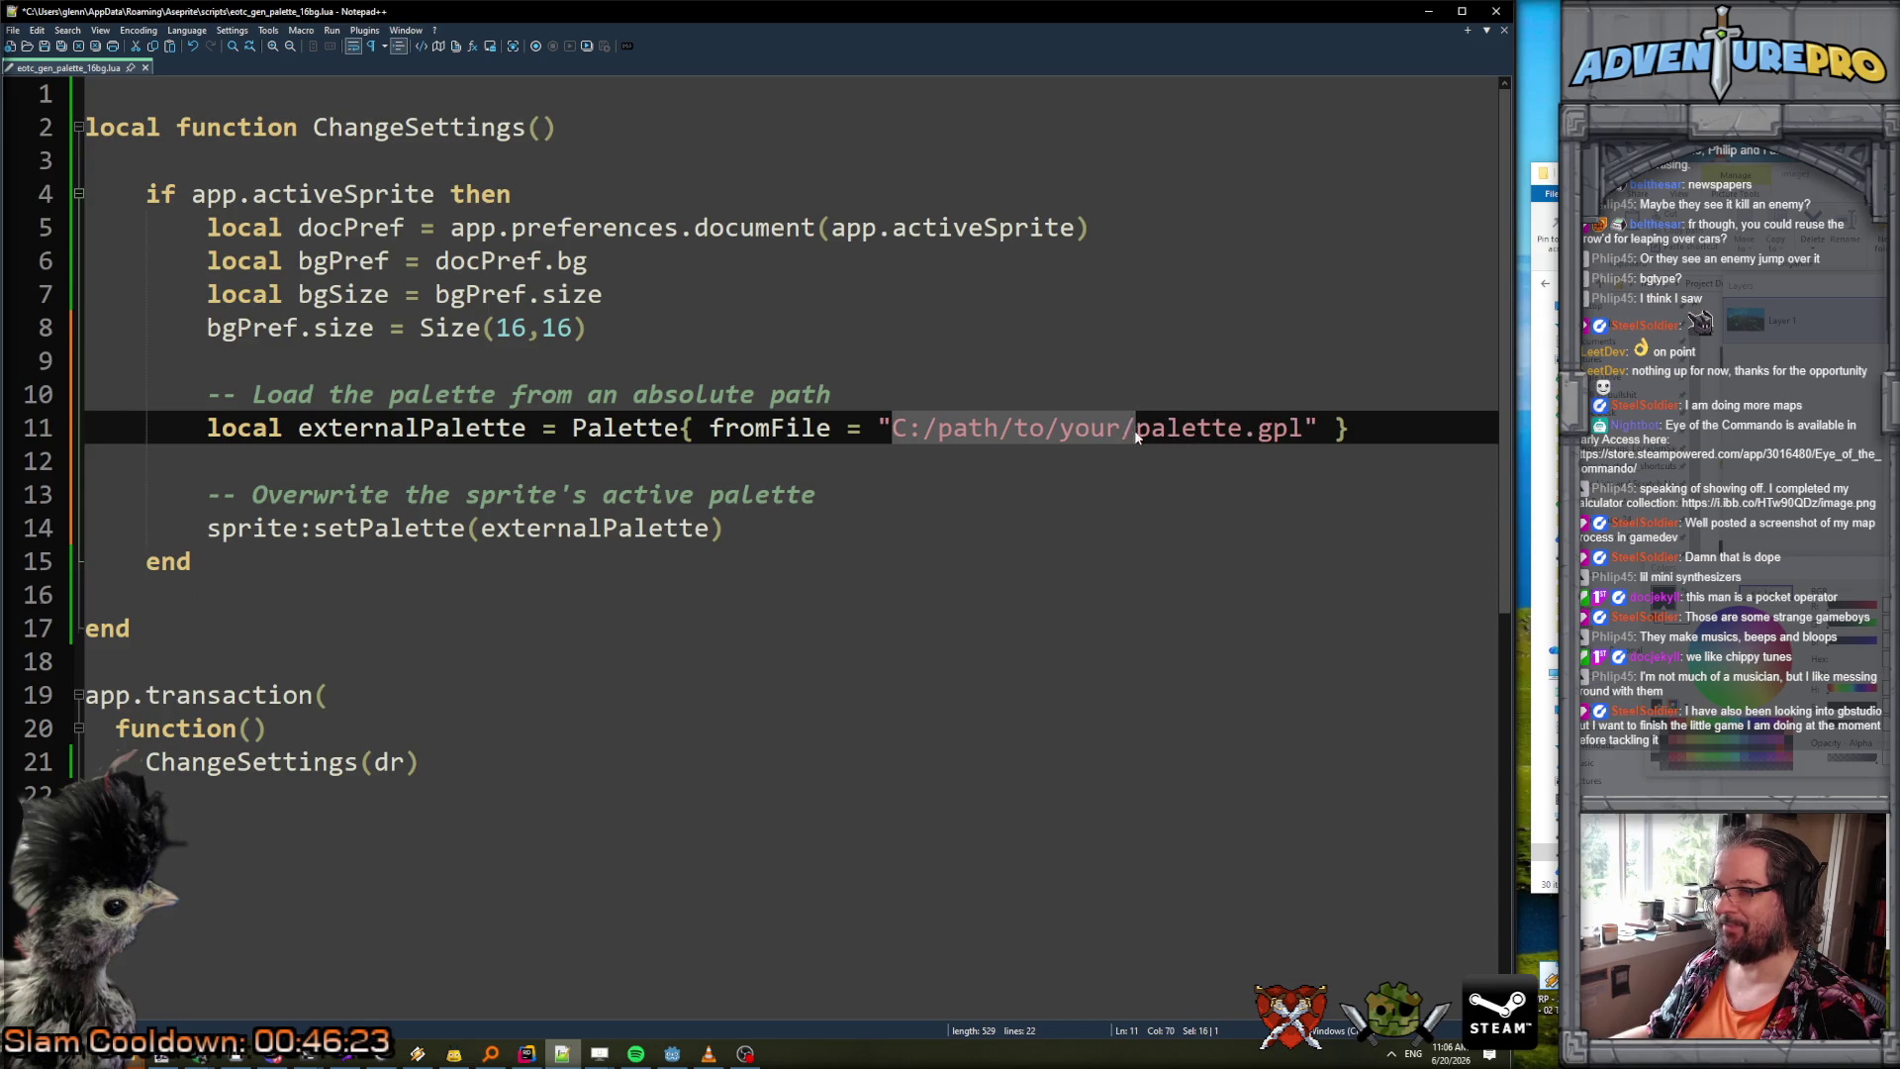
# Replace the placeholder with the palettes folder path plus \gen512_eotc.aseprite, remove palette.gpl, and save.
pyautogui.hotkey('ctrl', 'v')
pyautogui.hotkey('alt', 'Tab')
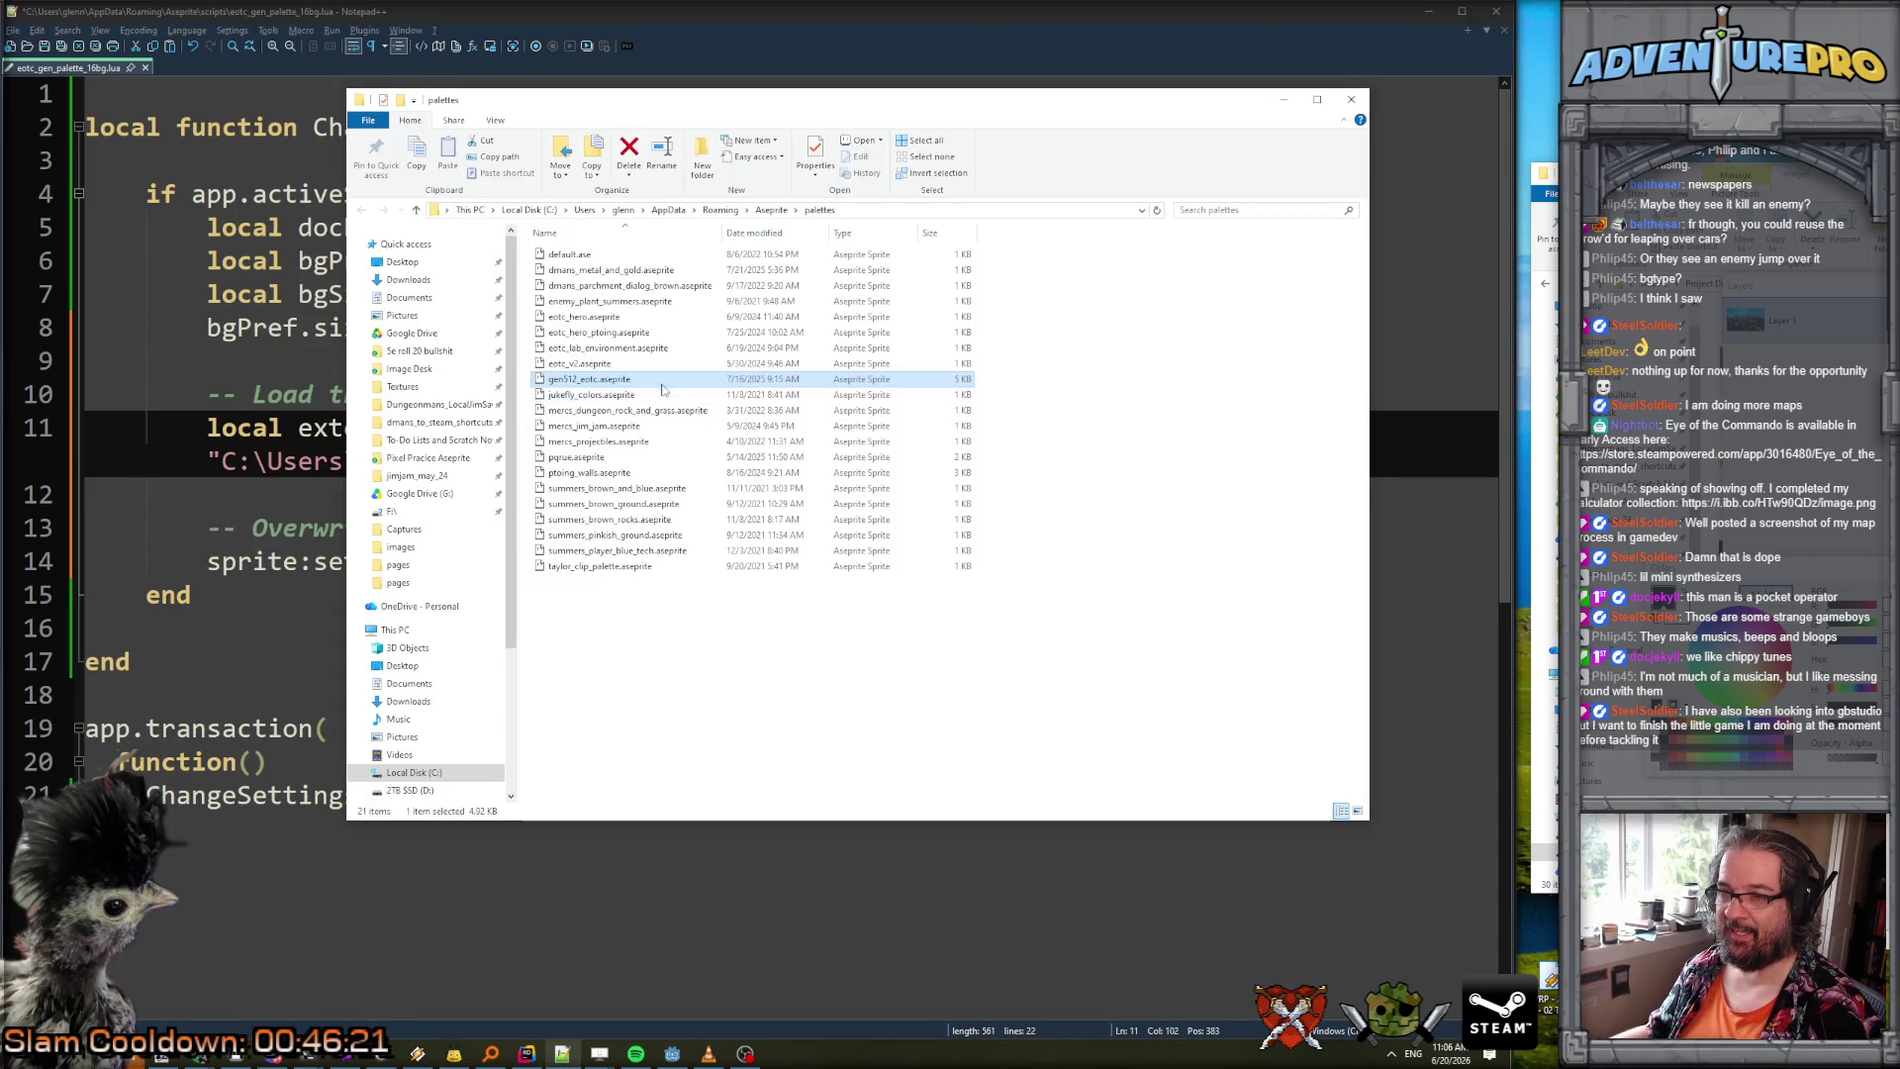
pyautogui.hotkey('alt', 'Tab')
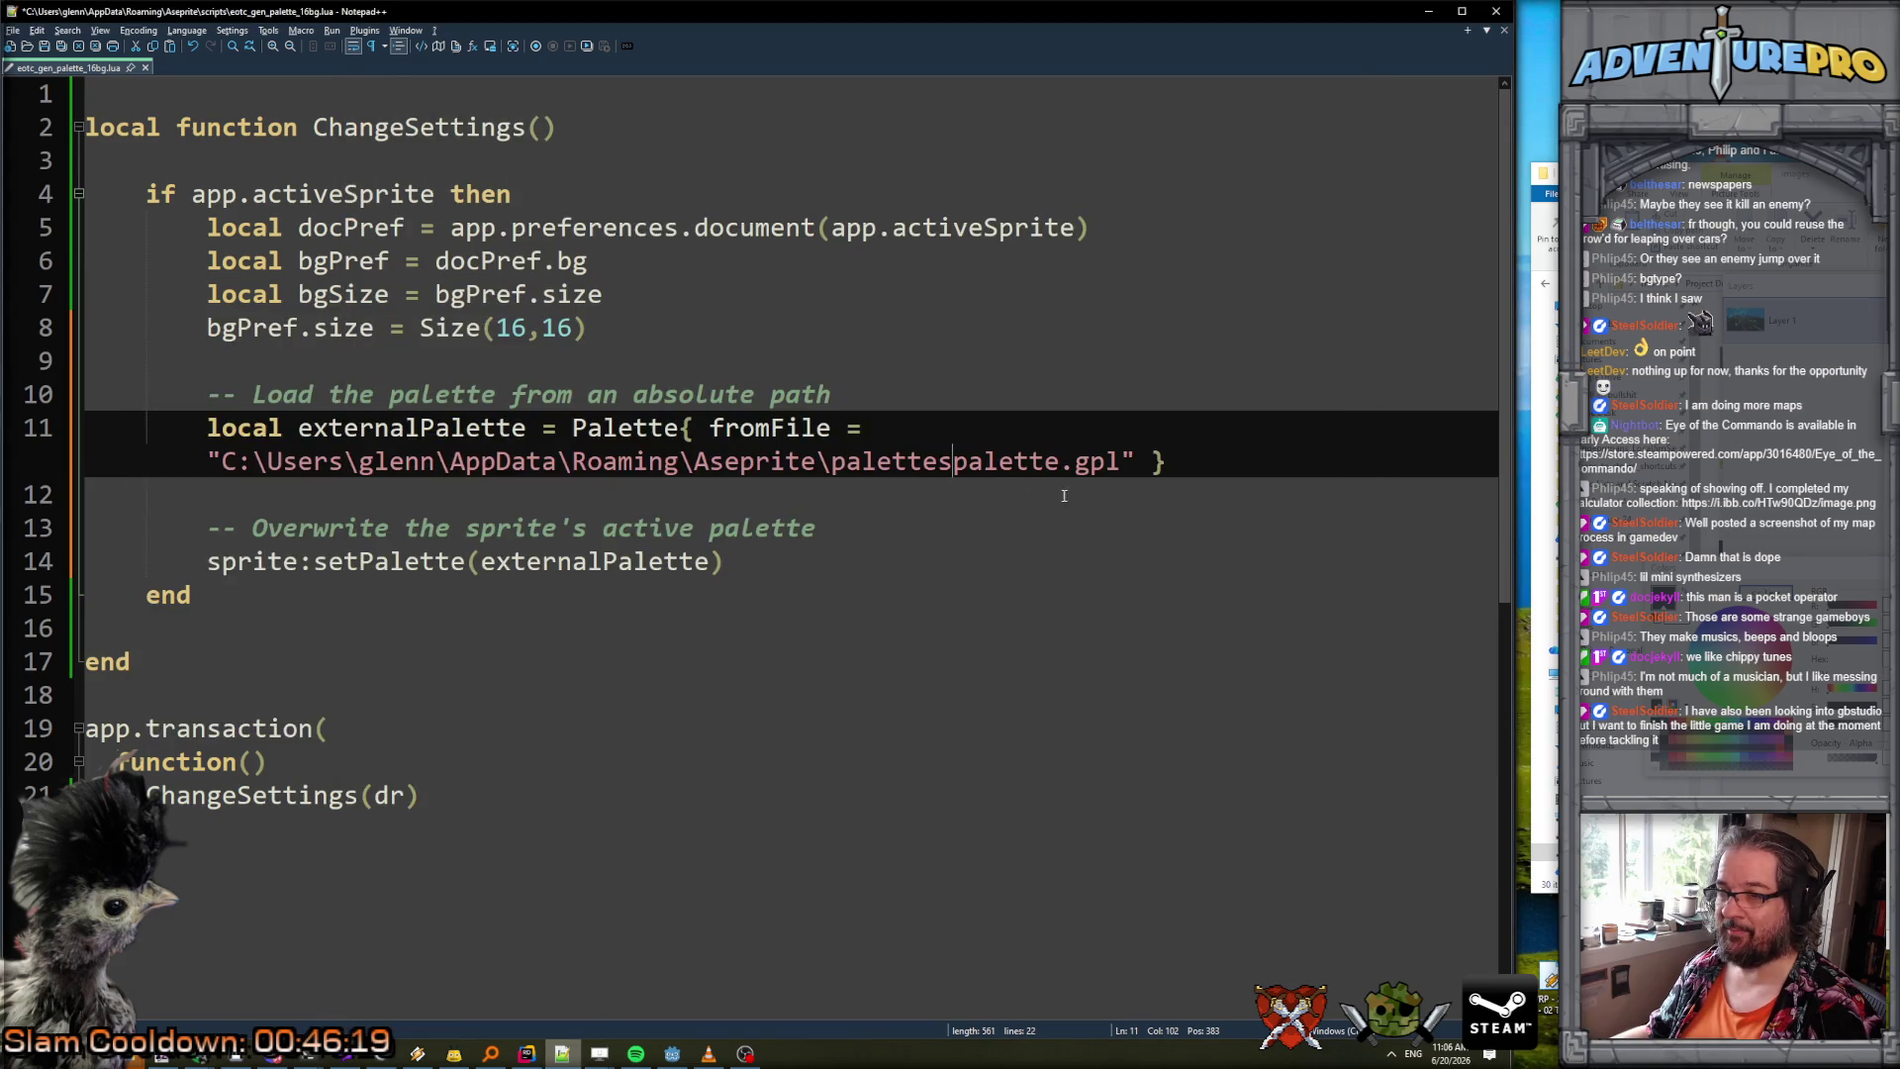
pyautogui.write('\\gen512_')
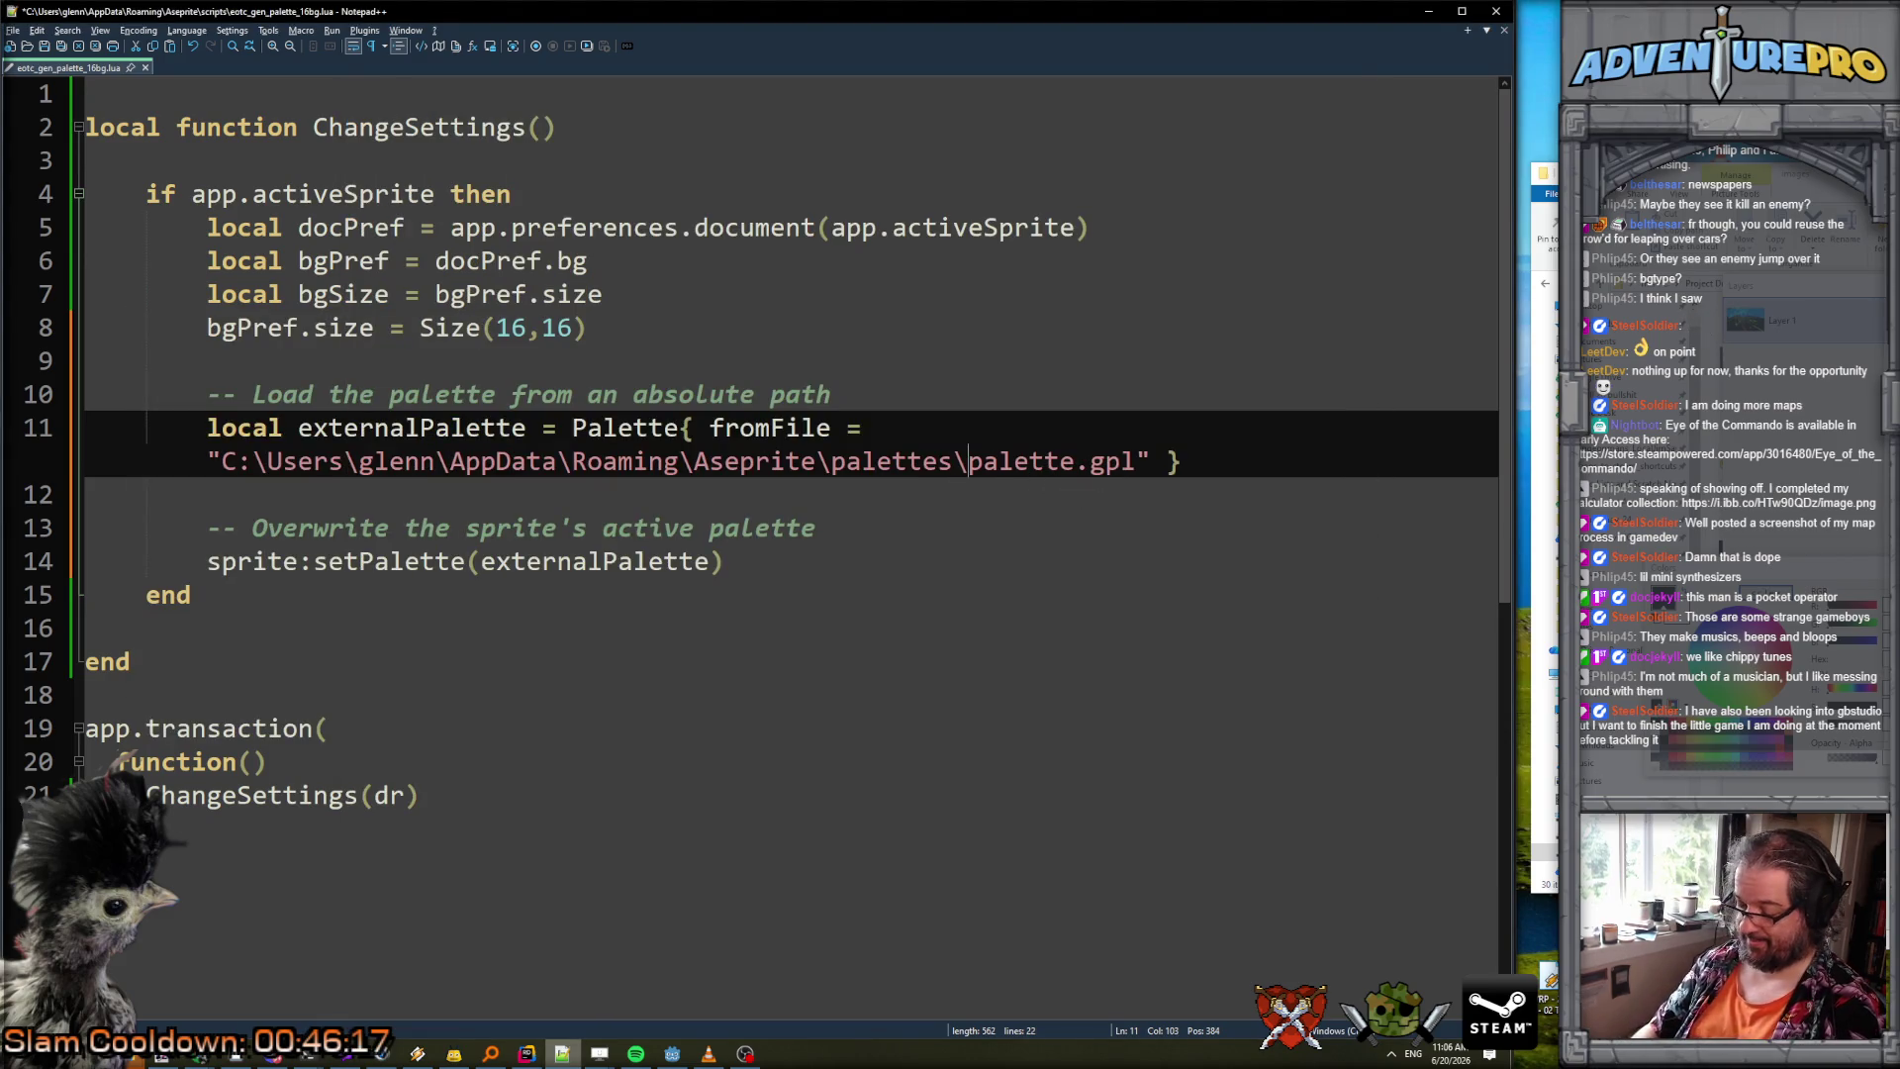
pyautogui.write('eotc.')
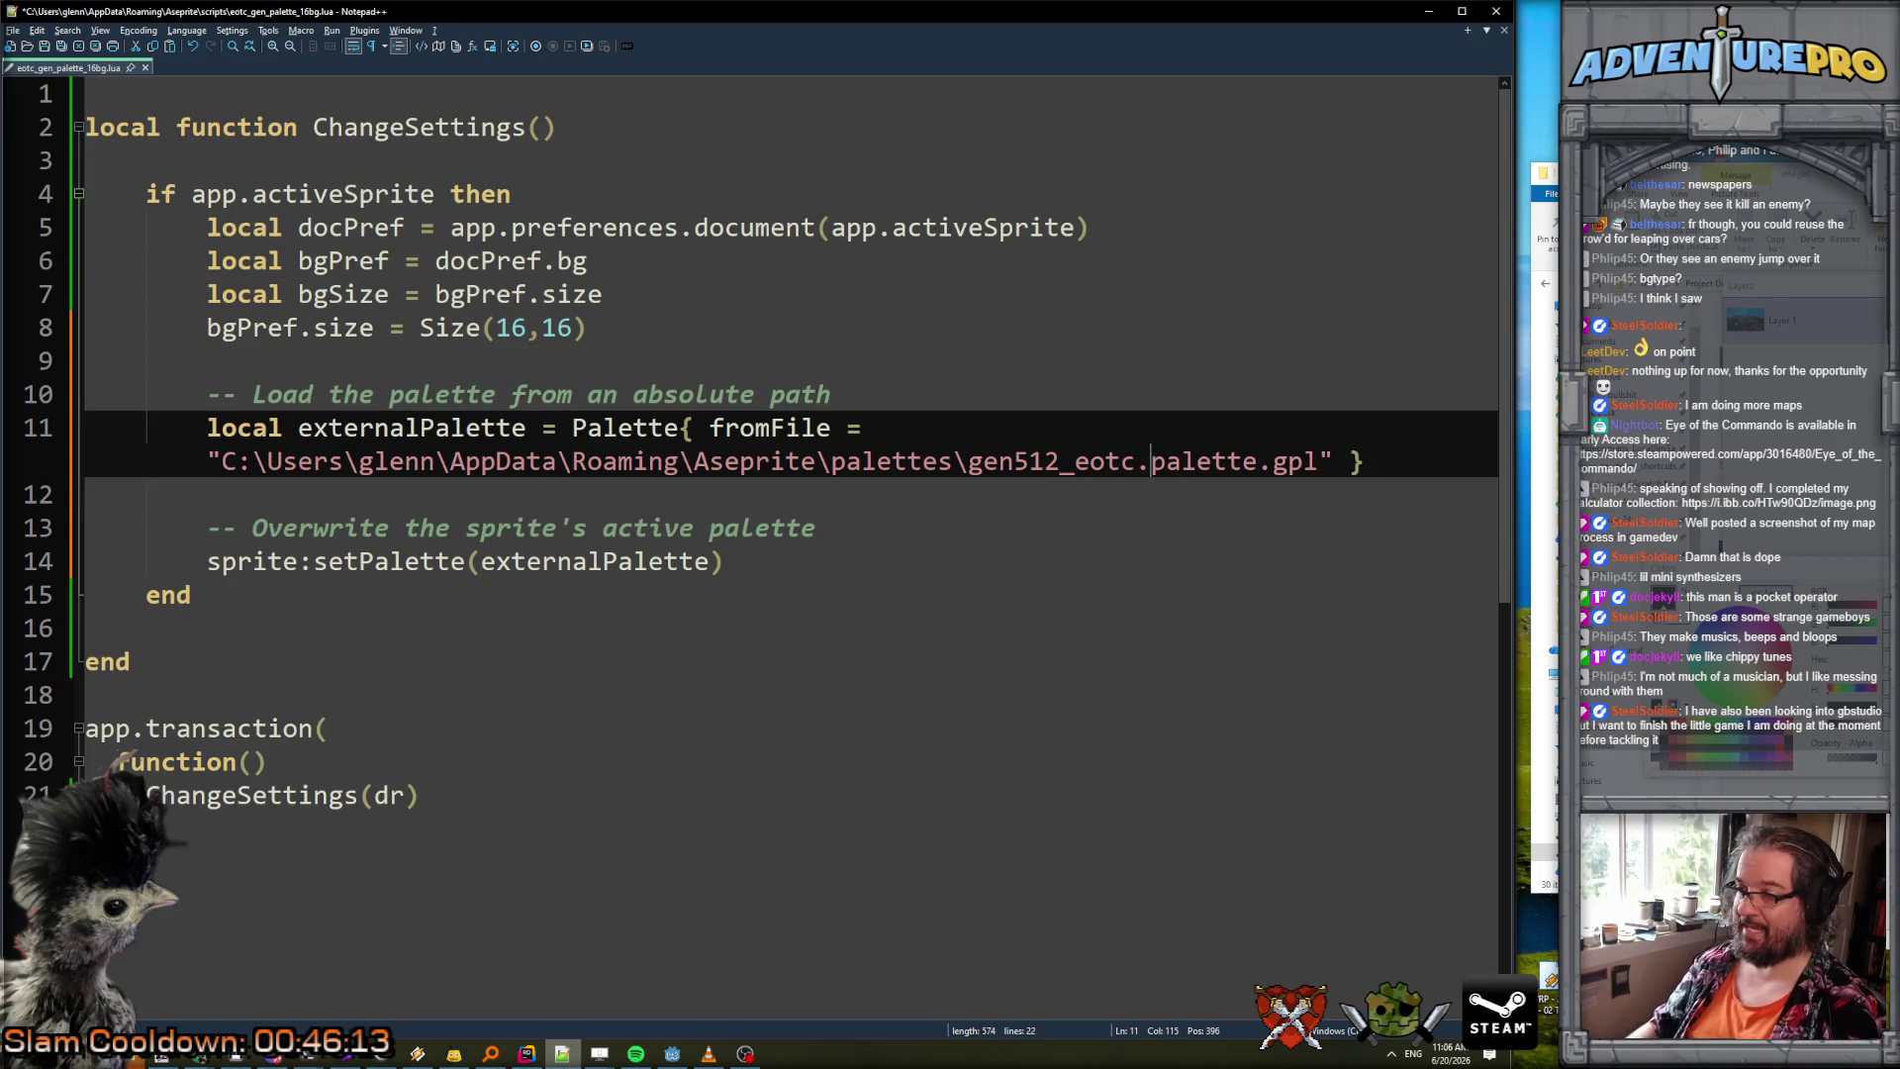
pyautogui.hotkey('alt', 'Tab')
pyautogui.hotkey('alt', 'Tab')
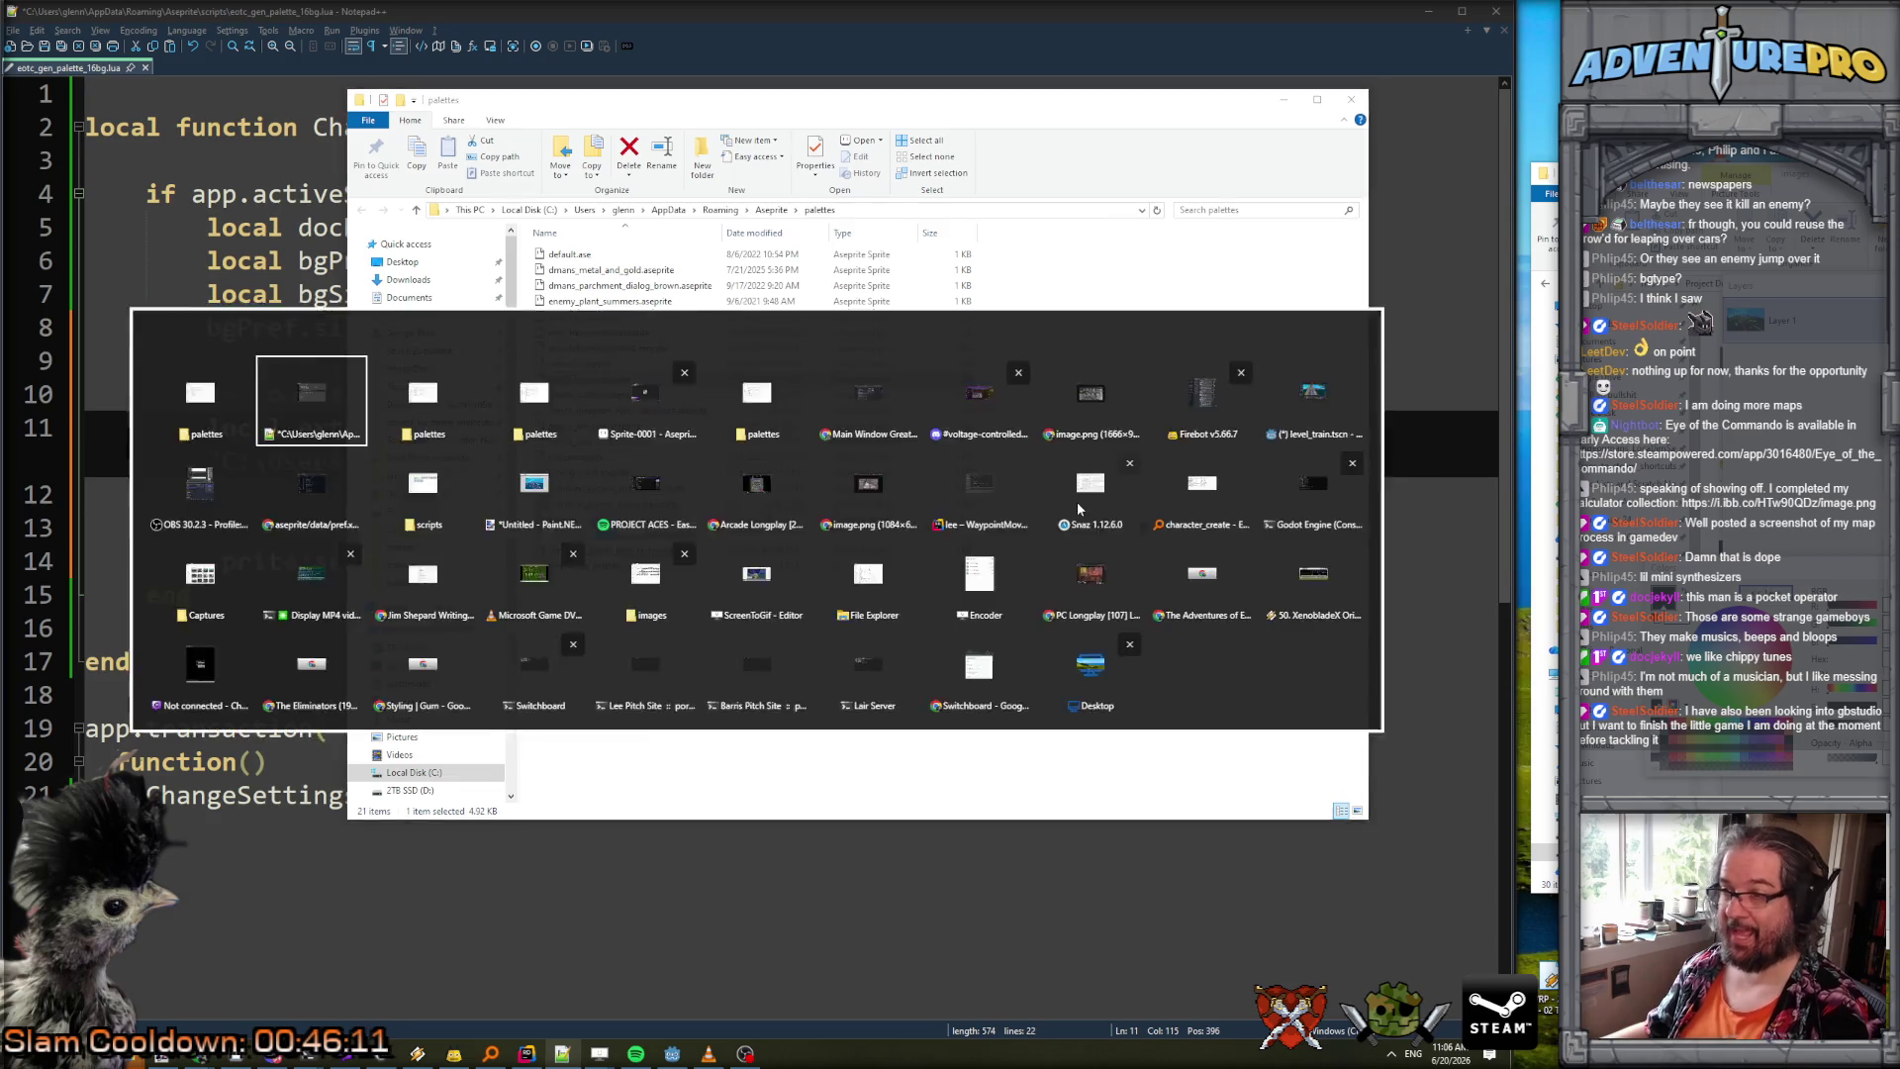
pyautogui.write('asepritepalette.gpl" }')
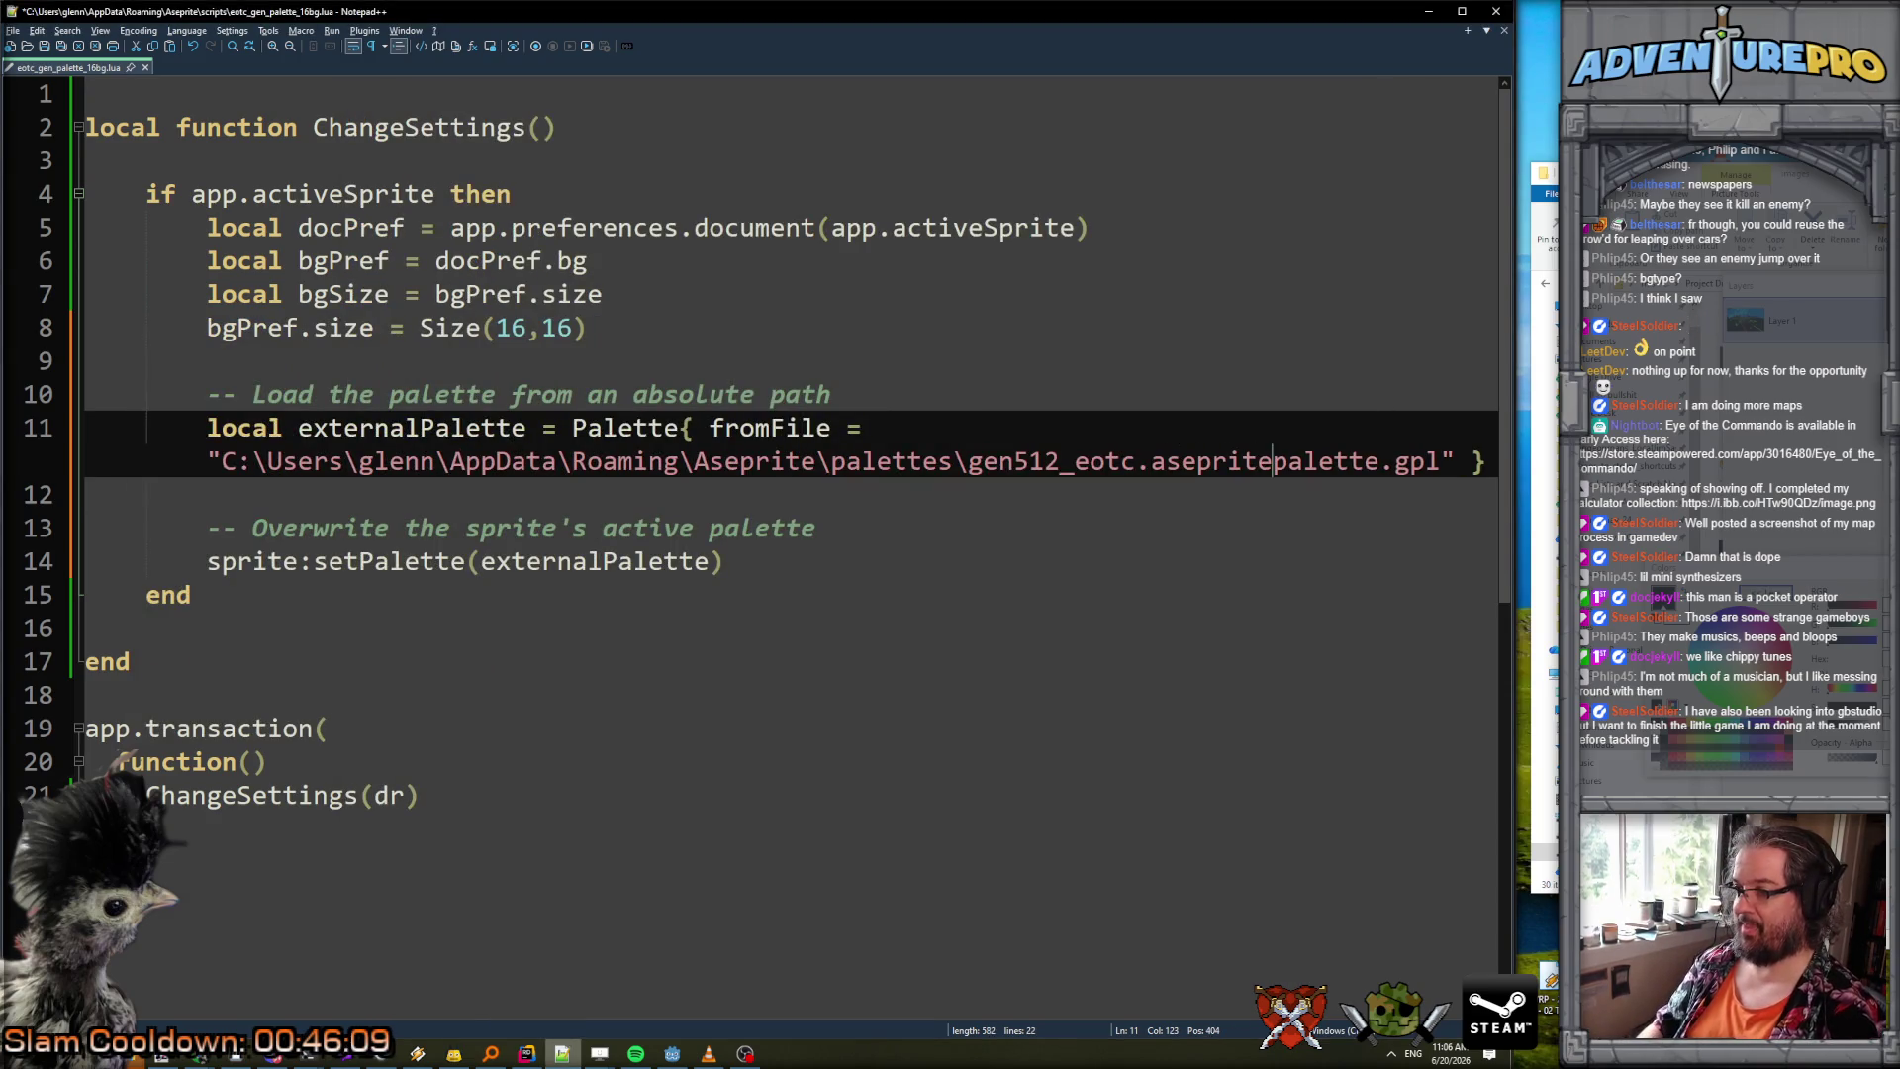
pyautogui.press('Return')
pyautogui.press('Delete')
pyautogui.press('BackSpace')
pyautogui.press('BackSpace')
pyautogui.press('BackSpace')
pyautogui.press('BackSpace')
pyautogui.press('Delete')
pyautogui.press('Delete')
pyautogui.press('Delete')
pyautogui.hotkey('ctrl', 's')
# Load the EDG16 preset palette into Sprite-0001 in Aseprite.
pyautogui.click(980, 507)
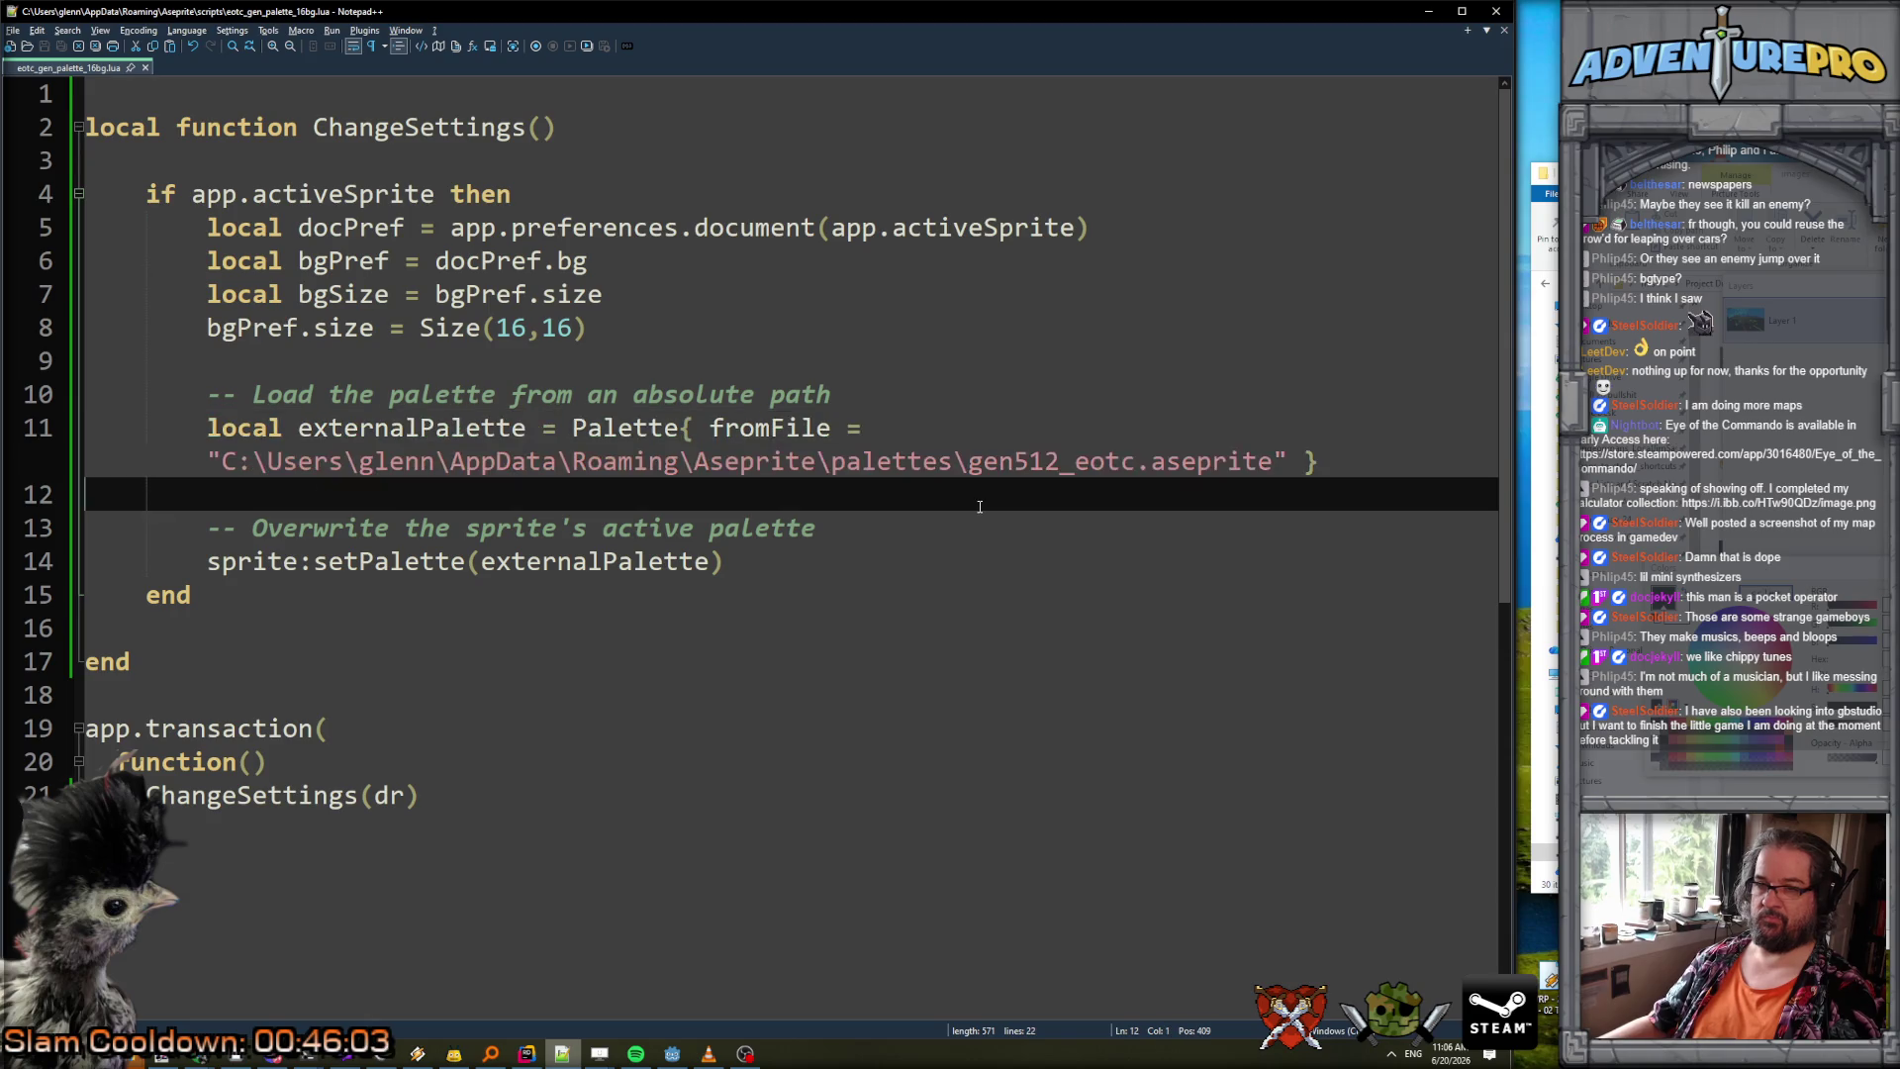
pyautogui.click(887, 542)
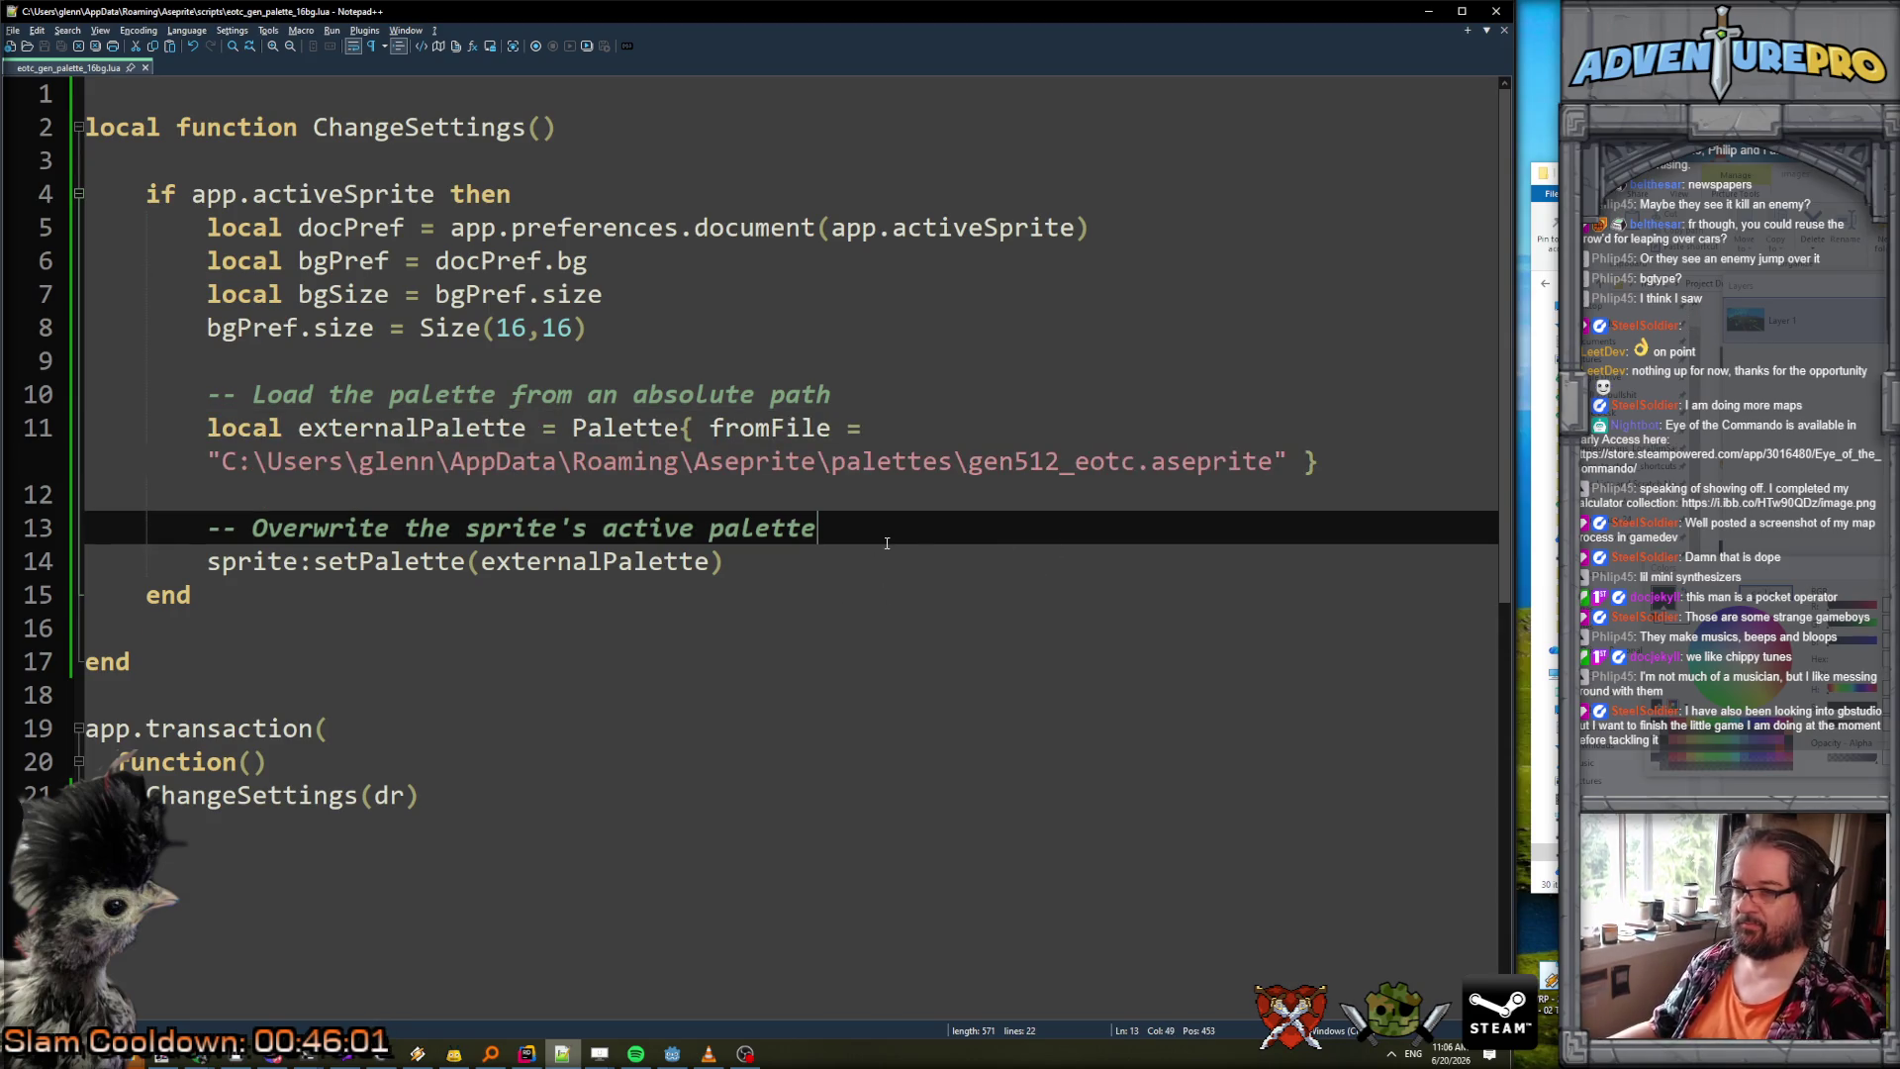
pyautogui.hotkey('alt', 'Tab')
pyautogui.click(1454, 156)
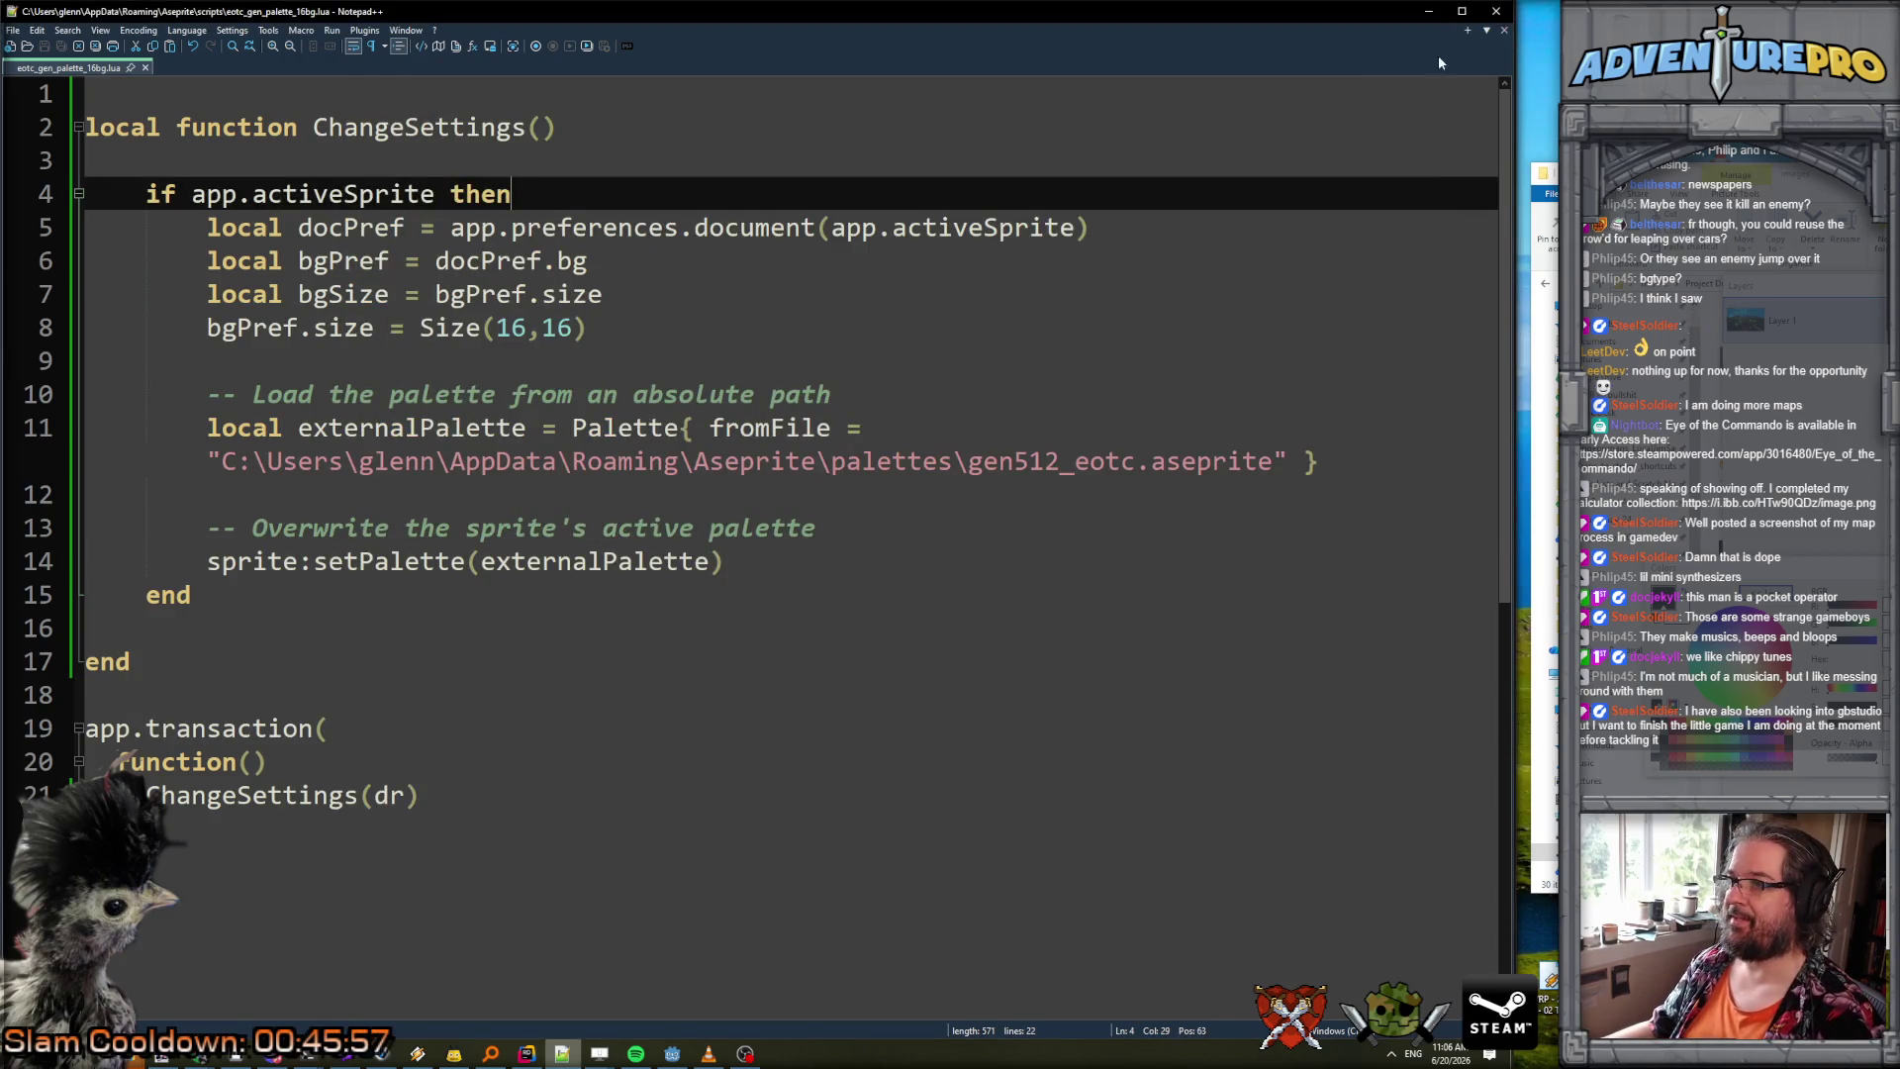
pyautogui.hotkey('alt', 'Tab')
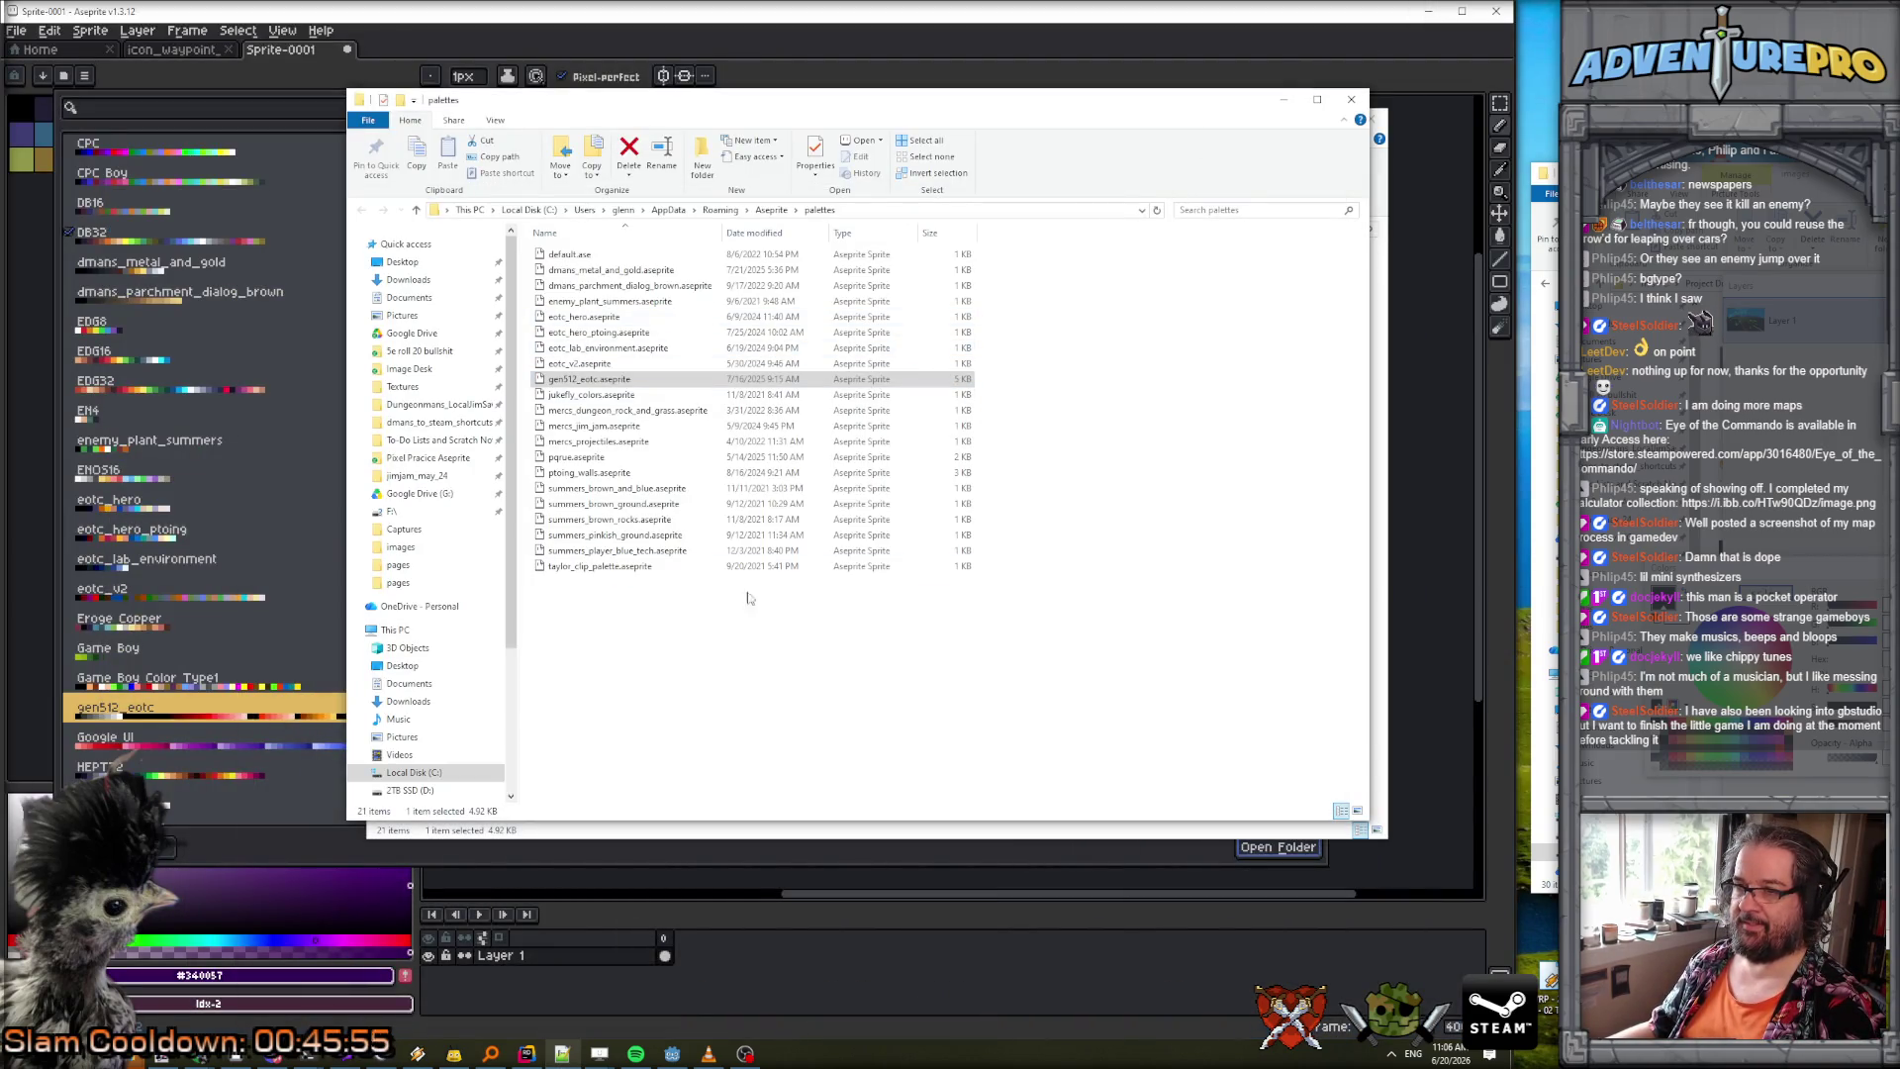
pyautogui.click(313, 121)
pyautogui.click(149, 359)
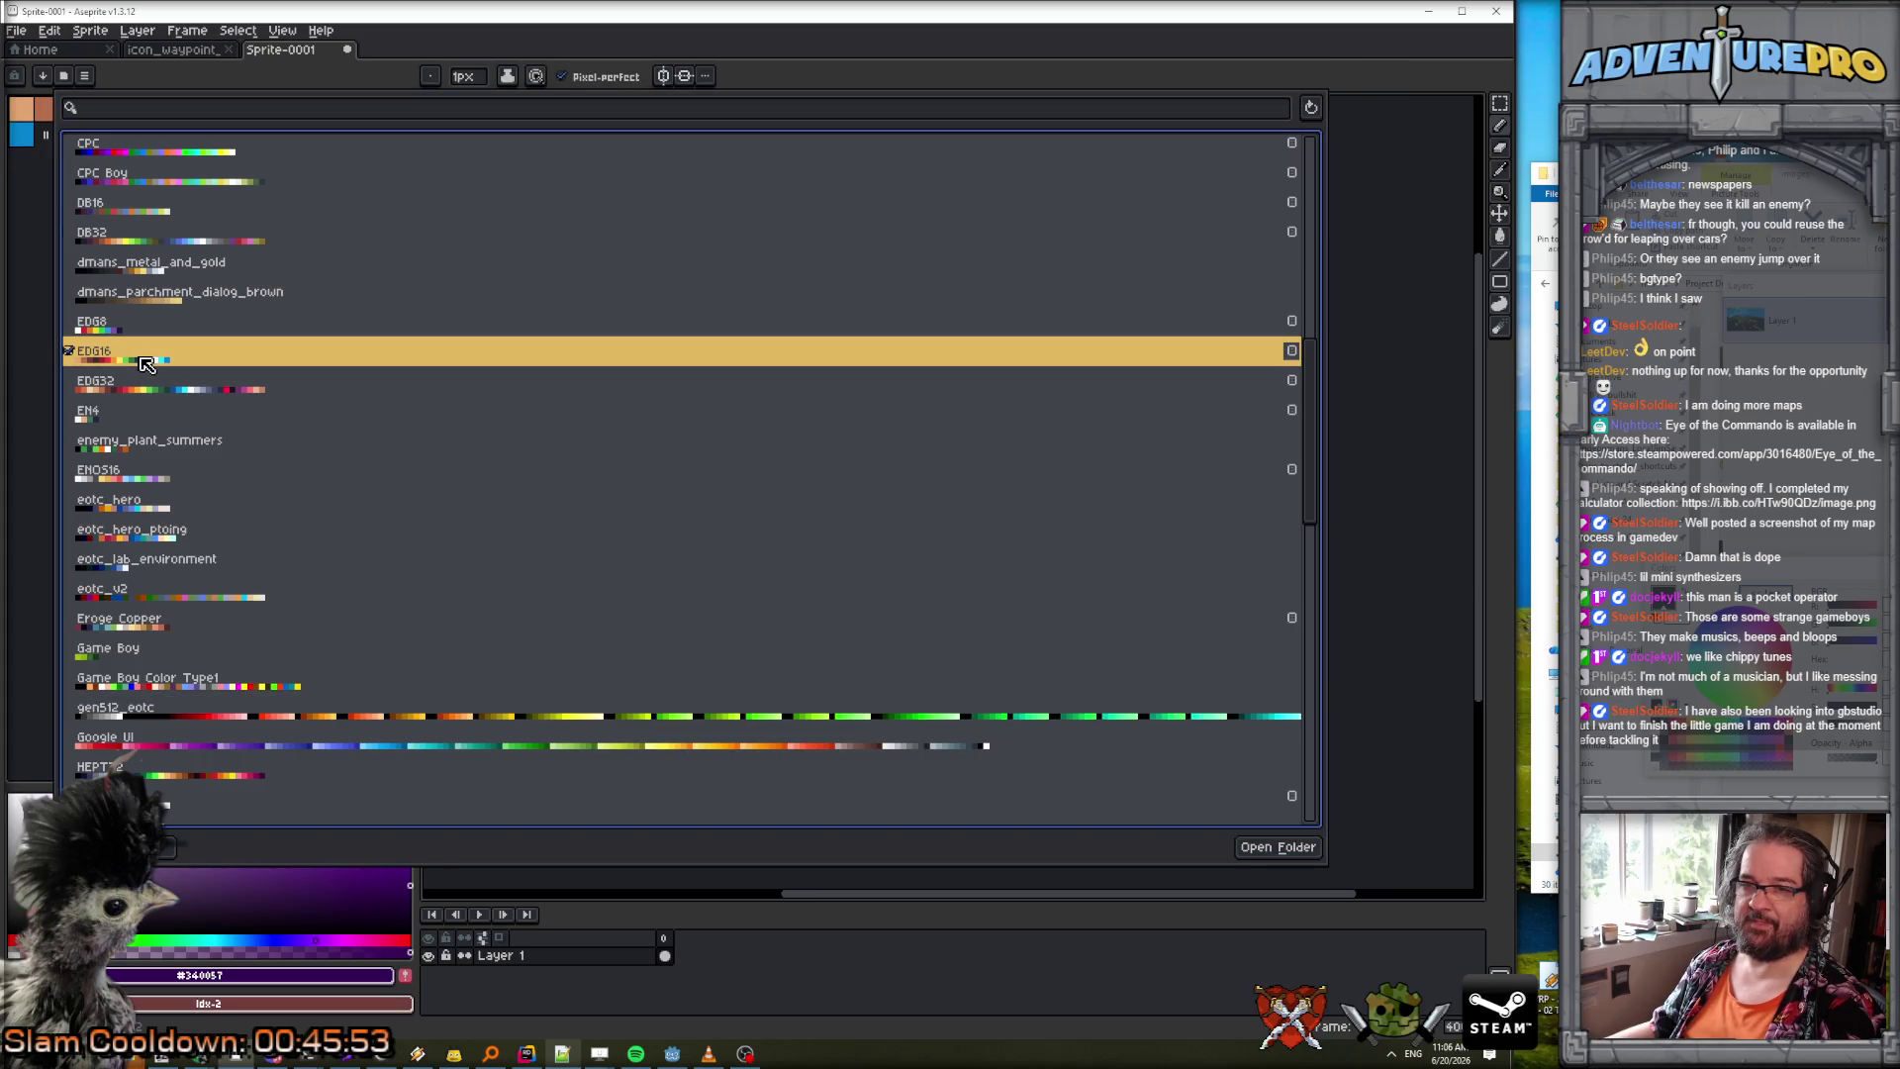
pyautogui.press('Escape')
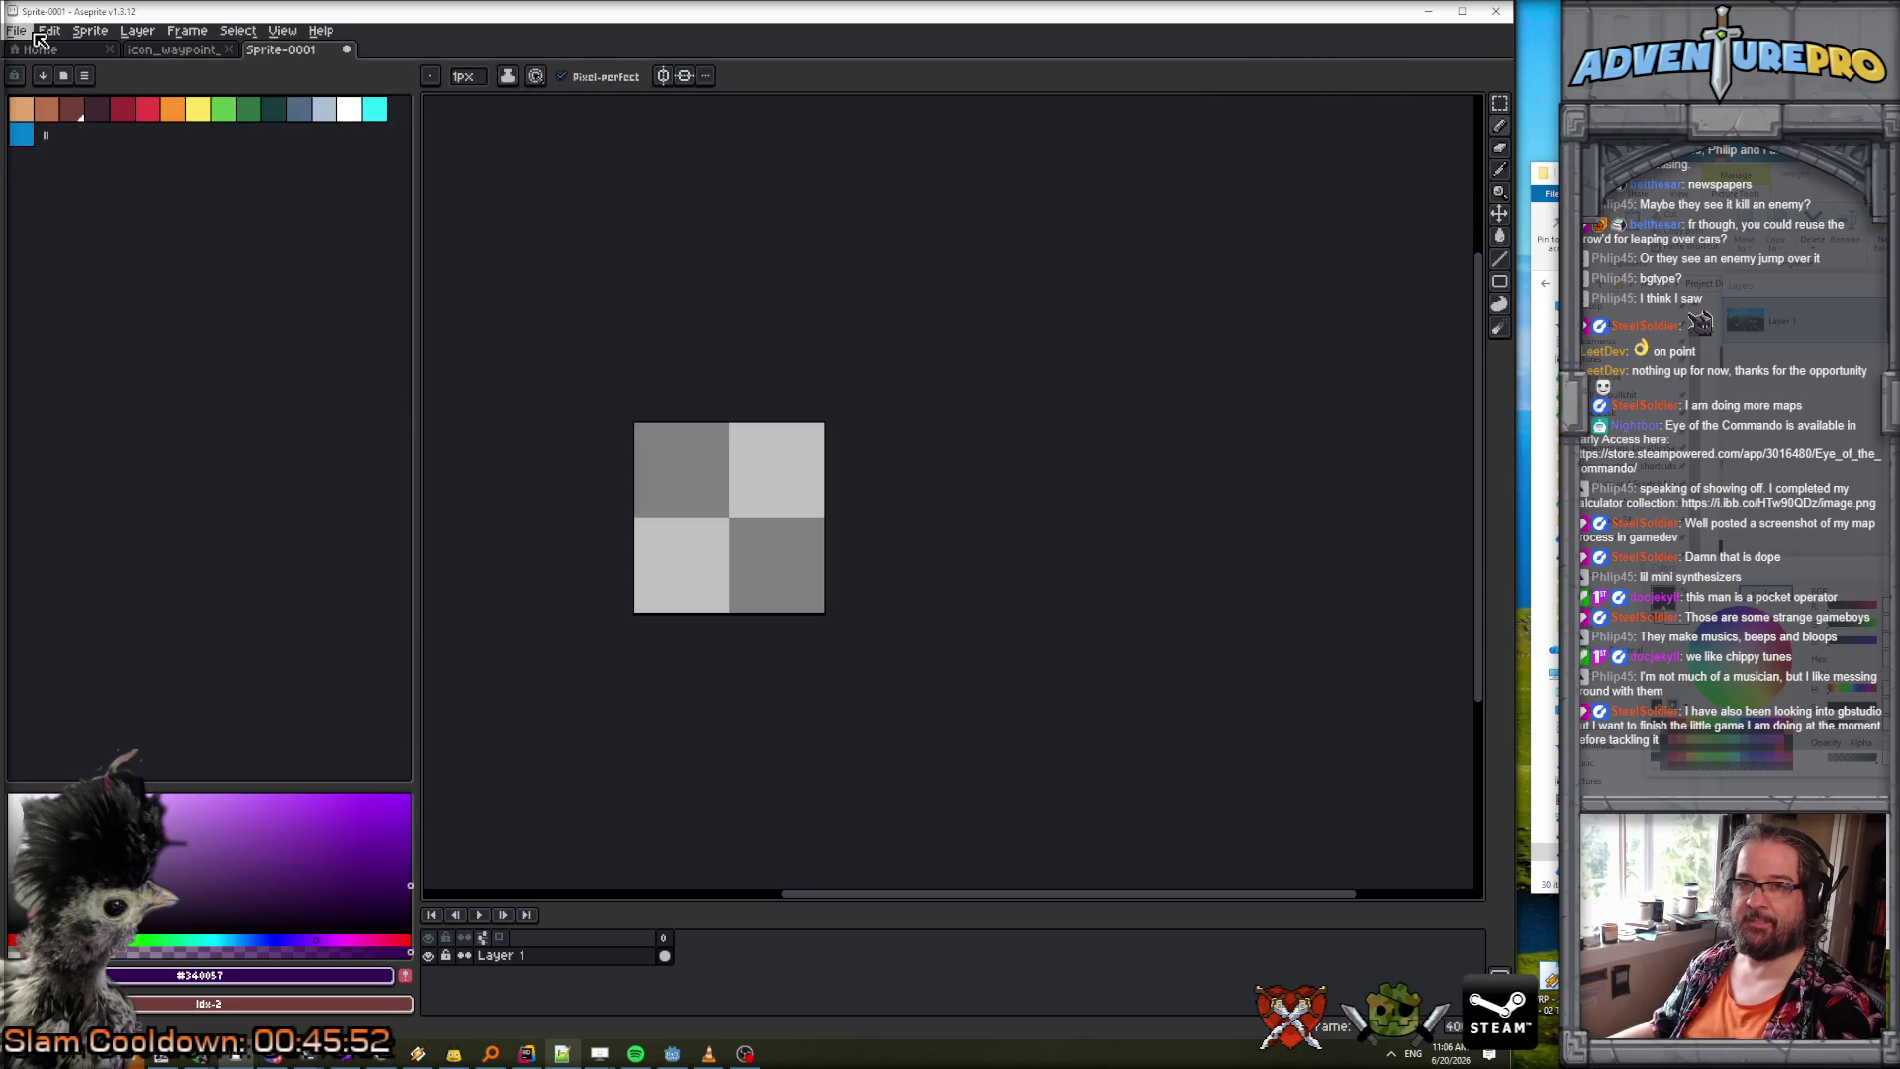
# Run the eotc_gen_palette_16bg script, note the invalid escape sequence error on line 11, and return to Notepad++.
pyautogui.click(20, 35)
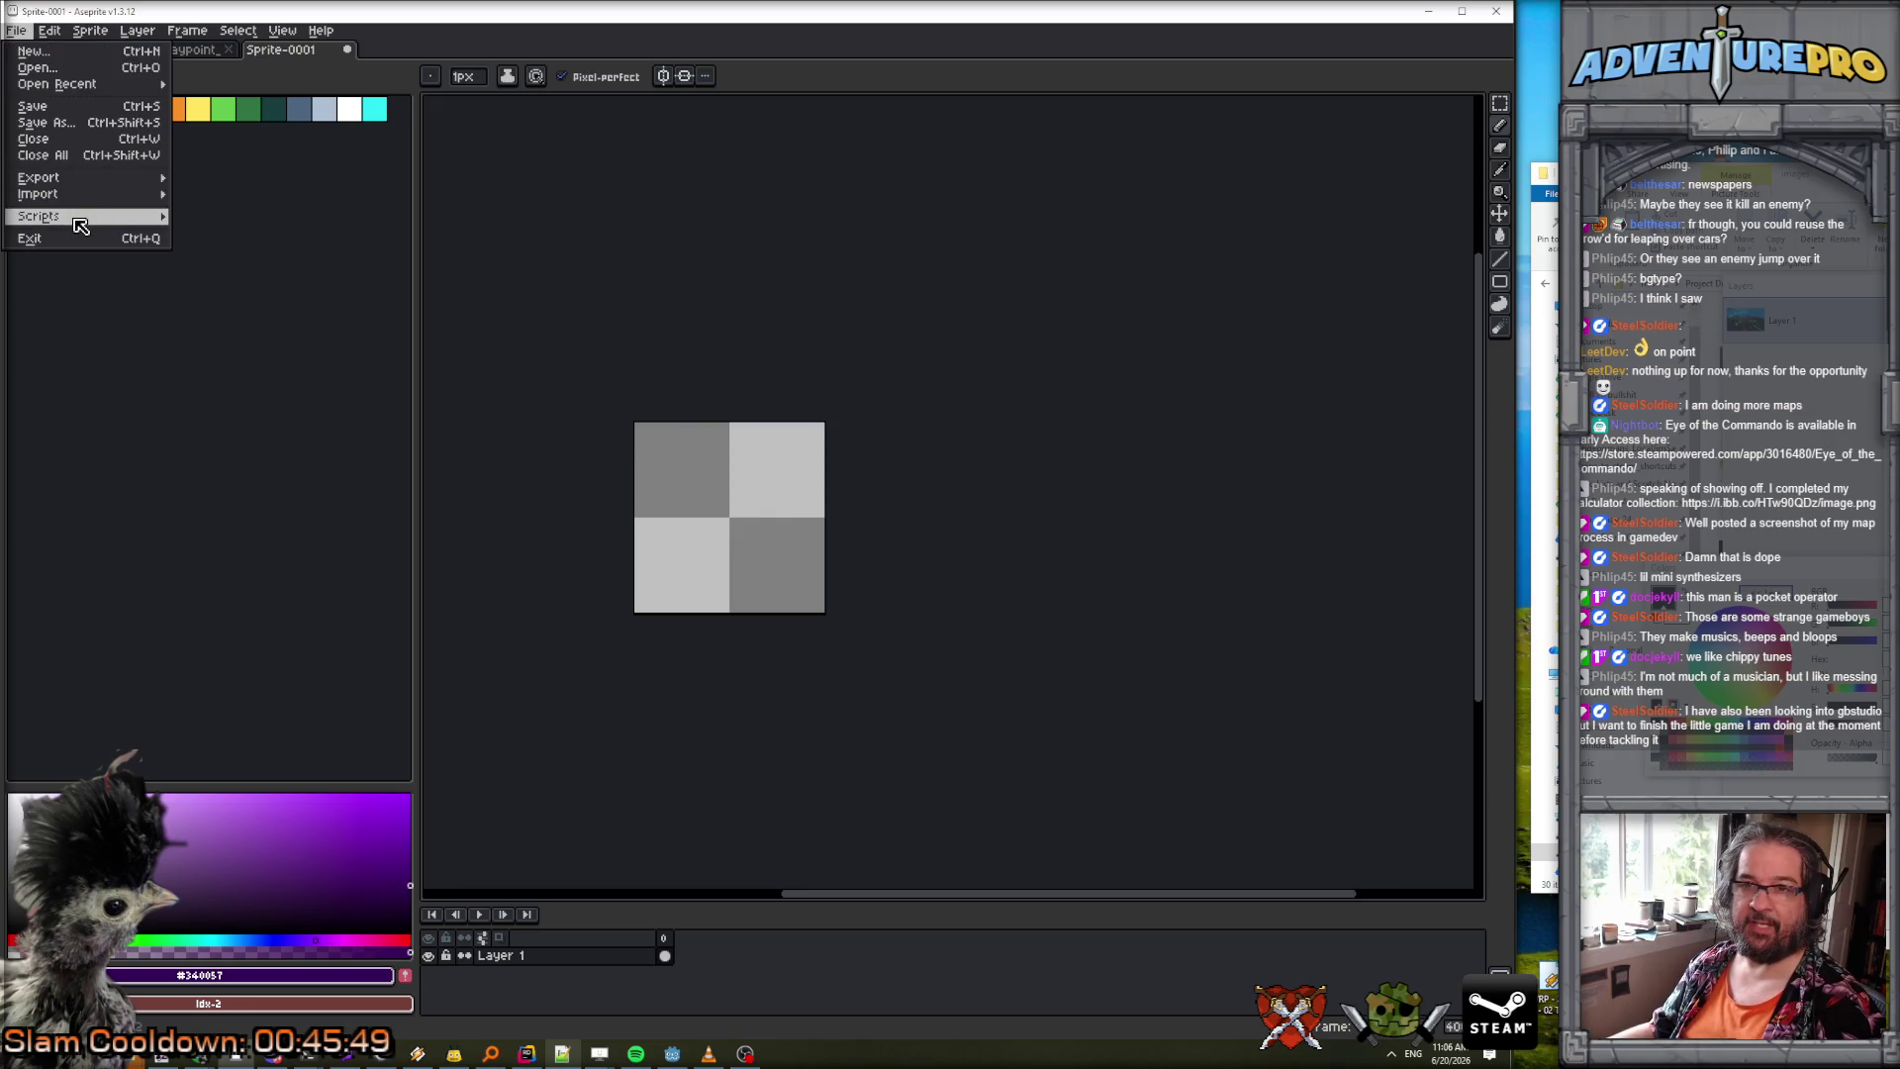
pyautogui.moveTo(79, 220)
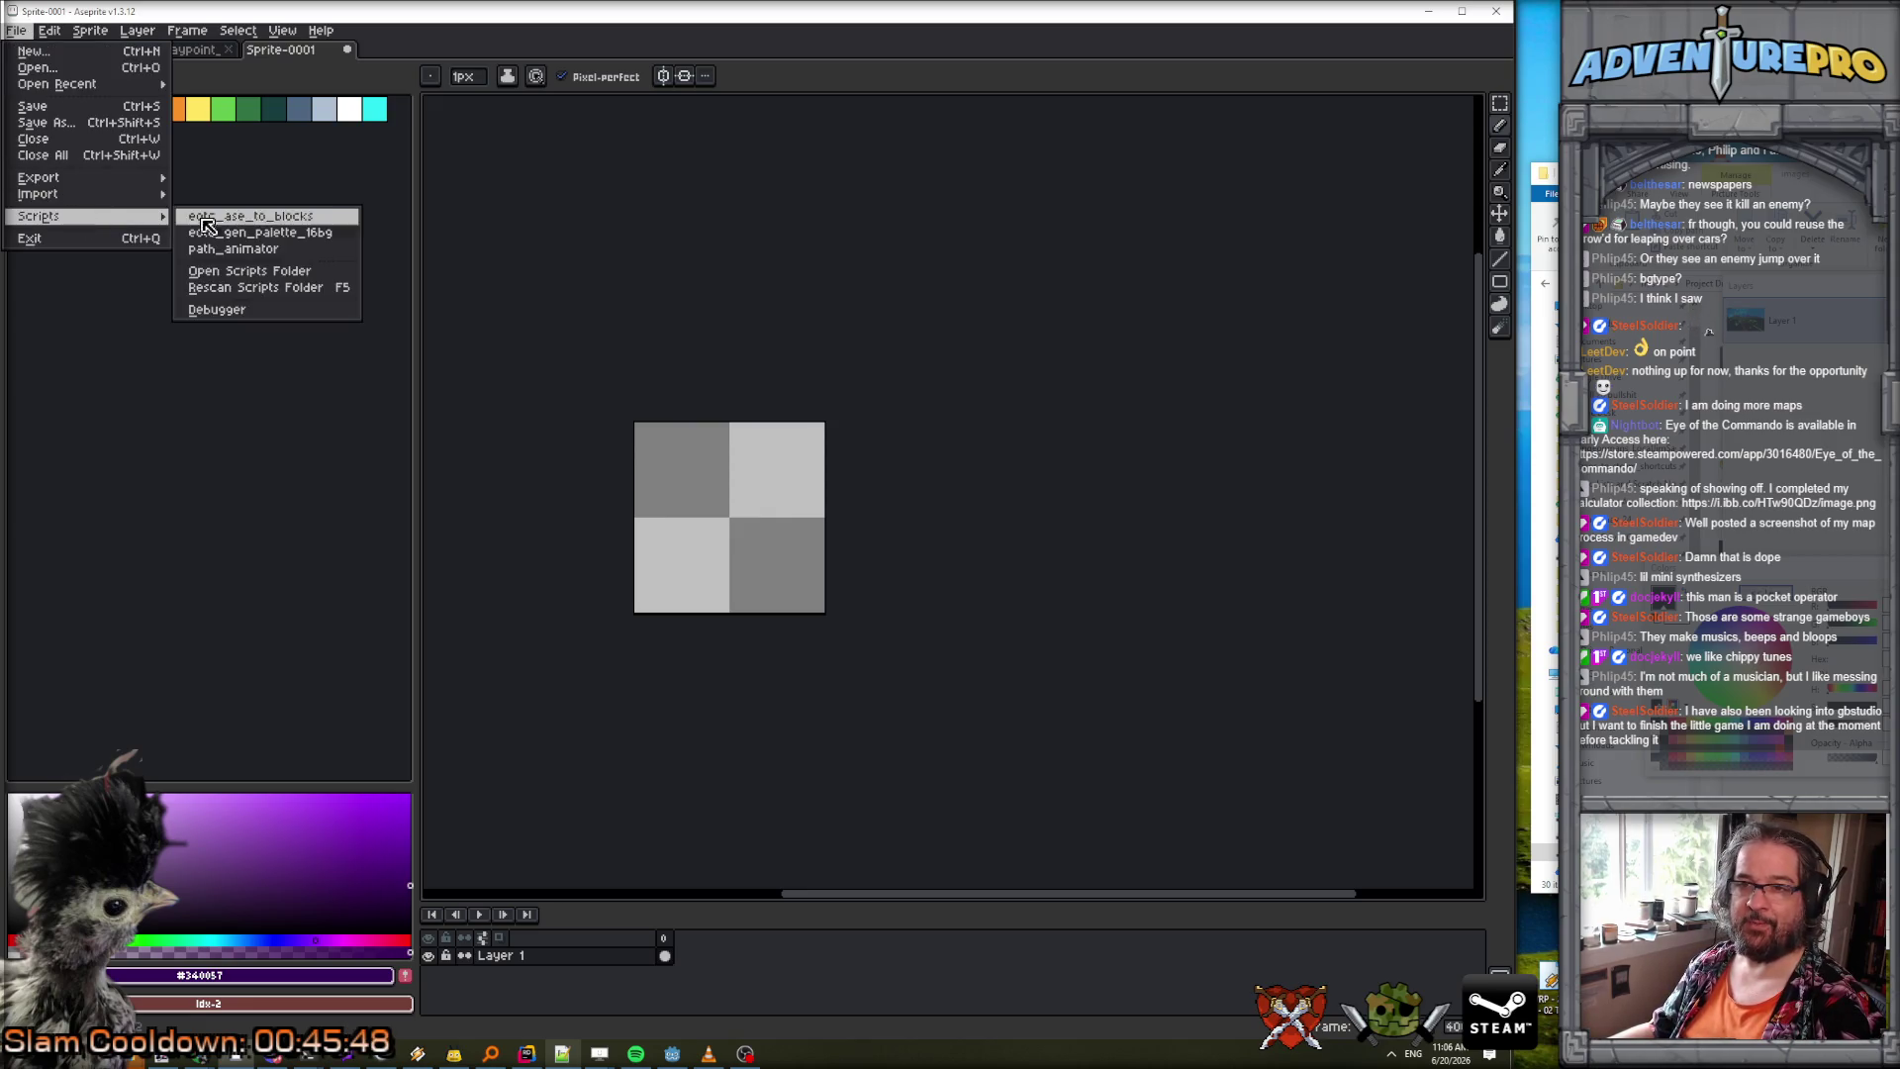
pyautogui.click(295, 235)
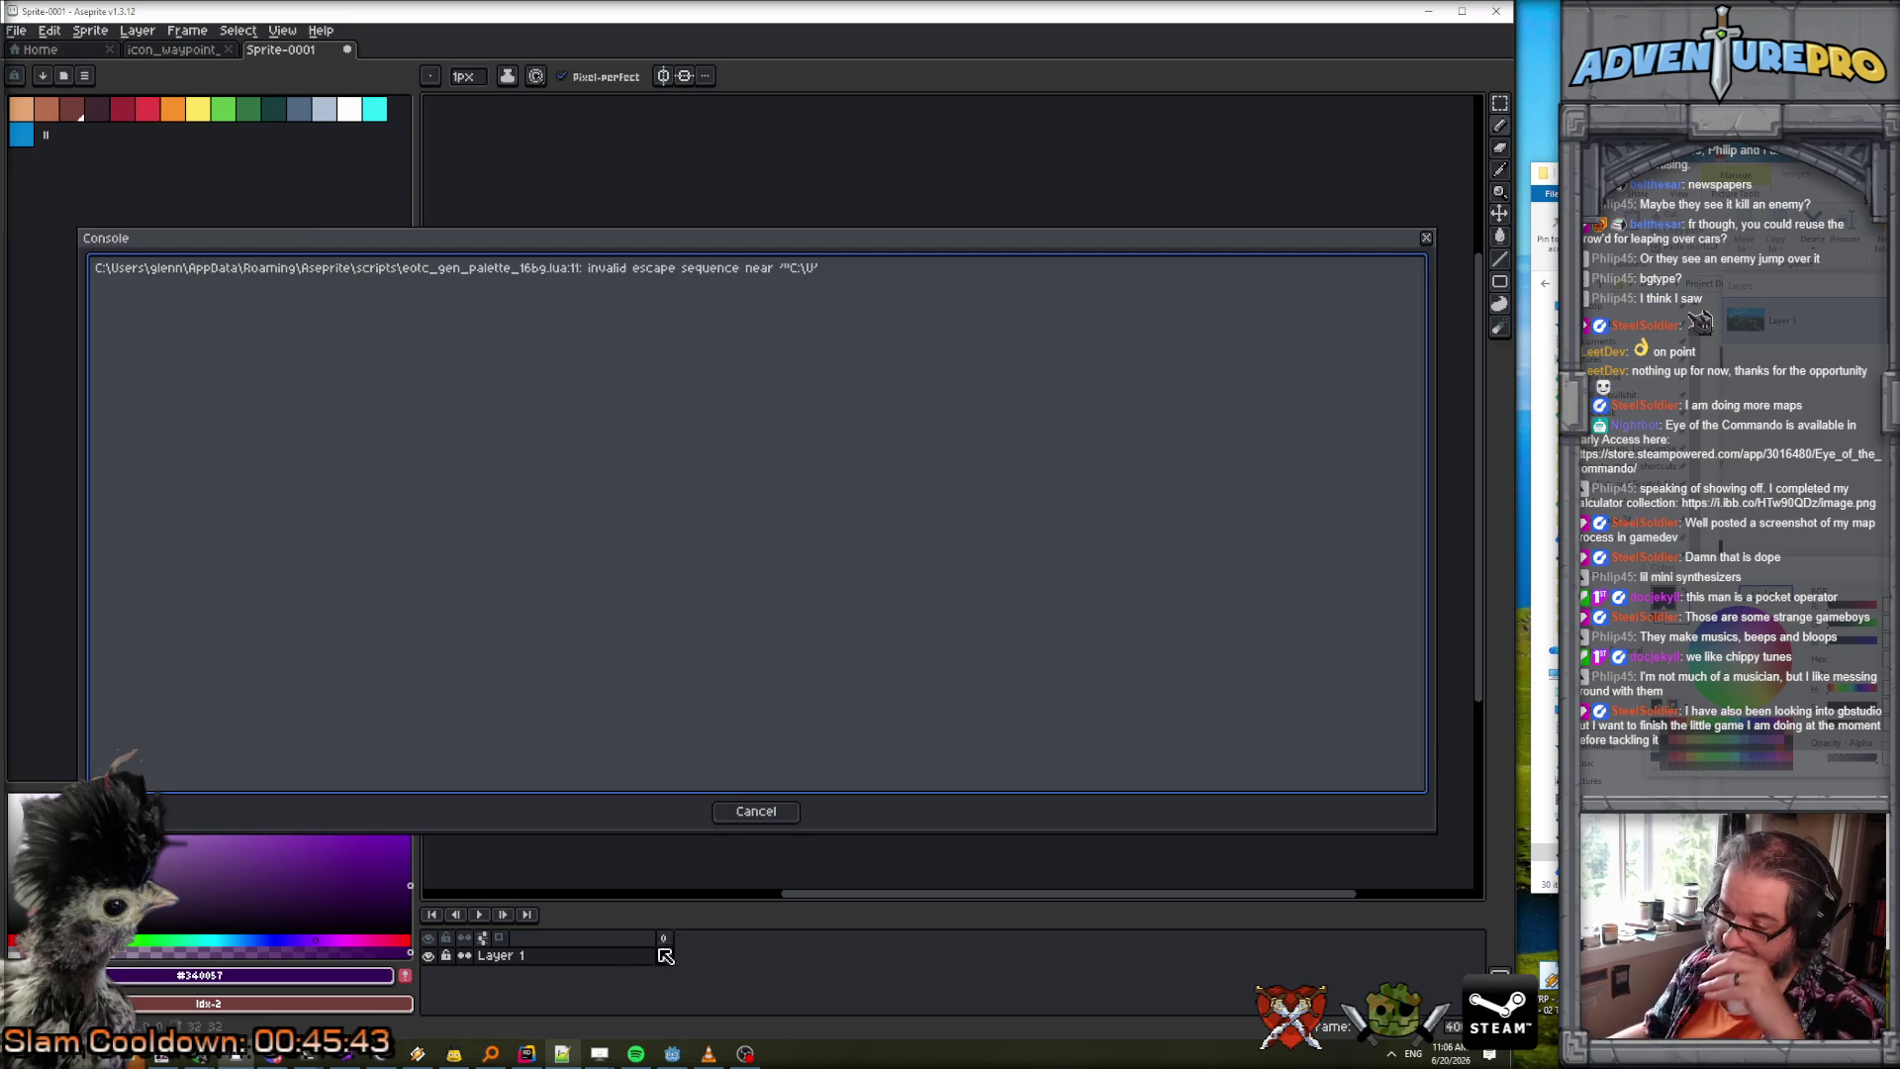
pyautogui.click(563, 1054)
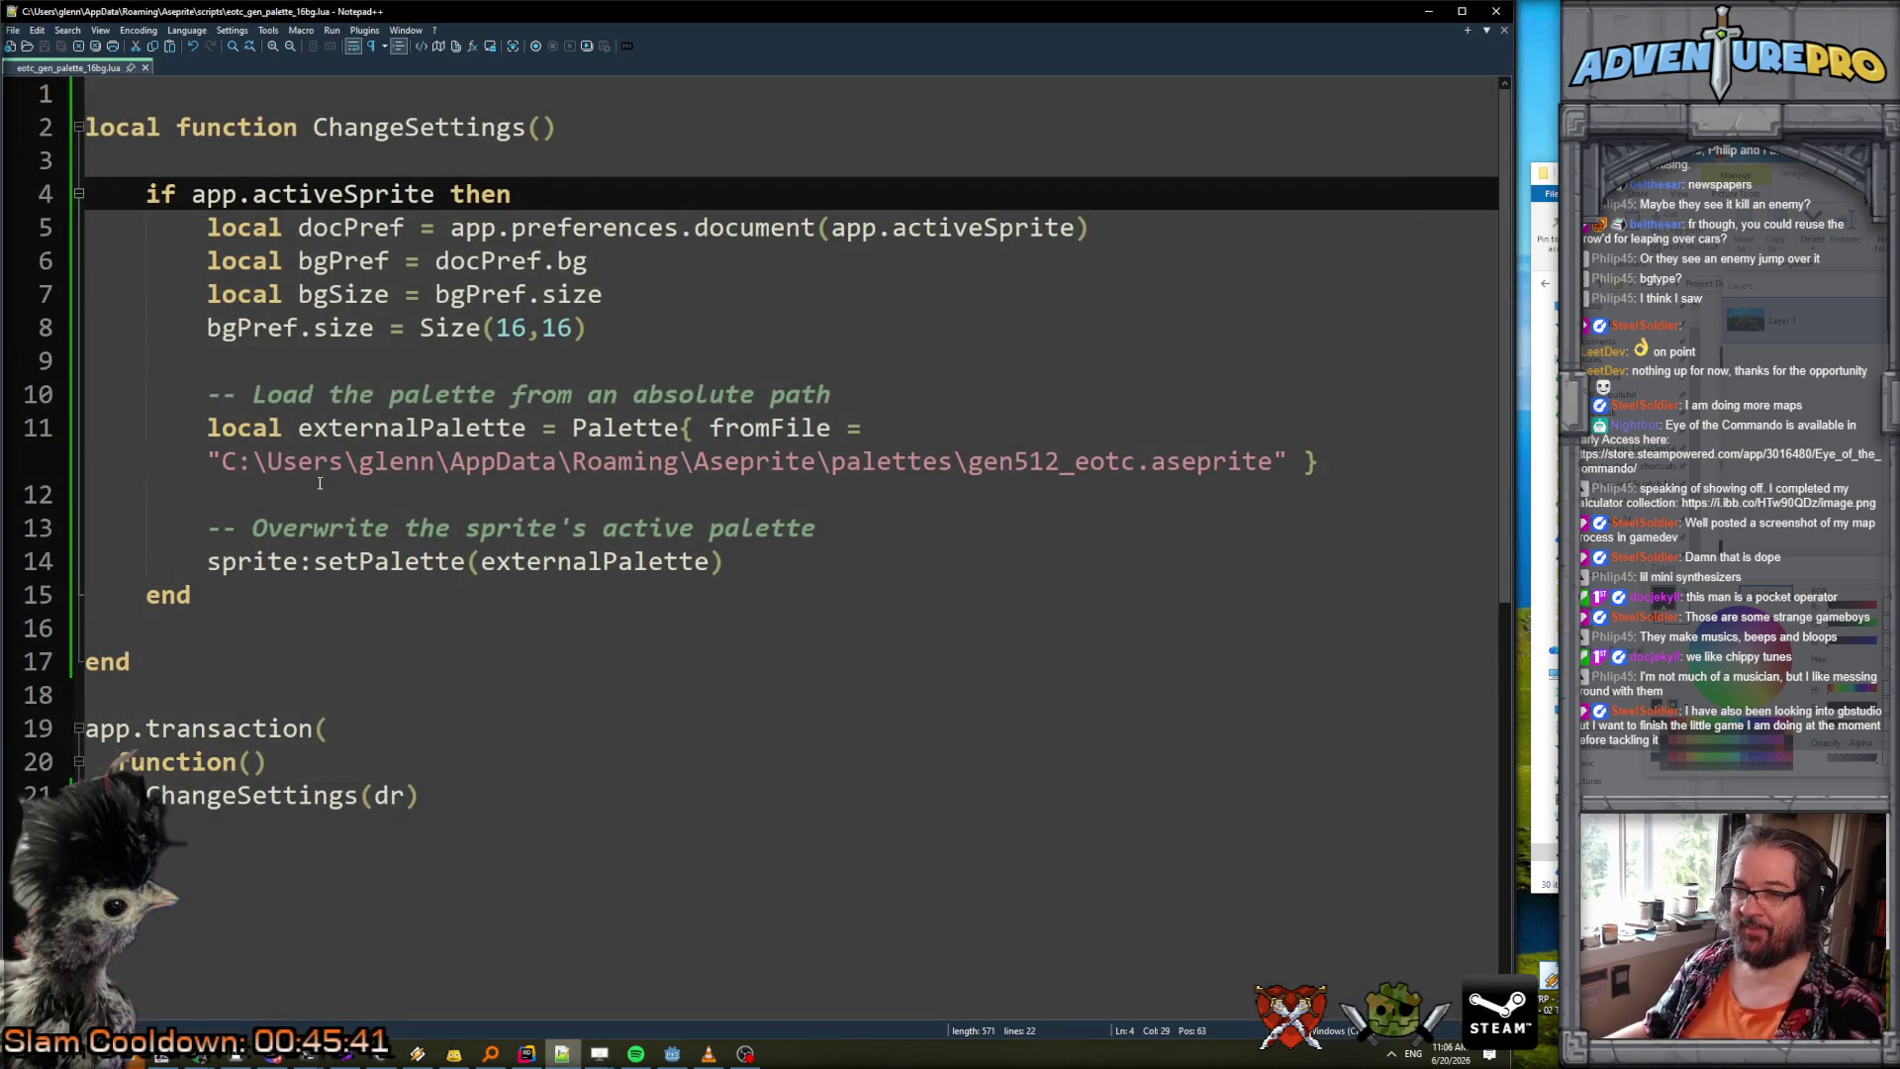
# Change the backslashes in line 11's palette path to forward slashes, save, and close Aseprite's error console.
pyautogui.click(265, 462)
pyautogui.press('BackSpace')
pyautogui.write('/')
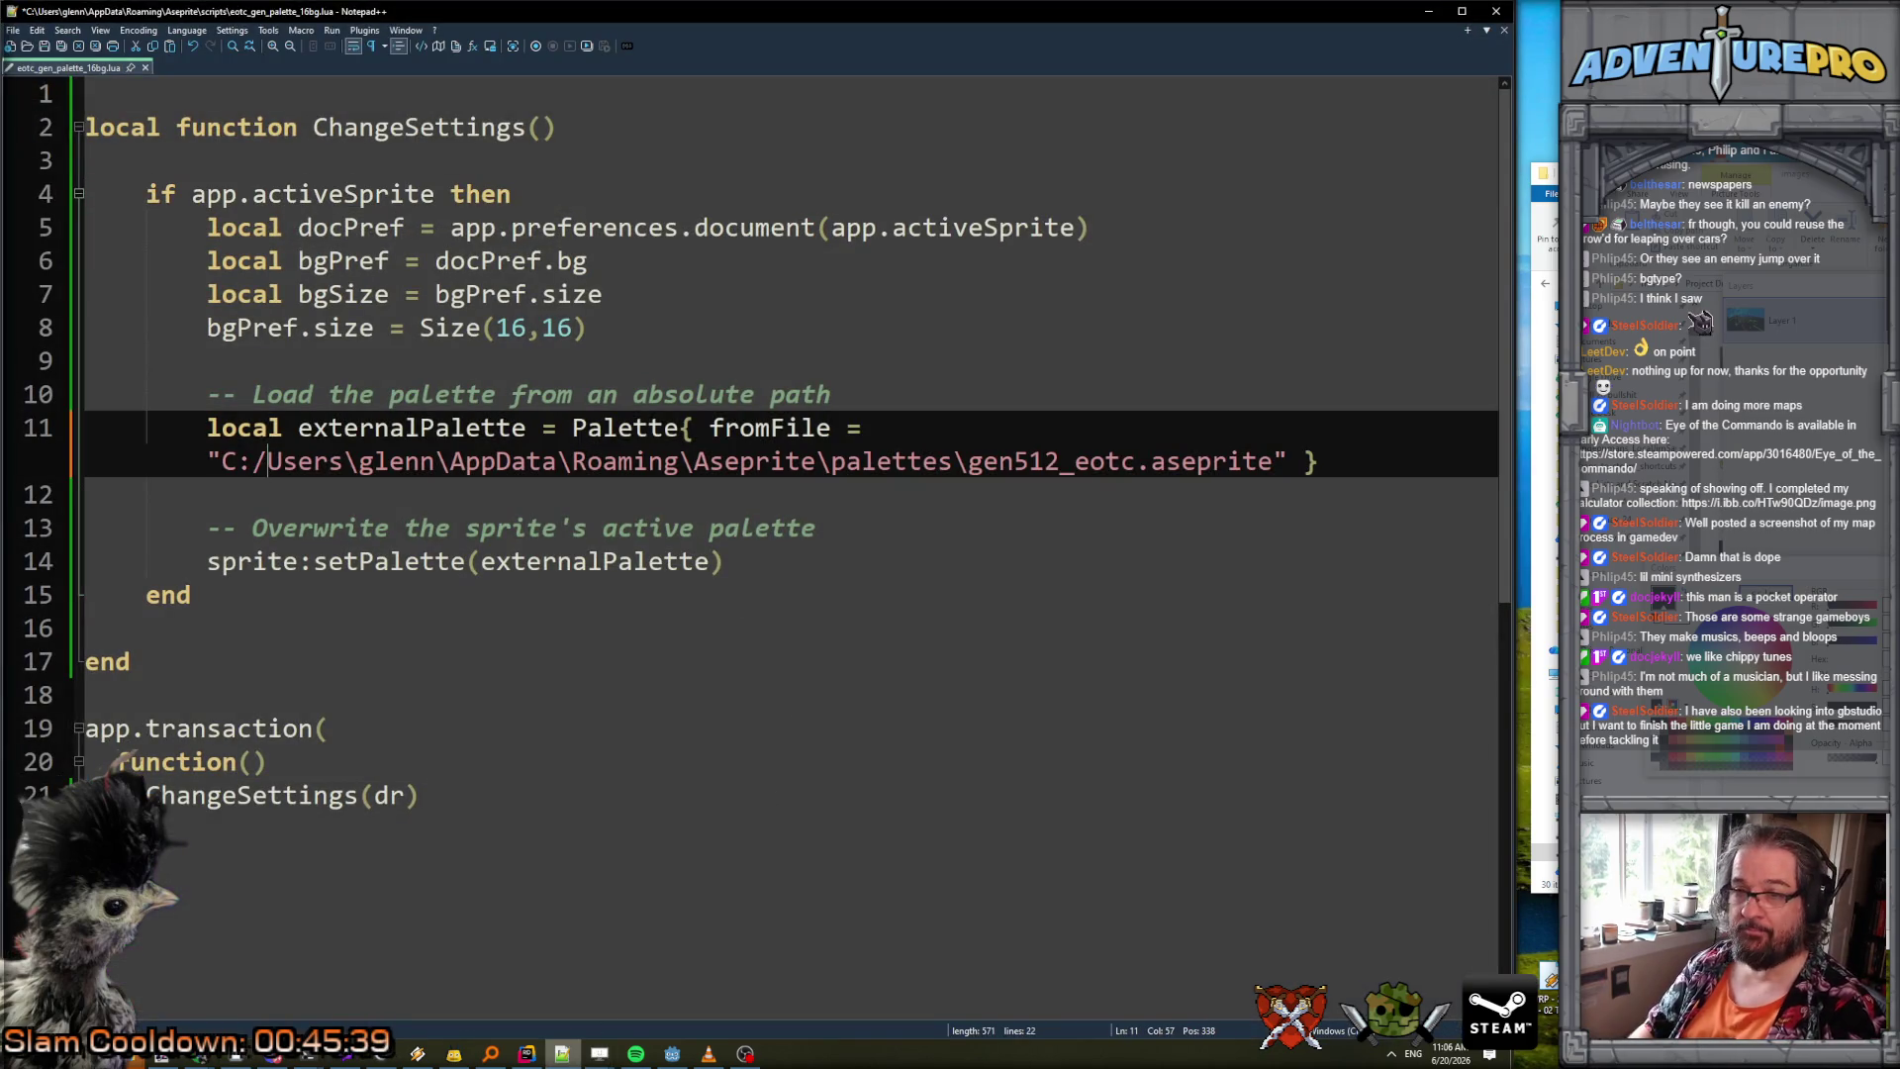
pyautogui.press('Right')
pyautogui.press('Delete')
pyautogui.write('/')
pyautogui.press('Right')
pyautogui.press('Right')
pyautogui.press('Right')
pyautogui.press('Right')
pyautogui.press('Right')
pyautogui.press('Right')
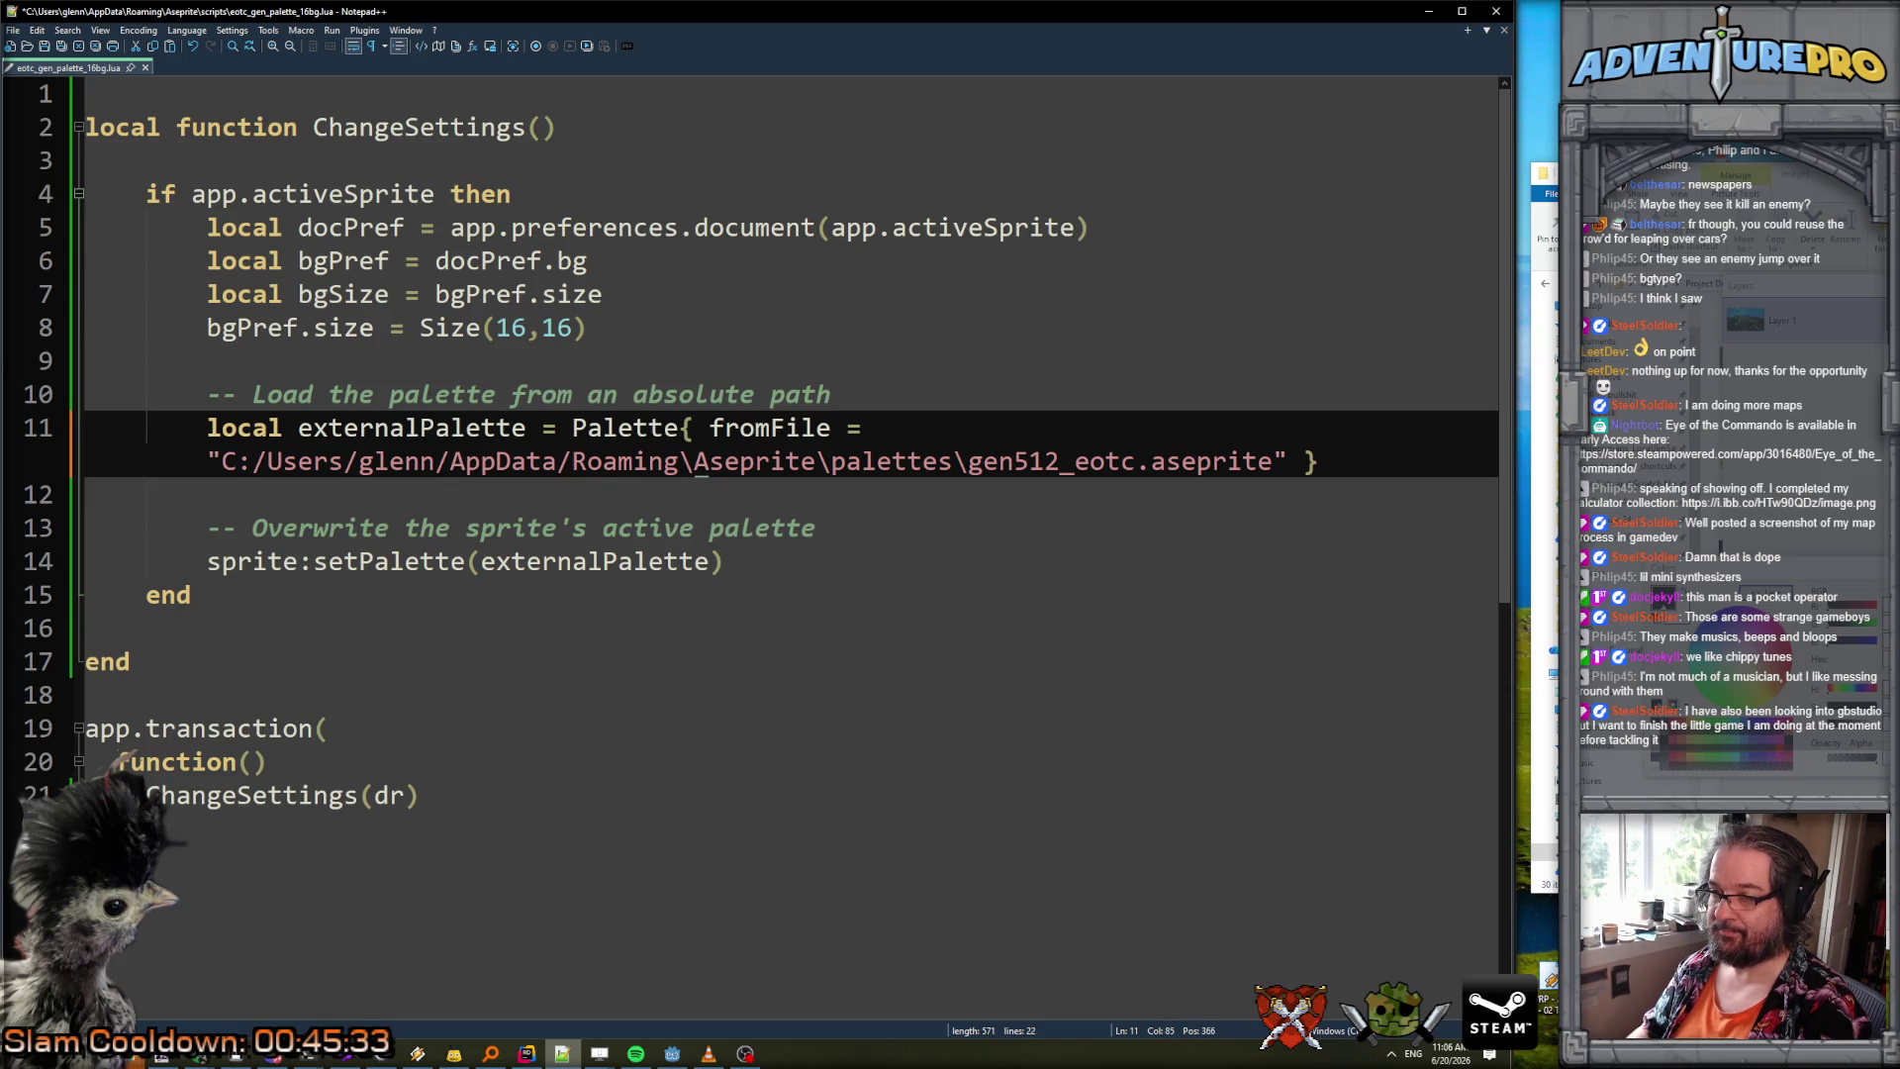
pyautogui.press('Right')
pyautogui.press('Right')
pyautogui.press('Right')
pyautogui.press('Right')
pyautogui.press('Right')
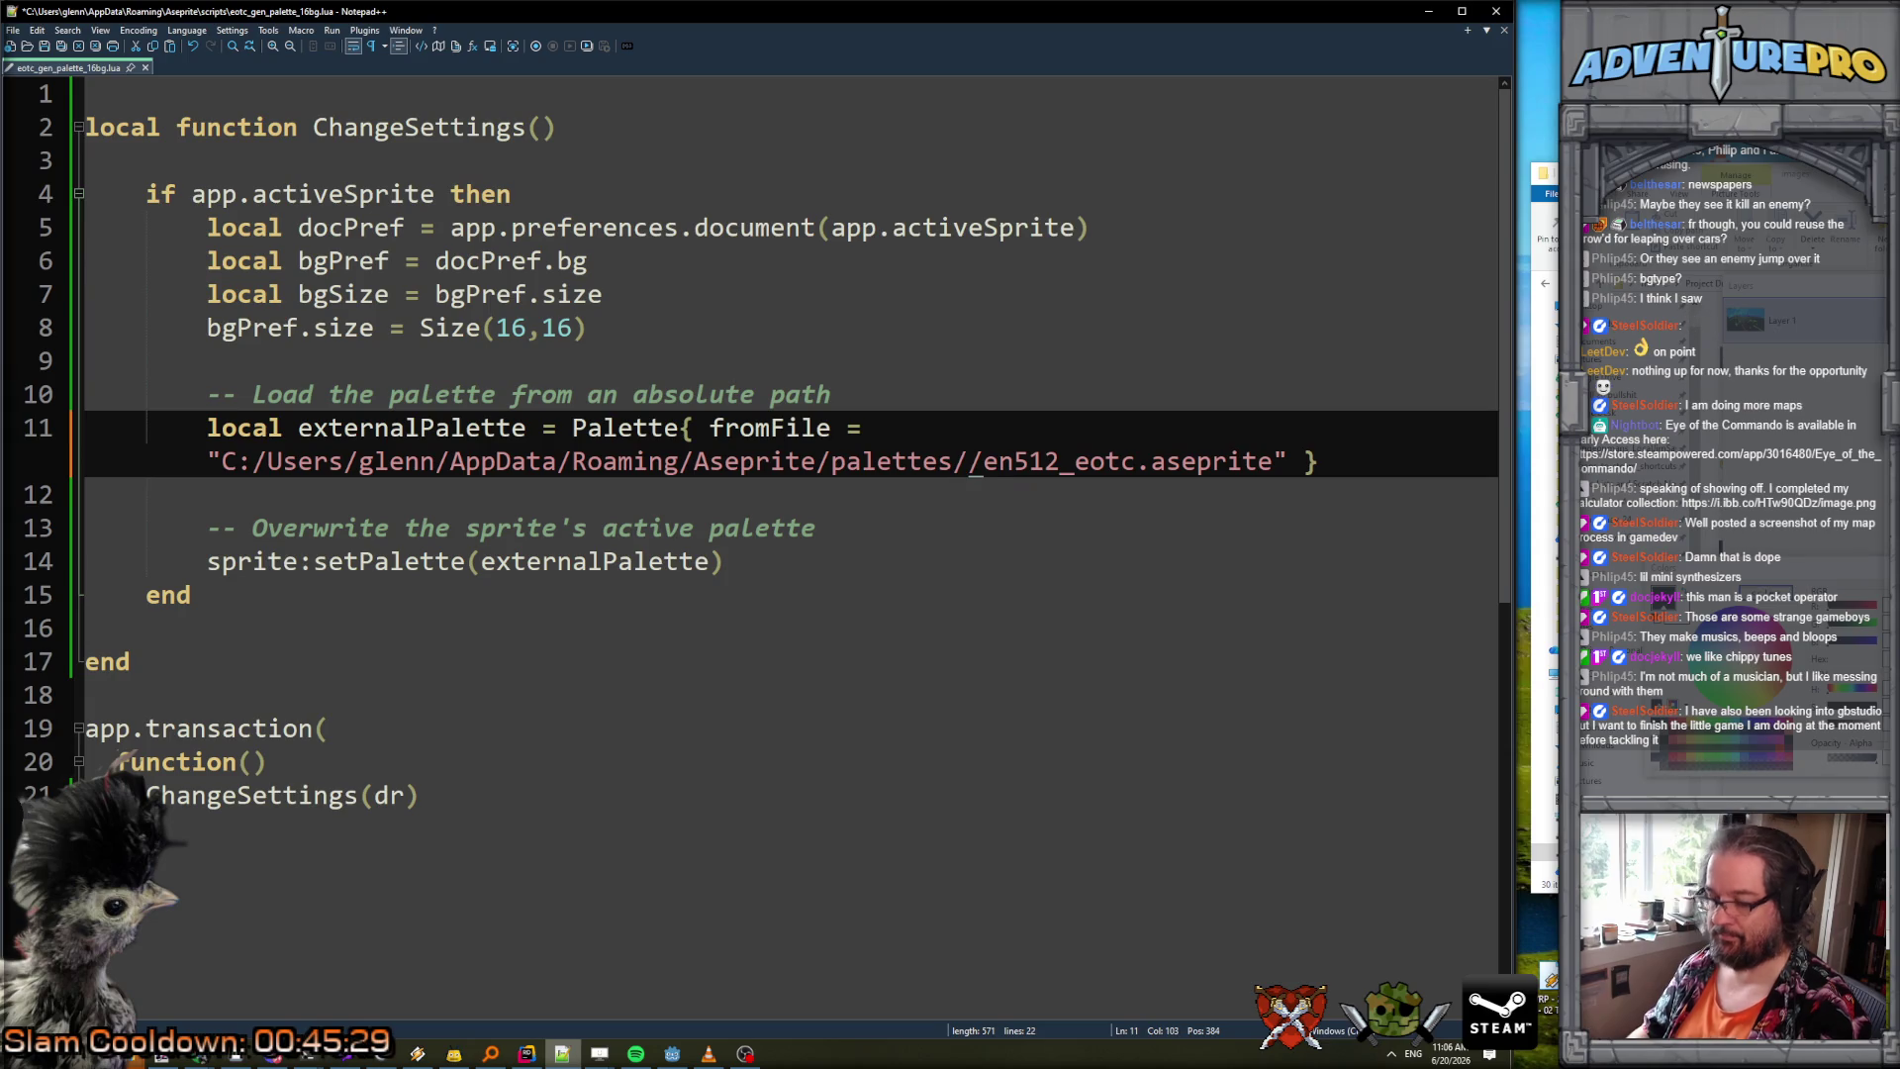
pyautogui.write('g')
pyautogui.hotkey('ctrl', 's')
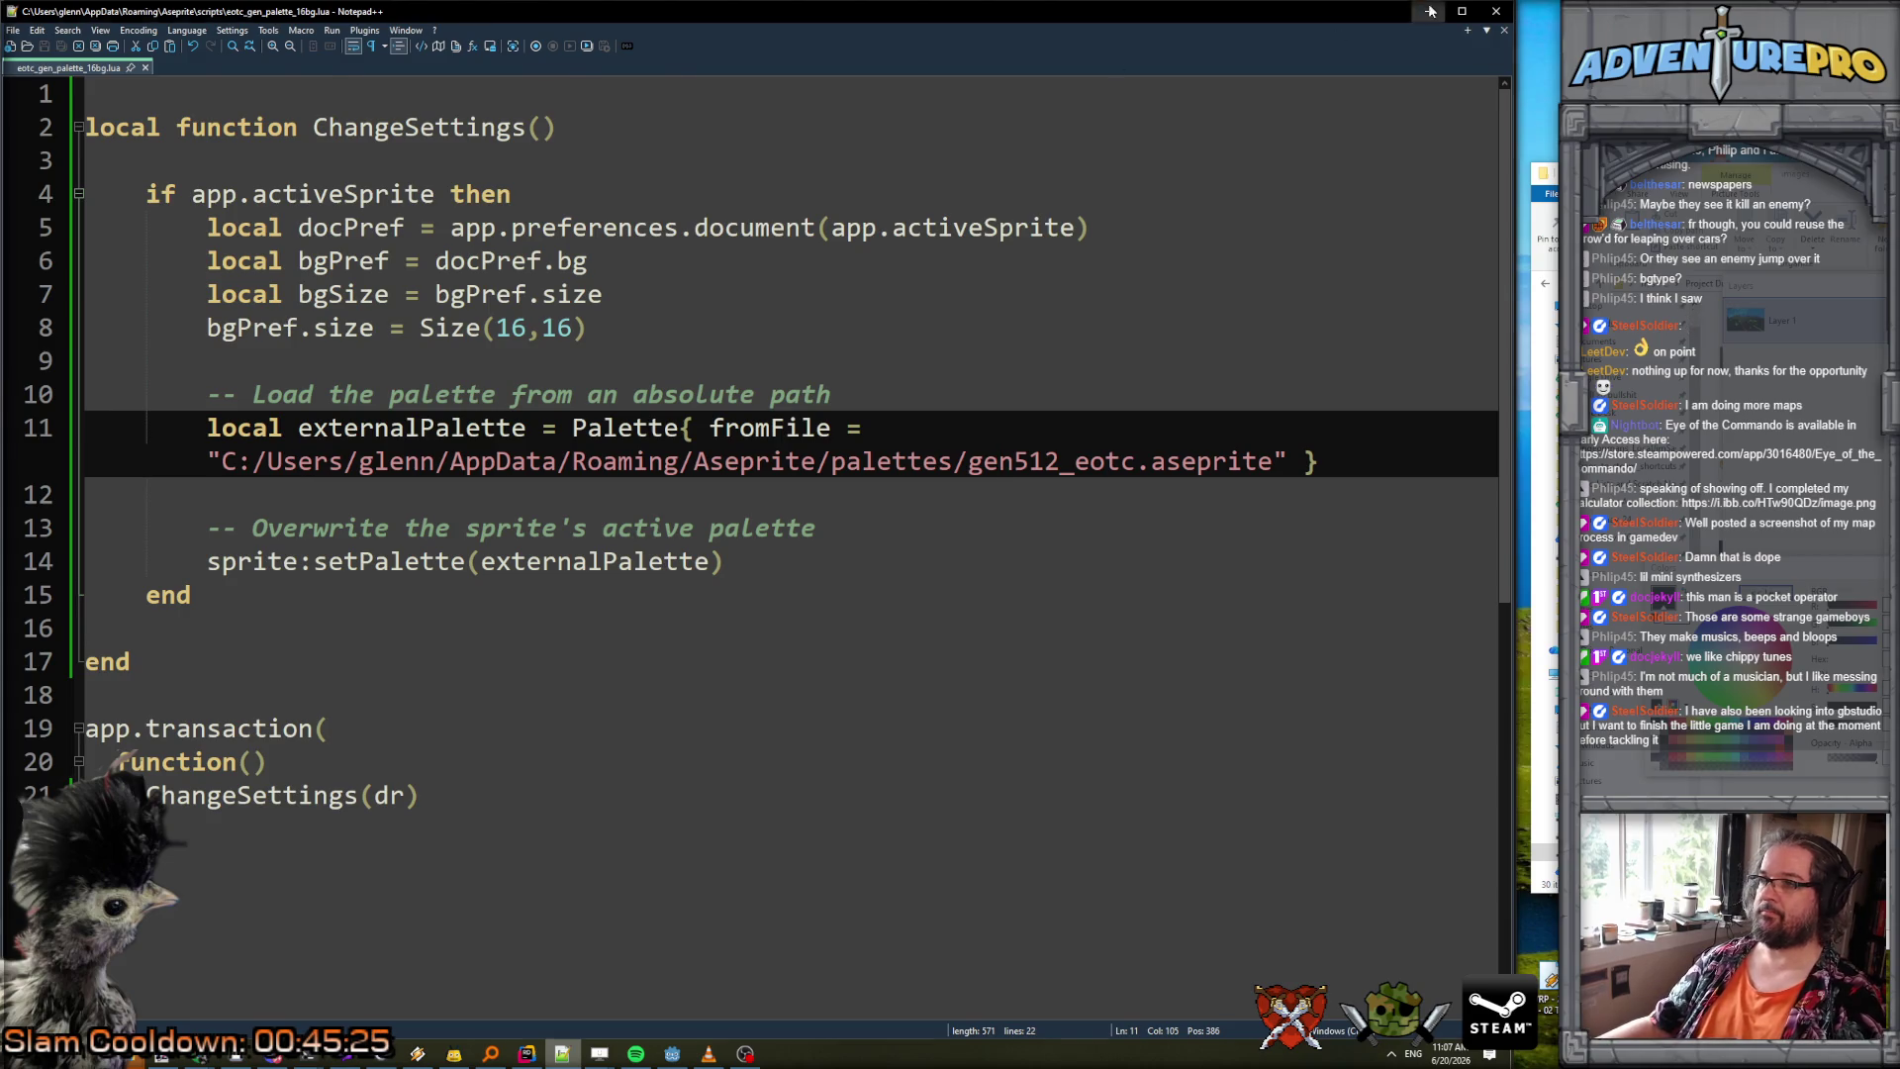
pyautogui.click(1428, 11)
pyautogui.click(757, 813)
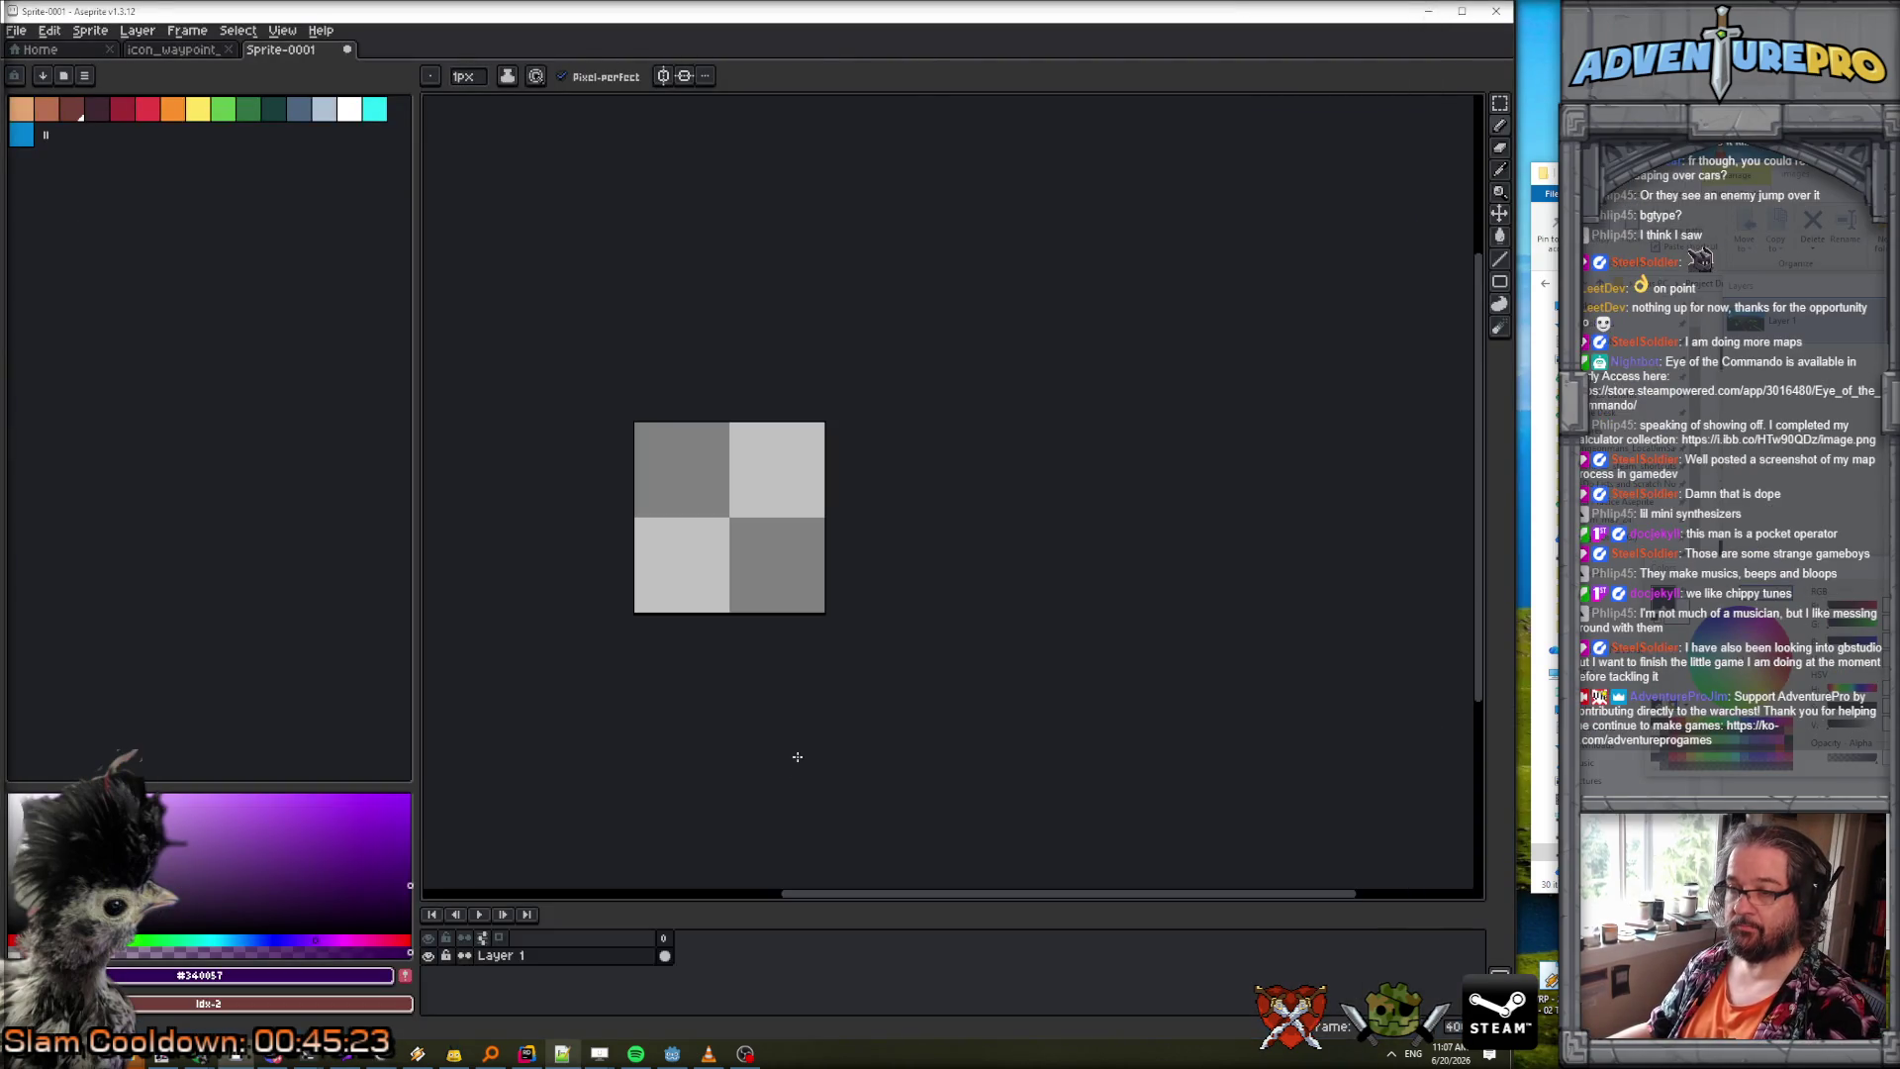
# Rerun eotc_gen_palette_16bg with full trust granted, dismiss the nil 'sprite' error, and minimize Aseprite.
pyautogui.click(15, 29)
pyautogui.moveTo(119, 216)
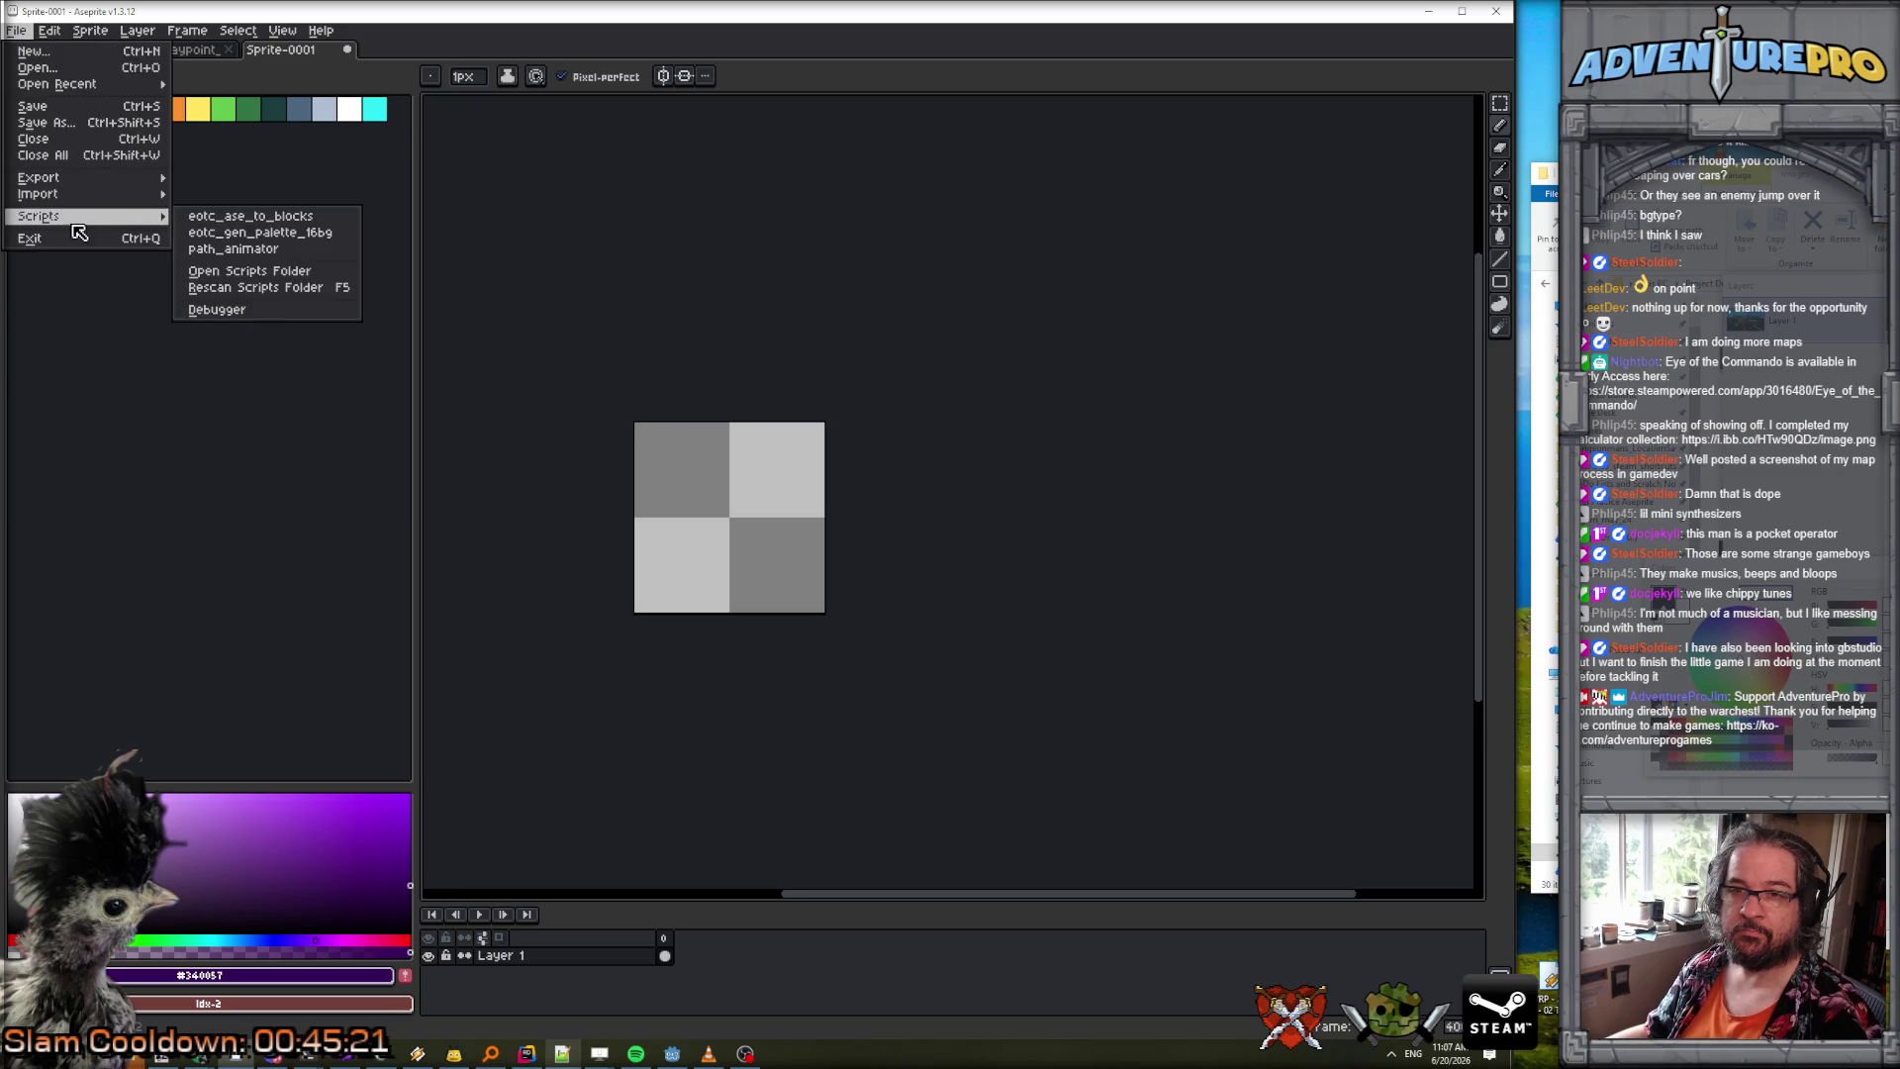
pyautogui.click(237, 234)
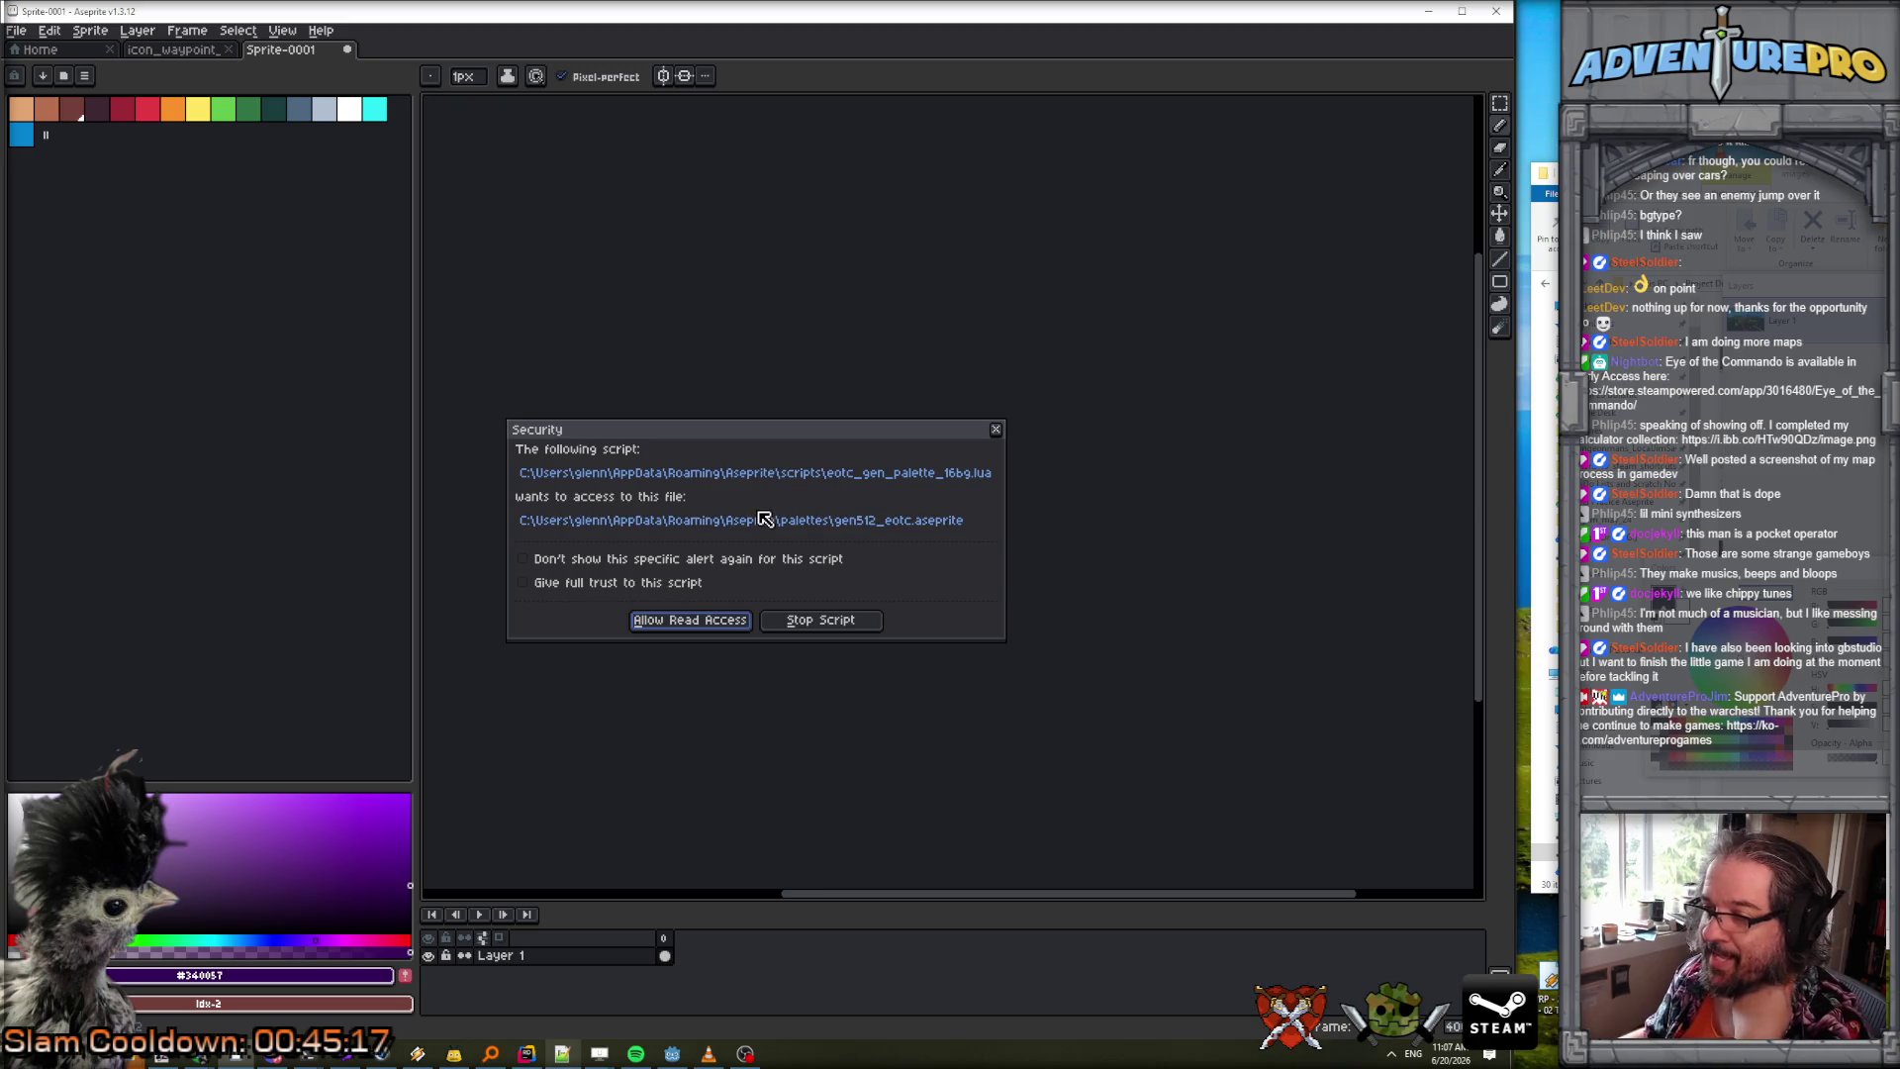
pyautogui.click(523, 584)
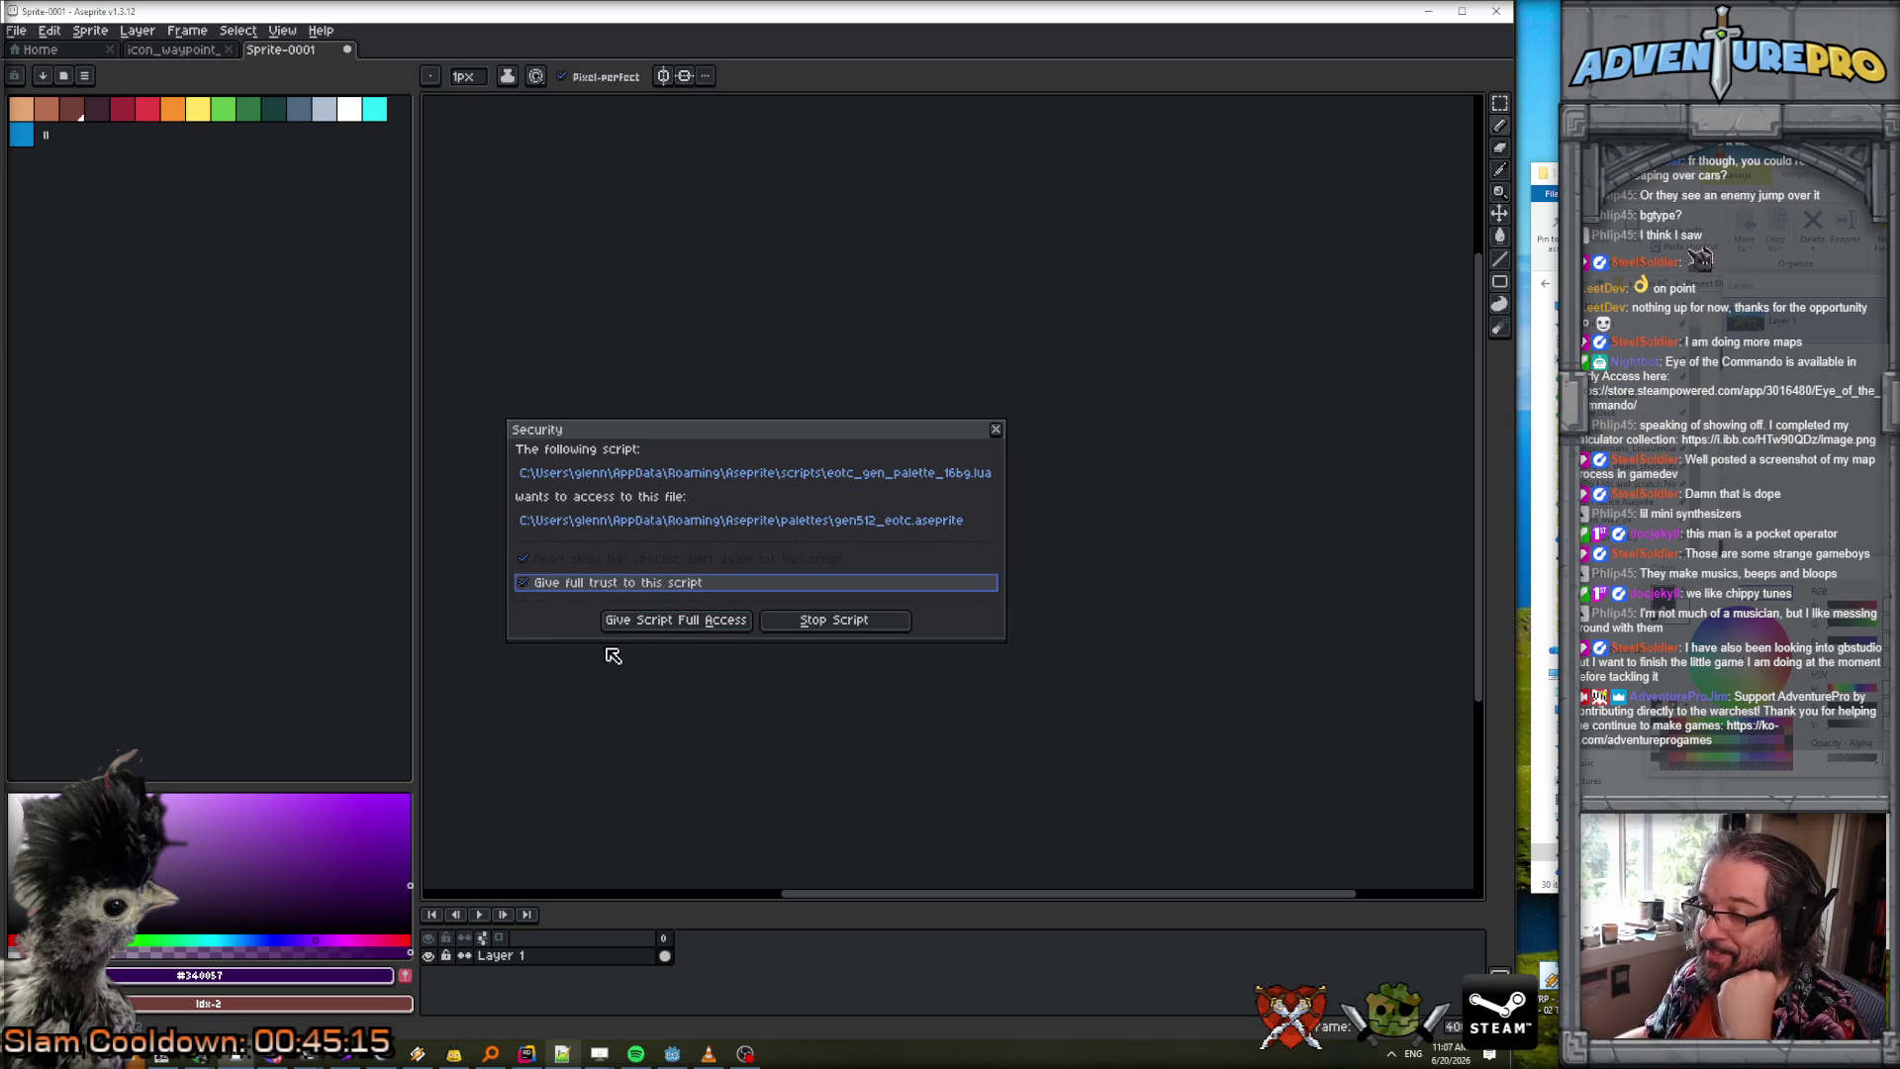
pyautogui.click(682, 628)
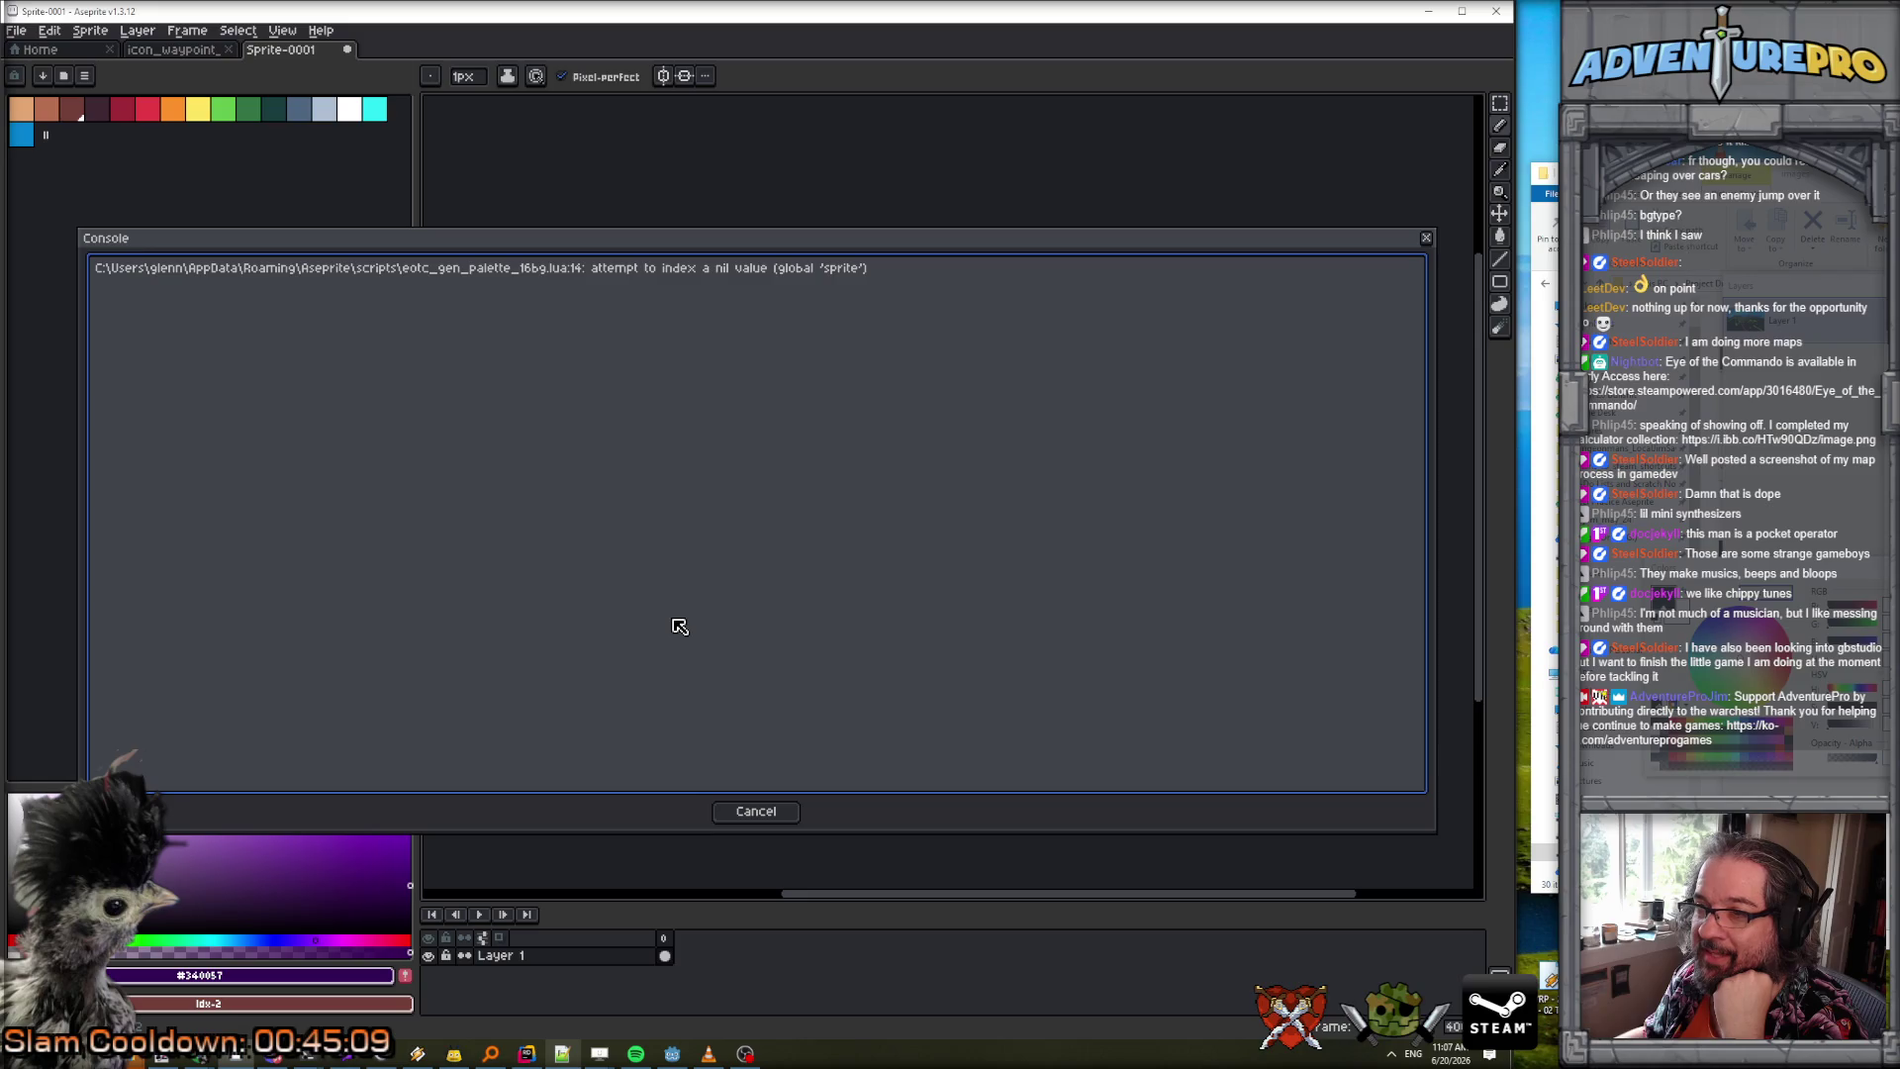
pyautogui.click(756, 812)
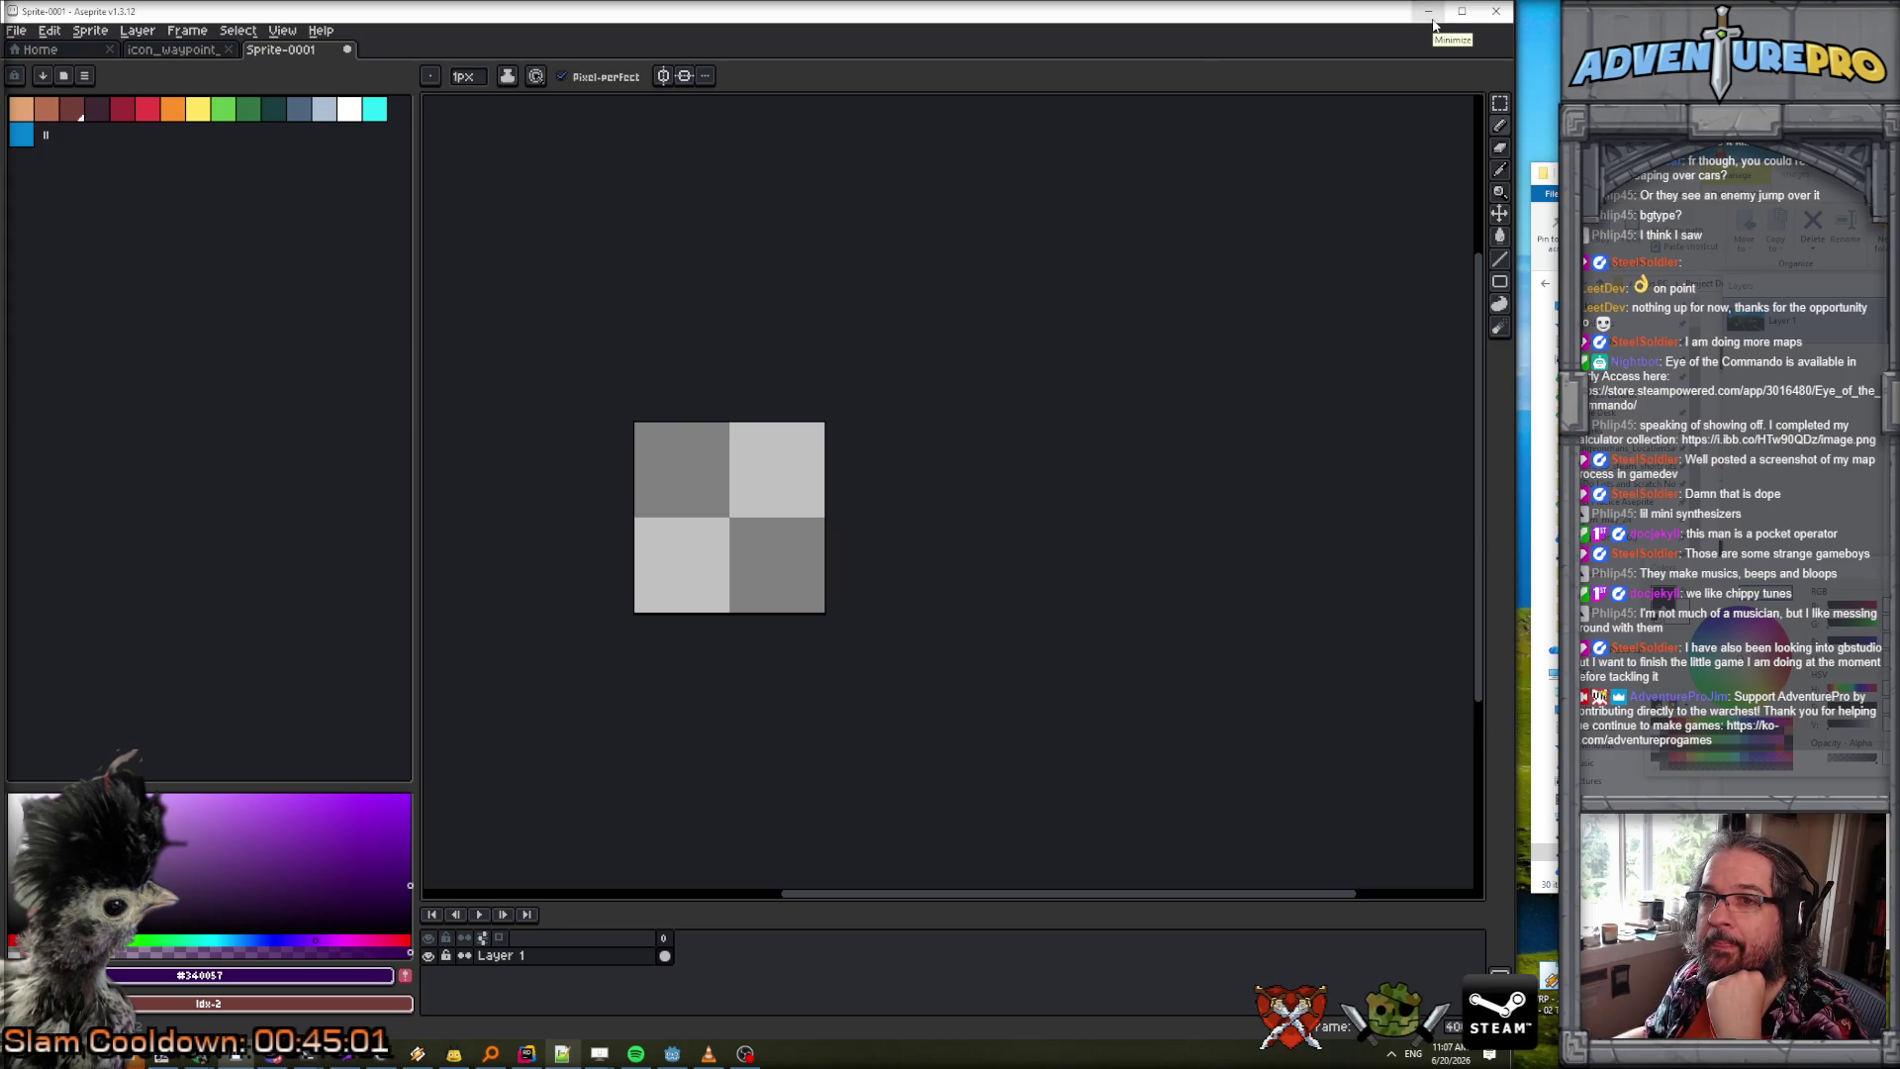
pyautogui.click(1428, 12)
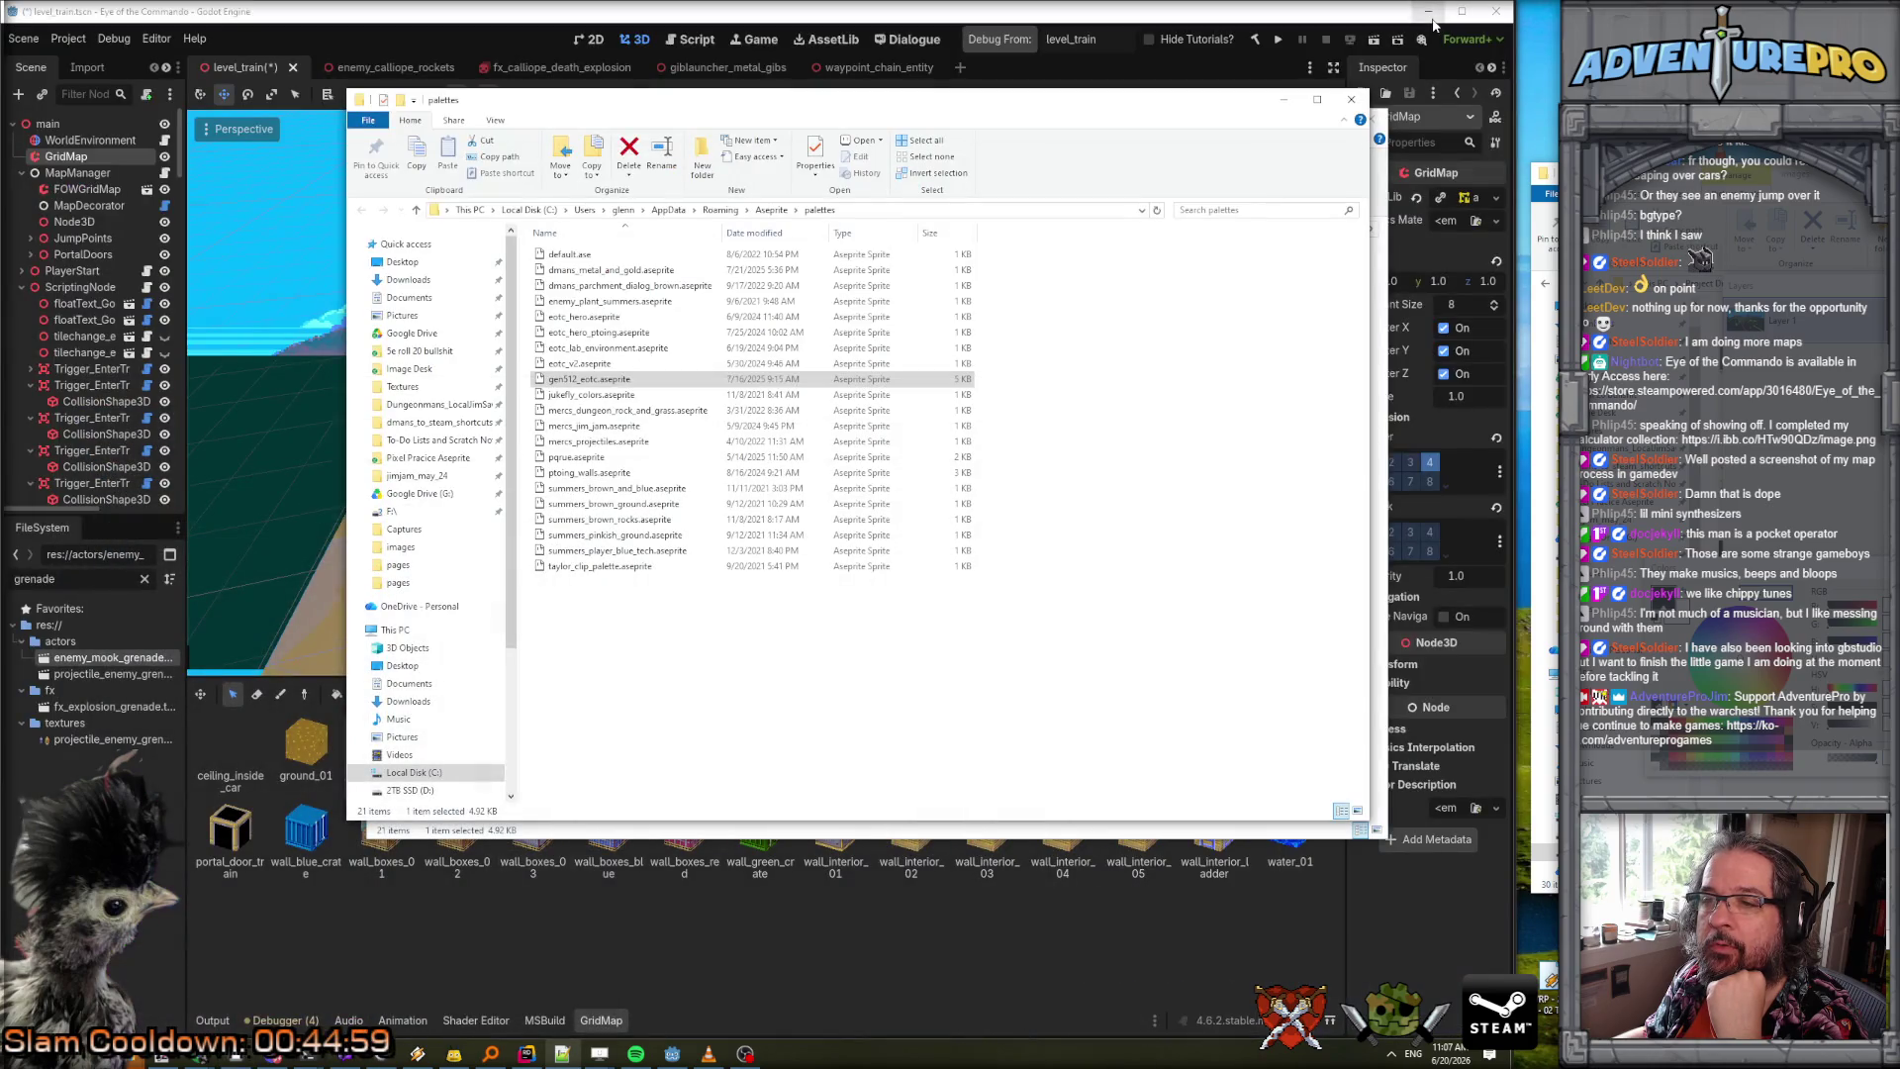
# Bring eotc_gen_palette_16bg.lua in Notepad++ back to the front.
pyautogui.click(562, 1053)
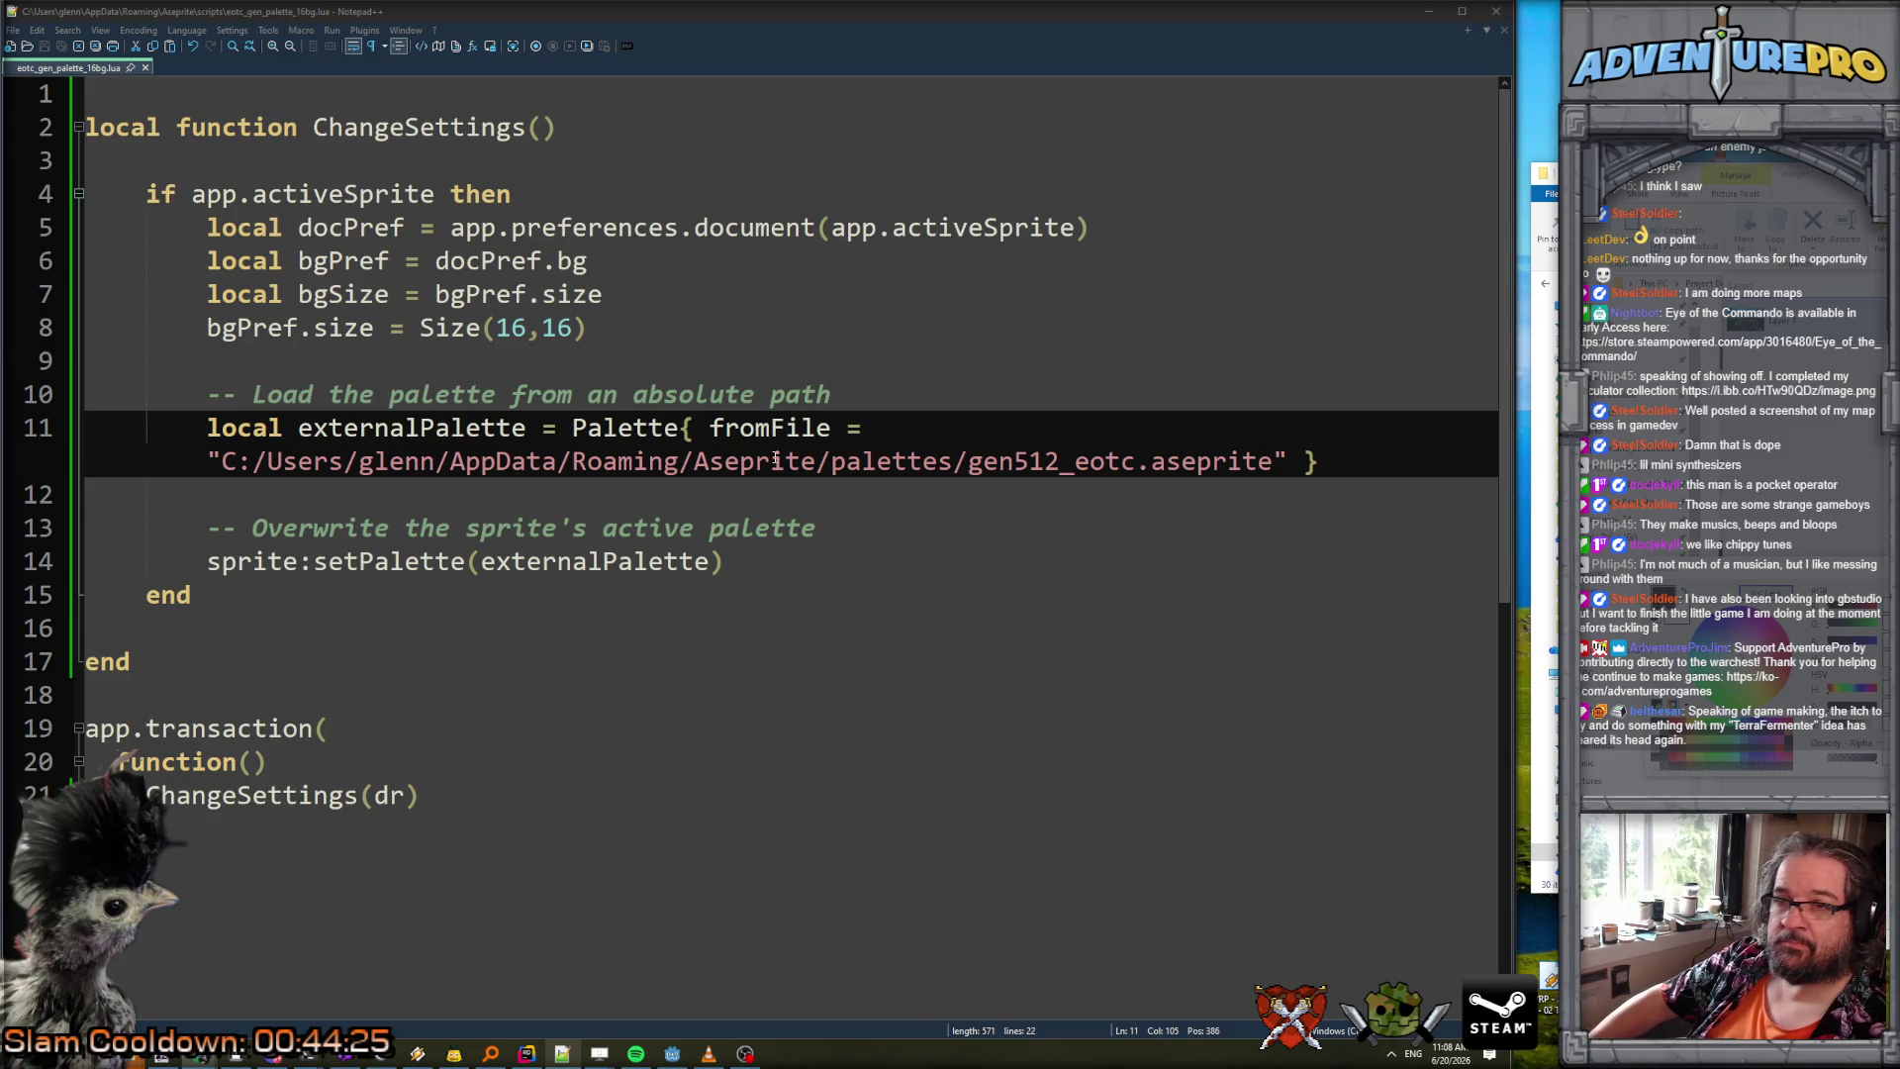
# Replace sprite on line 14 with app.activeSprite, then switch back to Aseprite.
pyautogui.moveTo(193, 194); pyautogui.dragTo(436, 194)
pyautogui.hotkey('ctrl', 'c')
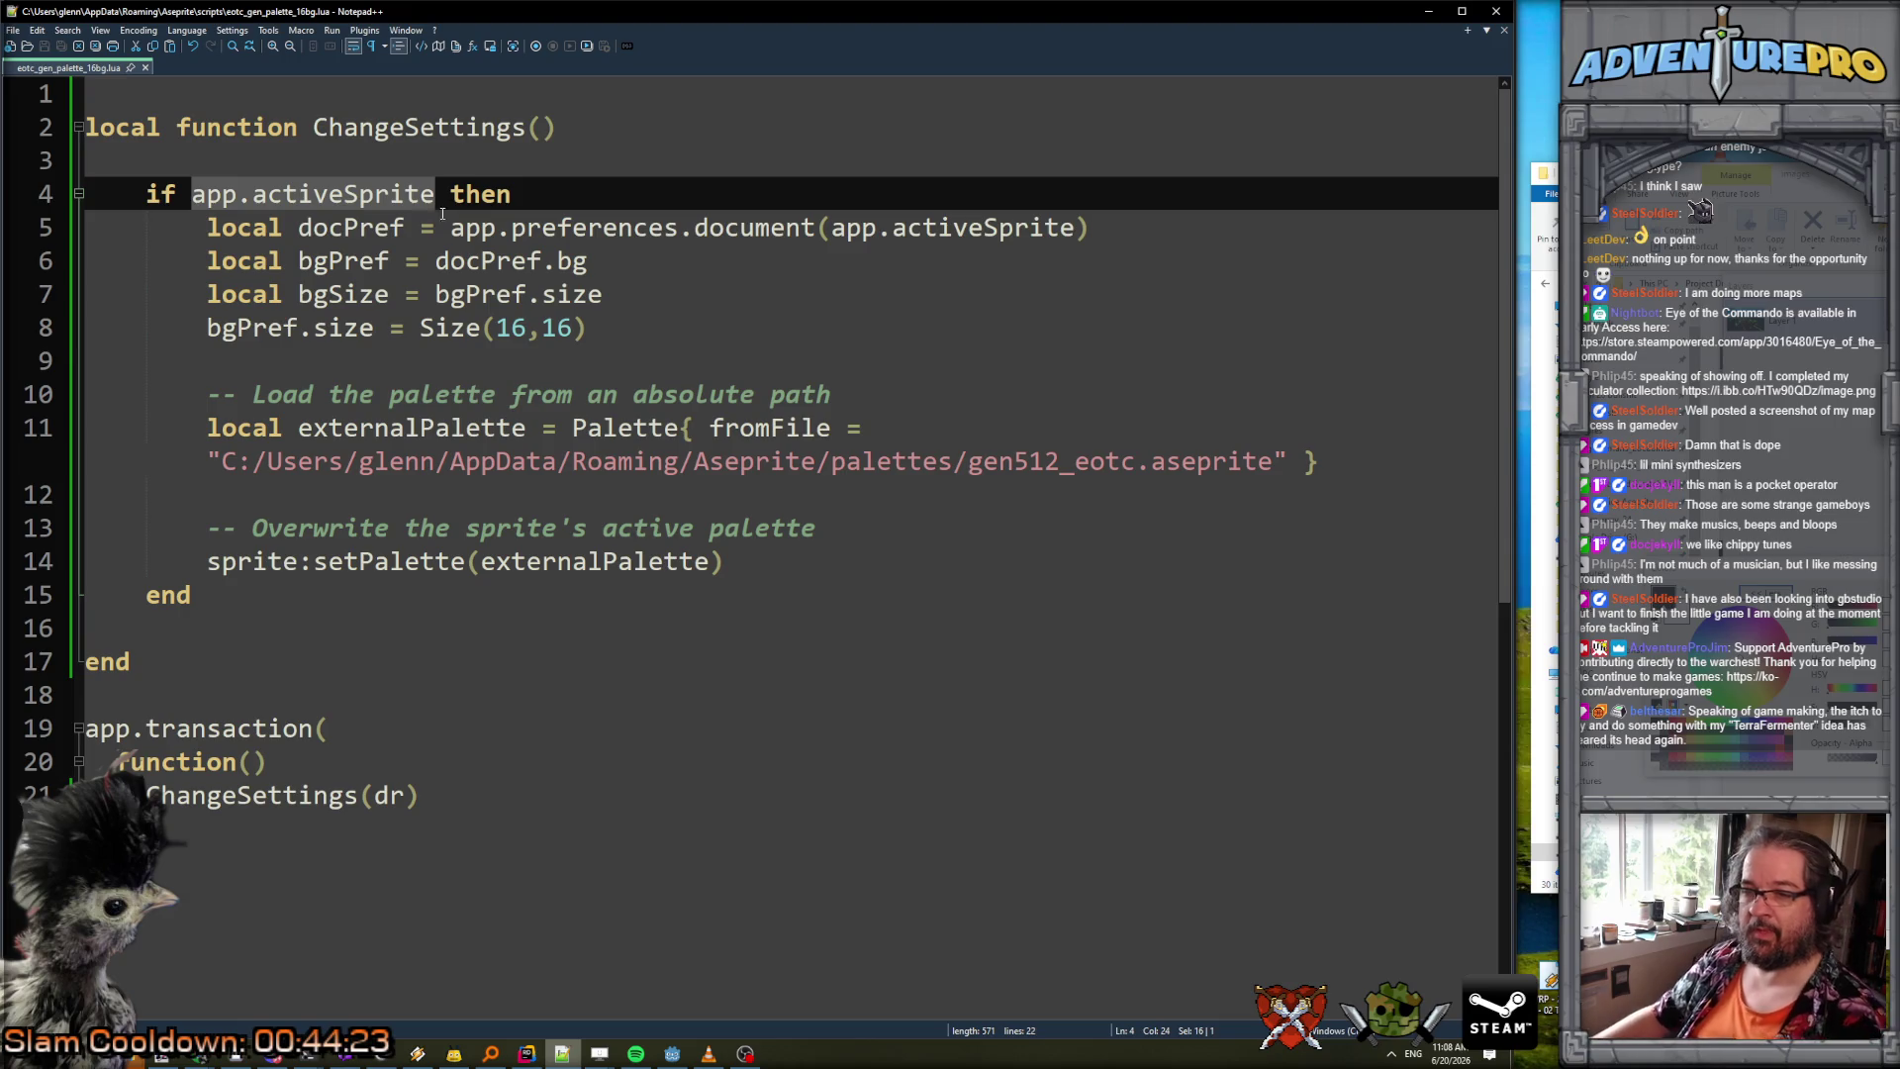
pyautogui.click(250, 588)
pyautogui.doubleClick(251, 561)
pyautogui.hotkey('ctrl', 'v')
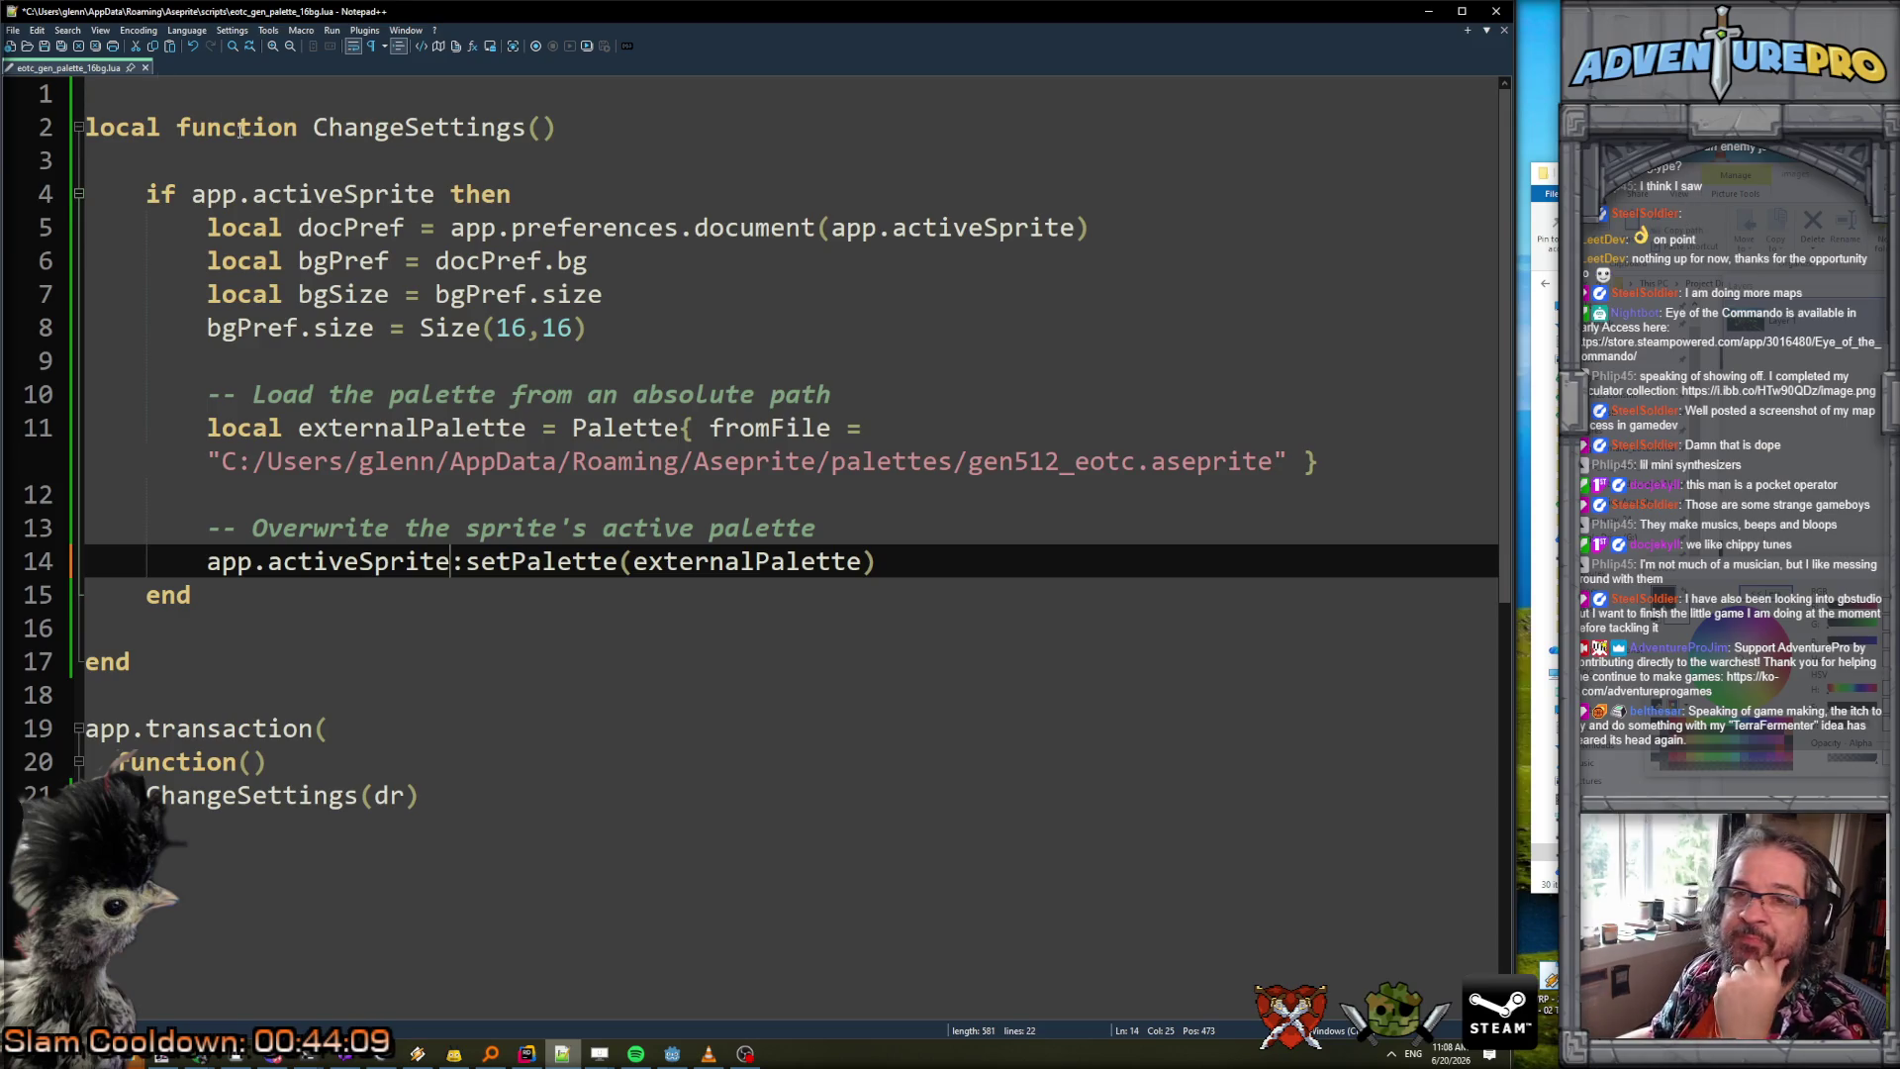
pyautogui.click(235, 1054)
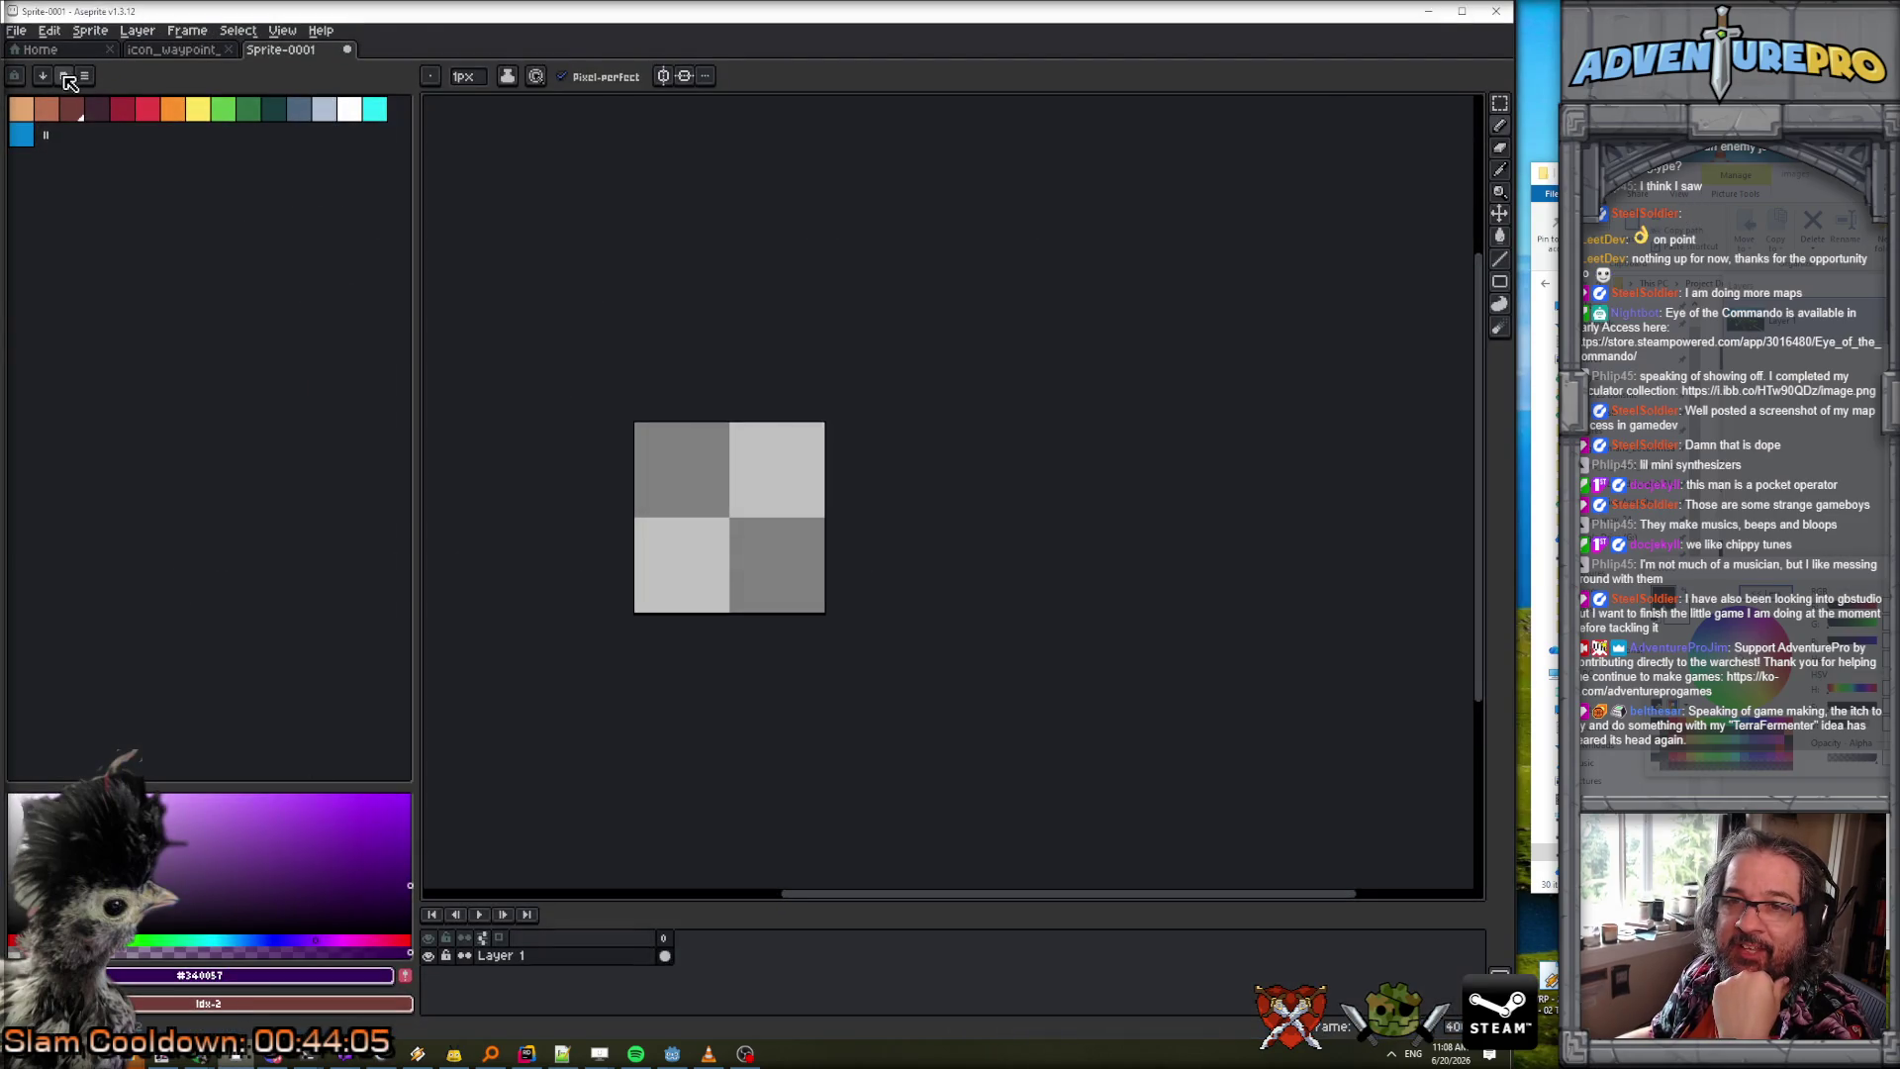
# Browse Aseprite's built-in preset palettes list, then return to the Lua script in Notepad++.
pyautogui.click(65, 77)
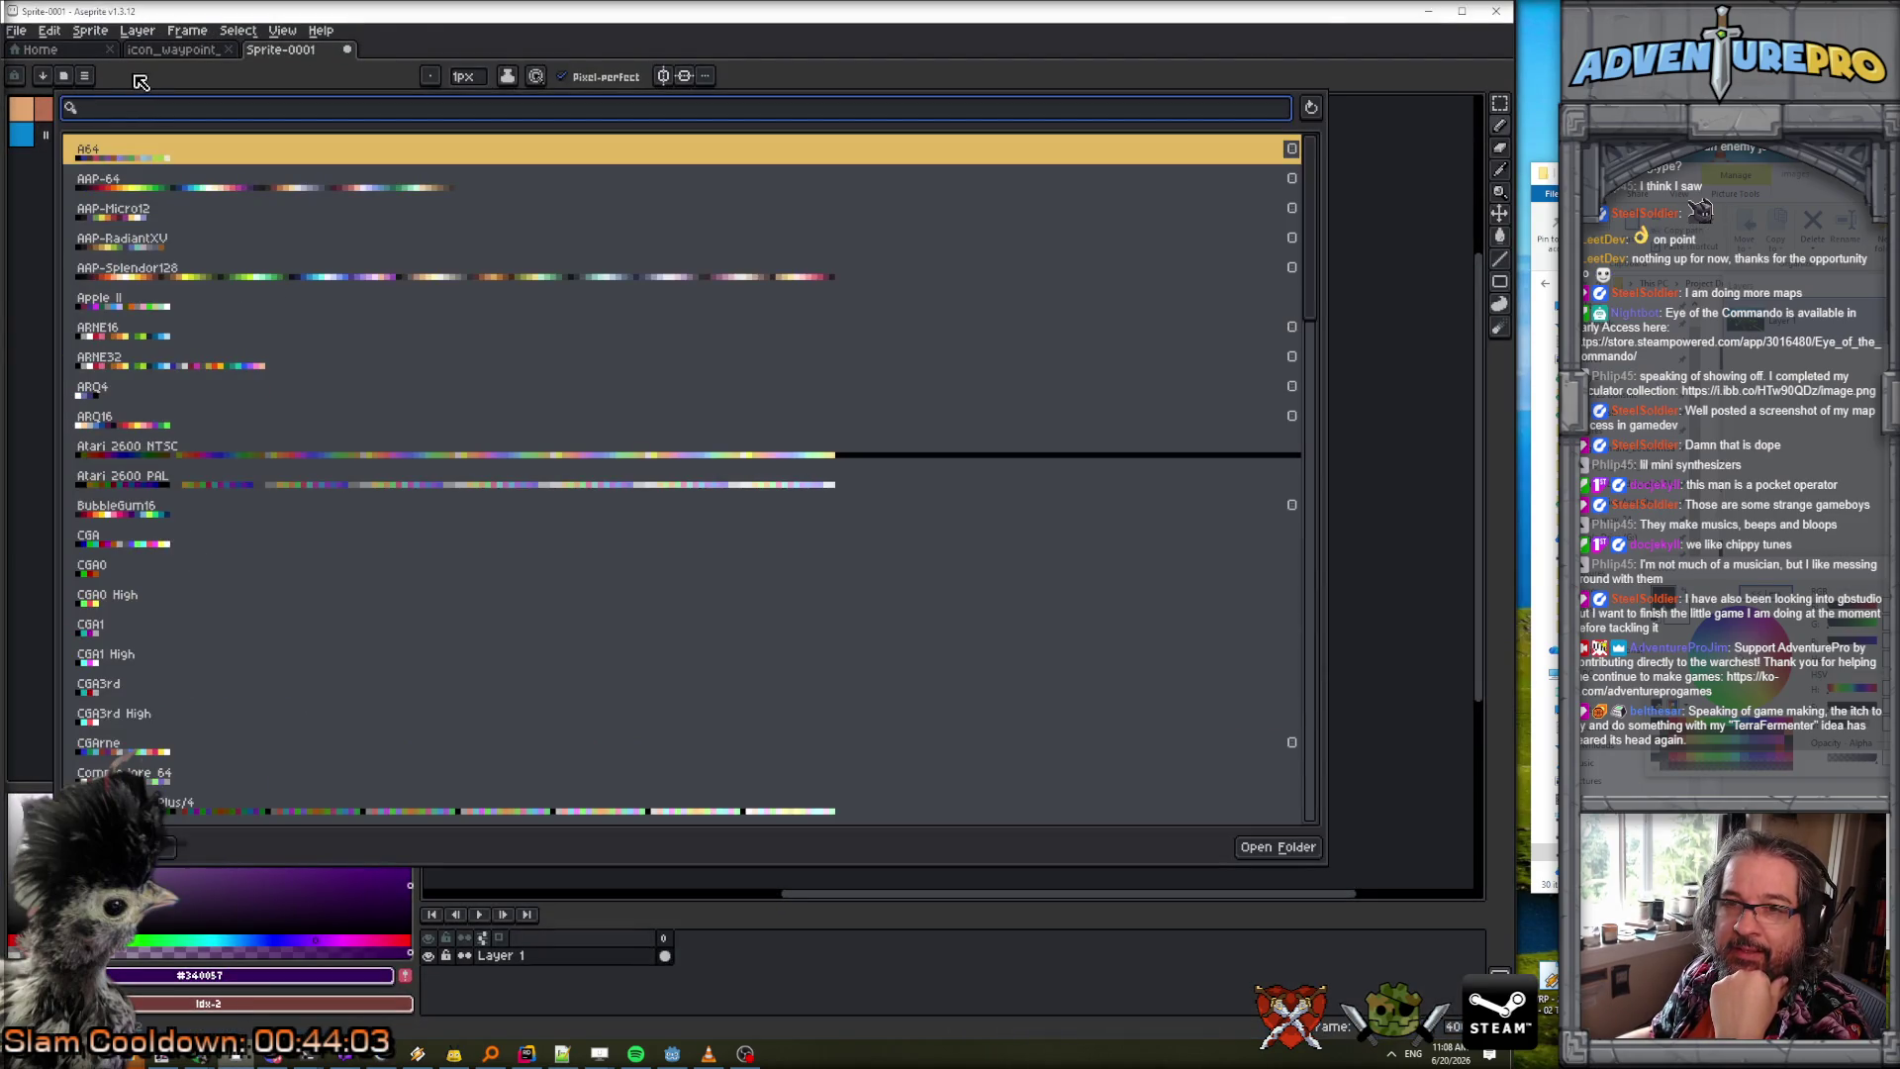
pyautogui.click(69, 79)
pyautogui.click(70, 79)
pyautogui.scroll(-3, 687, 377)
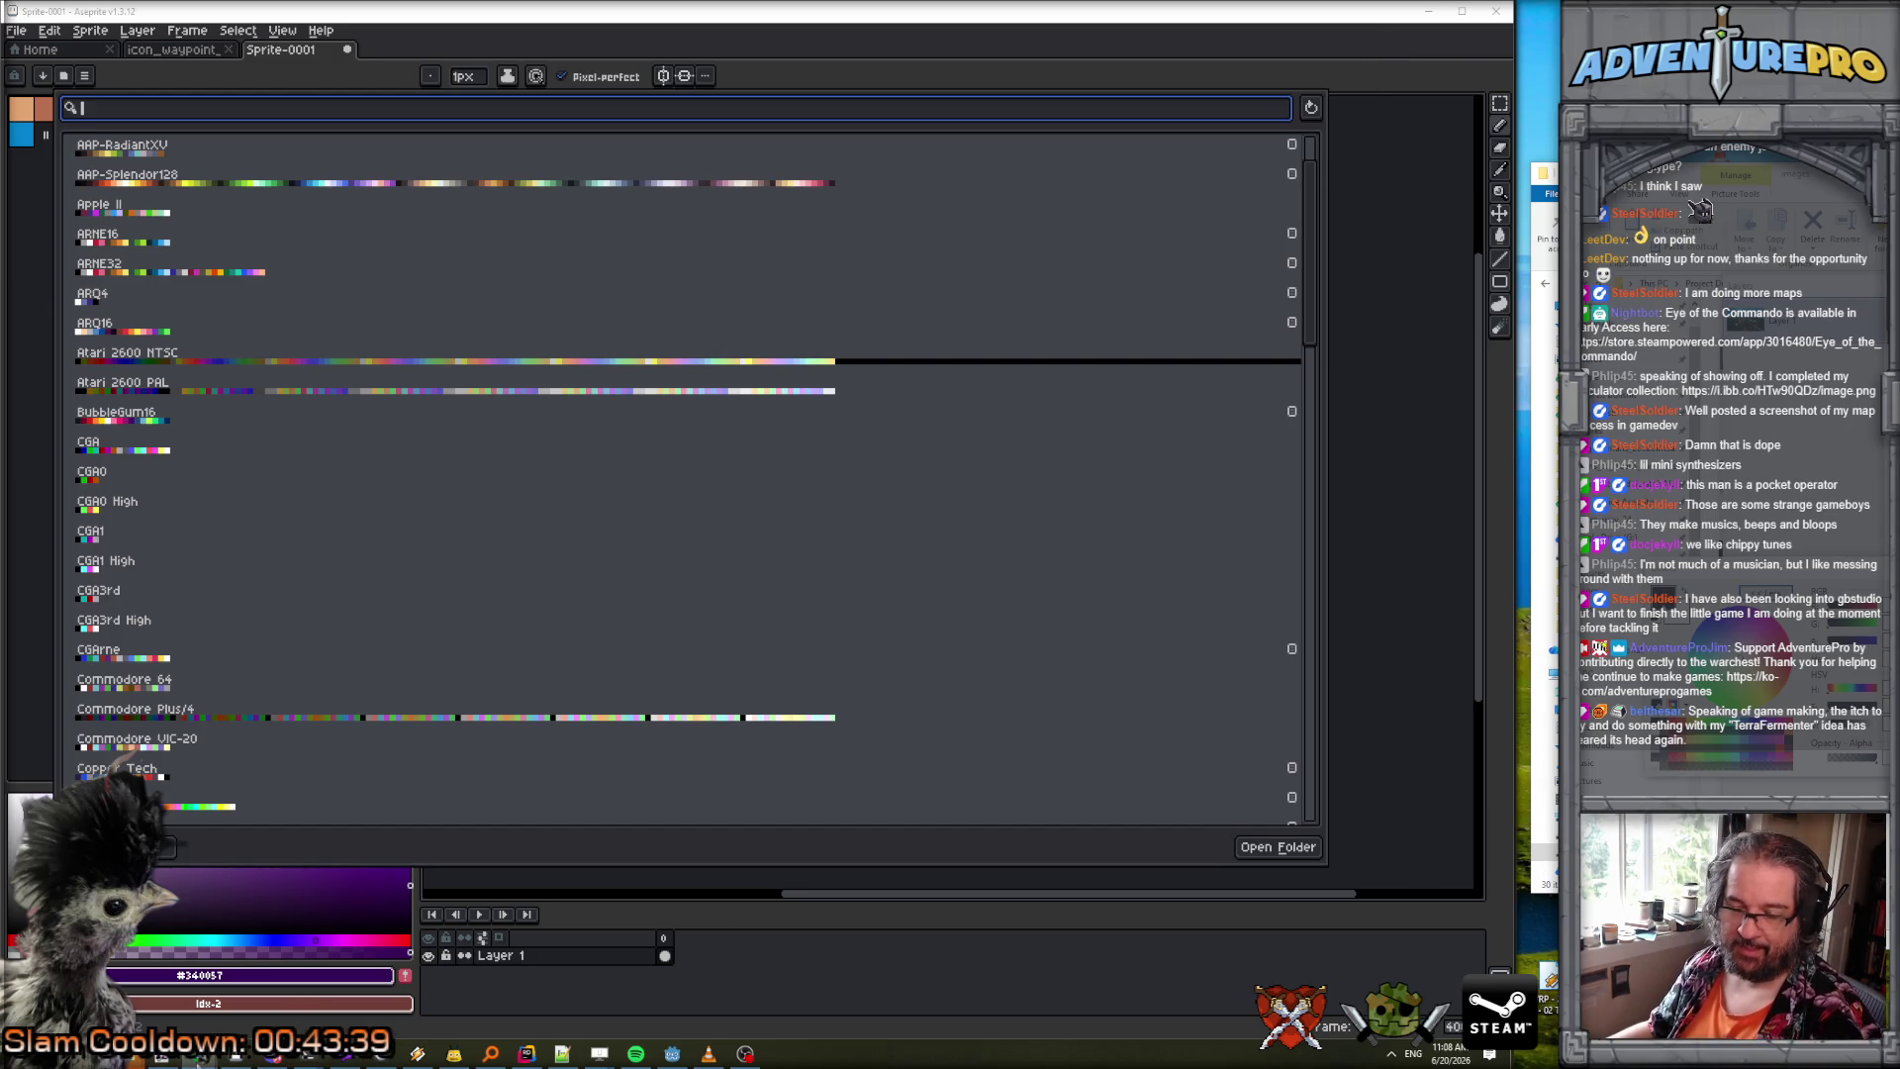
pyautogui.click(563, 1055)
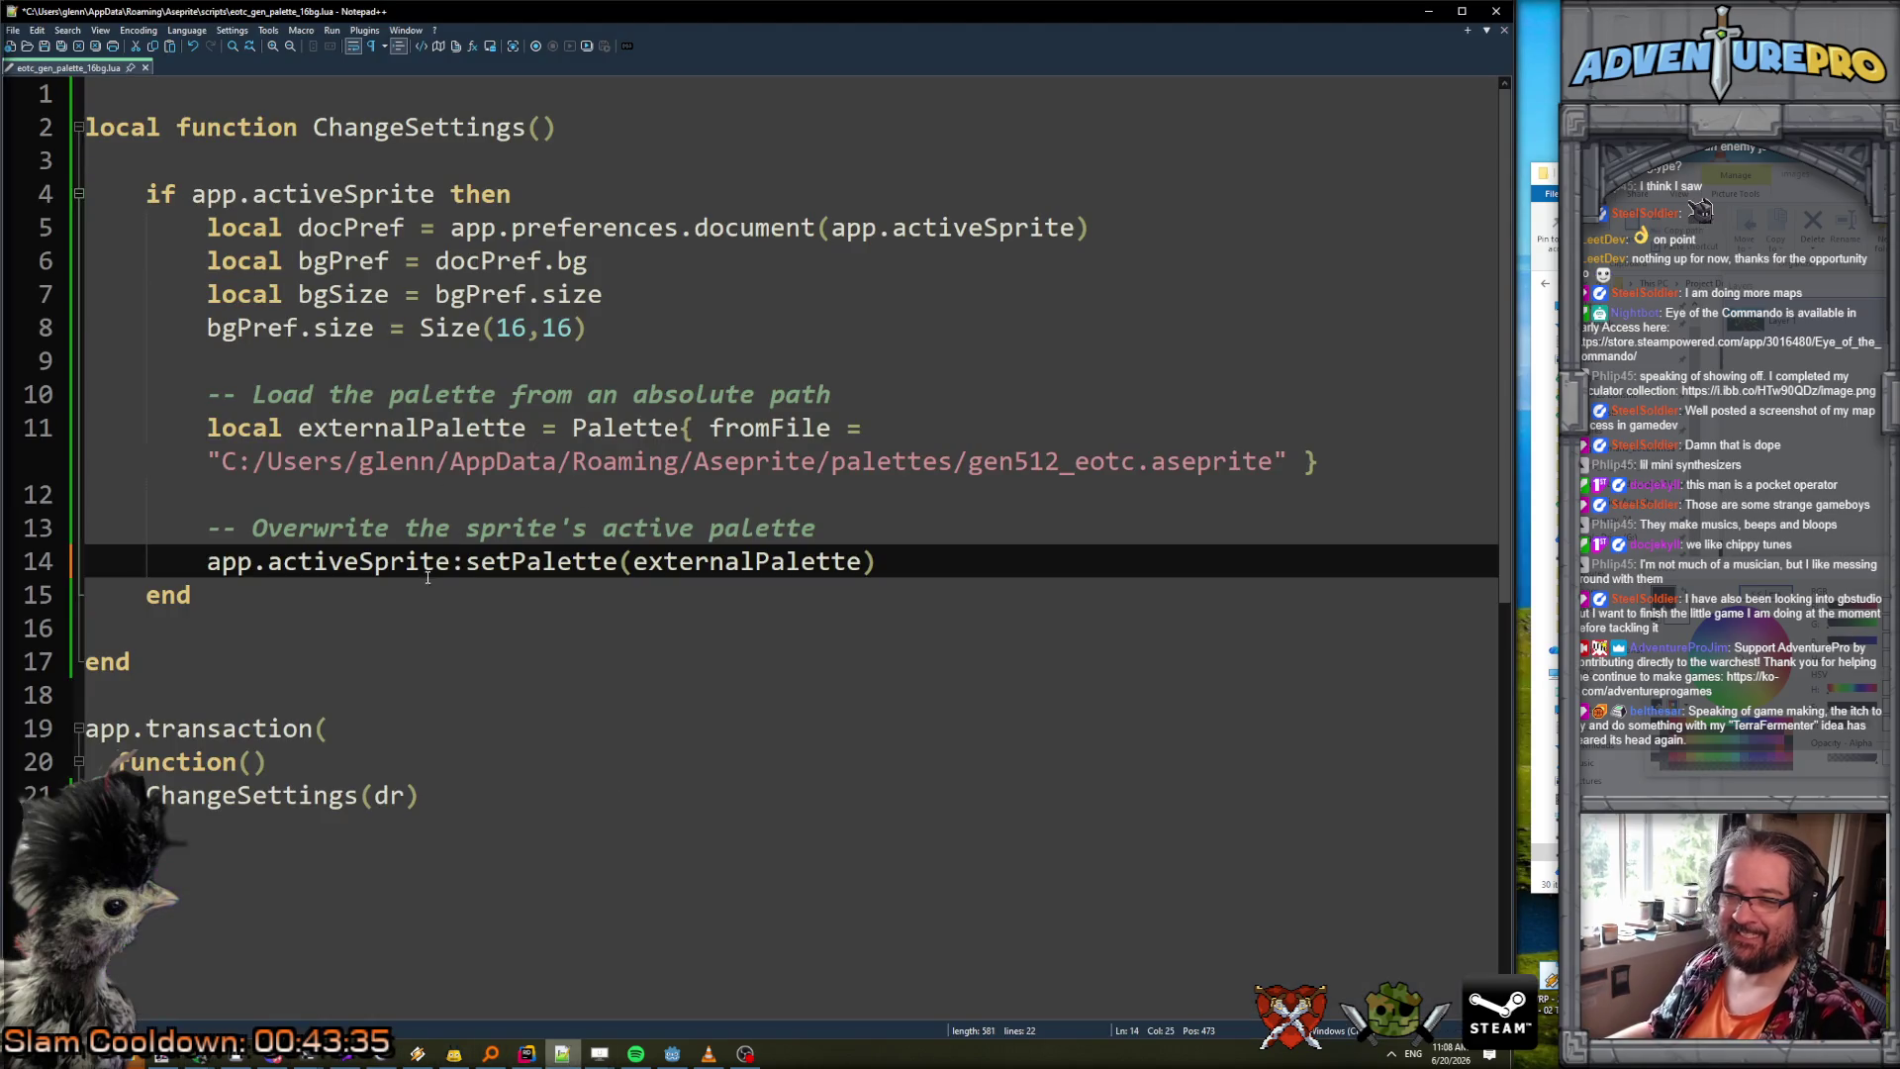
# Change setPalette to loadPalette on line 14 and add a new 'local palPath =' line after the comment.
pyautogui.doubleClick(535, 561)
pyautogui.write('loadPalette')
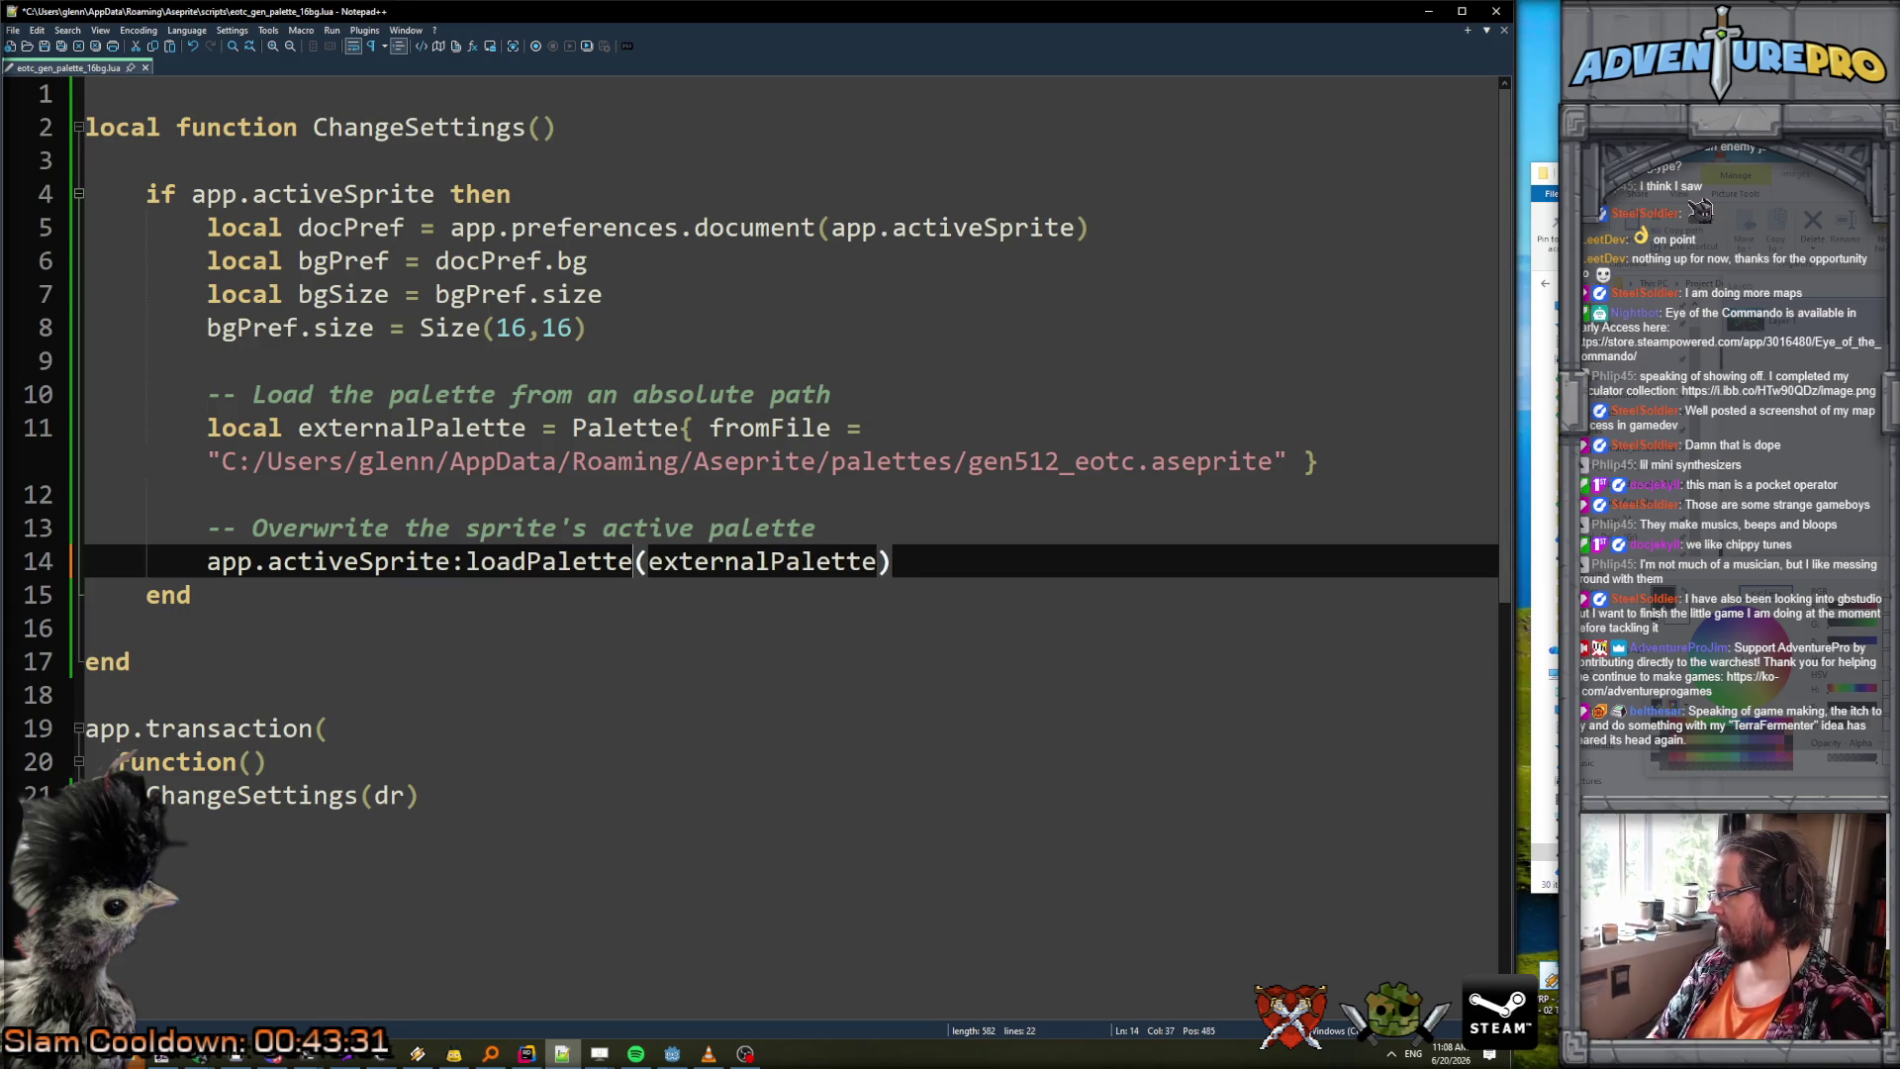
pyautogui.doubleClick(422, 427)
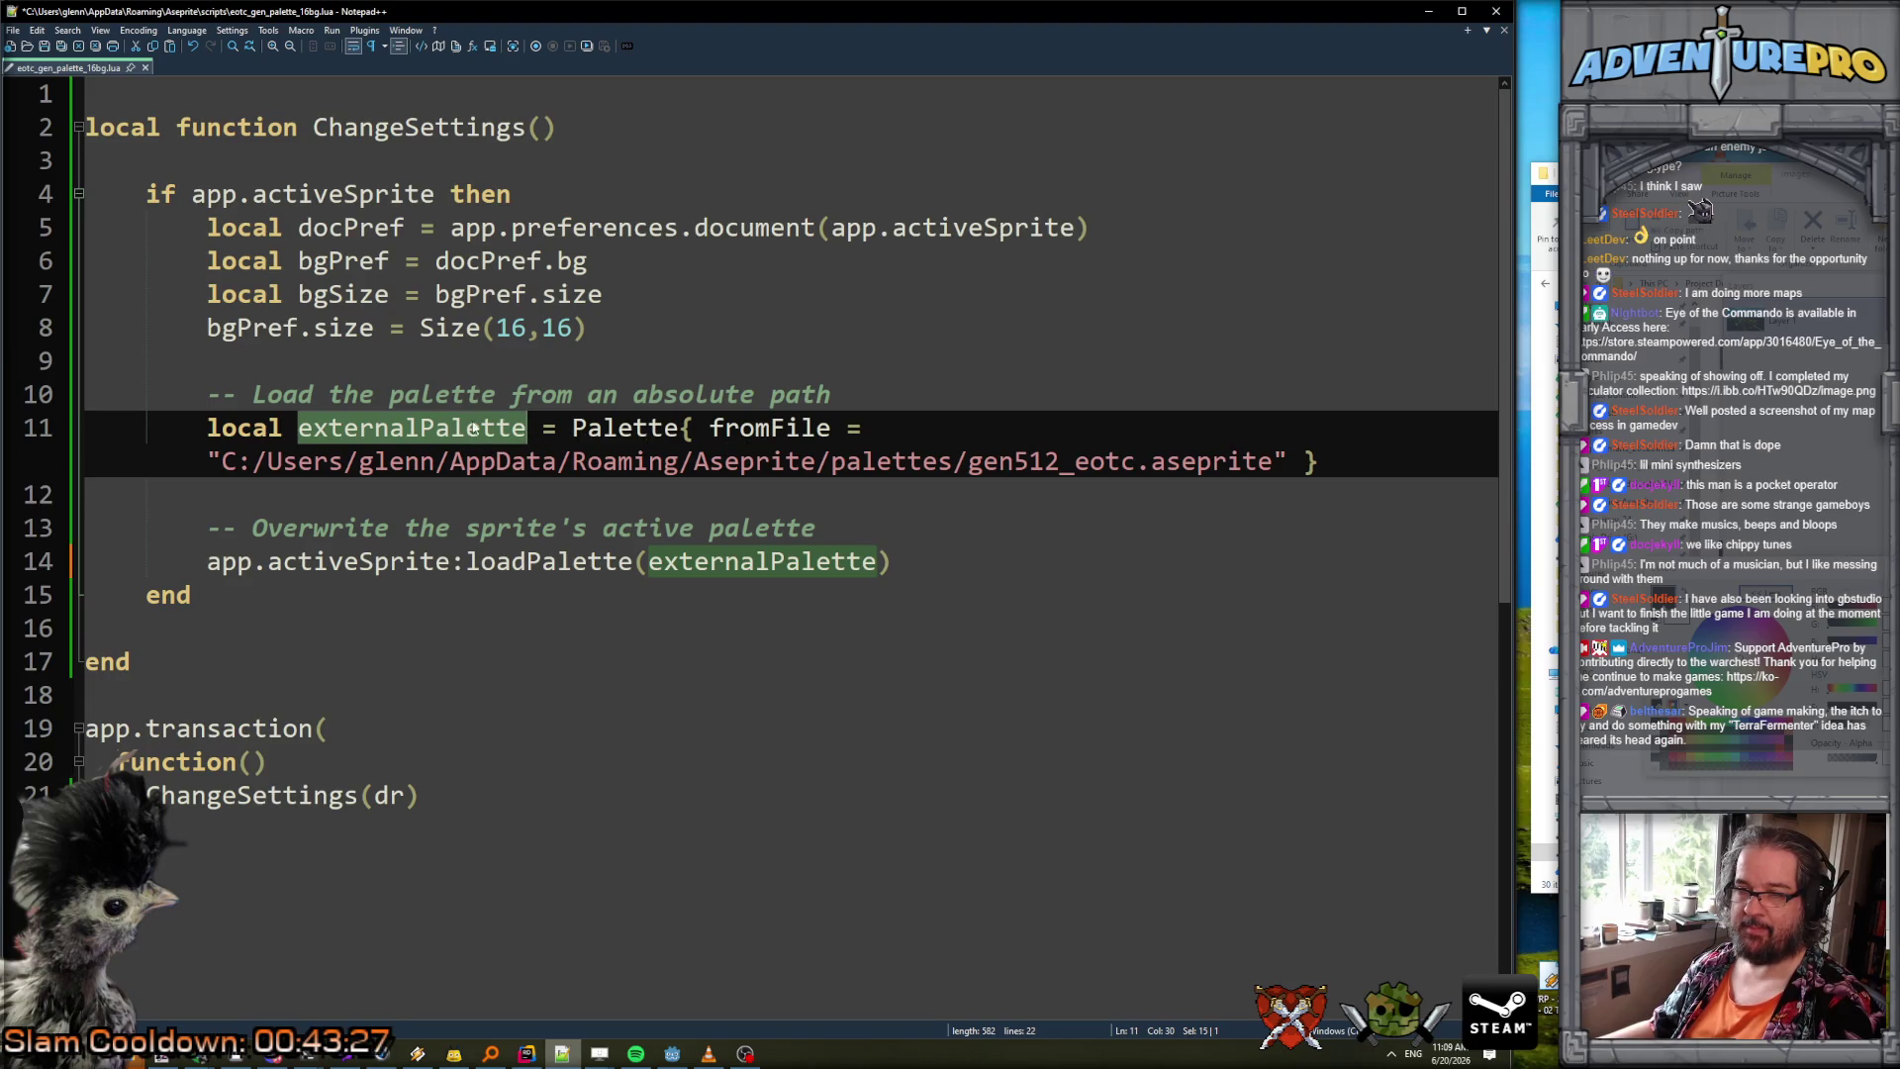
pyautogui.click(870, 388)
pyautogui.press('Return')
pyautogui.write('loc')
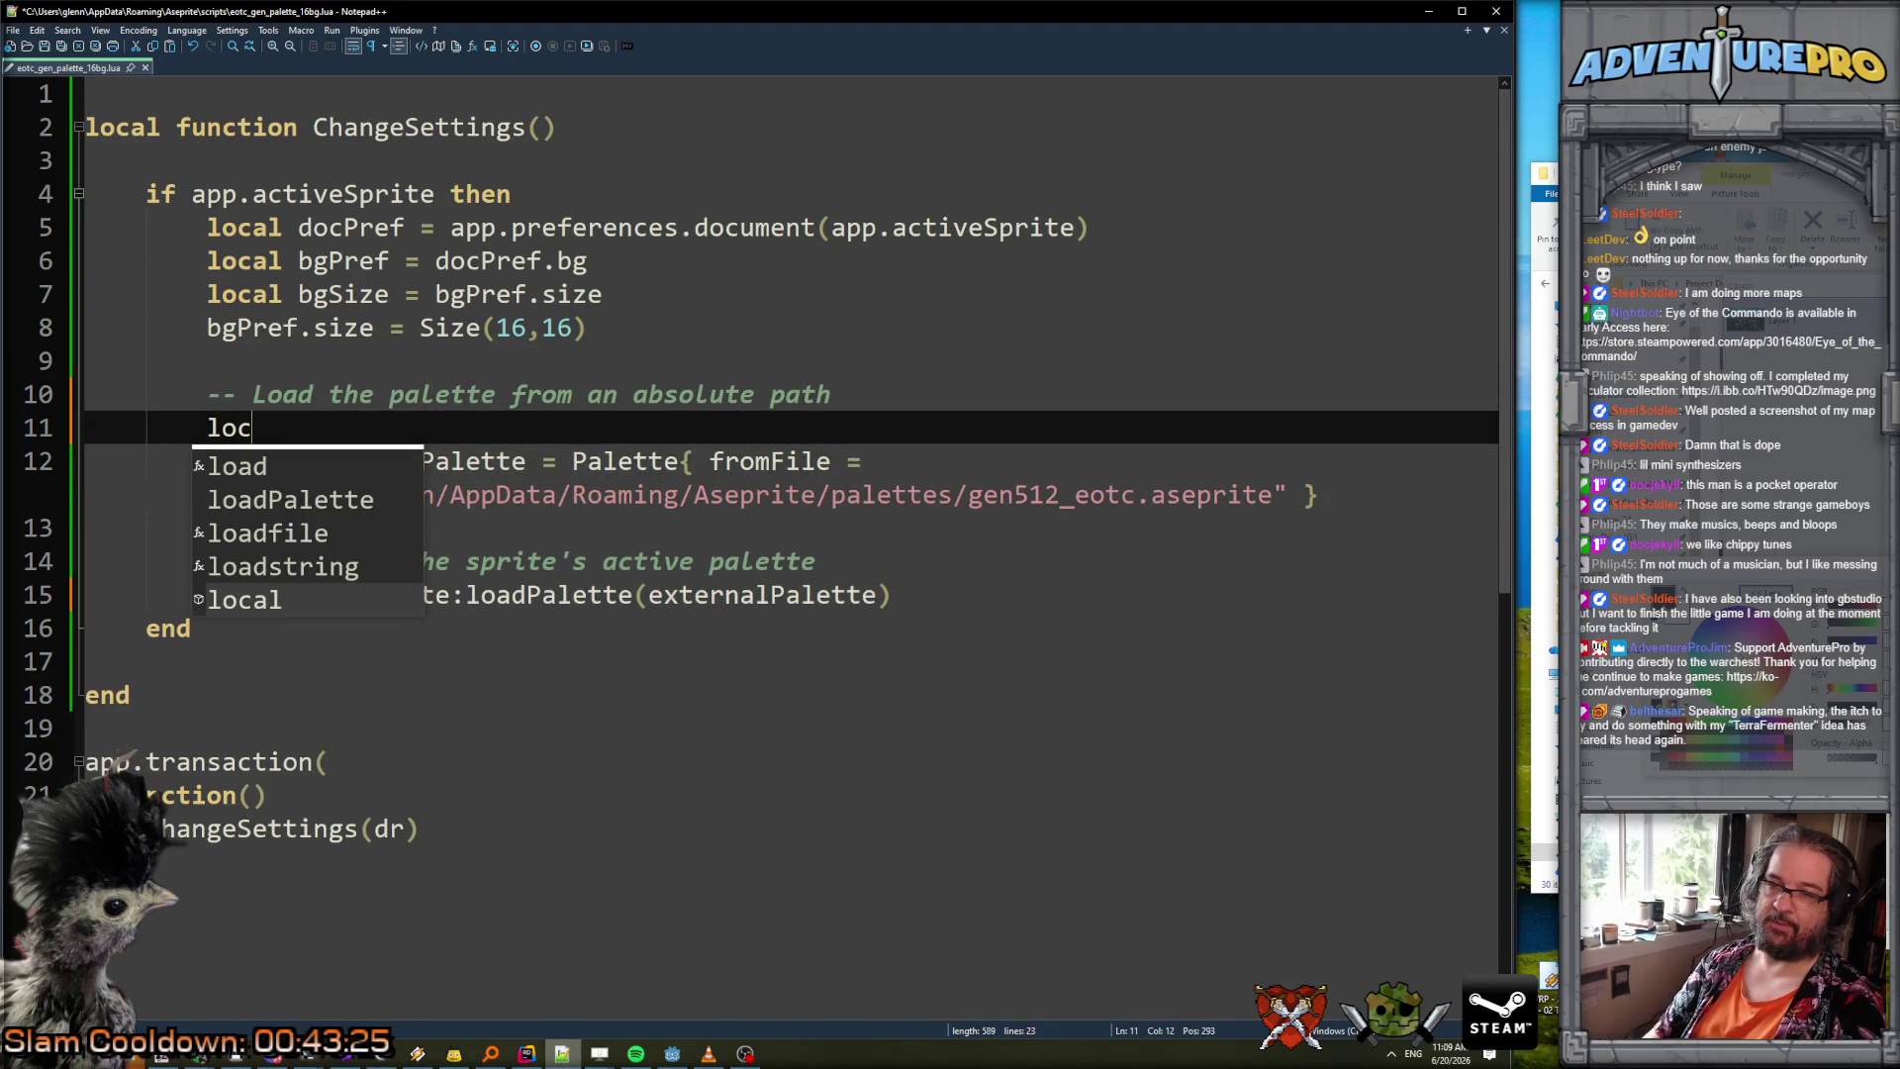
pyautogui.write('al palPath =')
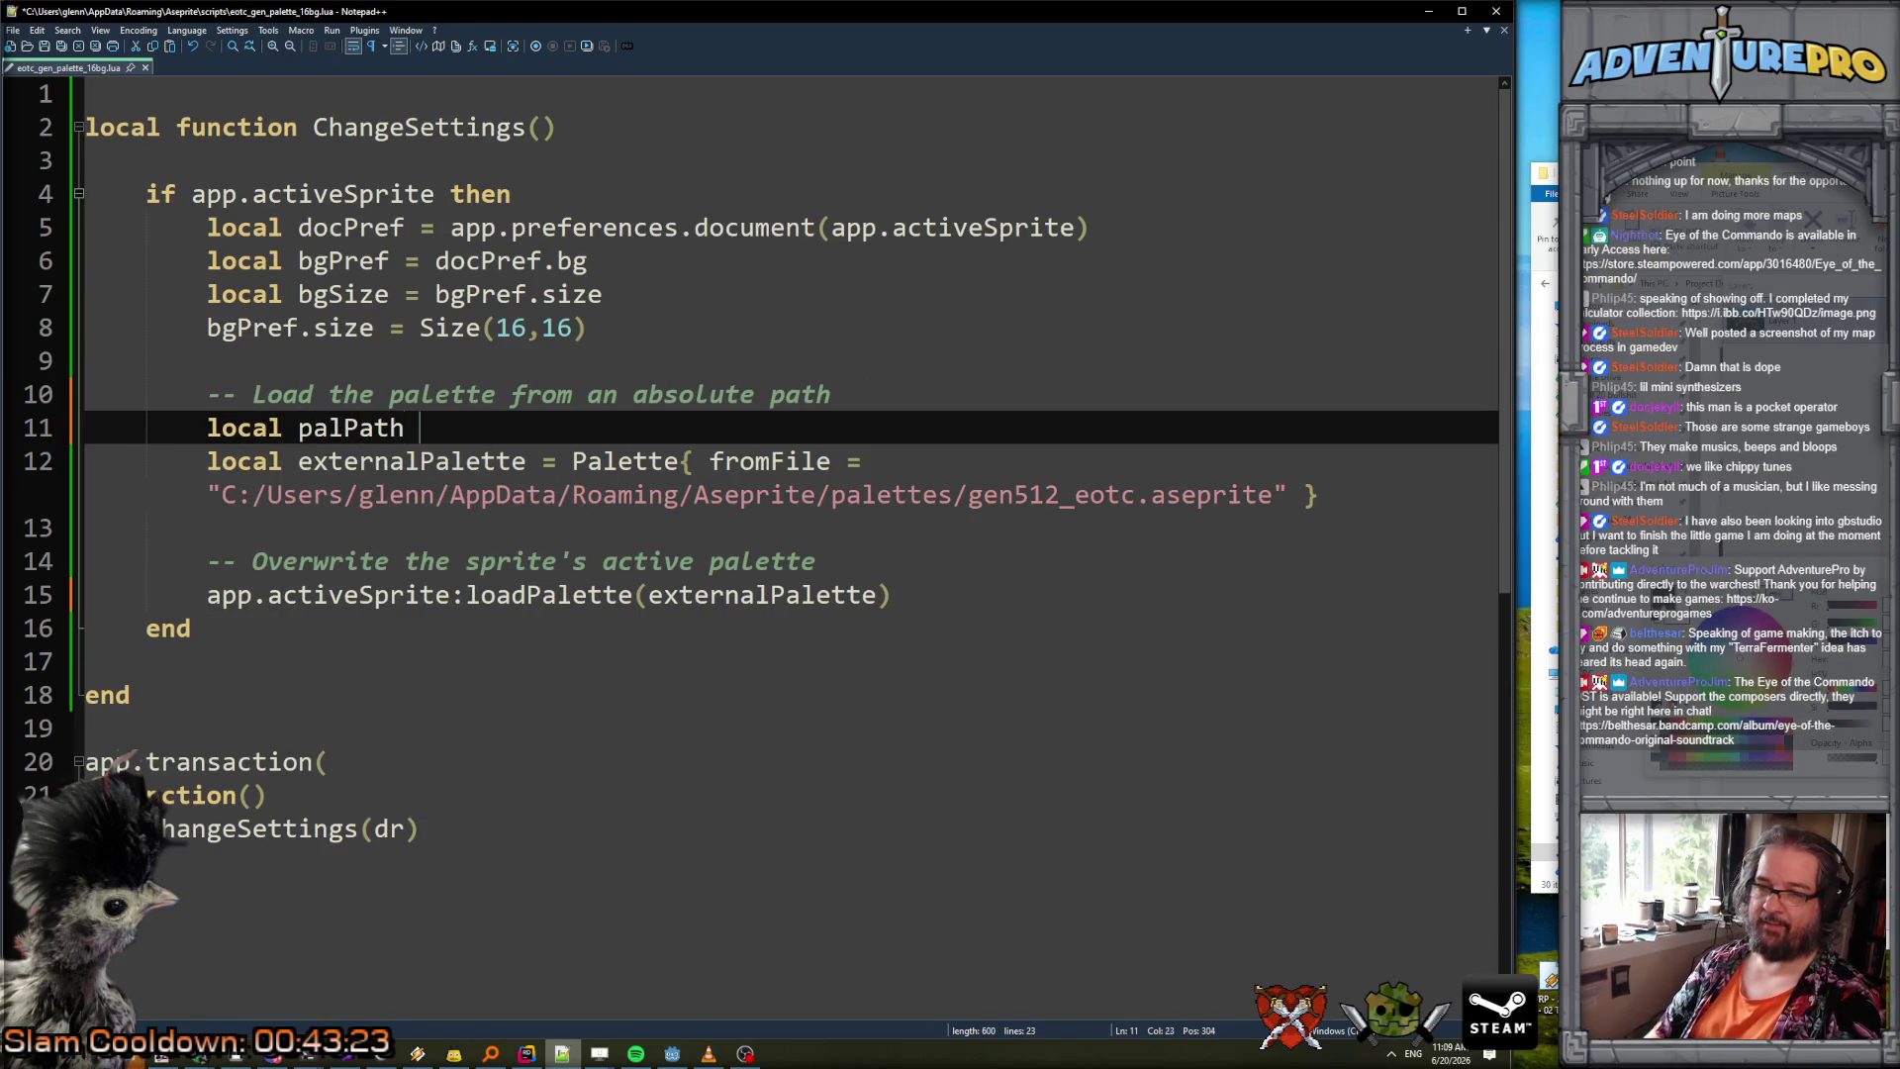
# Move the quoted gen512_eotc path string from line 12 into the palPath line, ending it with a semicolon.
pyautogui.click(207, 494)
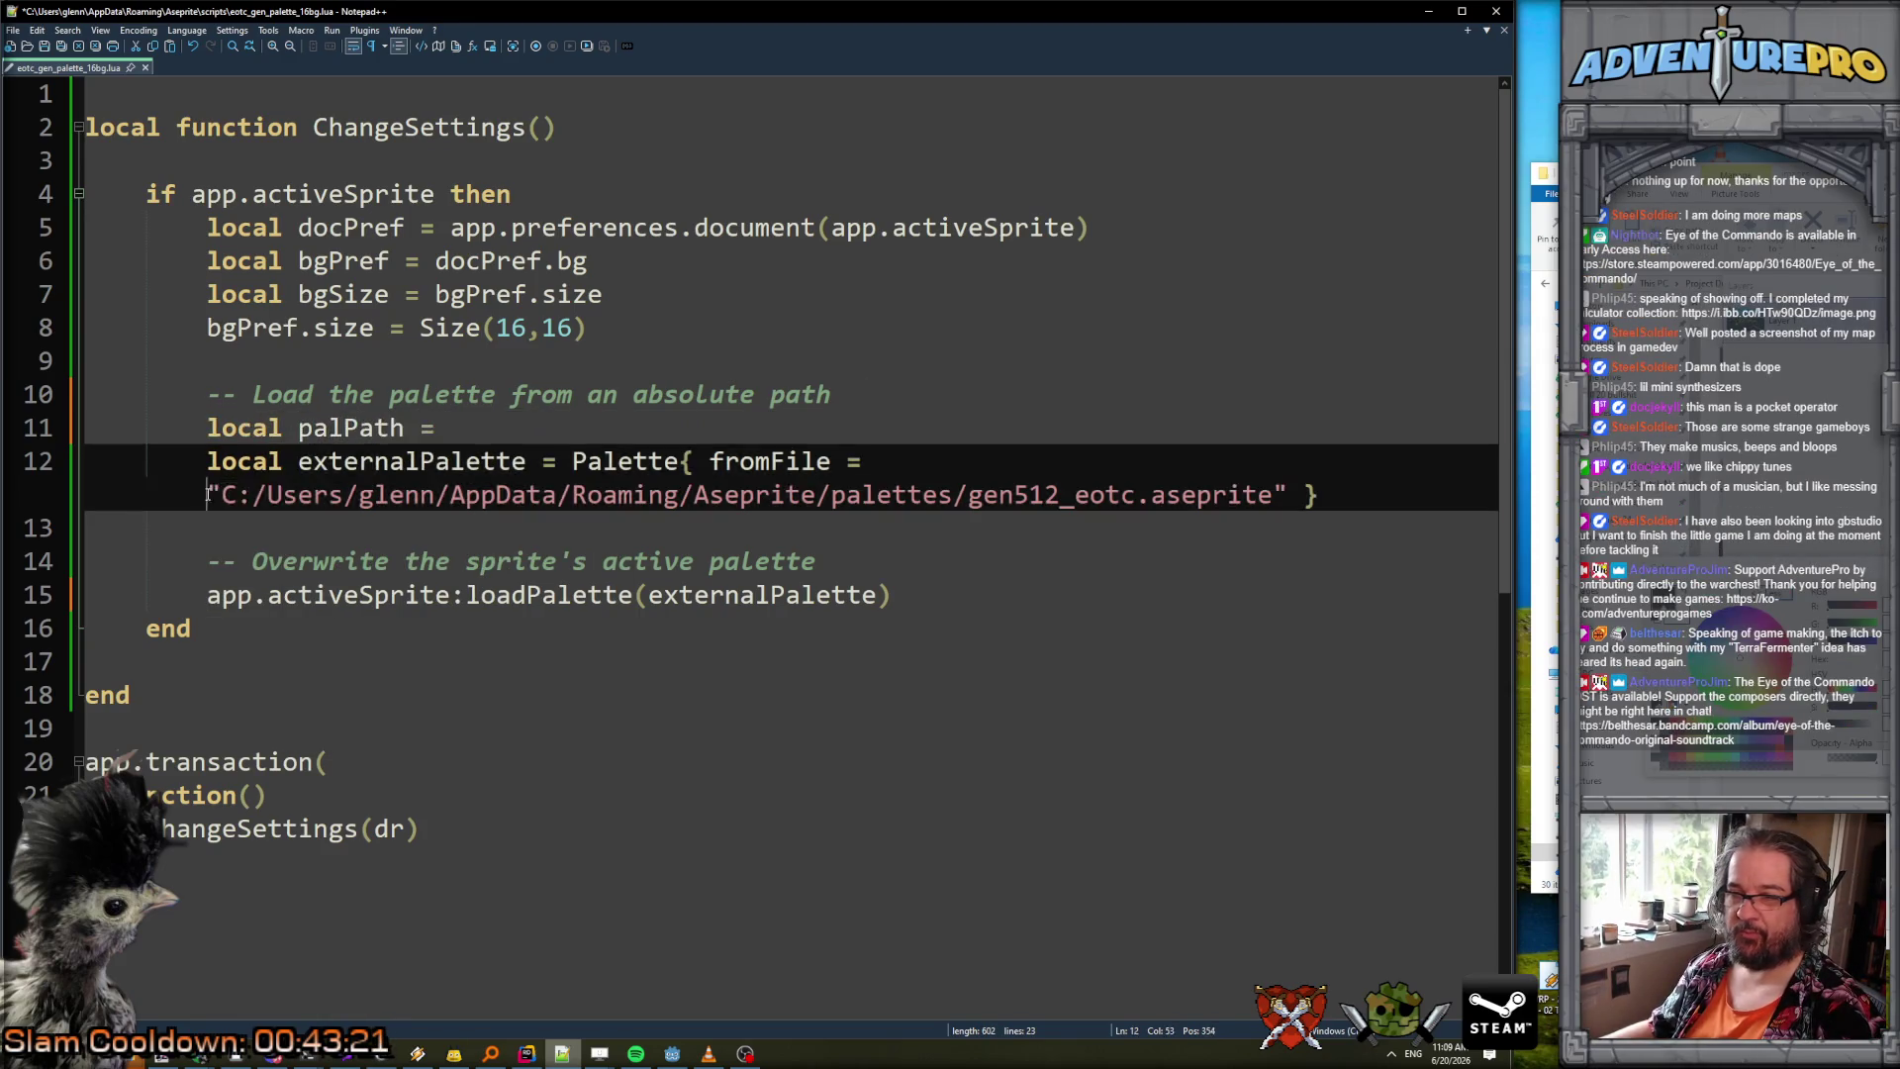
pyautogui.keyDown('shift'); pyautogui.click(1291, 489); pyautogui.keyUp('shift')
pyautogui.hotkey('ctrl', 'x')
pyautogui.click(607, 429)
pyautogui.hotkey('ctrl', 'v')
pyautogui.write(';')
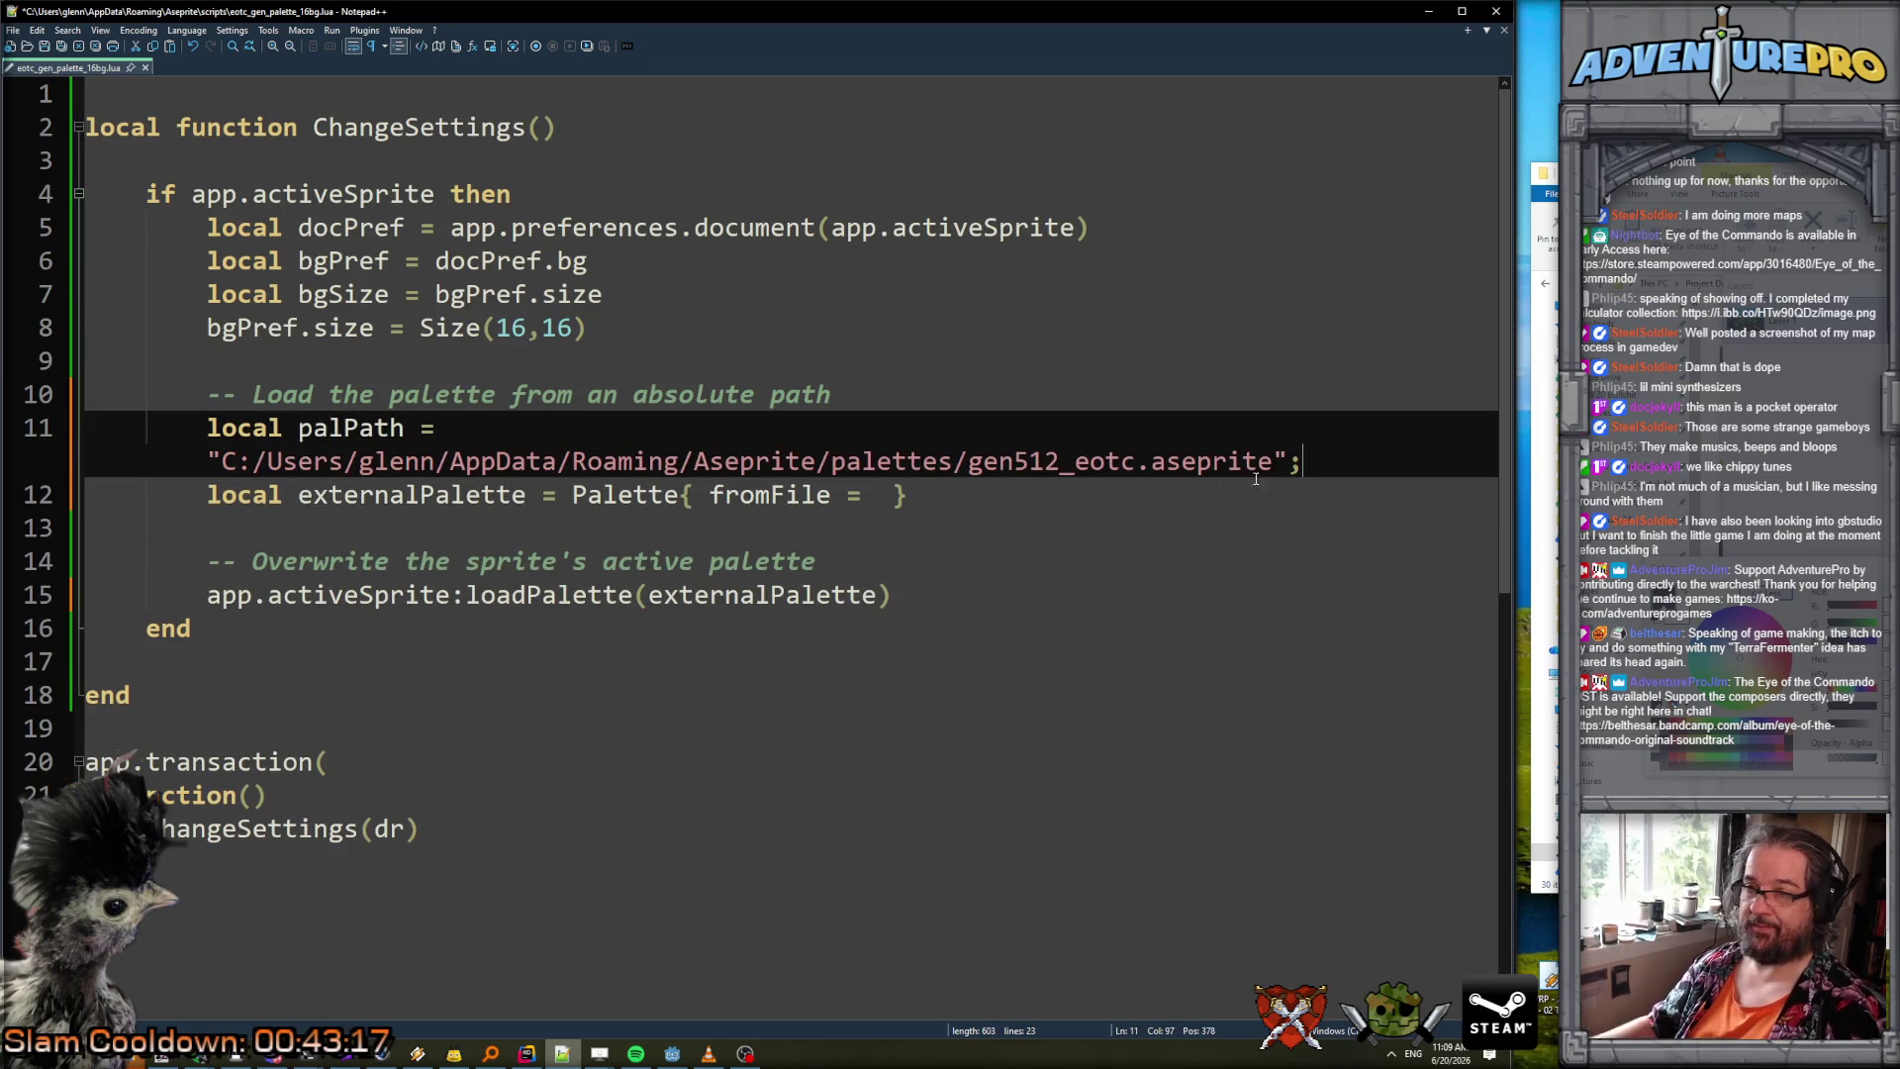
# Pass palPath to loadPalette instead of externalPalette and comment out the old externalPalette line.
pyautogui.doubleClick(369, 428)
pyautogui.doubleClick(767, 595)
pyautogui.hotkey('ctrl', 'v')
pyautogui.click(206, 495)
pyautogui.write('--')
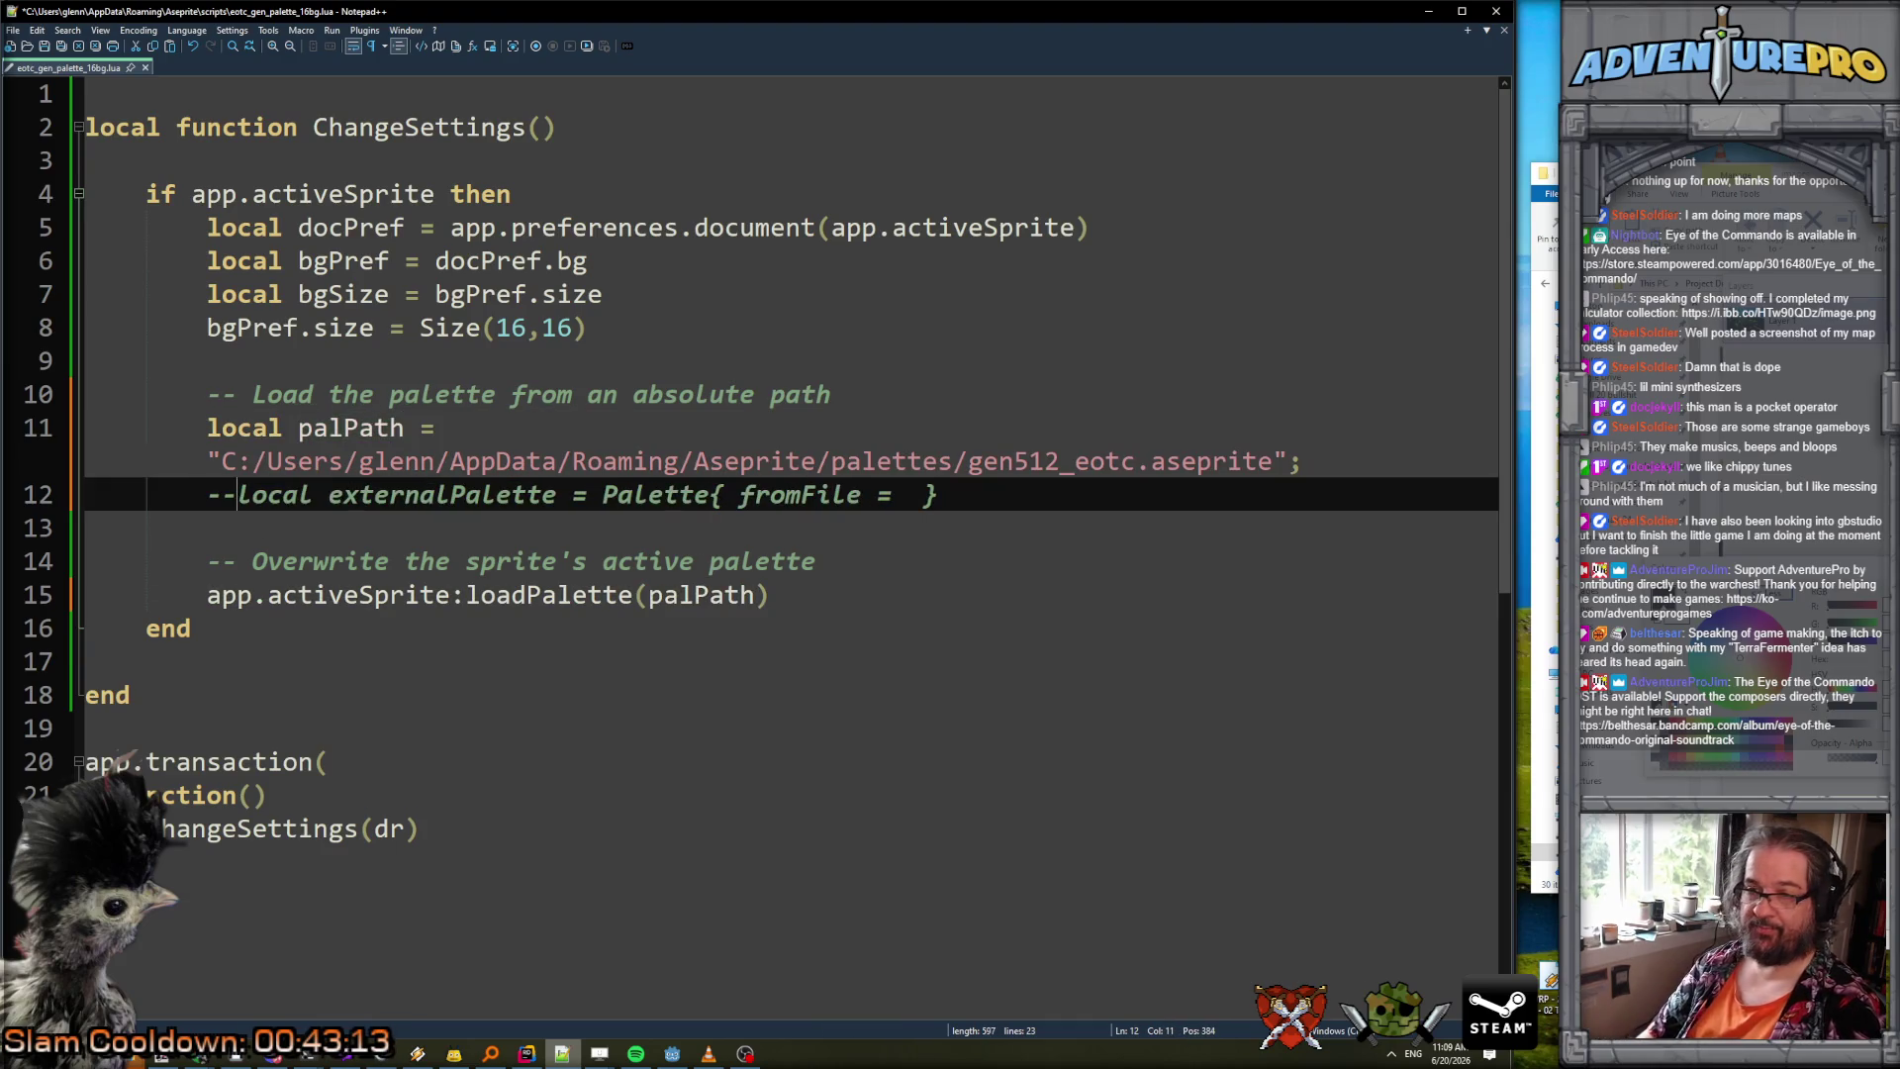
pyautogui.press('Down')
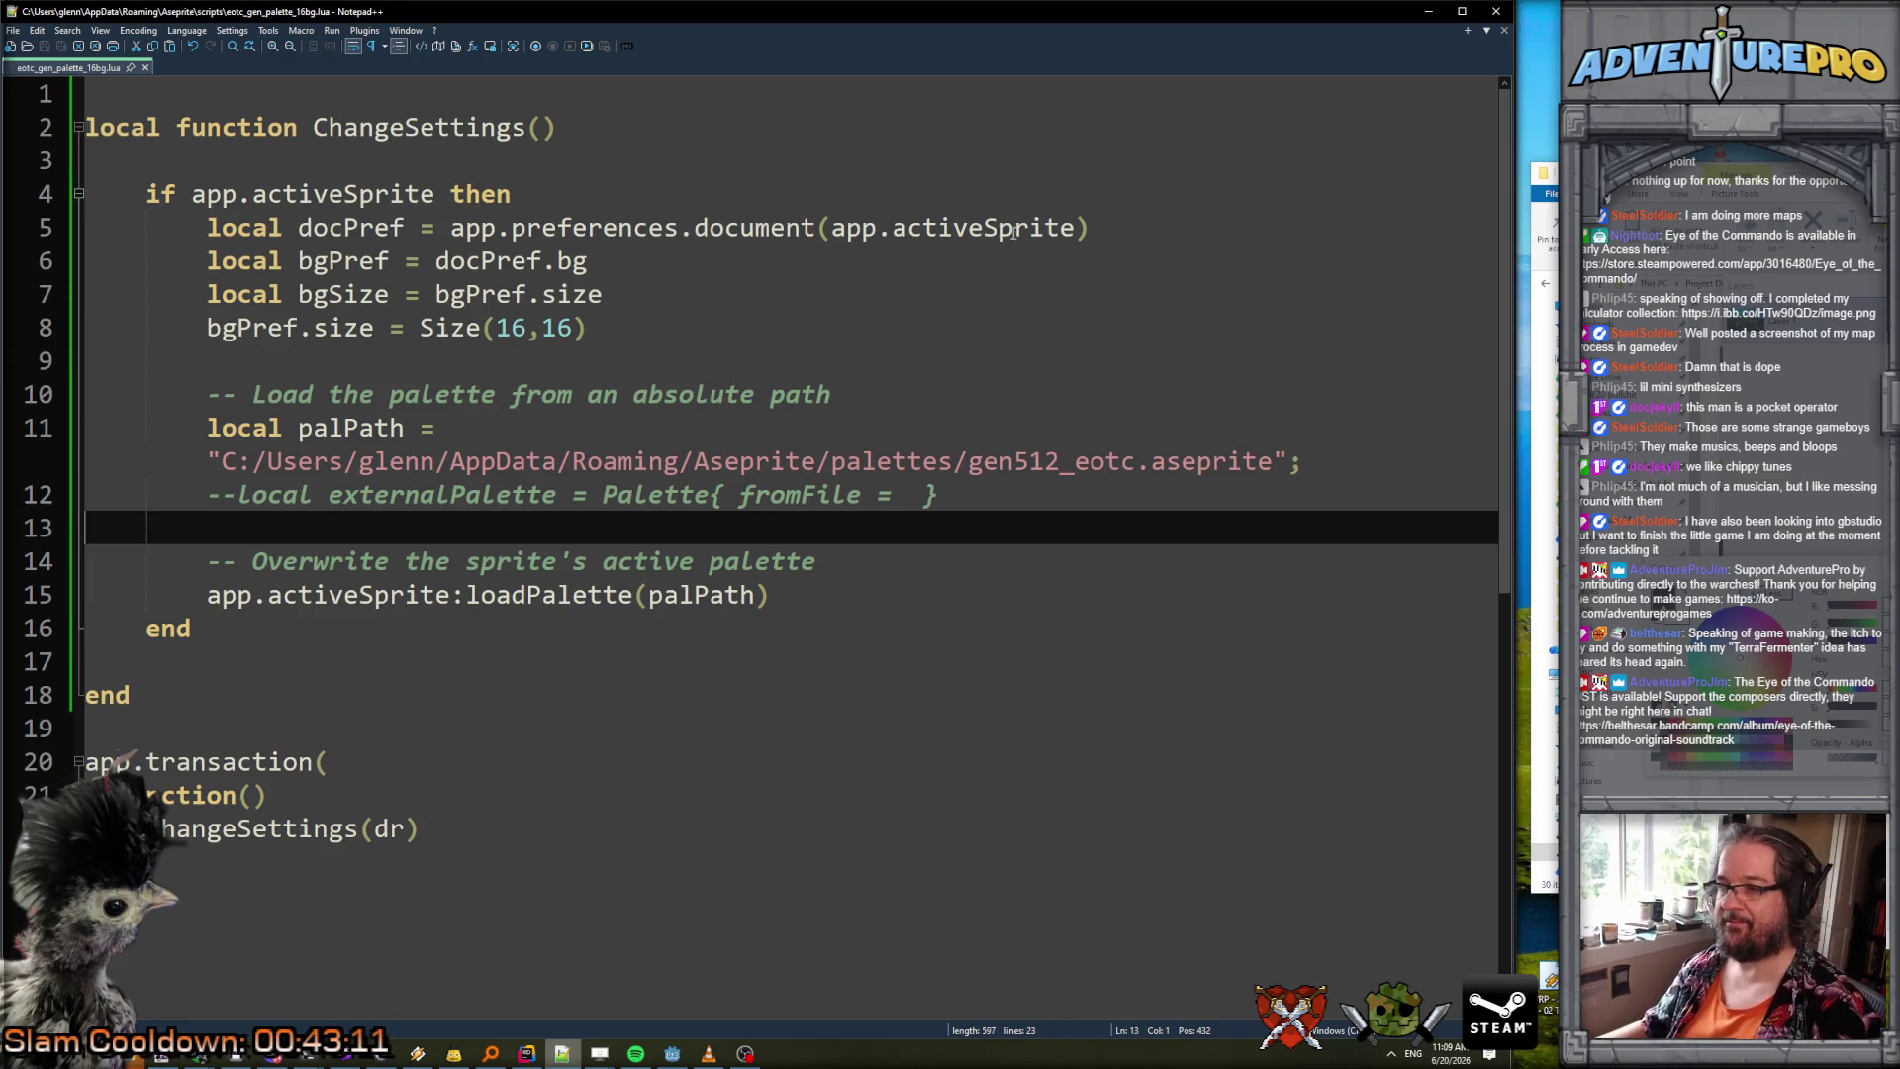
pyautogui.click(1426, 12)
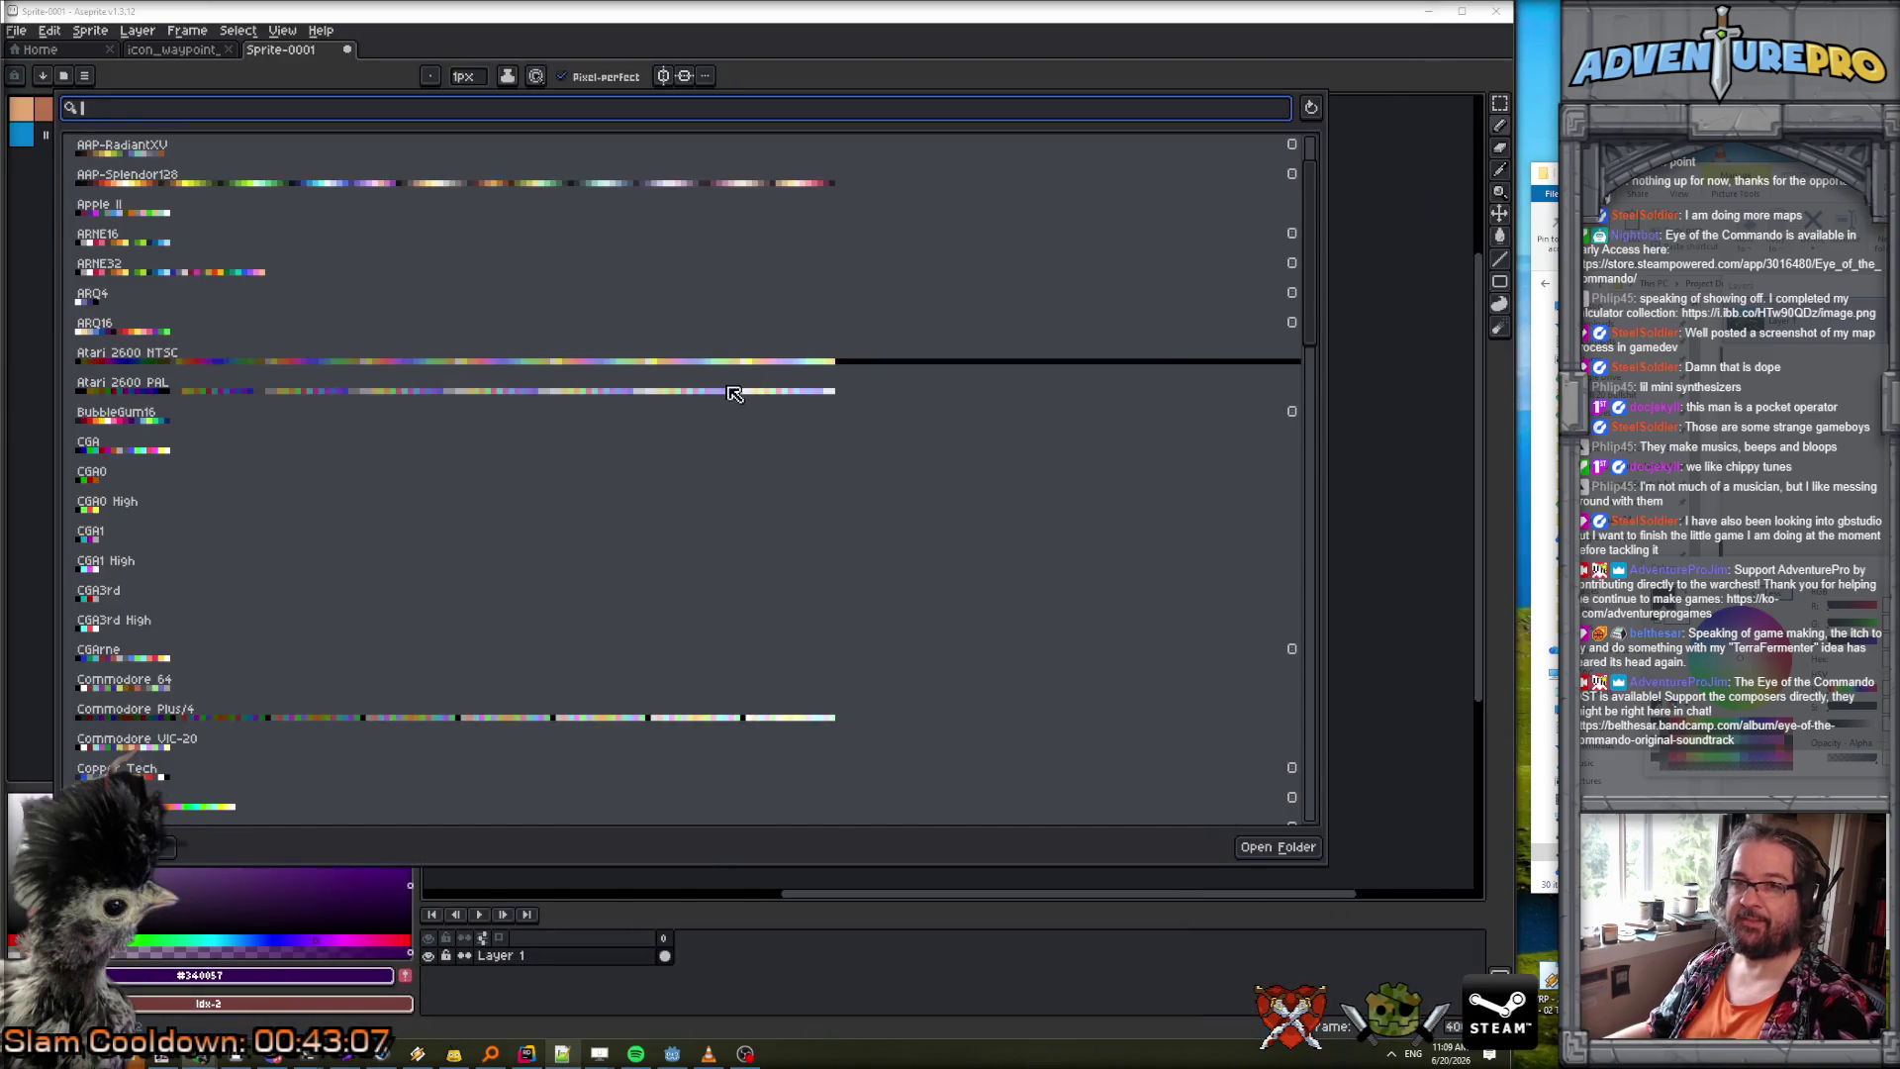
# Close the preset palettes list and run the eotc_gen_palette_16bg script on Sprite-0001.
pyautogui.click(1413, 802)
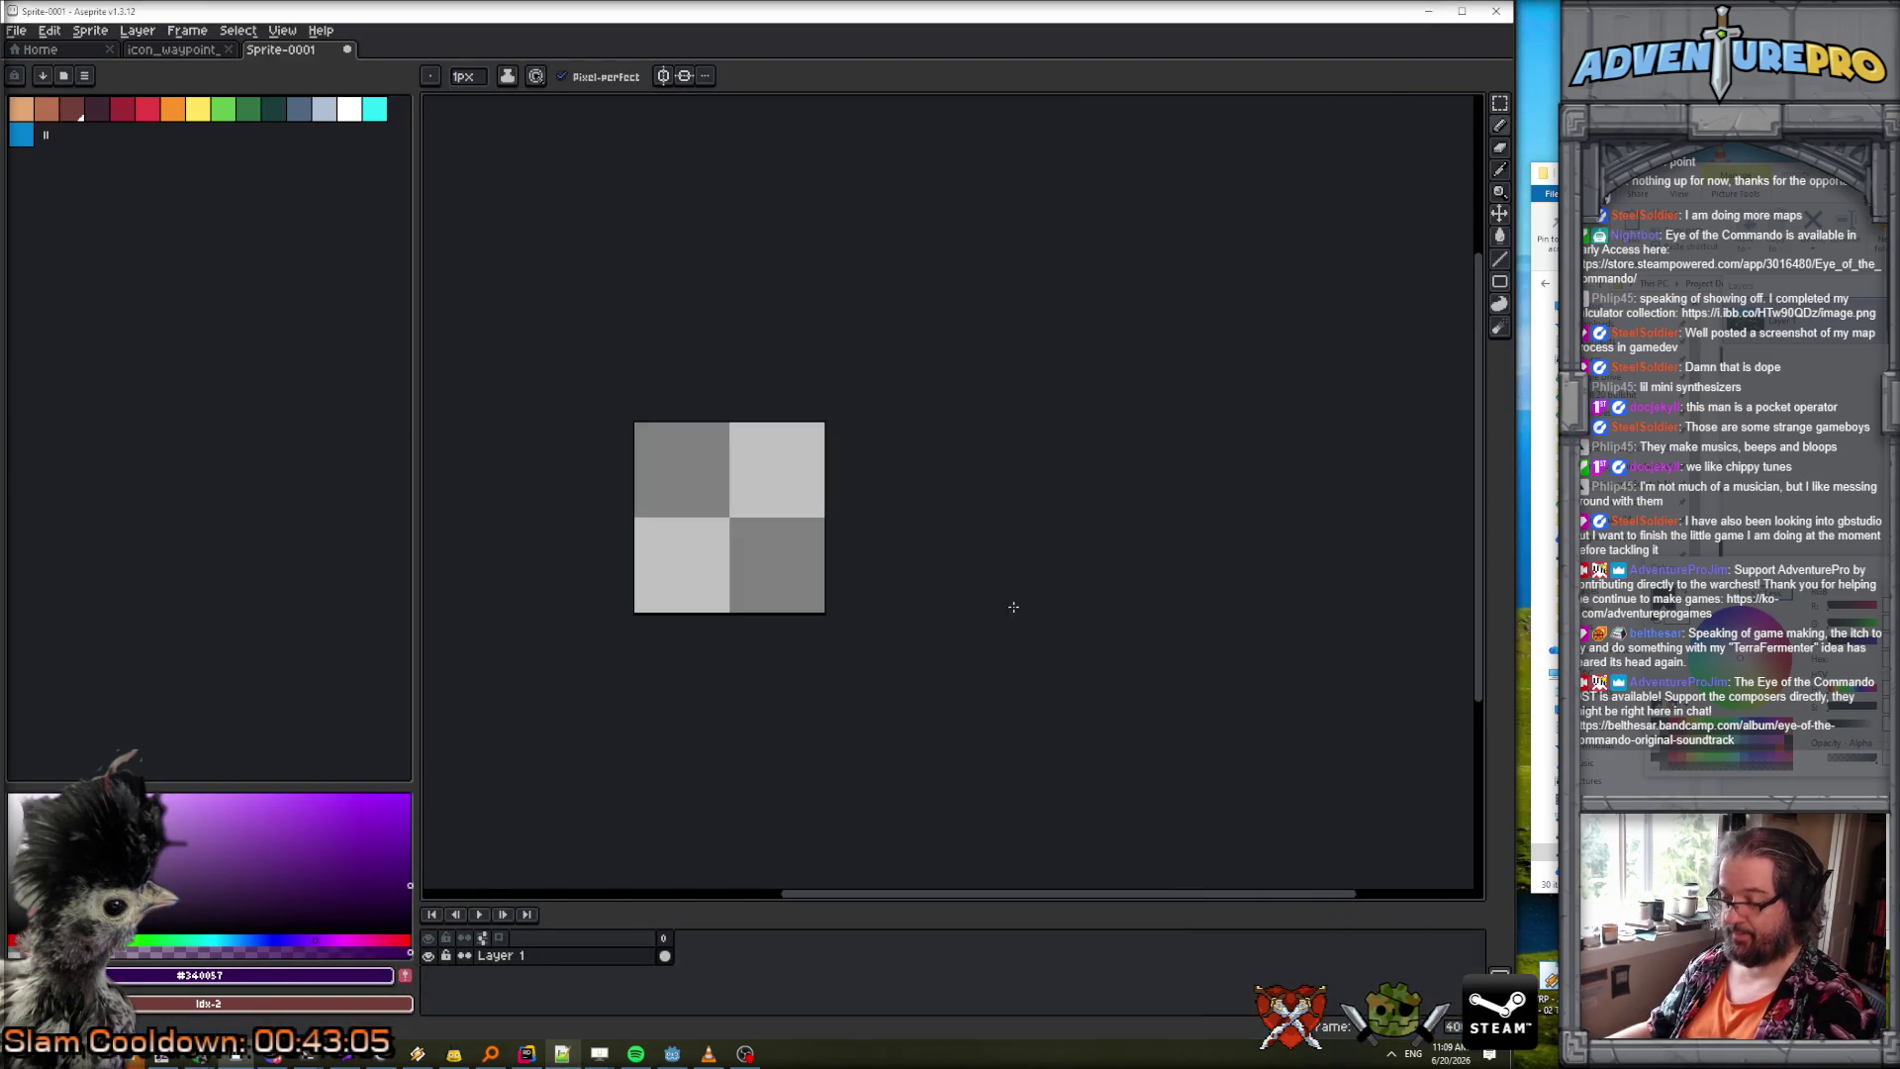
pyautogui.click(16, 31)
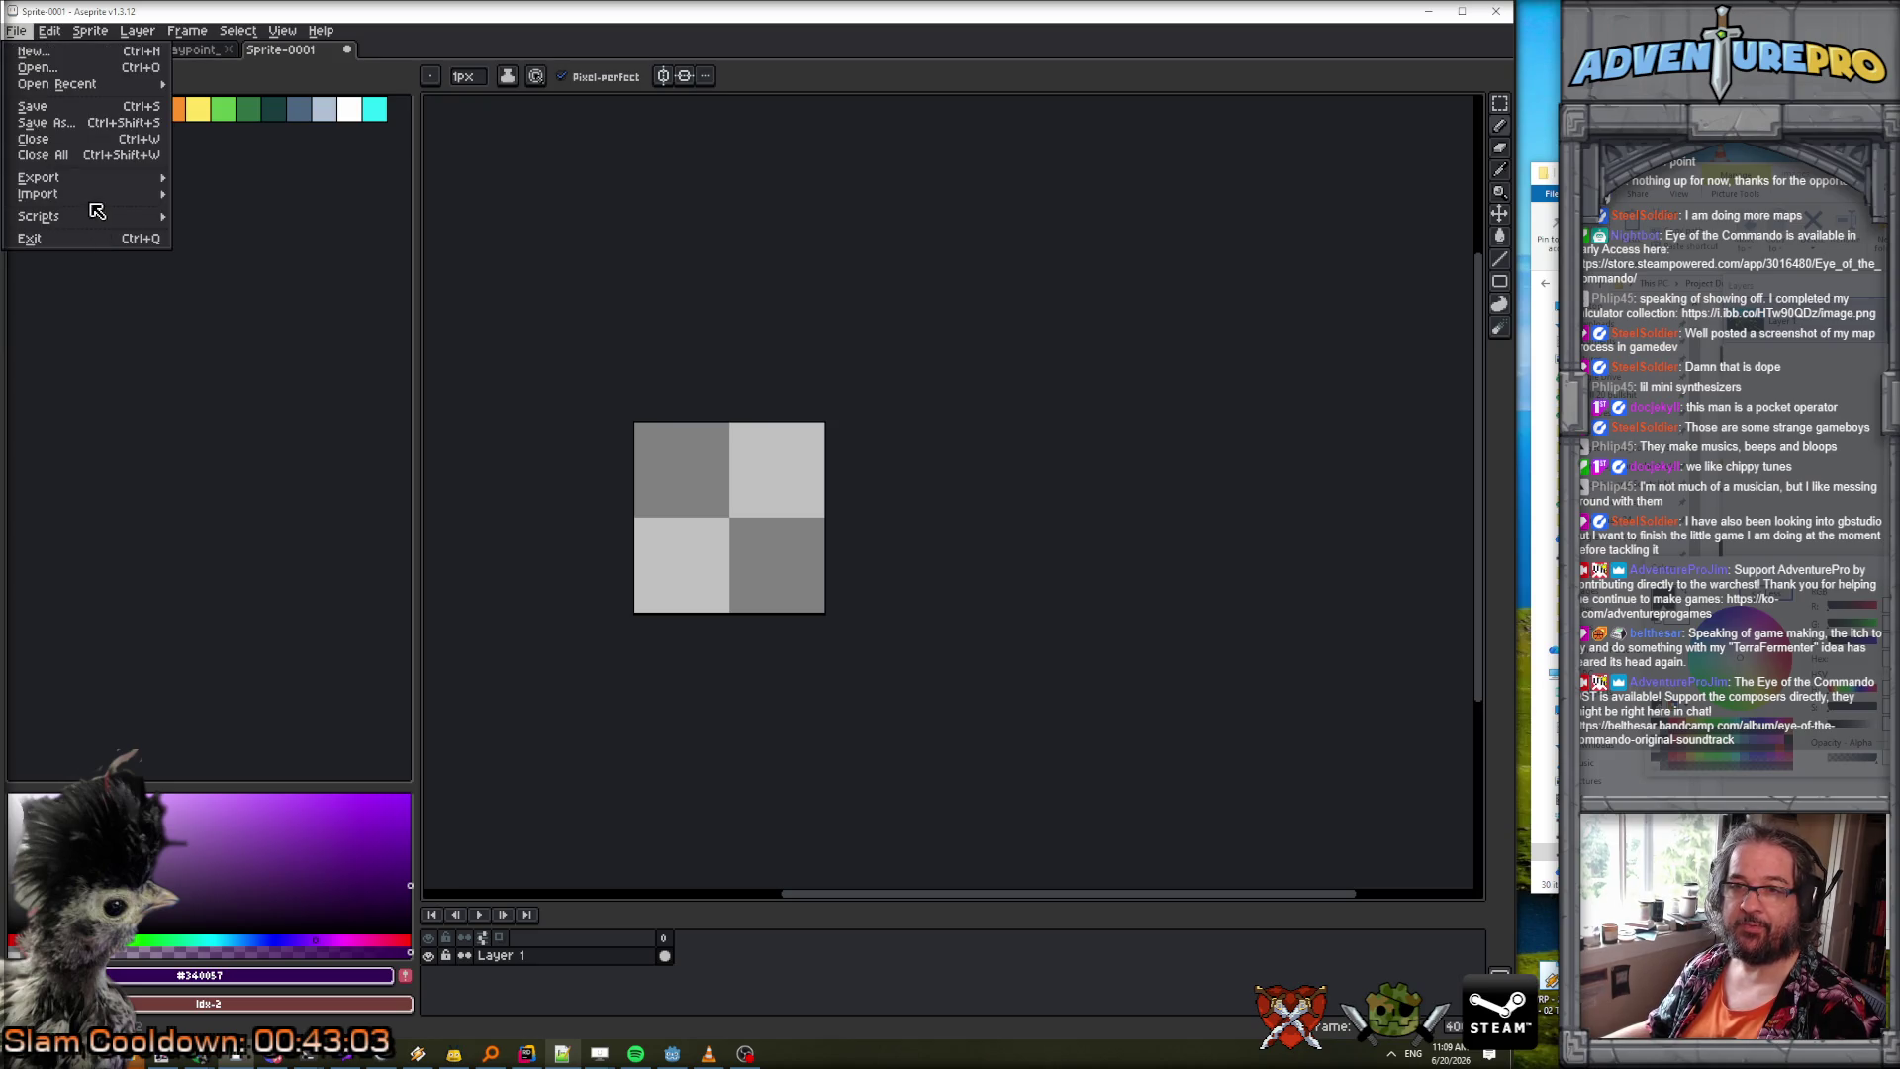
pyautogui.moveTo(97, 221)
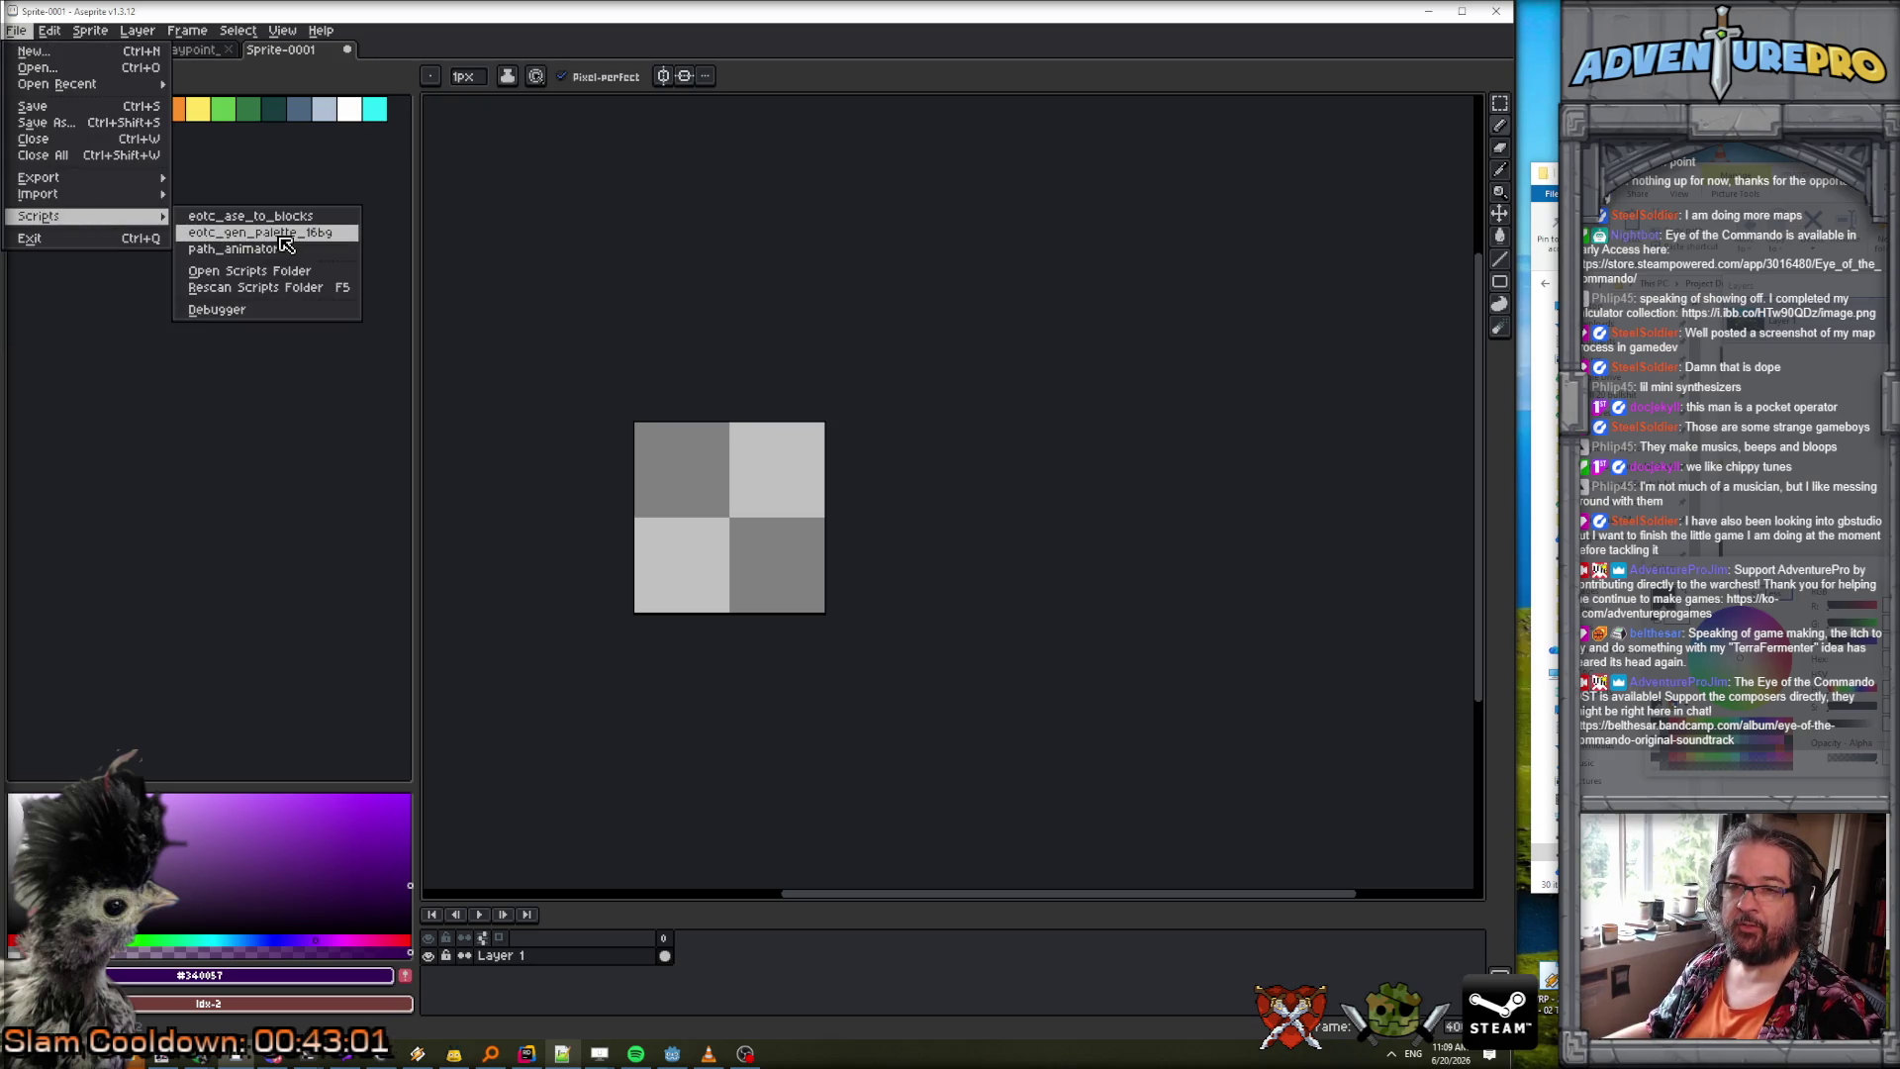
pyautogui.click(281, 237)
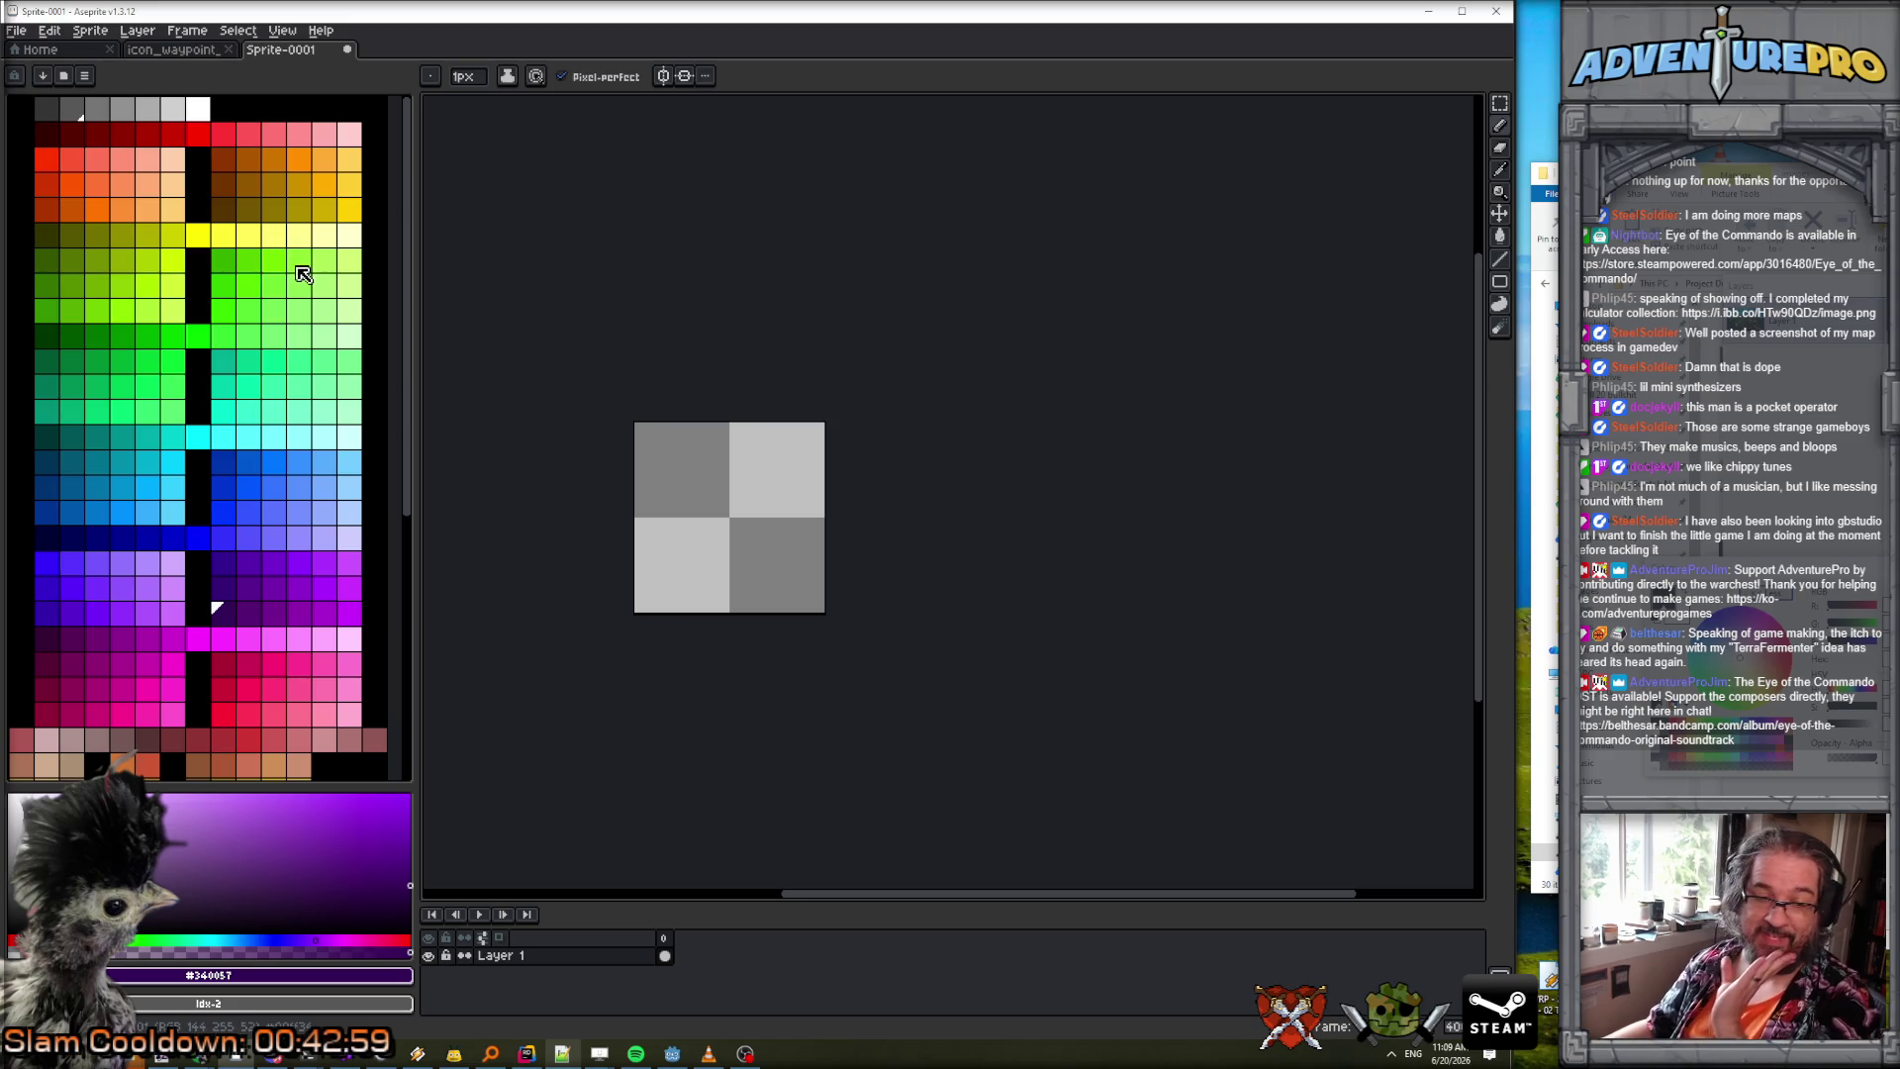
# Create a new 12×12 pixel sprite.
pyautogui.click(16, 30)
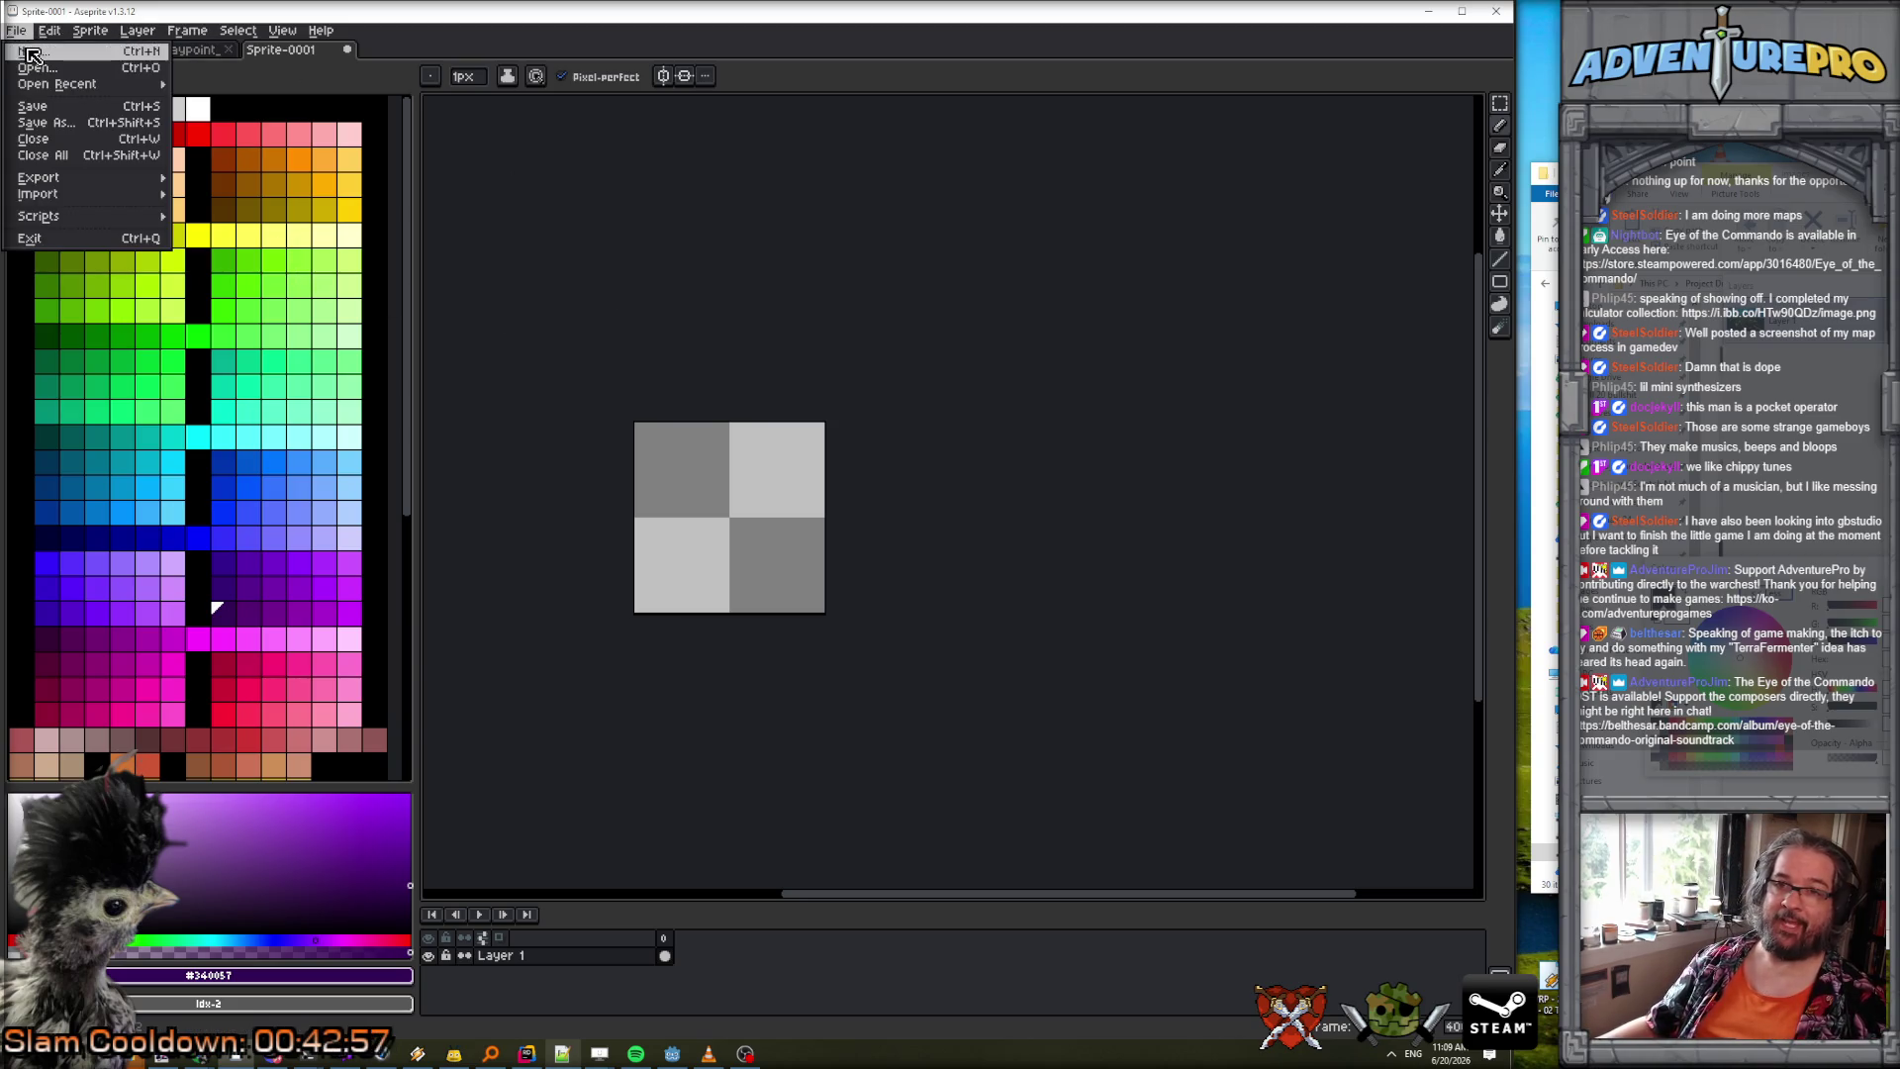
pyautogui.click(48, 60)
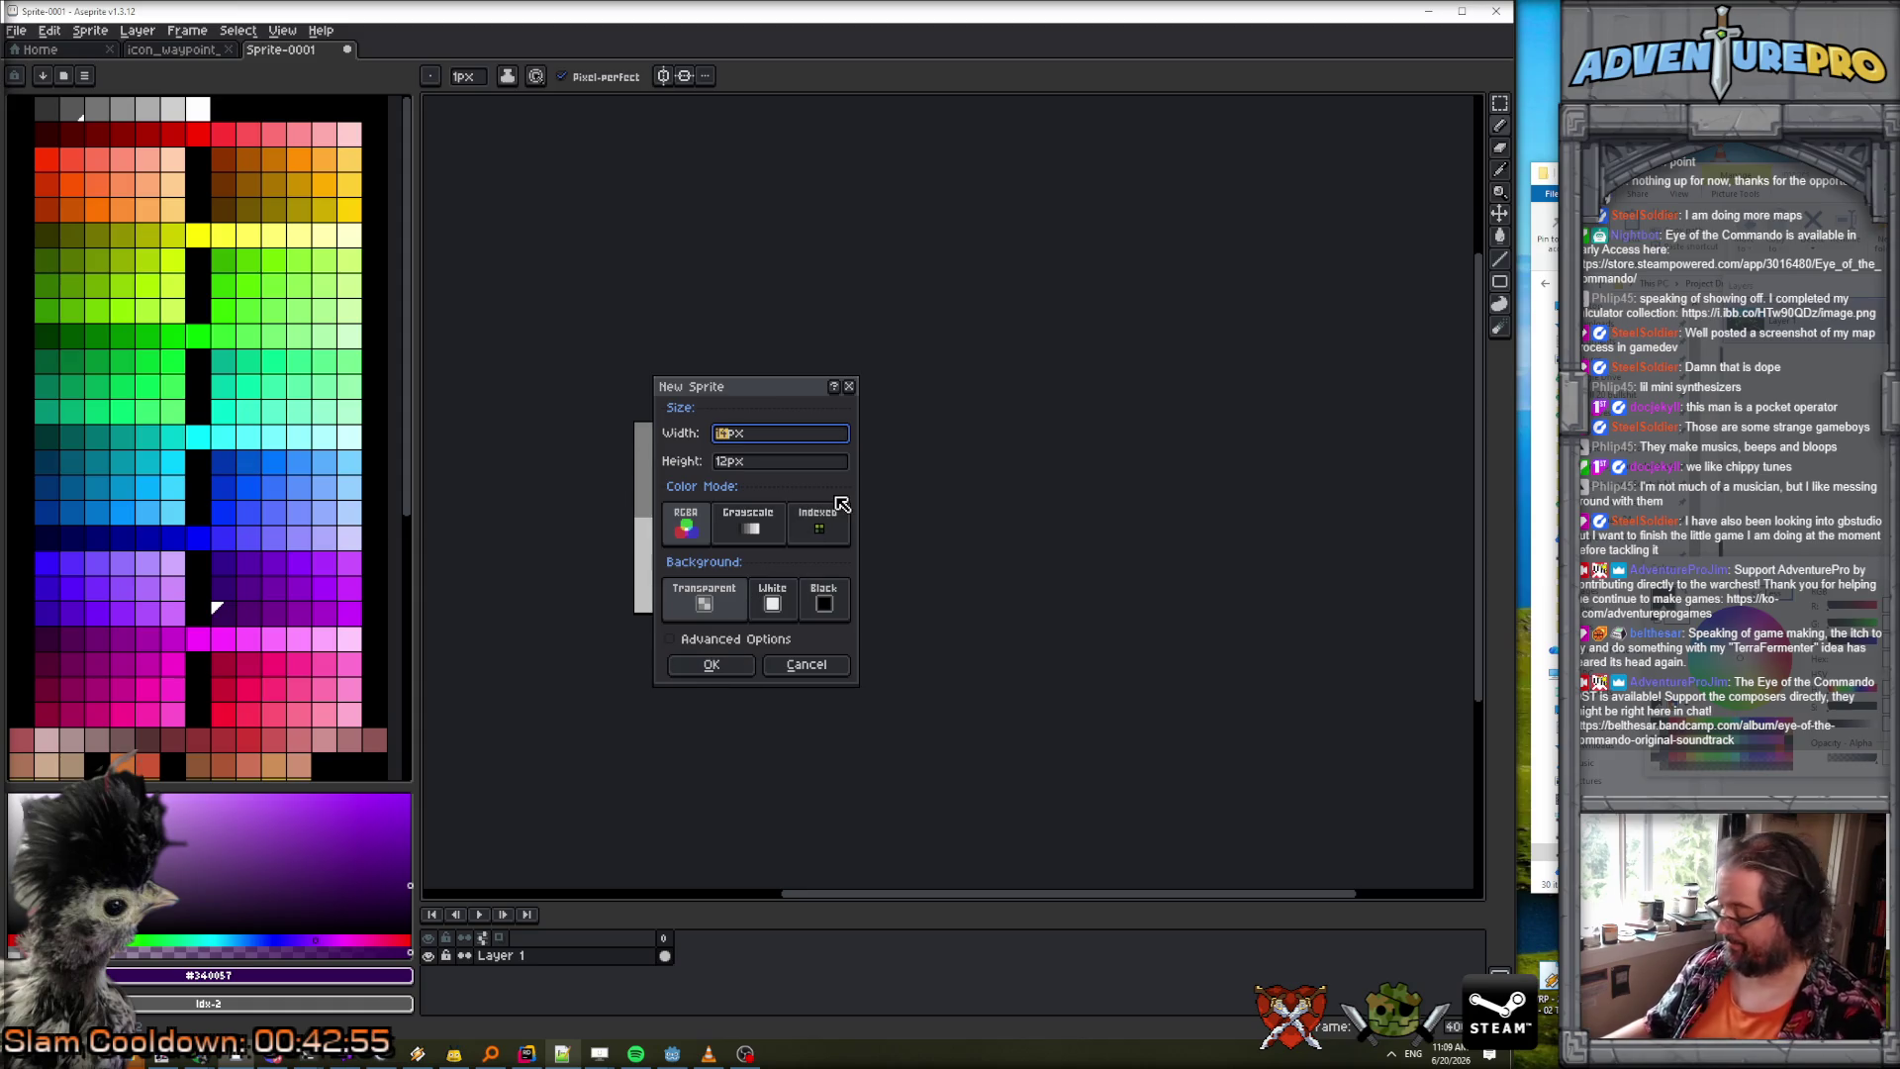
pyautogui.write('12')
pyautogui.press('Tab')
pyautogui.write('12')
pyautogui.press('Return')
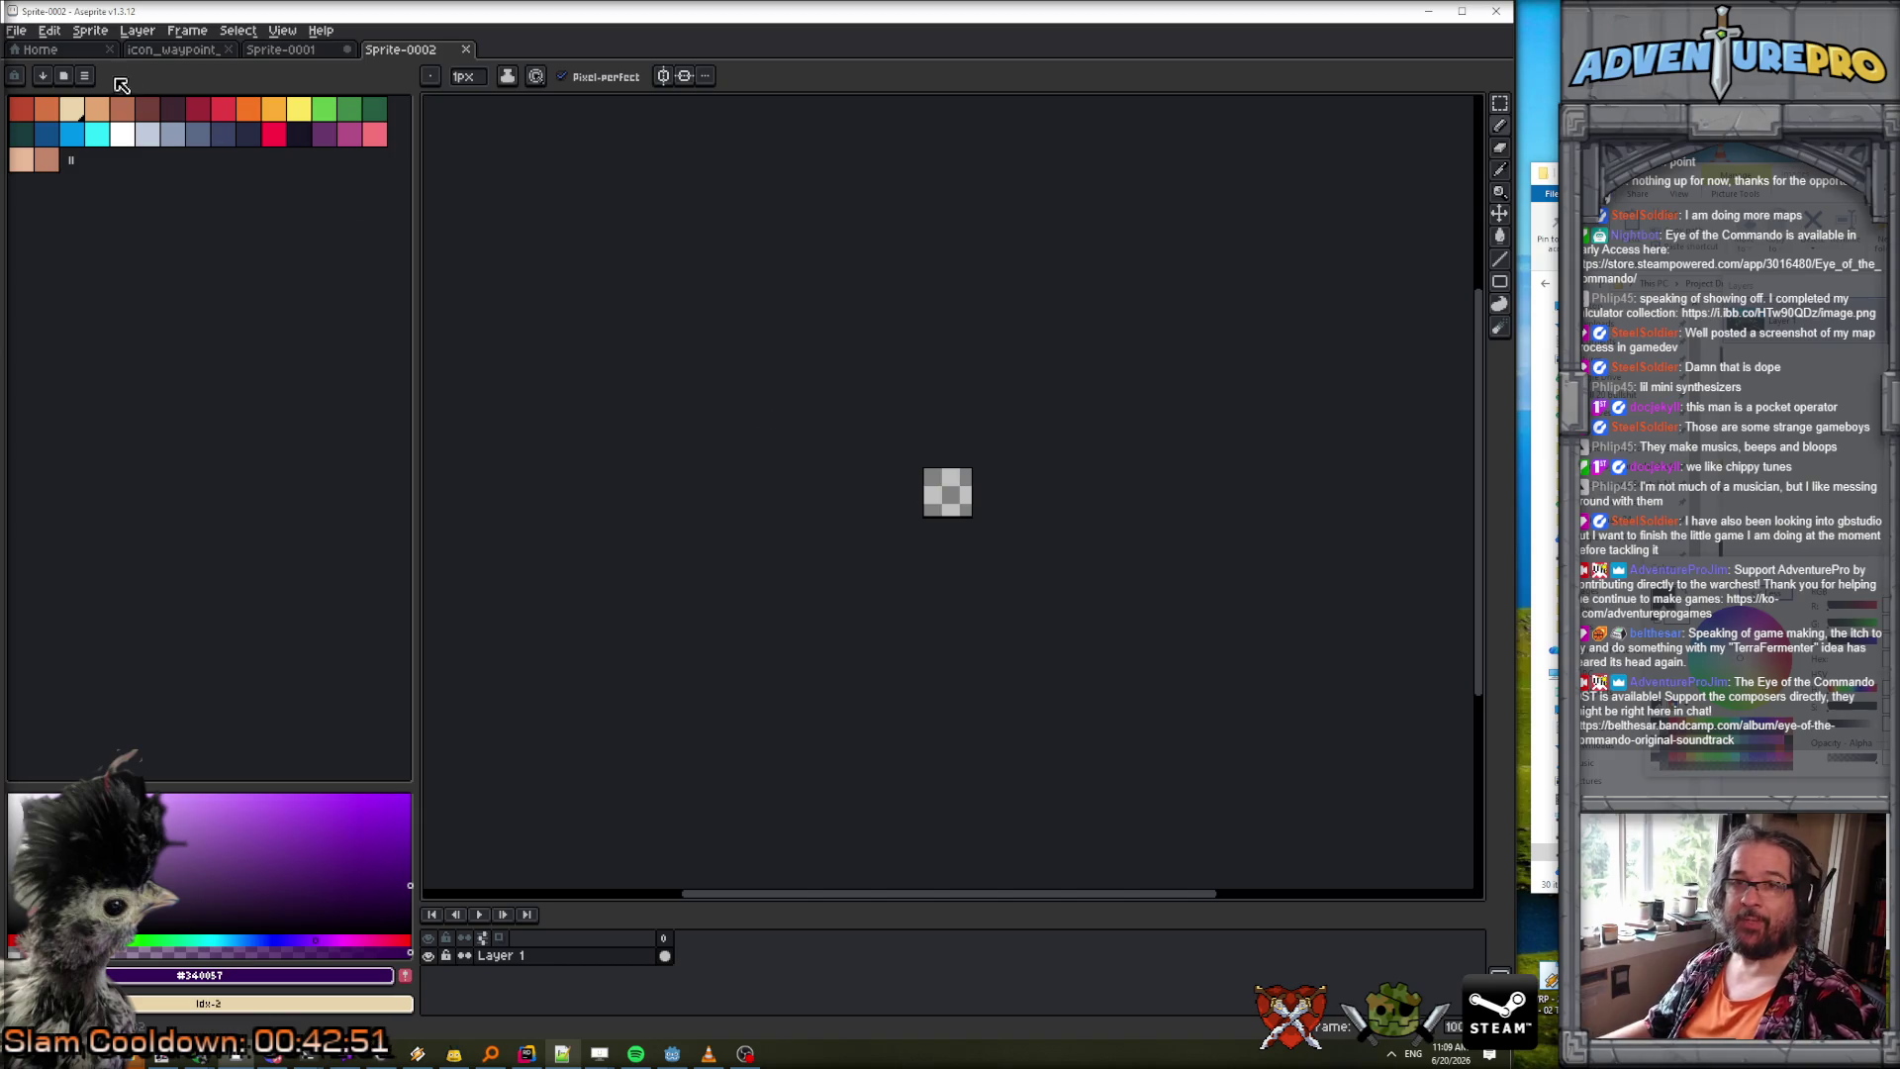
# Run the eotc_gen_palette_16bg script again to load the gen512 palette into the new sprite.
pyautogui.click(16, 31)
pyautogui.moveTo(64, 220)
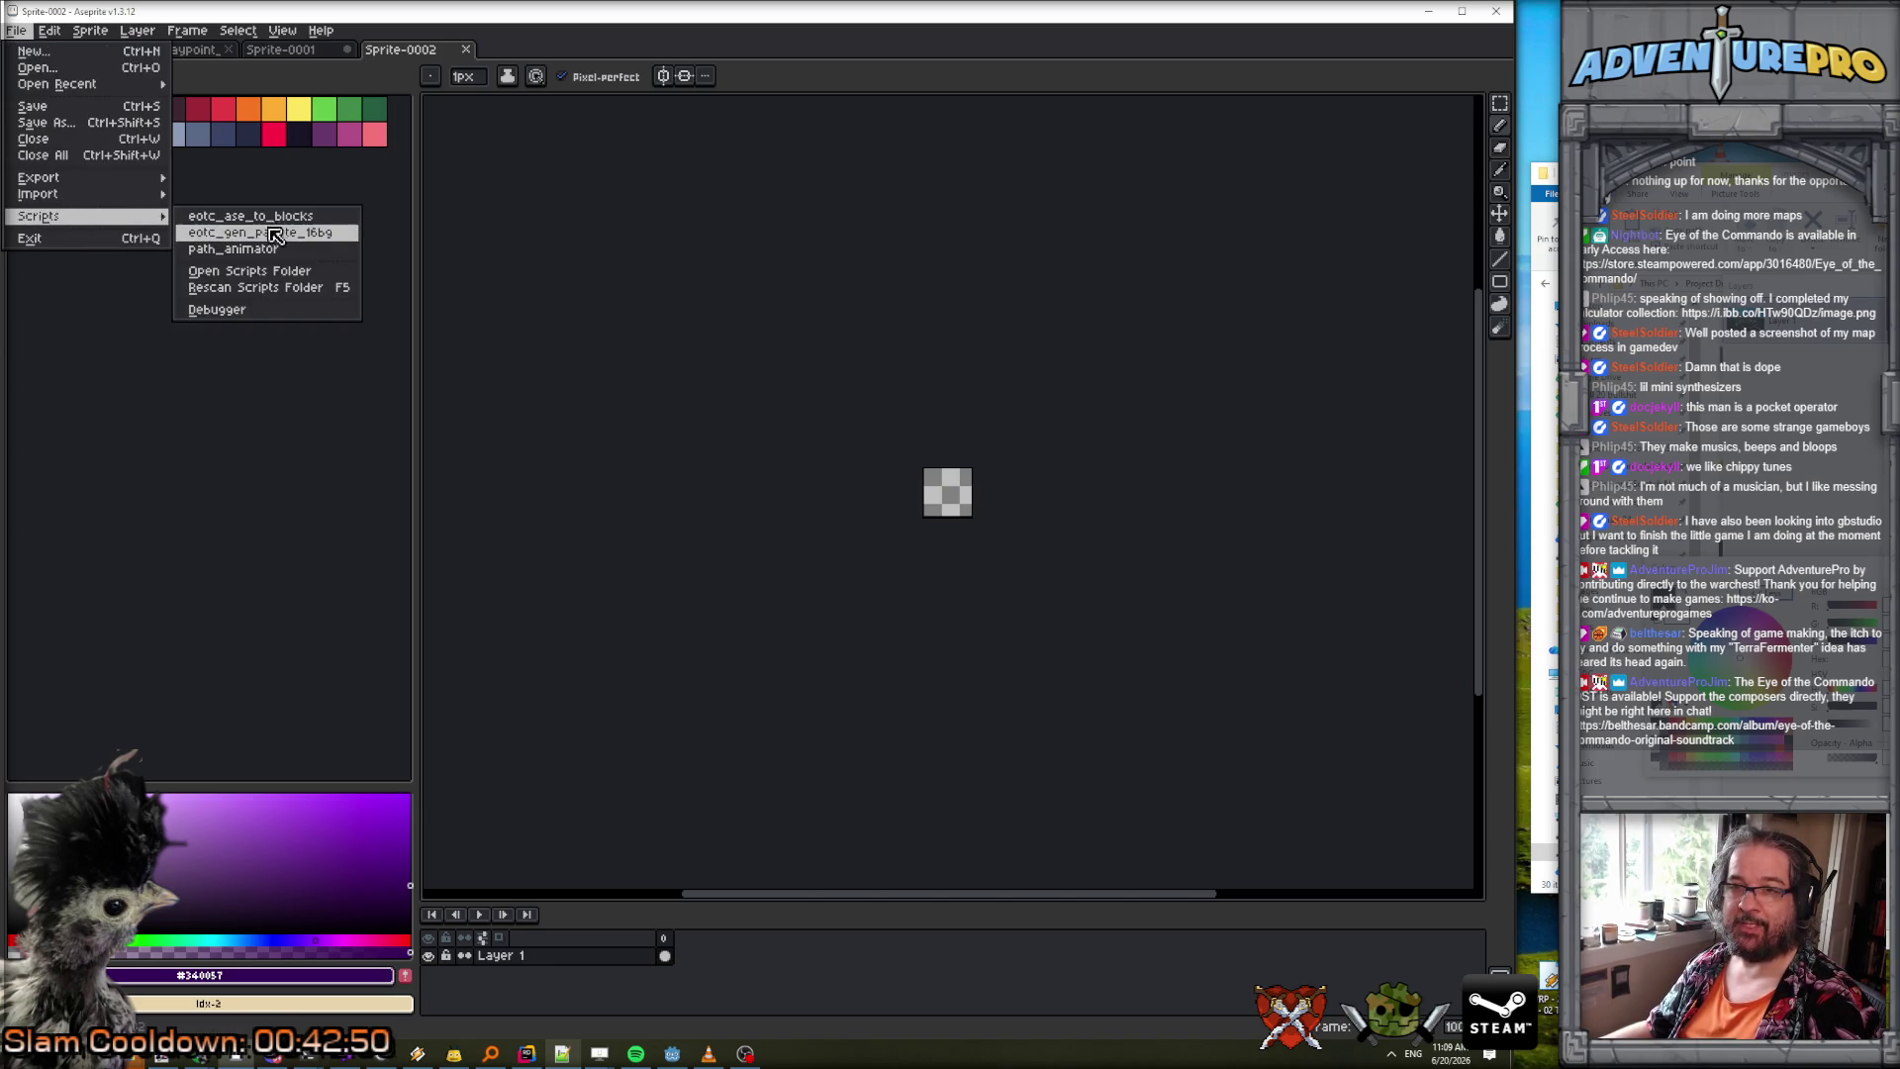
pyautogui.click(277, 234)
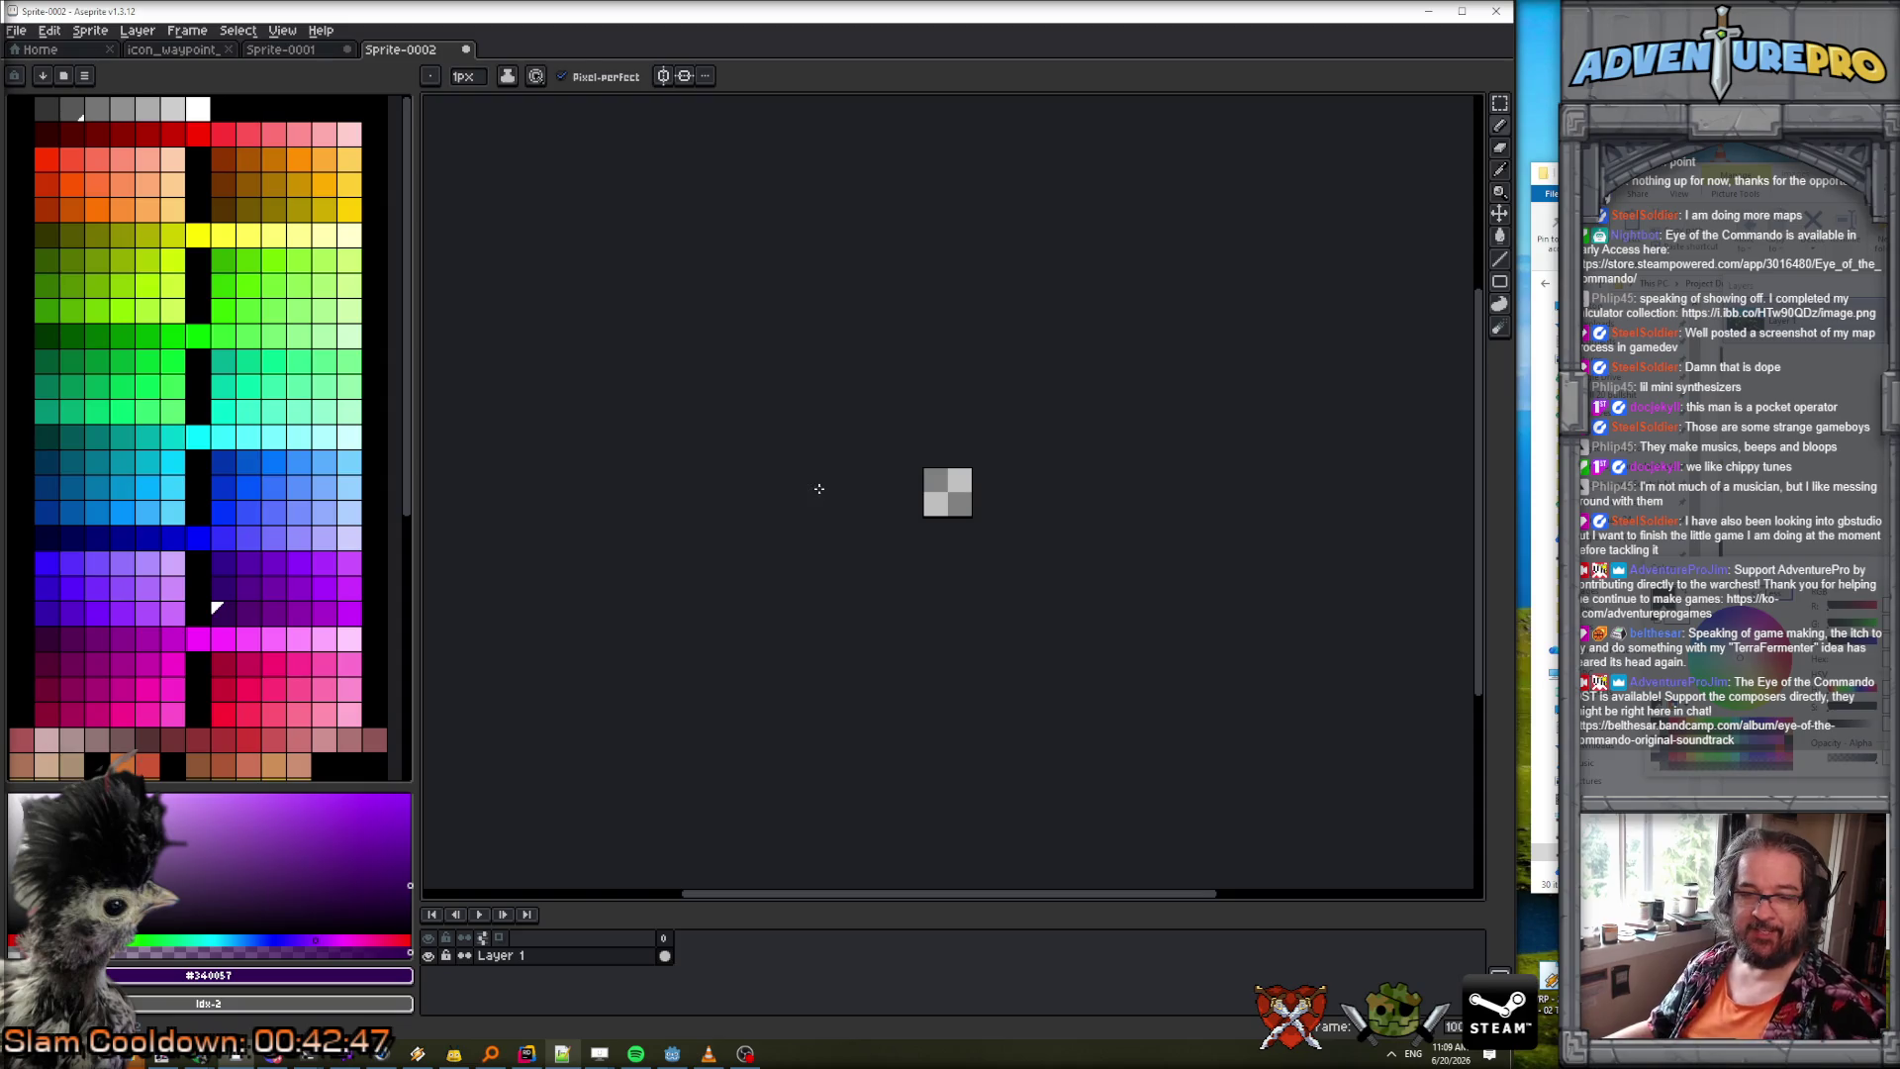
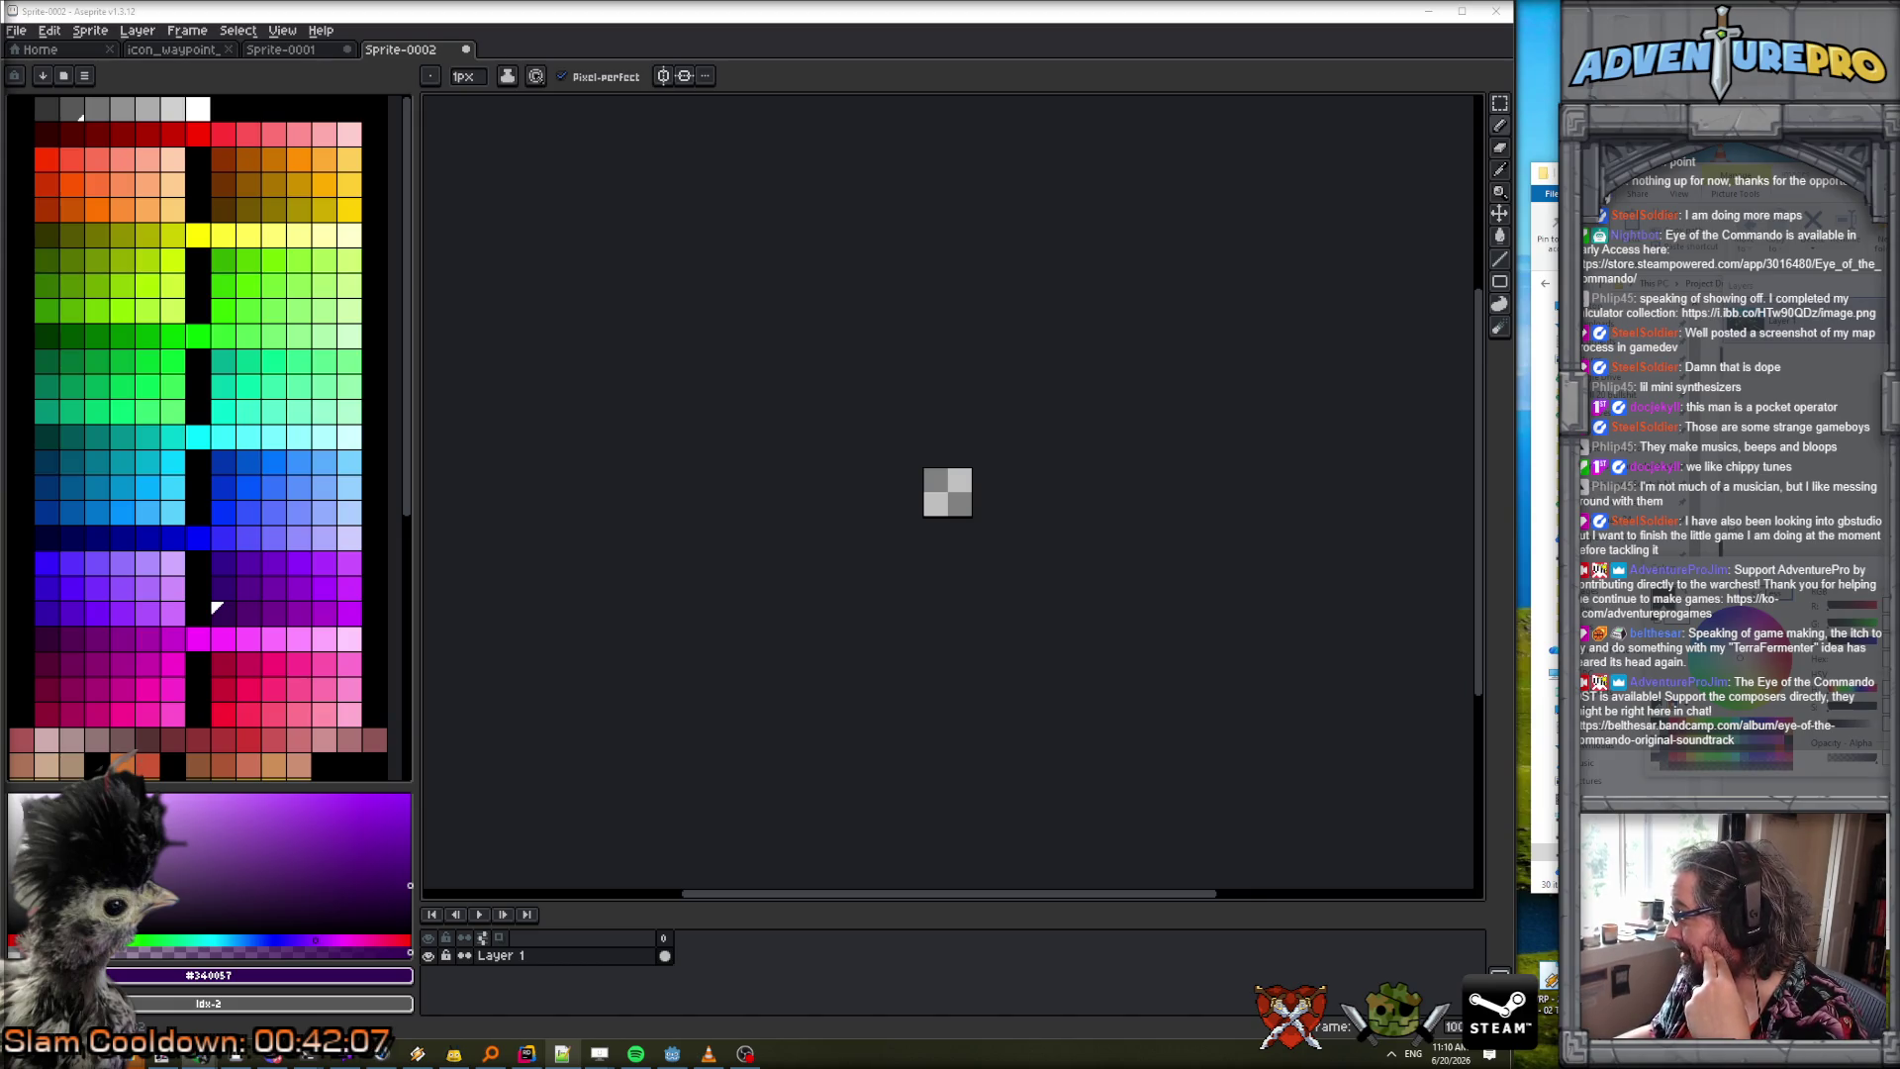
# Bind Ctrl+Shift+G to the 'Run Script: eotc_gen_palette_16bg.lua' command in Keyboard Shortcuts.
pyautogui.click(52, 33)
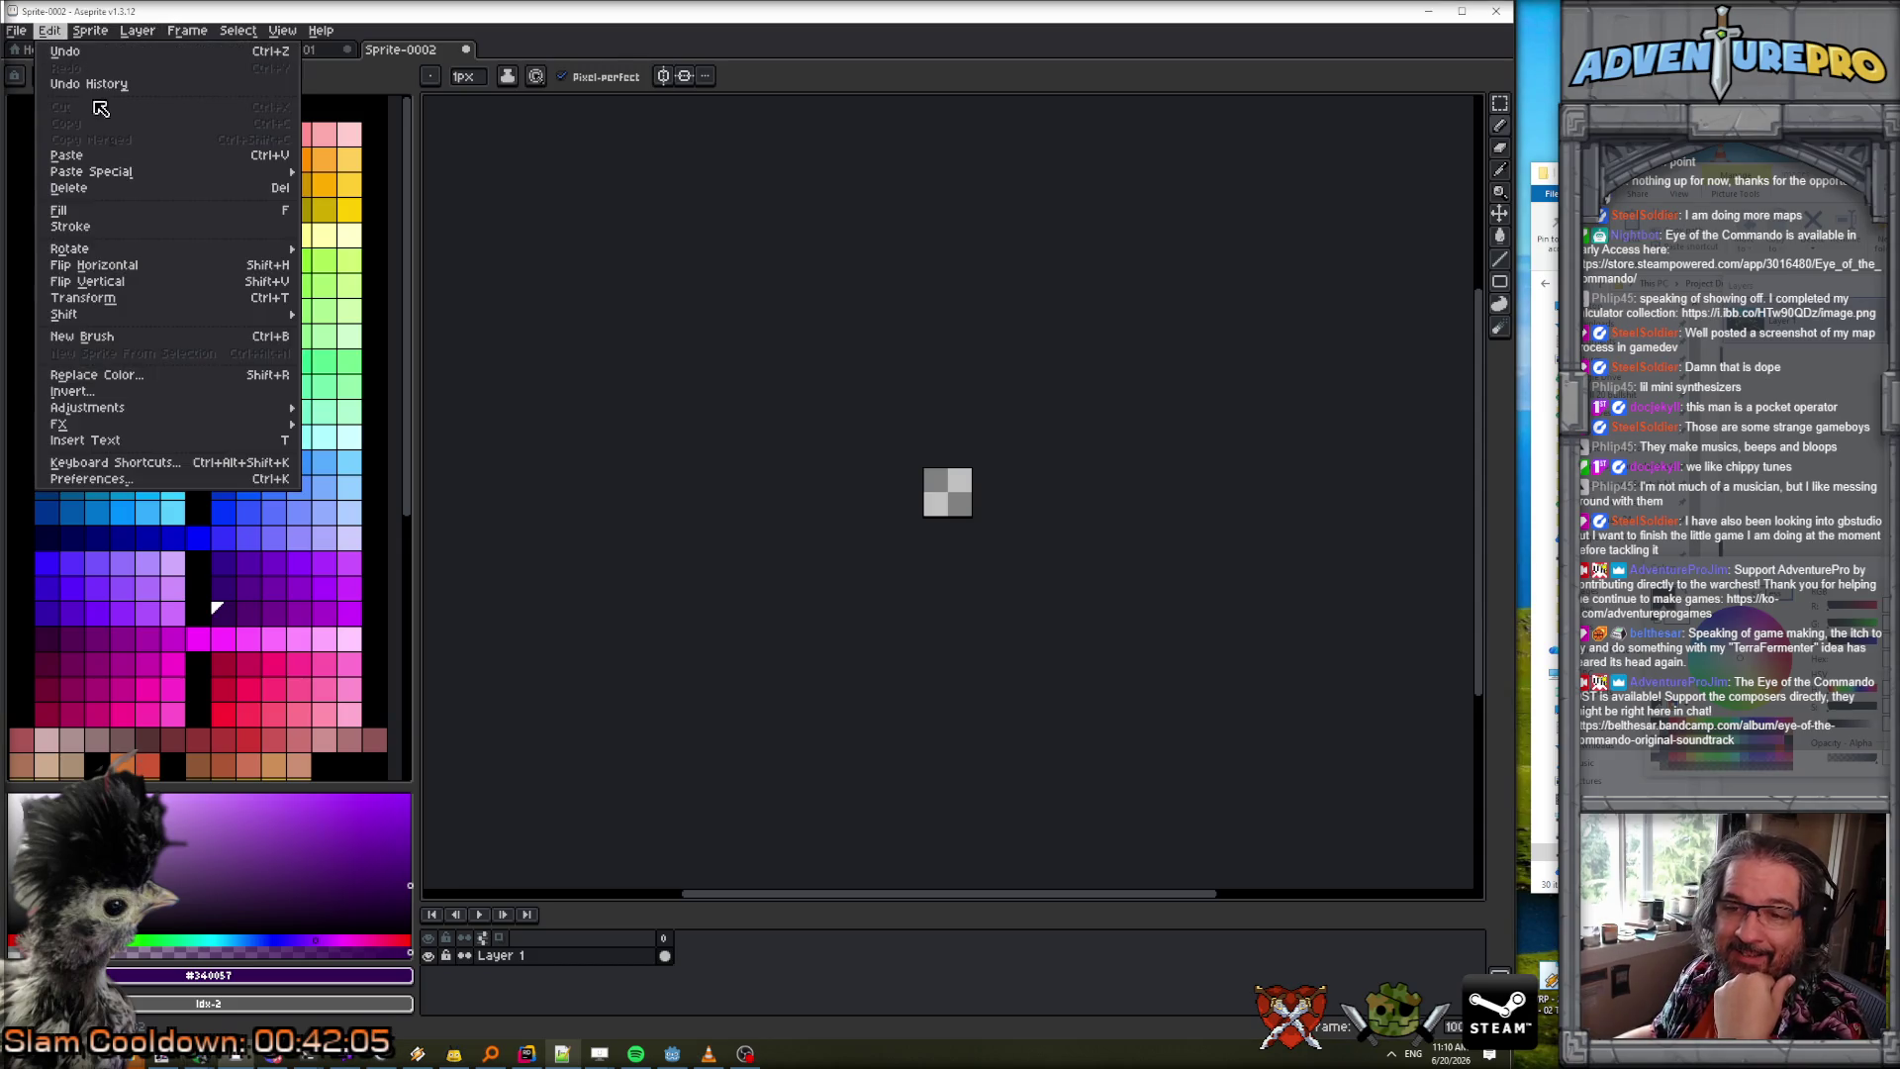
pyautogui.click(146, 467)
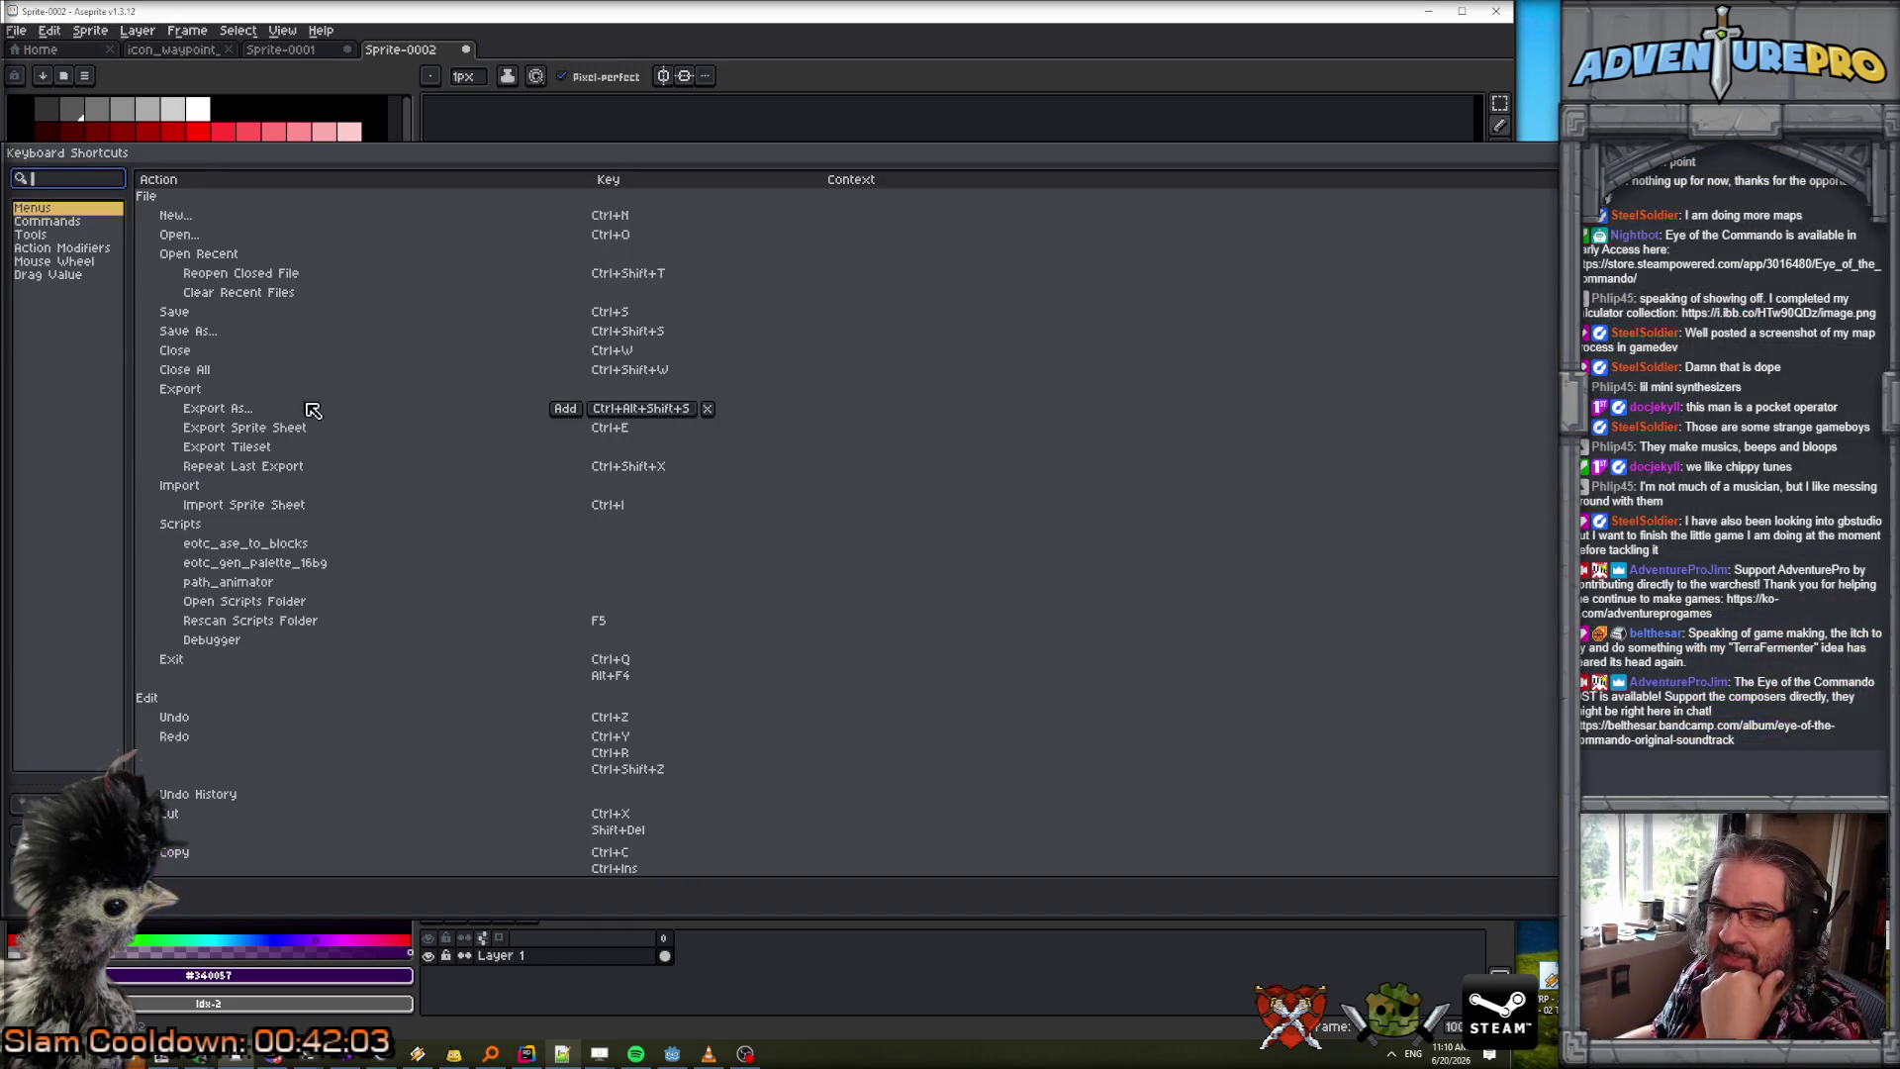
pyautogui.click(45, 223)
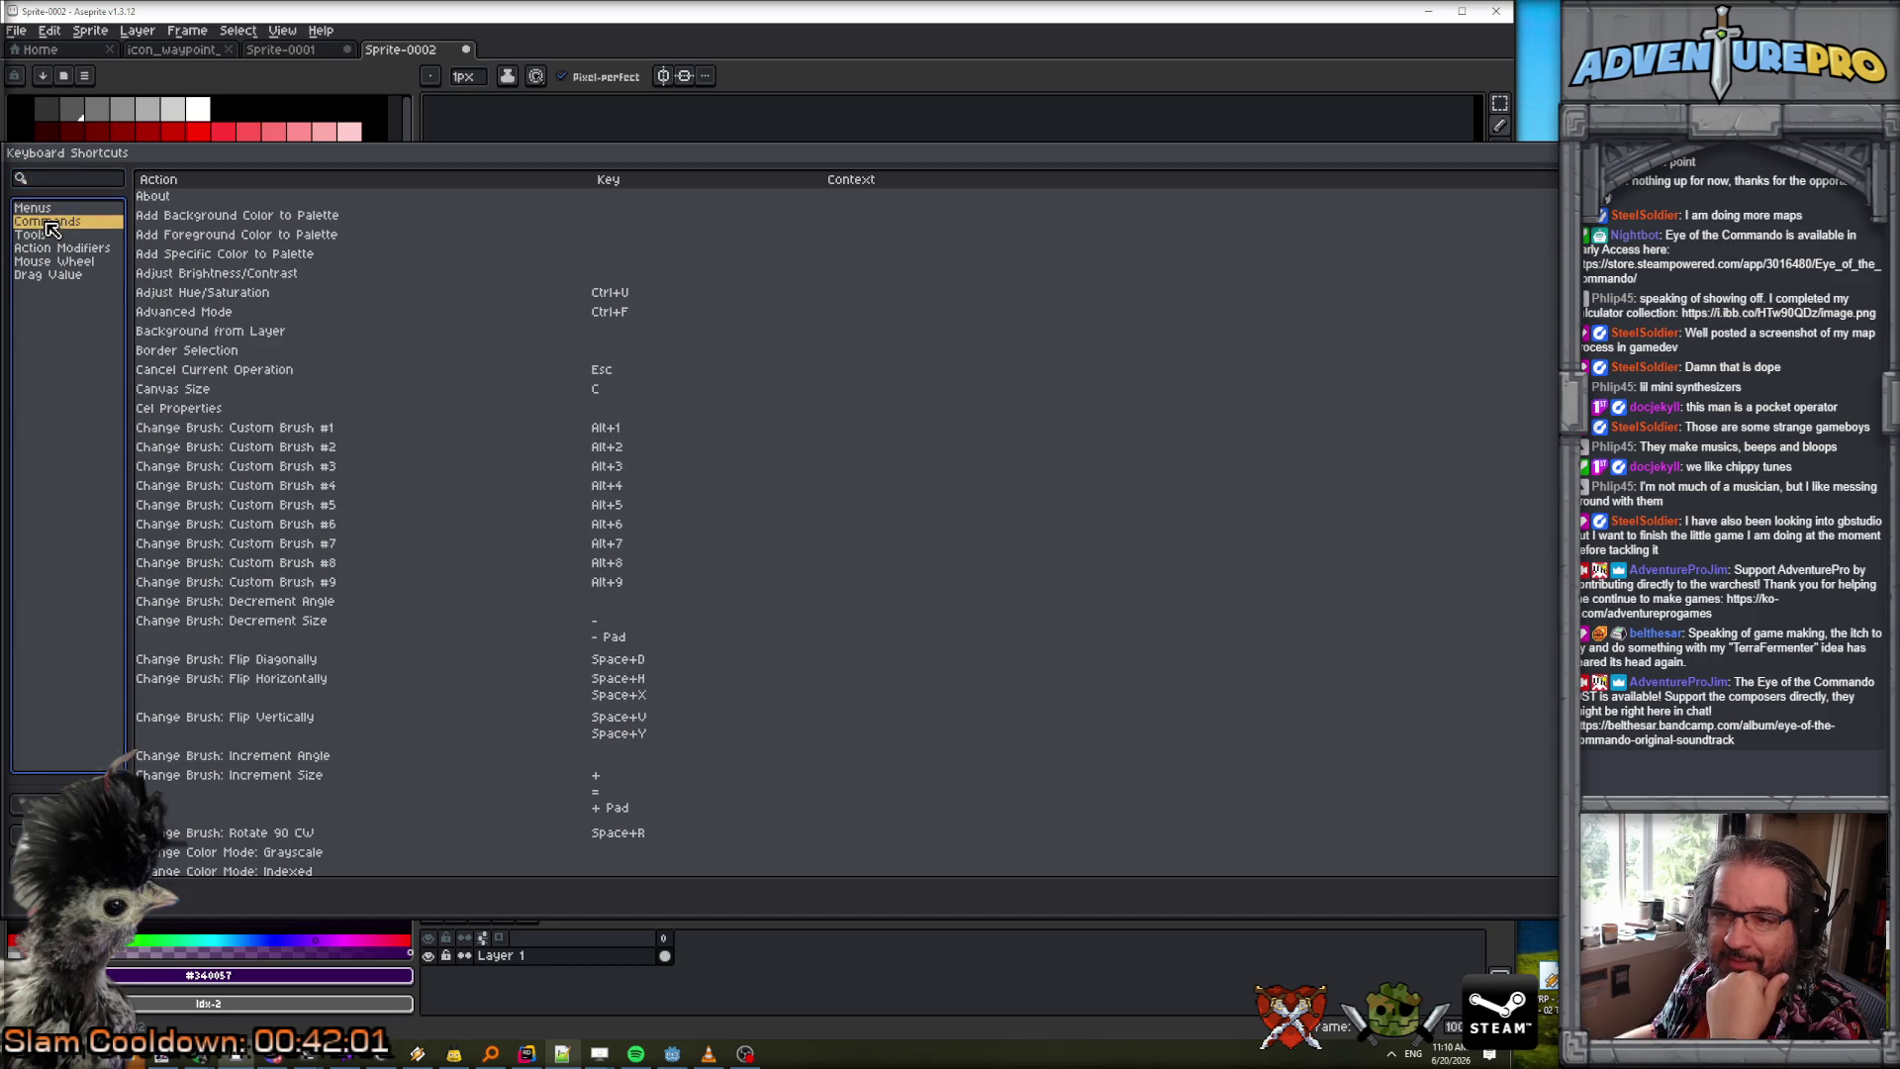
pyautogui.scroll(-10, 445, 465)
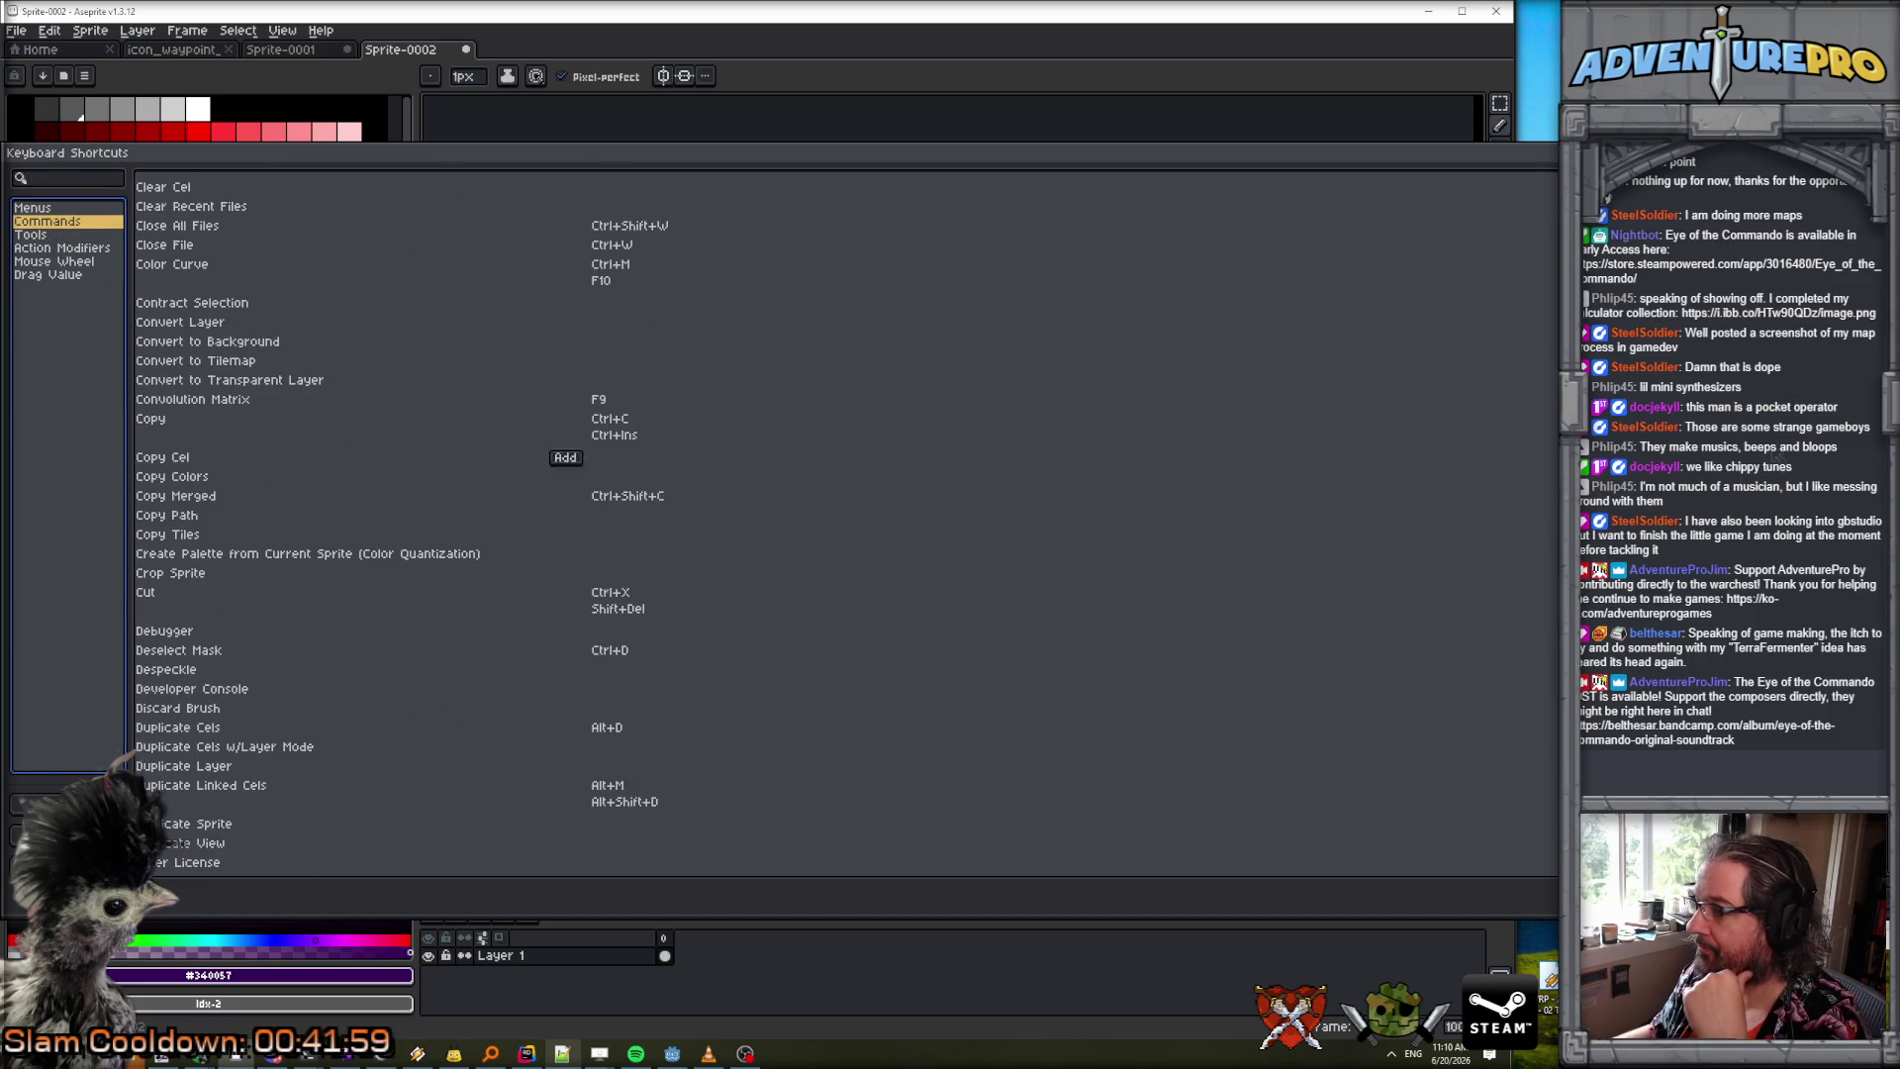
pyautogui.moveTo(1880, 321)
pyautogui.mouseDown()
pyautogui.moveTo(1884, 742)
pyautogui.moveTo(1878, 571)
pyautogui.moveTo(1879, 599)
pyautogui.mouseUp()
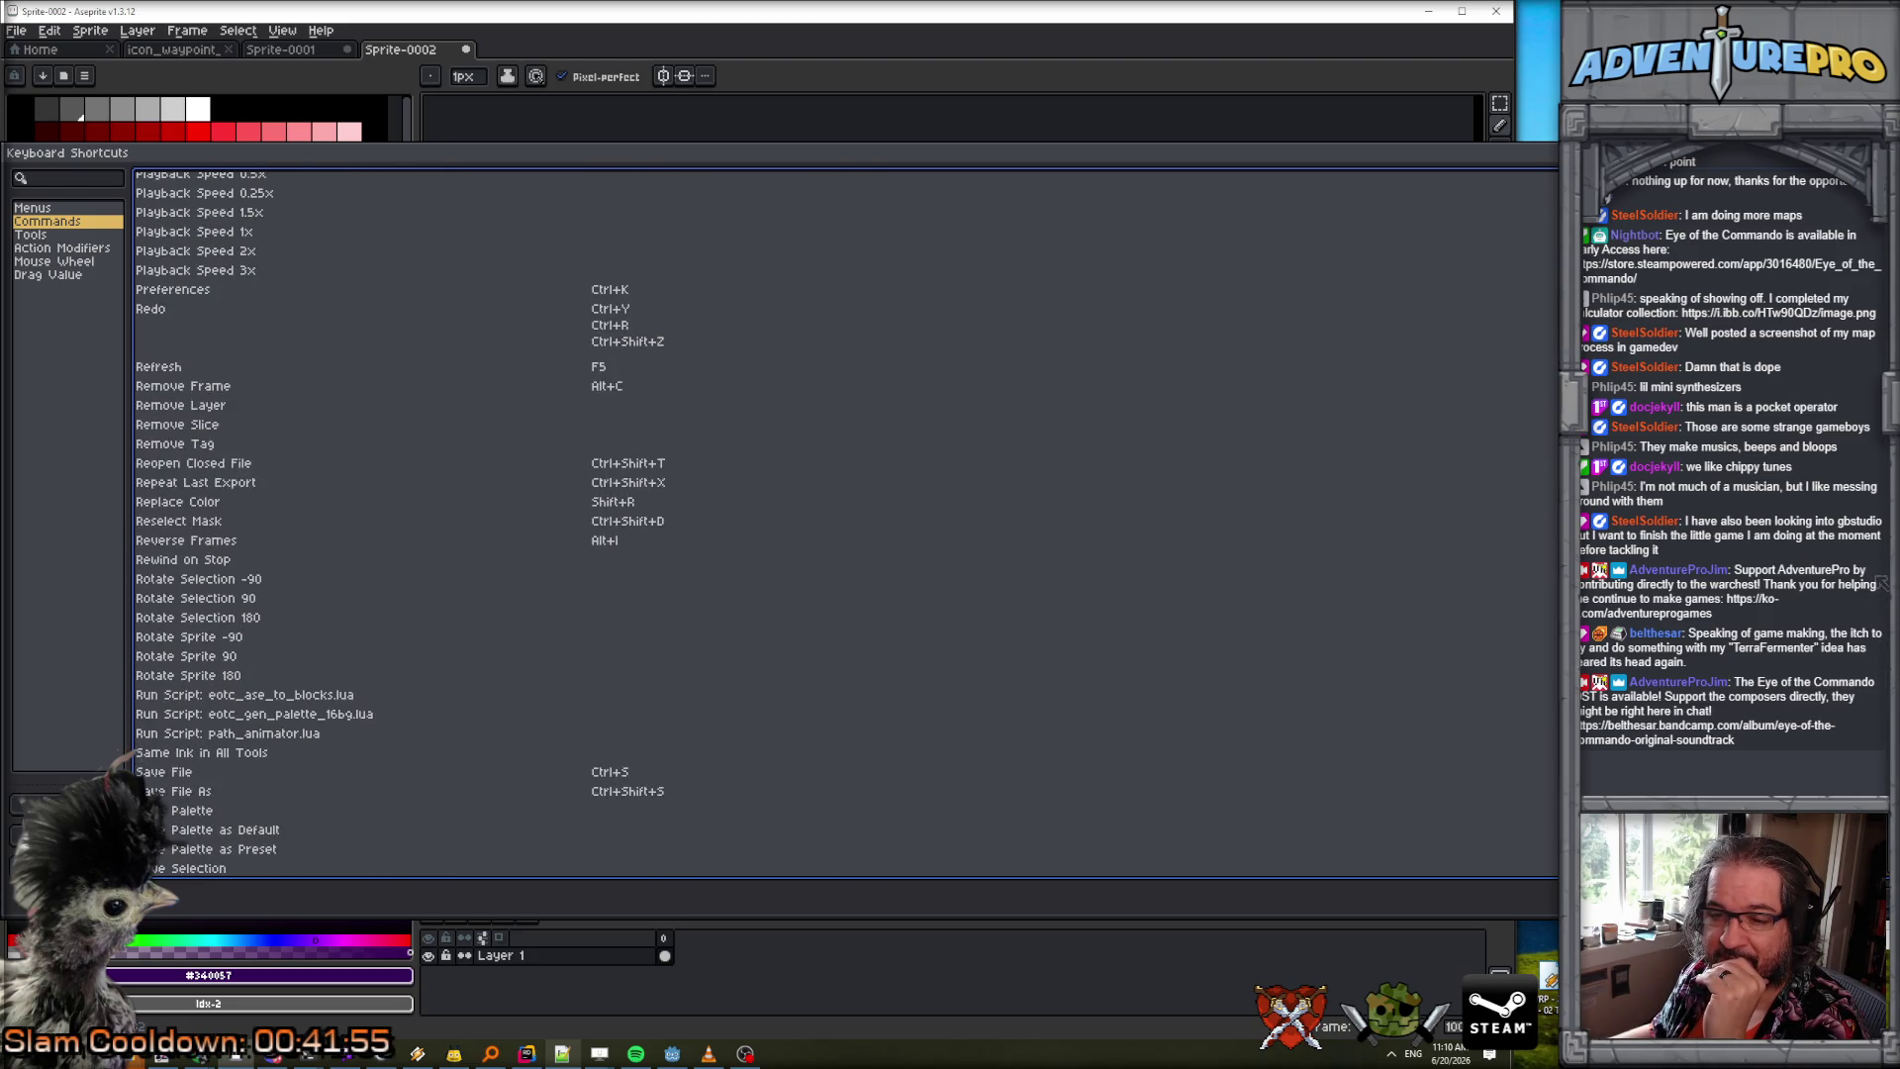
pyautogui.click(247, 716)
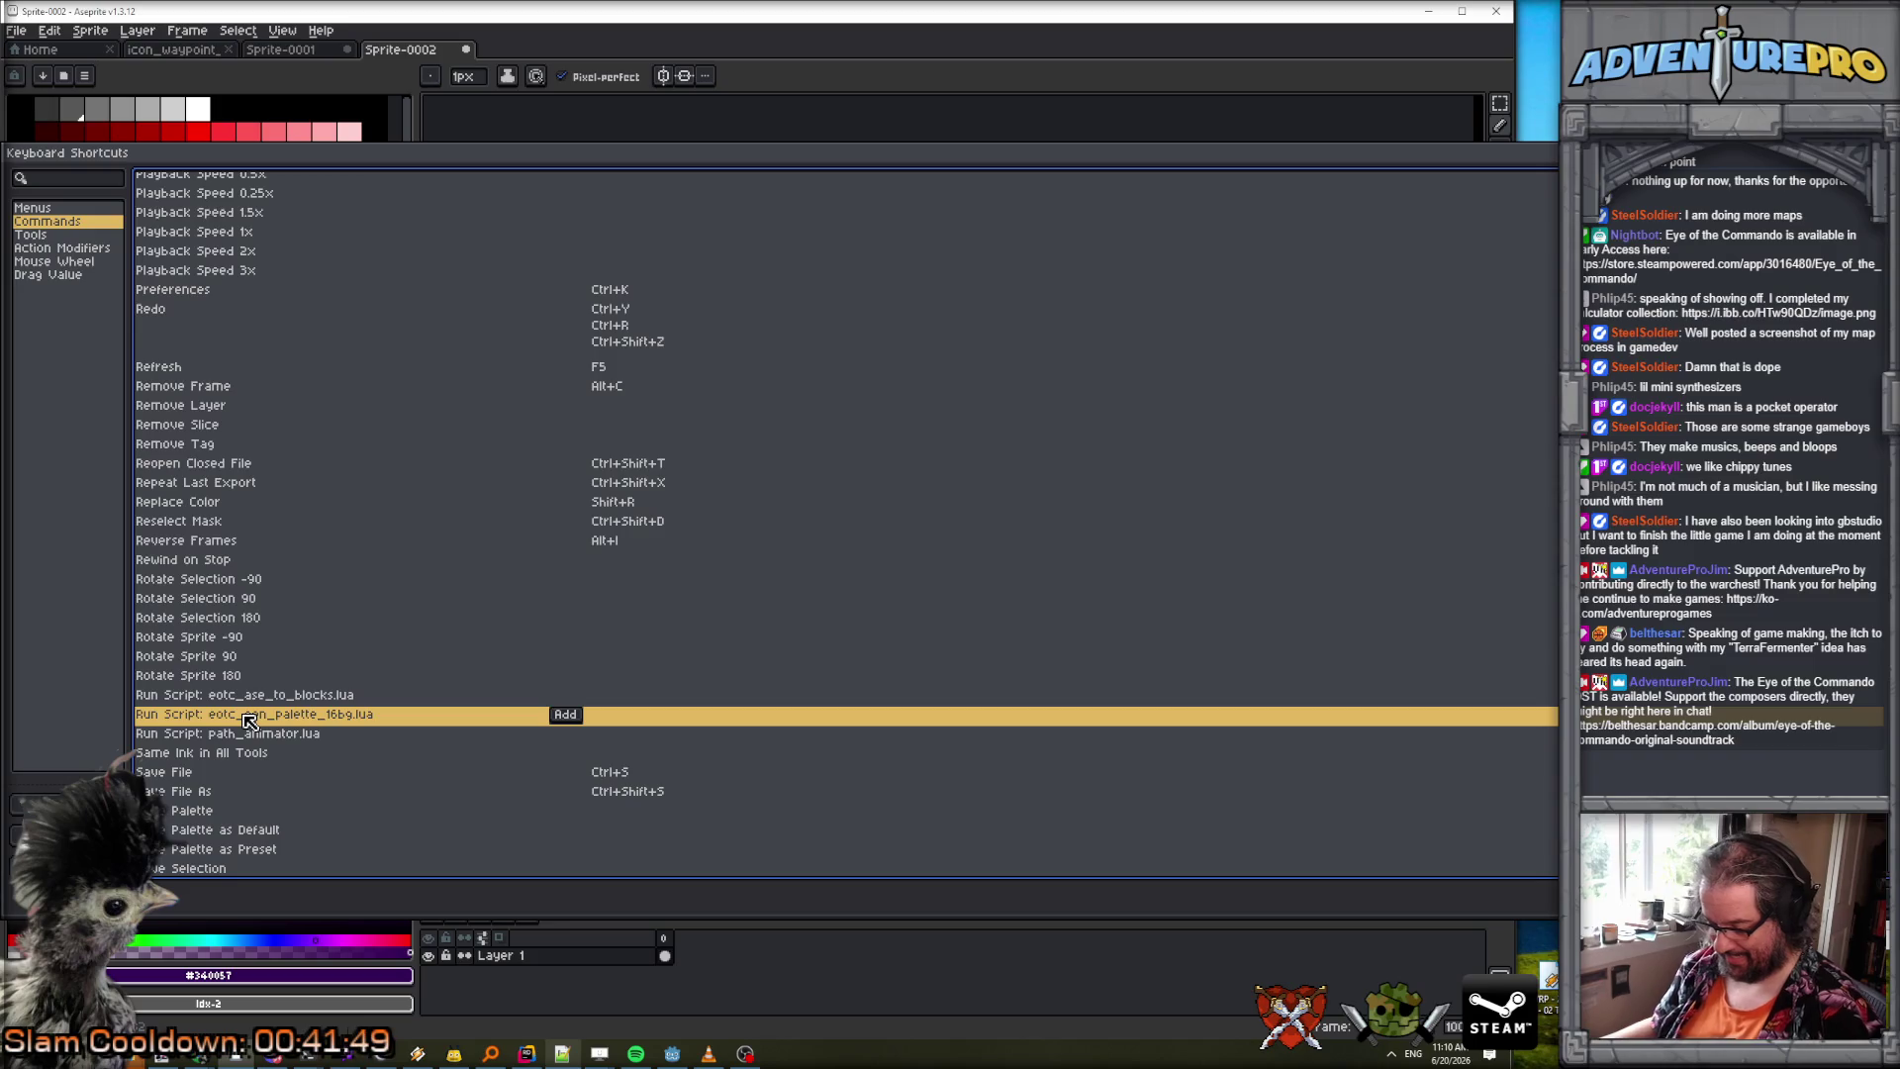
pyautogui.click(571, 718)
pyautogui.hotkey('ctrl', 'shift')
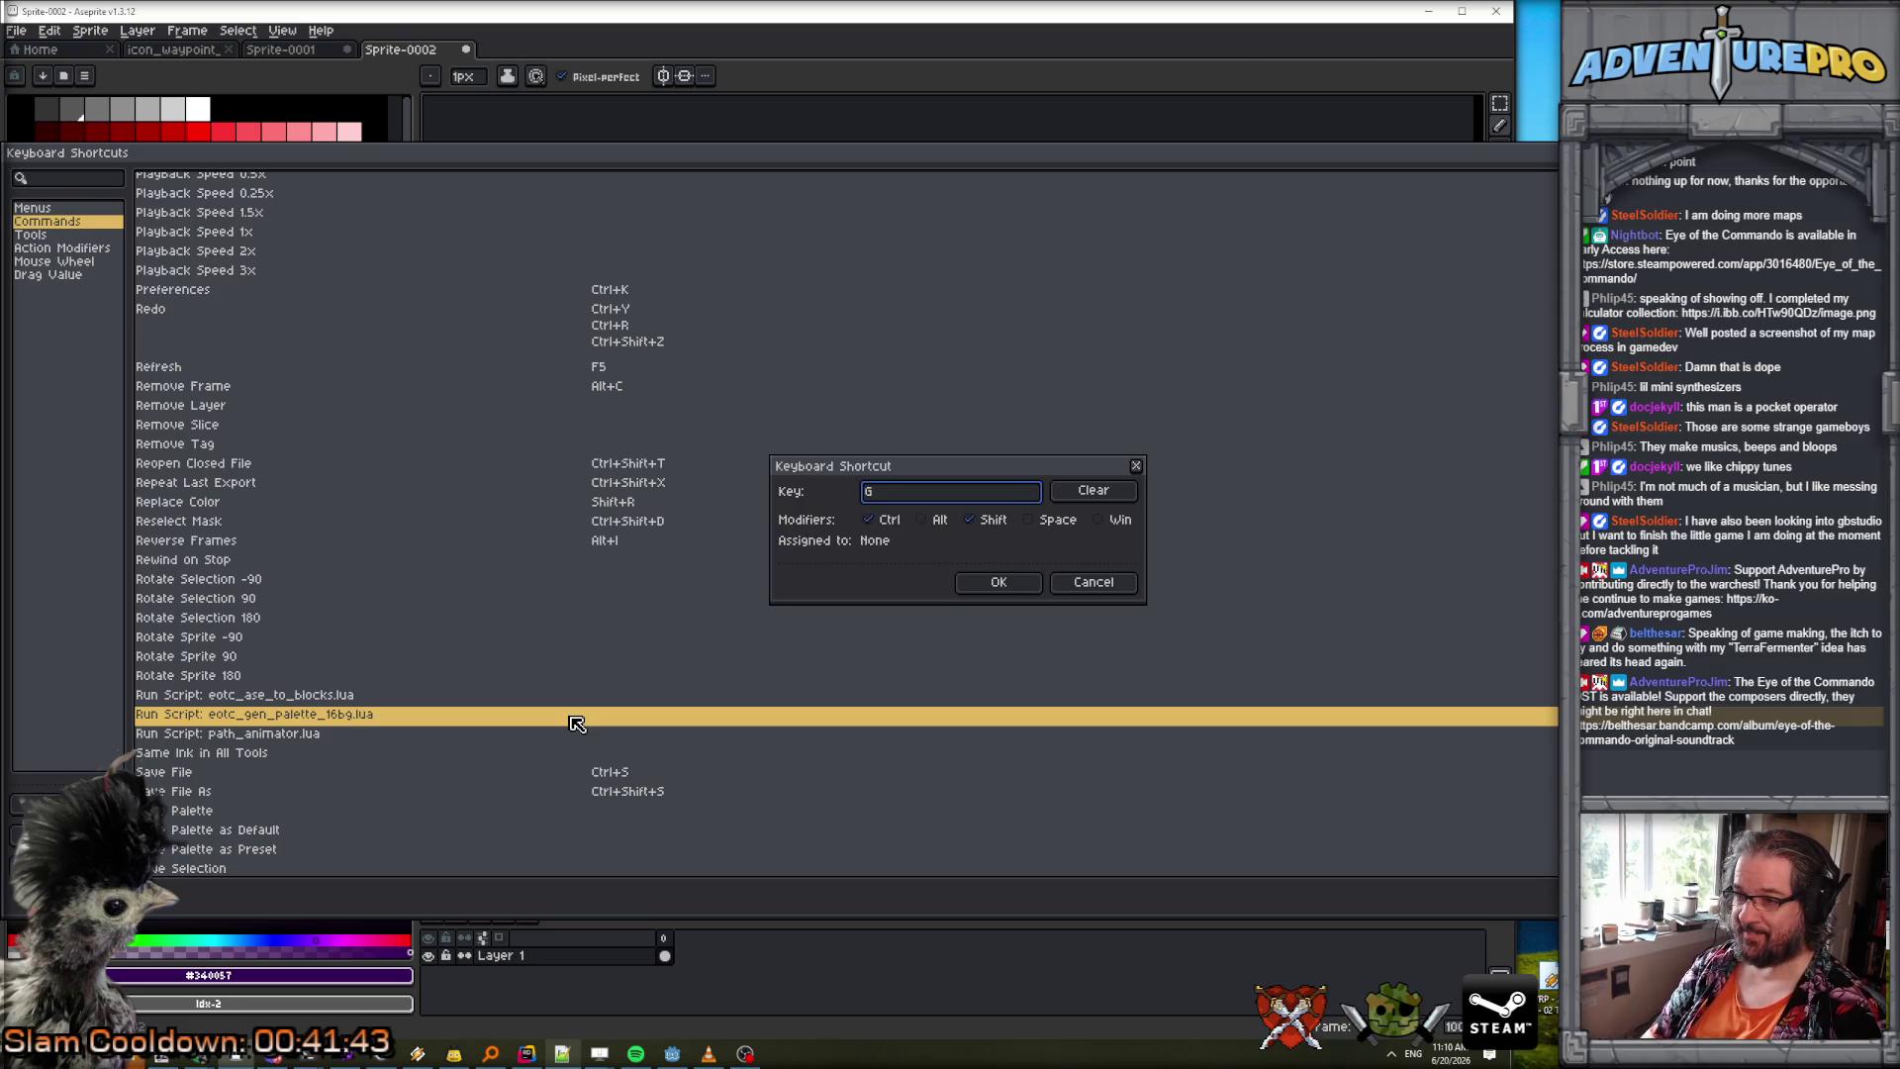
pyautogui.click(1006, 585)
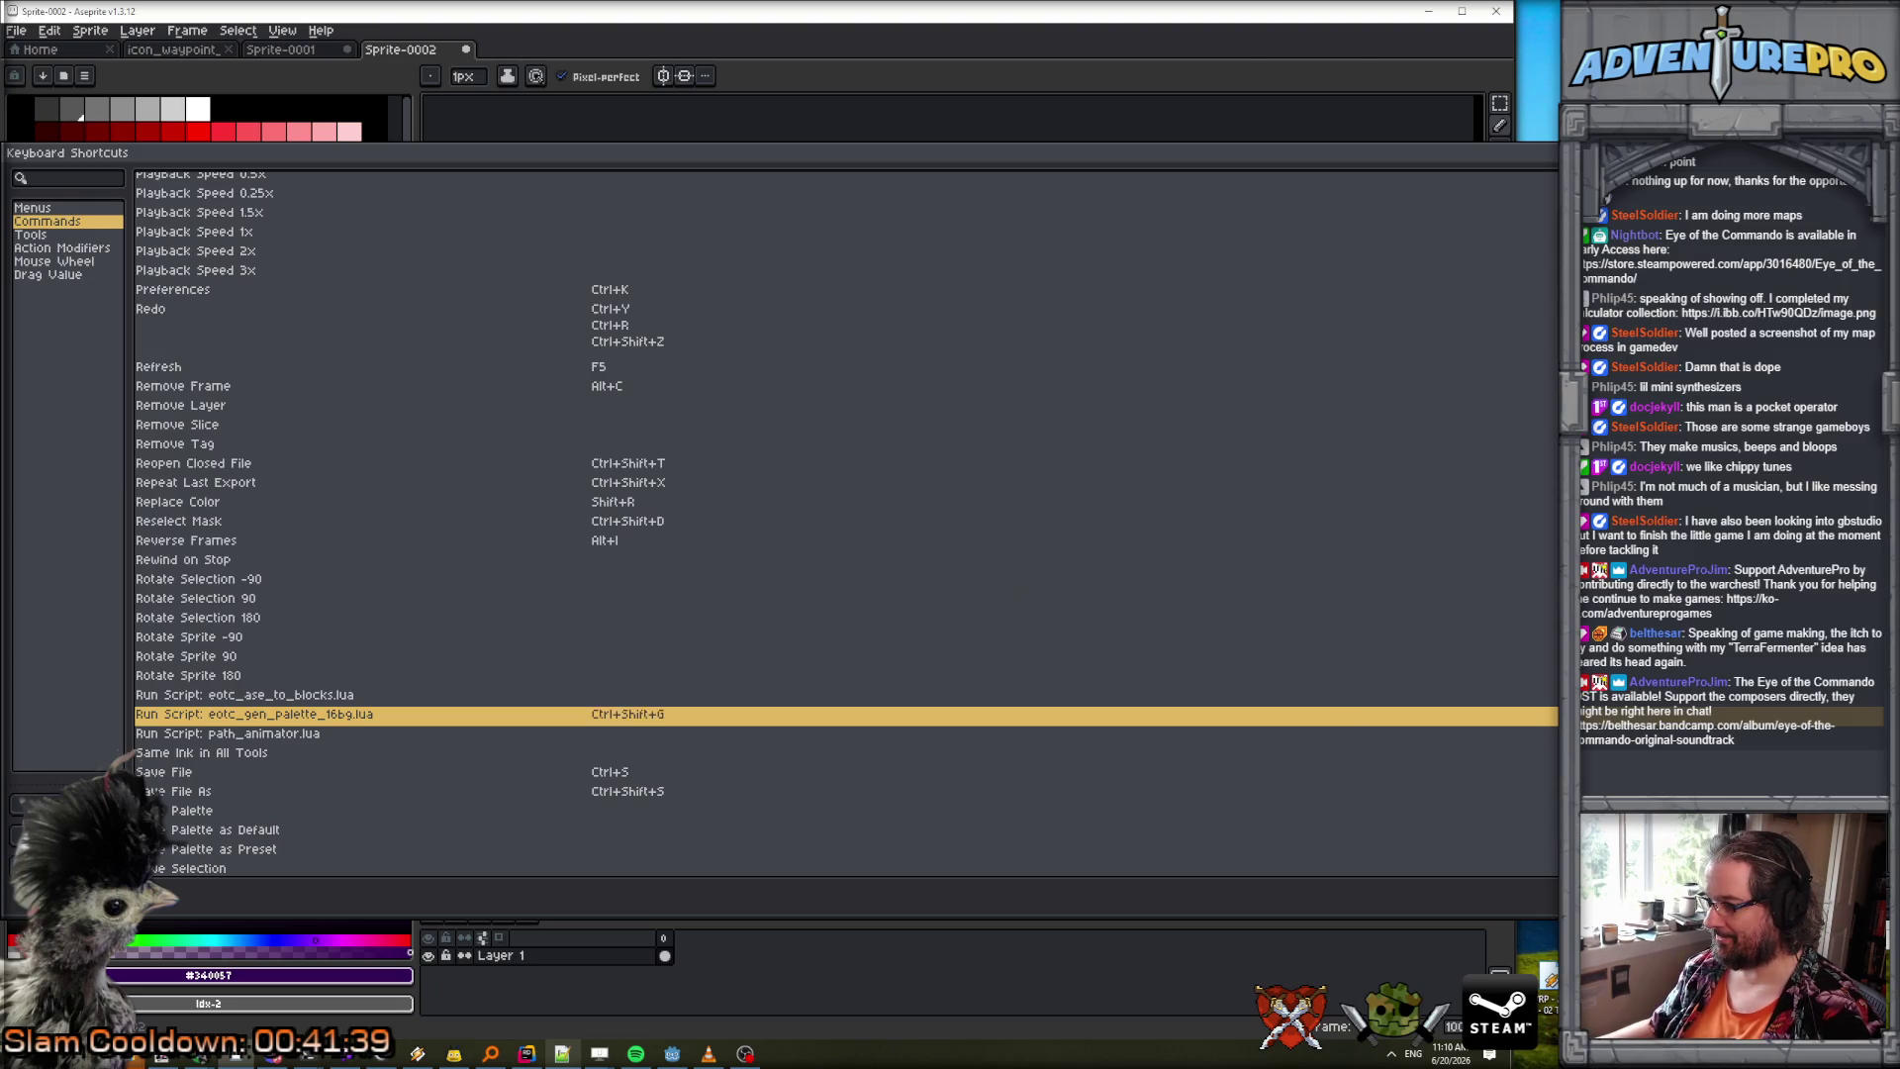
pyautogui.press('Return')
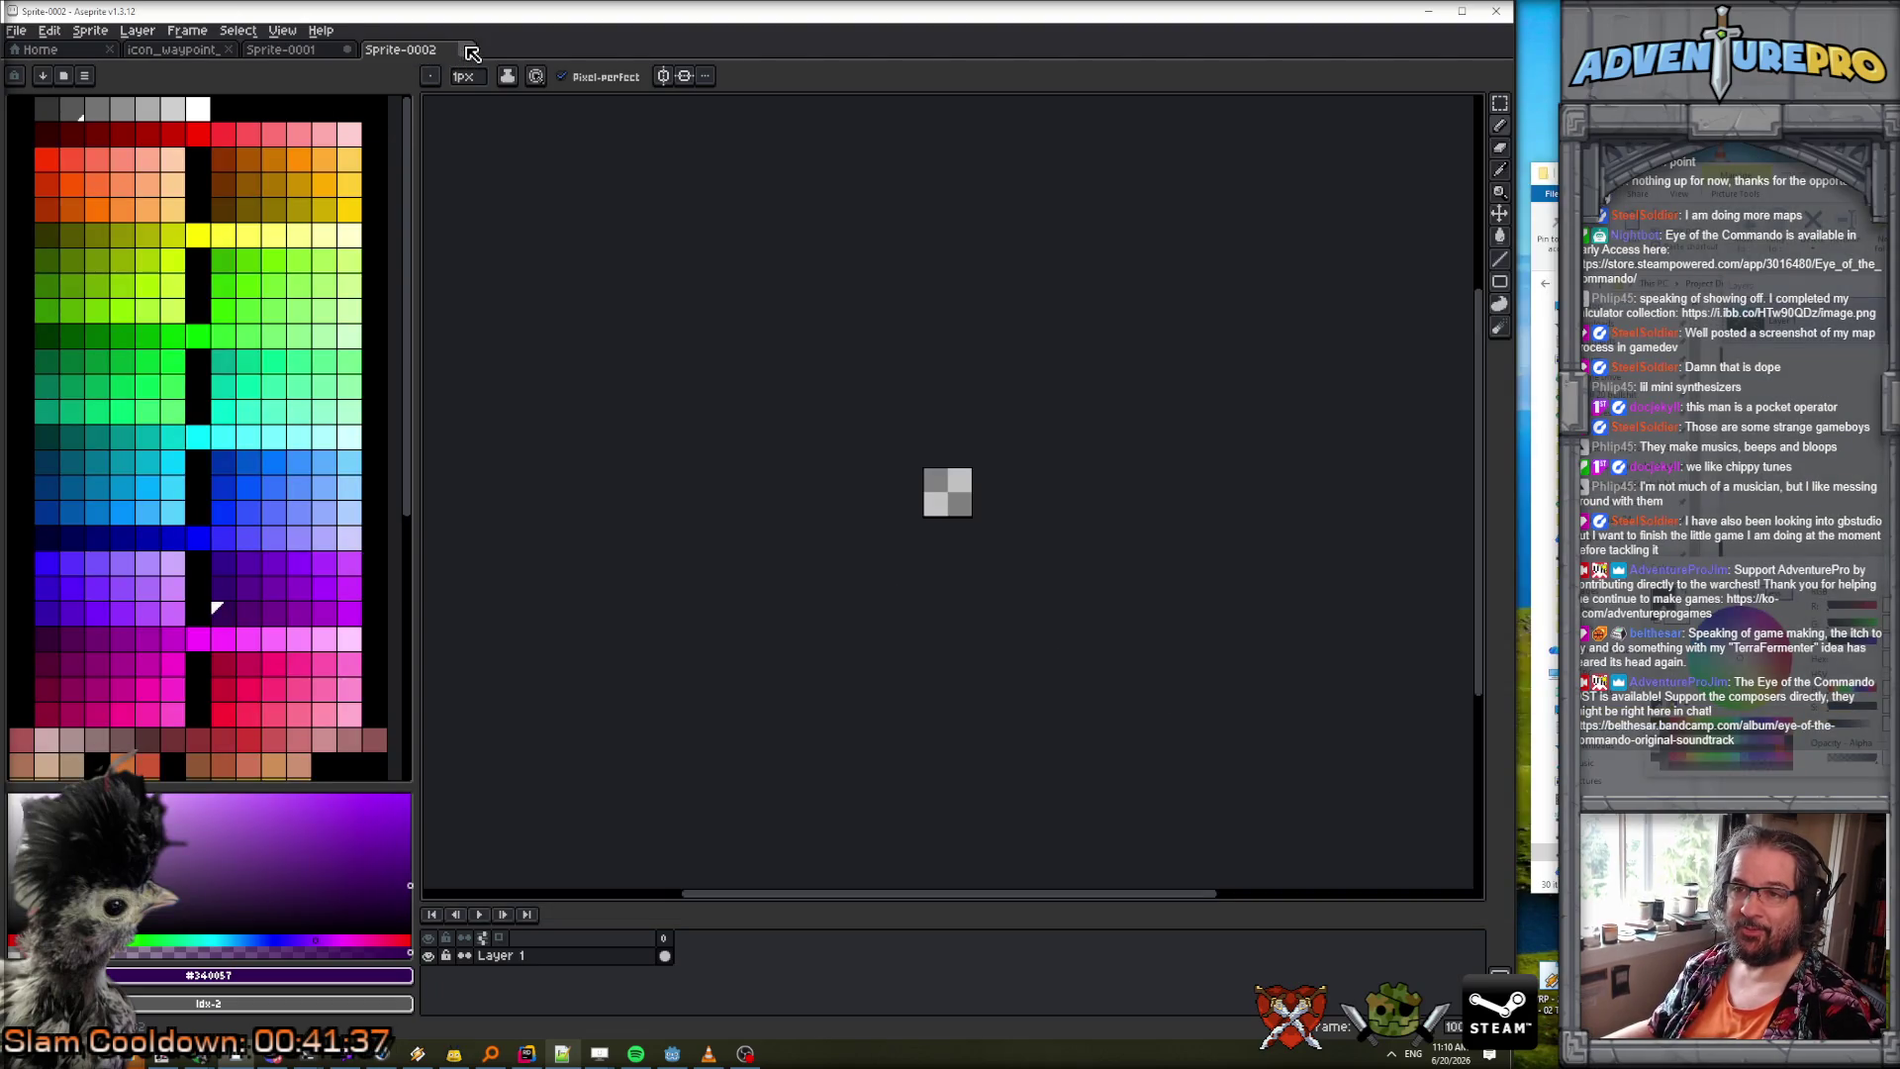
# Close Sprite-0002 and Sprite-0001 without saving.
pyautogui.click(465, 49)
pyautogui.click(746, 577)
pyautogui.click(347, 49)
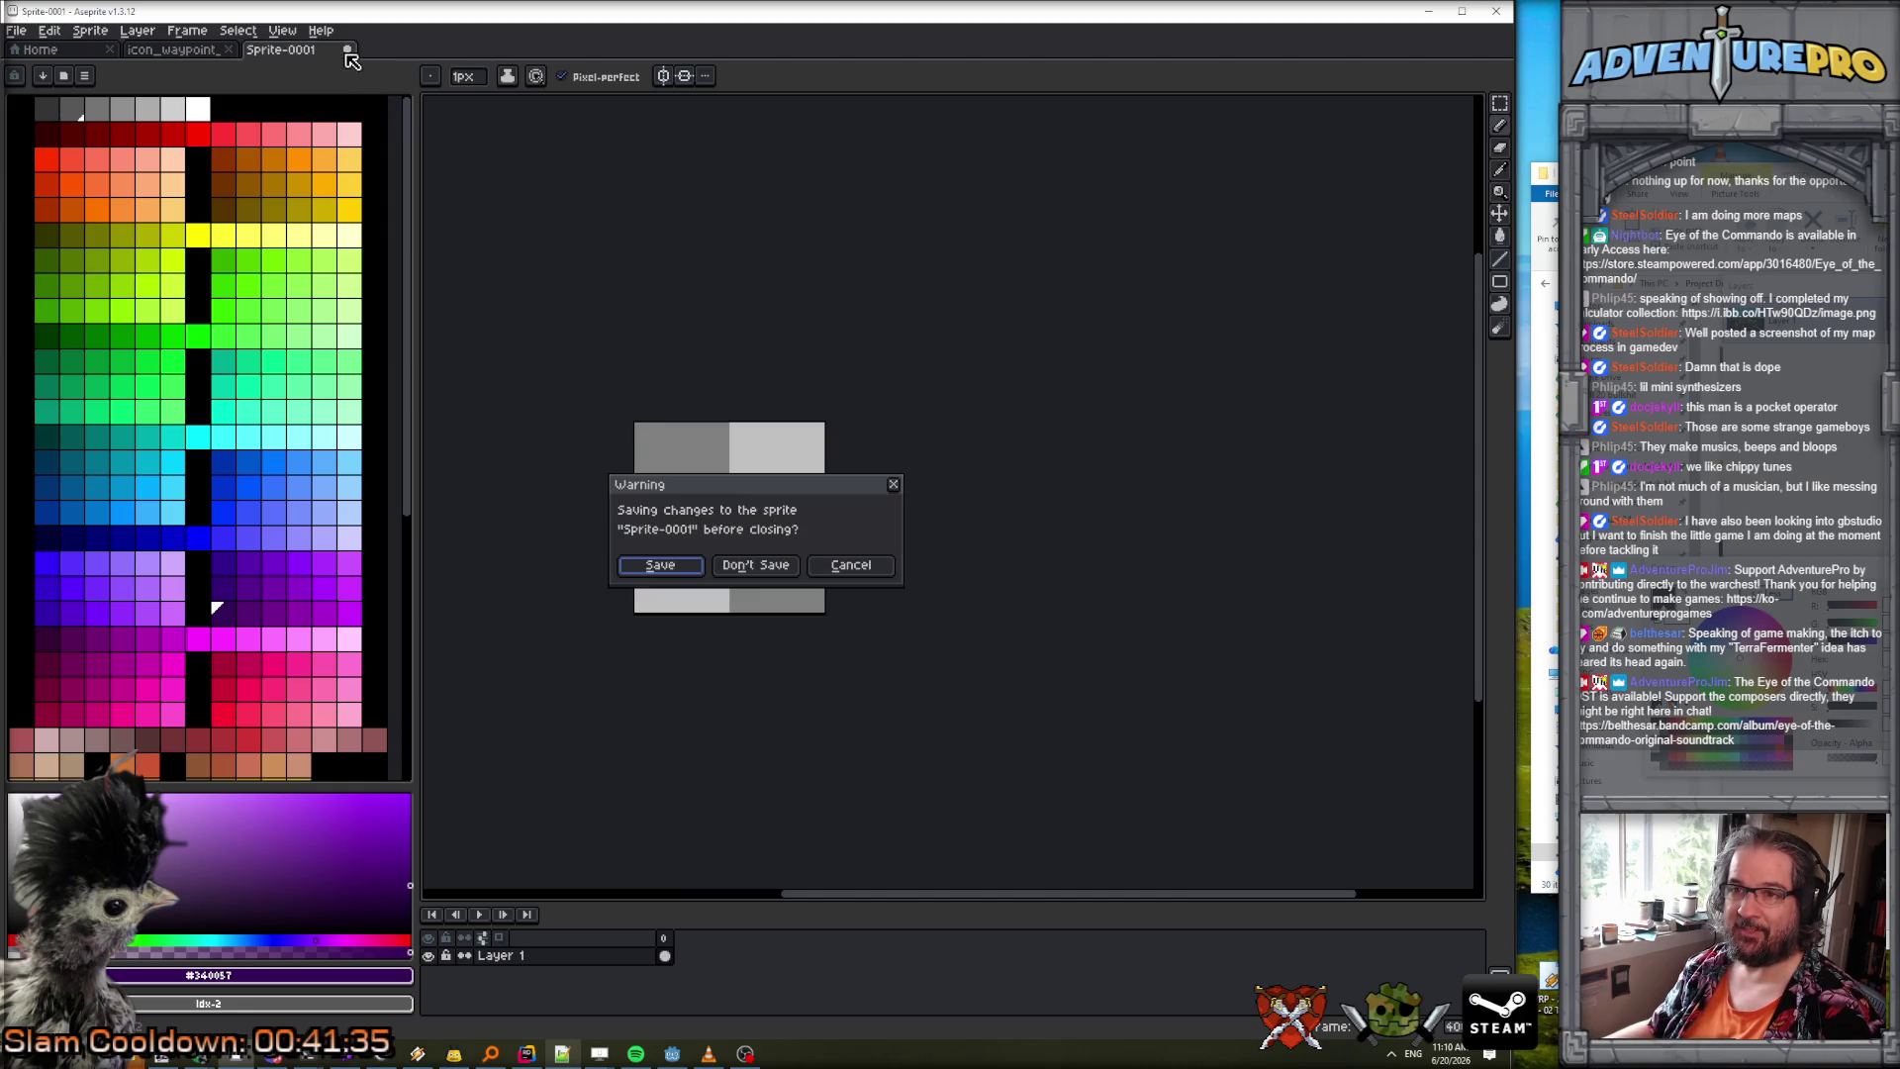
pyautogui.click(755, 568)
# Create a new sprite 12 px wide and 12 px high.
pyautogui.click(16, 31)
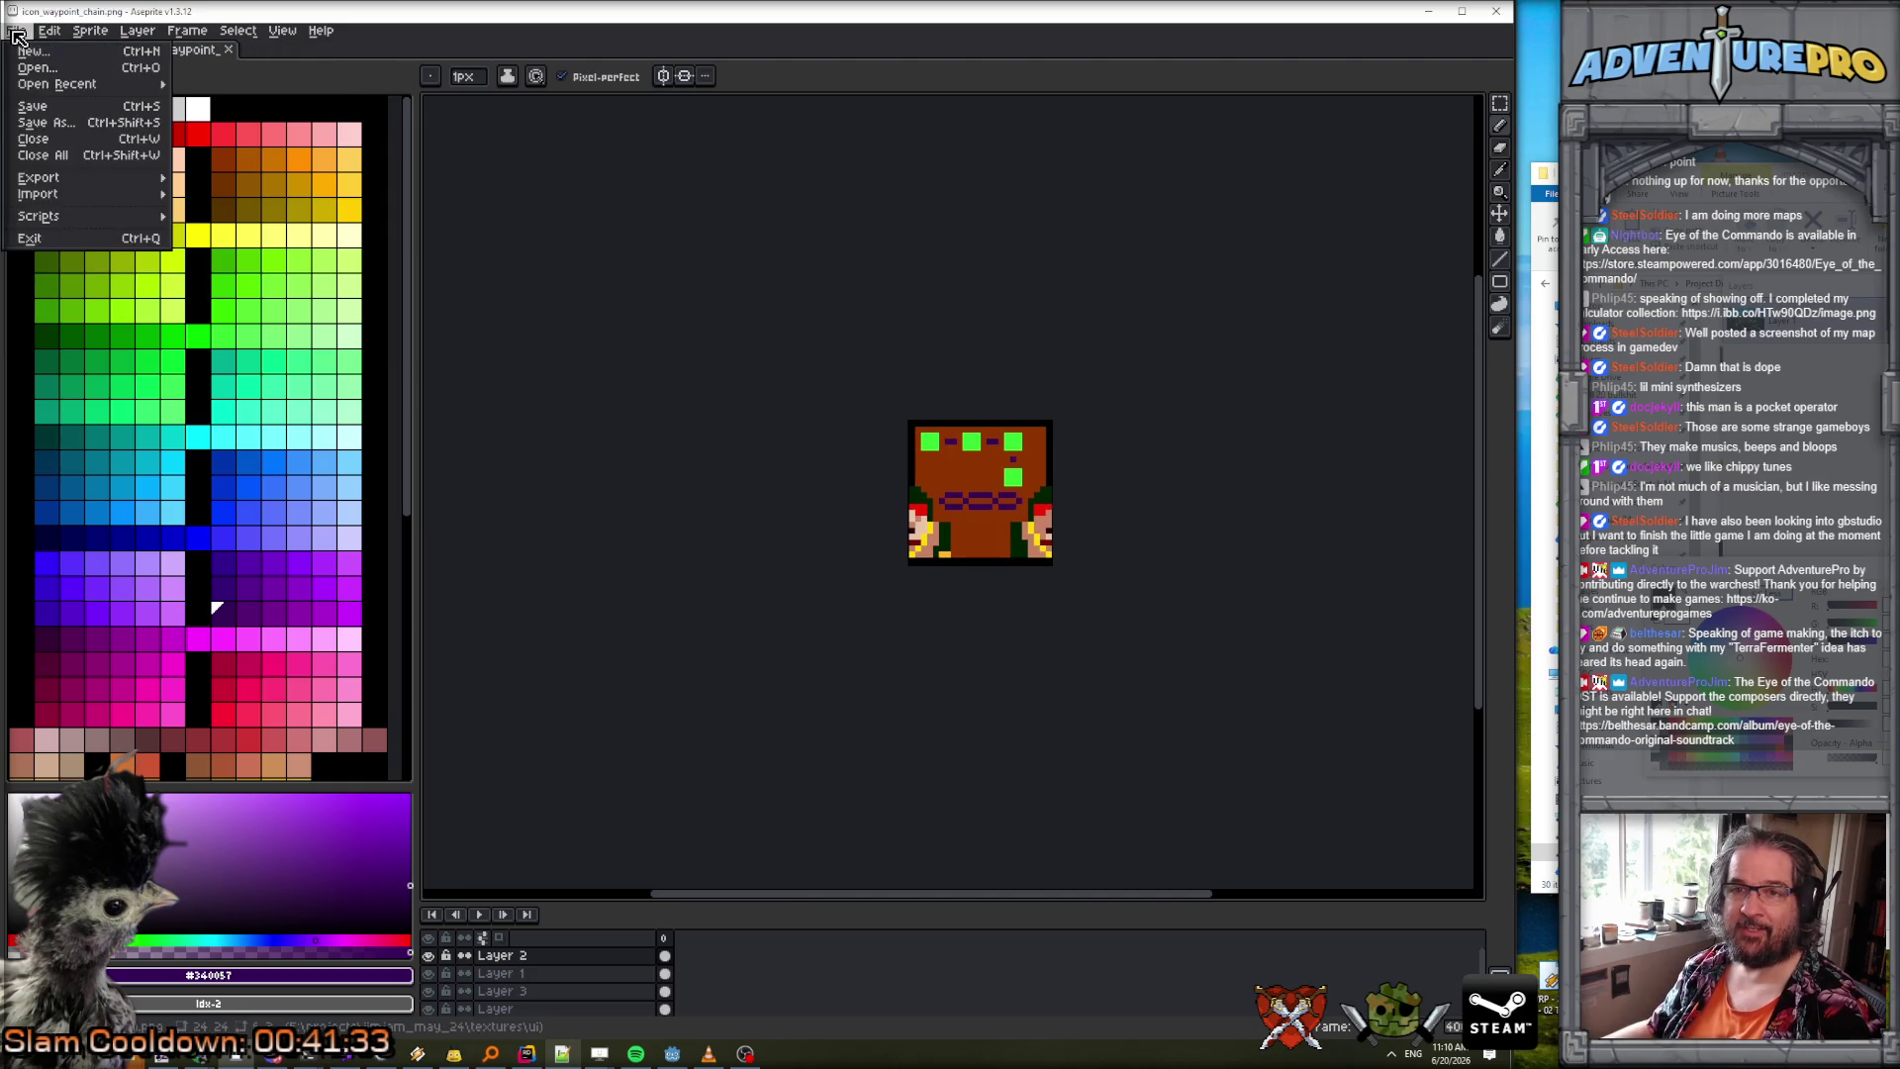
pyautogui.click(29, 48)
pyautogui.write('12')
pyautogui.press('Tab')
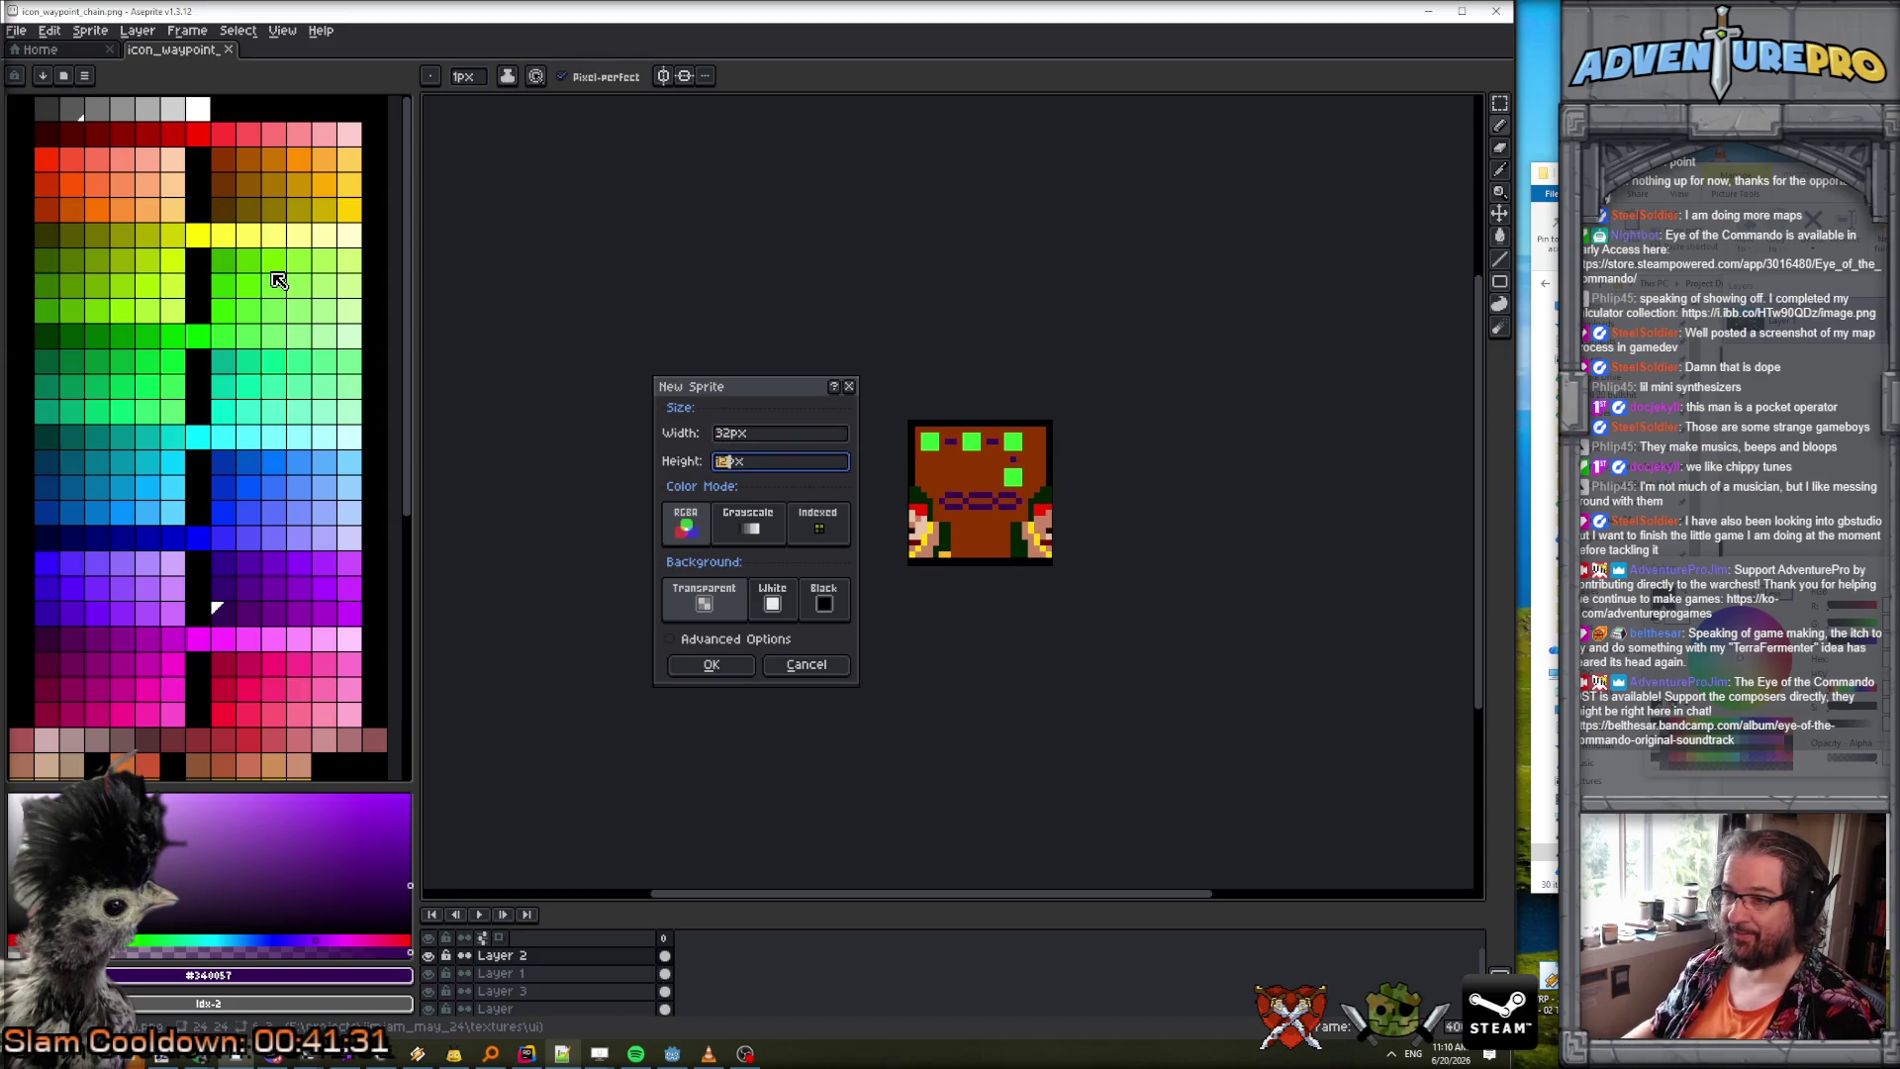
pyautogui.write('12')
pyautogui.press('Return')
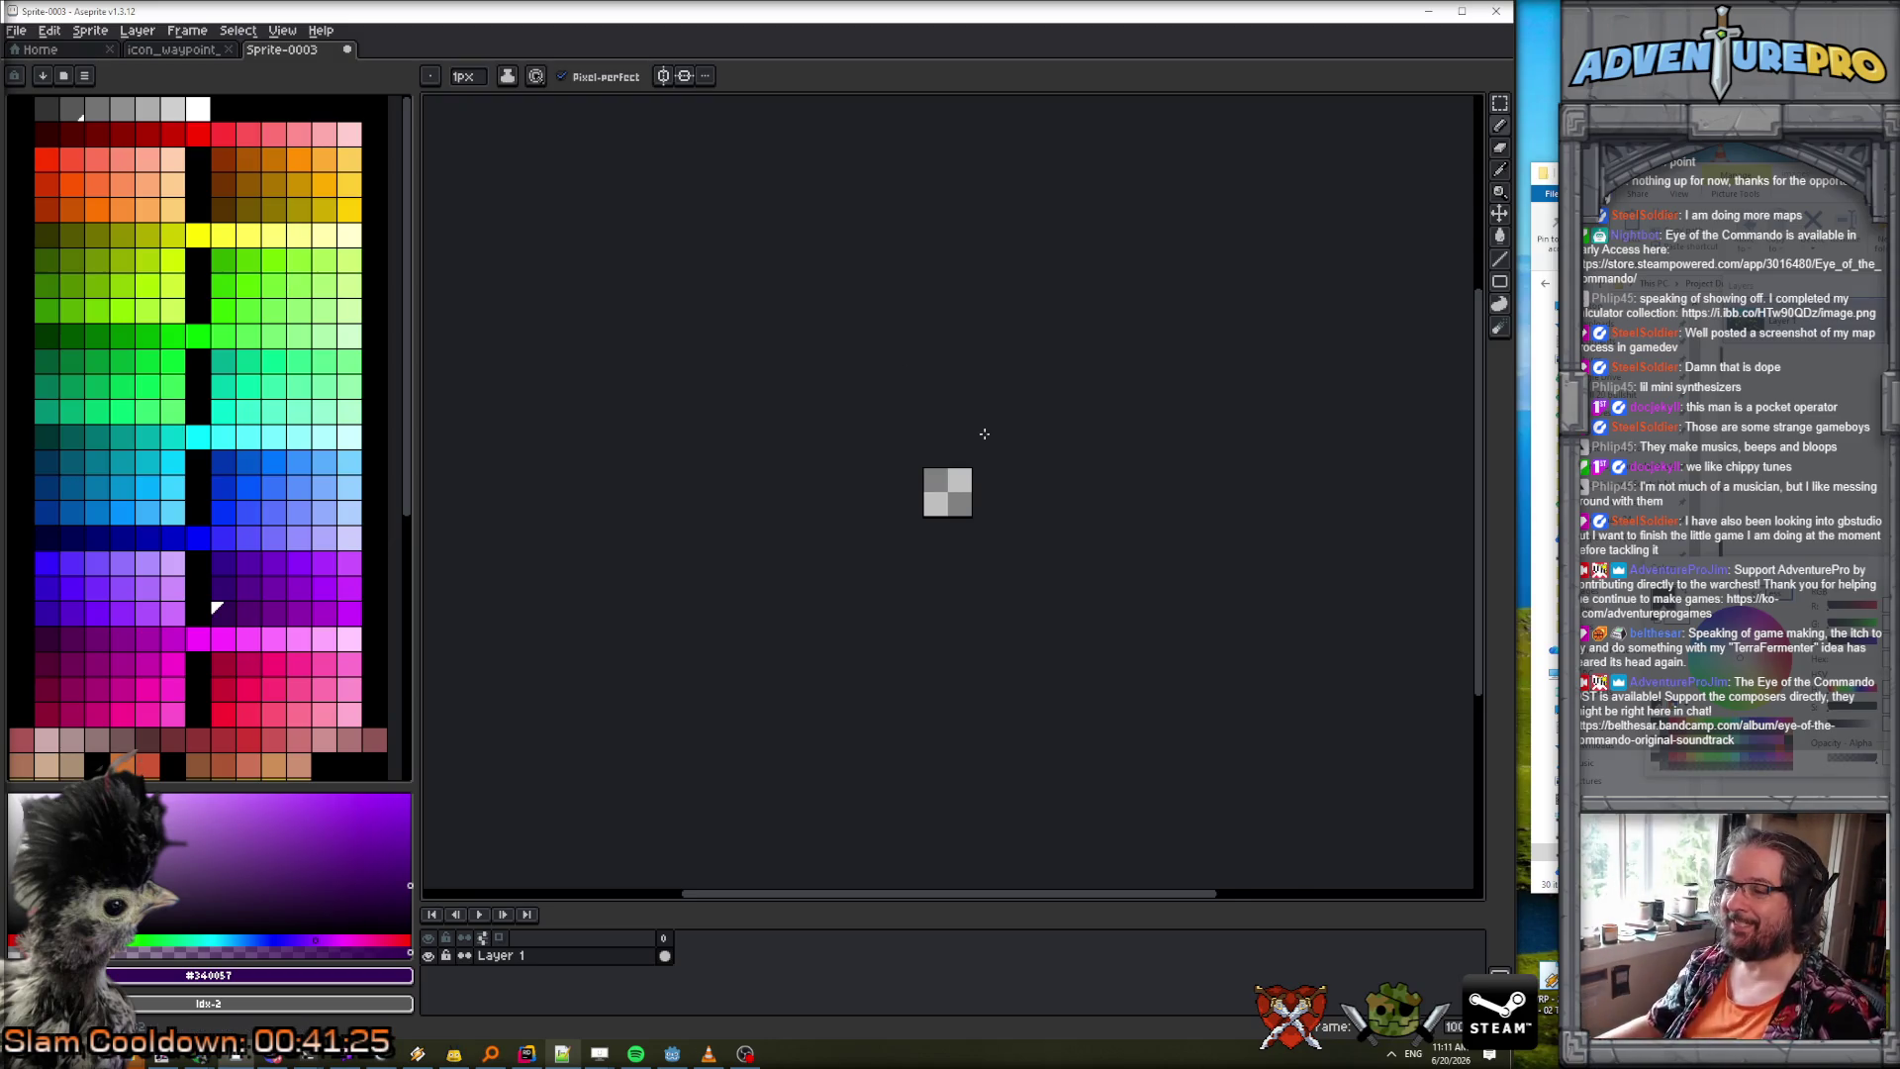
# Zoom in and centre the blank canvas, then pick black as the drawing colour.
pyautogui.scroll(3, 984, 425)
pyautogui.moveTo(1001, 525); pyautogui.dragTo(950, 343)
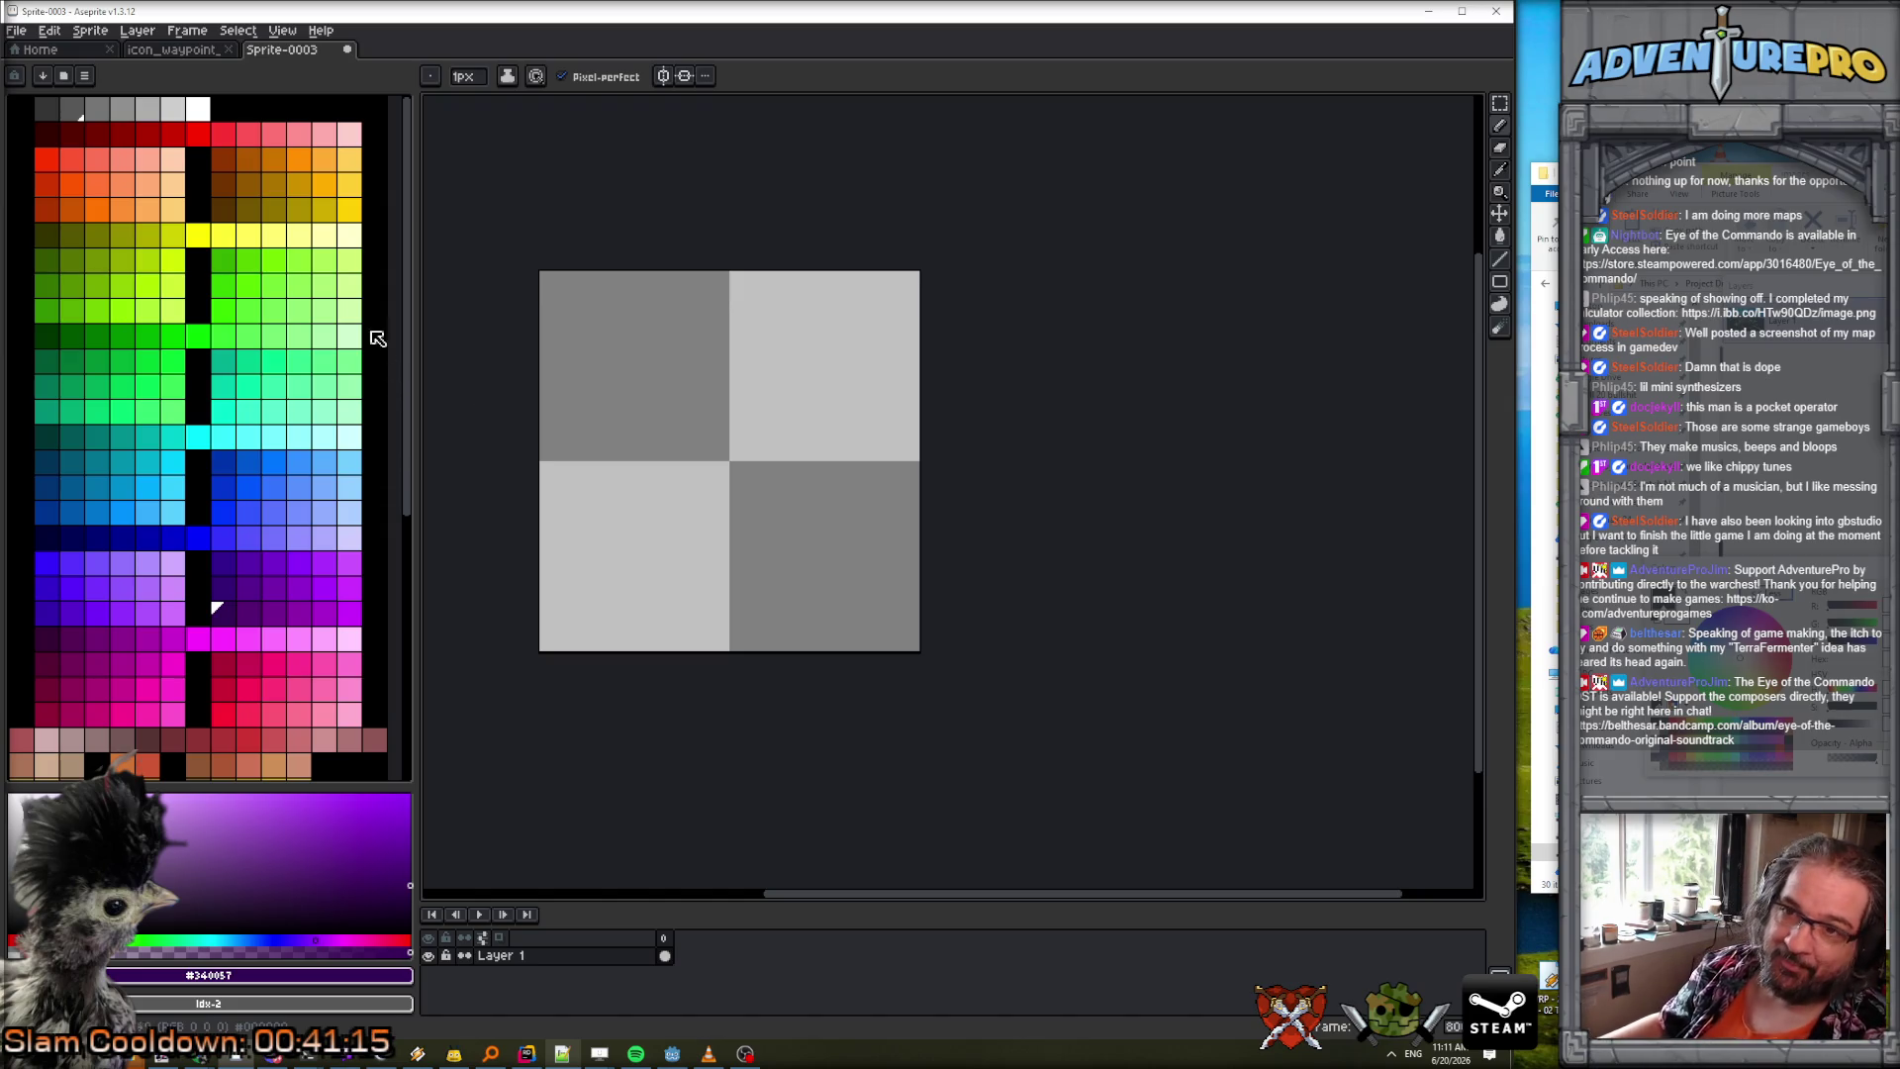
pyautogui.click(24, 134)
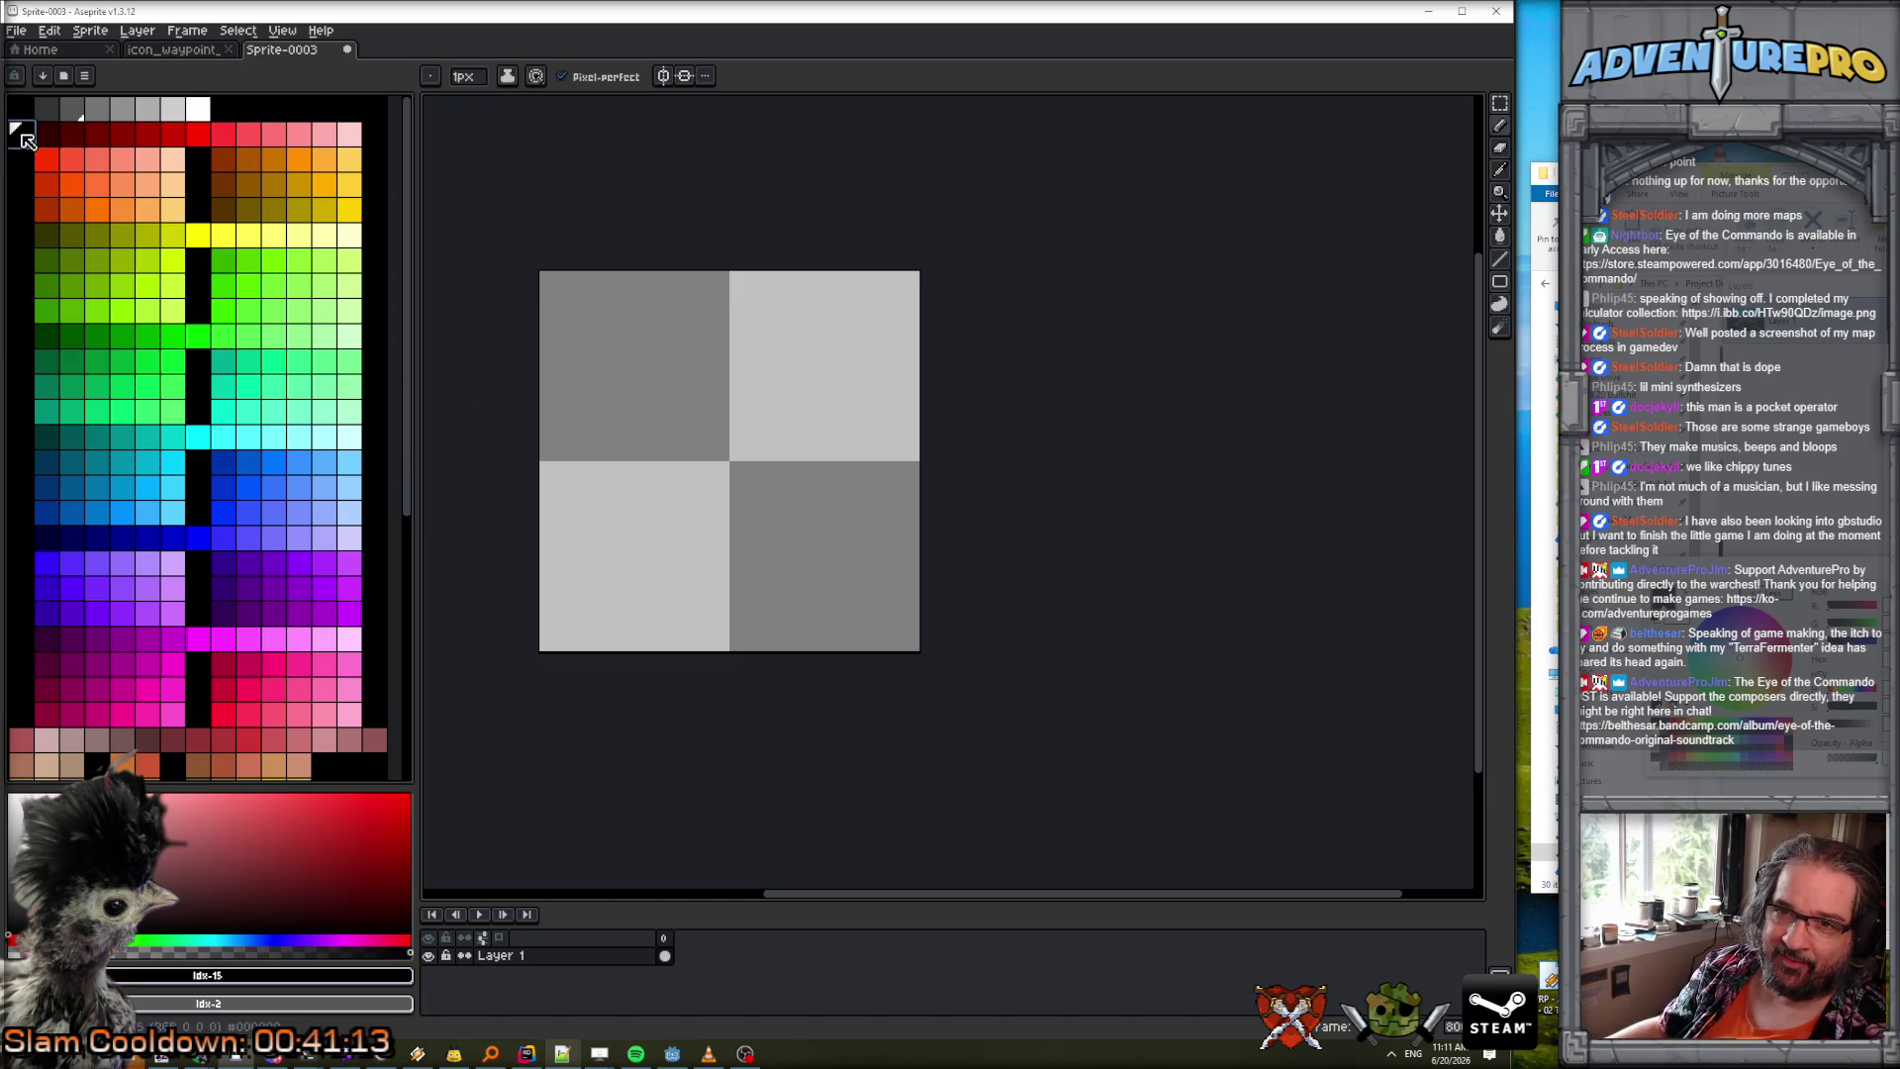
# Turn on vertical symmetry and draw the bar outline's mirrored side walls in black.
pyautogui.scroll(1, 568, 475)
pyautogui.click(673, 76)
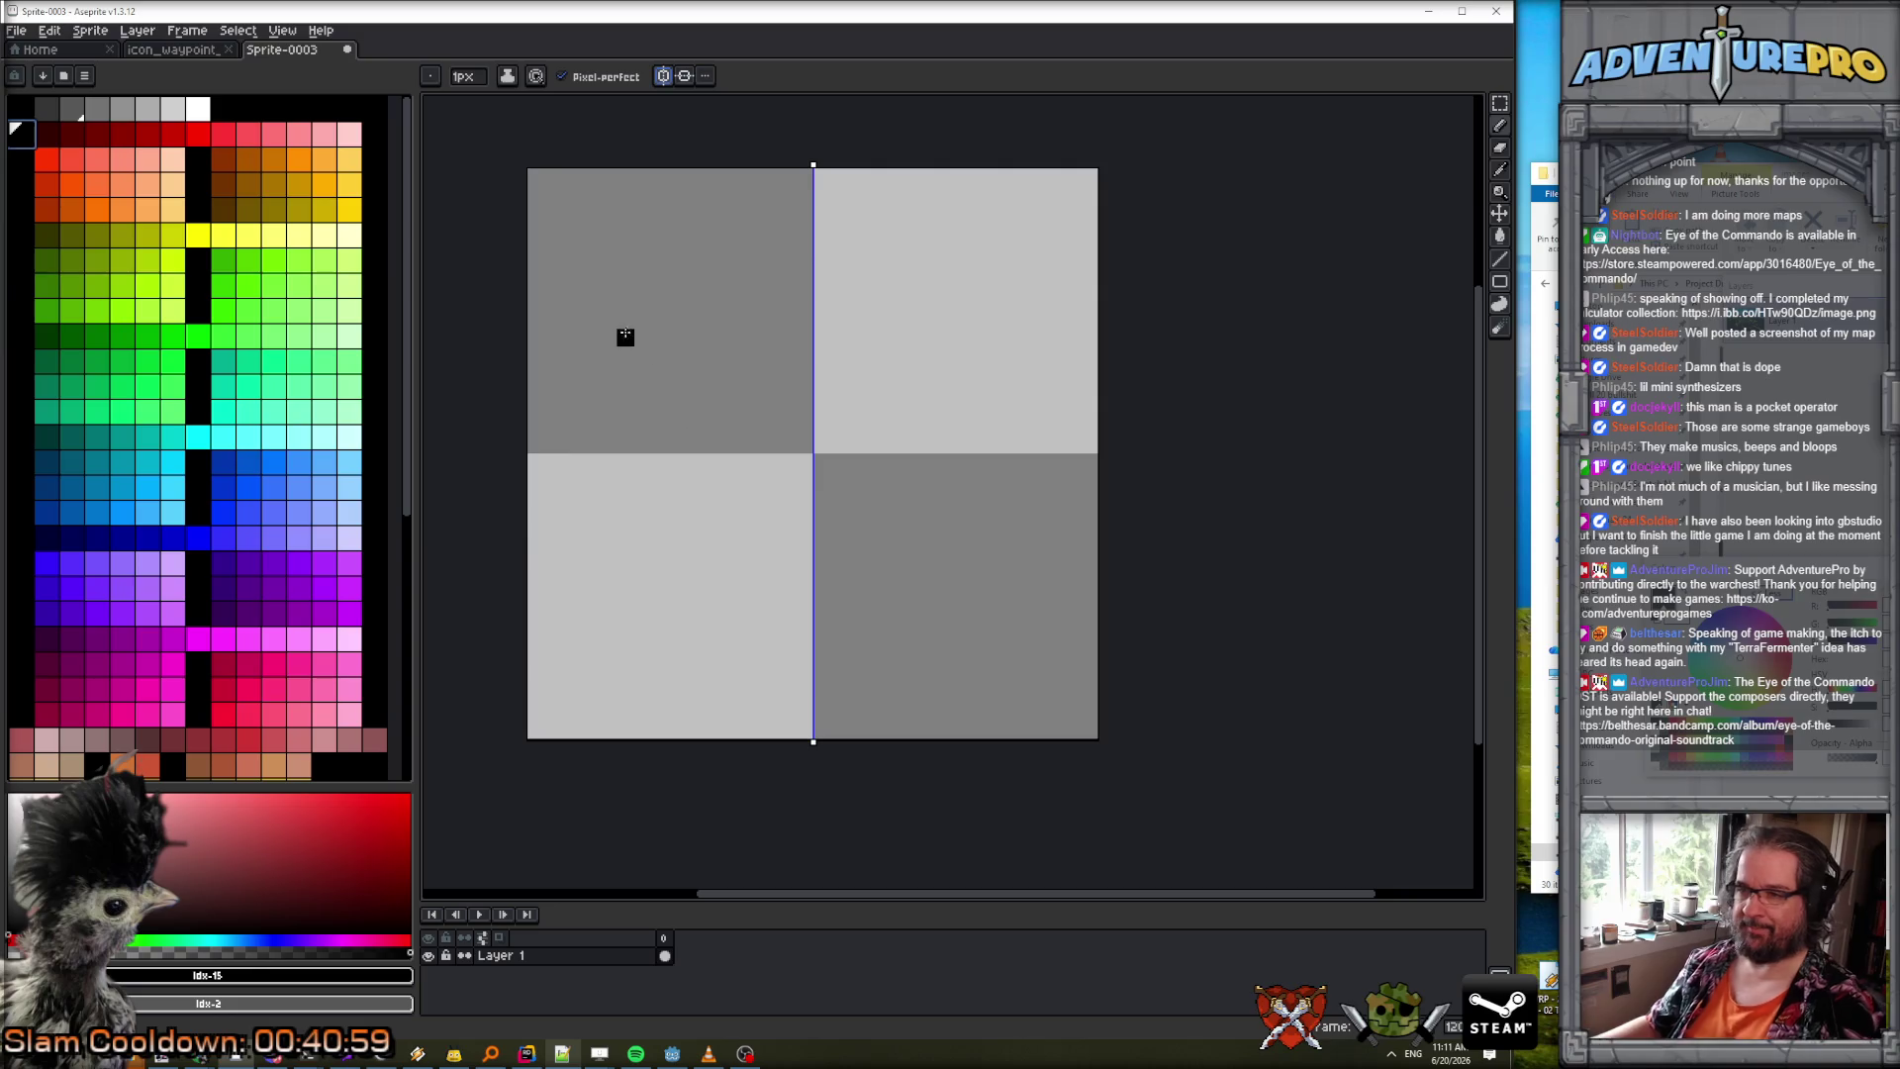
pyautogui.moveTo(554, 321)
pyautogui.mouseDown()
pyautogui.moveTo(555, 557)
pyautogui.moveTo(715, 569)
pyautogui.moveTo(792, 551)
pyautogui.moveTo(800, 571)
pyautogui.mouseUp()
pyautogui.hotkey('ctrl', 'z')
pyautogui.scroll(-4, 867, 564)
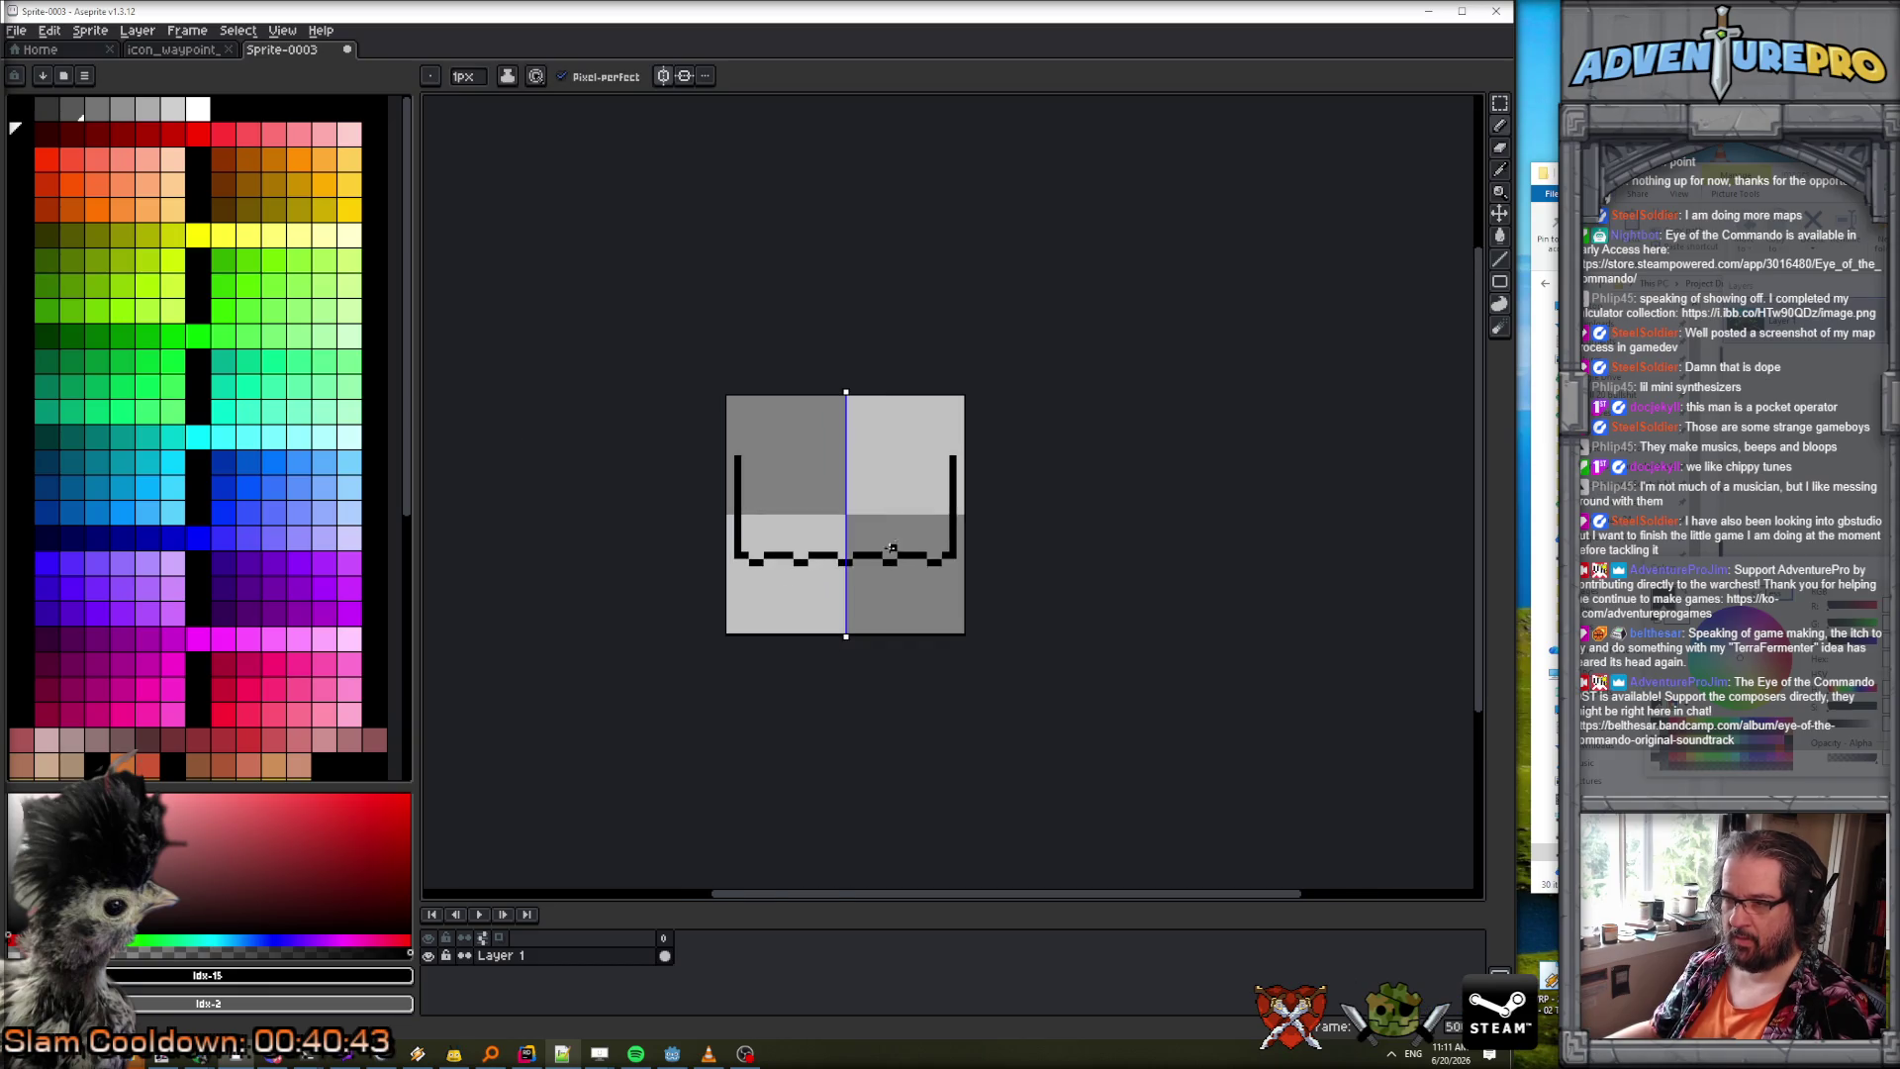
pyautogui.scroll(2, 851, 515)
# Draw the notched top edge of the outline, filling the notch at the centre line.
pyautogui.click(669, 421)
pyautogui.click(681, 408)
pyautogui.hotkey('ctrl', 'z')
pyautogui.hotkey('ctrl', 'z')
pyautogui.click(669, 433)
pyautogui.moveTo(680, 421); pyautogui.dragTo(807, 435)
pyautogui.click(830, 421)
# Erase the outline's corner pixels to round them, then pick dark red.
pyautogui.scroll(-2, 918, 501)
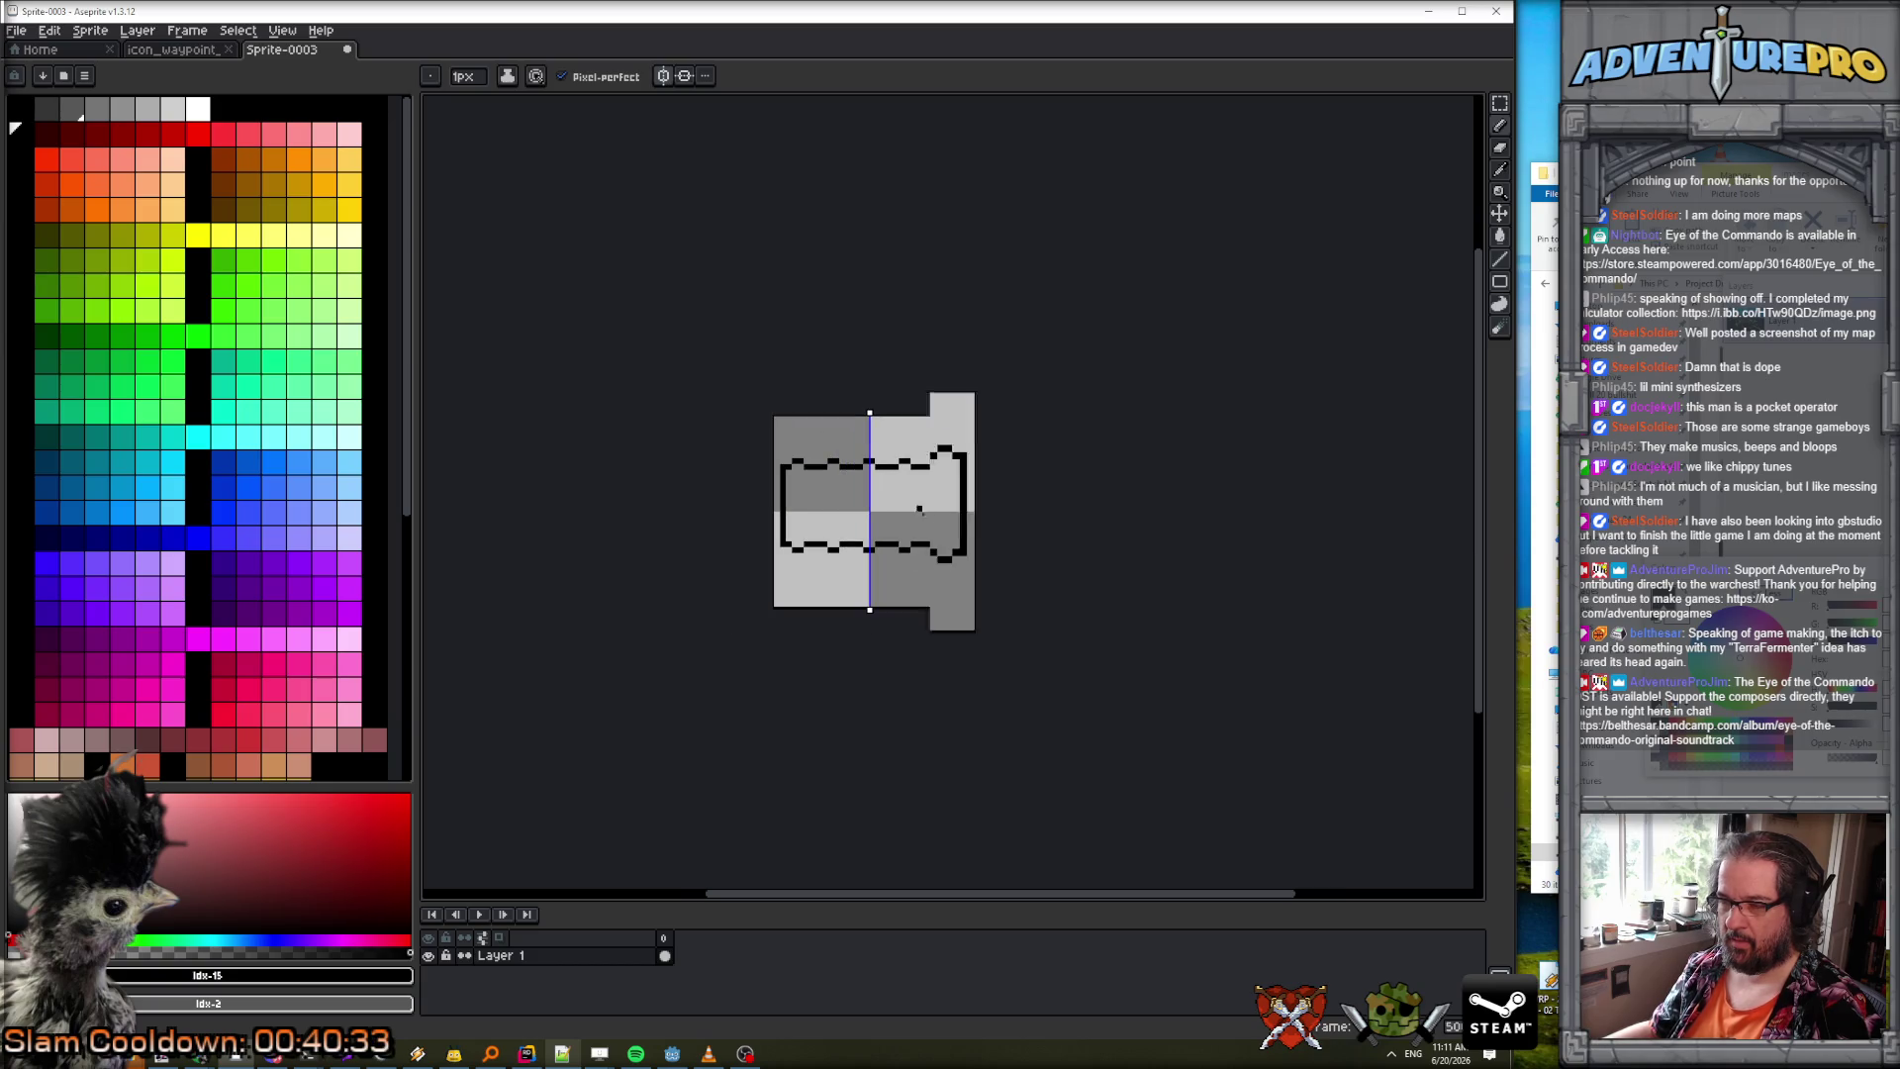
pyautogui.scroll(1, 930, 518)
pyautogui.scroll(1, 832, 461)
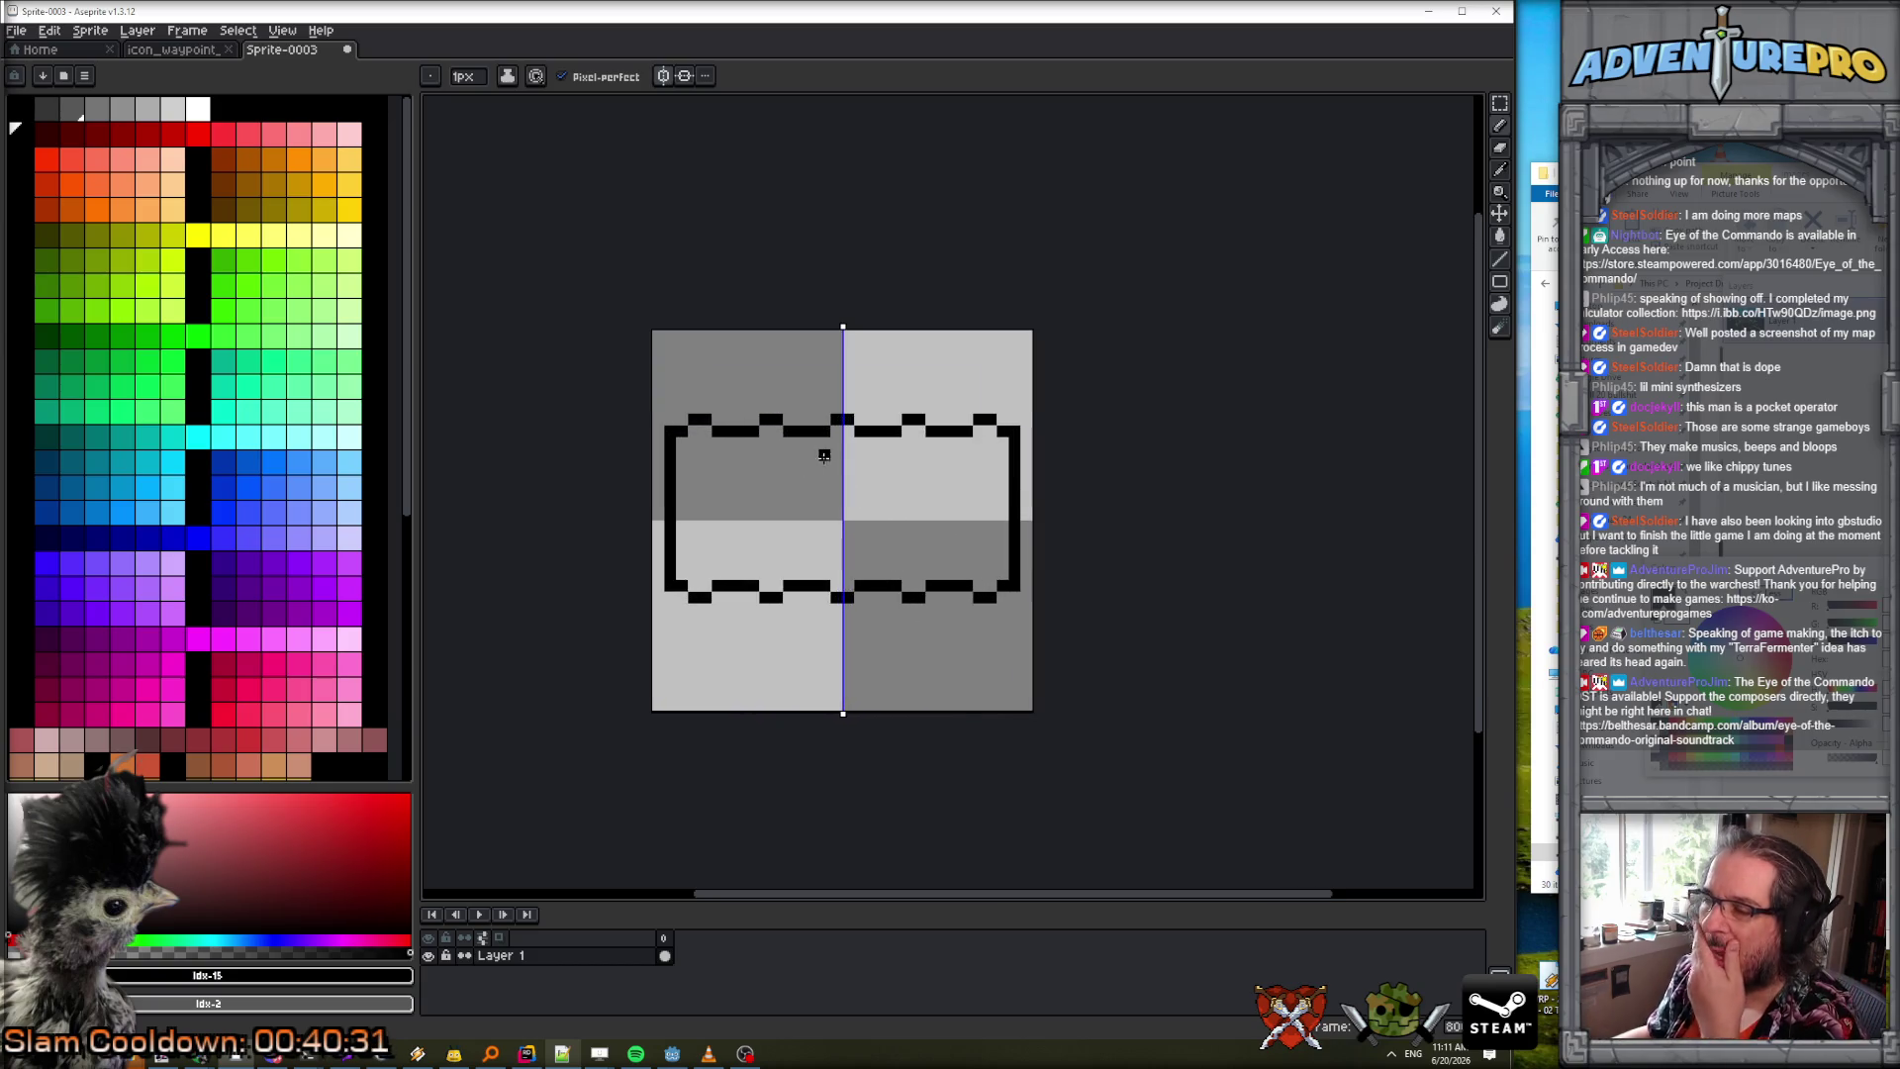
pyautogui.press('e')
pyautogui.click(670, 431)
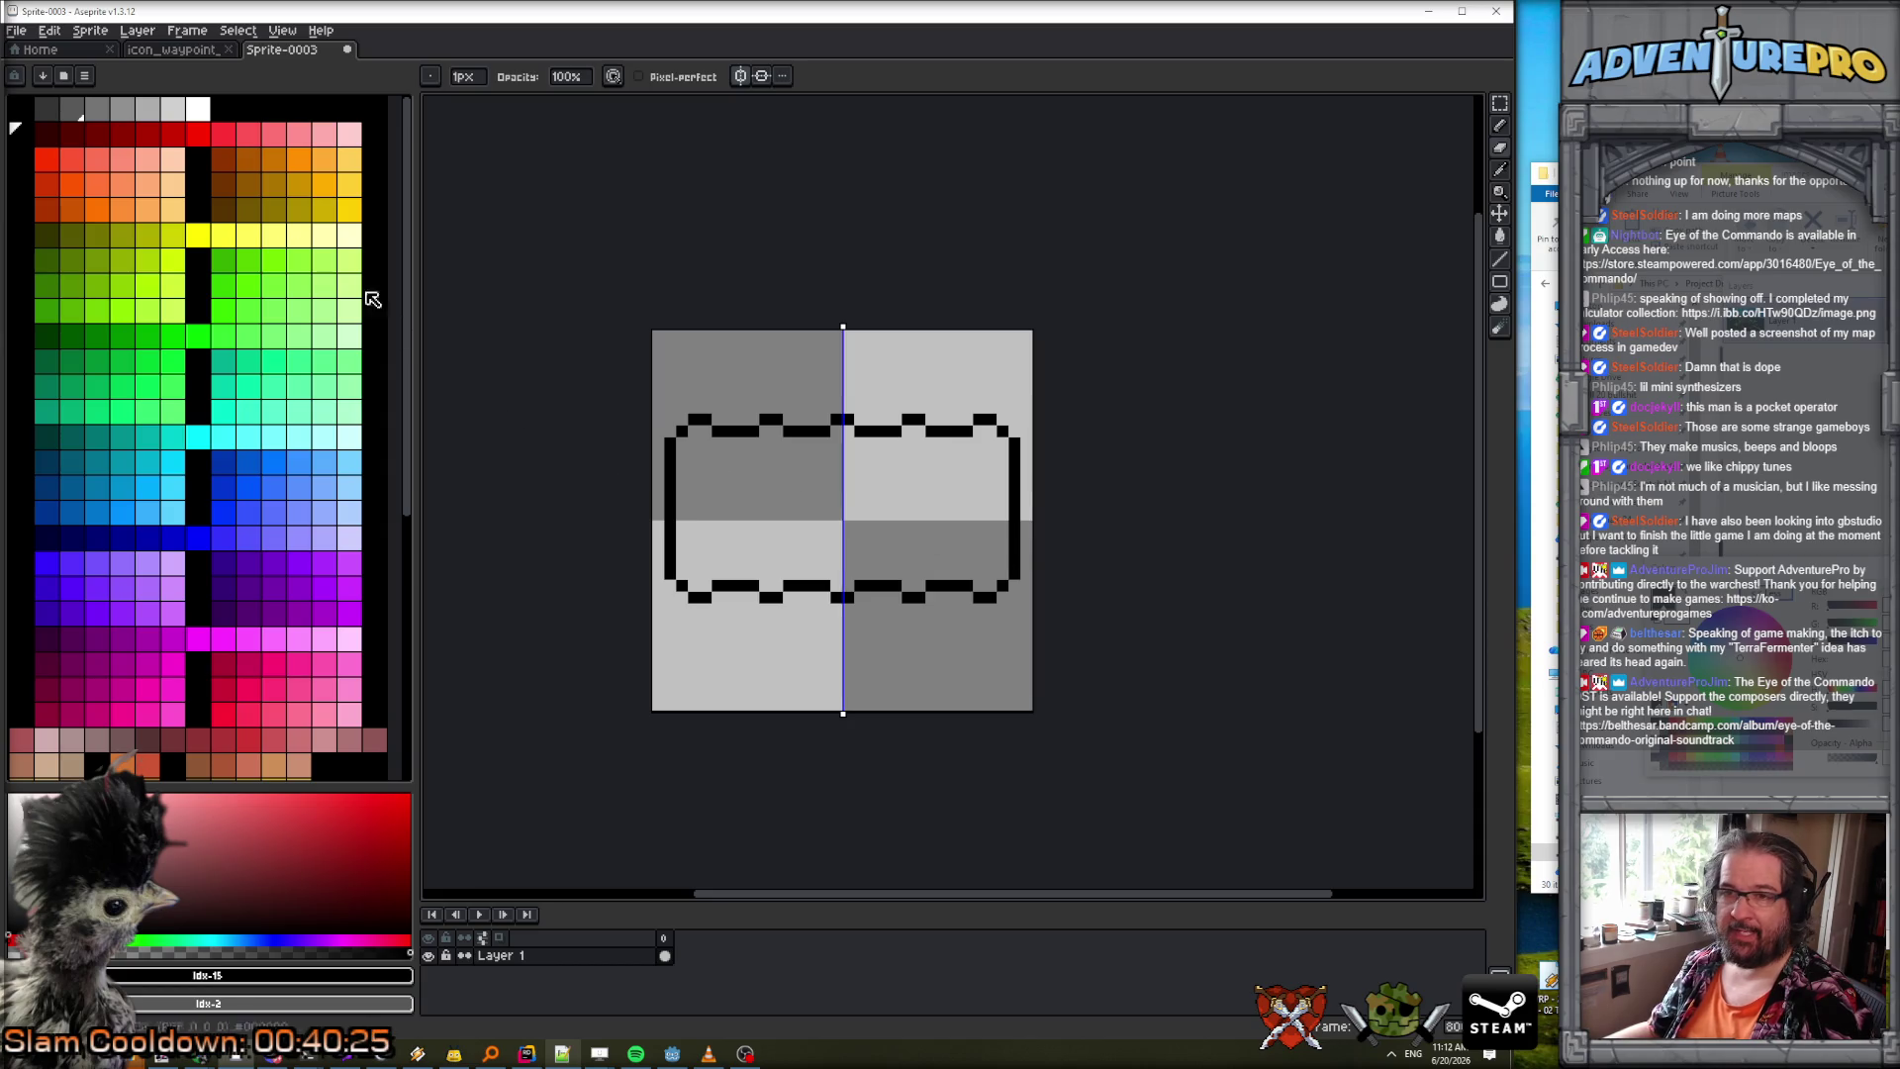
pyautogui.click(49, 135)
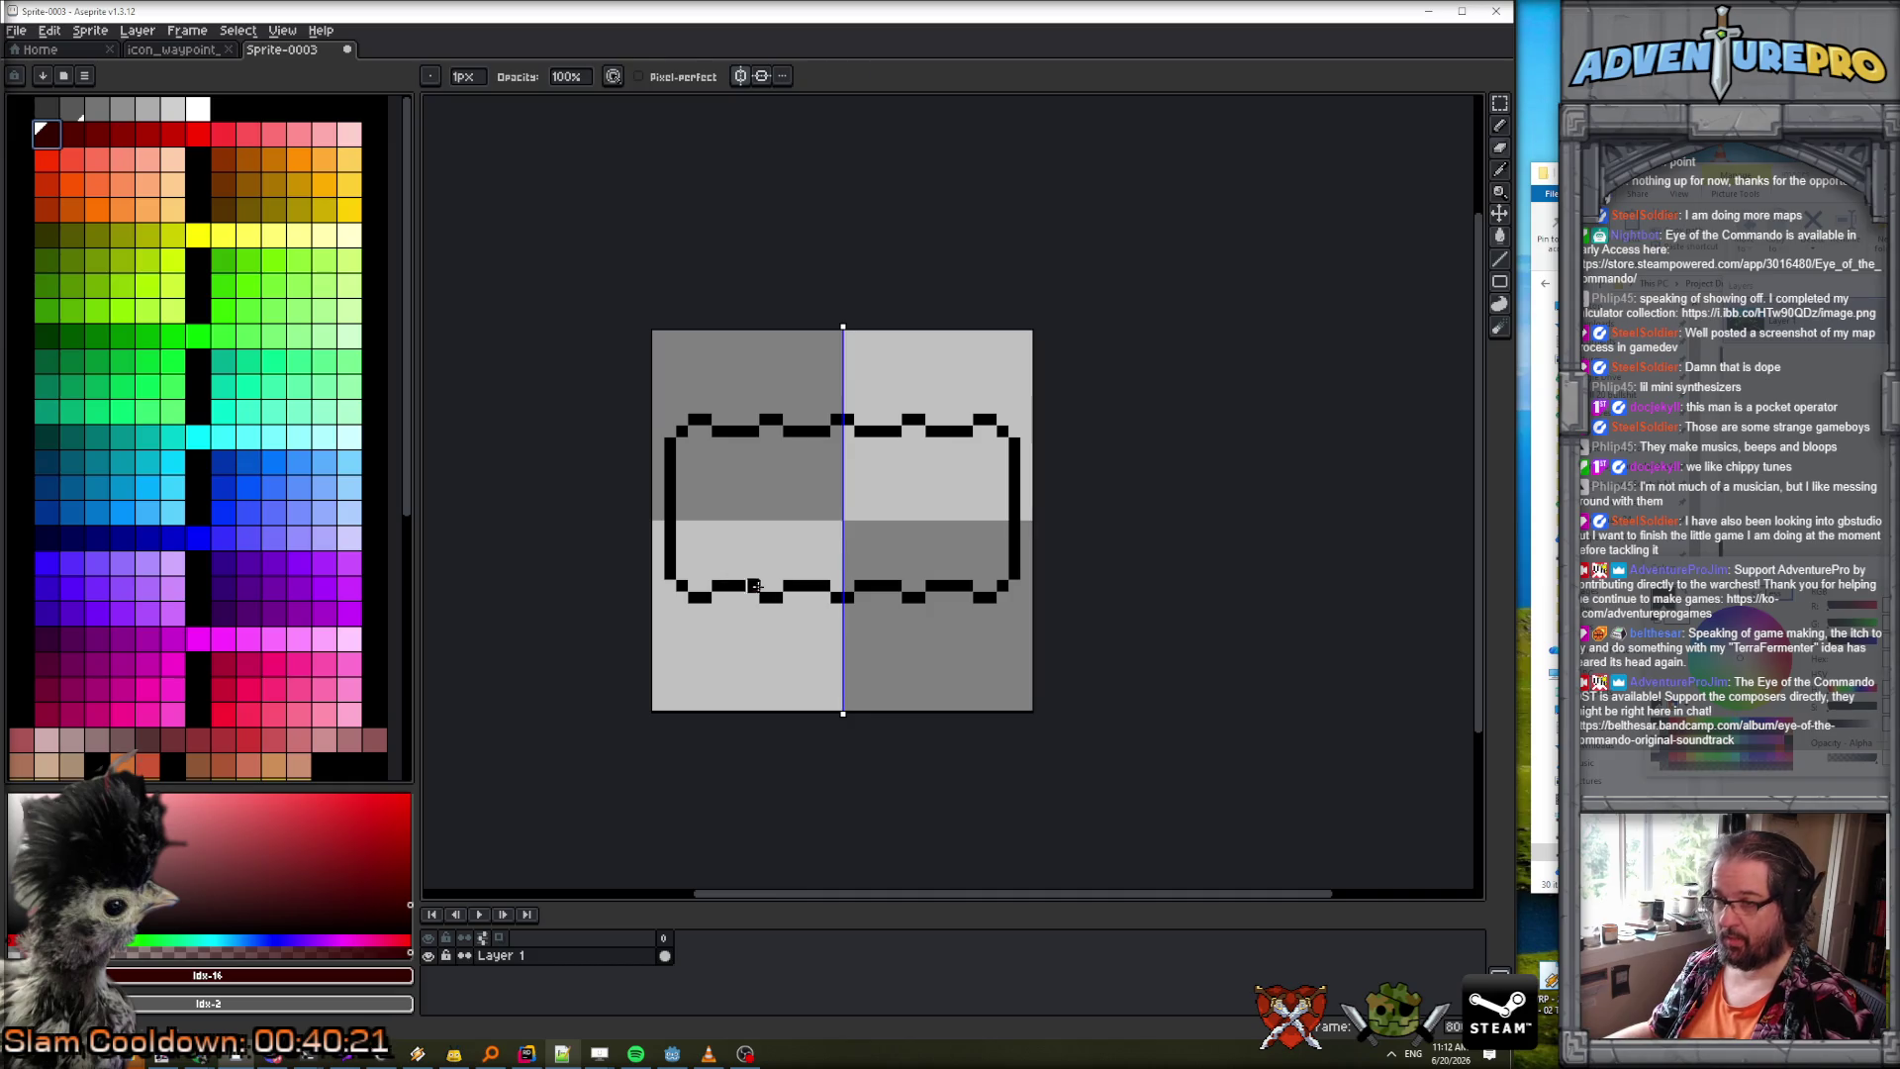
# Turn off symmetry and flood-fill only the bar's interior with dark red.
pyautogui.press('g')
pyautogui.click(763, 549)
pyautogui.hotkey('ctrl', 'z')
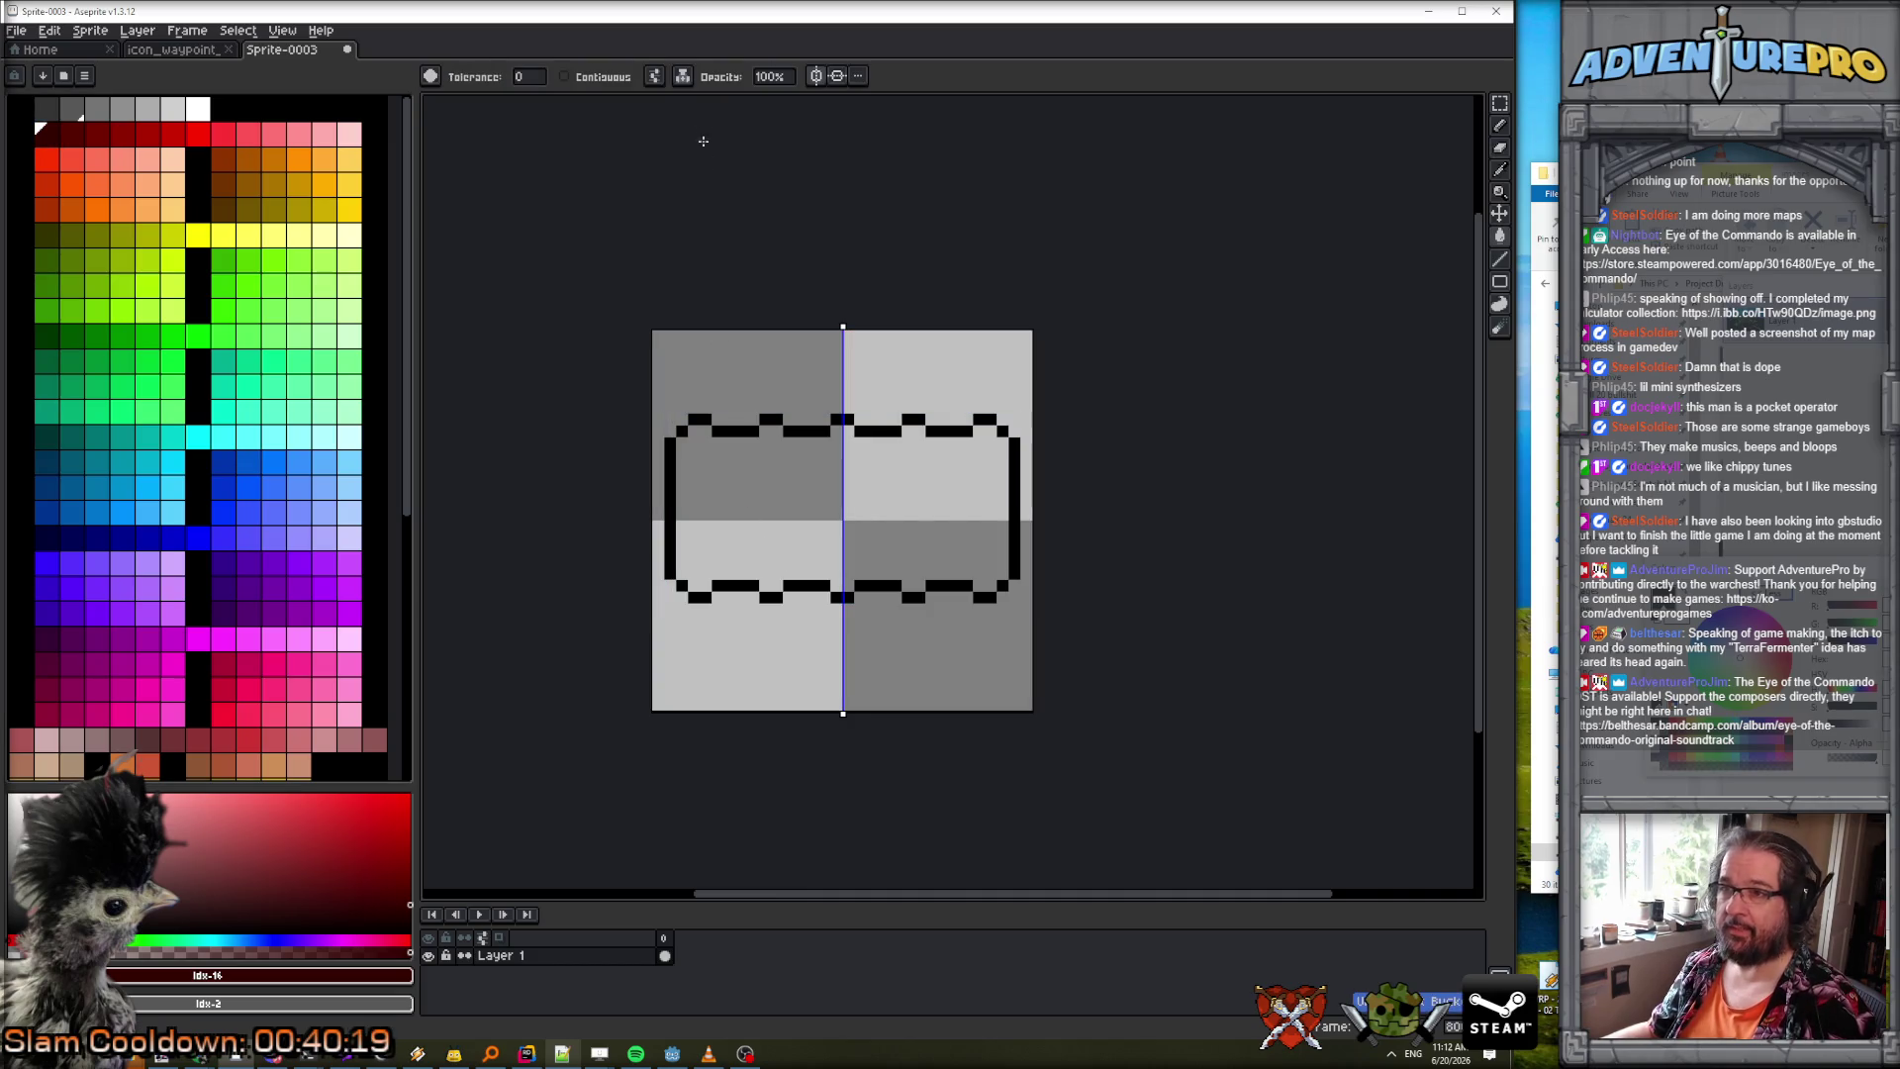
pyautogui.click(816, 76)
pyautogui.click(794, 557)
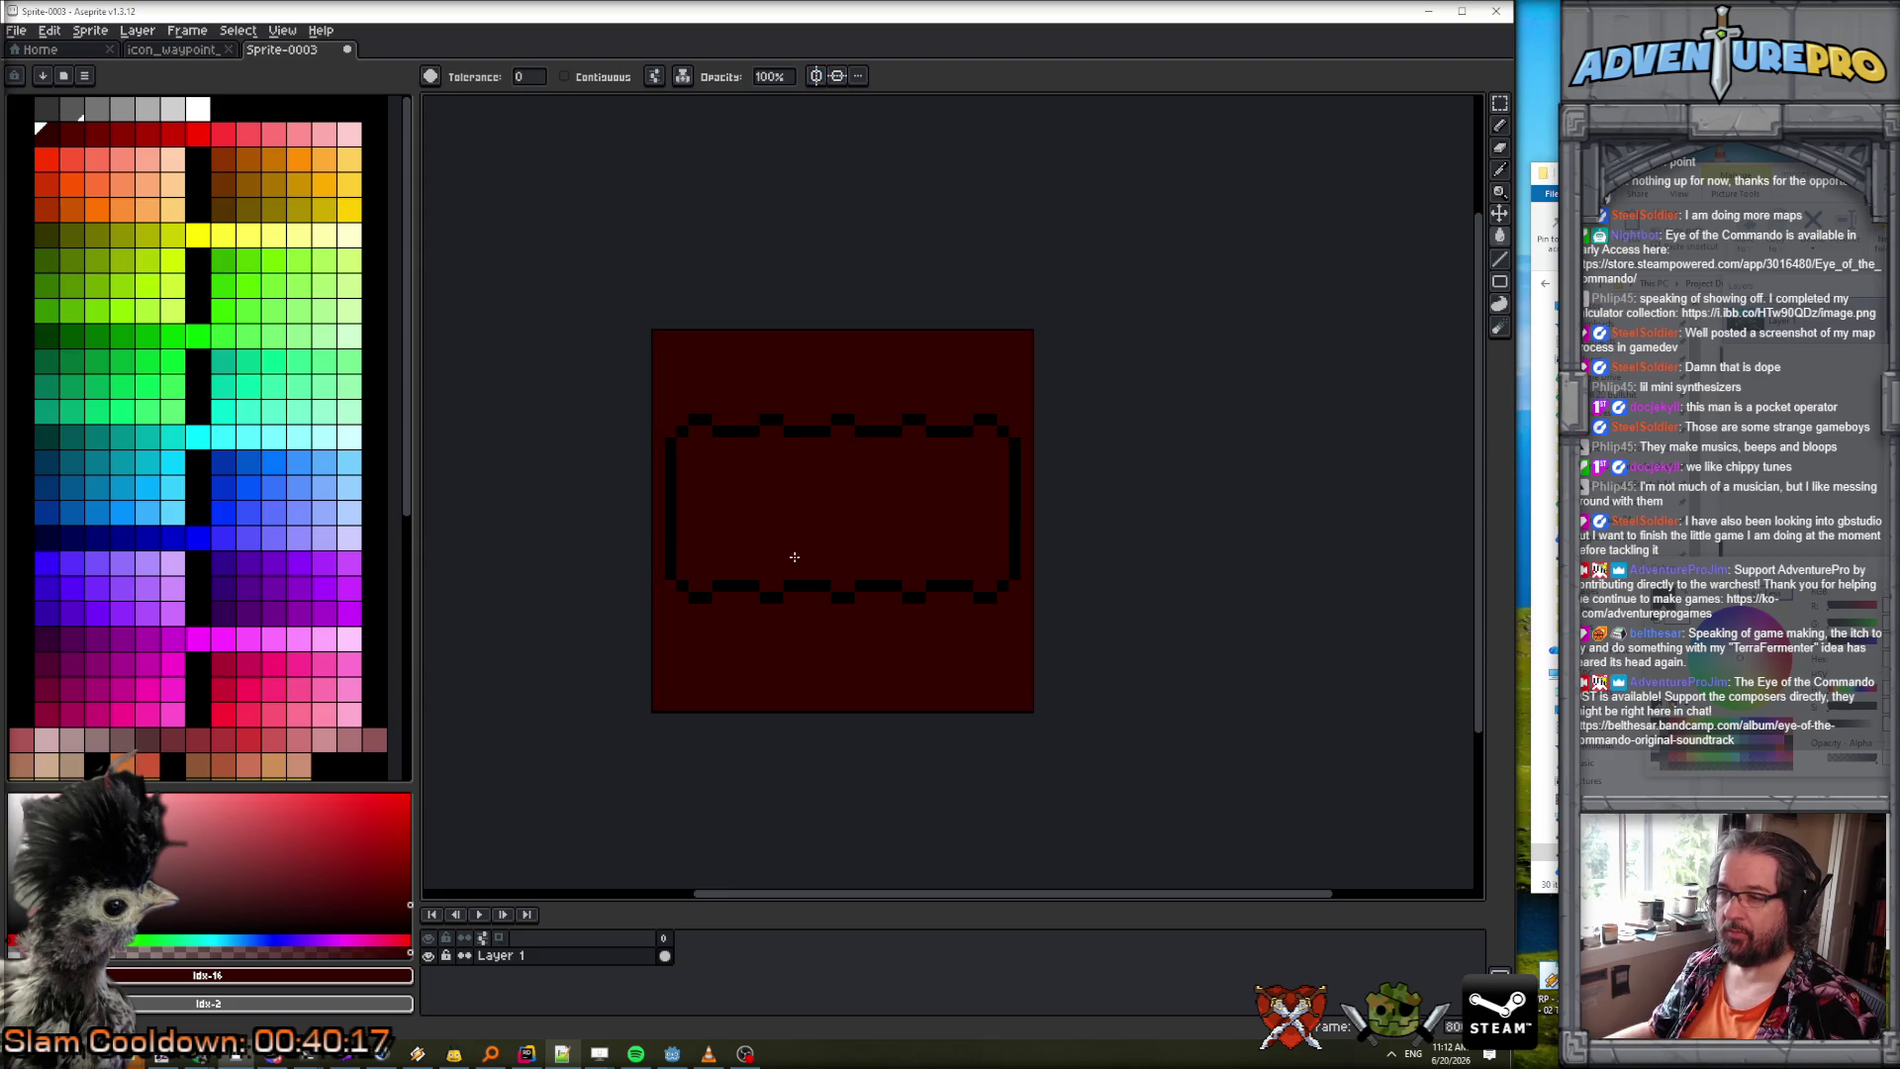
pyautogui.click(564, 76)
pyautogui.hotkey('ctrl', 'z')
pyautogui.click(742, 560)
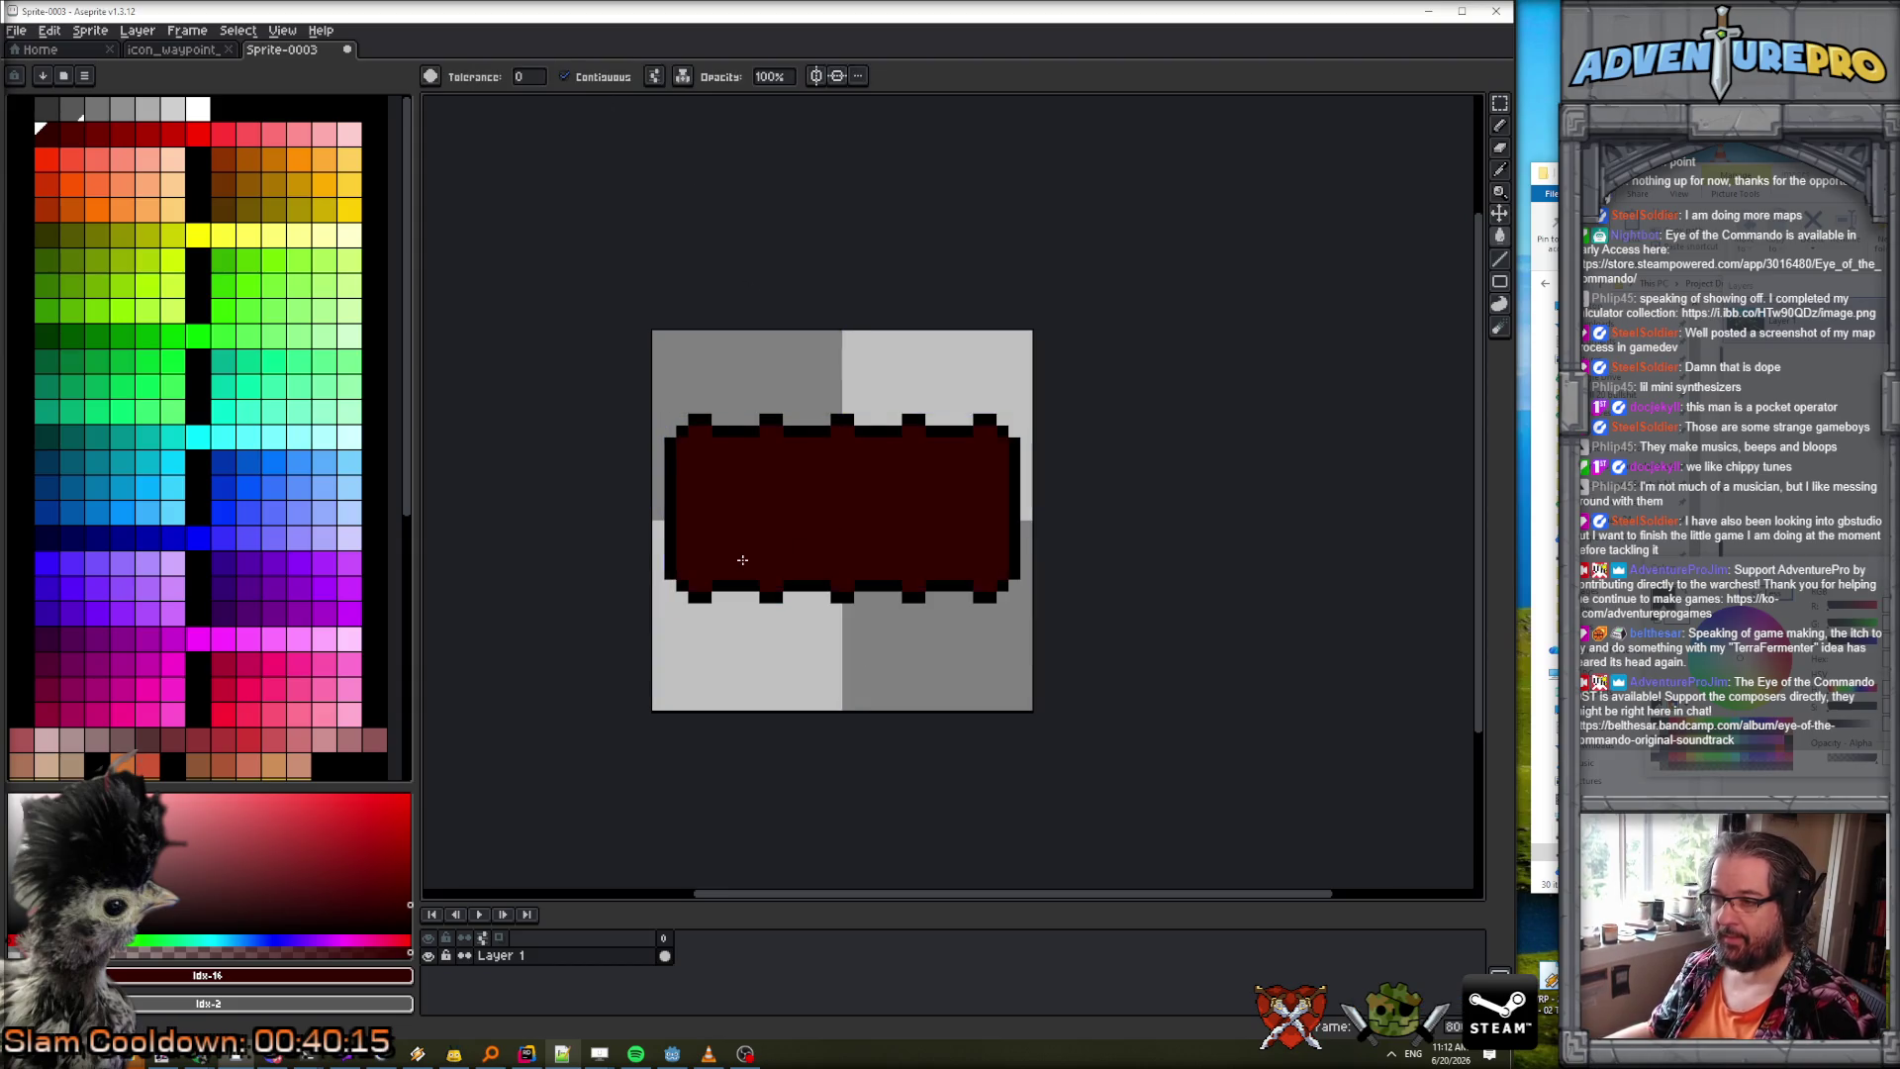
# Pencil three horizontal lines across the bar in progressively darker reds.
pyautogui.click(179, 134)
pyautogui.scroll(1, 653, 431)
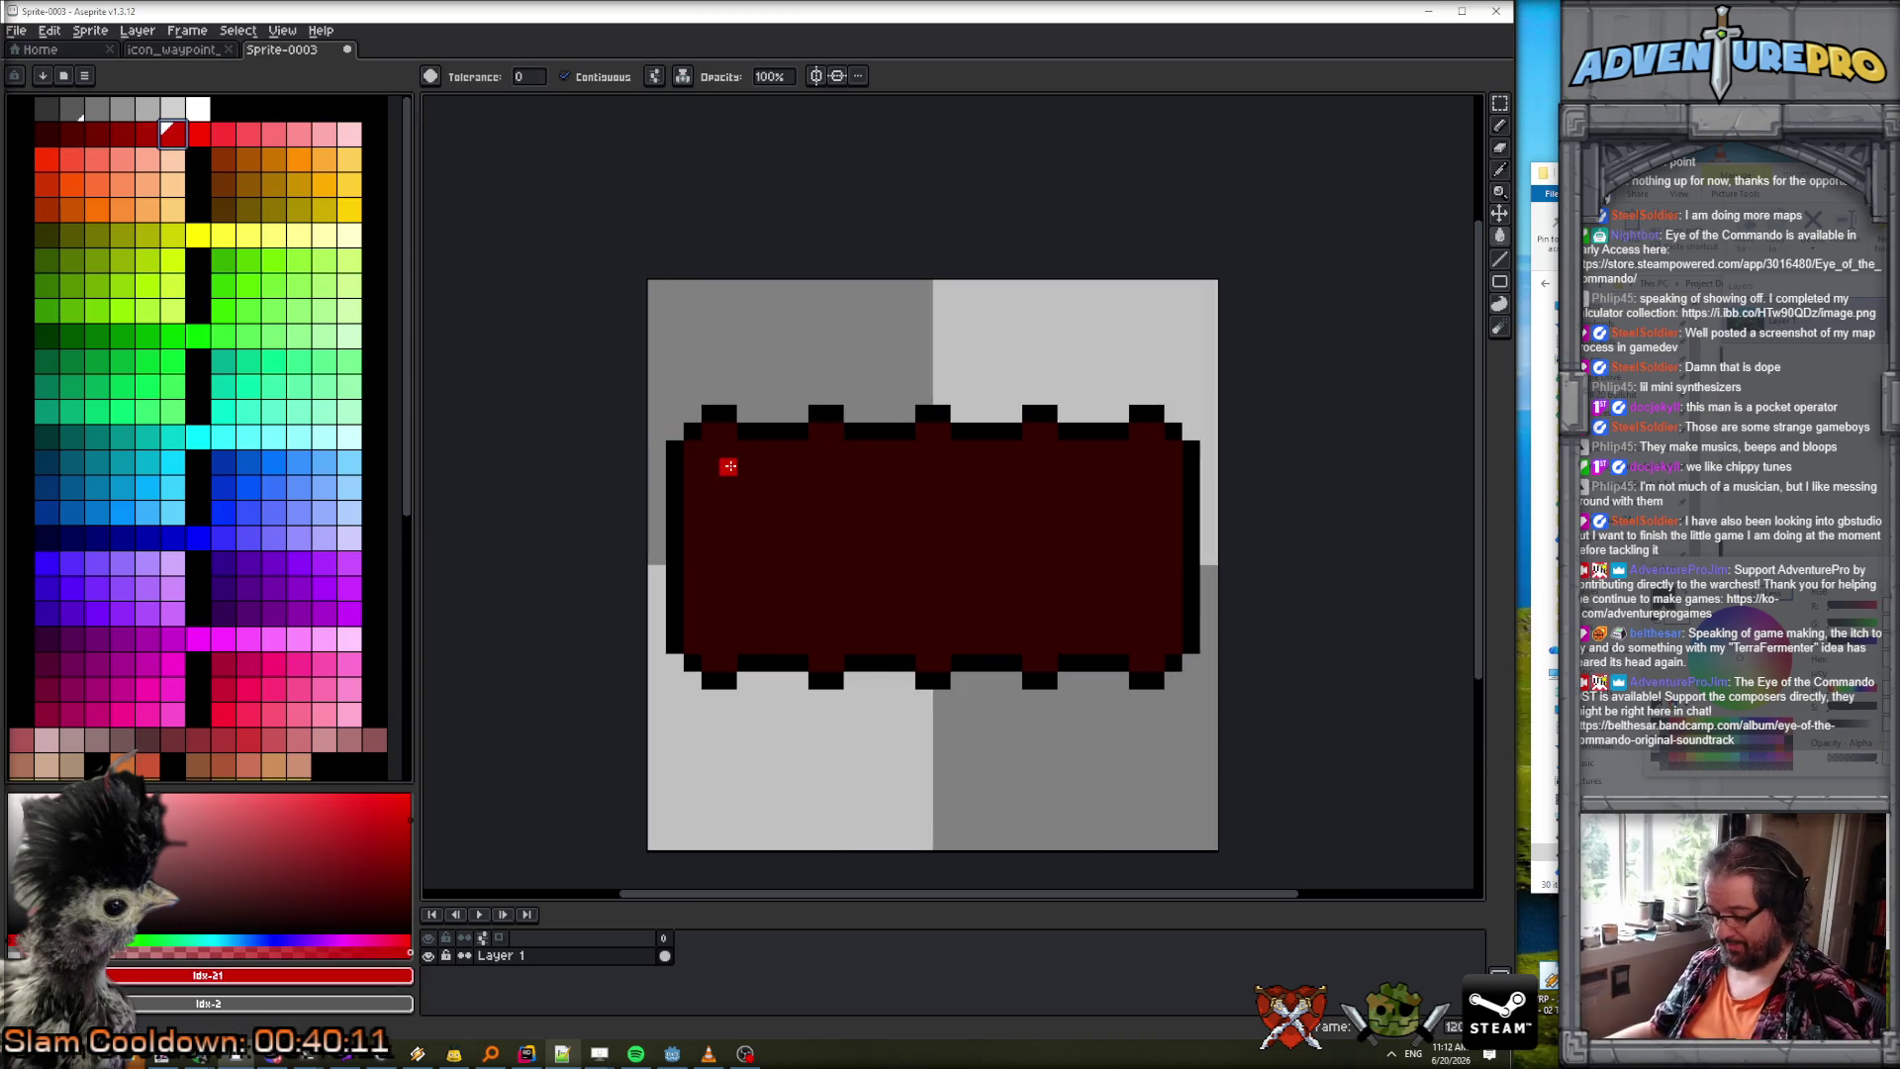
pyautogui.click(148, 134)
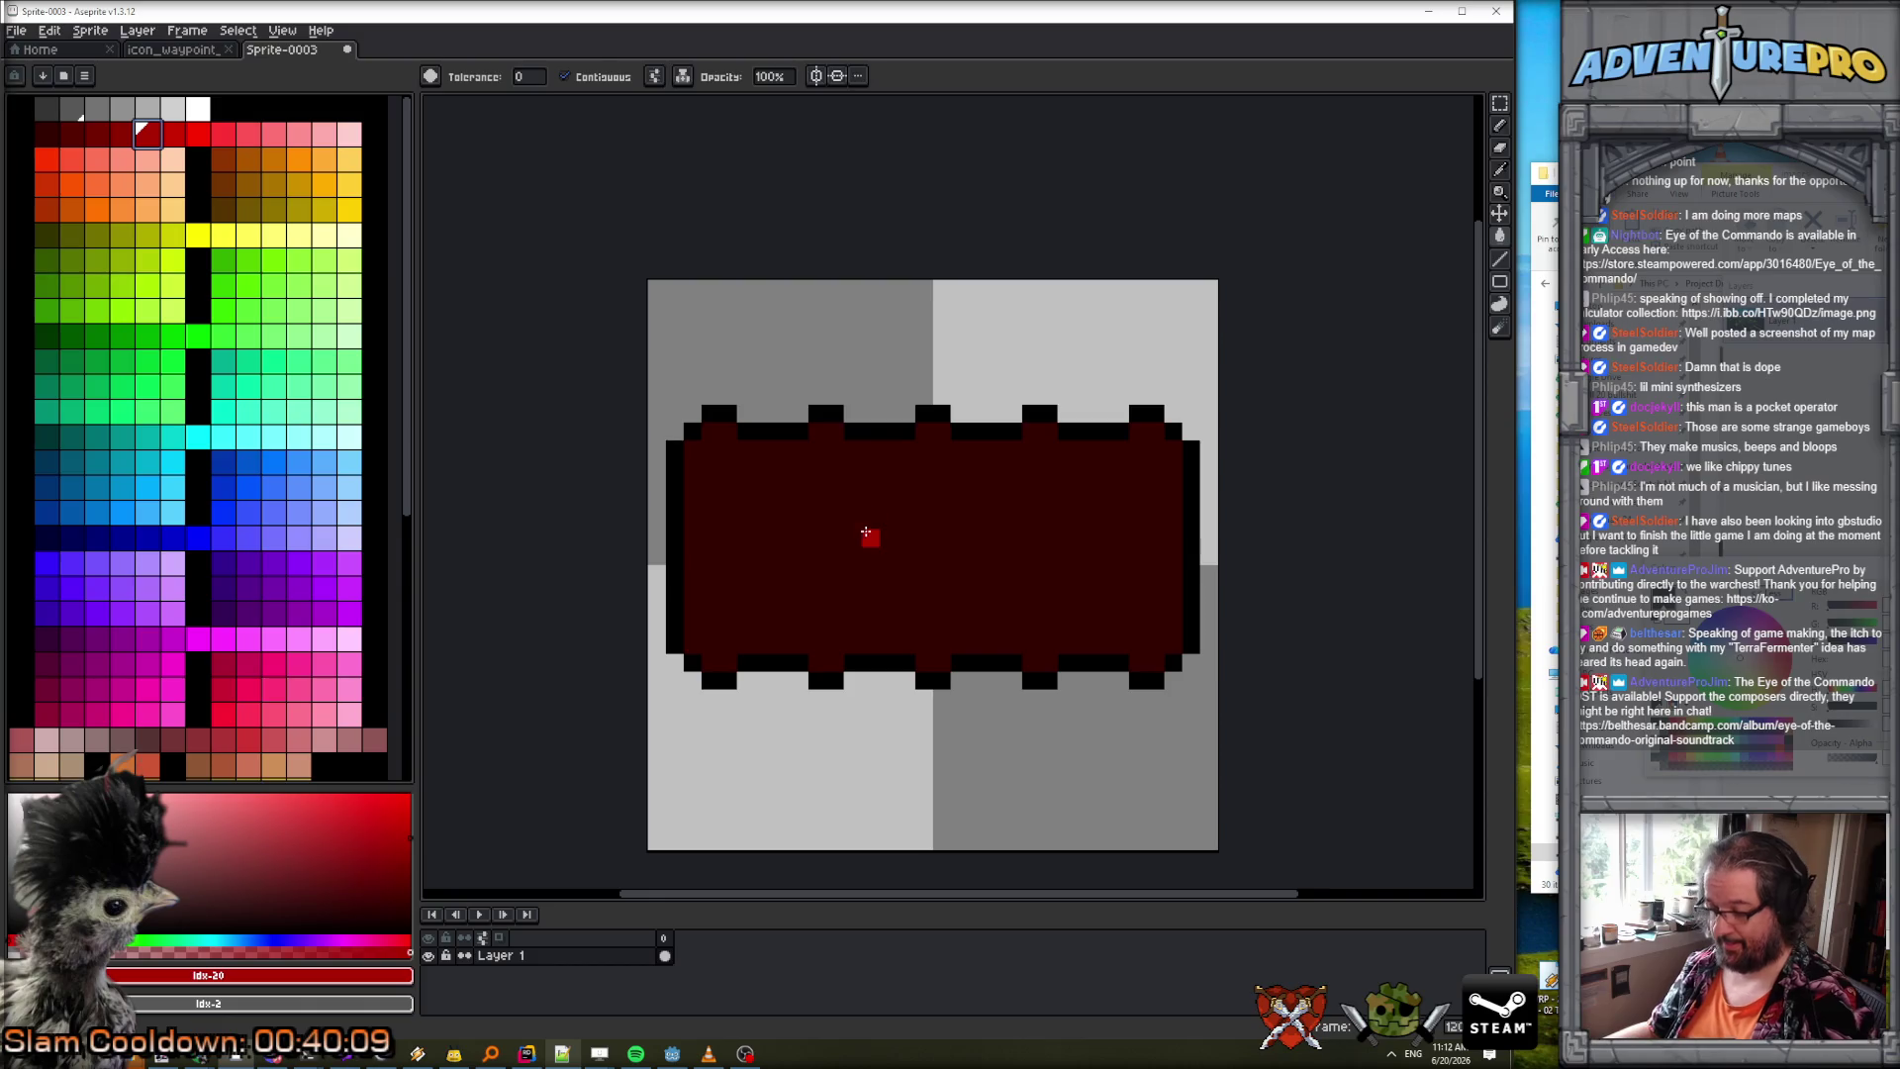
pyautogui.press('b')
pyautogui.click(718, 477)
pyautogui.moveTo(692, 484); pyautogui.dragTo(1169, 480)
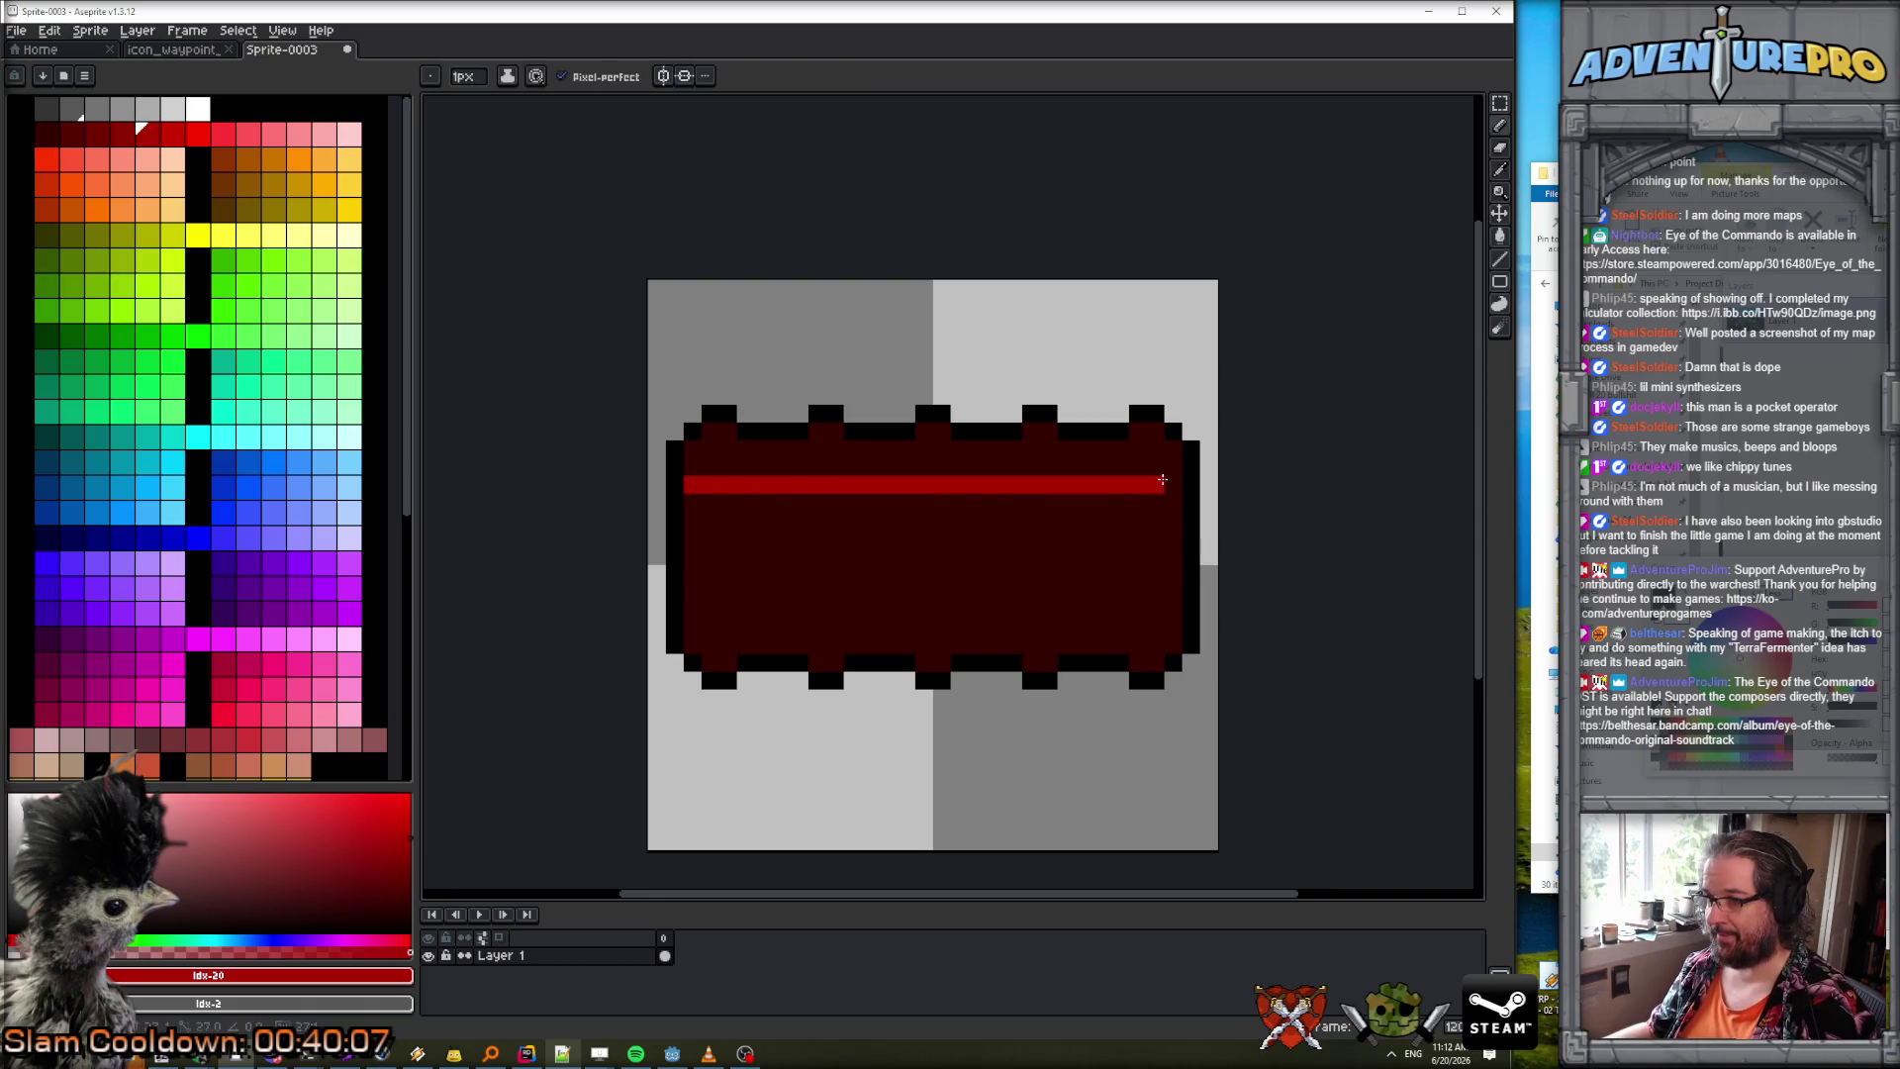
pyautogui.click(122, 135)
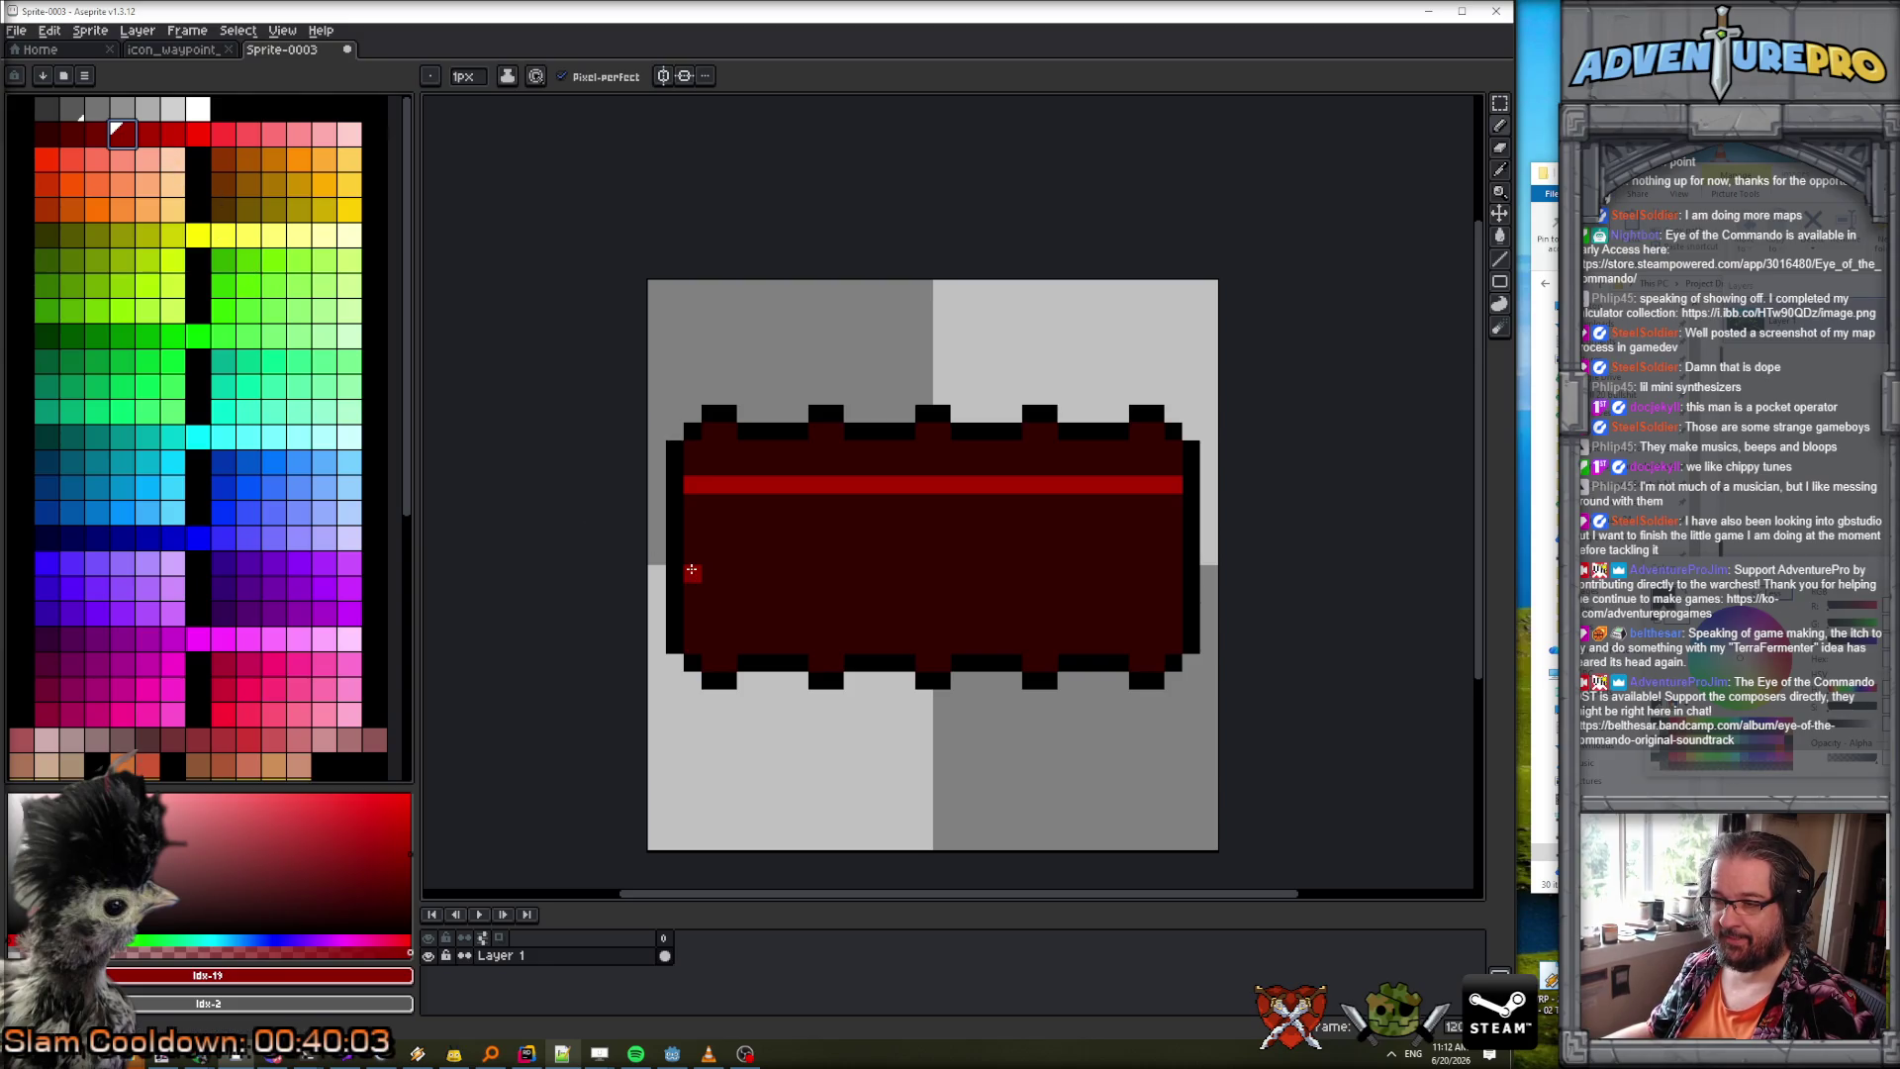
pyautogui.moveTo(692, 570); pyautogui.dragTo(1164, 575)
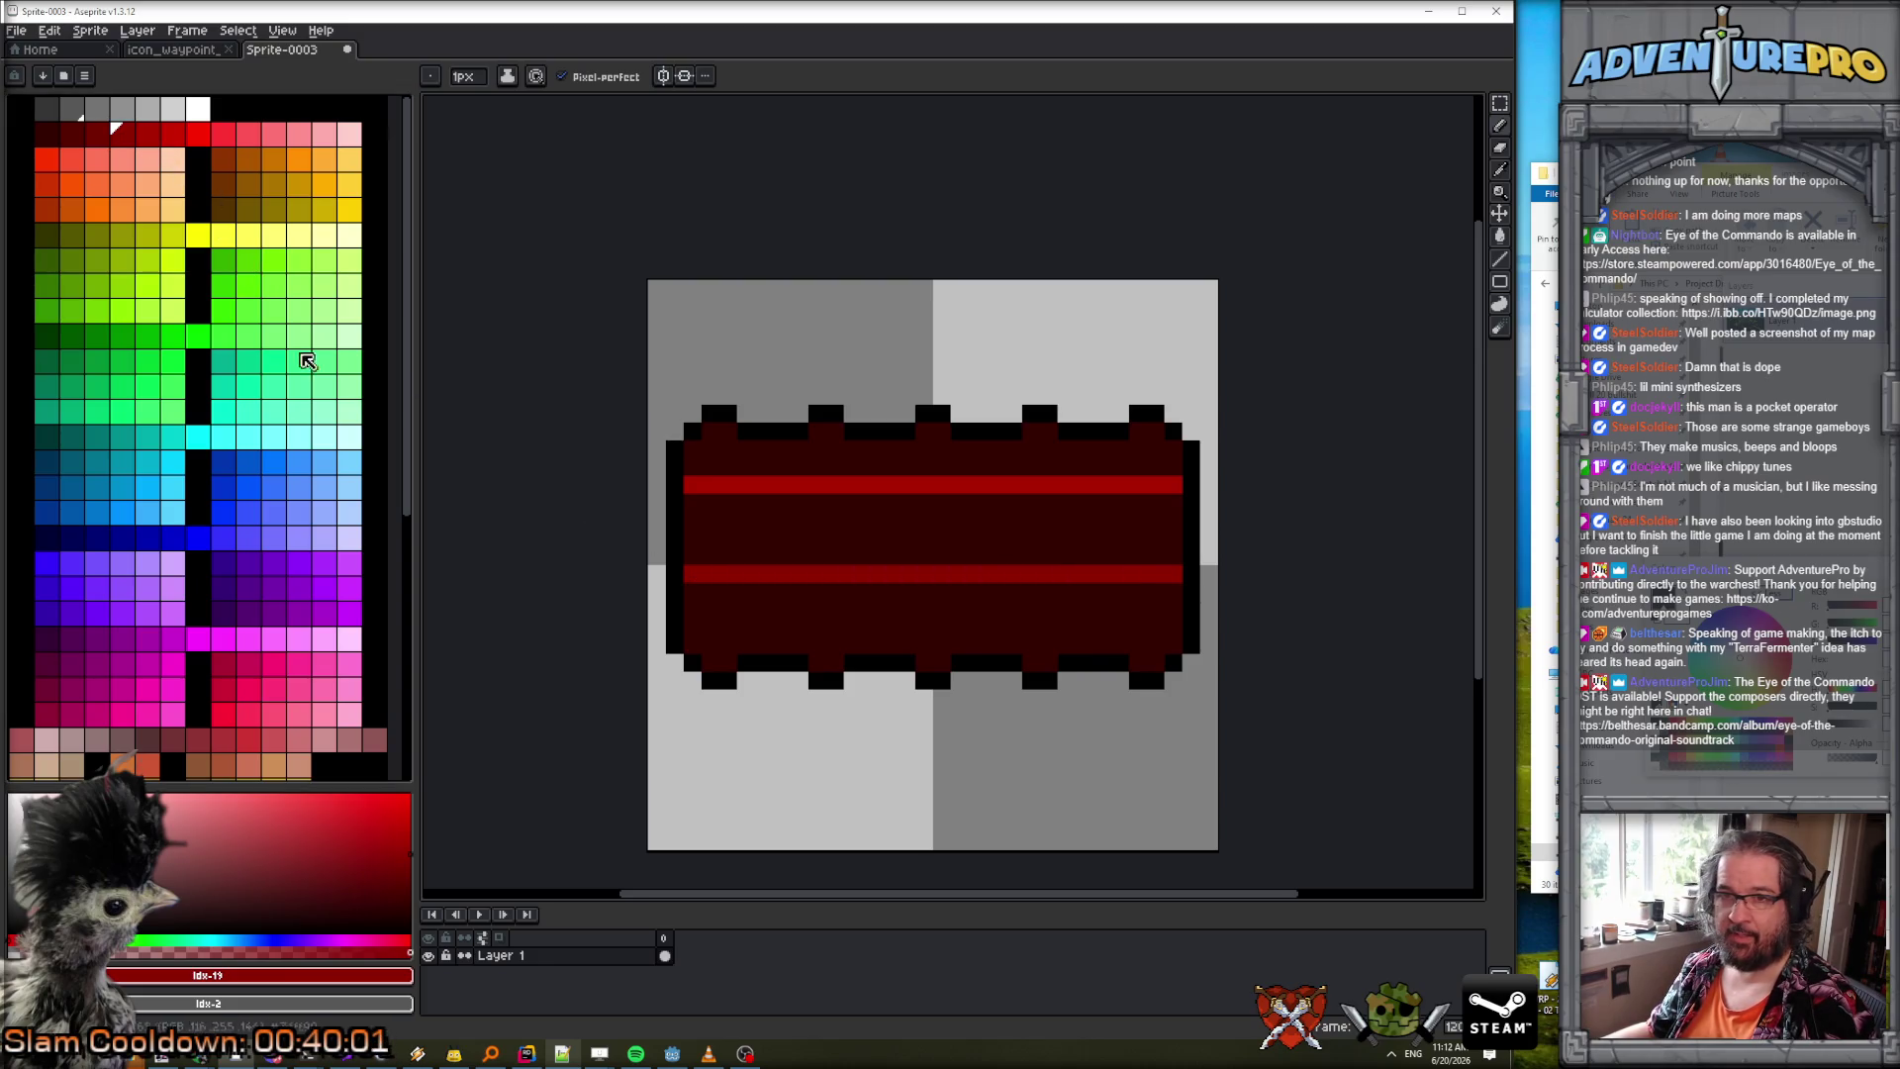
pyautogui.click(71, 134)
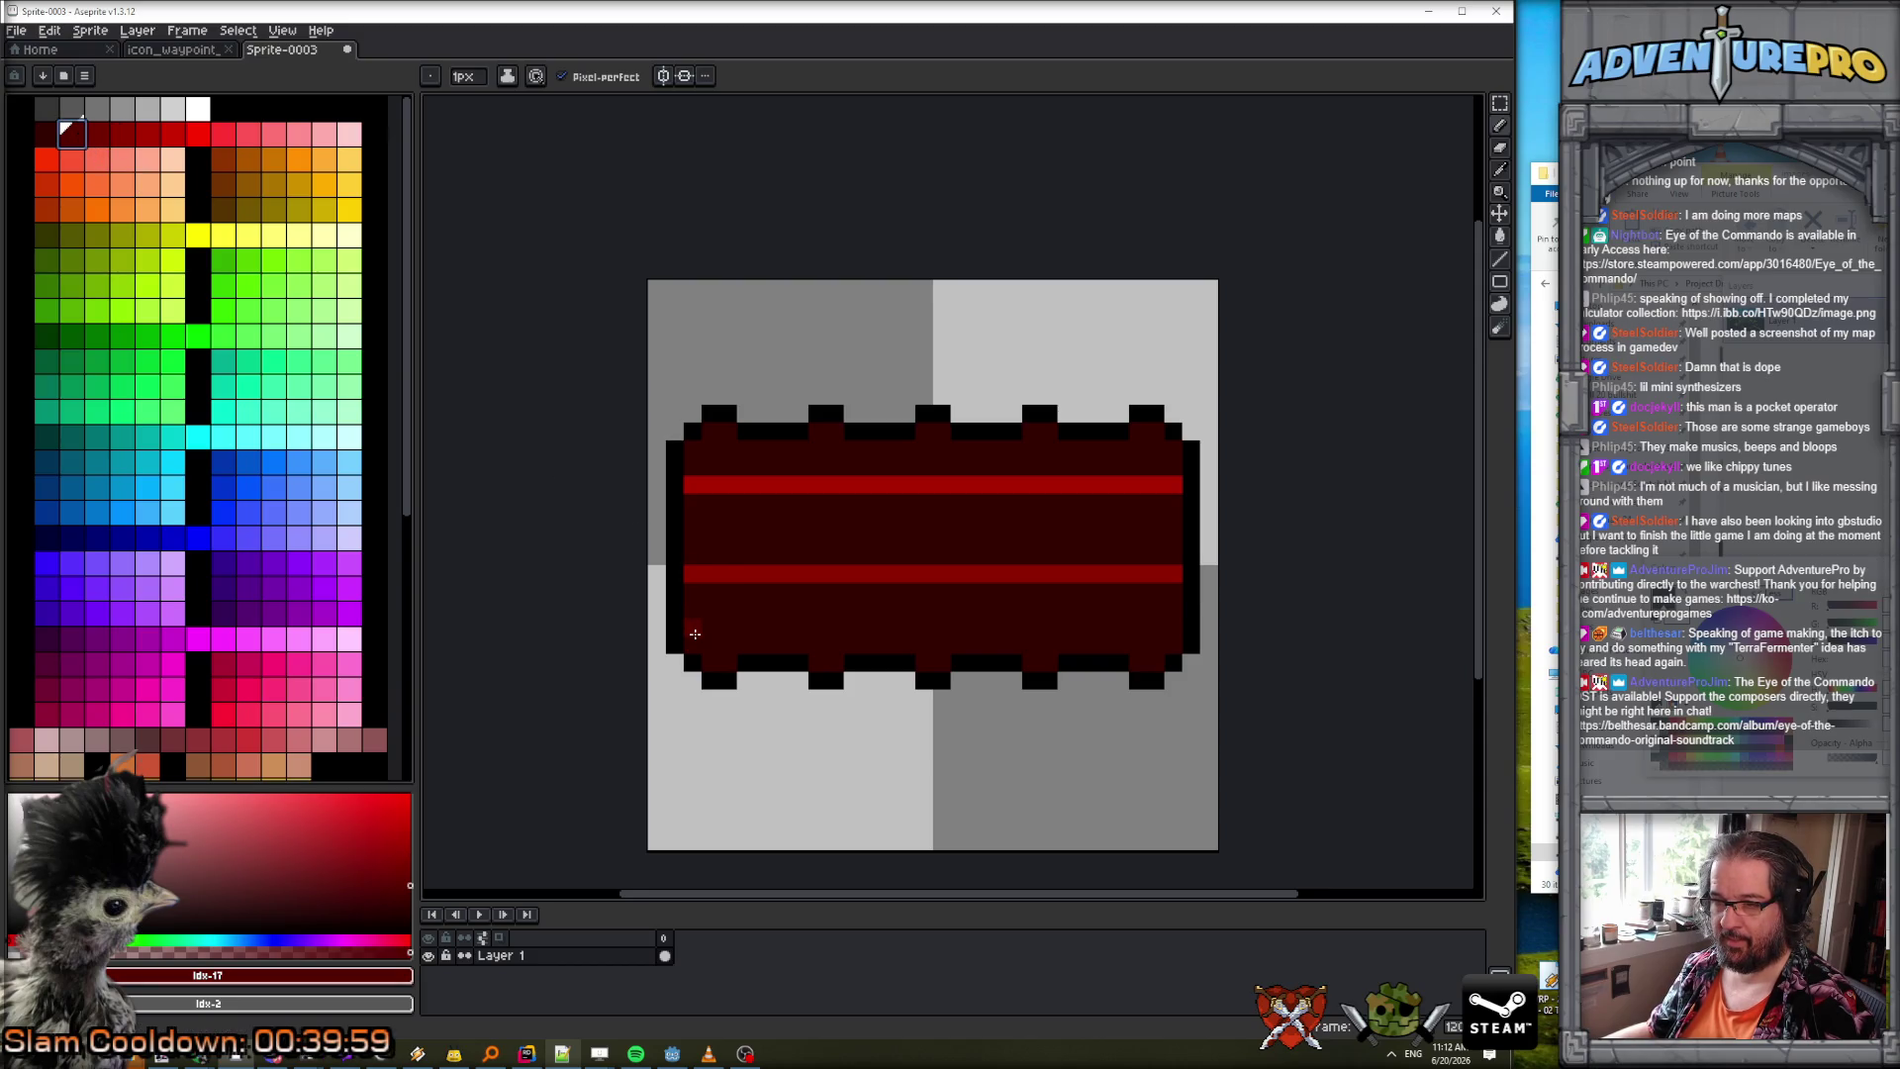
pyautogui.moveTo(692, 627)
pyautogui.mouseDown()
pyautogui.moveTo(1138, 644)
pyautogui.moveTo(1171, 628)
pyautogui.mouseUp()
# Fill the top band bright red, then the middle and bottom bands in successively darker reds.
pyautogui.keyDown('alt'); pyautogui.click(983, 485); pyautogui.keyUp('alt')
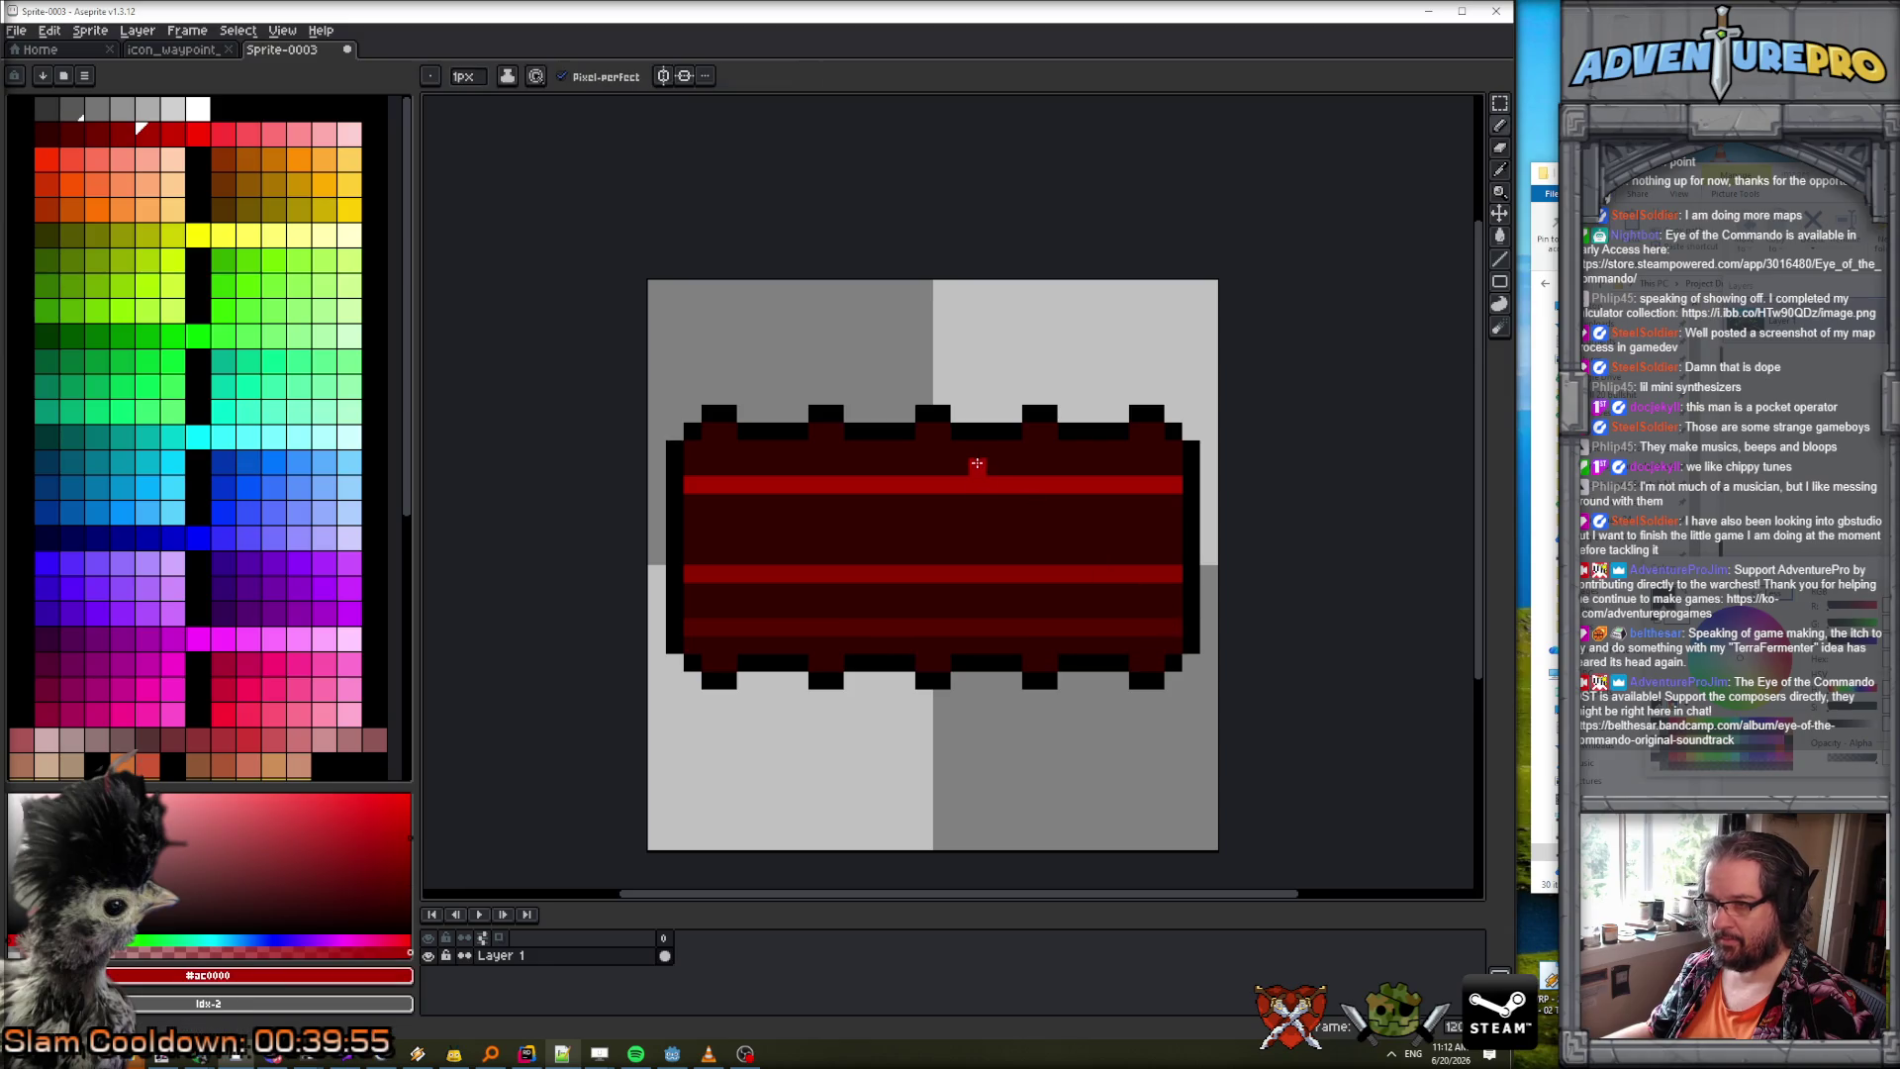
pyautogui.press('g')
pyautogui.click(977, 462)
pyautogui.press('9')
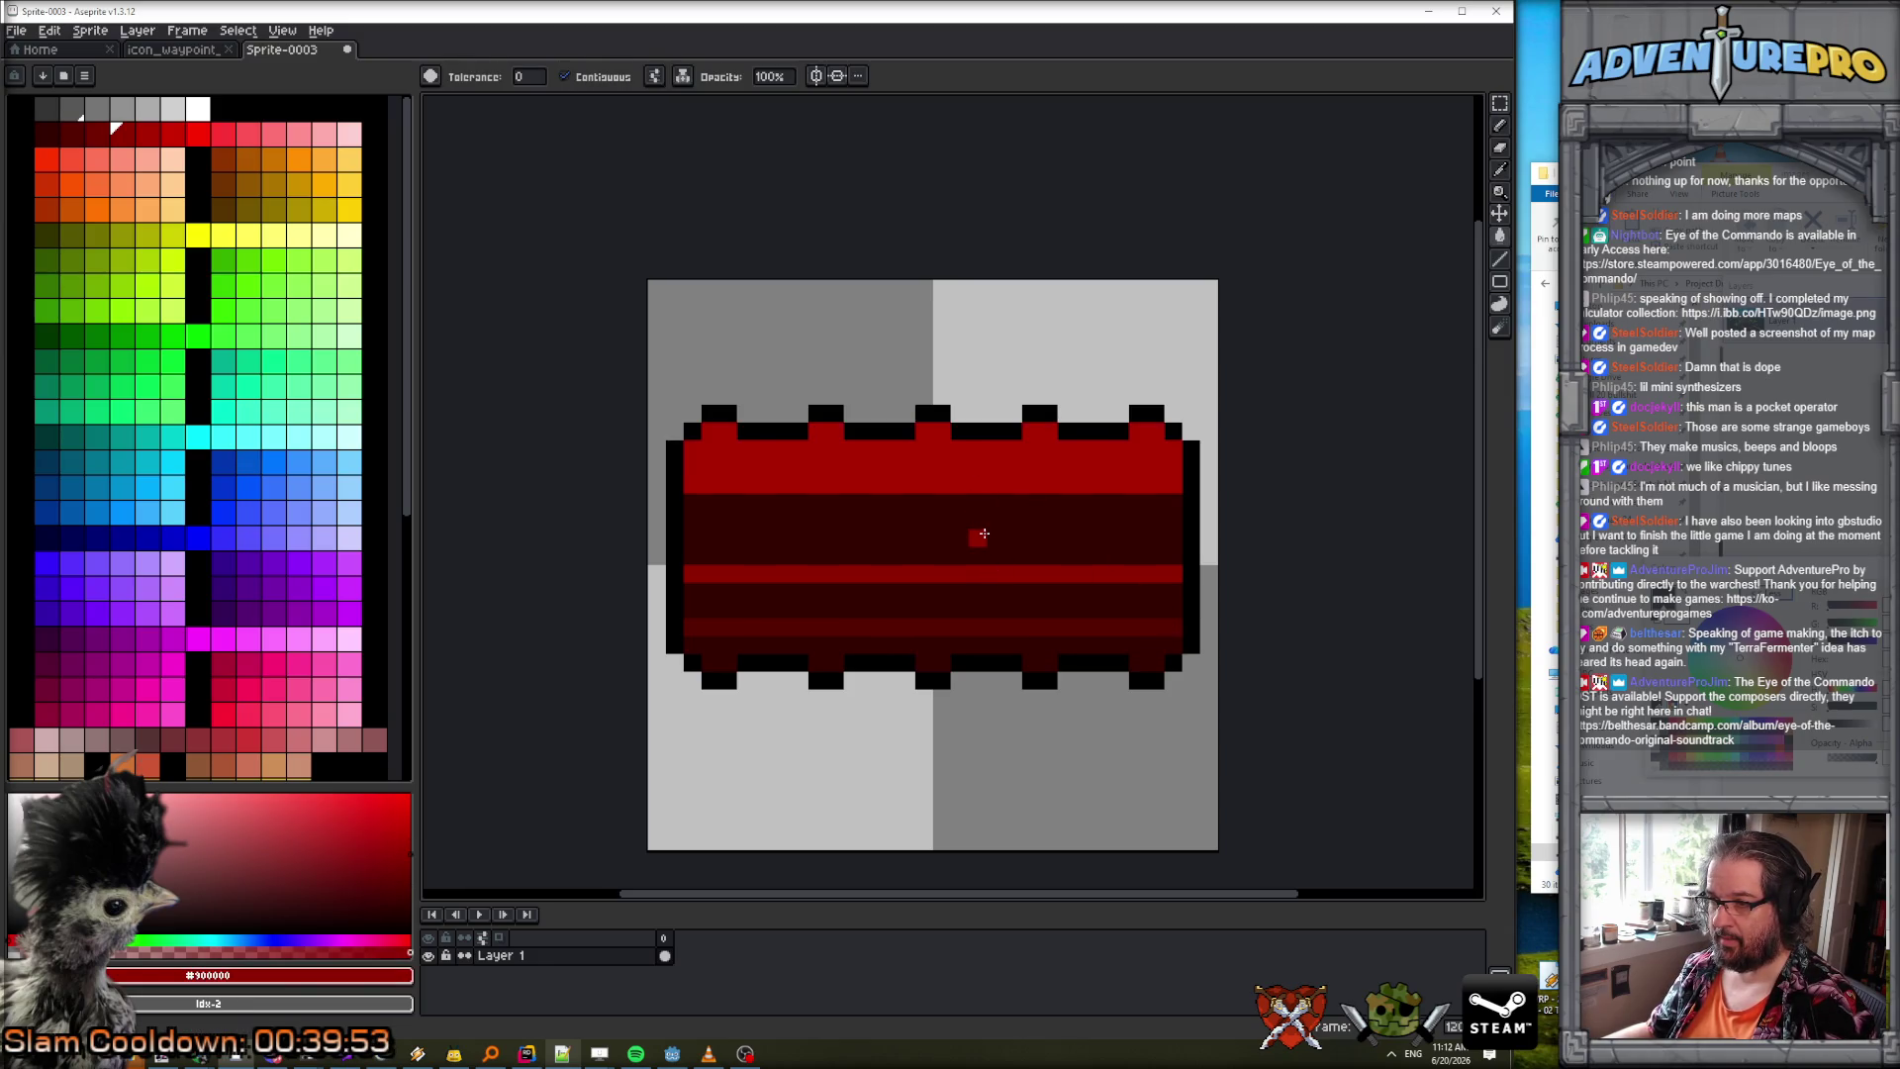
pyautogui.click(992, 539)
pyautogui.press('9')
pyautogui.press('9')
pyautogui.click(987, 601)
pyautogui.scroll(-3, 986, 602)
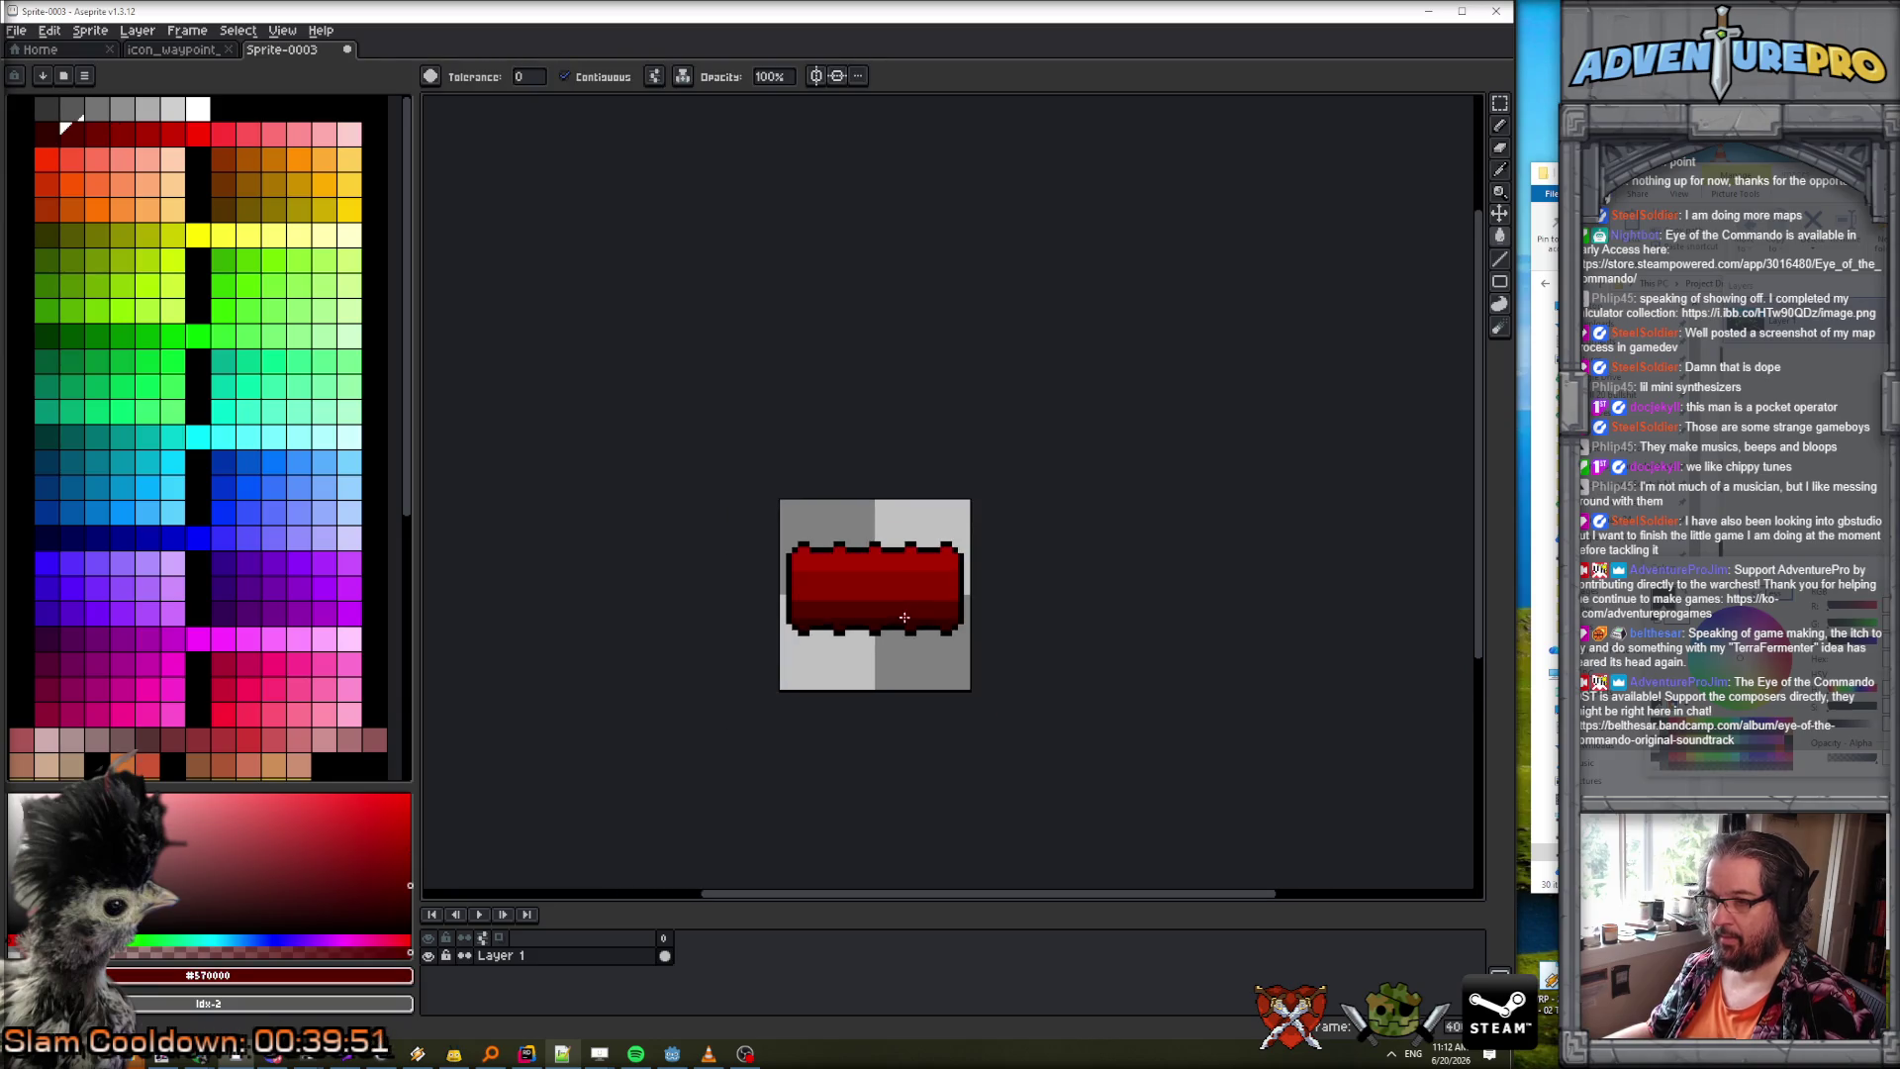
# Paint bright-red highlight columns down each top nub of the bar.
pyautogui.scroll(1, 931, 606)
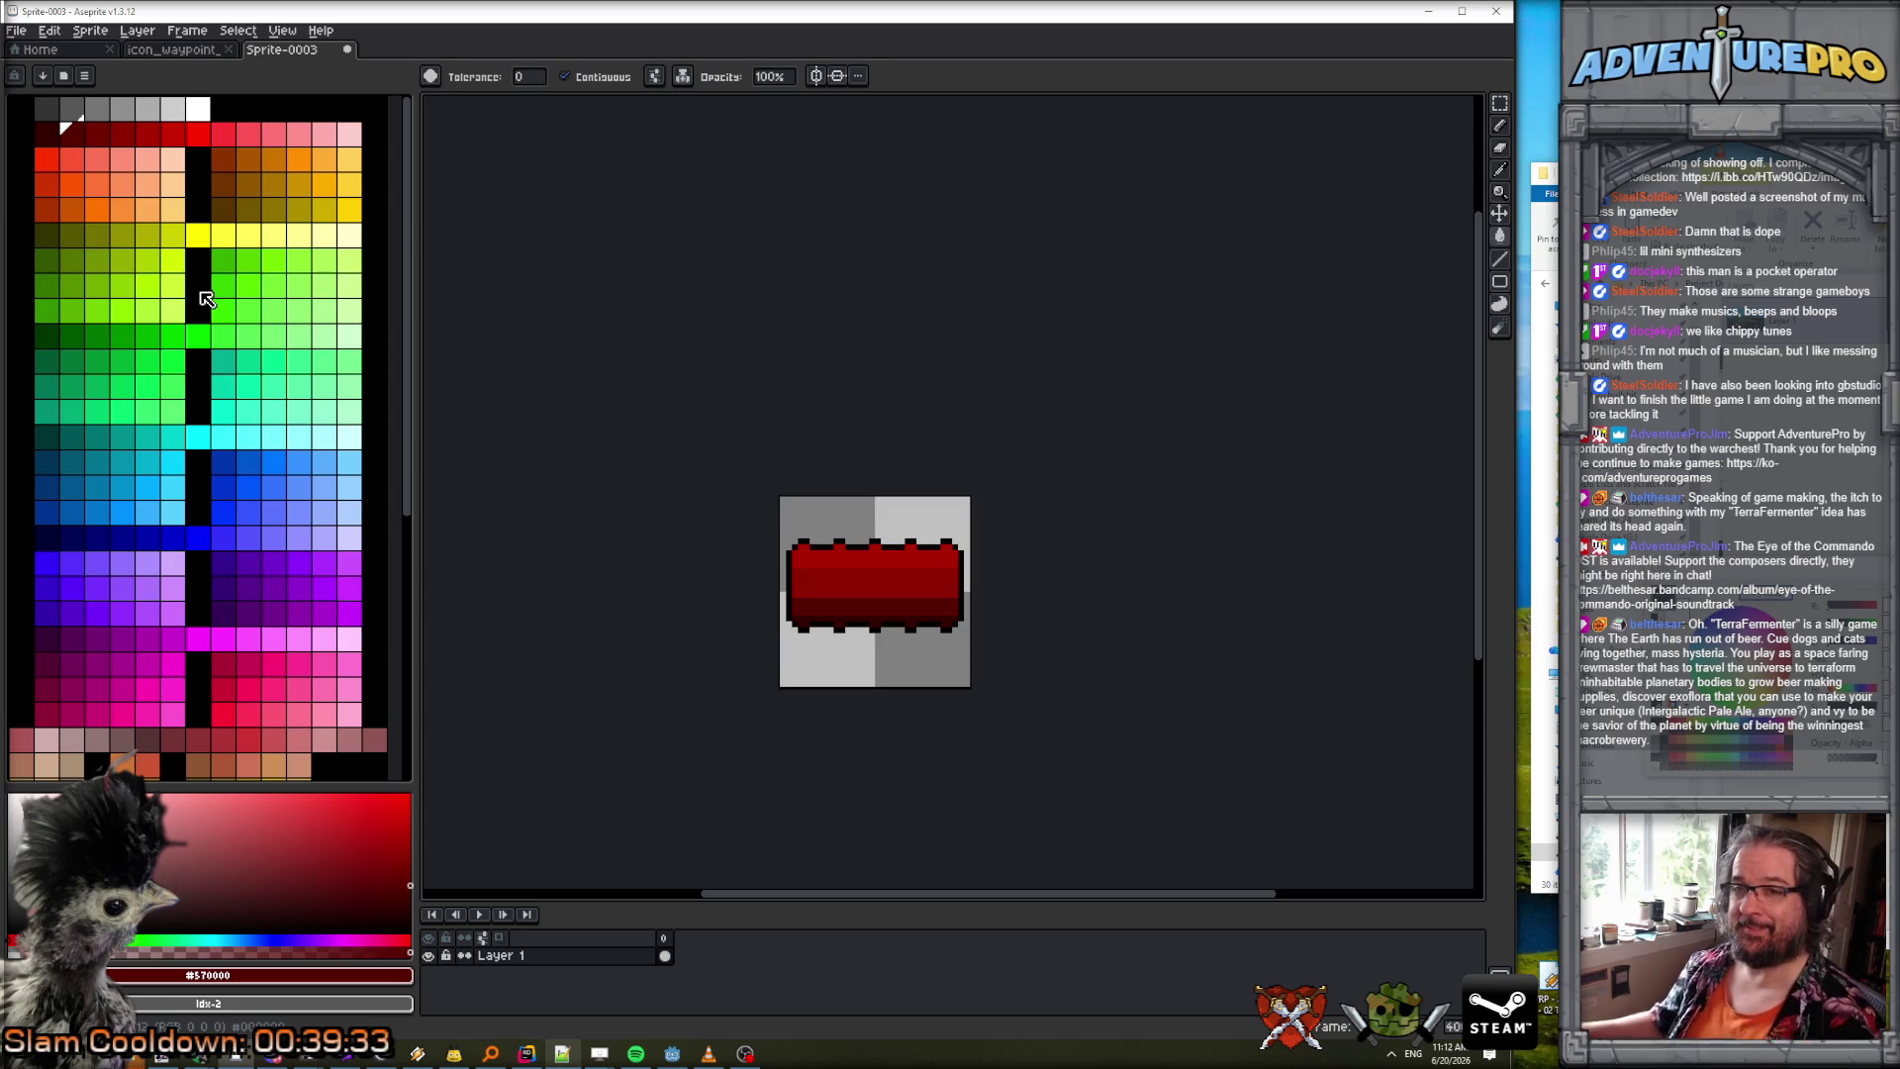
pyautogui.click(198, 134)
pyautogui.scroll(1, 839, 564)
pyautogui.scroll(3, 839, 565)
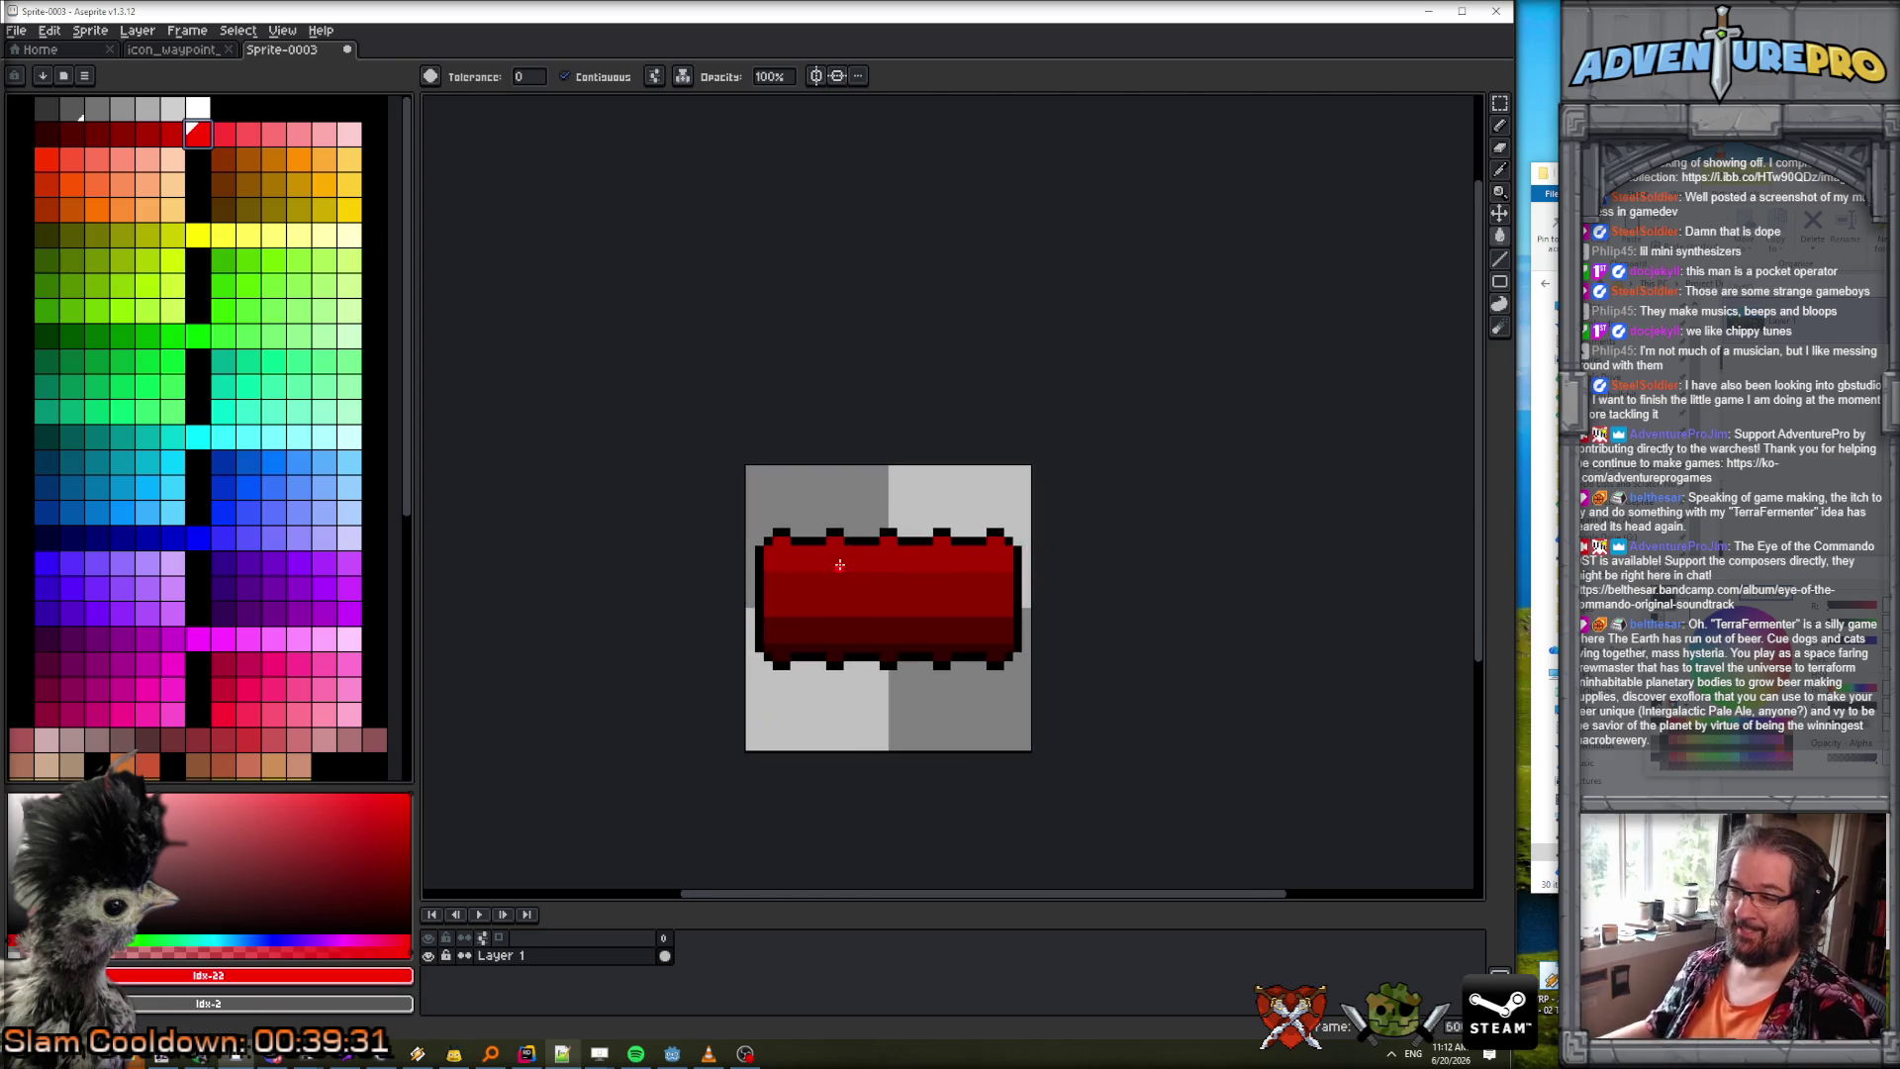
pyautogui.click(834, 536)
pyautogui.hotkey('ctrl', 'z')
pyautogui.keyDown('alt'); pyautogui.click(853, 576); pyautogui.keyUp('alt')
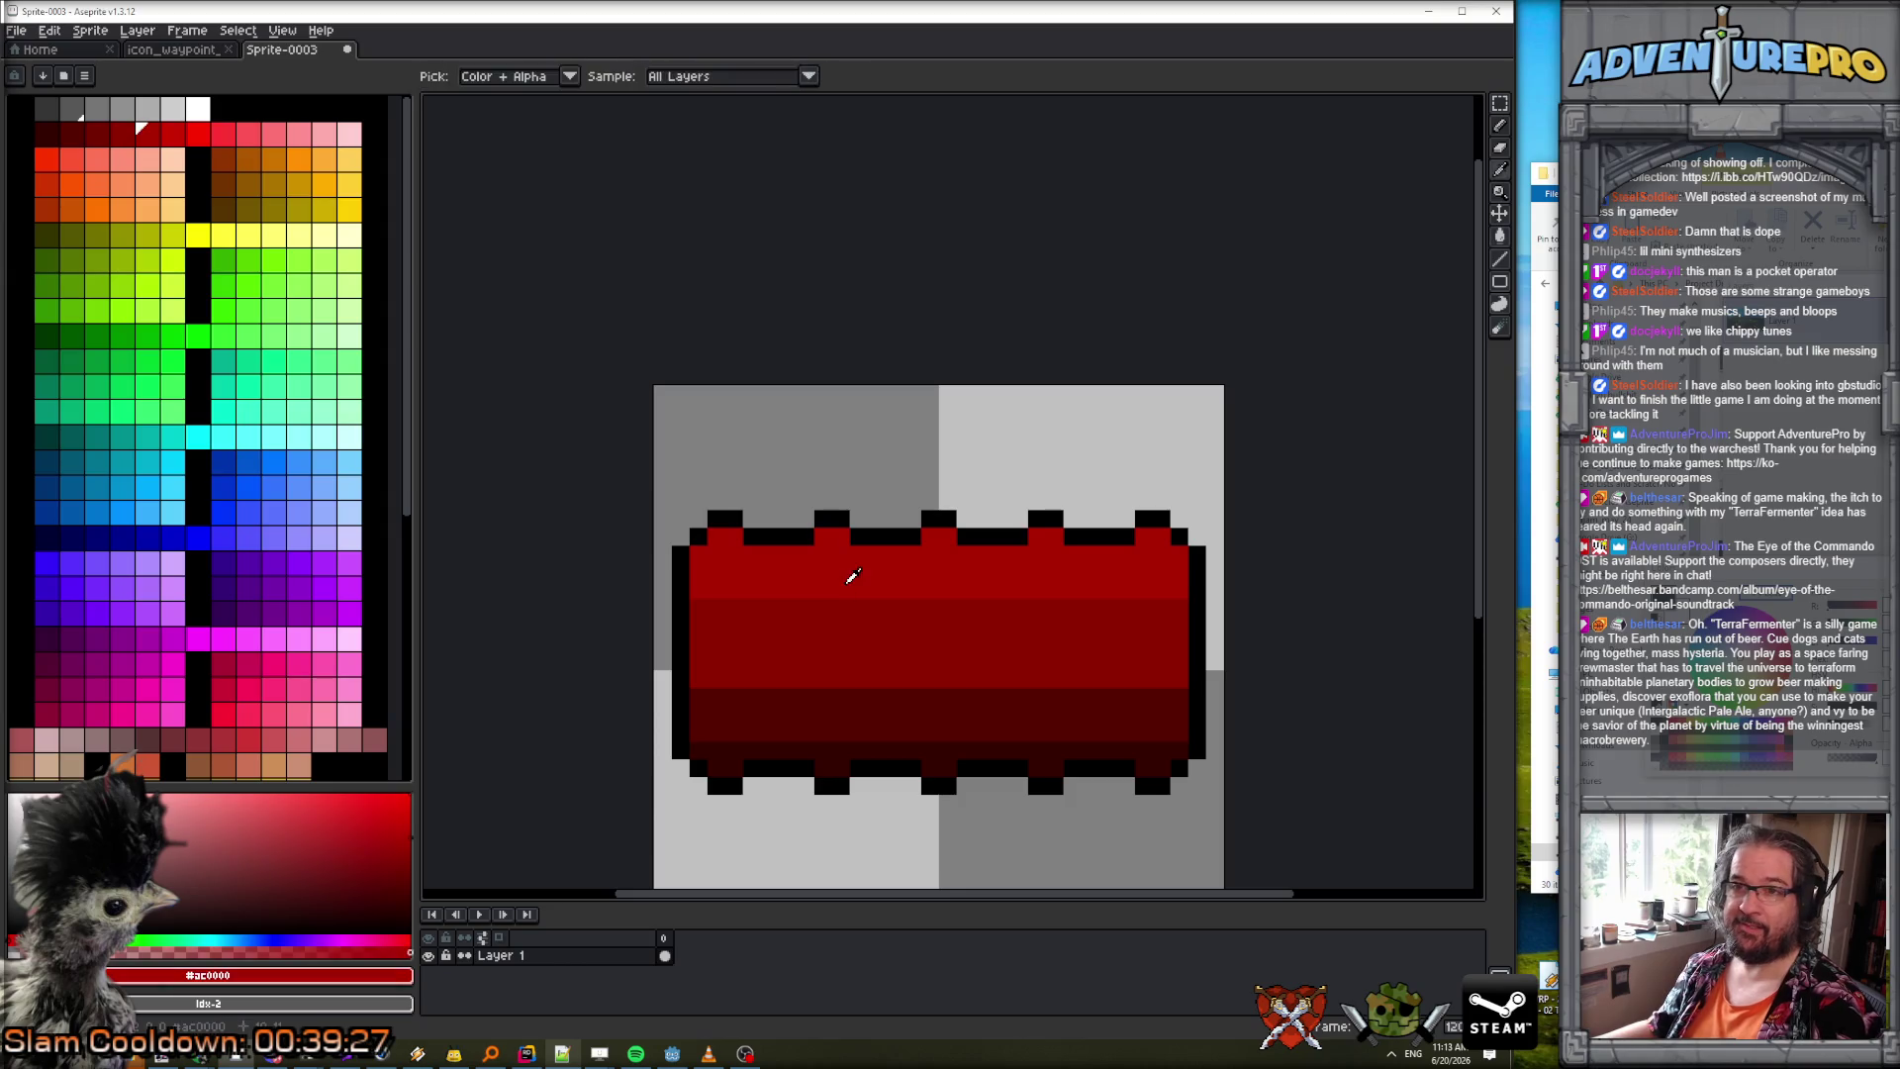
pyautogui.click(198, 134)
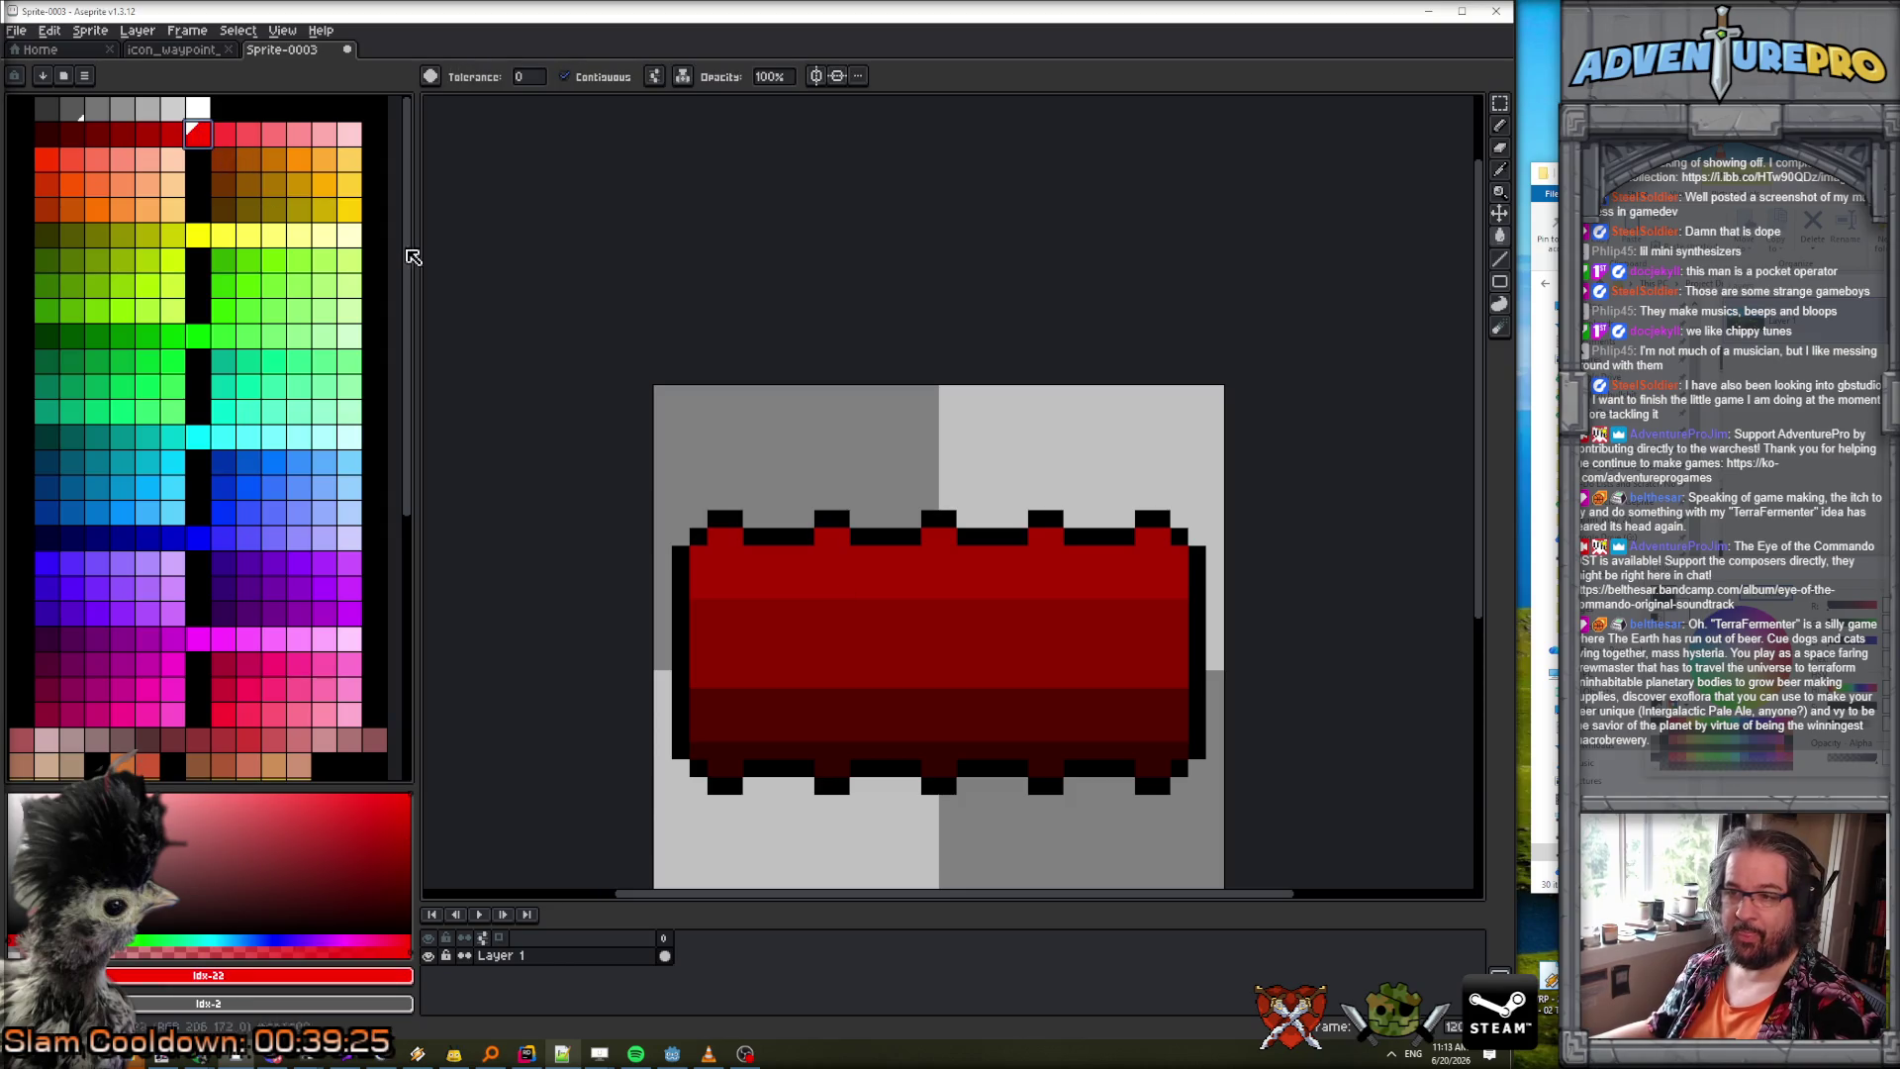
pyautogui.click(836, 540)
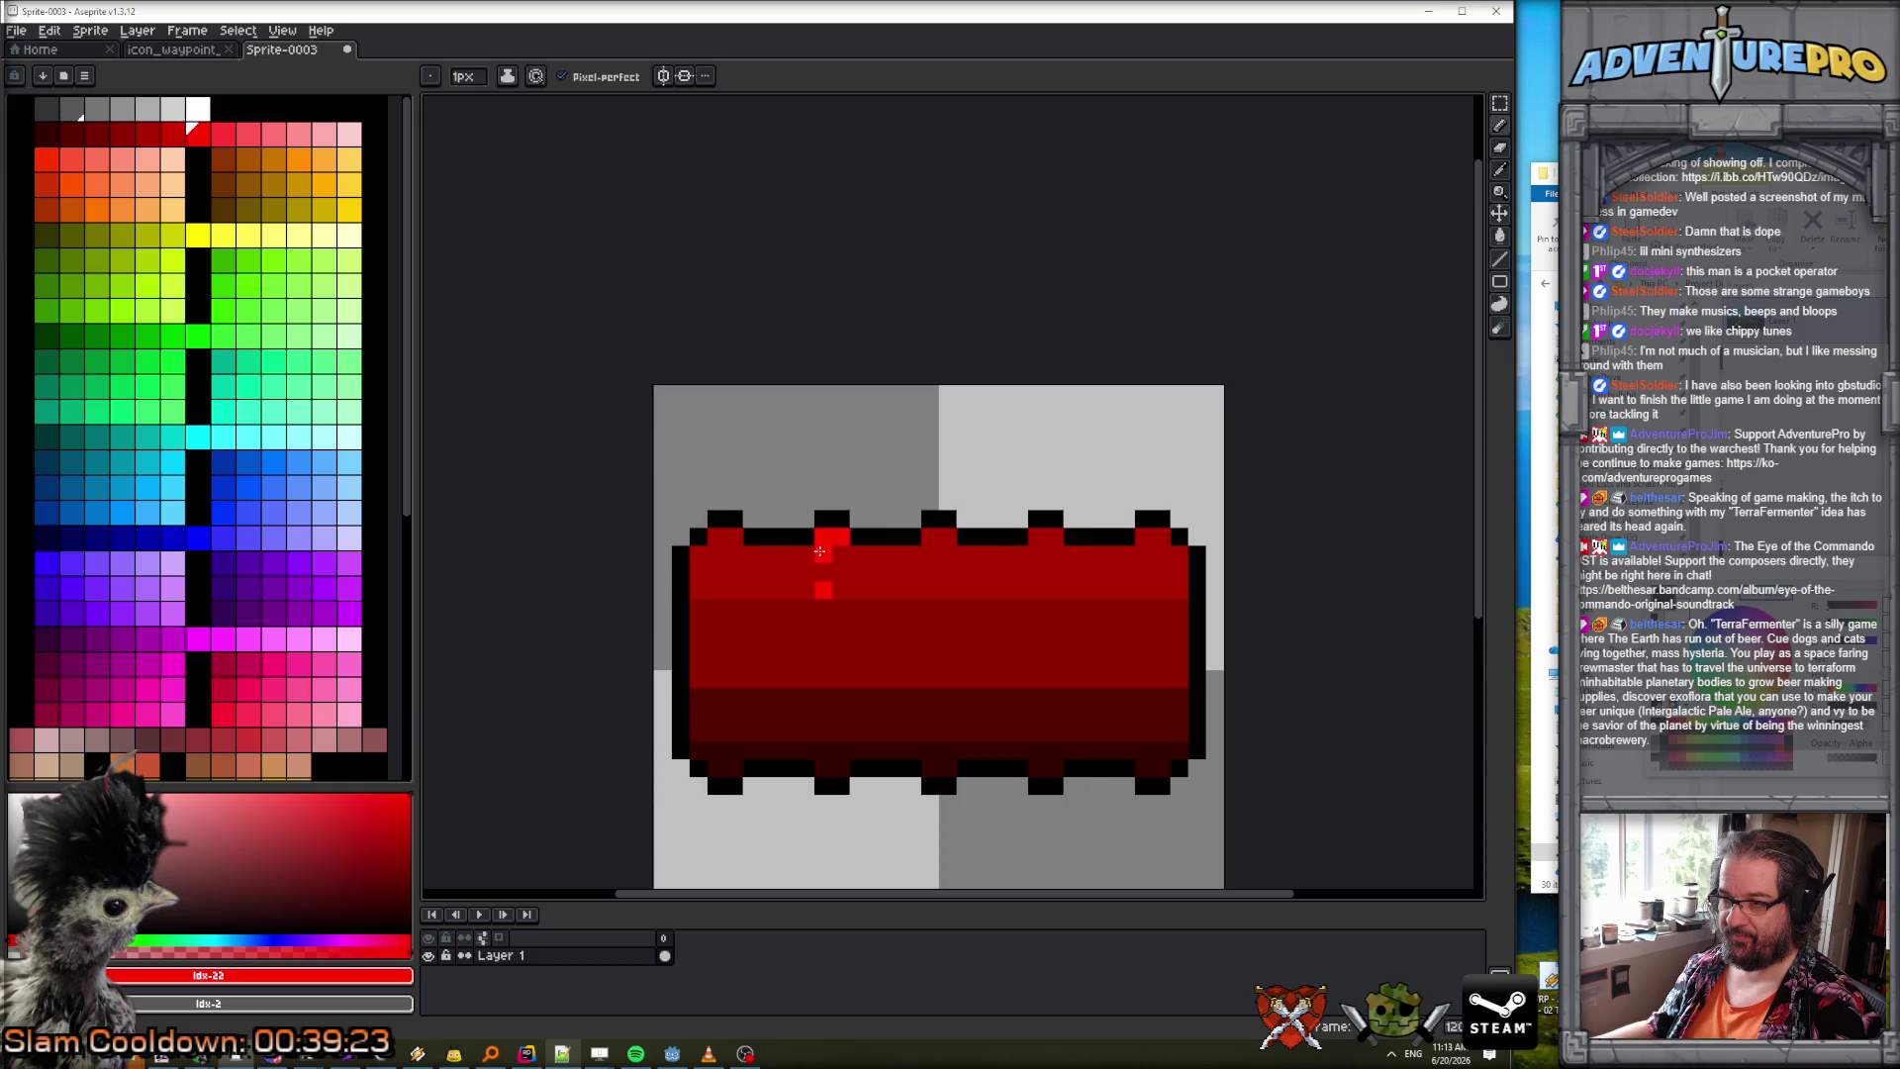
pyautogui.moveTo(821, 591)
pyautogui.mouseDown()
pyautogui.moveTo(839, 542)
pyautogui.moveTo(930, 535)
pyautogui.moveTo(948, 593)
pyautogui.mouseUp()
pyautogui.moveTo(1051, 534)
pyautogui.mouseDown()
pyautogui.moveTo(1047, 588)
pyautogui.moveTo(1042, 569)
pyautogui.moveTo(1158, 559)
pyautogui.moveTo(1153, 594)
pyautogui.moveTo(1138, 541)
pyautogui.mouseUp()
pyautogui.moveTo(717, 561); pyautogui.dragTo(734, 532)
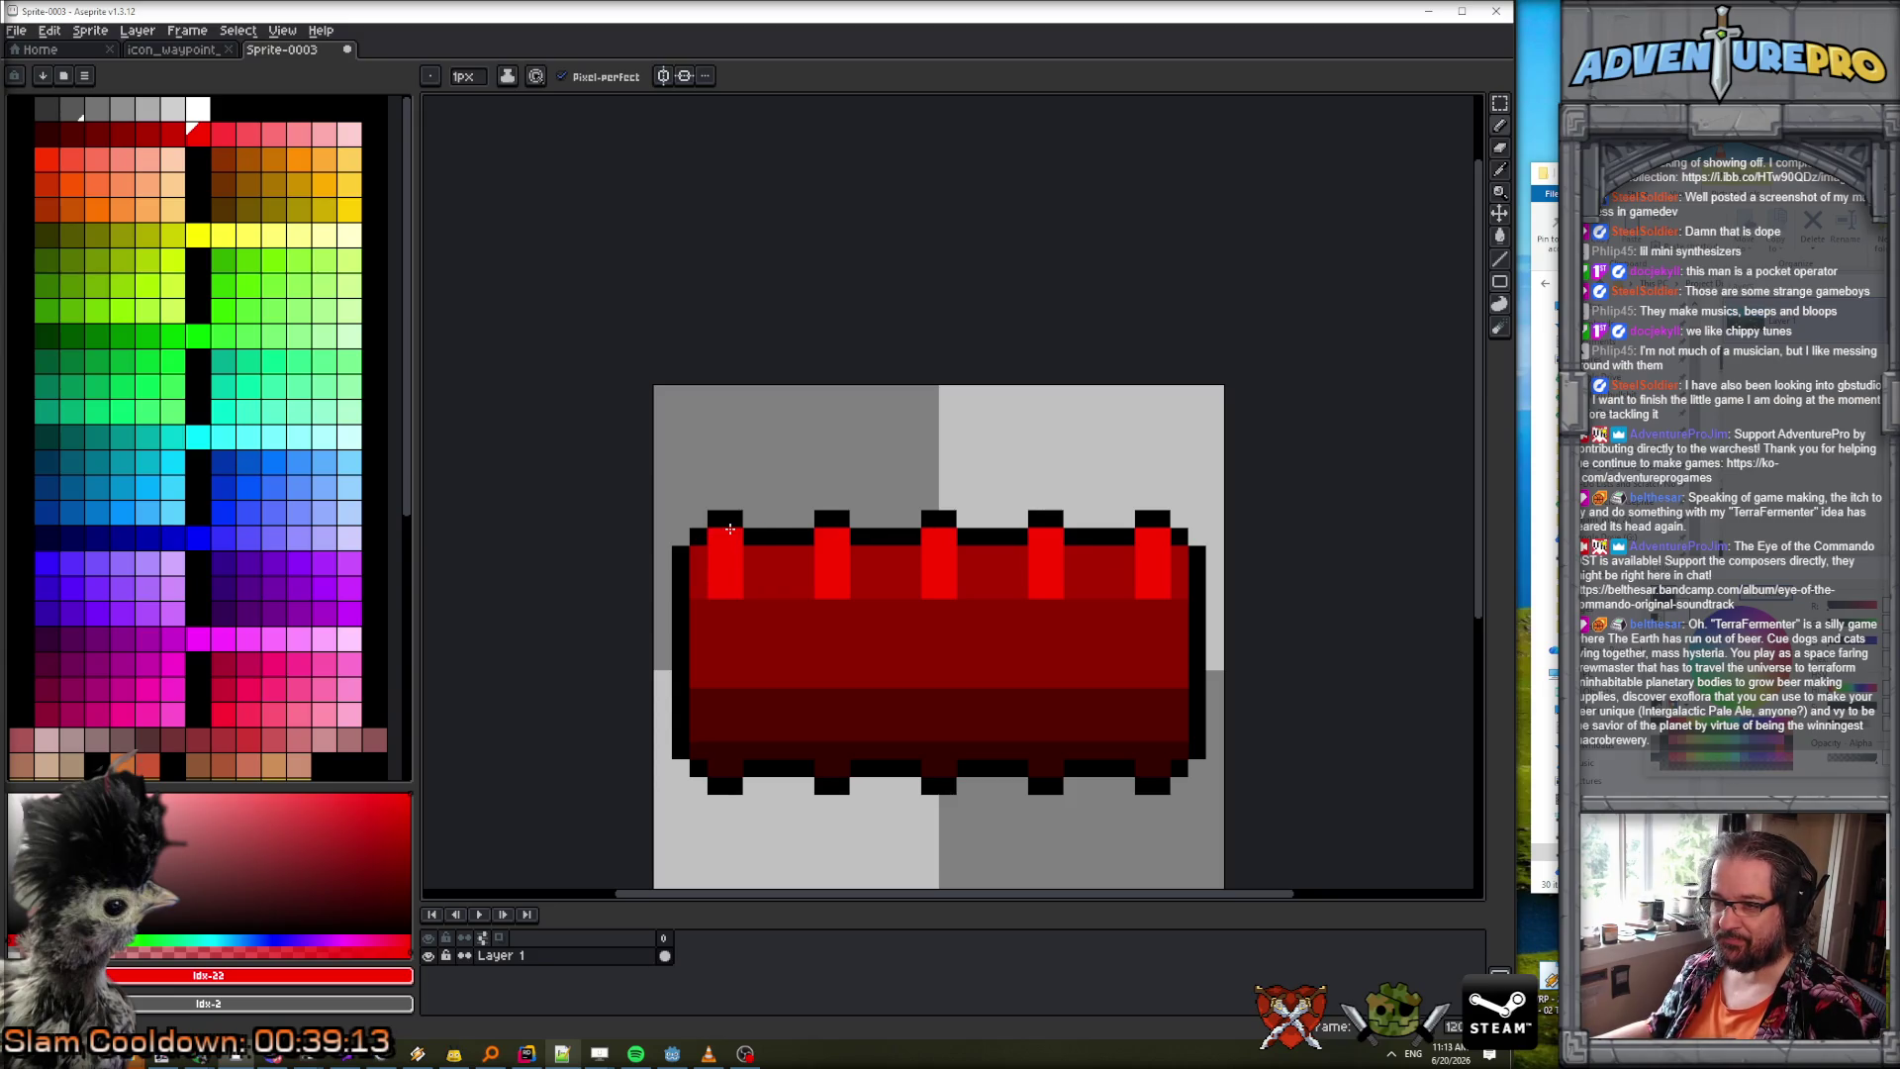
pyautogui.keyDown('alt'); pyautogui.click(728, 633); pyautogui.keyUp('alt')
# Paint lighter dark-red vertical stripes beneath all five nubs.
pyautogui.click(145, 128)
pyautogui.click(721, 609)
pyautogui.moveTo(722, 641); pyautogui.dragTo(720, 685)
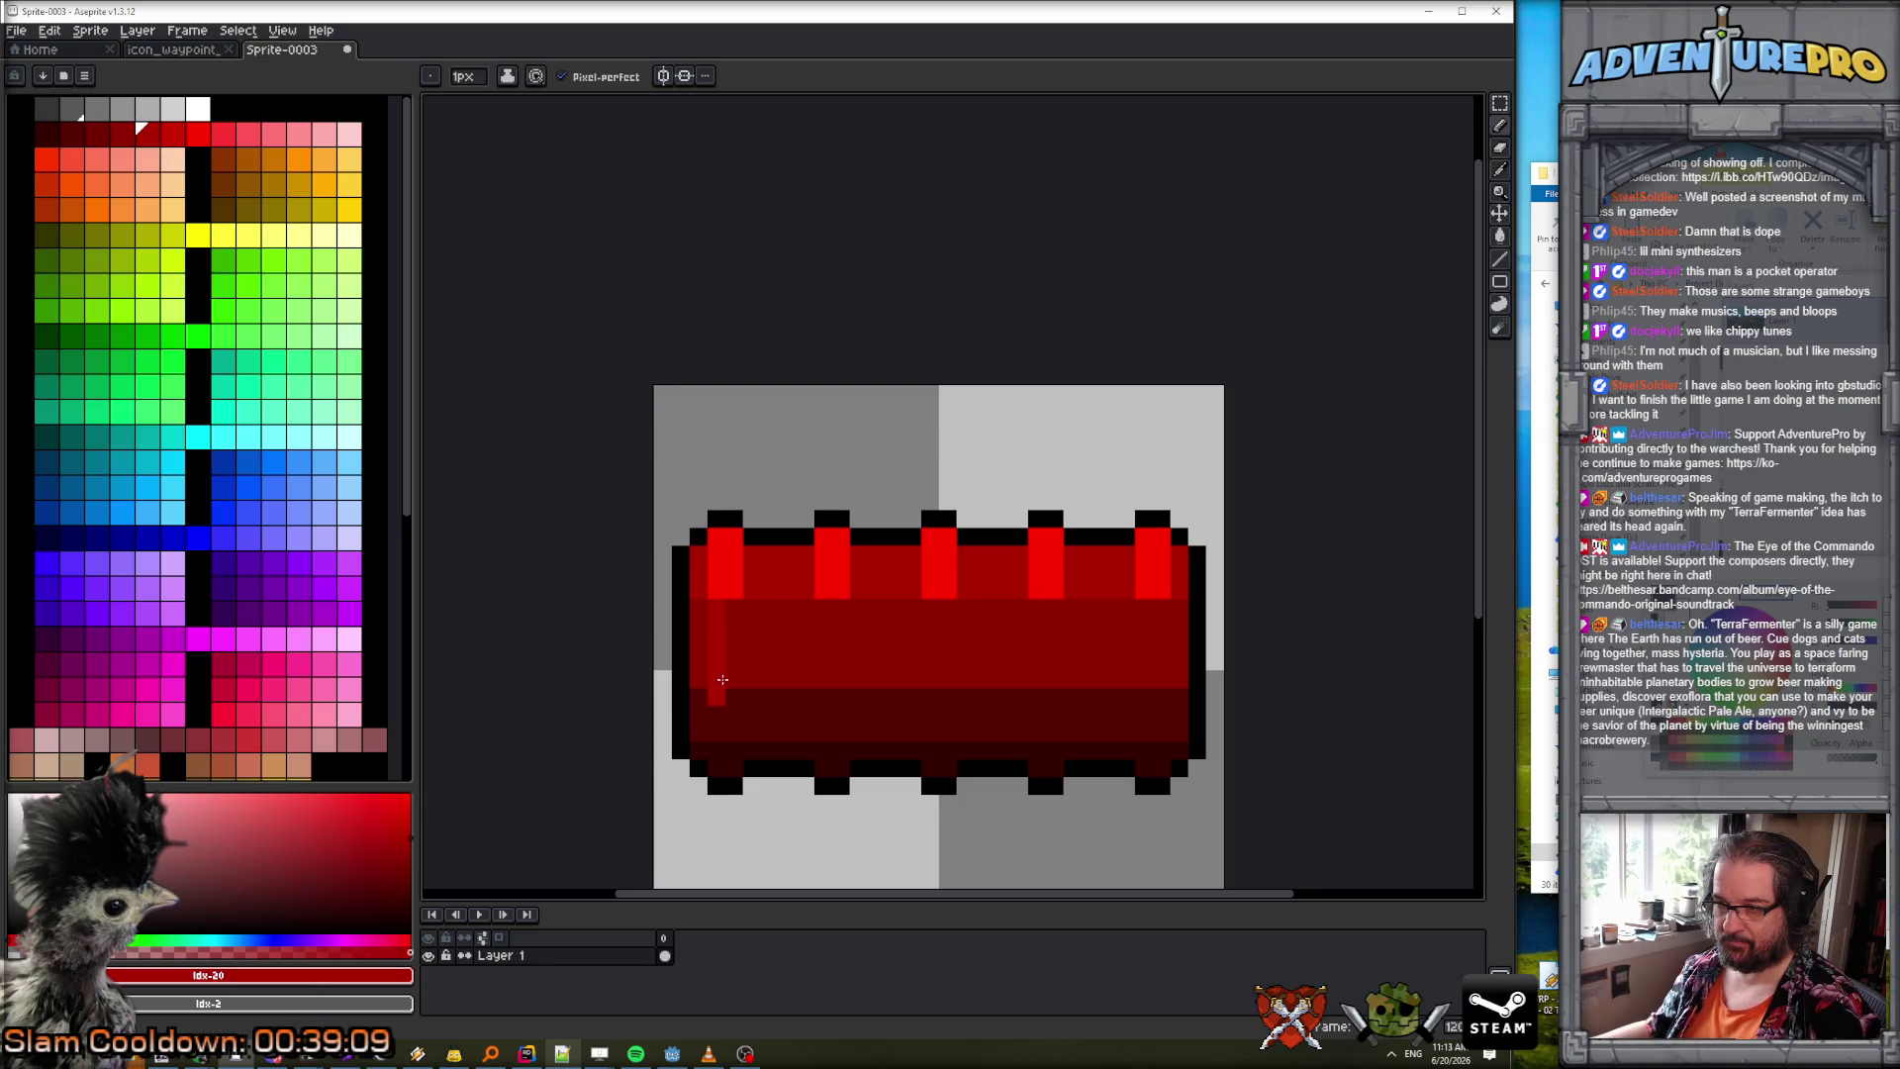
pyautogui.moveTo(822, 605); pyautogui.dragTo(817, 677)
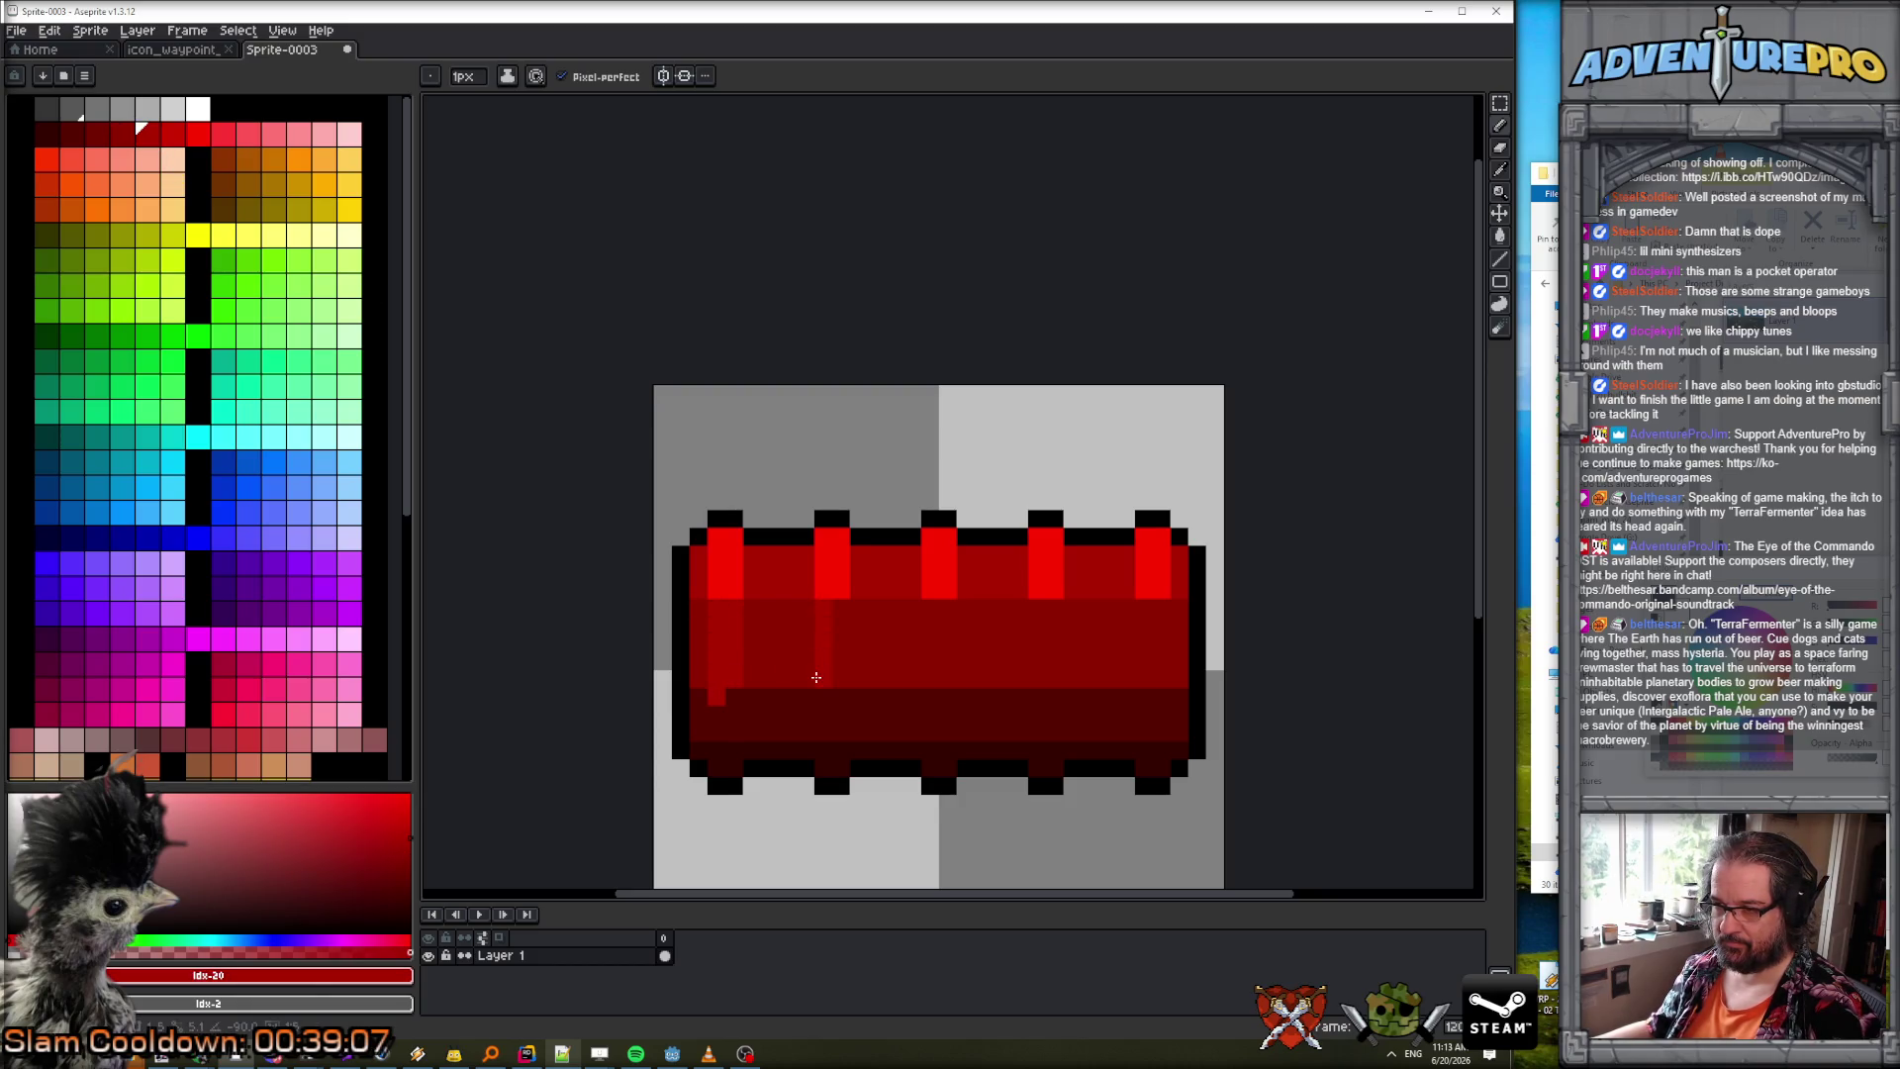
pyautogui.moveTo(838, 611); pyautogui.dragTo(841, 678)
pyautogui.moveTo(947, 609); pyautogui.dragTo(945, 678)
pyautogui.moveTo(1033, 615); pyautogui.dragTo(1040, 681)
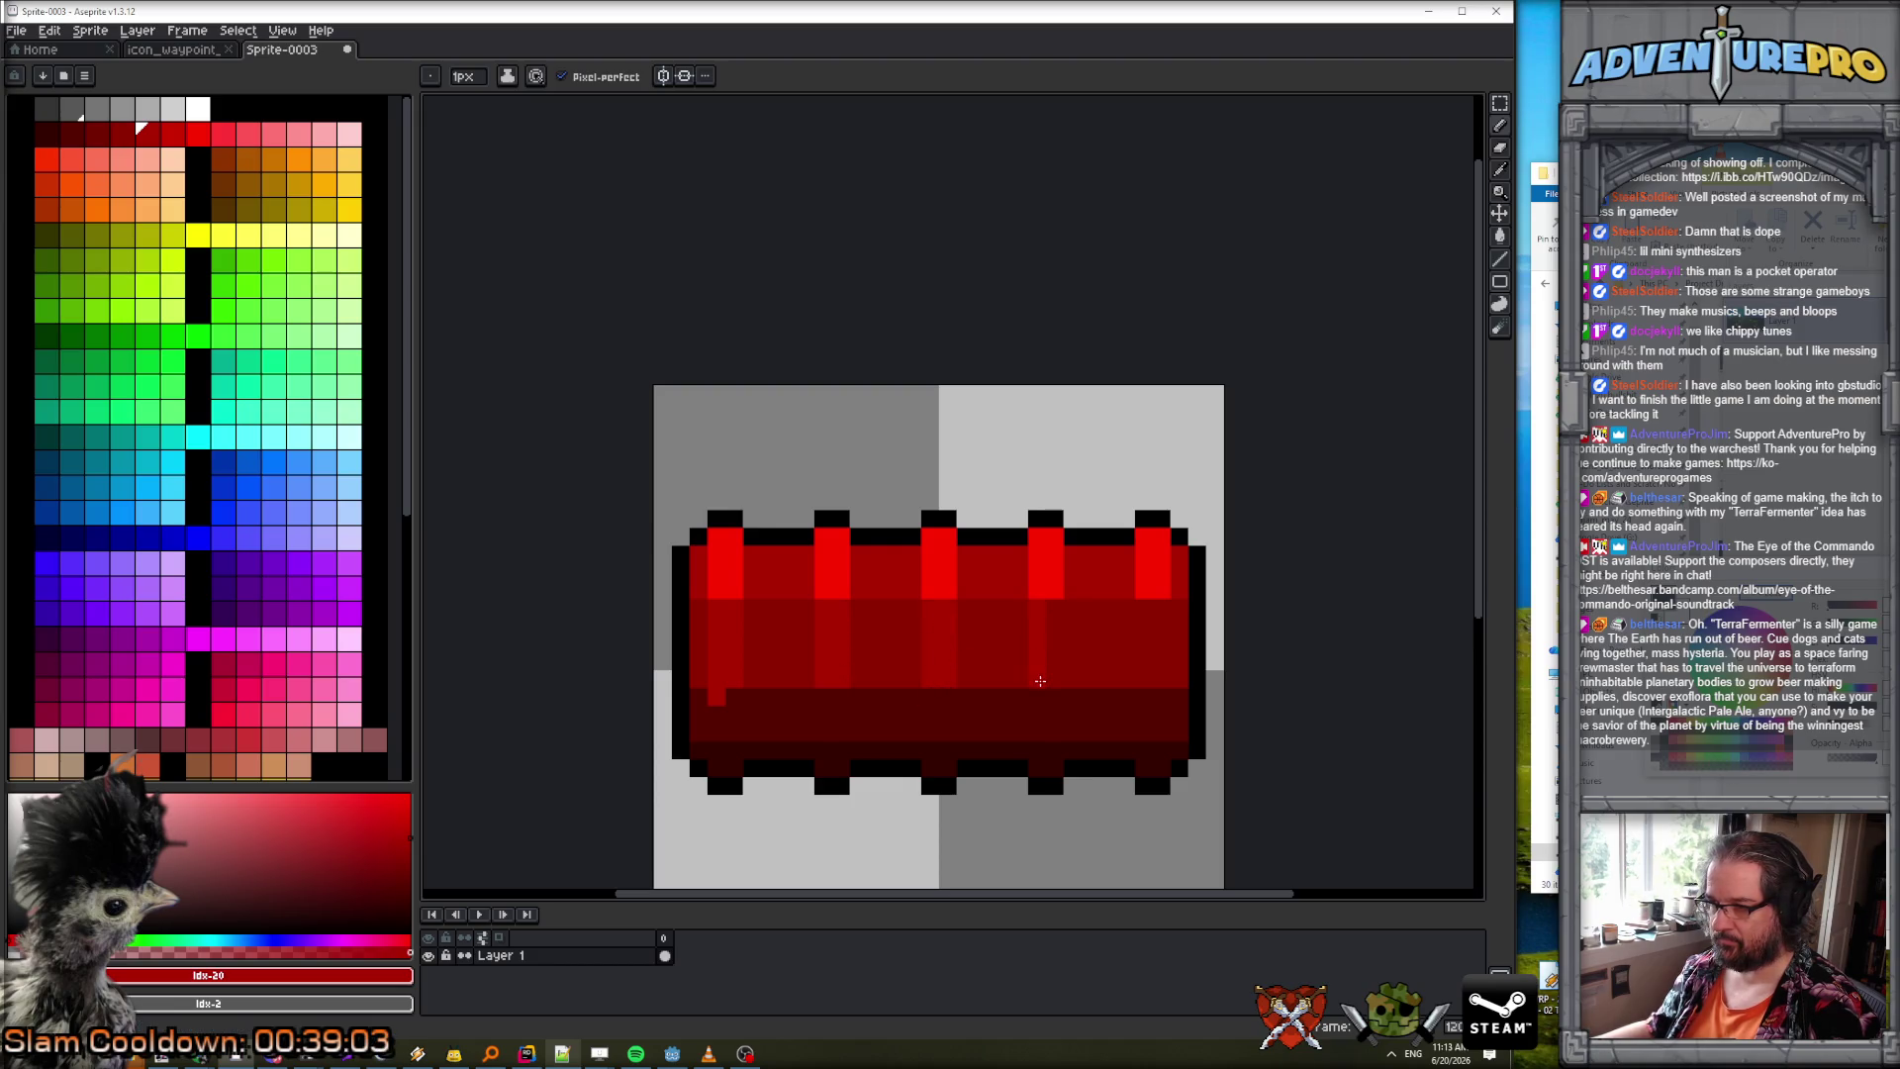
pyautogui.moveTo(1142, 613); pyautogui.dragTo(1146, 671)
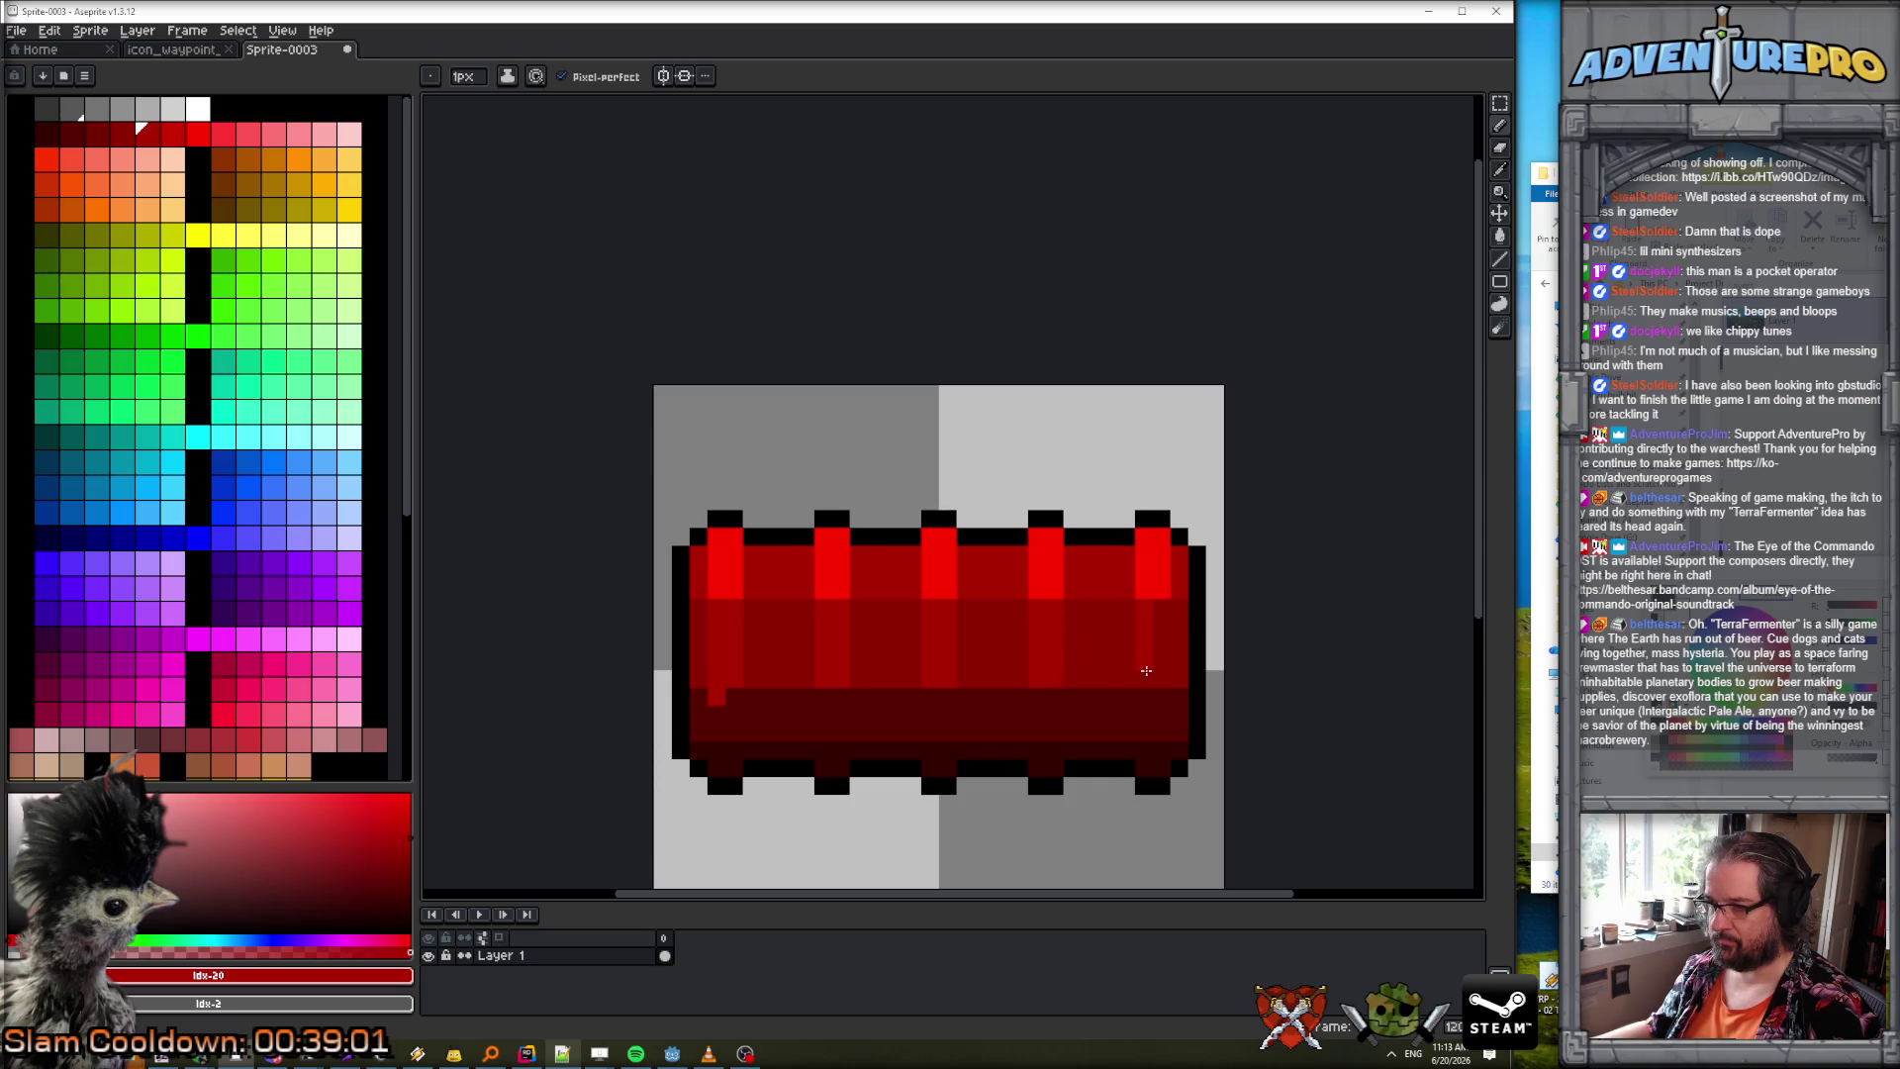
# Cover a stray pixel with #570000 and lighten pixels in the dark bottom band.
pyautogui.keyDown('alt'); pyautogui.click(752, 700); pyautogui.keyUp('alt')
pyautogui.click(719, 700)
pyautogui.click(96, 134)
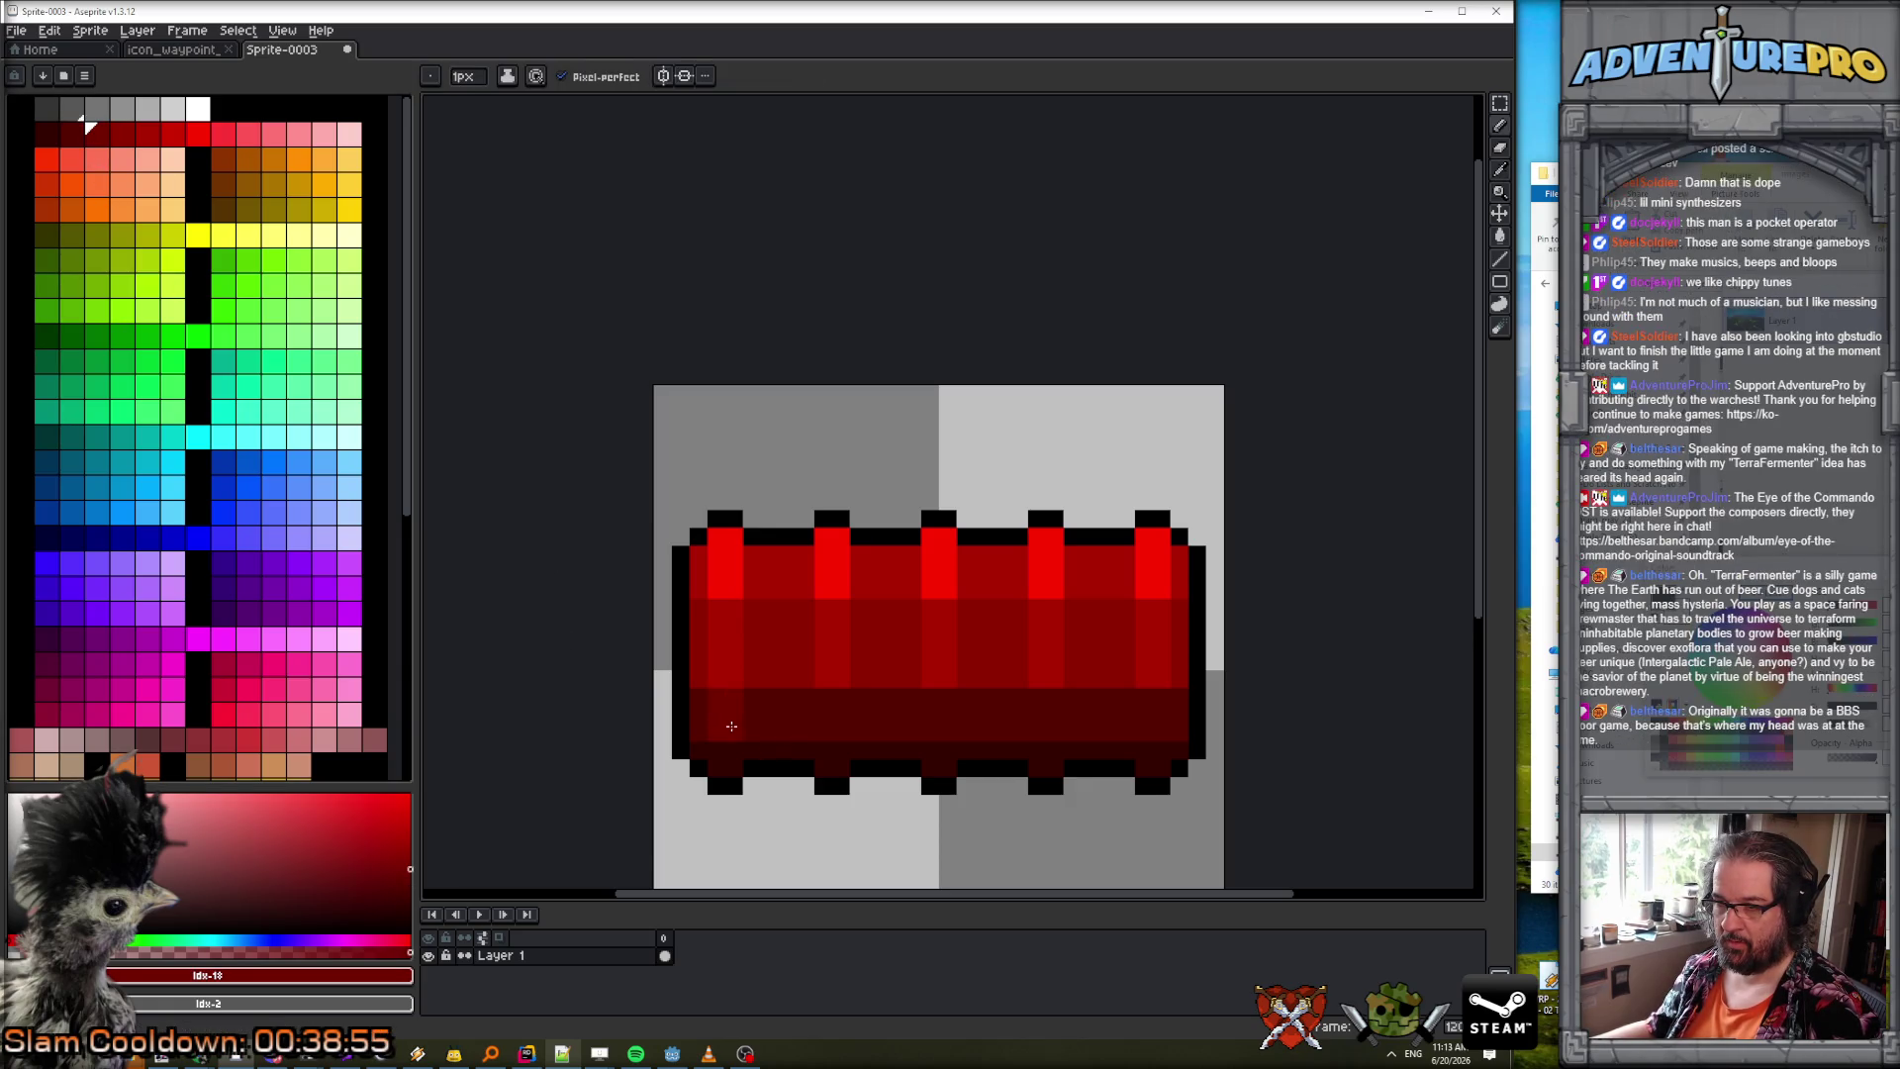
pyautogui.click(821, 707)
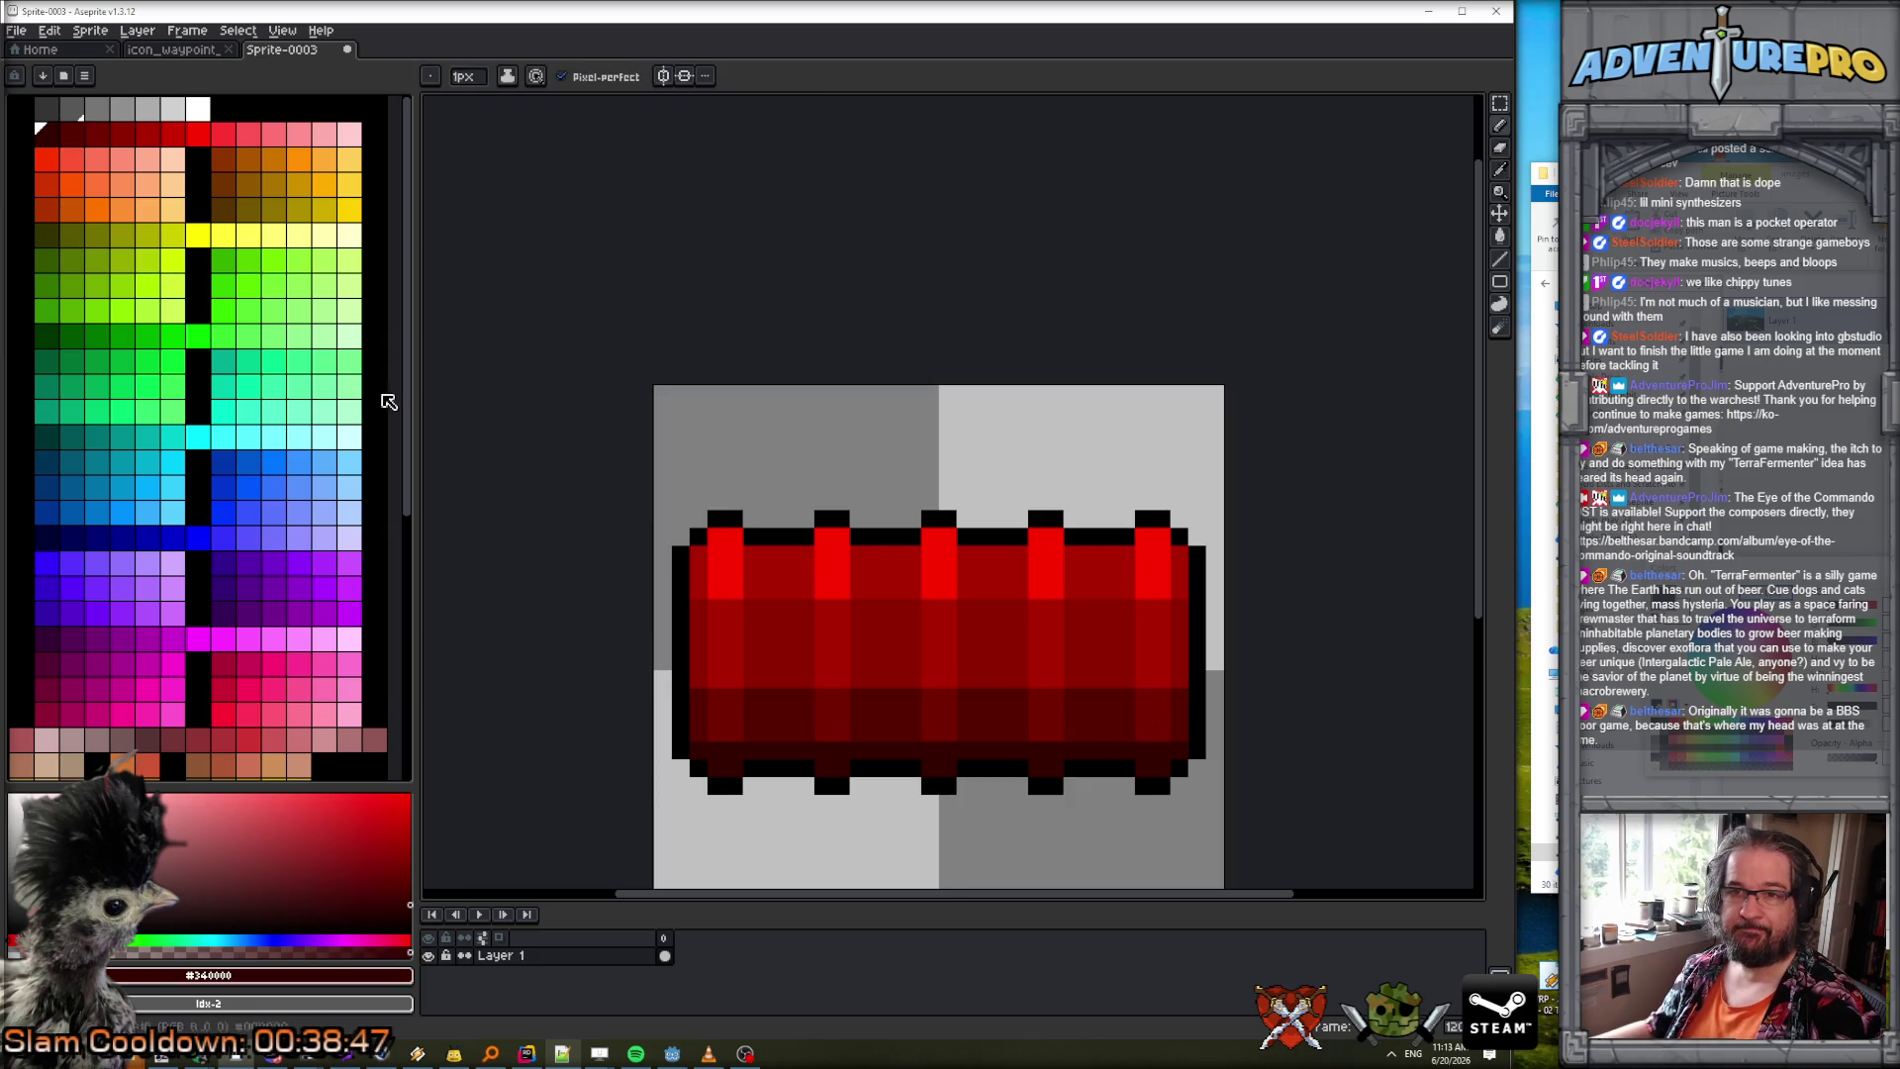
pyautogui.click(79, 139)
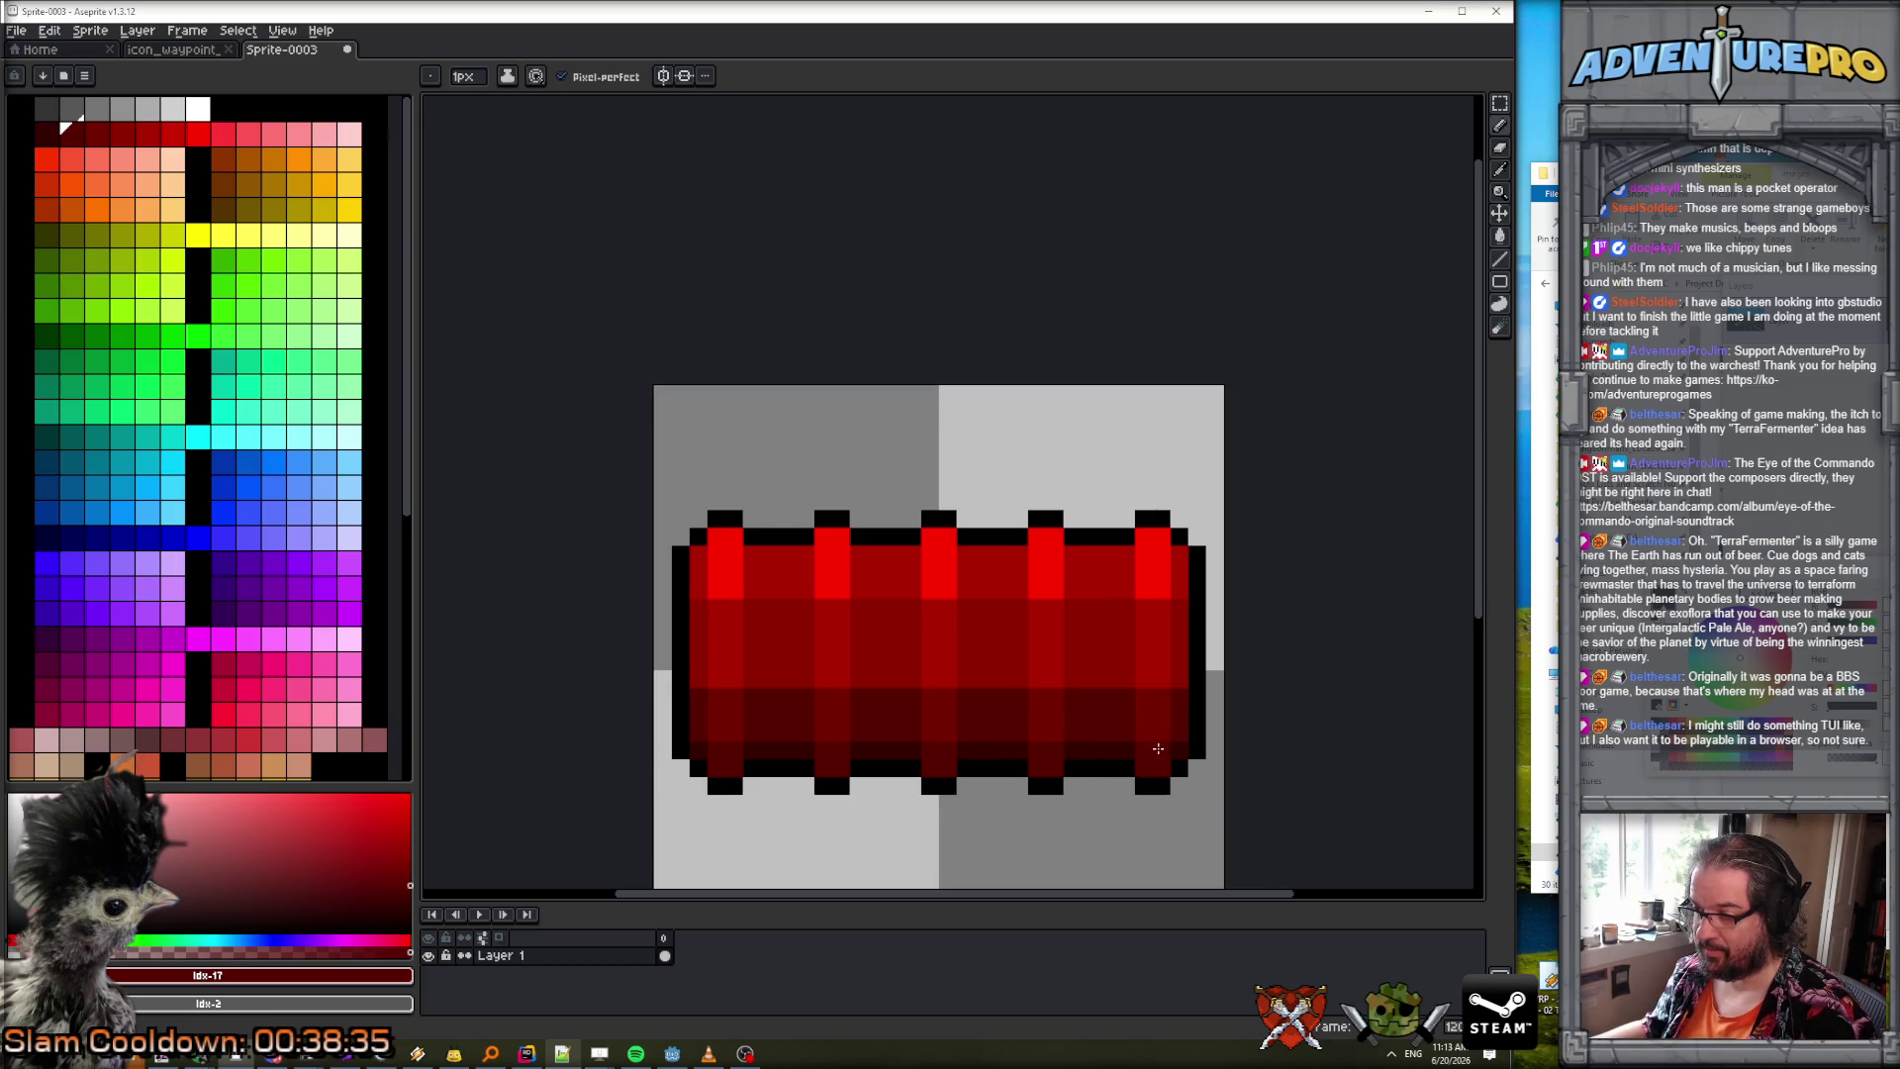
# Rename Layer 1 to 'base' in Layer Properties.
pyautogui.scroll(-5, 1159, 747)
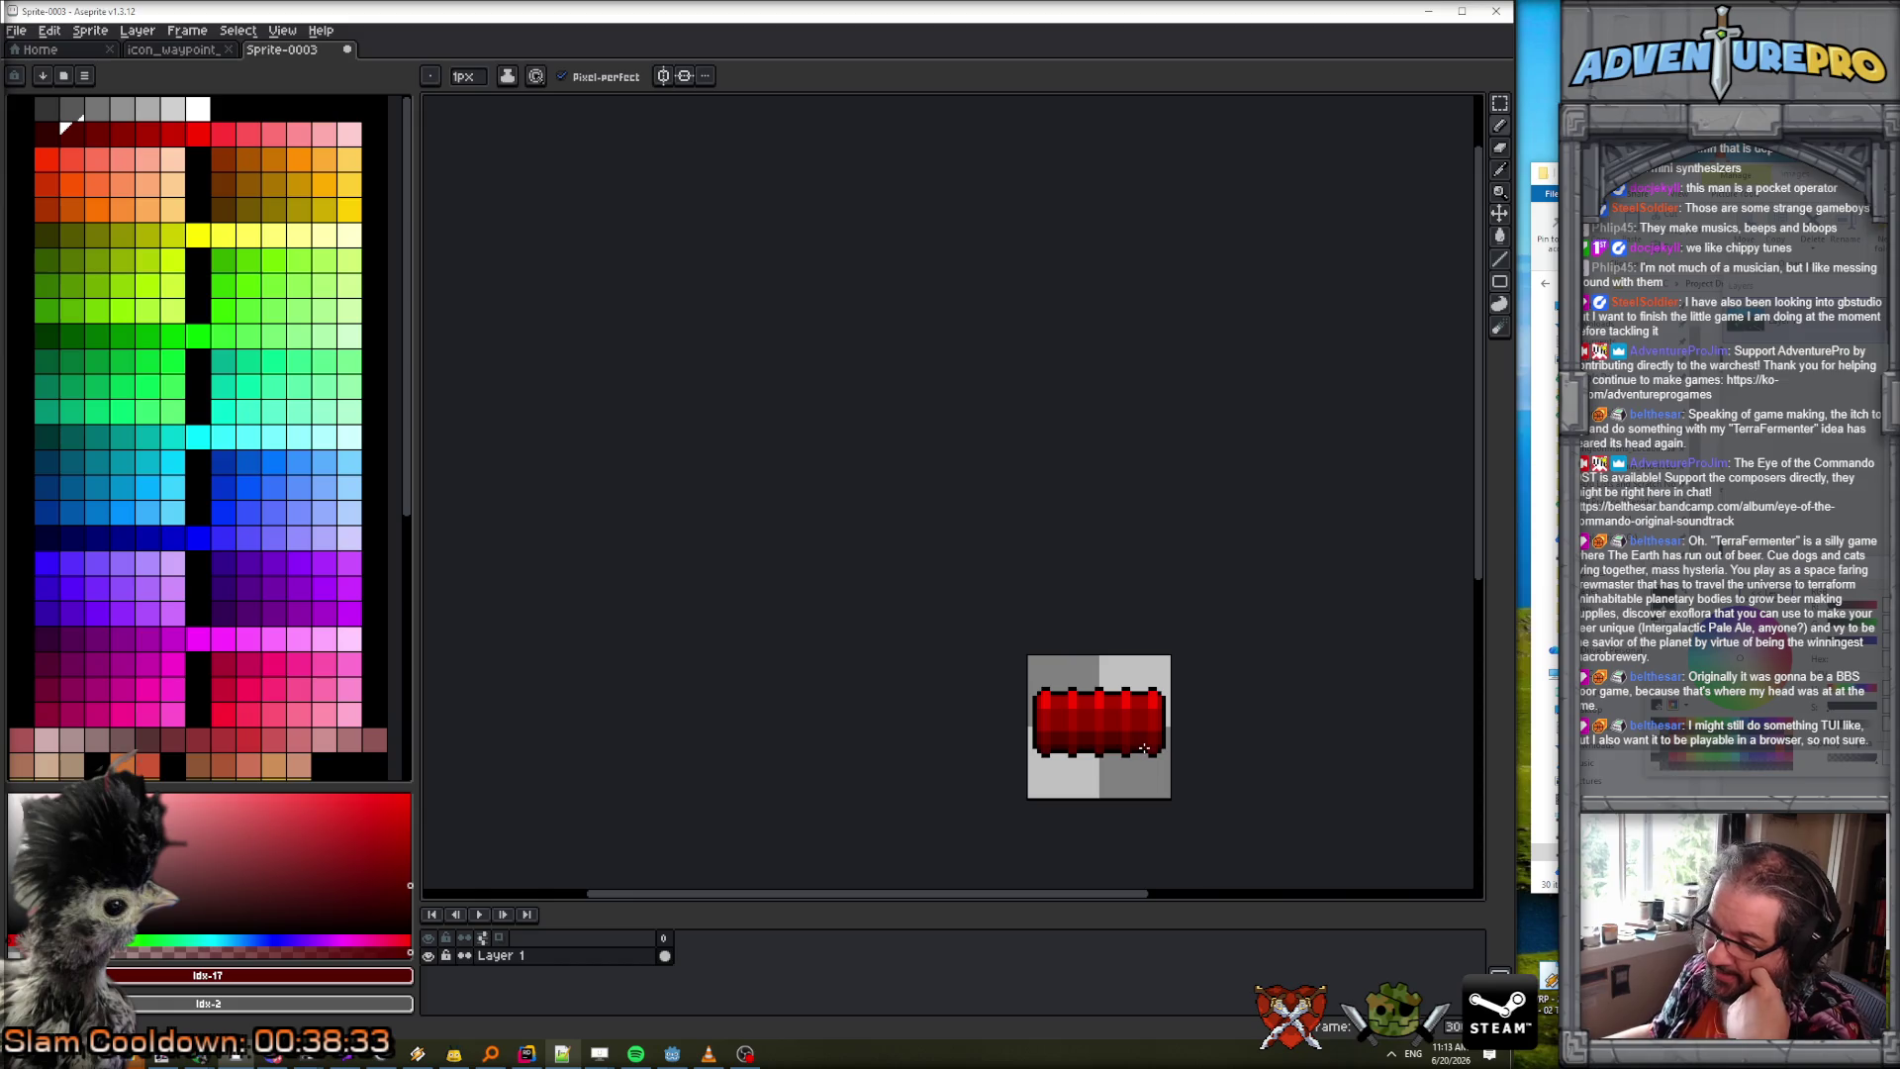
pyautogui.scroll(4, 1067, 742)
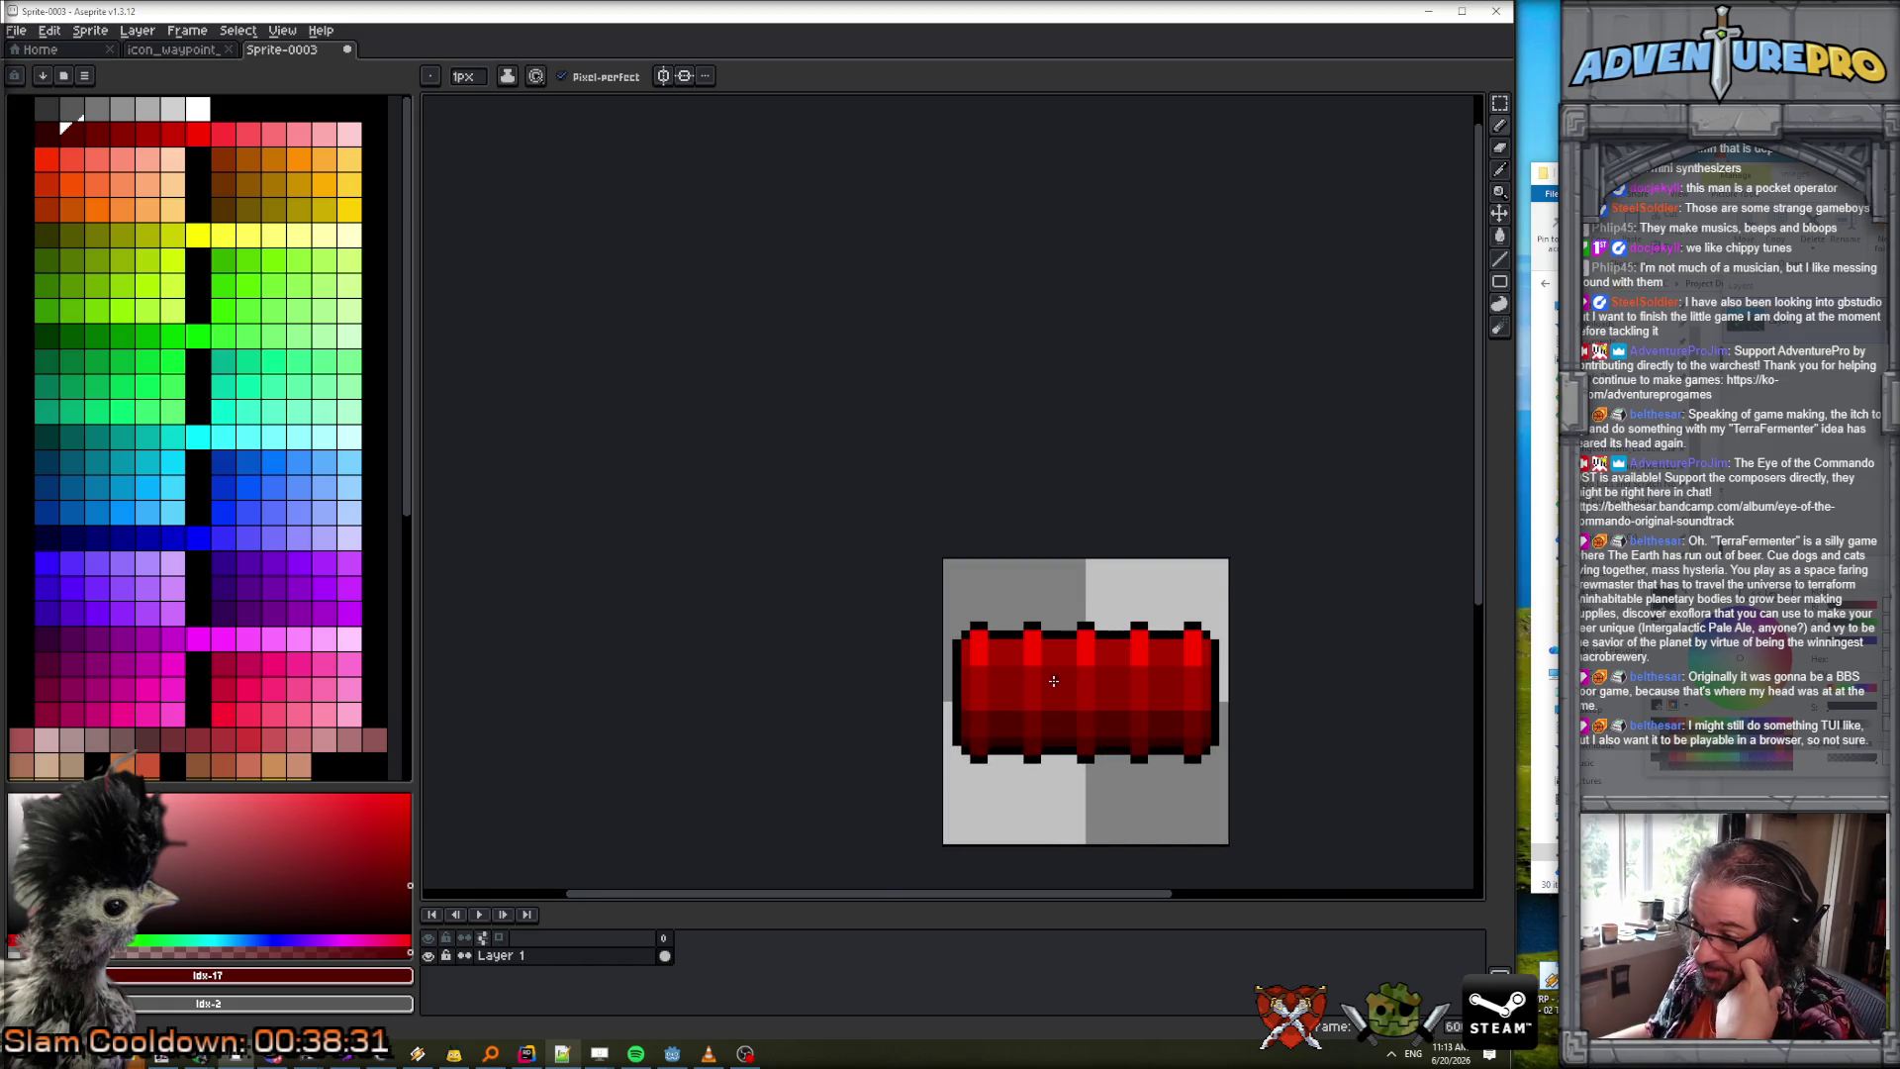
pyautogui.doubleClick(544, 955)
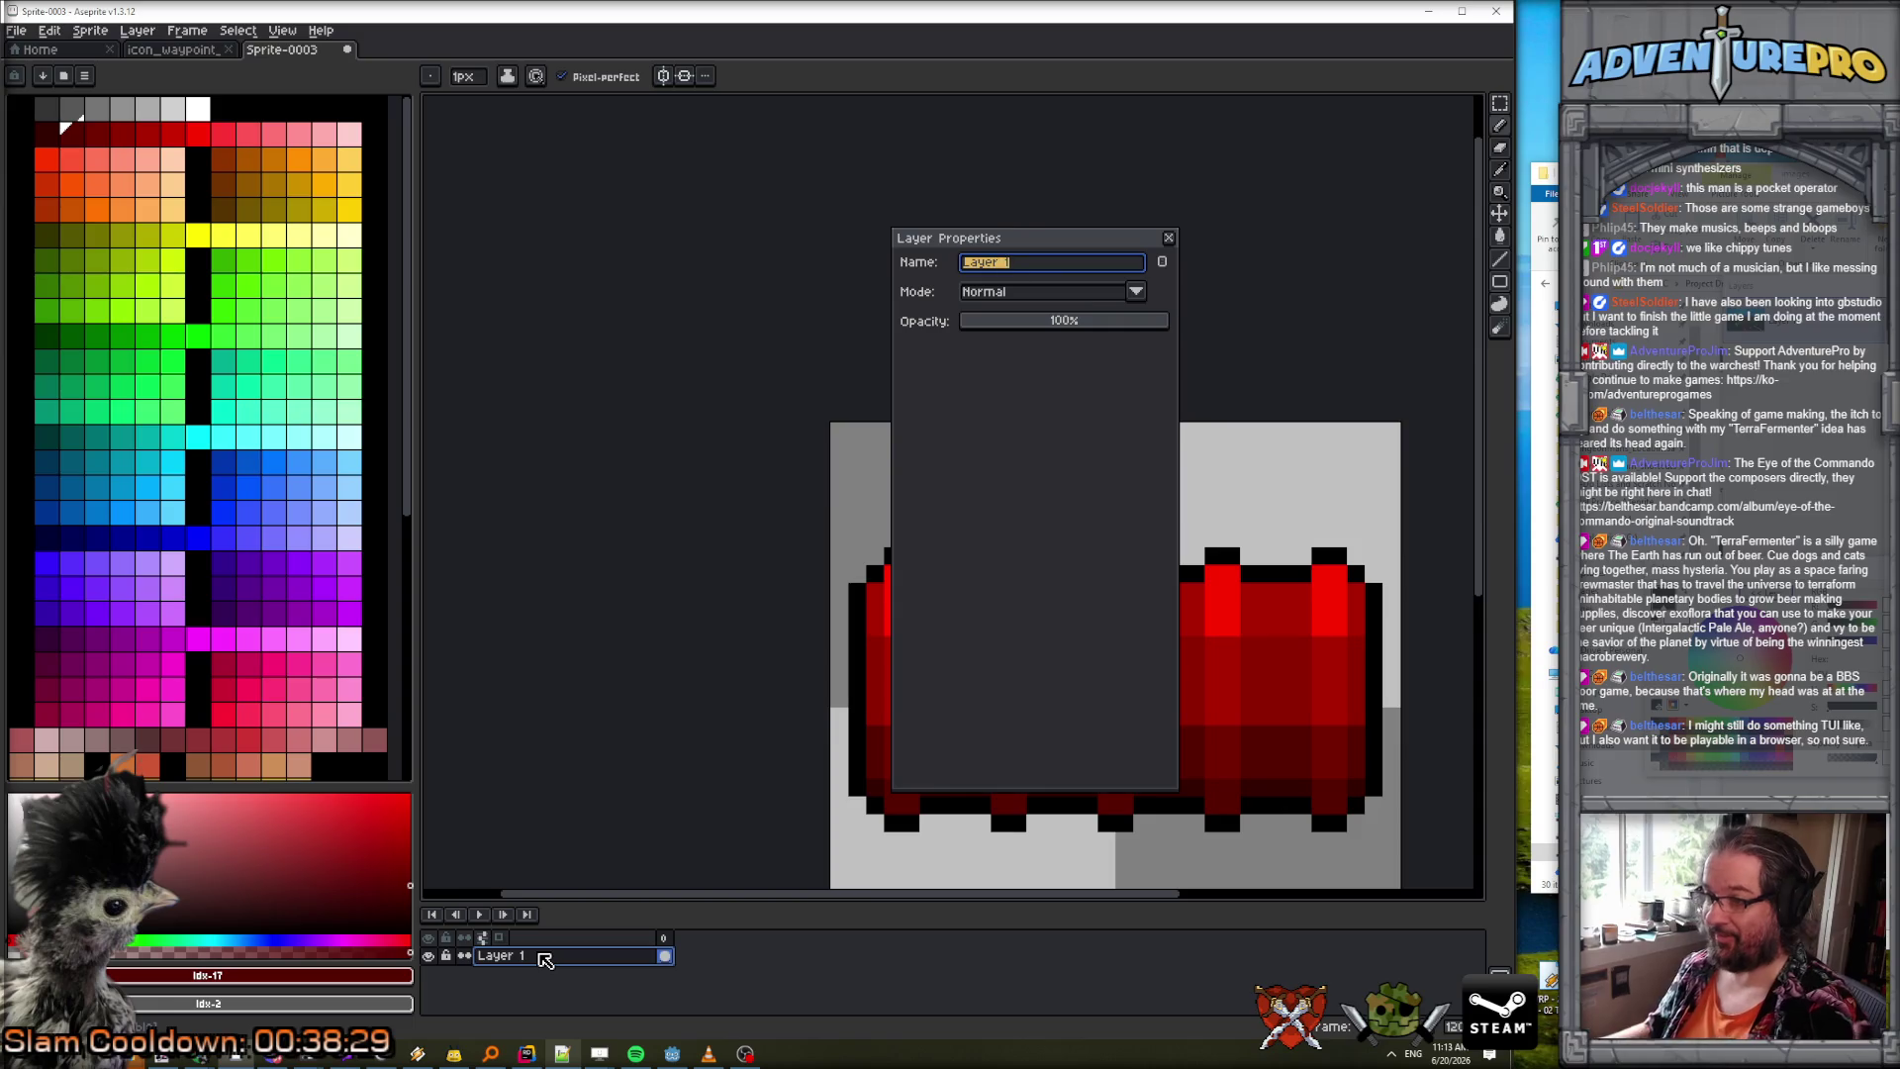
pyautogui.write('base')
pyautogui.press('Return')
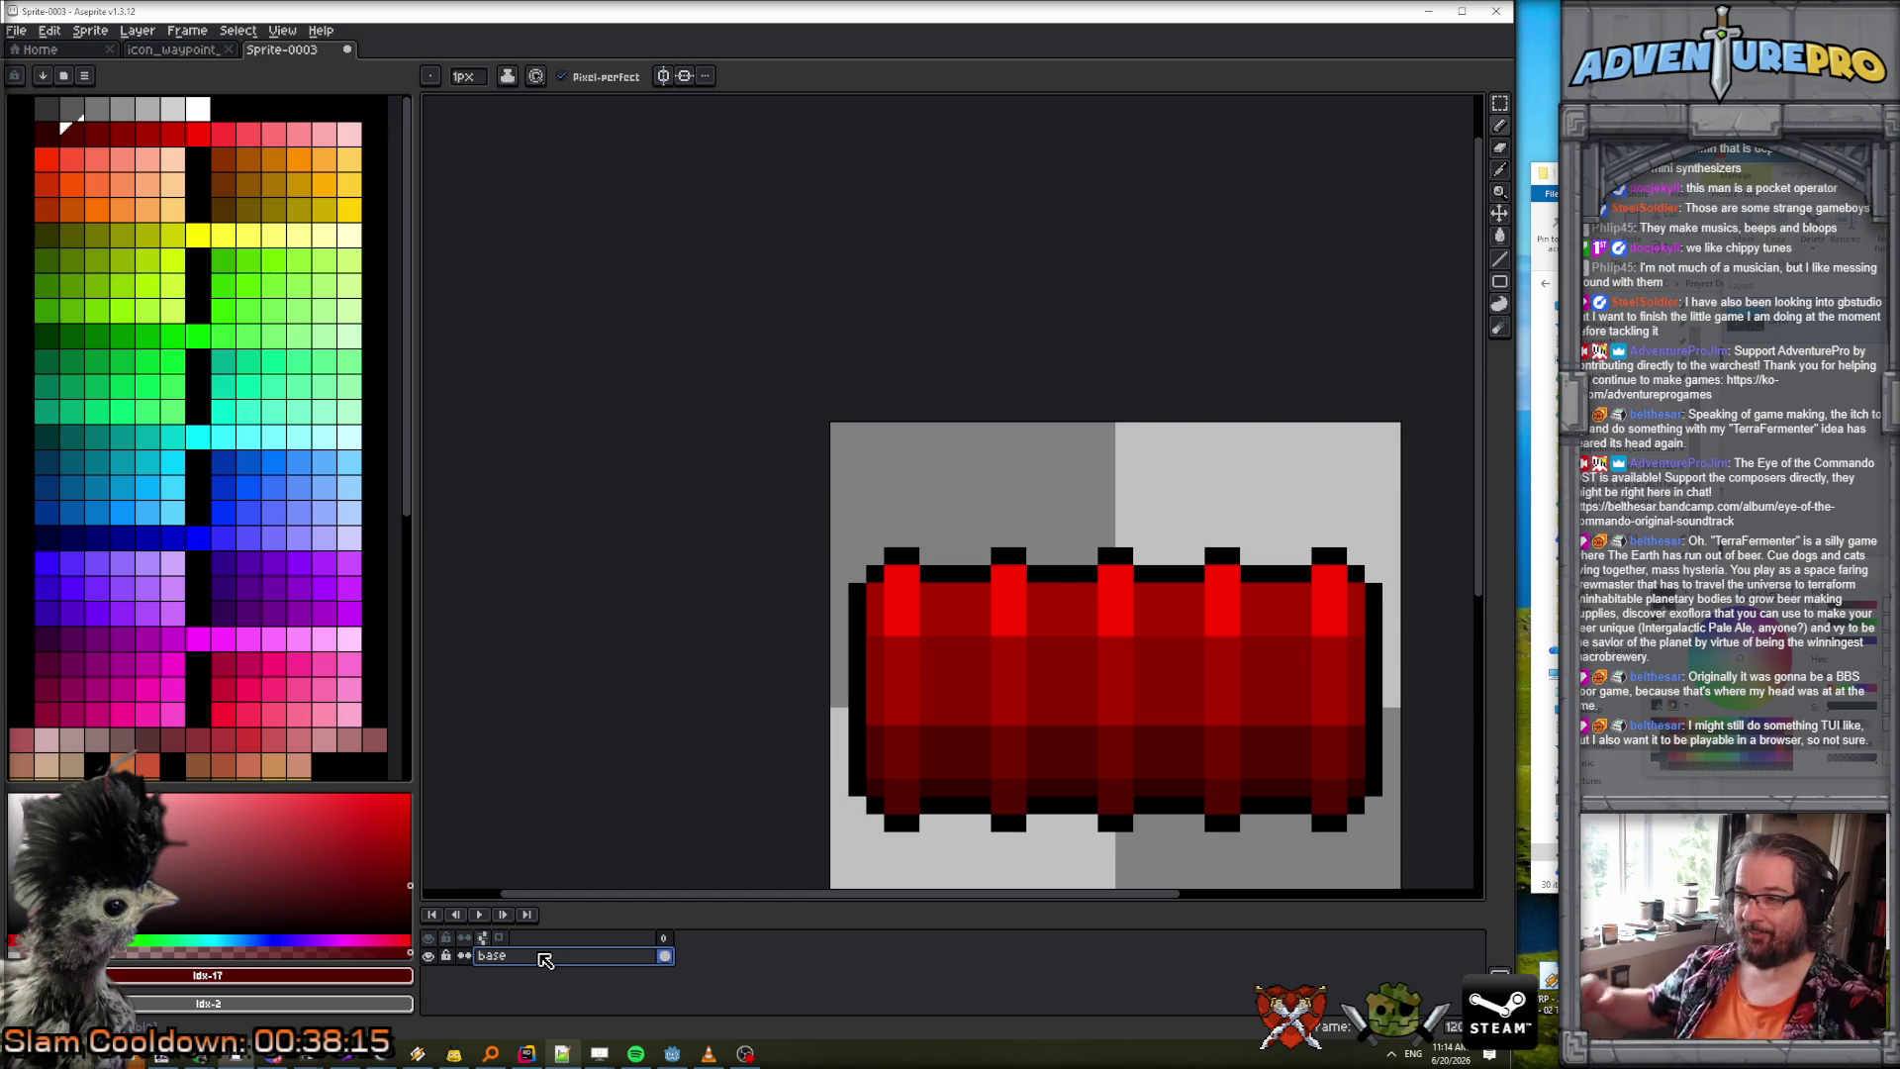
pyautogui.moveTo(1052, 492); pyautogui.dragTo(711, 322)
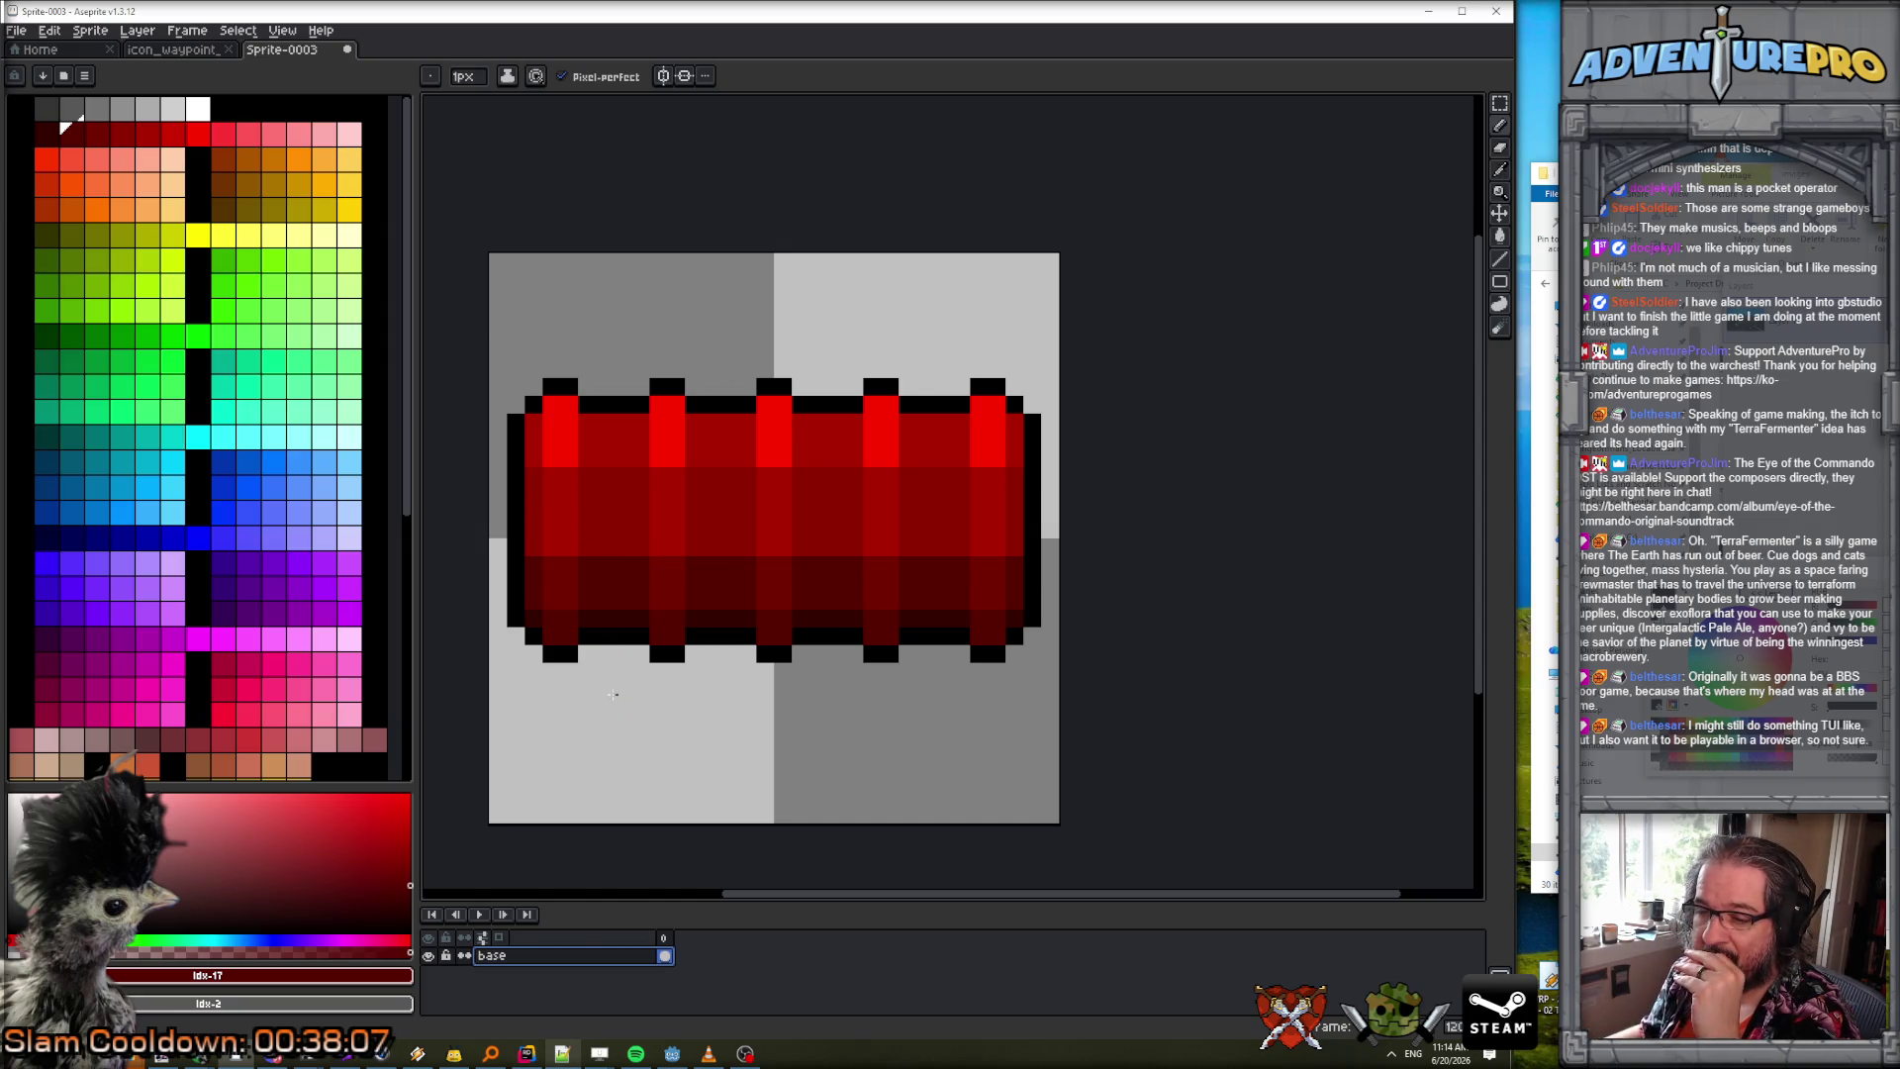
# Add a new empty layer above base.
pyautogui.click(138, 30)
pyautogui.moveTo(189, 123)
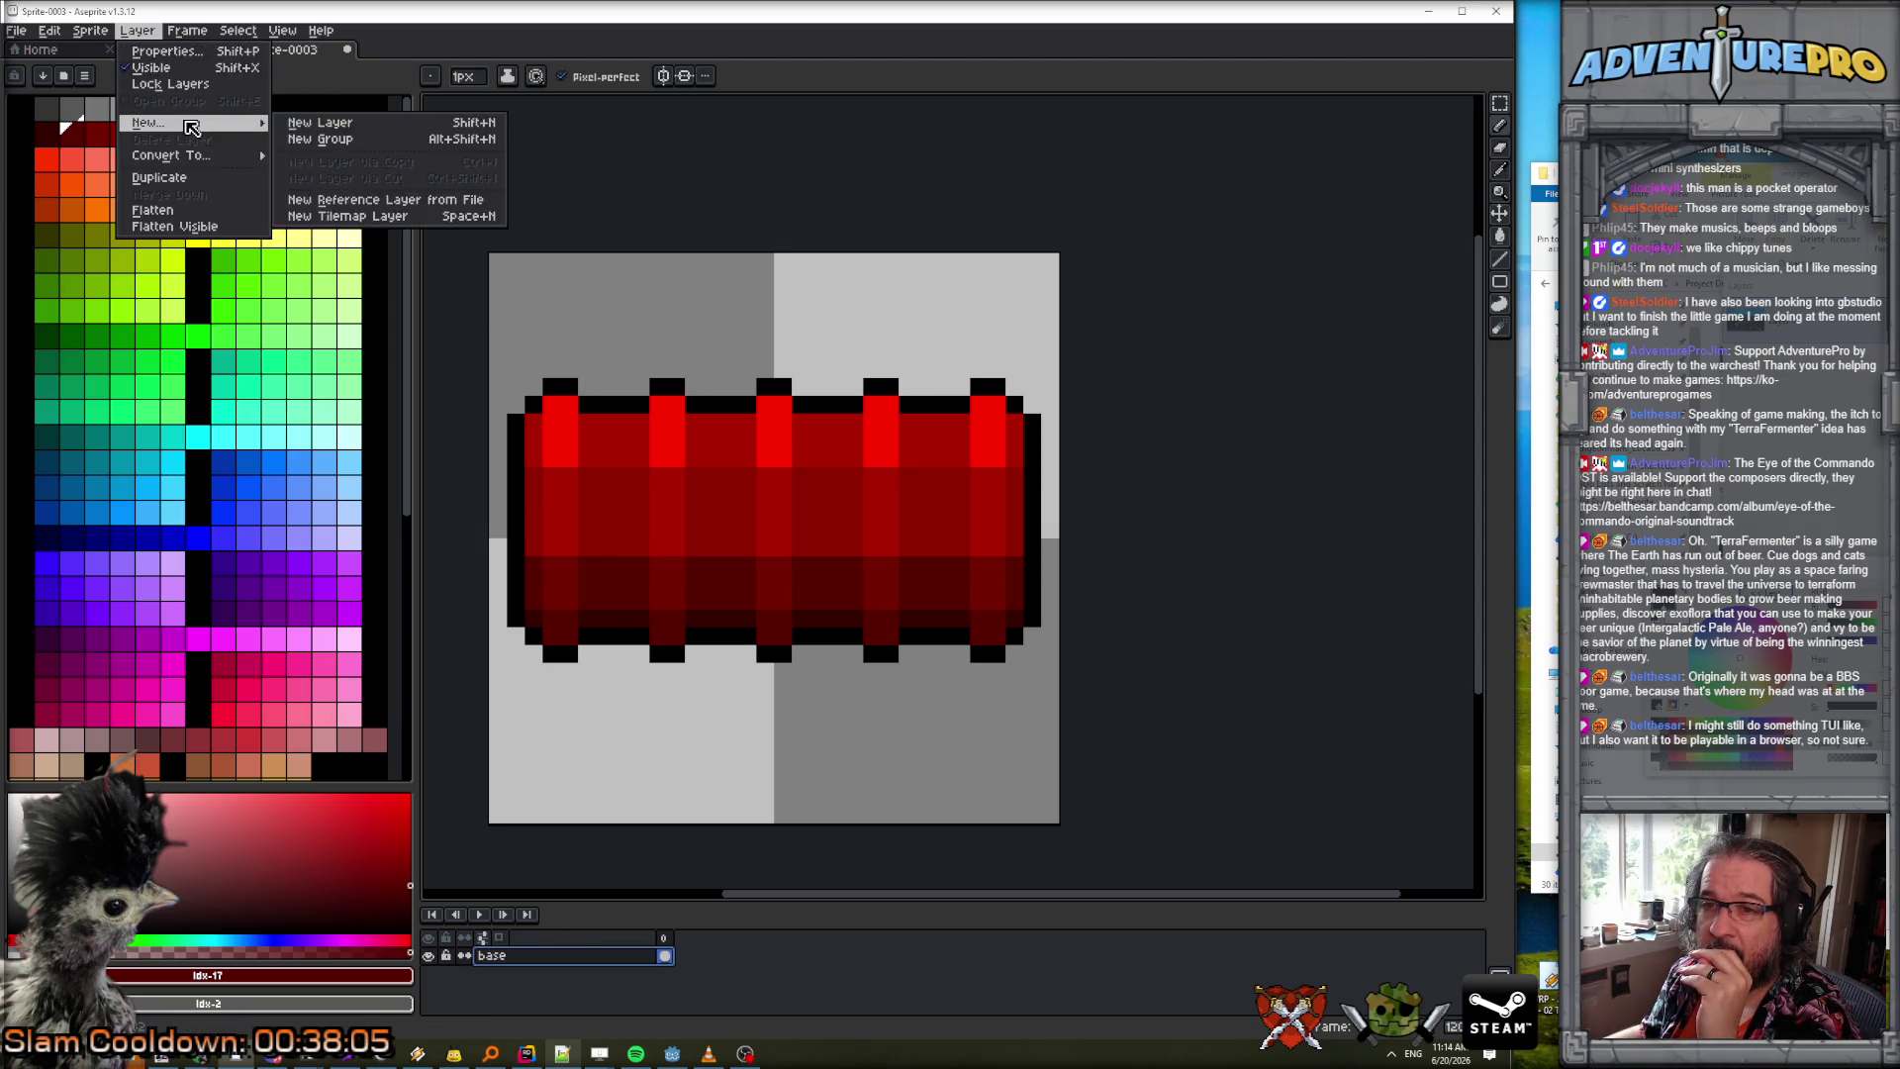
pyautogui.click(319, 127)
# Start a checker dither along the top band's lower edge using #ac0000 and #900000.
pyautogui.keyDown('alt'); pyautogui.click(676, 494); pyautogui.keyUp('alt')
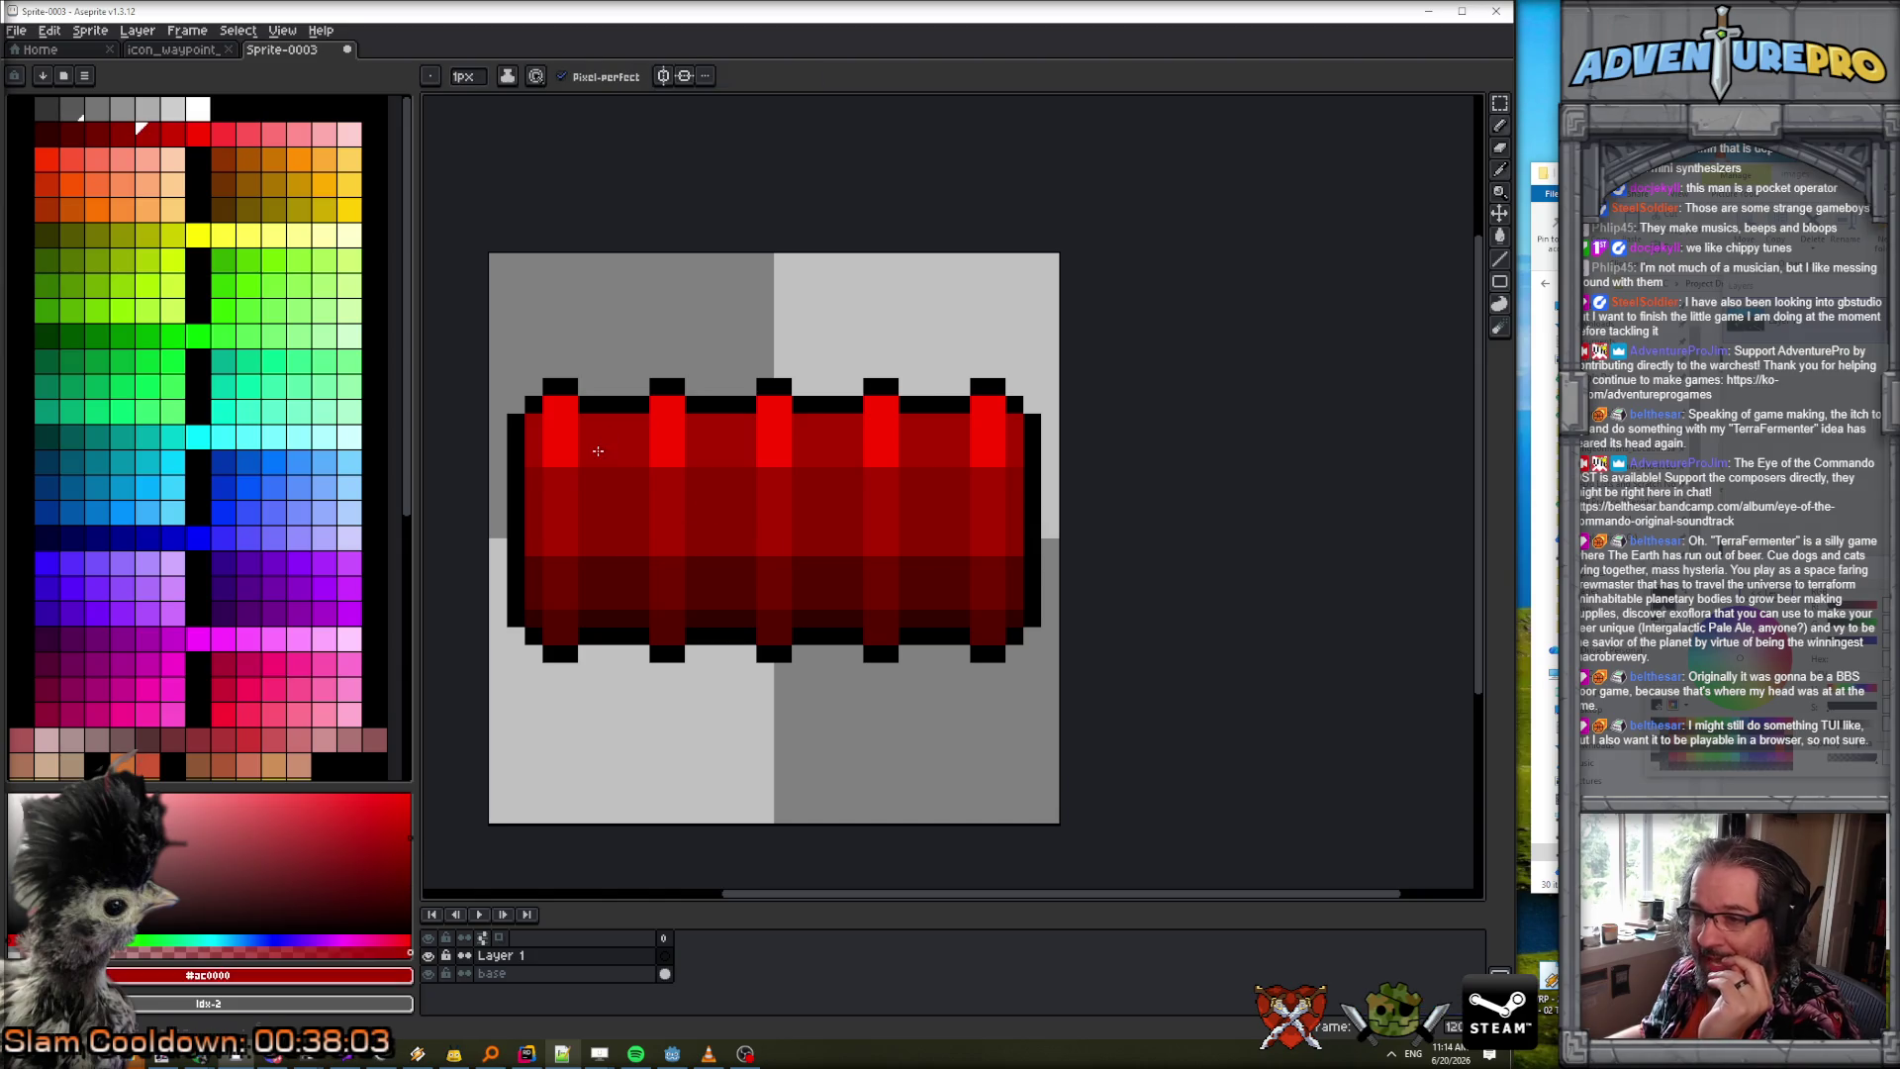
pyautogui.click(535, 478)
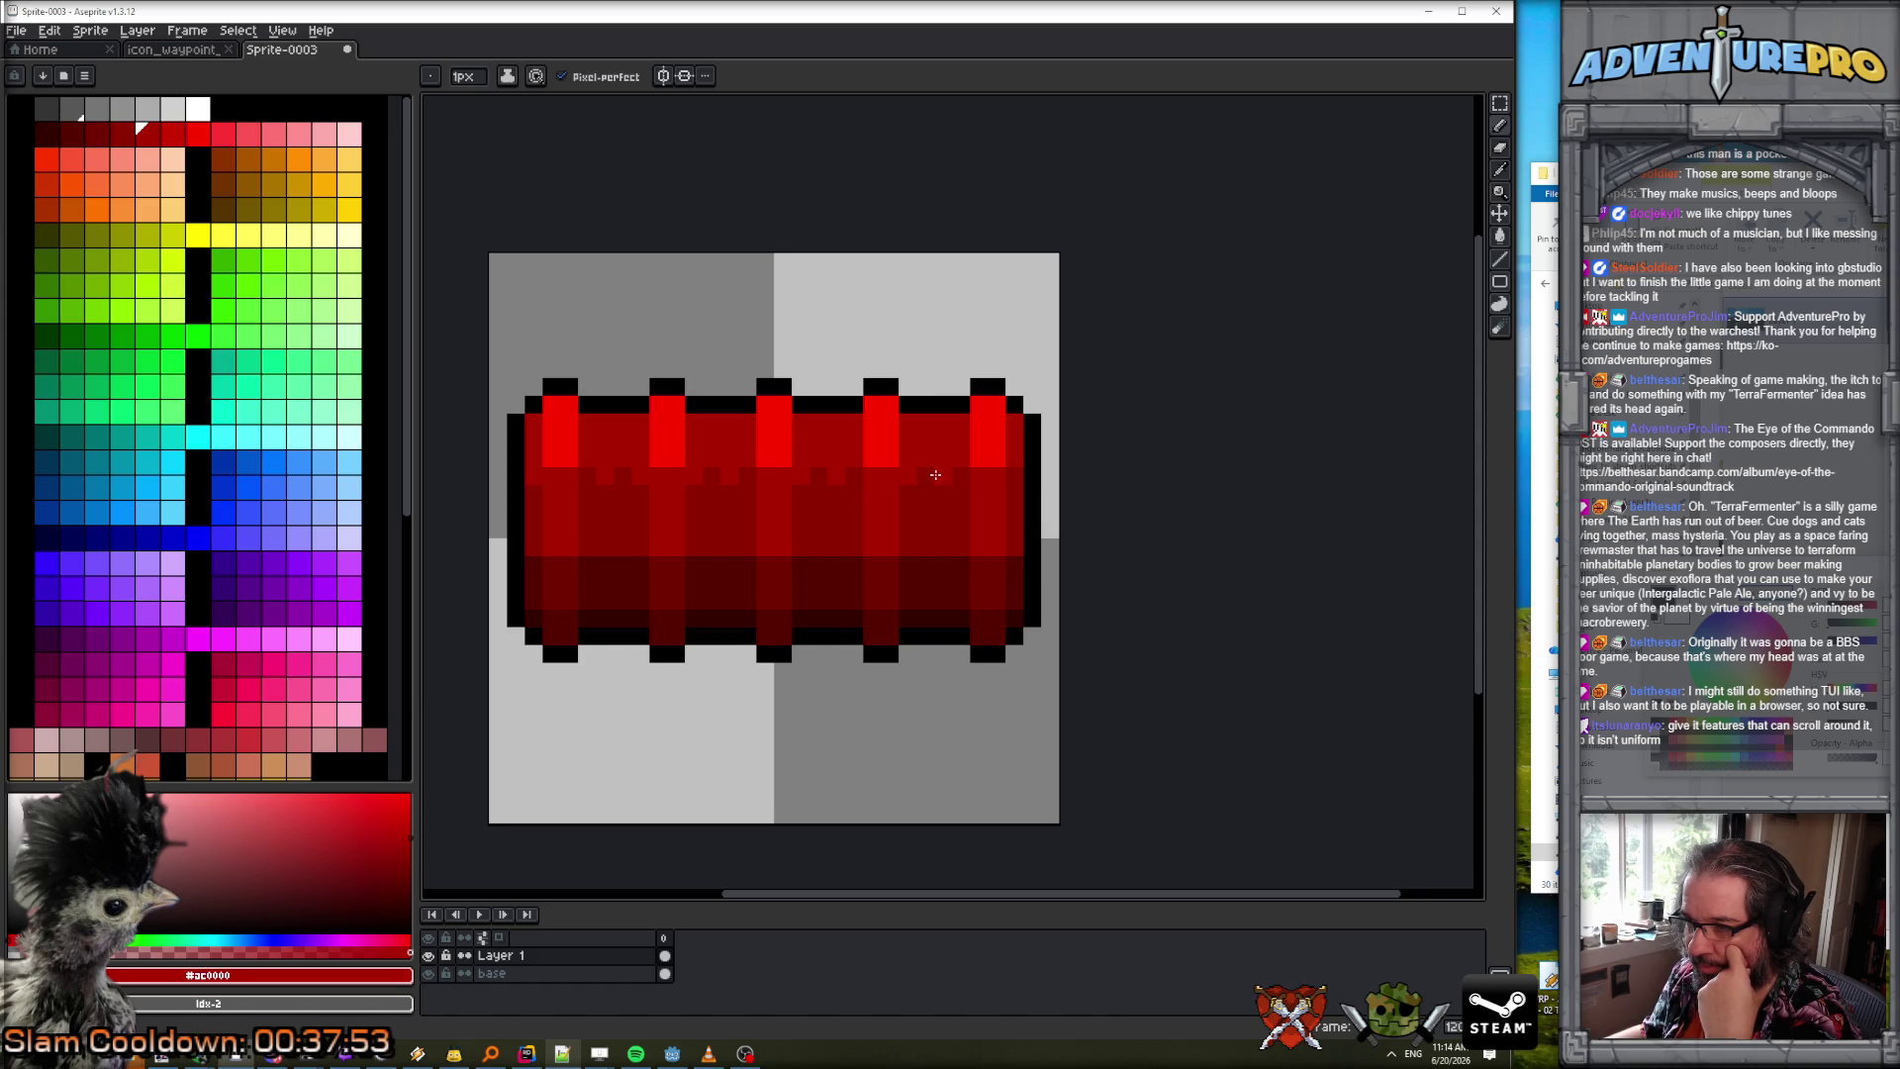
pyautogui.keyDown('alt'); pyautogui.click(634, 480); pyautogui.keyUp('alt')
pyautogui.keyDown('alt'); pyautogui.click(698, 471); pyautogui.keyUp('alt')
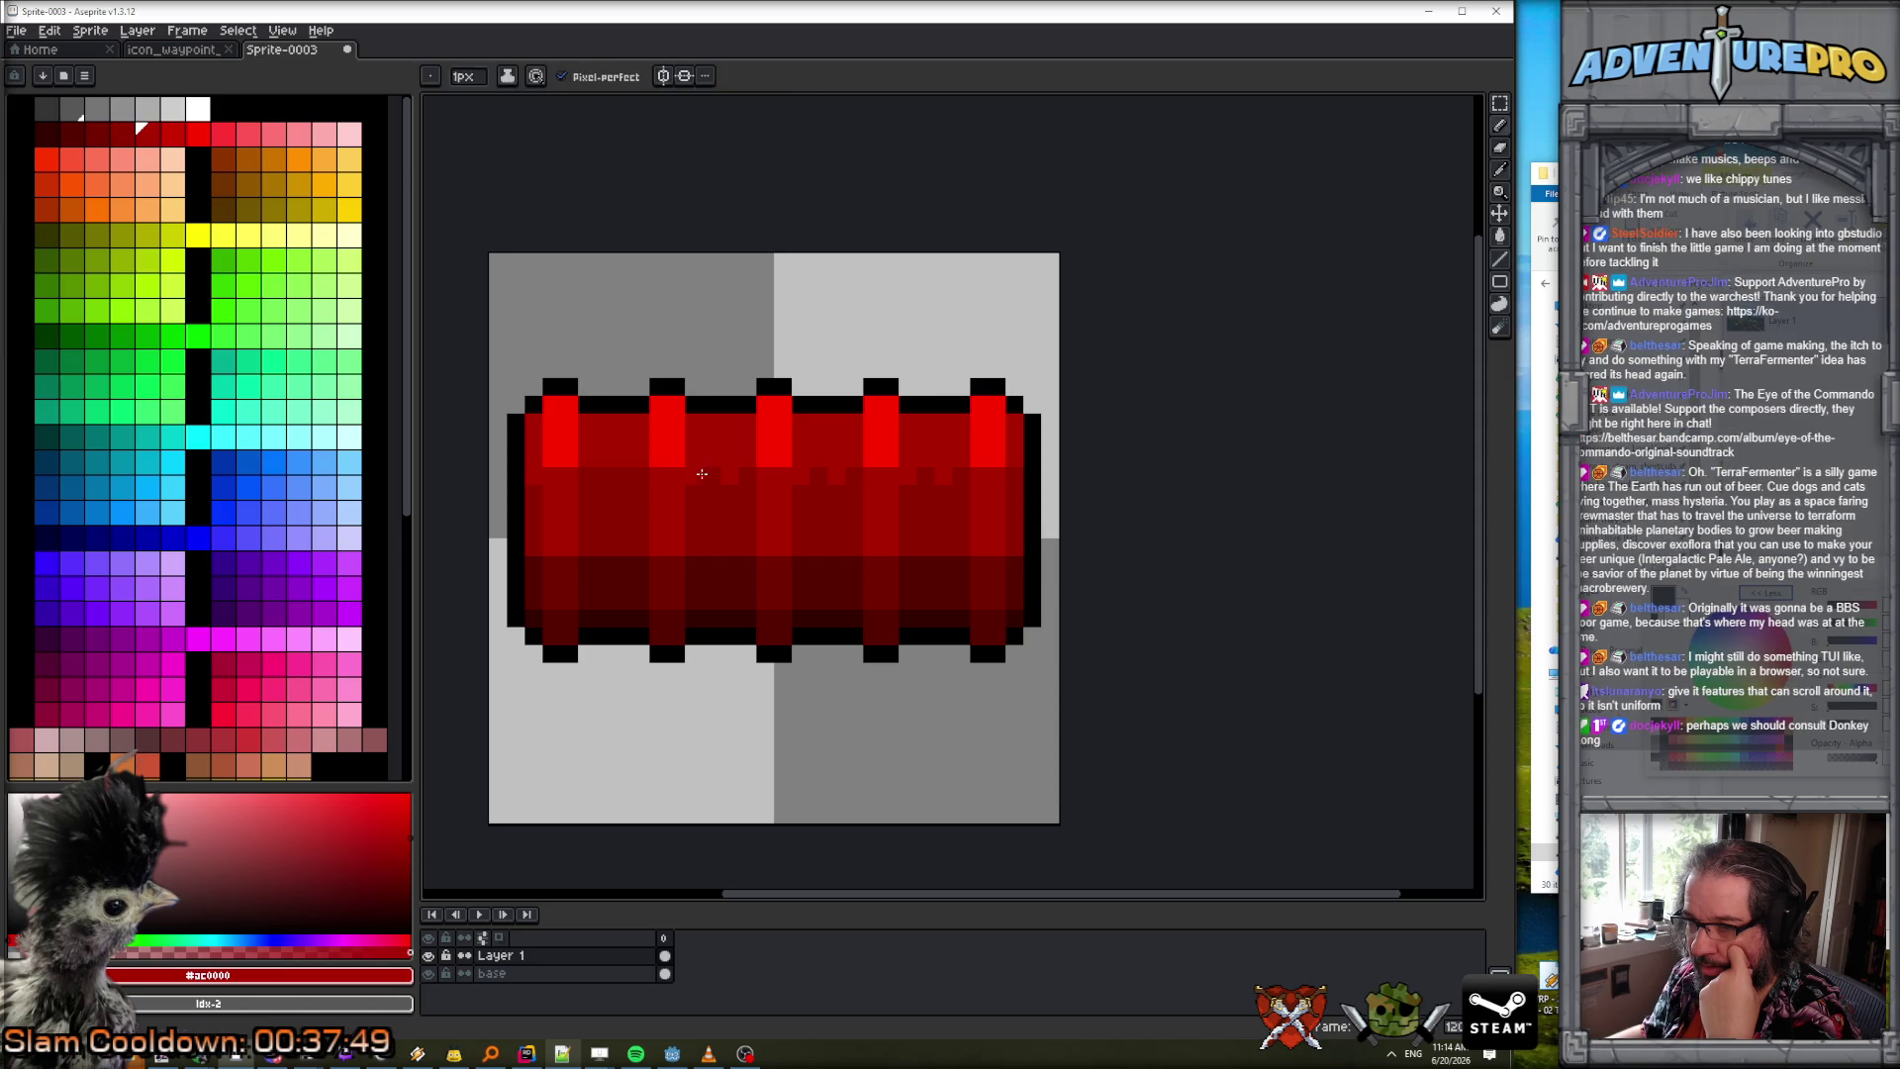
pyautogui.keyDown('alt'); pyautogui.click(584, 500); pyautogui.keyUp('alt')
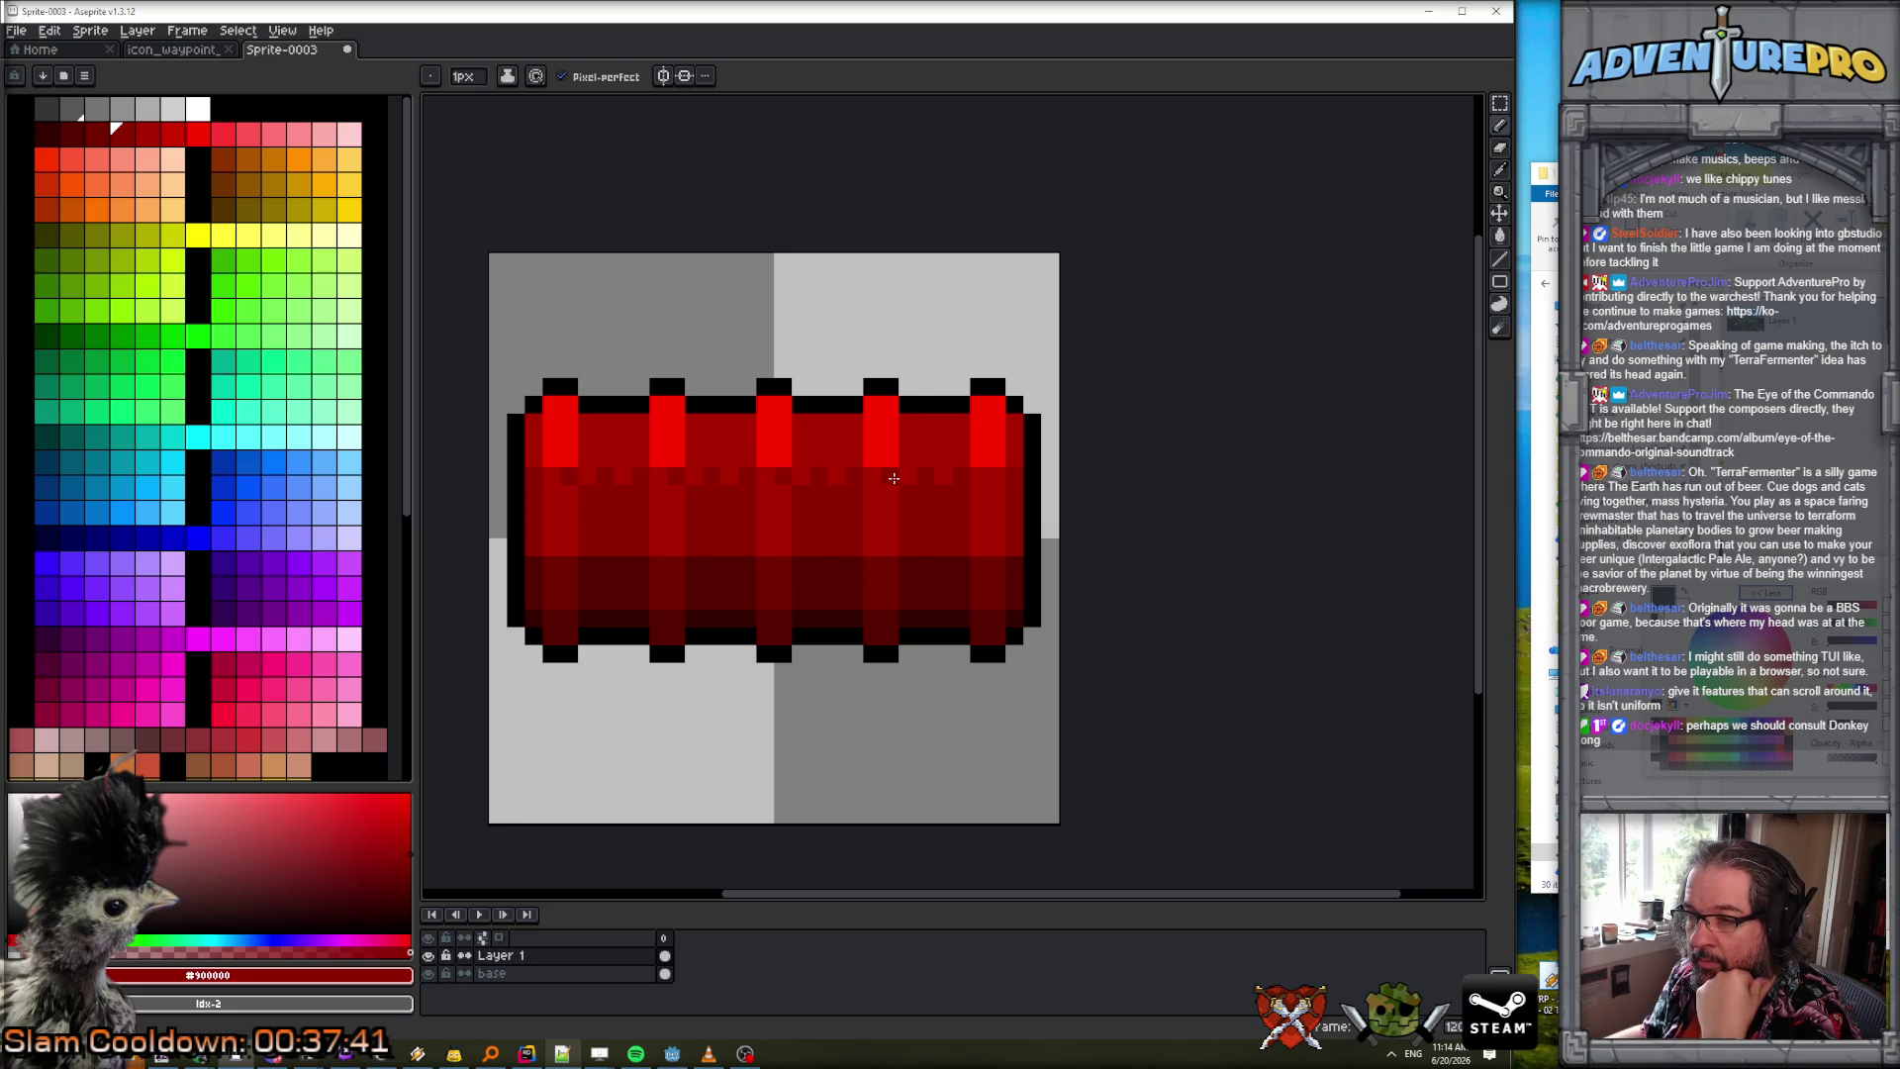
pyautogui.scroll(-3, 965, 461)
# Sample #ac0000 and #740000 from the bar and step the colour through #900000.
pyautogui.scroll(4, 955, 460)
pyautogui.scroll(-6, 863, 516)
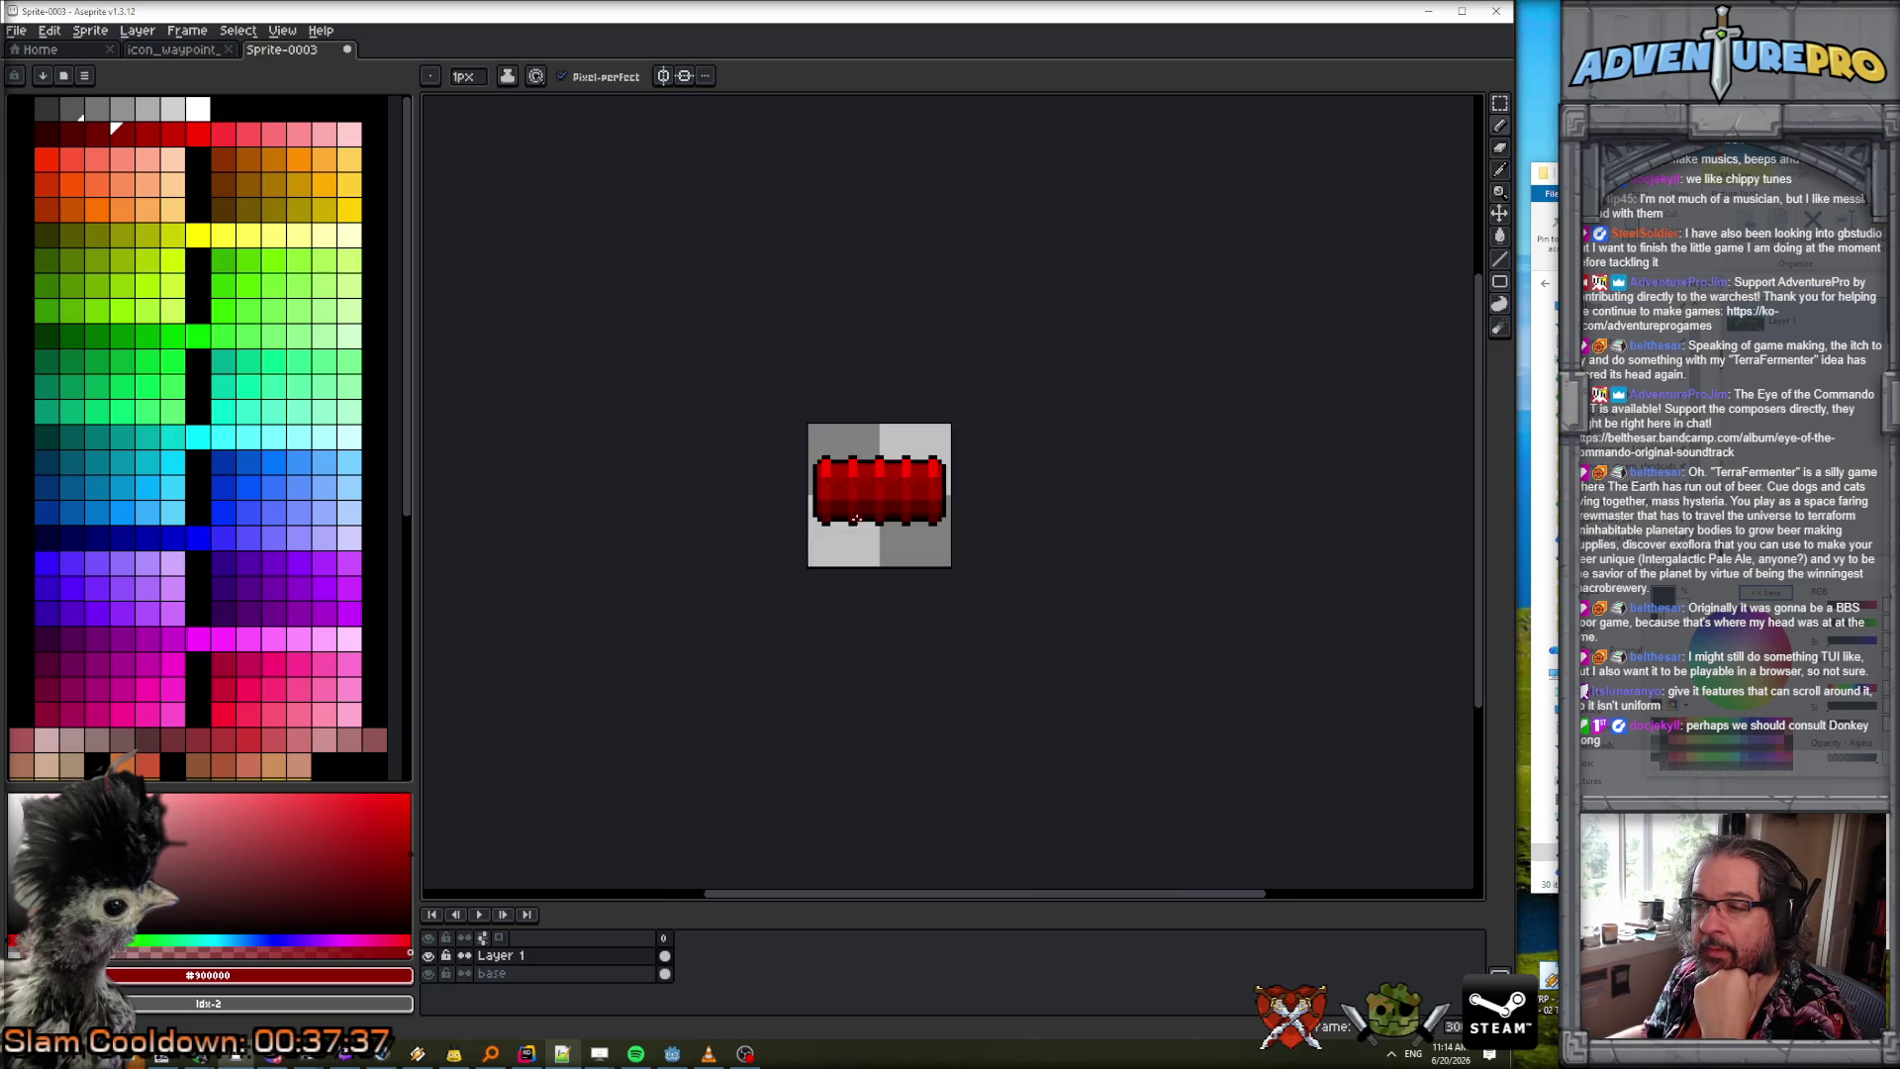
pyautogui.scroll(-1, 839, 530)
pyautogui.scroll(6, 832, 491)
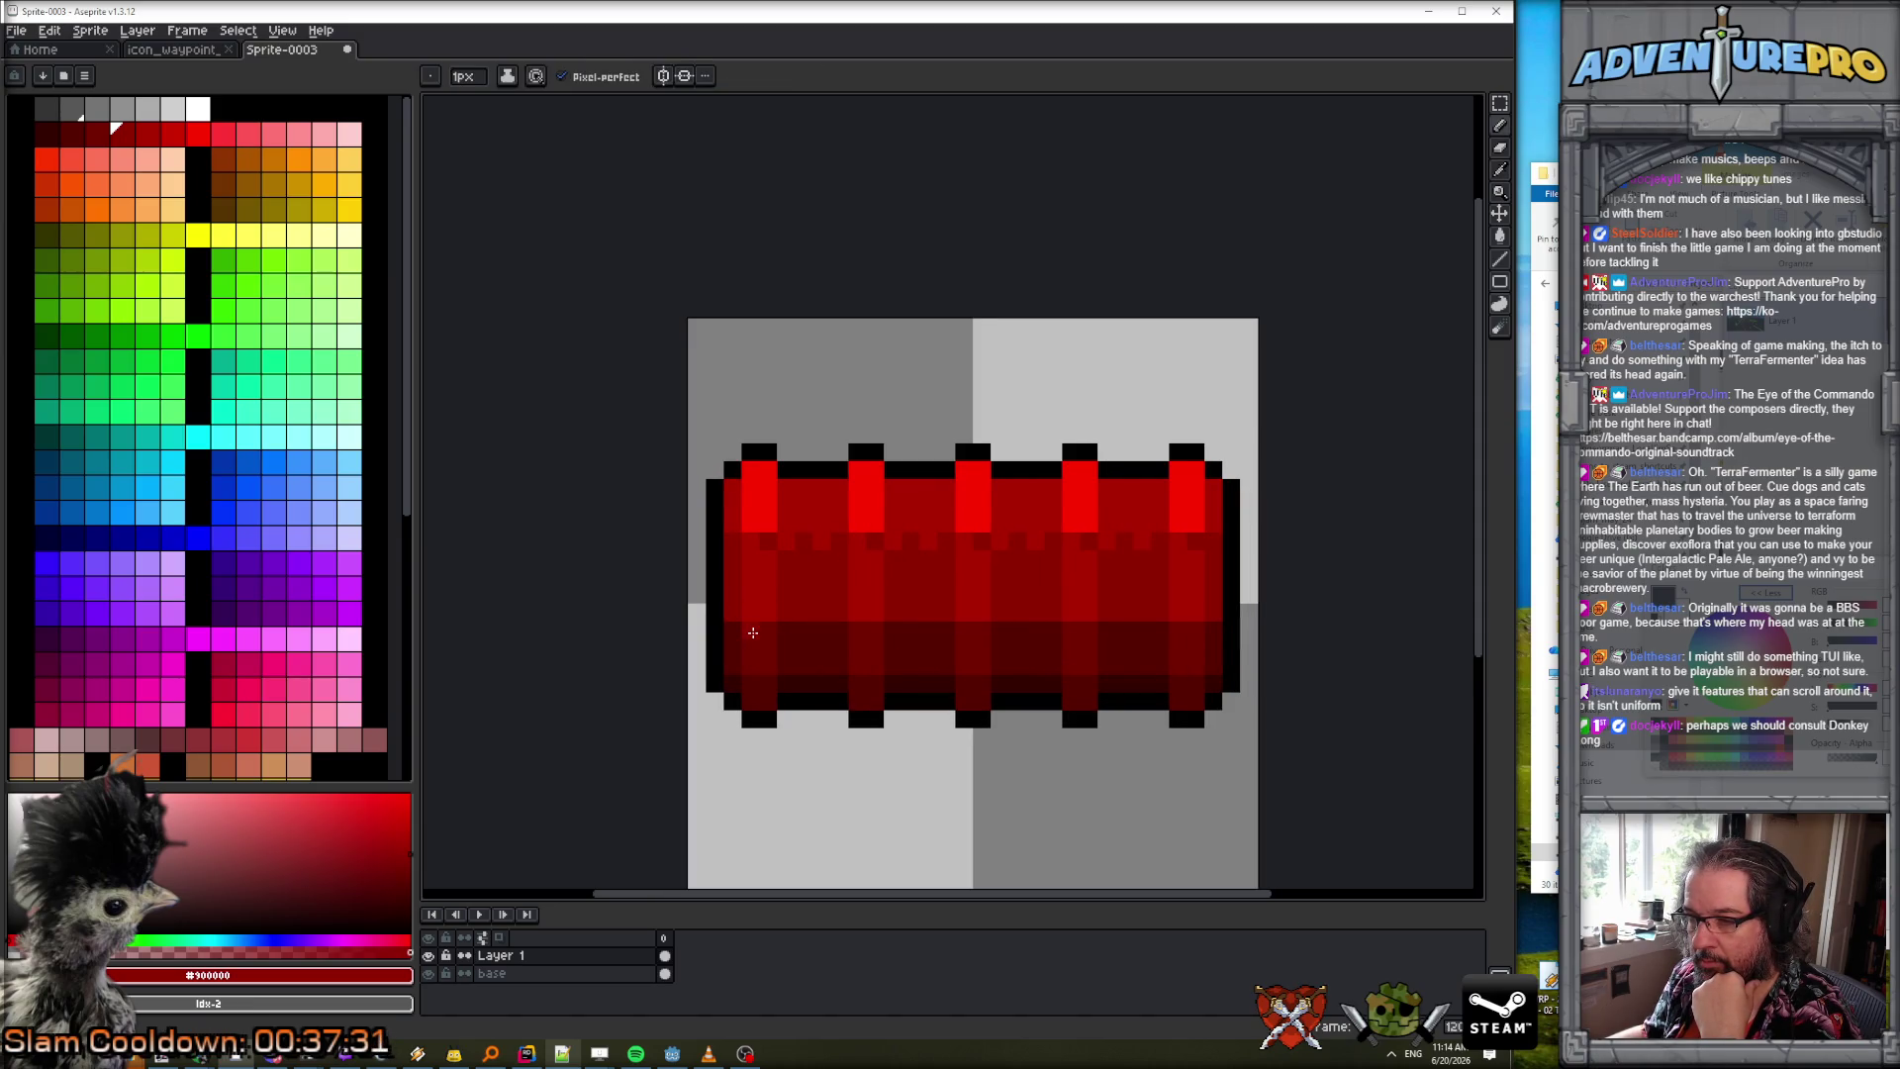
pyautogui.keyDown('alt'); pyautogui.click(758, 615); pyautogui.keyUp('alt')
pyautogui.keyDown('alt'); pyautogui.click(768, 634); pyautogui.keyUp('alt')
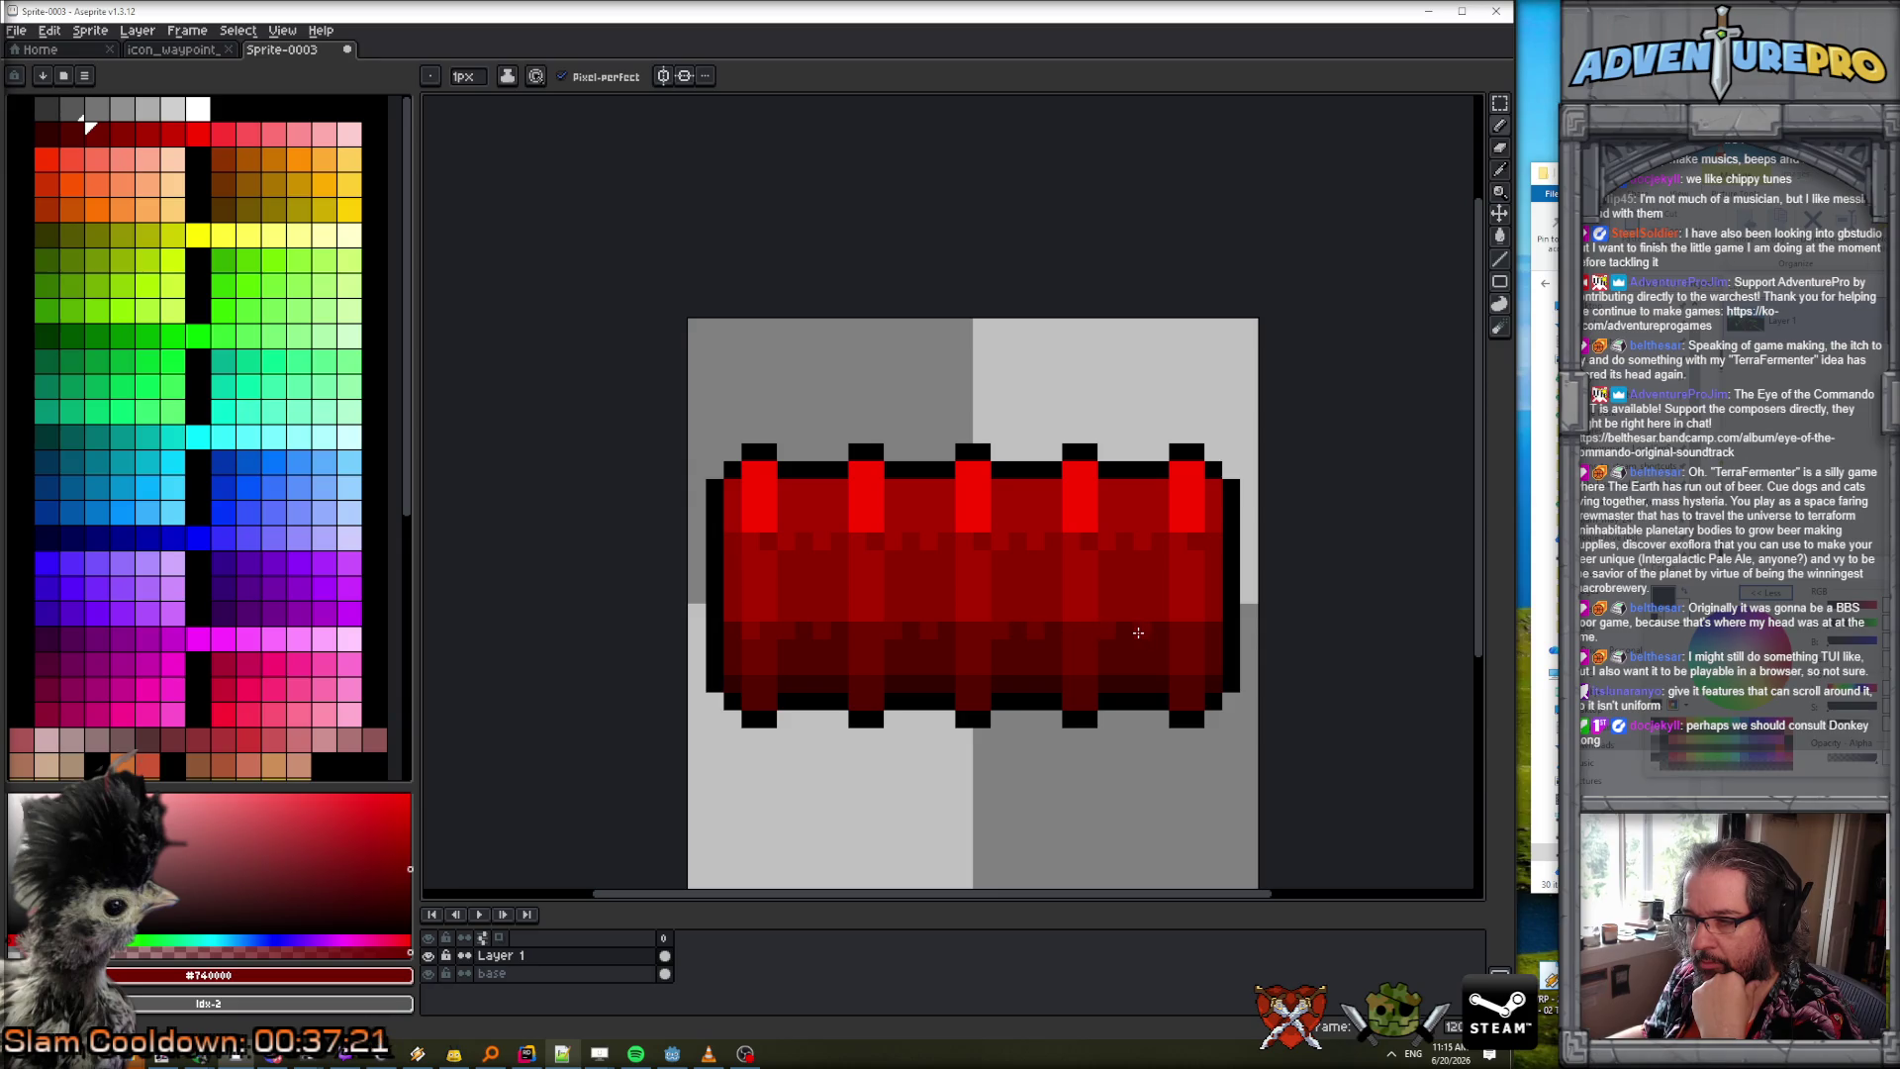
pyautogui.press(']')
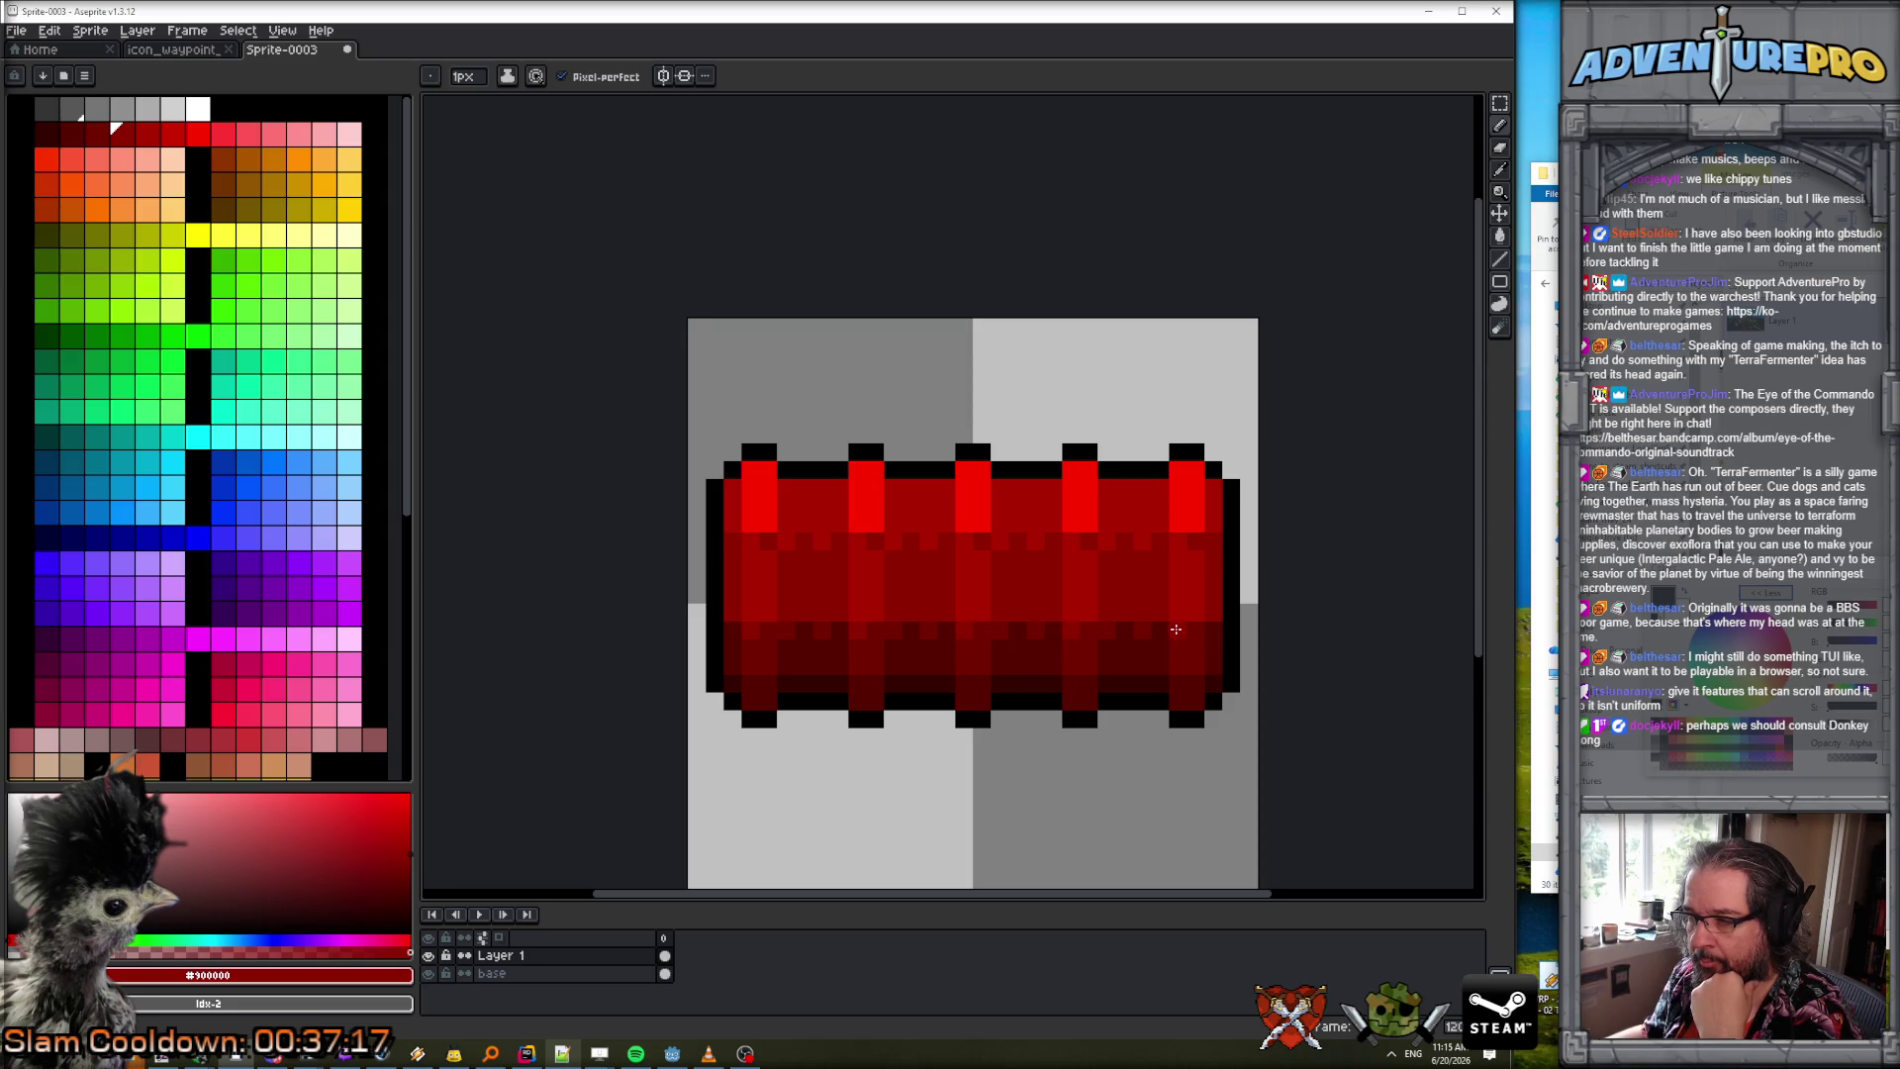
pyautogui.press('[')
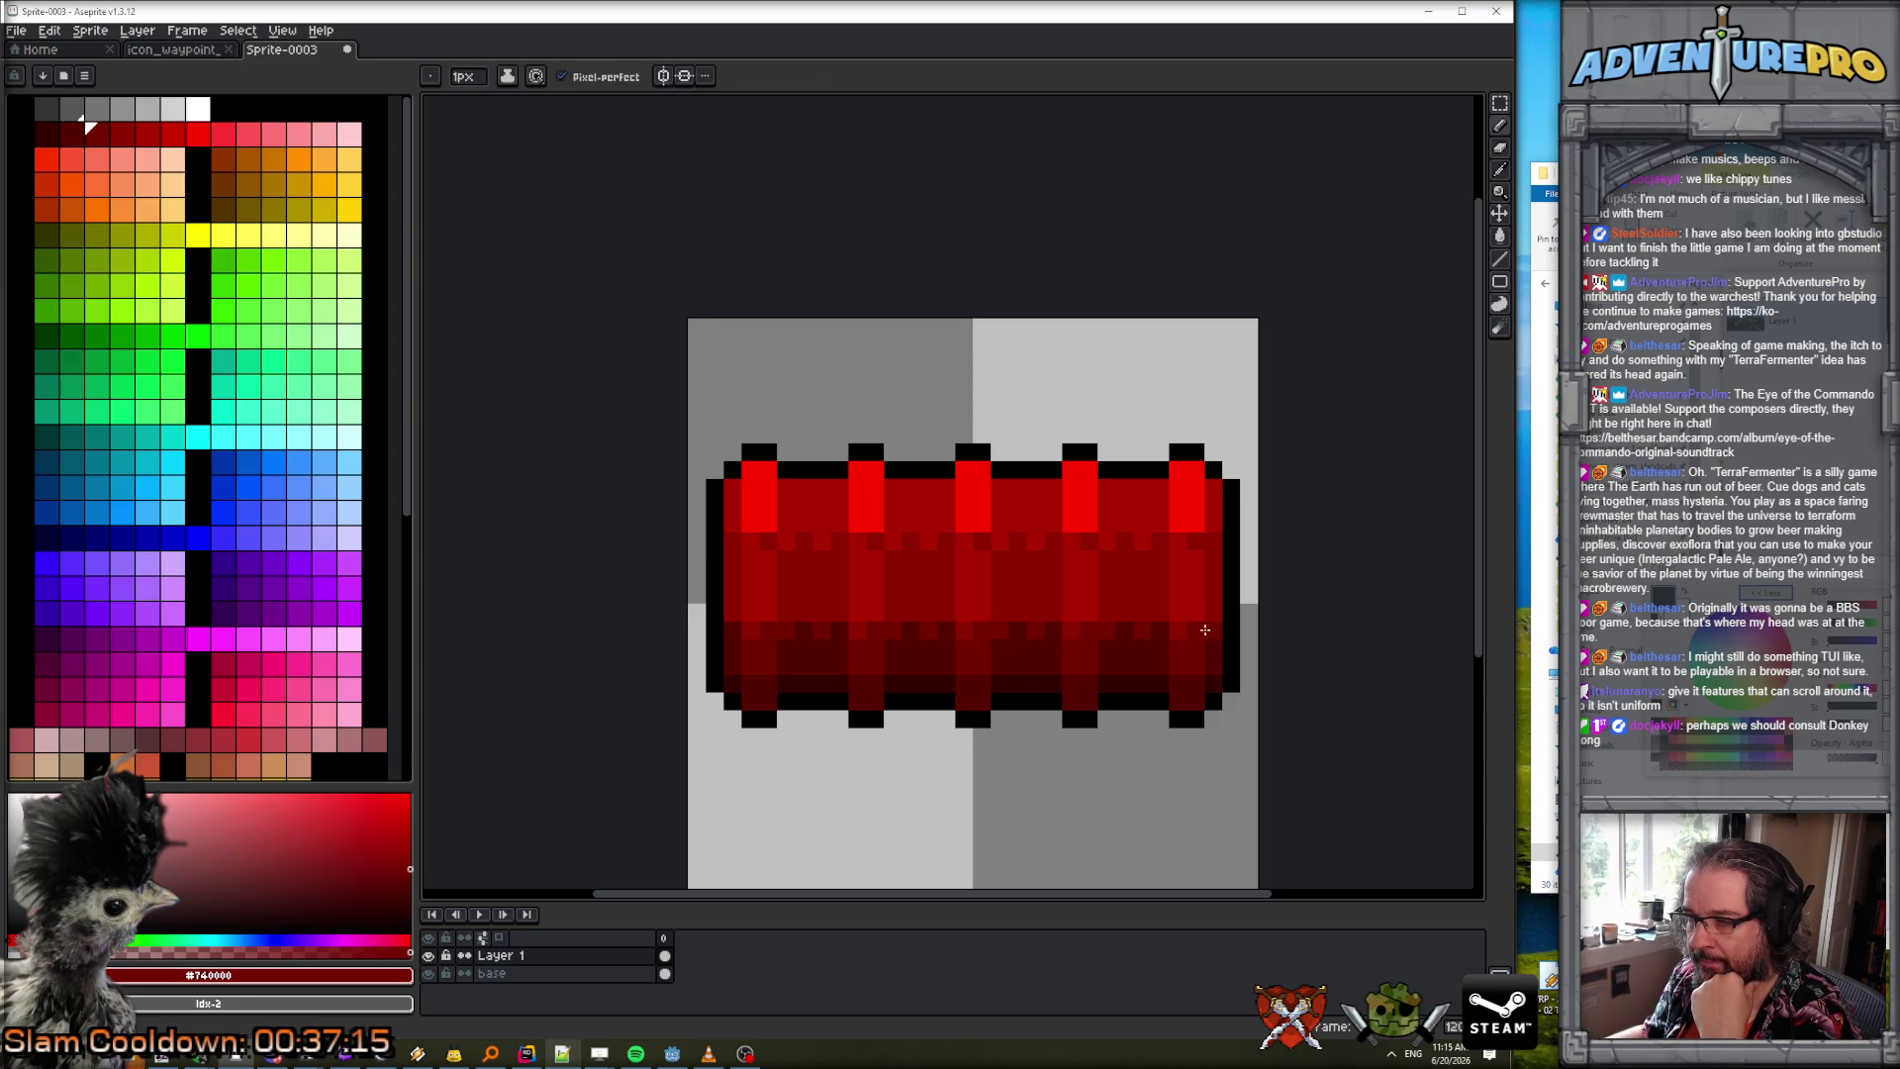
# Alternately sample the bar's medium and bright reds, ending on the swatch just darker than bright red.
pyautogui.keyDown('alt'); pyautogui.click(1196, 543); pyautogui.keyUp('alt')
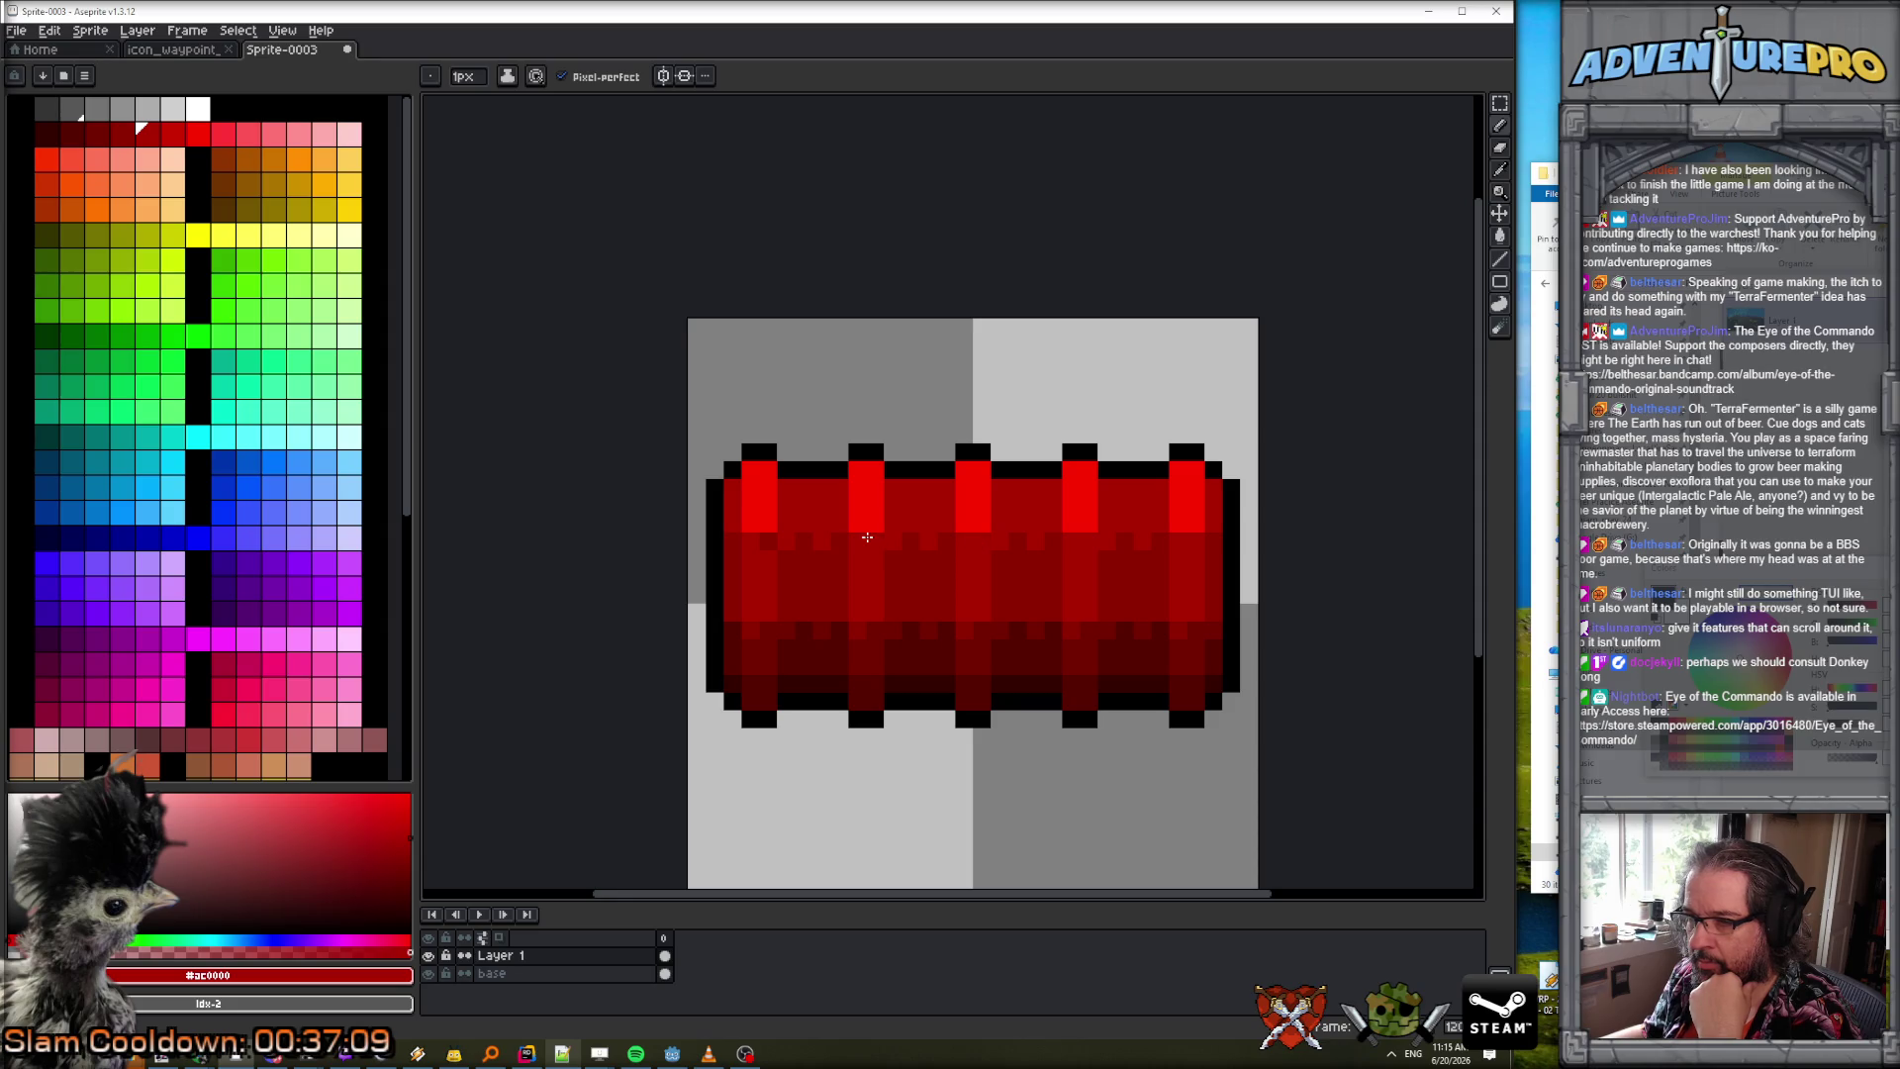
pyautogui.keyDown('alt'); pyautogui.click(750, 534); pyautogui.keyUp('alt')
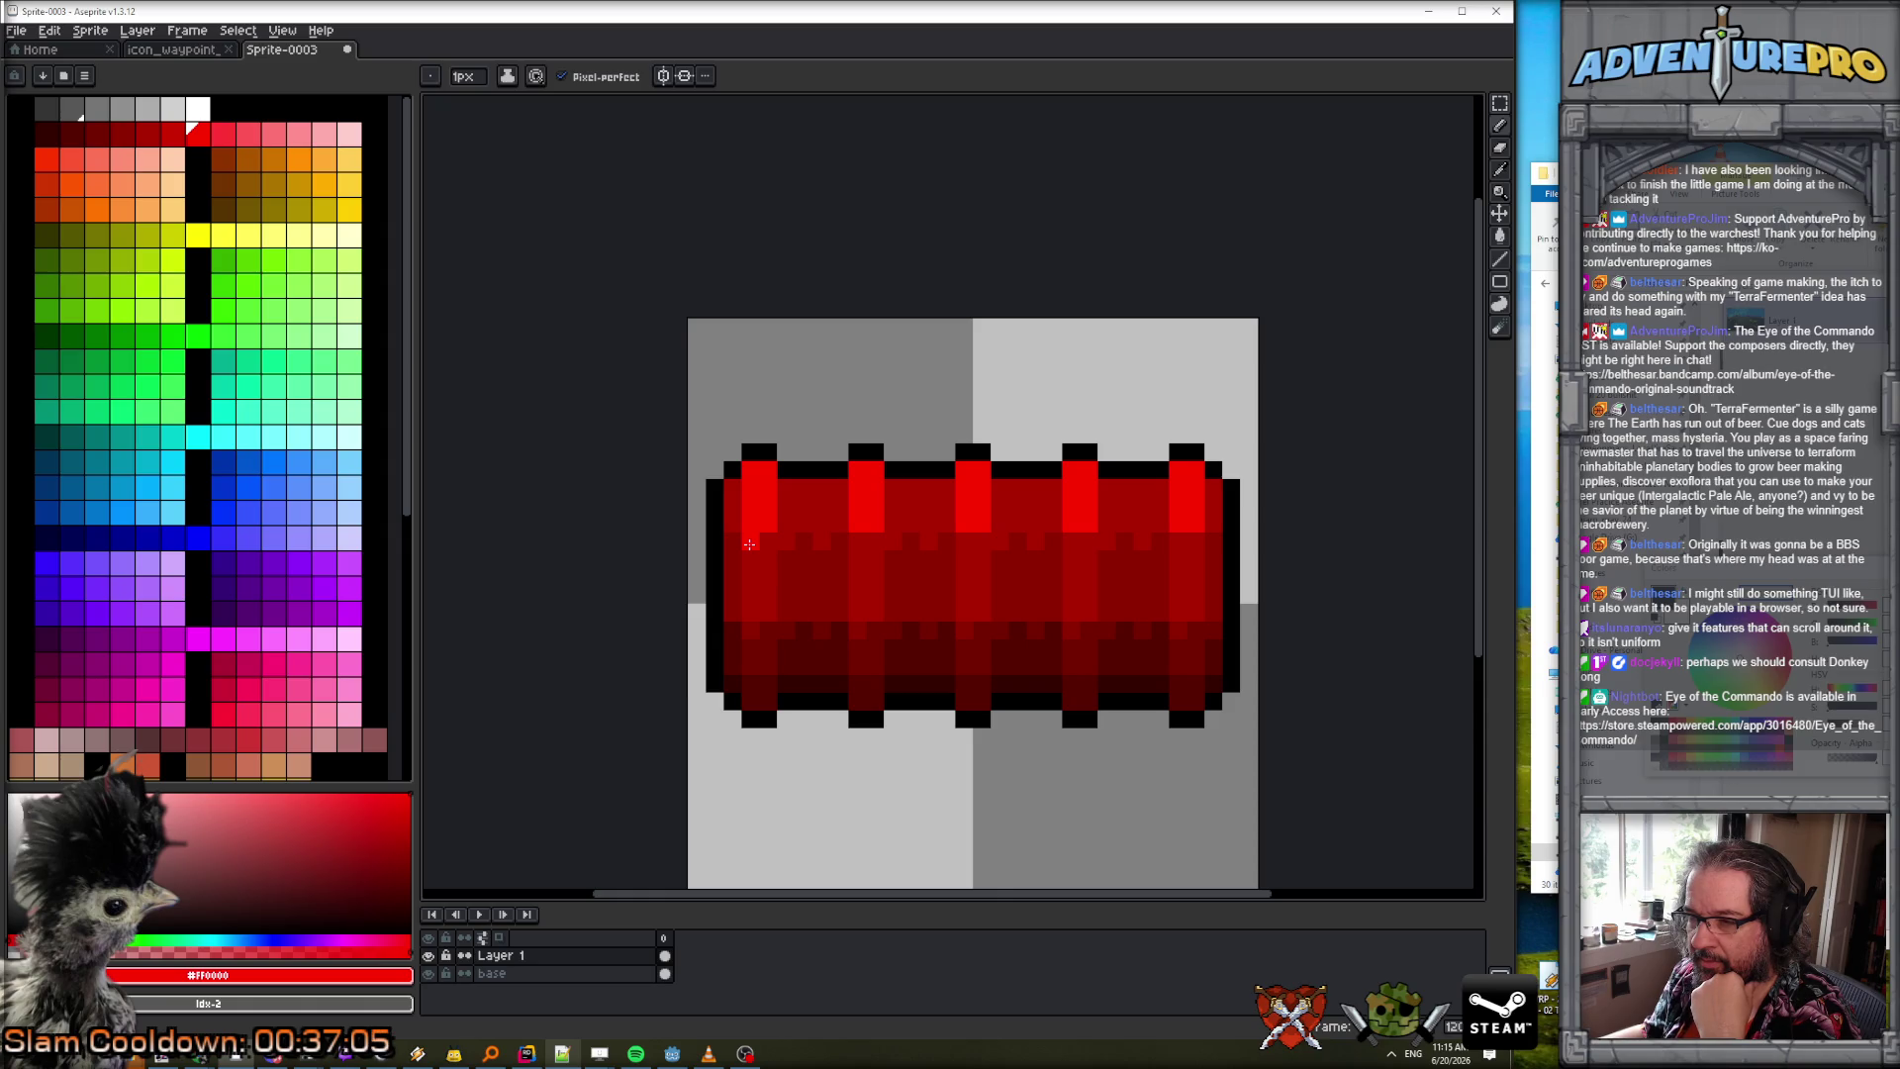
pyautogui.keyDown('alt'); pyautogui.click(728, 516); pyautogui.keyUp('alt')
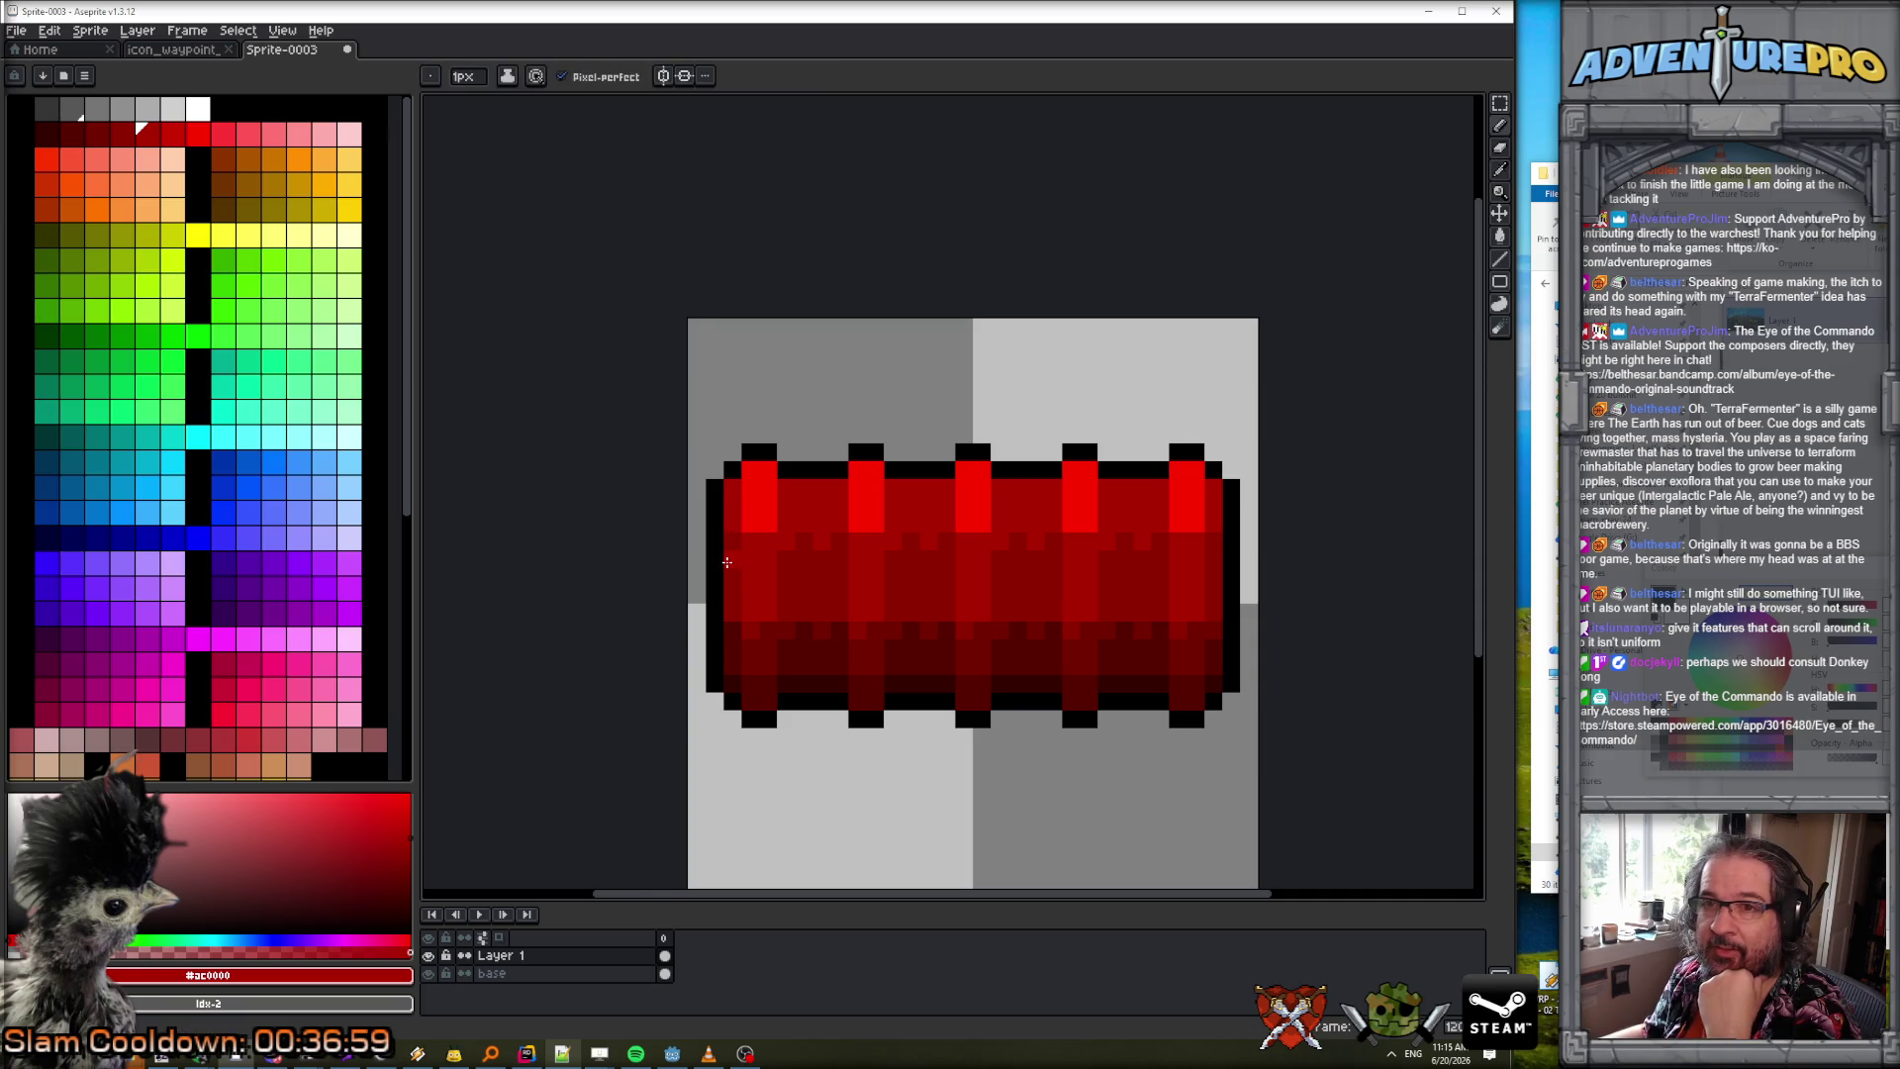
pyautogui.keyDown('alt'); pyautogui.click(756, 500); pyautogui.keyUp('alt')
pyautogui.click(173, 133)
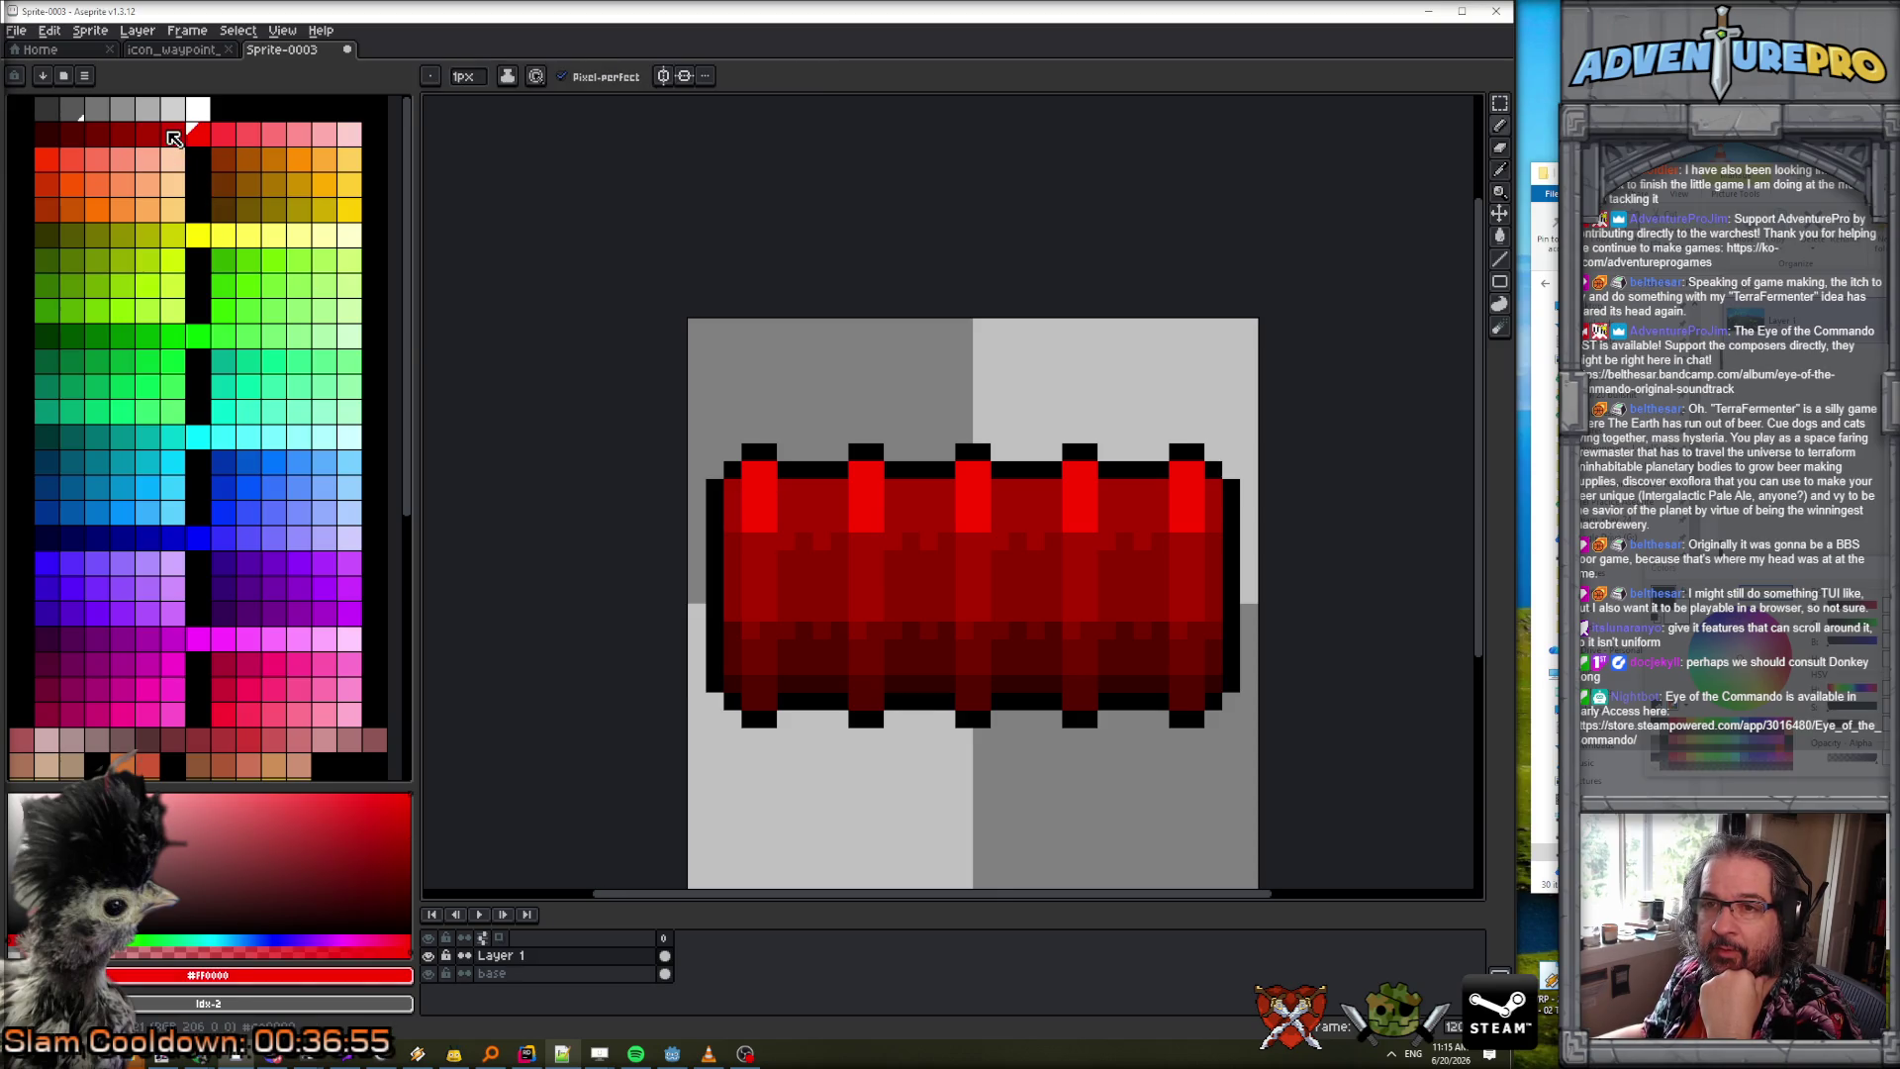
# Try a flood fill on the bar and undo it.
pyautogui.press('g')
pyautogui.click(727, 513)
pyautogui.hotkey('ctrl', 'z')
# Check the base layer, then return to Layer 1 with the pencil and sample bright red.
pyautogui.keyDown('alt'); pyautogui.click(427, 973); pyautogui.keyUp('alt')
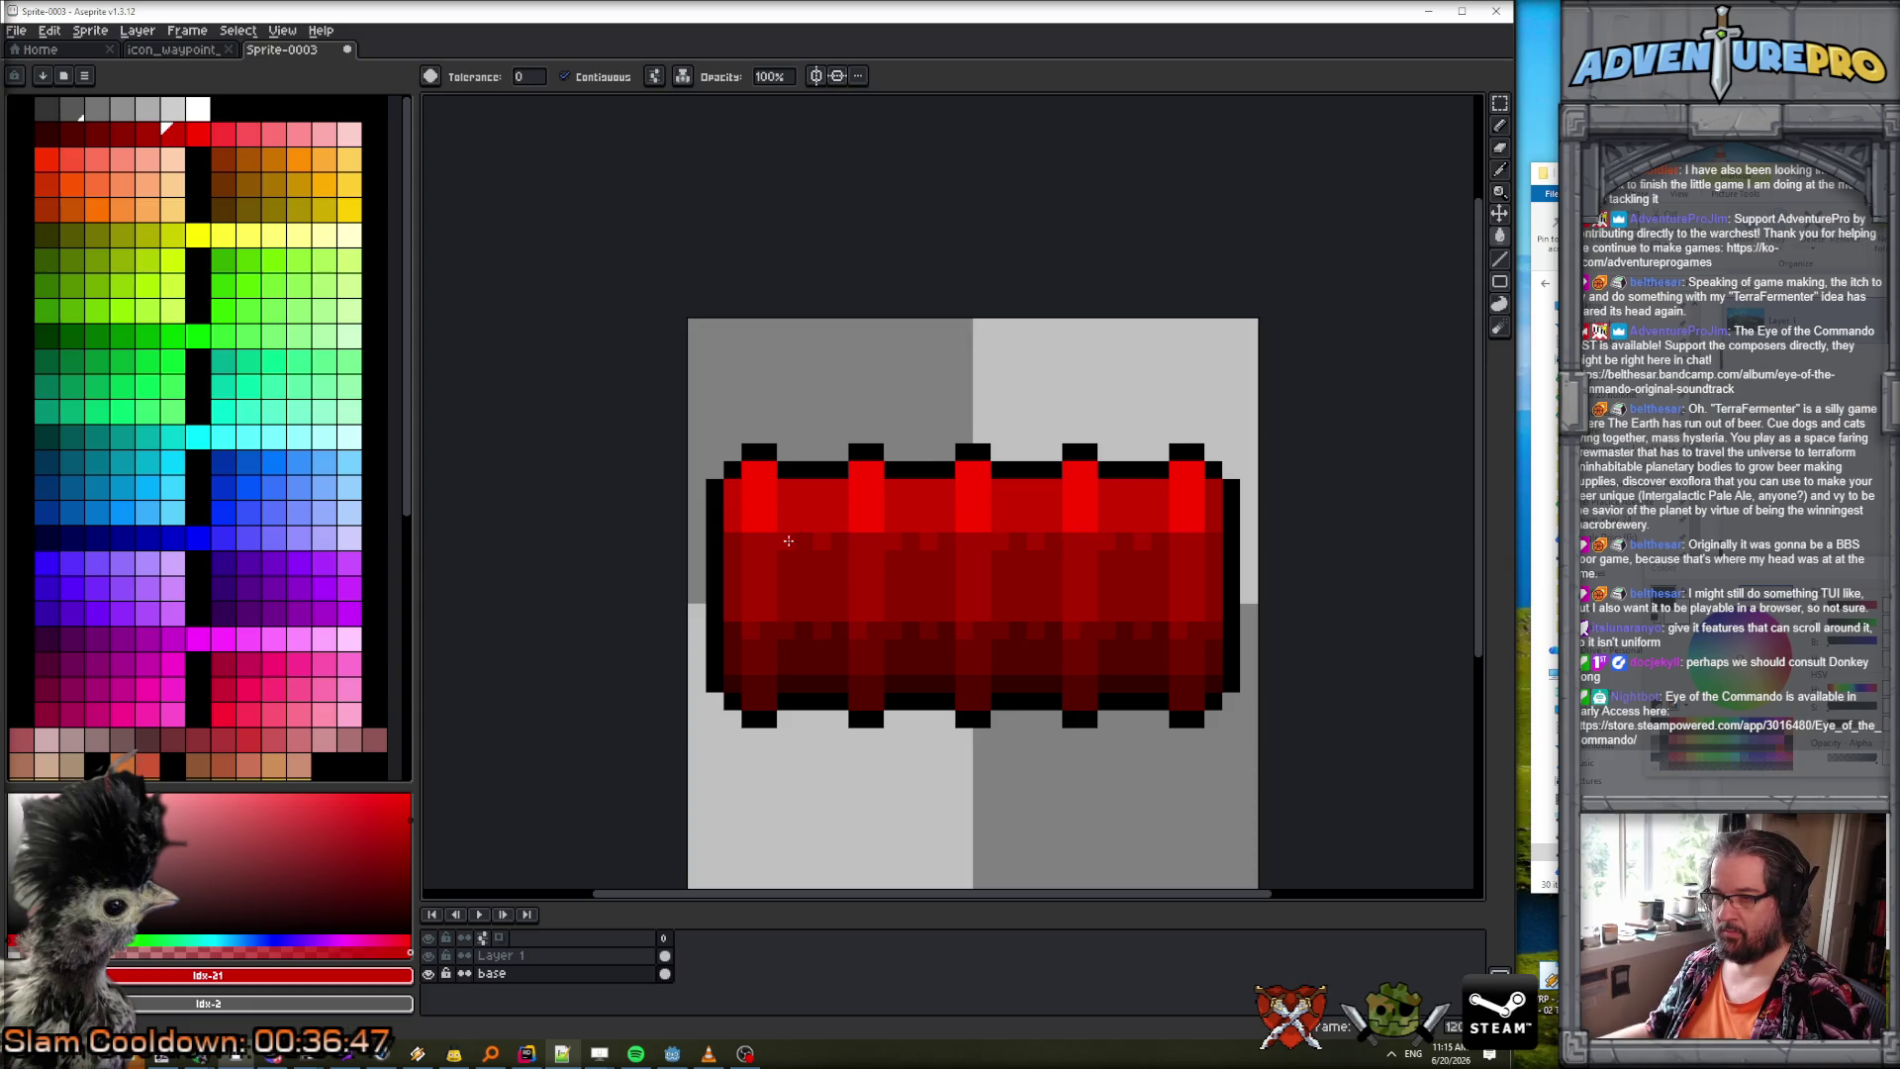
pyautogui.click(501, 955)
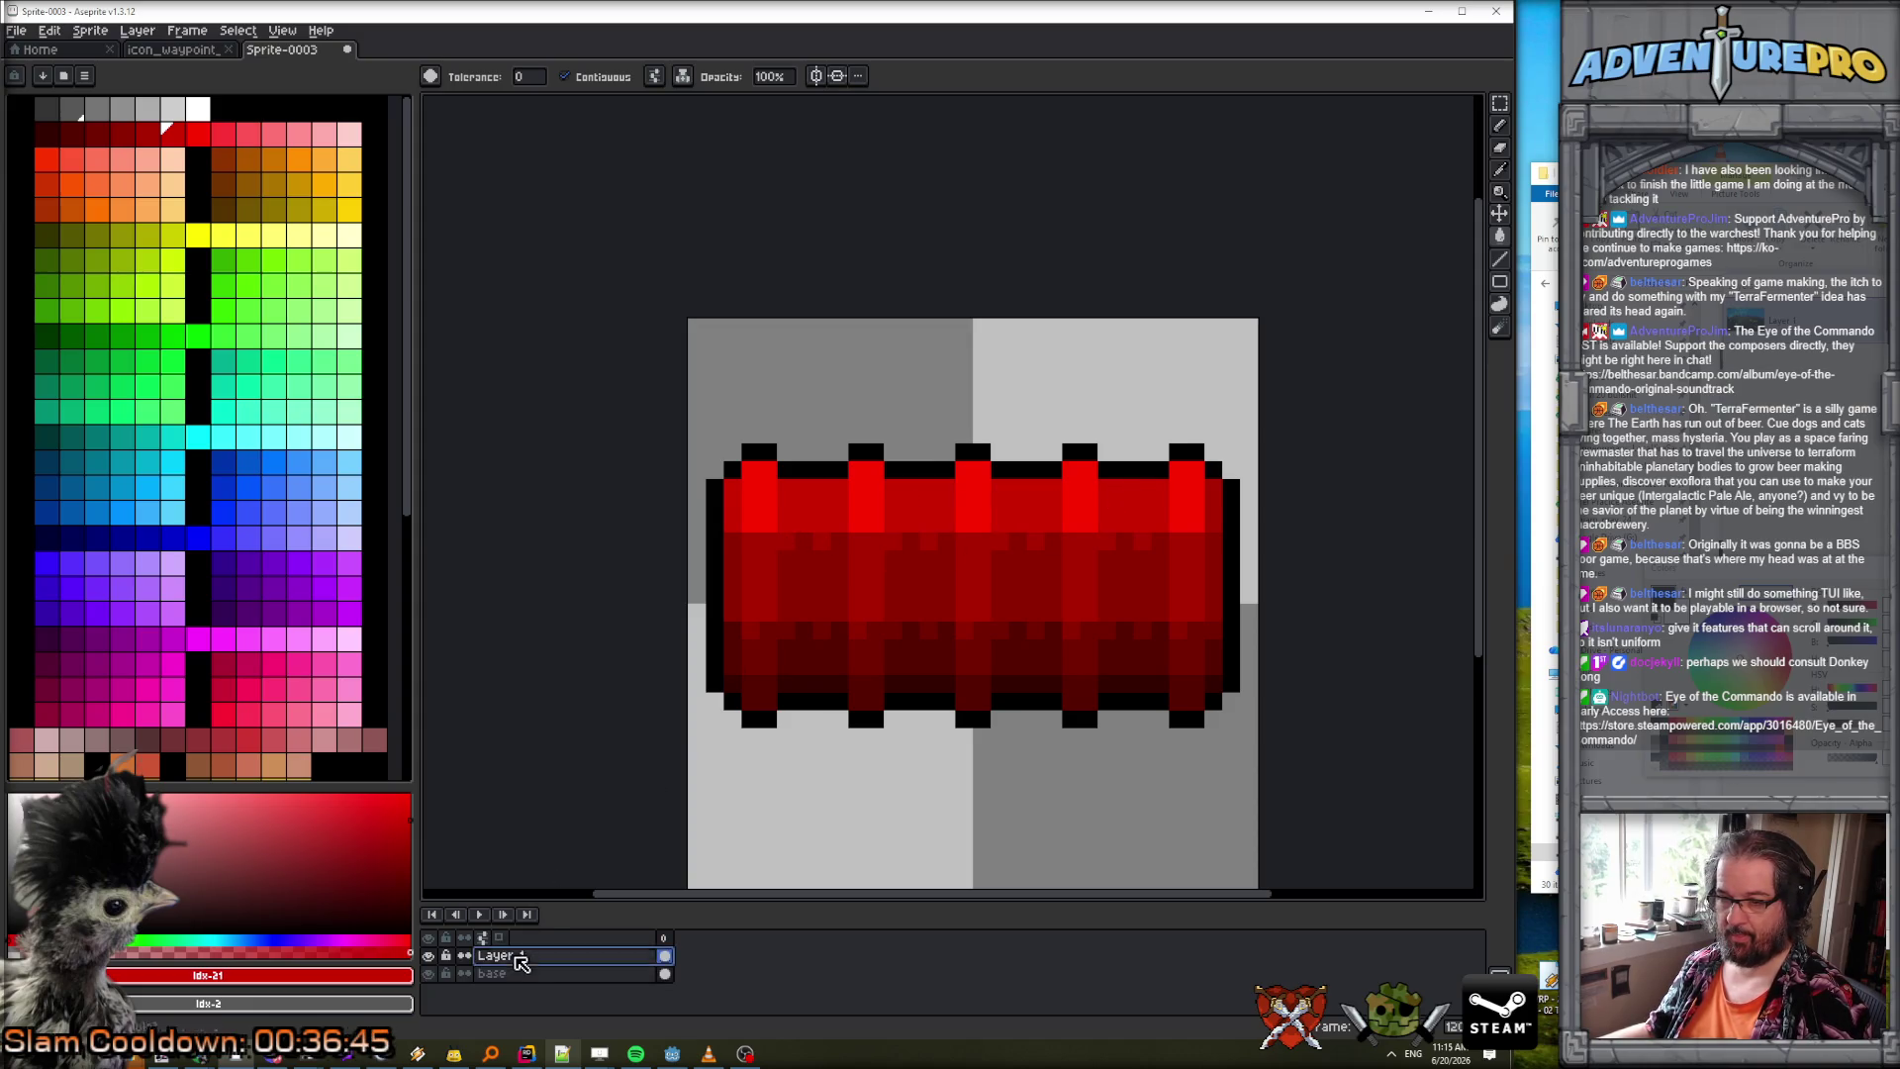
pyautogui.press('b')
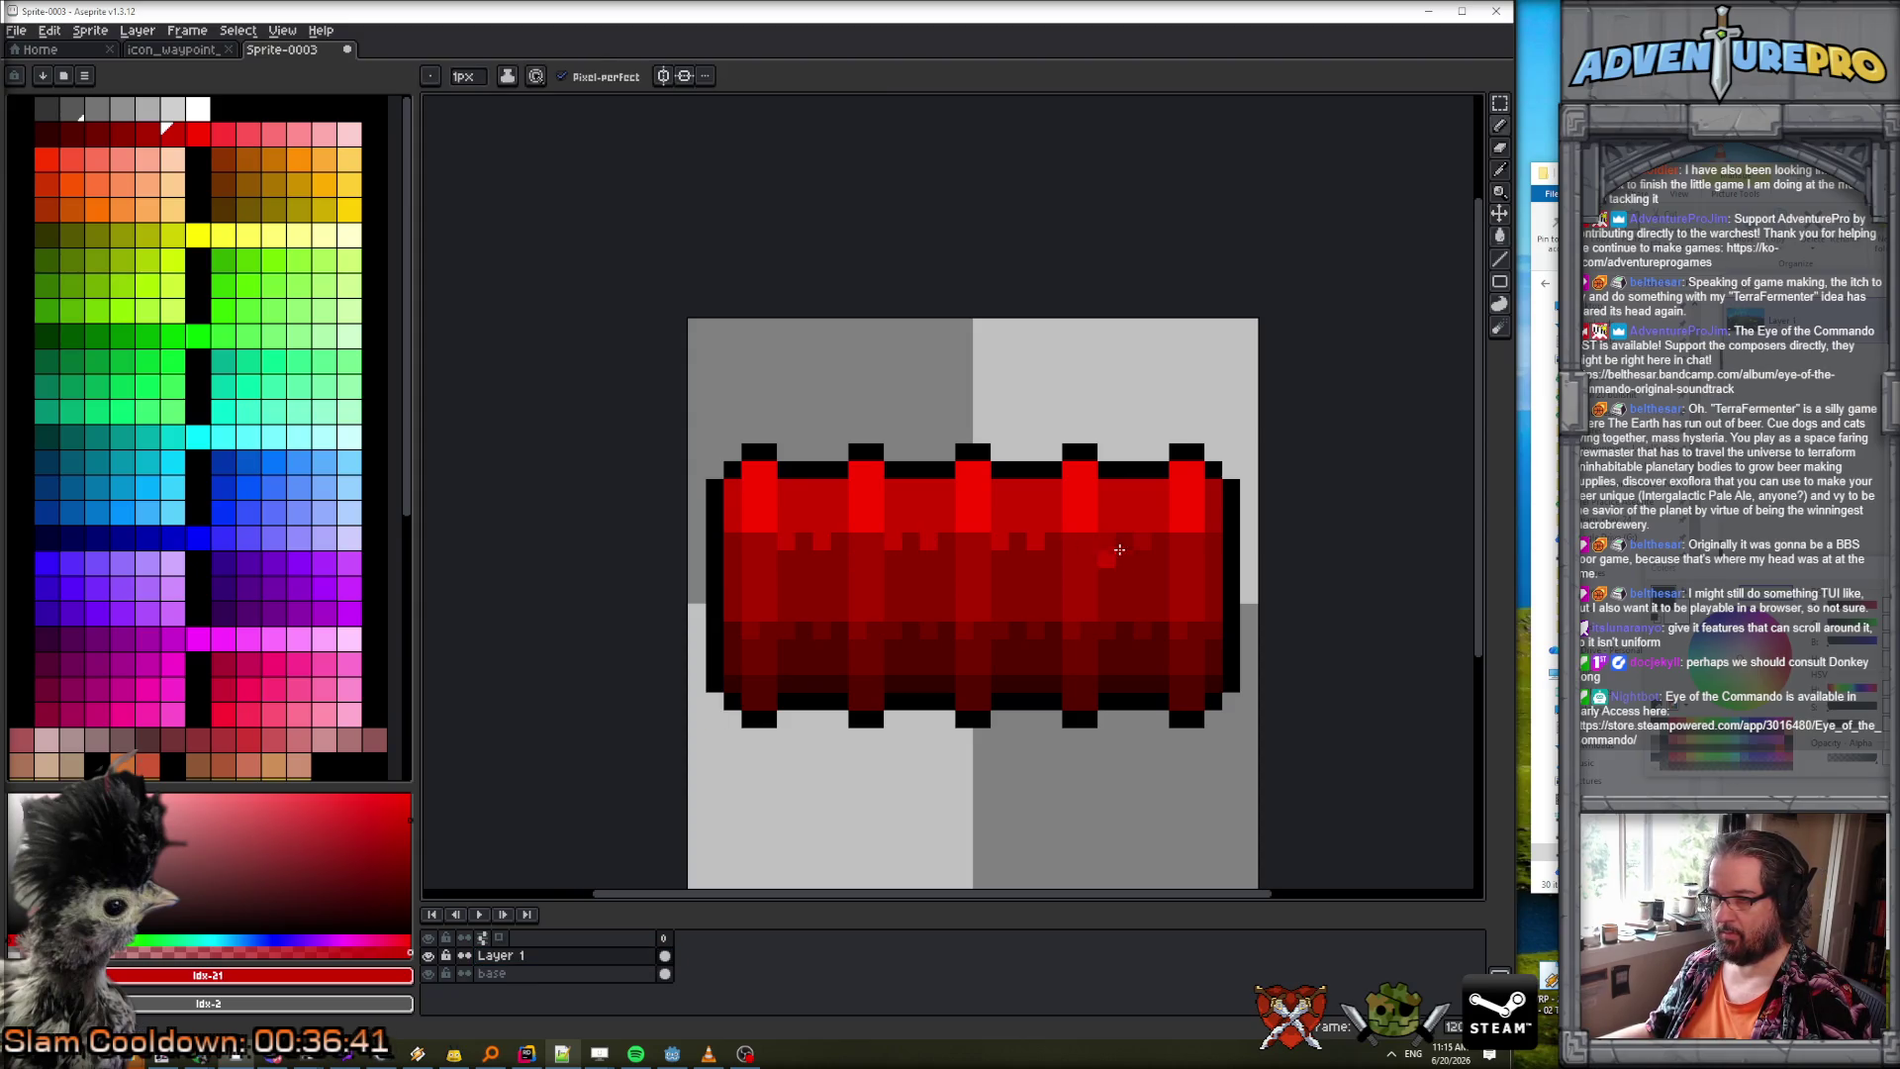
pyautogui.keyDown('alt'); pyautogui.click(769, 508); pyautogui.keyUp('alt')
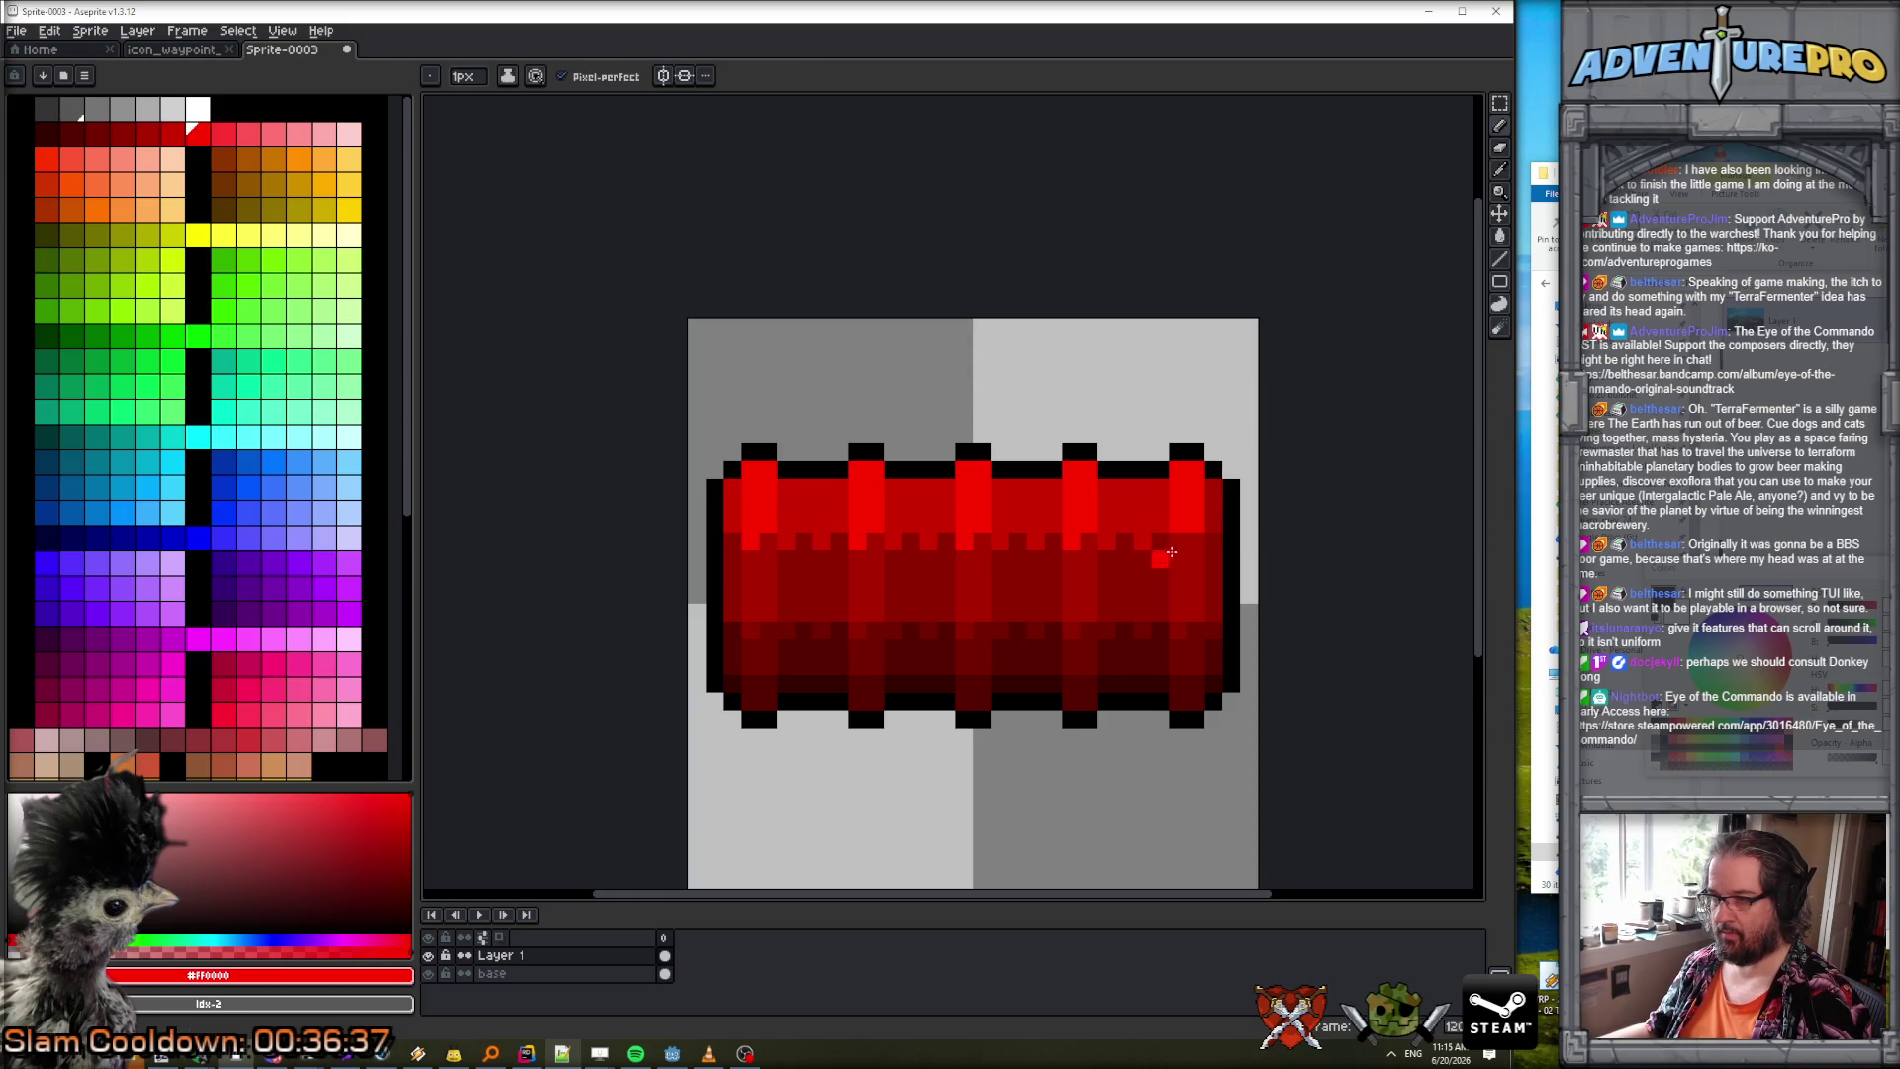
pyautogui.scroll(-8, 1218, 614)
# Zoom in on the bar and sample the dark reds #570000 and #740000.
pyautogui.press('space')
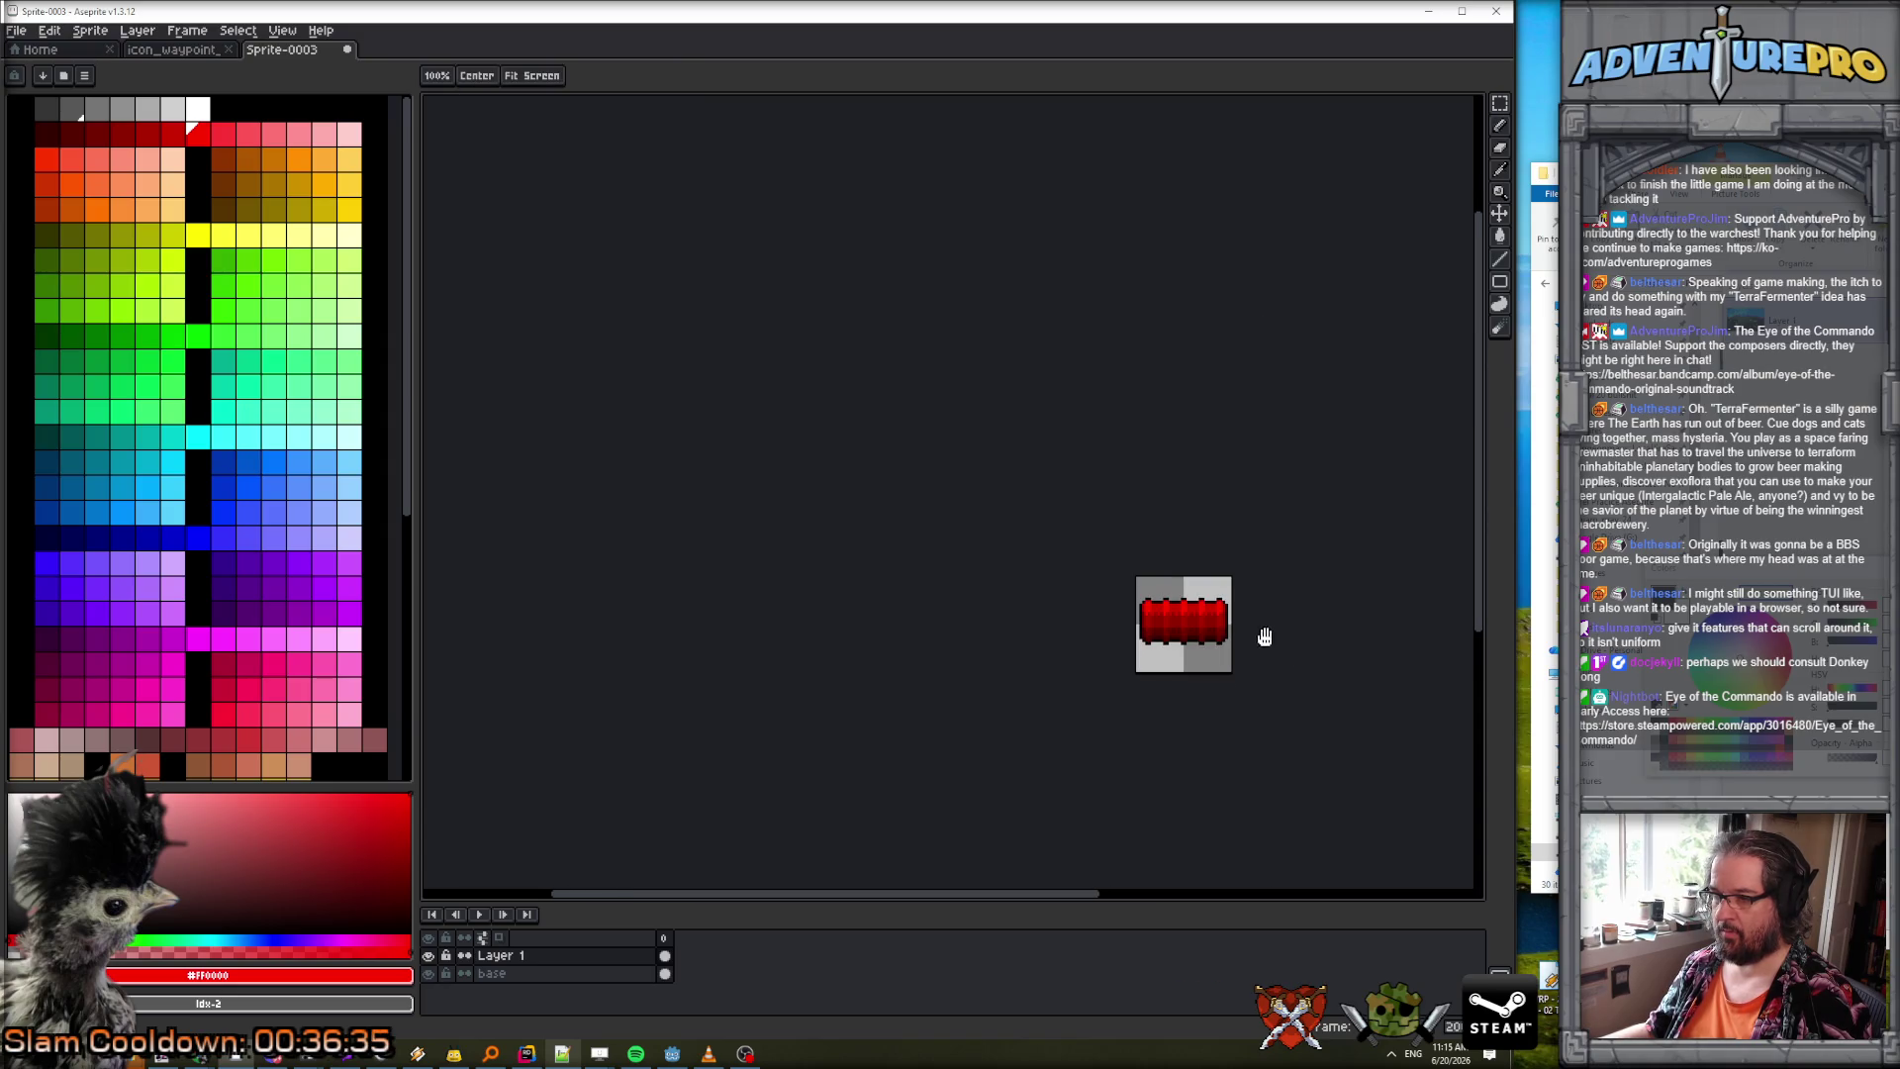
pyautogui.moveTo(1265, 637); pyautogui.dragTo(848, 531)
pyautogui.scroll(2, 869, 547)
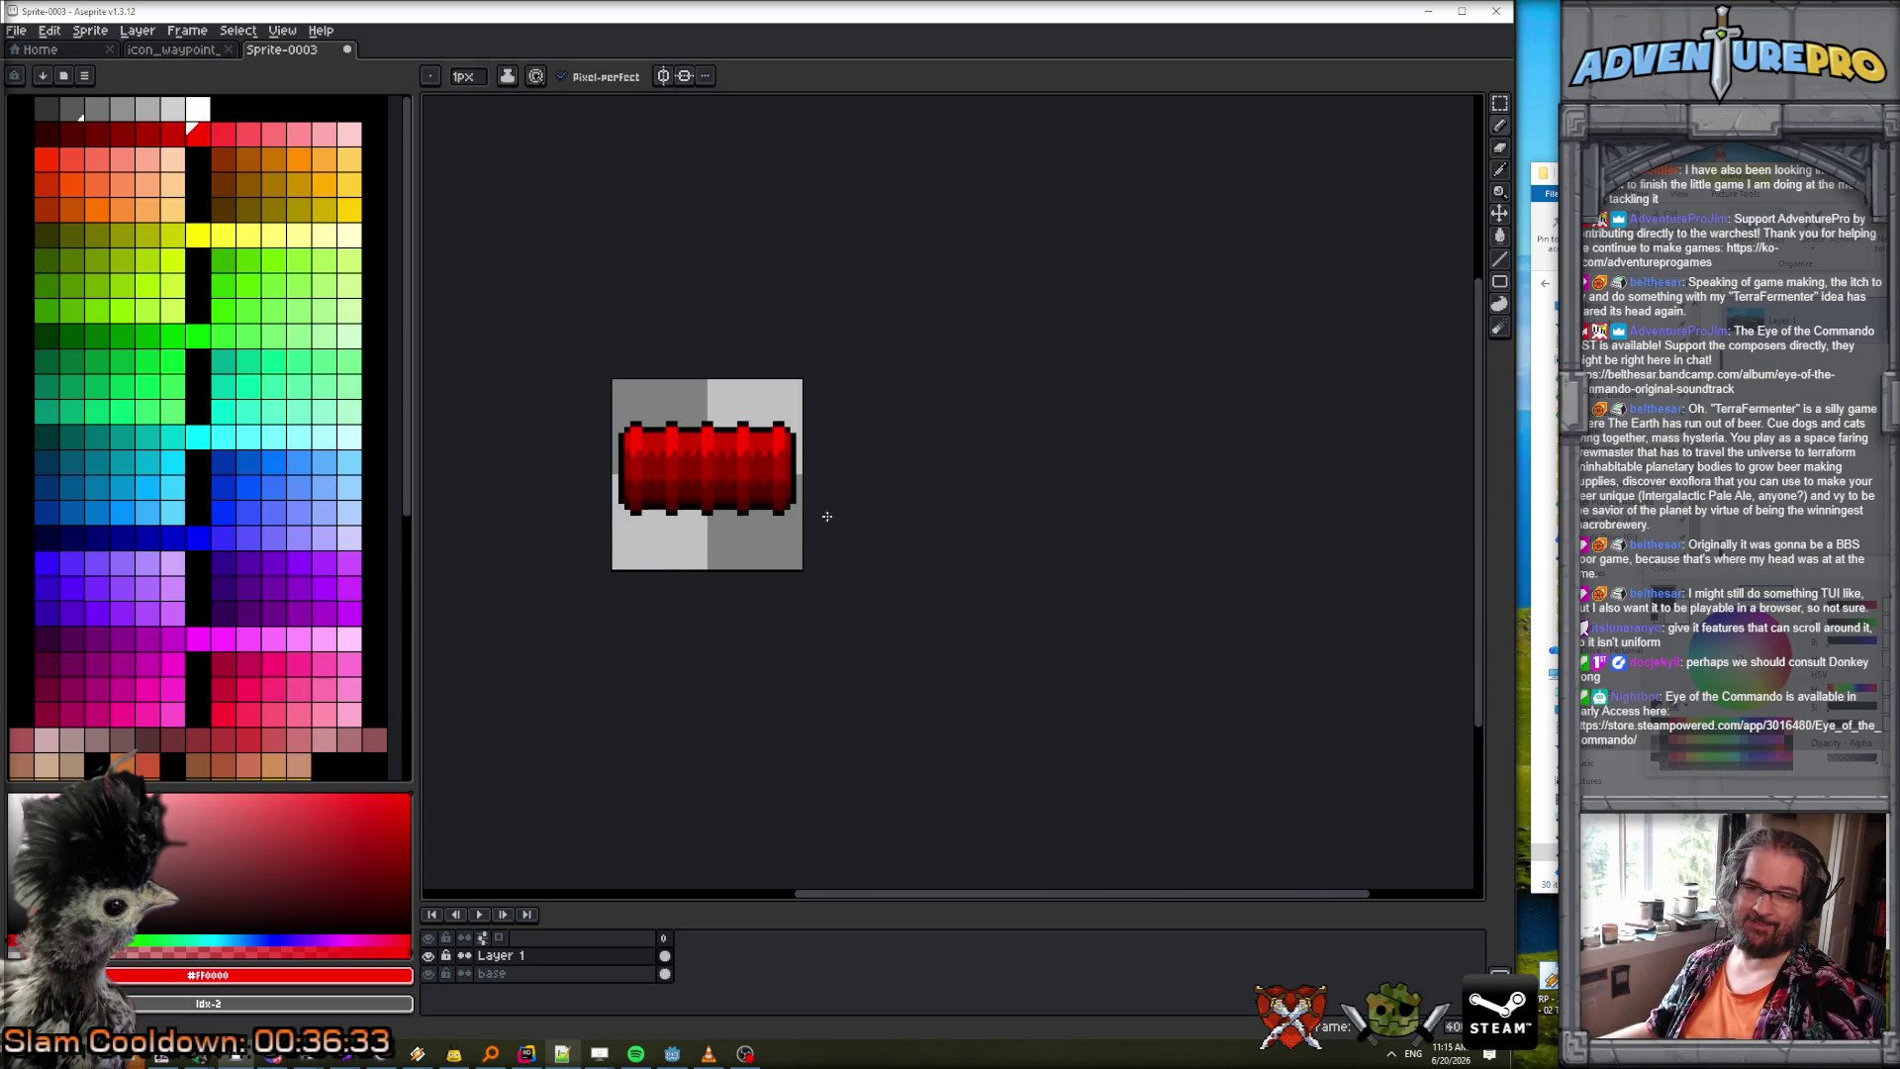
pyautogui.scroll(2, 792, 509)
pyautogui.press('space')
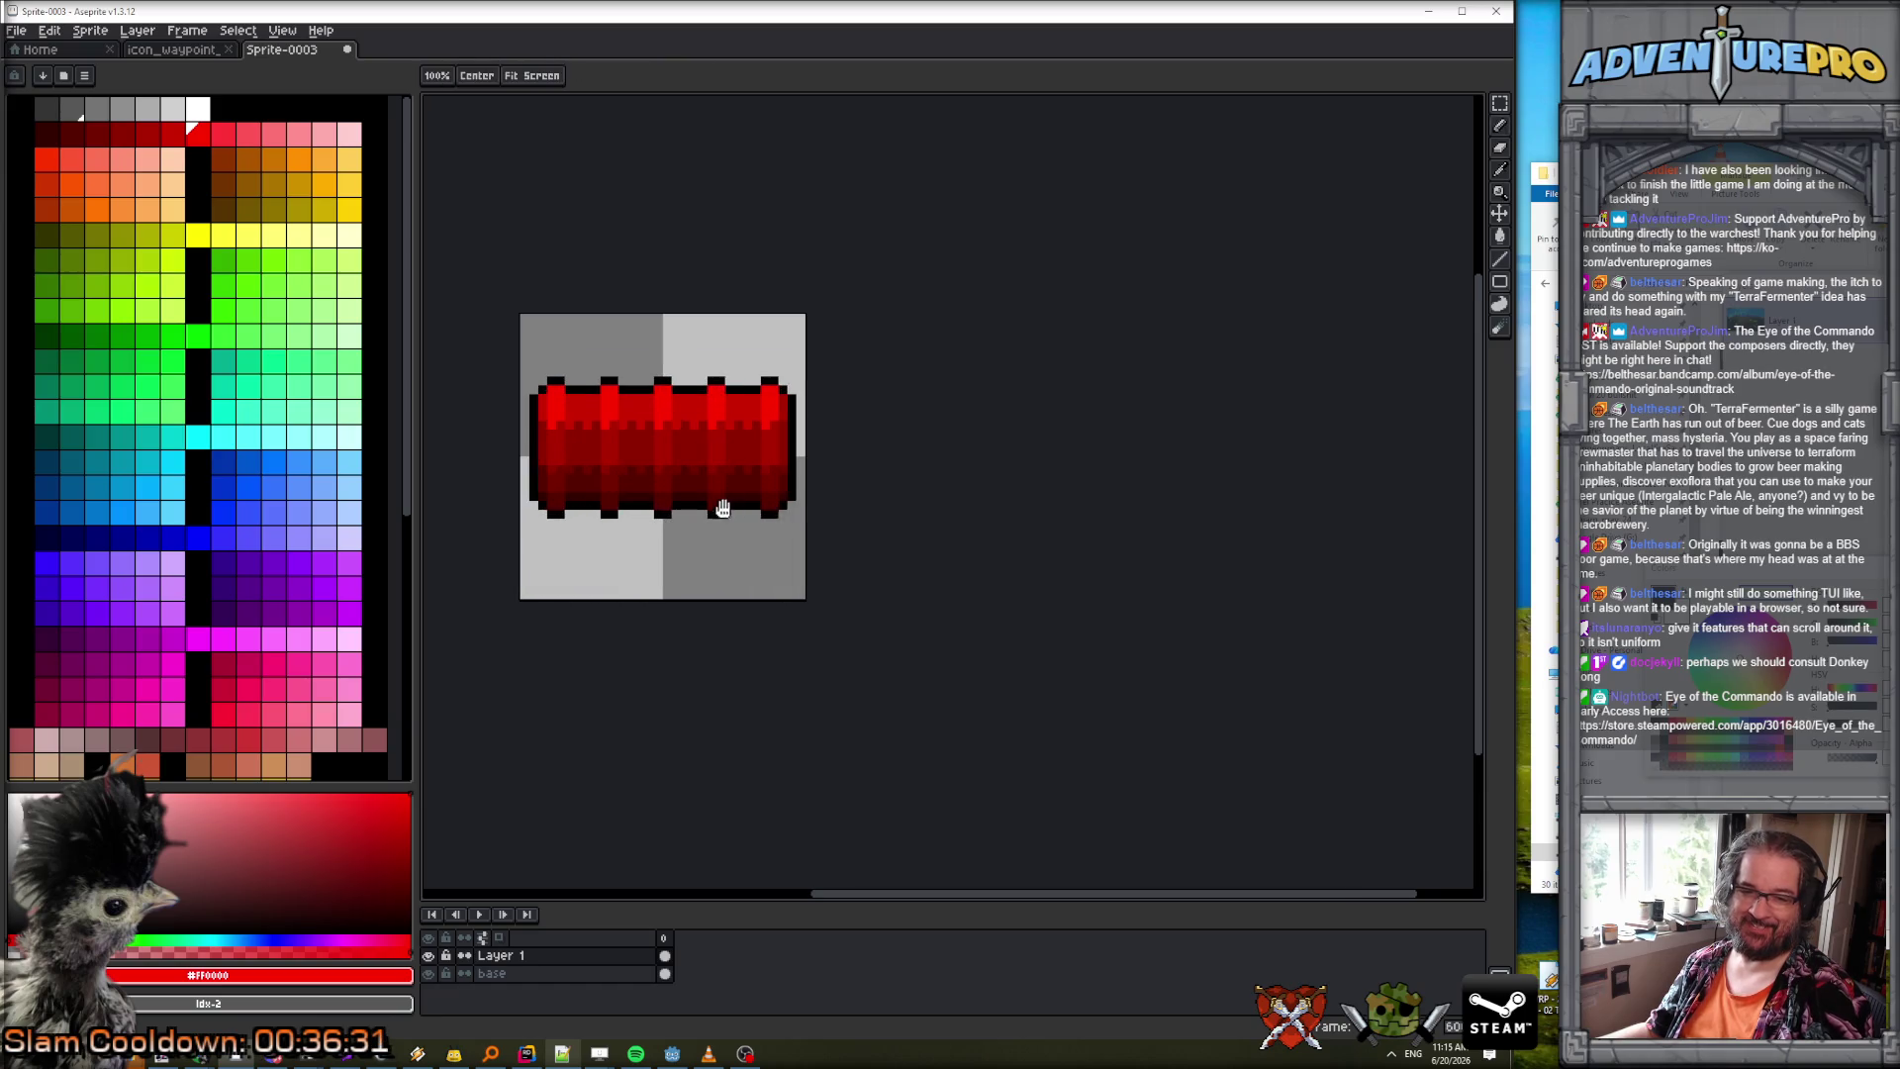
pyautogui.moveTo(719, 515); pyautogui.dragTo(804, 571)
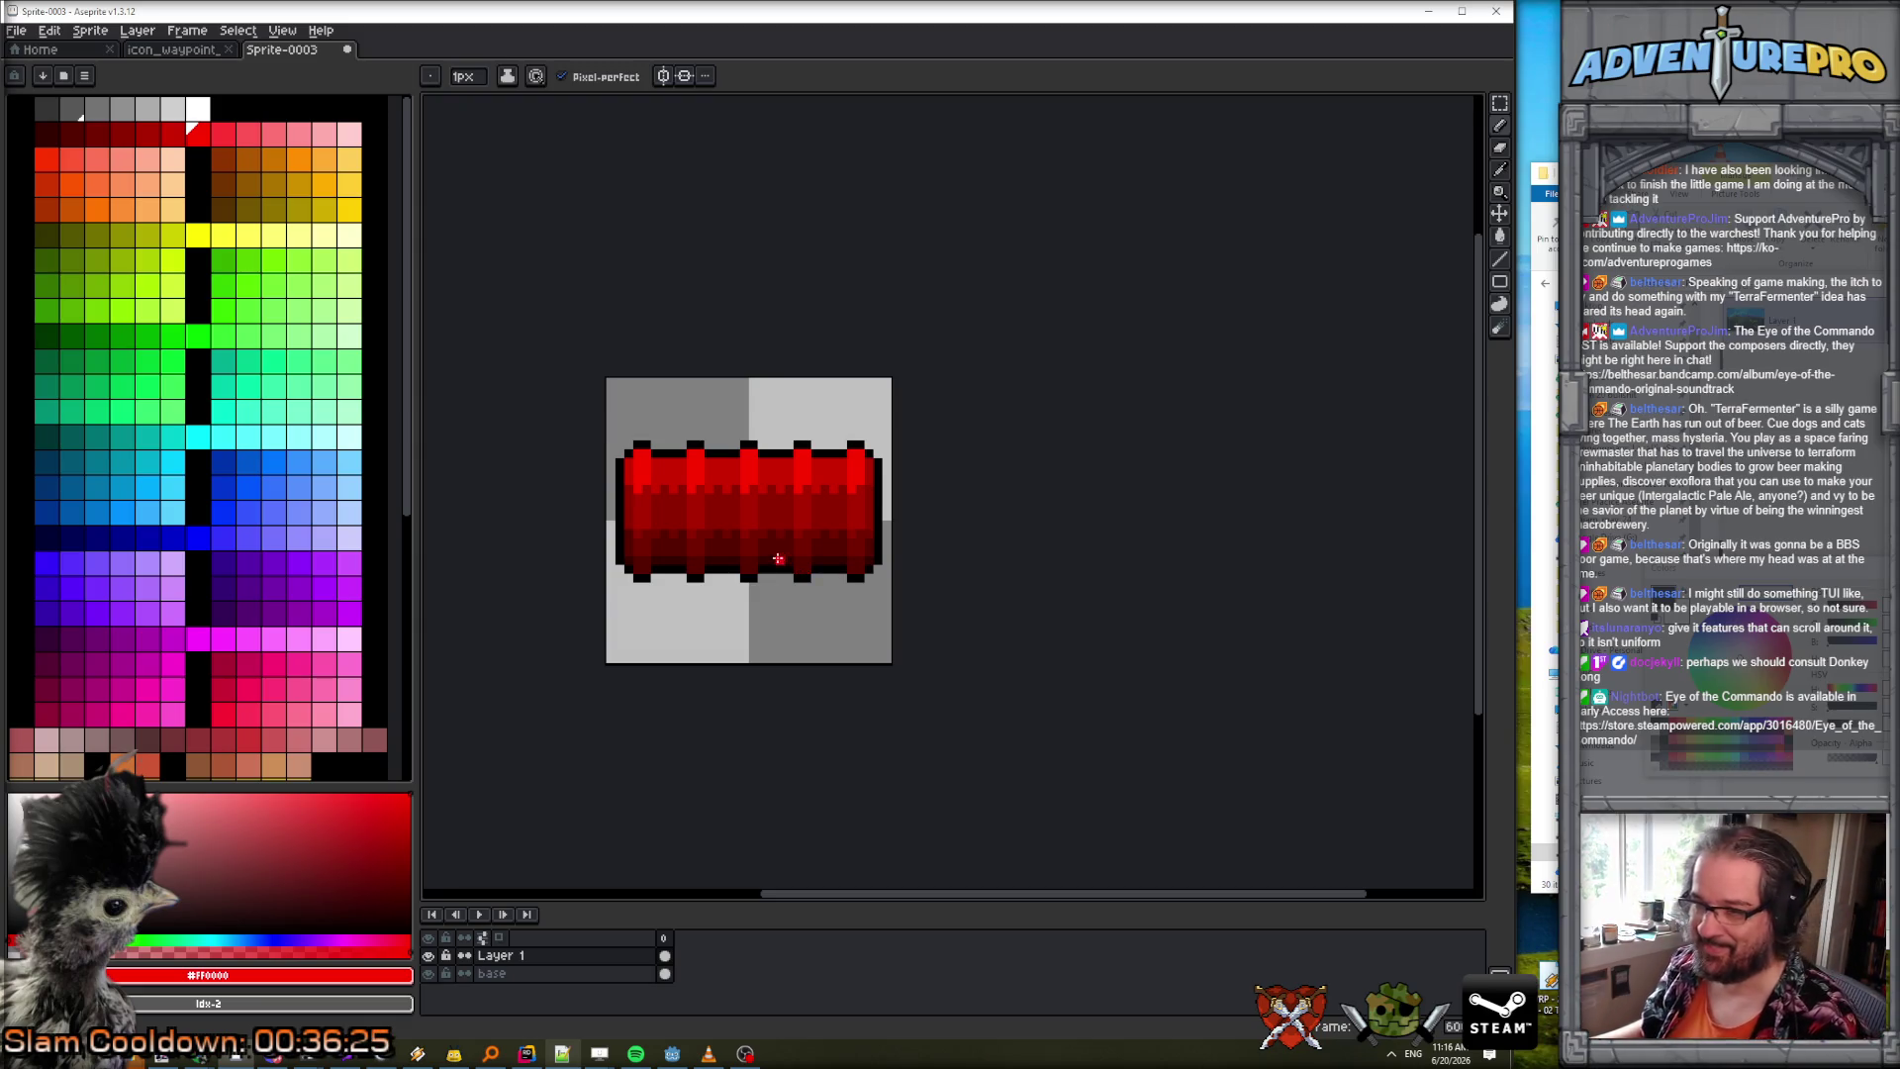
pyautogui.scroll(4, 752, 562)
pyautogui.scroll(-3, 703, 558)
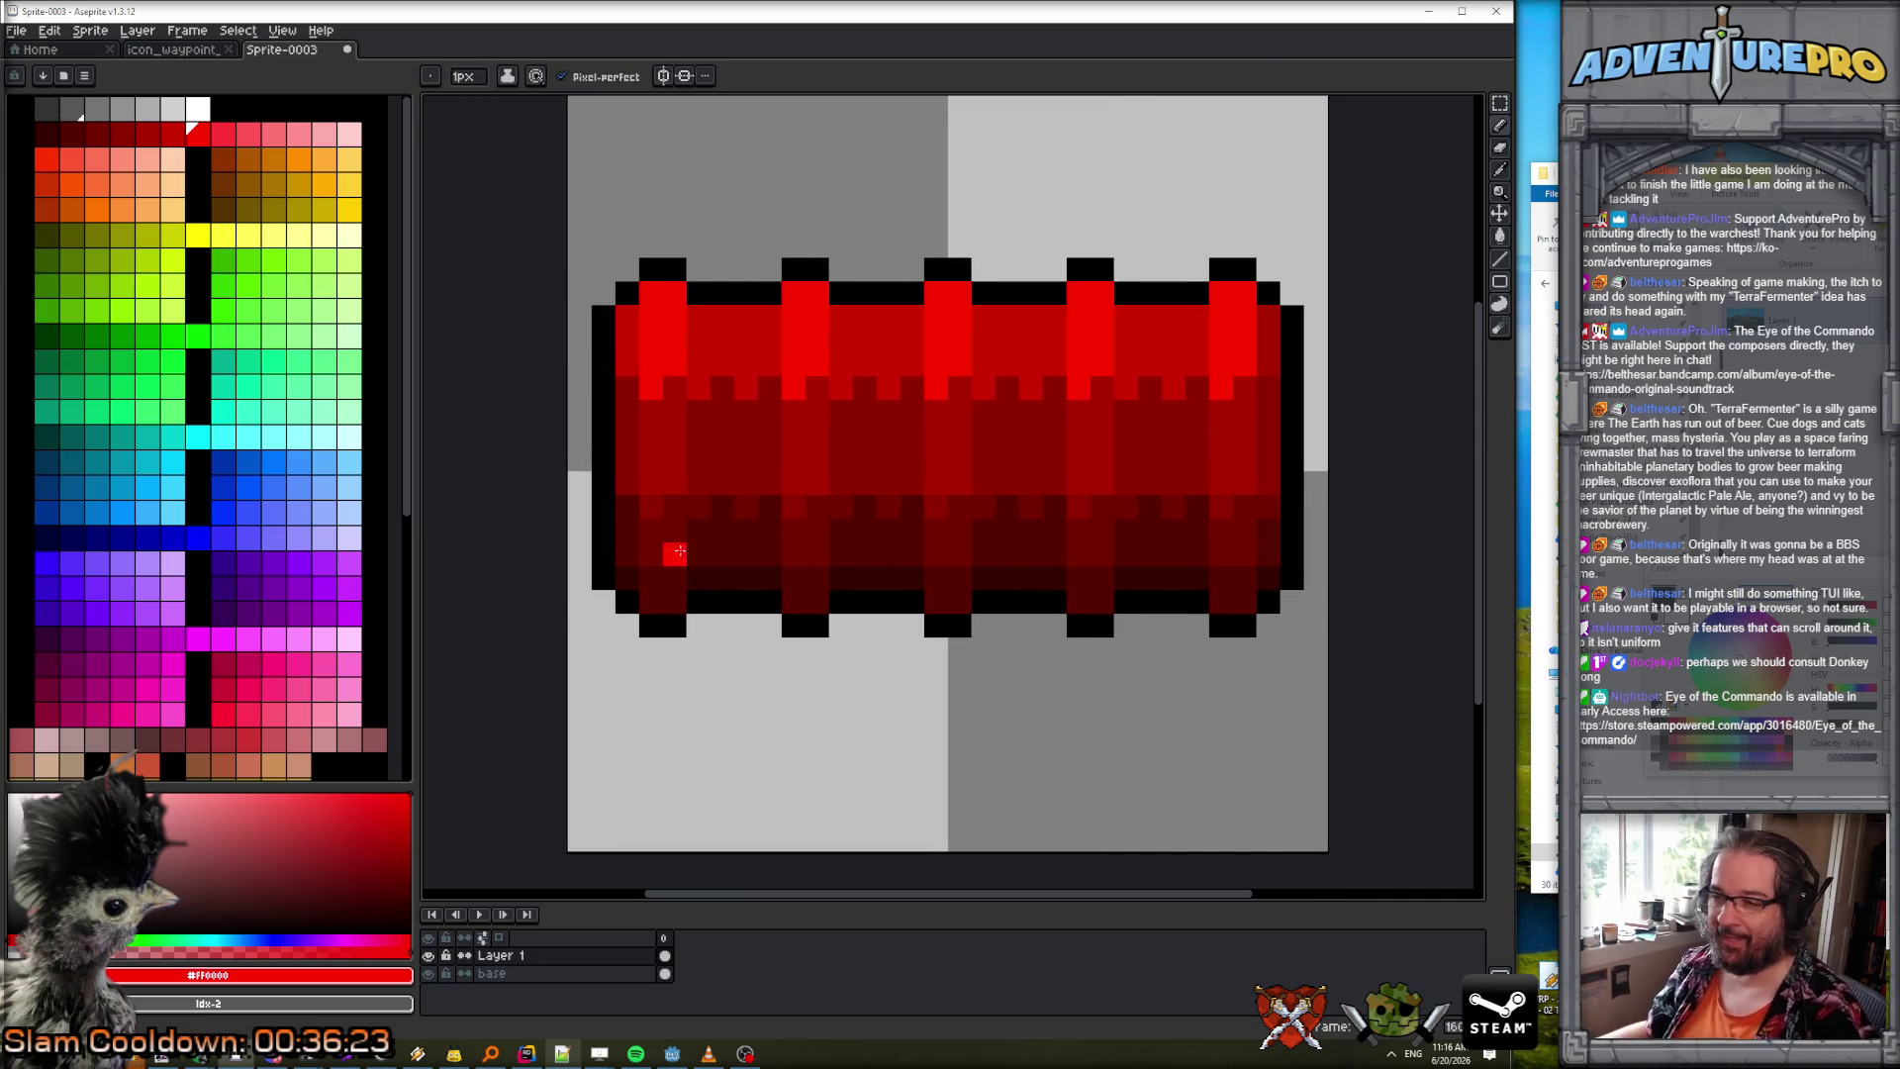
pyautogui.keyDown('alt'); pyautogui.click(660, 578); pyautogui.keyUp('alt')
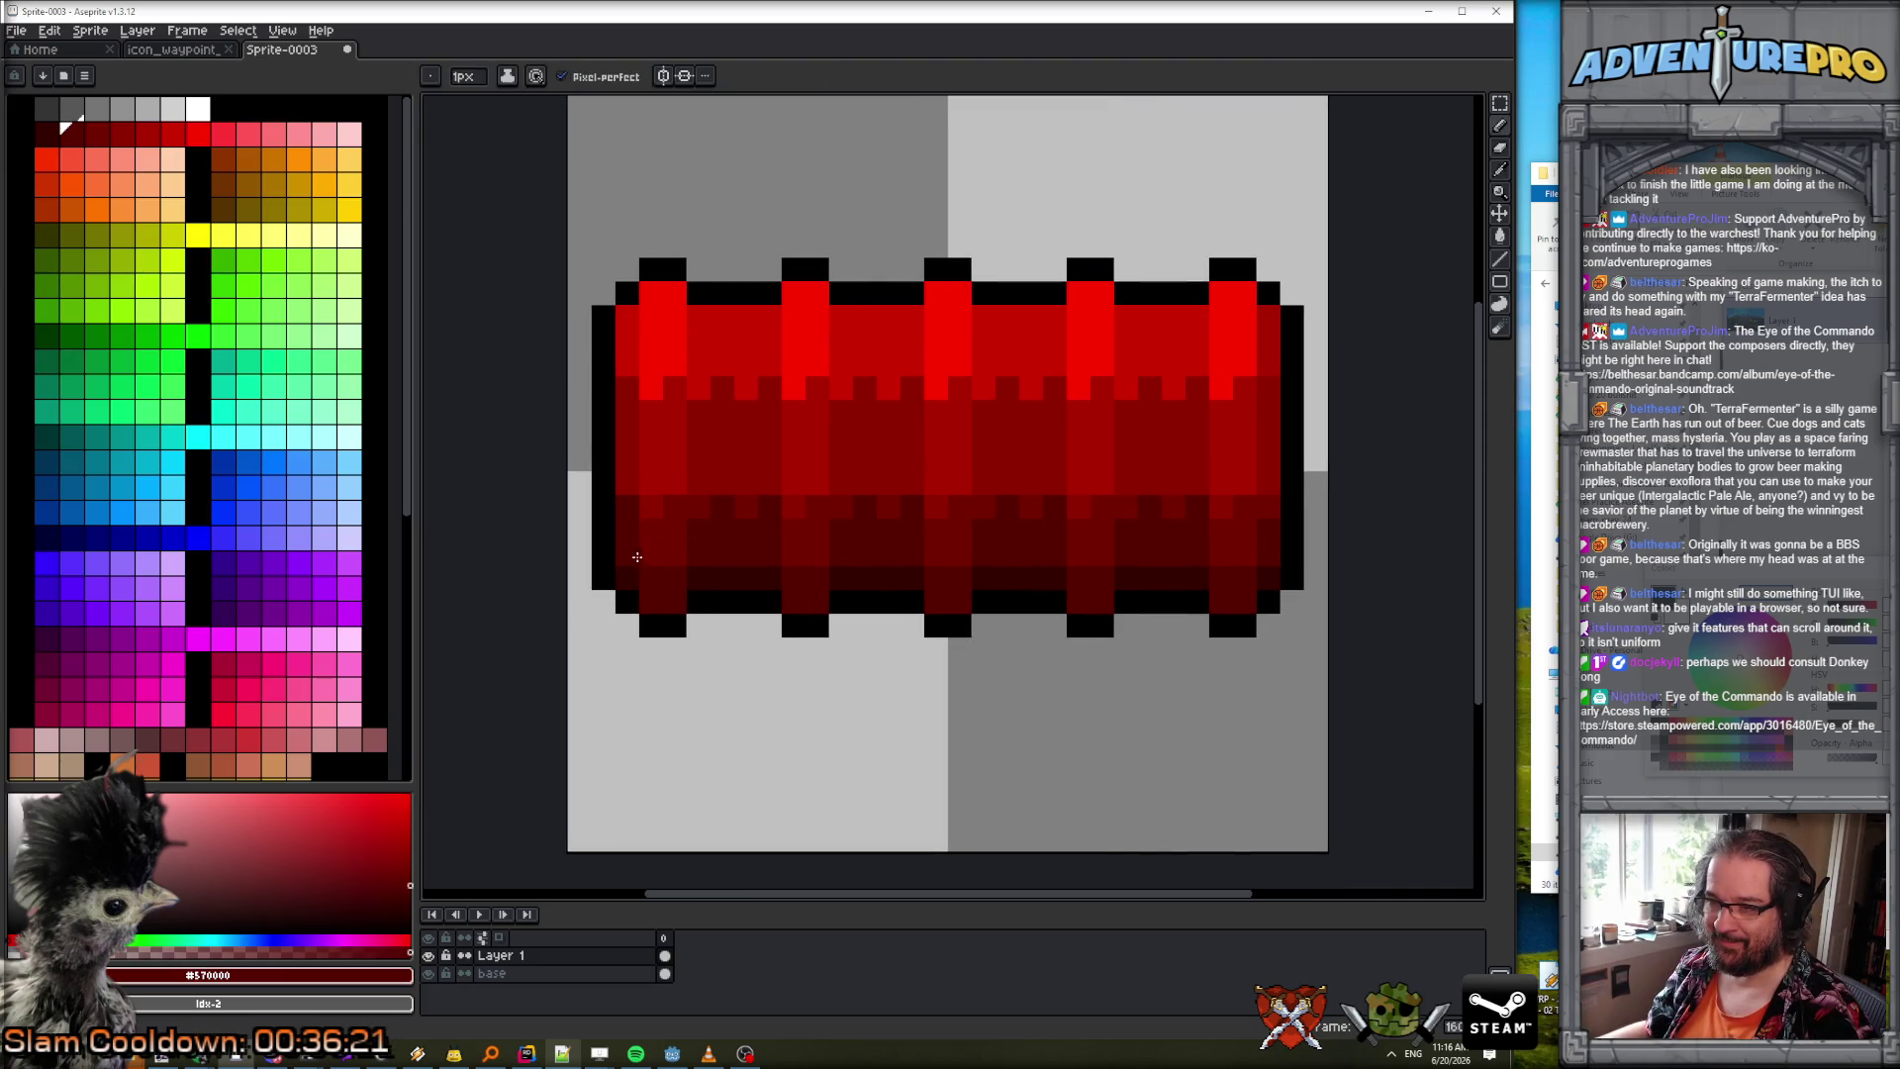
pyautogui.keyDown('alt'); pyautogui.click(661, 551); pyautogui.keyUp('alt')
# Pencil scattered dark red dither pixels along the bottom band from left to right end.
pyautogui.click(700, 579)
pyautogui.click(742, 579)
pyautogui.click(841, 587)
pyautogui.click(984, 582)
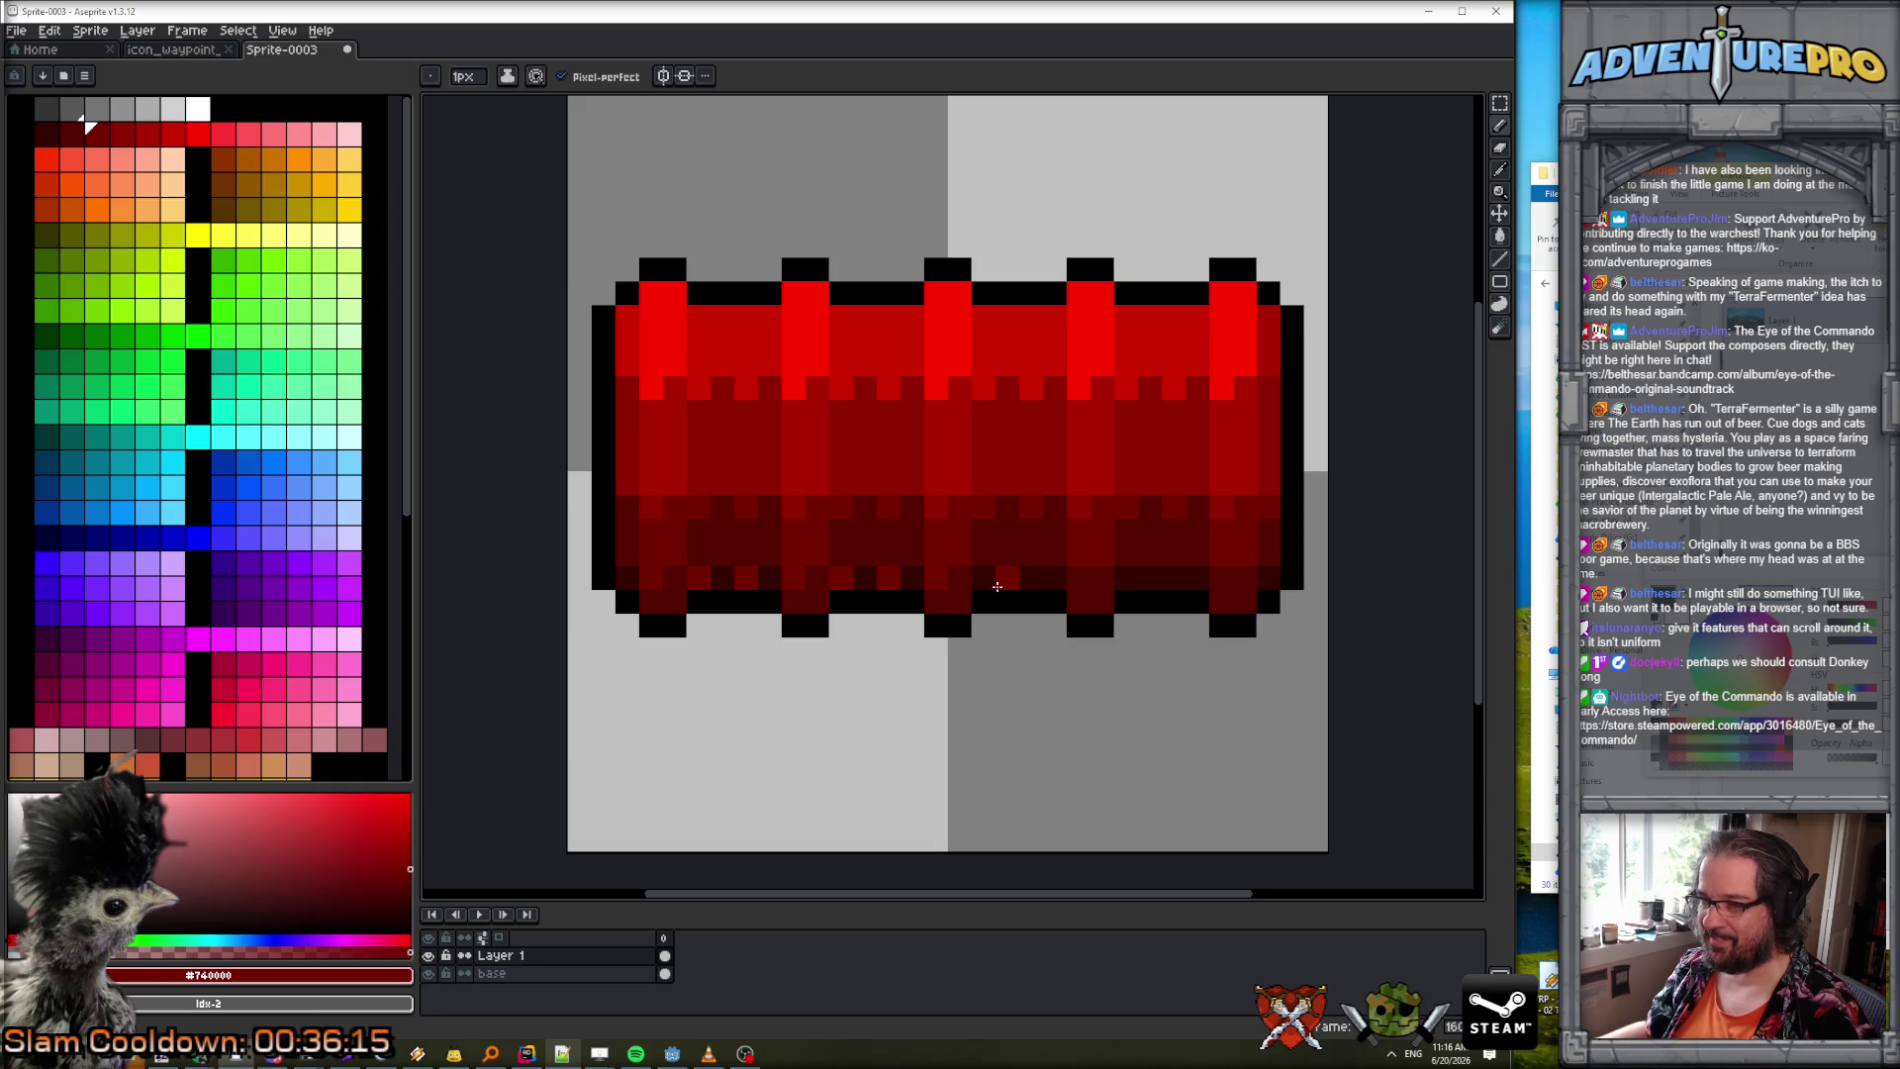
pyautogui.click(1125, 579)
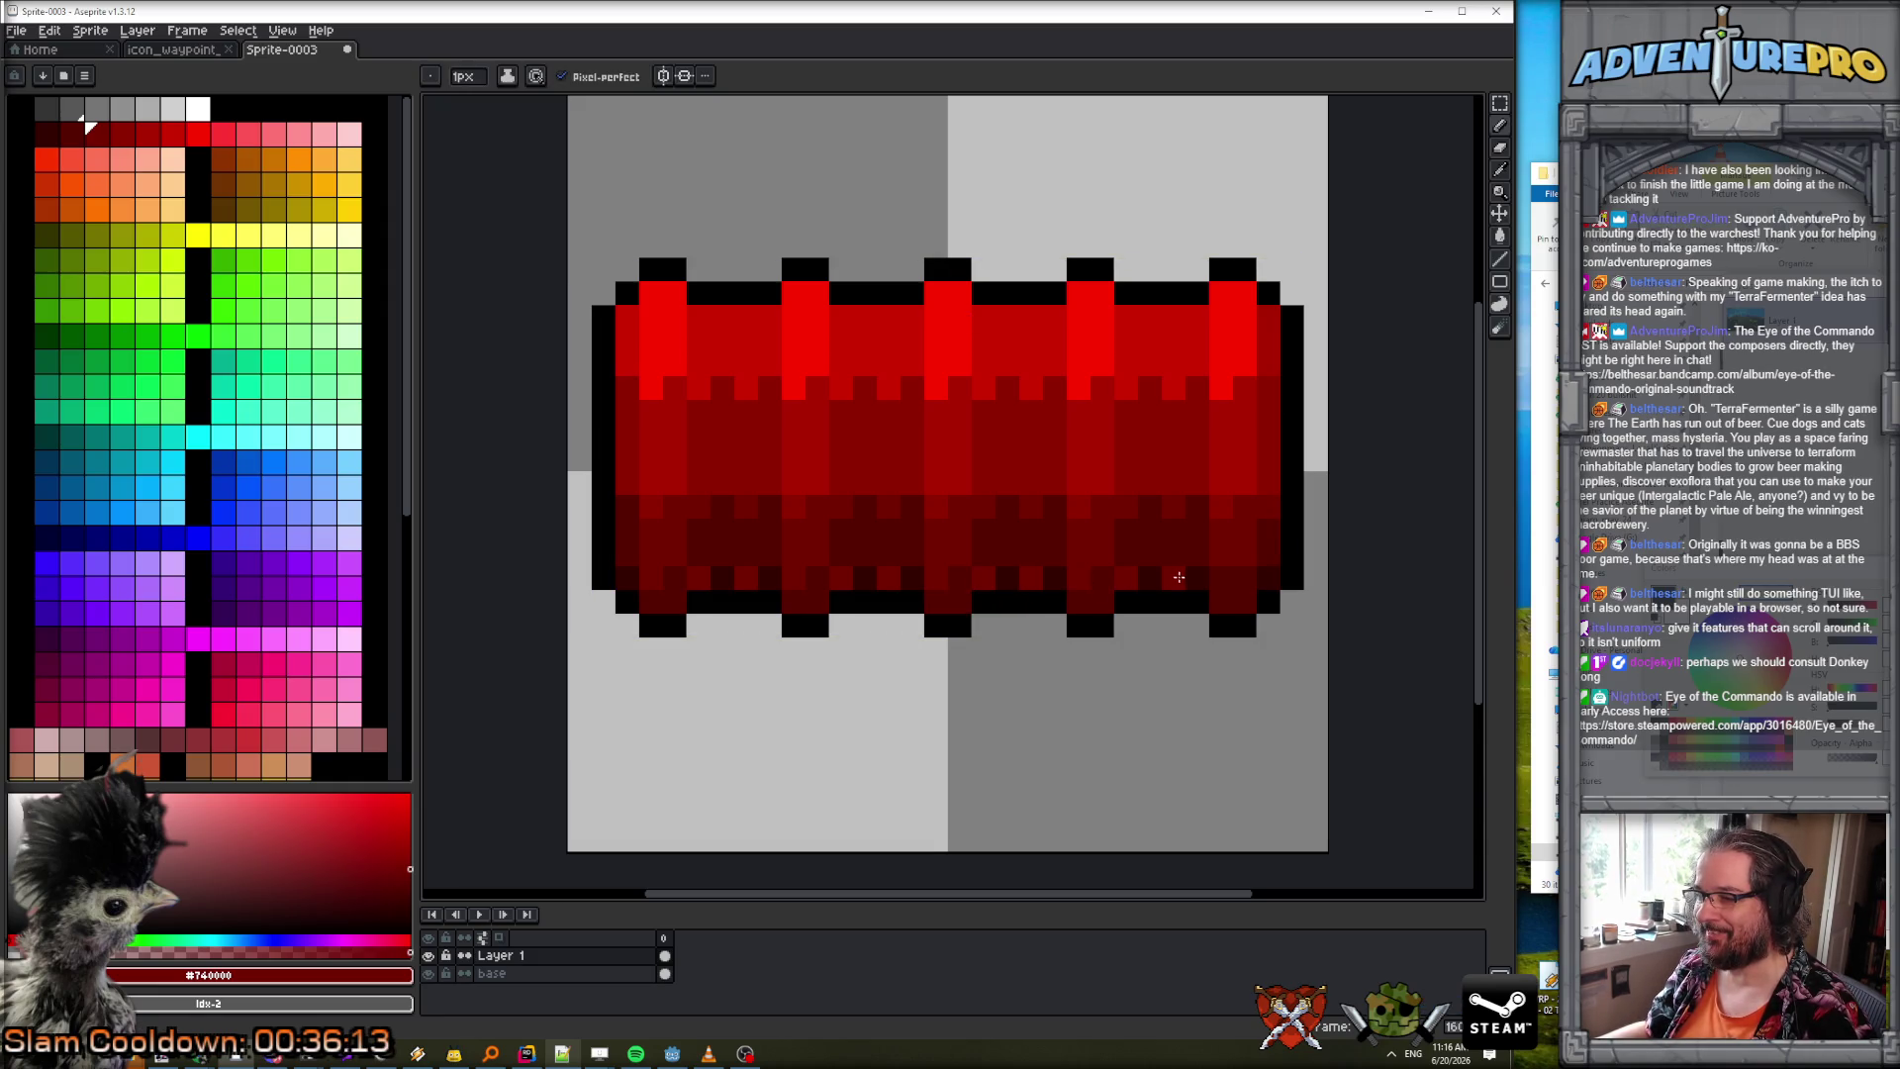
pyautogui.scroll(-3, 1293, 648)
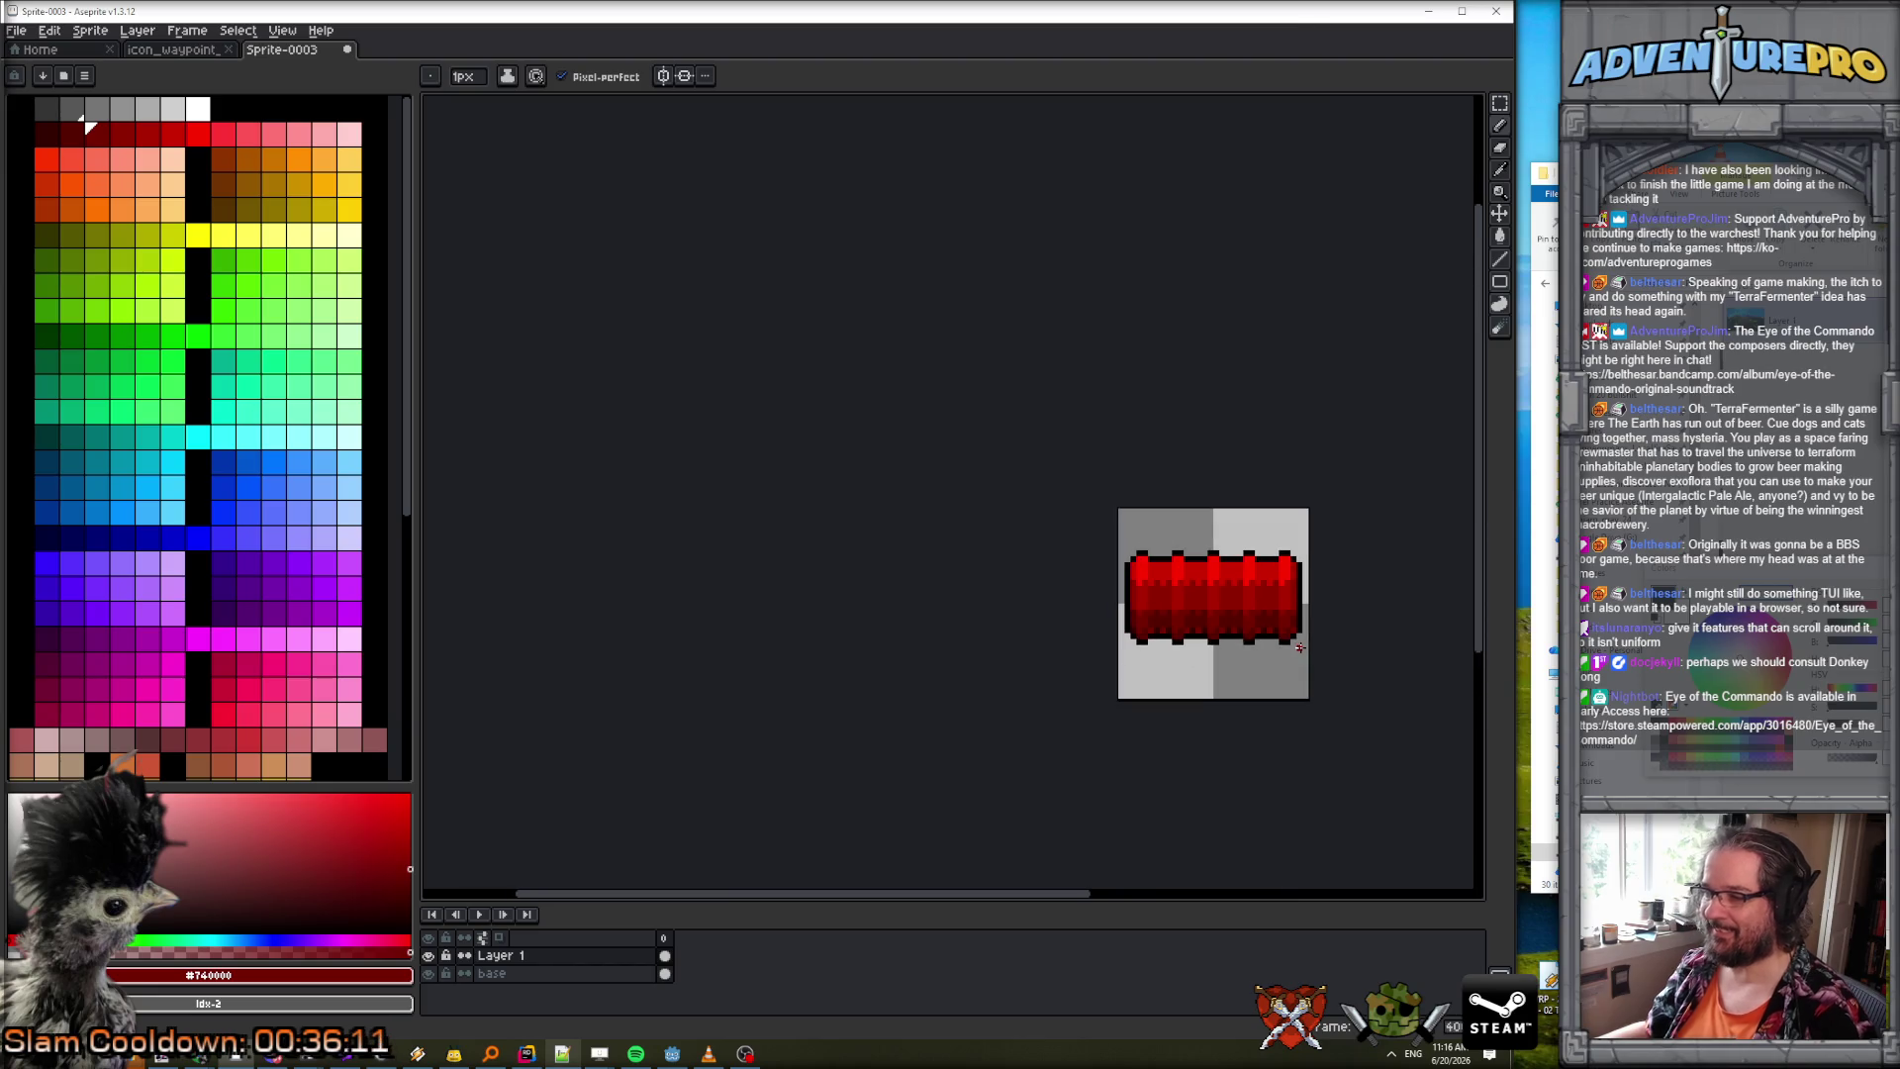
pyautogui.scroll(4, 1187, 632)
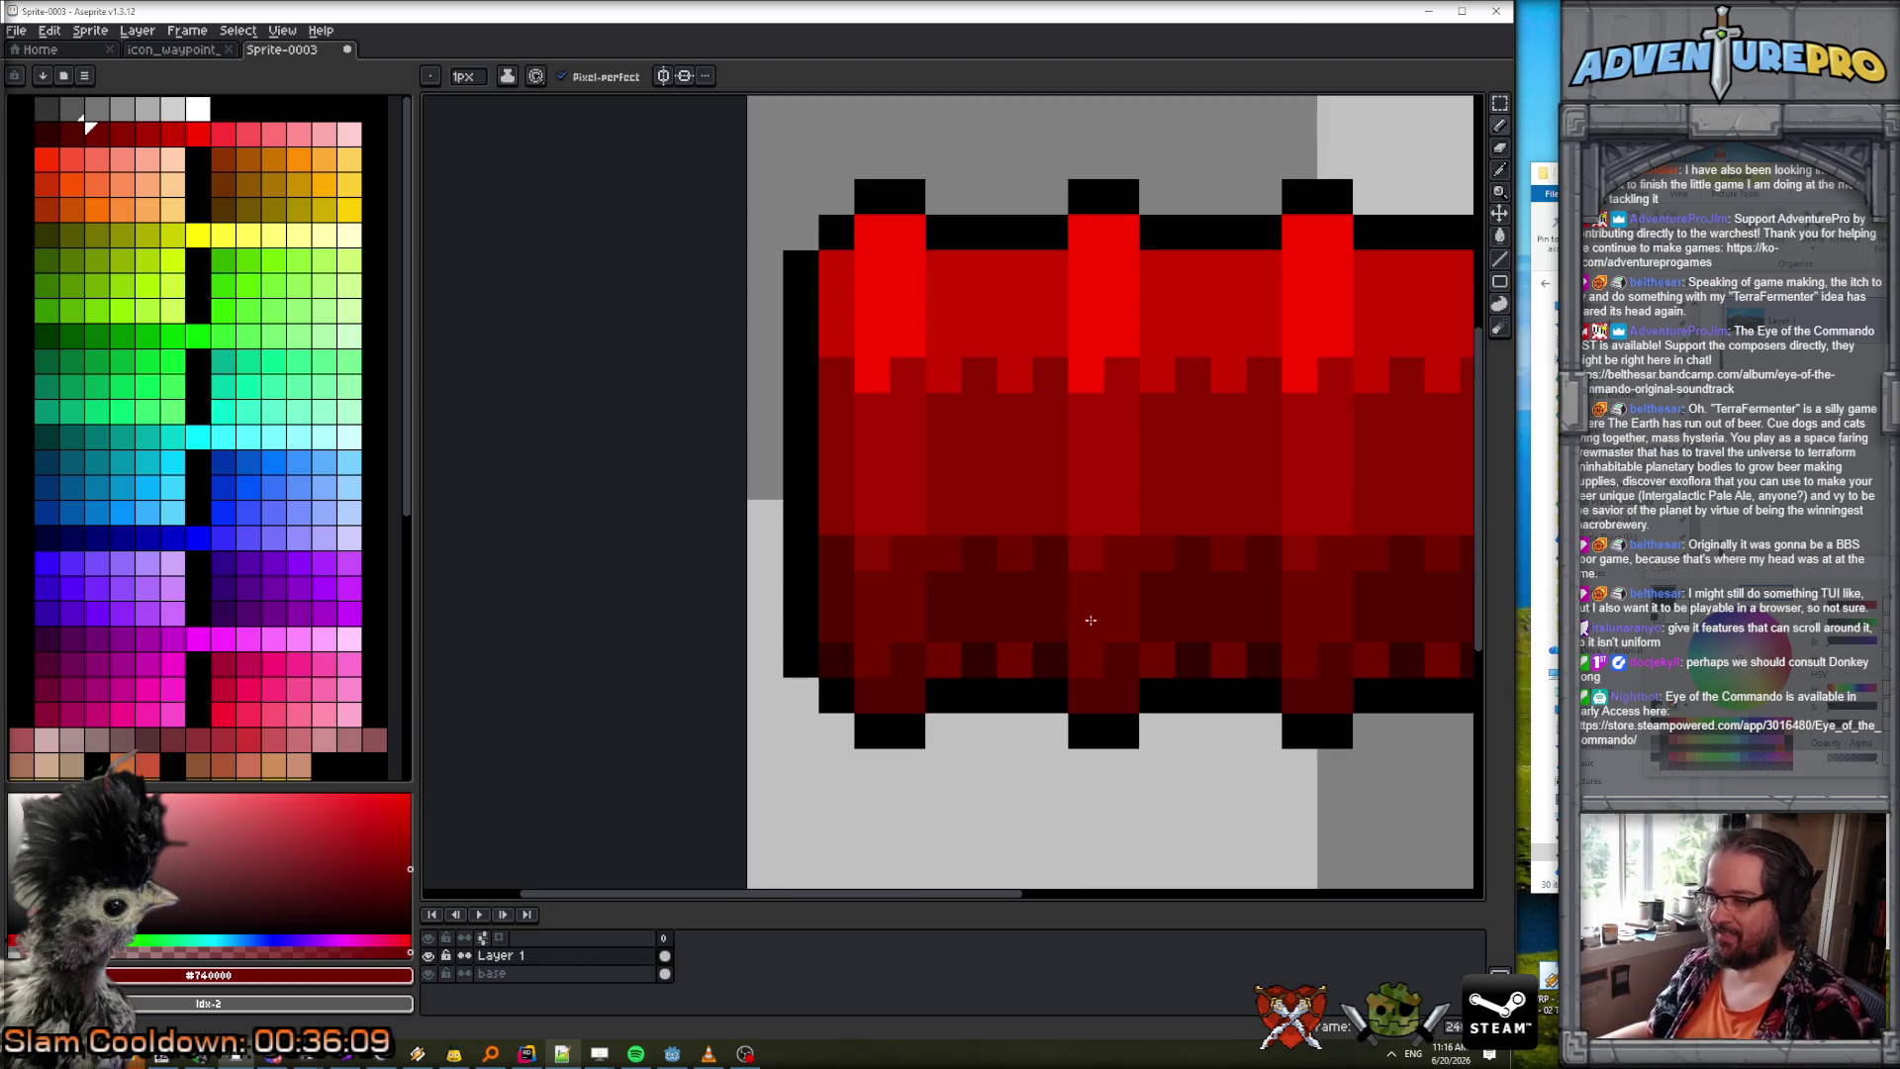
# Resample the darkest red, zoom out to check the whole bar, and open Layer 1's properties.
pyautogui.keyDown('alt'); pyautogui.click(988, 615); pyautogui.keyUp('alt')
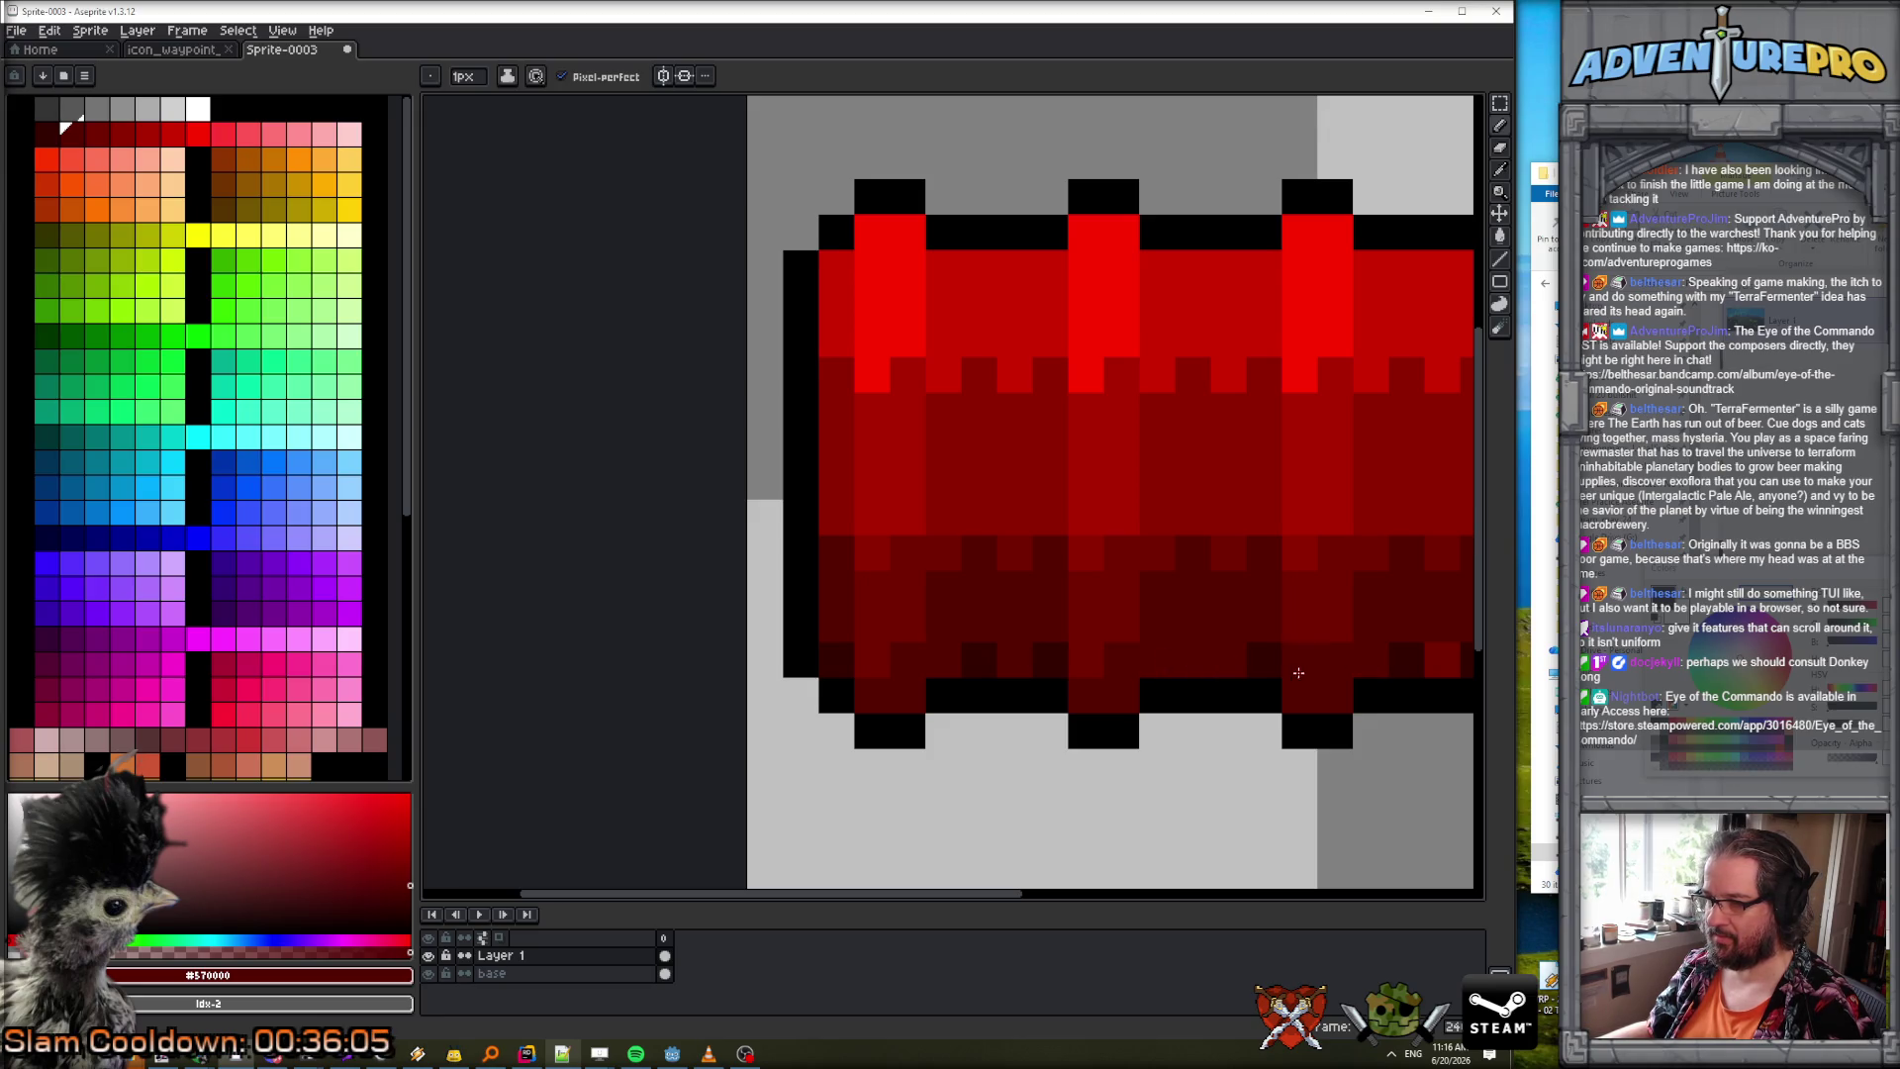
pyautogui.press('ctrl')
pyautogui.press('ctrl')
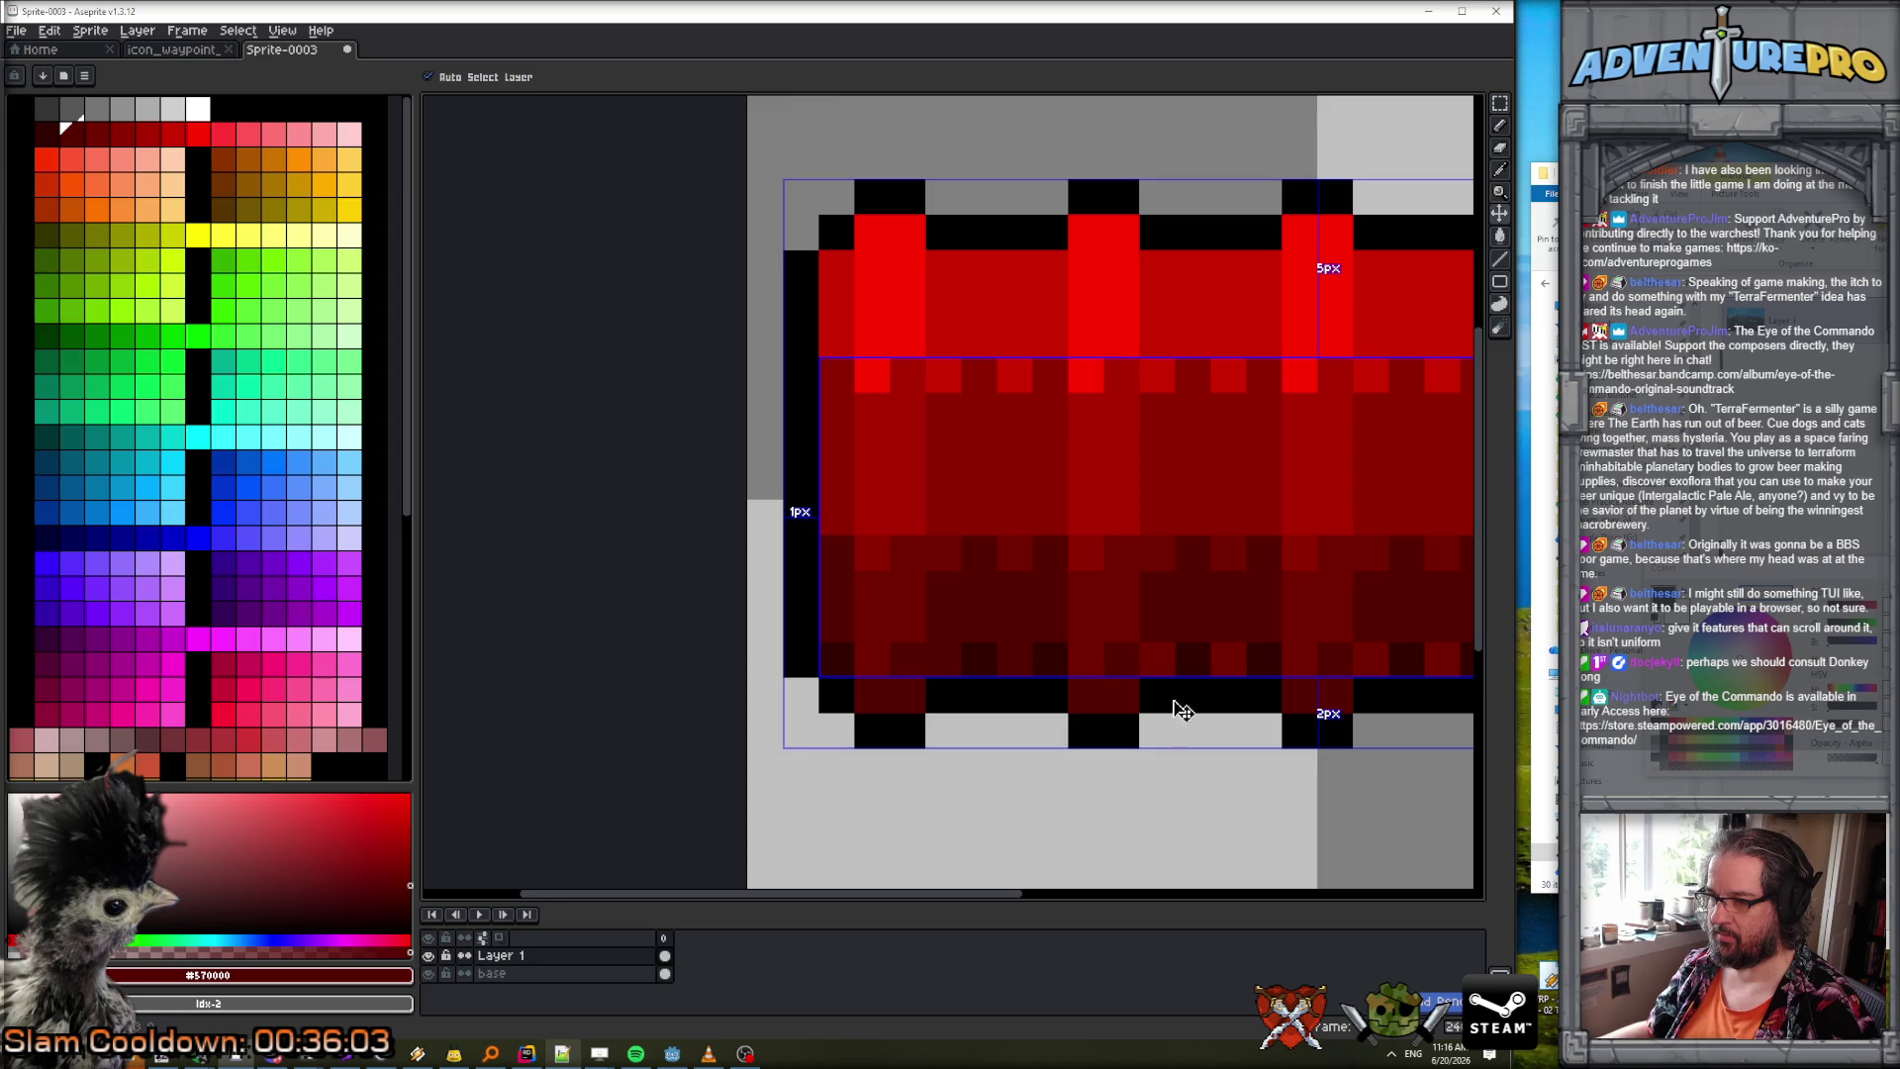
pyautogui.press('ctrl')
pyautogui.press('ctrl')
pyautogui.moveTo(1230, 666)
pyautogui.mouseDown()
pyautogui.moveTo(942, 679)
pyautogui.moveTo(978, 601)
pyautogui.mouseUp()
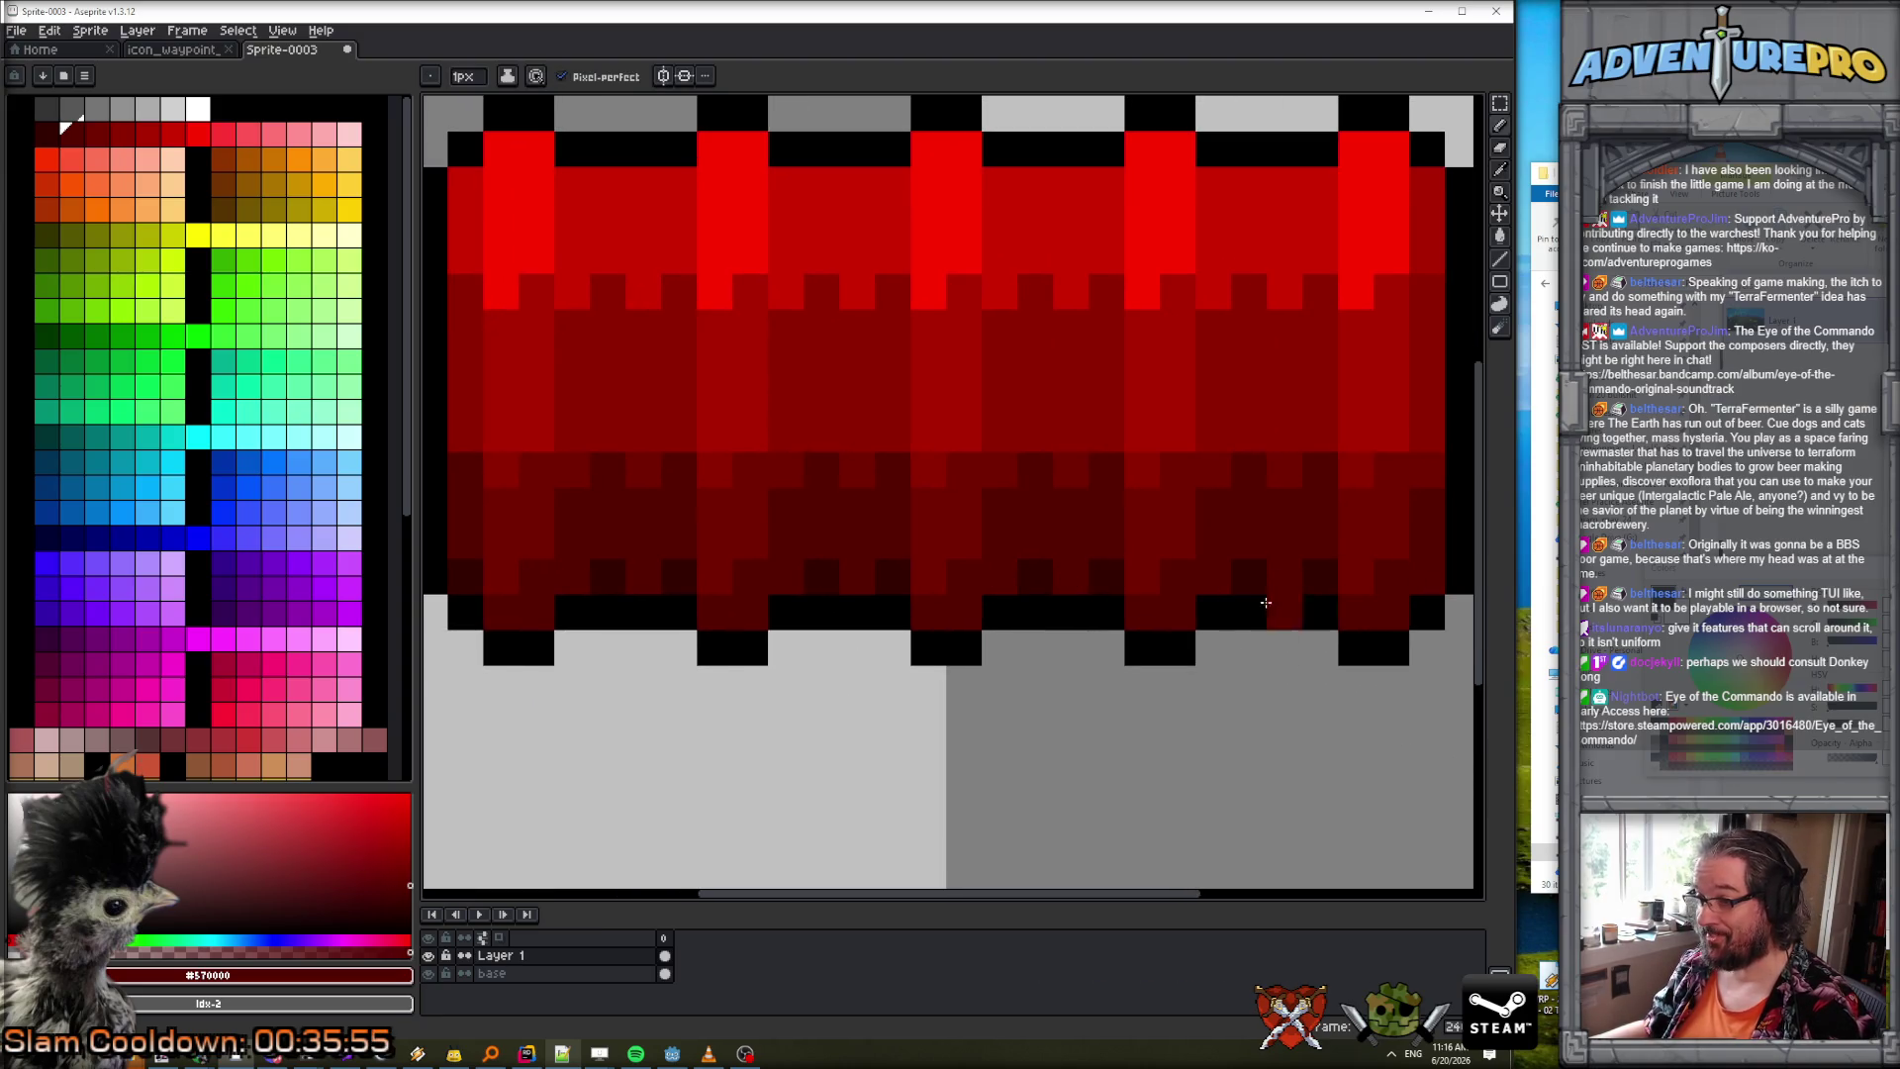
pyautogui.scroll(-3, 1316, 611)
pyautogui.scroll(-3, 1222, 634)
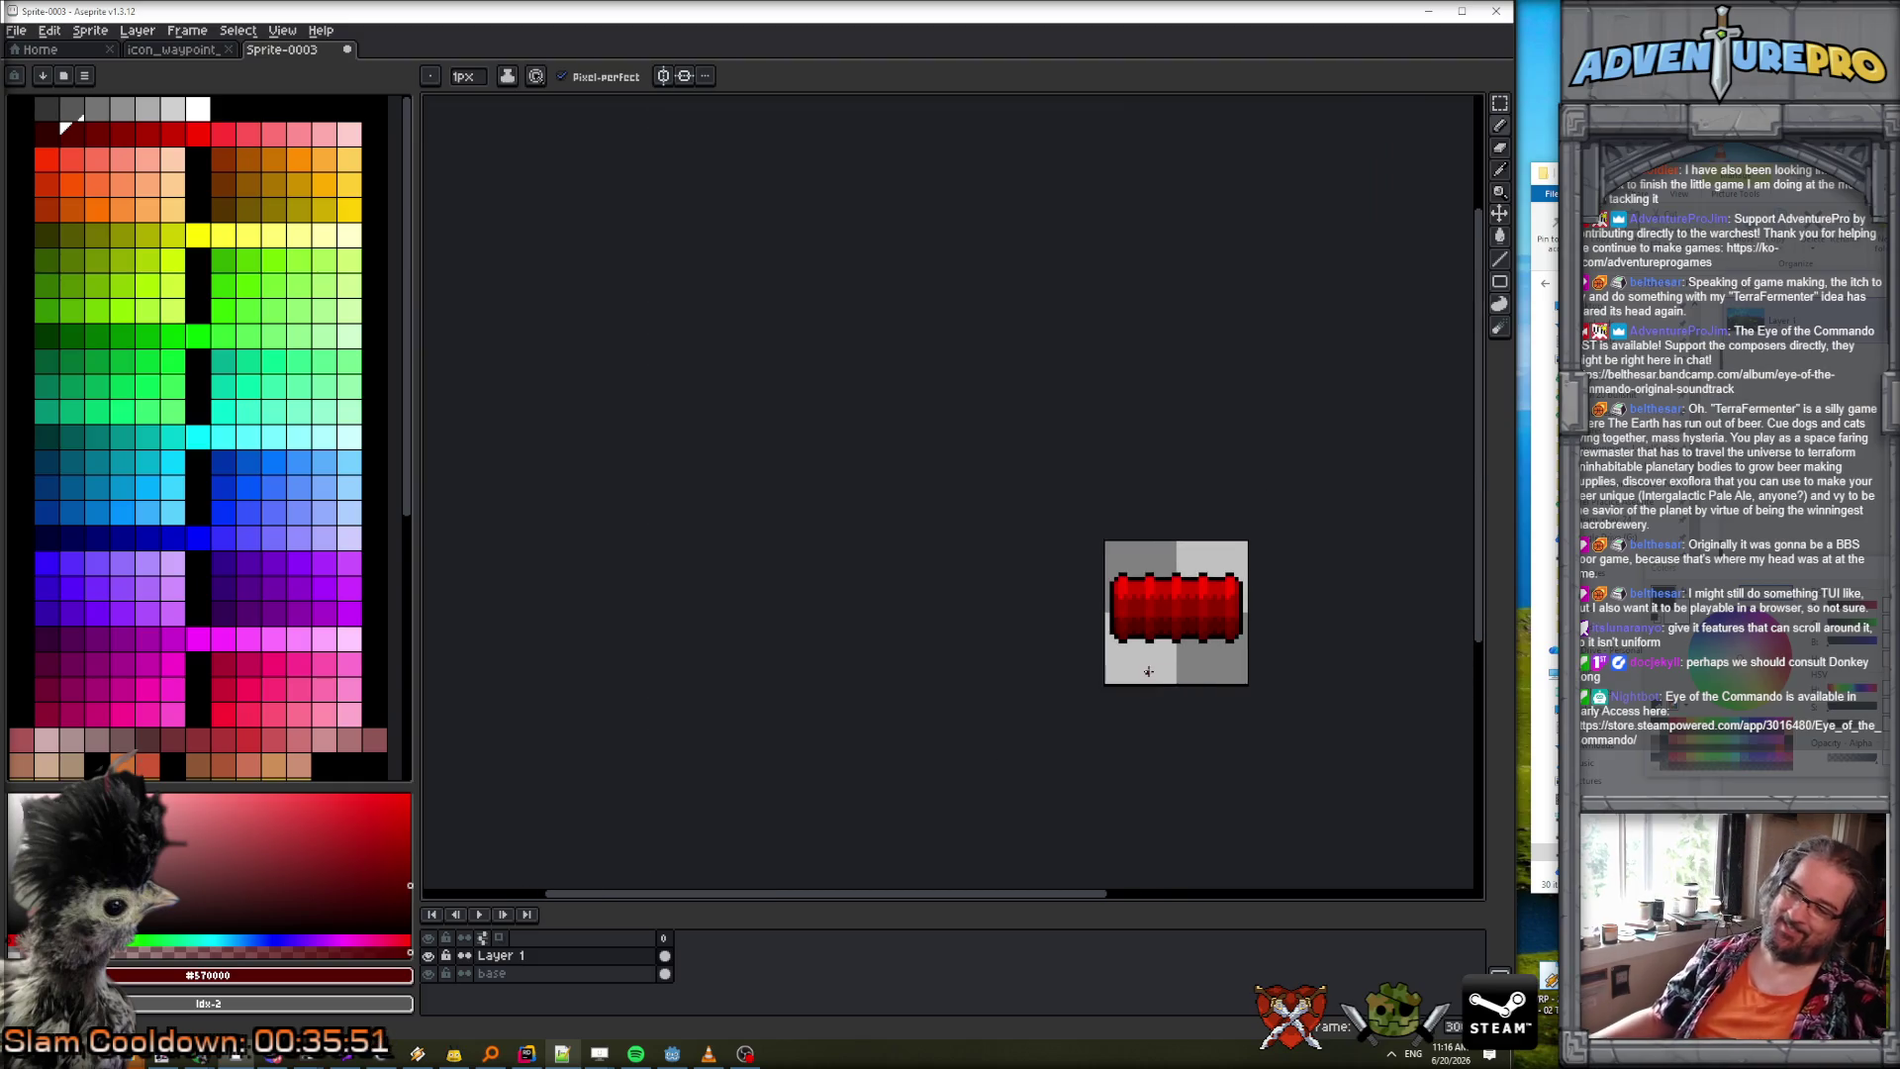
pyautogui.scroll(2, 1203, 565)
pyautogui.moveTo(1195, 555); pyautogui.dragTo(878, 469)
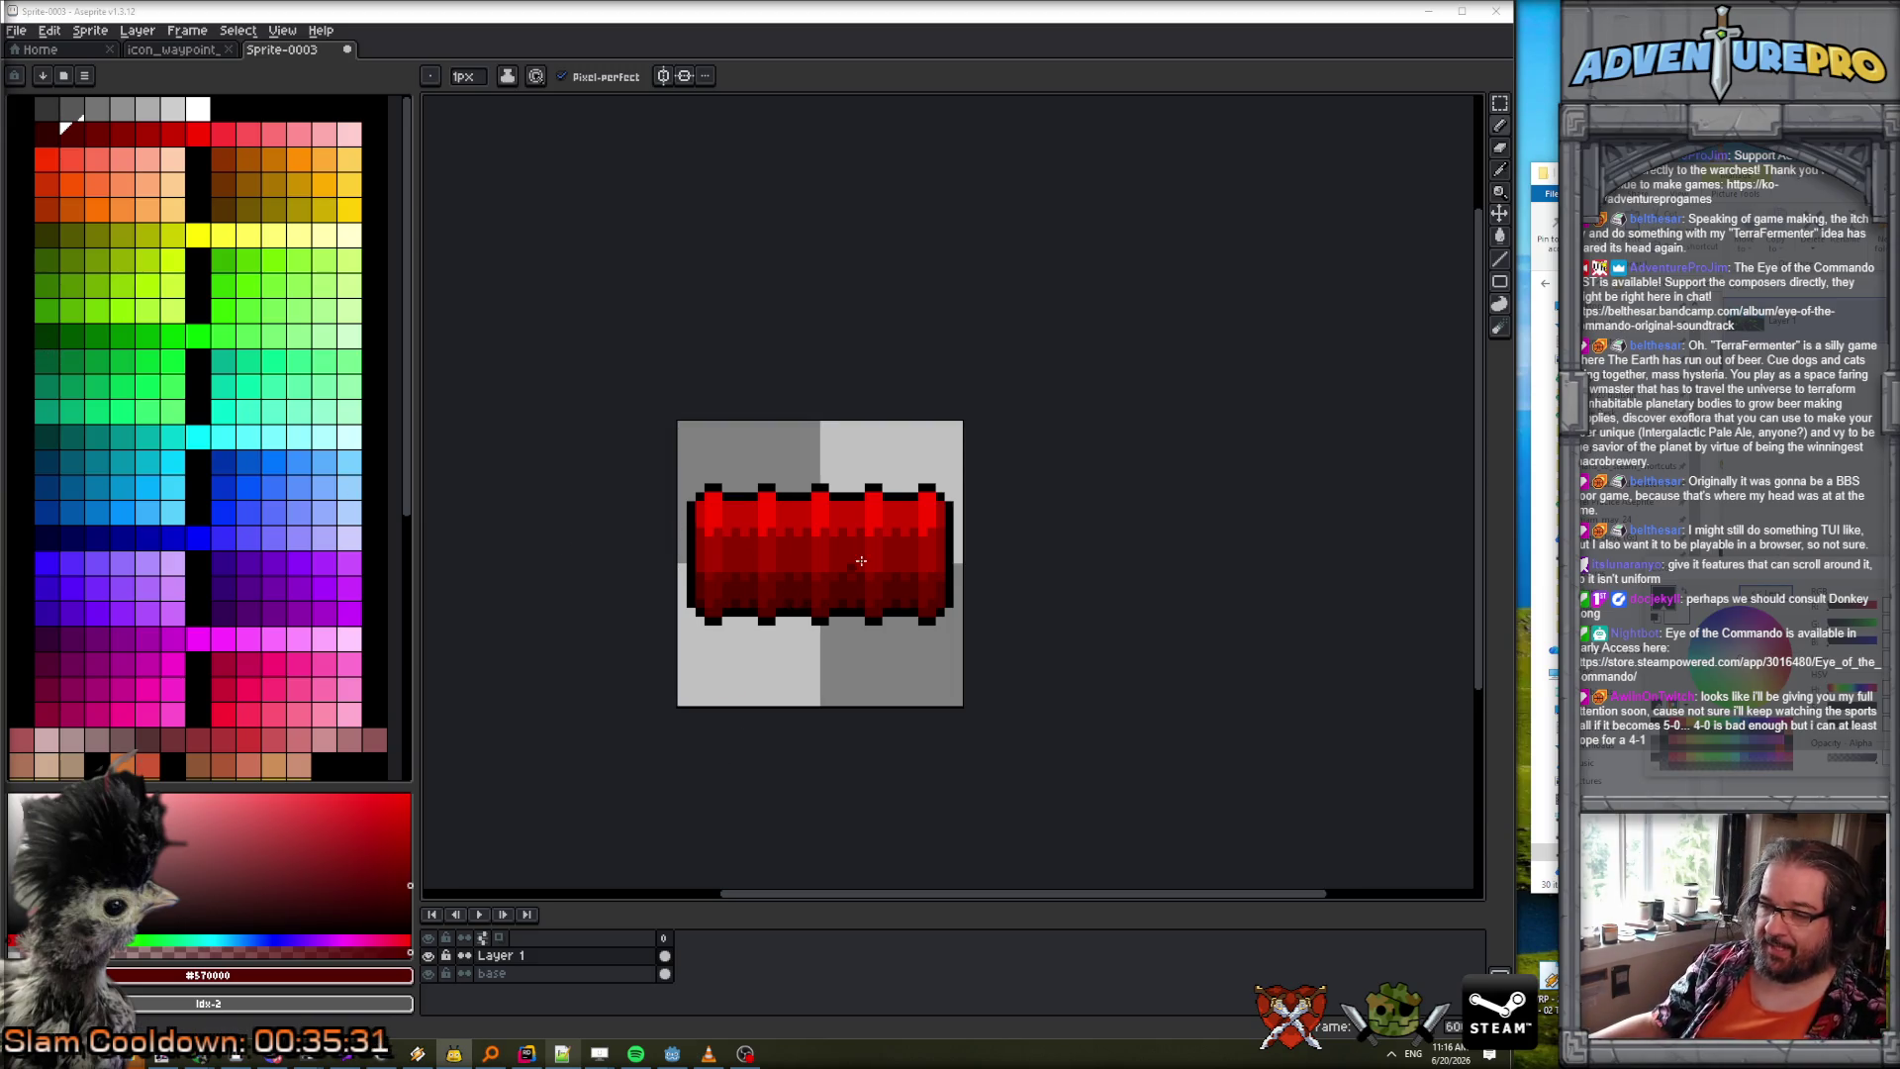
pyautogui.doubleClick(534, 956)
# Rename the dither layer to 'shadealadin'.
pyautogui.write('shadealadin')
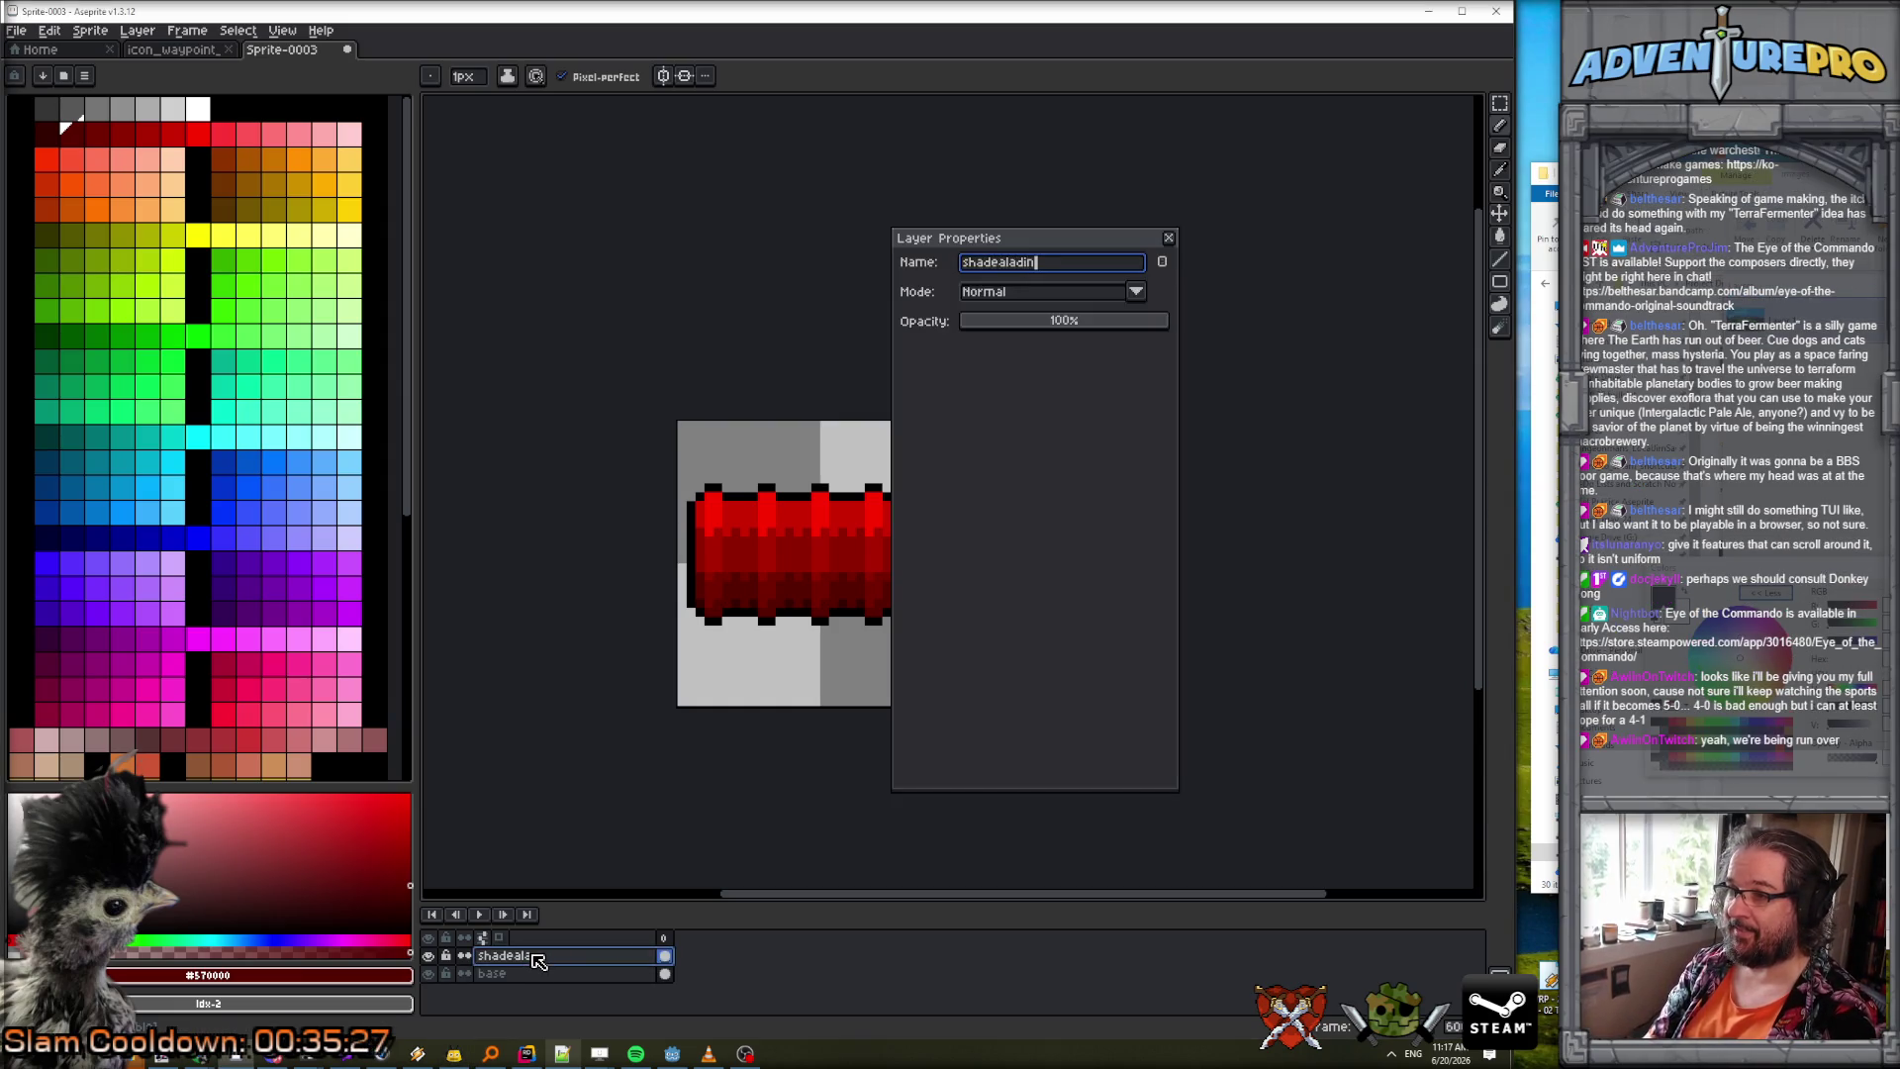
pyautogui.press('Return')
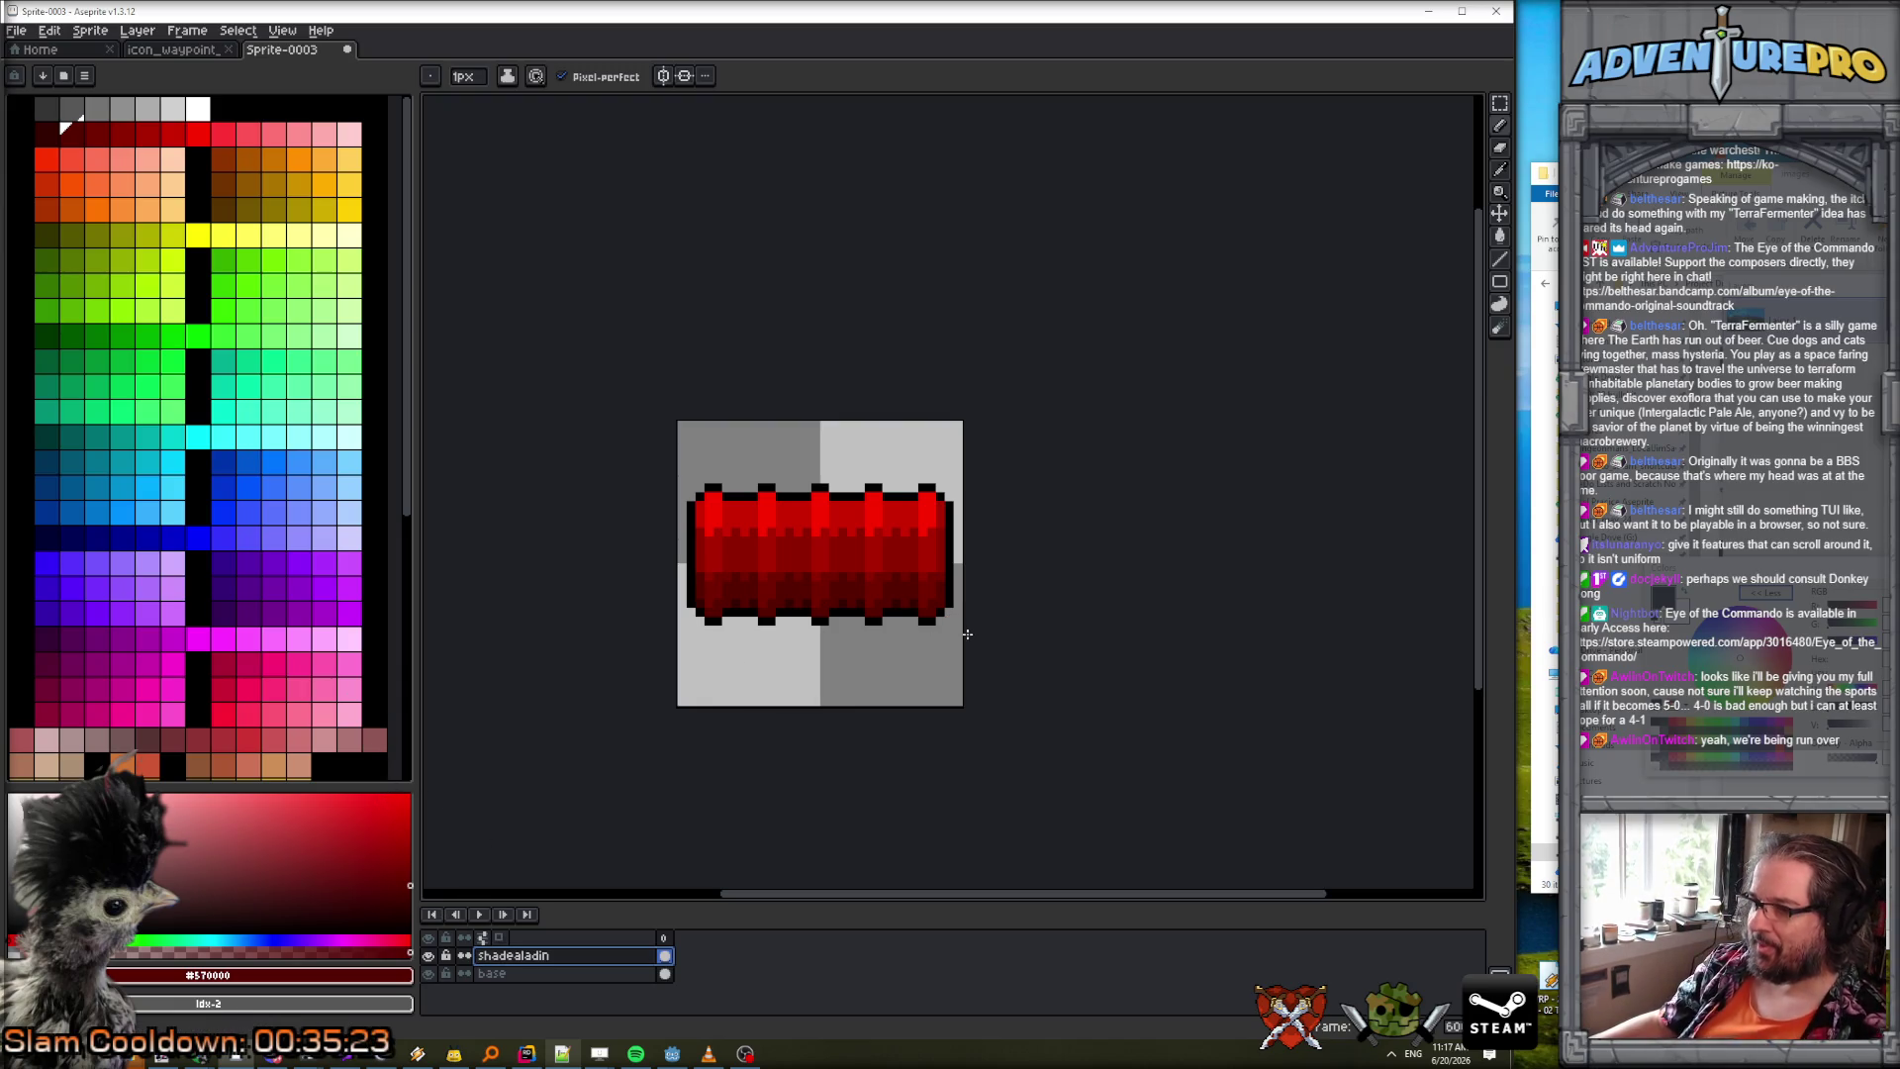
pyautogui.scroll(-3, 960, 559)
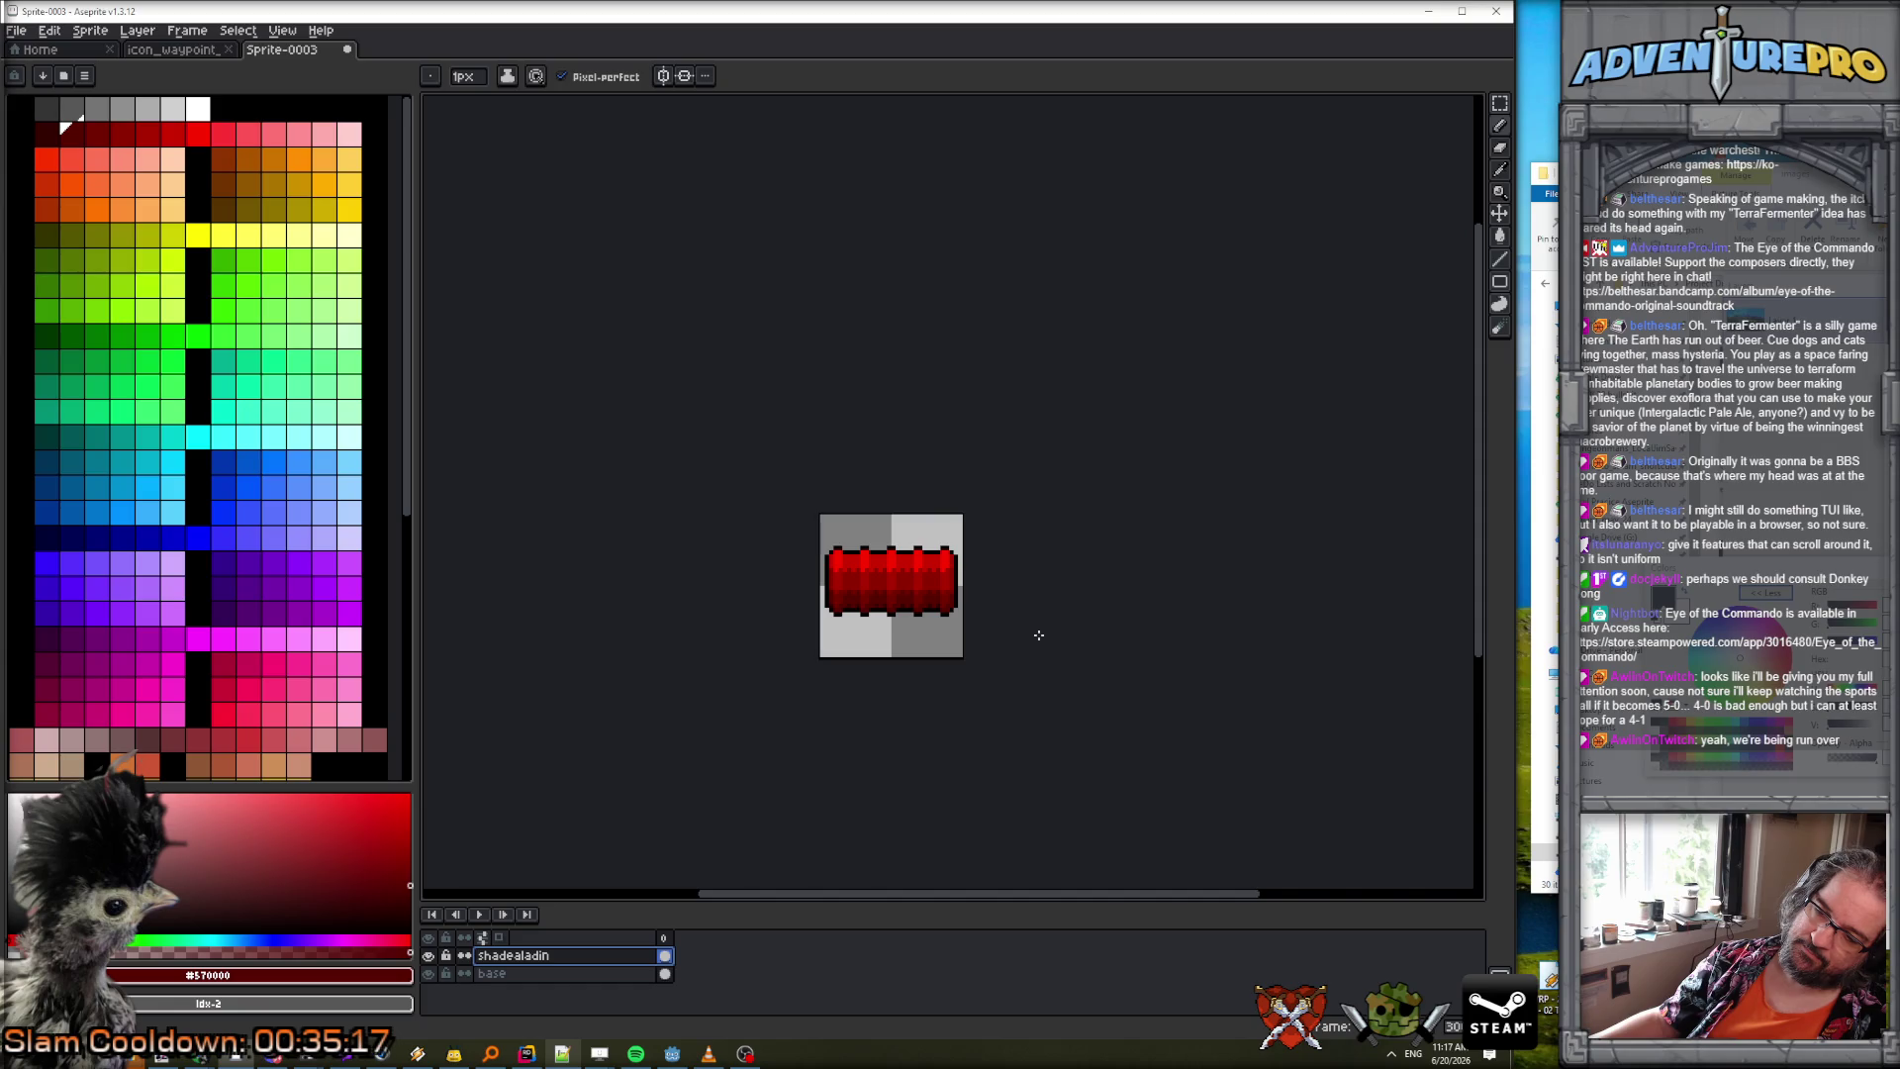
pyautogui.scroll(1, 1019, 640)
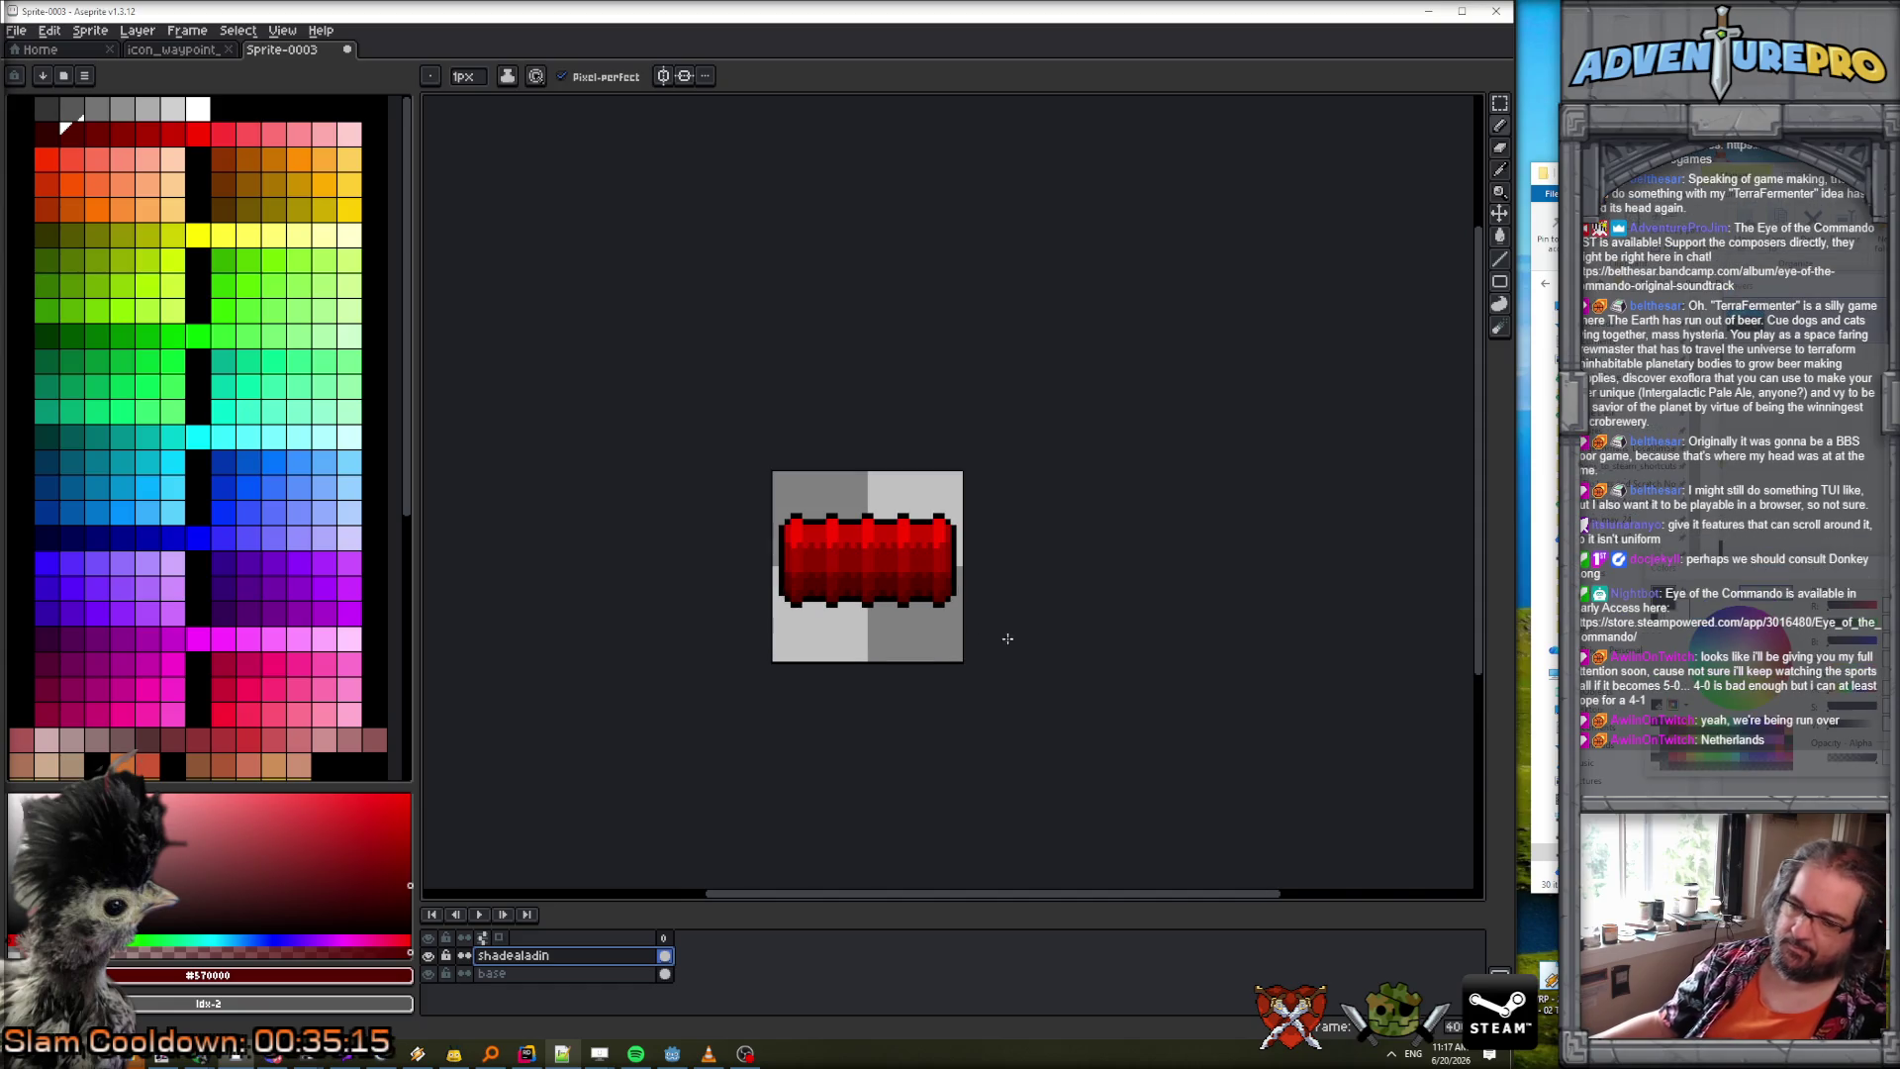
# Add a new layer above shadealadin and pick black from the outline as drawing colour.
pyautogui.click(138, 31)
pyautogui.moveTo(165, 120)
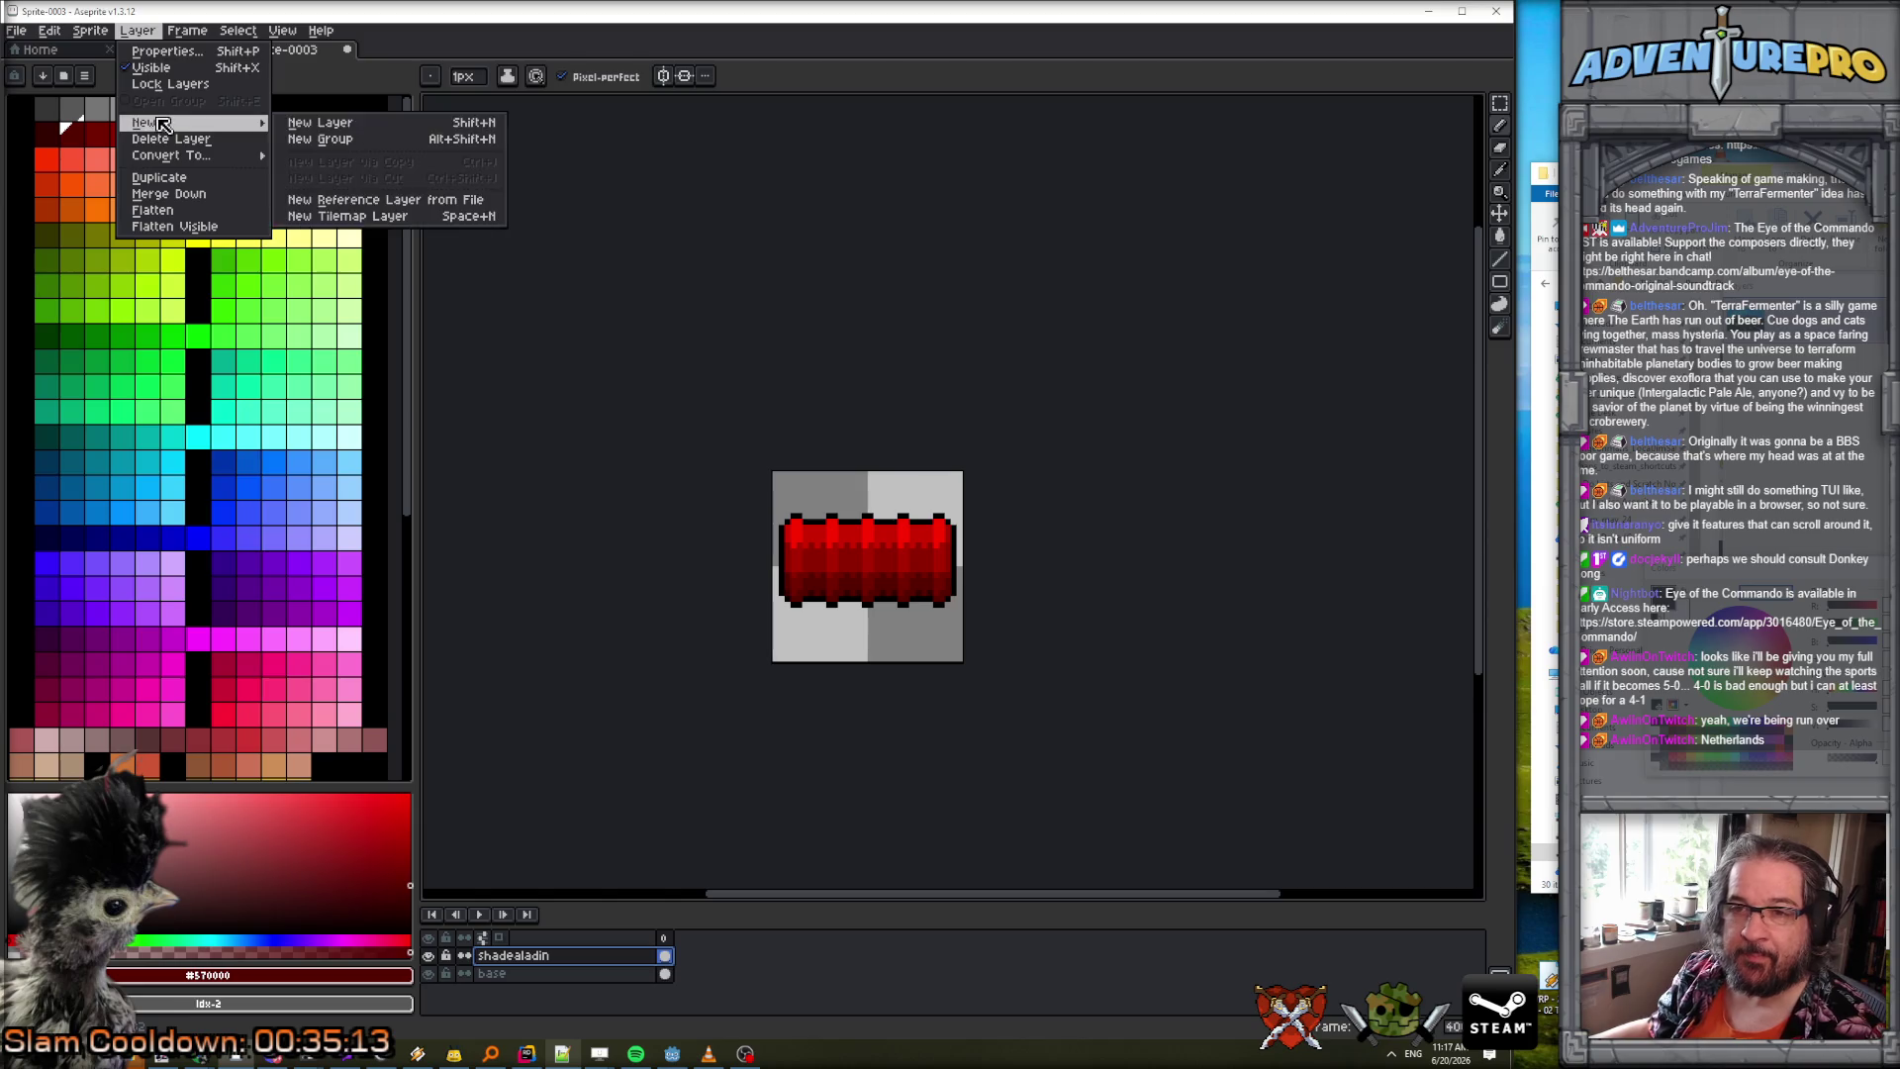
pyautogui.click(302, 121)
pyautogui.scroll(1, 923, 617)
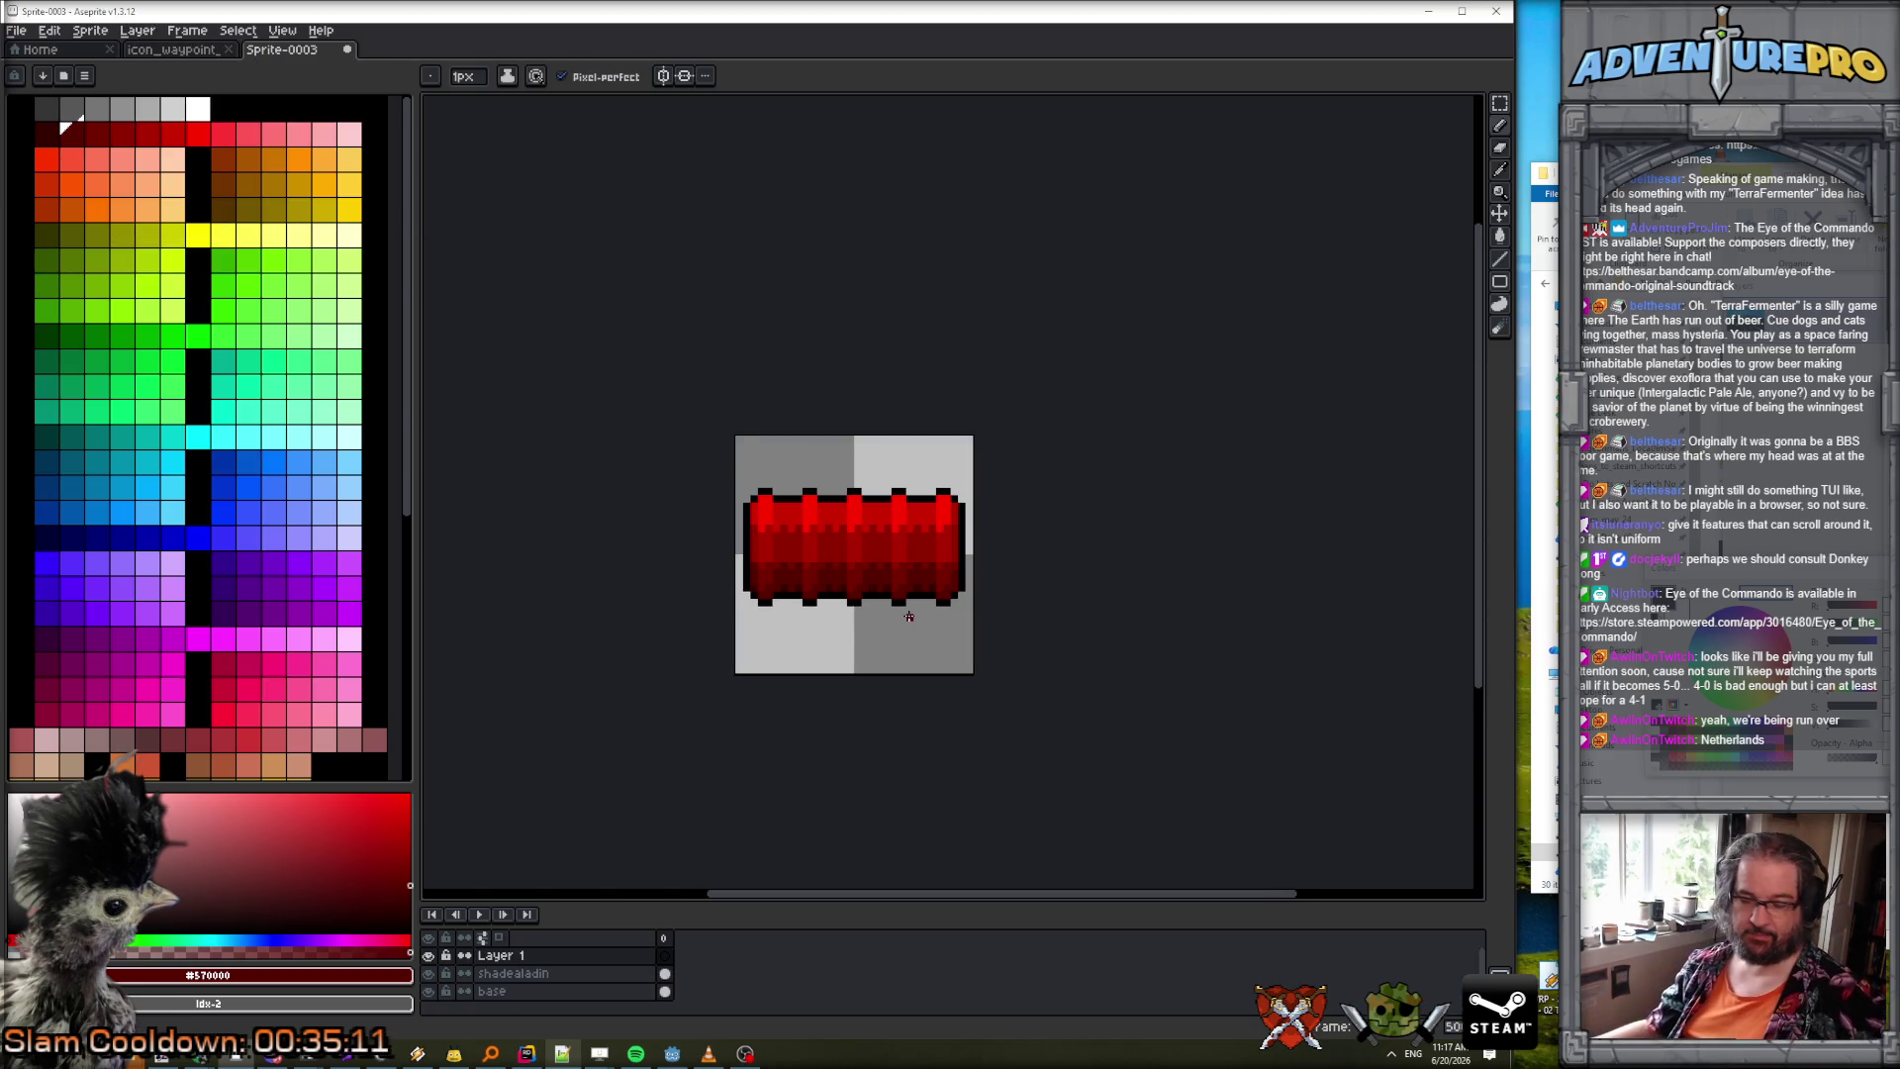
pyautogui.scroll(2, 789, 519)
pyautogui.keyDown('alt'); pyautogui.click(708, 500); pyautogui.keyUp('alt')
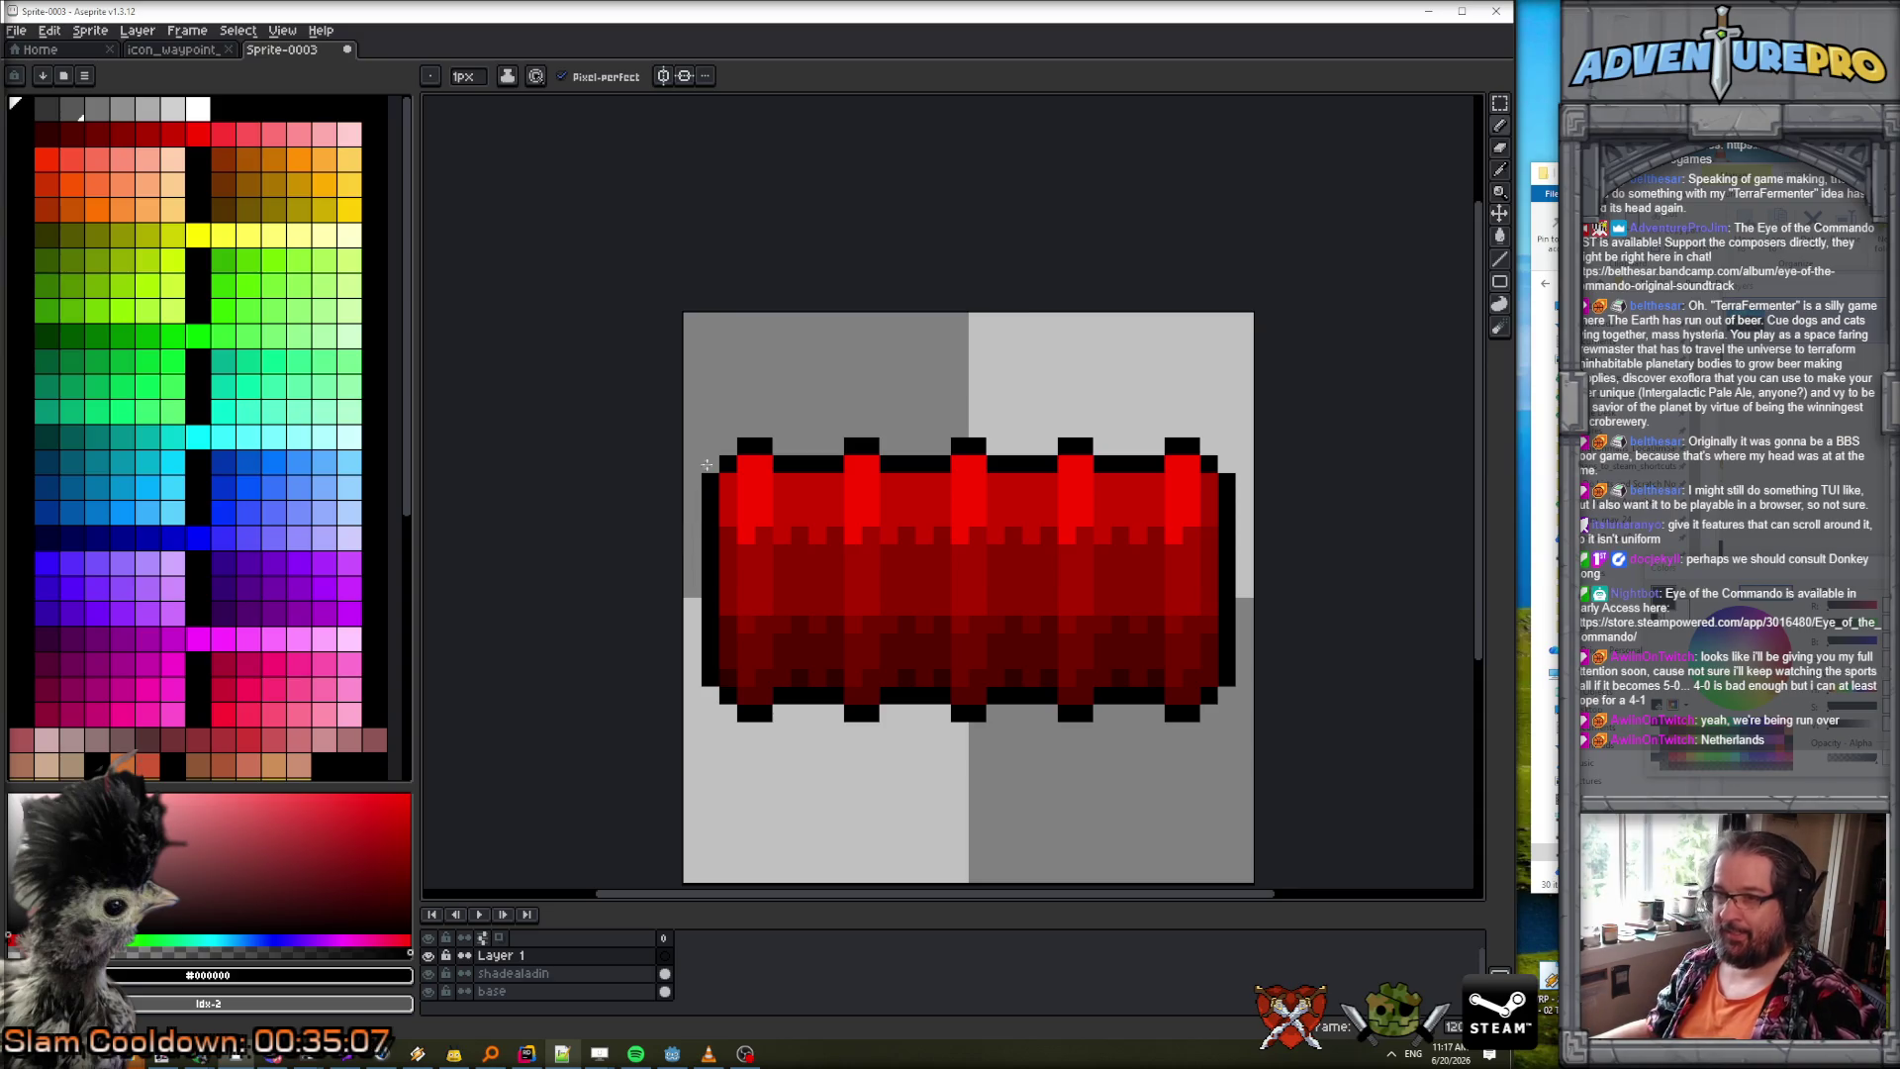
# In a new frame, extend the mirrored black nubs downward and erase their upper pixels.
pyautogui.click(693, 521)
pyautogui.moveTo(775, 553); pyautogui.dragTo(756, 444)
pyautogui.hotkey('alt', 'n')
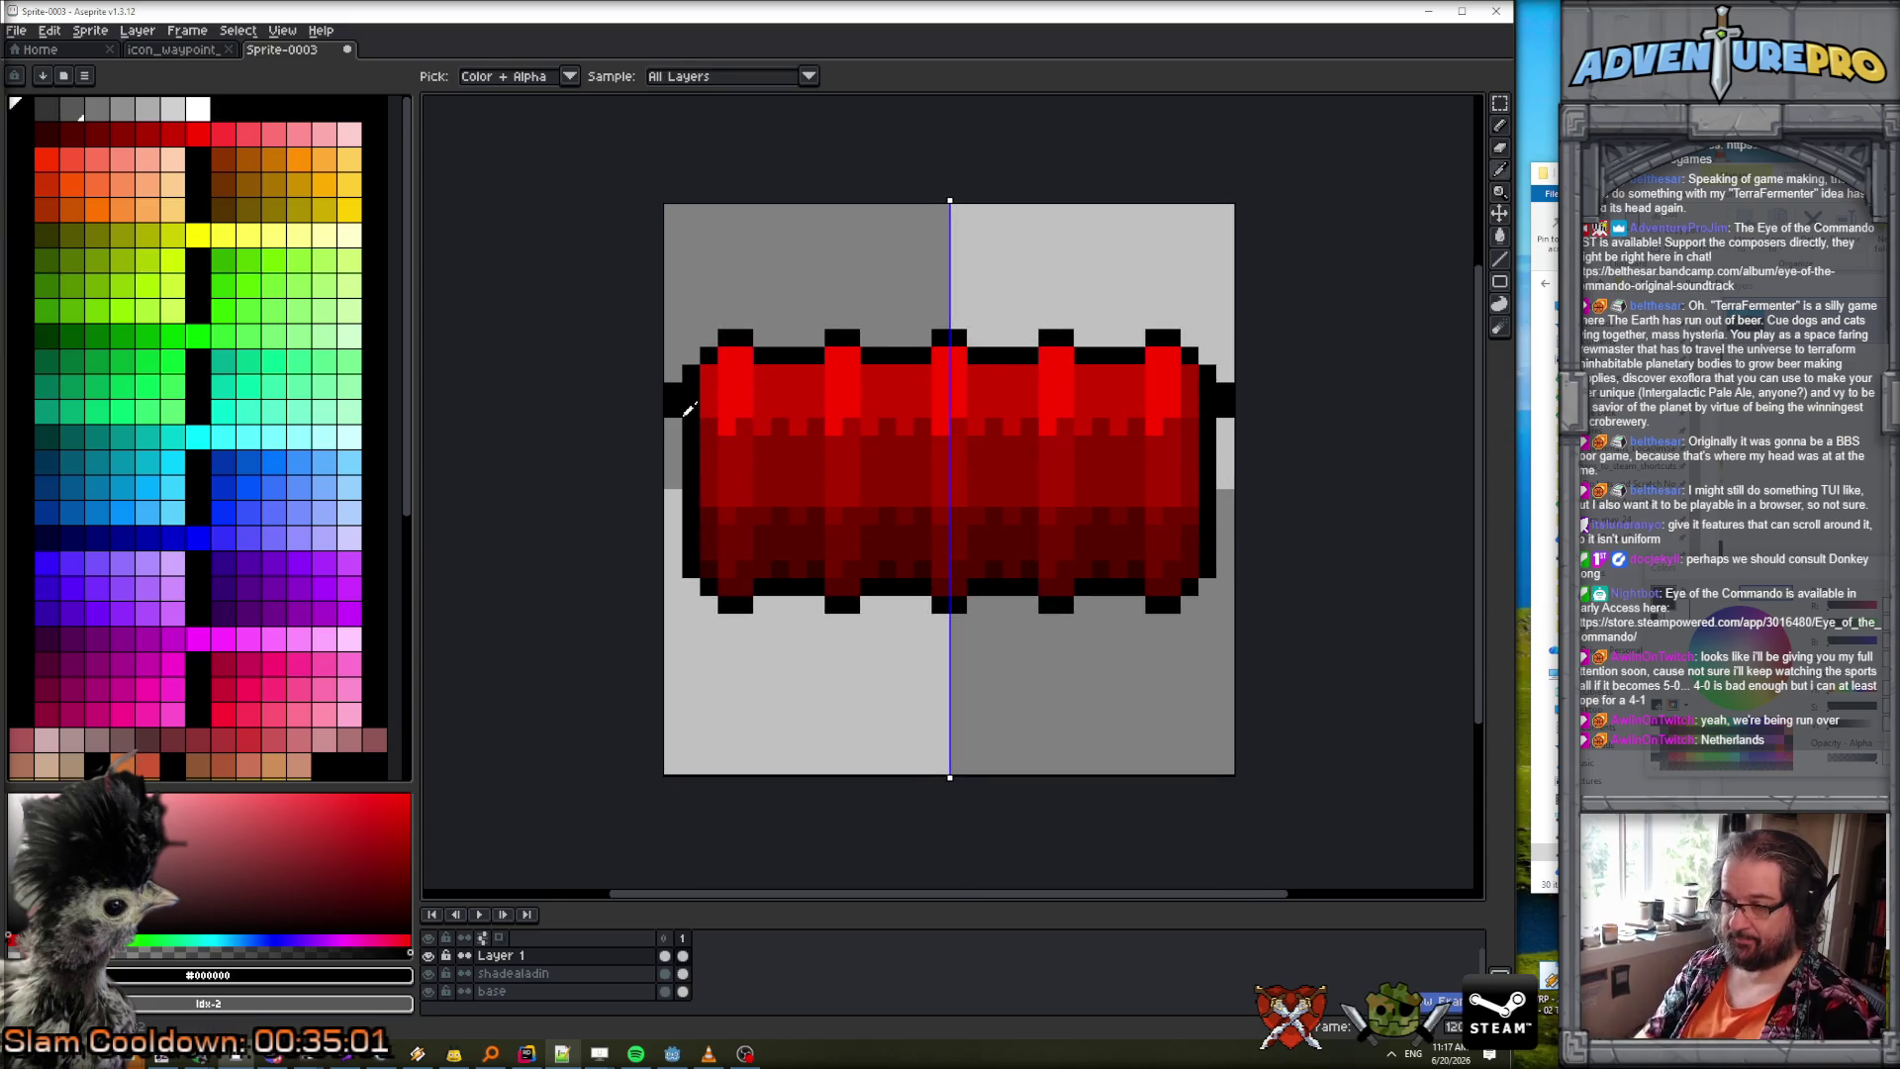
pyautogui.click(673, 430)
pyautogui.click(673, 445)
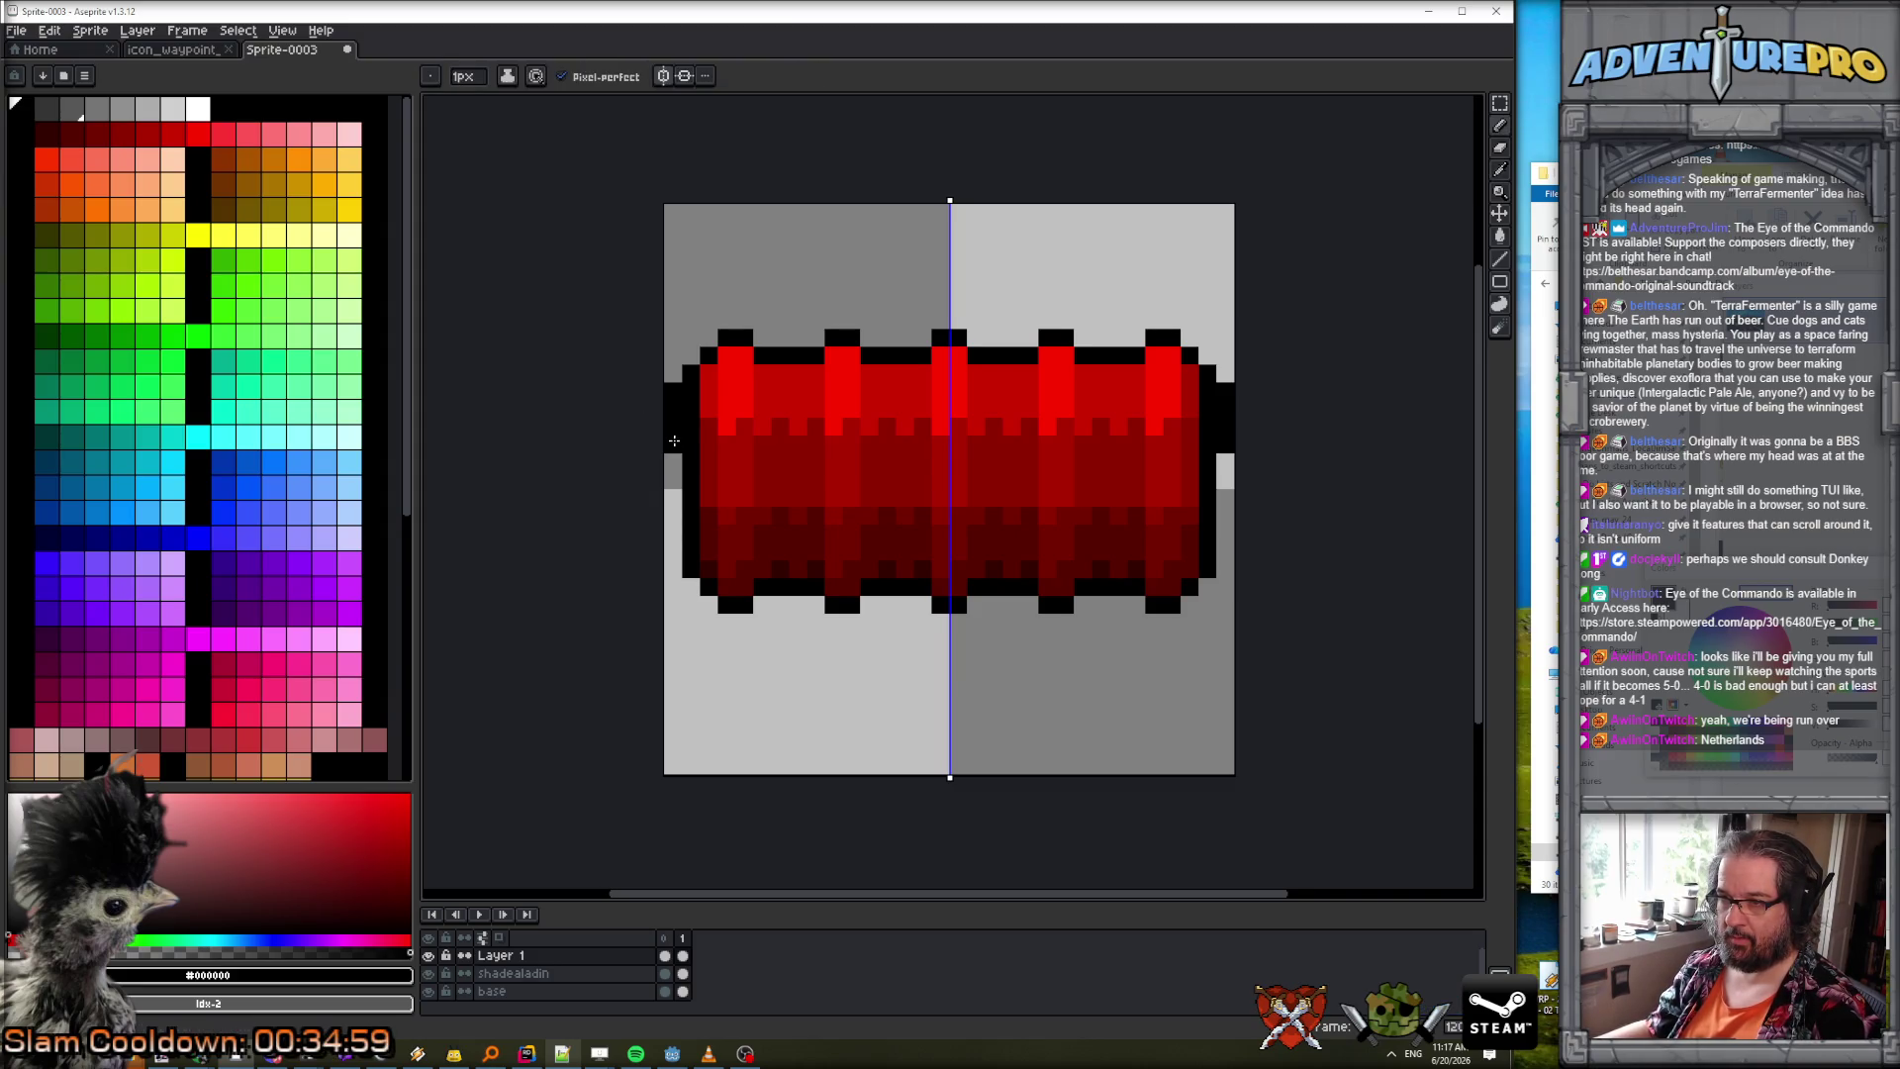
pyautogui.click(674, 462)
pyautogui.press('e')
pyautogui.moveTo(673, 391); pyautogui.dragTo(673, 409)
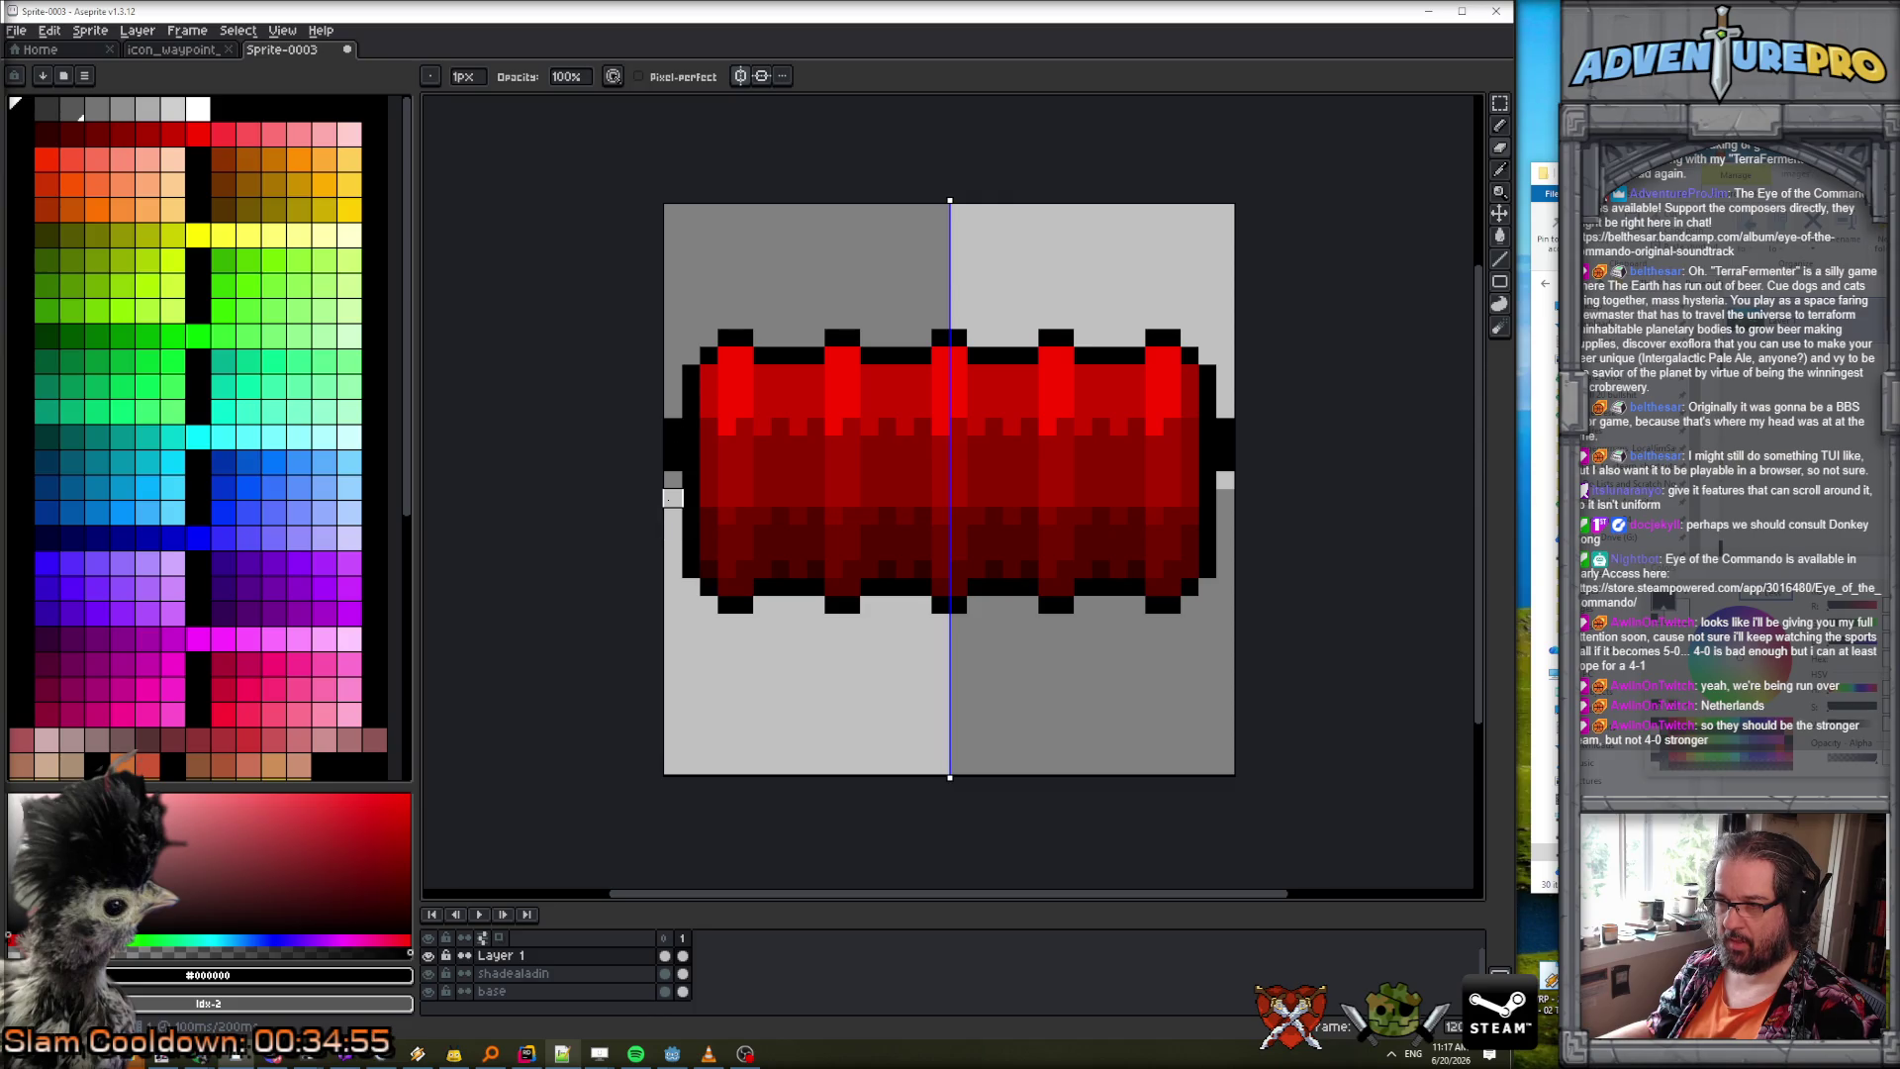
# Add frame 2 with the nubs painted lower down the bar's ends and the top pixel erased.
pyautogui.hotkey('alt', 'n')
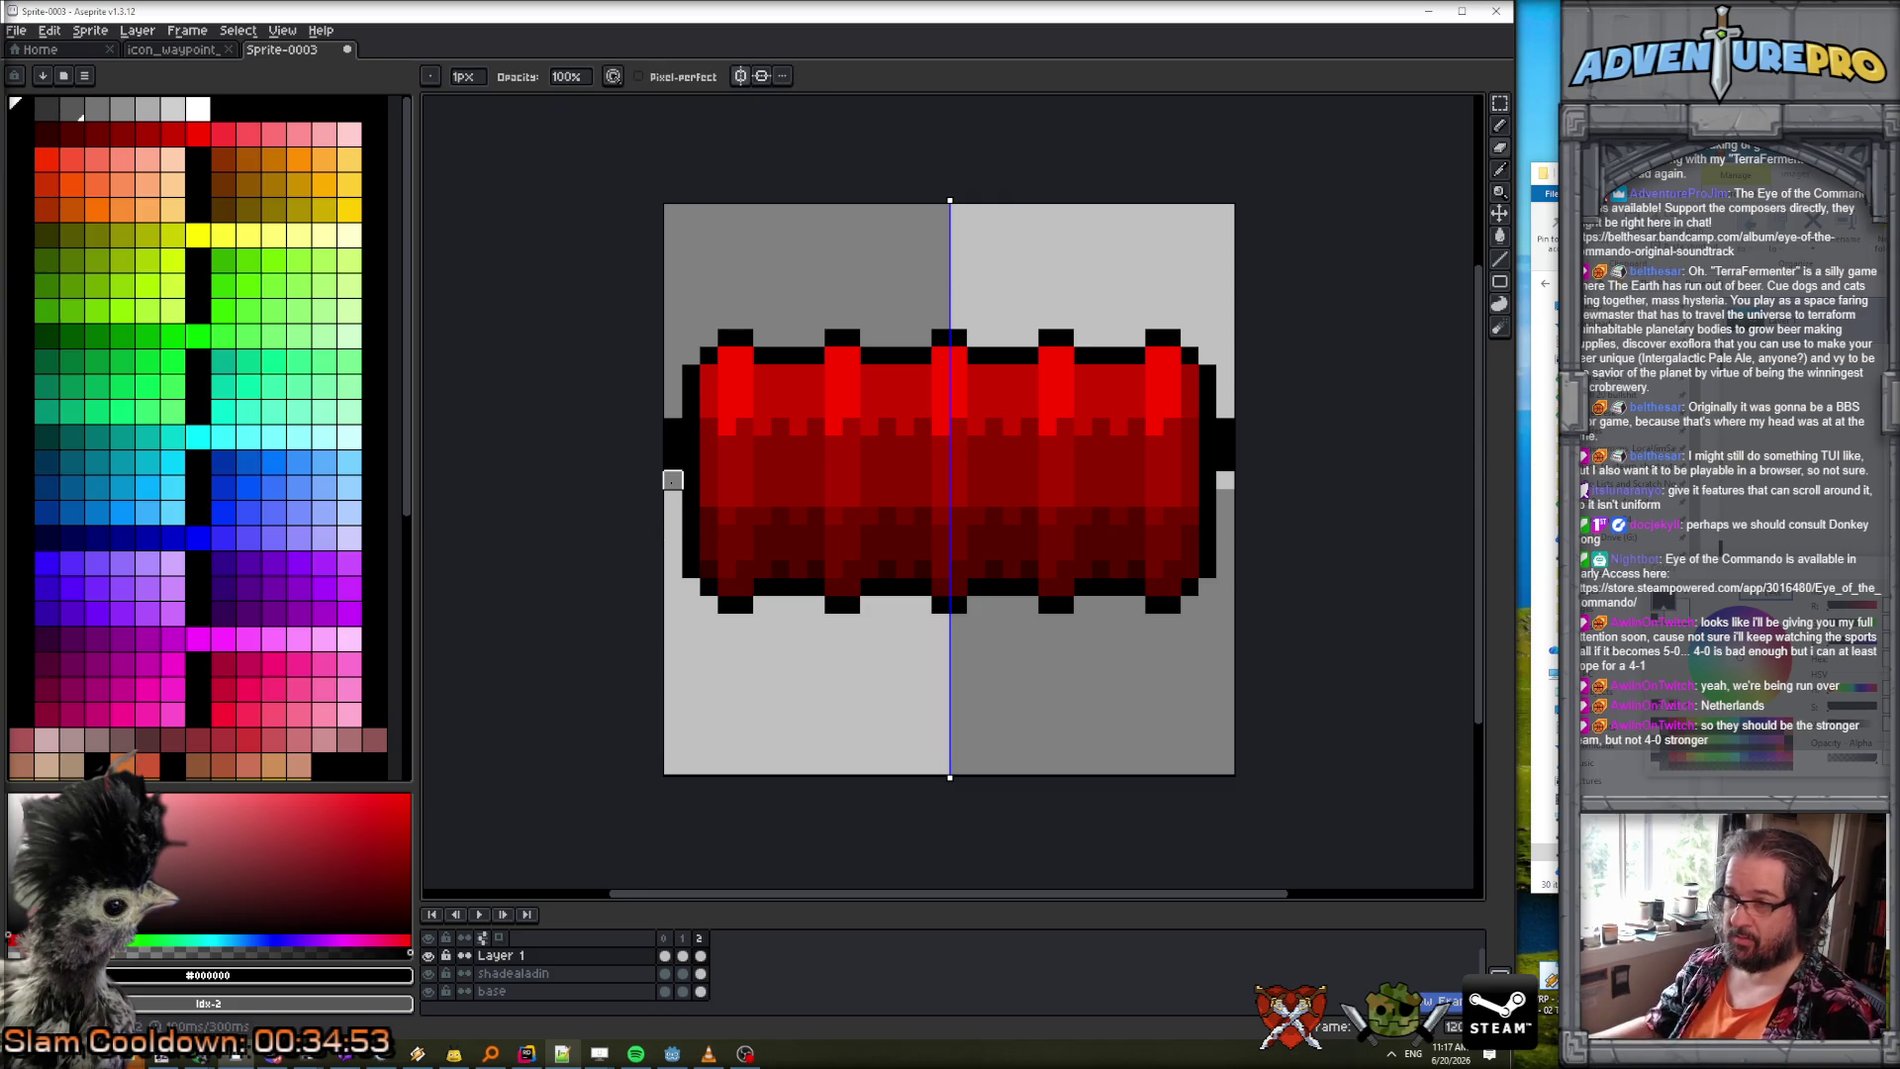
pyautogui.click(673, 479)
pyautogui.click(673, 497)
pyautogui.click(673, 515)
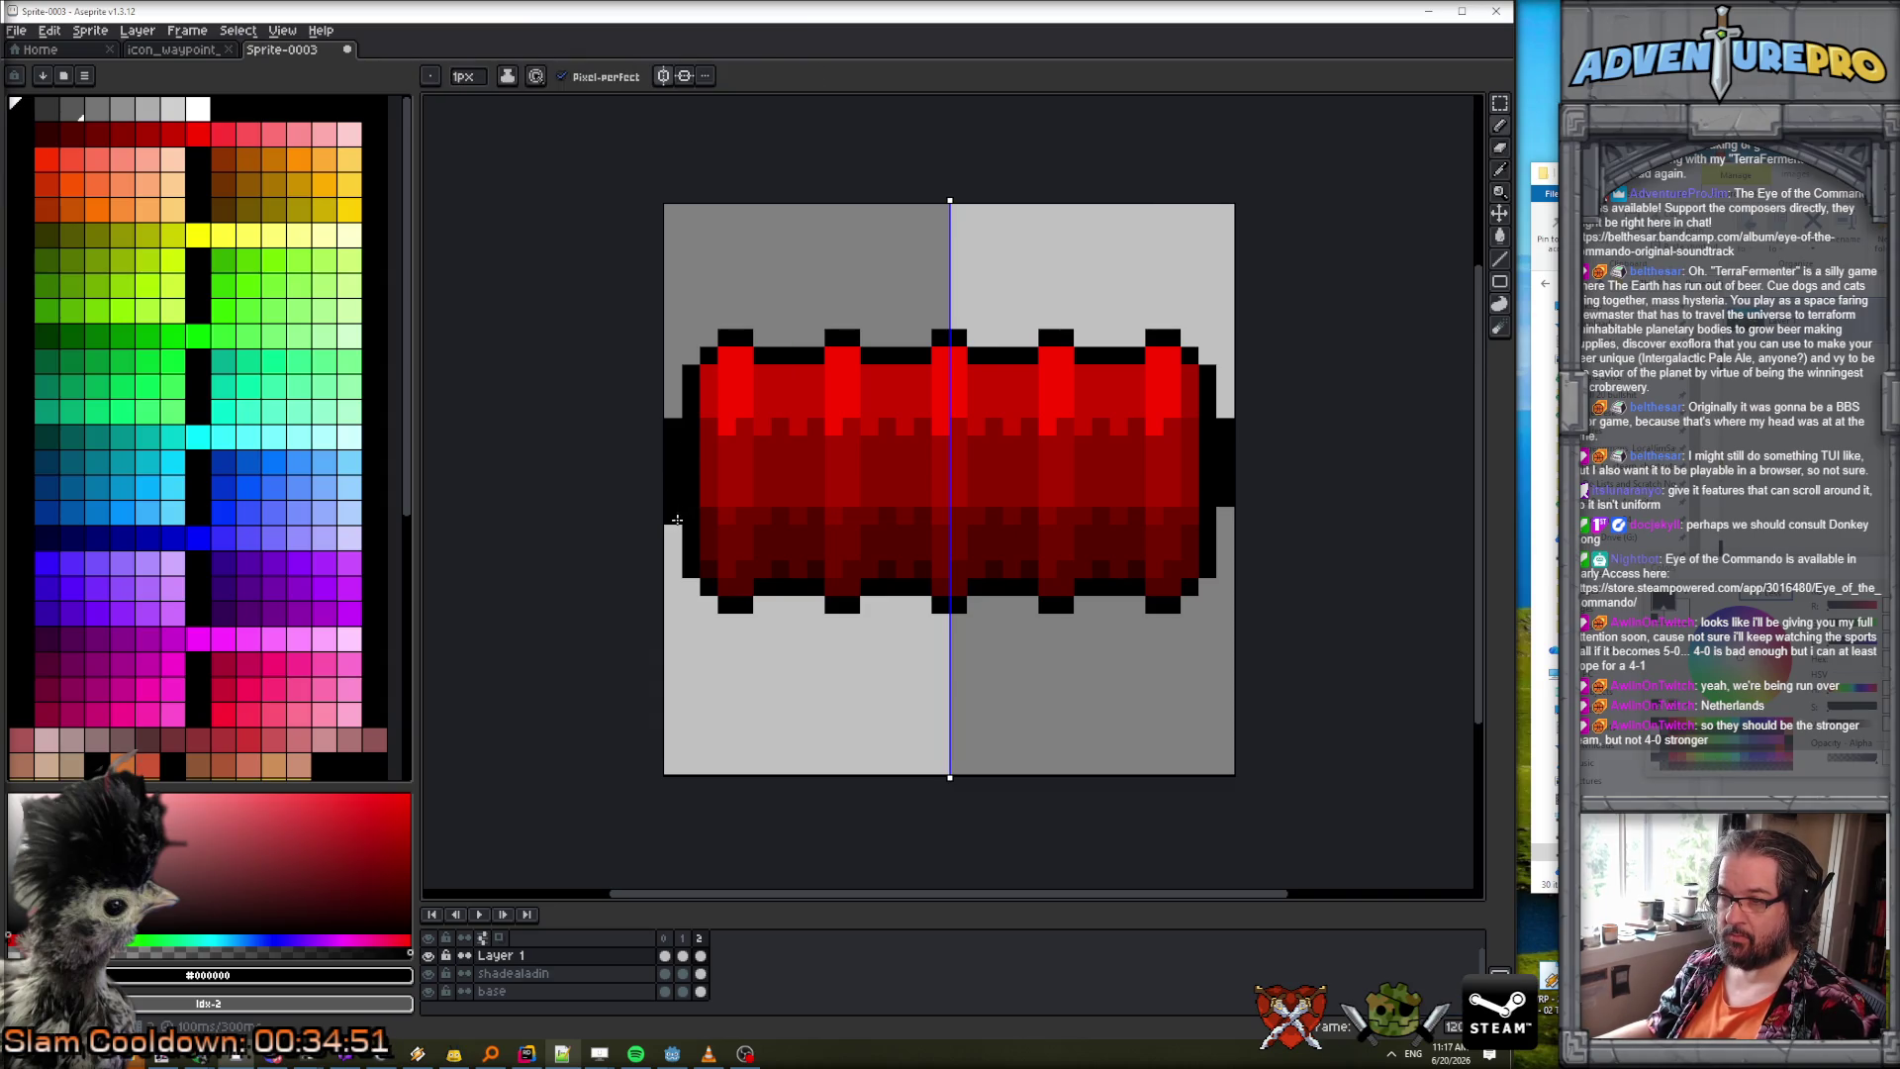
pyautogui.rightClick(682, 427)
pyautogui.press('i')
# Add frames 3 and 4, shifting the nubs further down and clearing the pixels above.
pyautogui.hotkey('alt', 'n')
pyautogui.moveTo(673, 533); pyautogui.dragTo(673, 561)
pyautogui.click(674, 550)
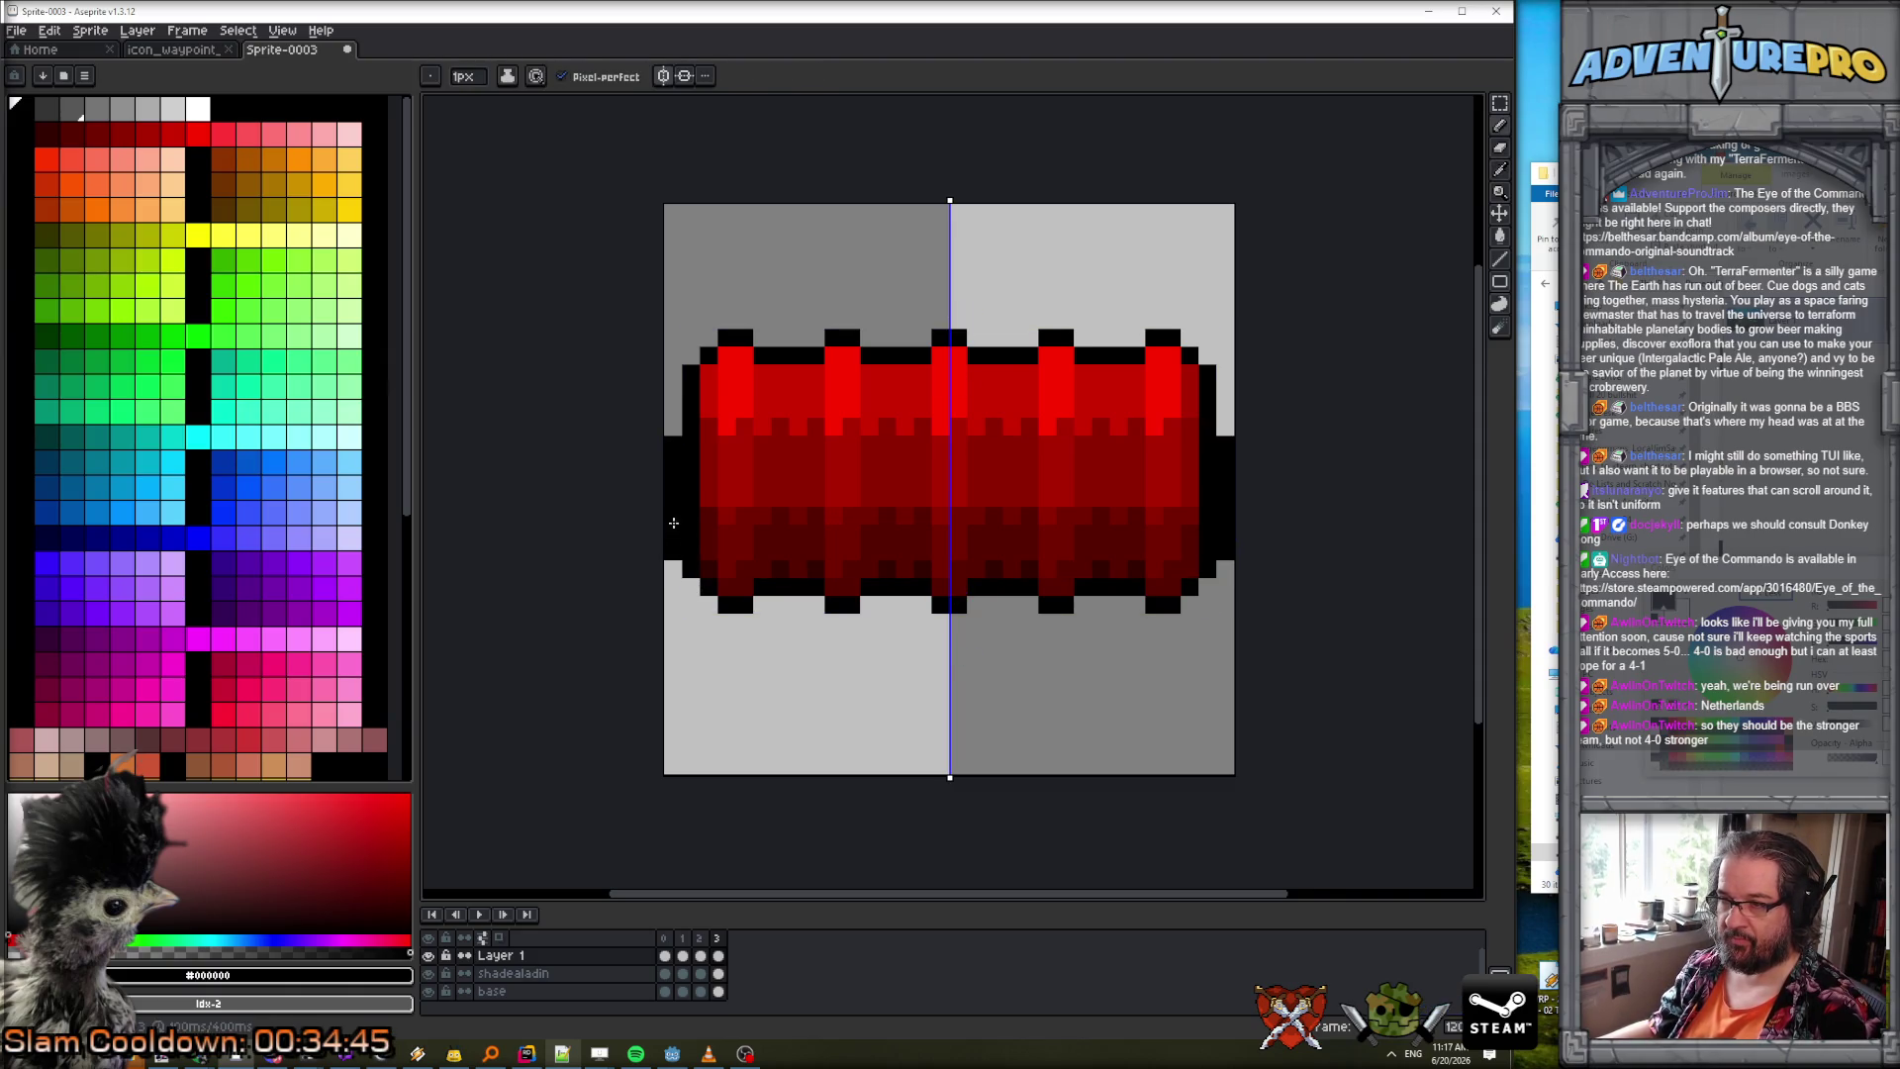
pyautogui.press('e')
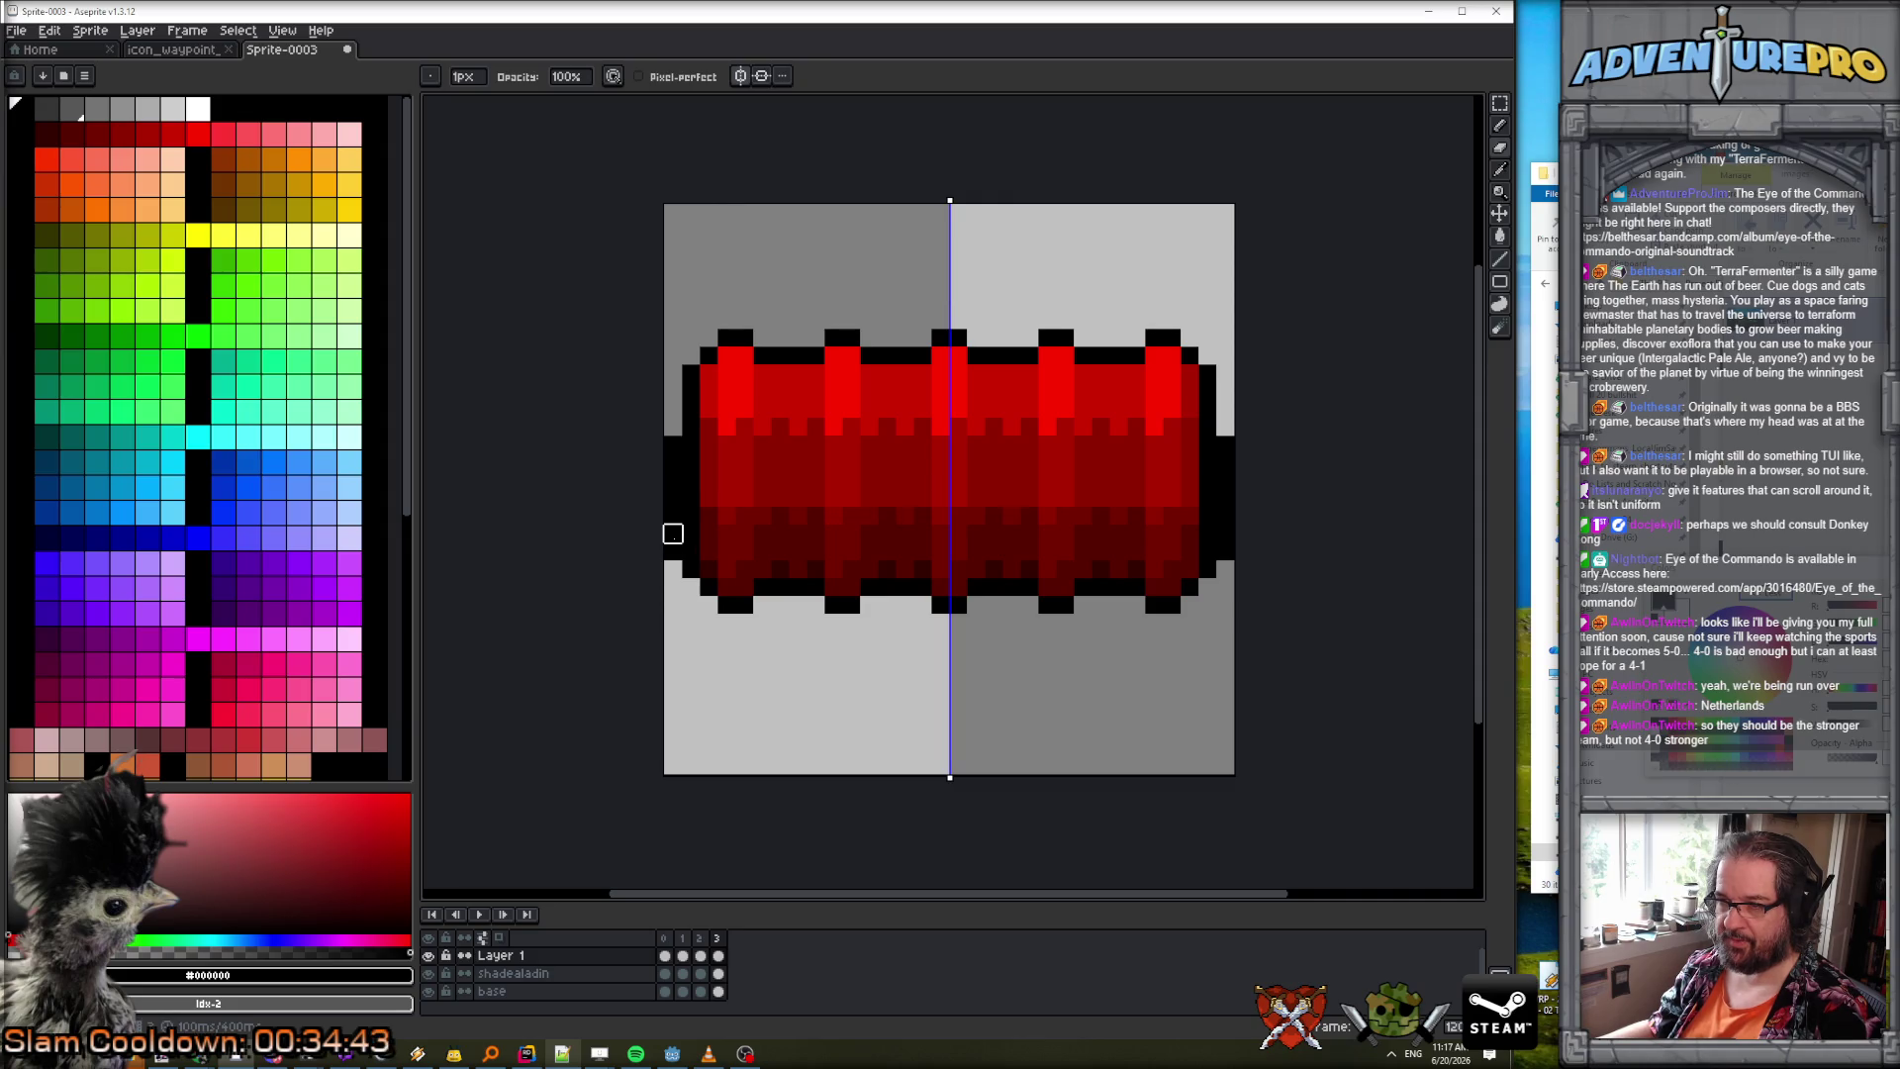
pyautogui.moveTo(673, 516); pyautogui.dragTo(673, 441)
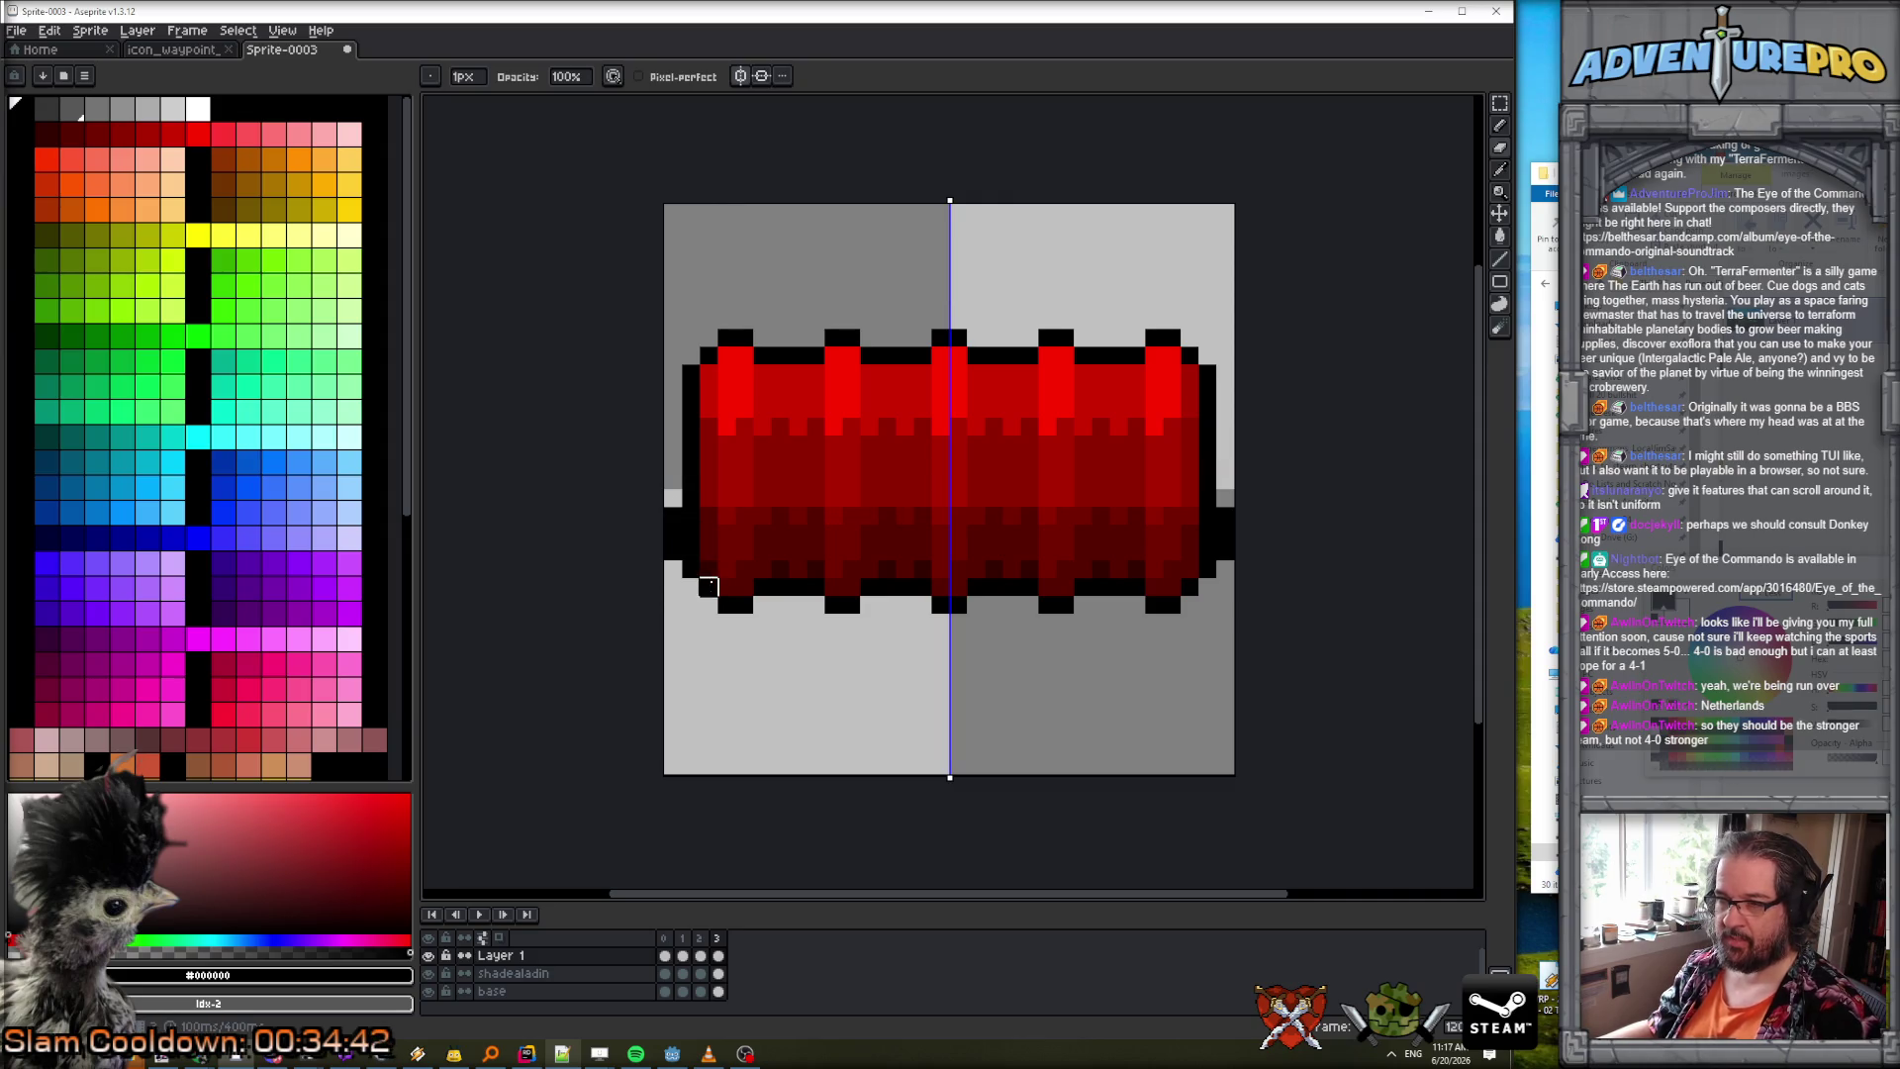
pyautogui.hotkey('alt', 'n')
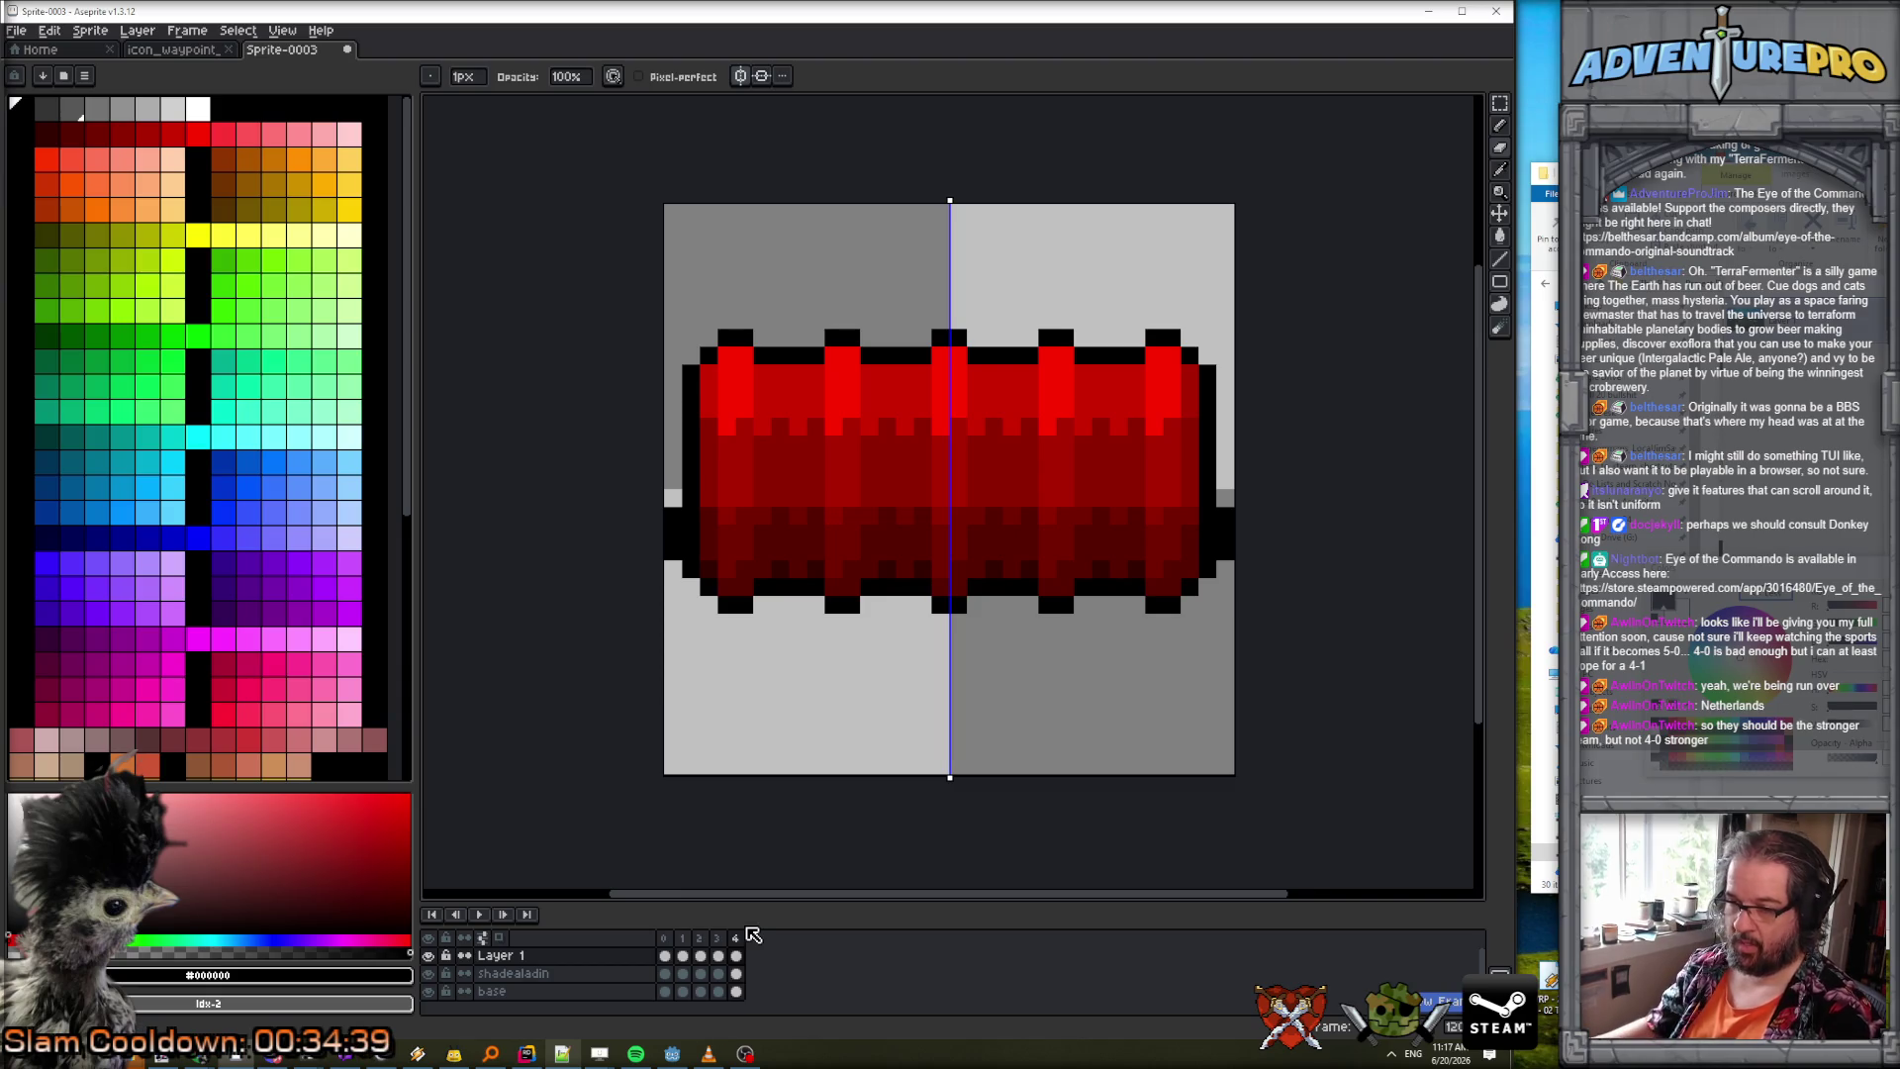
pyautogui.click(673, 569)
pyautogui.moveTo(673, 498); pyautogui.dragTo(673, 534)
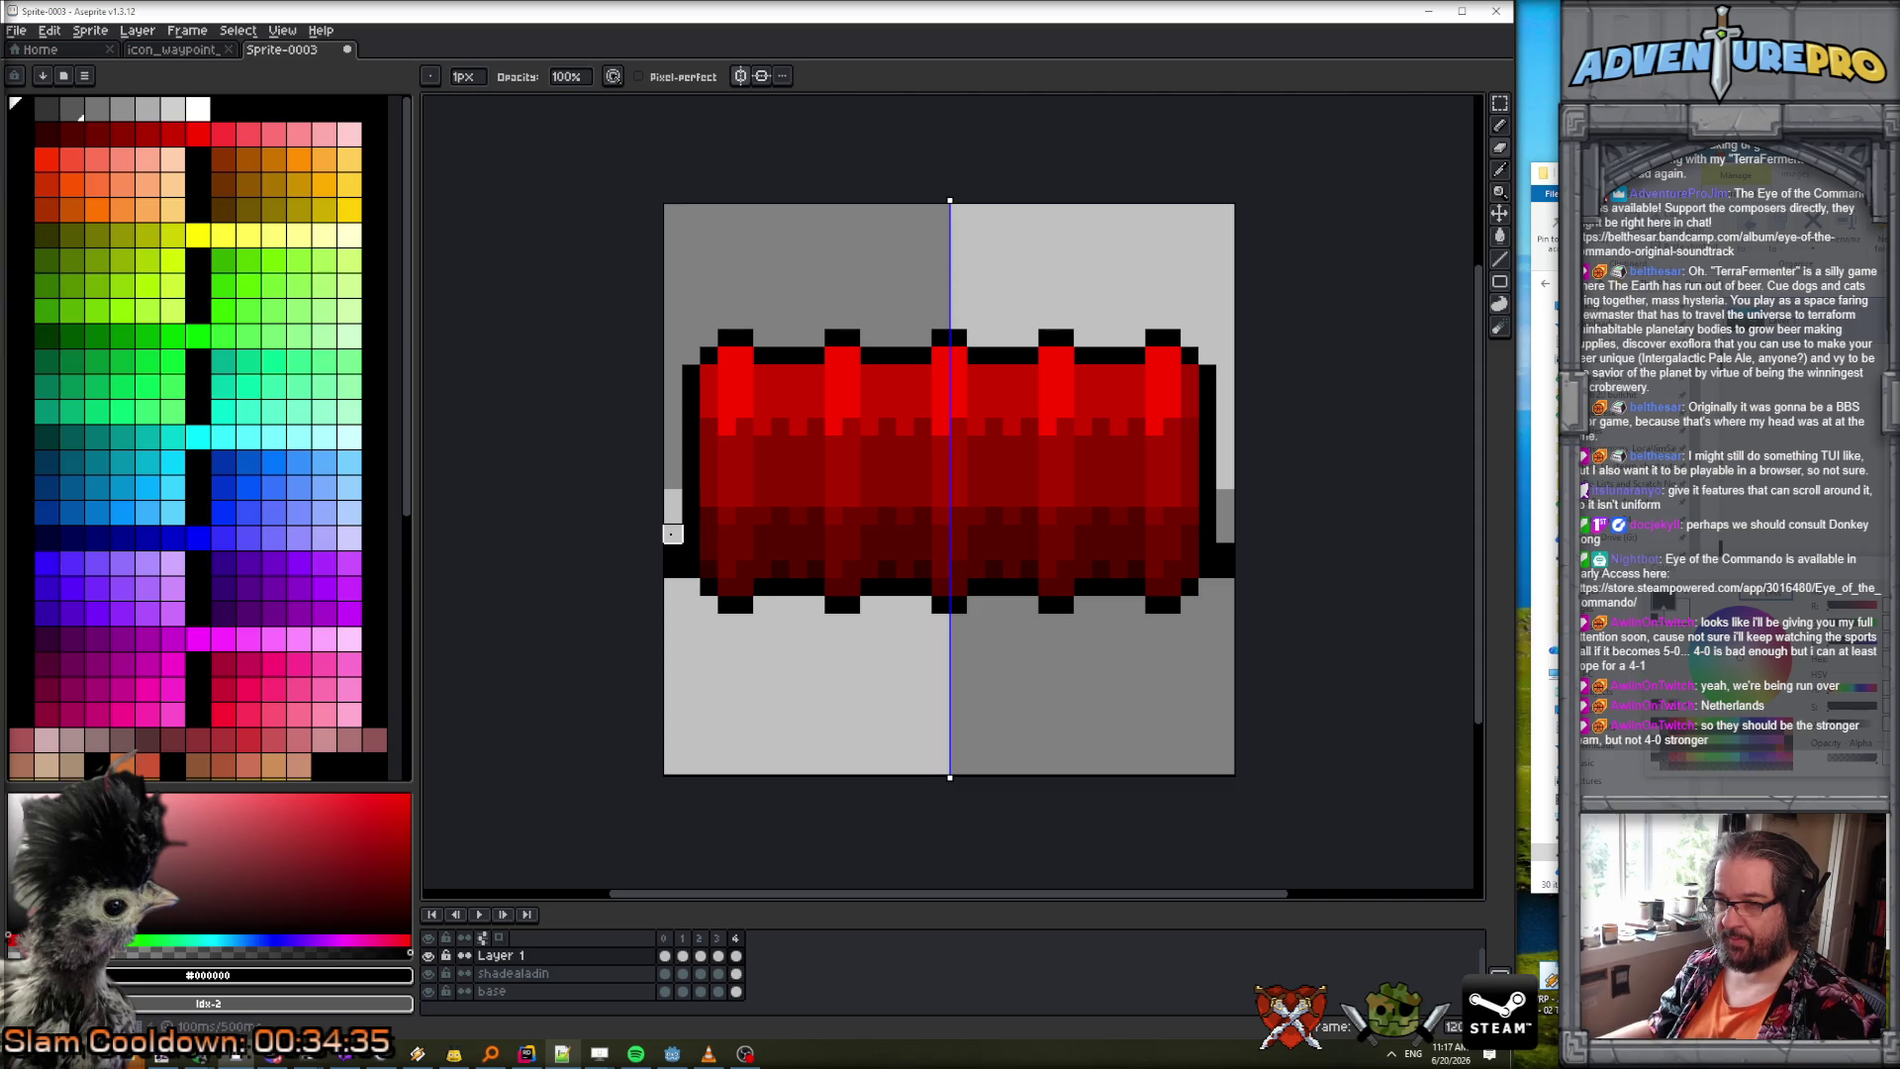
# Step through frames 1 to 4 to check the nubs, then play the animation.
pyautogui.click(666, 937)
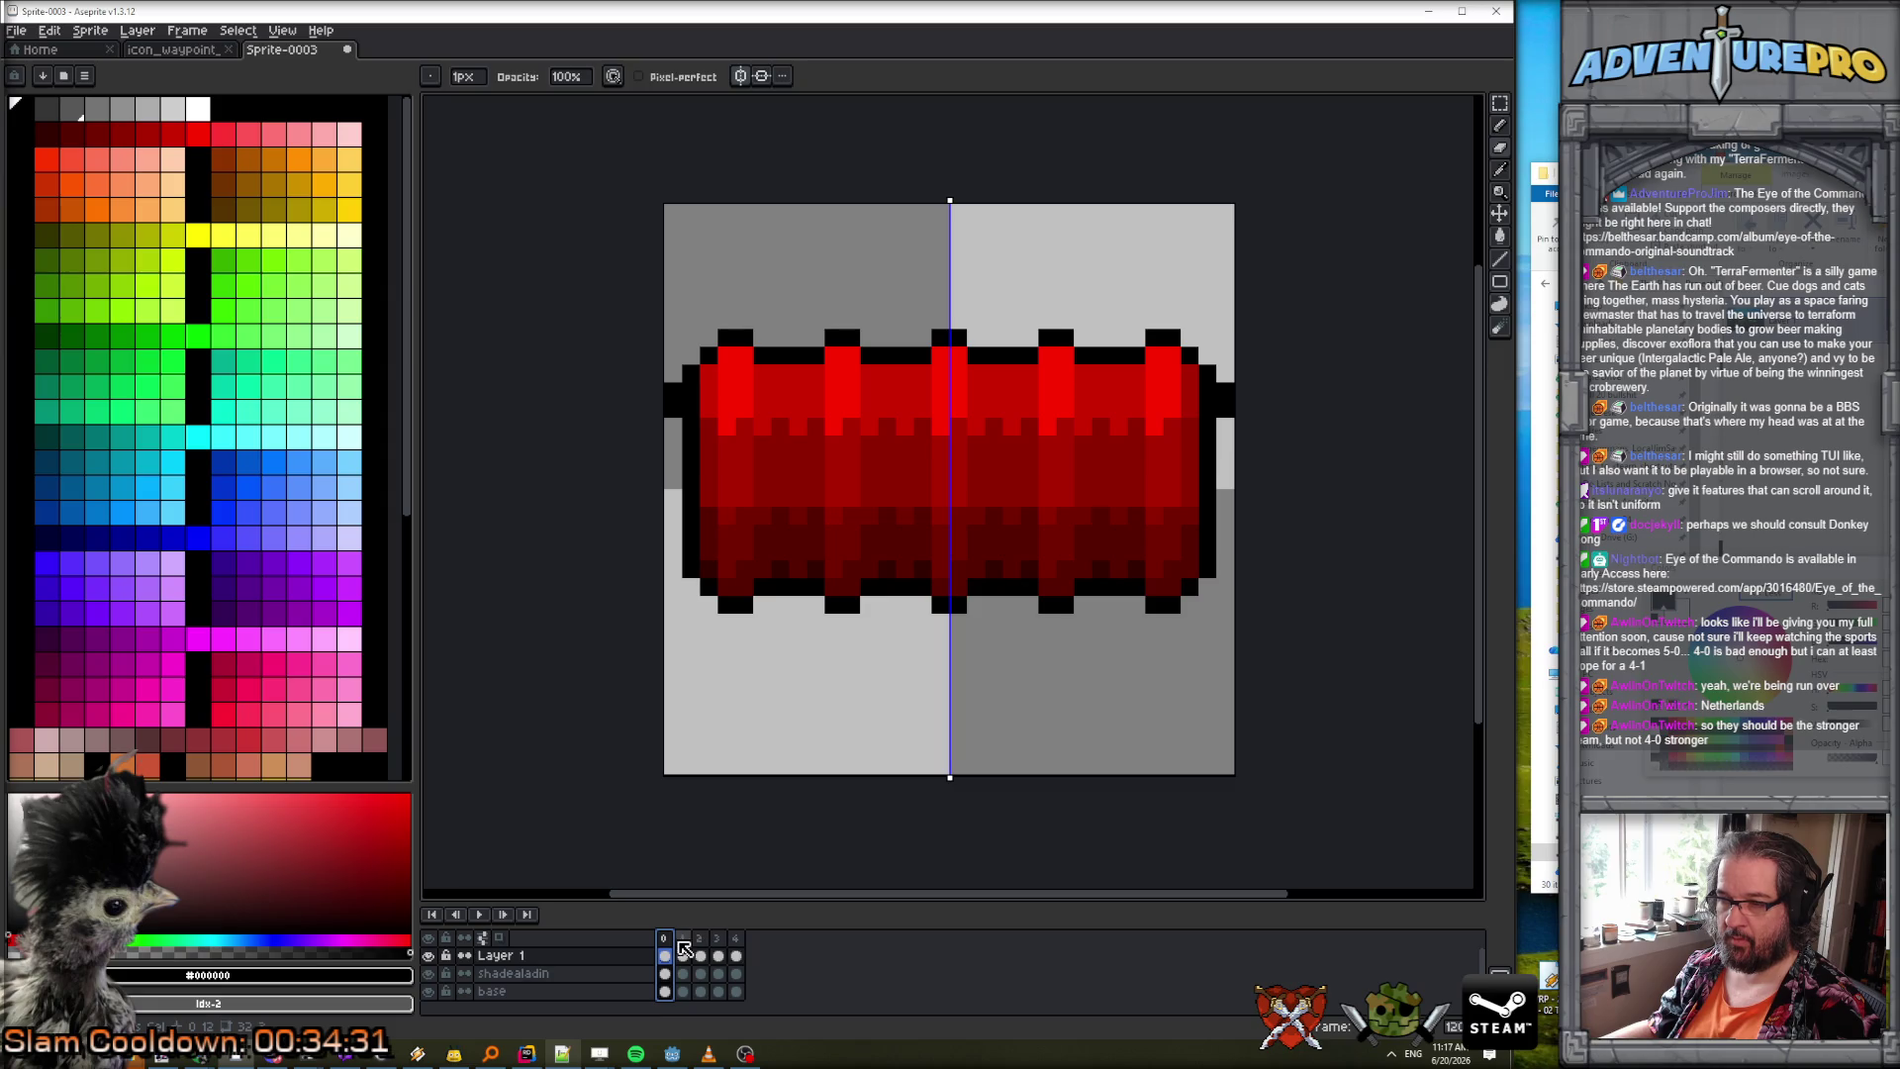
pyautogui.click(683, 939)
pyautogui.click(700, 952)
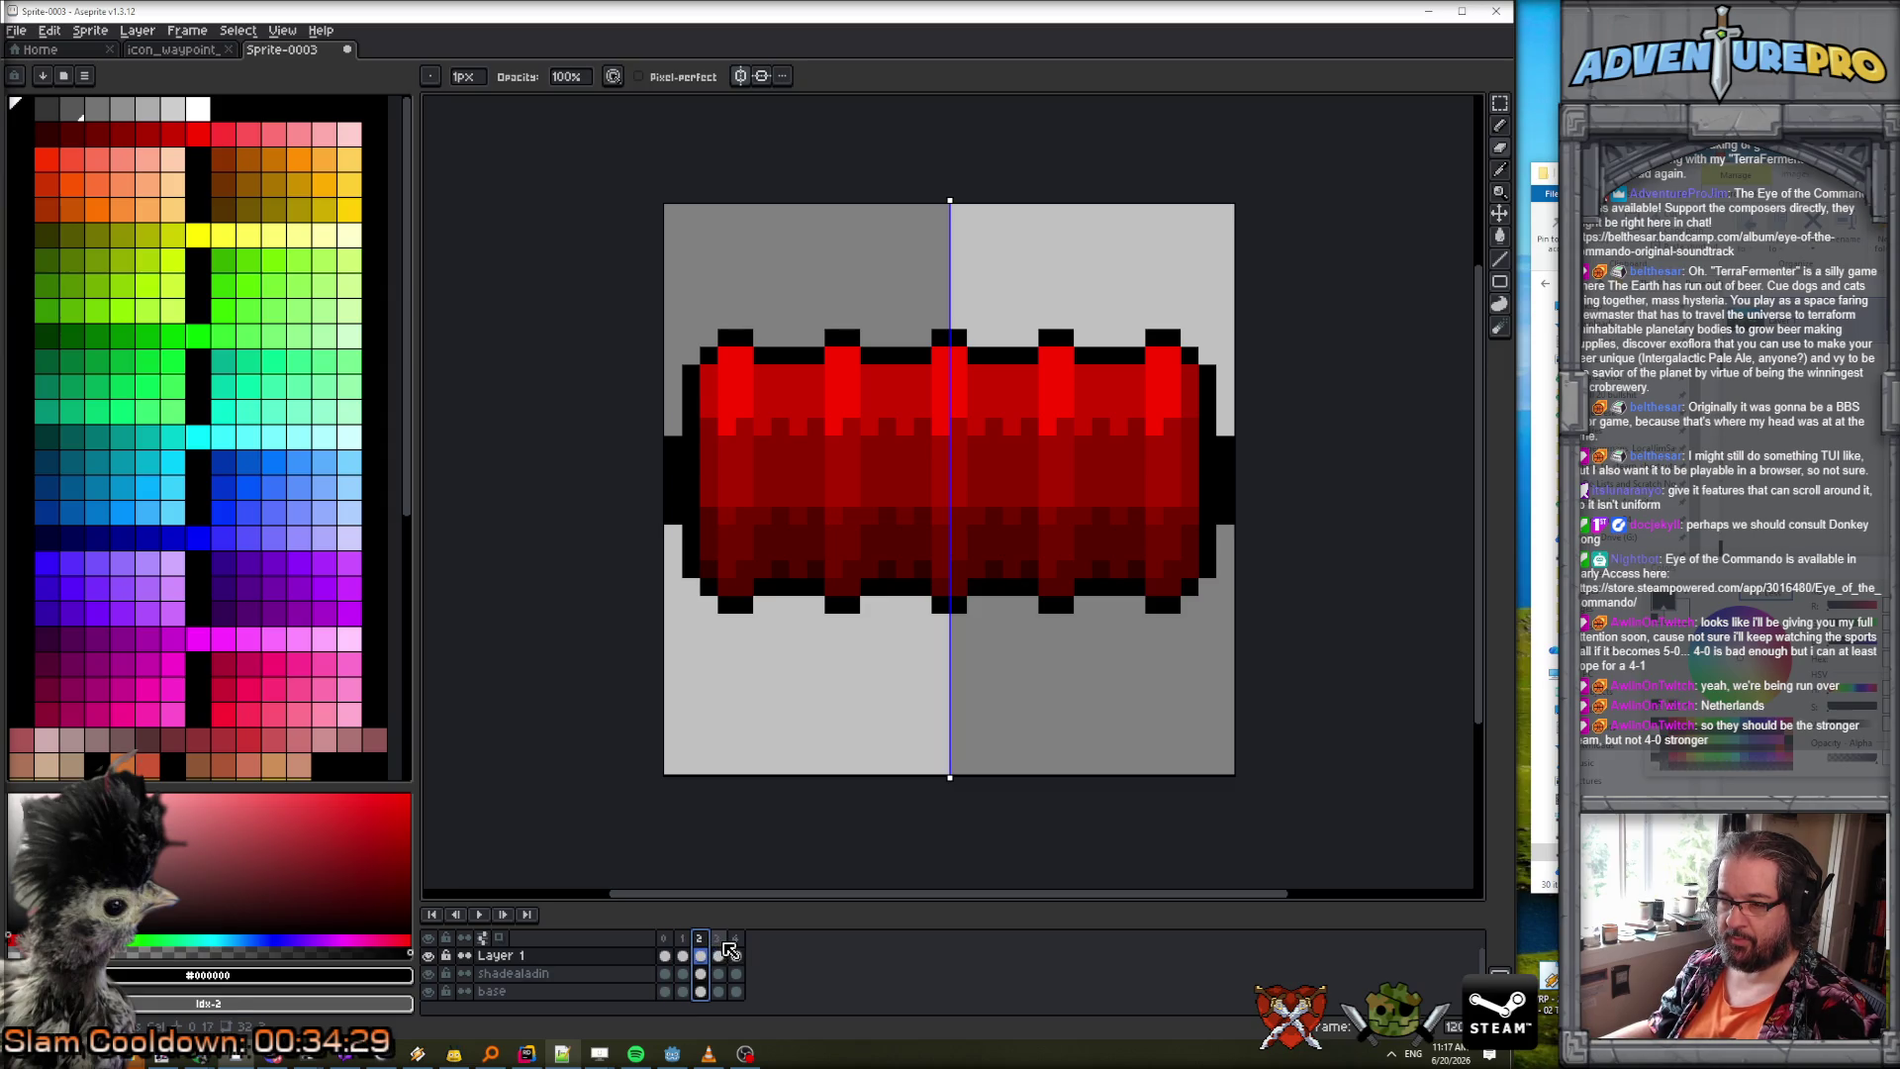
pyautogui.click(718, 948)
pyautogui.click(736, 948)
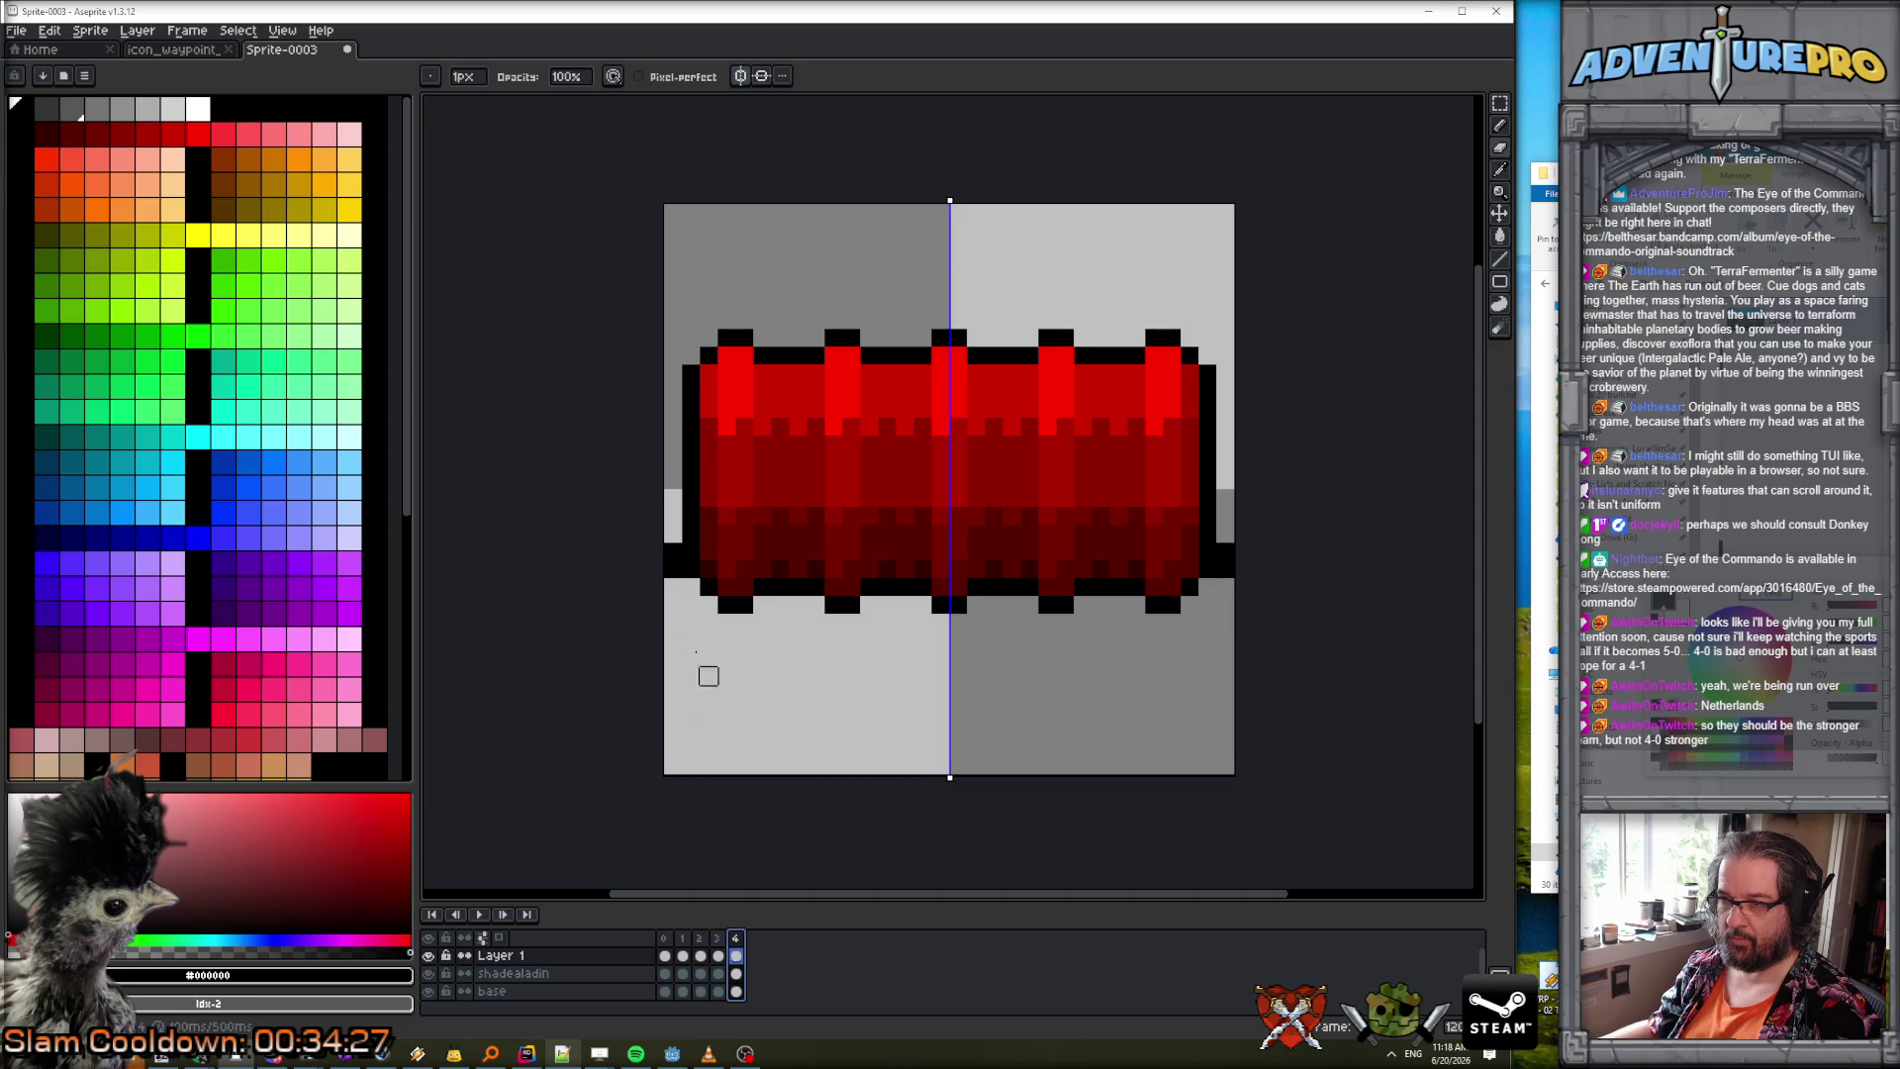
pyautogui.press('Return')
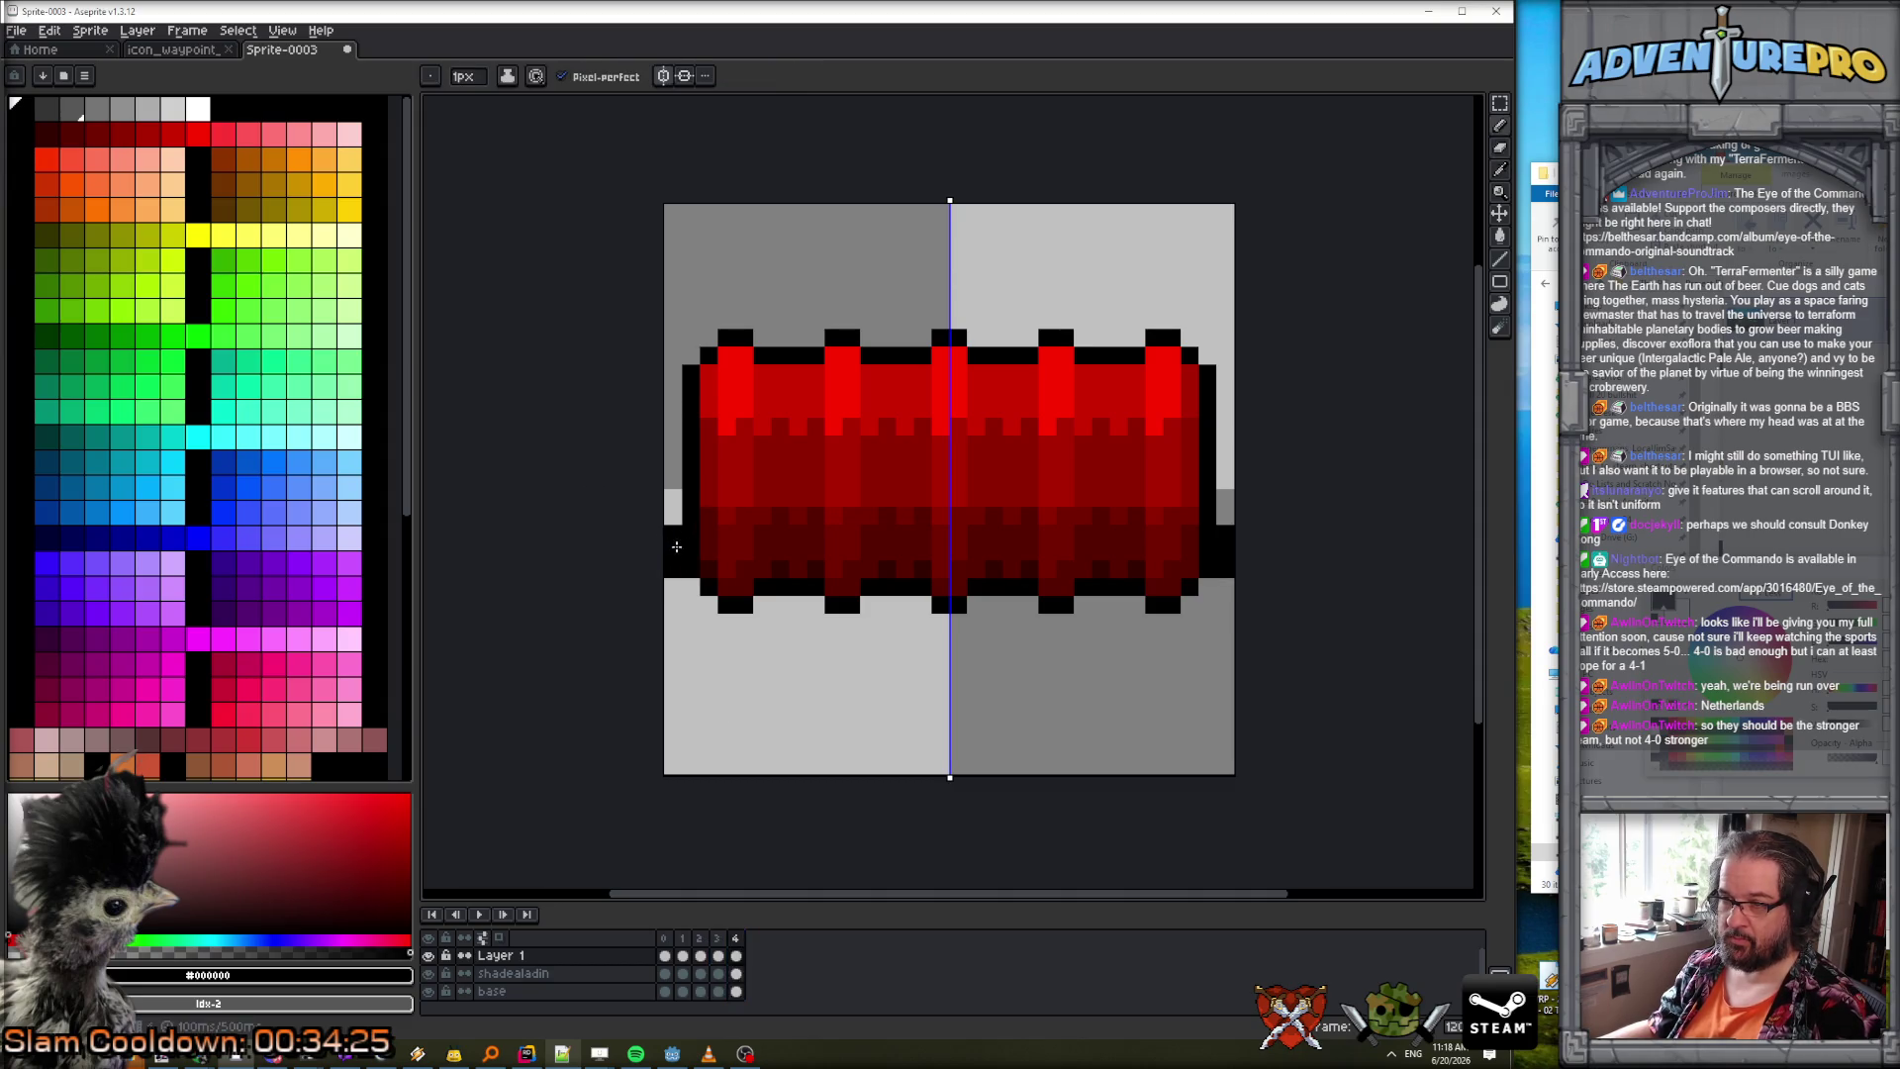
# Review frames 0 to 4 again and play the nub animation in a loop.
pyautogui.scroll(-3, 709, 747)
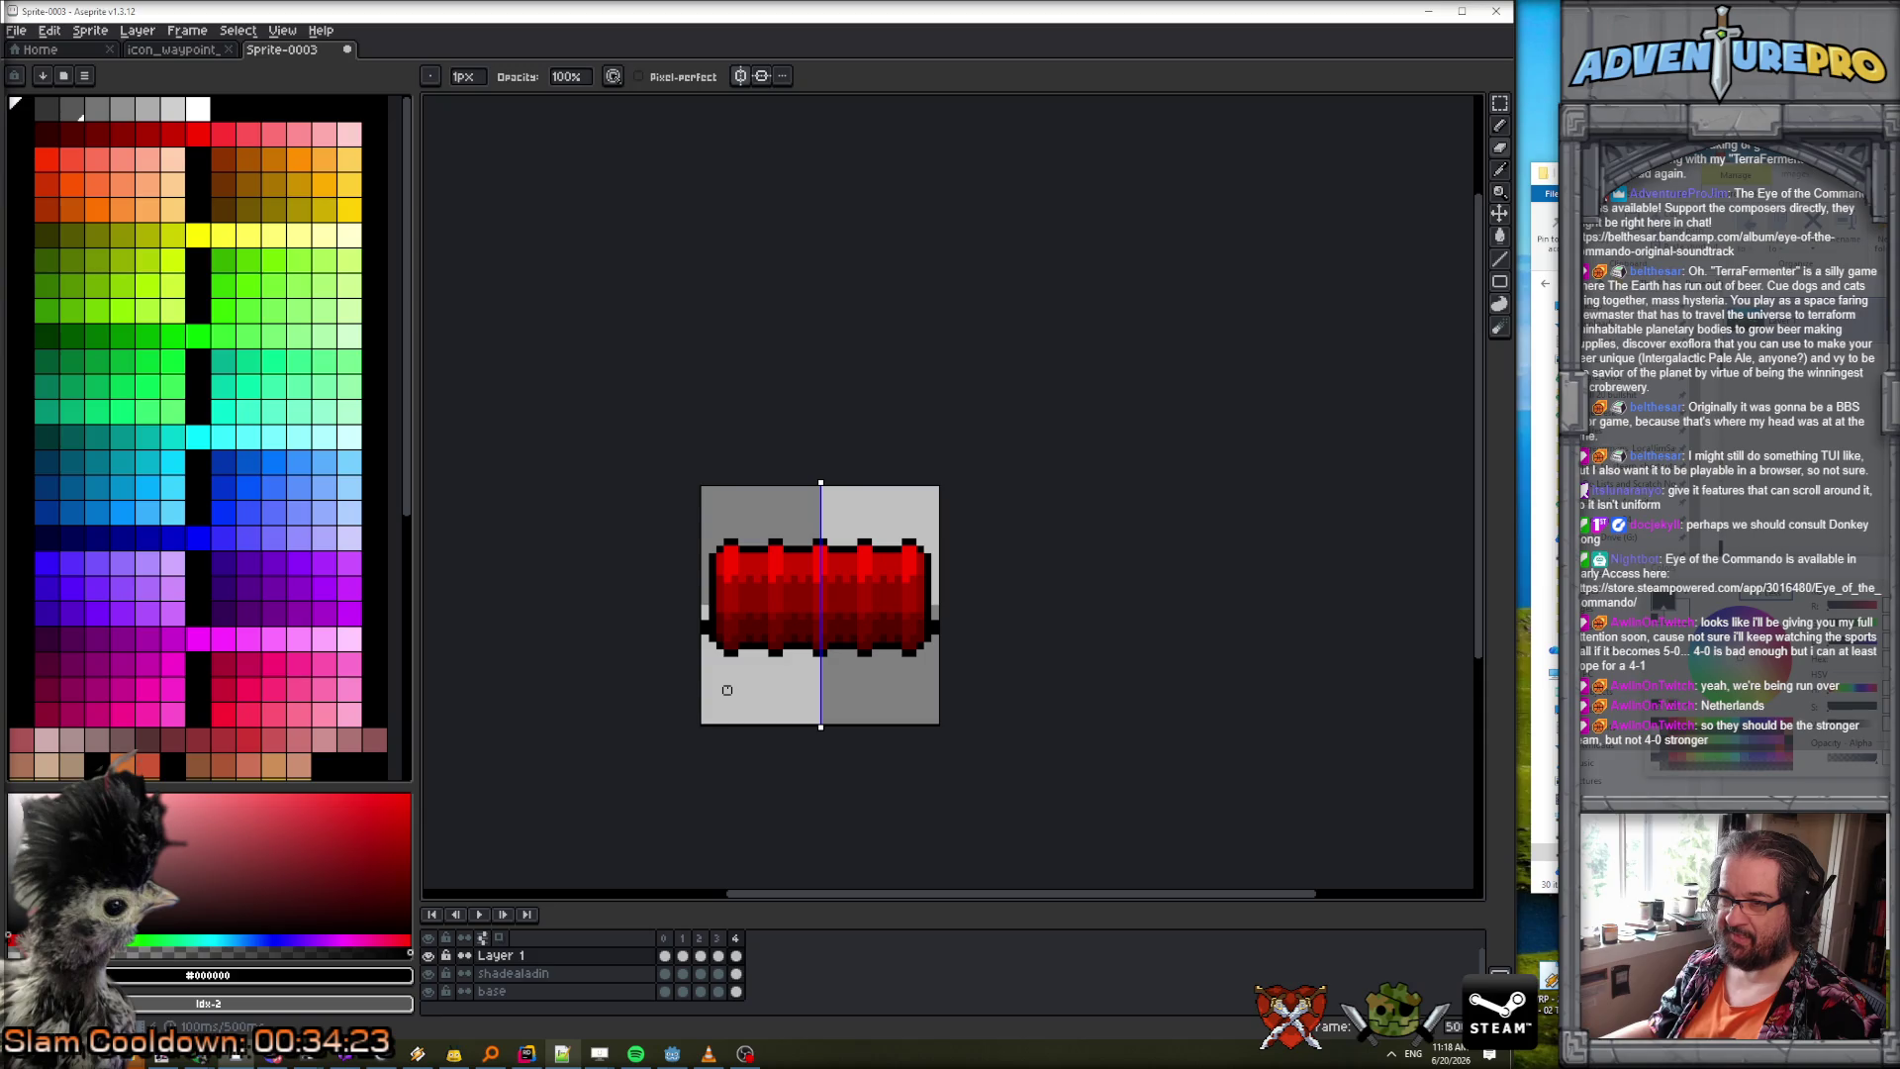
pyautogui.scroll(2, 726, 690)
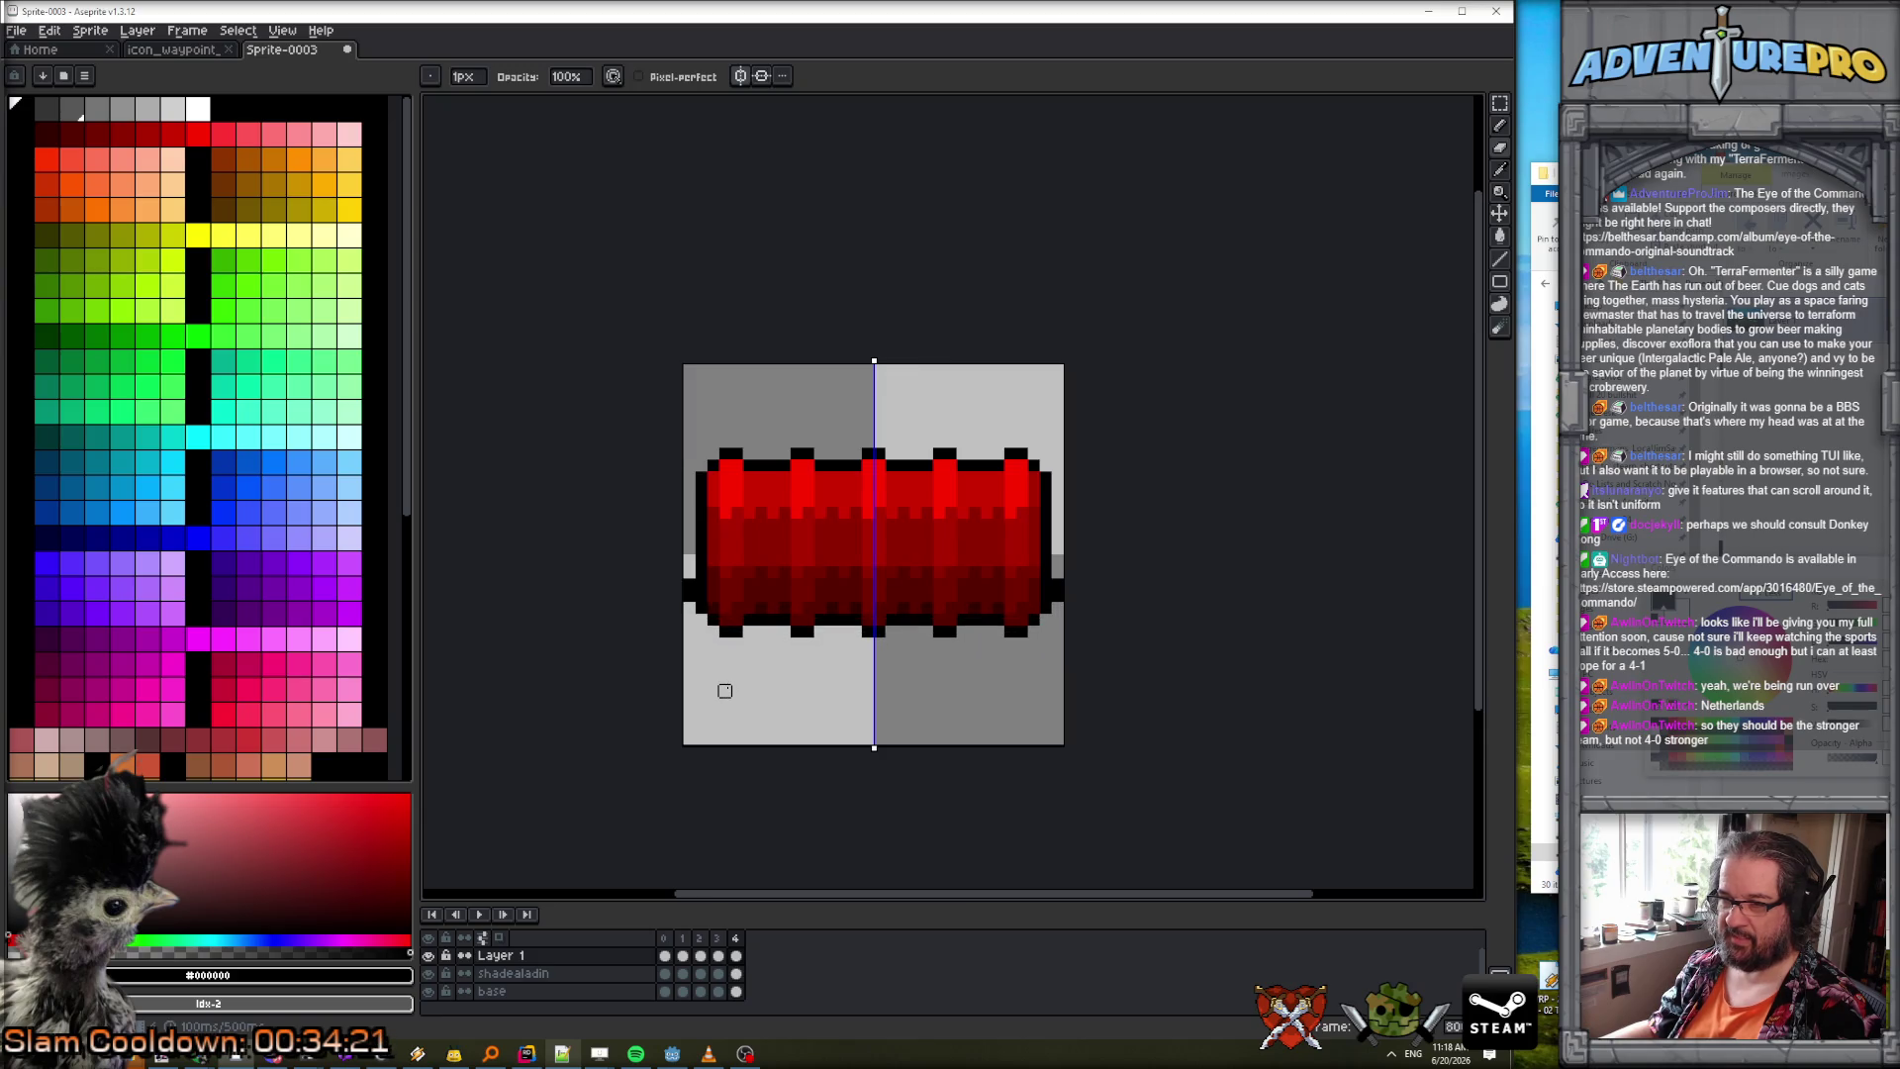
pyautogui.click(665, 938)
pyautogui.click(683, 939)
pyautogui.click(699, 938)
pyautogui.click(717, 938)
pyautogui.click(741, 940)
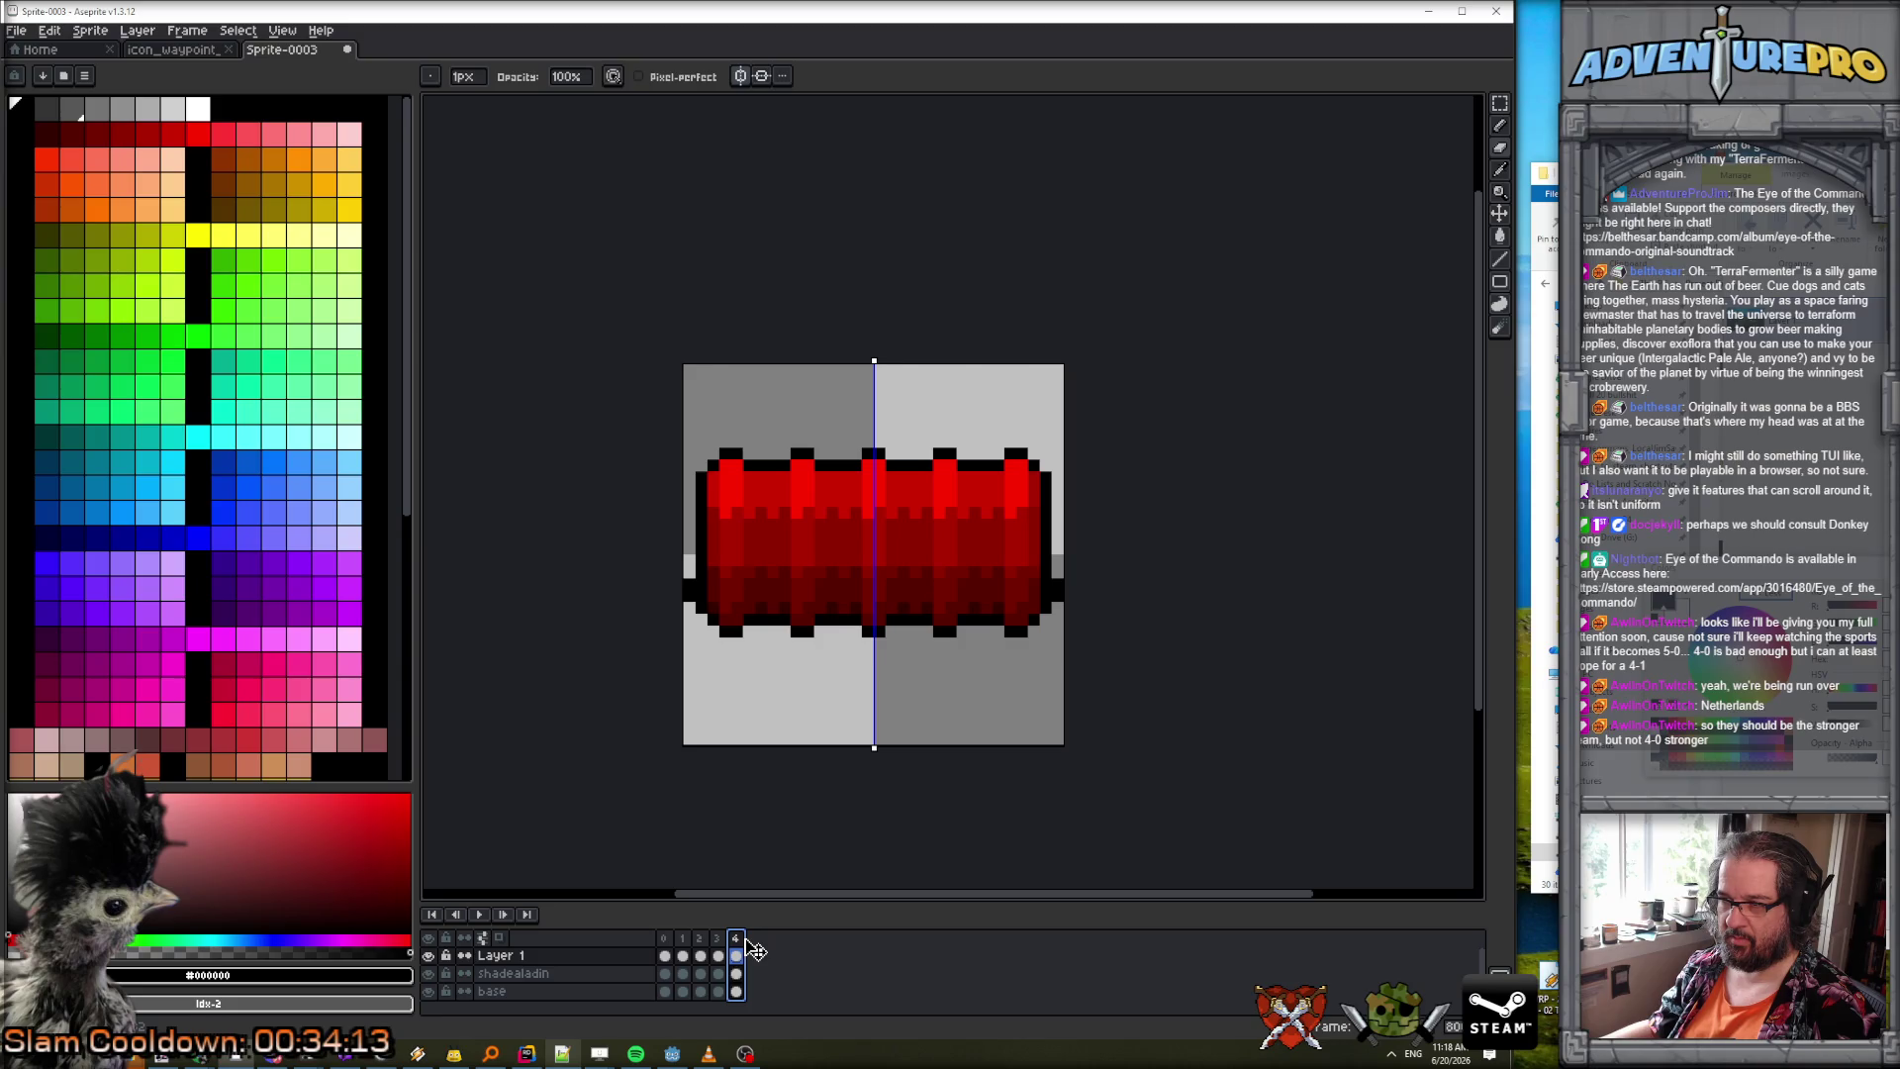
pyautogui.click(479, 915)
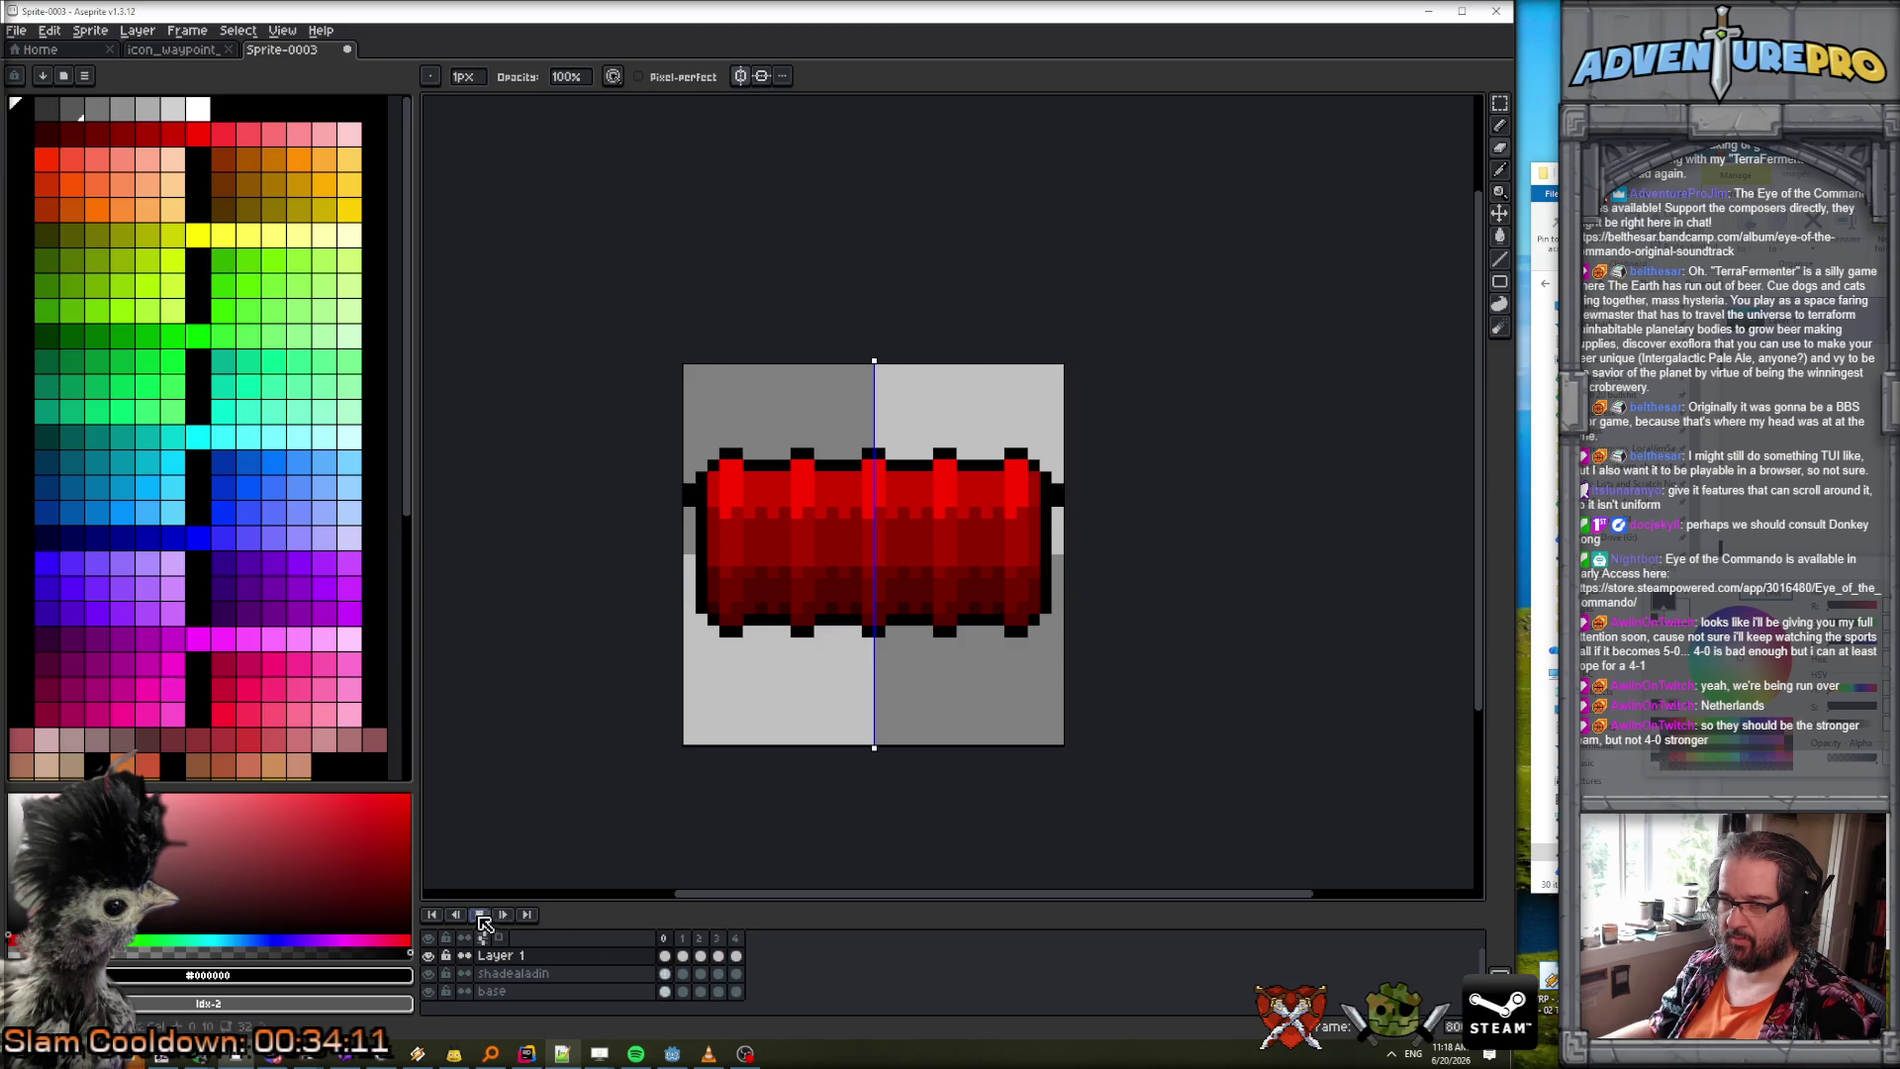
# Stop the looping nub playback, hide Layer 1, and bring up the Layer menu.
pyautogui.scroll(-2, 806, 828)
pyautogui.scroll(-2, 900, 805)
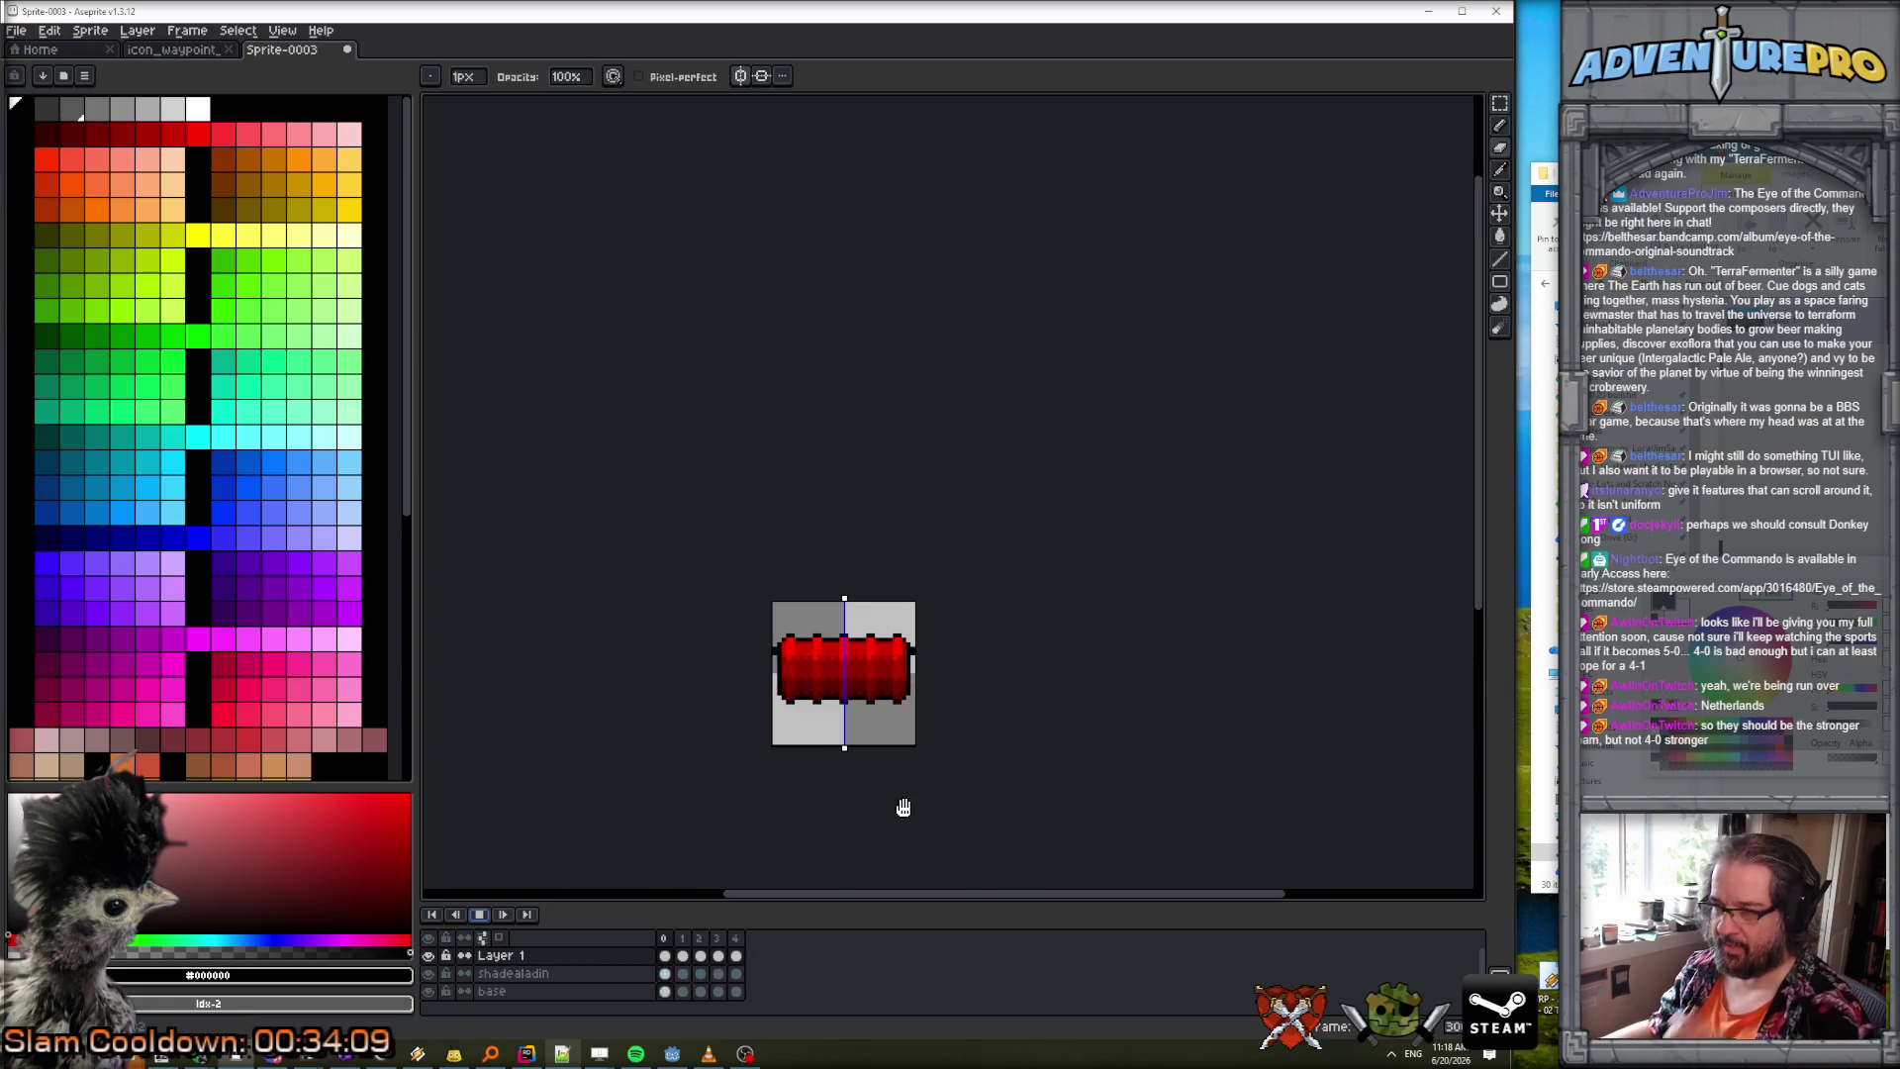
pyautogui.scroll(1, 1019, 725)
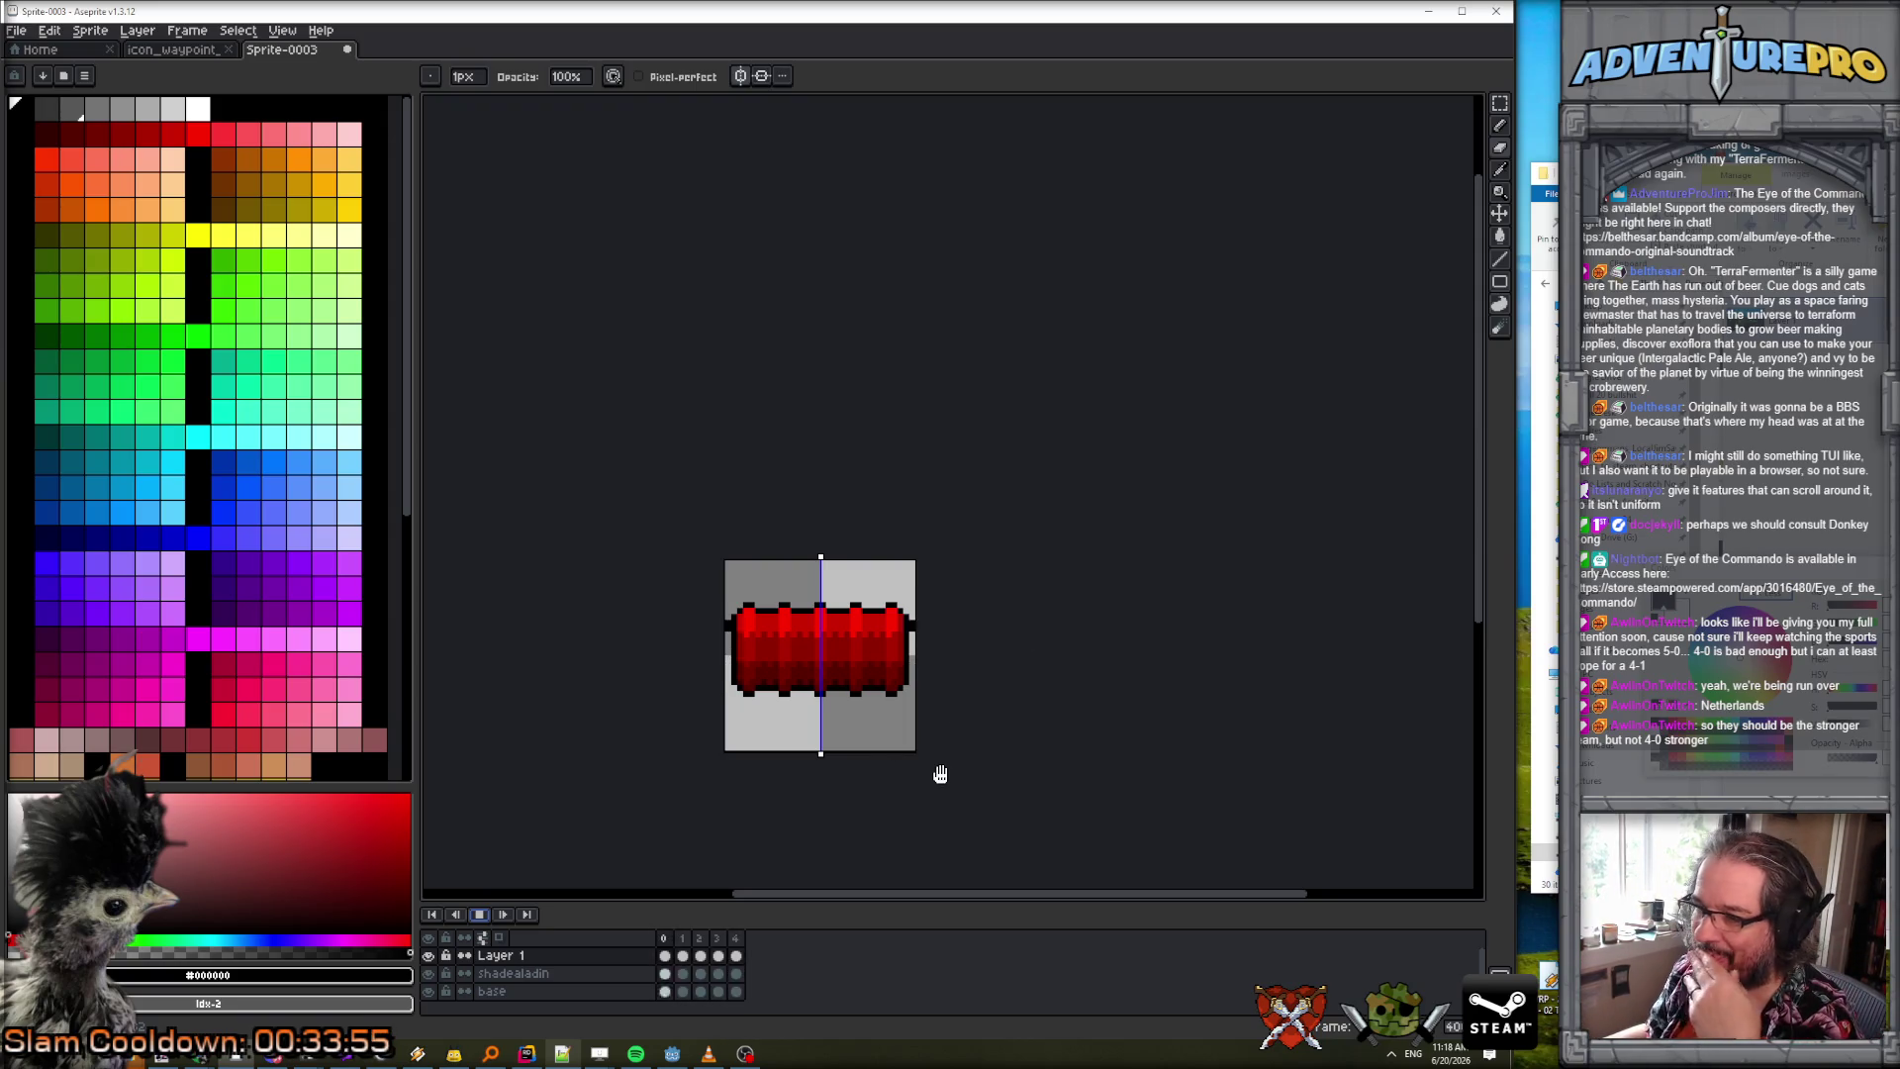
pyautogui.click(481, 915)
pyautogui.scroll(1, 764, 757)
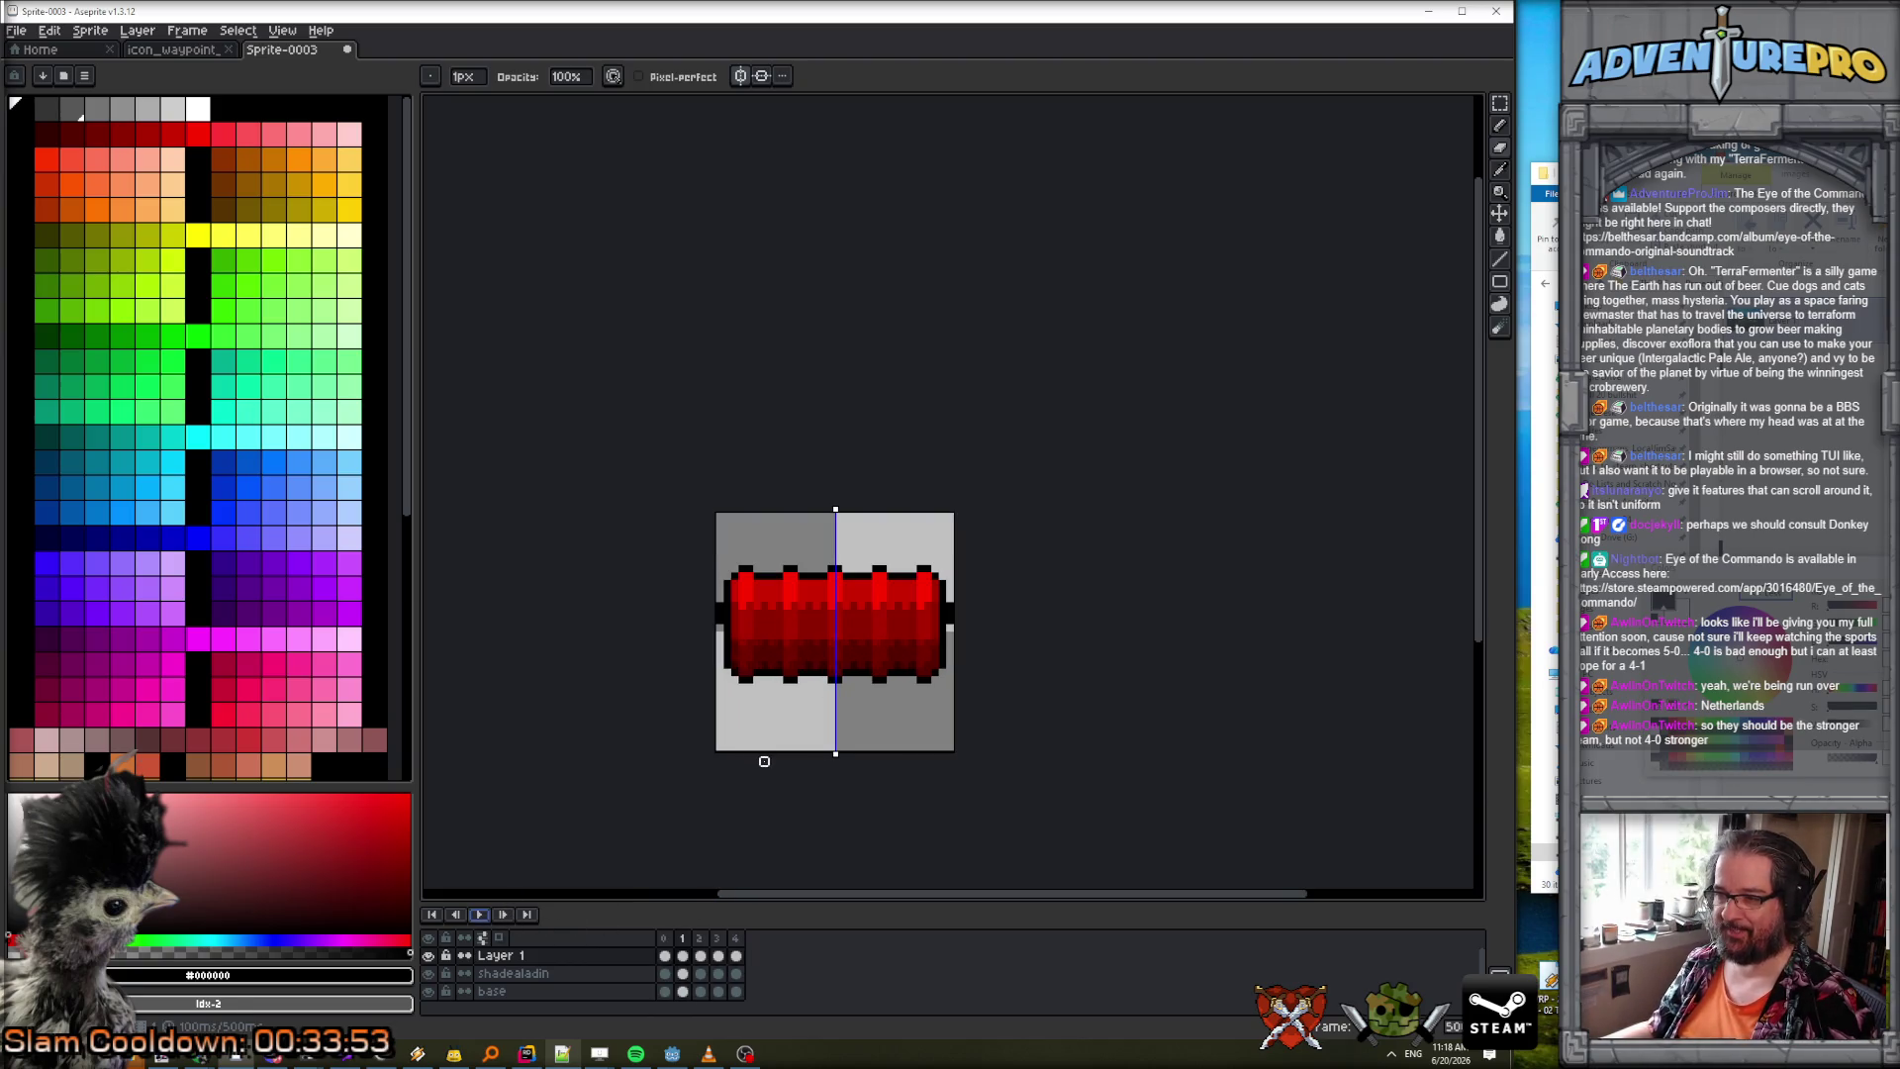
pyautogui.click(427, 955)
pyautogui.click(136, 31)
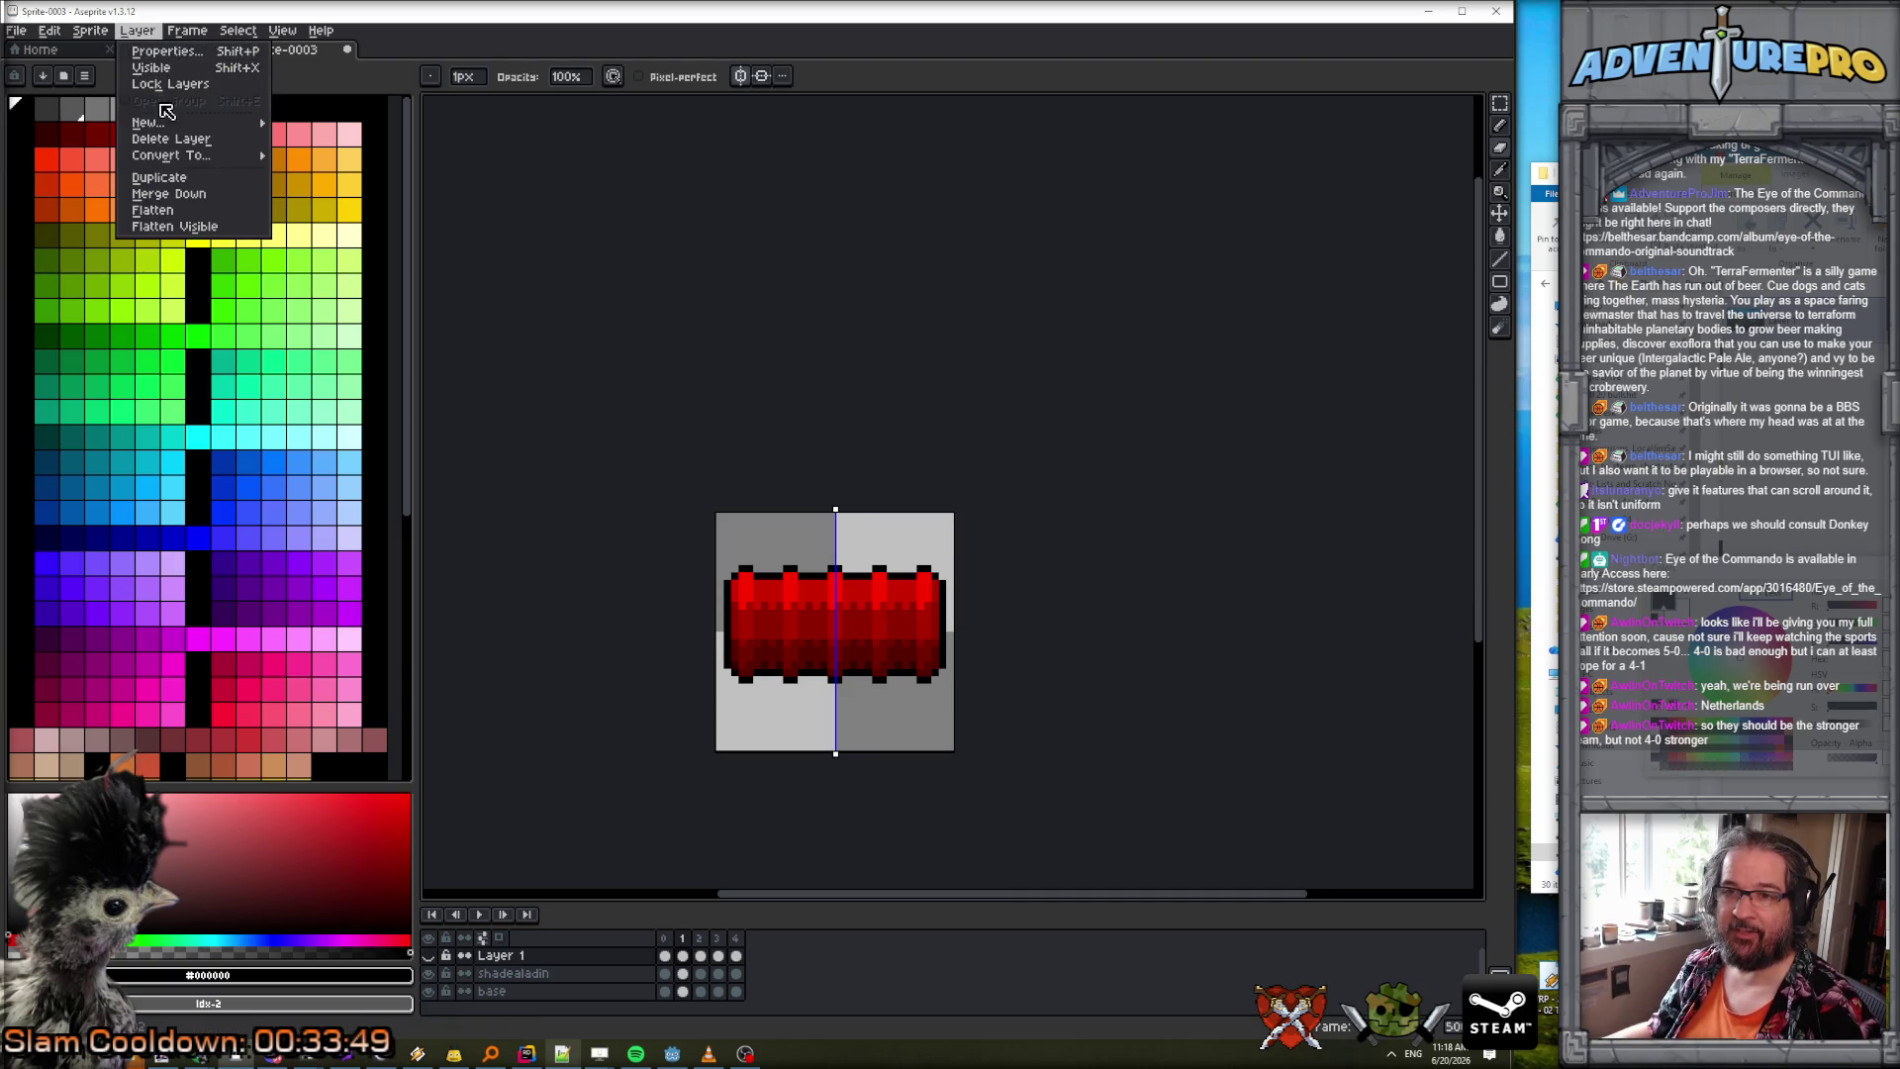
# Add Layer 2 above Layer 1 and pencil a light grey highlight pixel on the bar's top edge.
pyautogui.moveTo(168, 123)
pyautogui.click(309, 123)
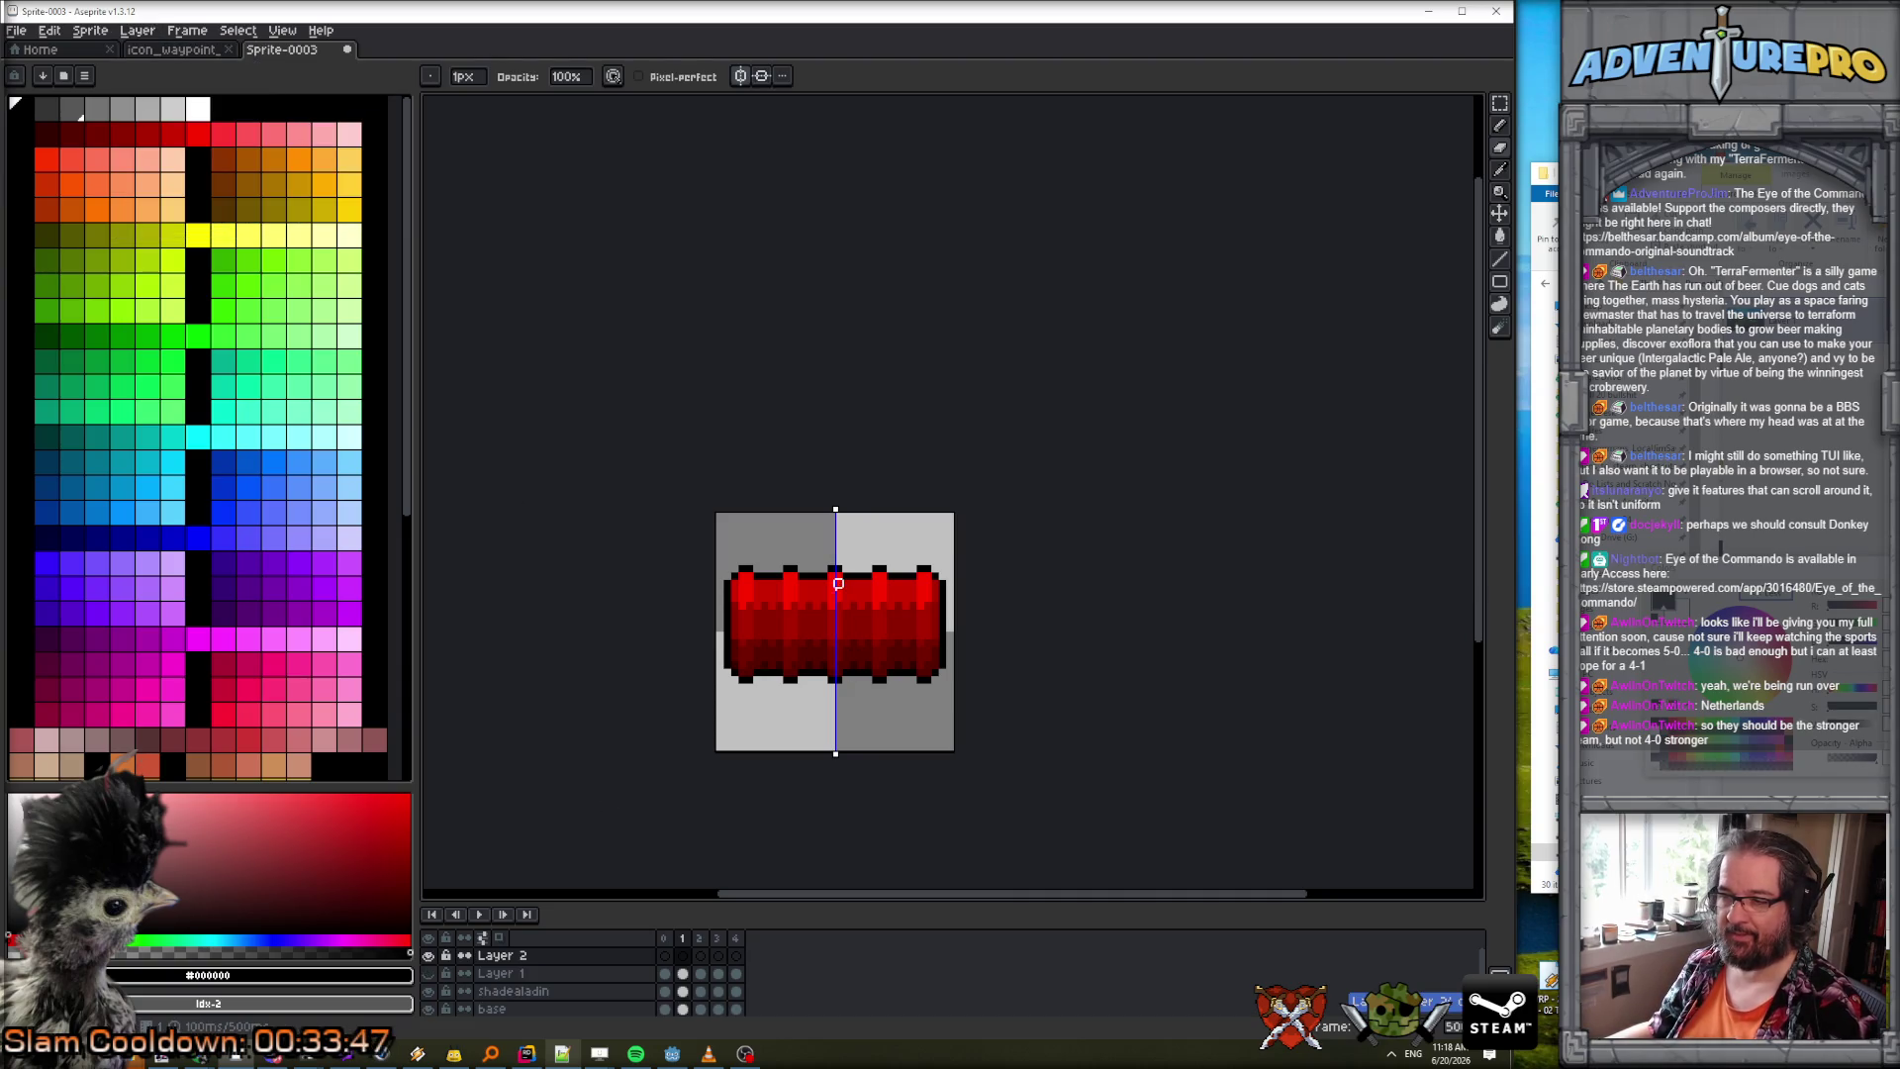
pyautogui.scroll(4, 824, 531)
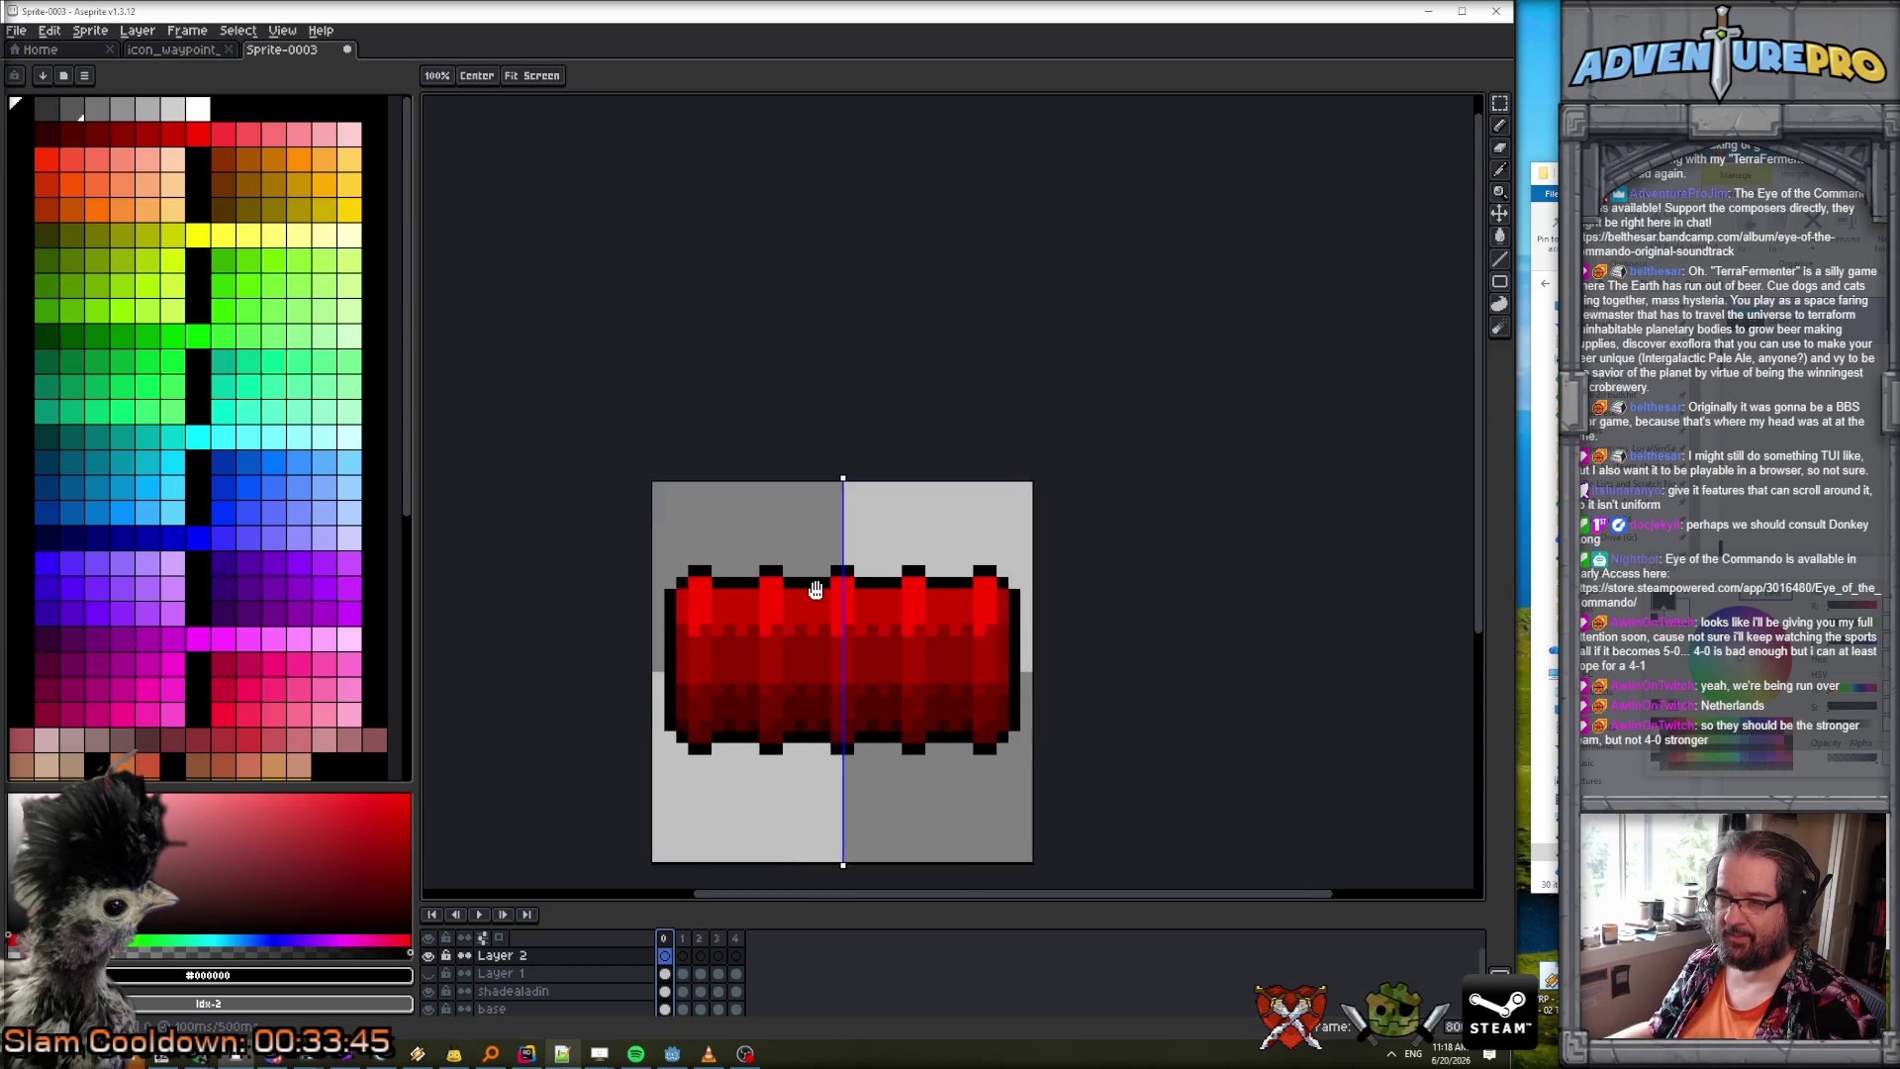
pyautogui.press('b')
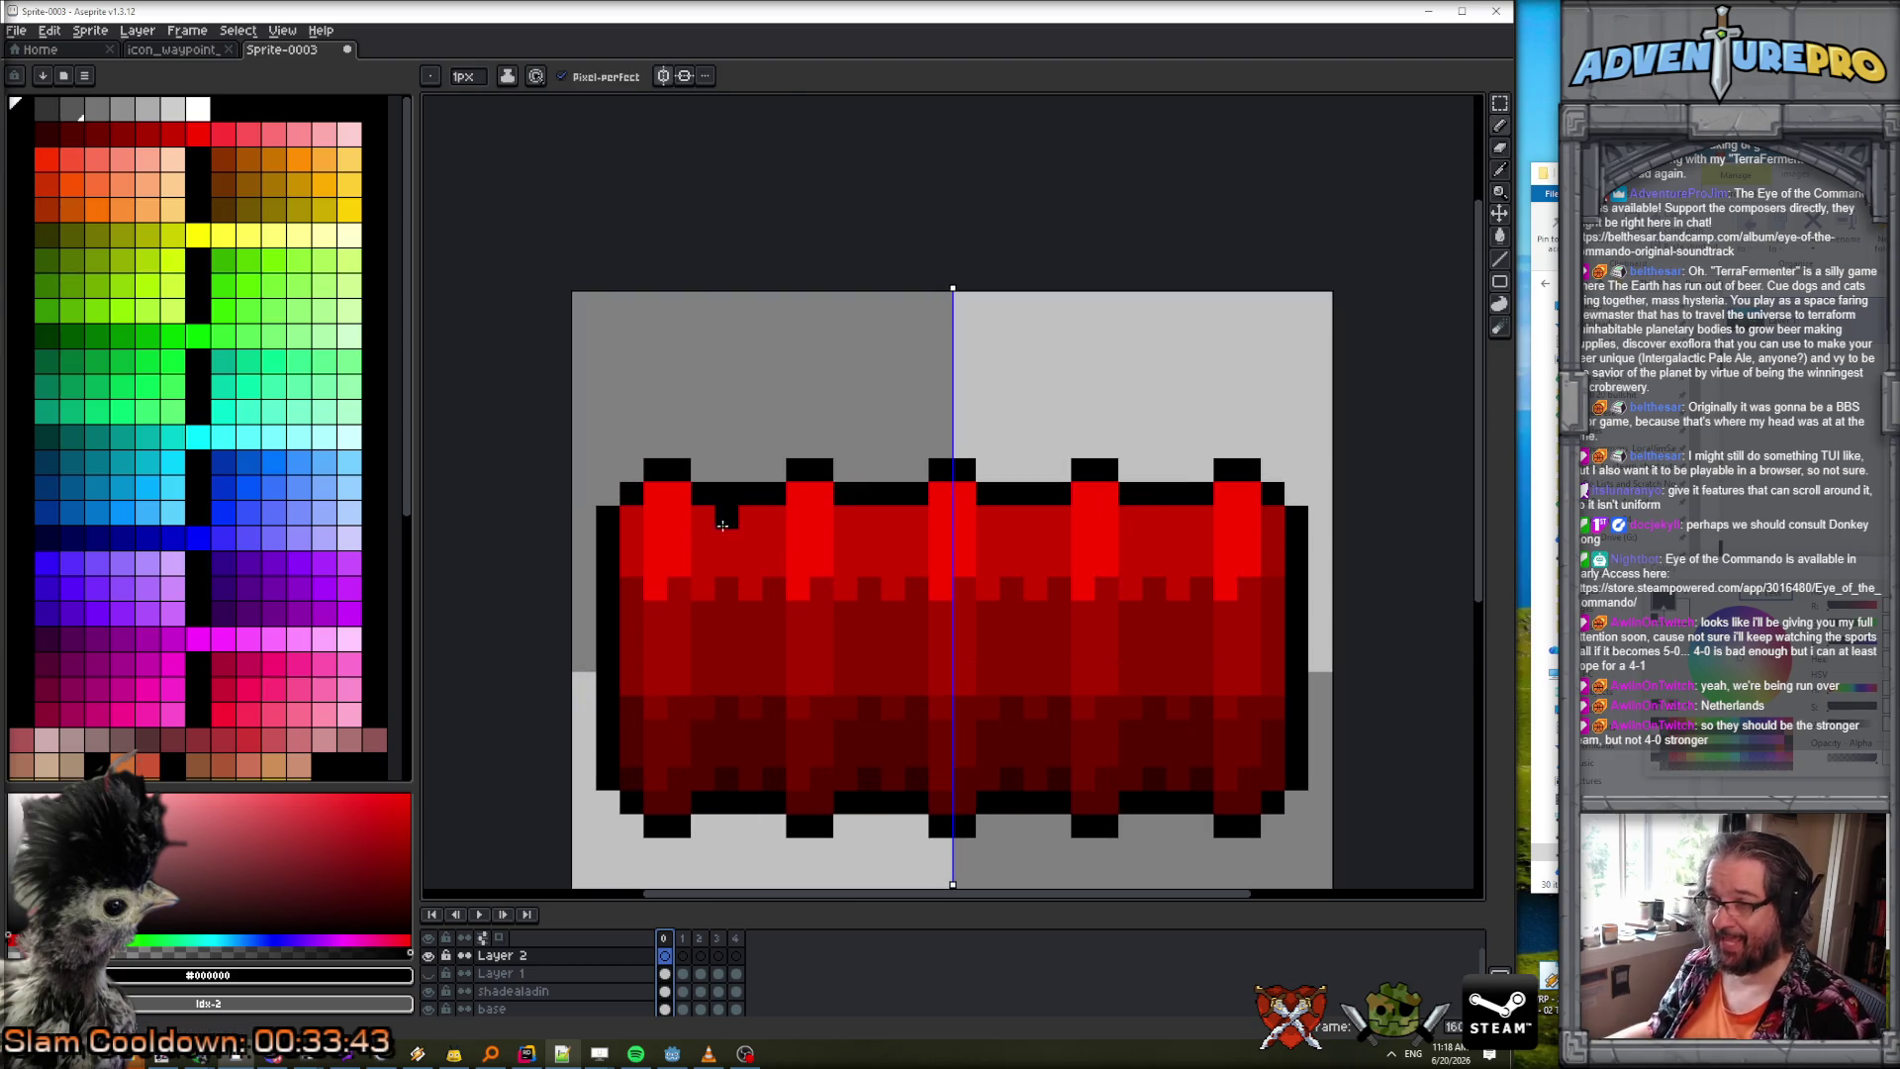
pyautogui.click(707, 522)
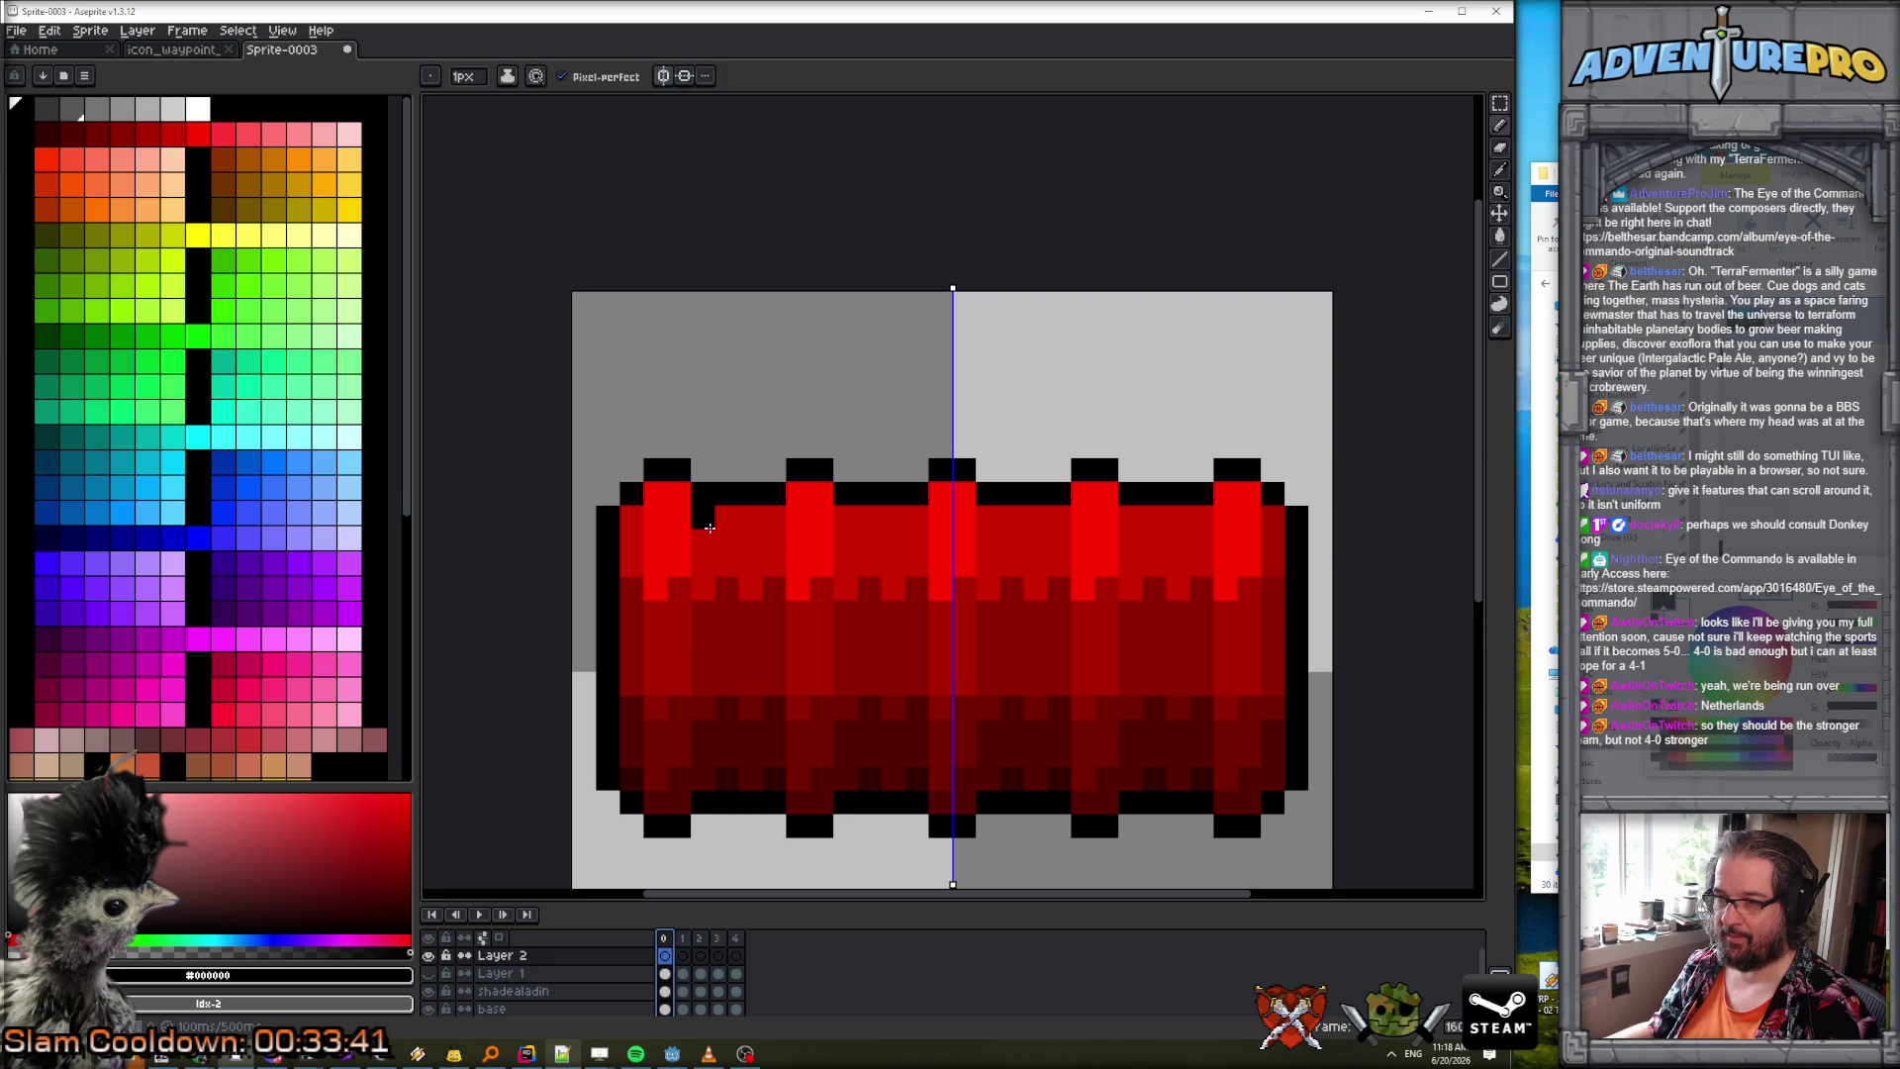
pyautogui.hotkey('ctrl', 'z')
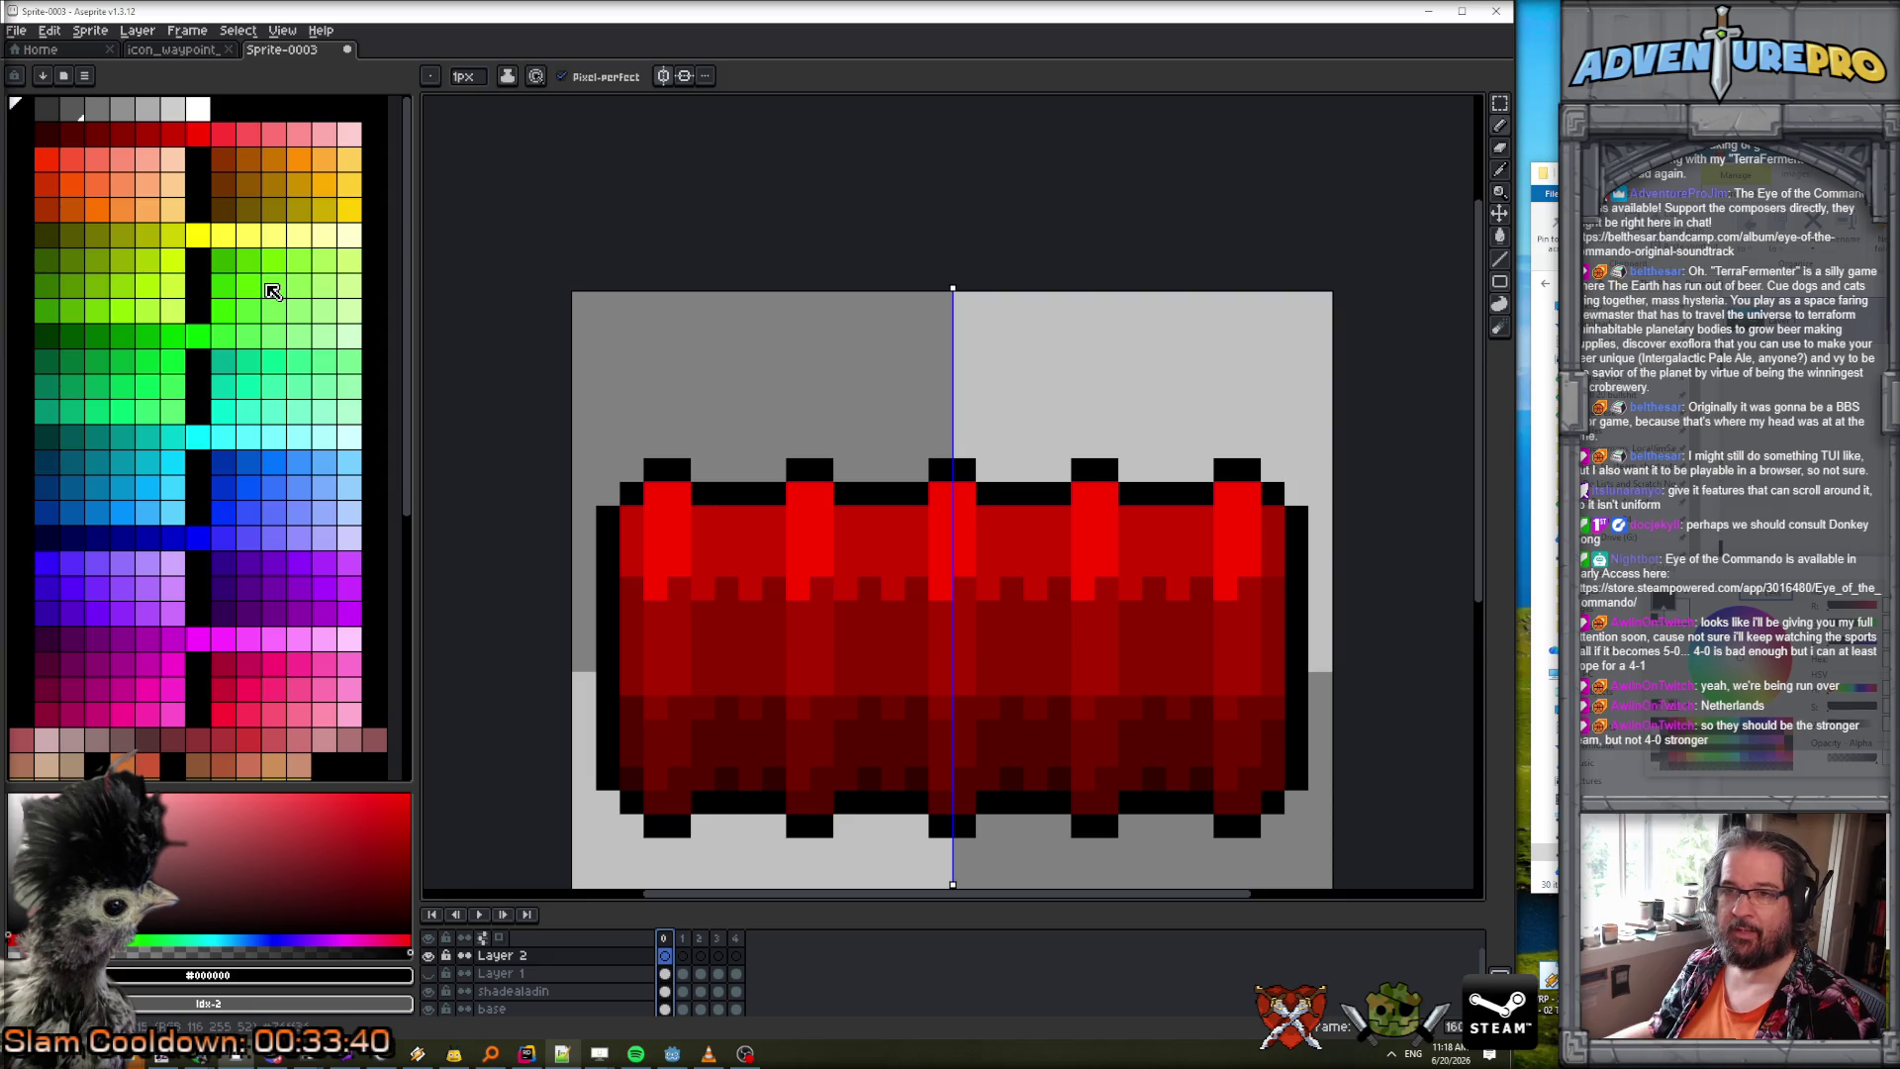
pyautogui.click(147, 108)
pyautogui.click(734, 497)
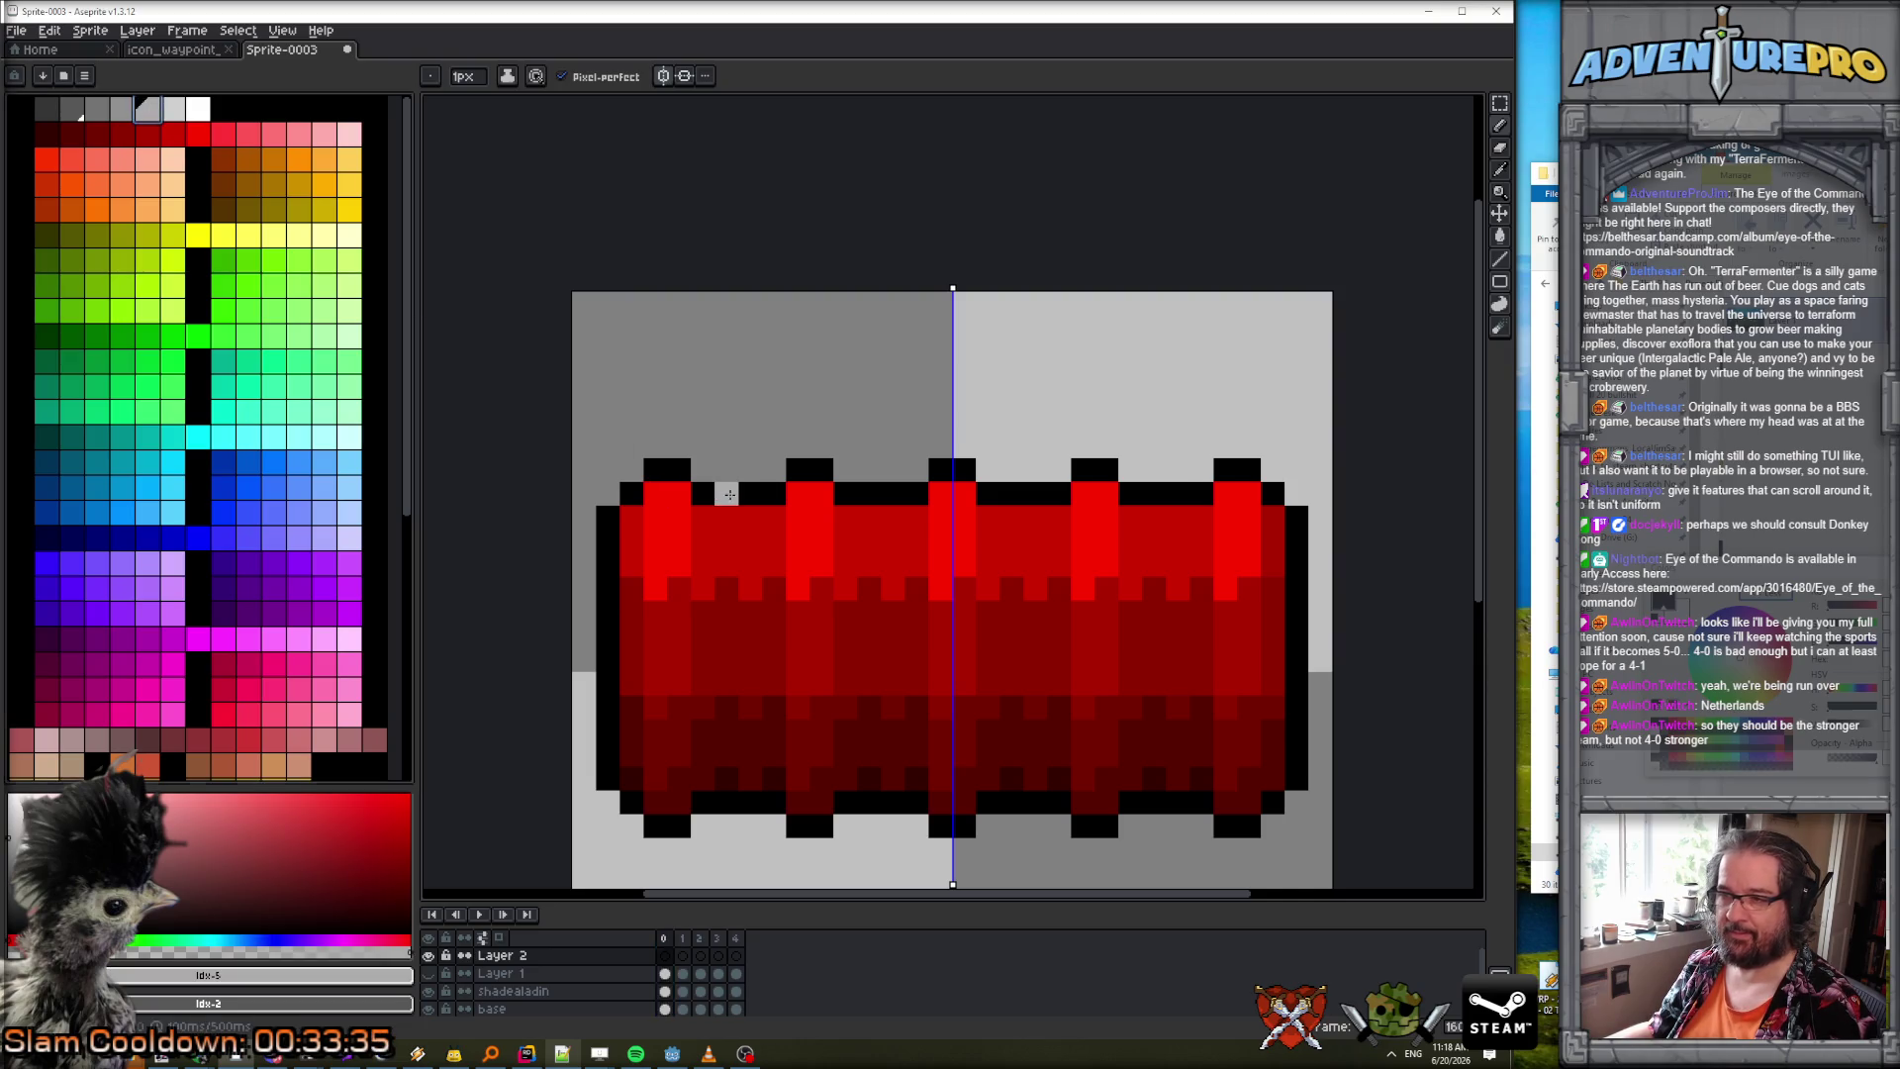